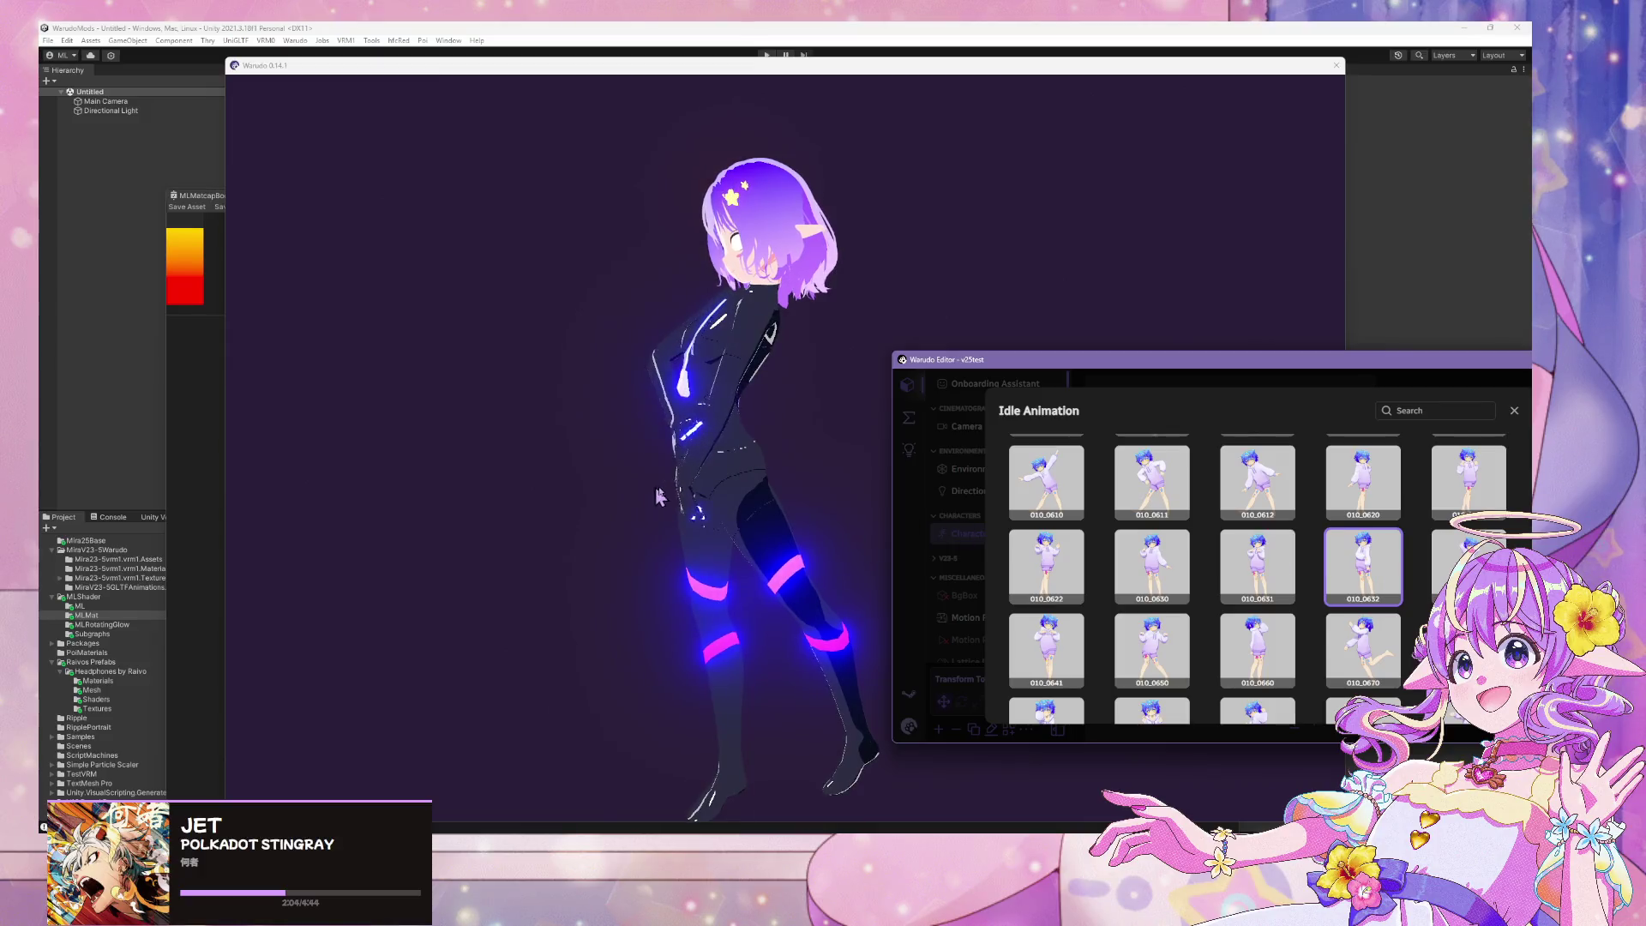
# Give the avatar a standing idle pose and raise the Warudo camera so the avatar sits higher
pyautogui.click(1470, 489)
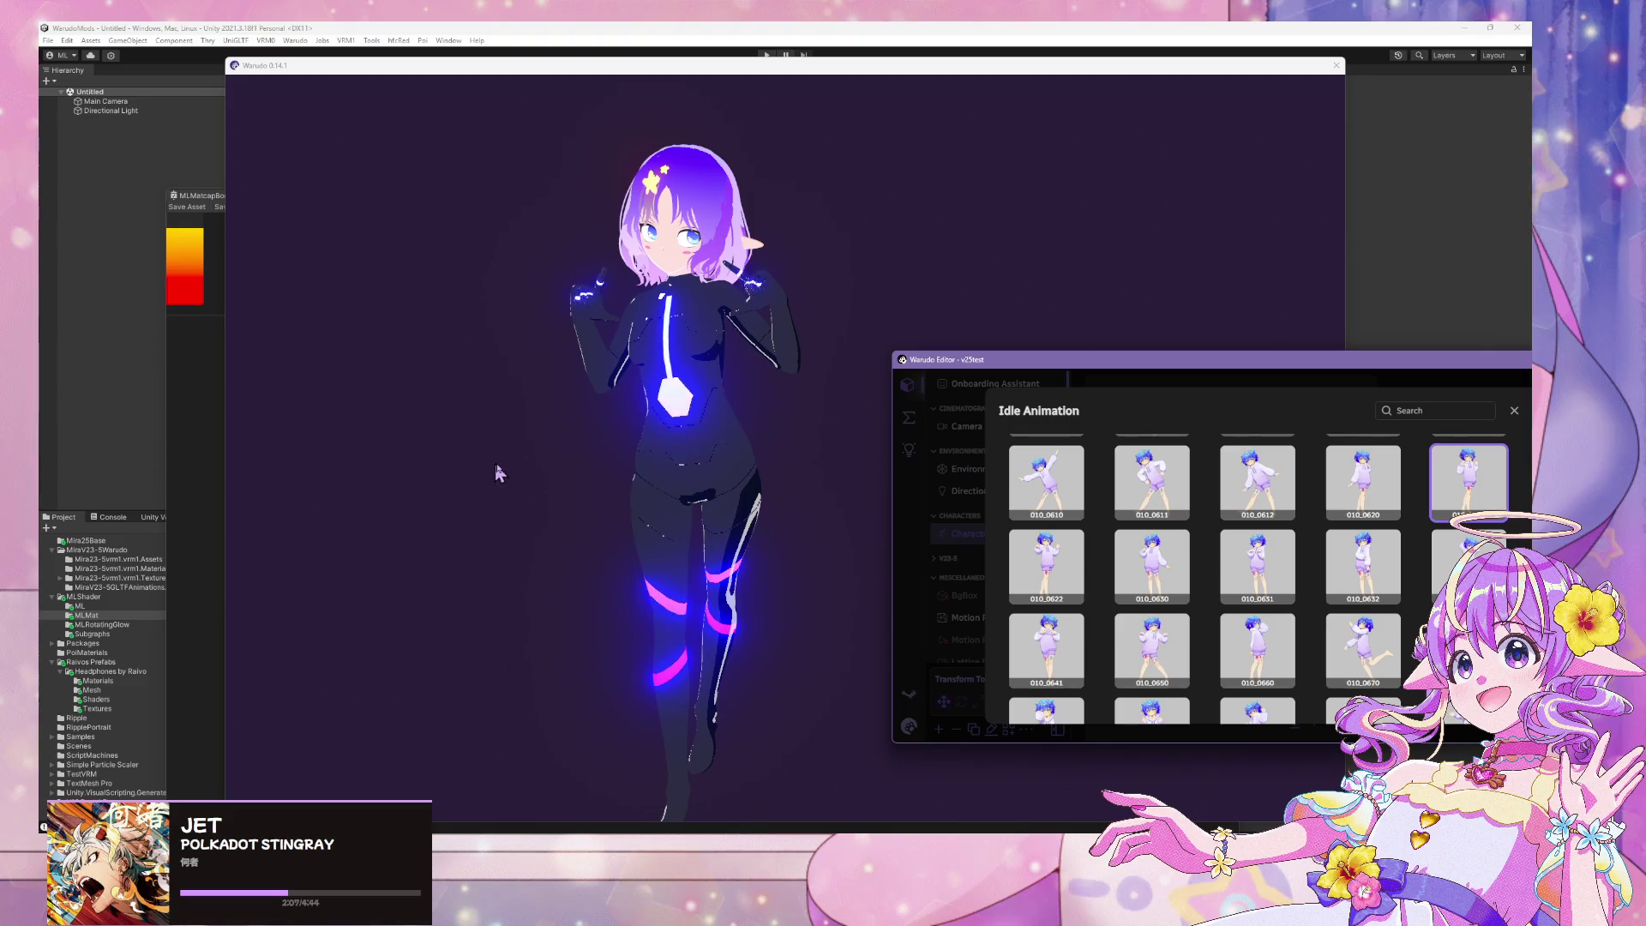
pyautogui.click(676, 502)
pyautogui.scroll(5, 888, 529)
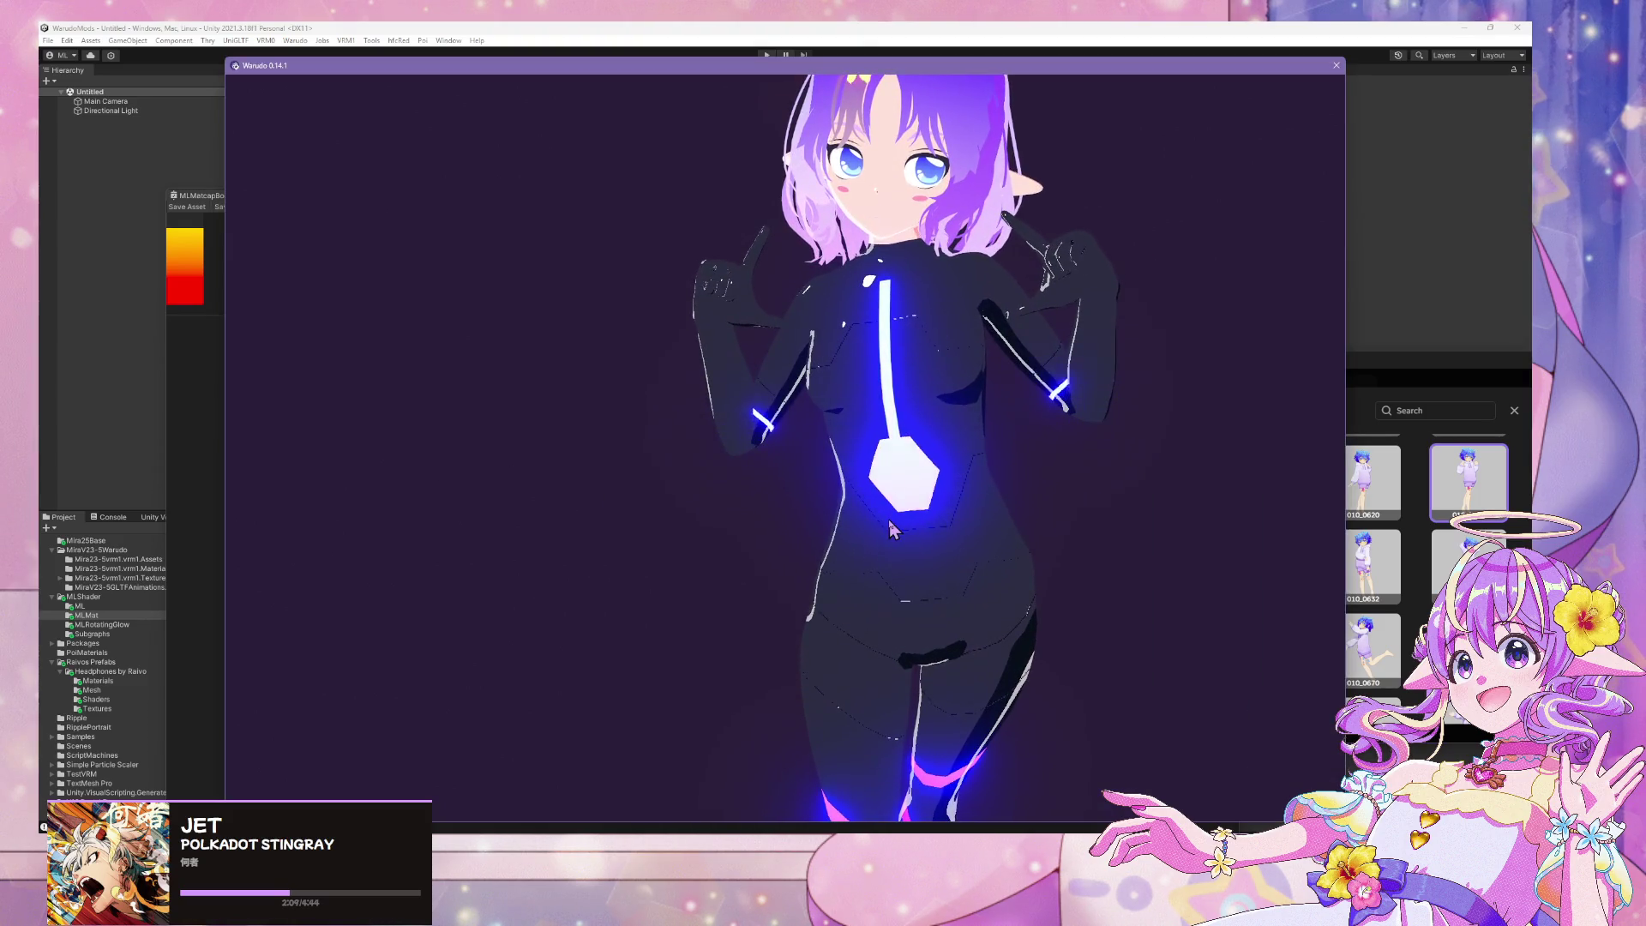
pyautogui.scroll(-5, 891, 523)
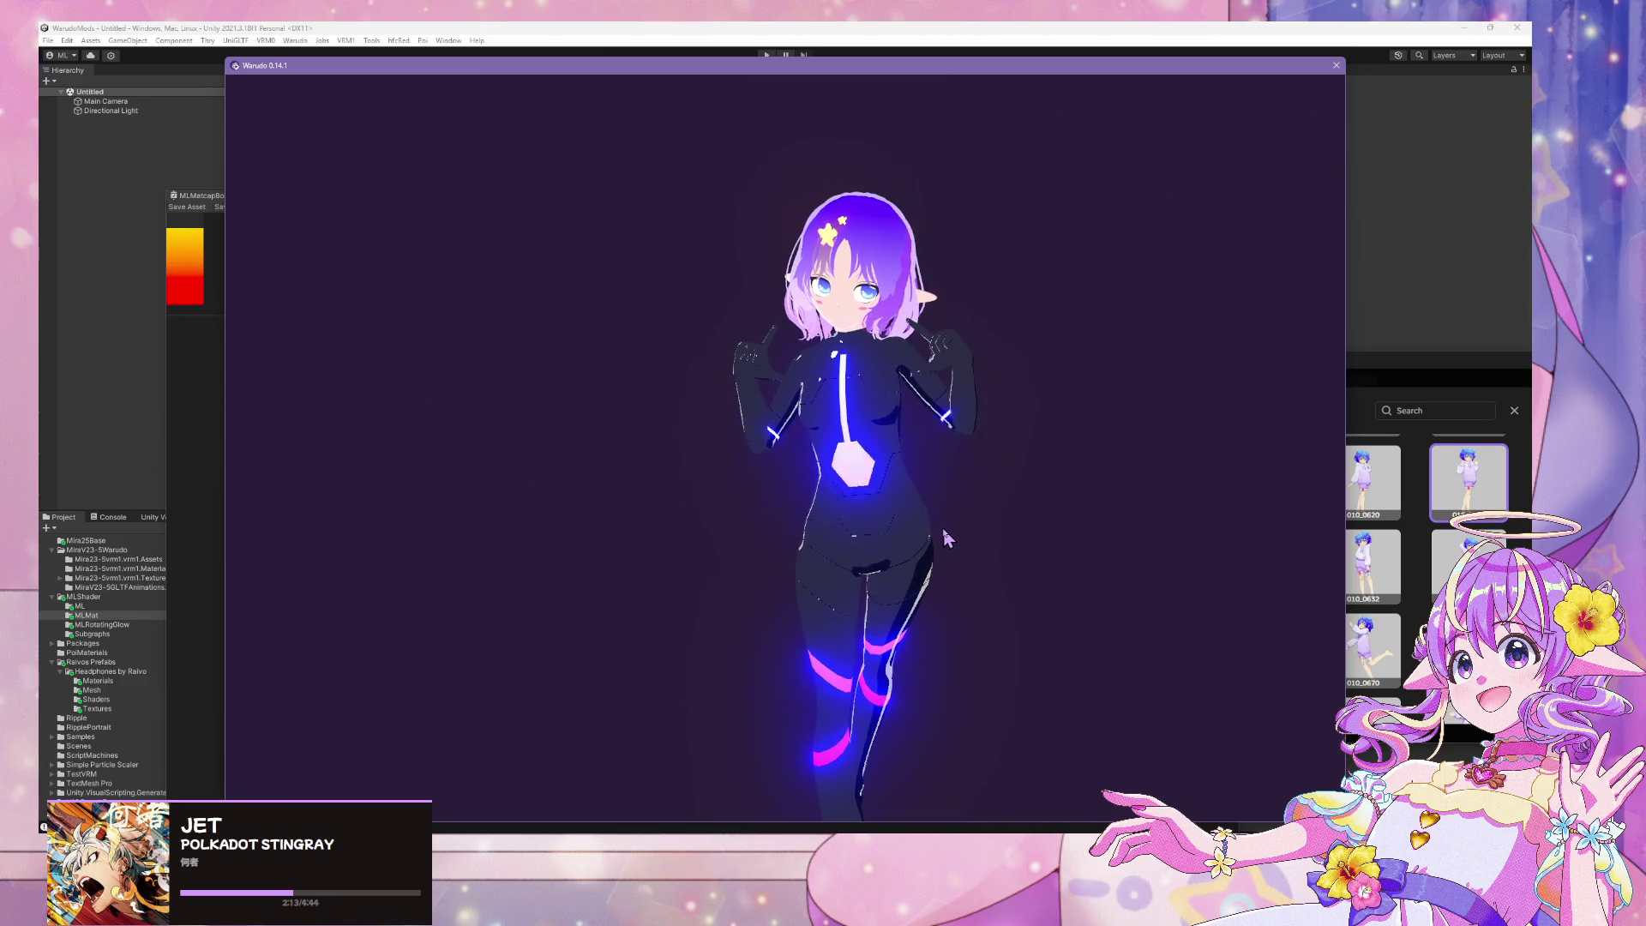
pyautogui.moveTo(943, 530); pyautogui.dragTo(939, 492, button='middle')
# Zoom and move the camera to frame the avatar's chest and face
pyautogui.scroll(4, 932, 480)
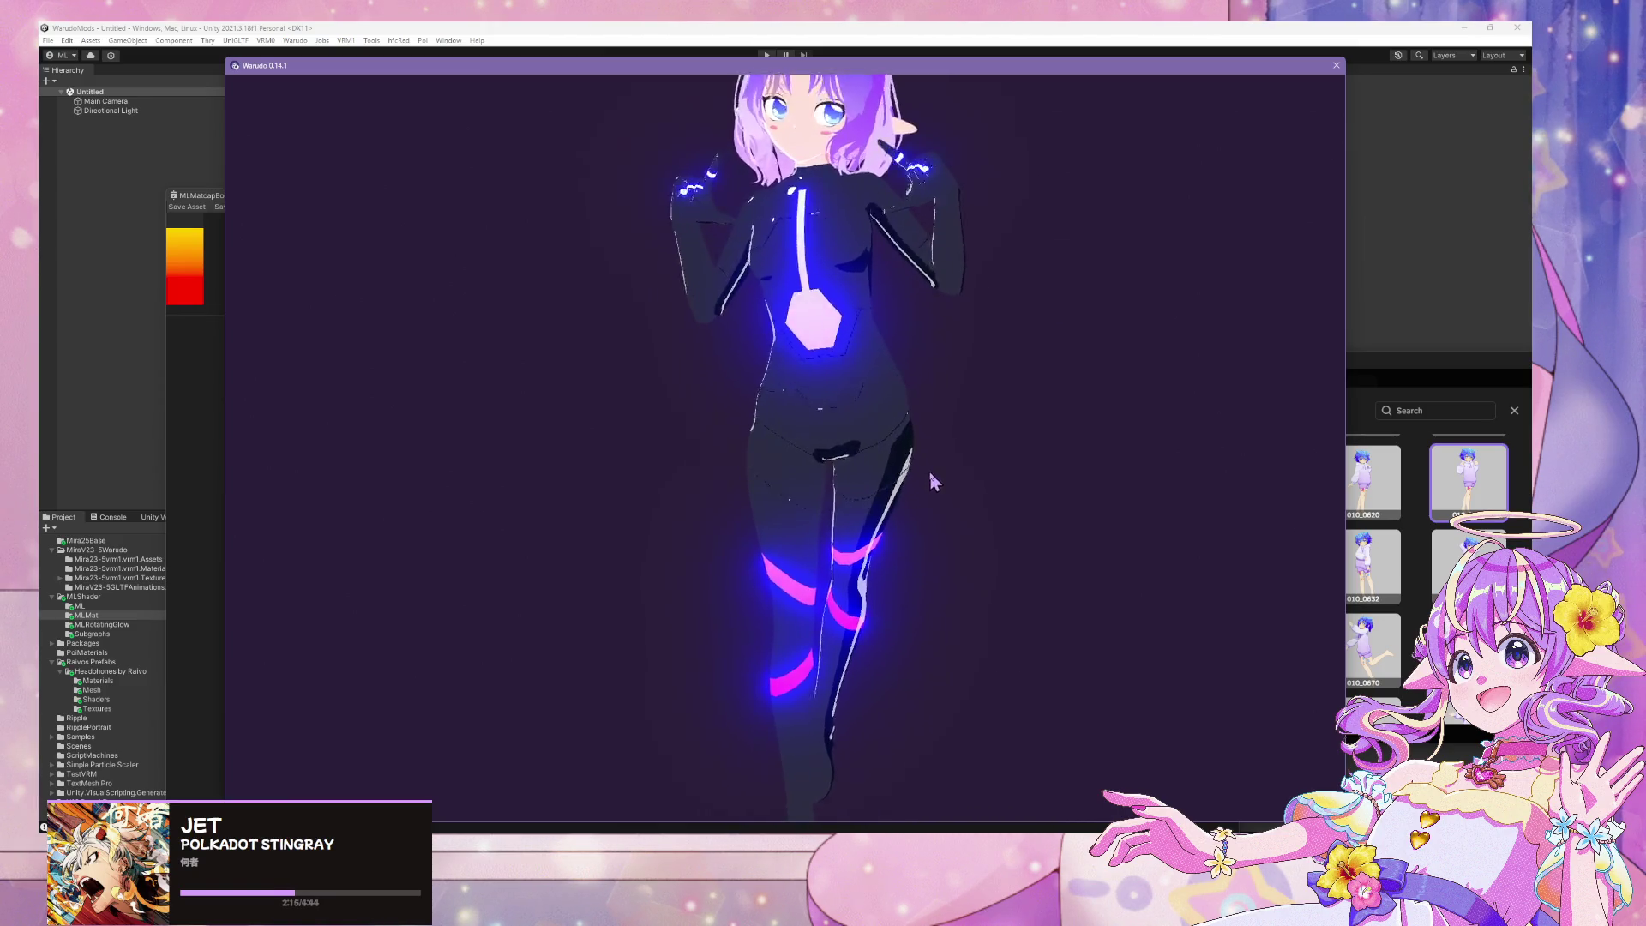
pyautogui.scroll(-3, 927, 471)
pyautogui.scroll(2, 933, 493)
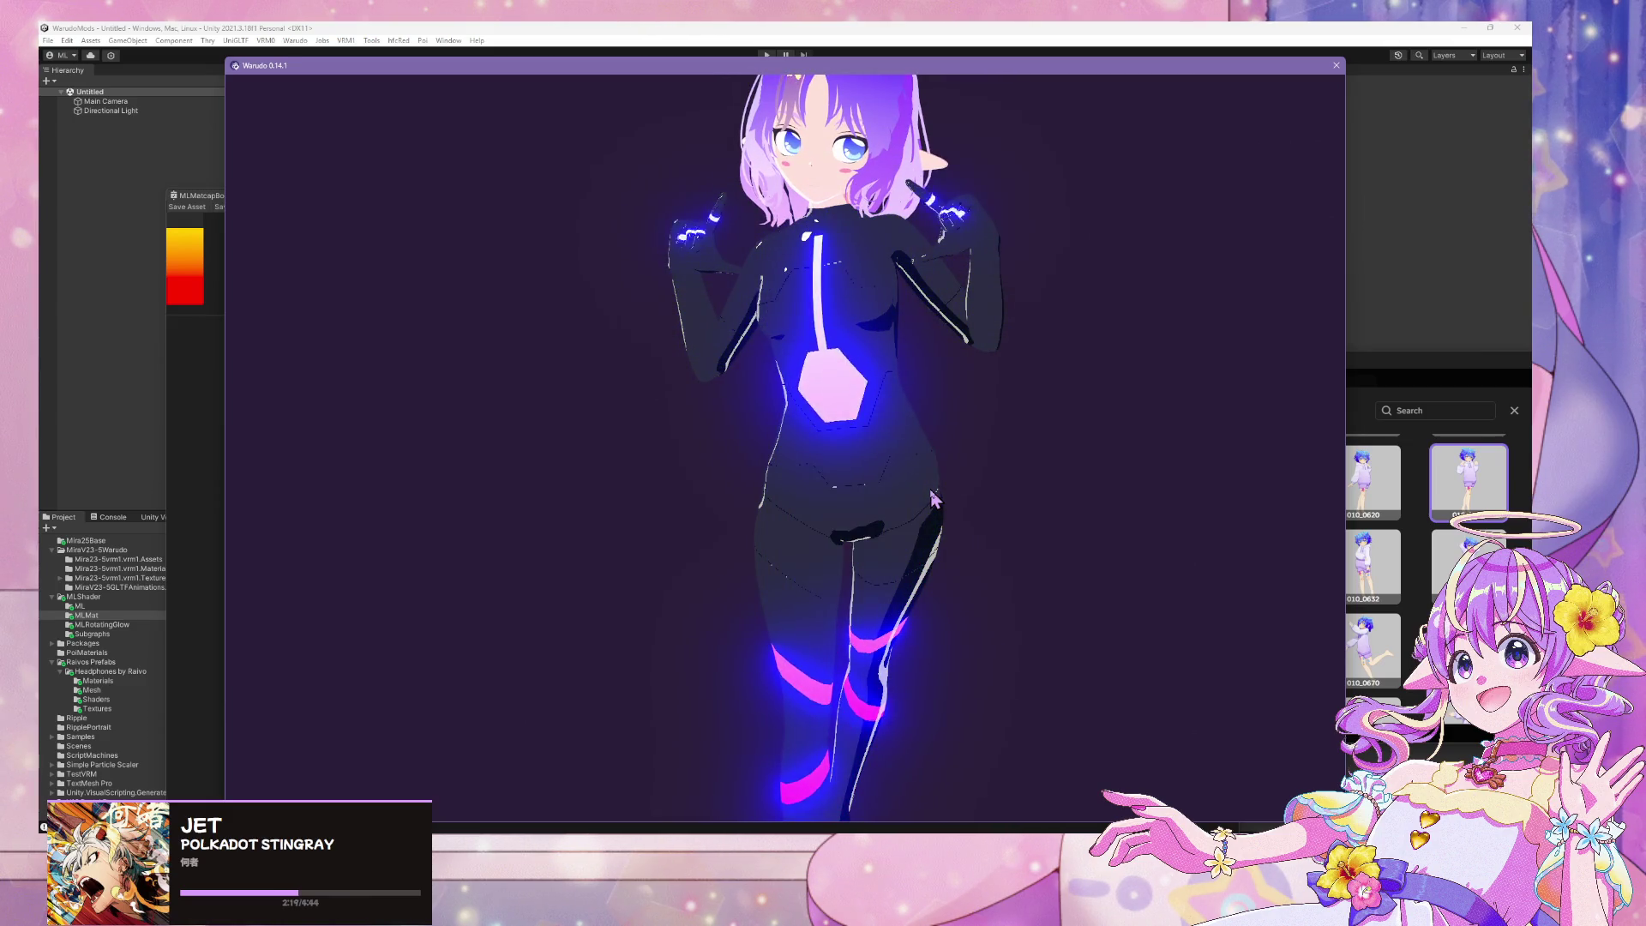
pyautogui.scroll(-3, 933, 495)
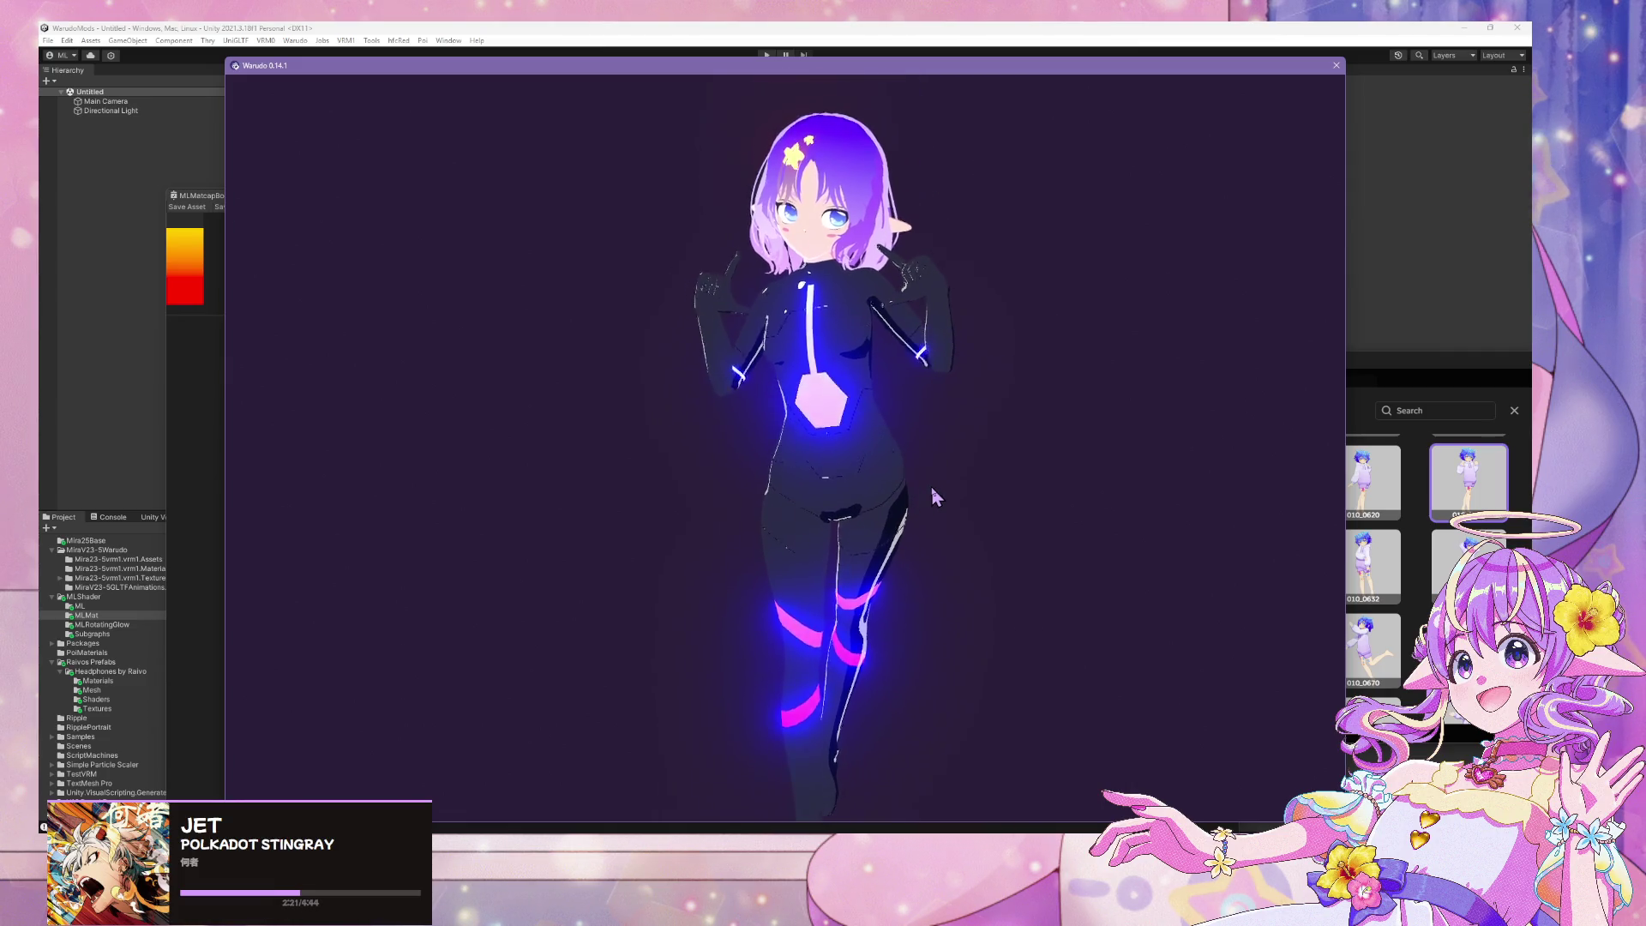
pyautogui.scroll(2, 935, 494)
pyautogui.scroll(3, 933, 483)
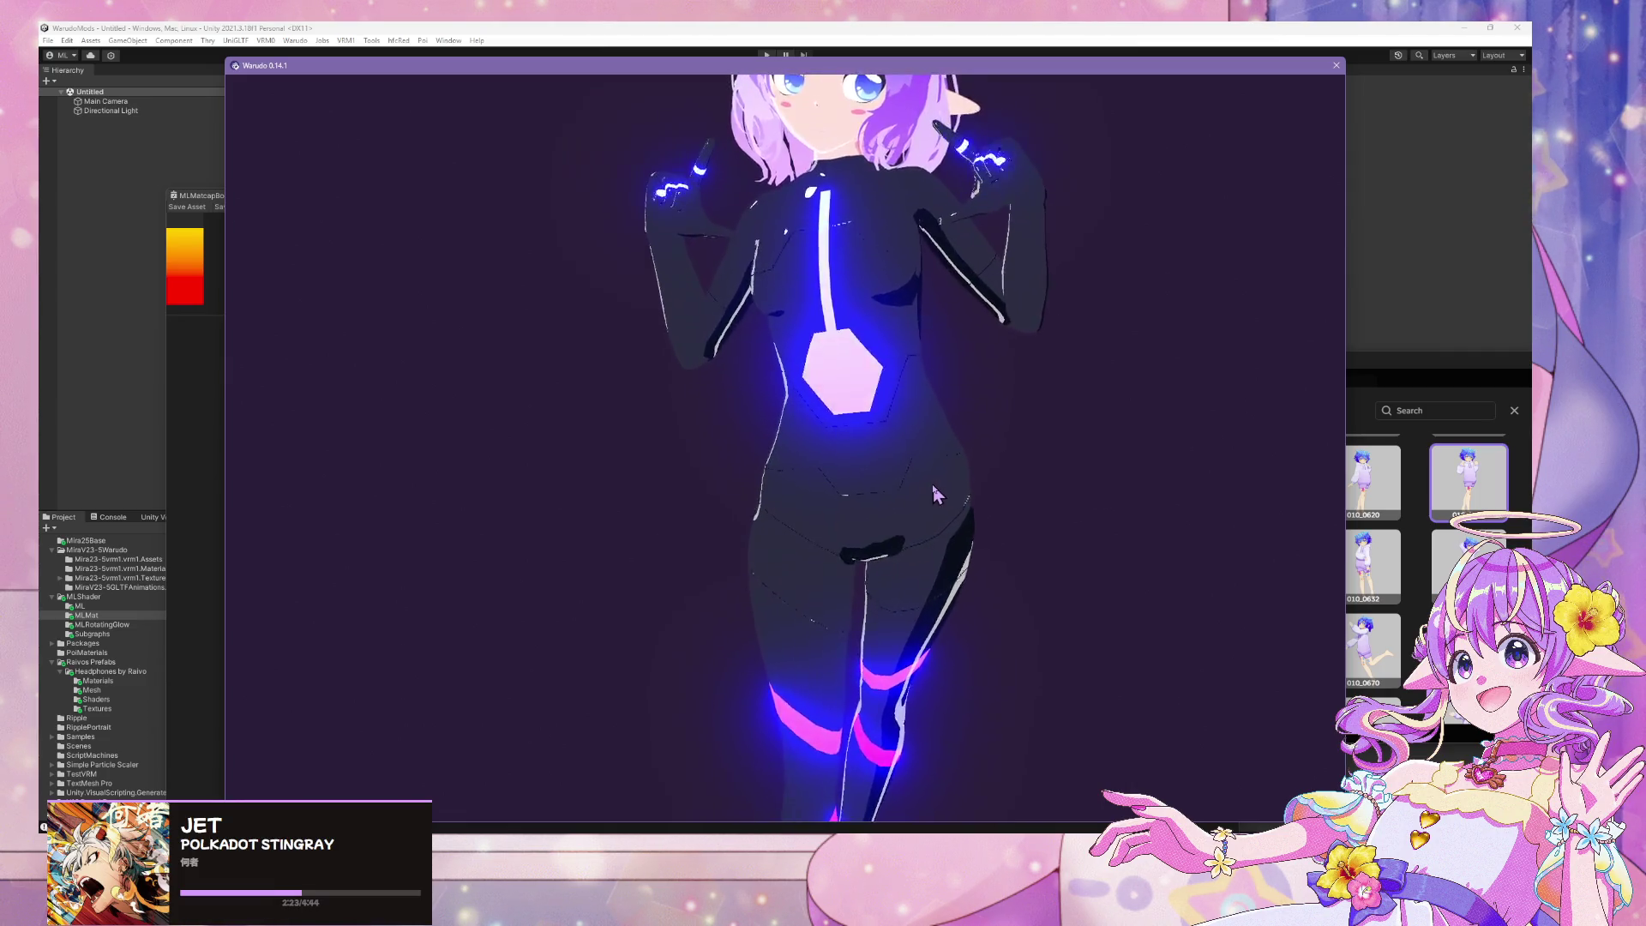
pyautogui.moveTo(932, 483); pyautogui.dragTo(912, 528, button='middle')
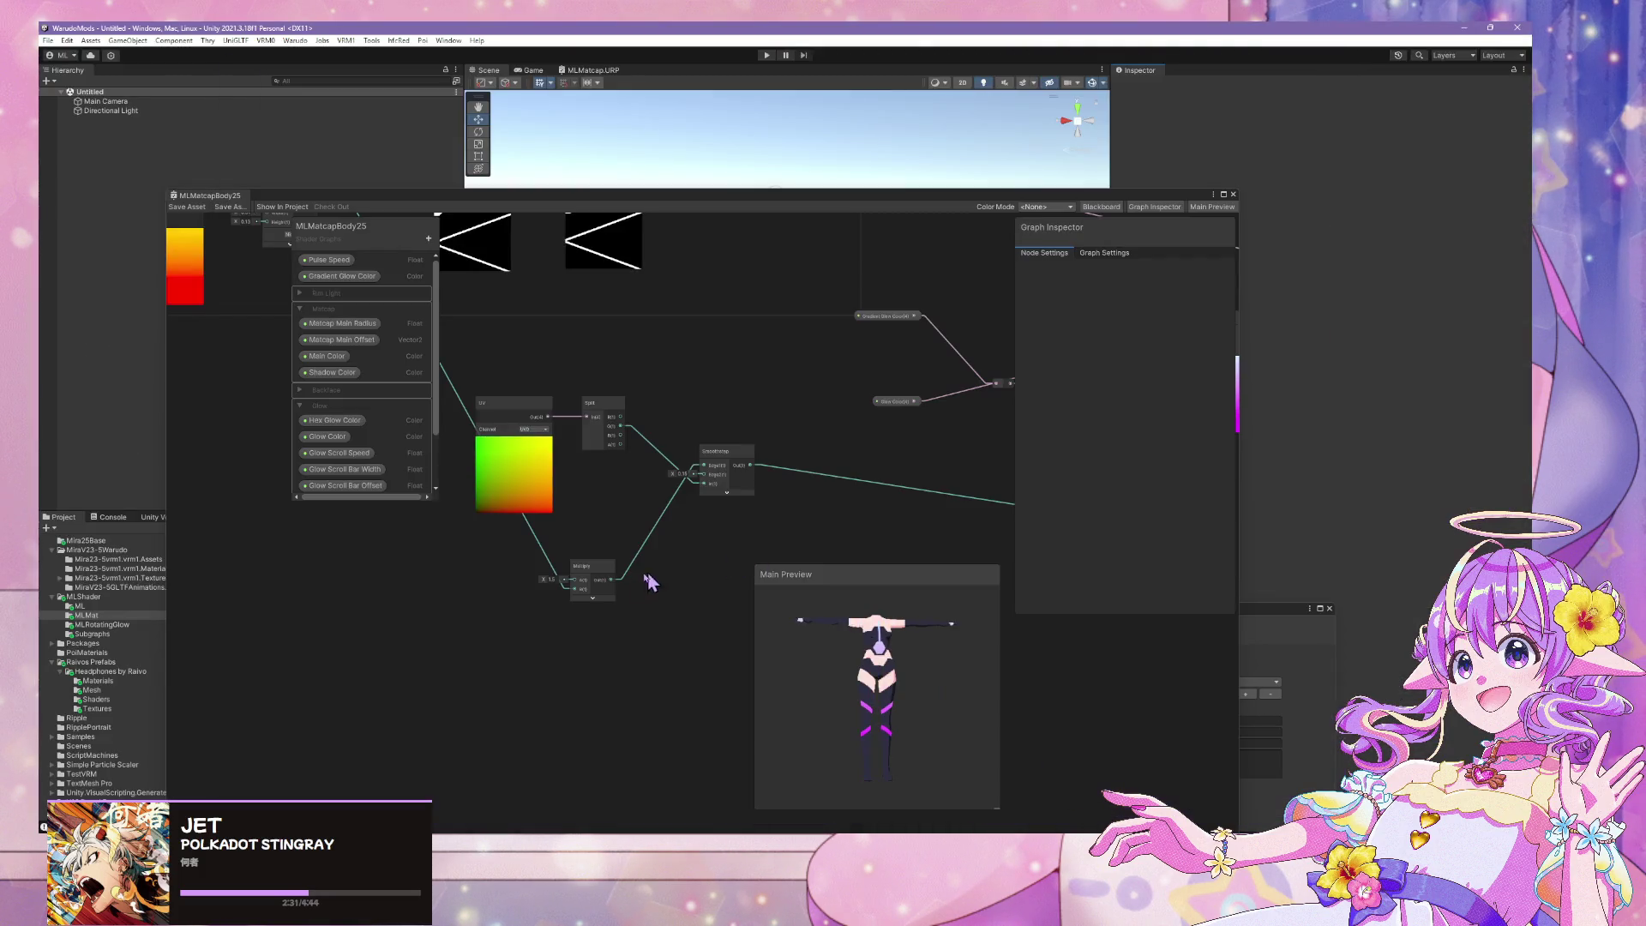
# Add a reroute point on the Smoothstep output wire
pyautogui.moveTo(650, 582)
pyautogui.mouseDown(button='middle')
pyautogui.moveTo(753, 577)
pyautogui.moveTo(683, 617)
pyautogui.moveTo(592, 517)
pyautogui.moveTo(635, 489)
pyautogui.moveTo(420, 506)
pyautogui.mouseUp(button='middle')
pyautogui.scroll(-3, 687, 613)
pyautogui.scroll(2, 737, 580)
pyautogui.scroll(3, 736, 579)
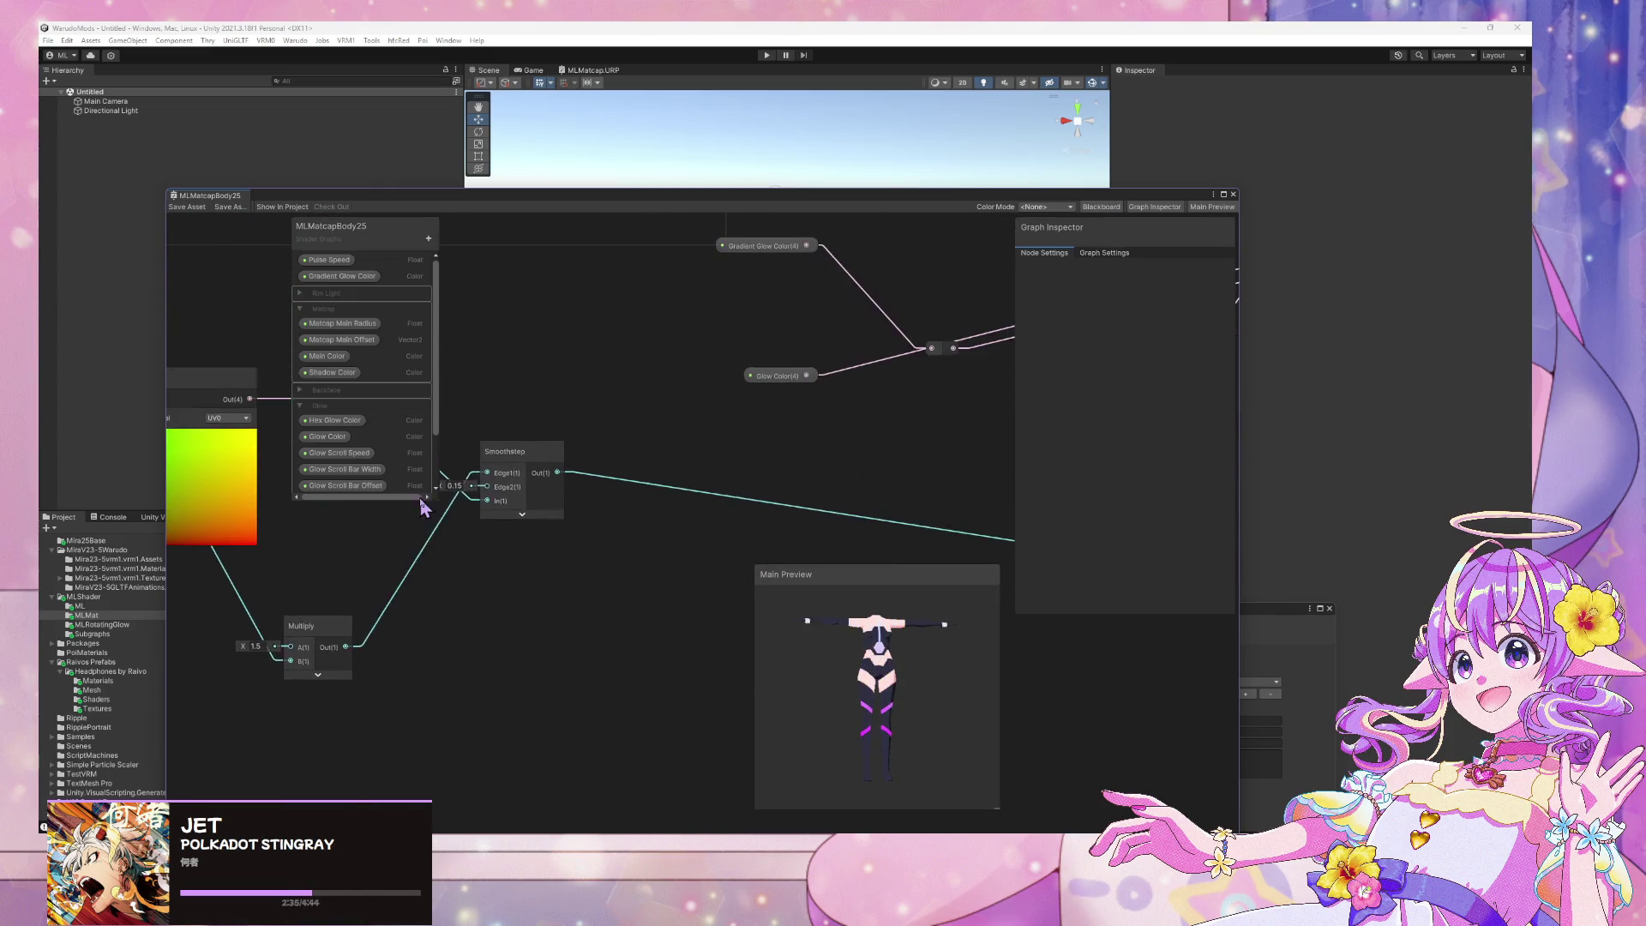
pyautogui.doubleClick(717, 497)
pyautogui.scroll(3, 789, 625)
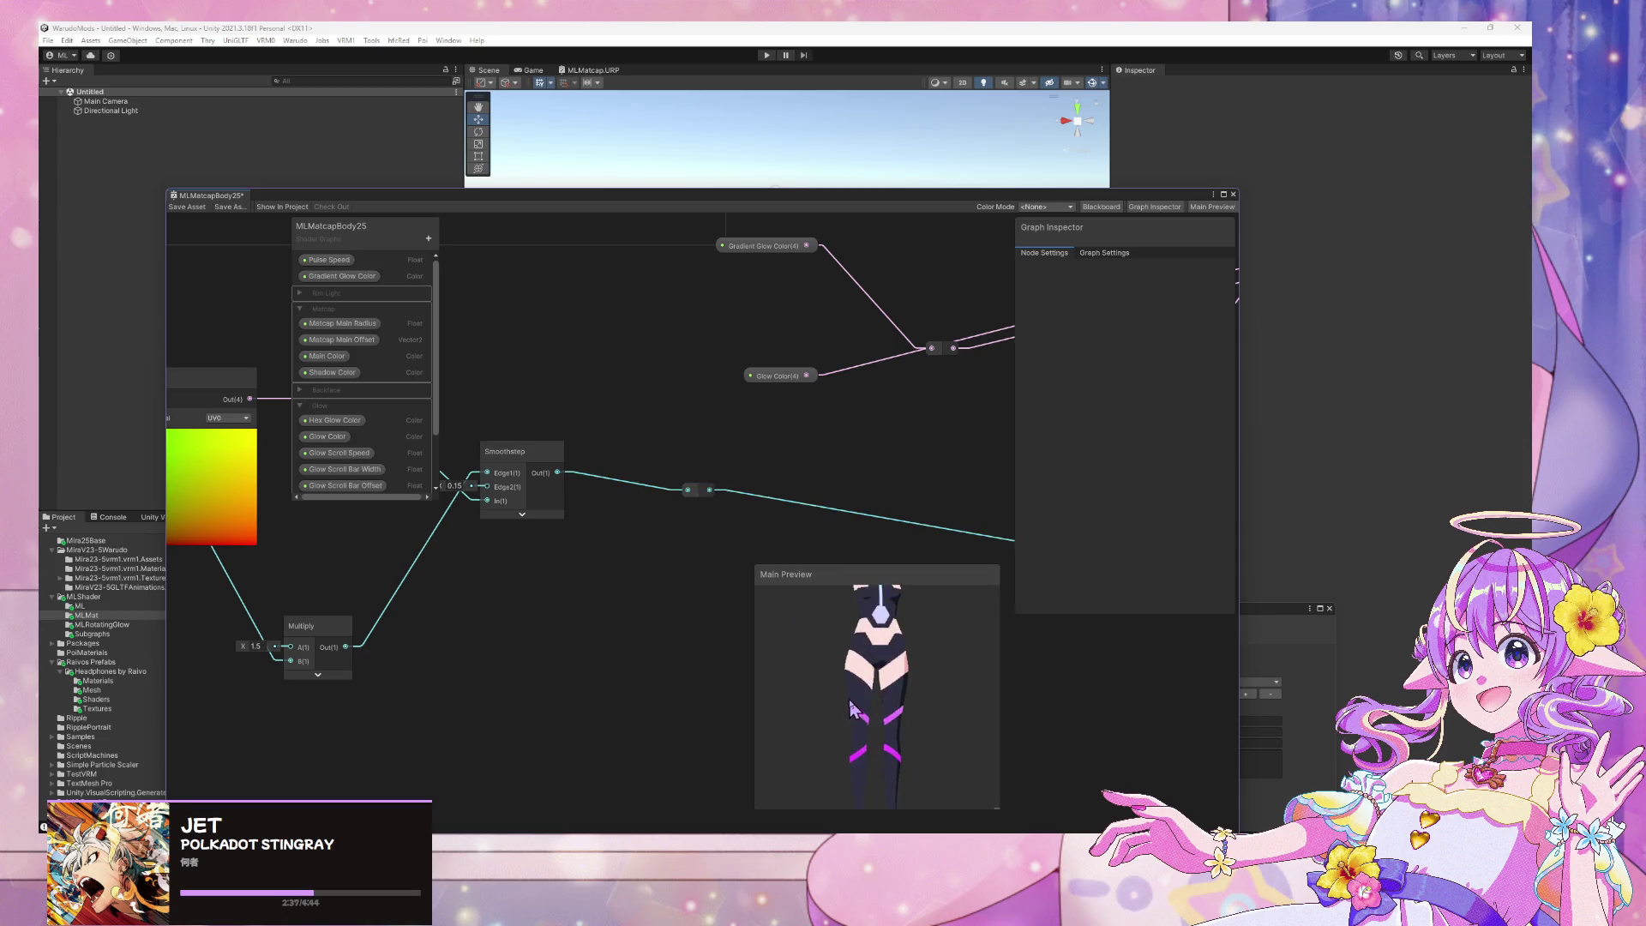
pyautogui.moveTo(477, 635); pyautogui.dragTo(489, 634, button='middle')
pyautogui.scroll(3, 614, 569)
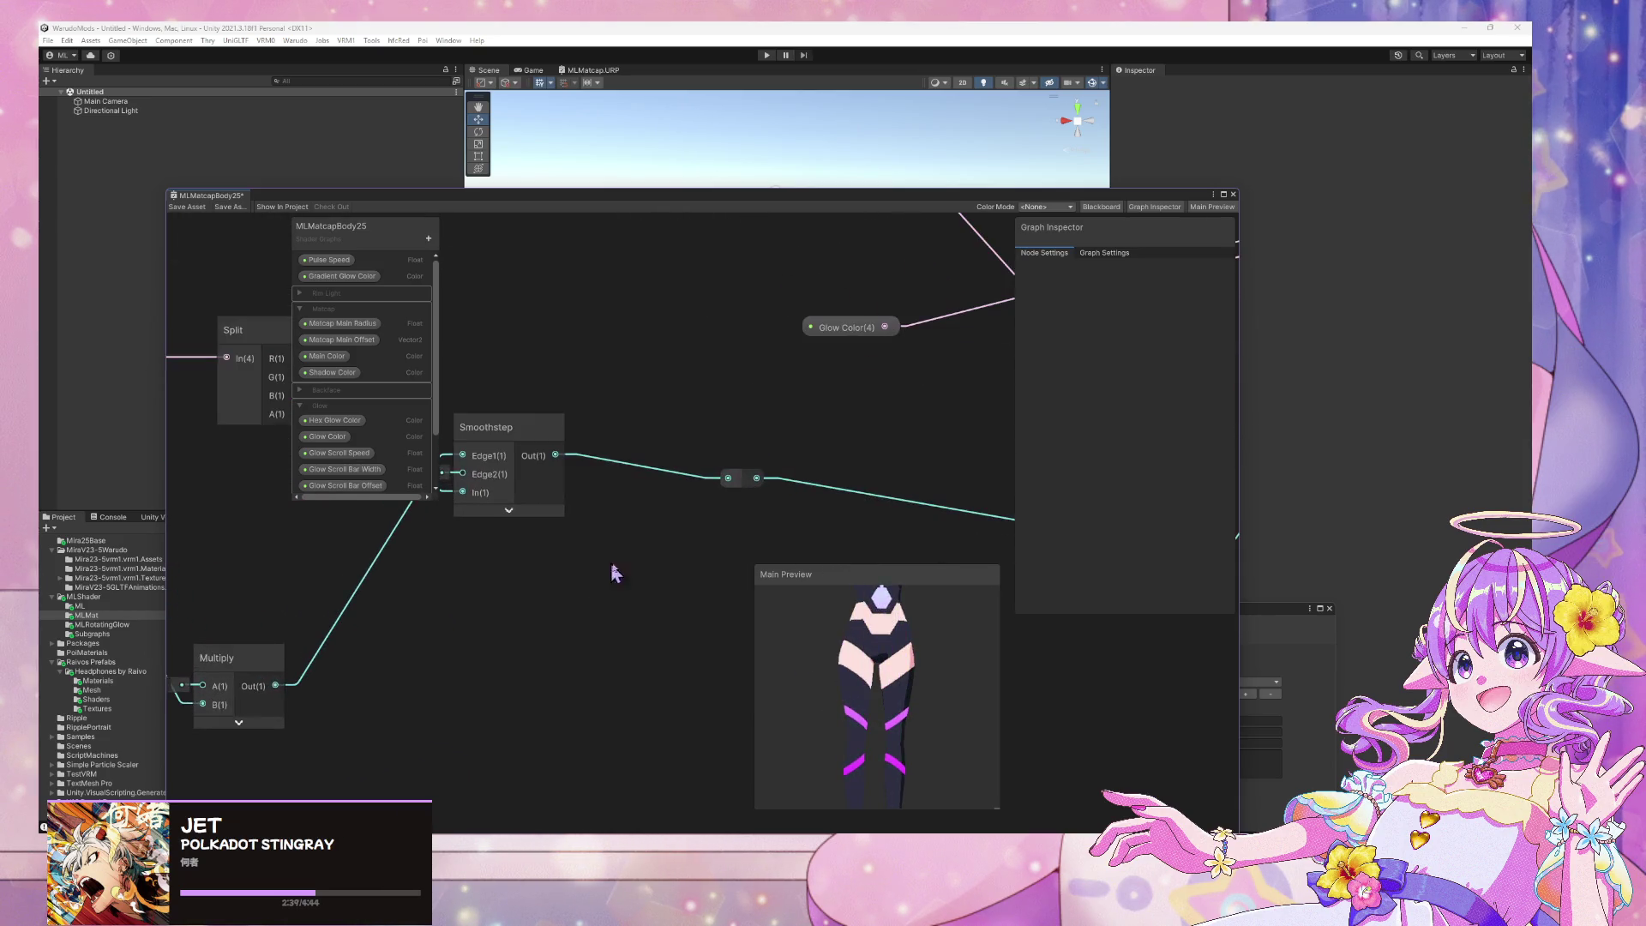
# Create a Distance node and place it below the Smoothstep node
pyautogui.press('space')
pyautogui.write('distance')
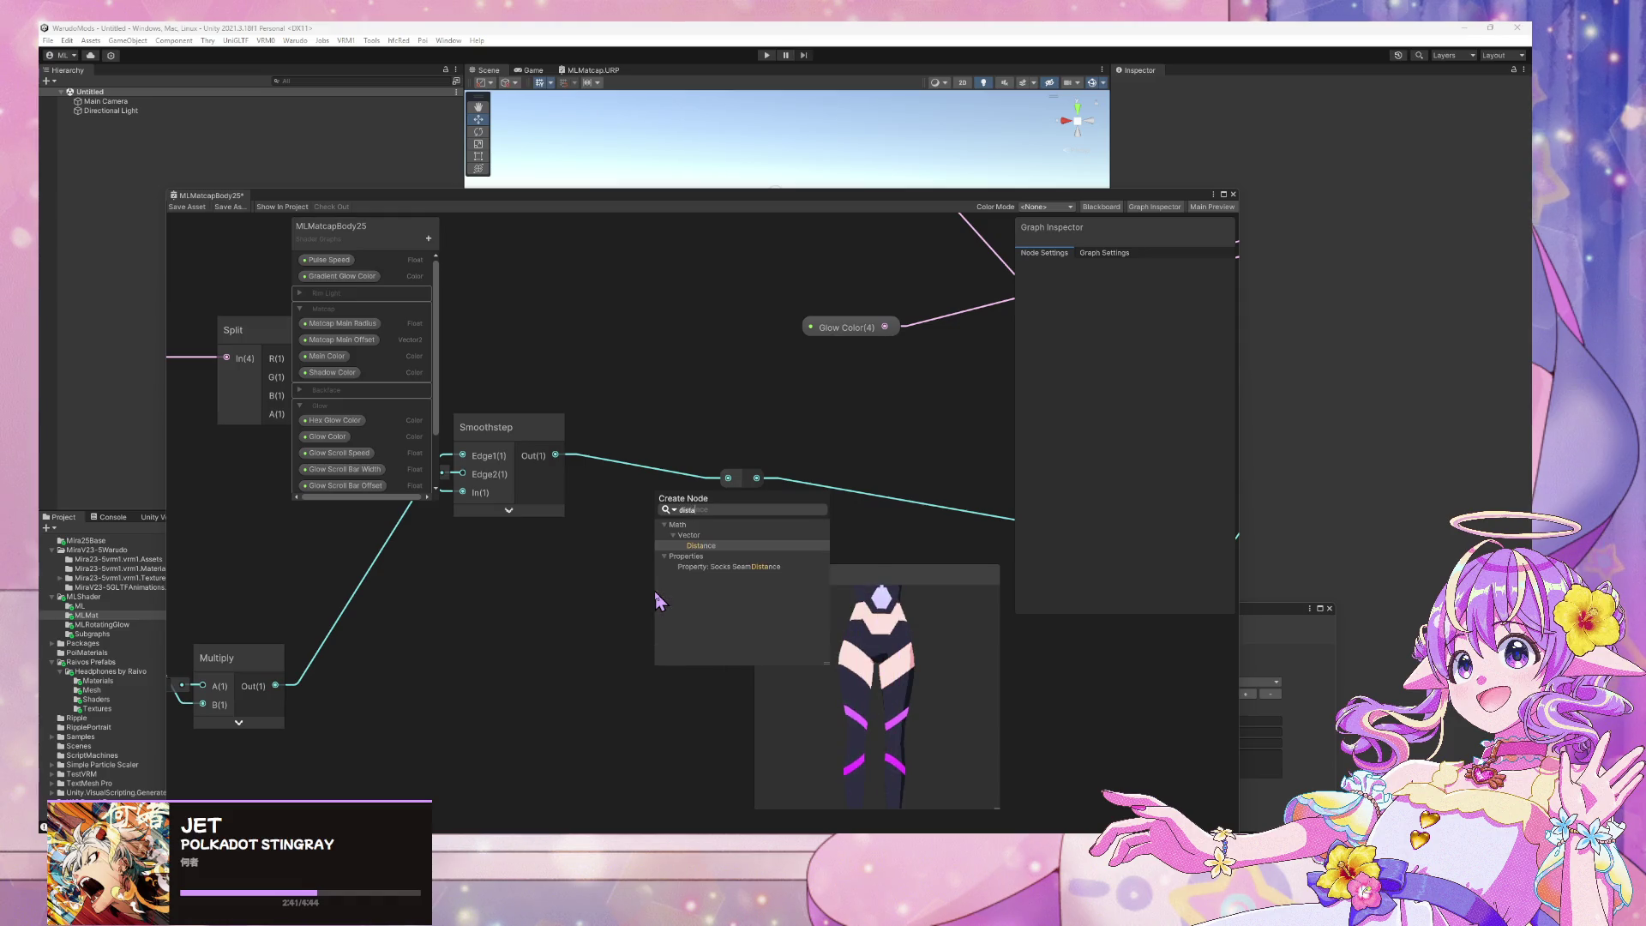
pyautogui.press('Return')
pyautogui.moveTo(677, 619); pyautogui.dragTo(493, 573)
pyautogui.moveTo(395, 567); pyautogui.dragTo(659, 605, button='middle')
pyautogui.scroll(-3, 439, 640)
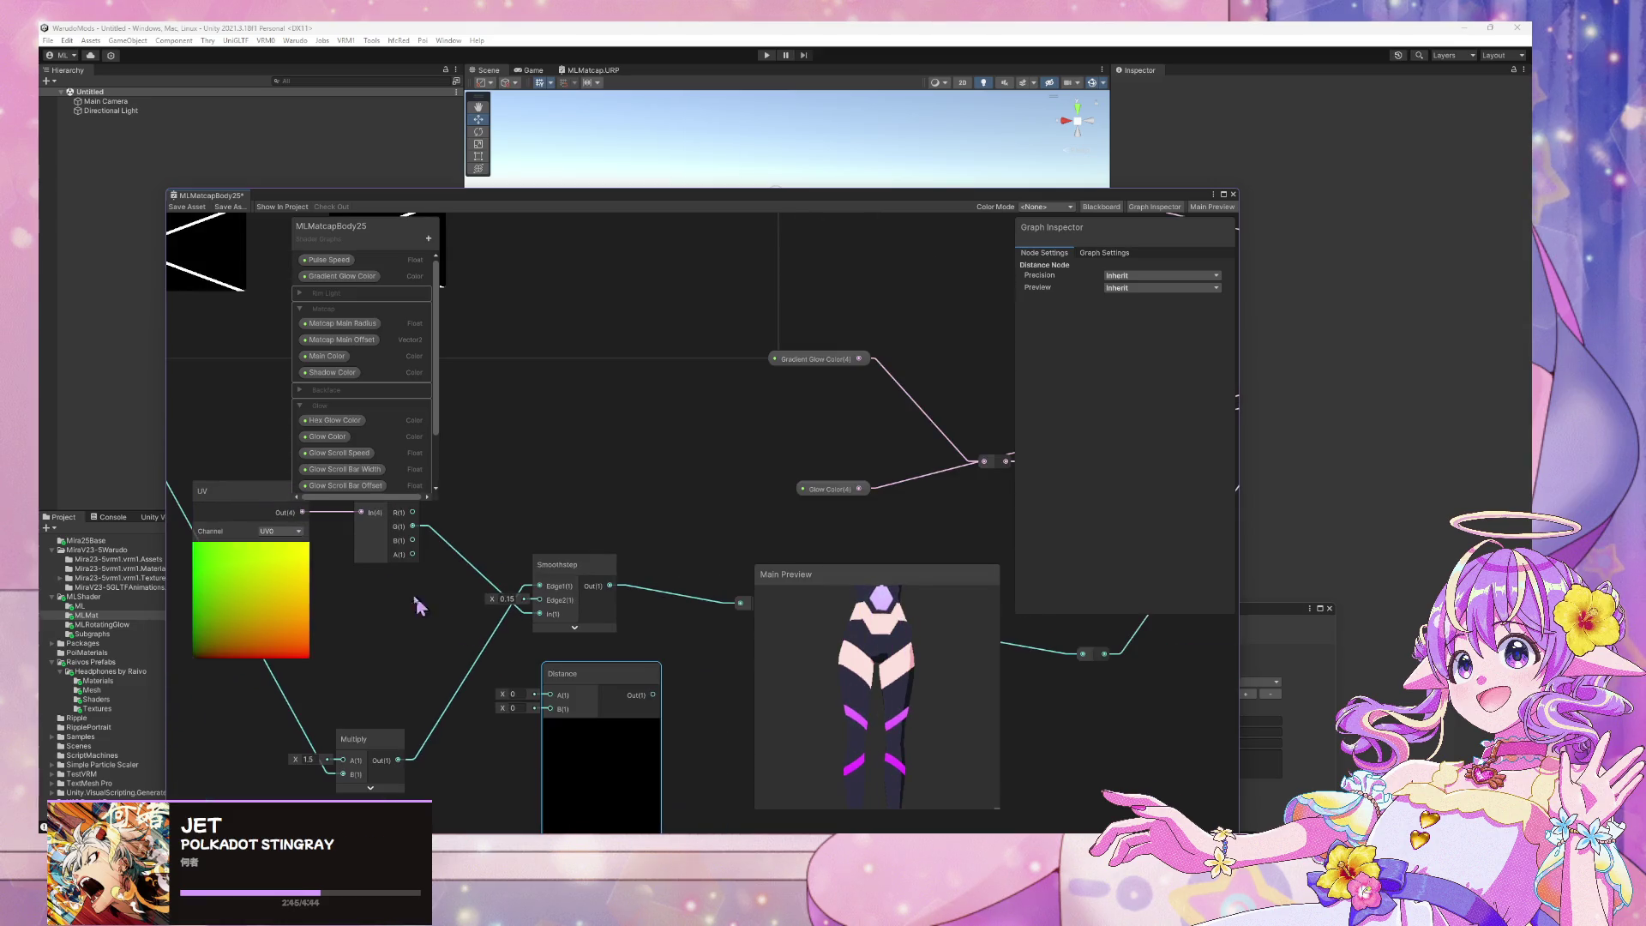
# Replace the trial UV wires with Split's G channel into Distance A, and set B to 0
pyautogui.moveTo(304, 515); pyautogui.dragTo(550, 696)
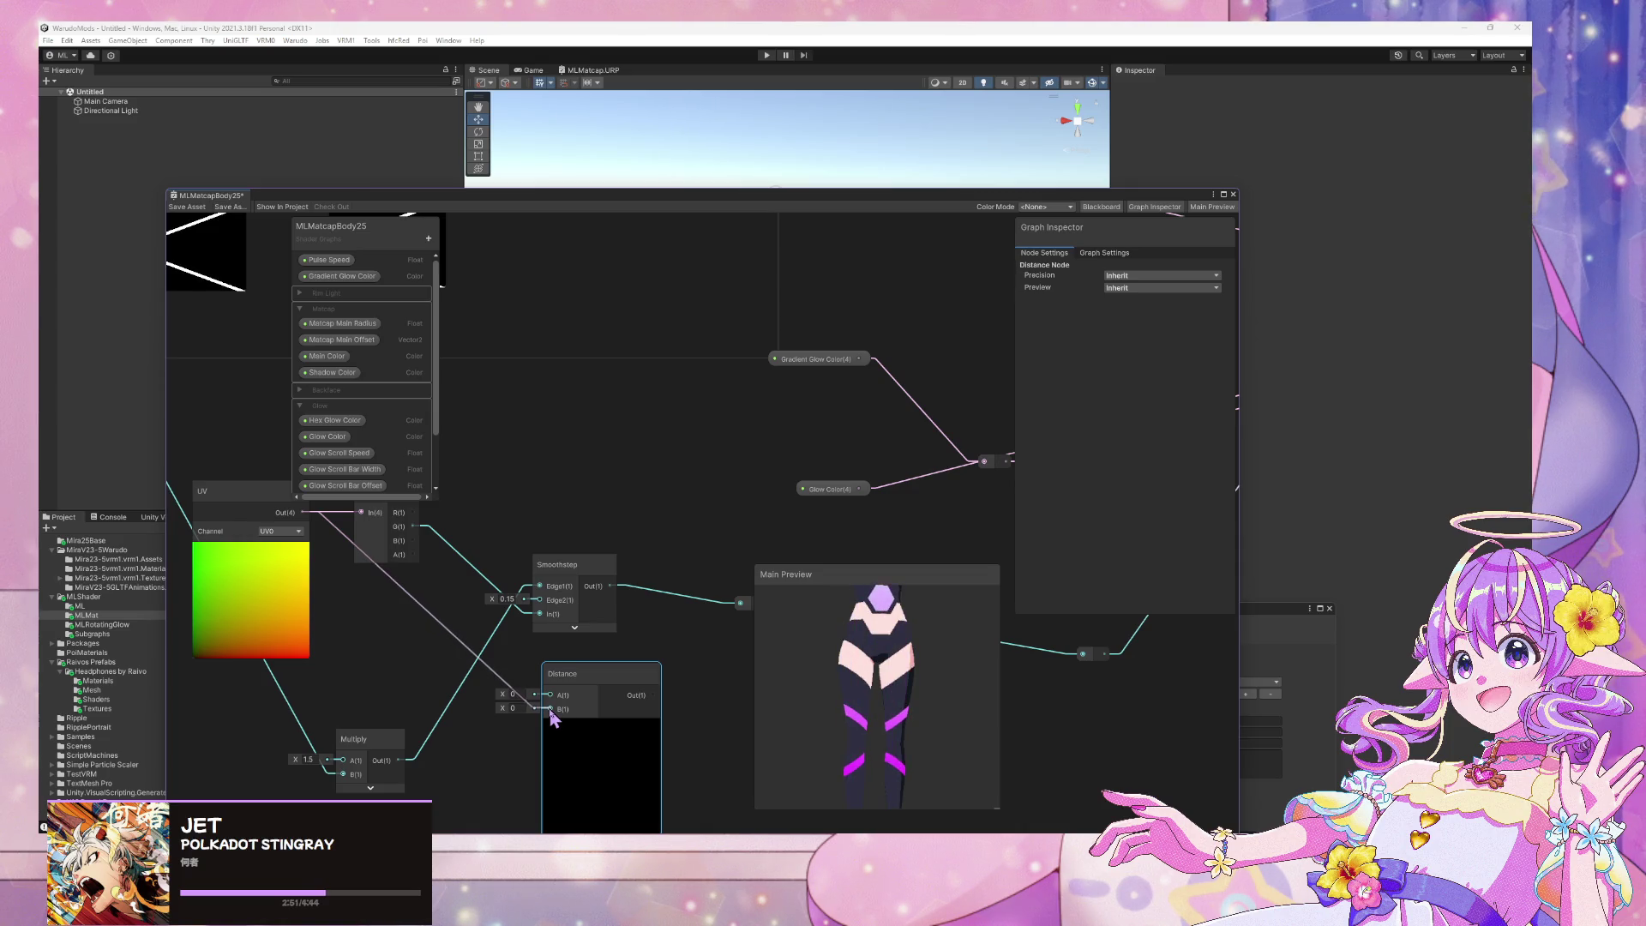
pyautogui.moveTo(553, 718); pyautogui.dragTo(552, 703)
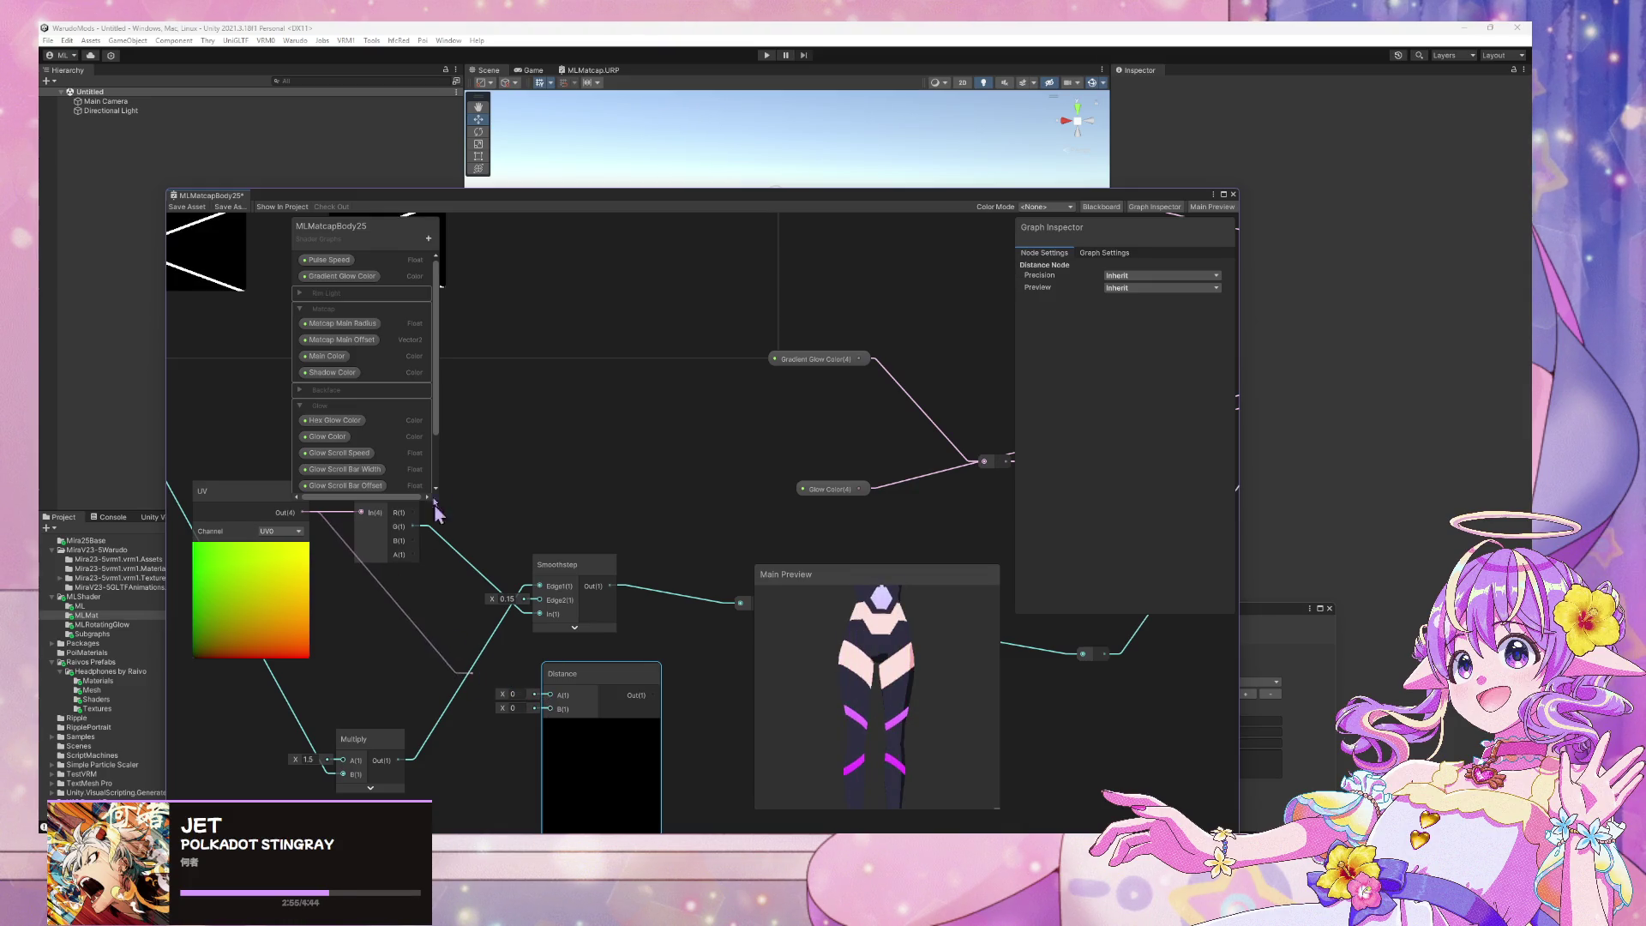
pyautogui.hotkey('ctrl', 'z')
pyautogui.hotkey('ctrl', 'z')
pyautogui.moveTo(533, 696)
pyautogui.mouseDown()
pyautogui.moveTo(549, 694)
pyautogui.moveTo(520, 708)
pyautogui.moveTo(575, 716)
pyautogui.moveTo(476, 695)
pyautogui.moveTo(520, 707)
pyautogui.mouseUp()
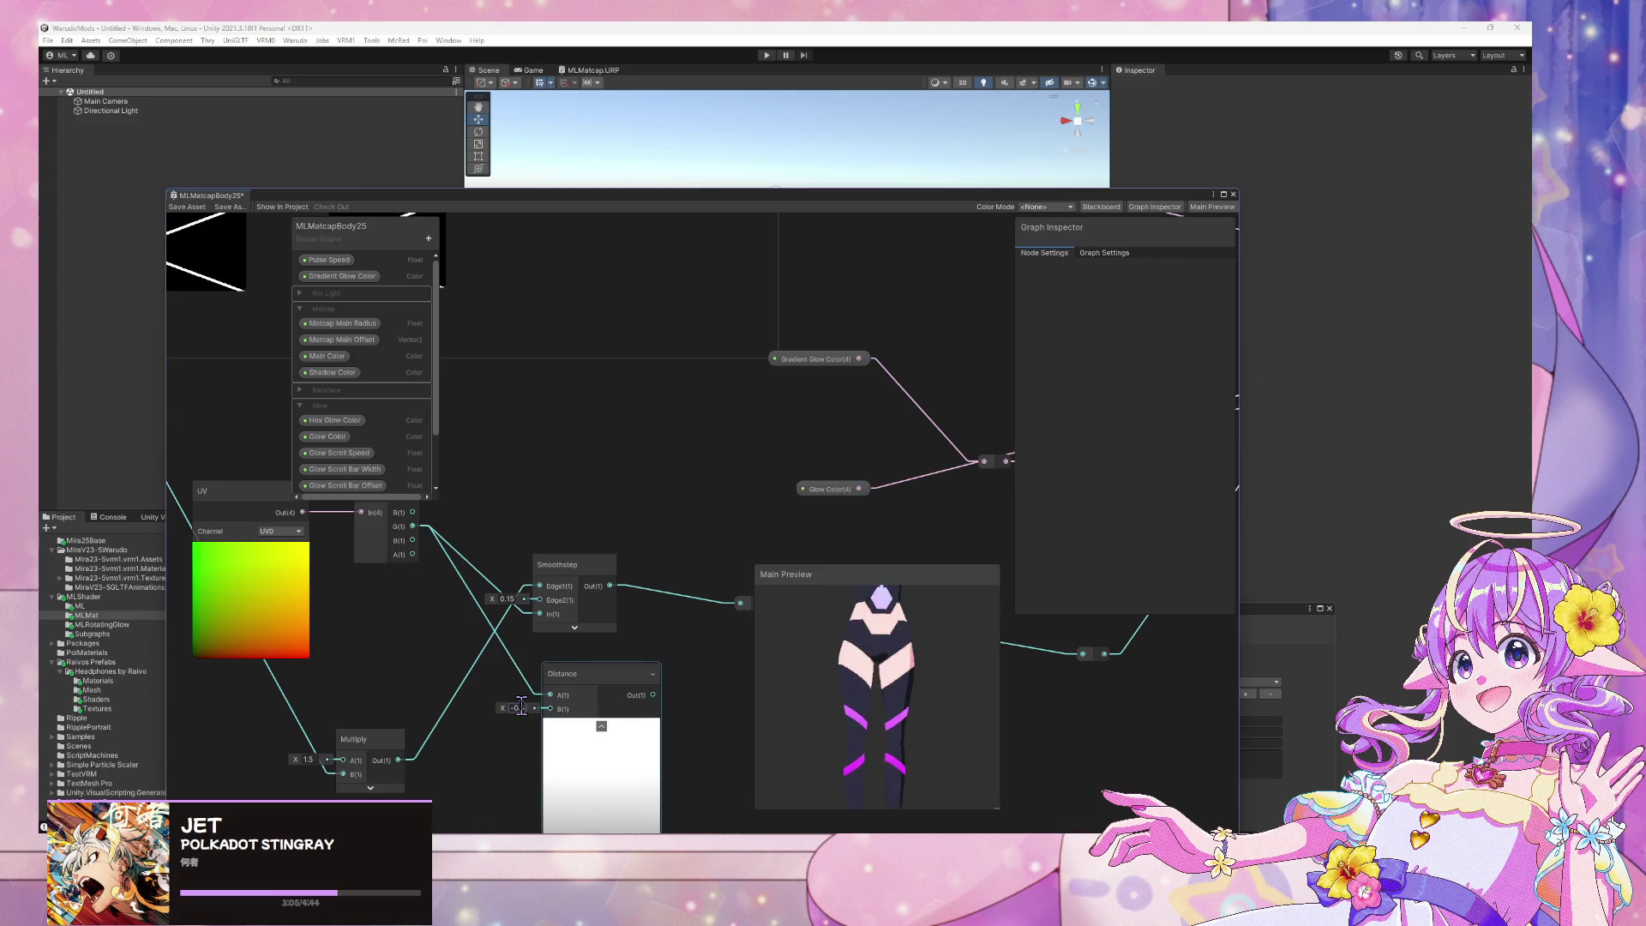
pyautogui.write('0')
pyautogui.scroll(-3, 526, 573)
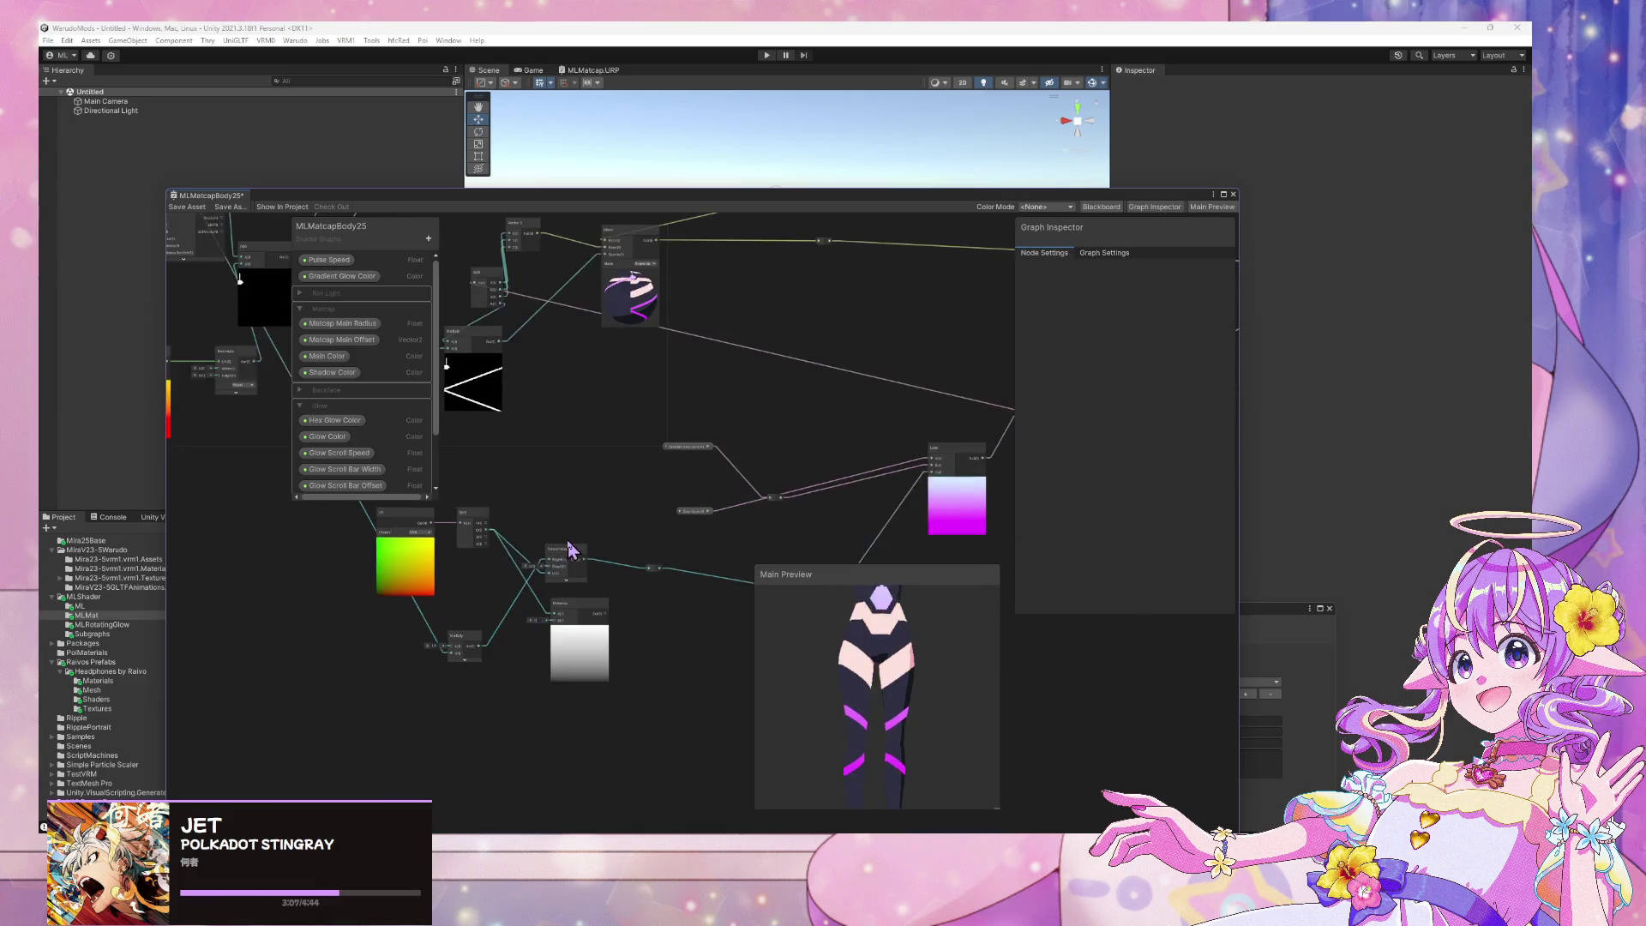
# Find the Glow group and open the GlowBar subgraph in its own tab
pyautogui.scroll(2, 723, 691)
pyautogui.scroll(-5, 801, 493)
pyautogui.moveTo(911, 434)
pyautogui.mouseDown(button='middle')
pyautogui.moveTo(691, 481)
pyautogui.moveTo(764, 488)
pyautogui.moveTo(675, 617)
pyautogui.moveTo(766, 419)
pyautogui.moveTo(668, 485)
pyautogui.mouseUp(button='middle')
pyautogui.scroll(-3, 668, 485)
pyautogui.scroll(3, 815, 445)
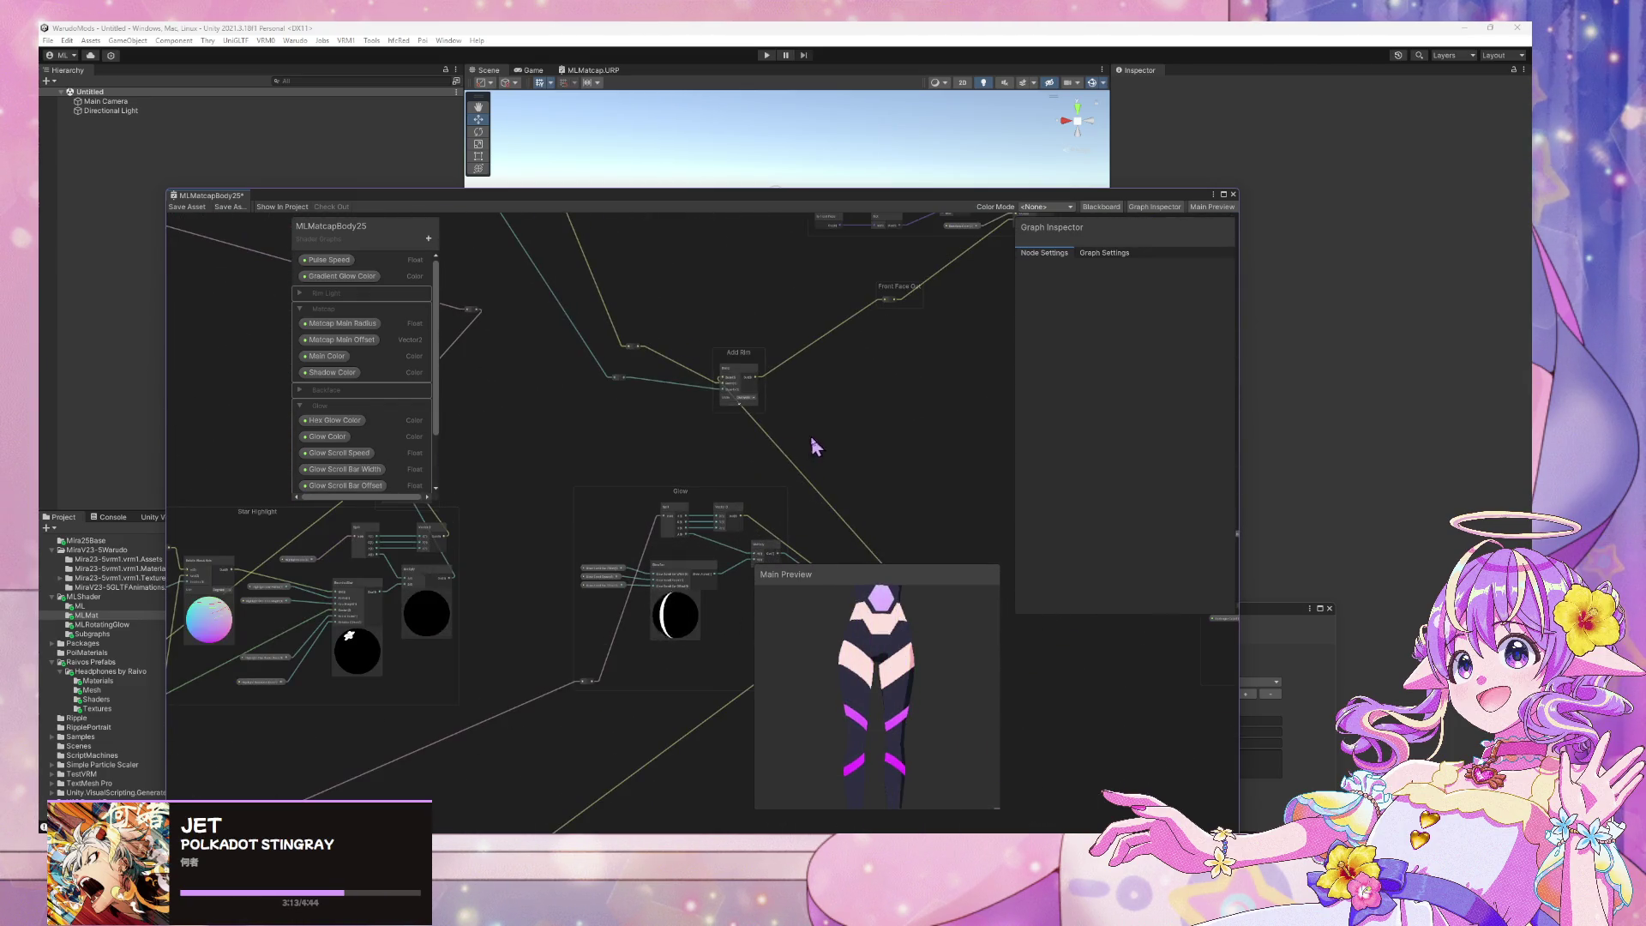
pyautogui.moveTo(815, 445); pyautogui.dragTo(769, 367, button='middle')
pyautogui.scroll(2, 769, 367)
pyautogui.doubleClick(597, 526)
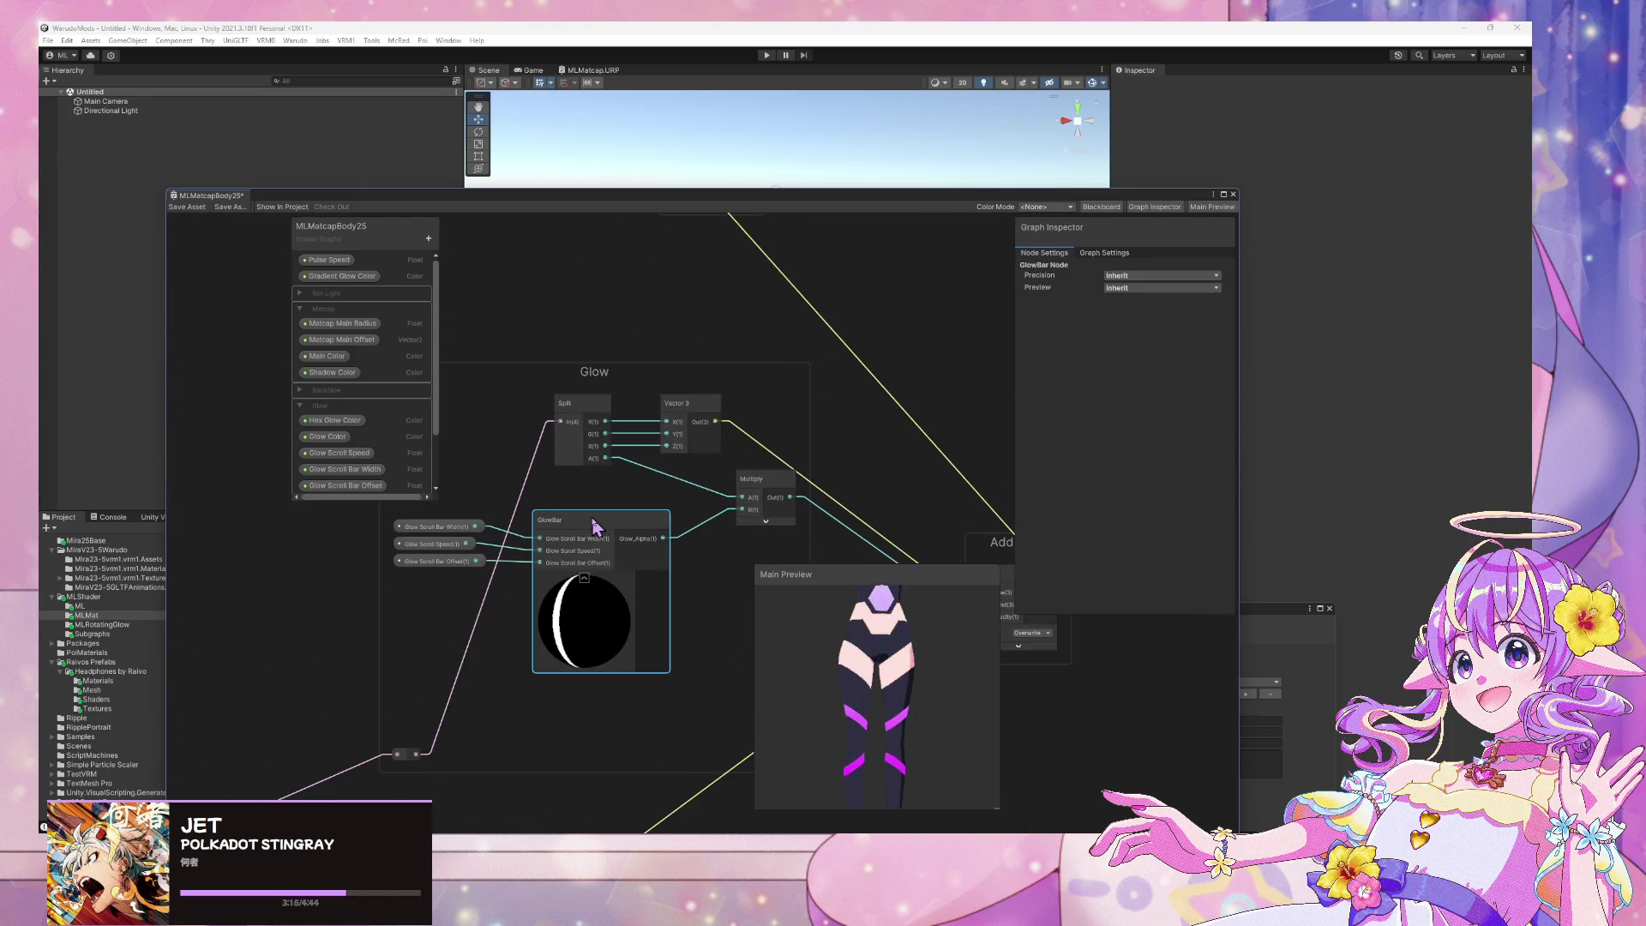
# Inspect GlowBar's Fraction node, then return to the MLMatcapBody25 graph
pyautogui.moveTo(625, 509)
pyautogui.mouseDown(button='middle')
pyautogui.moveTo(554, 485)
pyautogui.moveTo(744, 475)
pyautogui.mouseUp(button='middle')
pyautogui.scroll(-1, 744, 474)
pyautogui.click(978, 406)
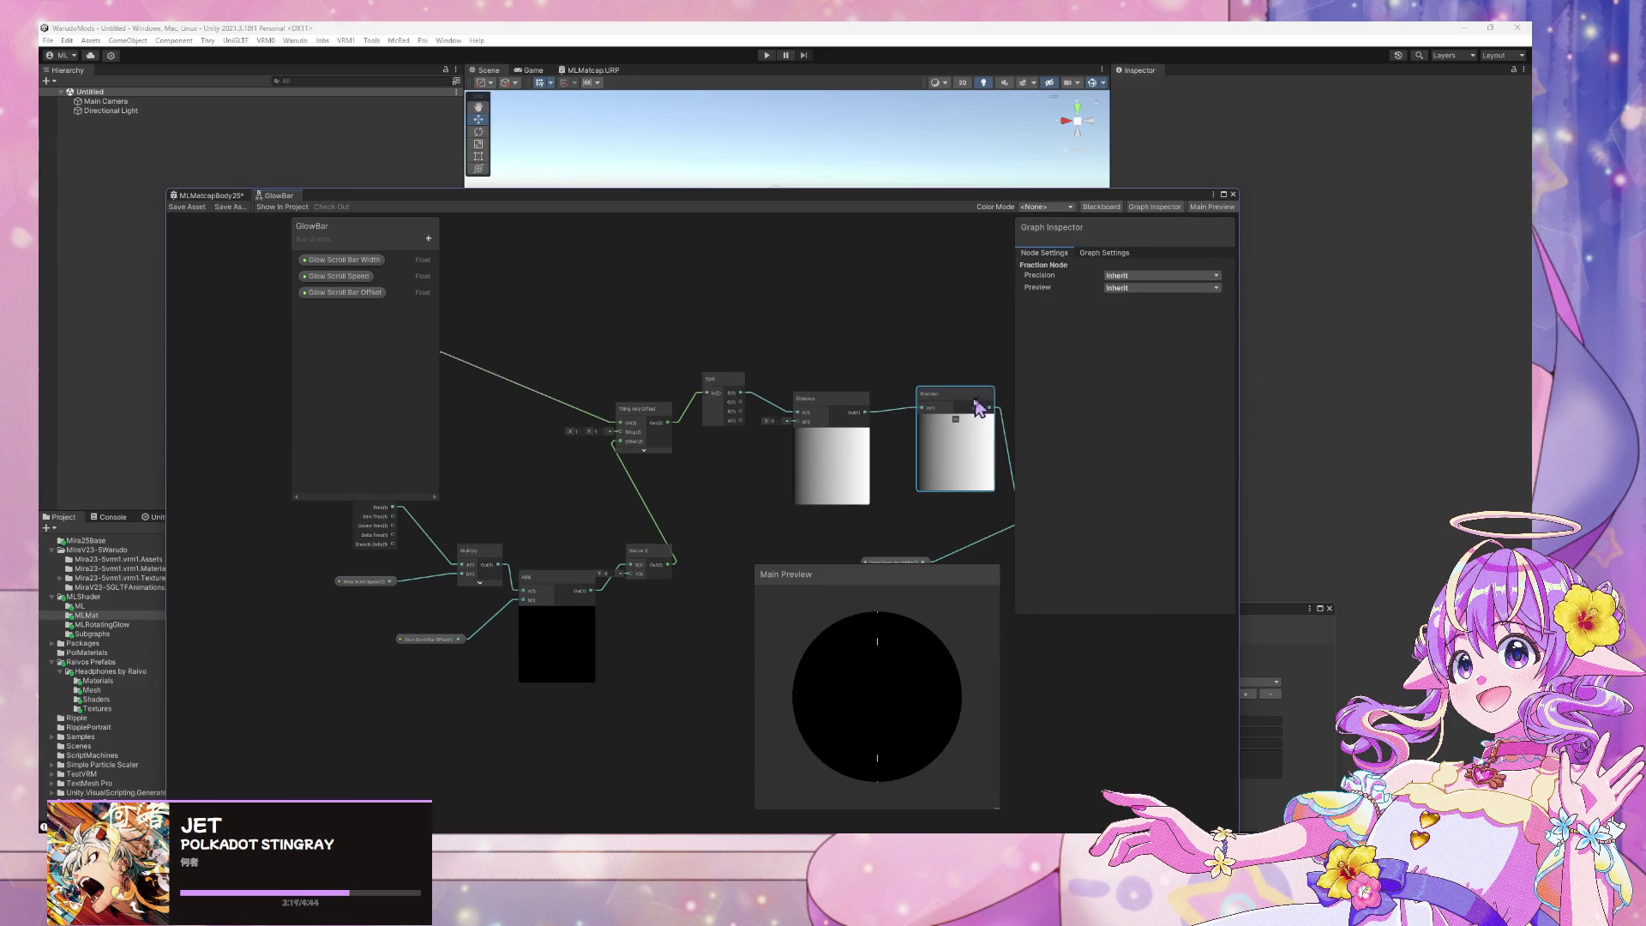
pyautogui.click(207, 197)
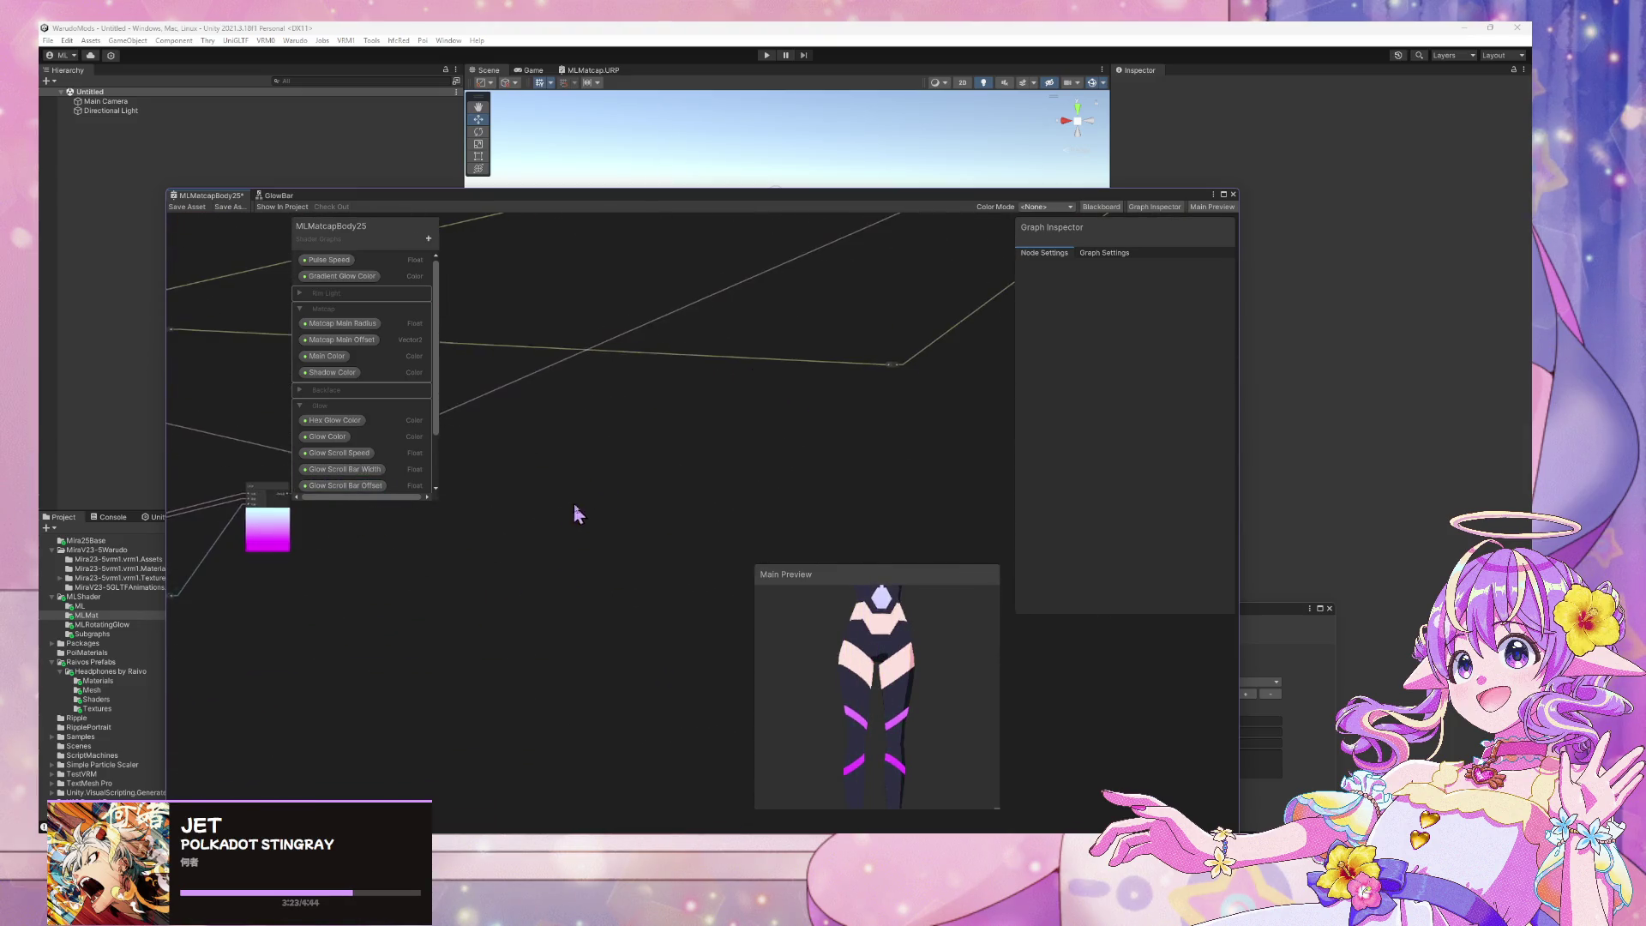
# Add a Fraction node fed by Distance's output and set Distance B to 2.84
pyautogui.moveTo(575, 513)
pyautogui.mouseDown(button='middle')
pyautogui.moveTo(603, 481)
pyautogui.moveTo(647, 294)
pyautogui.moveTo(492, 613)
pyautogui.moveTo(758, 592)
pyautogui.mouseUp(button='middle')
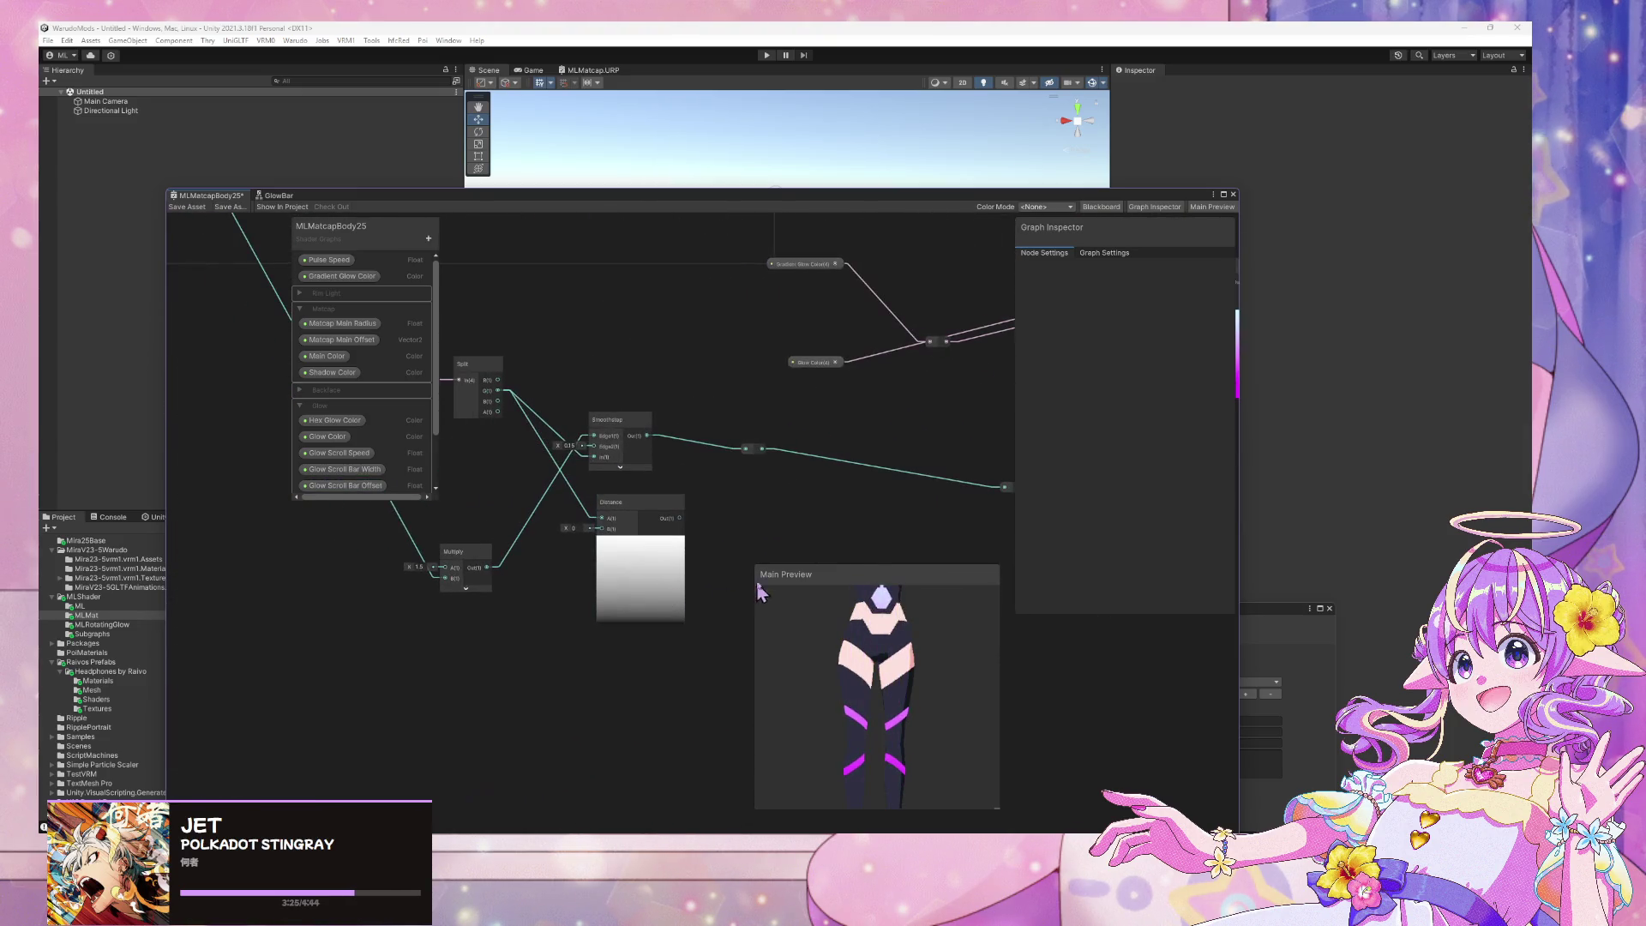
pyautogui.press('space')
pyautogui.write('fraction')
pyautogui.press('Return')
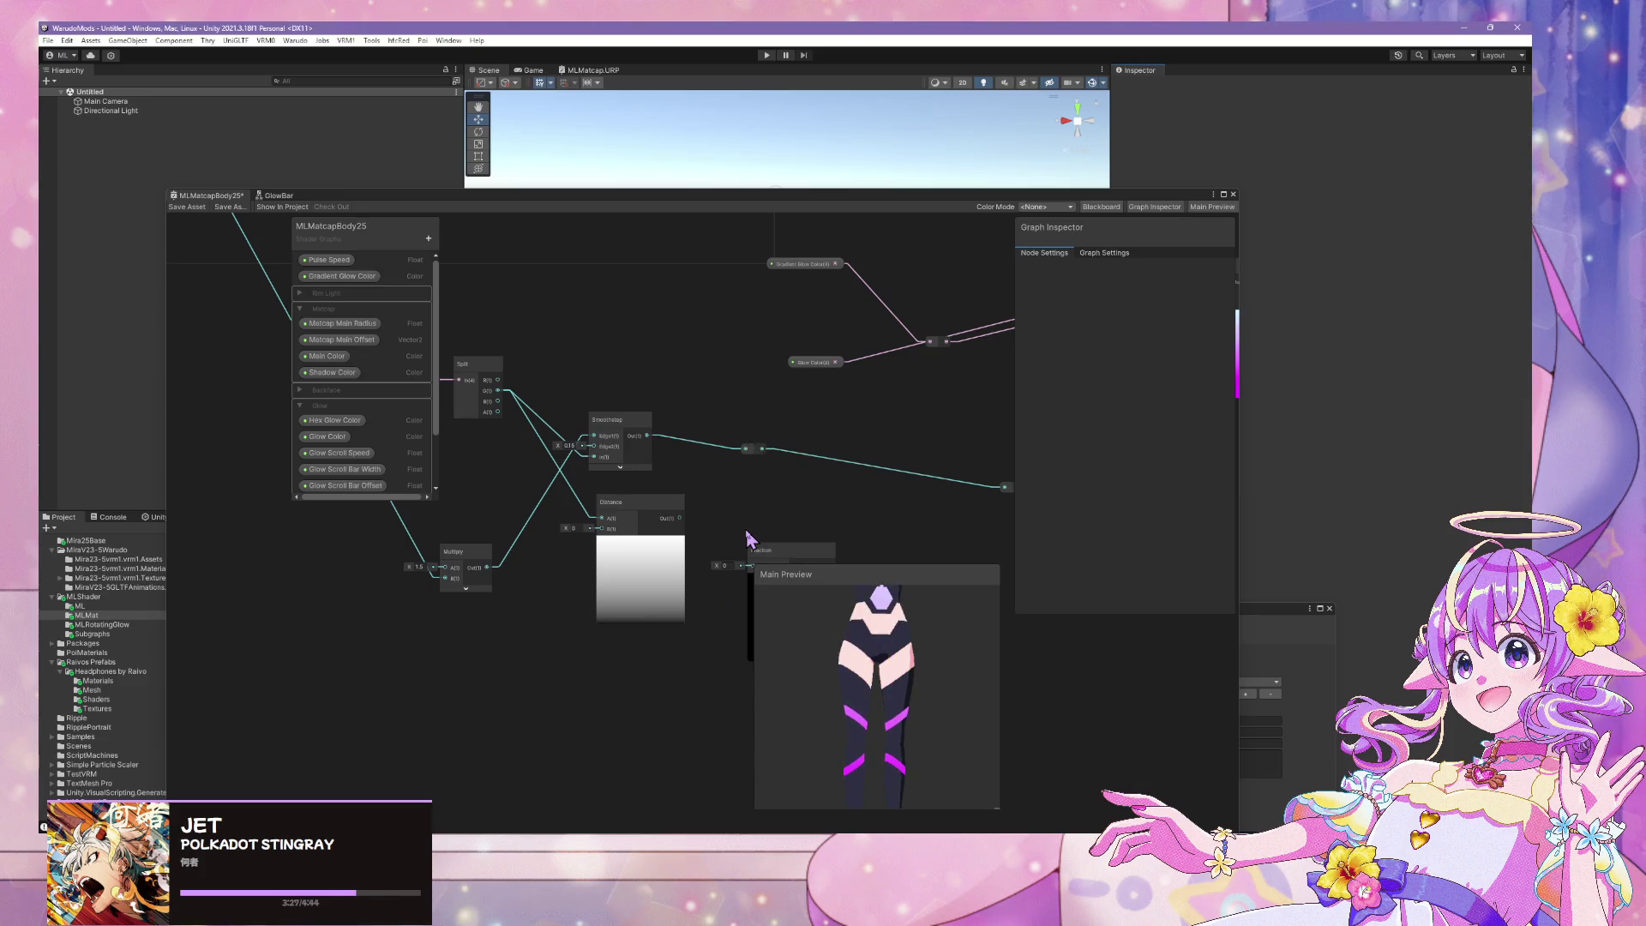
pyautogui.moveTo(758, 574); pyautogui.dragTo(746, 507)
pyautogui.moveTo(746, 506); pyautogui.dragTo(813, 489, button='middle')
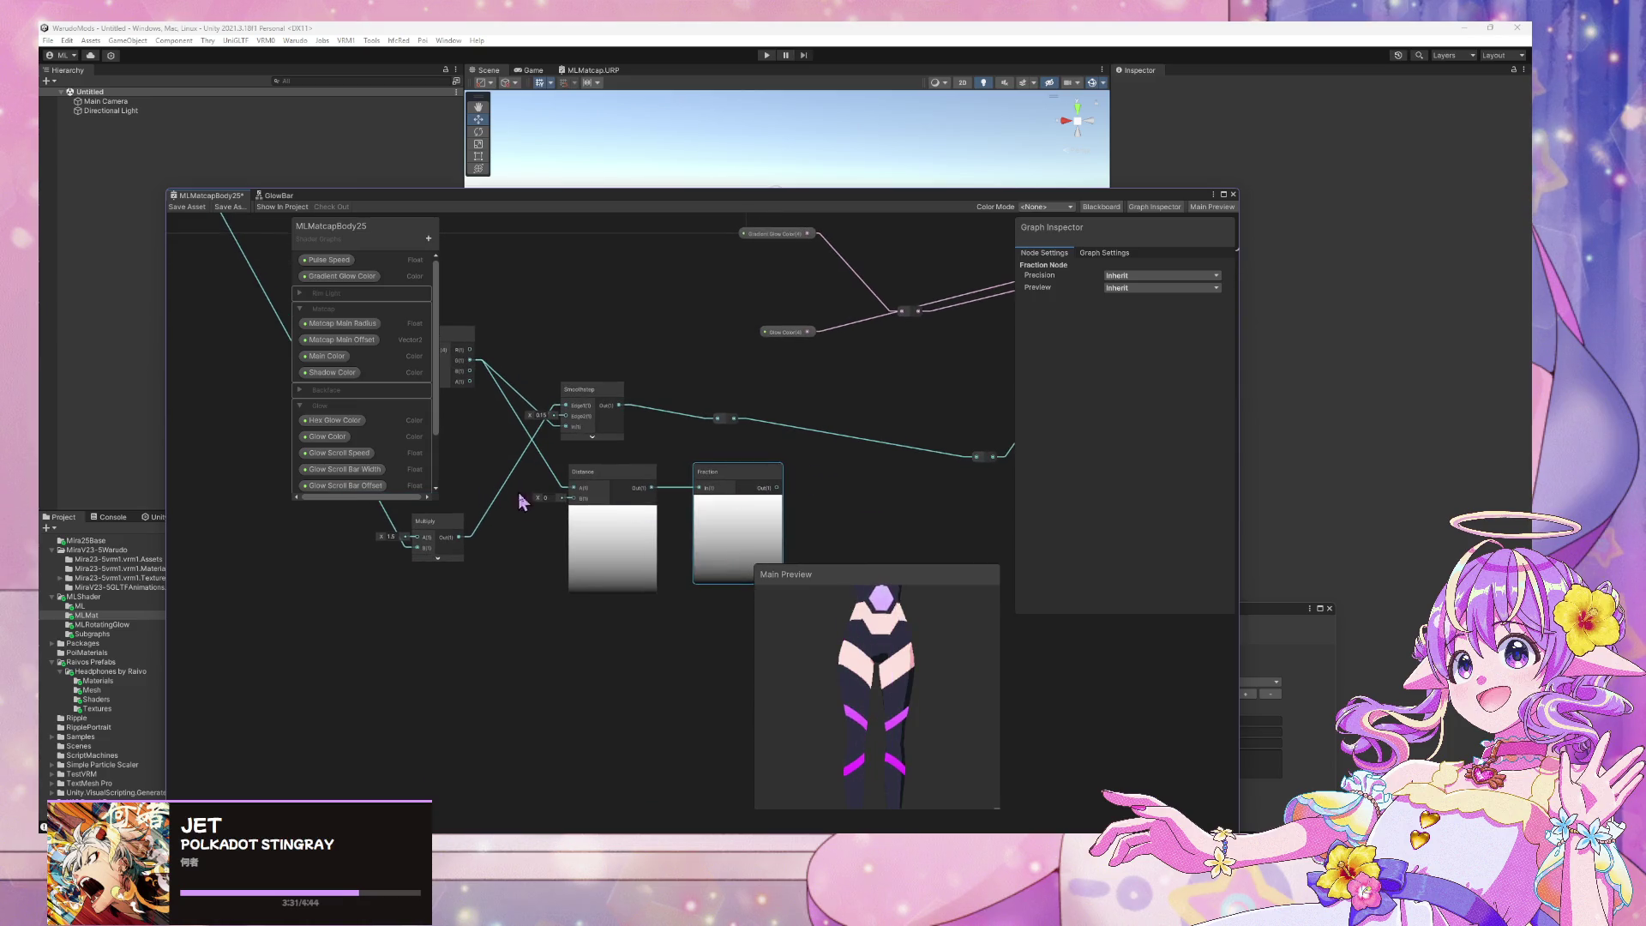
pyautogui.moveTo(540, 496)
pyautogui.mouseDown()
pyautogui.moveTo(619, 498)
pyautogui.moveTo(610, 480)
pyautogui.moveTo(600, 497)
pyautogui.moveTo(481, 492)
pyautogui.moveTo(497, 489)
pyautogui.mouseUp()
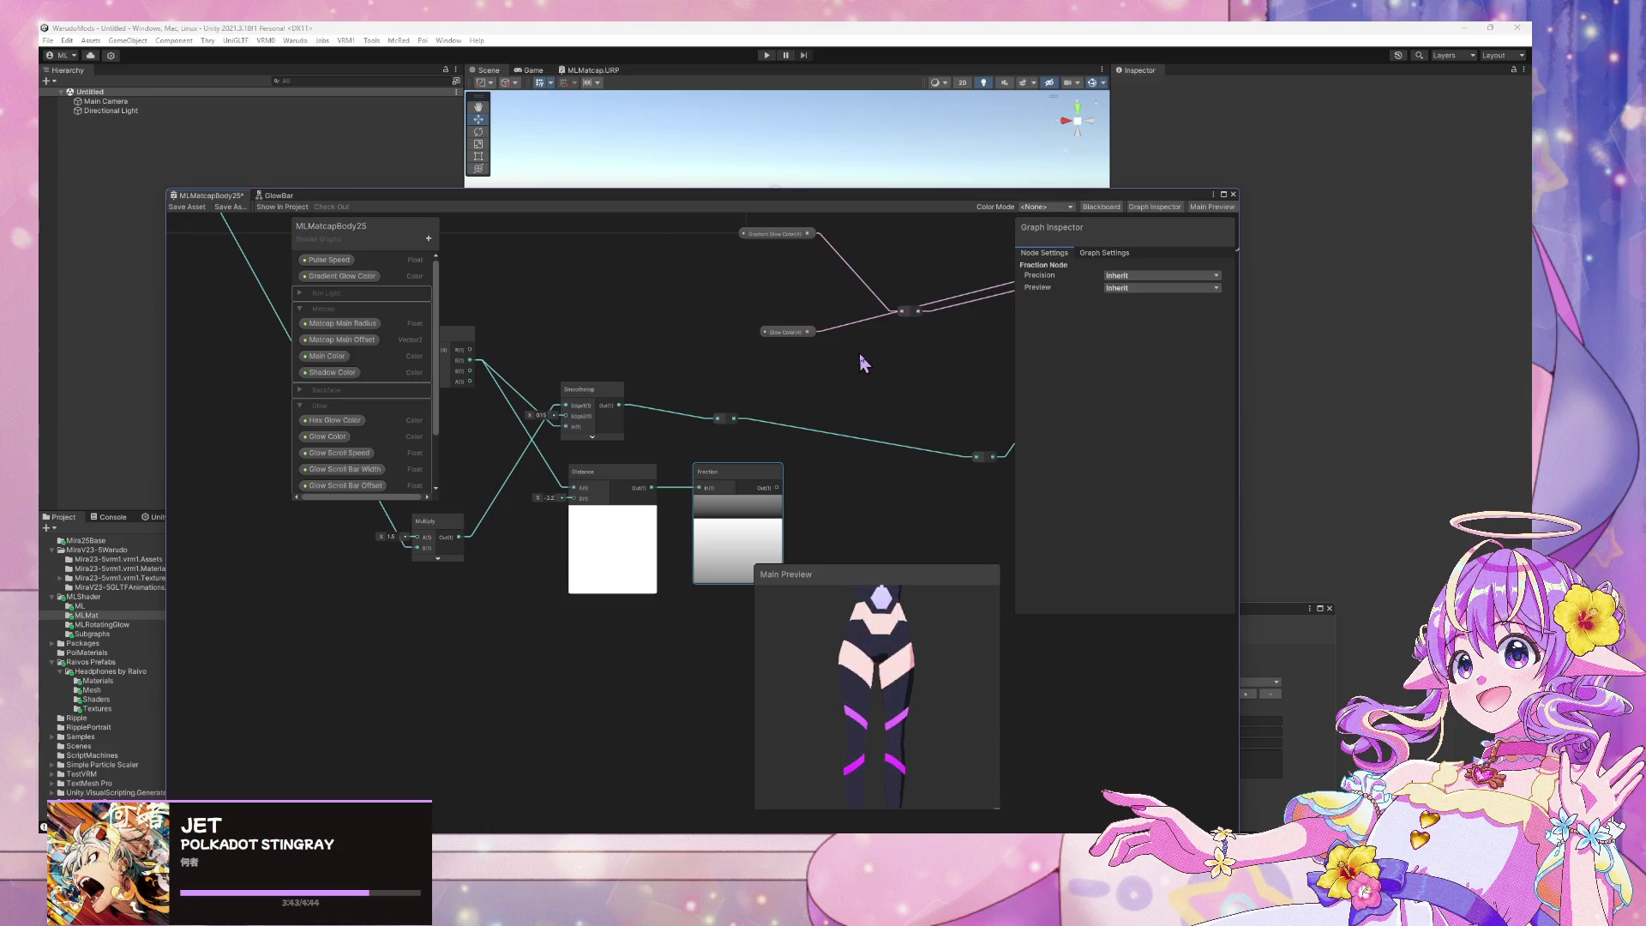
# Compare against GlowBar's Step and Output nodes, then return to MLMatcapBody25
pyautogui.moveTo(863, 360); pyautogui.dragTo(573, 426, button='middle')
pyautogui.click(280, 196)
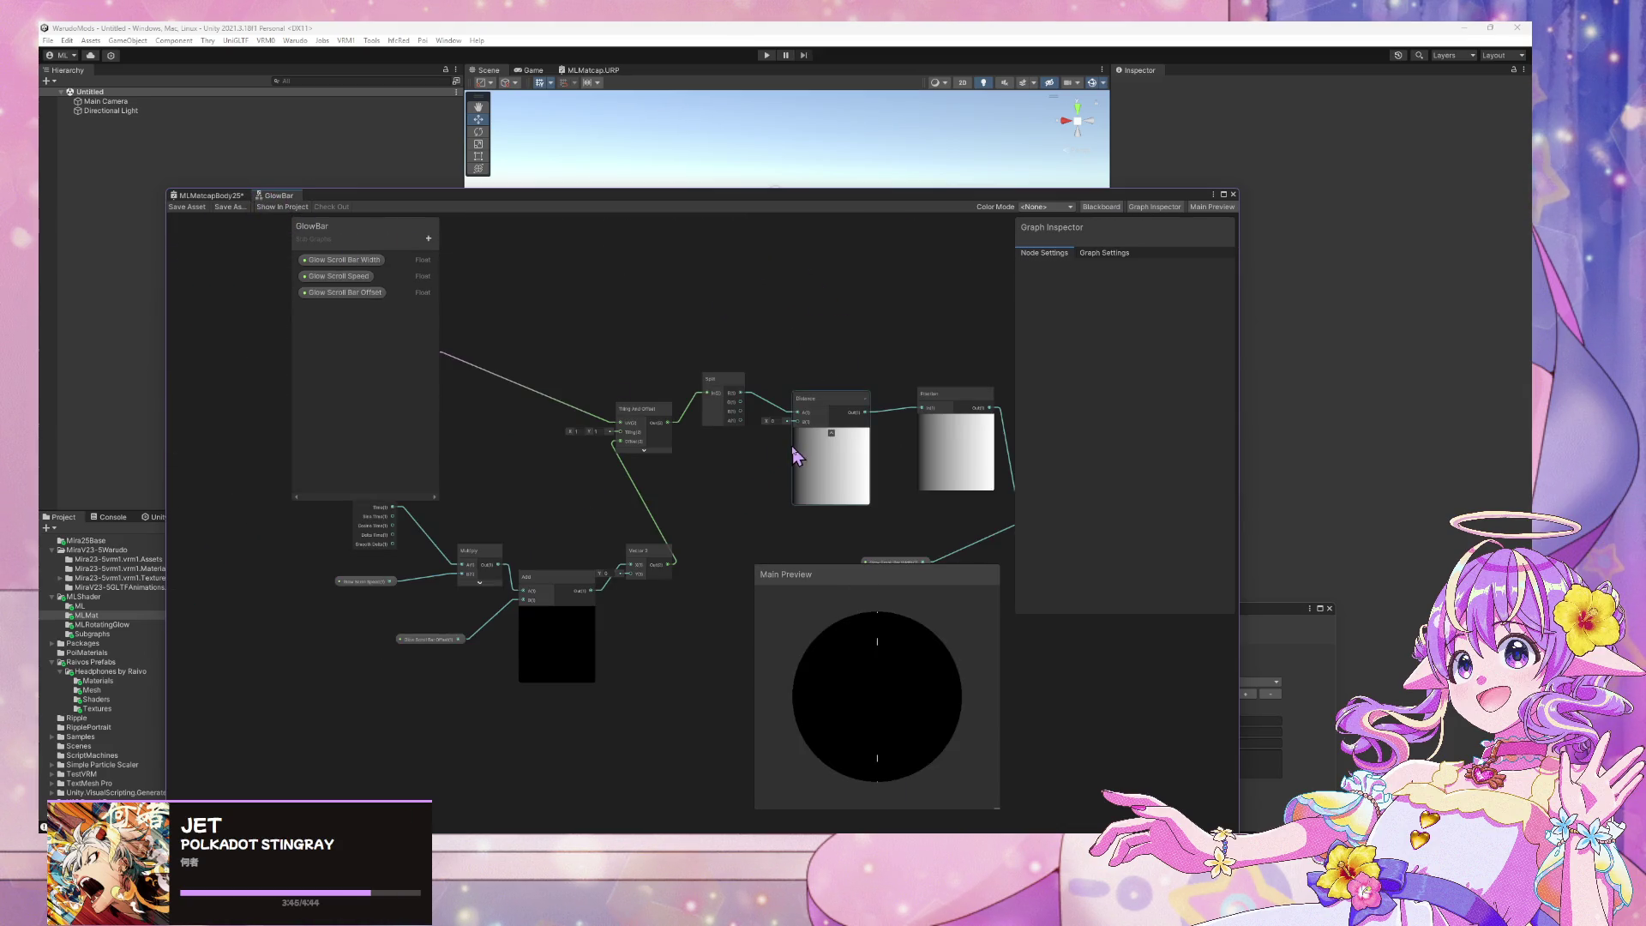
pyautogui.moveTo(894, 480); pyautogui.dragTo(646, 421, button='middle')
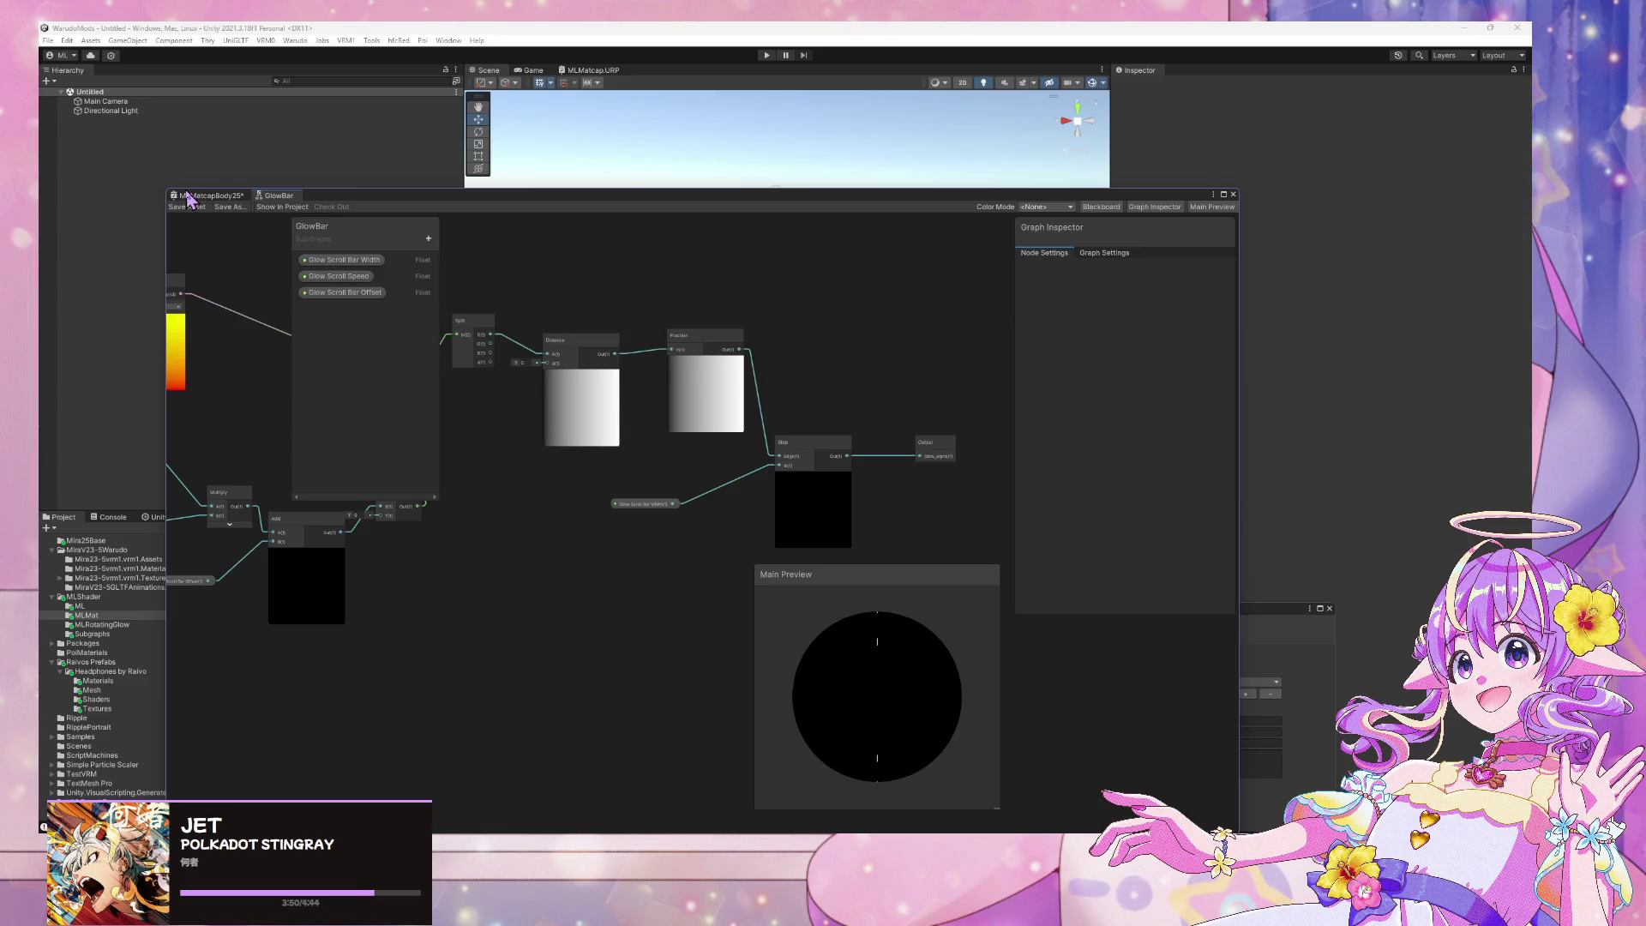
pyautogui.click(210, 196)
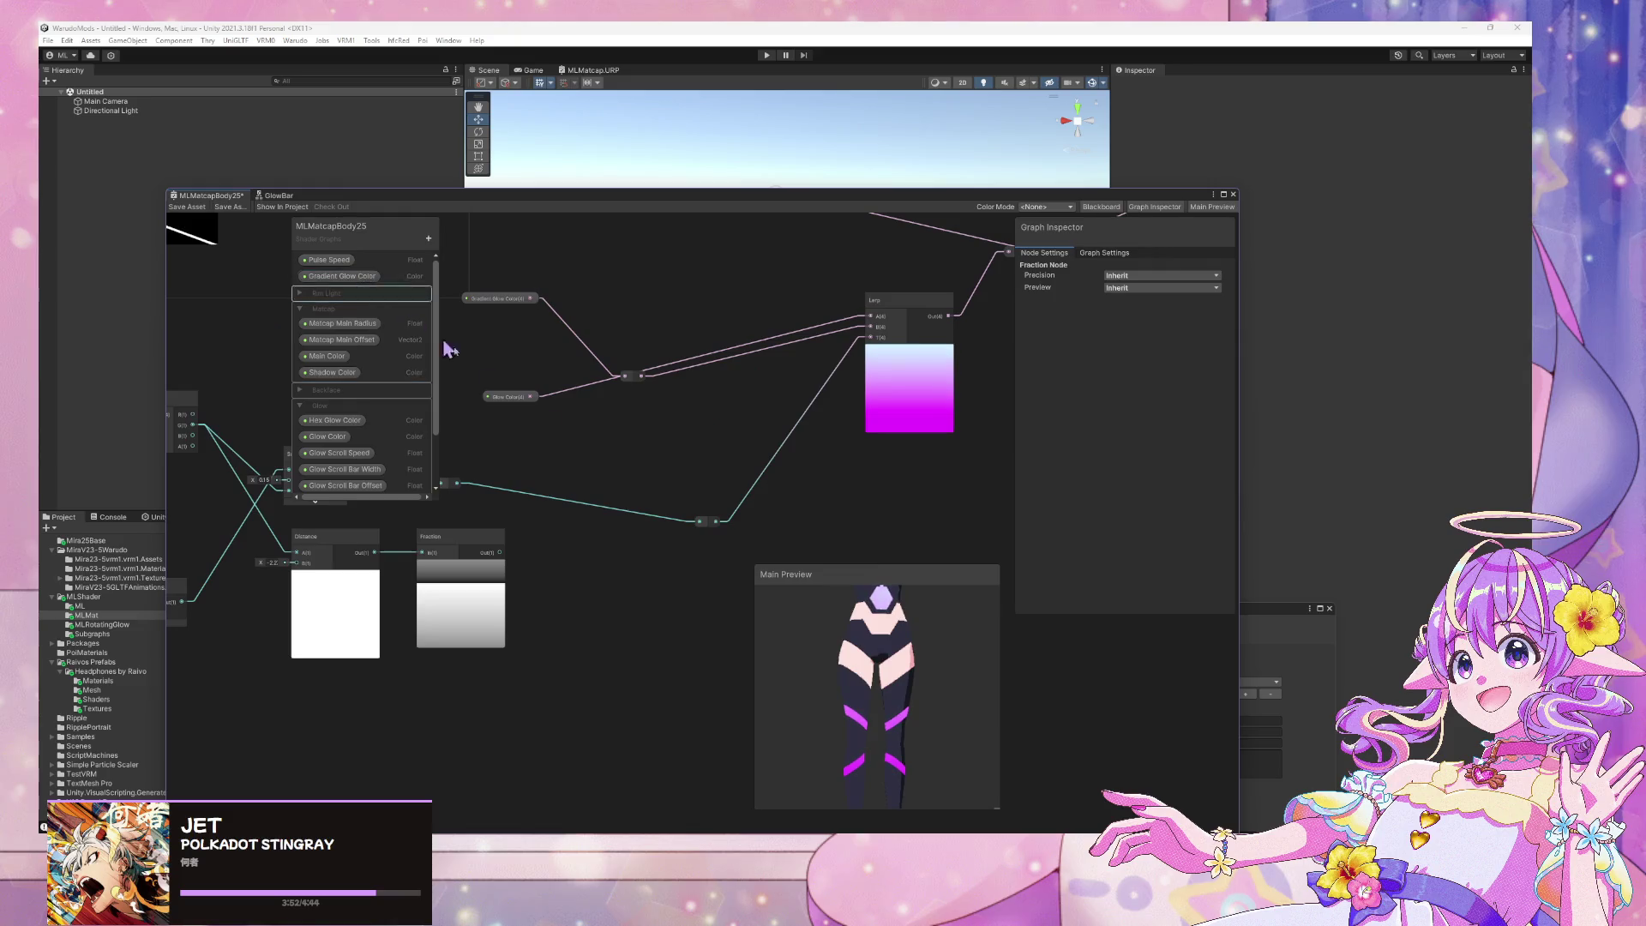
# Rearrange the Distance and Fraction nodes around the glow chain
pyautogui.scroll(-2, 618, 506)
pyautogui.scroll(2, 669, 496)
pyautogui.scroll(-1, 652, 523)
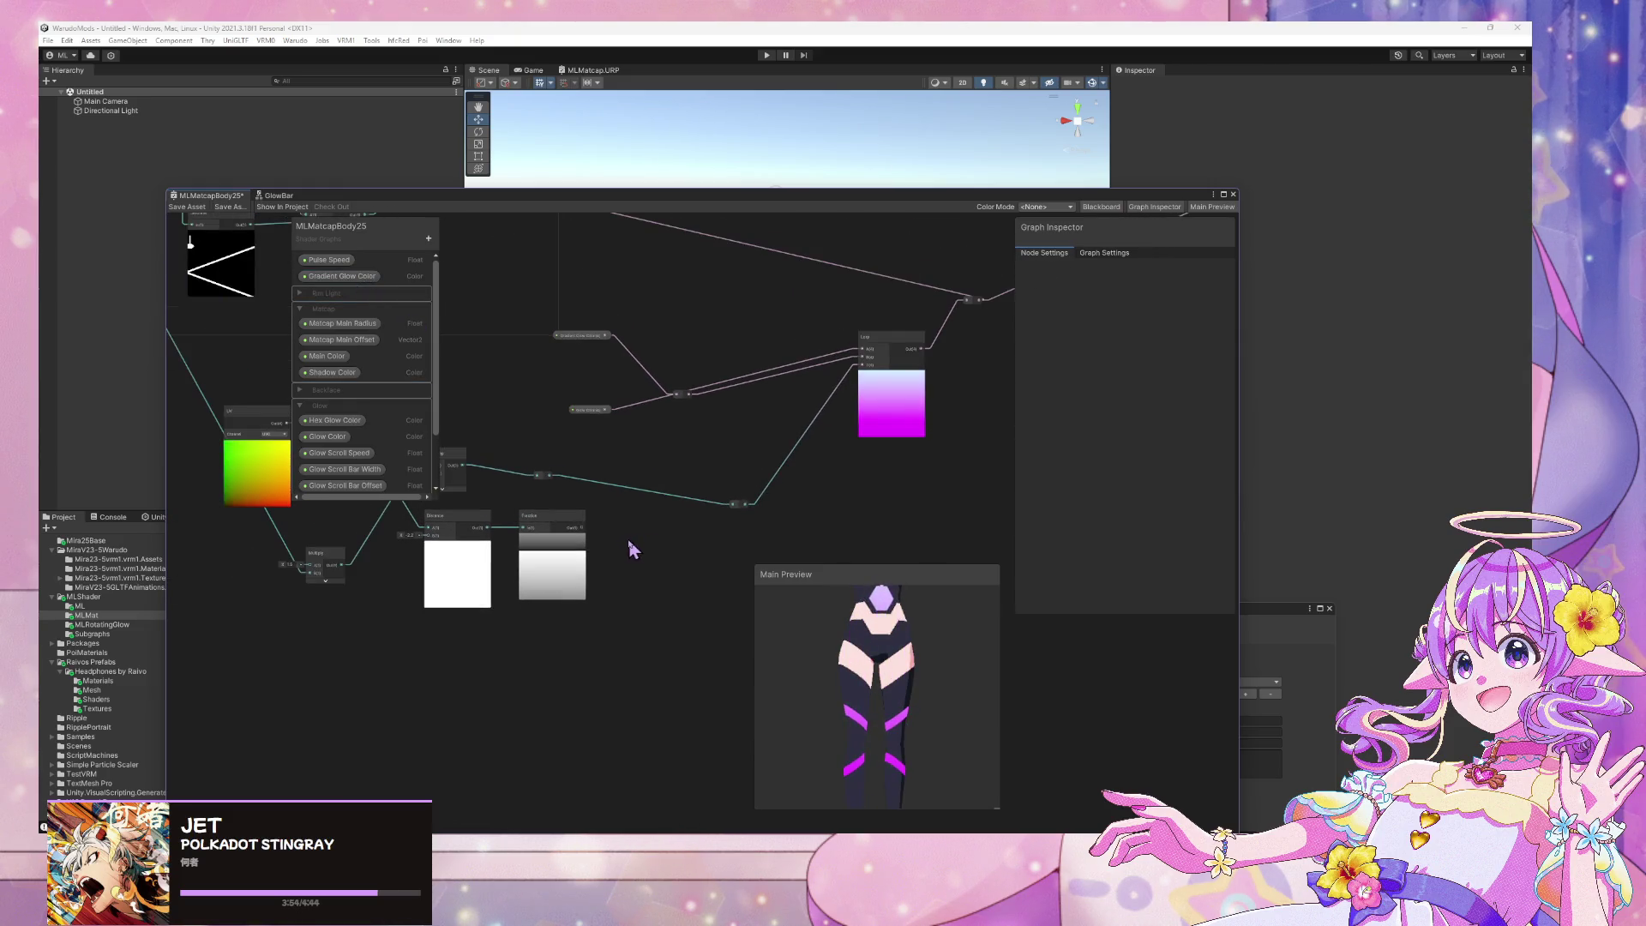
pyautogui.scroll(2, 624, 540)
pyautogui.moveTo(624, 540); pyautogui.dragTo(691, 523, button='middle')
pyautogui.moveTo(590, 506); pyautogui.dragTo(631, 509)
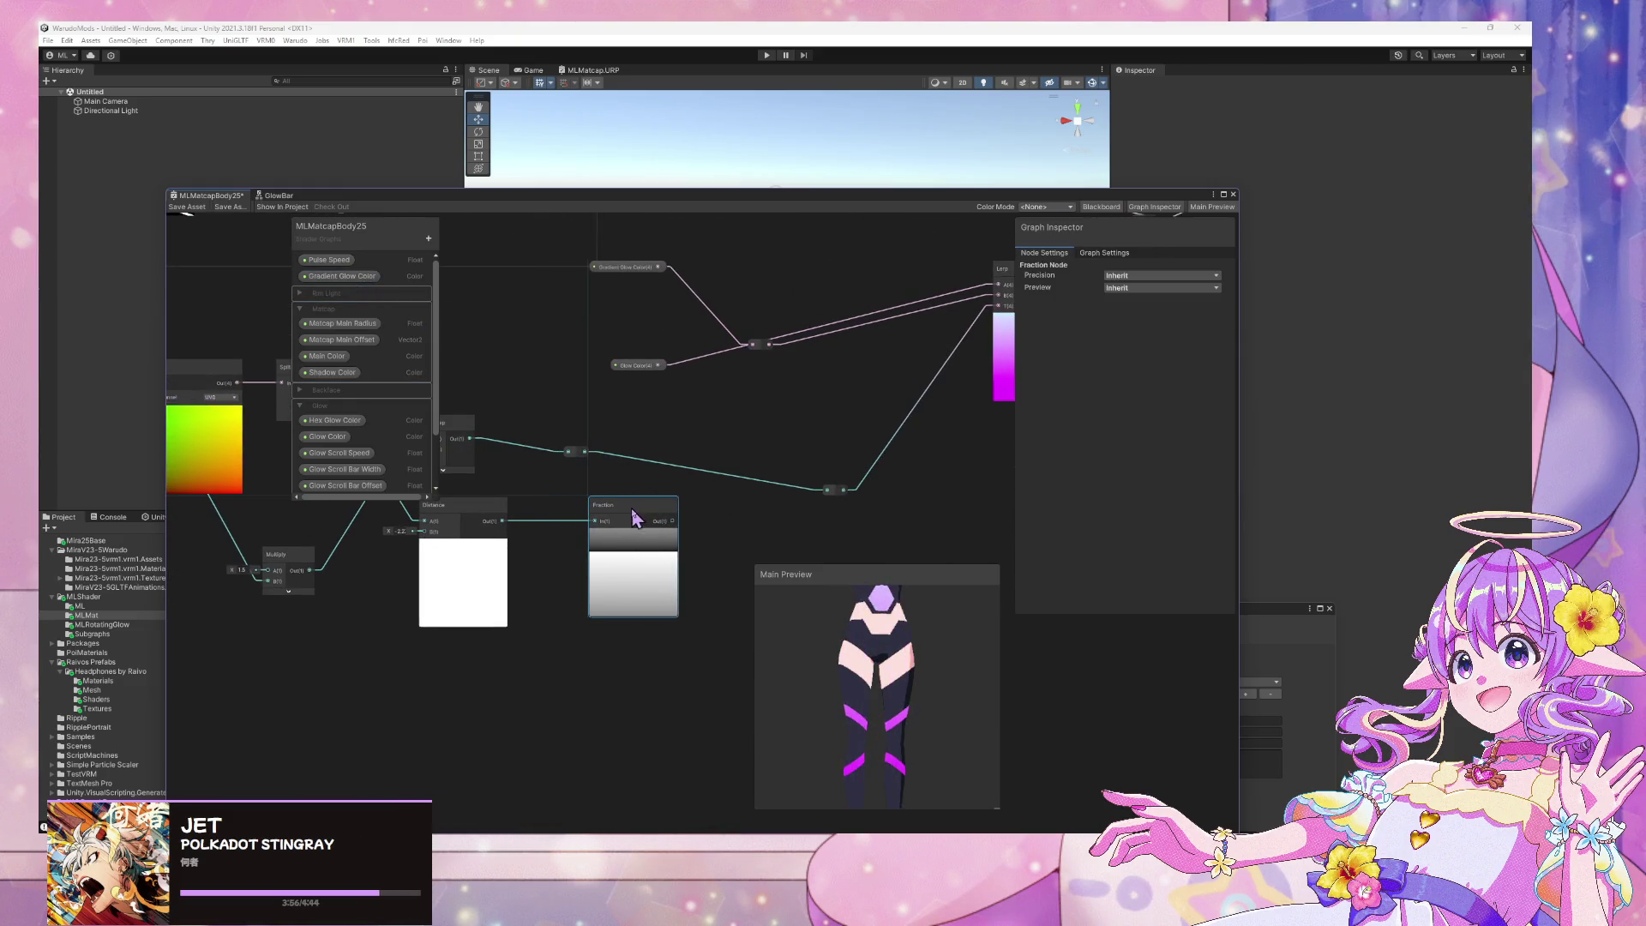
pyautogui.moveTo(530, 521); pyautogui.dragTo(675, 568, button='middle')
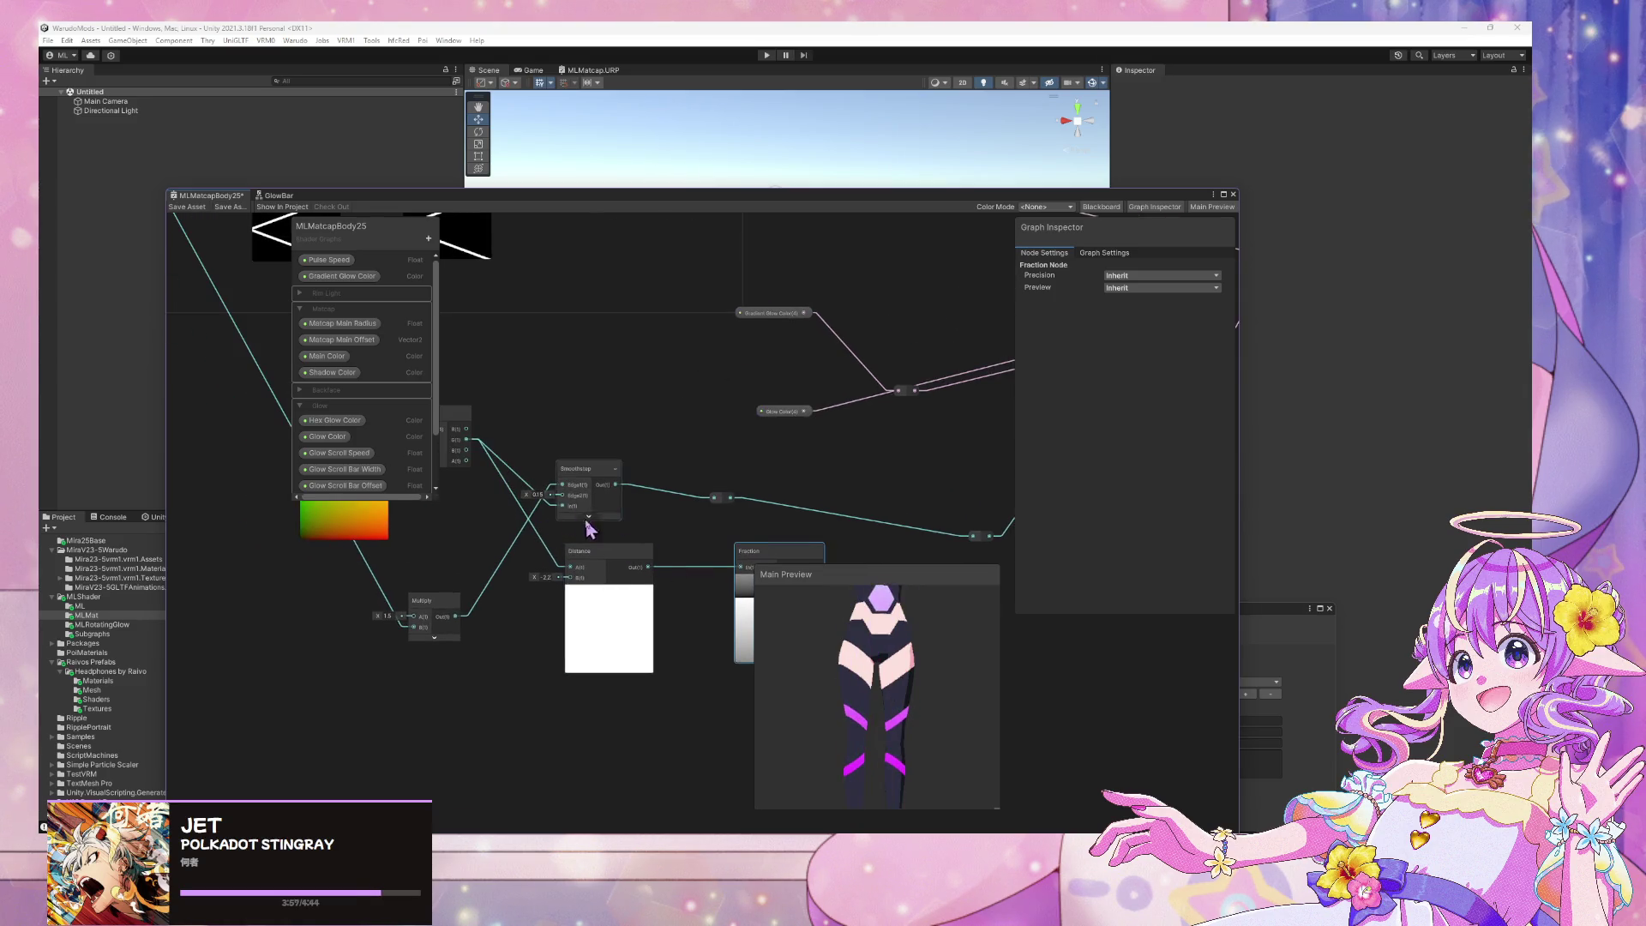
pyautogui.moveTo(589, 527); pyautogui.dragTo(612, 483, button='middle')
pyautogui.moveTo(635, 511); pyautogui.dragTo(675, 611)
pyautogui.moveTo(800, 513)
pyautogui.mouseDown()
pyautogui.moveTo(749, 512)
pyautogui.moveTo(834, 524)
pyautogui.mouseUp()
# Retune the Distance node's B value, trying -7.11 and then 1
pyautogui.moveTo(575, 635)
pyautogui.mouseDown()
pyautogui.moveTo(533, 631)
pyautogui.moveTo(600, 555)
pyautogui.mouseUp()
pyautogui.moveTo(675, 573); pyautogui.dragTo(569, 517, button='middle')
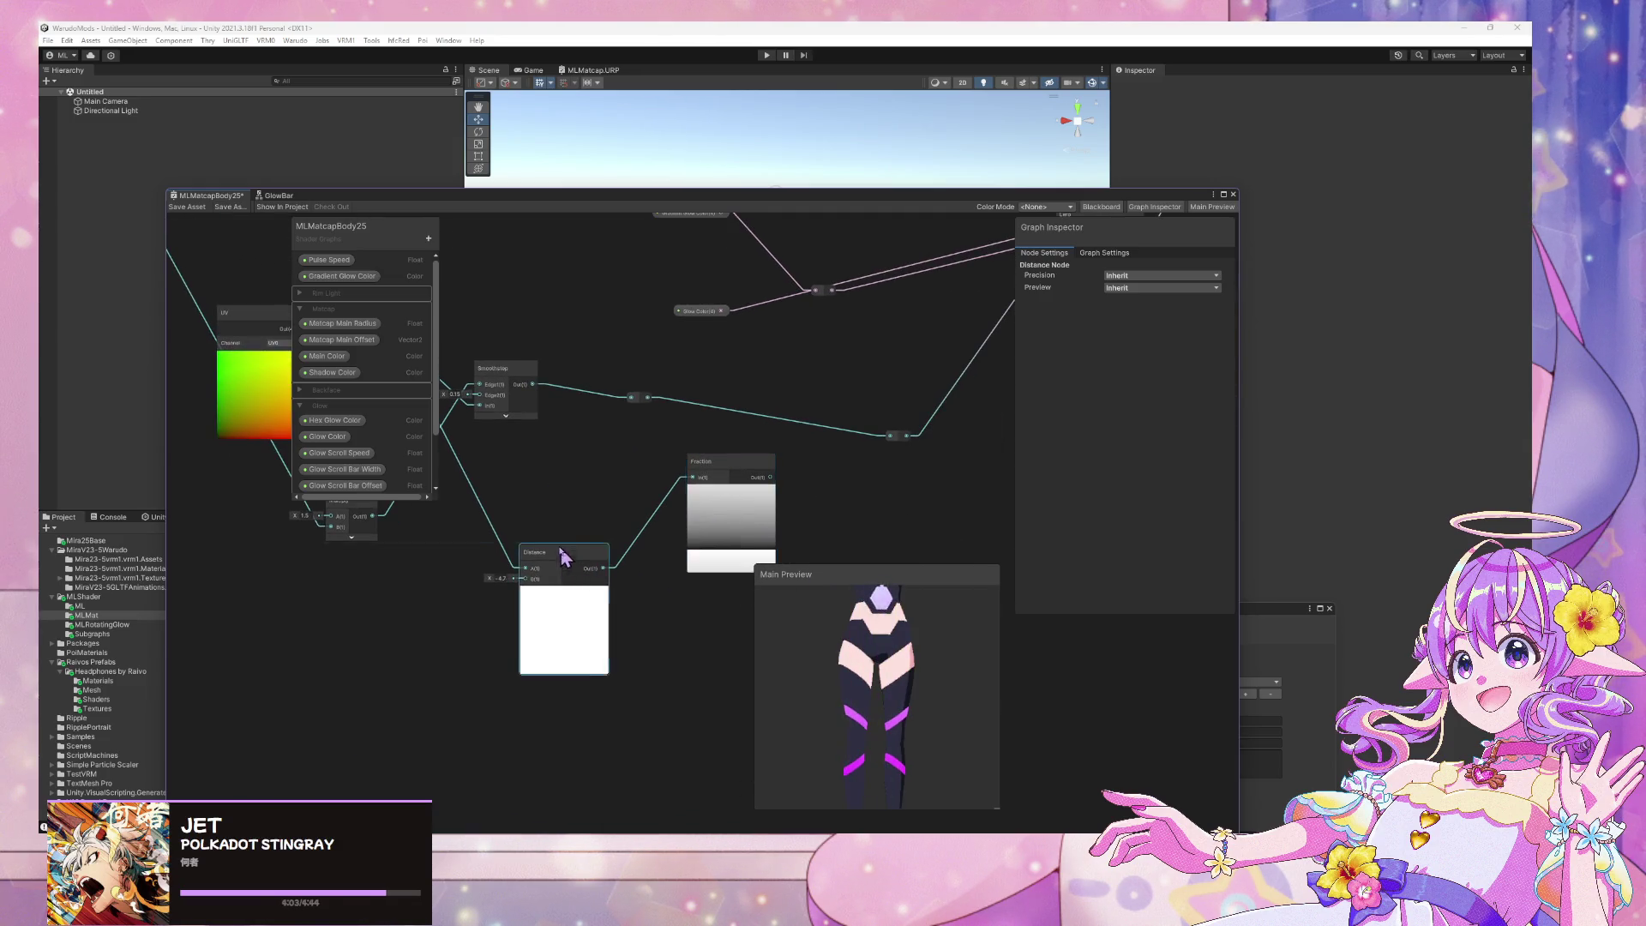
pyautogui.moveTo(549, 553); pyautogui.dragTo(522, 519)
pyautogui.write('1')
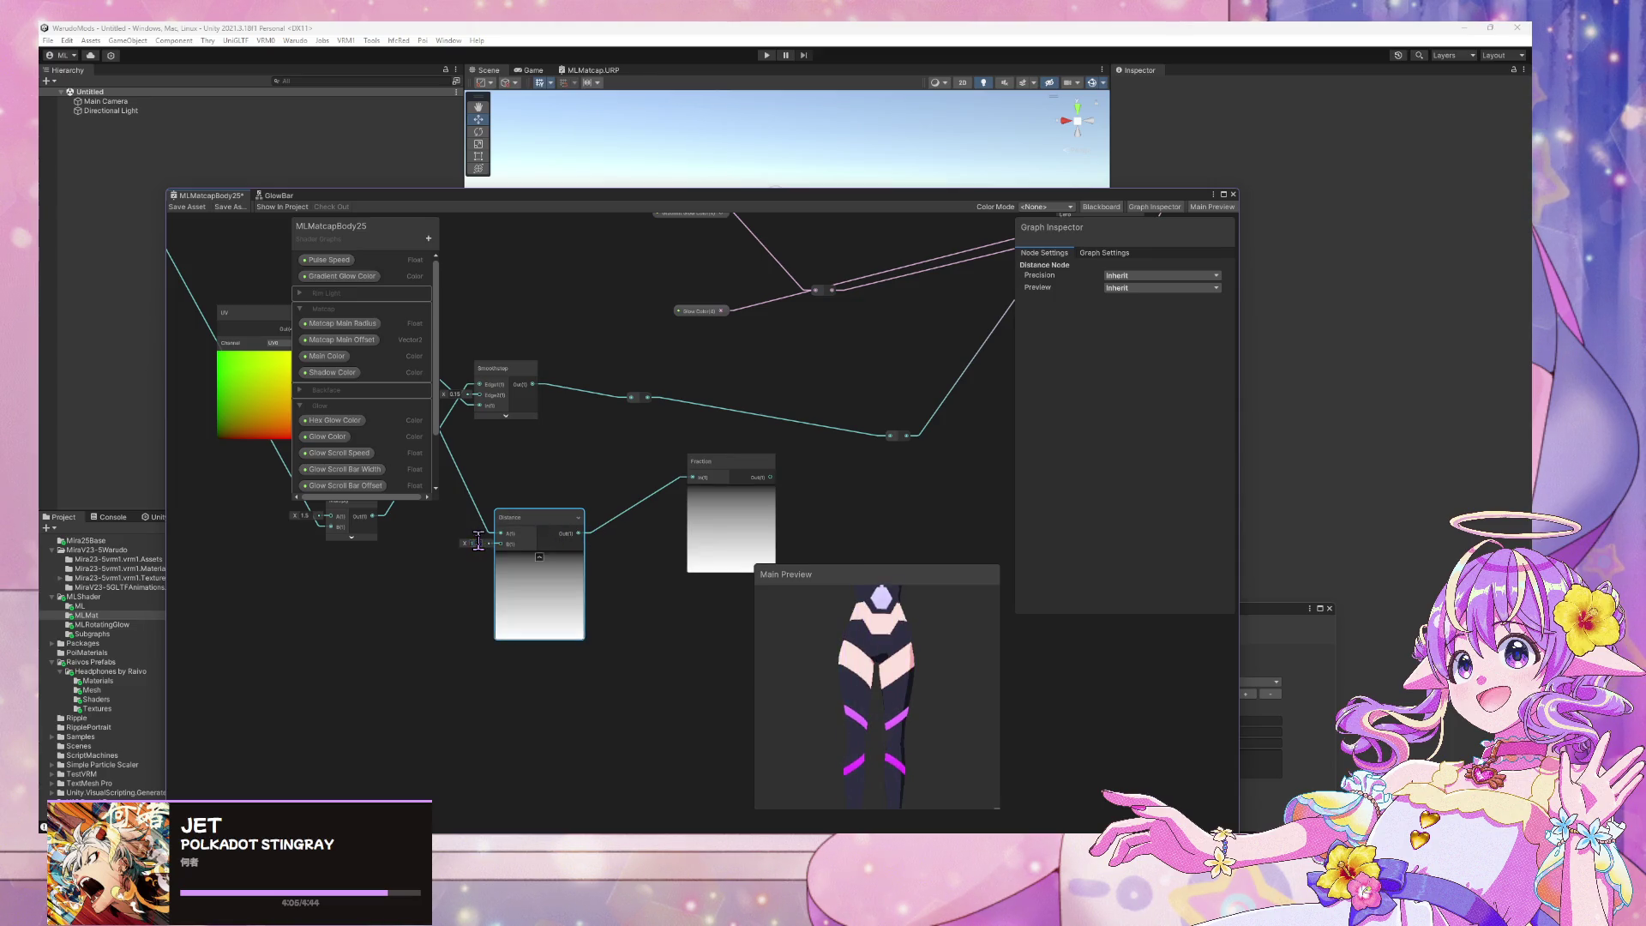
pyautogui.moveTo(701, 474); pyautogui.dragTo(632, 525)
pyautogui.moveTo(609, 462); pyautogui.dragTo(697, 479, button='middle')
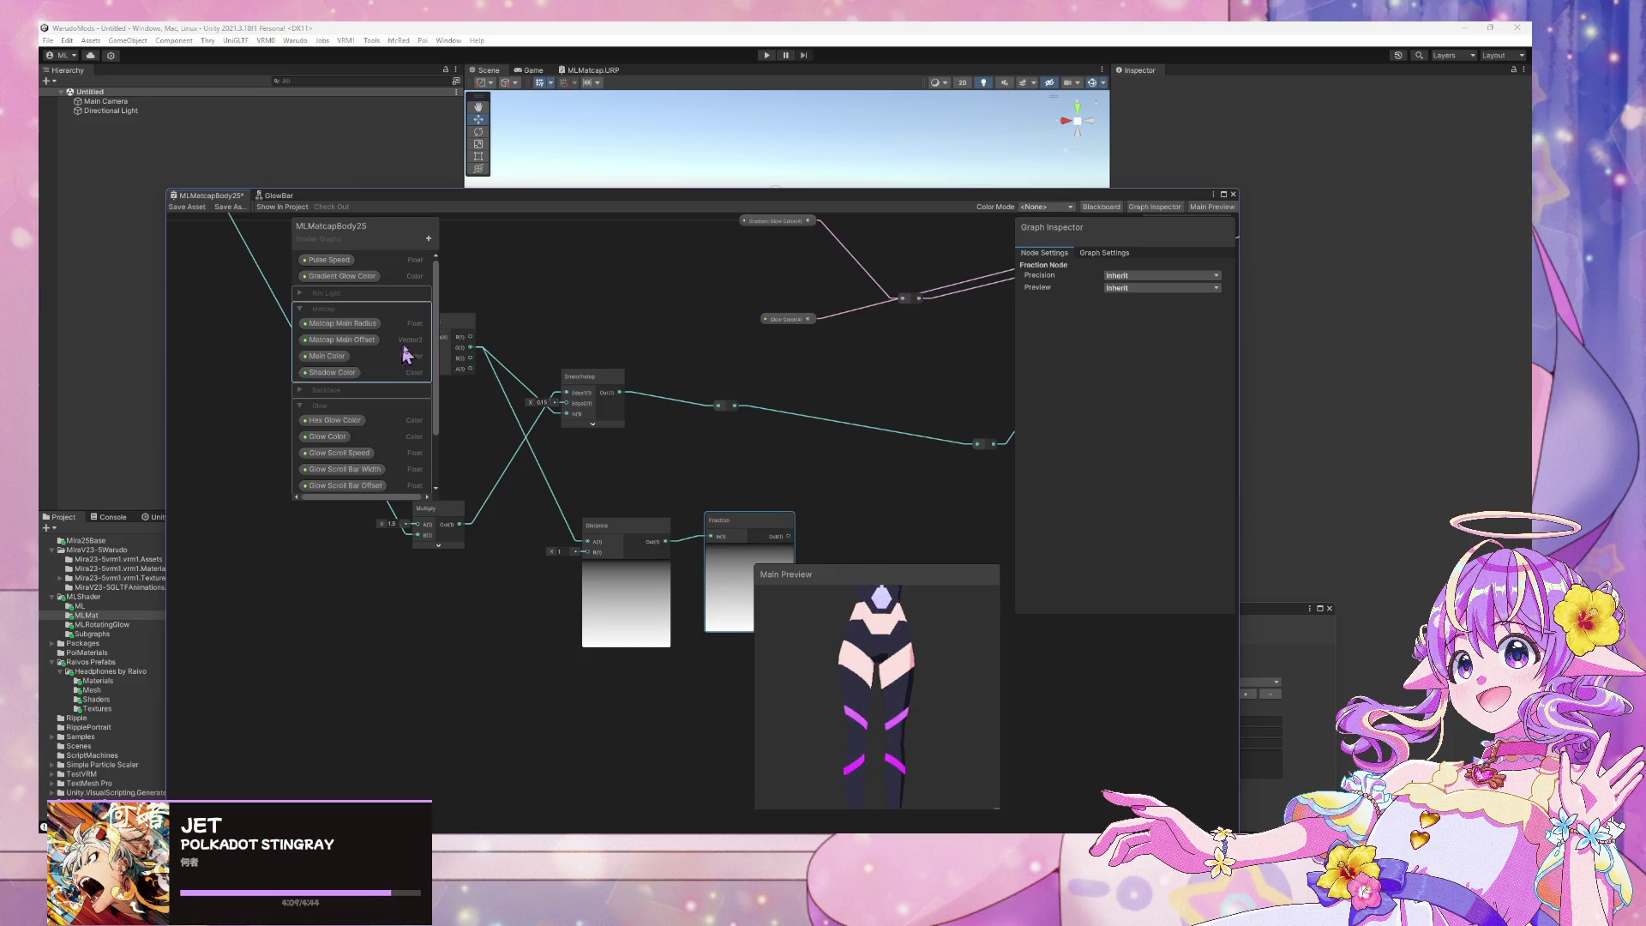
# Delete the Distance-to-Fraction wire and the wire into Distance's A input
pyautogui.click(682, 538)
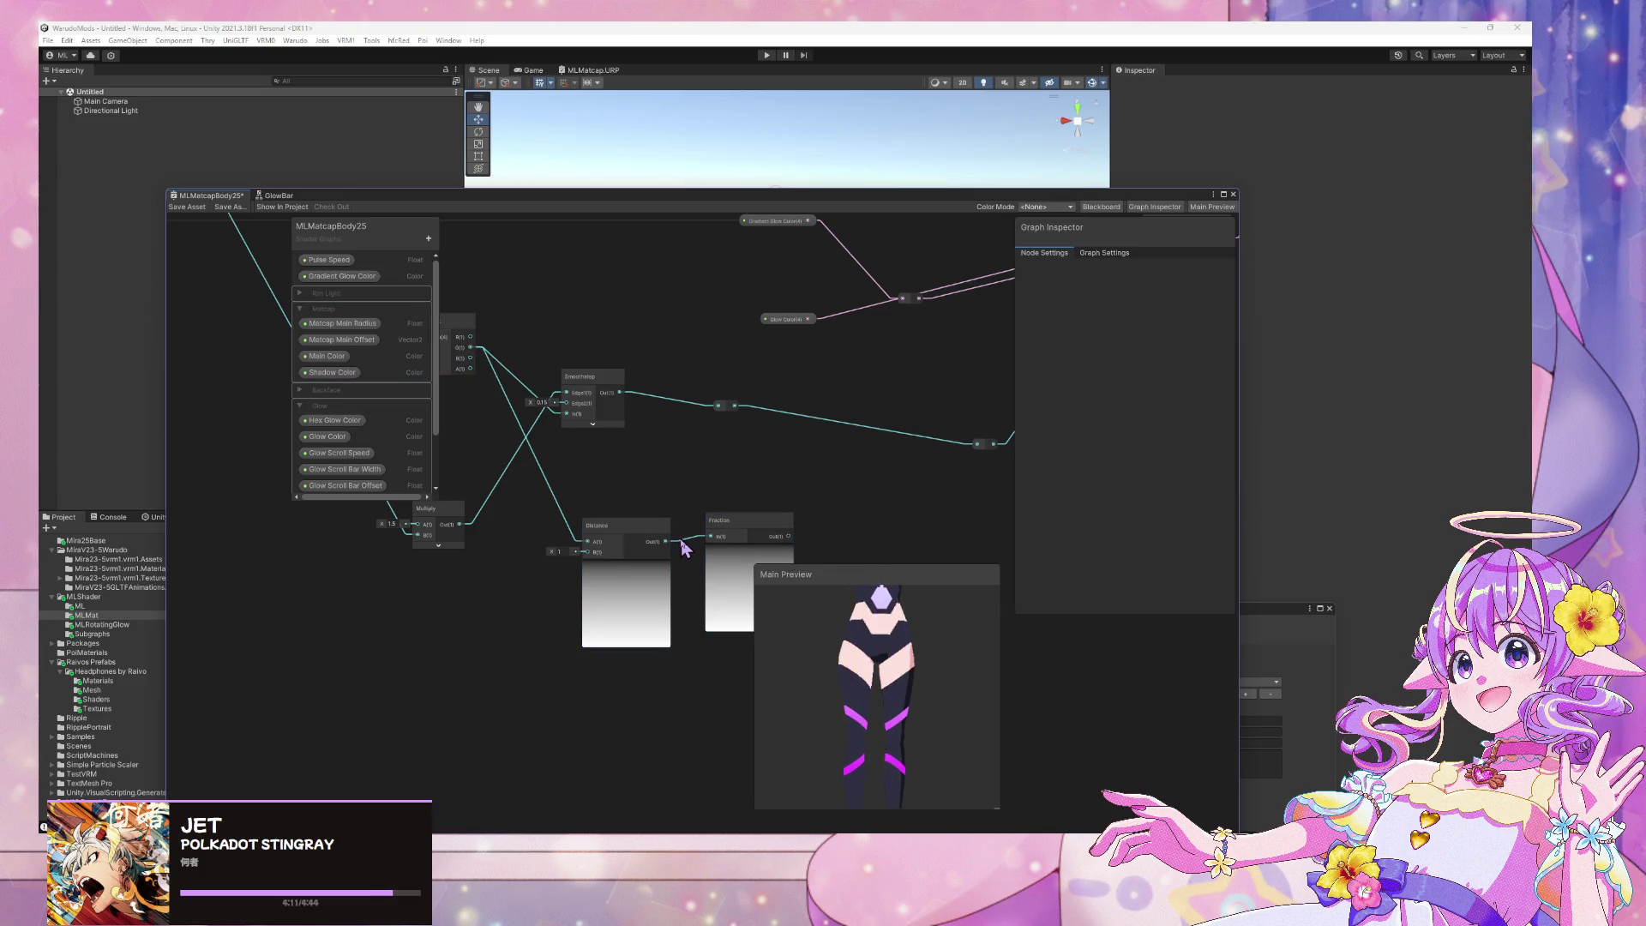
pyautogui.press('Delete')
pyautogui.moveTo(649, 539); pyautogui.dragTo(875, 506)
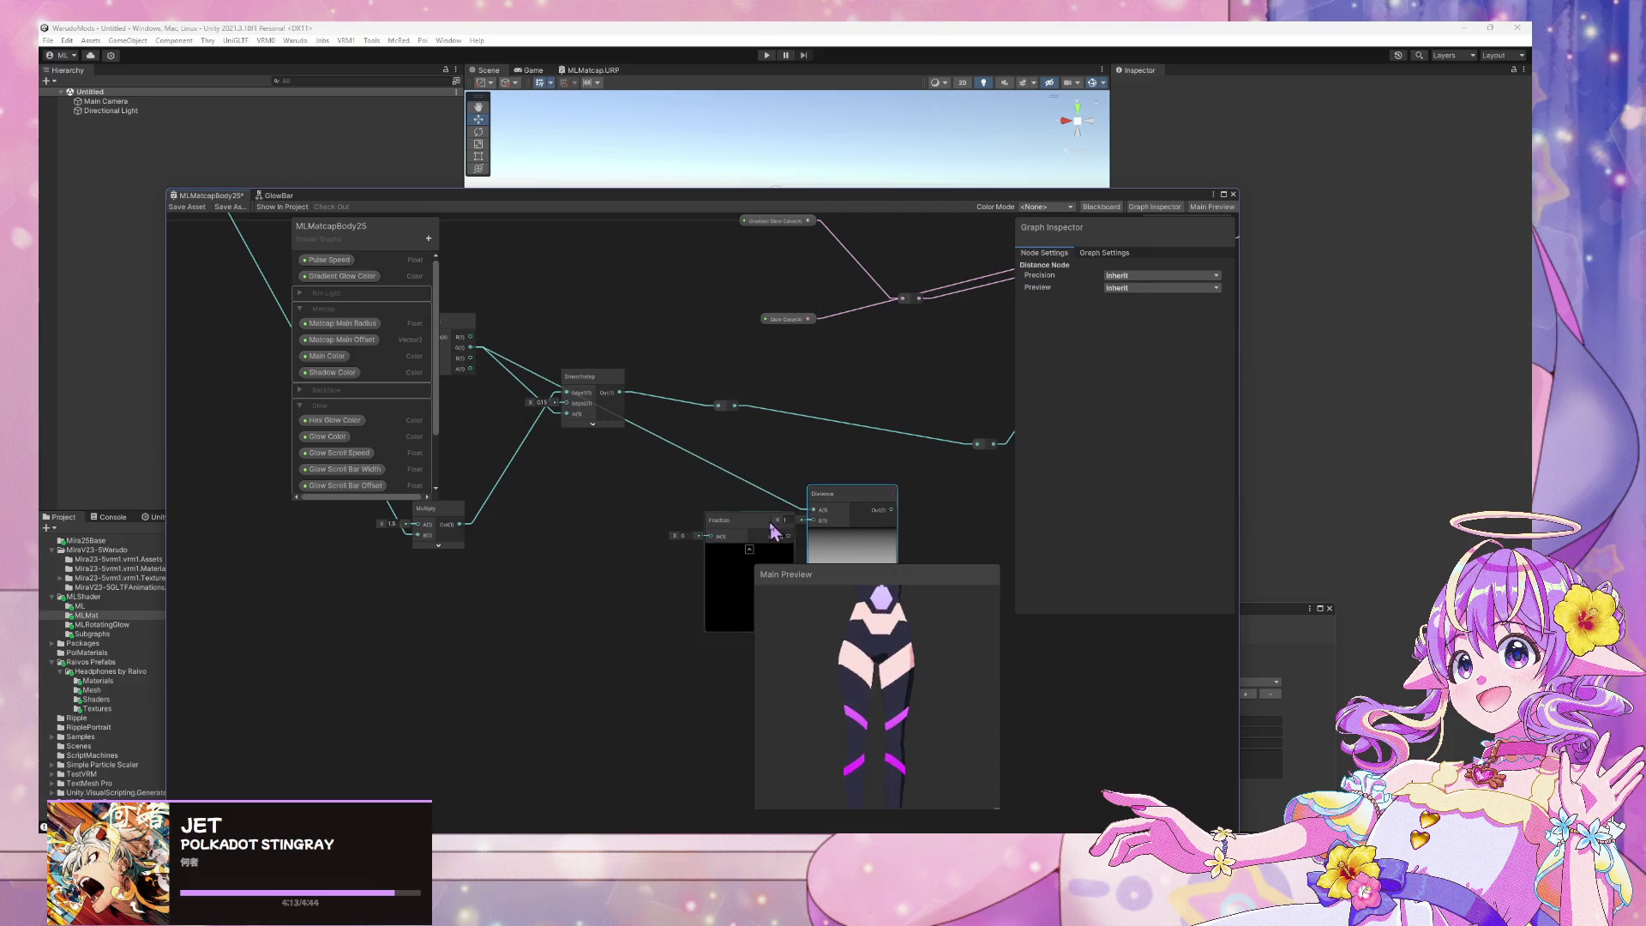
pyautogui.moveTo(754, 521); pyautogui.dragTo(672, 507)
pyautogui.click(782, 510)
pyautogui.press('Delete')
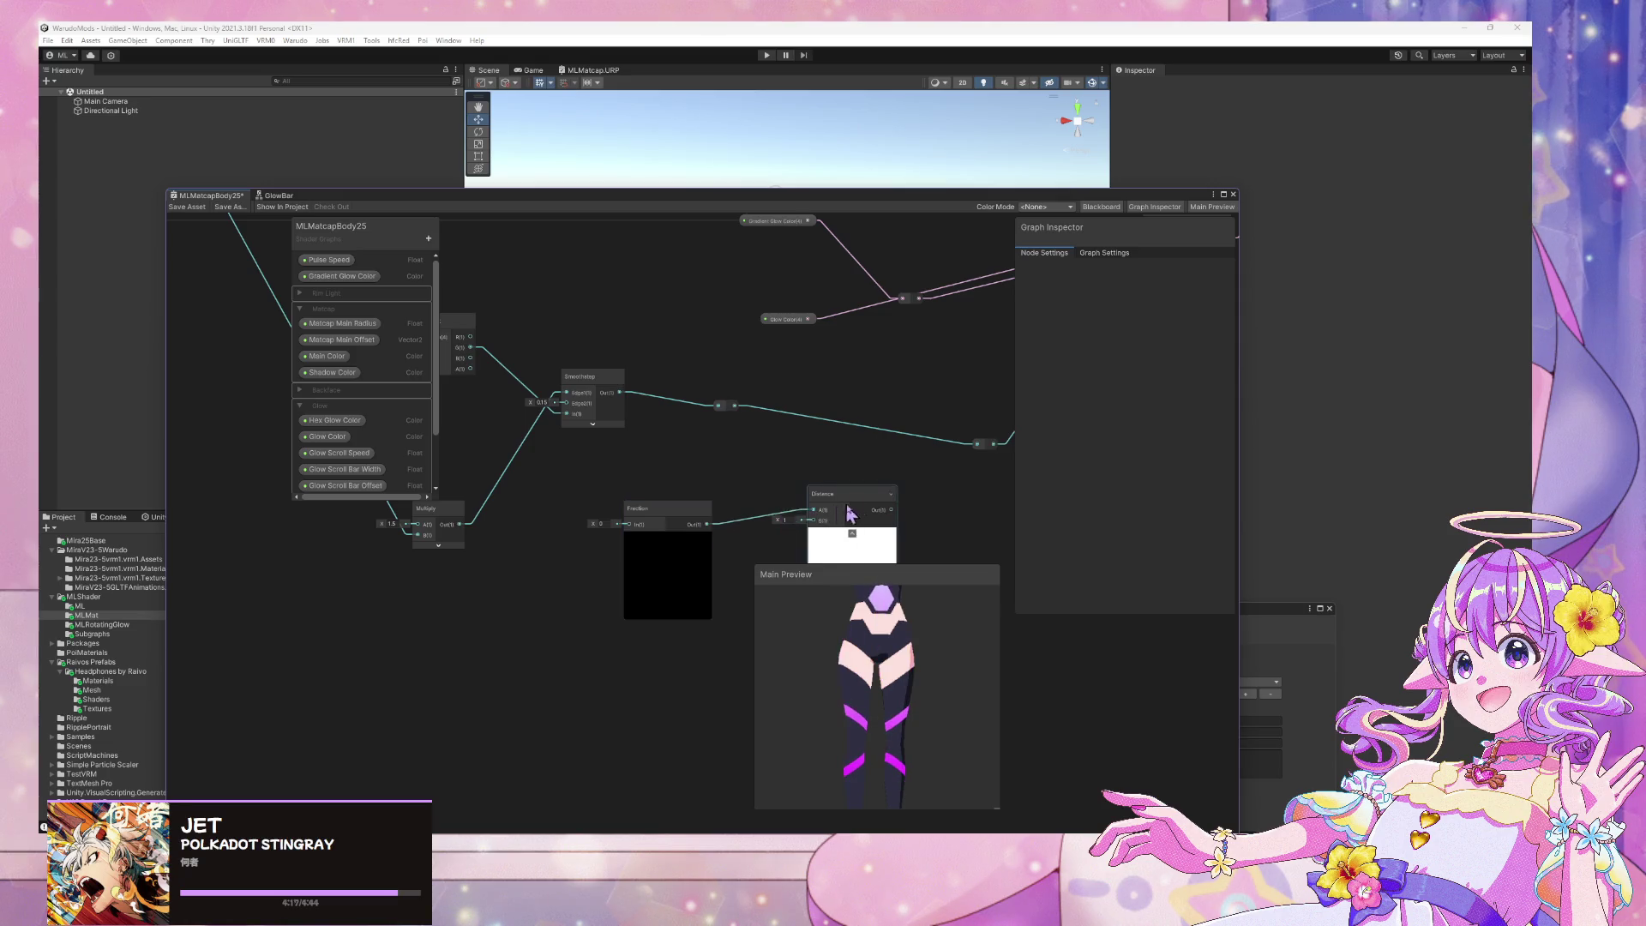
# Connect Fraction's output into Distance's A input and adjust Distance's B value
pyautogui.moveTo(849, 512); pyautogui.dragTo(815, 512)
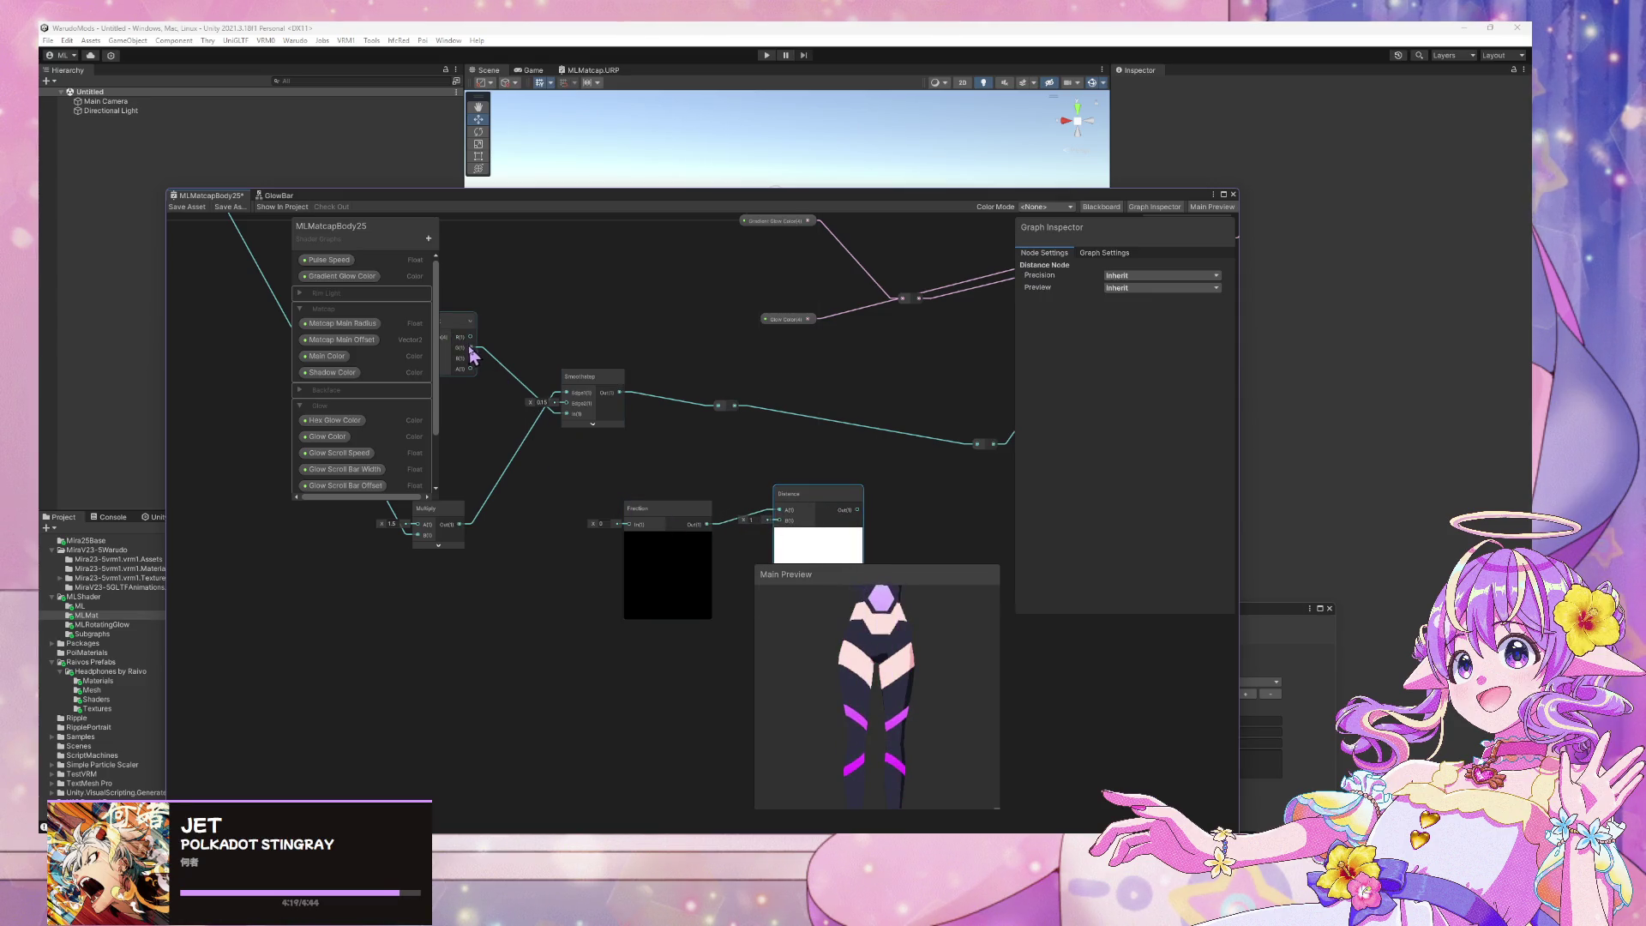
pyautogui.moveTo(639, 532)
pyautogui.mouseDown(button='middle')
pyautogui.moveTo(544, 416)
pyautogui.moveTo(600, 485)
pyautogui.mouseUp(button='middle')
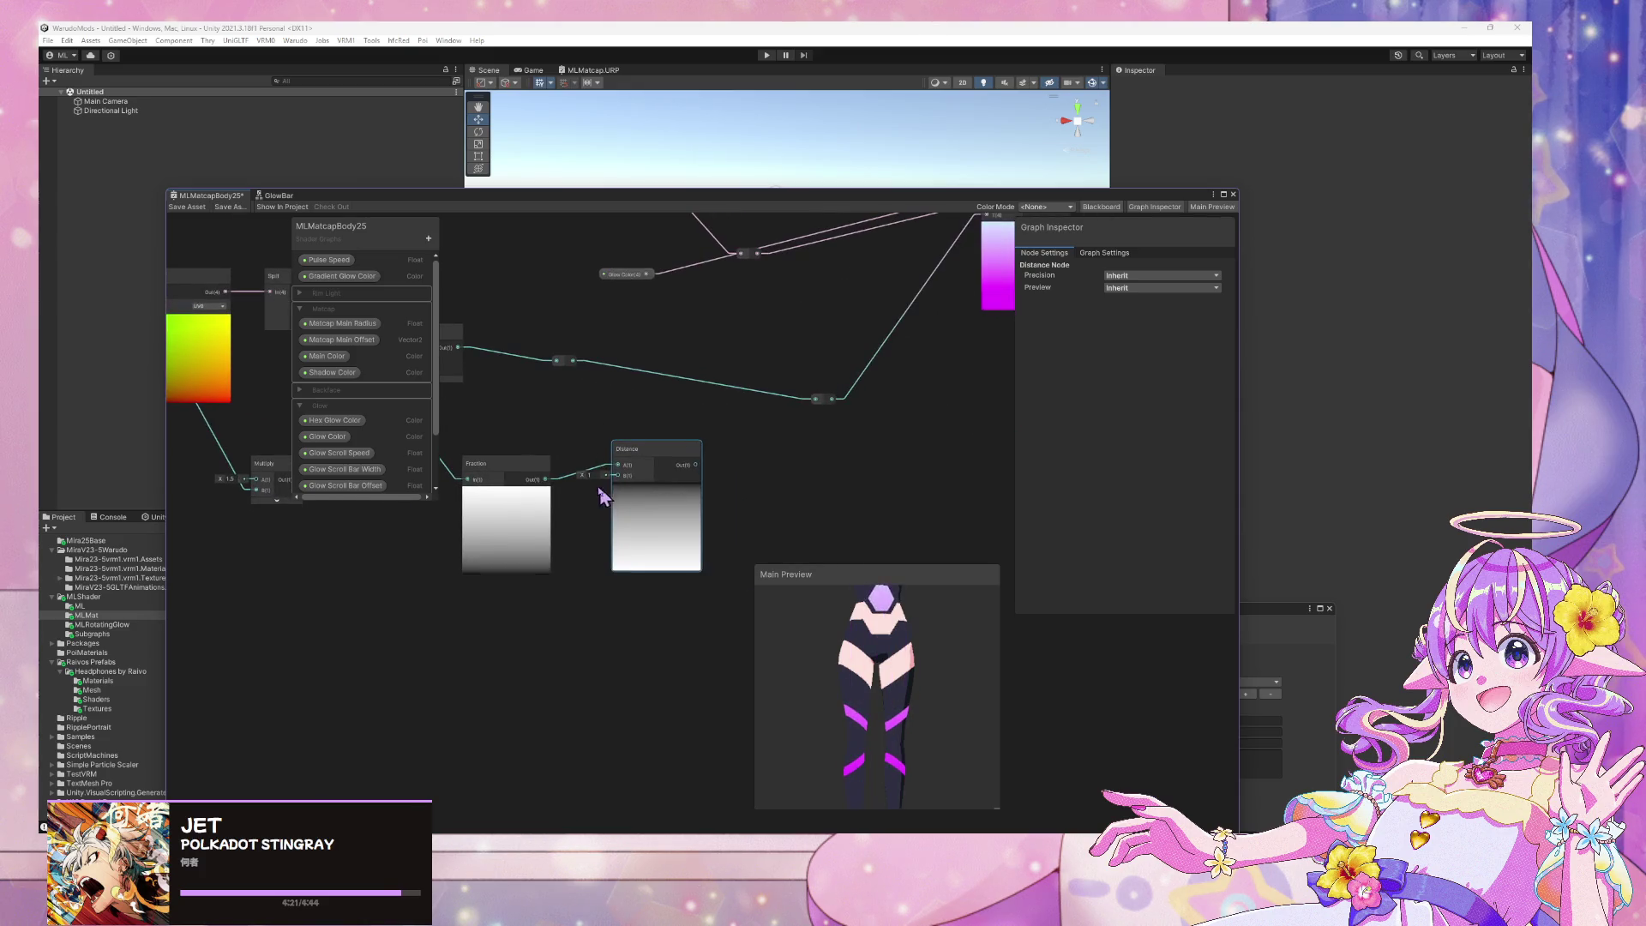
pyautogui.moveTo(584, 476)
pyautogui.mouseDown()
pyautogui.moveTo(614, 476)
pyautogui.moveTo(525, 467)
pyautogui.moveTo(619, 468)
pyautogui.moveTo(487, 476)
pyautogui.moveTo(509, 457)
pyautogui.mouseUp()
pyautogui.moveTo(634, 450); pyautogui.dragTo(681, 449)
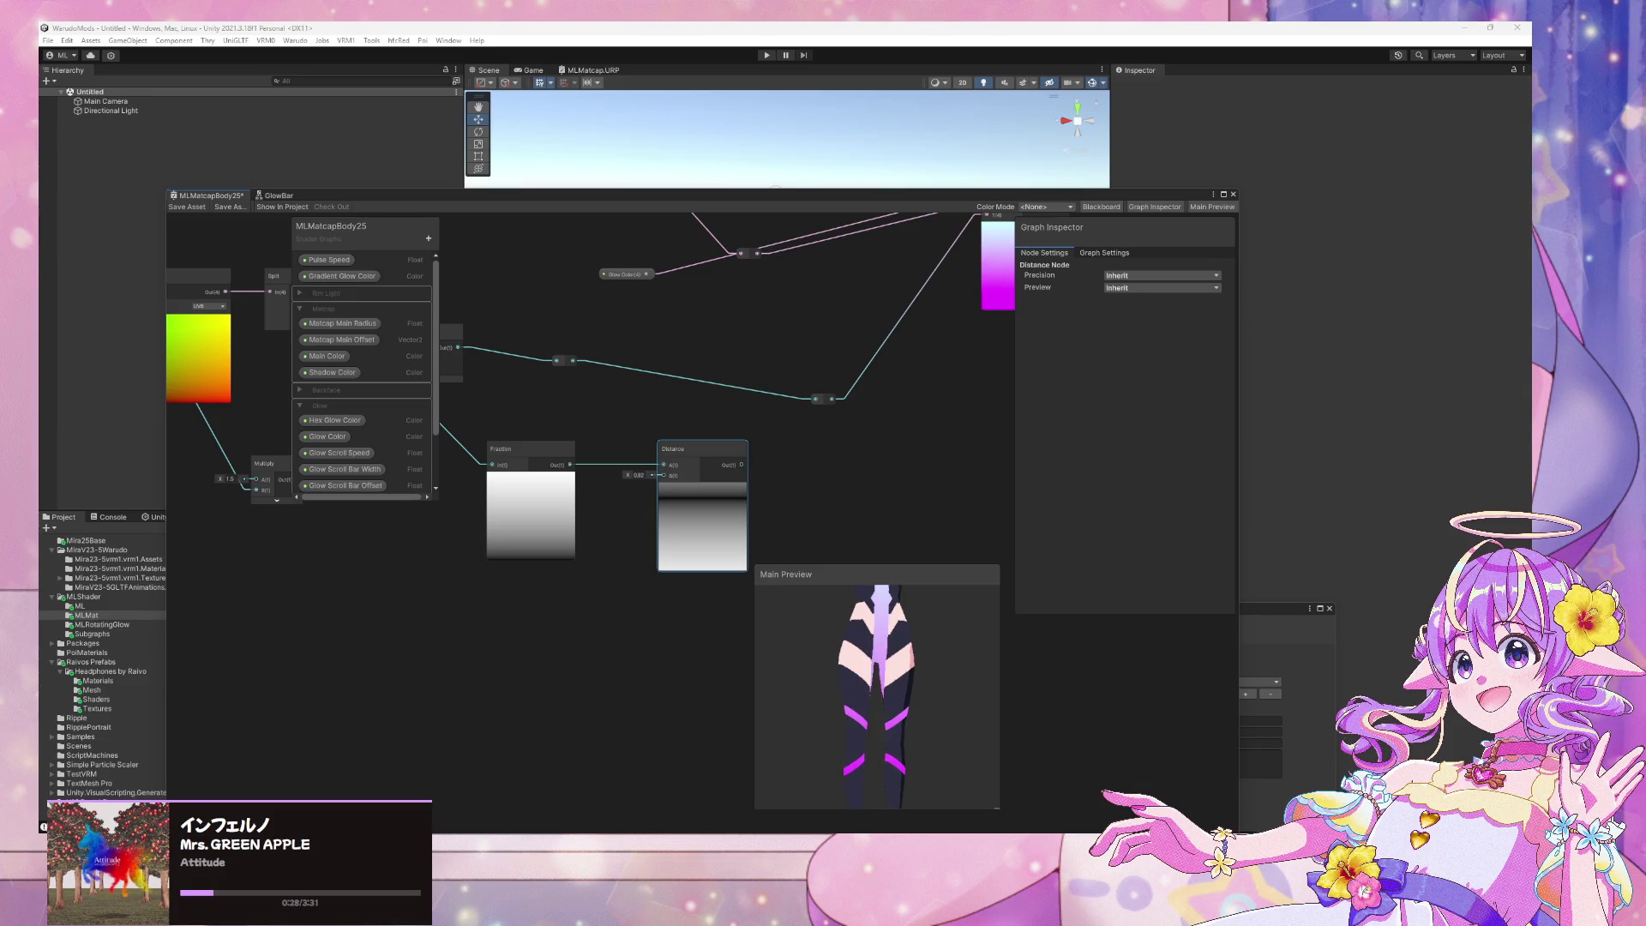
# Add a Sample Gradient node via a 'grad' search
pyautogui.click(567, 584)
pyautogui.press('space')
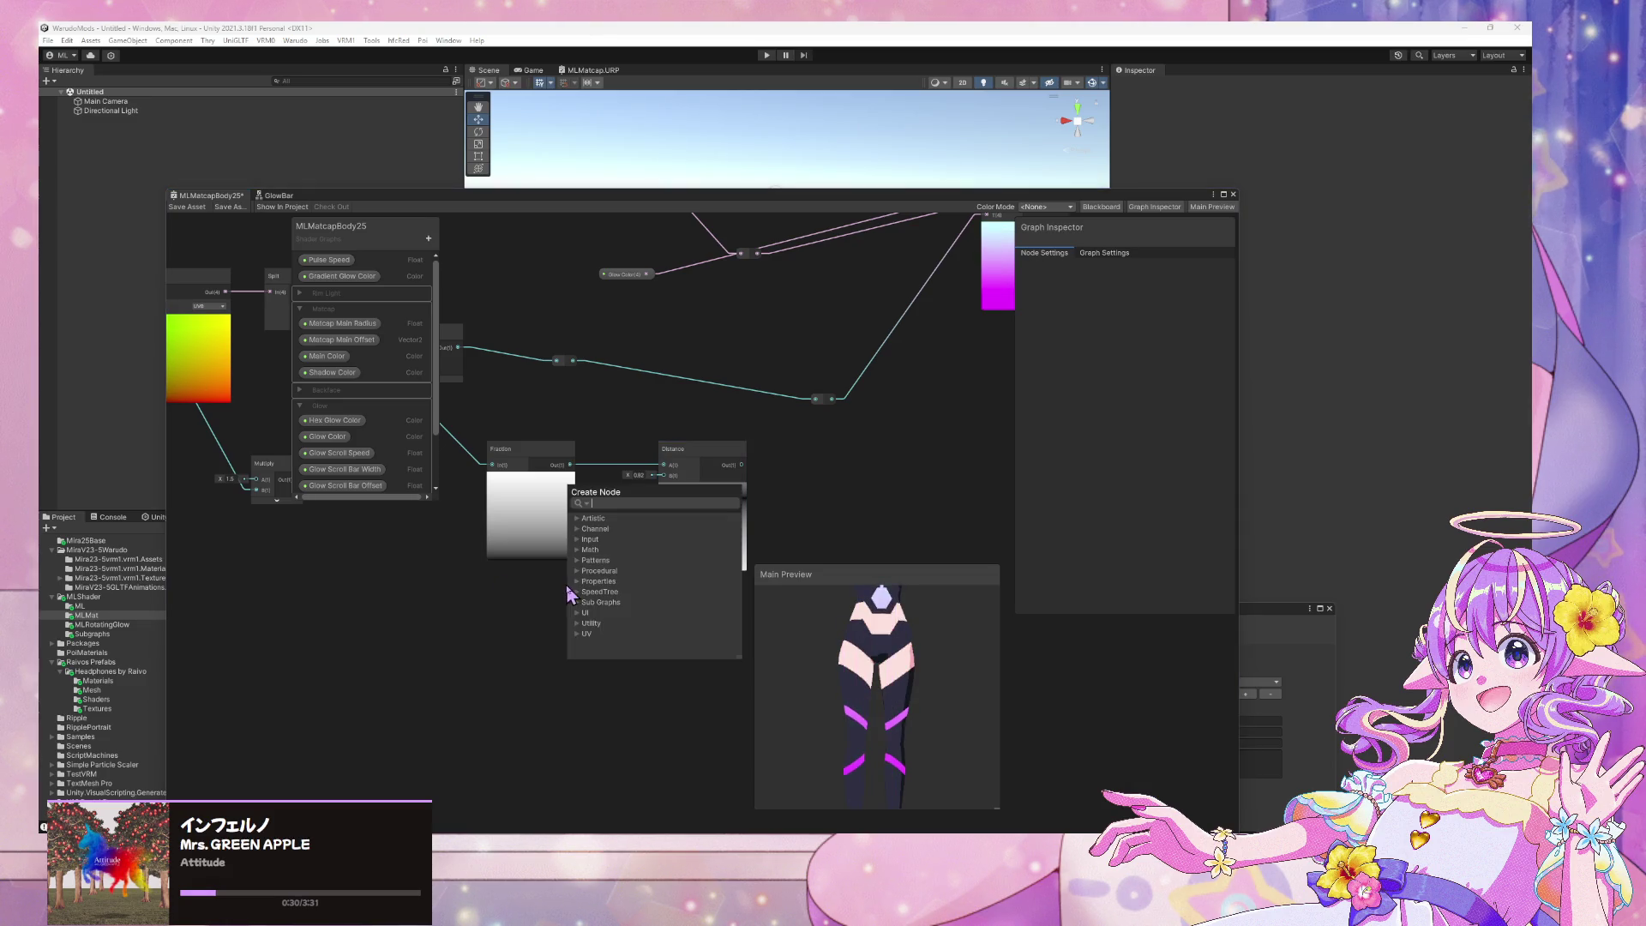
pyautogui.write('grad')
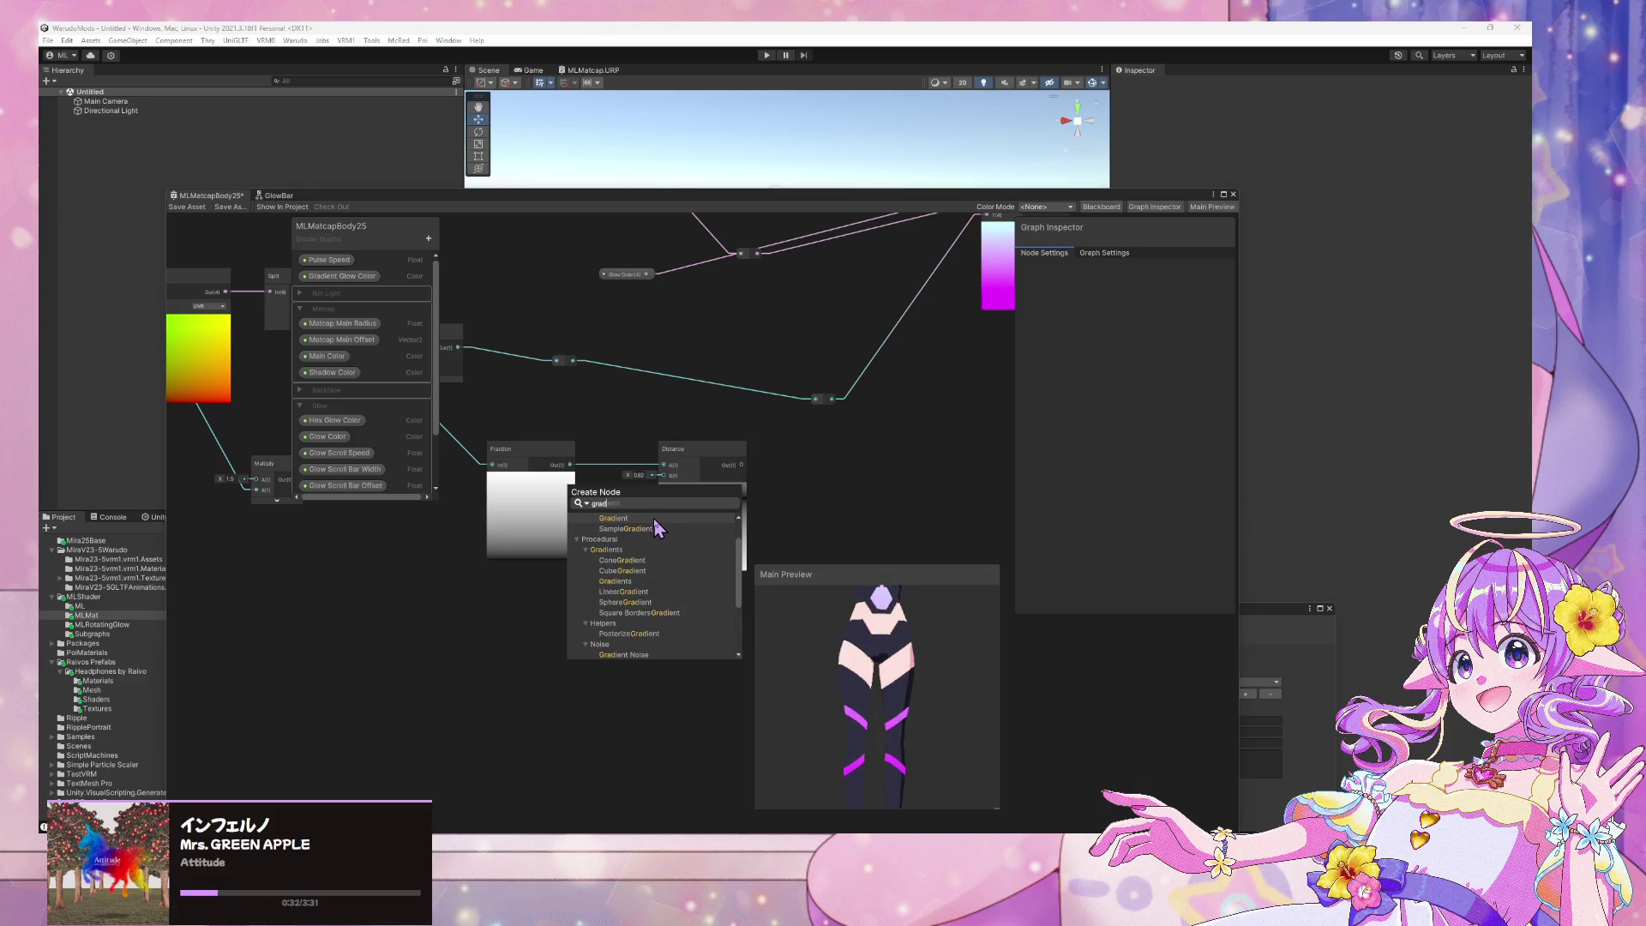
pyautogui.click(657, 528)
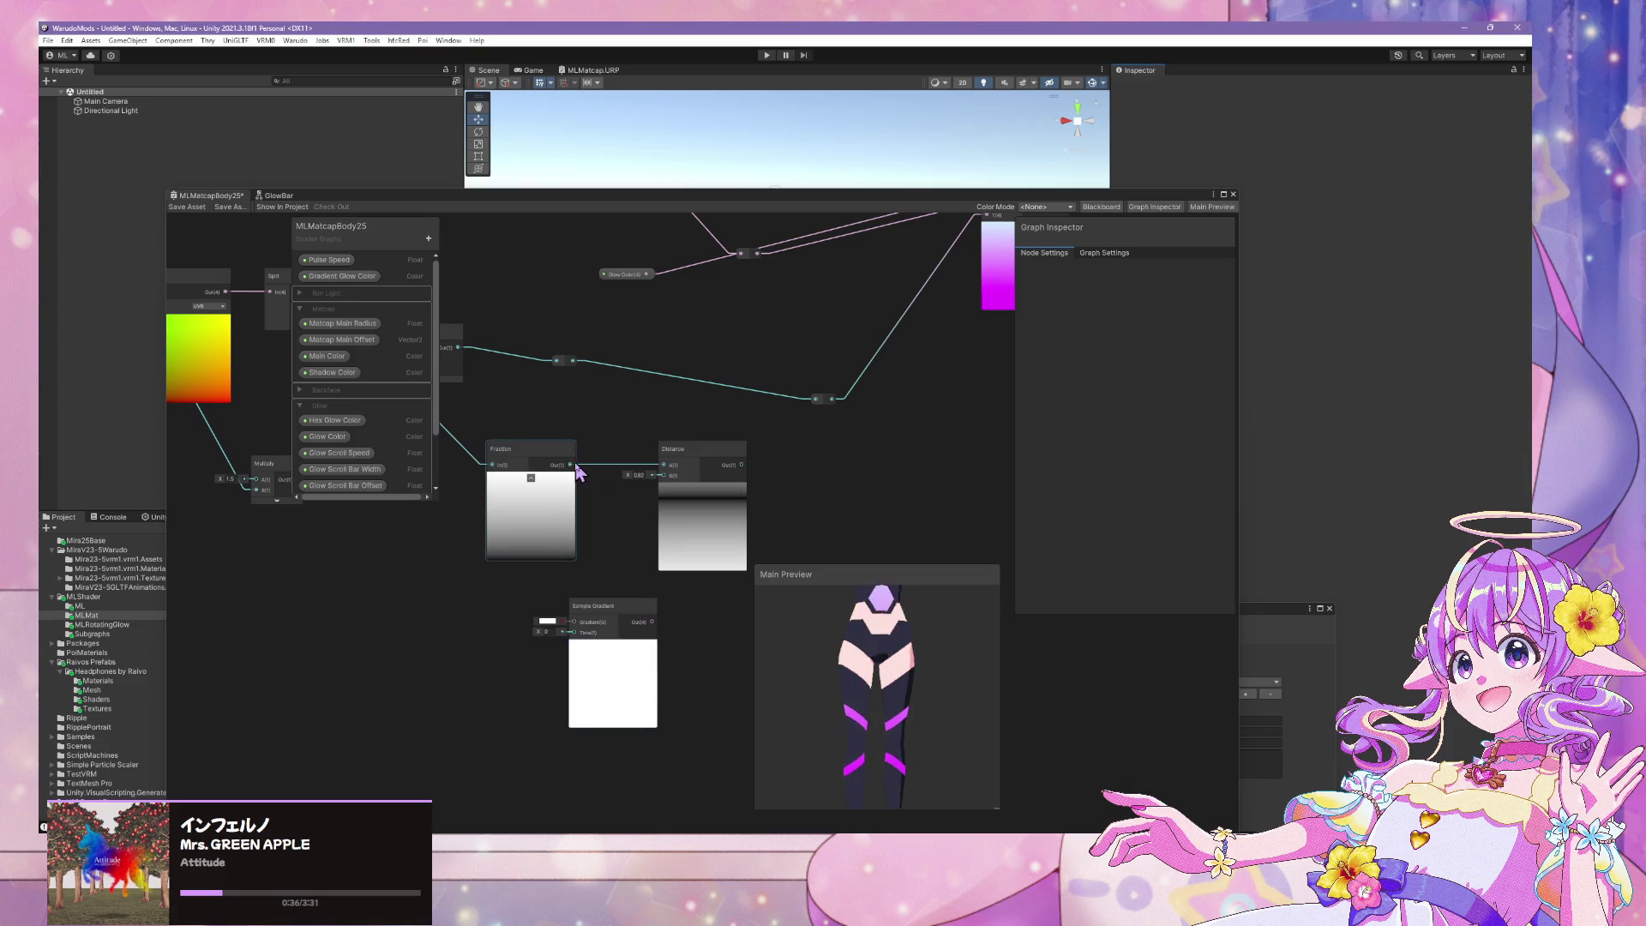
pyautogui.click(583, 493)
# Lay out the Fraction, Distance and Sample Gradient nodes side by side and open the gradient
pyautogui.moveTo(488, 576); pyautogui.dragTo(553, 589, button='middle')
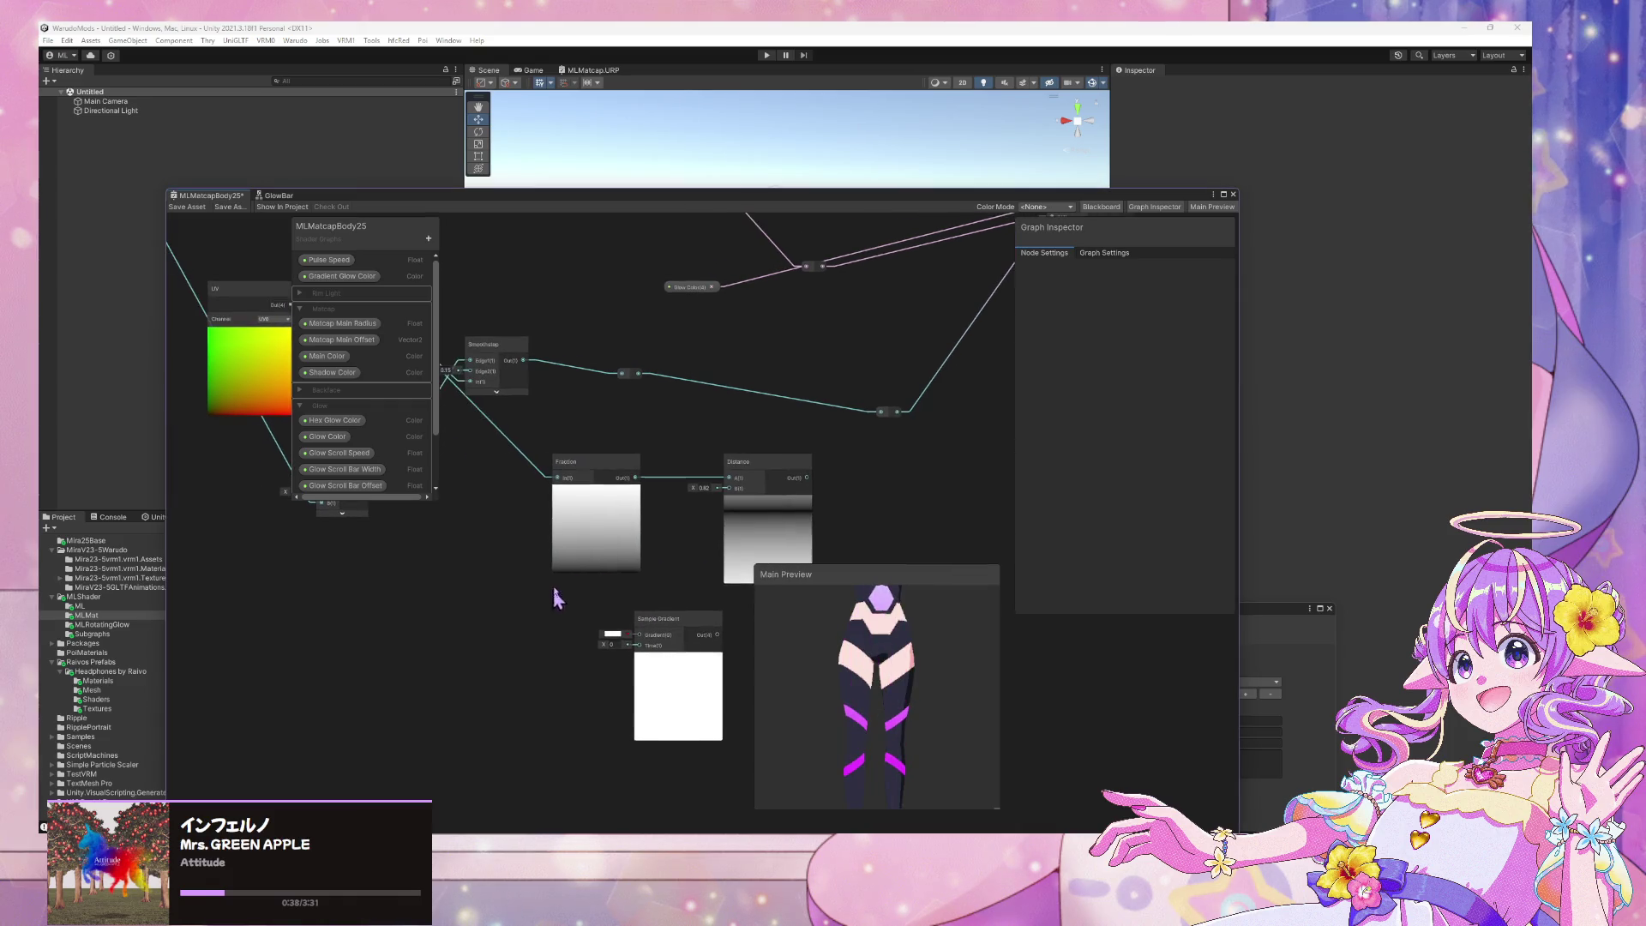
pyautogui.moveTo(494, 403)
pyautogui.mouseDown(button='middle')
pyautogui.moveTo(658, 467)
pyautogui.moveTo(588, 426)
pyautogui.mouseUp(button='middle')
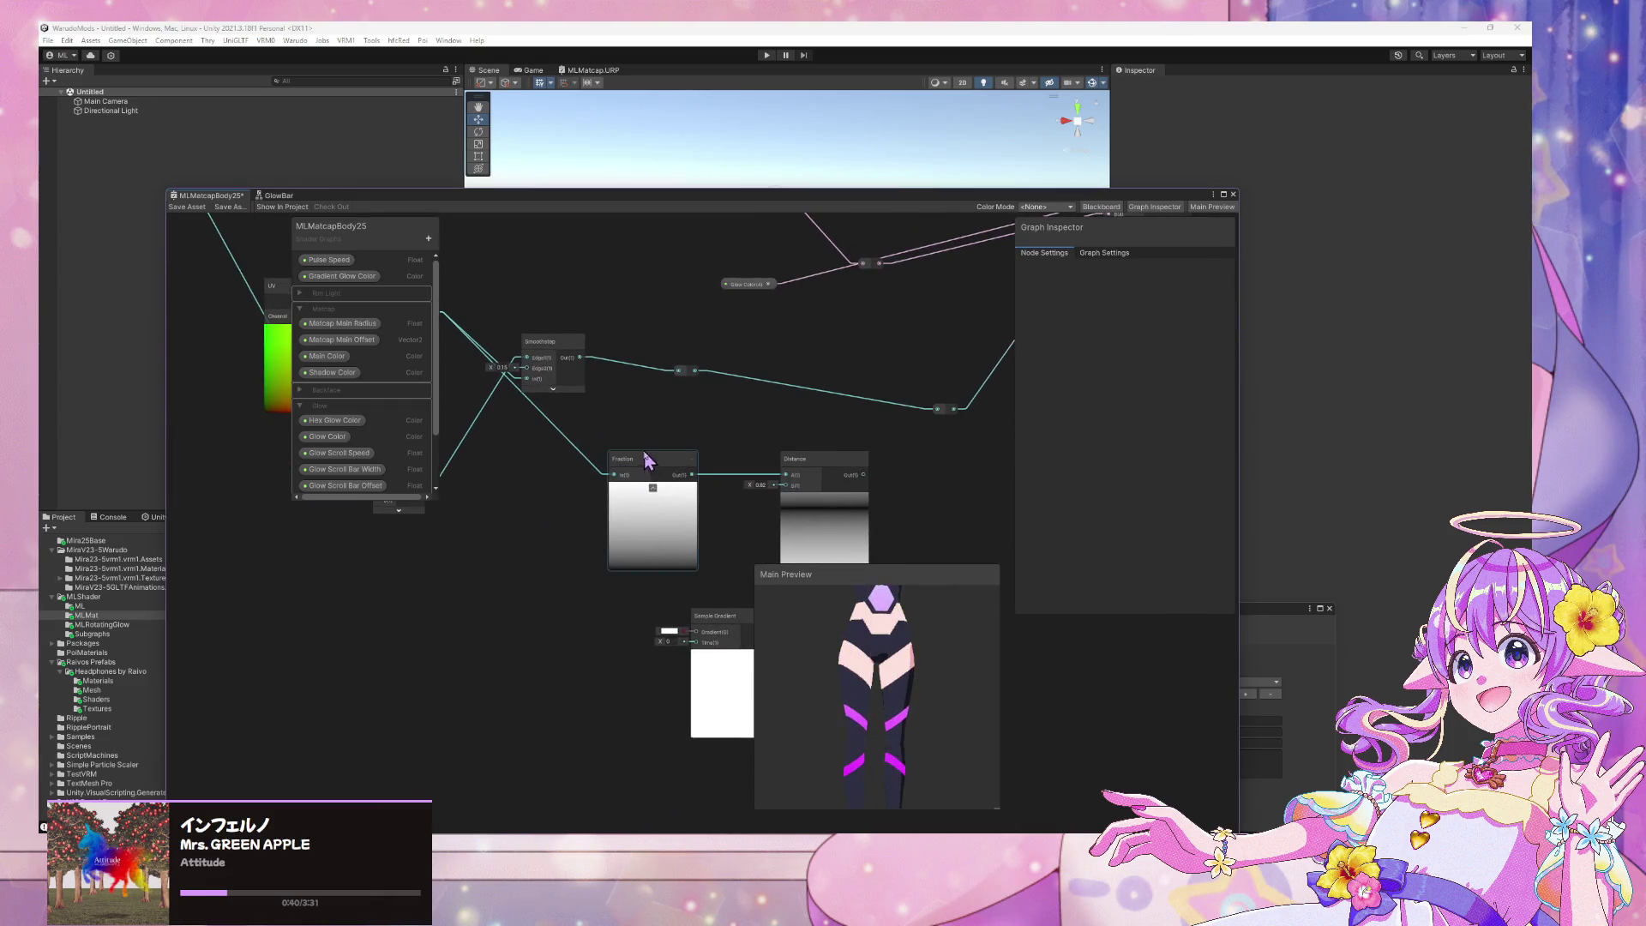
pyautogui.moveTo(651, 459); pyautogui.dragTo(610, 465)
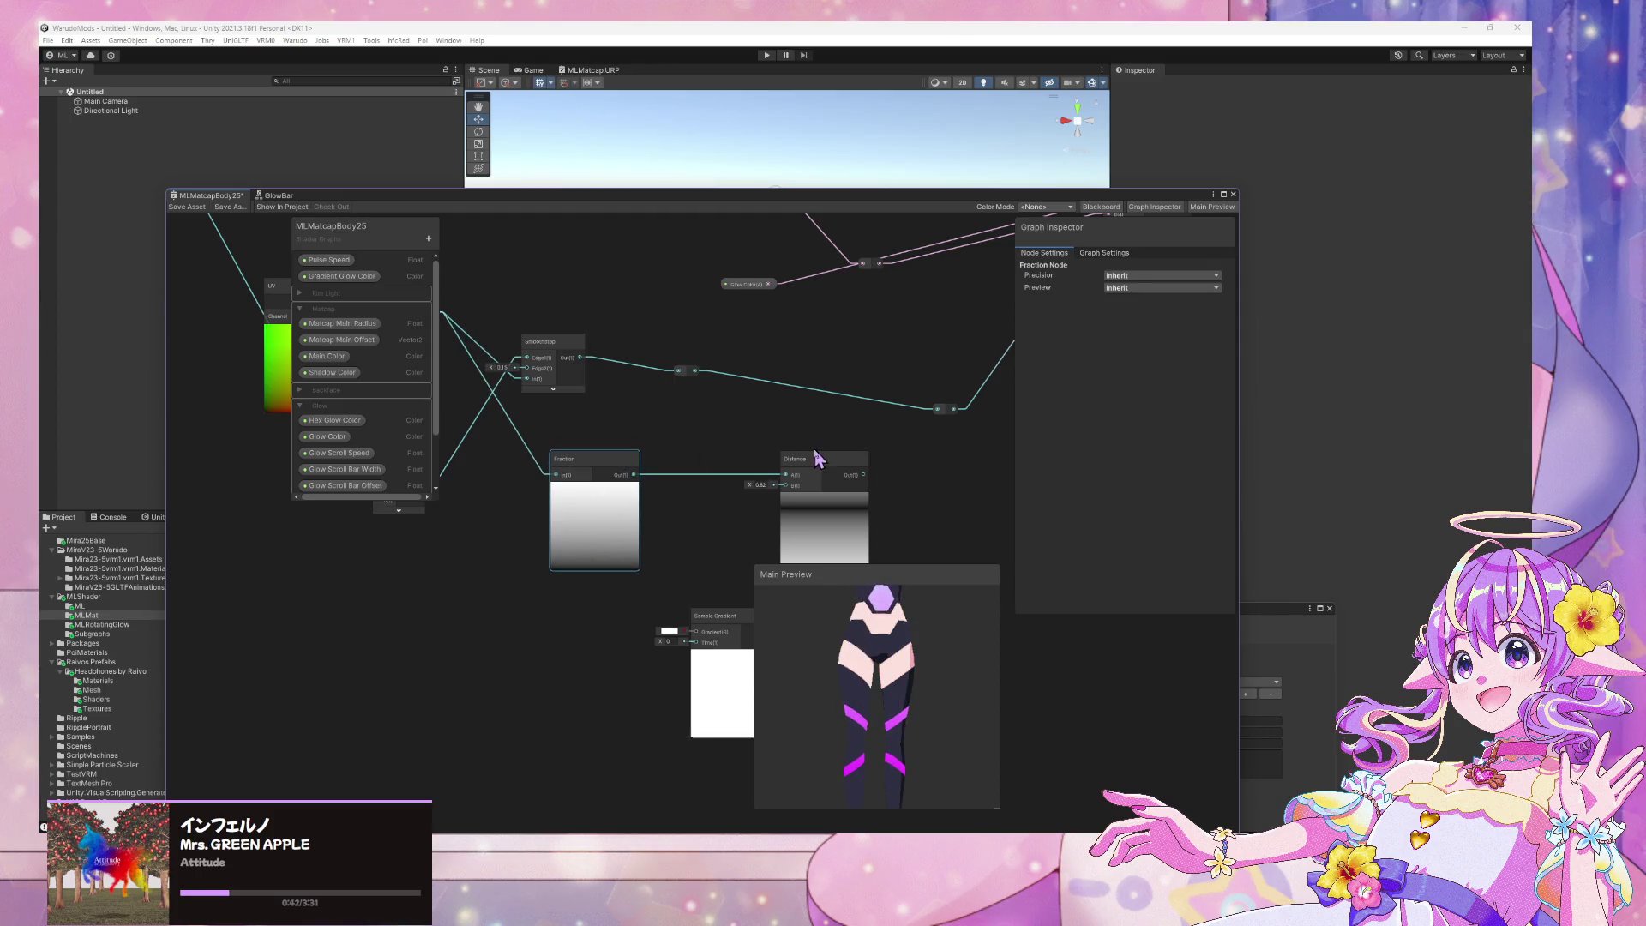
pyautogui.moveTo(817, 458); pyautogui.dragTo(747, 463)
pyautogui.moveTo(797, 450)
pyautogui.mouseDown(button='middle')
pyautogui.moveTo(596, 496)
pyautogui.moveTo(760, 460)
pyautogui.mouseUp(button='middle')
pyautogui.moveTo(674, 630)
pyautogui.mouseDown()
pyautogui.moveTo(857, 439)
pyautogui.moveTo(810, 467)
pyautogui.mouseUp()
pyautogui.moveTo(660, 450); pyautogui.dragTo(660, 615)
pyautogui.moveTo(761, 458); pyautogui.dragTo(666, 444)
pyautogui.click(642, 456)
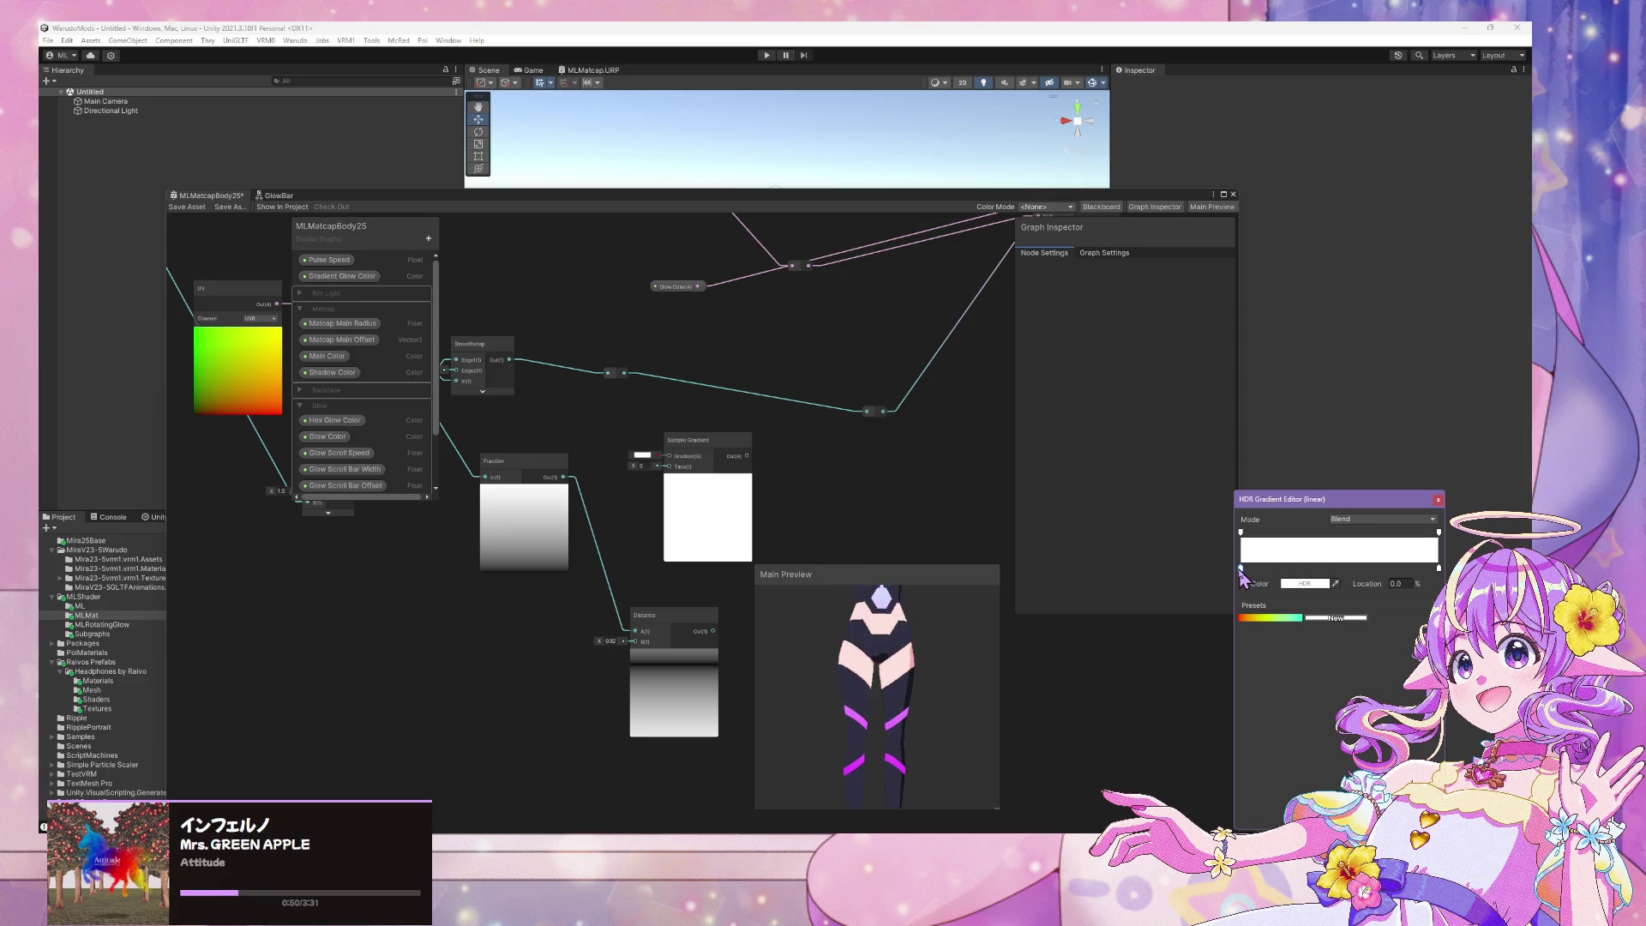
# Set the gradient's left key to black, keeping Blend mode, for a black-to-white ramp
pyautogui.doubleClick(1241, 567)
pyautogui.click(1340, 617)
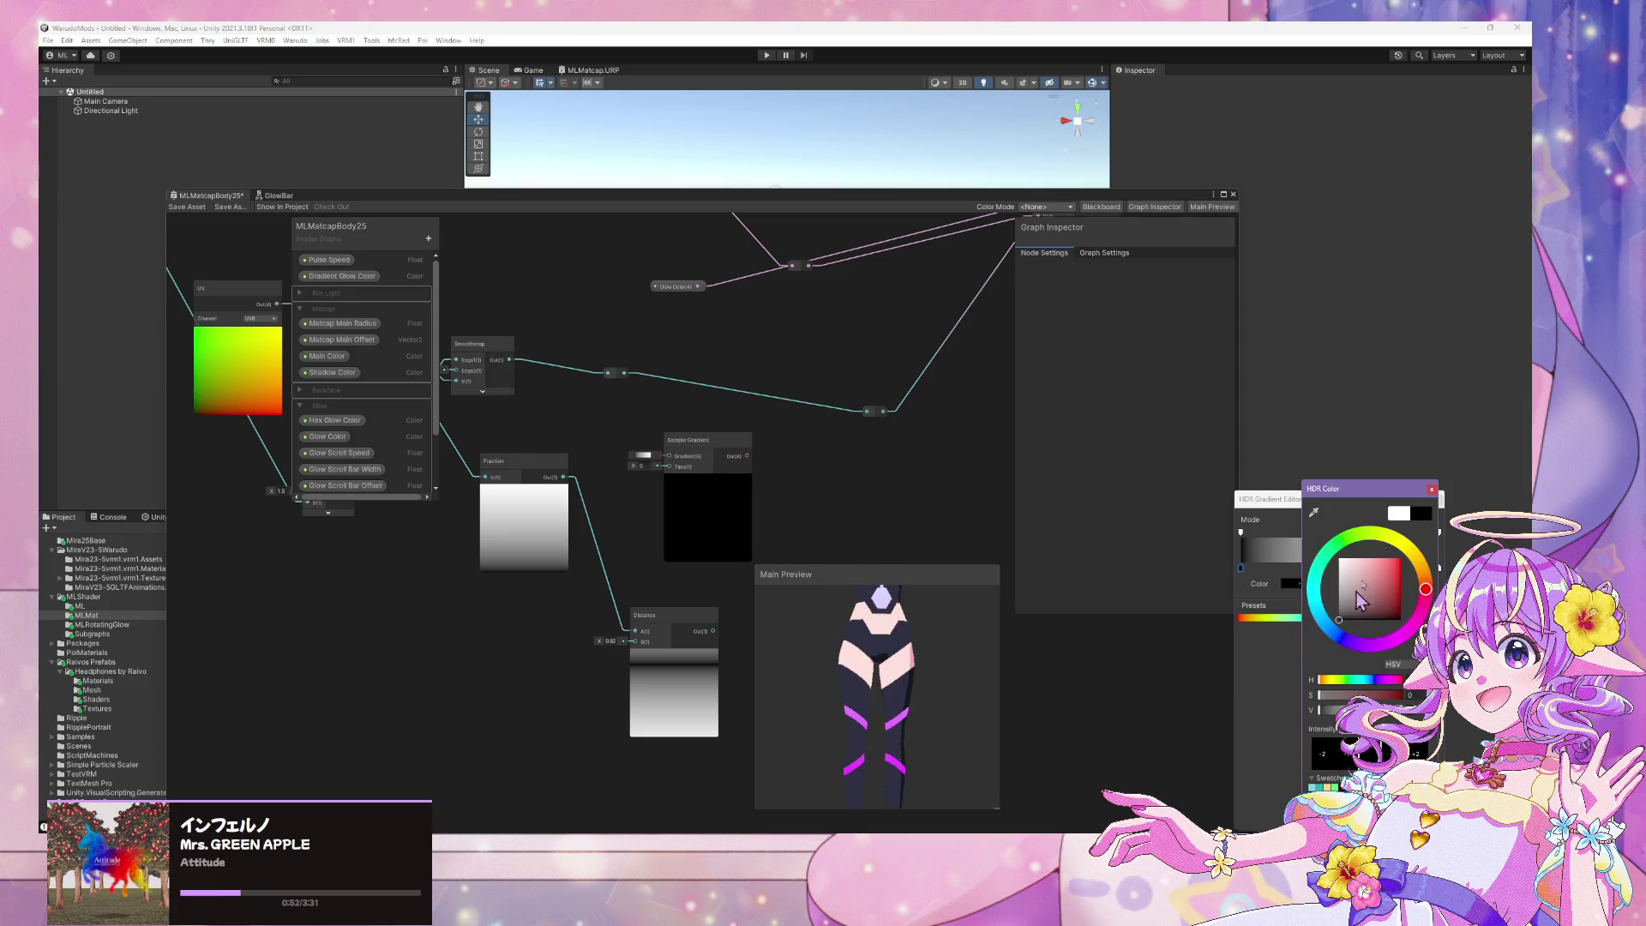
pyautogui.click(1432, 490)
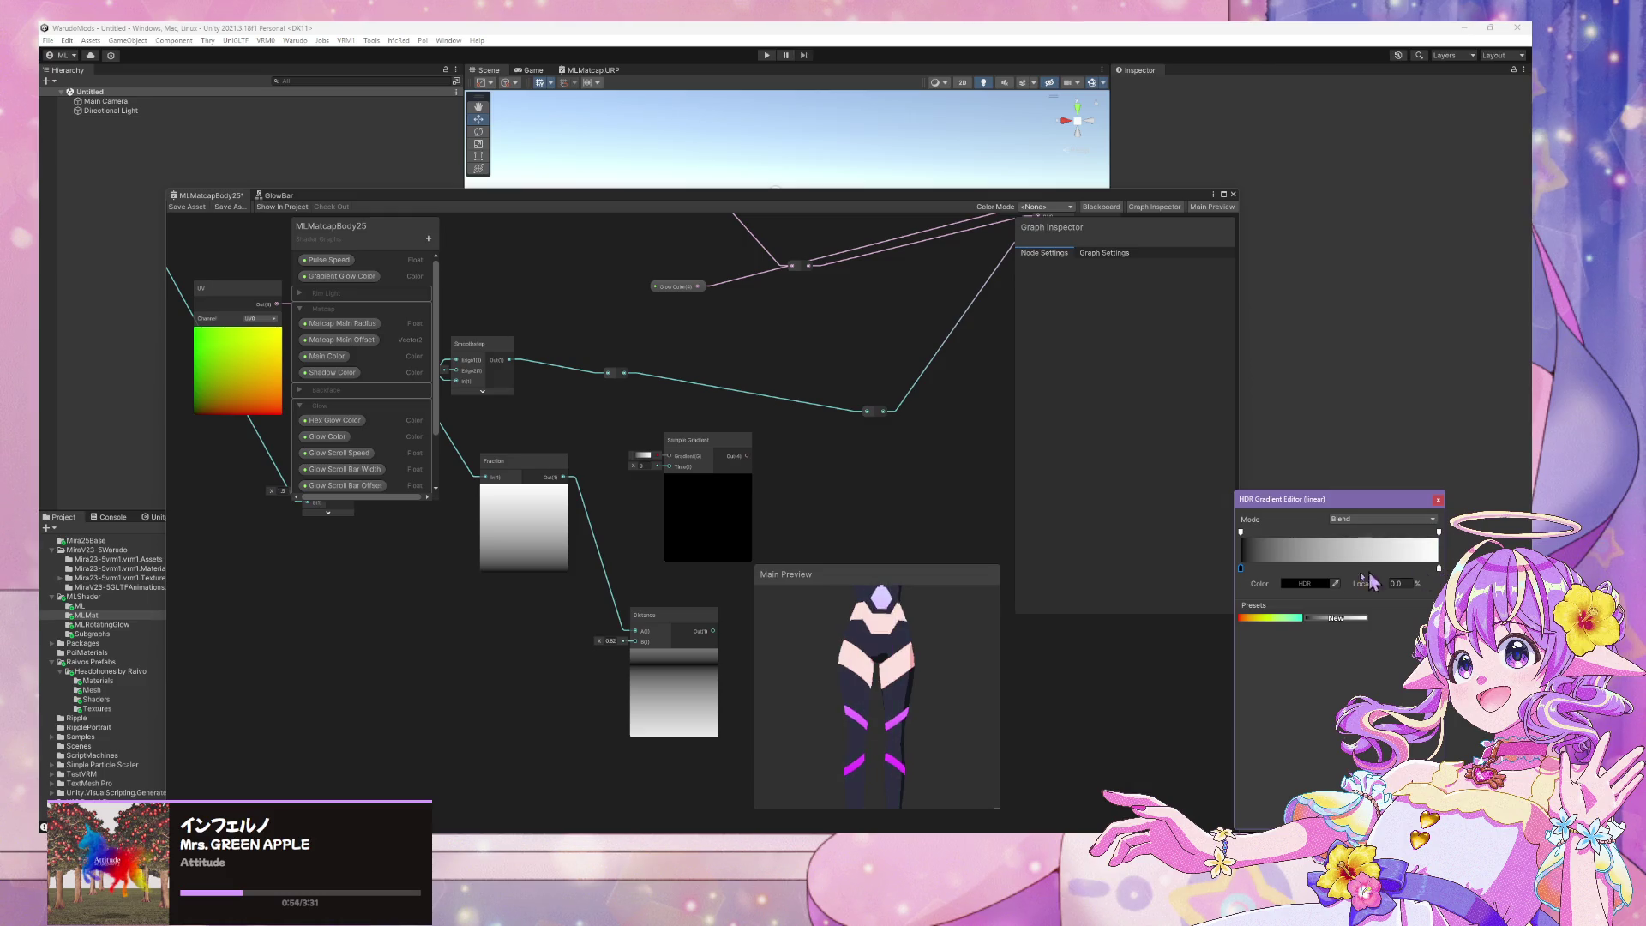
pyautogui.click(1382, 519)
pyautogui.click(1372, 543)
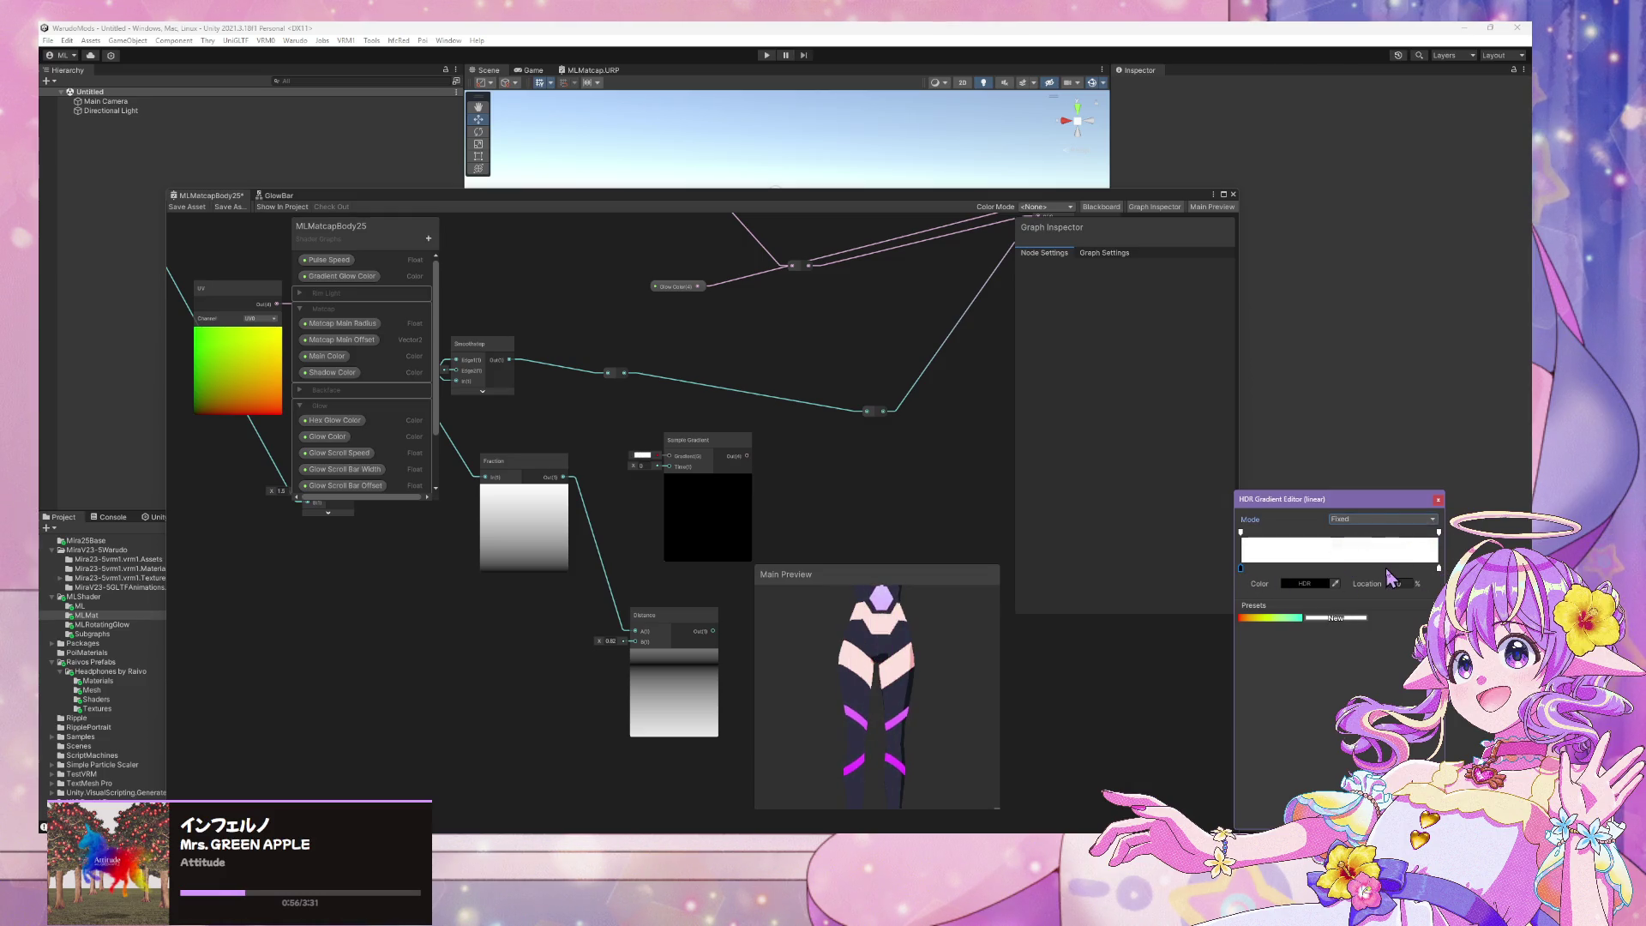
pyautogui.click(1360, 535)
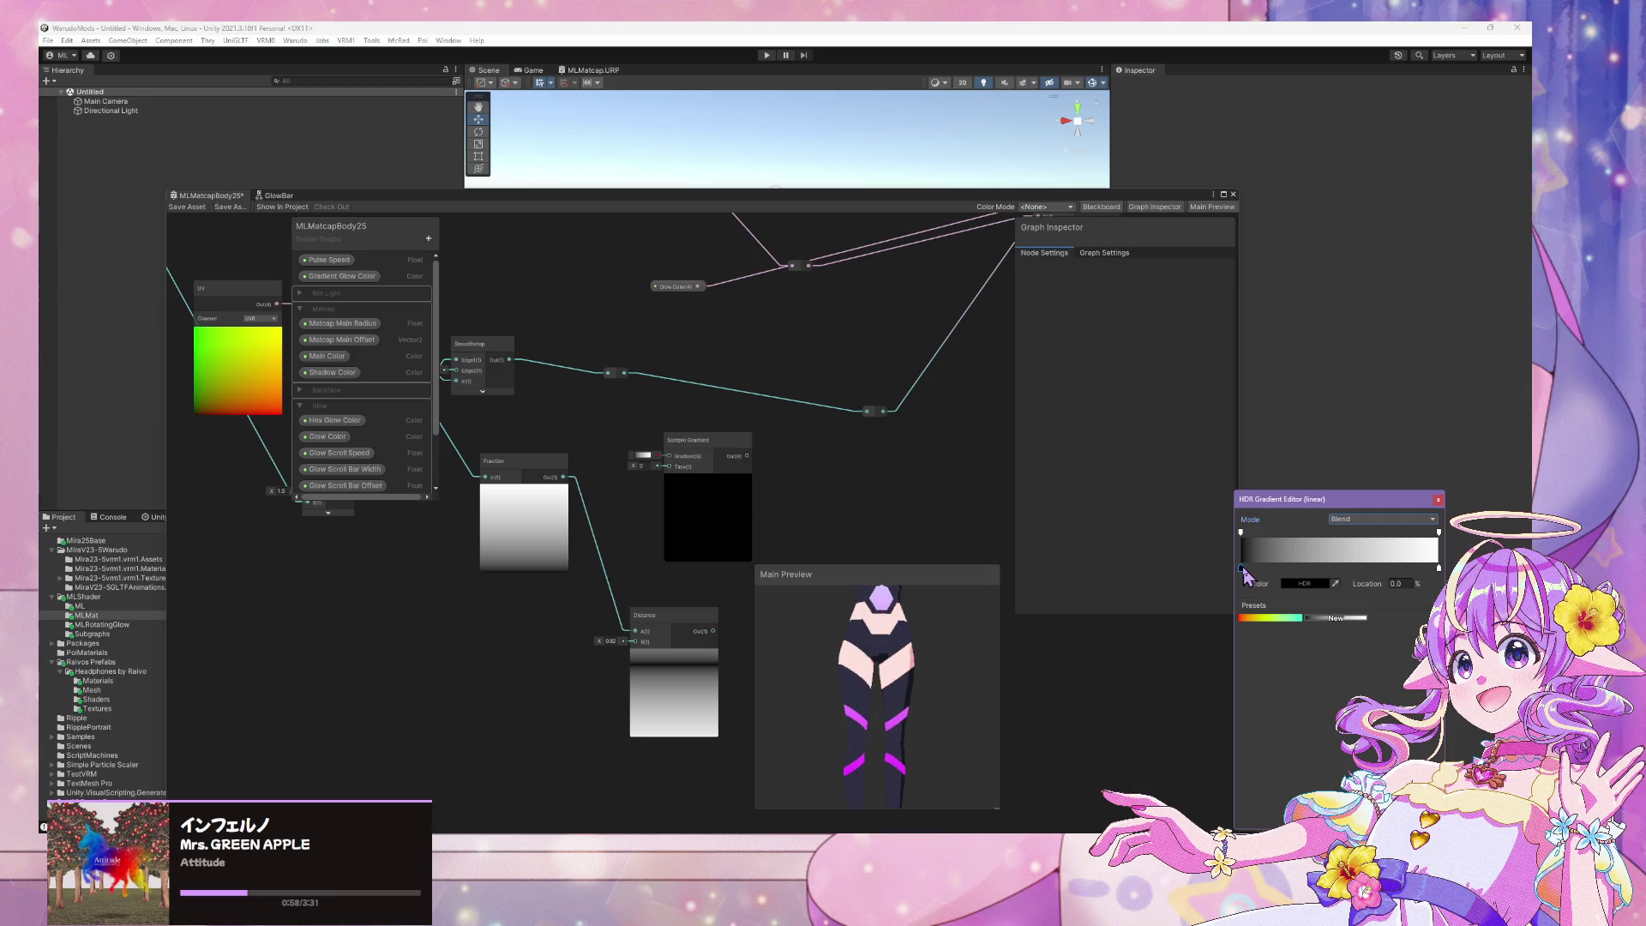
pyautogui.moveTo(1240, 567)
pyautogui.mouseDown()
pyautogui.moveTo(1397, 572)
pyautogui.moveTo(1277, 600)
pyautogui.moveTo(1238, 574)
pyautogui.mouseUp()
pyautogui.moveTo(550, 421); pyautogui.dragTo(687, 437, button='middle')
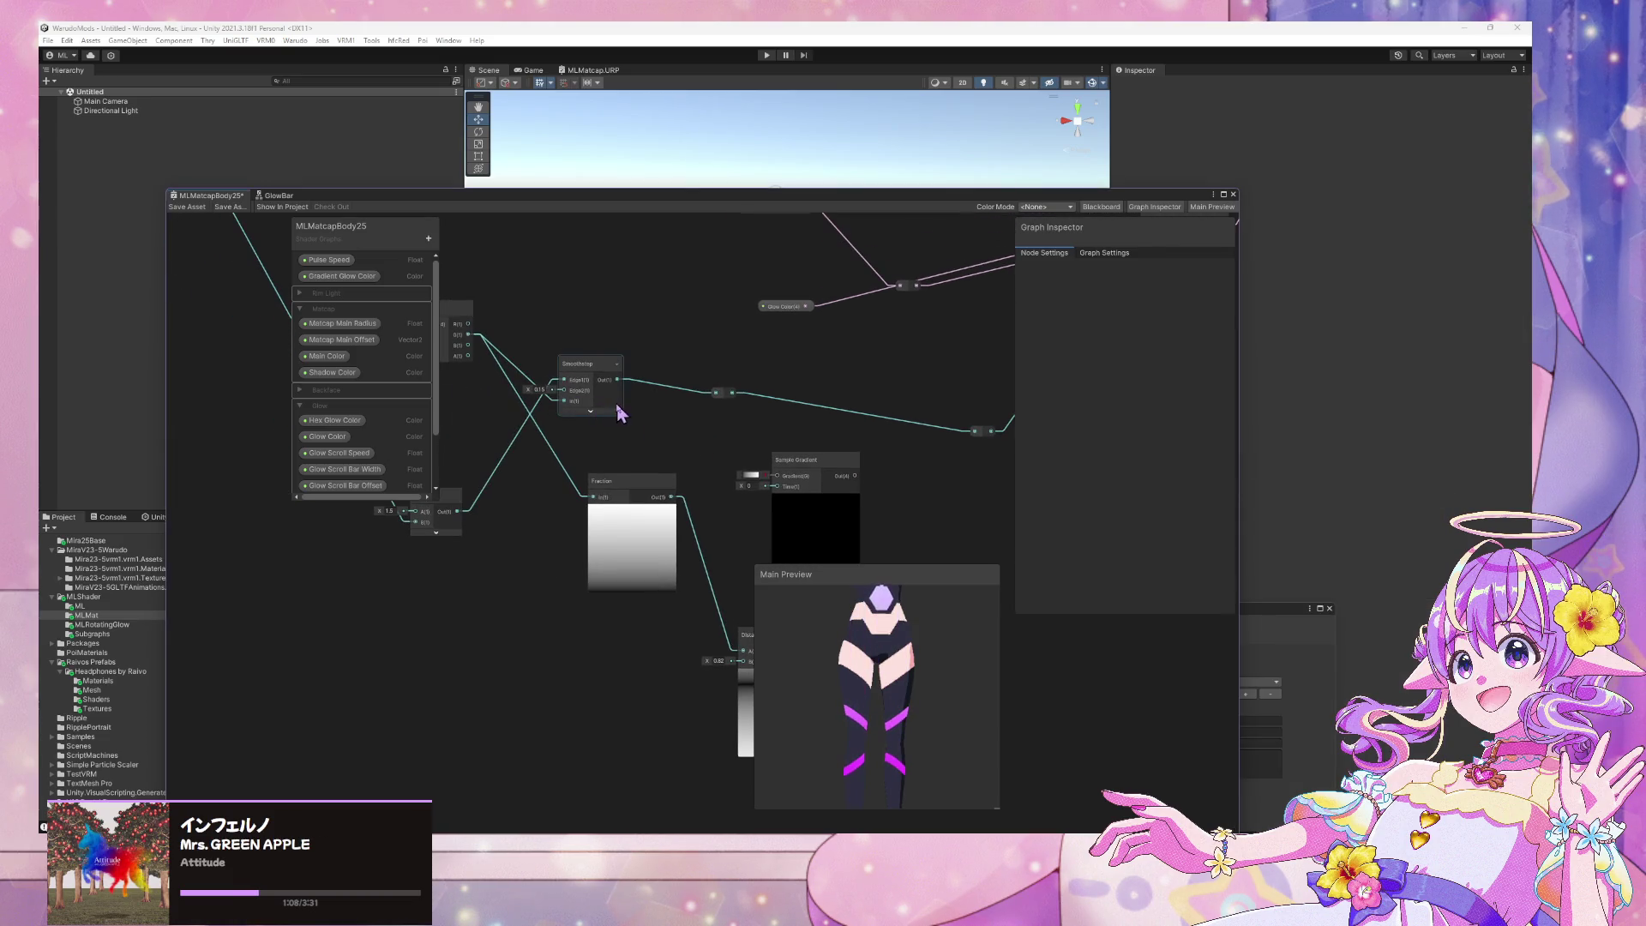
# Wire a Split channel into the Sample Gradient's Time input
pyautogui.click(603, 370)
pyautogui.moveTo(603, 371); pyautogui.dragTo(610, 341)
pyautogui.moveTo(664, 481); pyautogui.dragTo(646, 557)
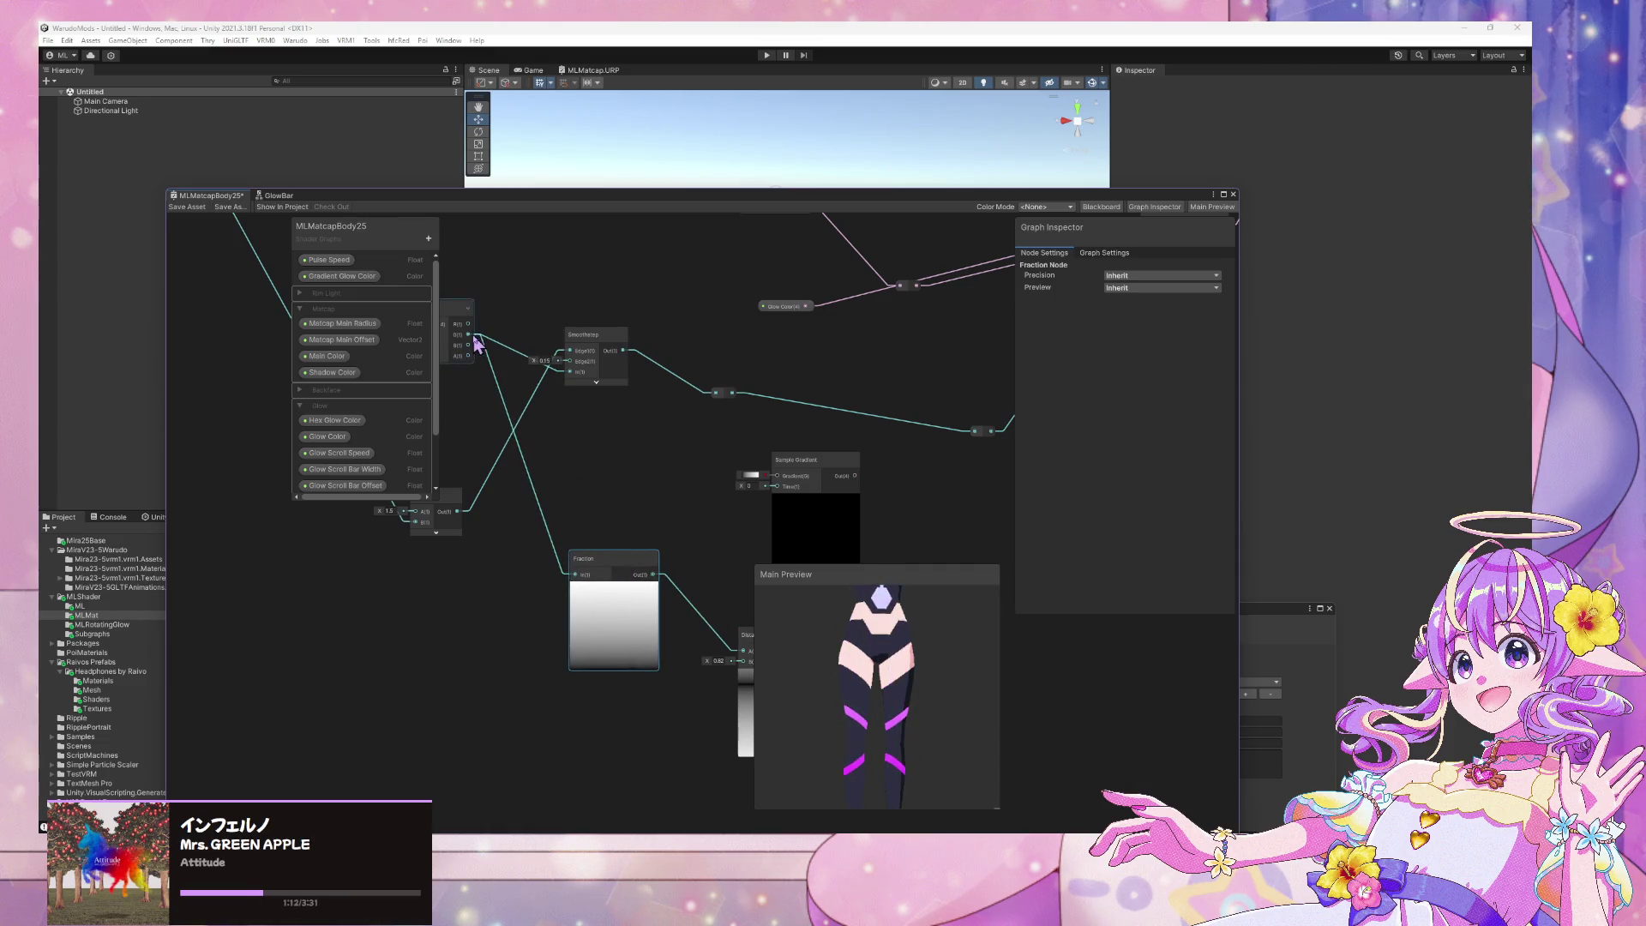
pyautogui.moveTo(702, 477); pyautogui.dragTo(776, 487)
# Delete the Distance node from the graph
pyautogui.moveTo(788, 497)
pyautogui.mouseDown(button='middle')
pyautogui.moveTo(708, 465)
pyautogui.moveTo(590, 480)
pyautogui.mouseUp(button='middle')
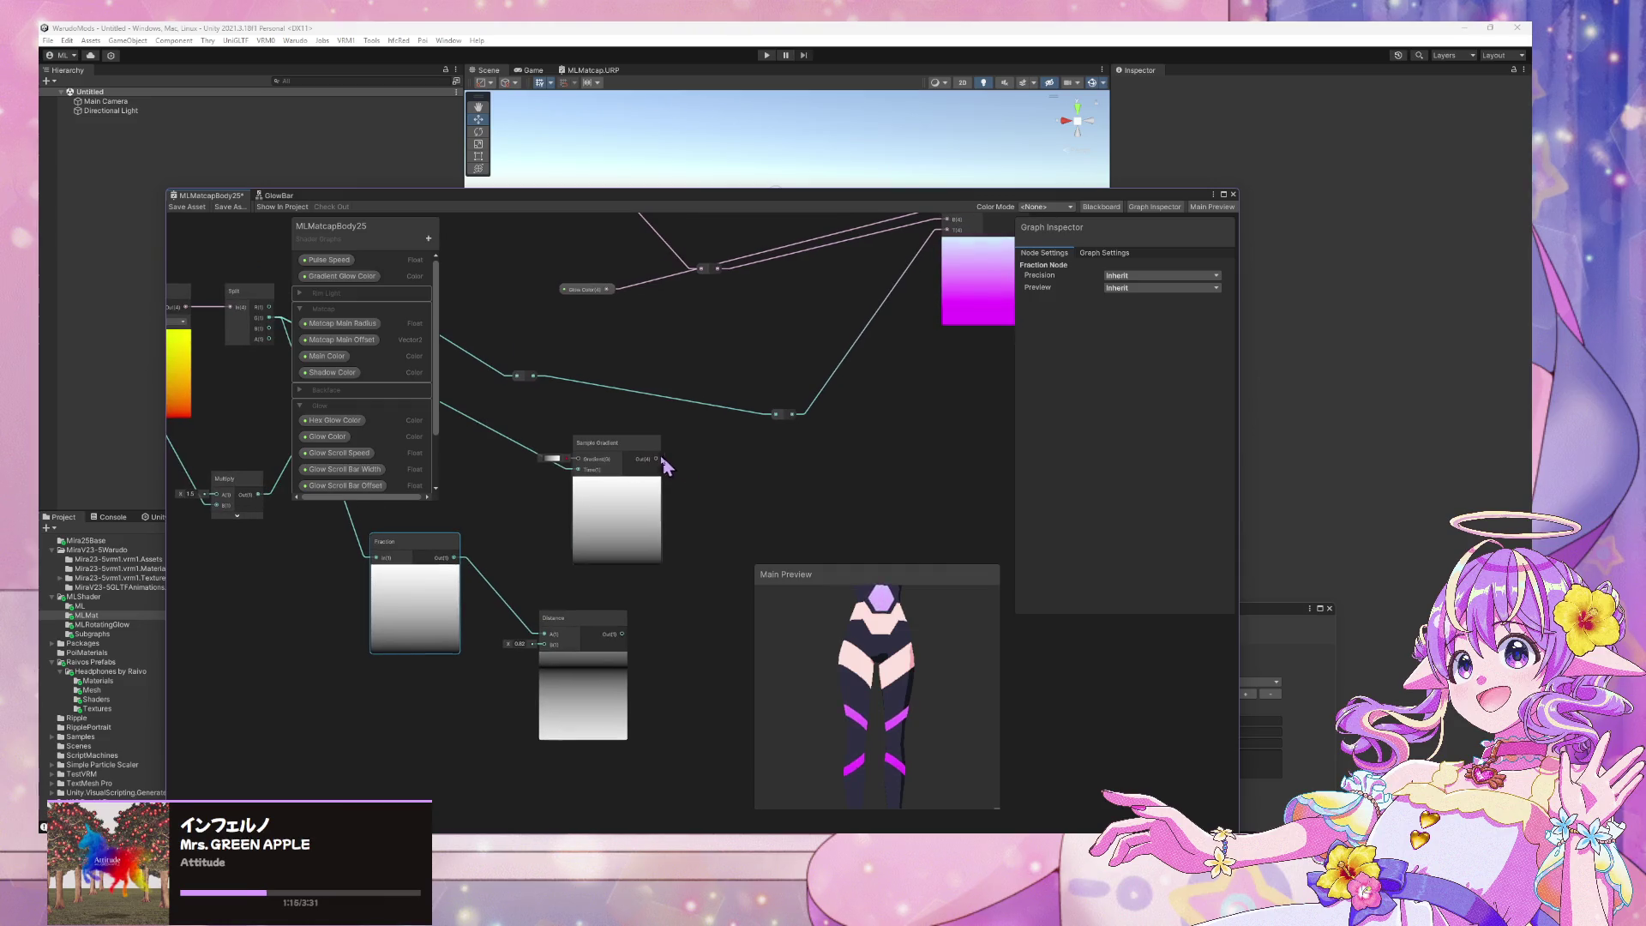
pyautogui.click(572, 619)
pyautogui.press('Delete')
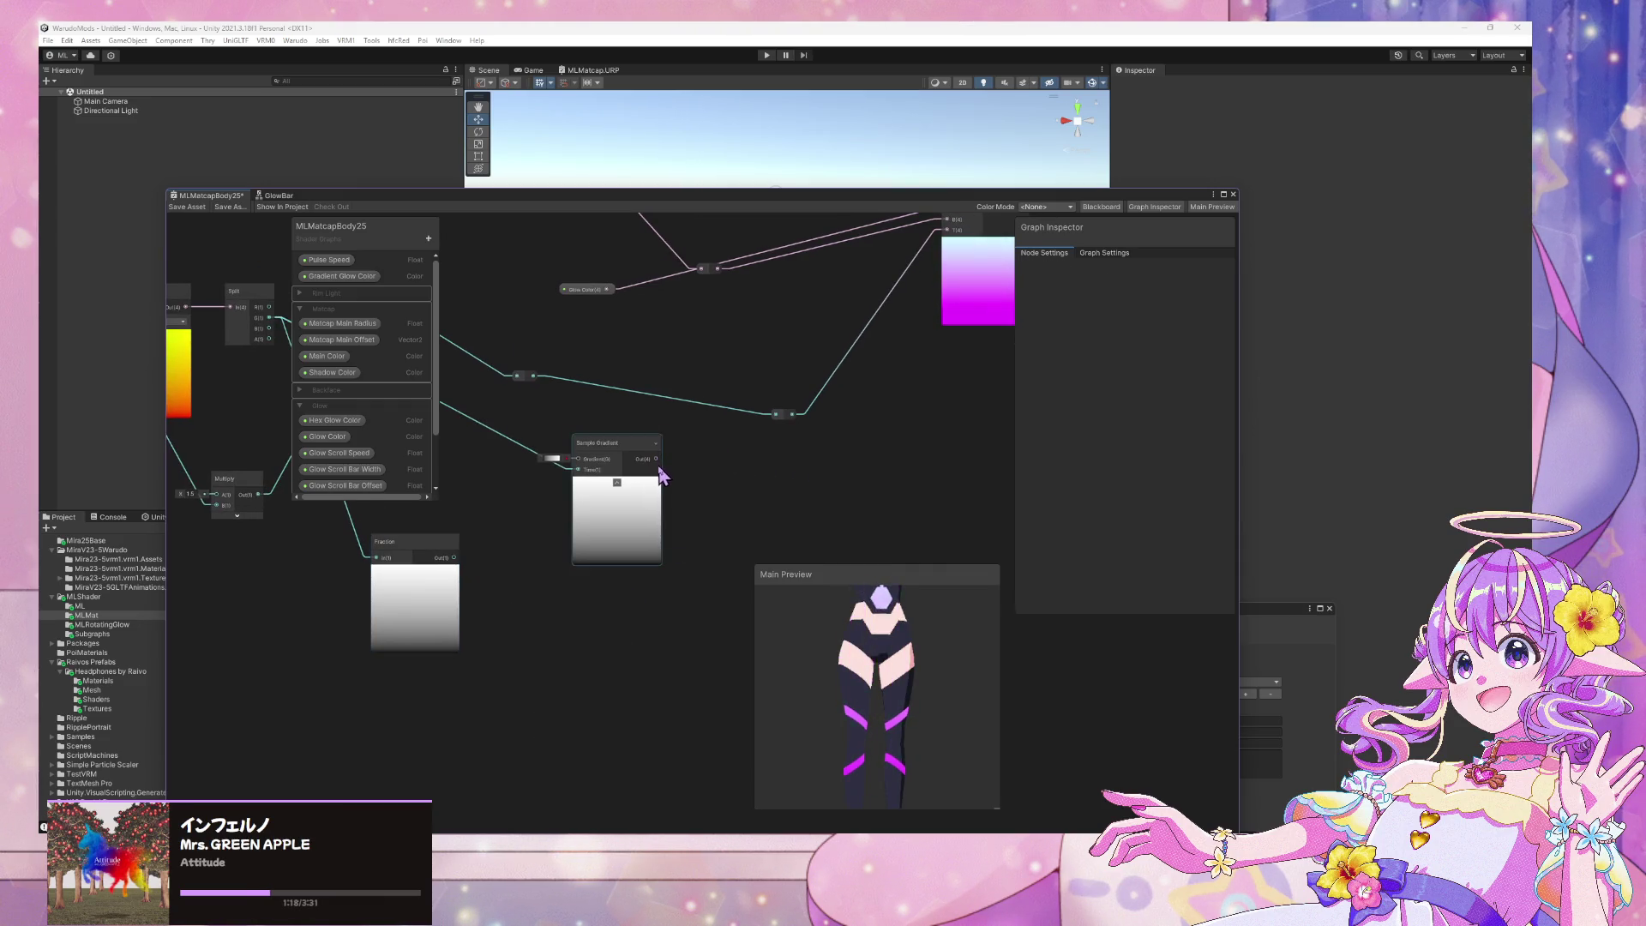
pyautogui.moveTo(491, 469); pyautogui.dragTo(590, 518, button='middle')
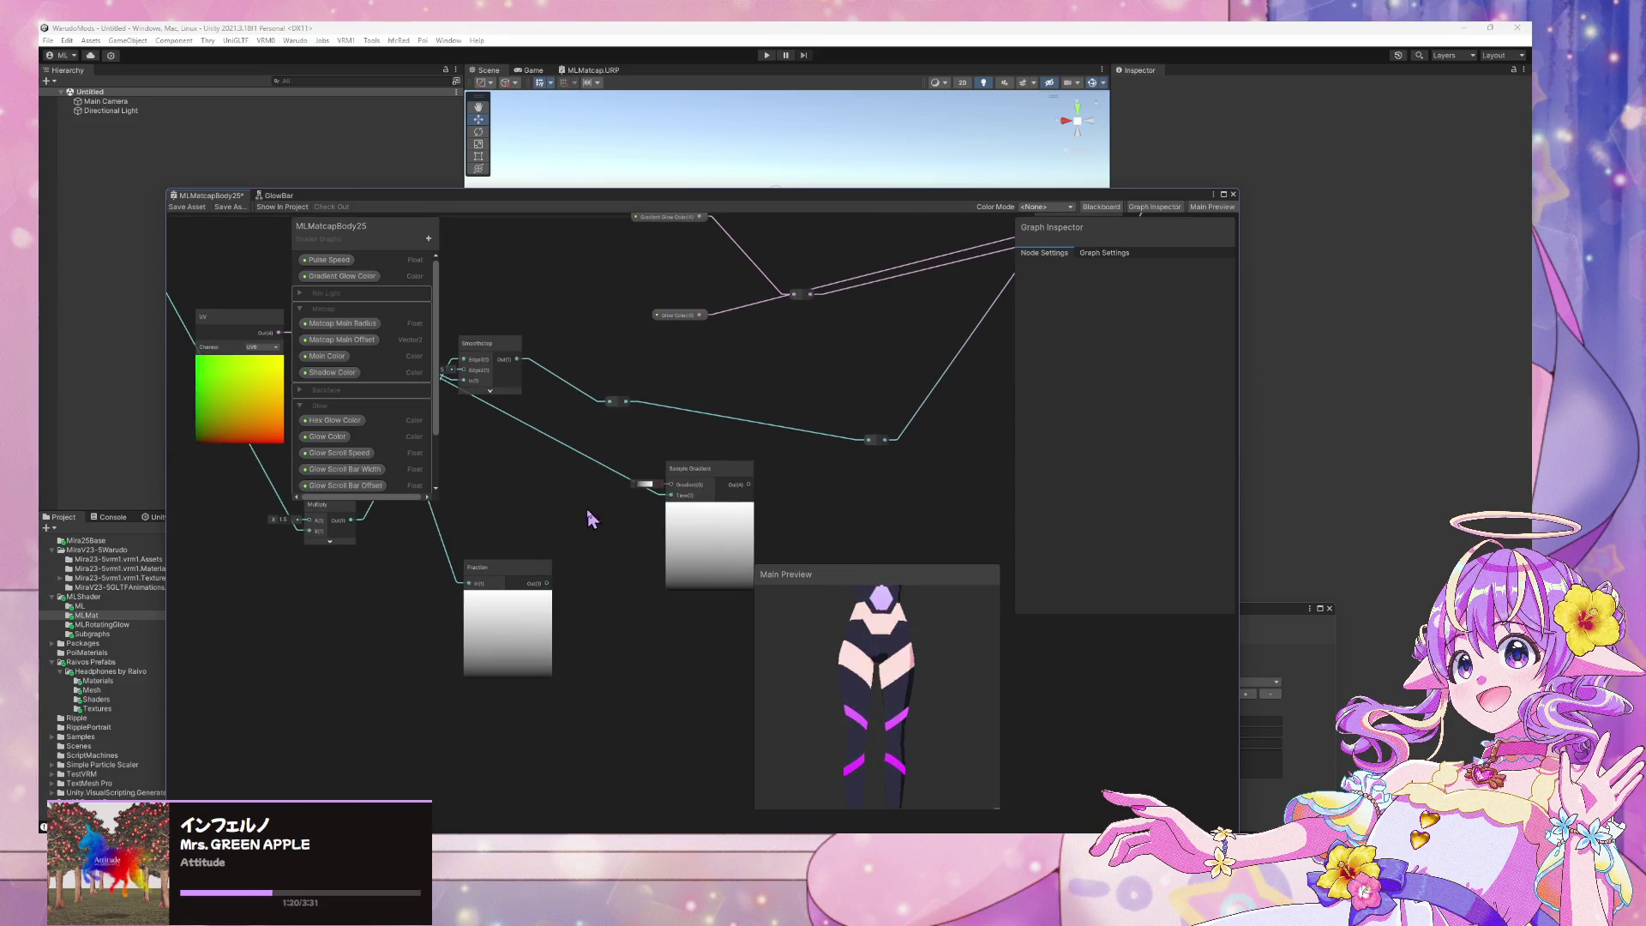
pyautogui.press('space')
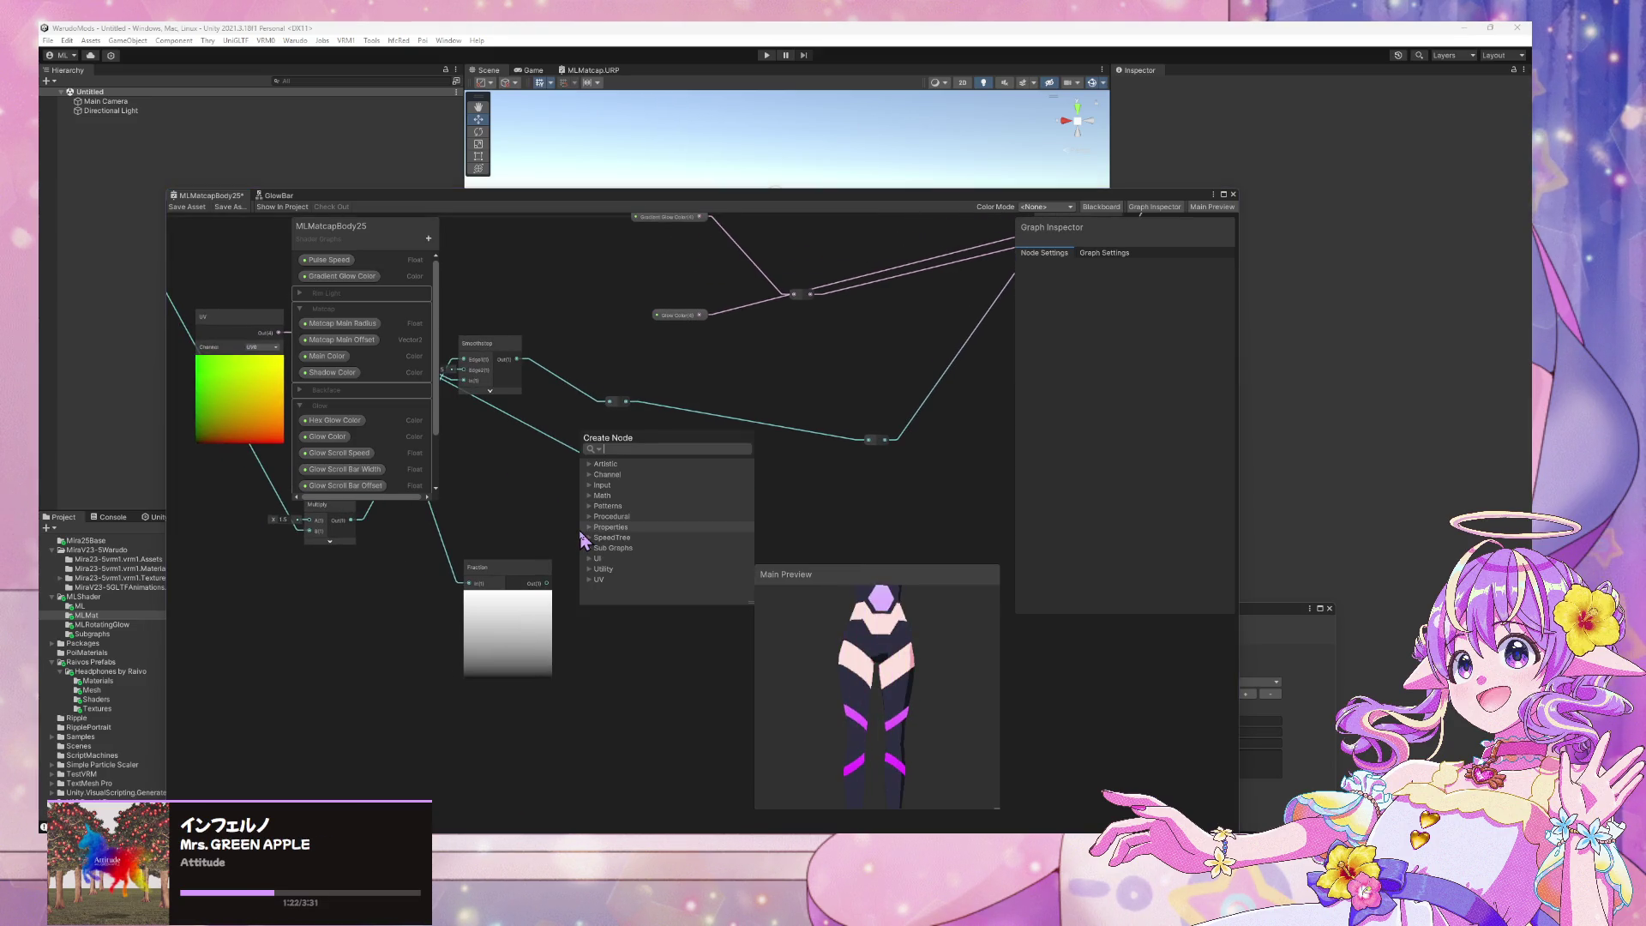
# Add a Tiling And Offset node and delete the Fraction node
pyautogui.write('offset')
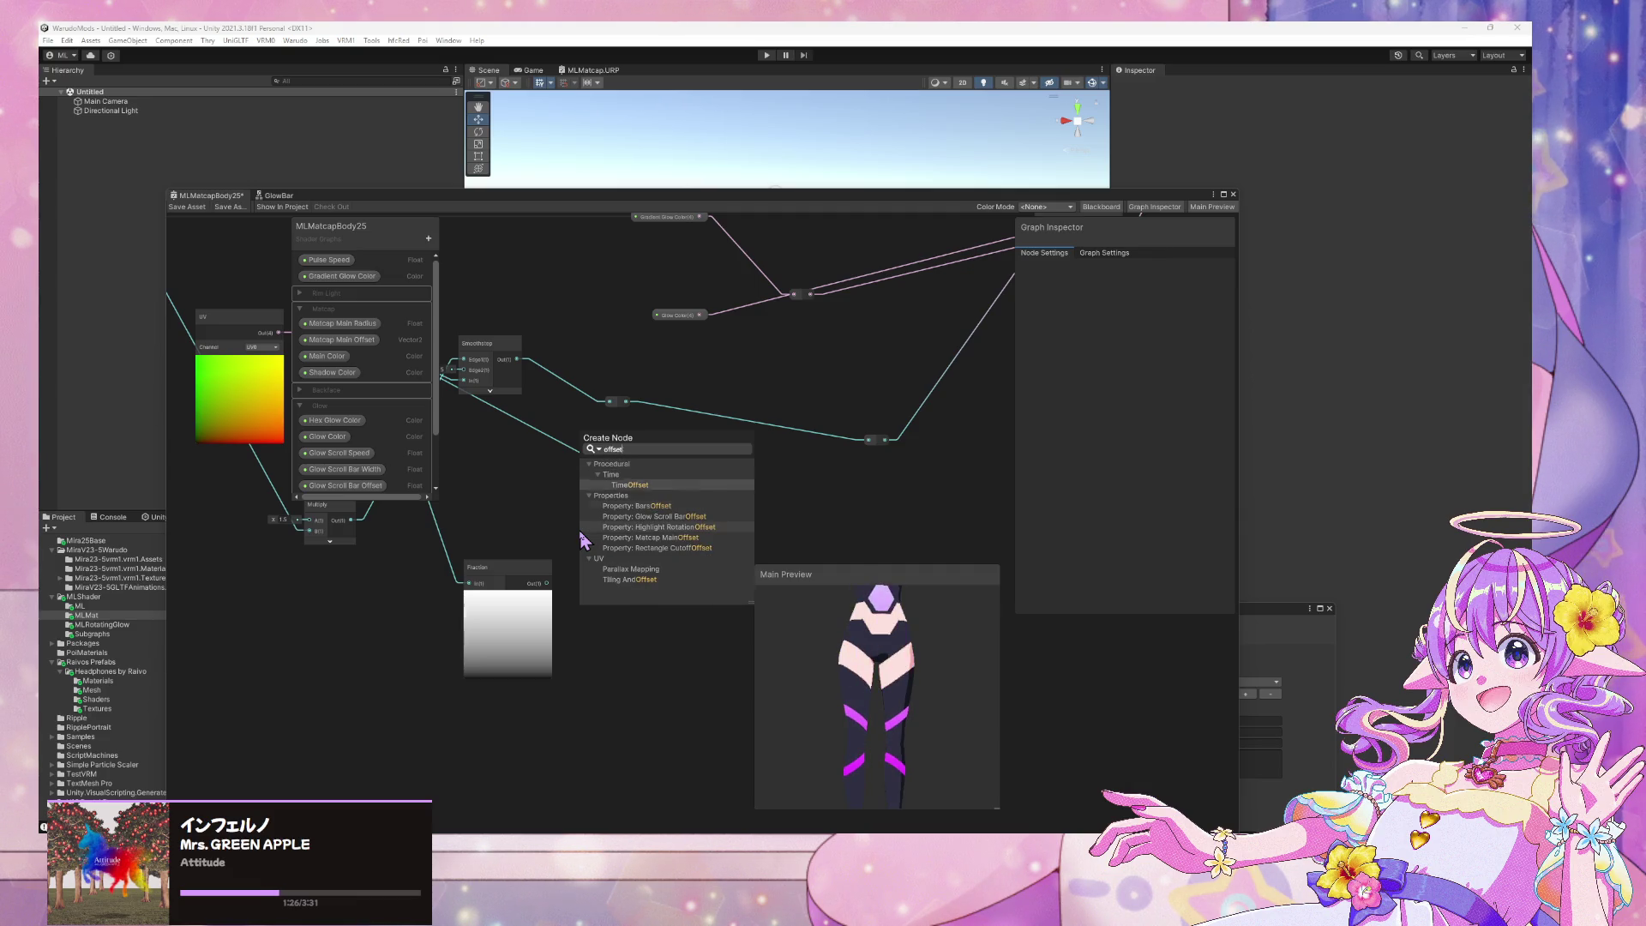
pyautogui.press('Down')
pyautogui.press('Down')
pyautogui.press('Down')
pyautogui.press('Return')
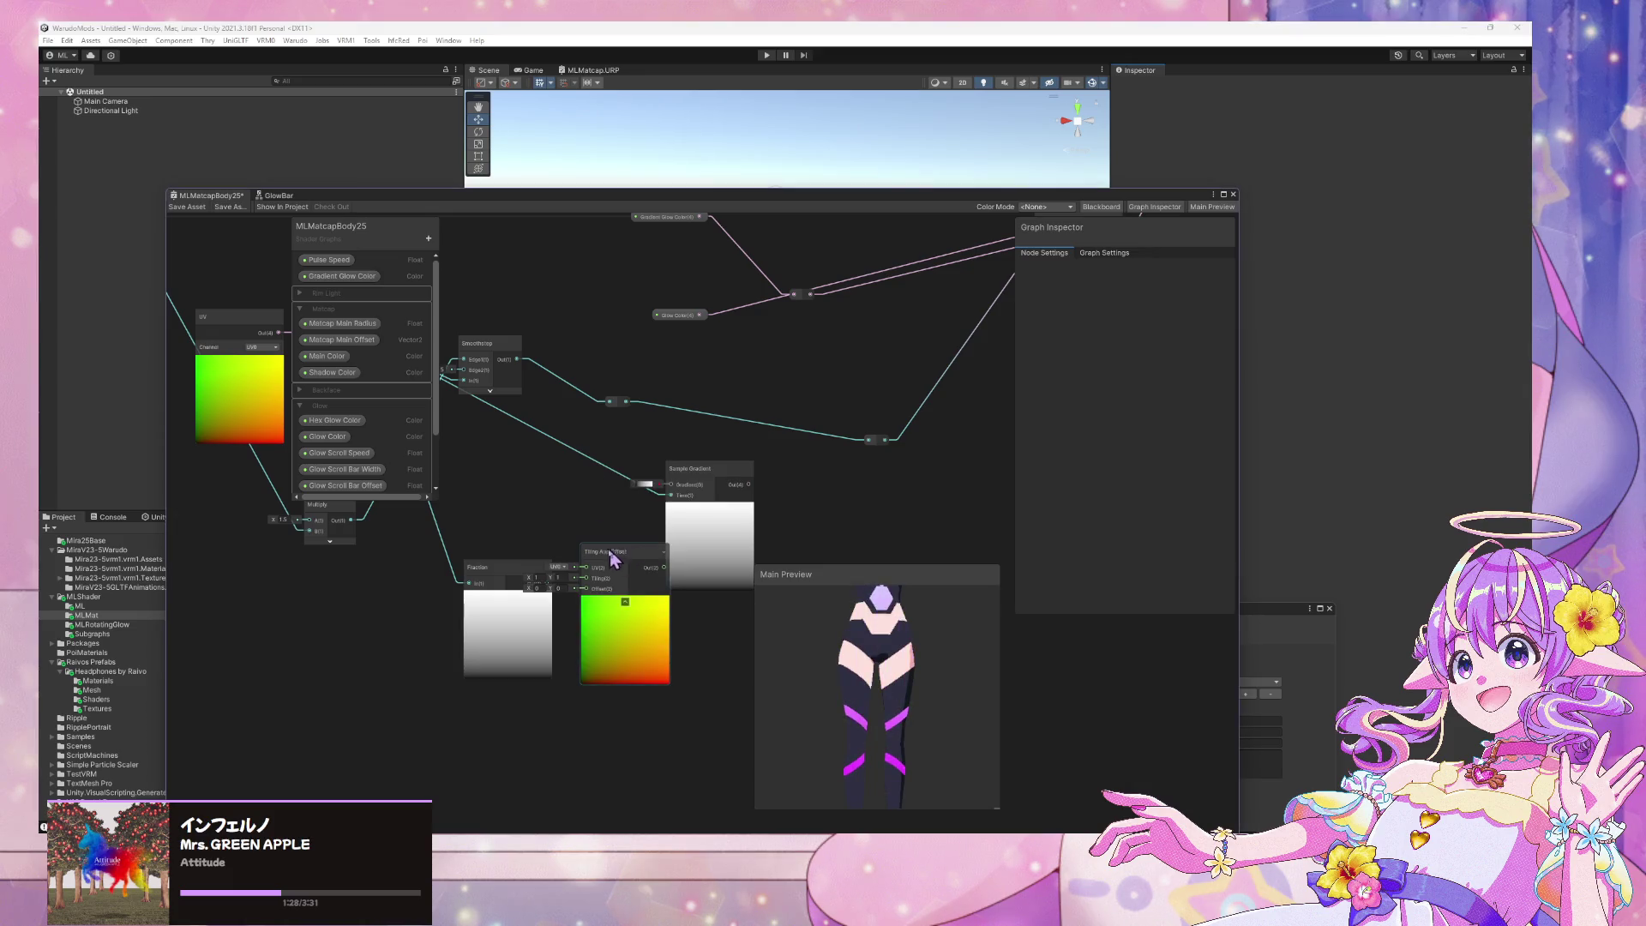
pyautogui.moveTo(606, 562); pyautogui.dragTo(471, 594)
pyautogui.press('Delete')
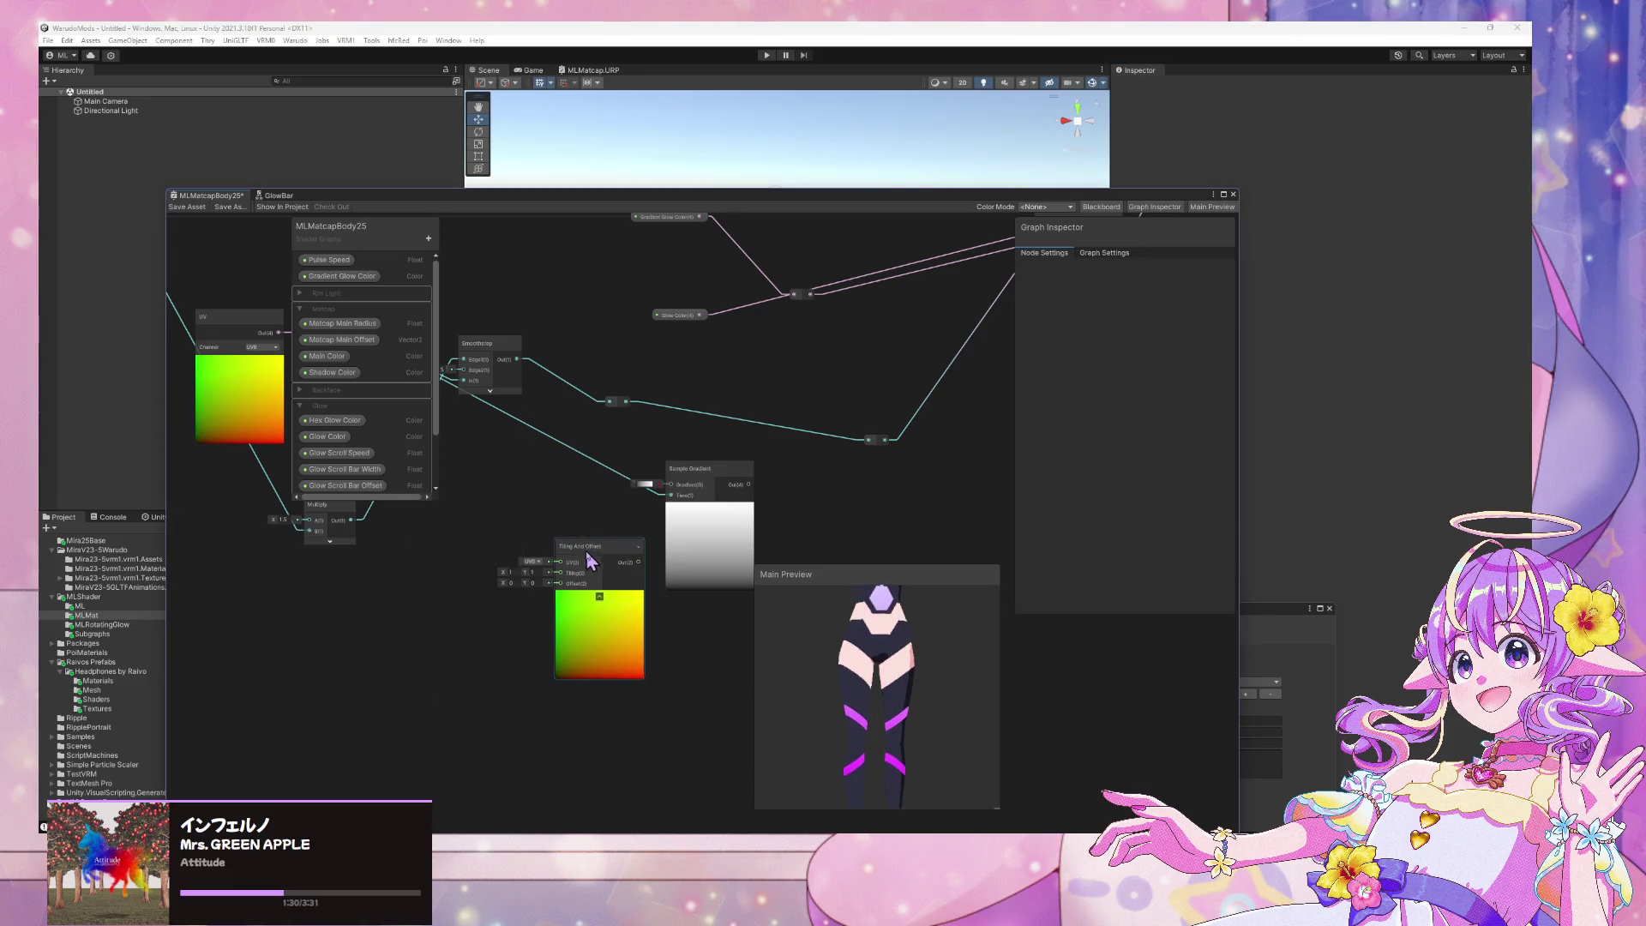
# Route Split's output through Tiling And Offset into the Sample Gradient
pyautogui.moveTo(588, 554); pyautogui.dragTo(525, 525)
pyautogui.moveTo(518, 449)
pyautogui.mouseDown(button='middle')
pyautogui.moveTo(681, 502)
pyautogui.moveTo(657, 482)
pyautogui.mouseUp(button='middle')
pyautogui.moveTo(638, 551)
pyautogui.mouseDown()
pyautogui.moveTo(625, 496)
pyautogui.moveTo(675, 497)
pyautogui.mouseUp()
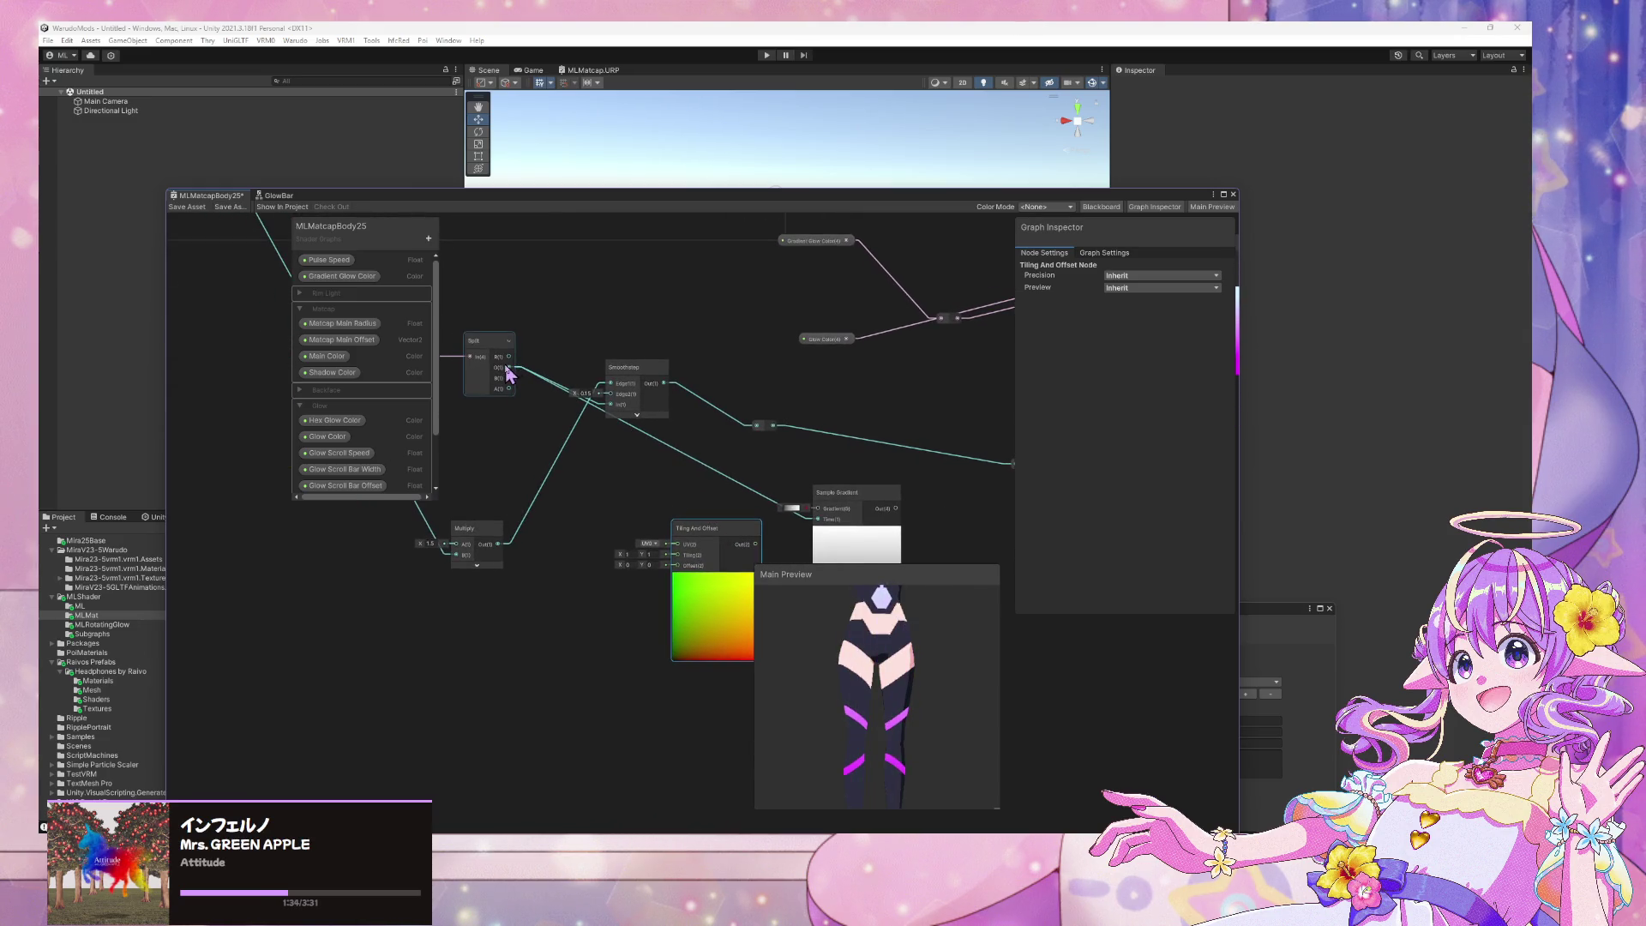
pyautogui.moveTo(653, 553); pyautogui.dragTo(677, 544)
pyautogui.moveTo(785, 544); pyautogui.dragTo(669, 535, button='middle')
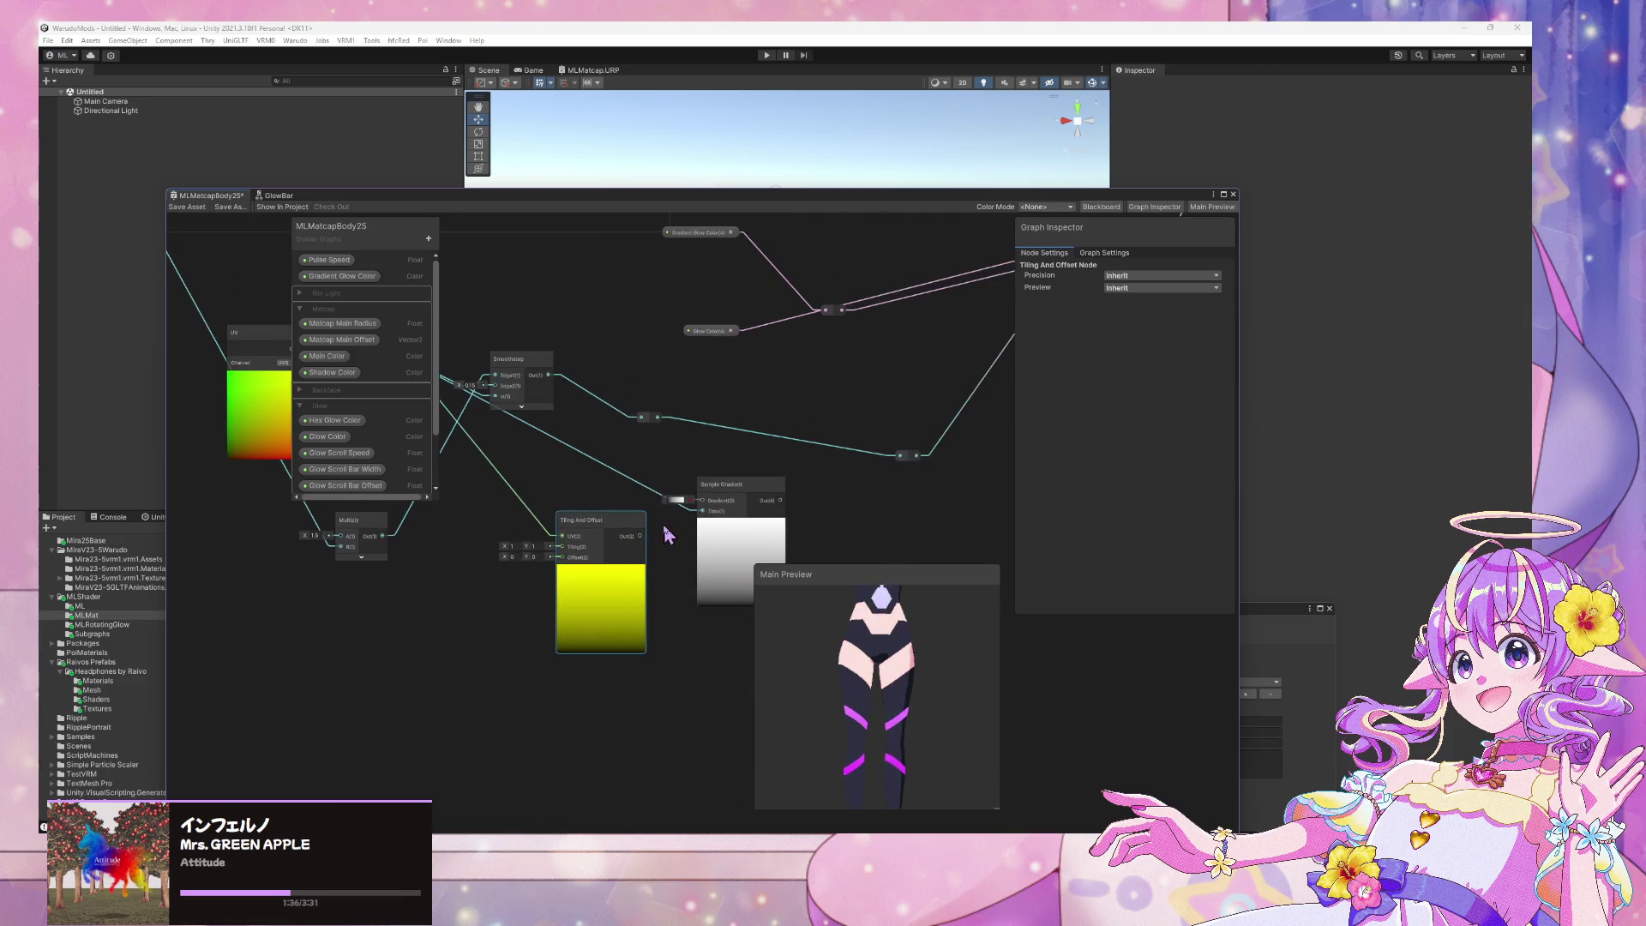
pyautogui.moveTo(641, 536); pyautogui.dragTo(702, 512)
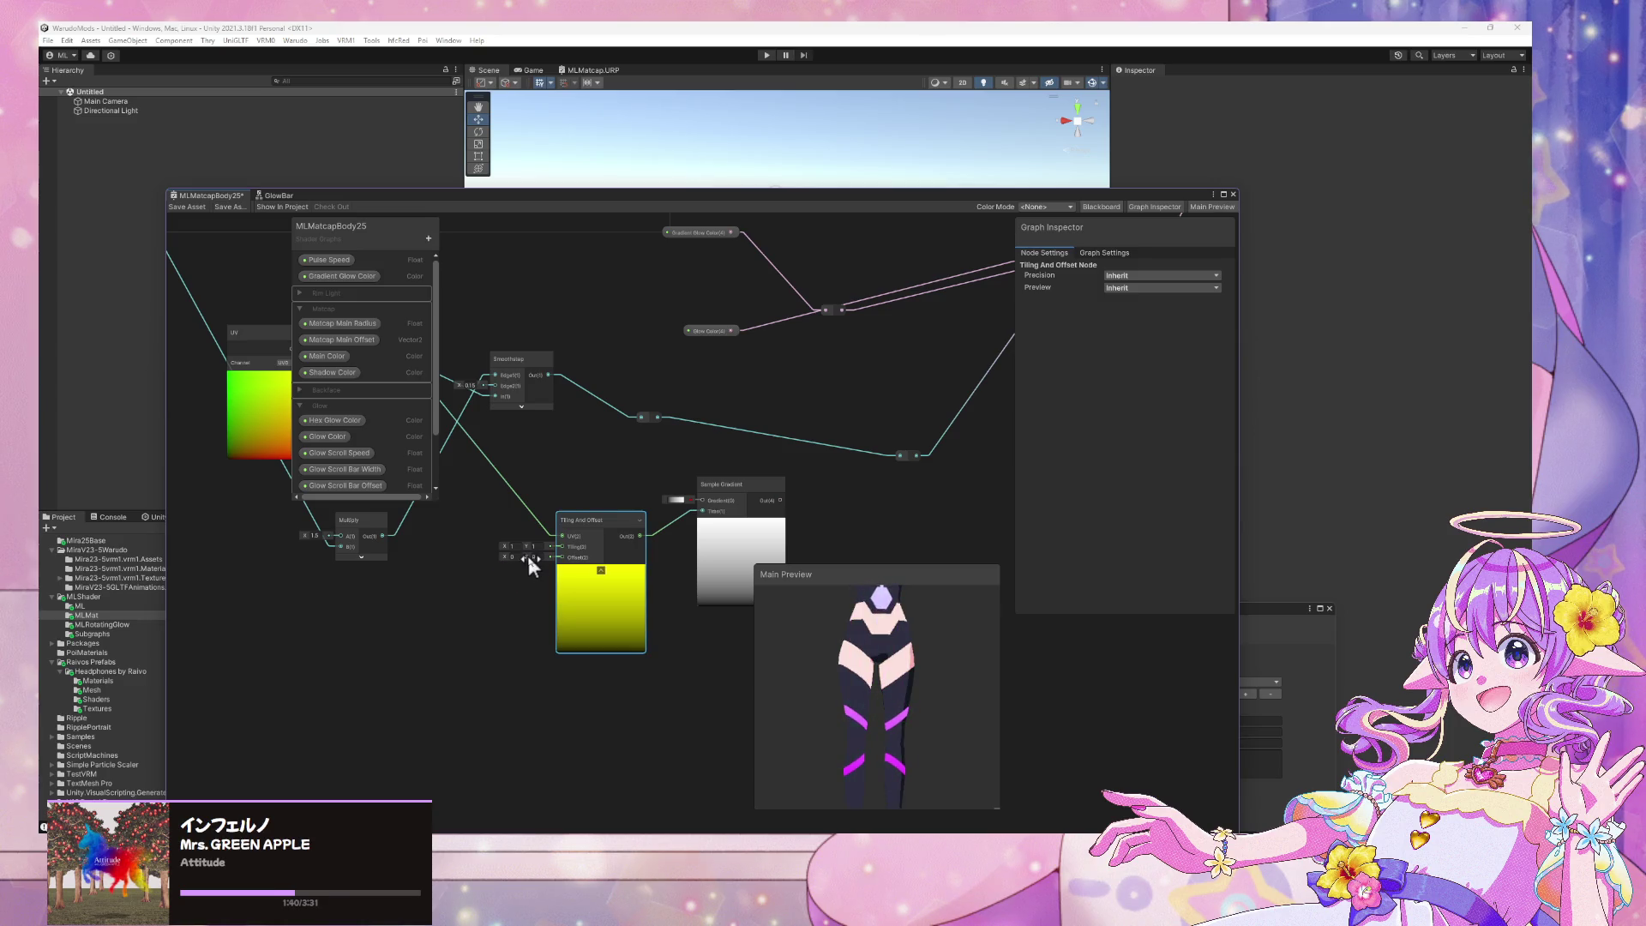
# Try Offset Y -0.5 to -1.8 and Tiling Y -0.8, then delete the Tiling And Offset node
pyautogui.click(532, 557)
pyautogui.write('-0.5')
pyautogui.moveTo(526, 556)
pyautogui.mouseDown()
pyautogui.moveTo(486, 559)
pyautogui.moveTo(680, 562)
pyautogui.moveTo(420, 543)
pyautogui.moveTo(729, 562)
pyautogui.moveTo(350, 538)
pyautogui.moveTo(686, 562)
pyautogui.mouseUp()
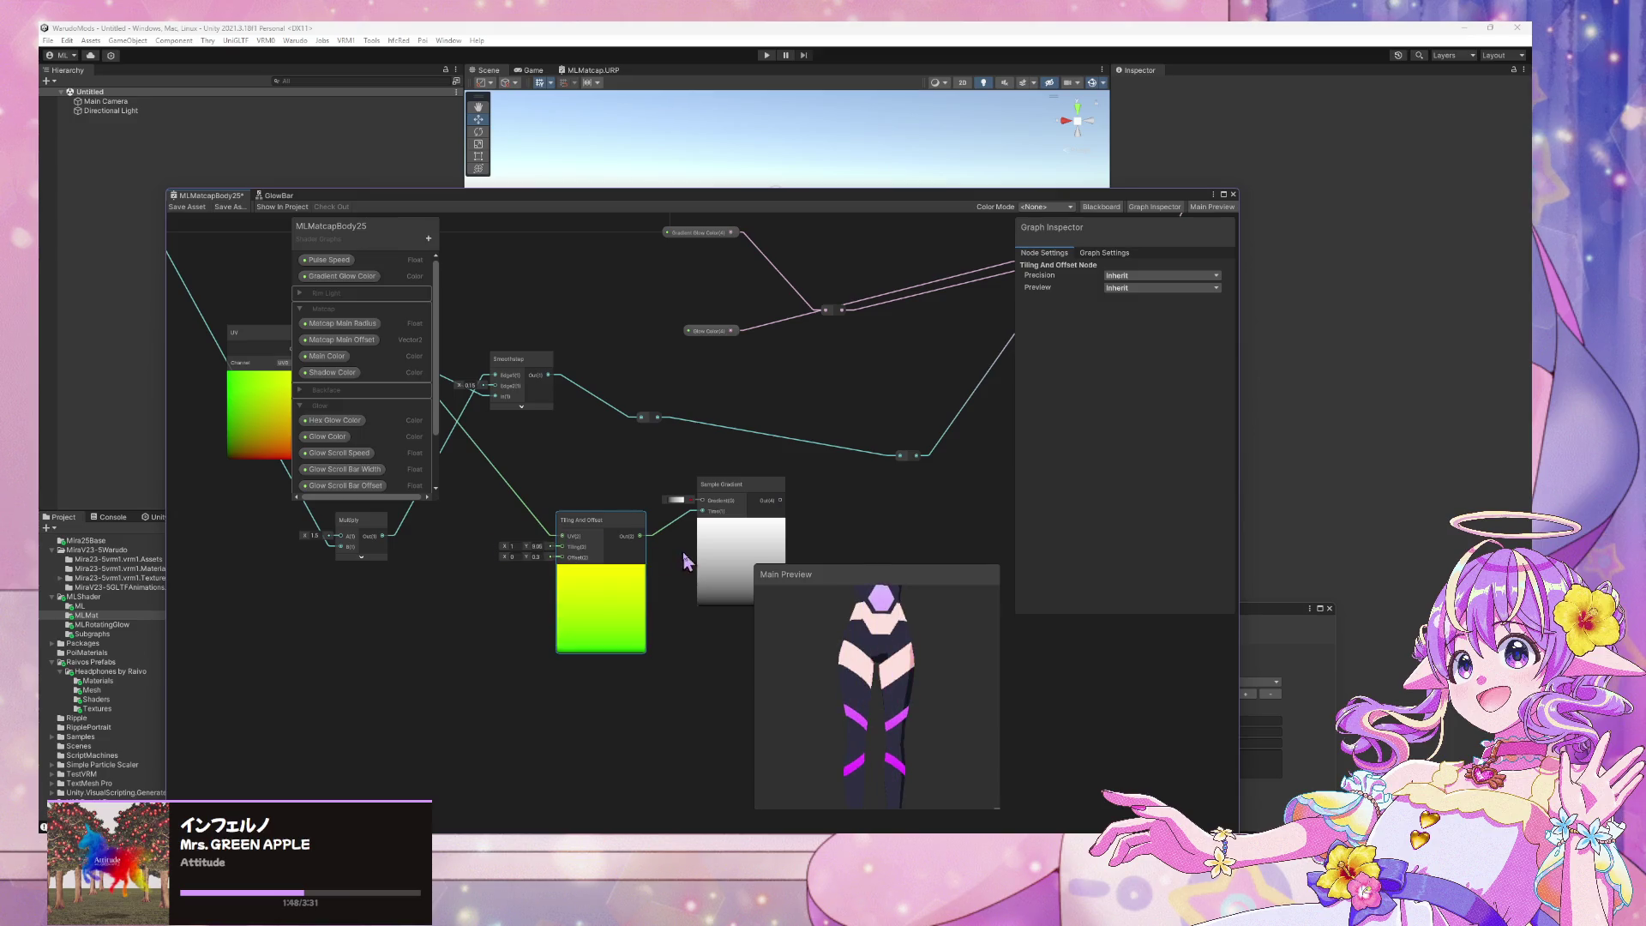
pyautogui.moveTo(477, 537); pyautogui.dragTo(581, 538)
pyautogui.press('Delete')
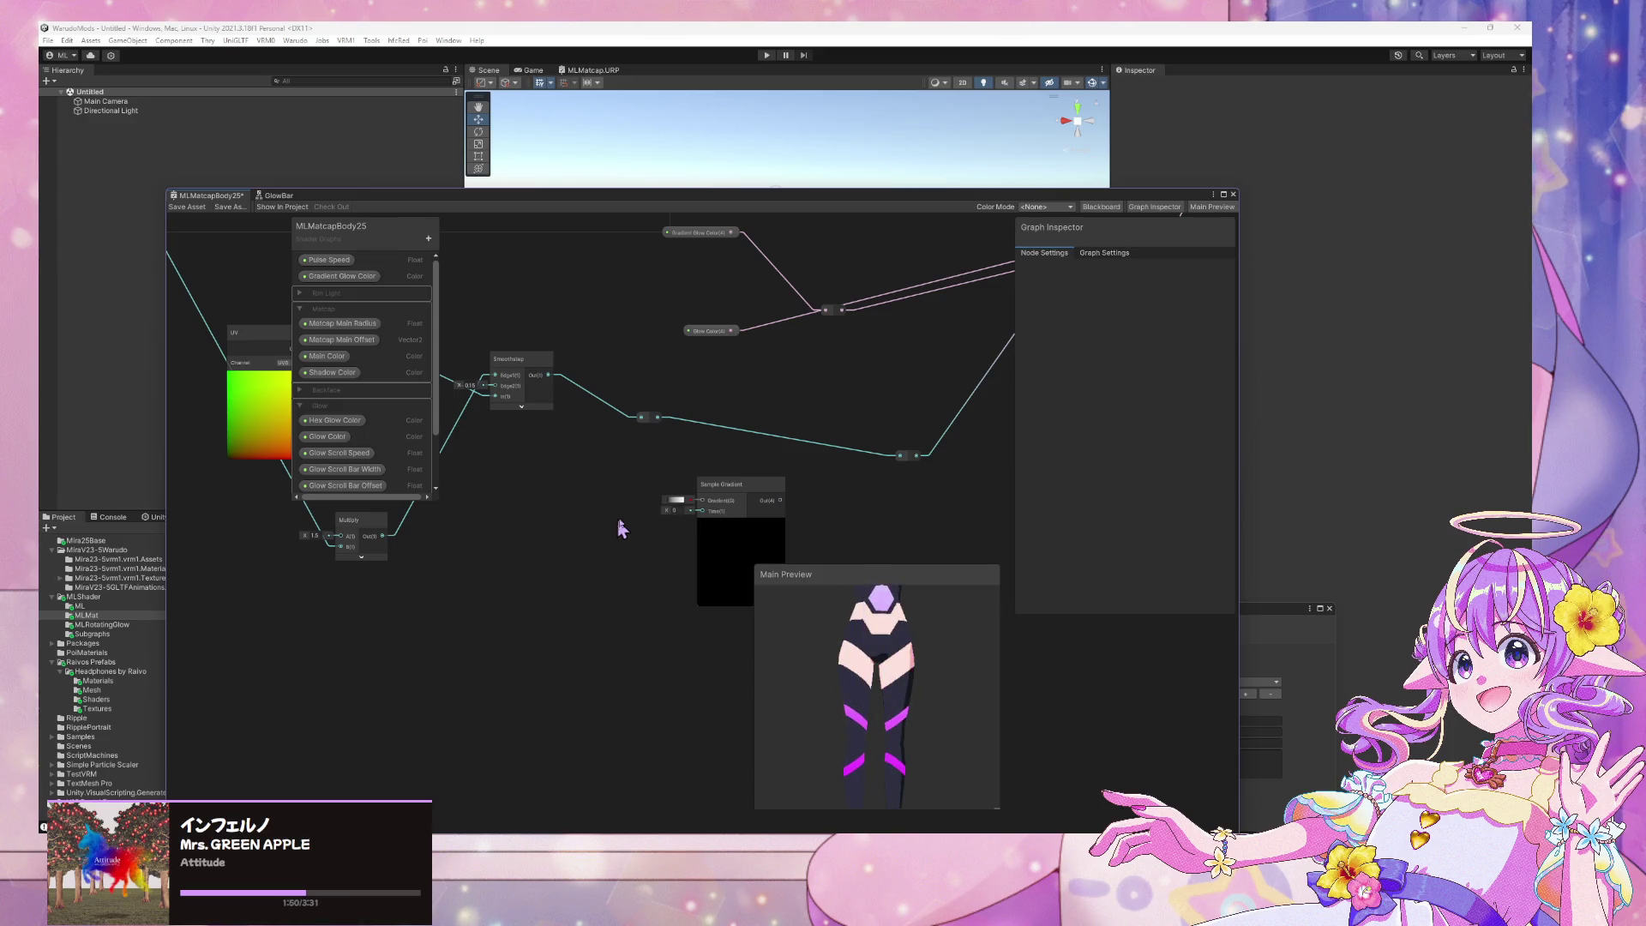
# Wire the reroute value into the Sample Gradient's Time input
pyautogui.moveTo(763, 488); pyautogui.dragTo(712, 474)
pyautogui.moveTo(395, 359); pyautogui.dragTo(546, 412, button='middle')
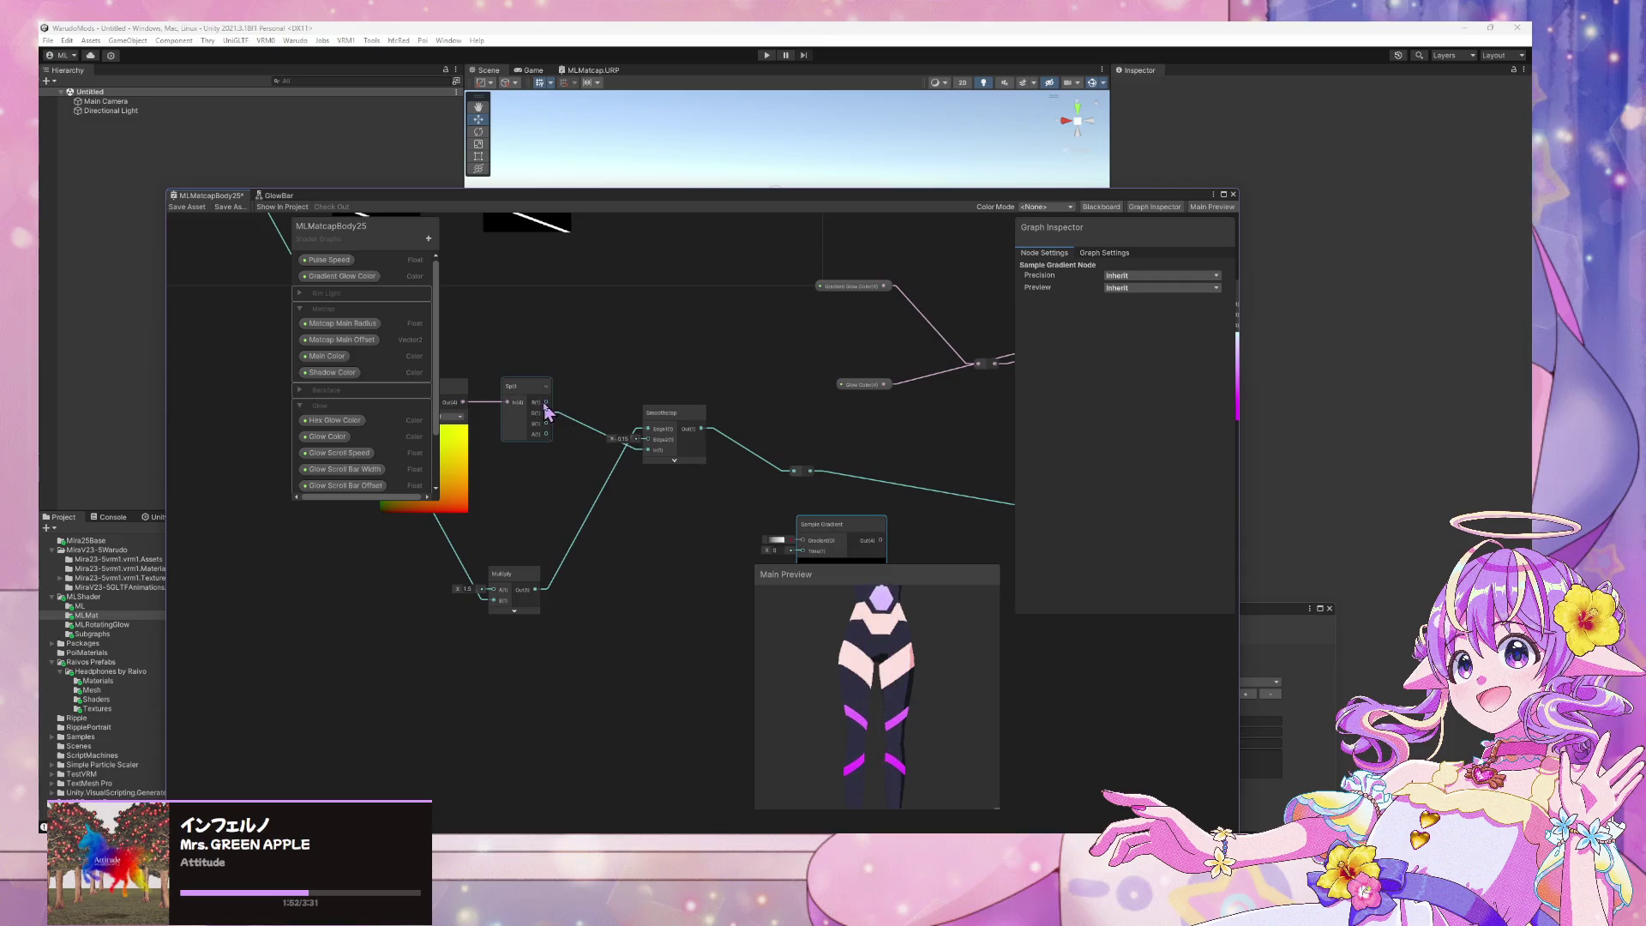
pyautogui.moveTo(719, 478); pyautogui.dragTo(636, 420, button='middle')
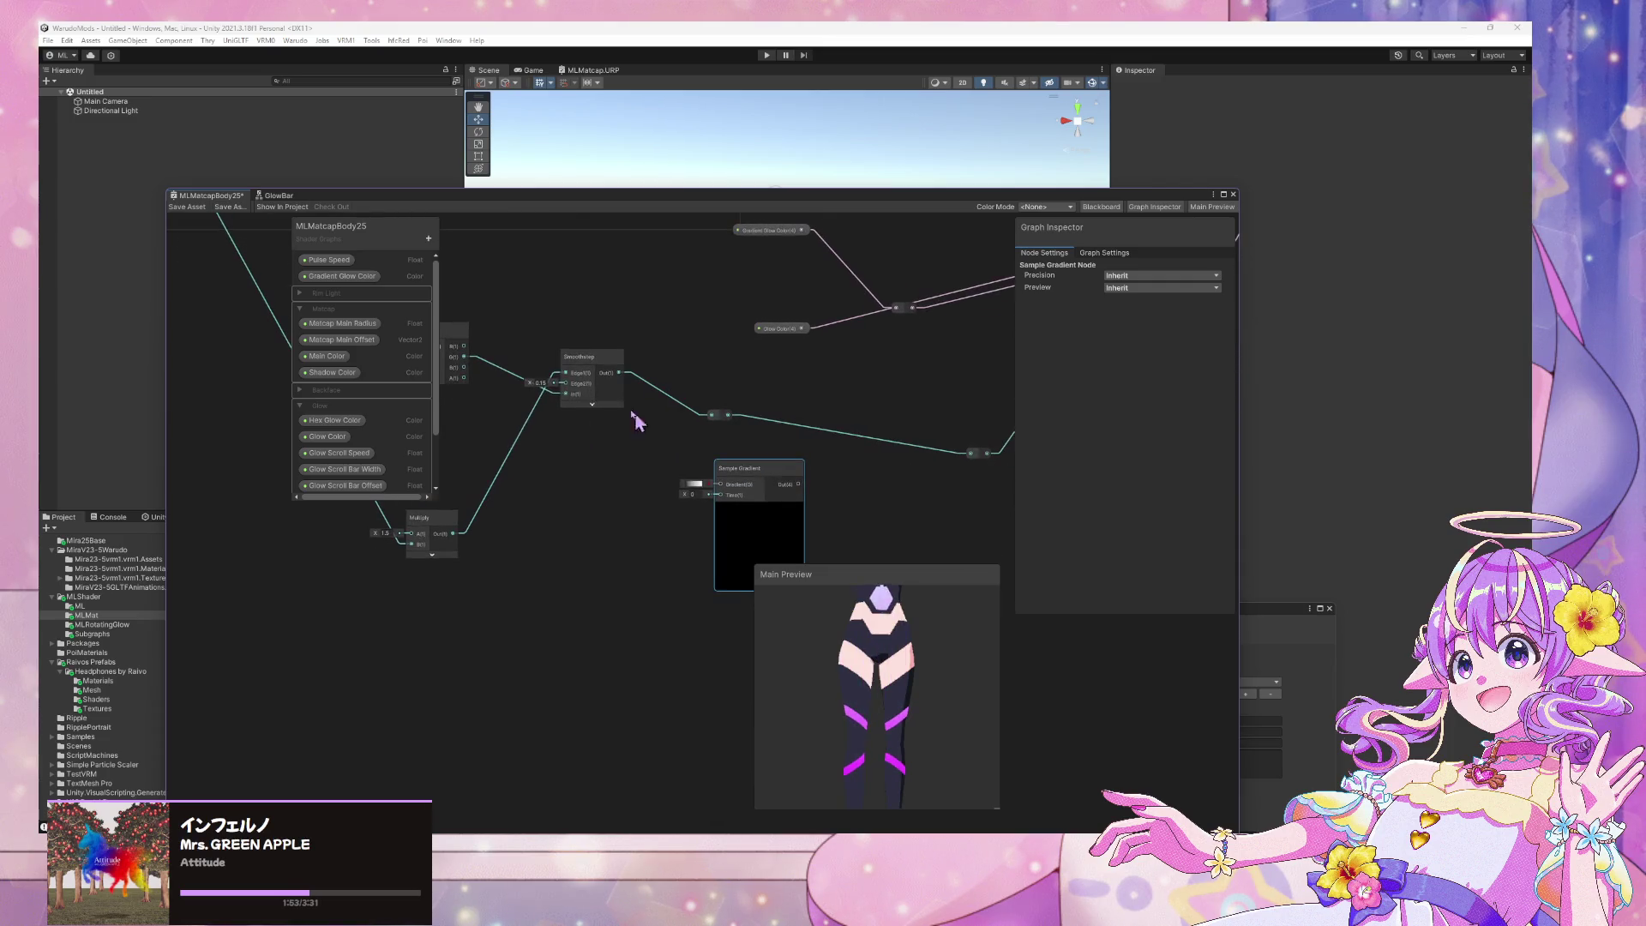
pyautogui.click(514, 380)
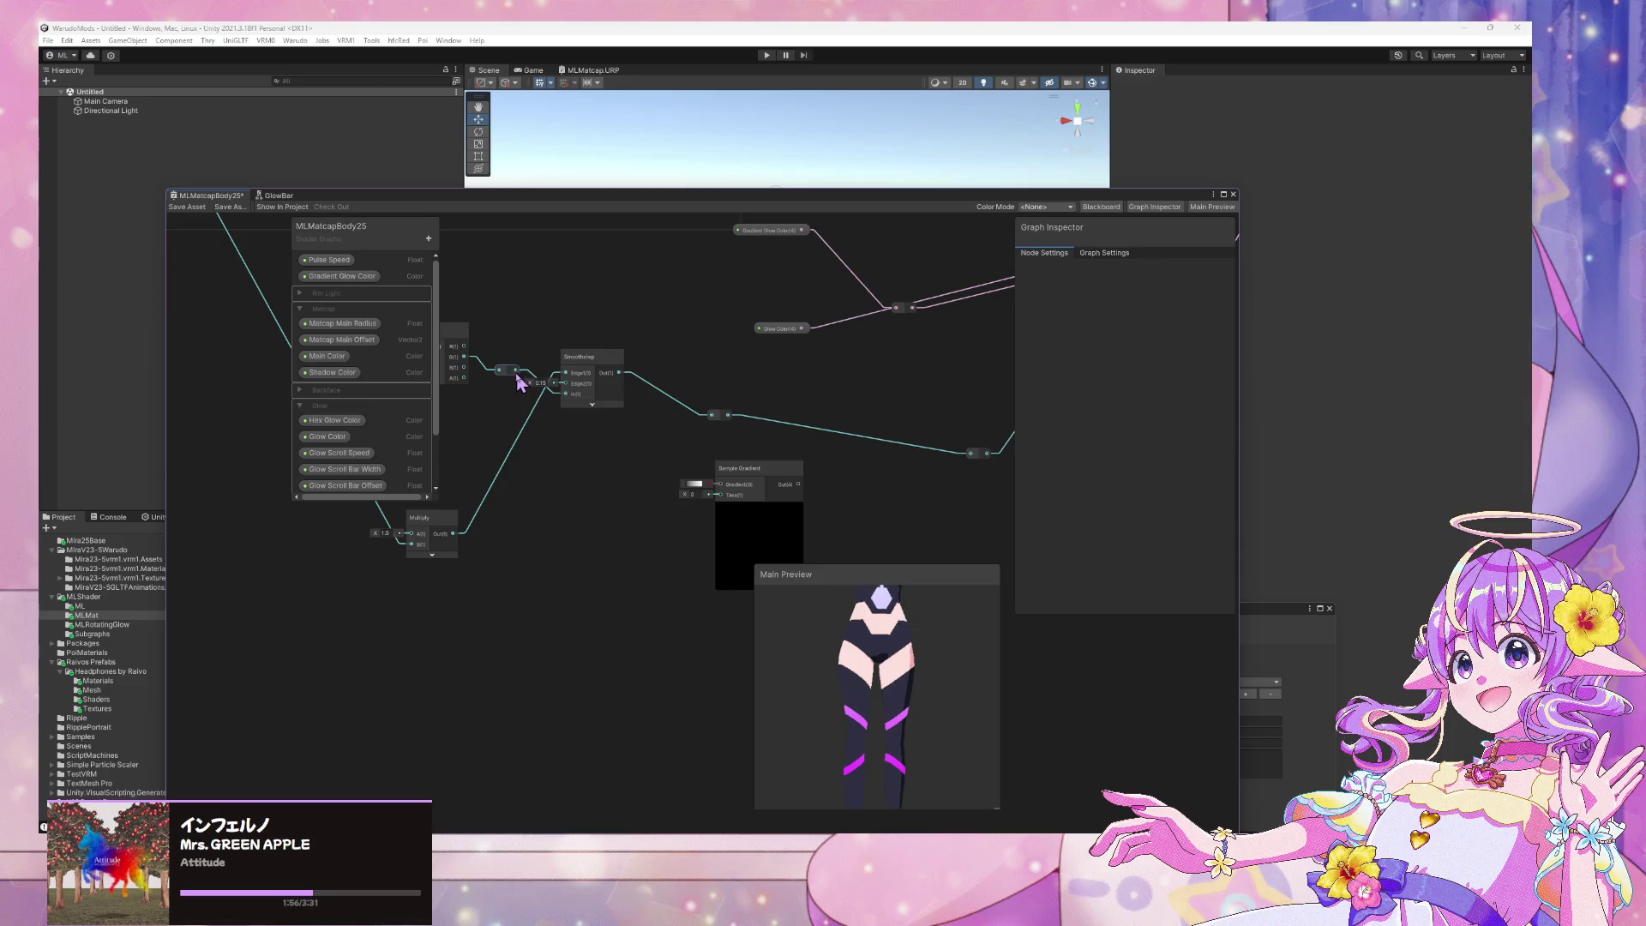
pyautogui.moveTo(719, 496); pyautogui.dragTo(700, 496)
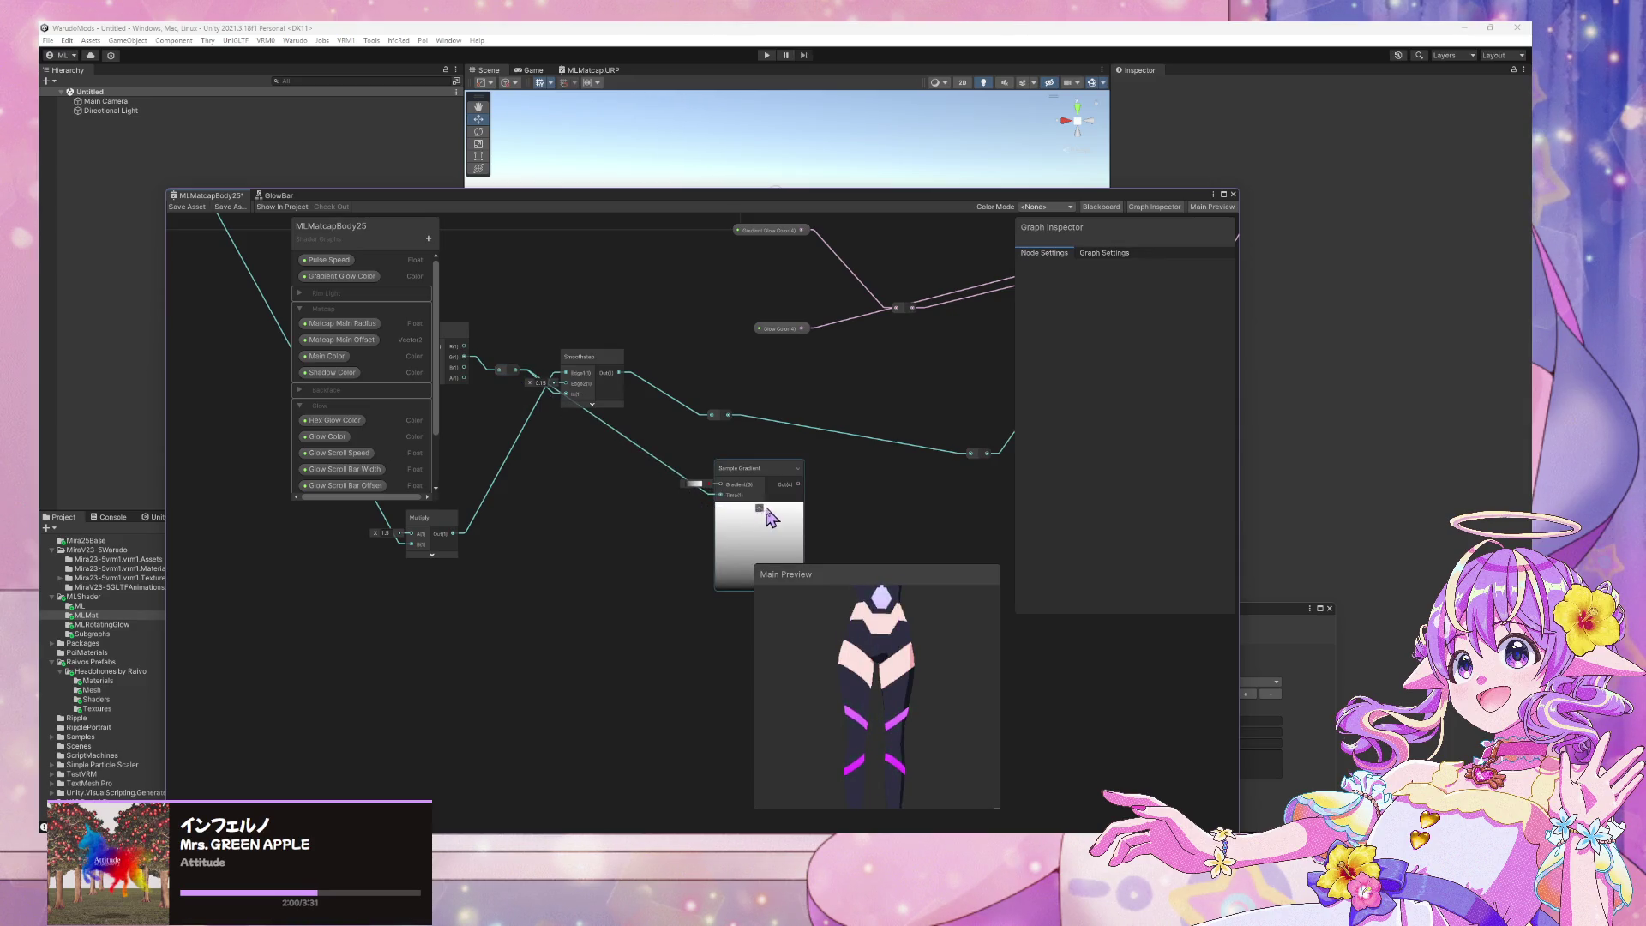
pyautogui.moveTo(764, 480); pyautogui.dragTo(676, 469)
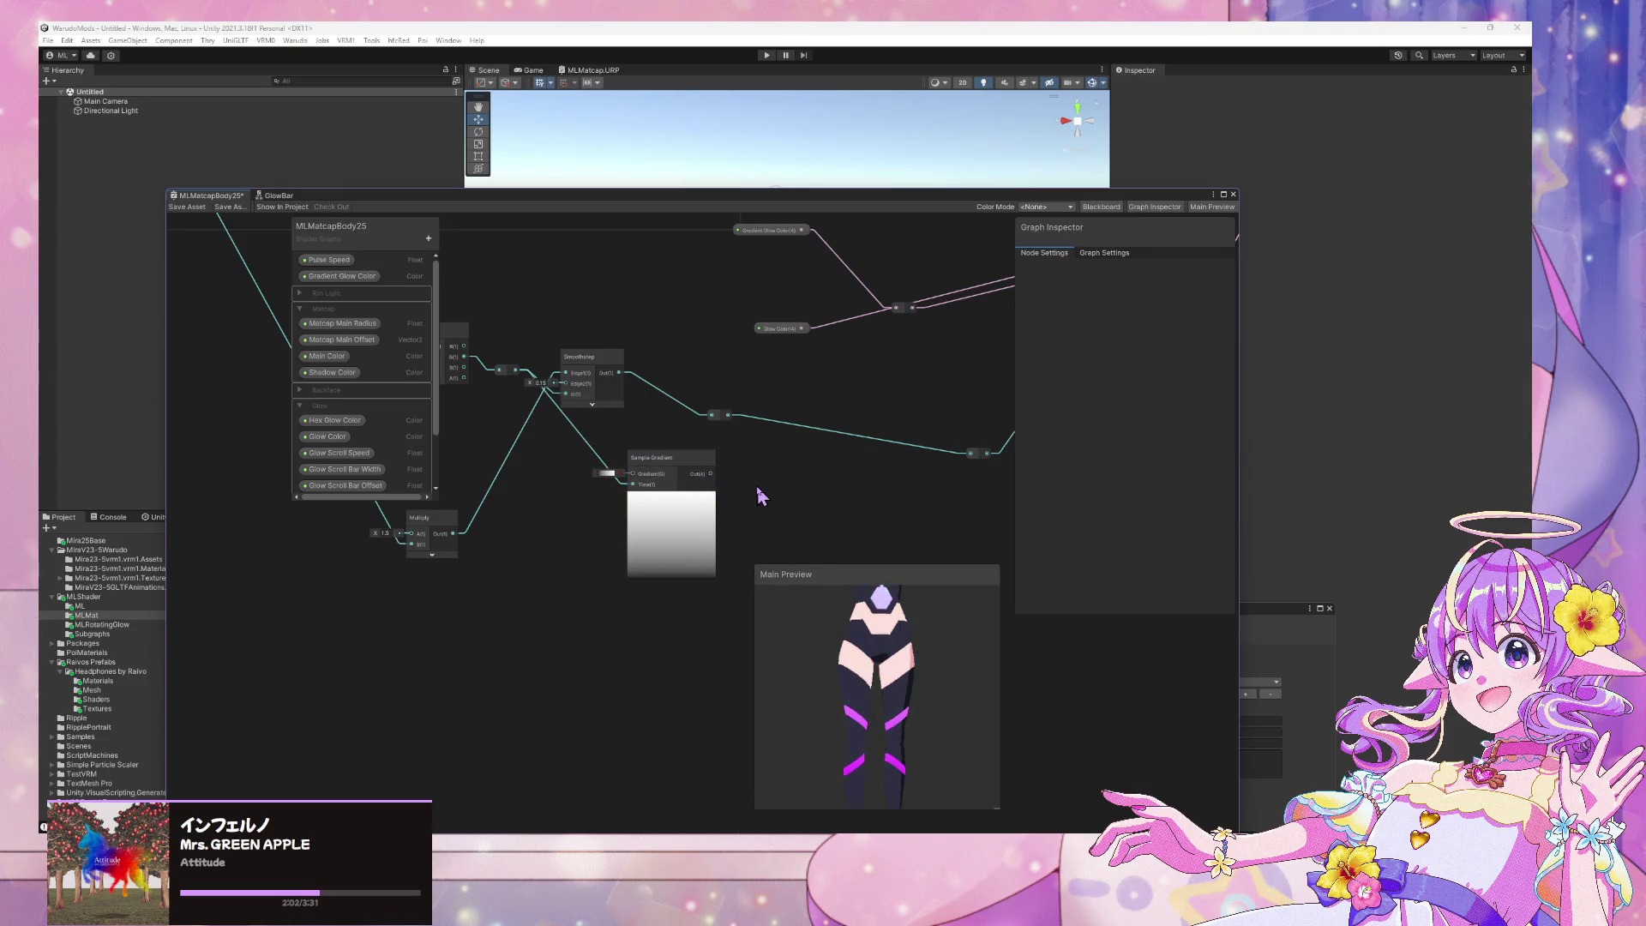
# Add a trial Absolute node via the 'abs' search, then delete it
pyautogui.press('space')
pyautogui.write('abs')
pyautogui.press('Return')
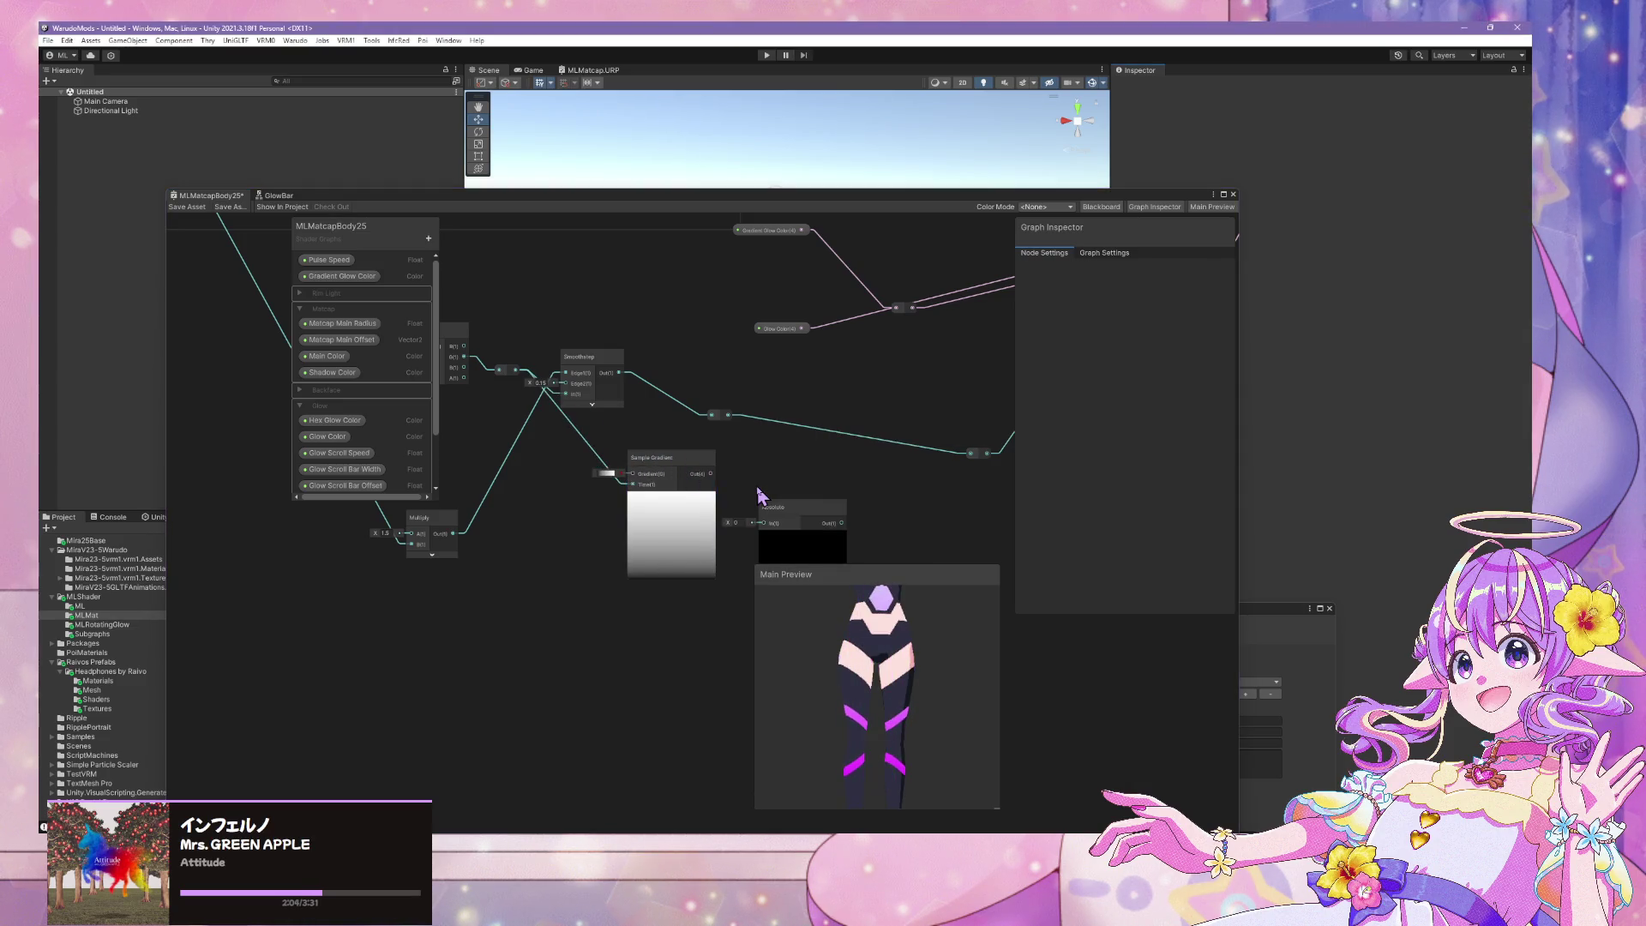
pyautogui.moveTo(787, 510)
pyautogui.mouseDown()
pyautogui.moveTo(763, 488)
pyautogui.moveTo(741, 506)
pyautogui.moveTo(774, 471)
pyautogui.moveTo(824, 473)
pyautogui.moveTo(796, 474)
pyautogui.mouseUp()
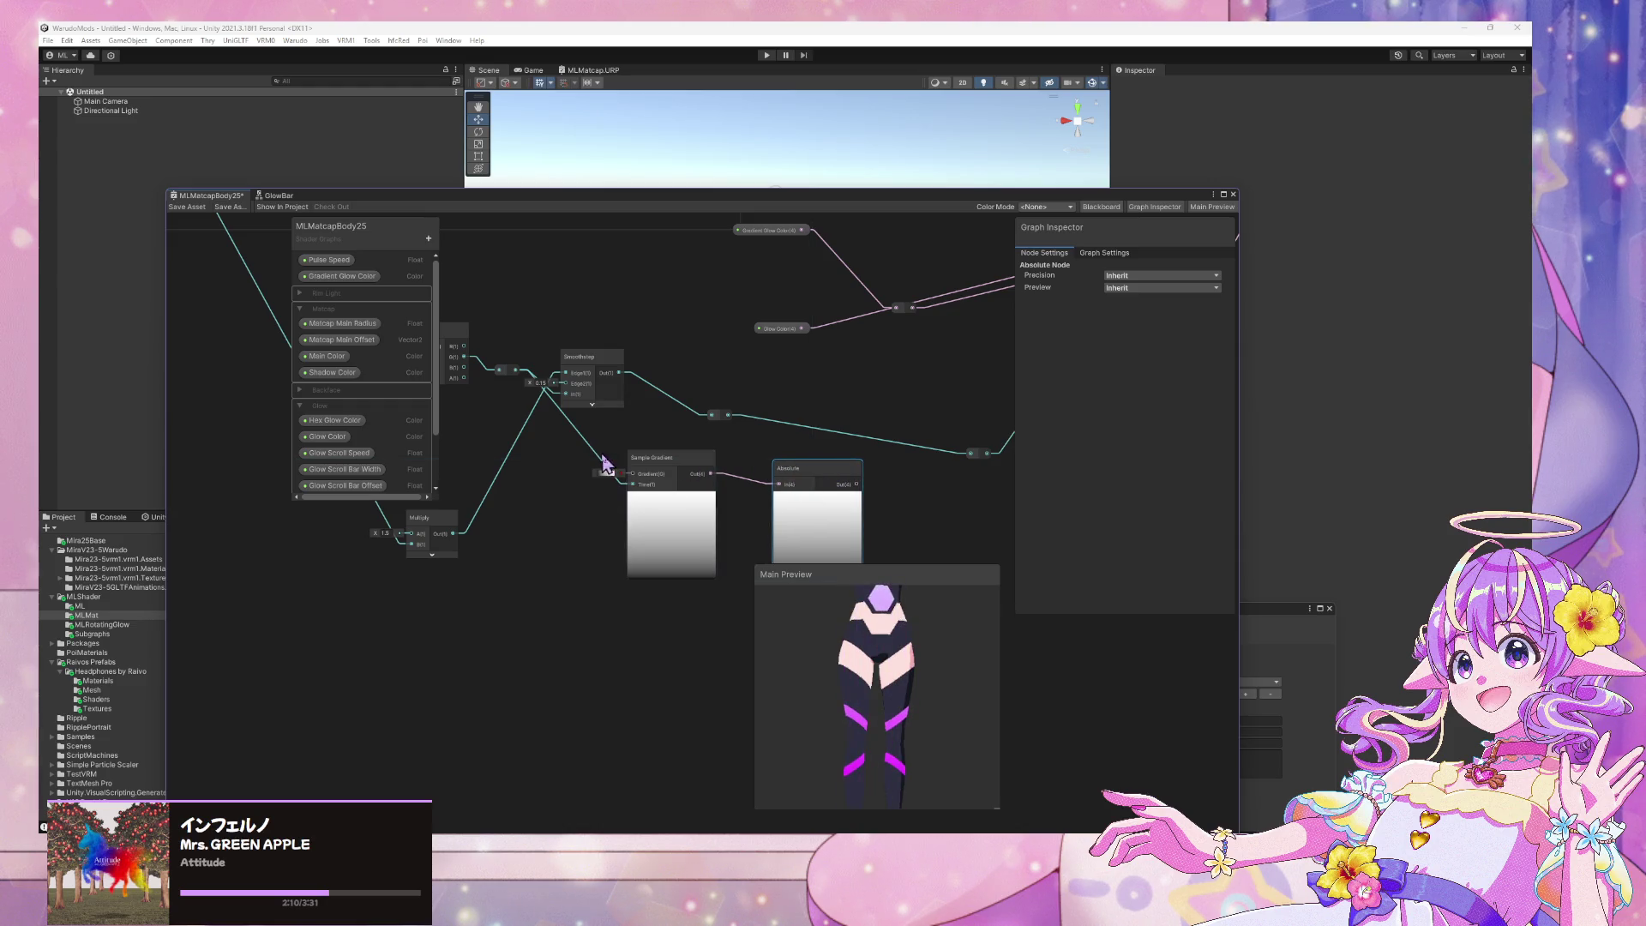
pyautogui.moveTo(646, 464); pyautogui.dragTo(660, 464)
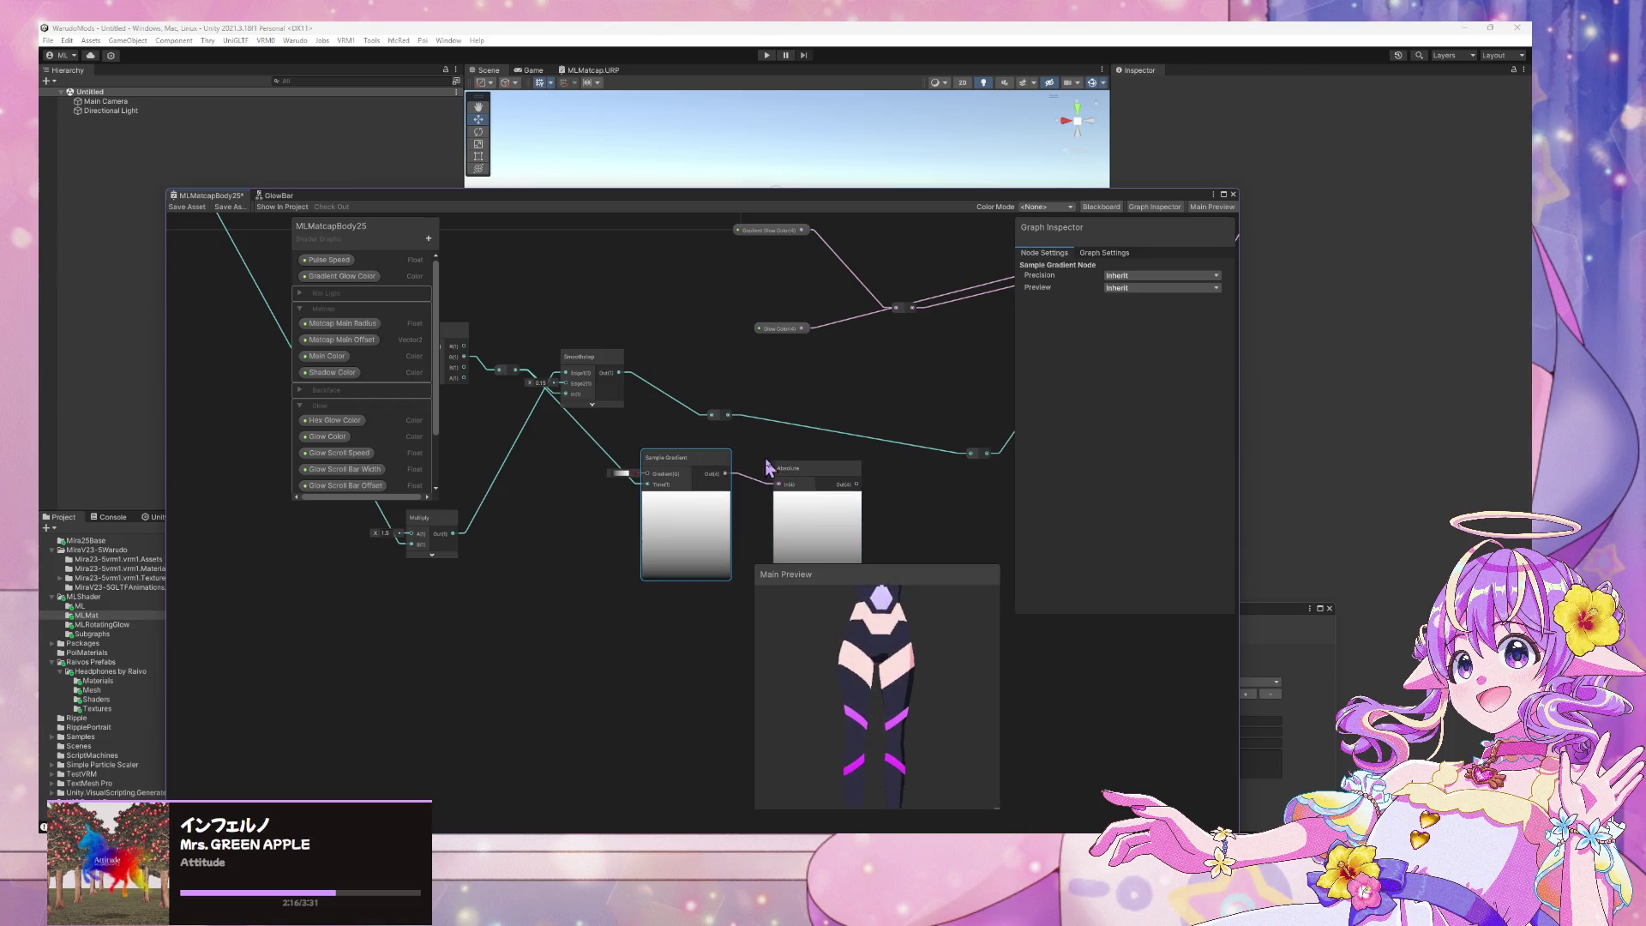
pyautogui.click(830, 482)
pyautogui.press('Delete')
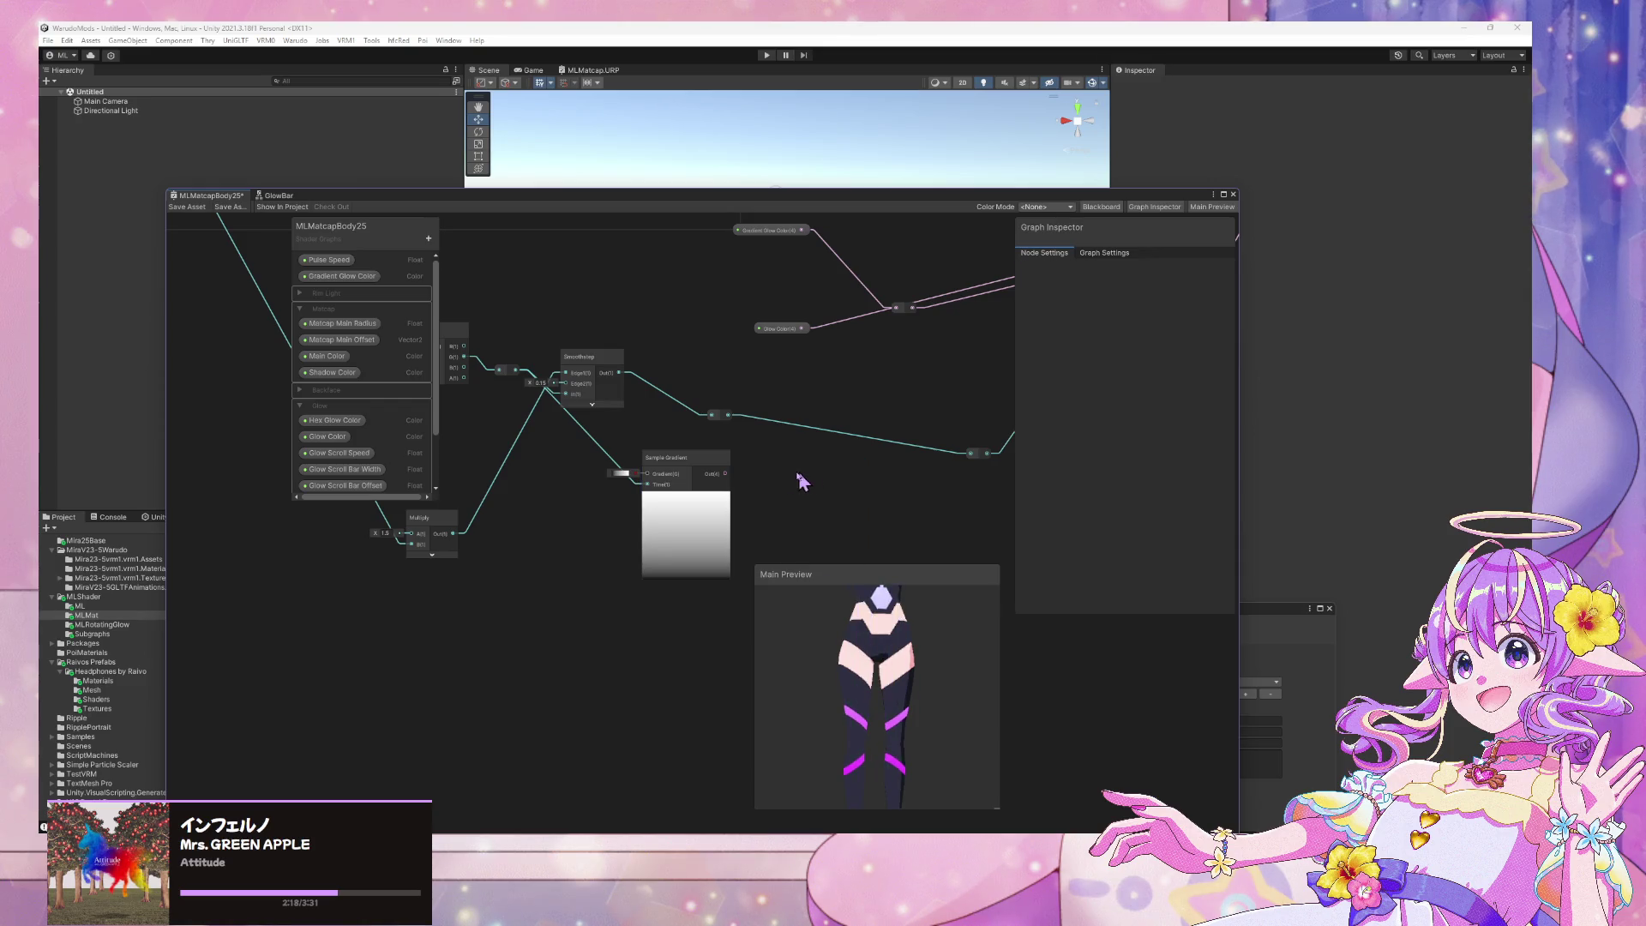
pyautogui.press('space')
# Add a Sine node, then rearrange the Sine, Sample Gradient and Smoothstep nodes
pyautogui.write('sin')
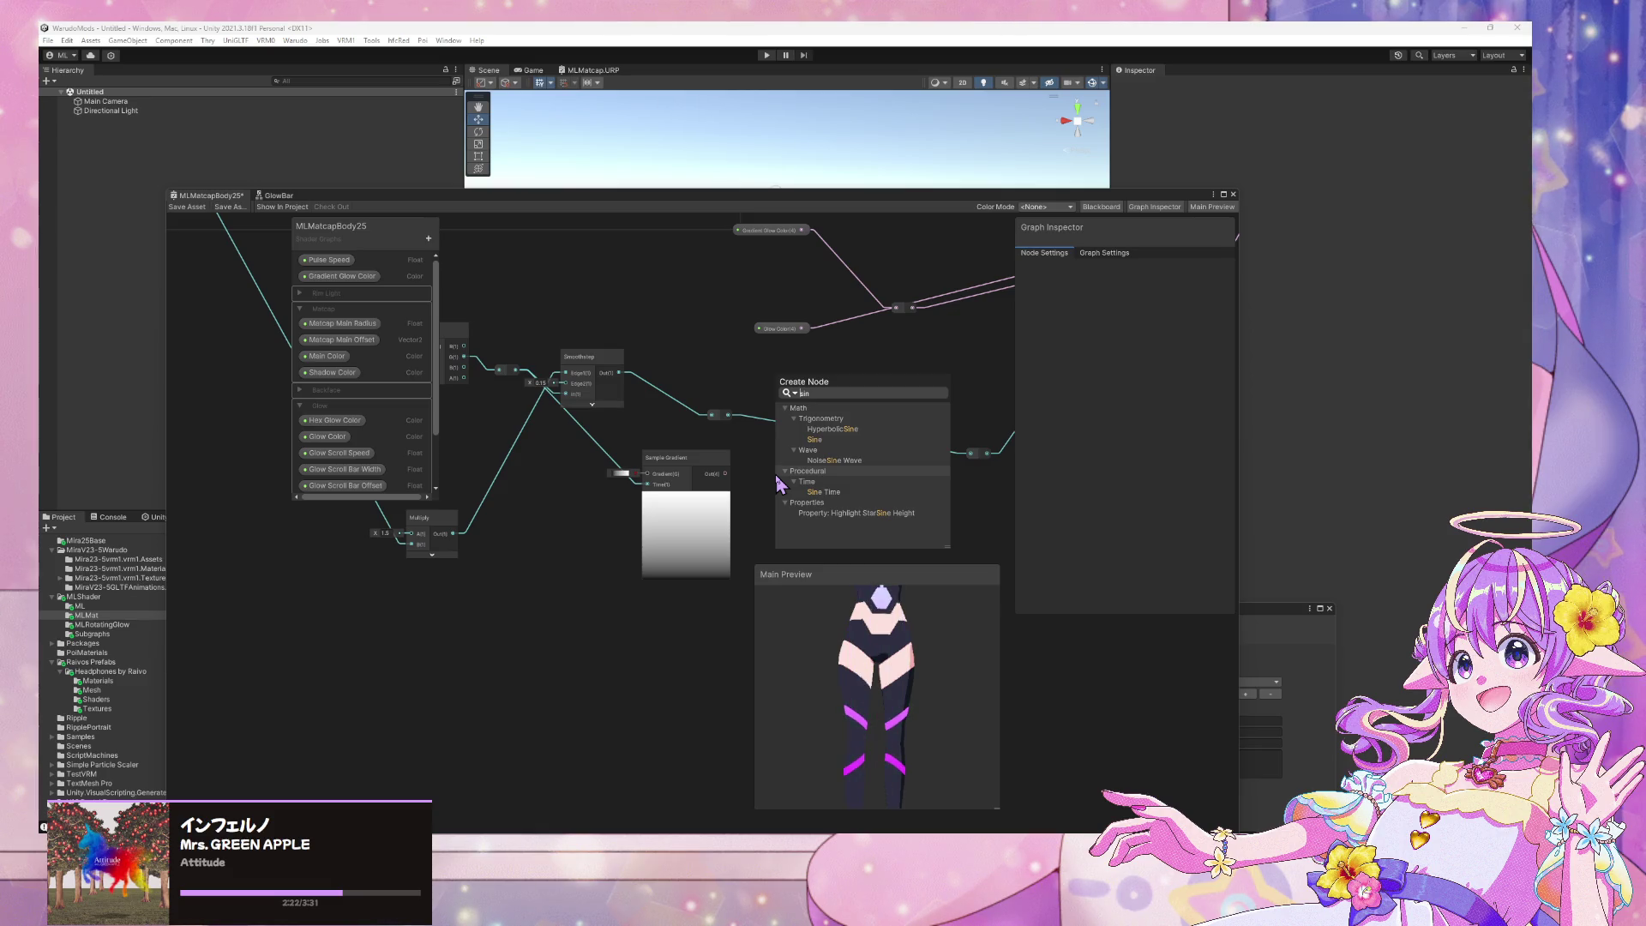
pyautogui.click(831, 441)
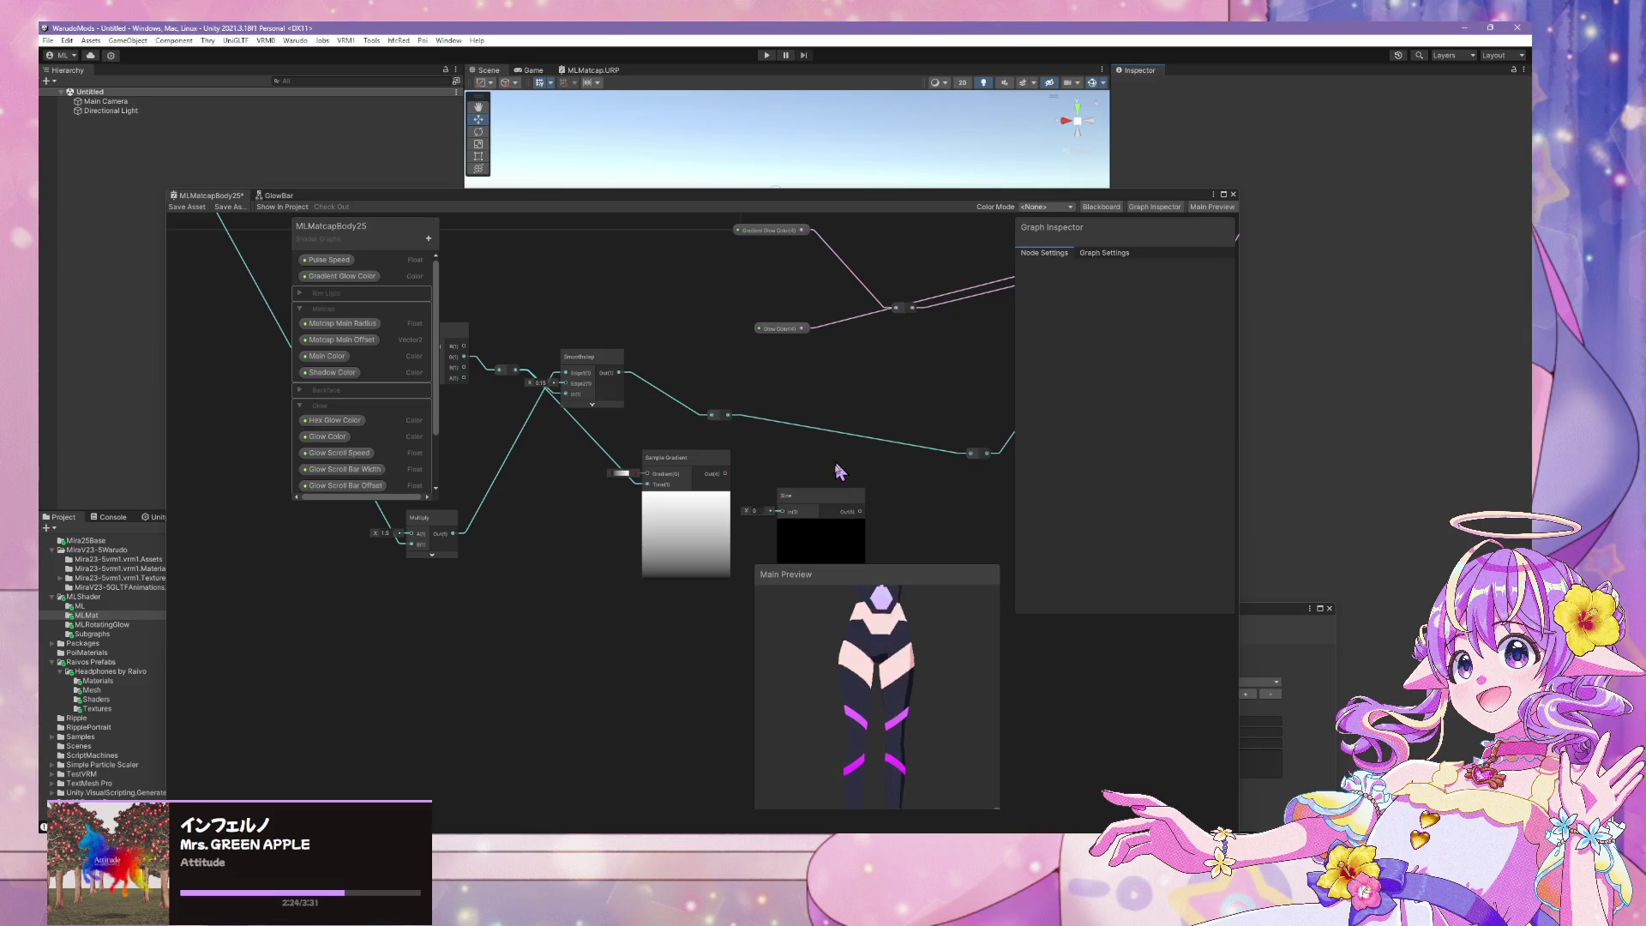
pyautogui.moveTo(821, 496)
pyautogui.mouseDown()
pyautogui.moveTo(687, 462)
pyautogui.moveTo(576, 521)
pyautogui.moveTo(593, 522)
pyautogui.mouseUp()
pyautogui.moveTo(705, 454); pyautogui.dragTo(778, 465)
pyautogui.moveTo(617, 523); pyautogui.dragTo(678, 509)
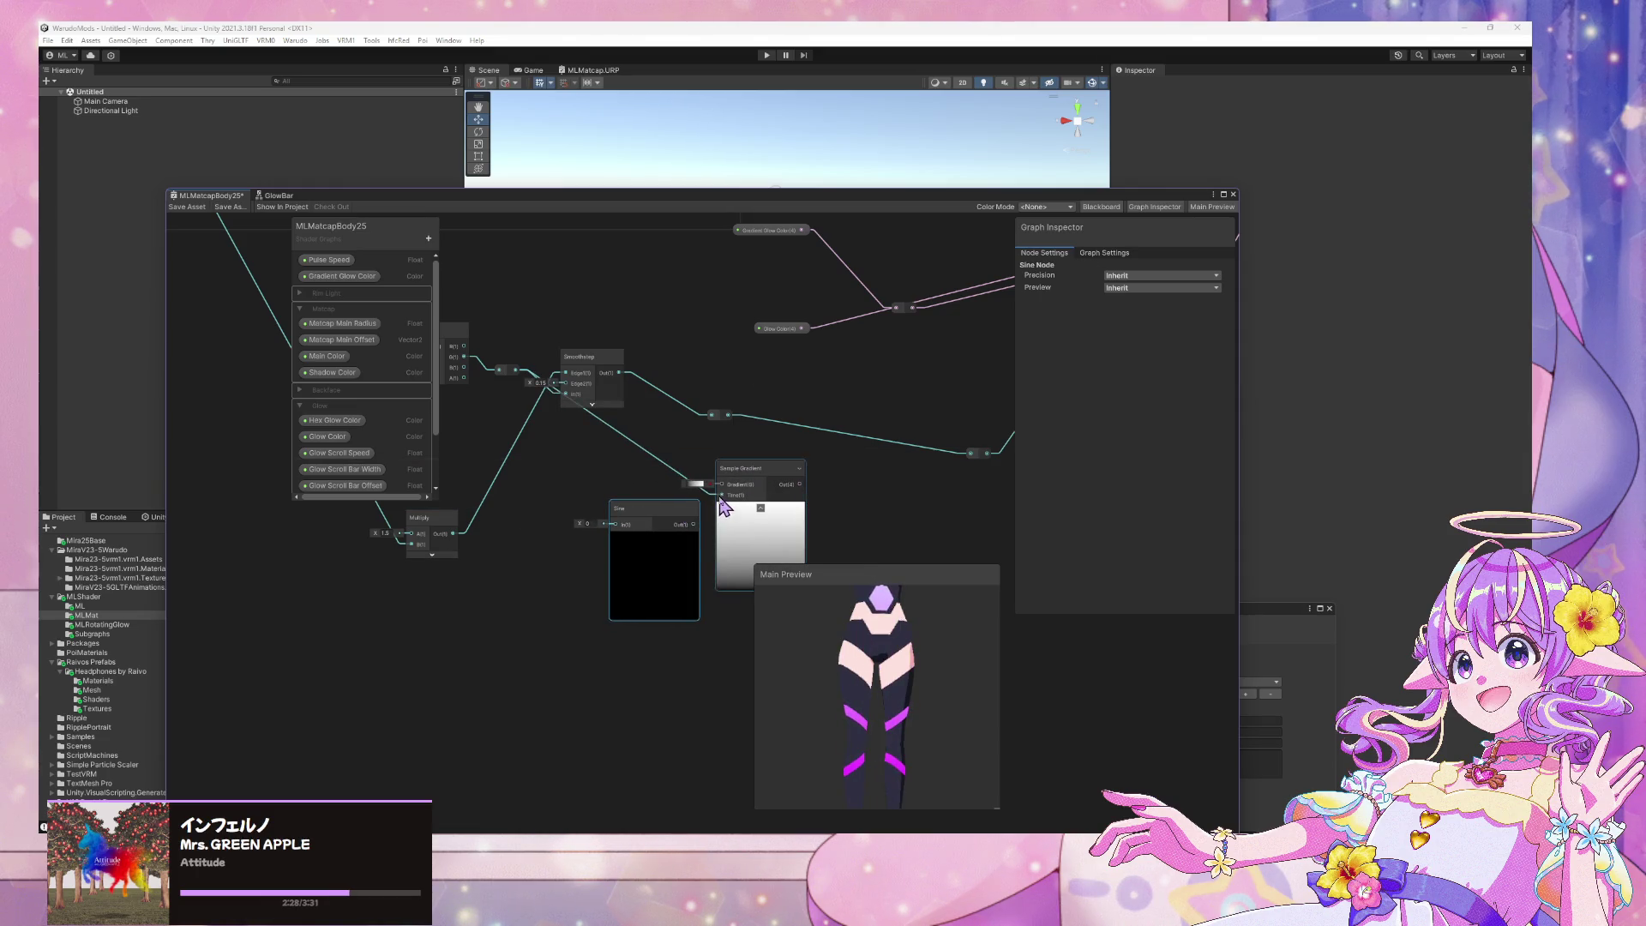
pyautogui.moveTo(605, 364); pyautogui.dragTo(622, 329)
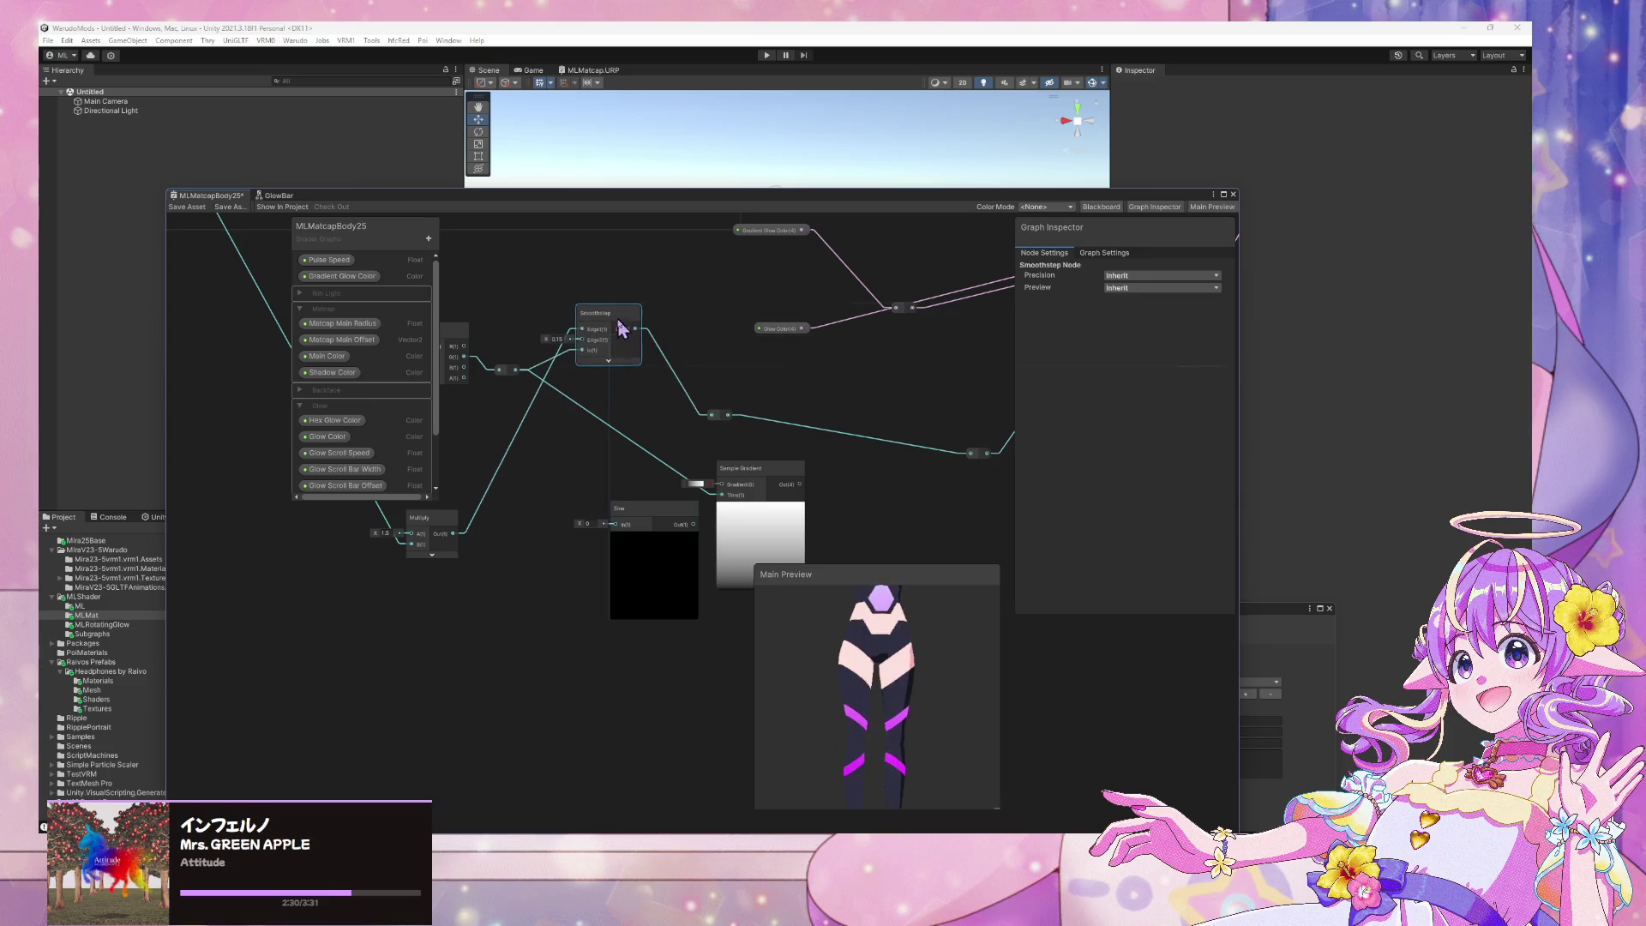
# Drop the Time wire, create a Sine fed from the reroute, and remove Sample Gradient
pyautogui.click(520, 375)
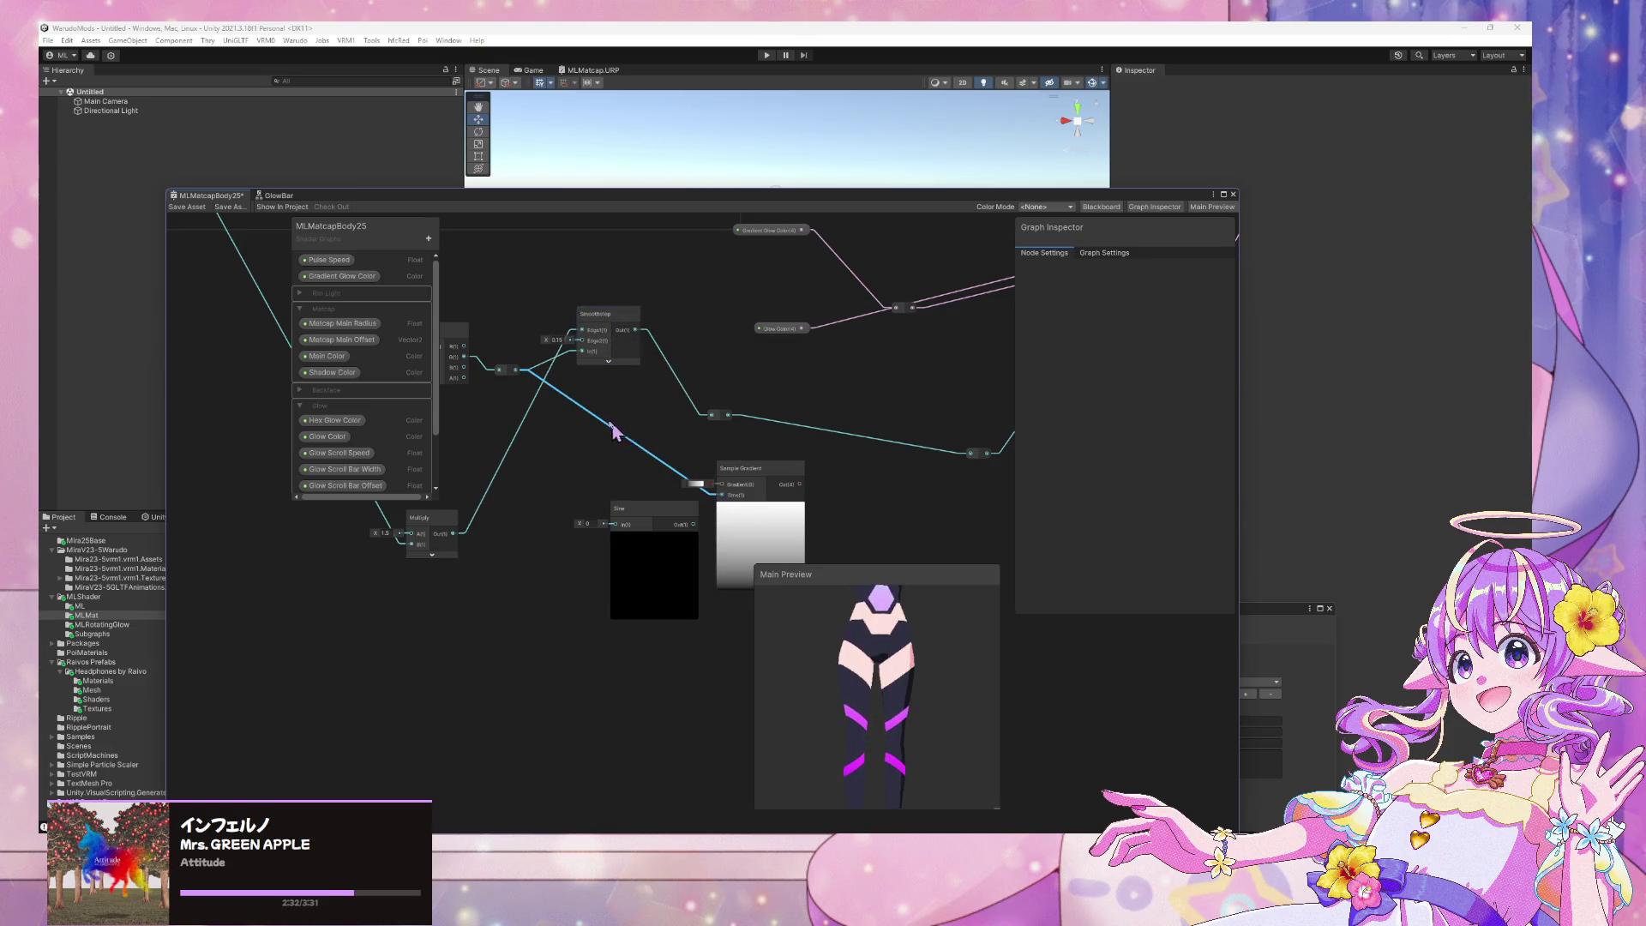
pyautogui.press('Delete')
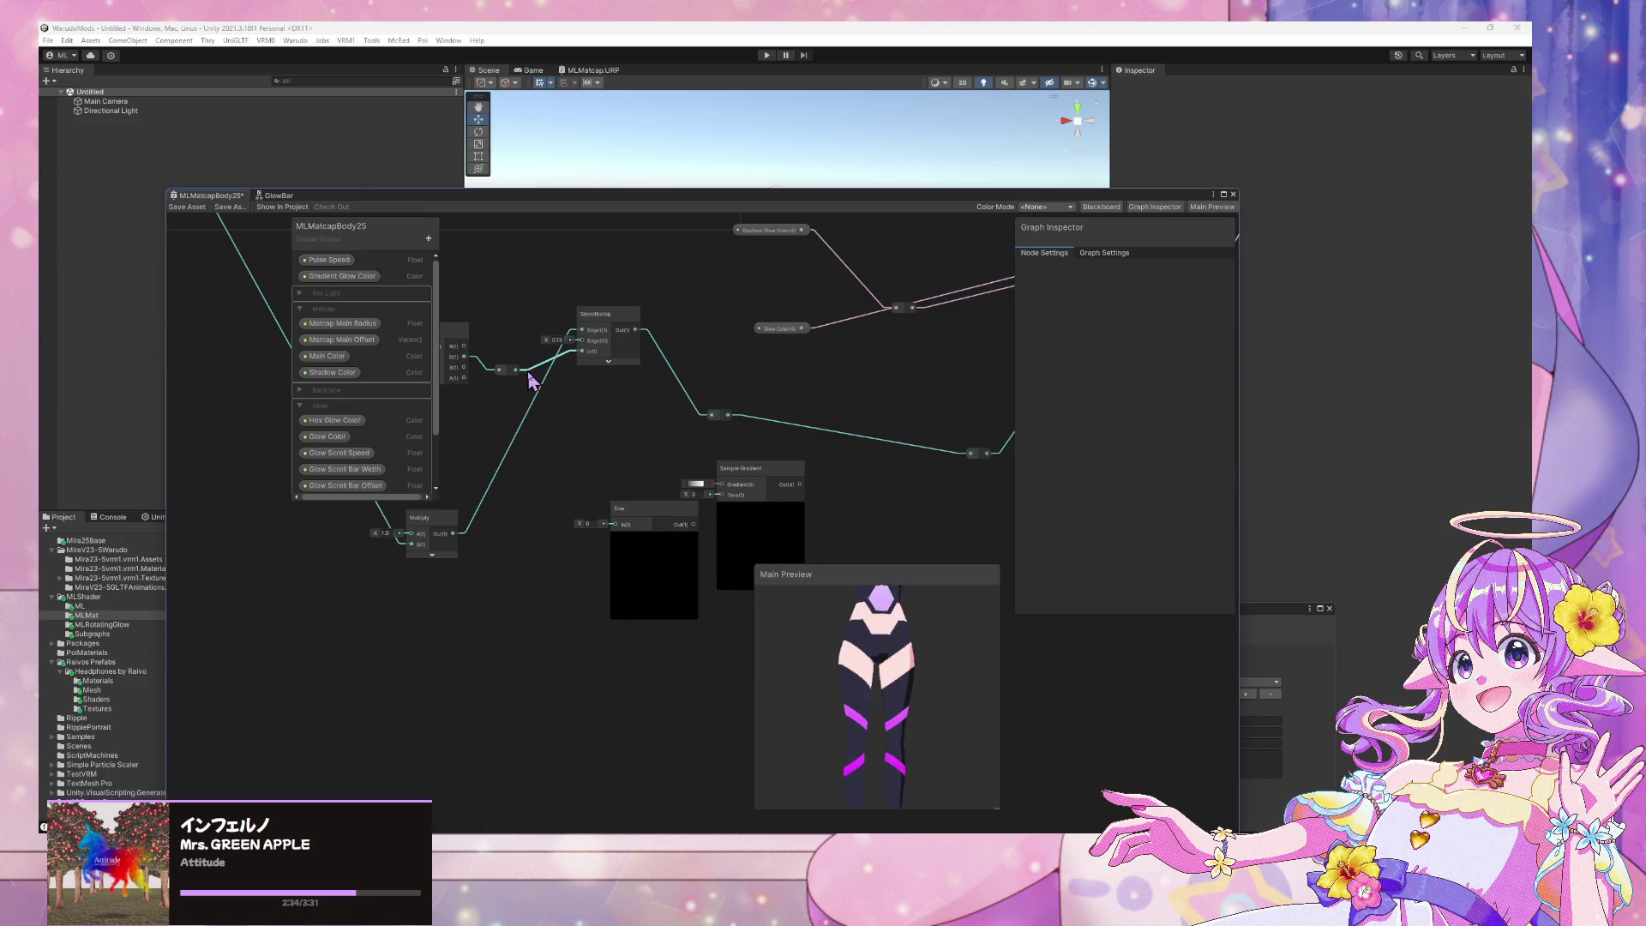
pyautogui.moveTo(515, 370); pyautogui.dragTo(616, 512)
pyautogui.write('sine')
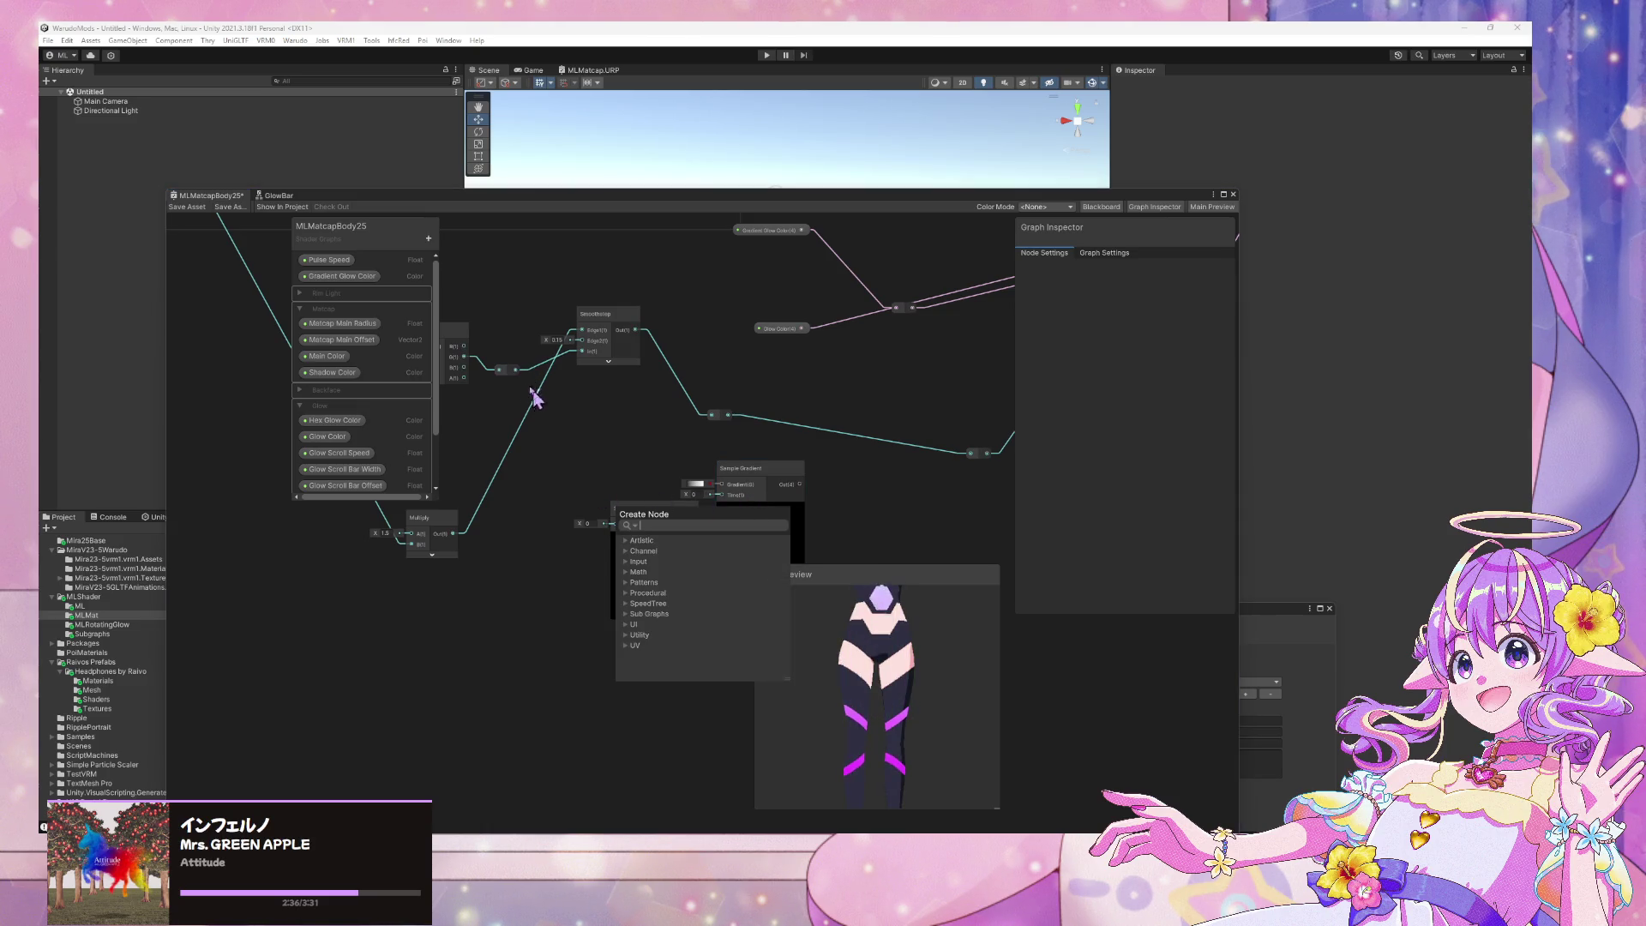
pyautogui.press('Return')
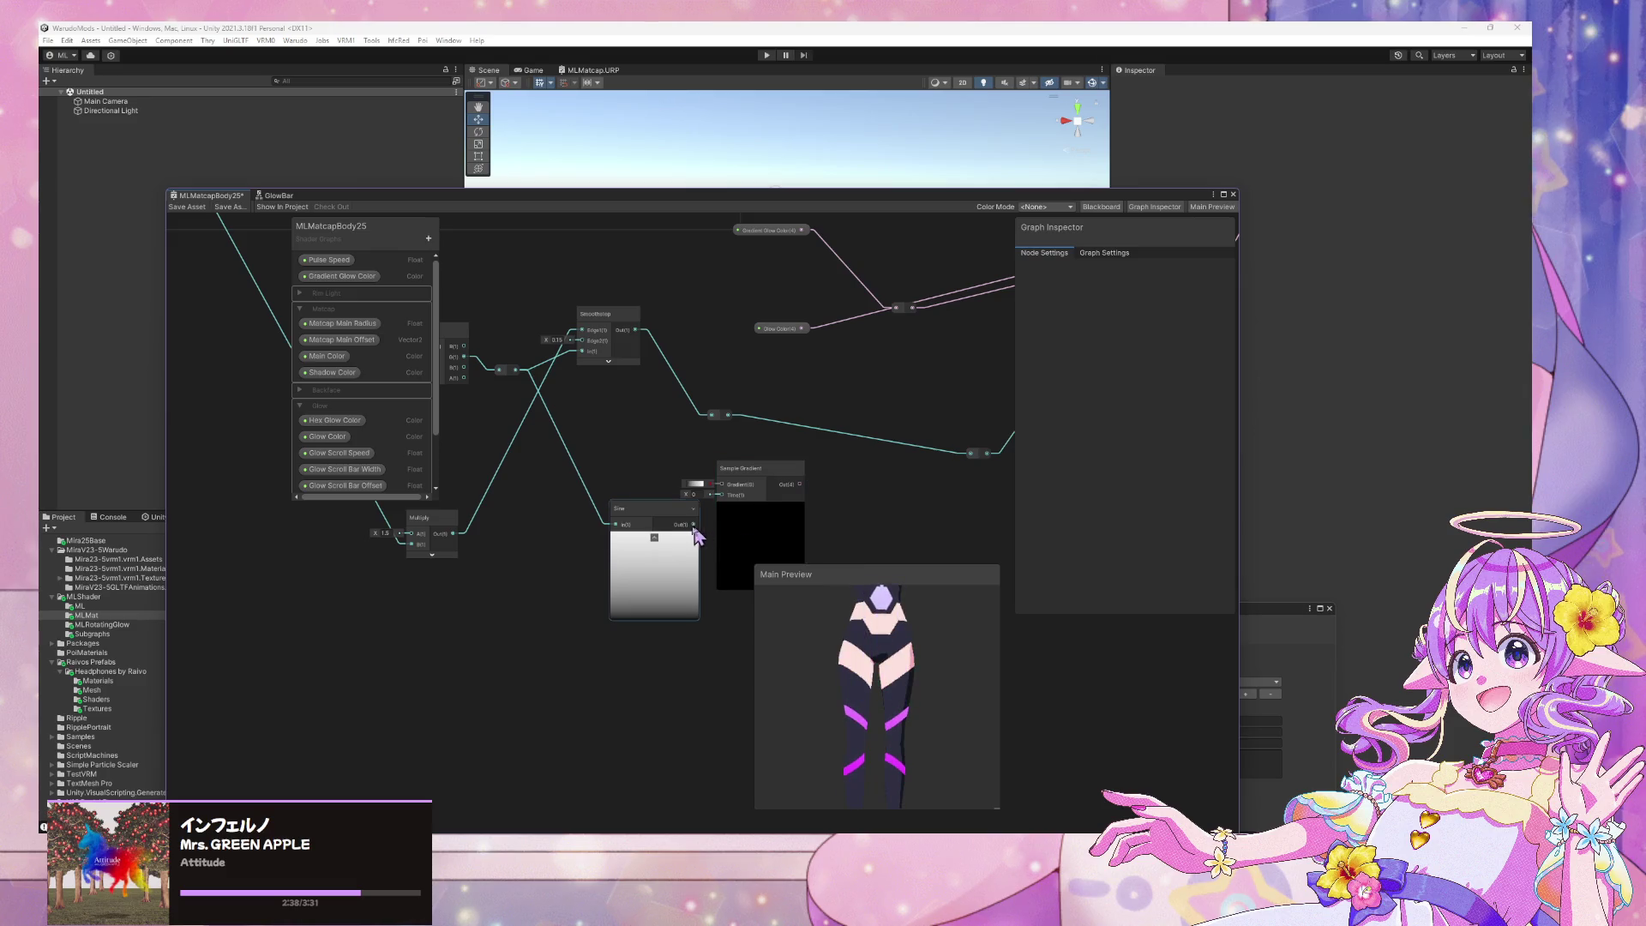
pyautogui.click(753, 468)
pyautogui.press('Delete')
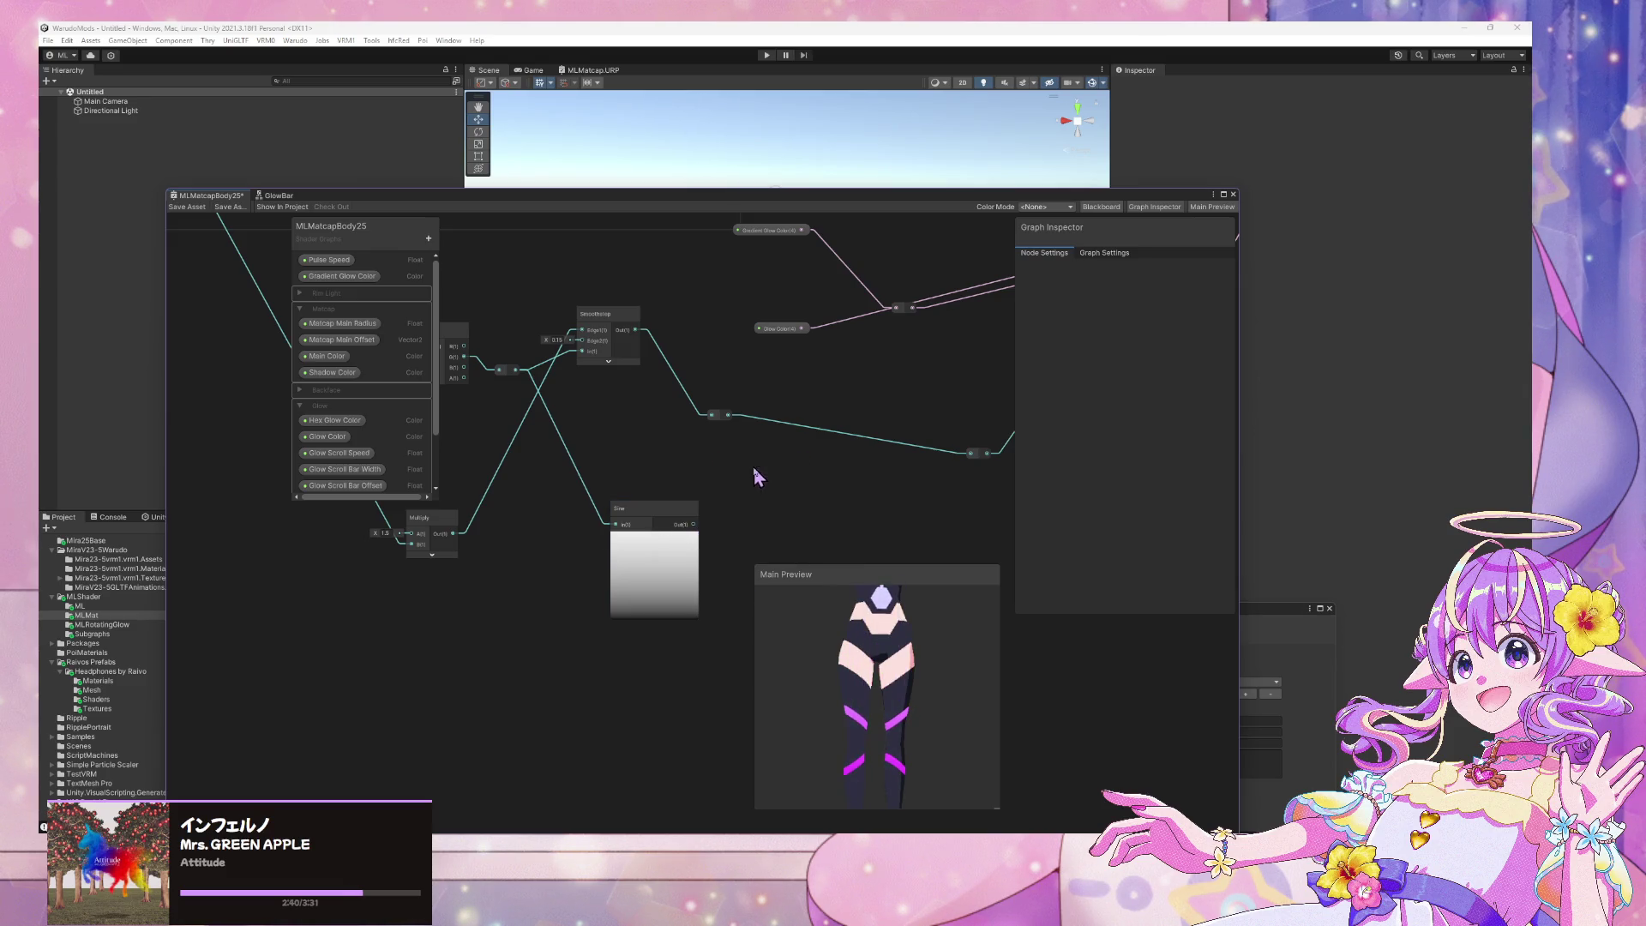
pyautogui.moveTo(753, 463); pyautogui.dragTo(717, 442, button='middle')
pyautogui.press('space')
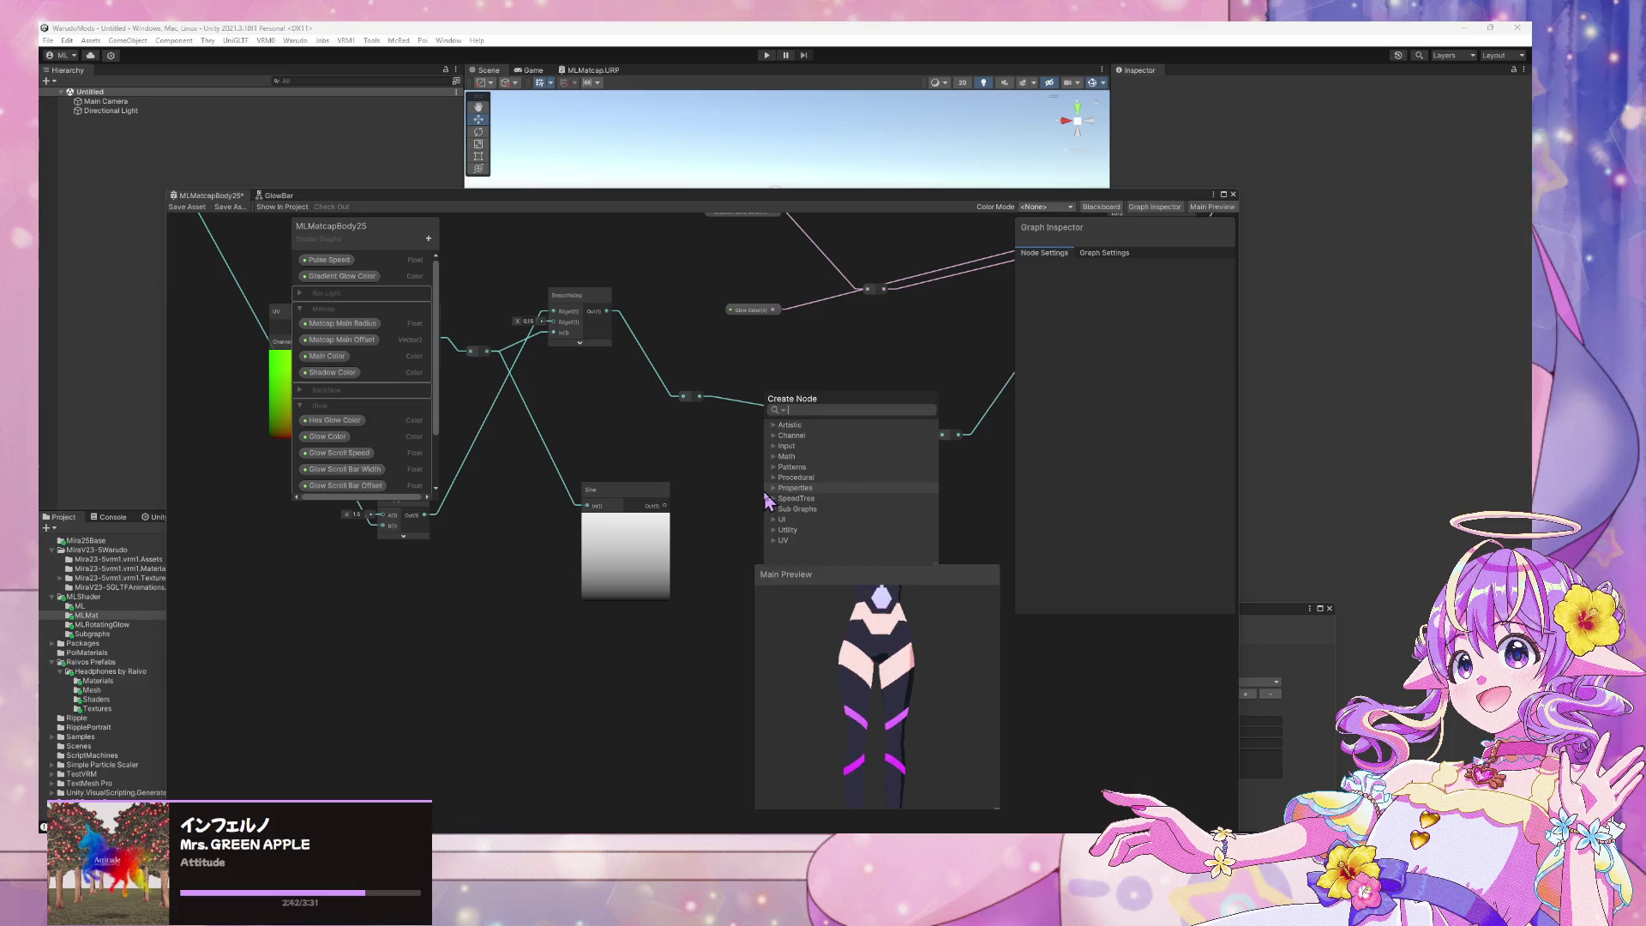
# Add a Fraction node fed by the Sine output
pyautogui.write('fra')
pyautogui.click(826, 450)
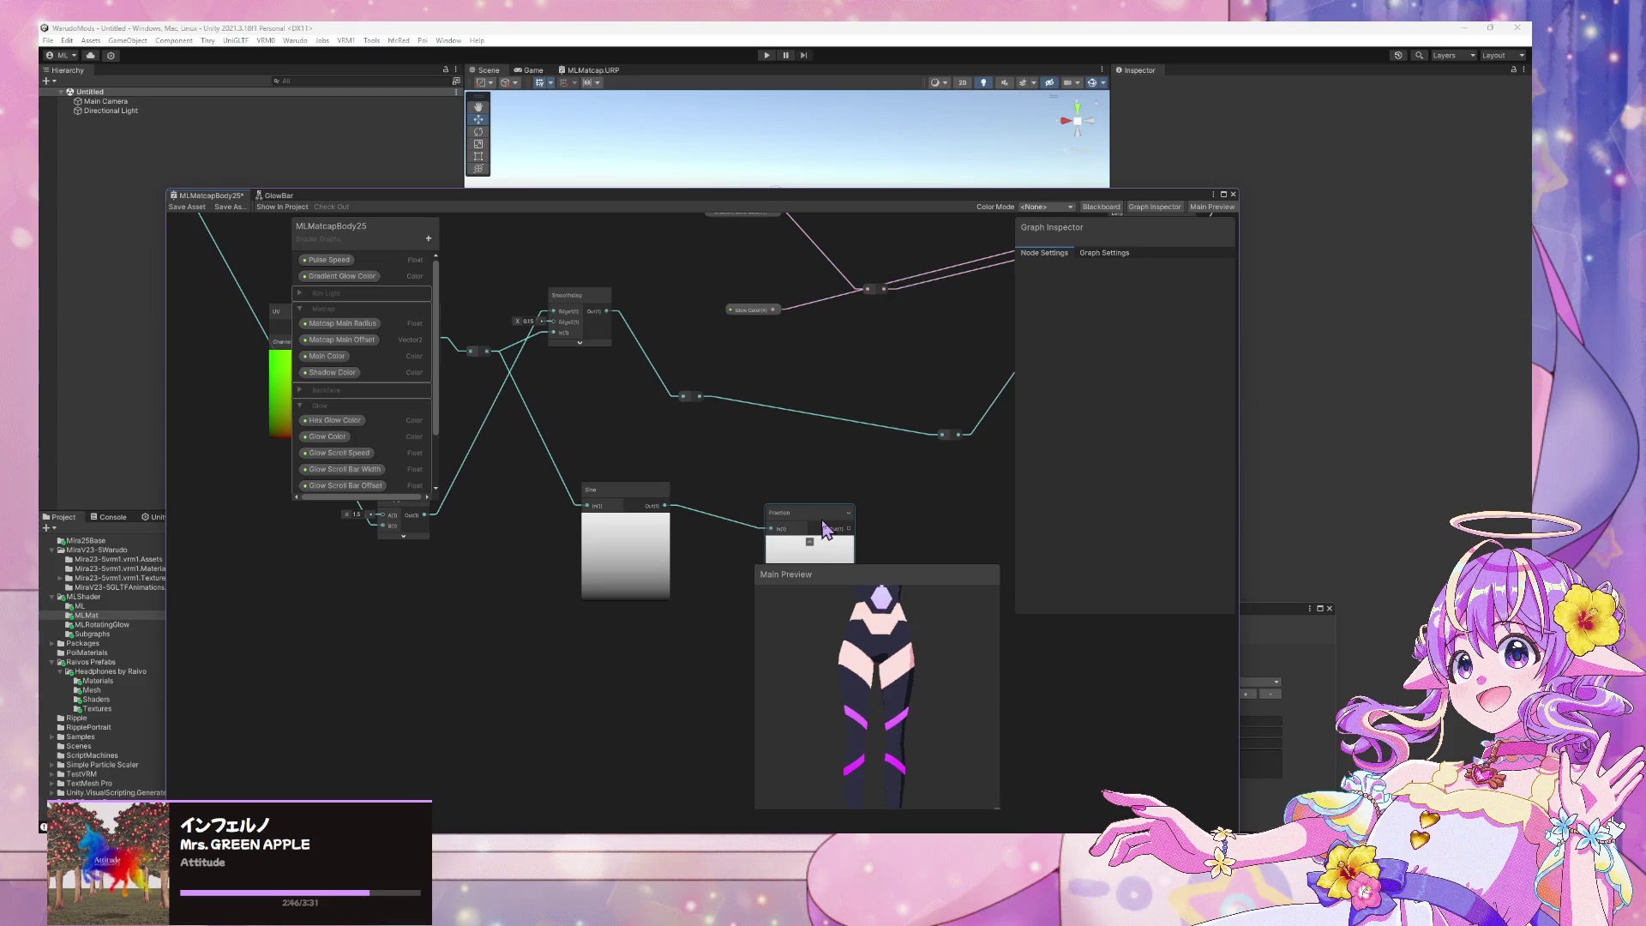
pyautogui.moveTo(855, 519); pyautogui.dragTo(815, 467)
pyautogui.moveTo(815, 467)
pyautogui.mouseDown(button='middle')
pyautogui.moveTo(727, 420)
pyautogui.moveTo(711, 495)
pyautogui.moveTo(753, 460)
pyautogui.moveTo(808, 471)
pyautogui.moveTo(508, 412)
pyautogui.mouseUp(button='middle')
pyautogui.moveTo(670, 454); pyautogui.dragTo(720, 471, button='middle')
# Add a Tiling And Offset node via the 'offset' search and place it down-left
pyautogui.press('space')
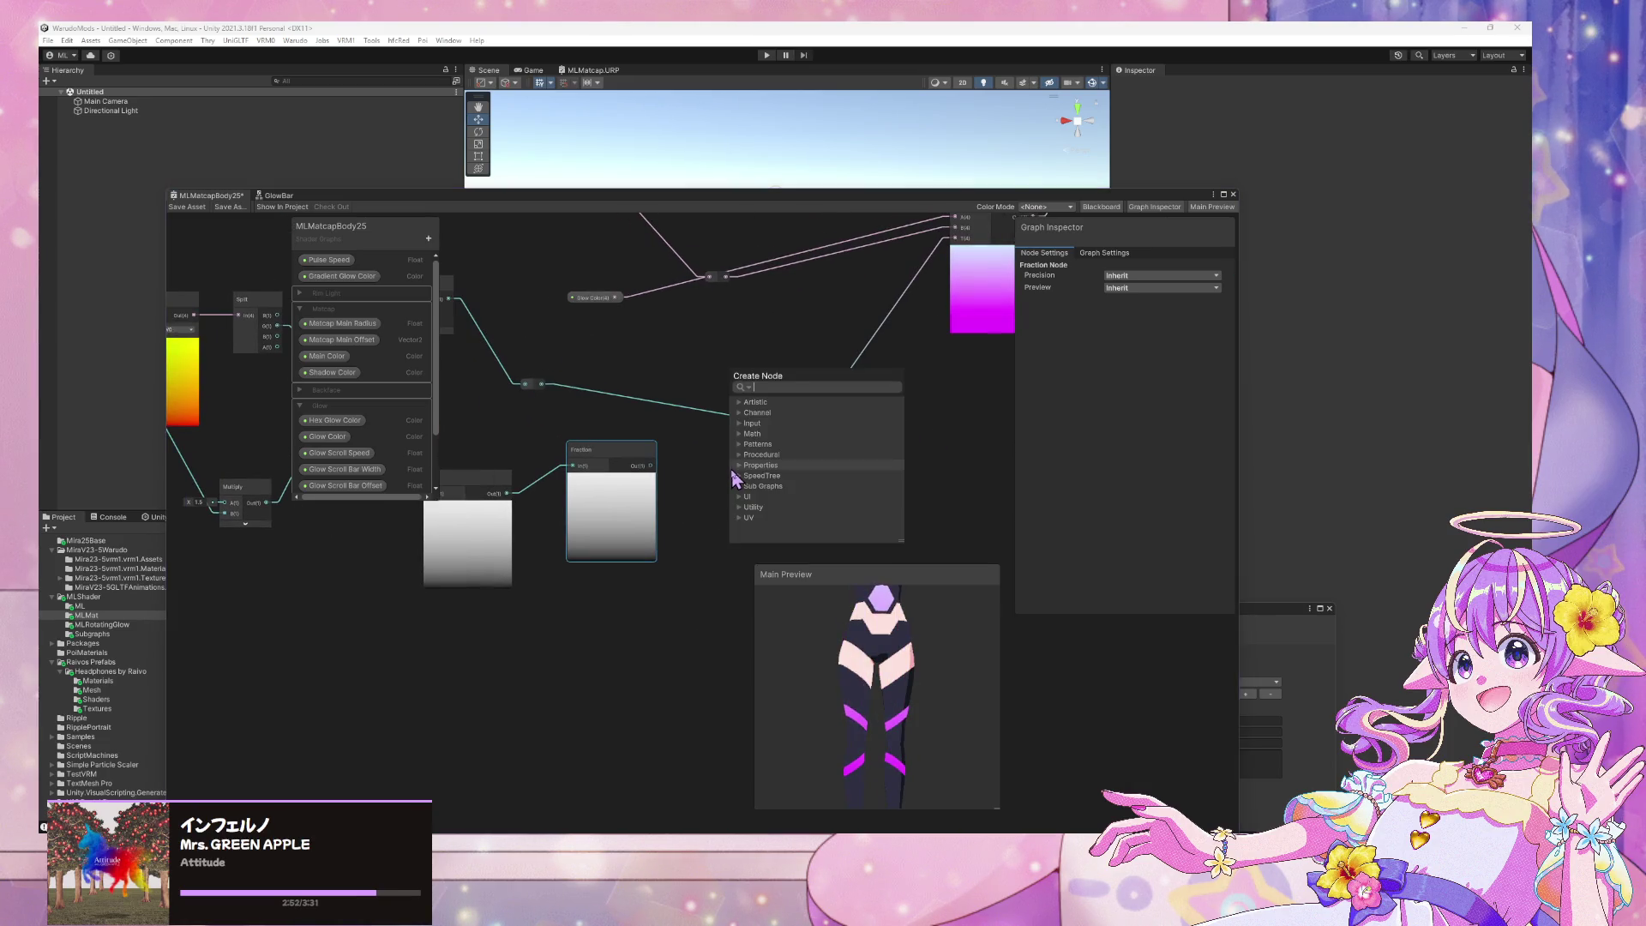
pyautogui.write('off')
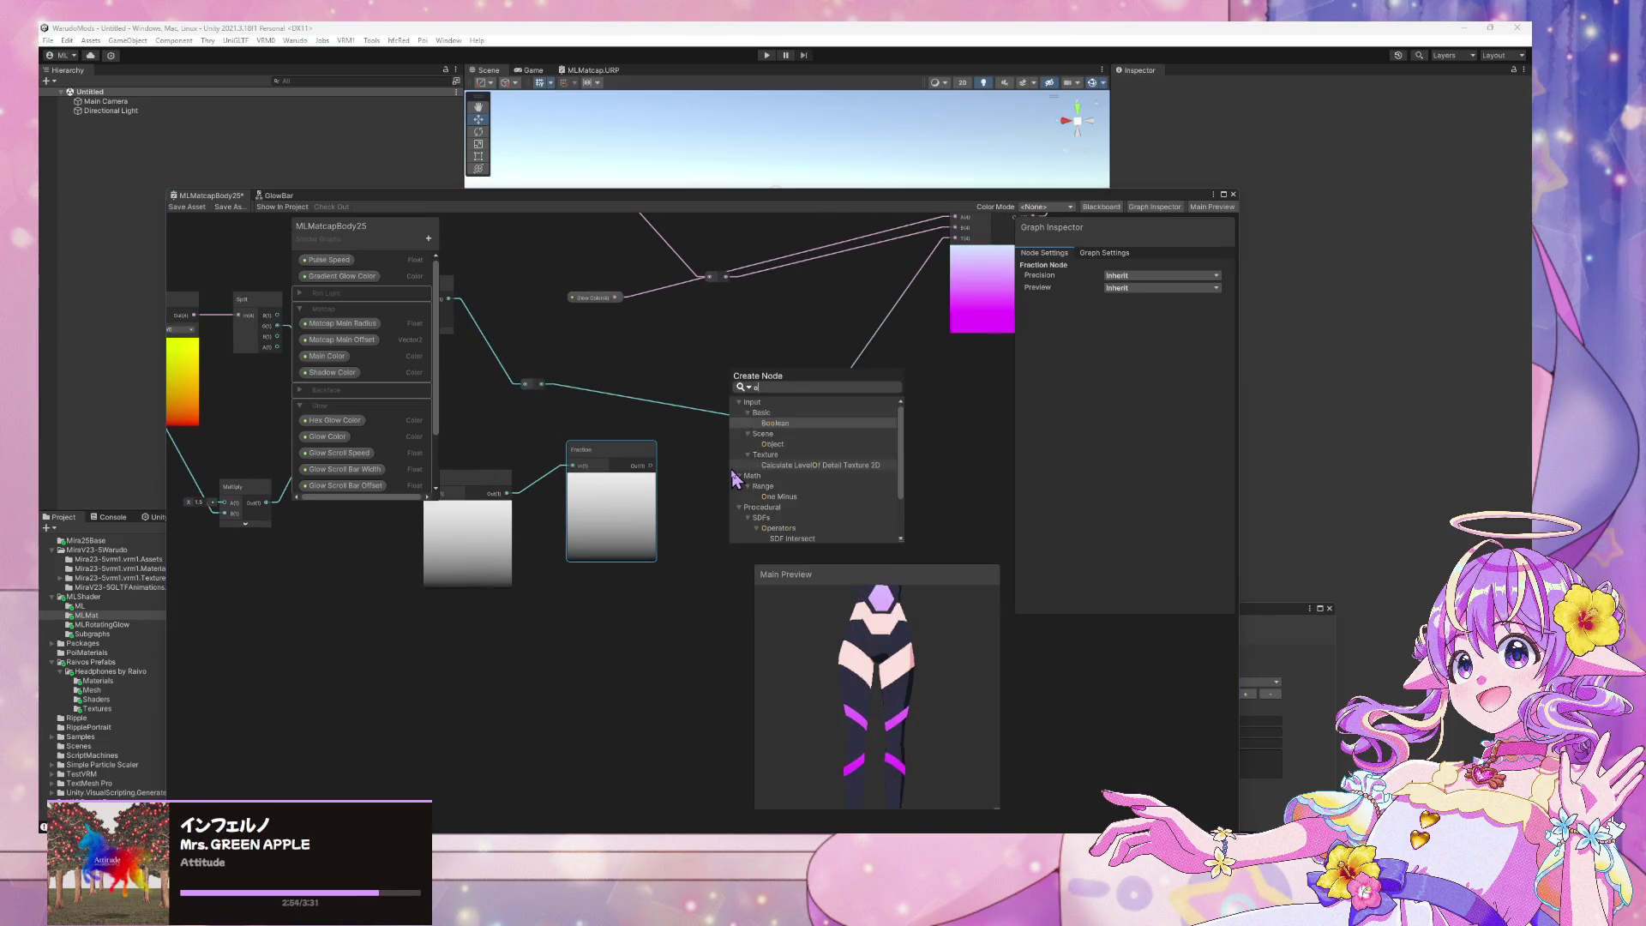
pyautogui.press('BackSpace')
pyautogui.press('BackSpace')
pyautogui.press('BackSpace')
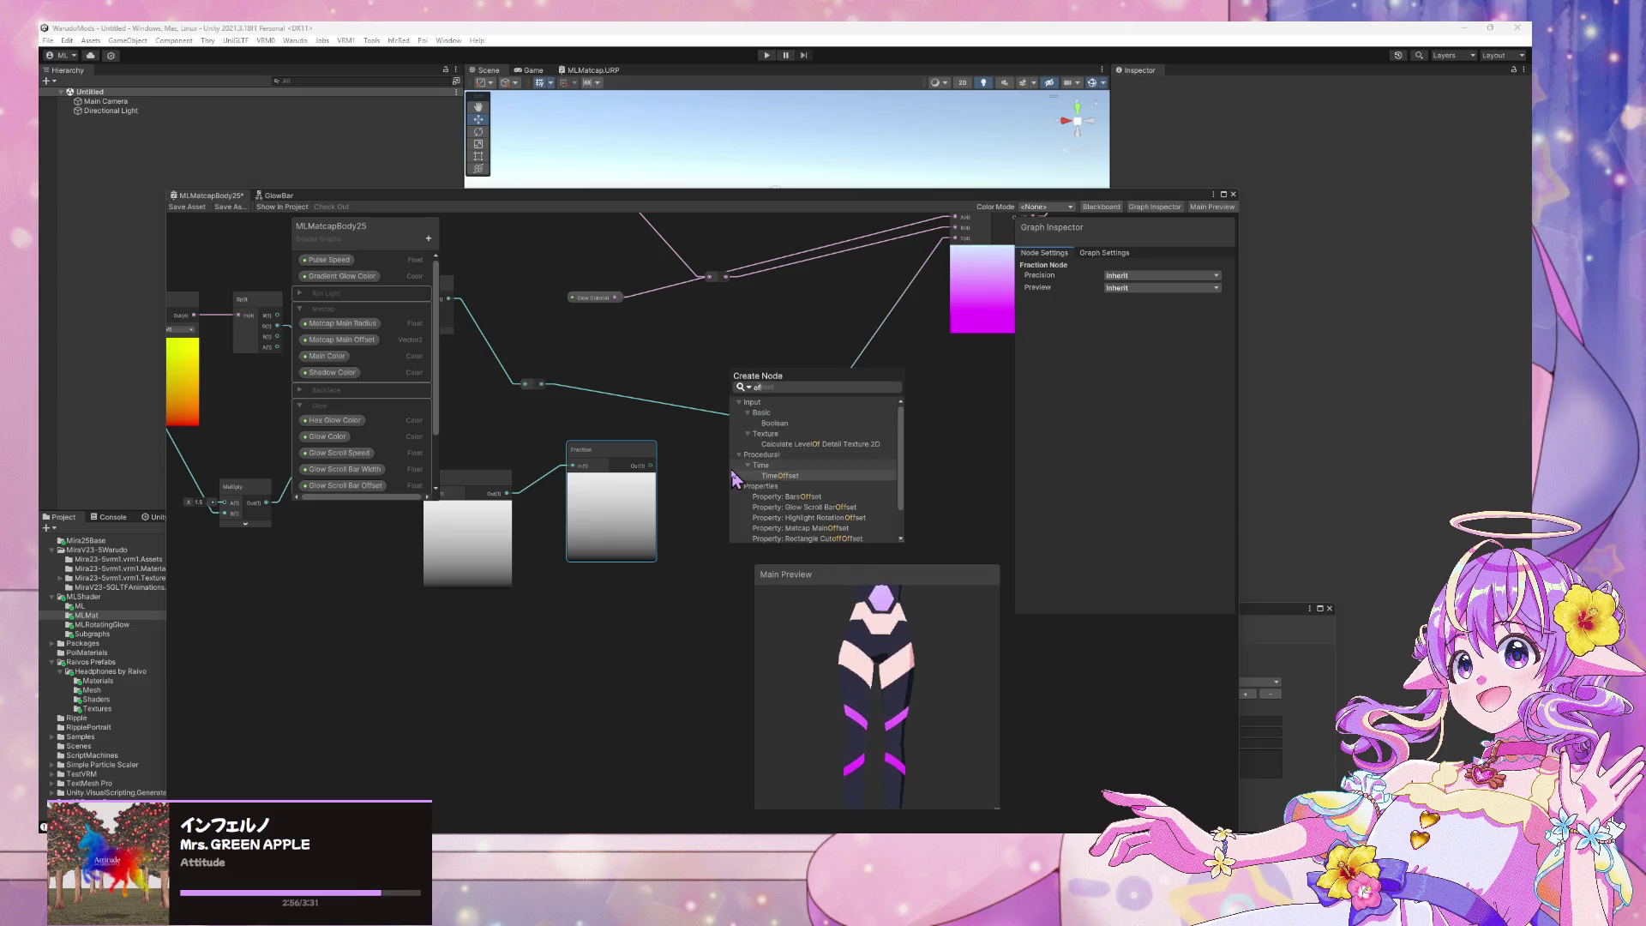
pyautogui.write('offset')
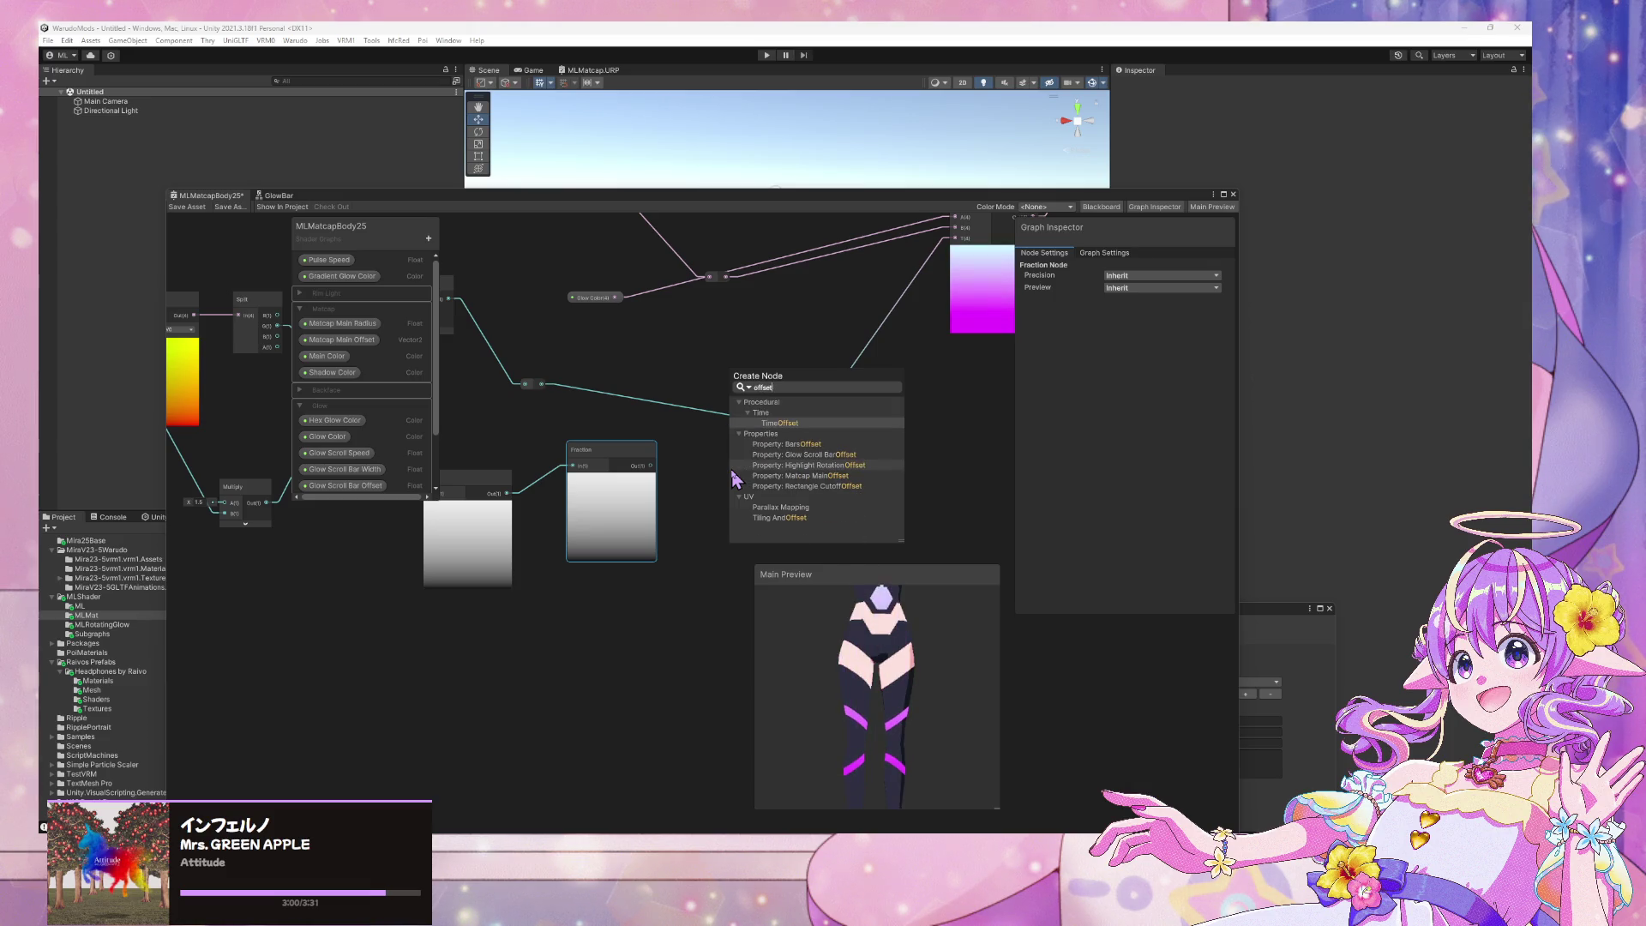
pyautogui.press('Up')
pyautogui.press('Down')
pyautogui.press('Down')
pyautogui.press('Down')
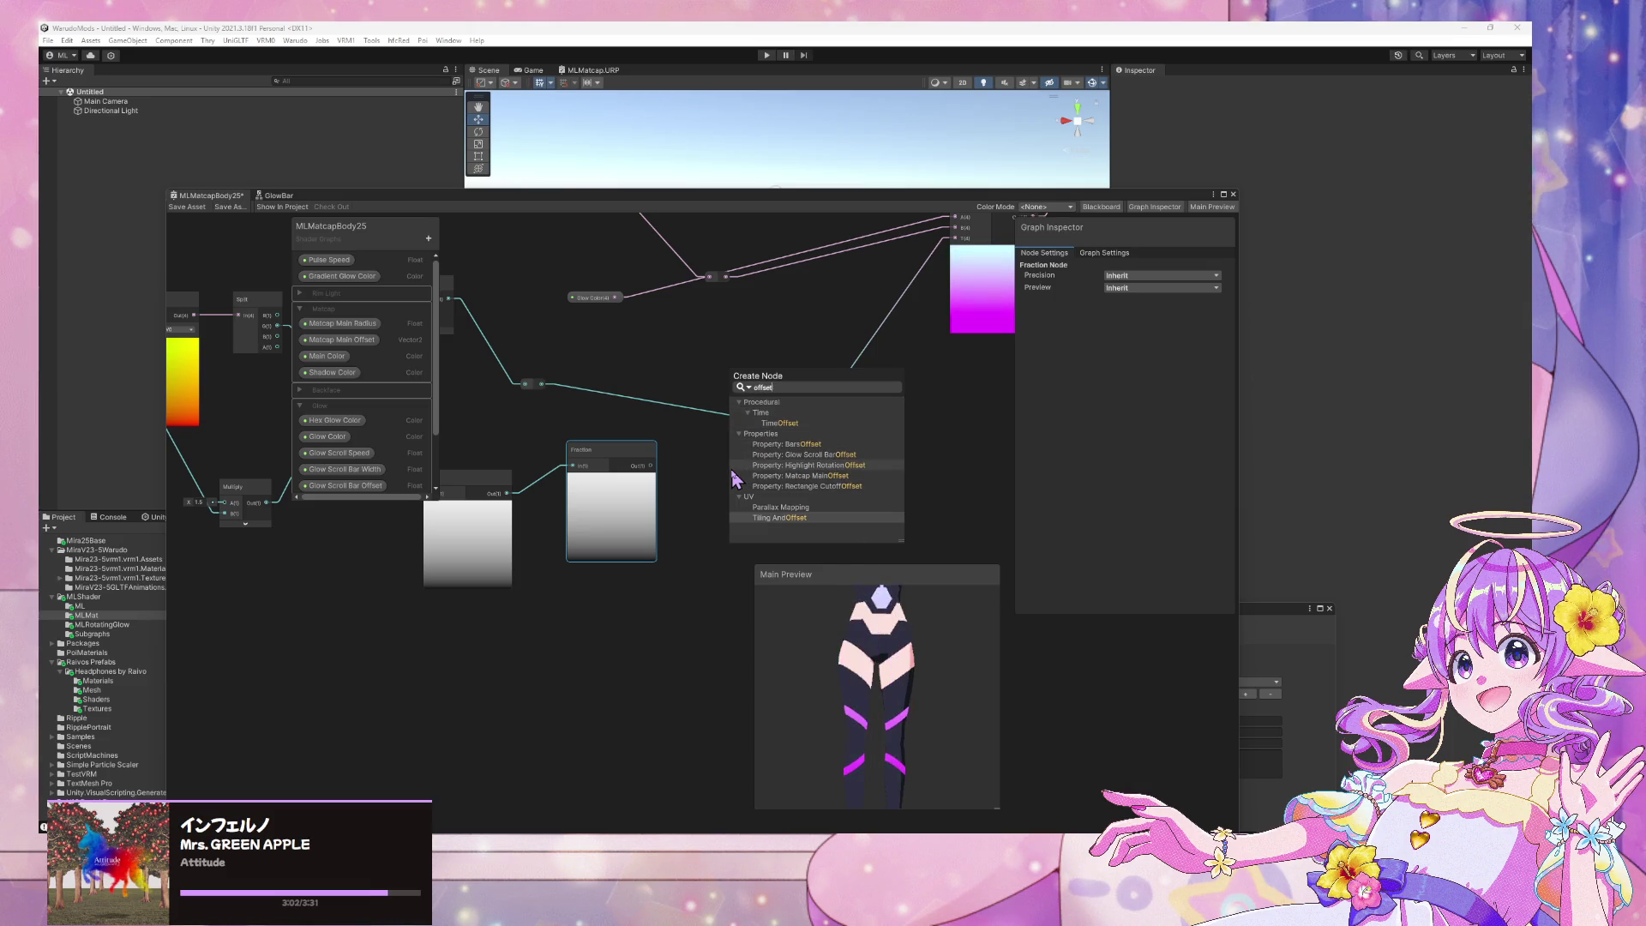
pyautogui.press('Return')
pyautogui.moveTo(778, 507); pyautogui.dragTo(364, 624)
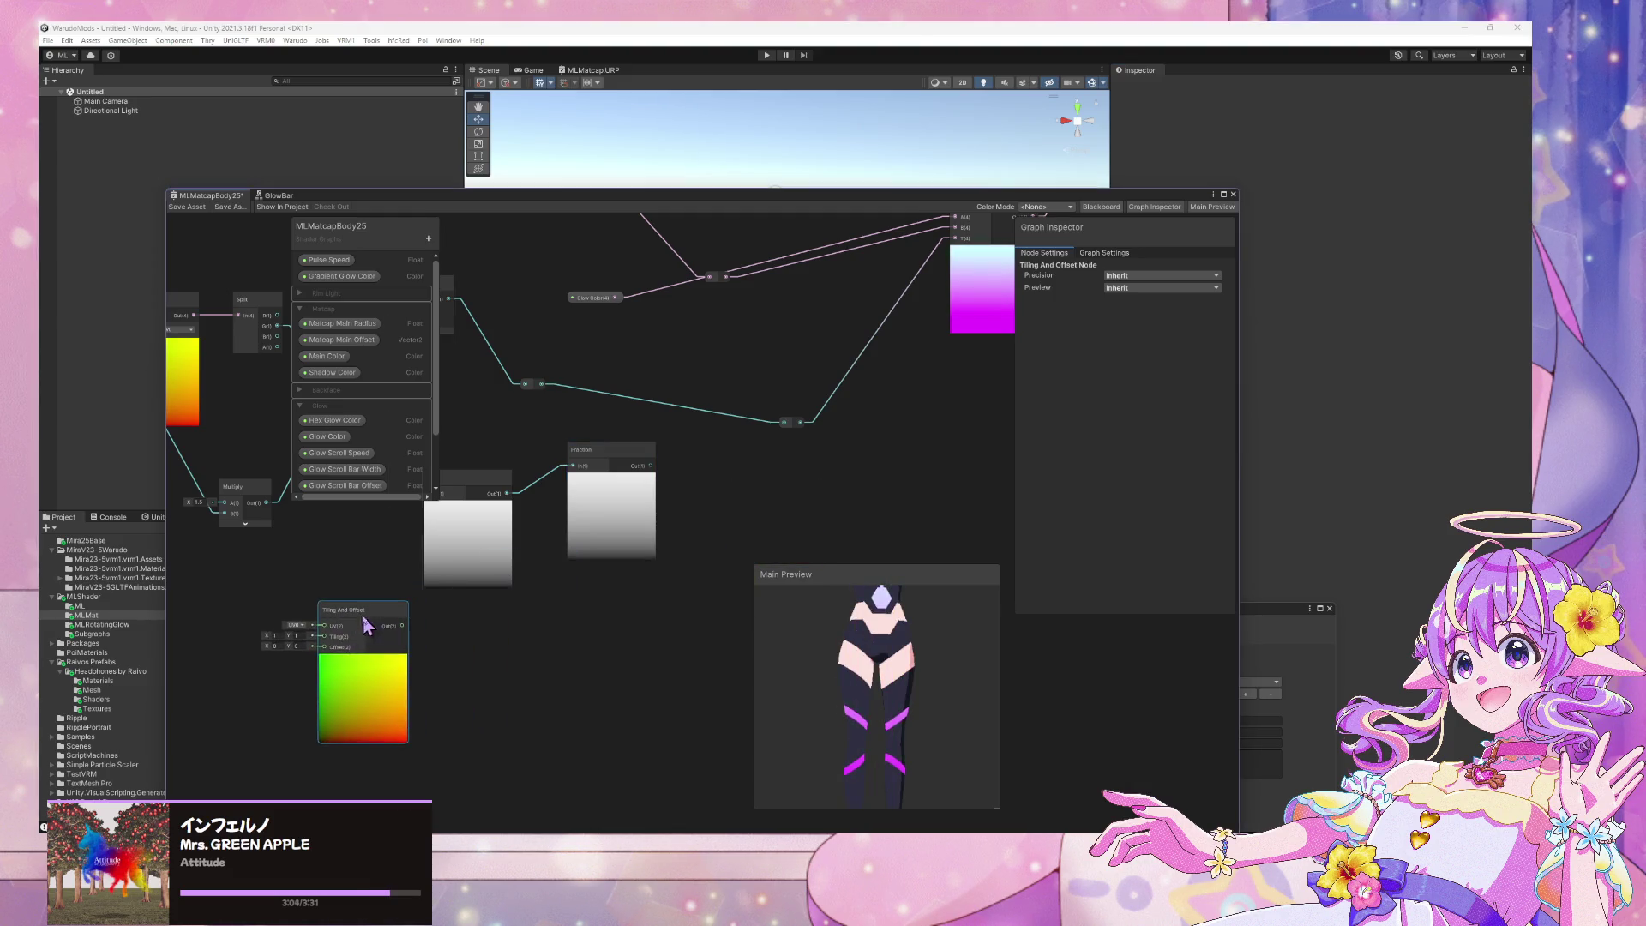
pyautogui.moveTo(429, 459); pyautogui.dragTo(682, 472, button='middle')
pyautogui.click(650, 472)
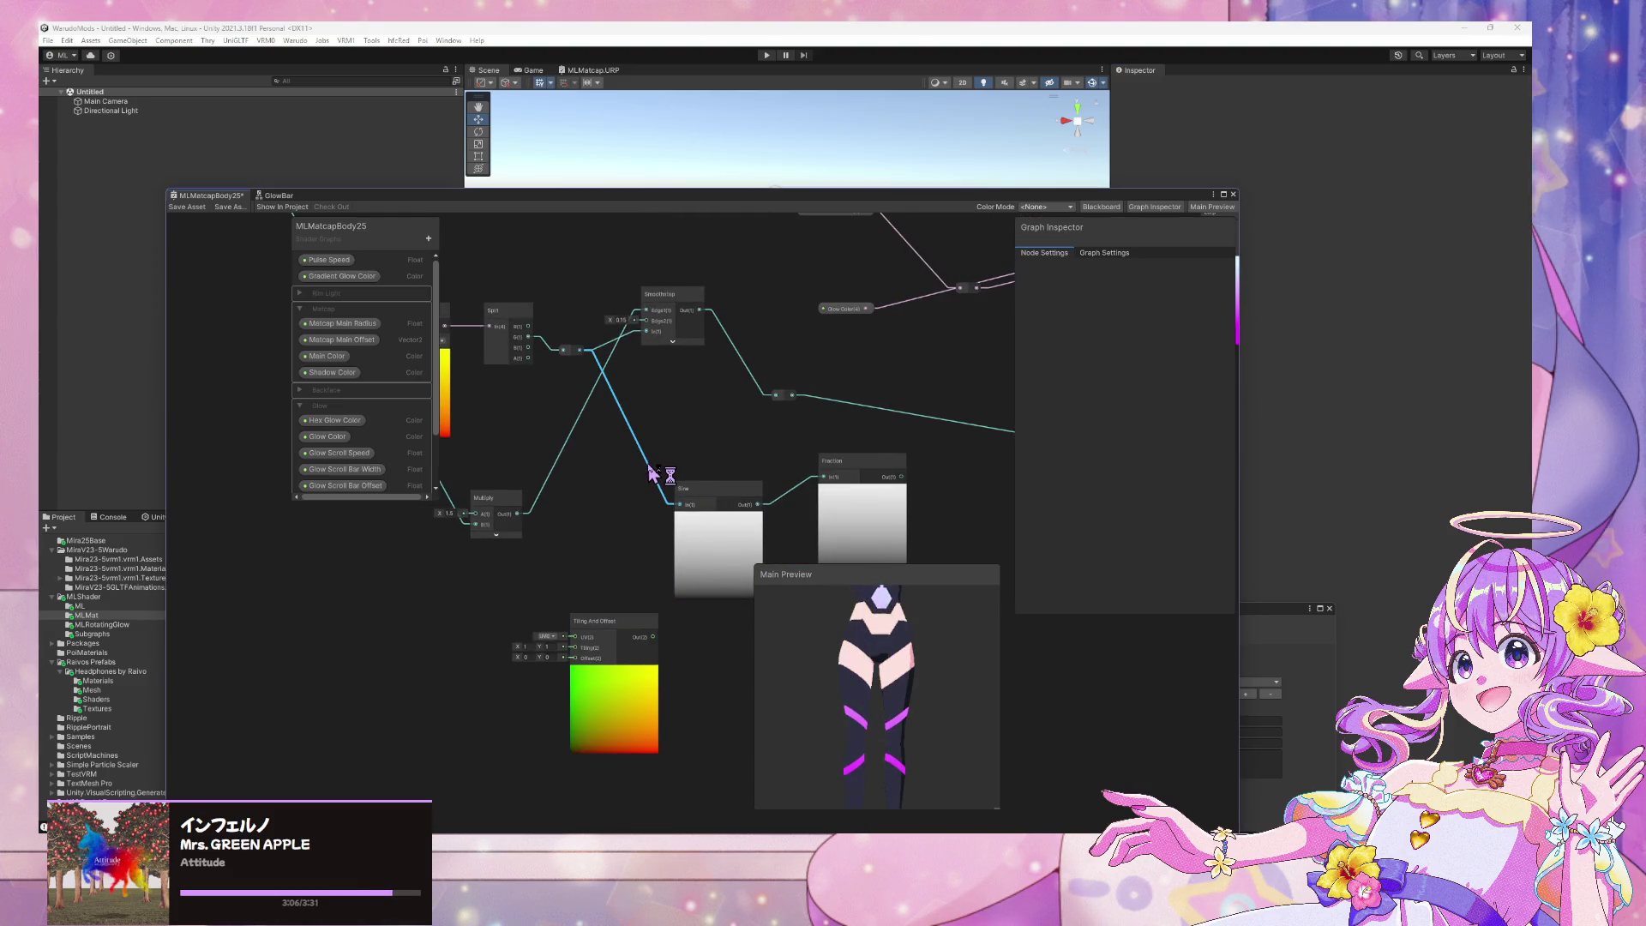
# Connect the reroute value to Tiling And Offset's UV and its output into Sine
pyautogui.moveTo(640, 503)
pyautogui.mouseDown()
pyautogui.moveTo(576, 649)
pyautogui.moveTo(609, 580)
pyautogui.mouseUp()
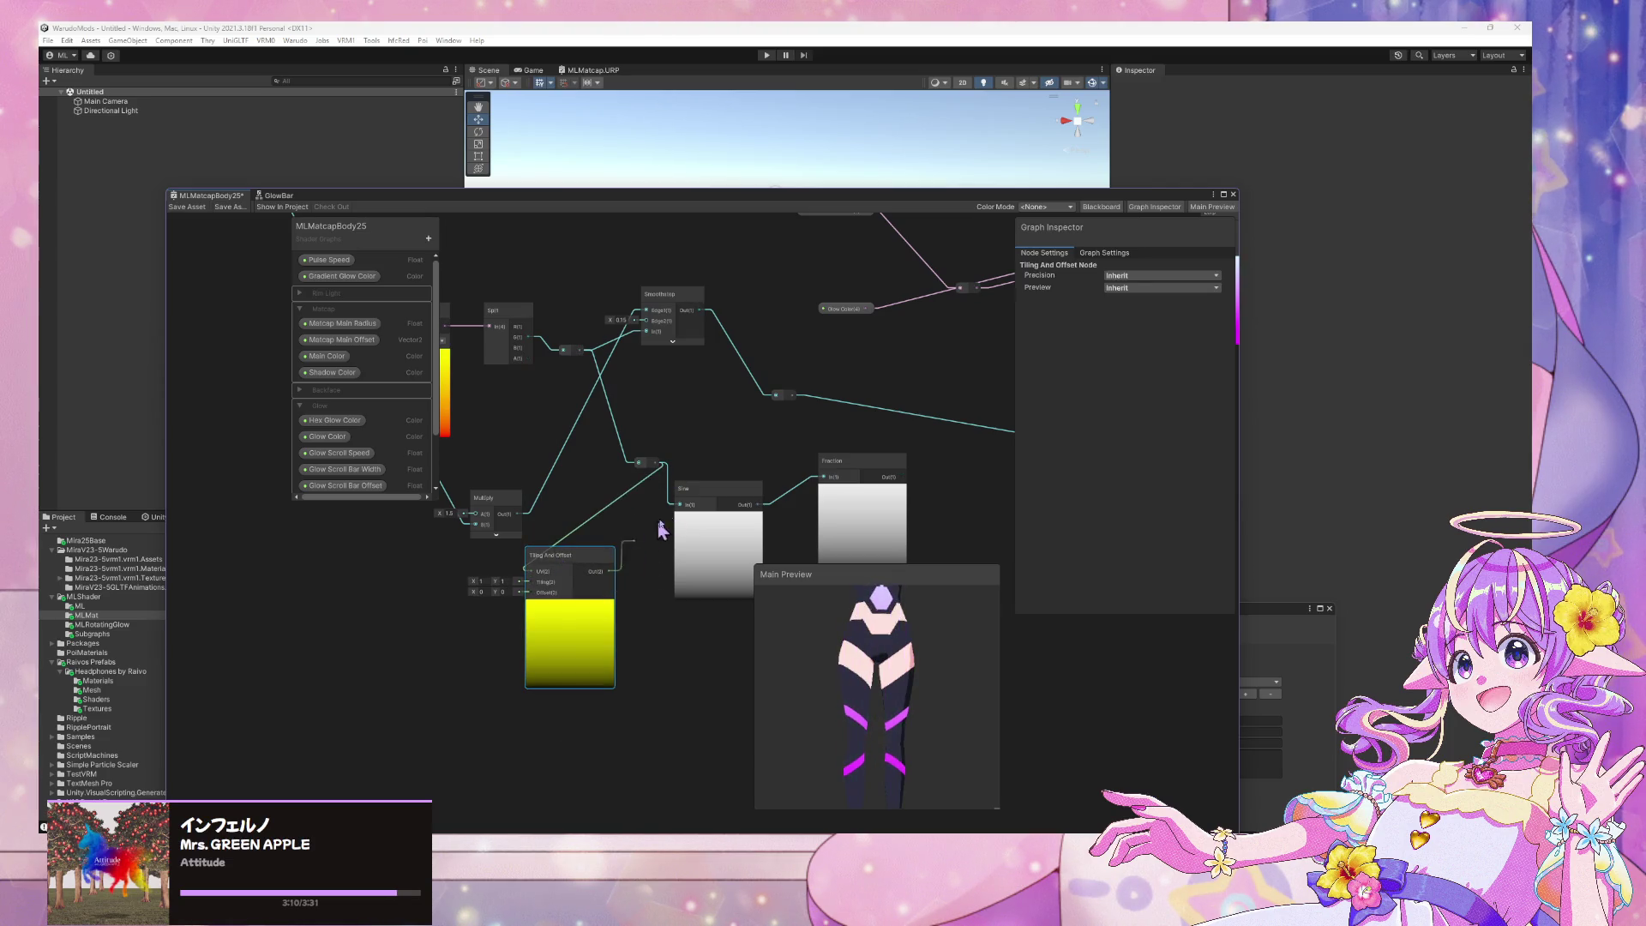
pyautogui.moveTo(660, 529); pyautogui.dragTo(685, 504)
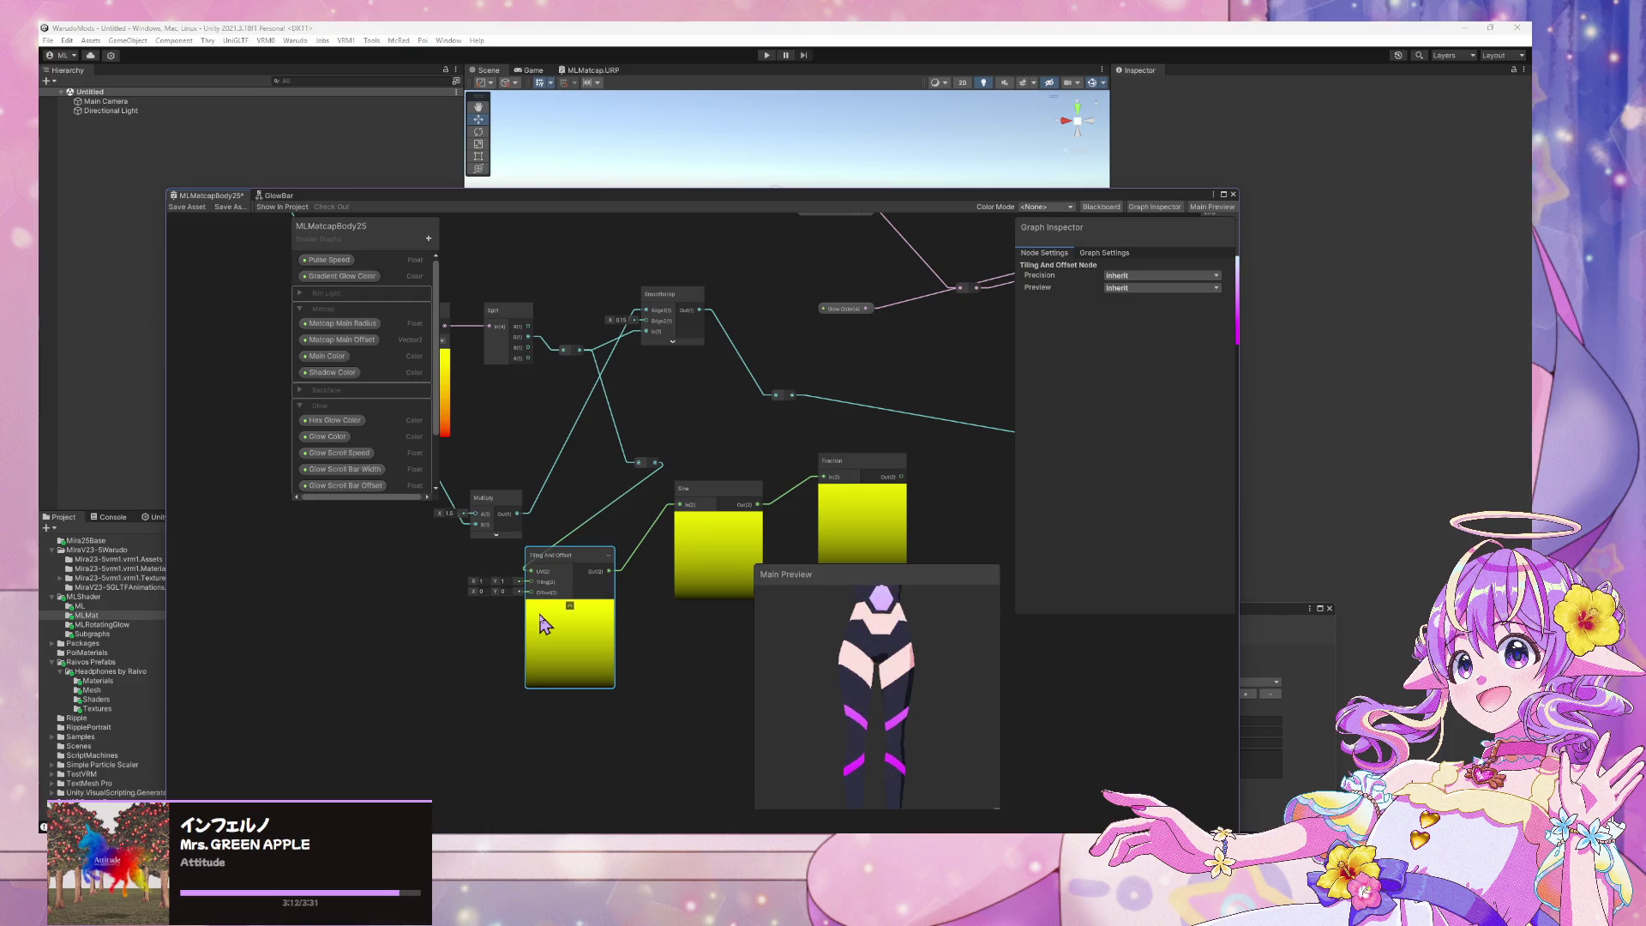
pyautogui.moveTo(573, 564); pyautogui.dragTo(550, 585)
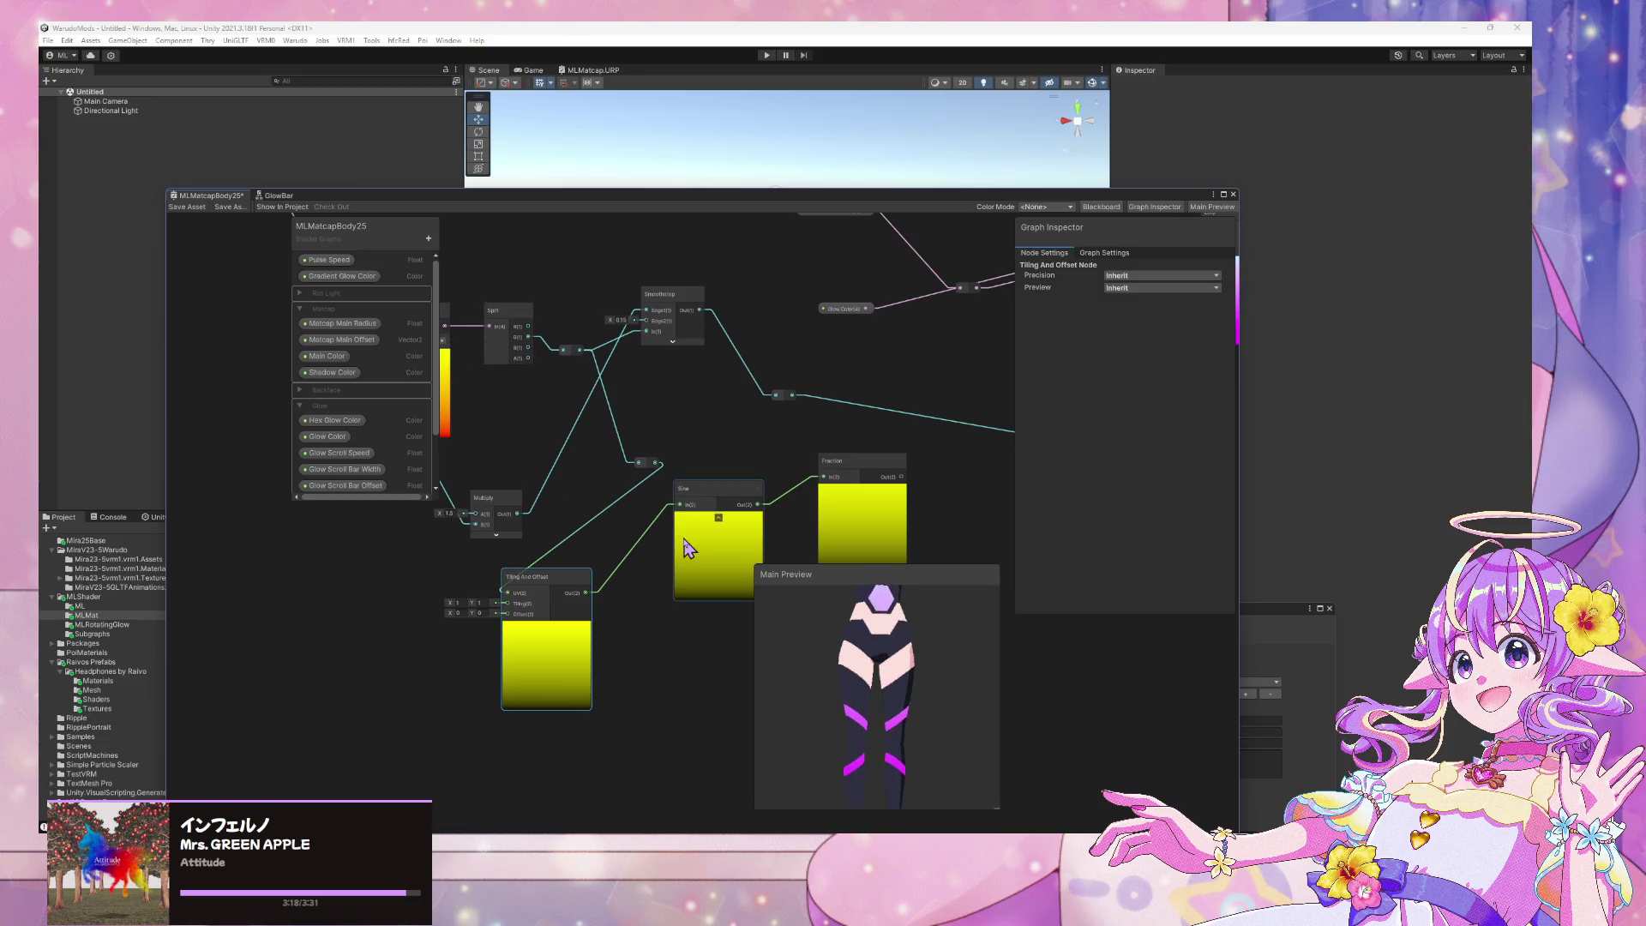
pyautogui.click(628, 501)
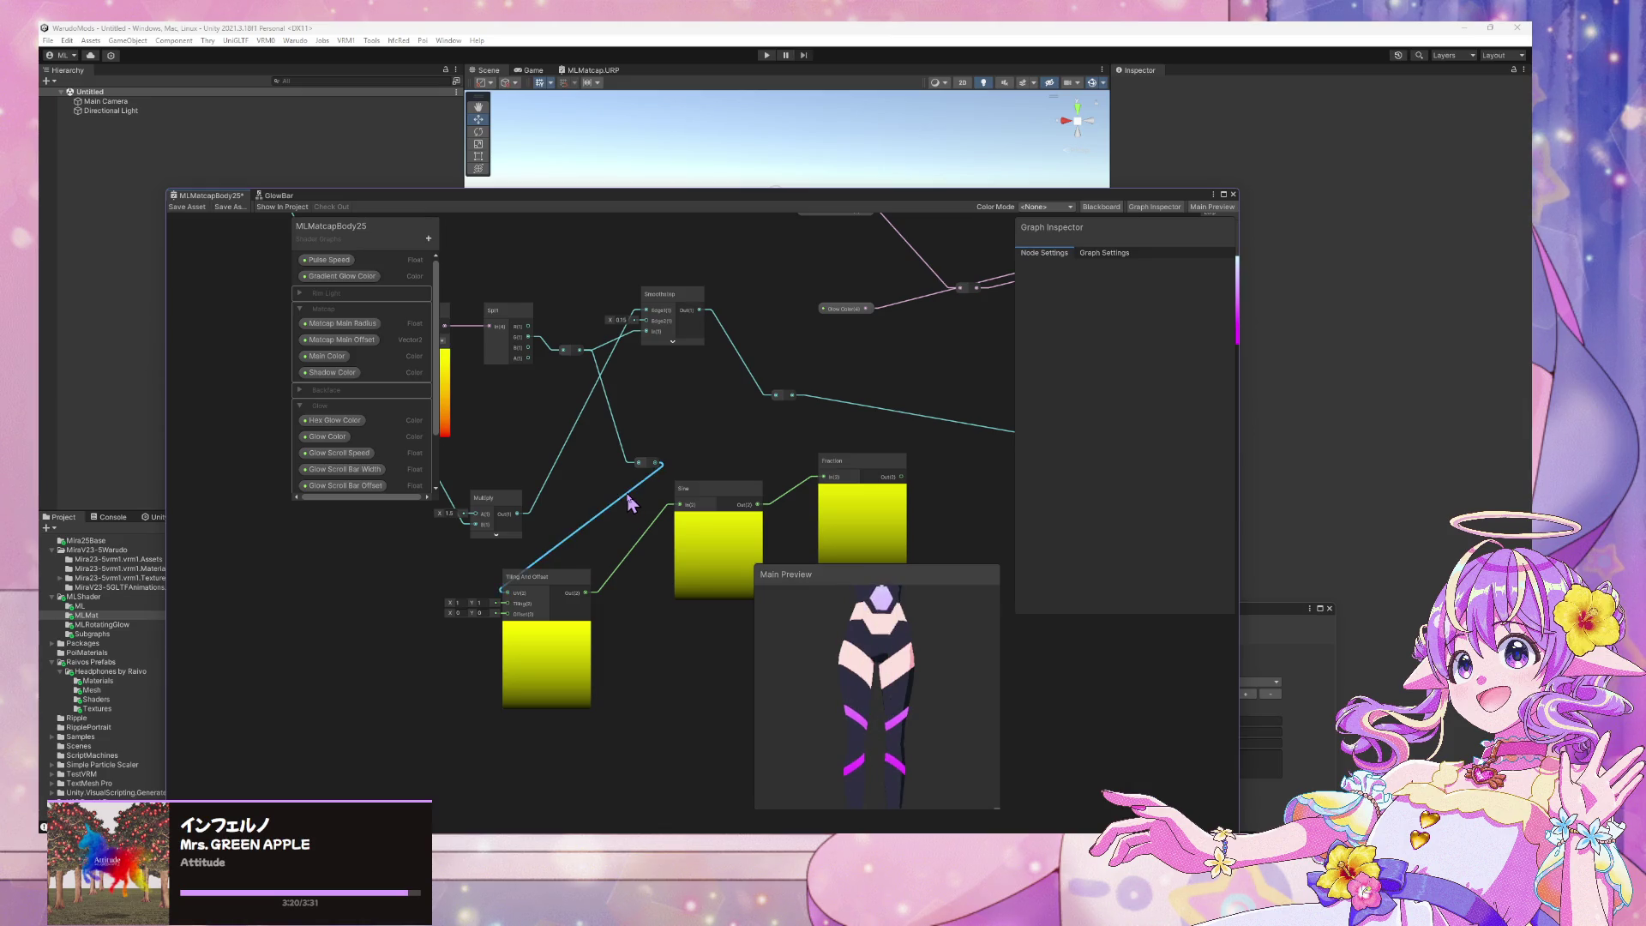
# Delete the UV connection into Tiling And Offset and move that node left
pyautogui.press('Delete')
pyautogui.moveTo(570, 526)
pyautogui.mouseDown(button='middle')
pyautogui.moveTo(713, 532)
pyautogui.moveTo(641, 489)
pyautogui.mouseUp(button='middle')
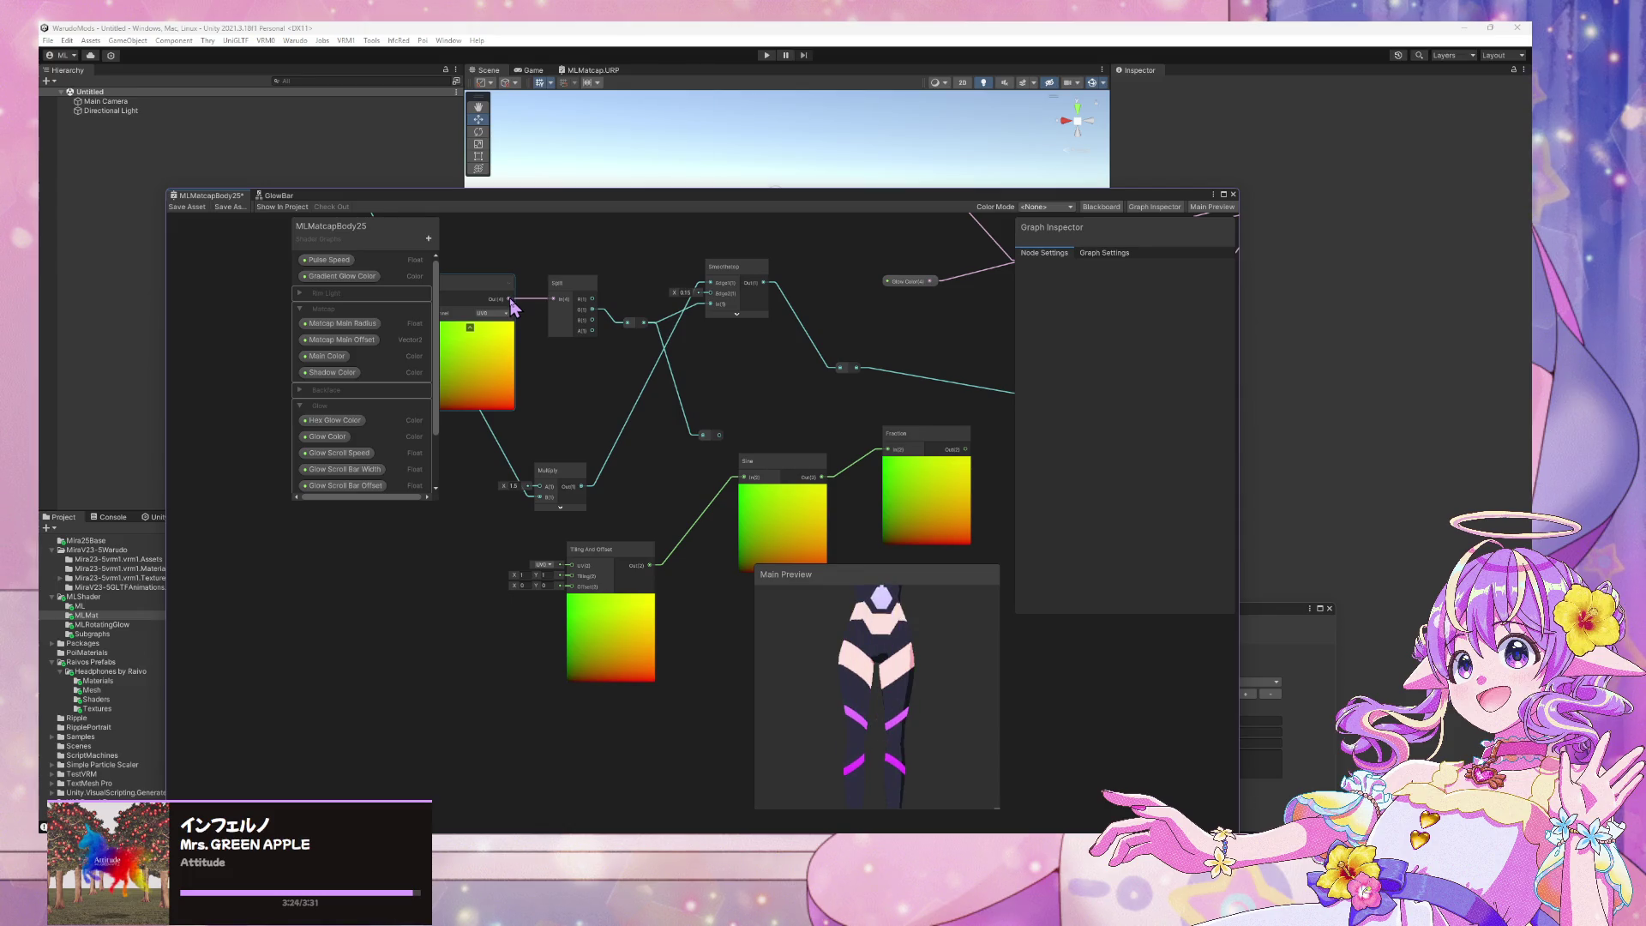
pyautogui.moveTo(635, 551); pyautogui.dragTo(609, 558)
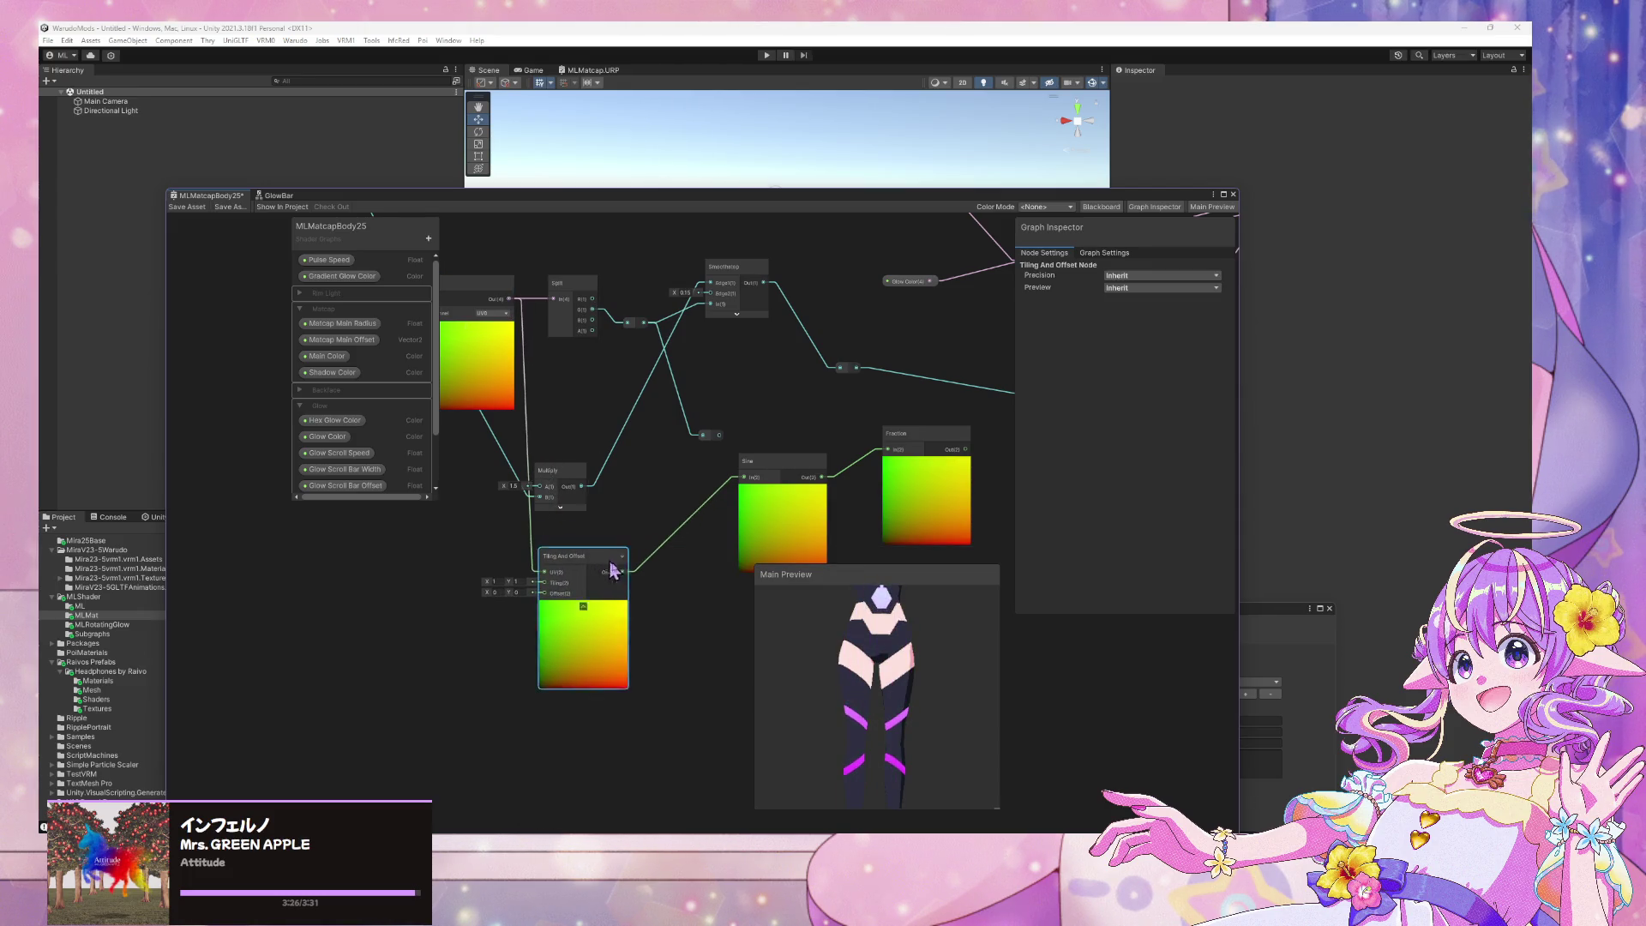
pyautogui.press('space')
# Add a Split node between Tiling And Offset and Sine (G channel), Y offset -2.7
pyautogui.write('fplit')
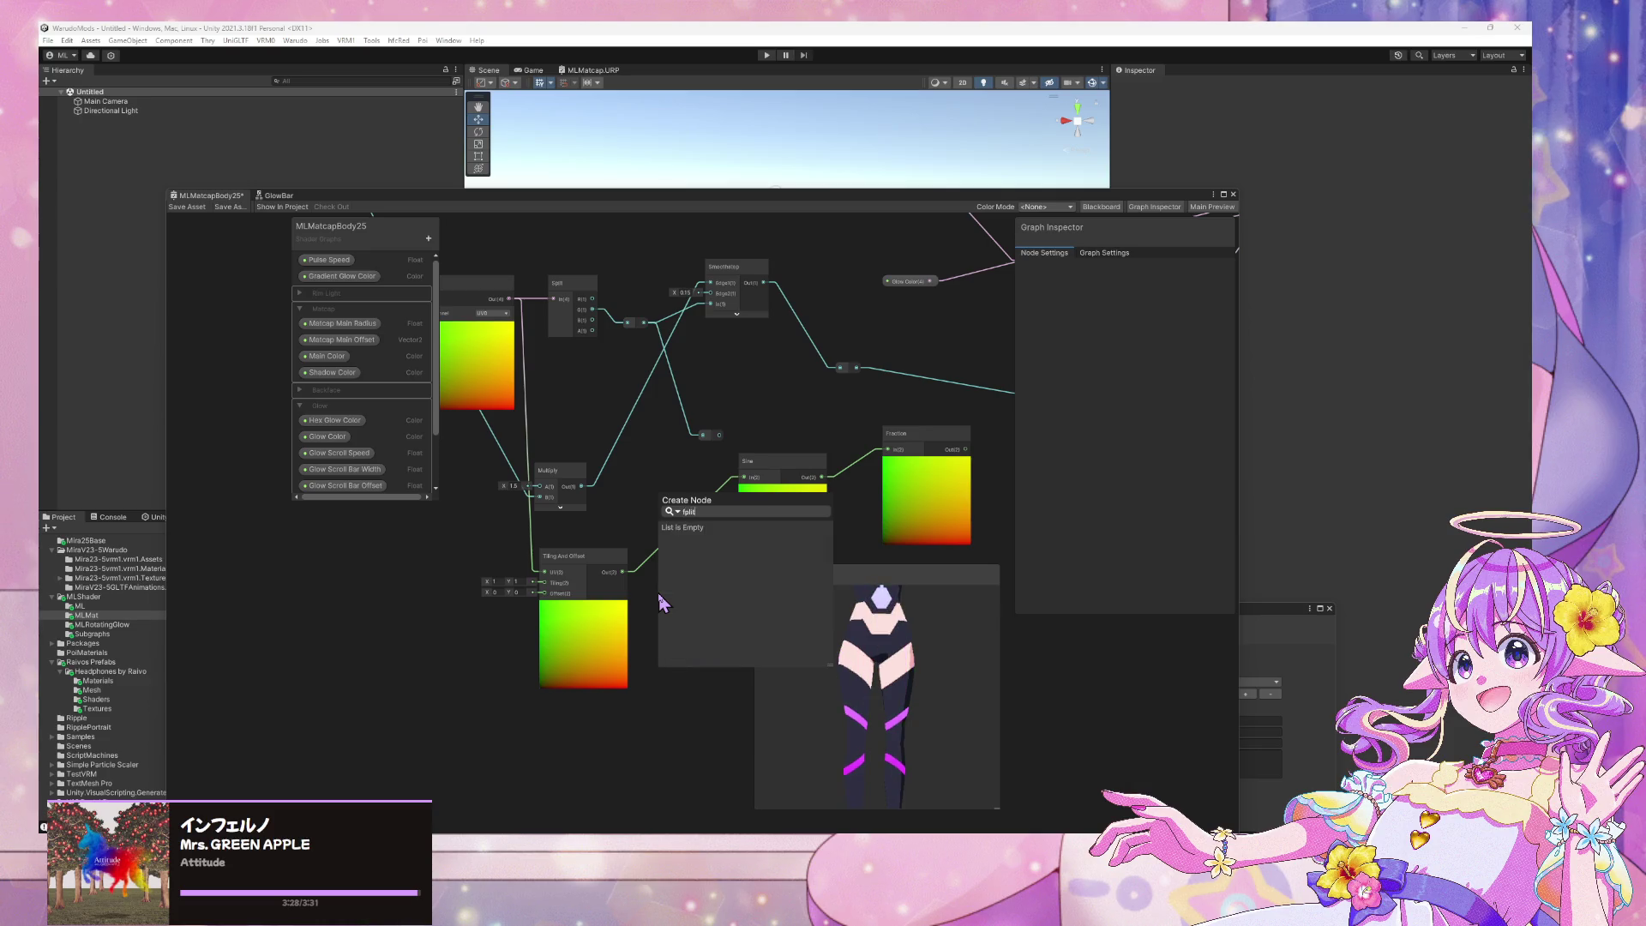
pyautogui.press('BackSpace')
pyautogui.press('BackSpace')
pyautogui.press('BackSpace')
pyautogui.write('split')
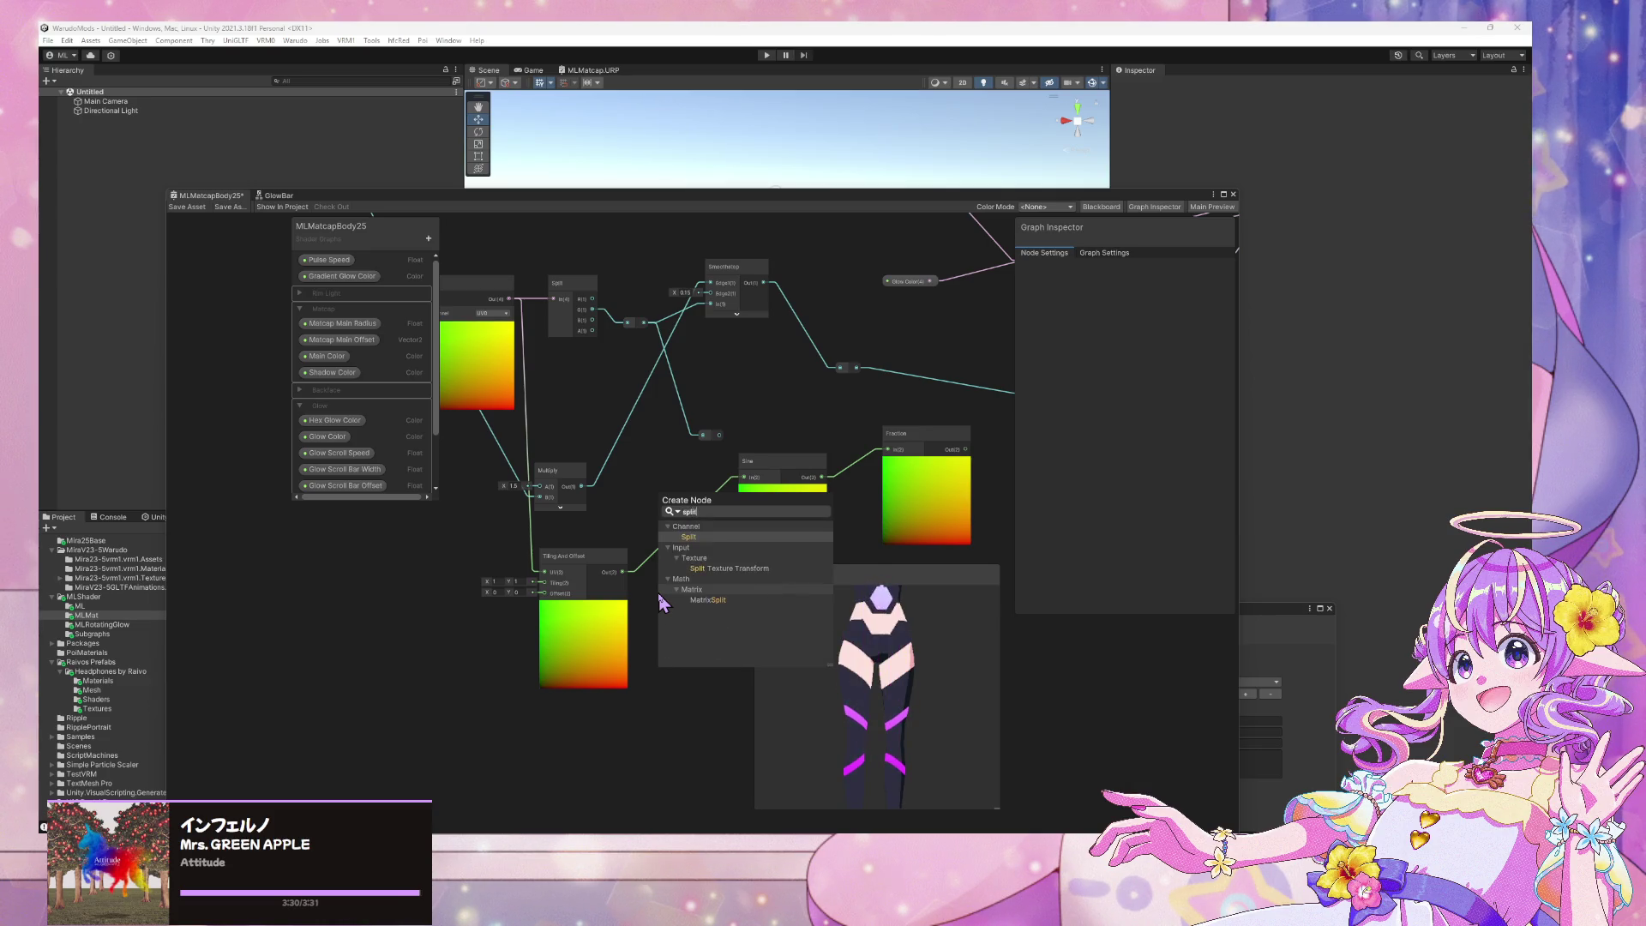
pyautogui.press('Return')
pyautogui.moveTo(623, 571); pyautogui.dragTo(677, 630)
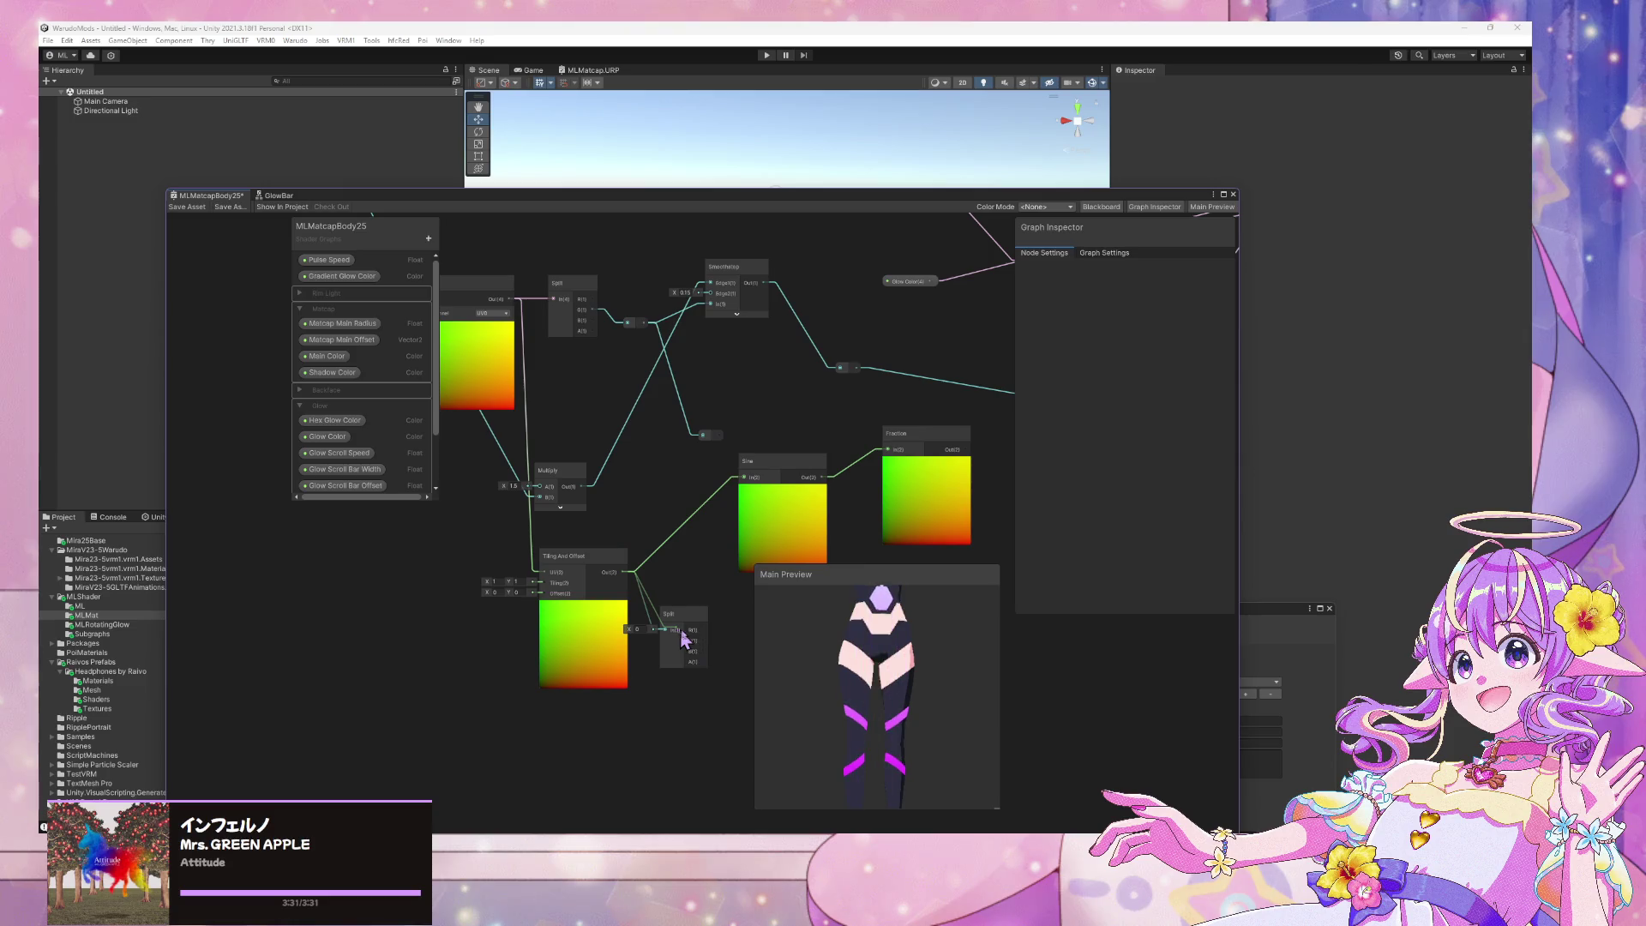
pyautogui.moveTo(744, 487); pyautogui.dragTo(743, 480)
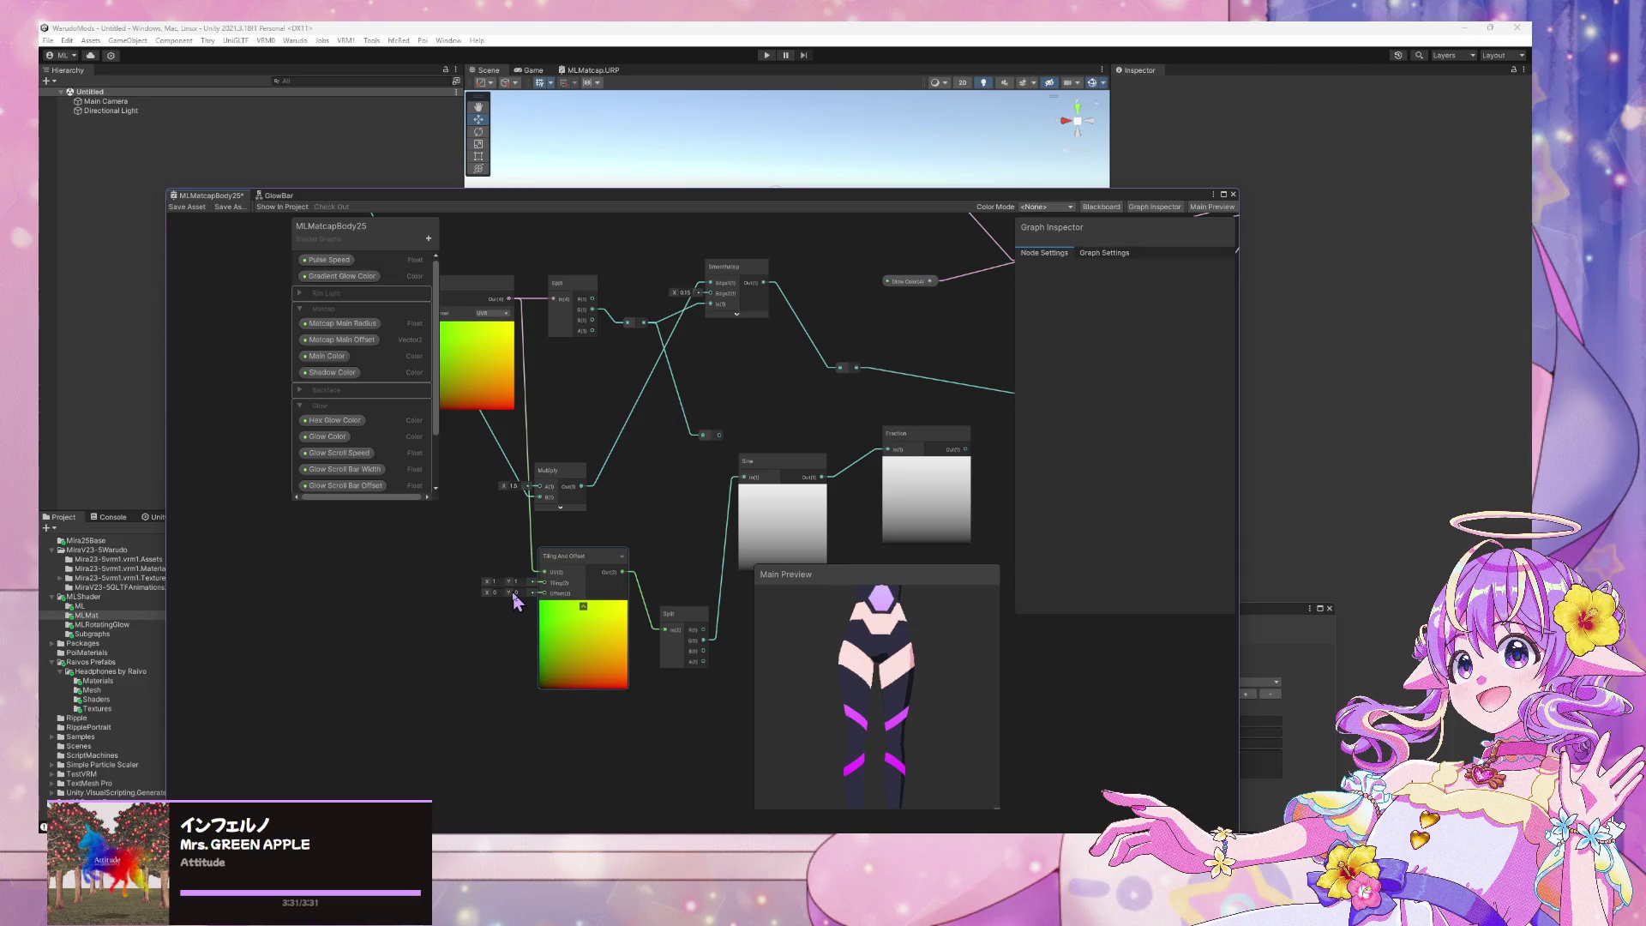
pyautogui.moveTo(511, 590)
pyautogui.mouseDown()
pyautogui.moveTo(415, 567)
pyautogui.moveTo(518, 576)
pyautogui.moveTo(357, 558)
pyautogui.moveTo(523, 598)
pyautogui.mouseUp()
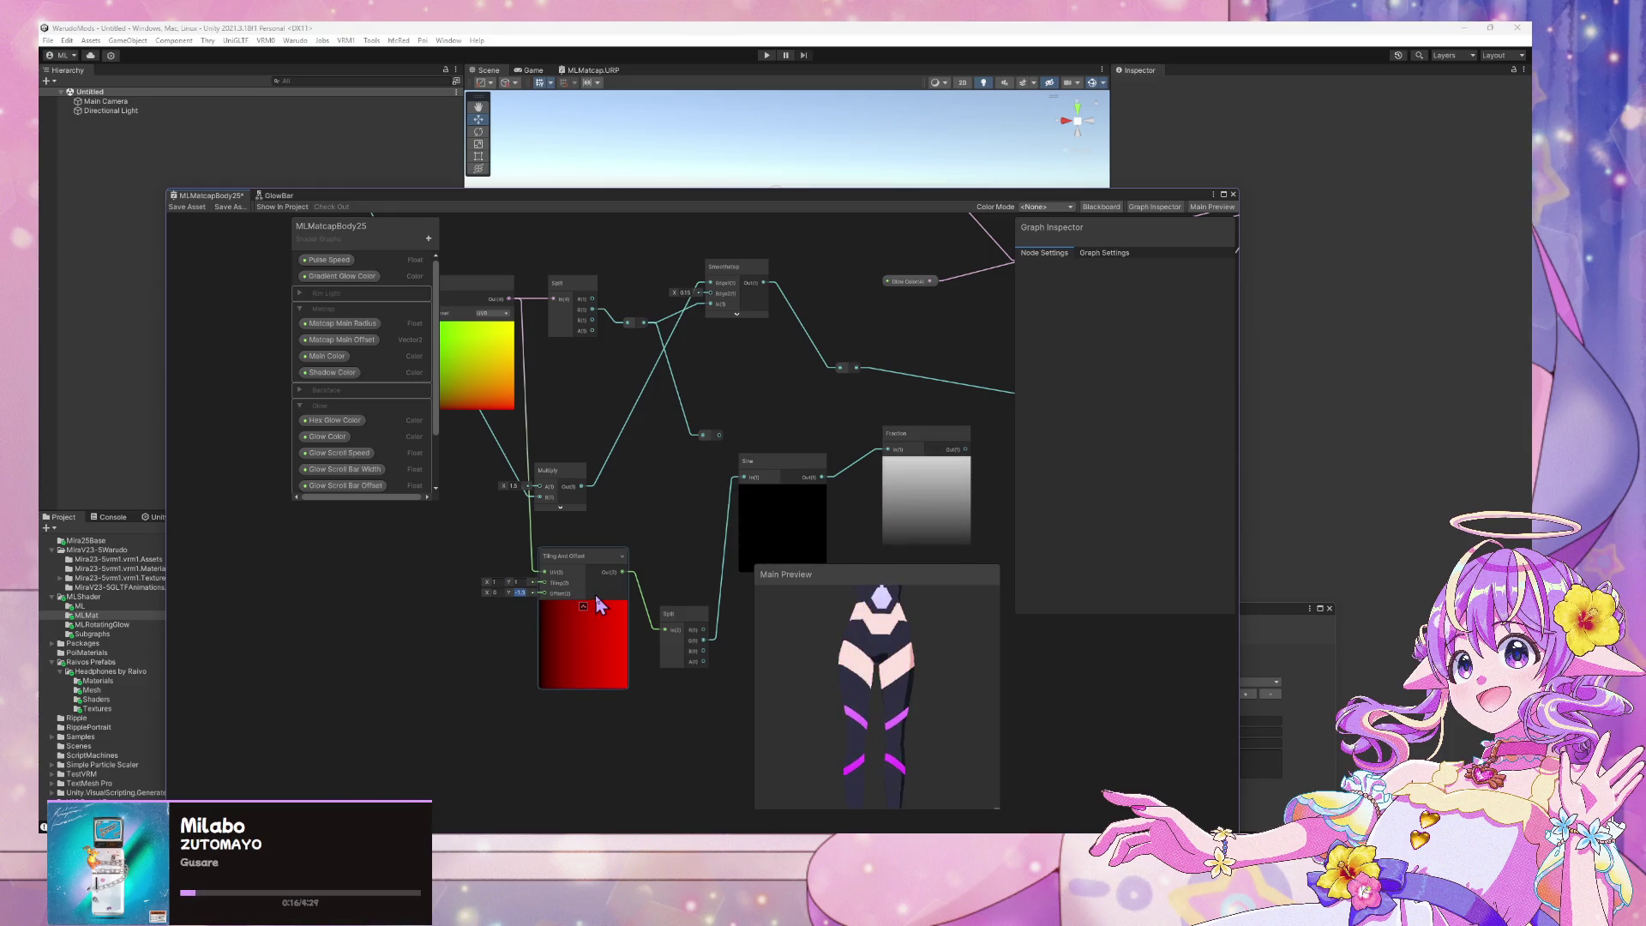
# Delete the Fraction node
pyautogui.moveTo(672, 434); pyautogui.dragTo(535, 478, button='middle')
pyautogui.click(777, 497)
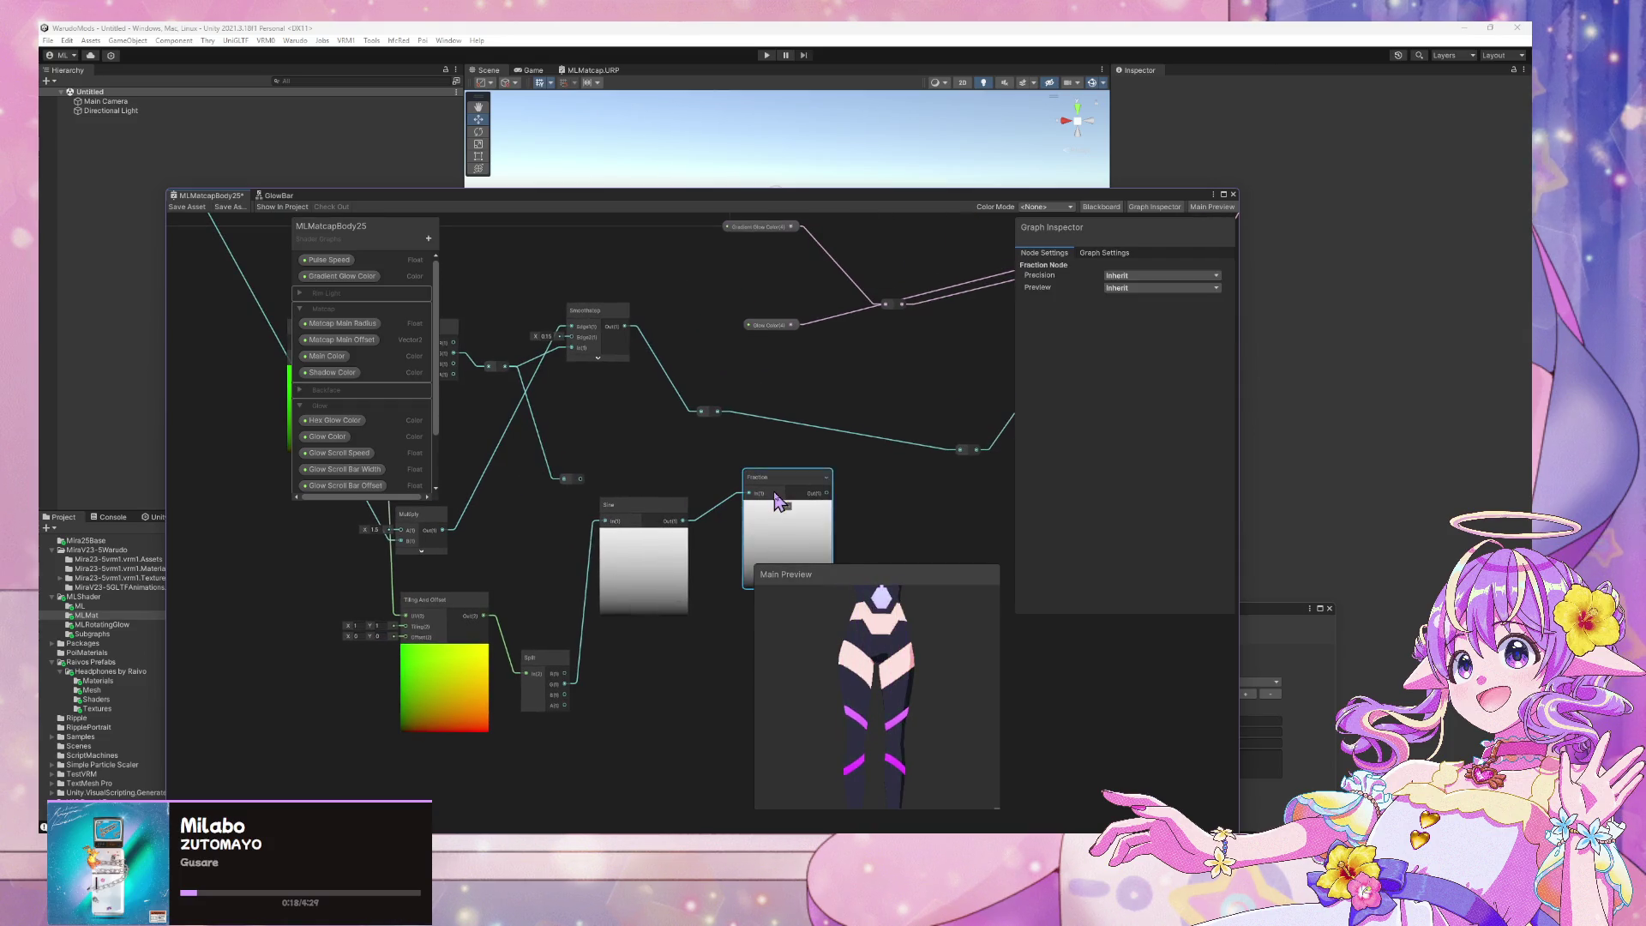
pyautogui.press('Delete')
pyautogui.moveTo(751, 493); pyautogui.dragTo(701, 512, button='middle')
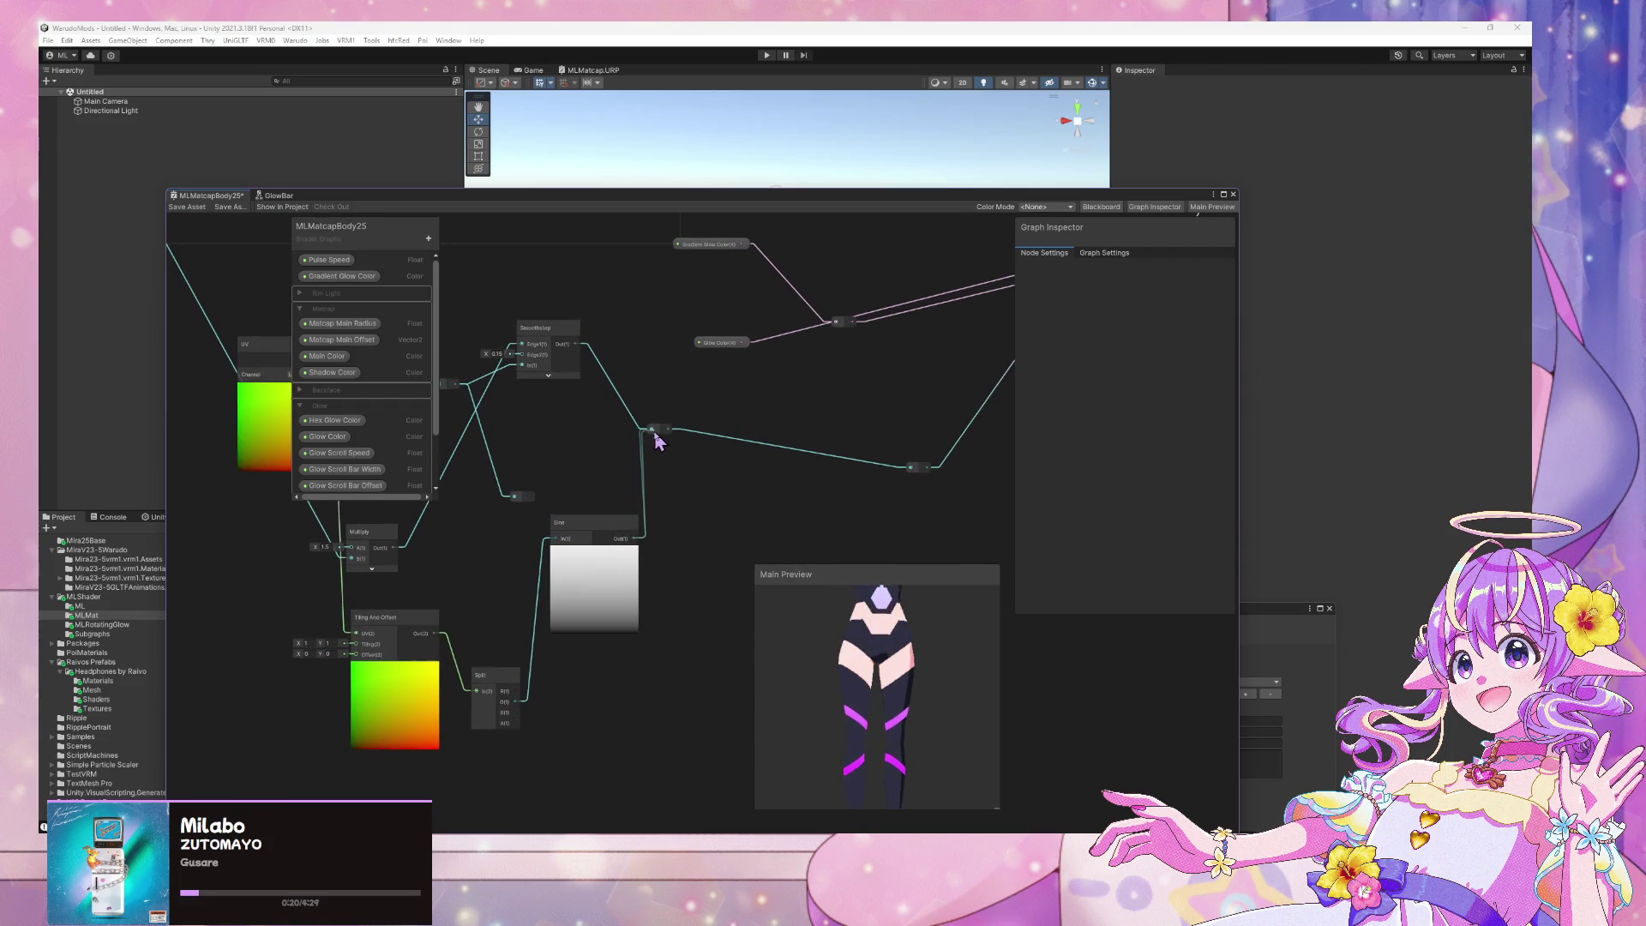
# Scrub the Tiling And Offset Y offset to test the glow band, then set it to 0
pyautogui.moveTo(493, 558)
pyautogui.mouseDown(button='middle')
pyautogui.moveTo(547, 530)
pyautogui.moveTo(565, 555)
pyautogui.mouseUp(button='middle')
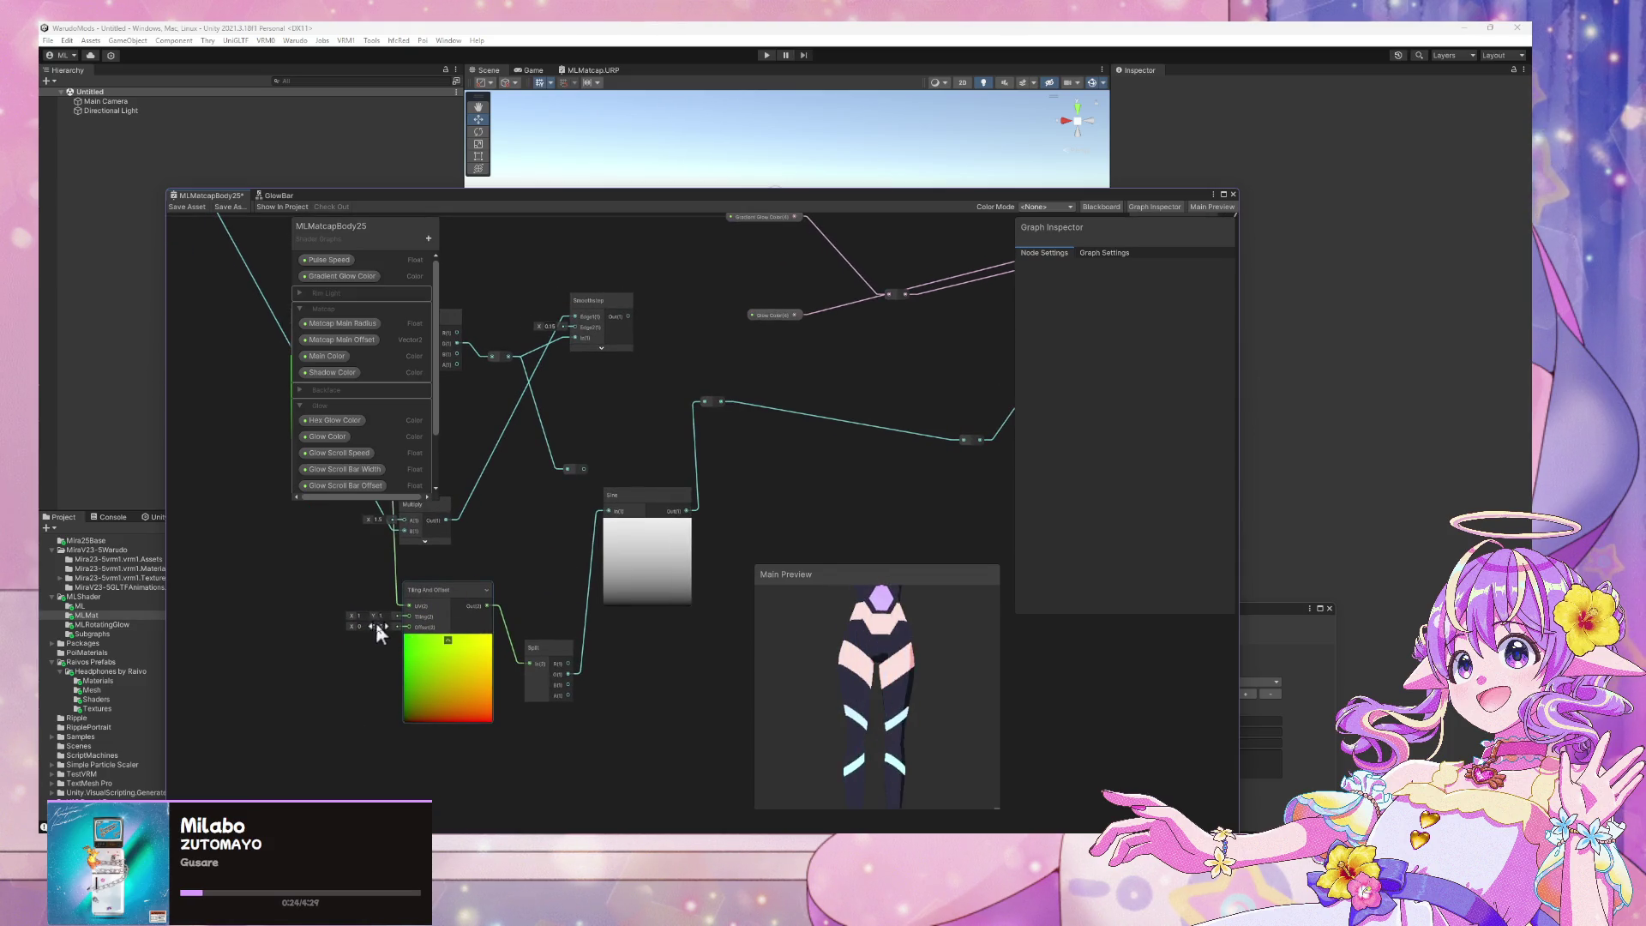
pyautogui.moveTo(376, 627); pyautogui.dragTo(420, 633)
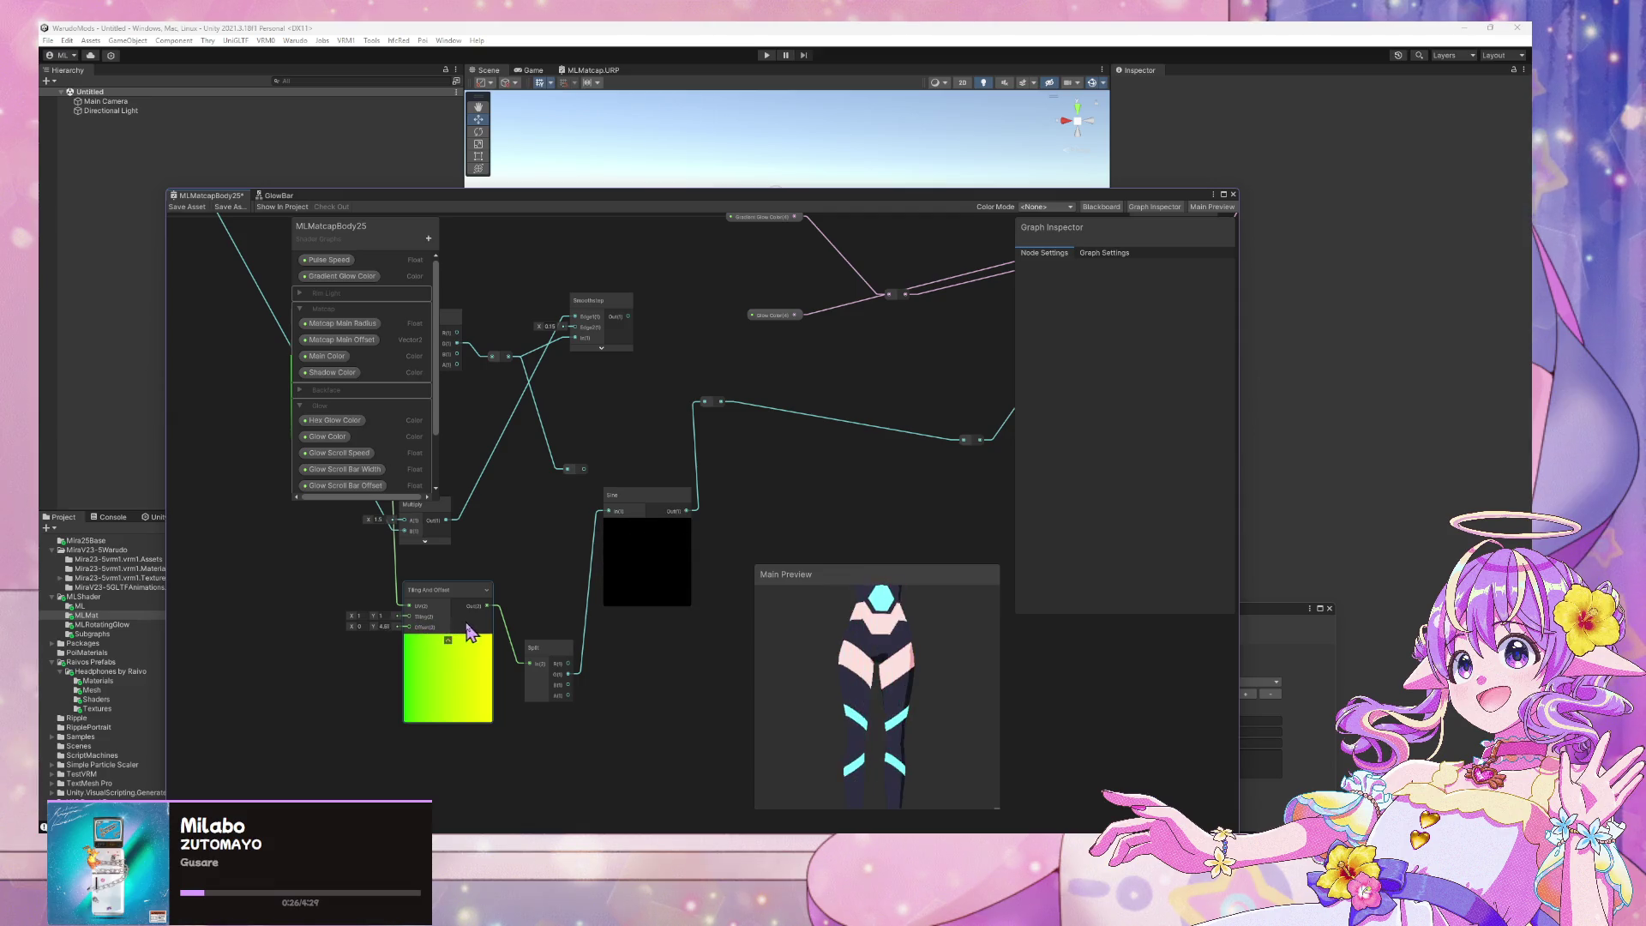
pyautogui.moveTo(467, 630)
pyautogui.mouseDown()
pyautogui.moveTo(665, 619)
pyautogui.moveTo(365, 619)
pyautogui.moveTo(243, 599)
pyautogui.mouseUp()
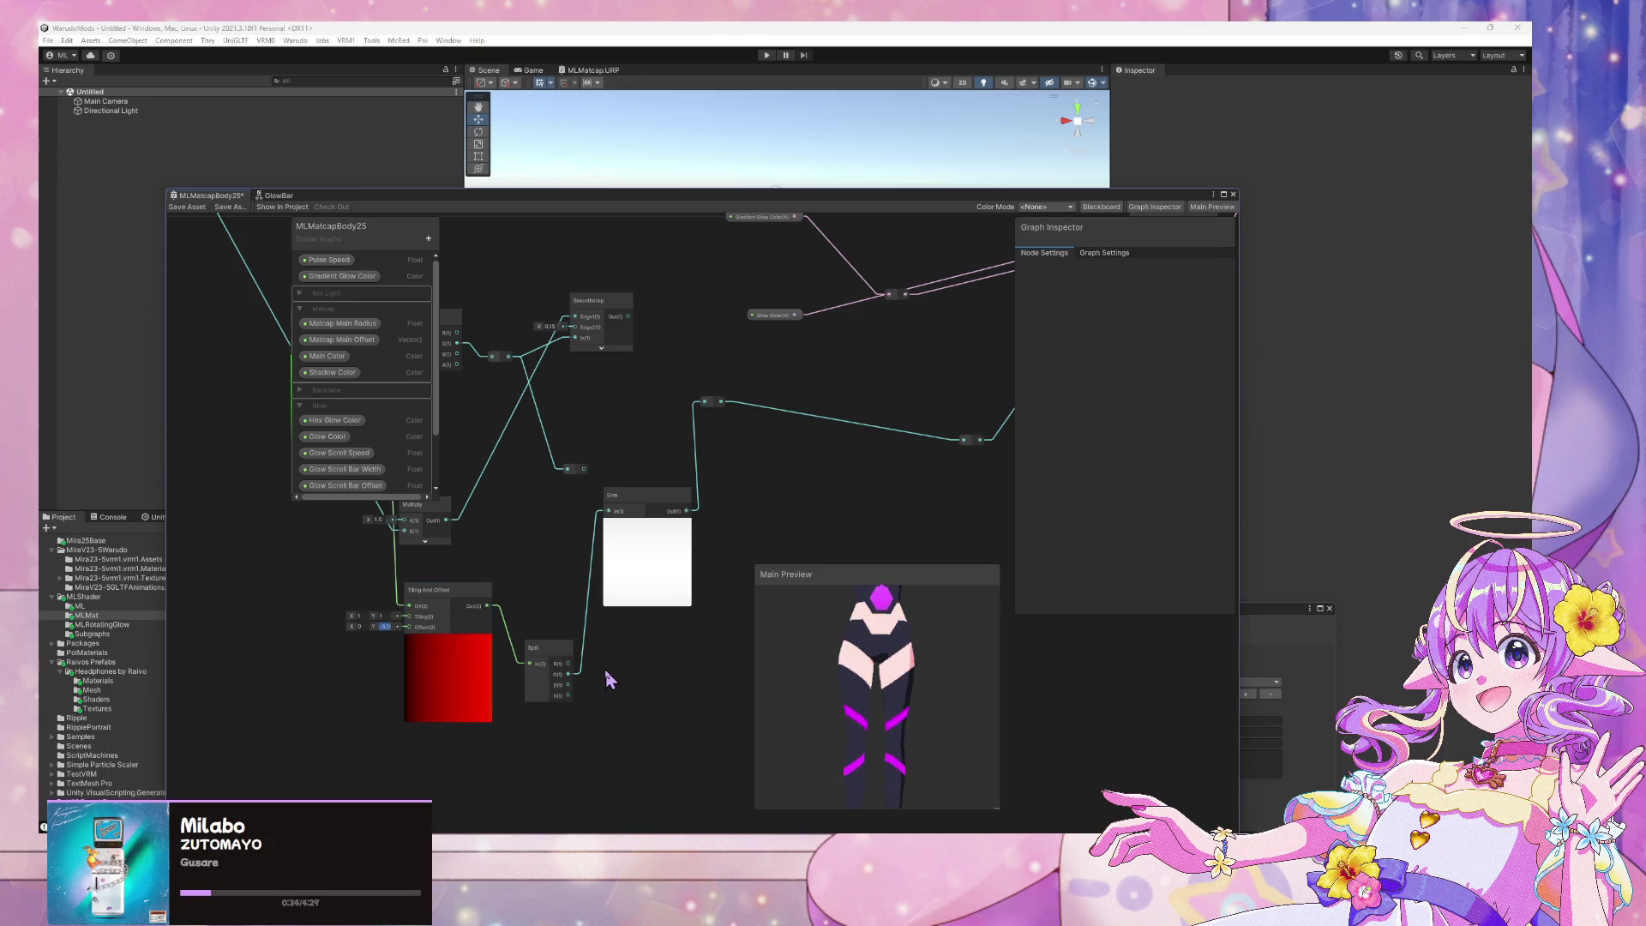
pyautogui.write('0')
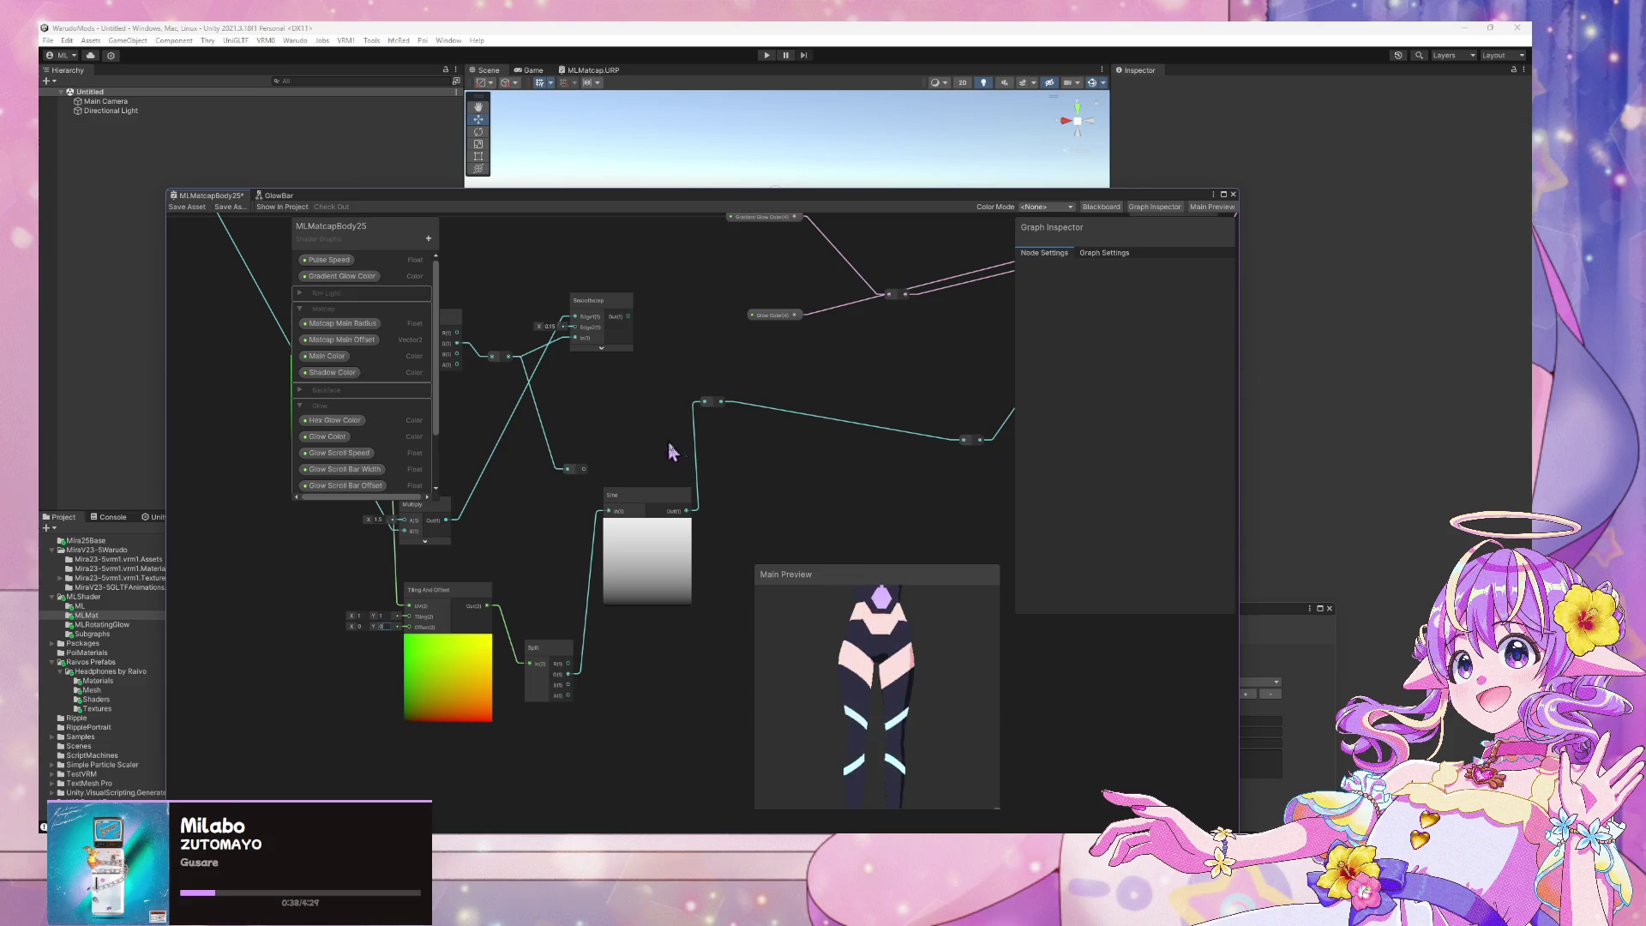
pyautogui.click(783, 464)
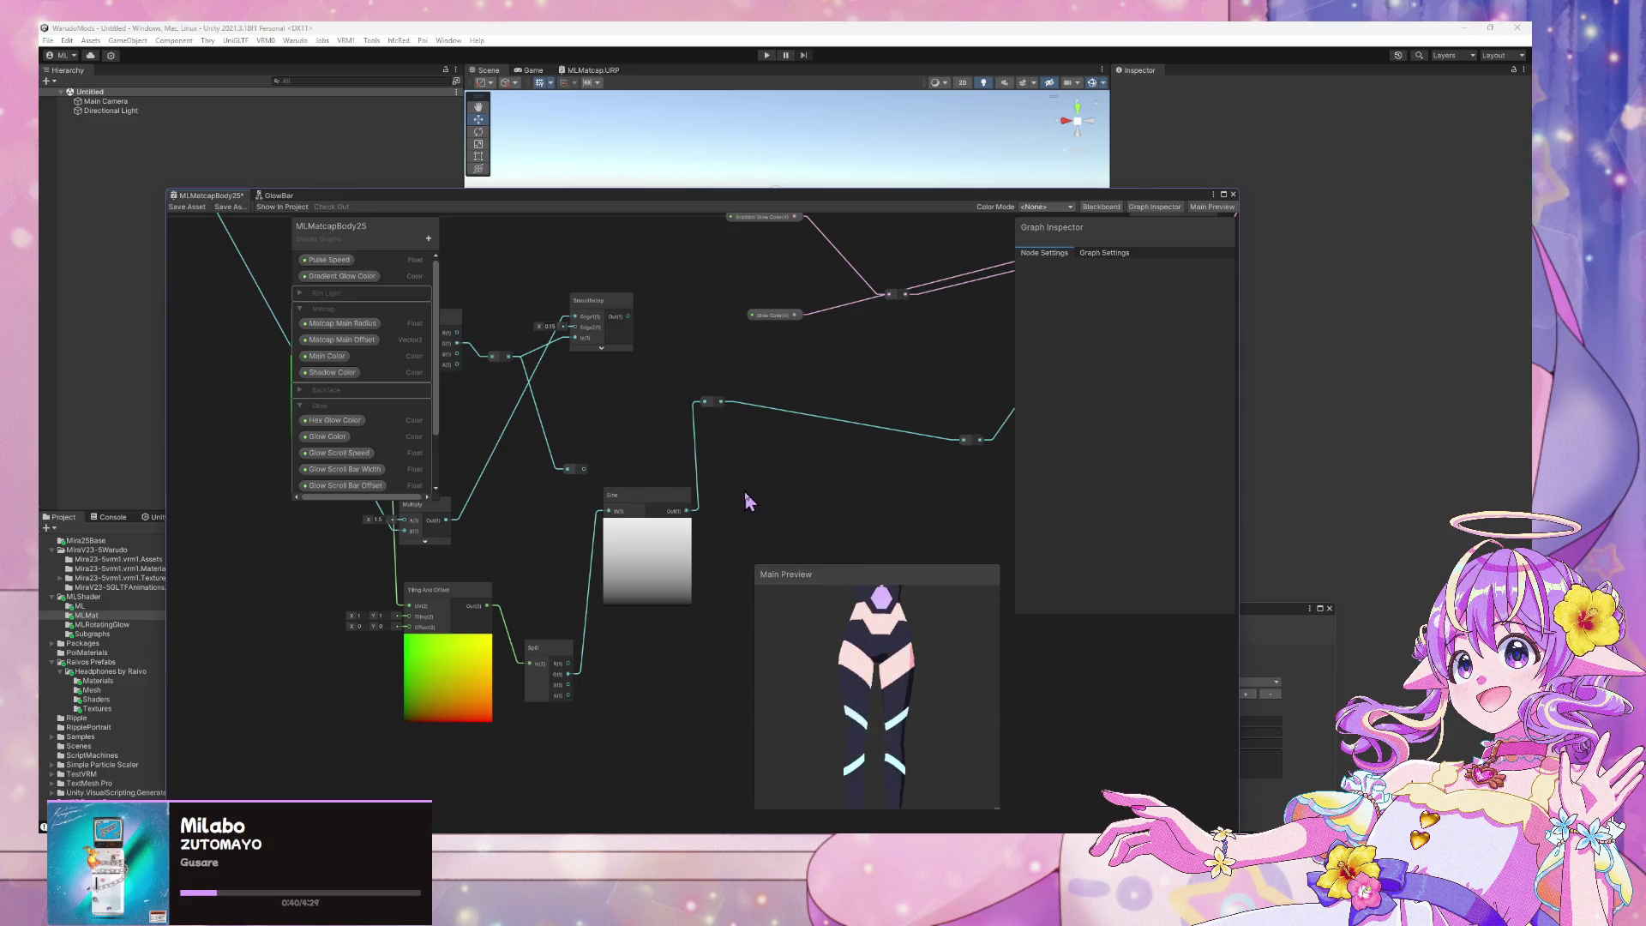
pyautogui.press('space')
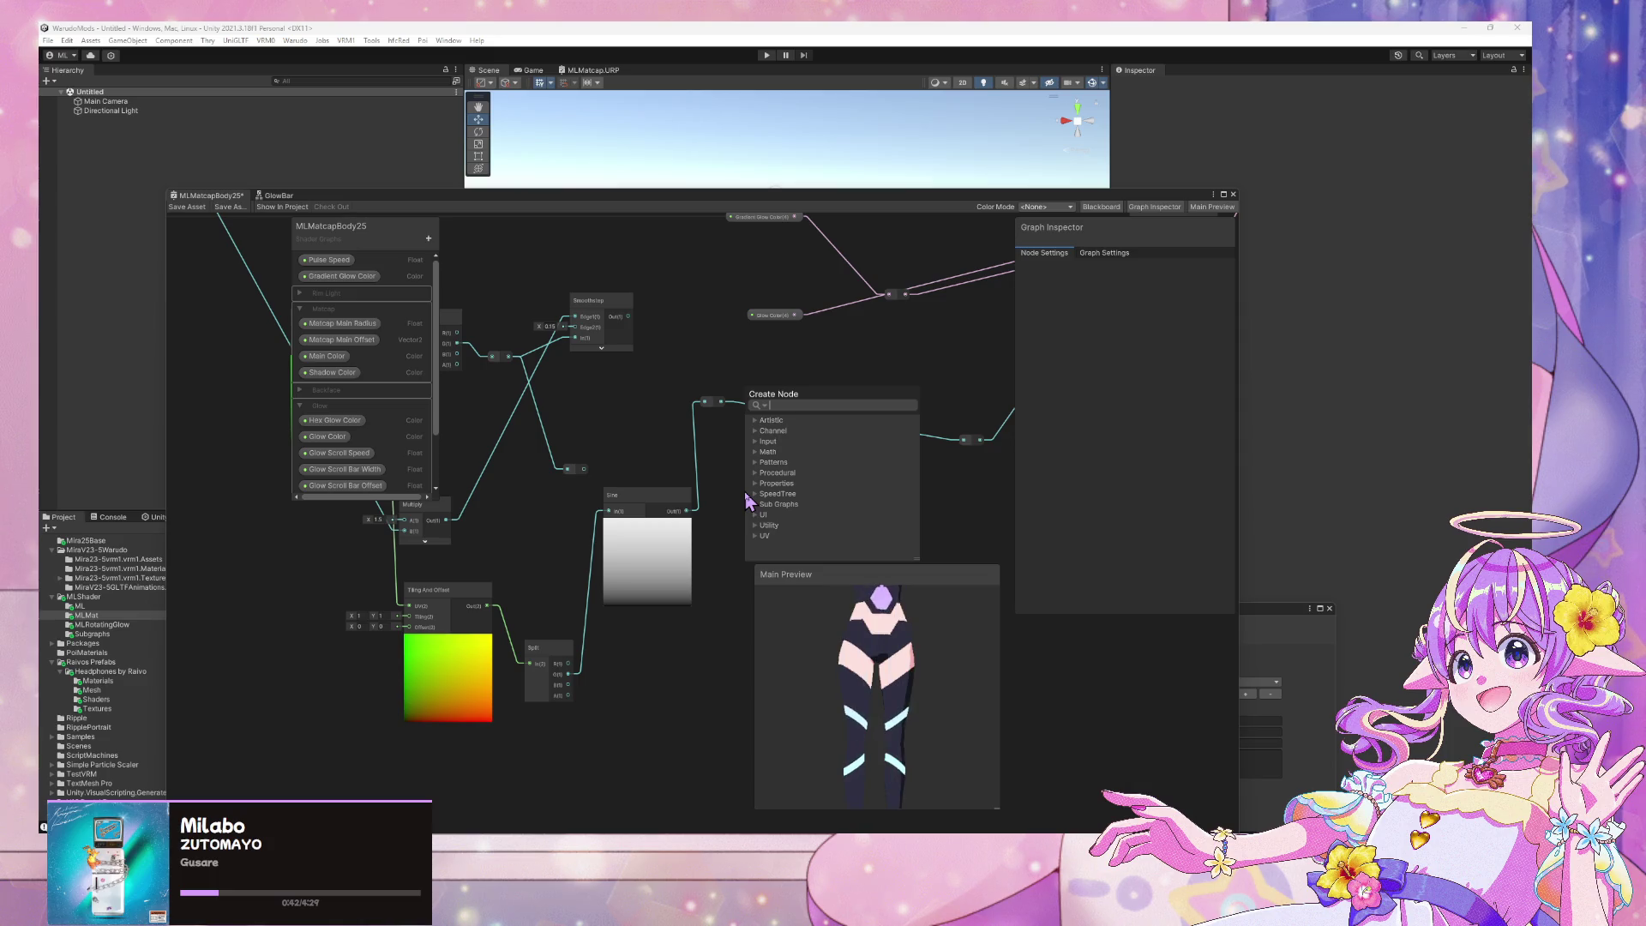
pyautogui.write('div')
# Place a Divide node after the Sine and scrub the Y offset to test the animation
pyautogui.press('Return')
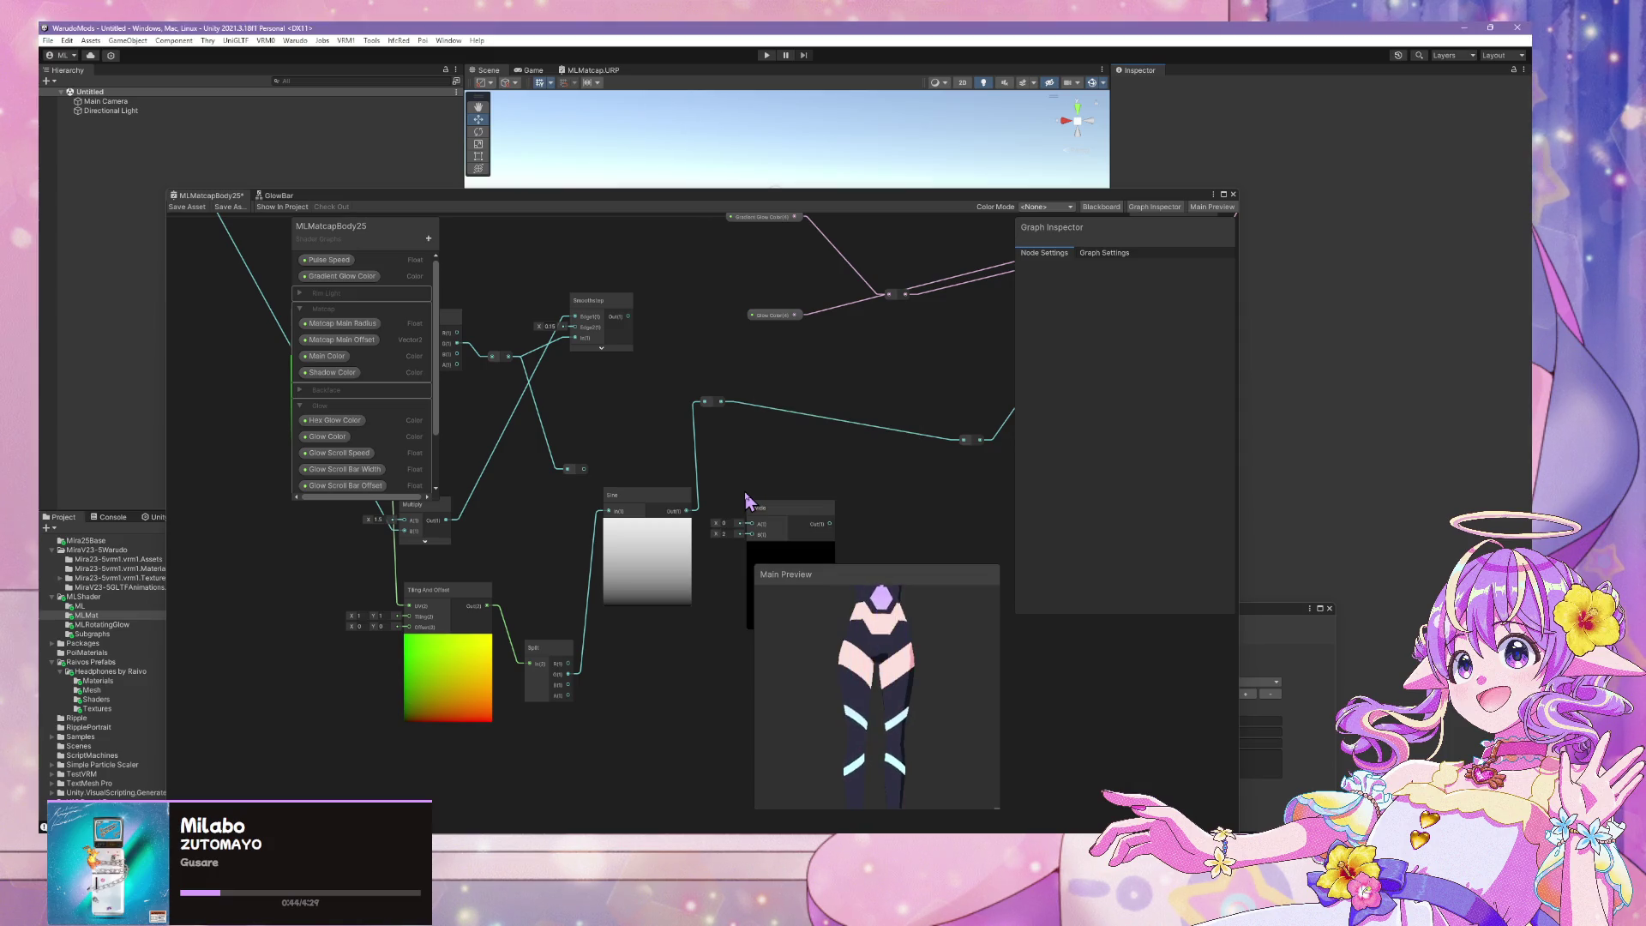
pyautogui.click(691, 519)
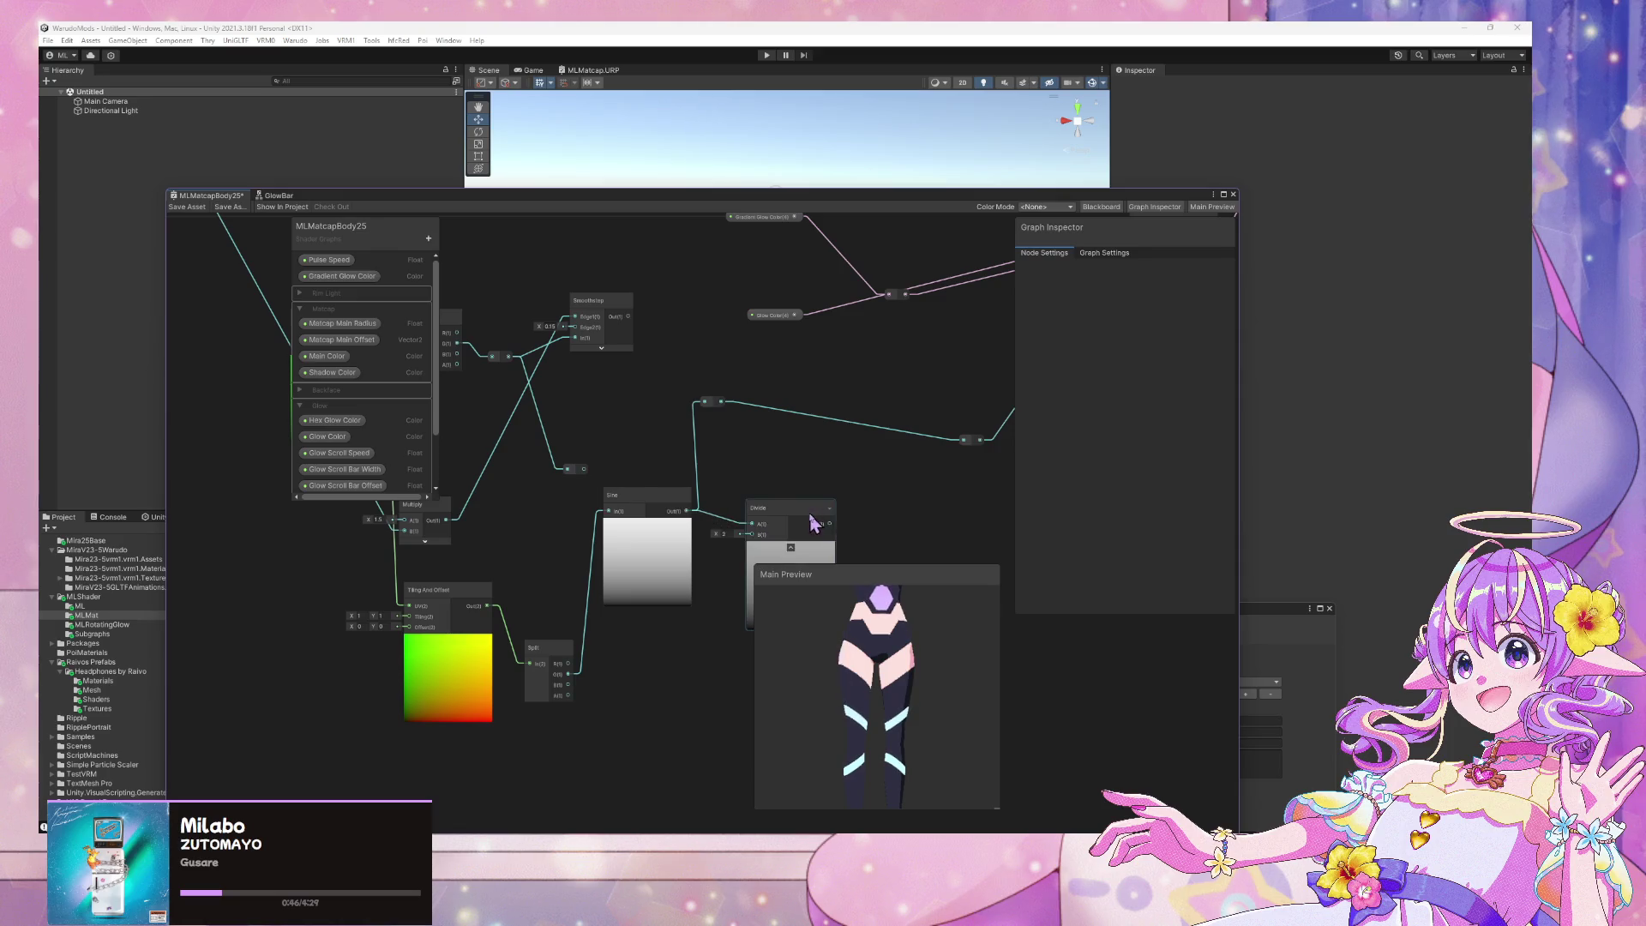
pyautogui.moveTo(783, 453); pyautogui.dragTo(720, 409, button='middle')
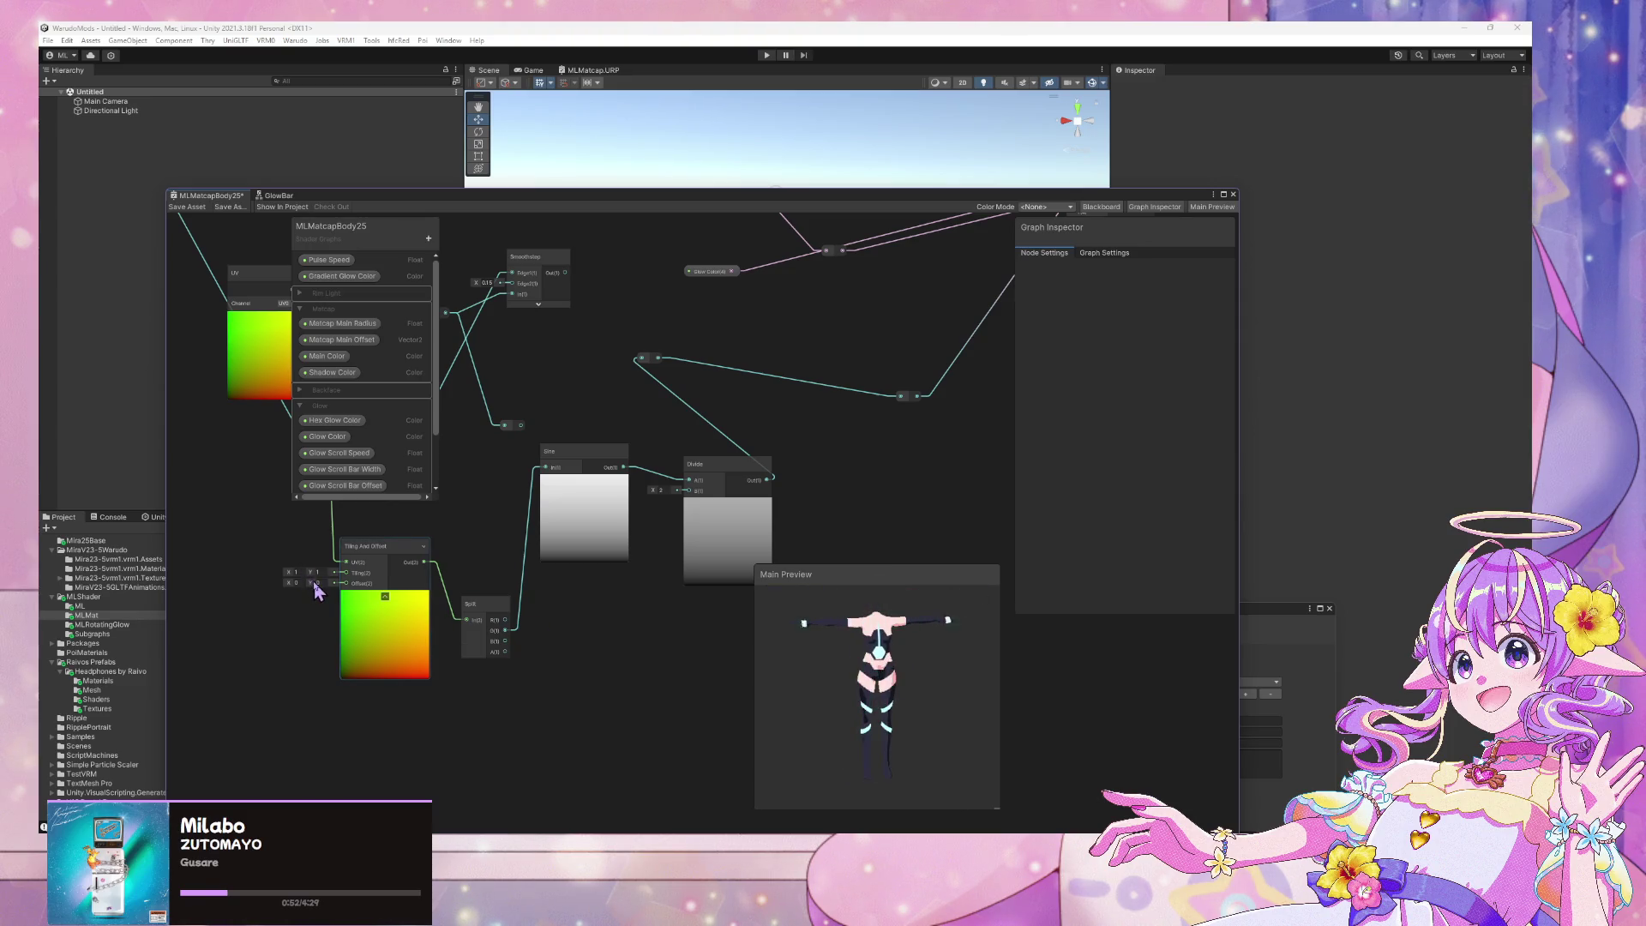
pyautogui.moveTo(310, 582)
pyautogui.mouseDown()
pyautogui.moveTo(555, 598)
pyautogui.moveTo(228, 577)
pyautogui.moveTo(324, 588)
pyautogui.mouseUp()
# Try Divide B values of 0.25, 0.5 and 0.1, settling on 0.5
pyautogui.scroll(3, 553, 600)
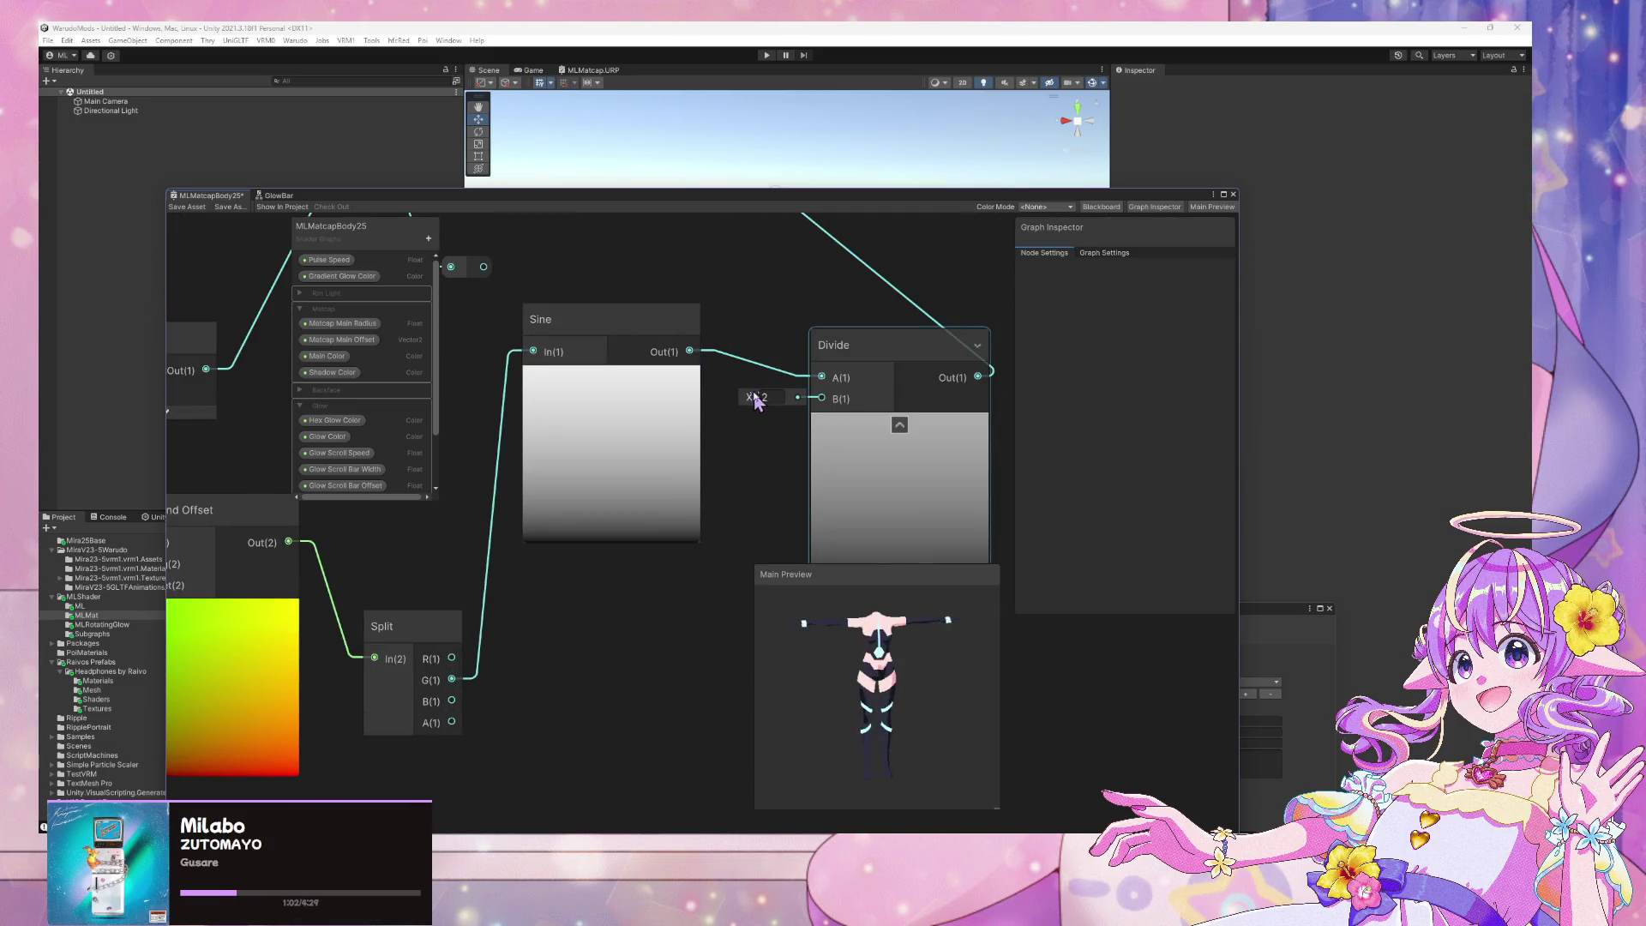
pyautogui.moveTo(755, 401)
pyautogui.mouseDown()
pyautogui.moveTo(725, 396)
pyautogui.moveTo(742, 396)
pyautogui.moveTo(735, 382)
pyautogui.mouseUp()
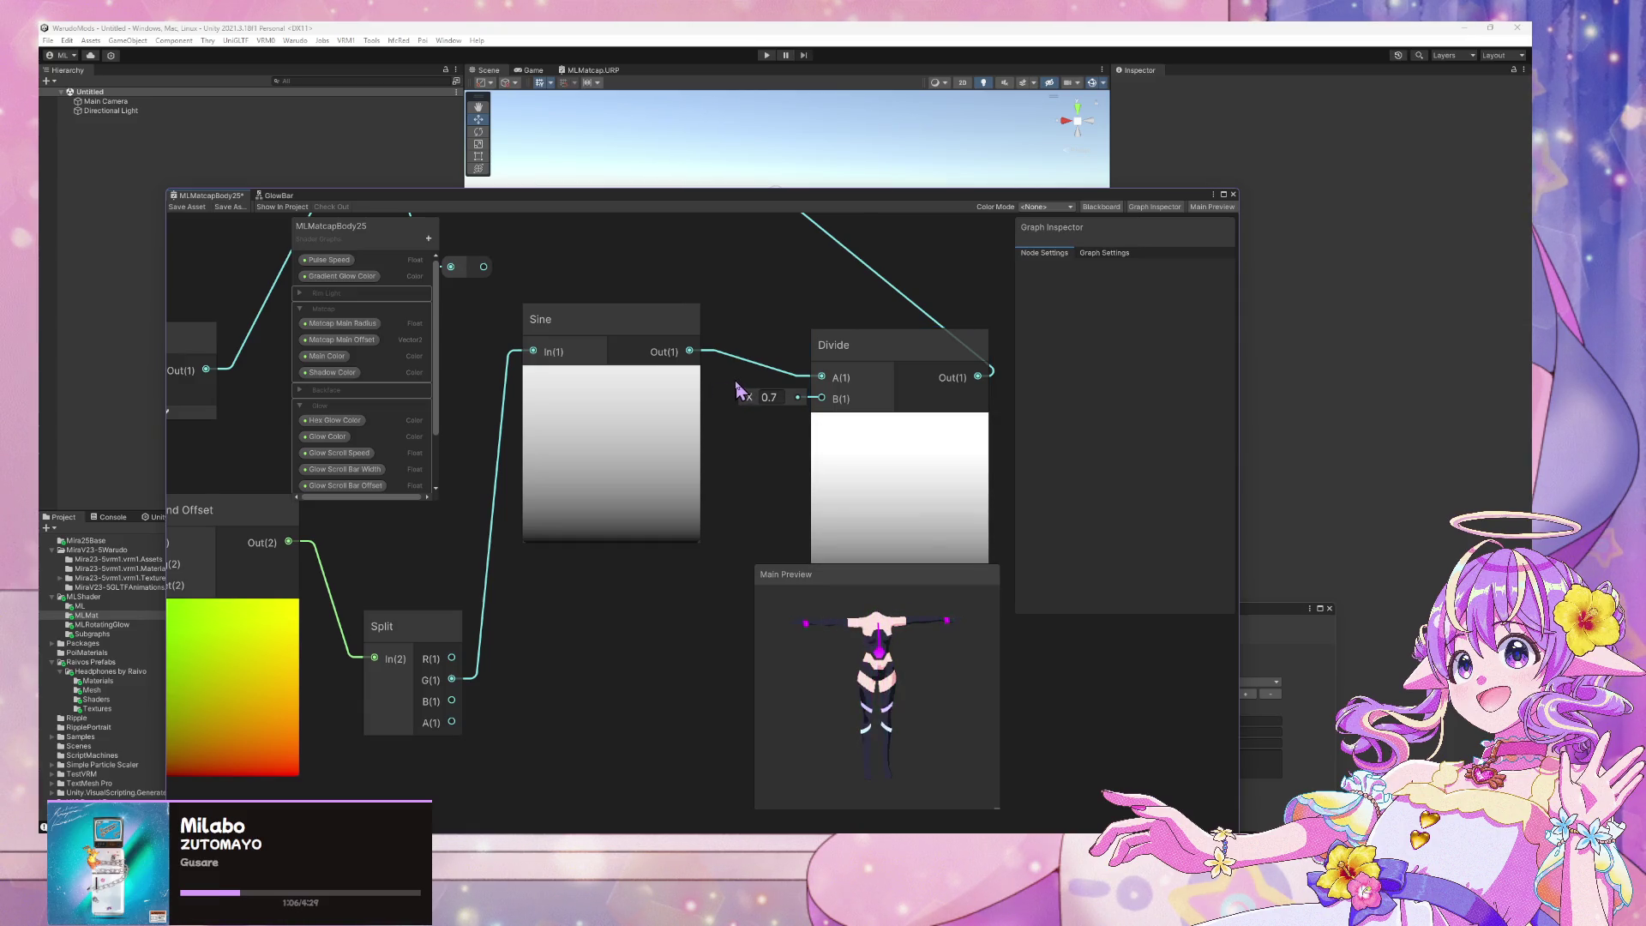
pyautogui.scroll(-2, 310, 588)
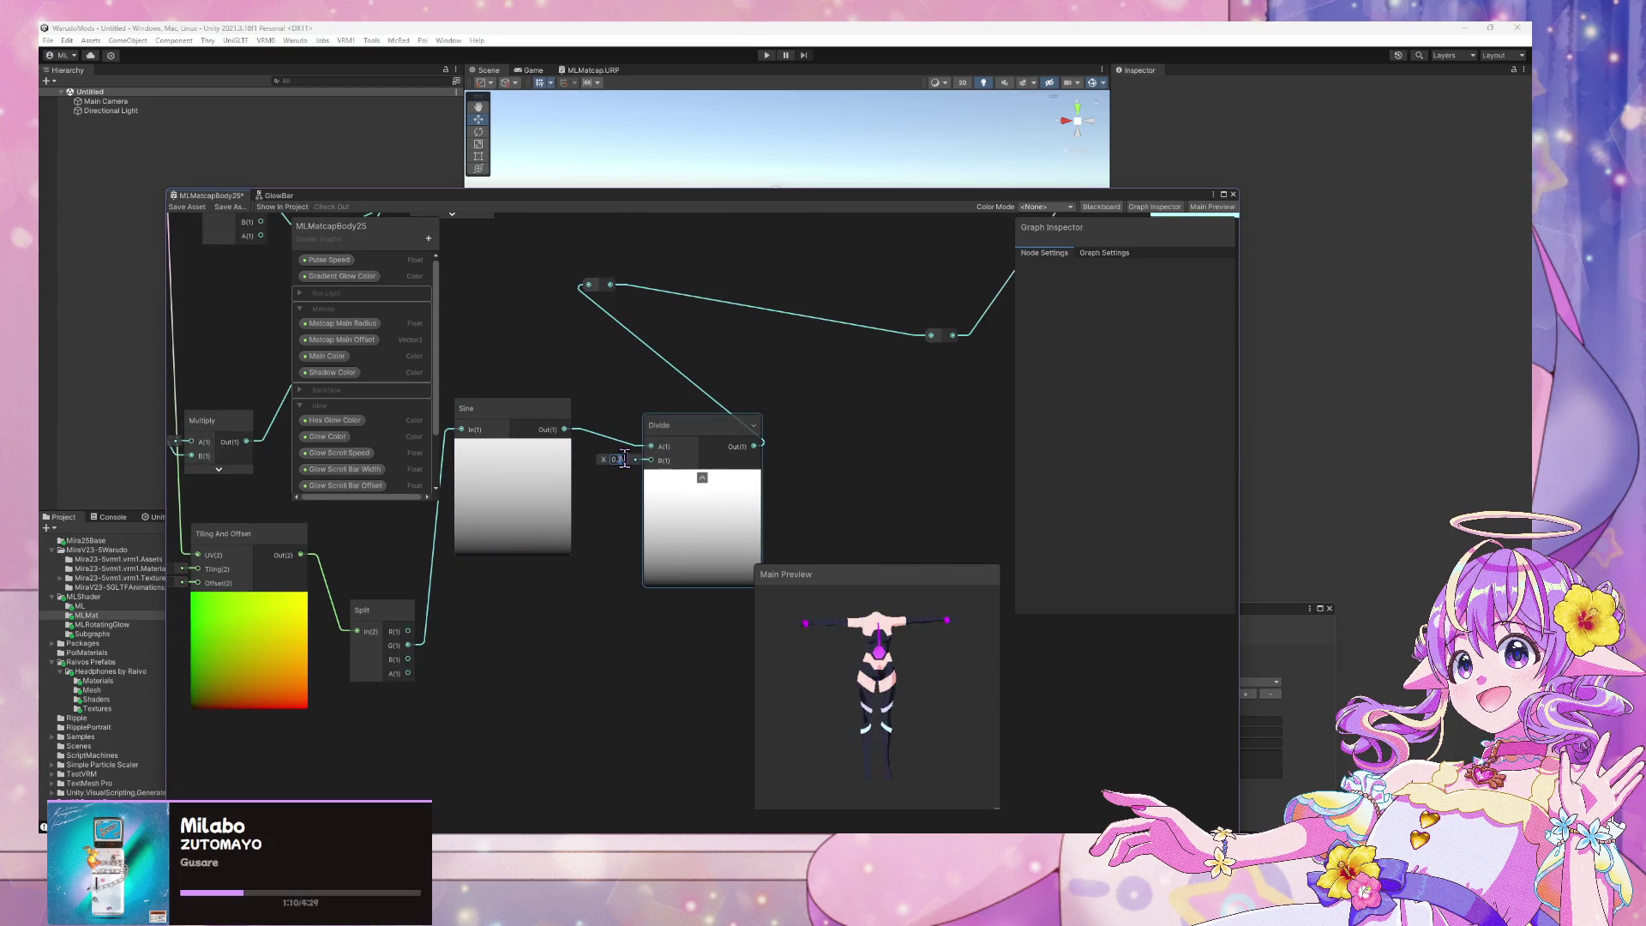
pyautogui.write('0.25')
pyautogui.press('Return')
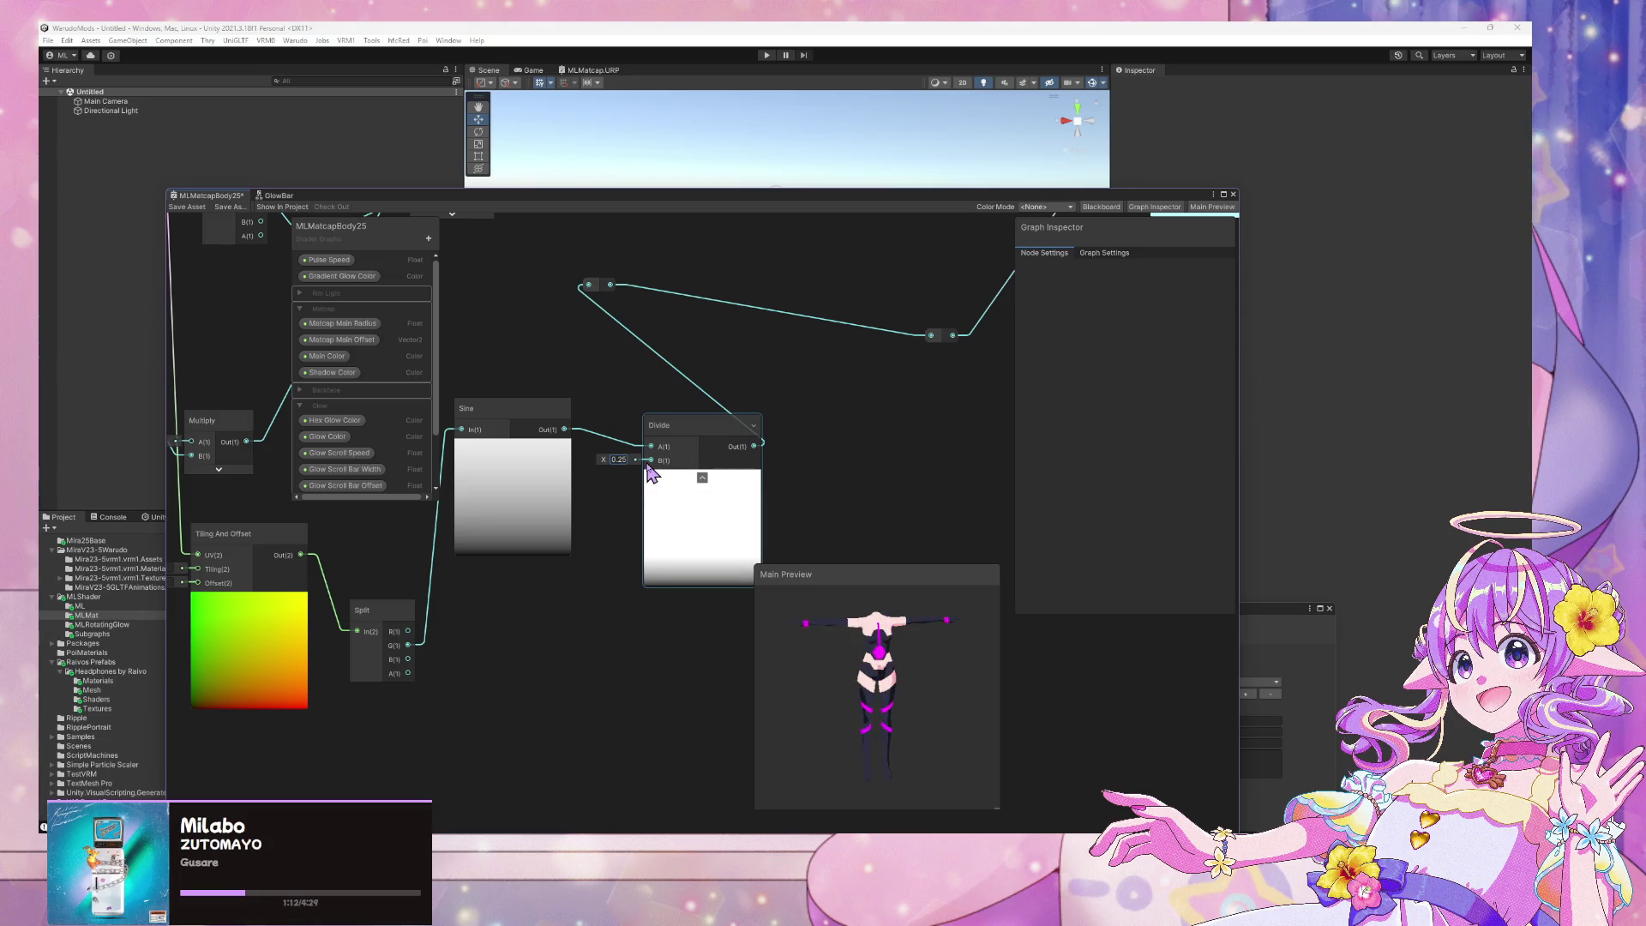
pyautogui.write('0.5')
pyautogui.press('Return')
pyautogui.write('0.1')
pyautogui.press('Return')
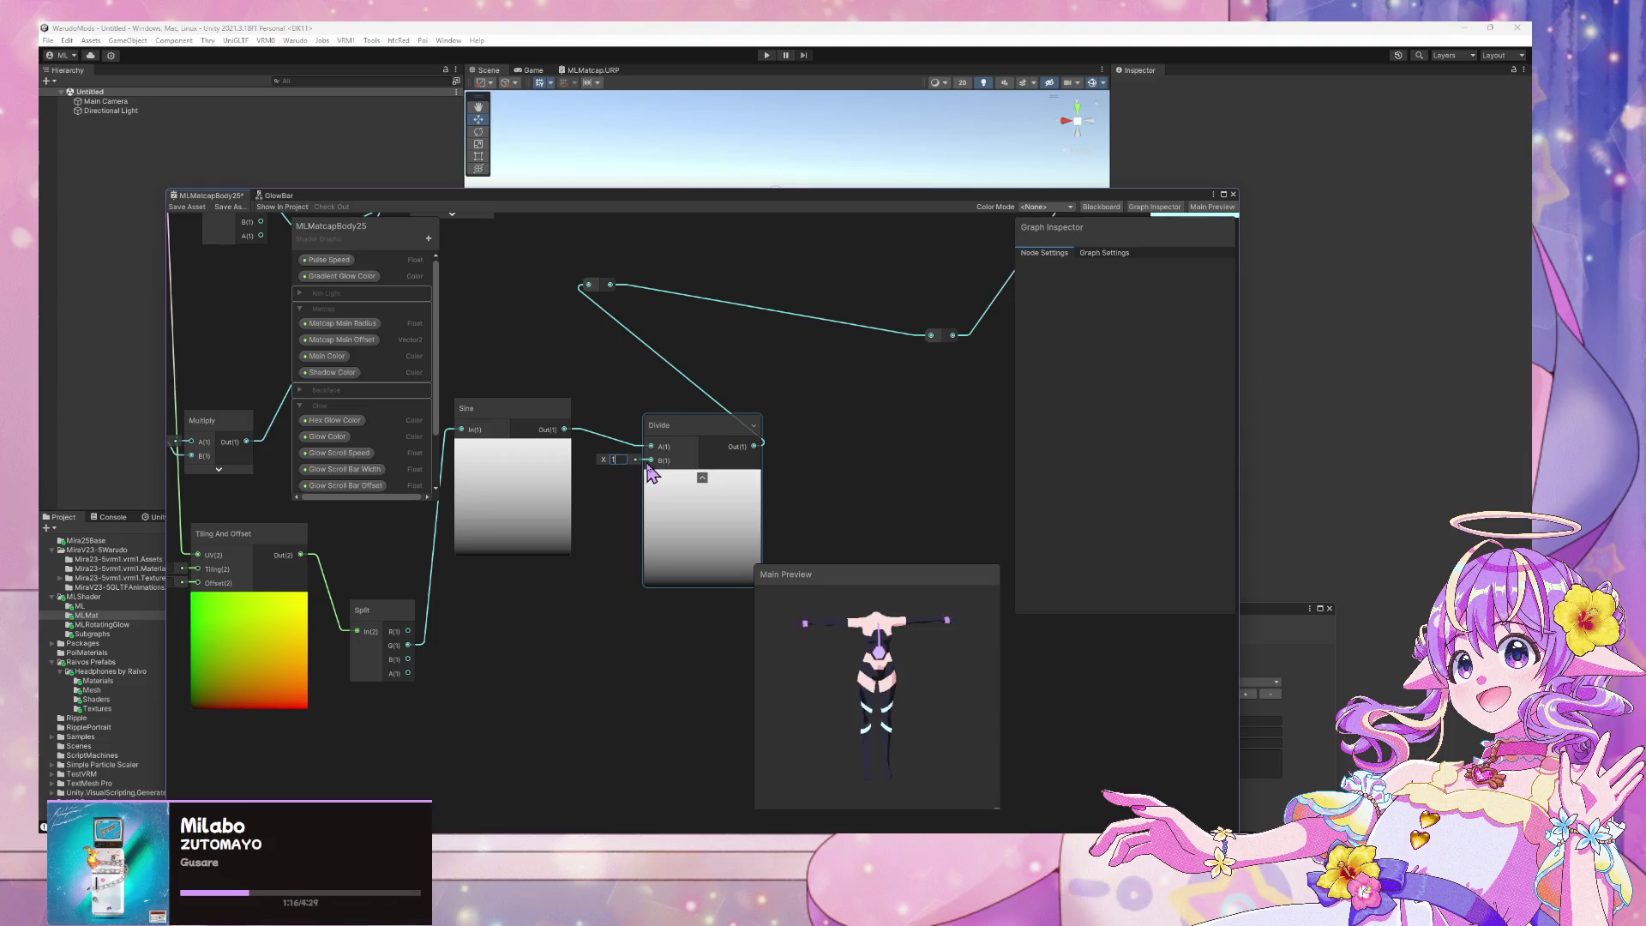
pyautogui.write('1.5')
pyautogui.write('0.5')
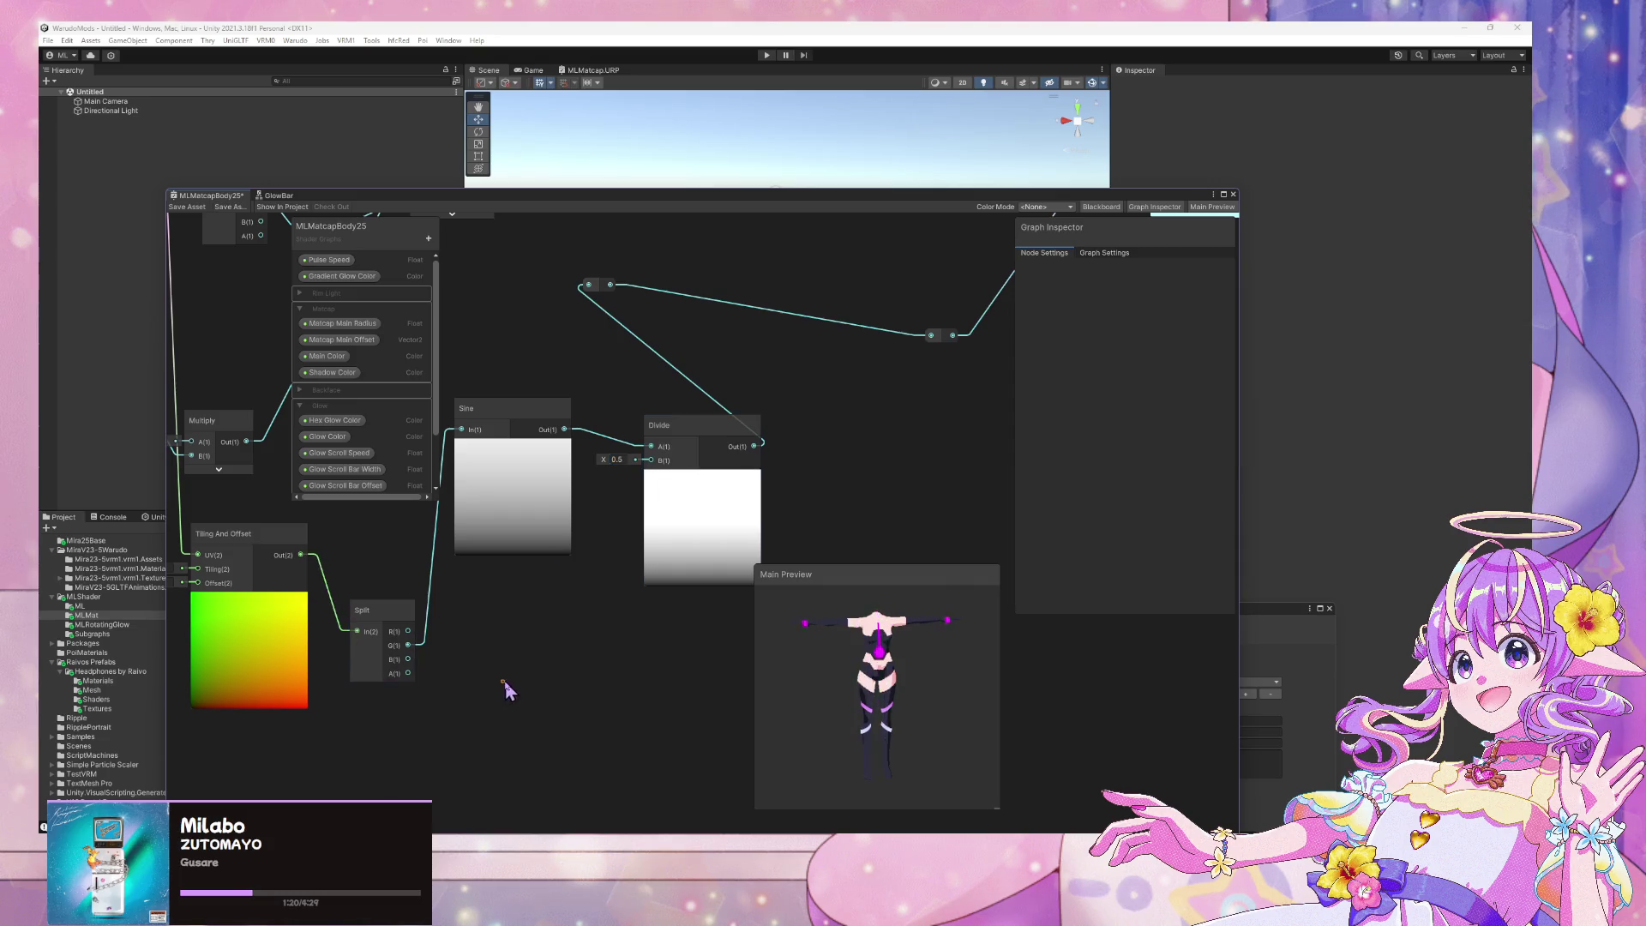
# Scrub the Tiling And Offset Y offset to preview band position, then set it to 0
pyautogui.moveTo(518, 672); pyautogui.dragTo(623, 657, button='middle')
pyautogui.moveTo(255, 567)
pyautogui.mouseDown()
pyautogui.moveTo(587, 604)
pyautogui.moveTo(347, 584)
pyautogui.mouseUp()
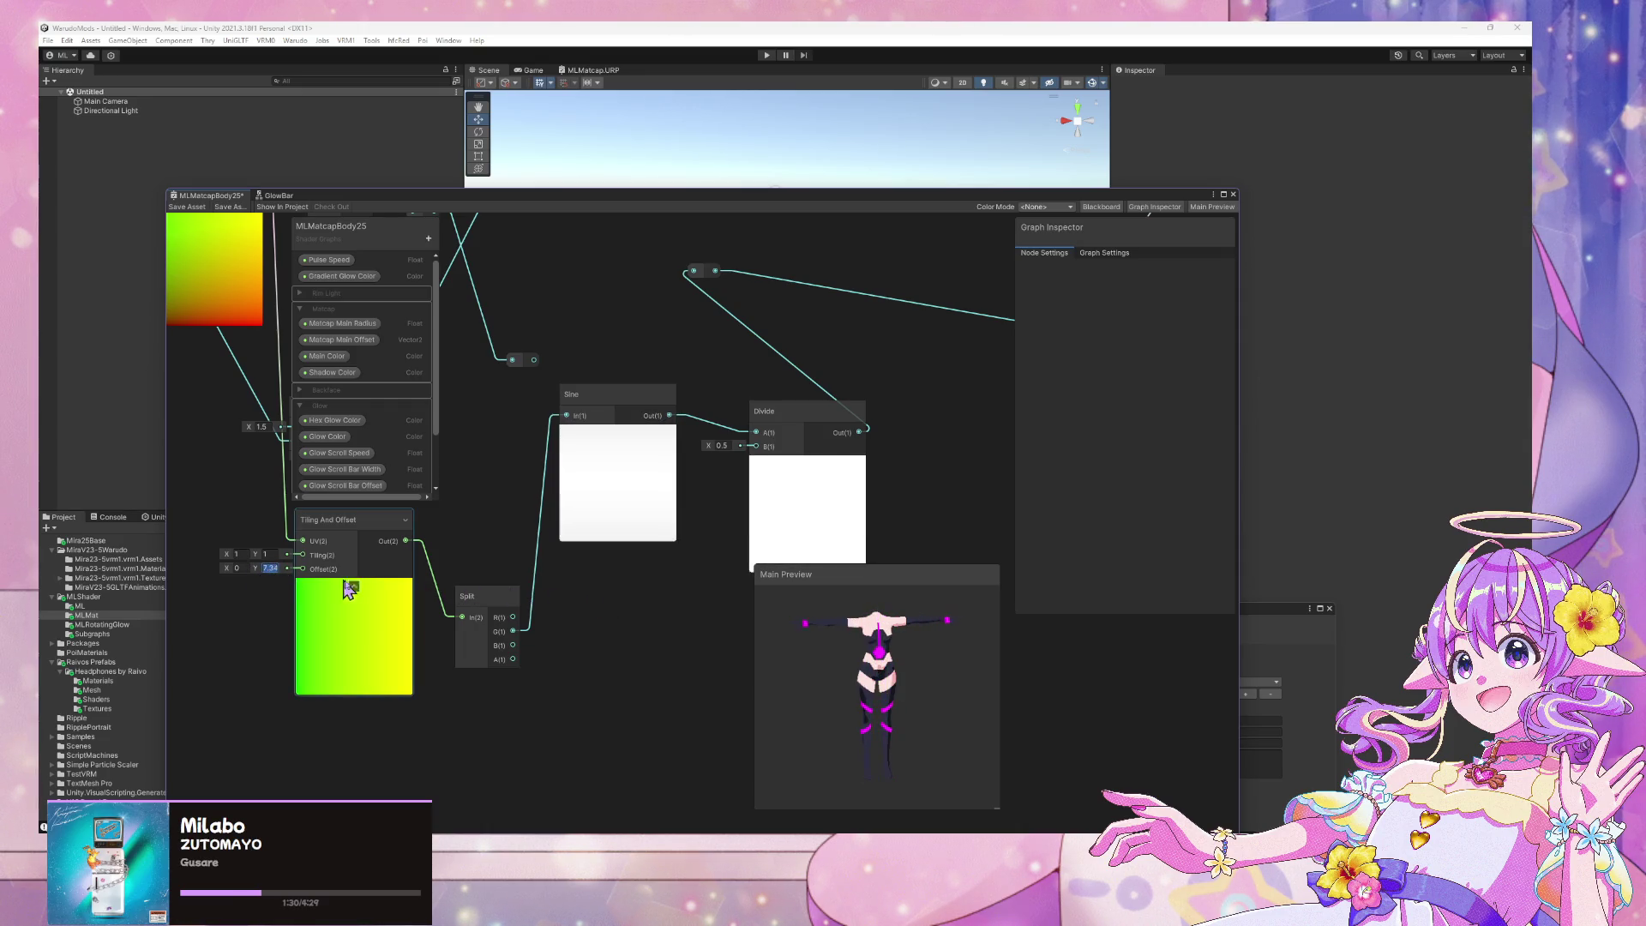
pyautogui.write('0')
pyautogui.scroll(-3, 356, 587)
pyautogui.scroll(4, 356, 586)
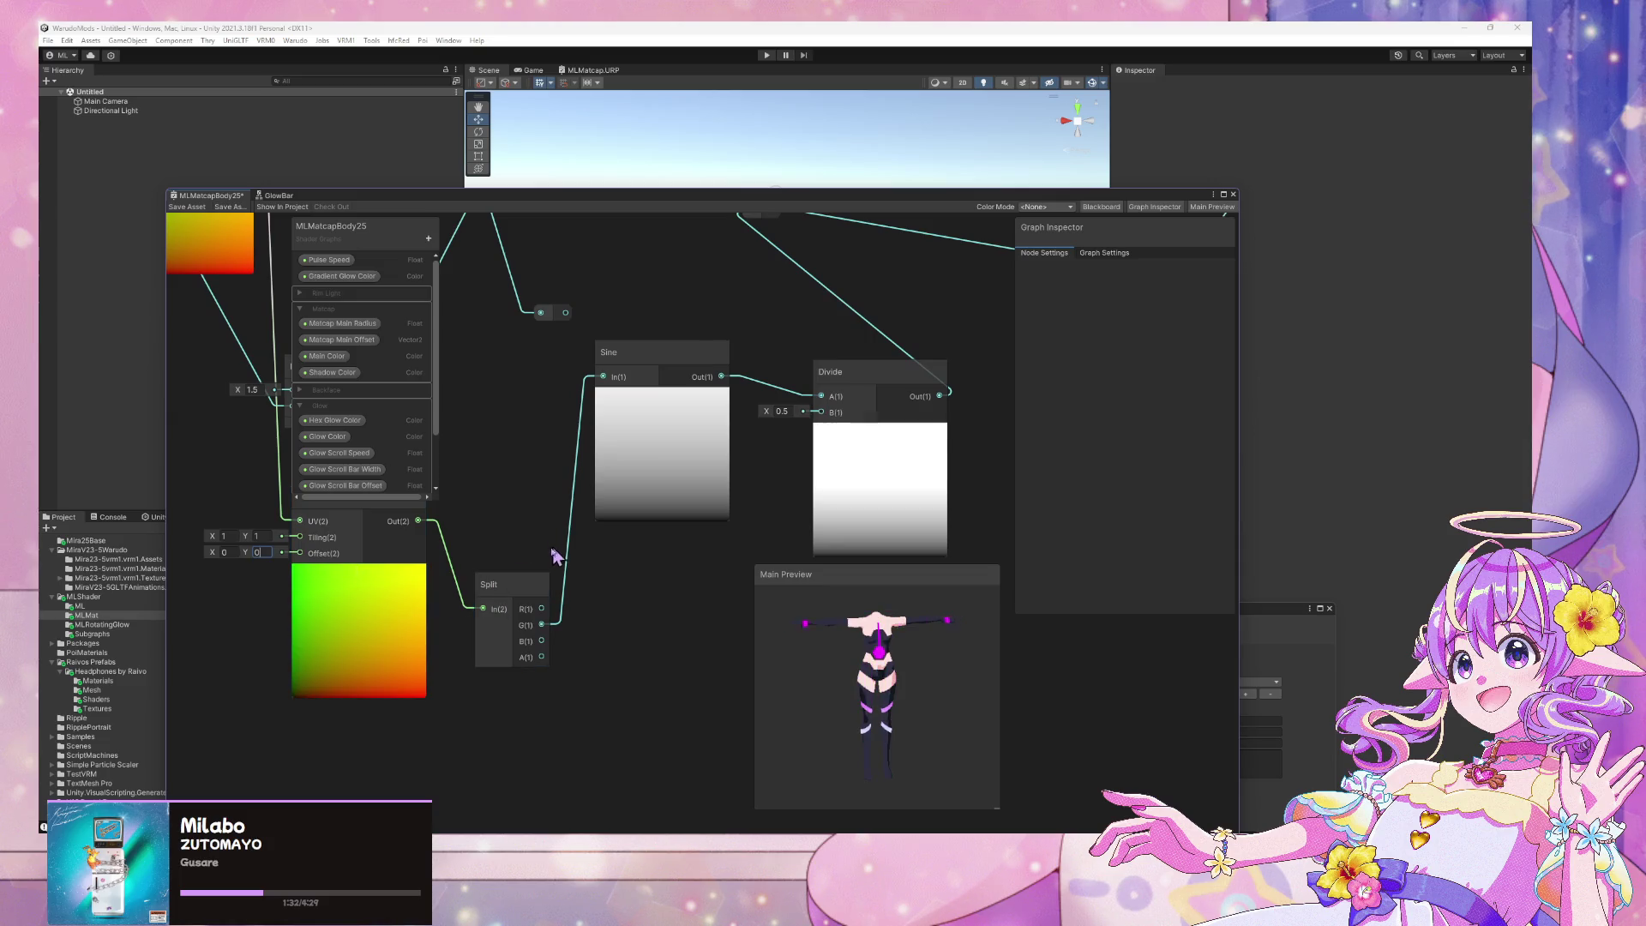
pyautogui.scroll(-2, 553, 557)
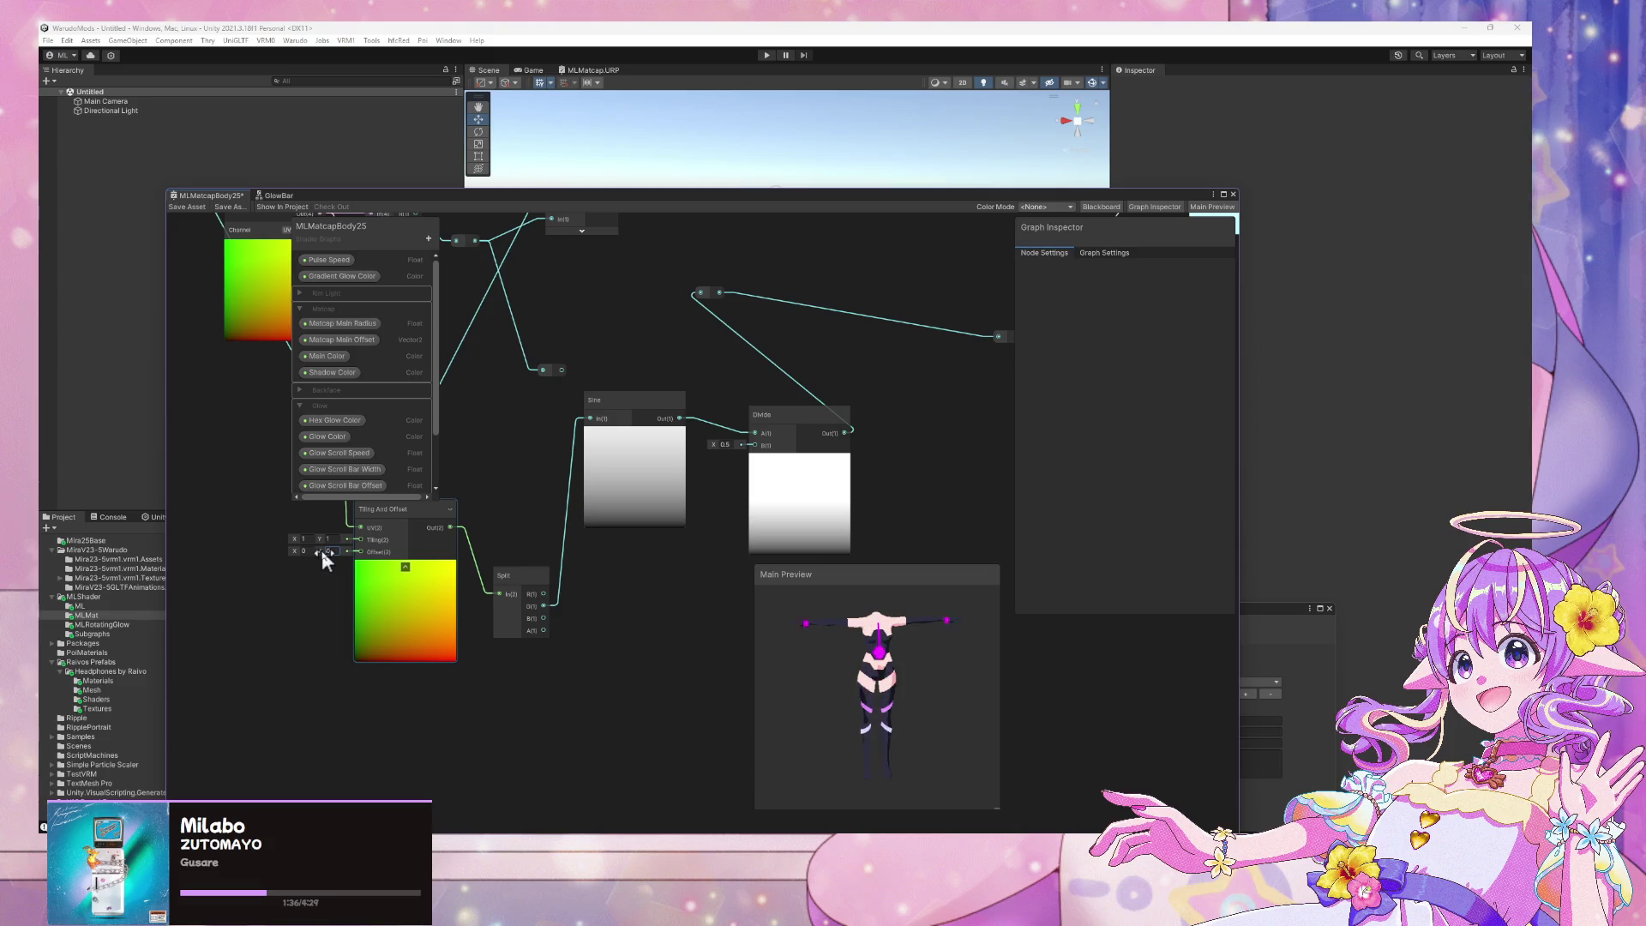
# Set the Y offset to about 0.3 and add a Time node beside Tiling And Offset
pyautogui.moveTo(322, 552); pyautogui.dragTo(328, 551)
pyautogui.press('space')
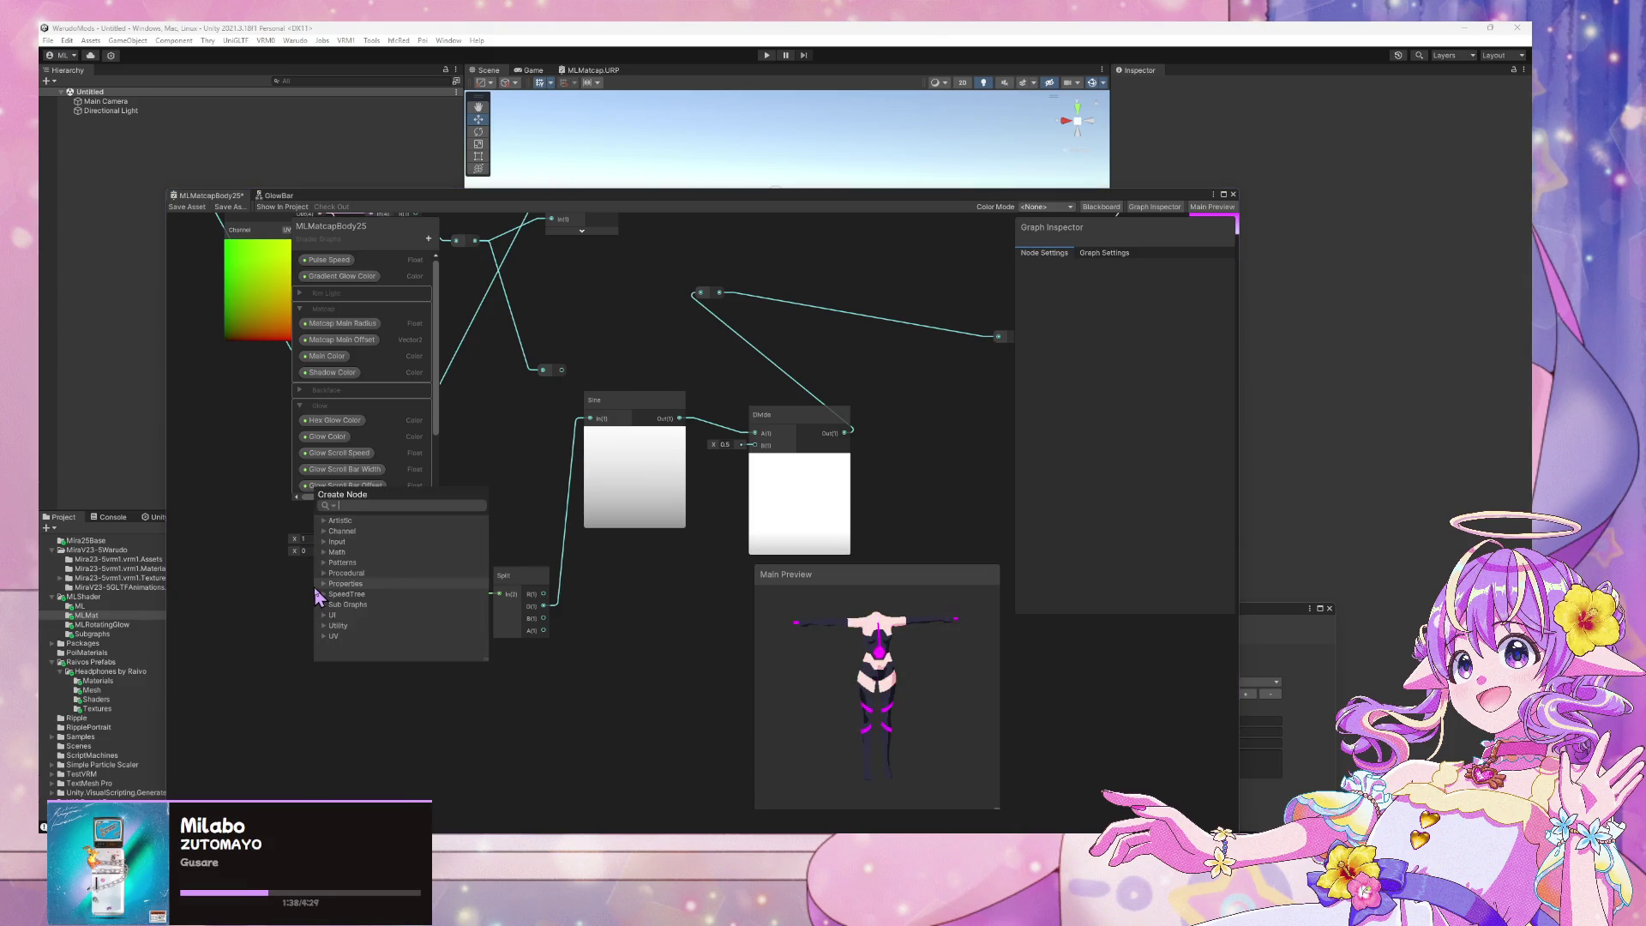
pyautogui.write('time')
pyautogui.press('Return')
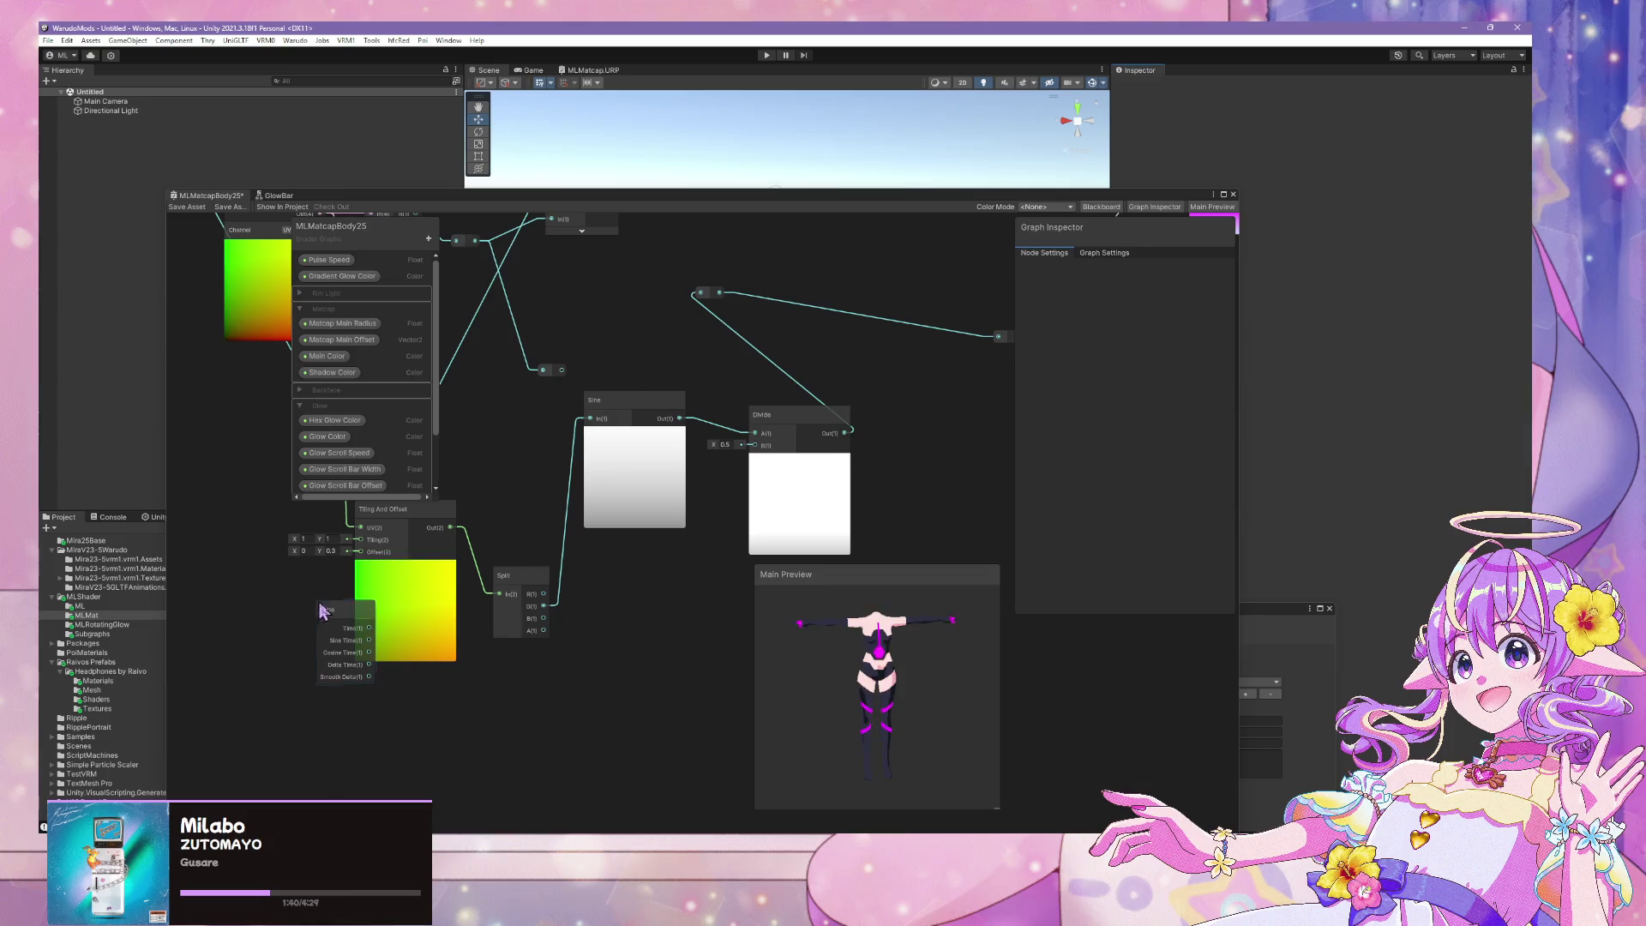
pyautogui.click(323, 611)
pyautogui.scroll(-6, 497, 683)
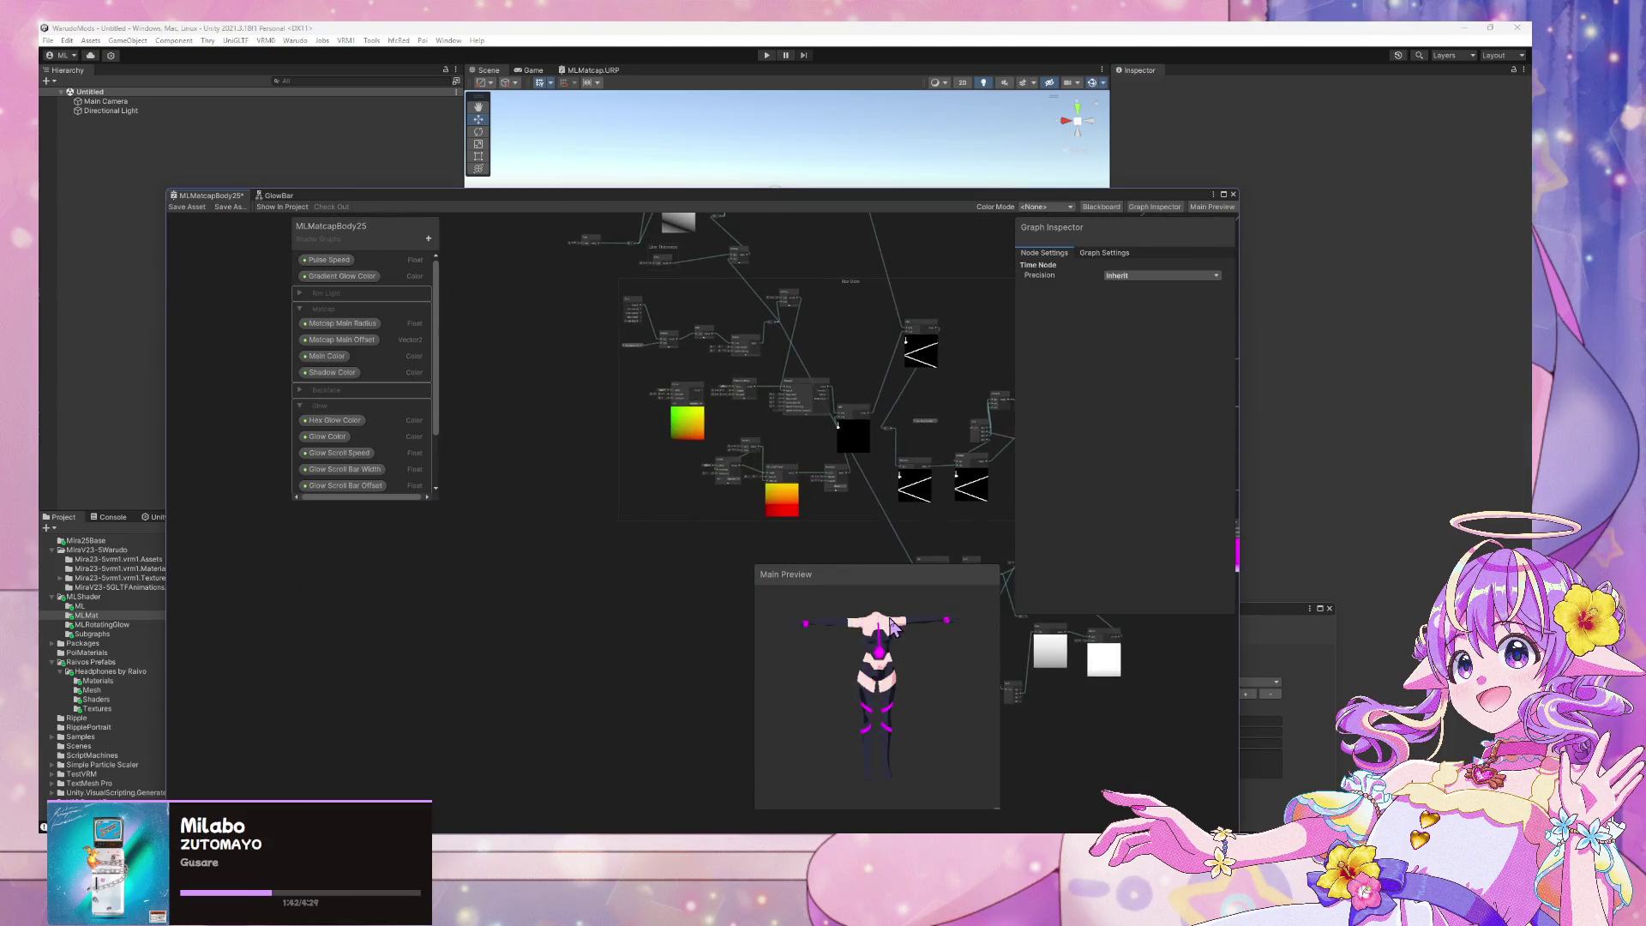
pyautogui.scroll(6, 595, 474)
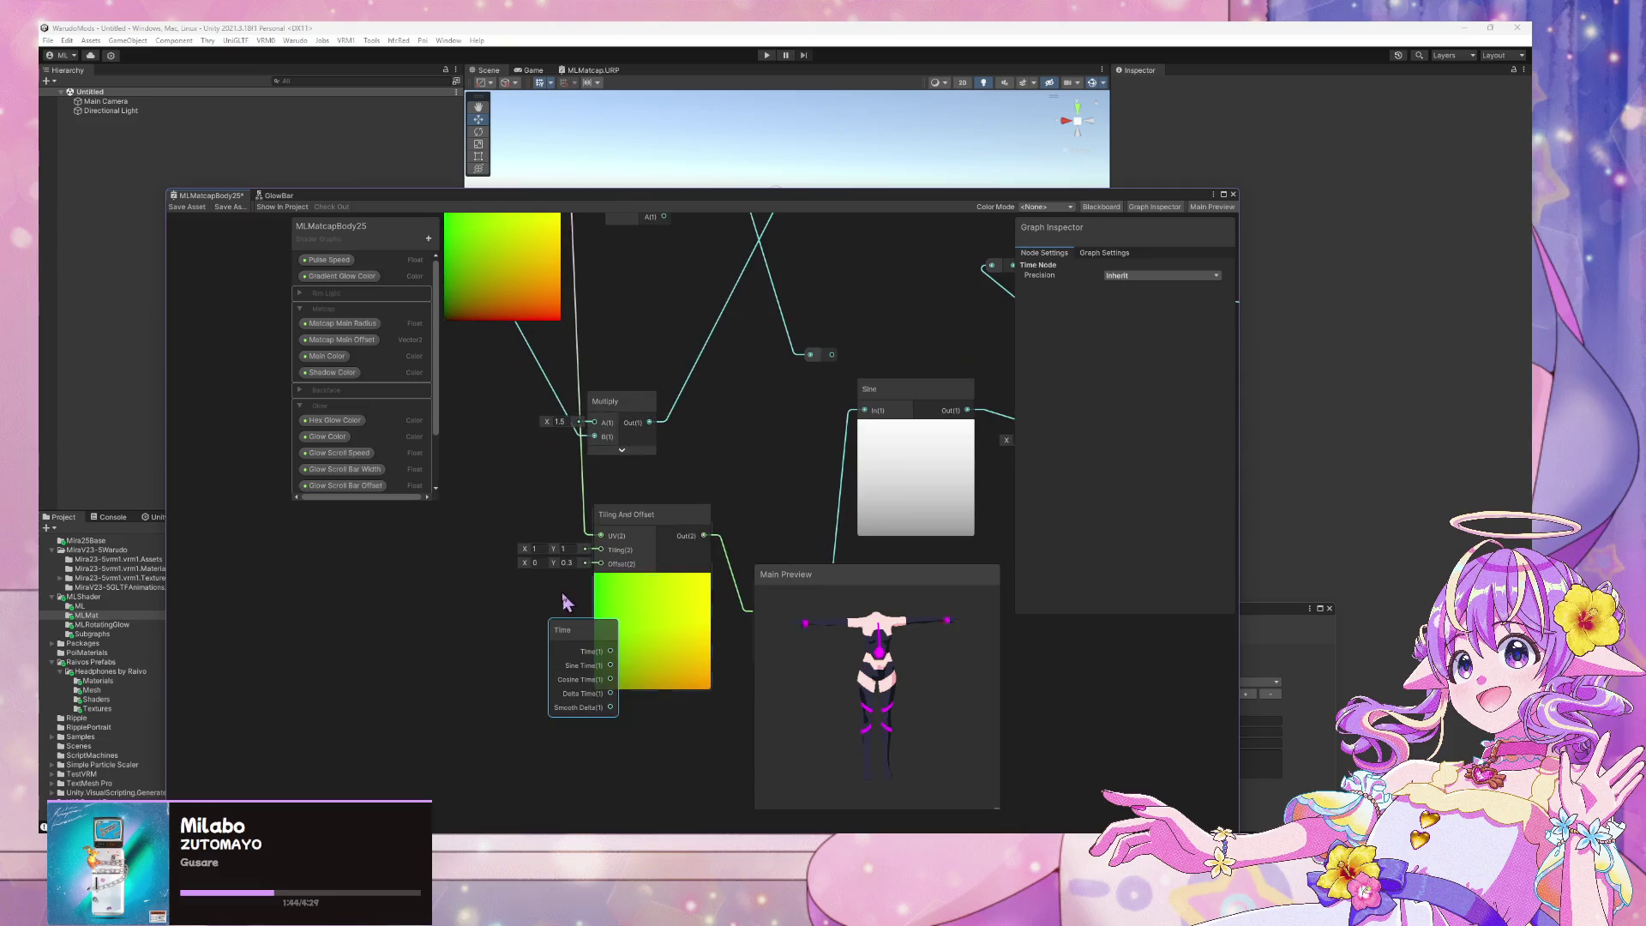
pyautogui.moveTo(543, 624)
pyautogui.mouseDown()
pyautogui.moveTo(493, 625)
pyautogui.moveTo(501, 666)
pyautogui.mouseUp()
# Add a Vector 2 into the UV offset, with Time driving its Y component
pyautogui.press('space')
pyautogui.write('vec')
pyautogui.press('Return')
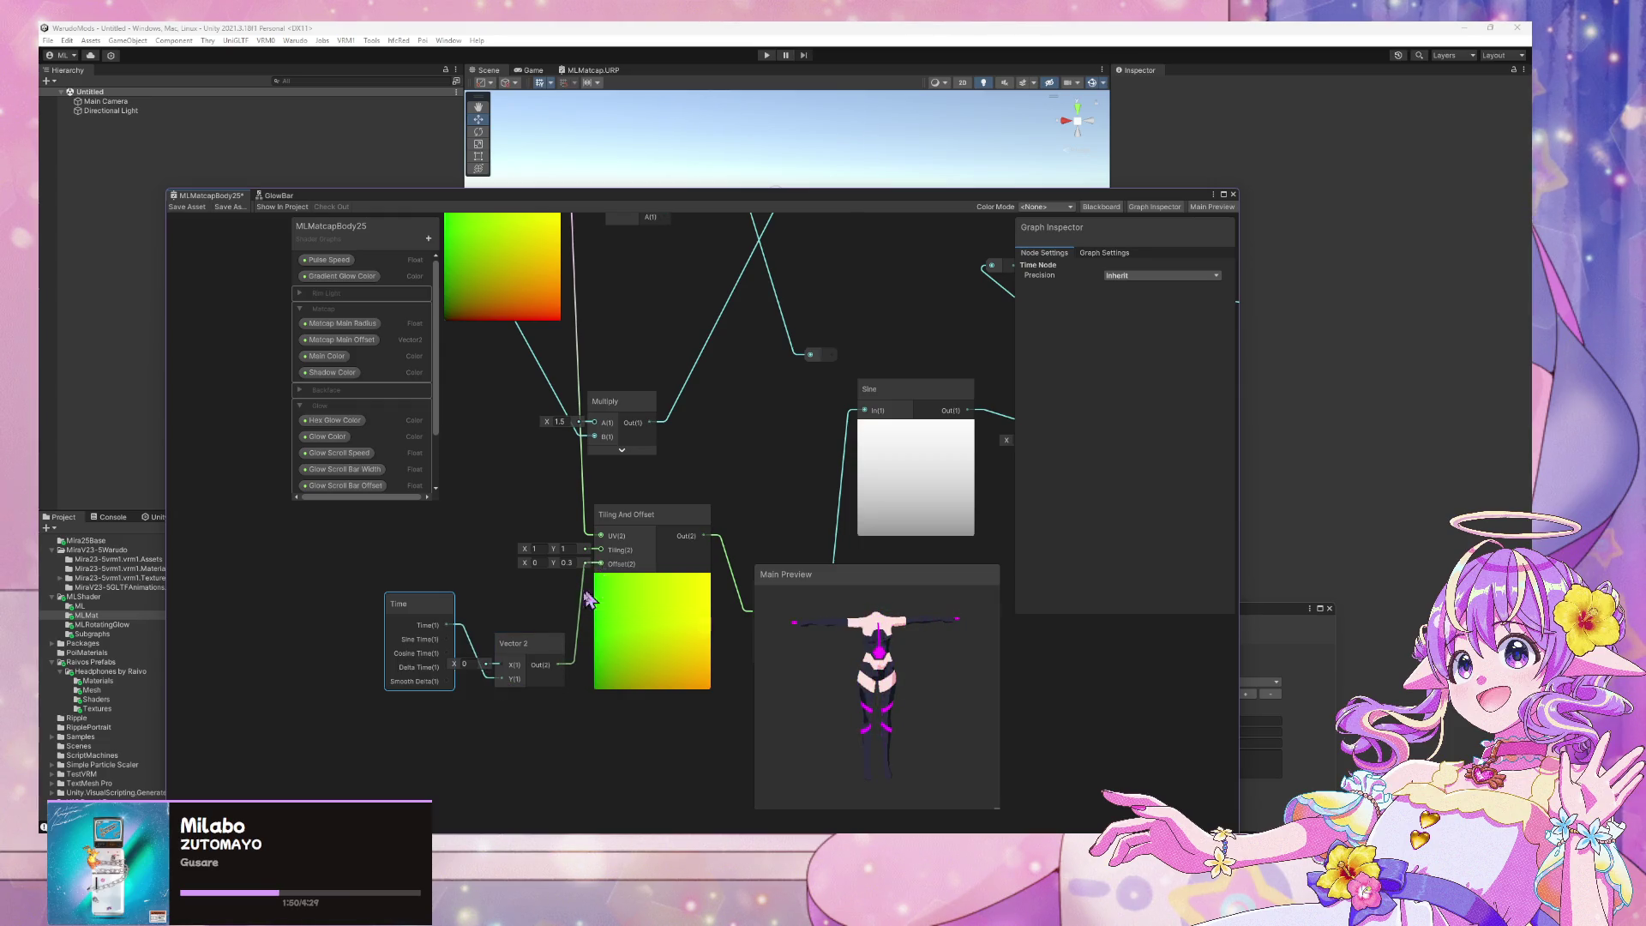
pyautogui.moveTo(588, 599); pyautogui.dragTo(589, 595)
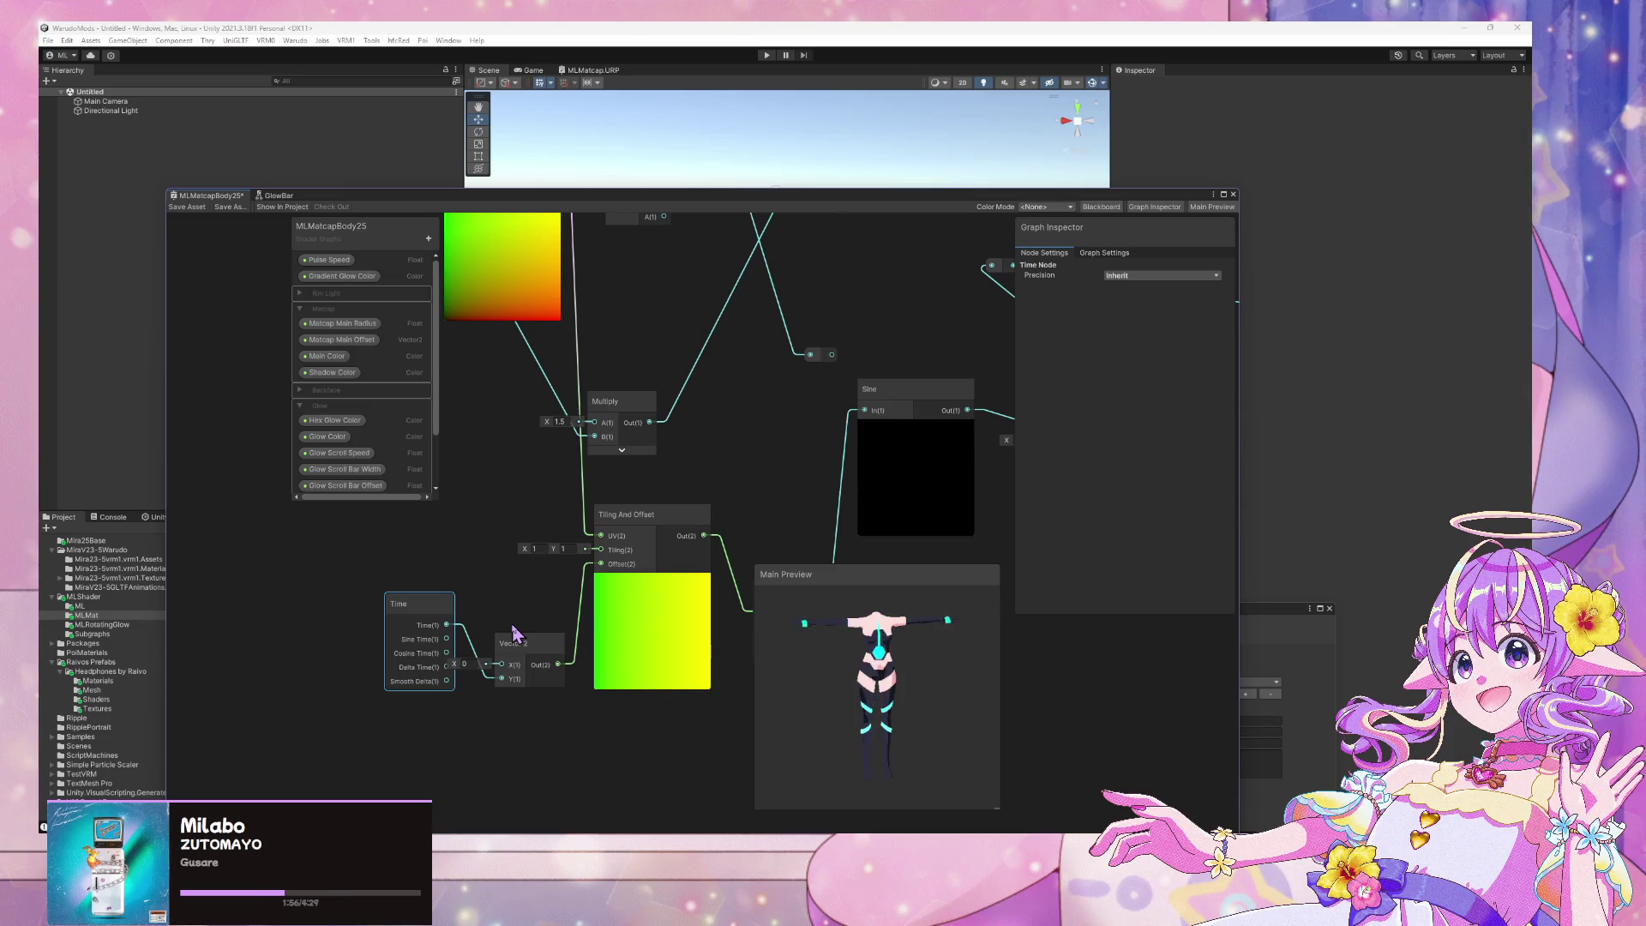
pyautogui.moveTo(502, 688); pyautogui.dragTo(503, 681)
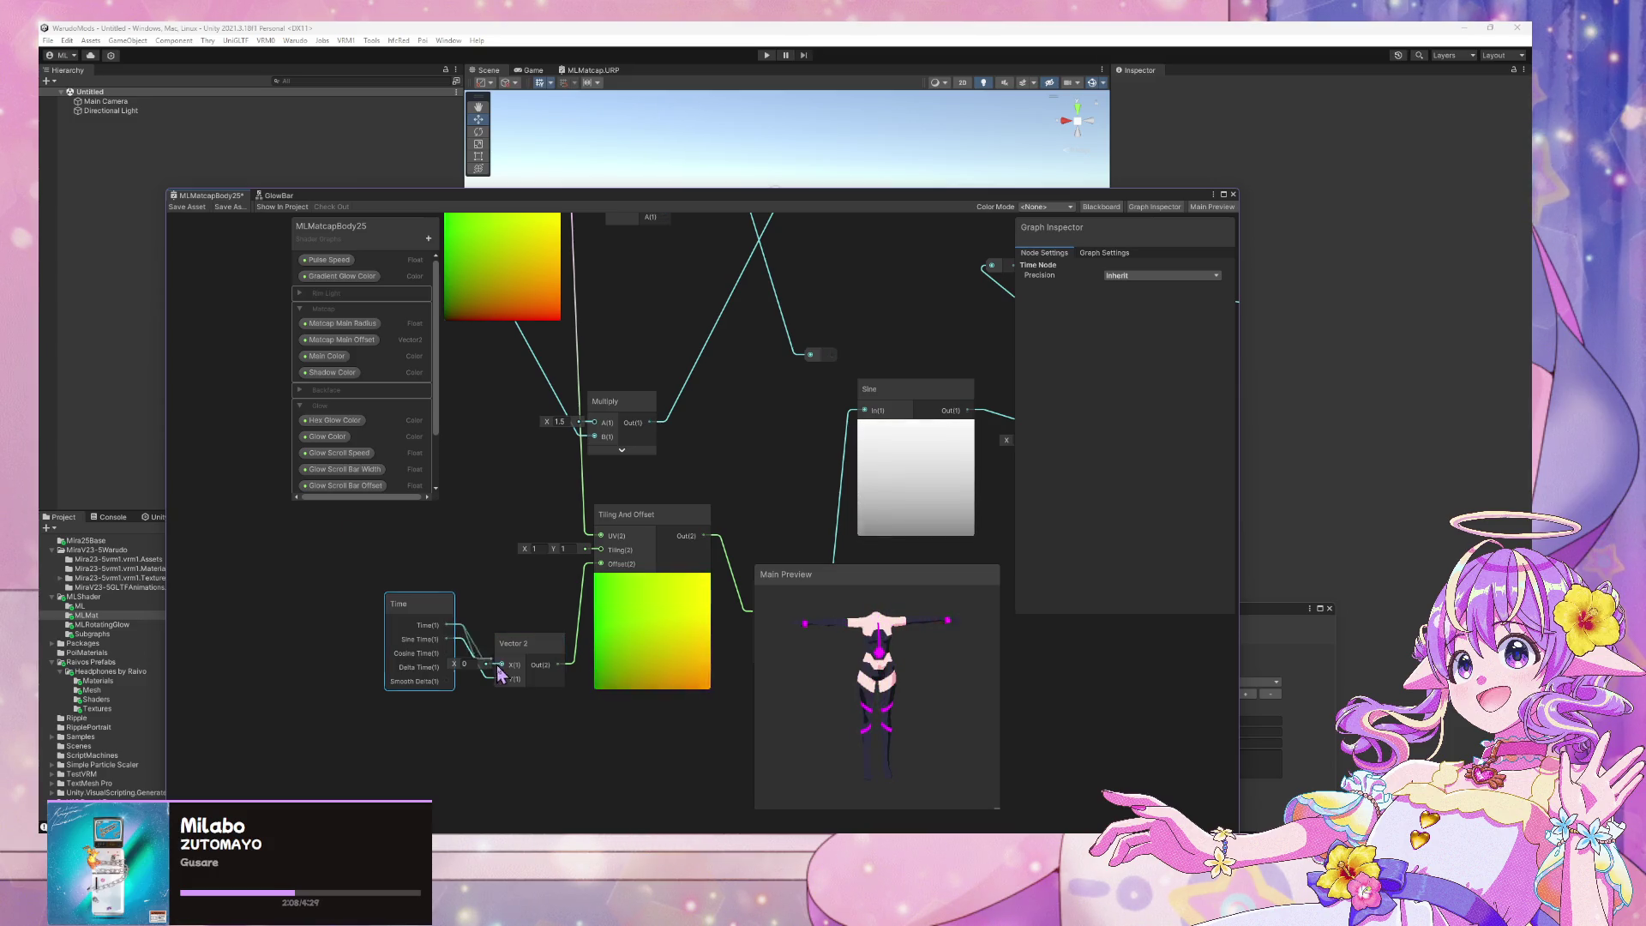
# Add a Multiply node (B = 2) taking the Sine output and feeding the glow chain
pyautogui.moveTo(796, 452); pyautogui.dragTo(387, 441, button='middle')
pyautogui.scroll(1, 678, 447)
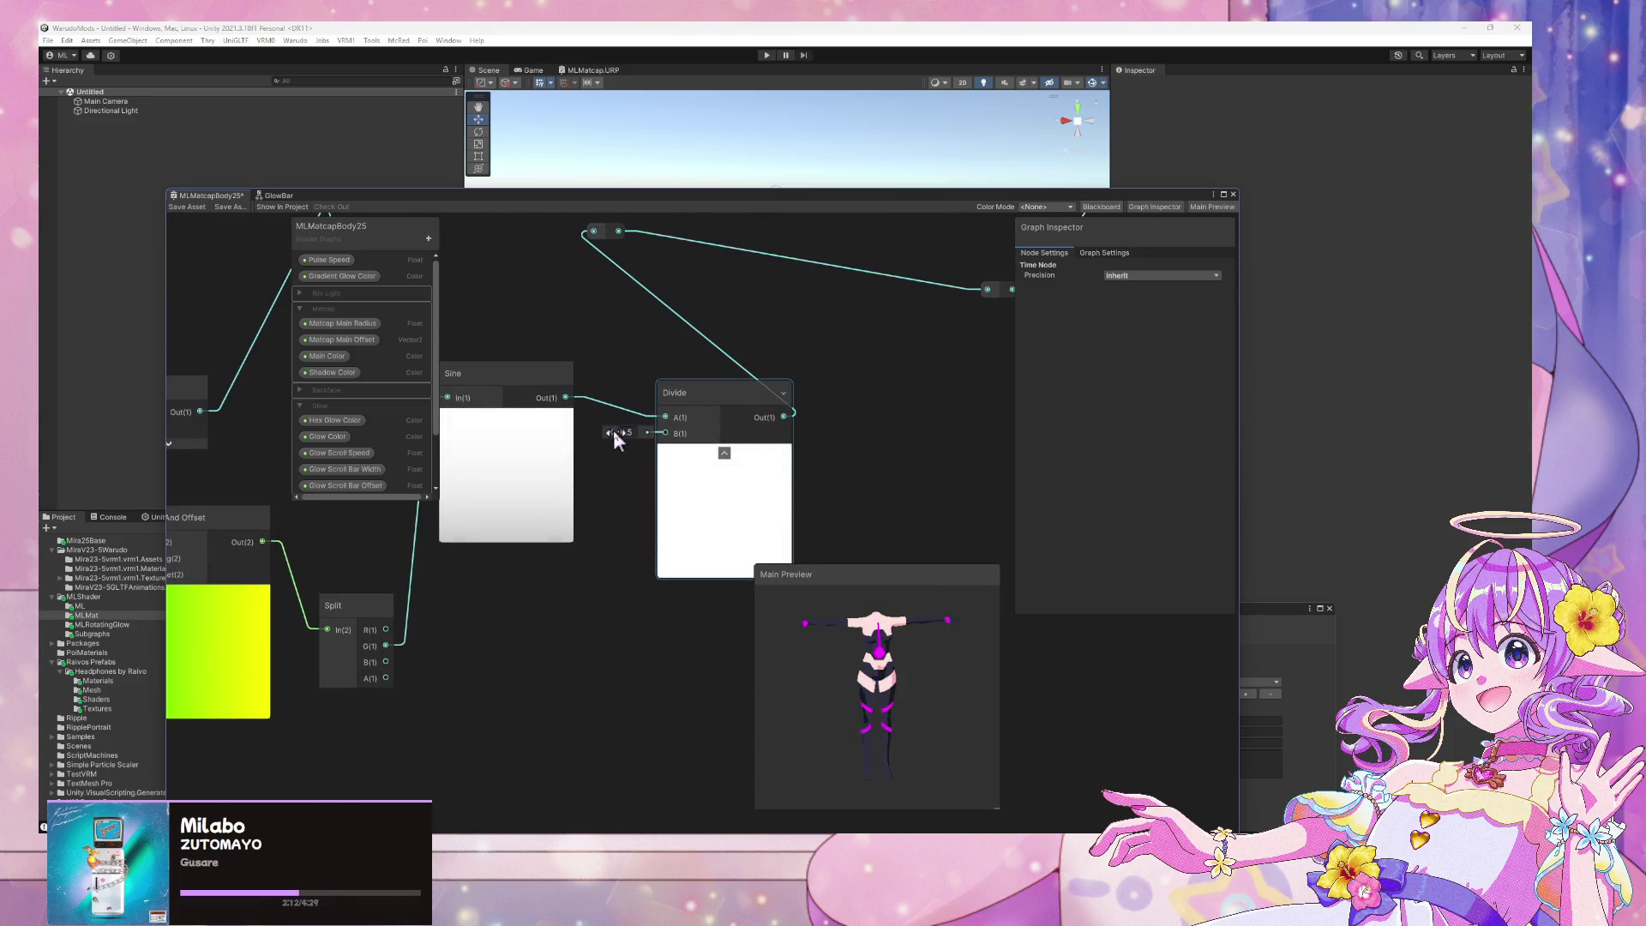
pyautogui.press('space')
pyautogui.write('multiply')
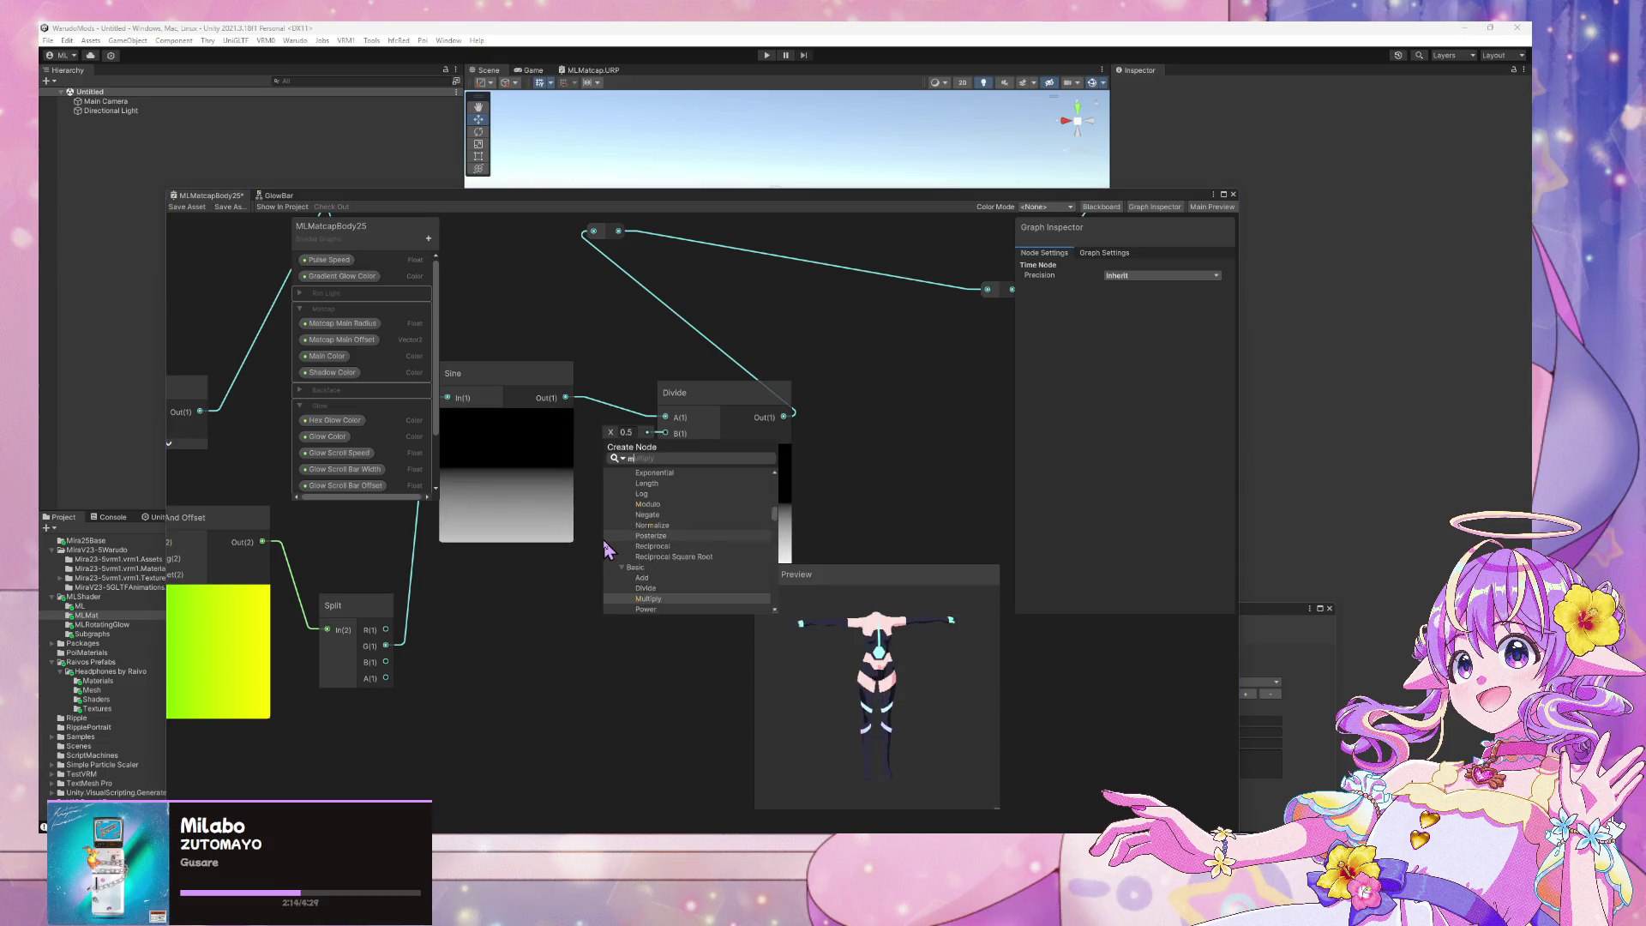
pyautogui.press('Return')
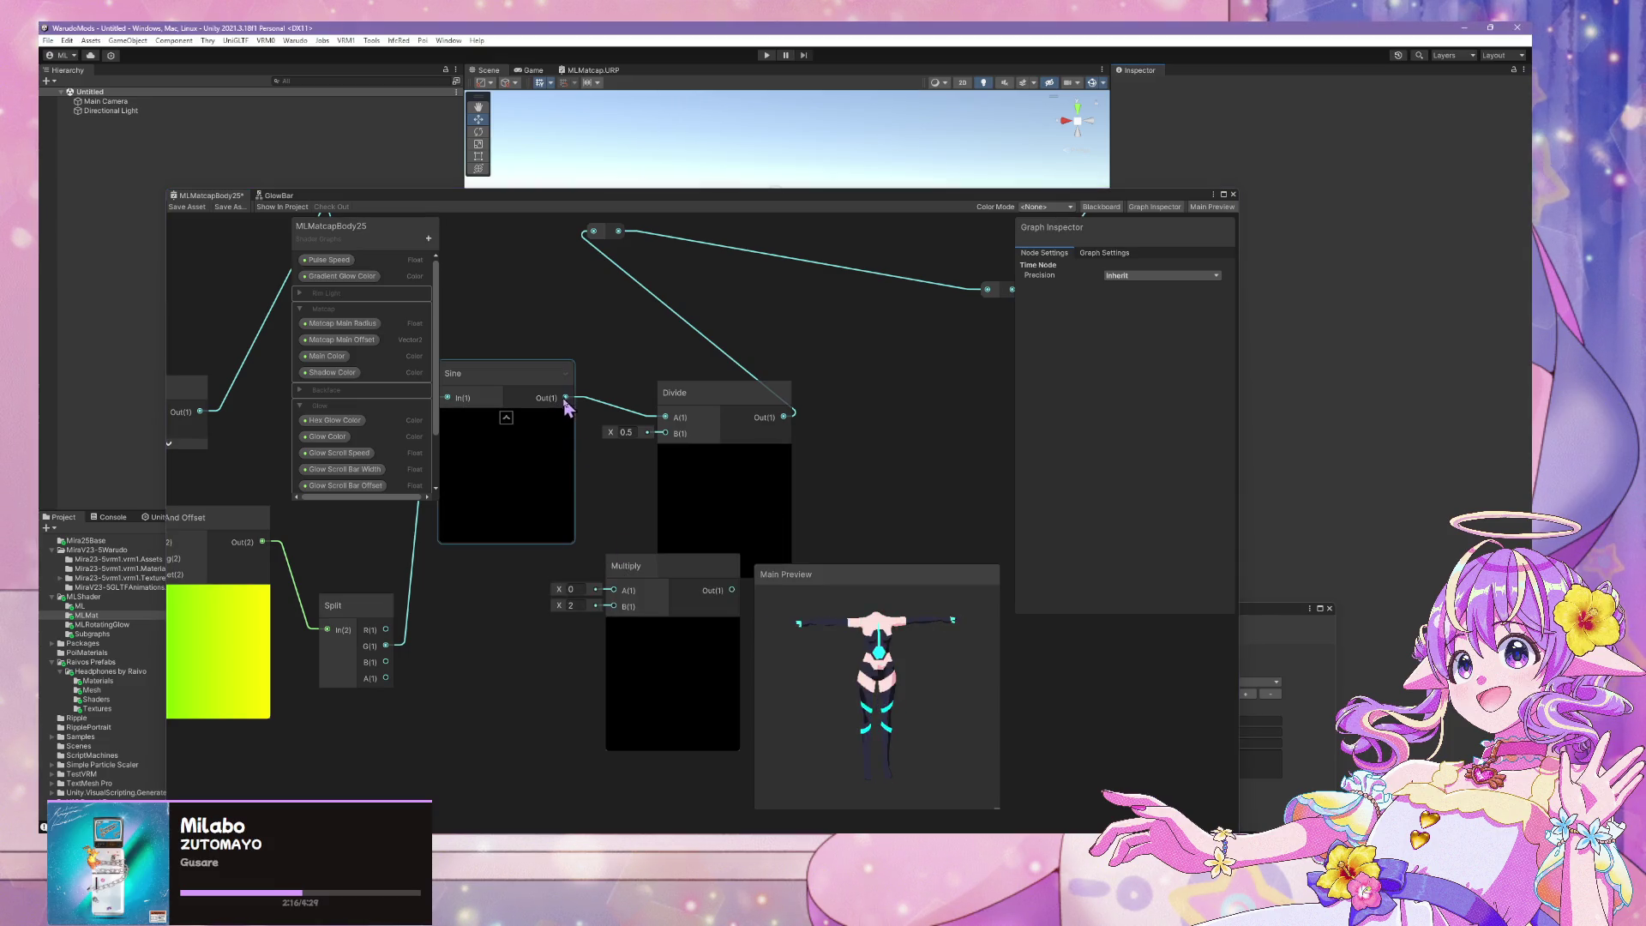
pyautogui.moveTo(566, 398); pyautogui.dragTo(614, 590)
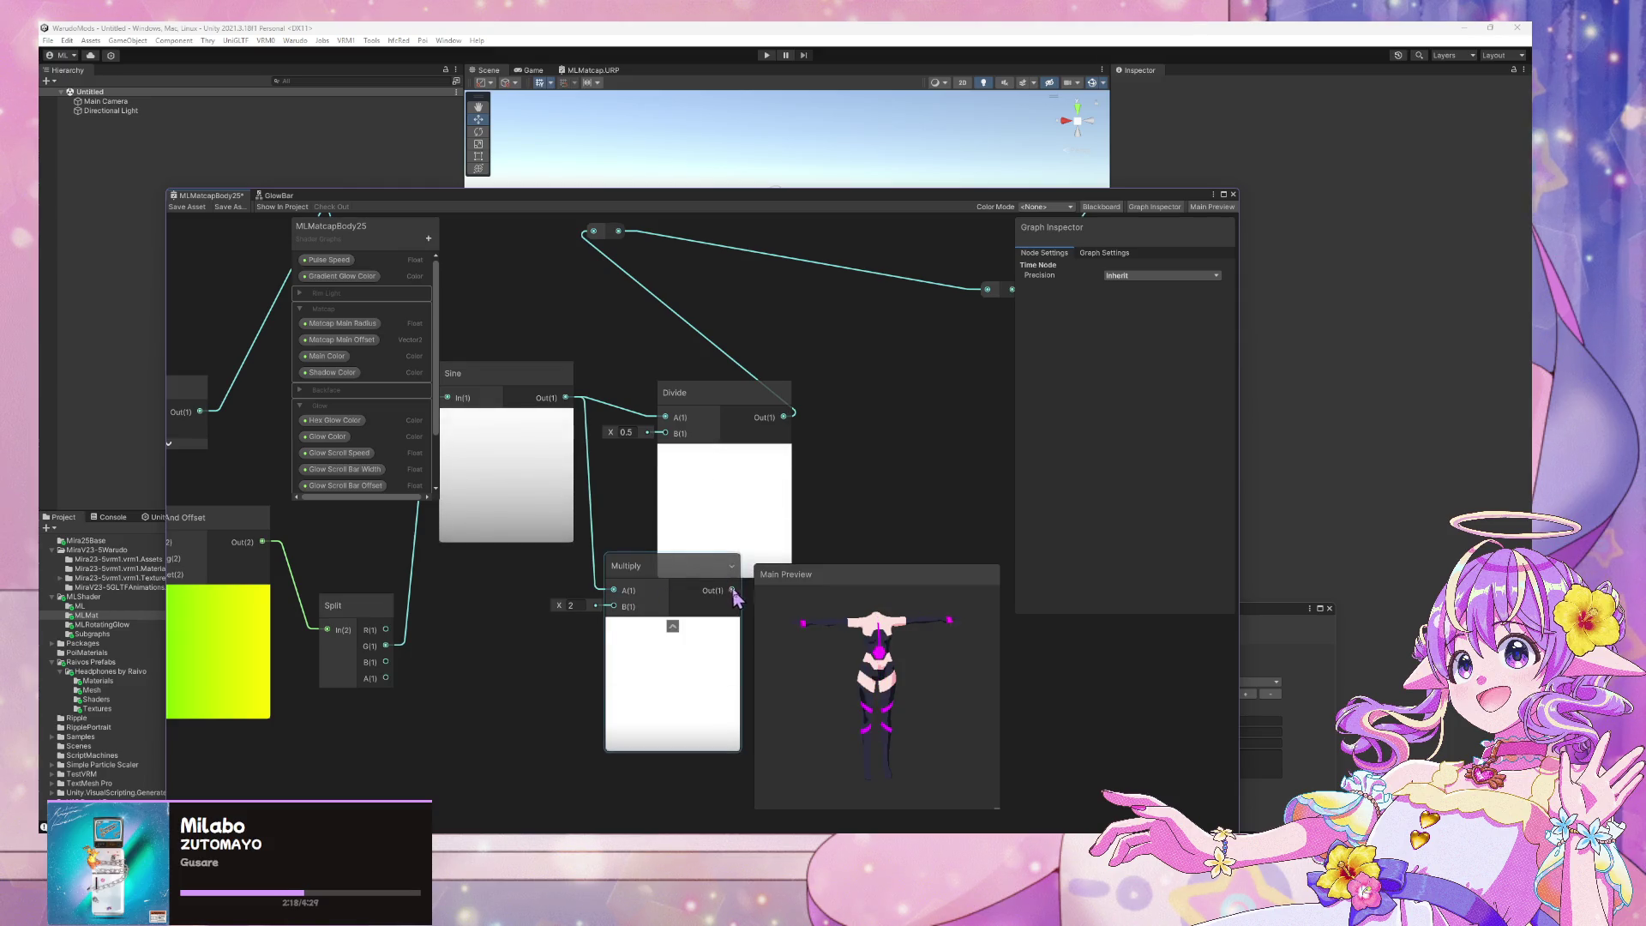
pyautogui.moveTo(734, 593)
pyautogui.mouseDown()
pyautogui.moveTo(599, 264)
pyautogui.moveTo(594, 280)
pyautogui.mouseUp()
# Delete the Divide node and move the Multiply node into its place
pyautogui.click(722, 447)
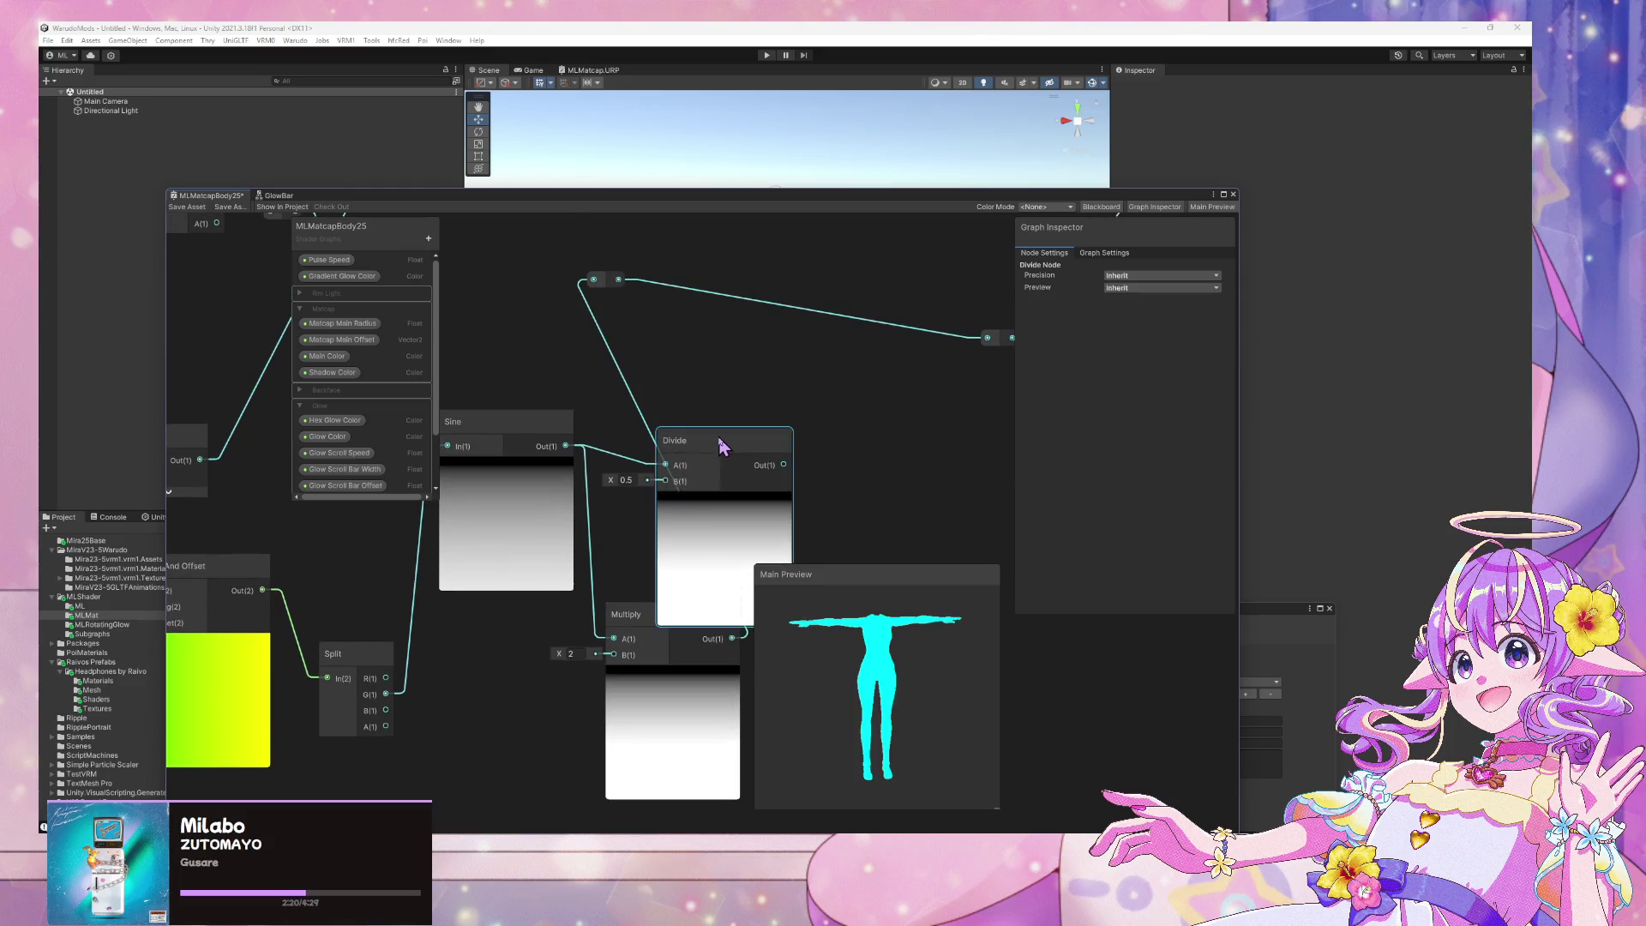
pyautogui.press('Delete')
pyautogui.moveTo(694, 619)
pyautogui.mouseDown()
pyautogui.moveTo(706, 498)
pyautogui.moveTo(736, 442)
pyautogui.mouseUp()
pyautogui.scroll(-5, 636, 373)
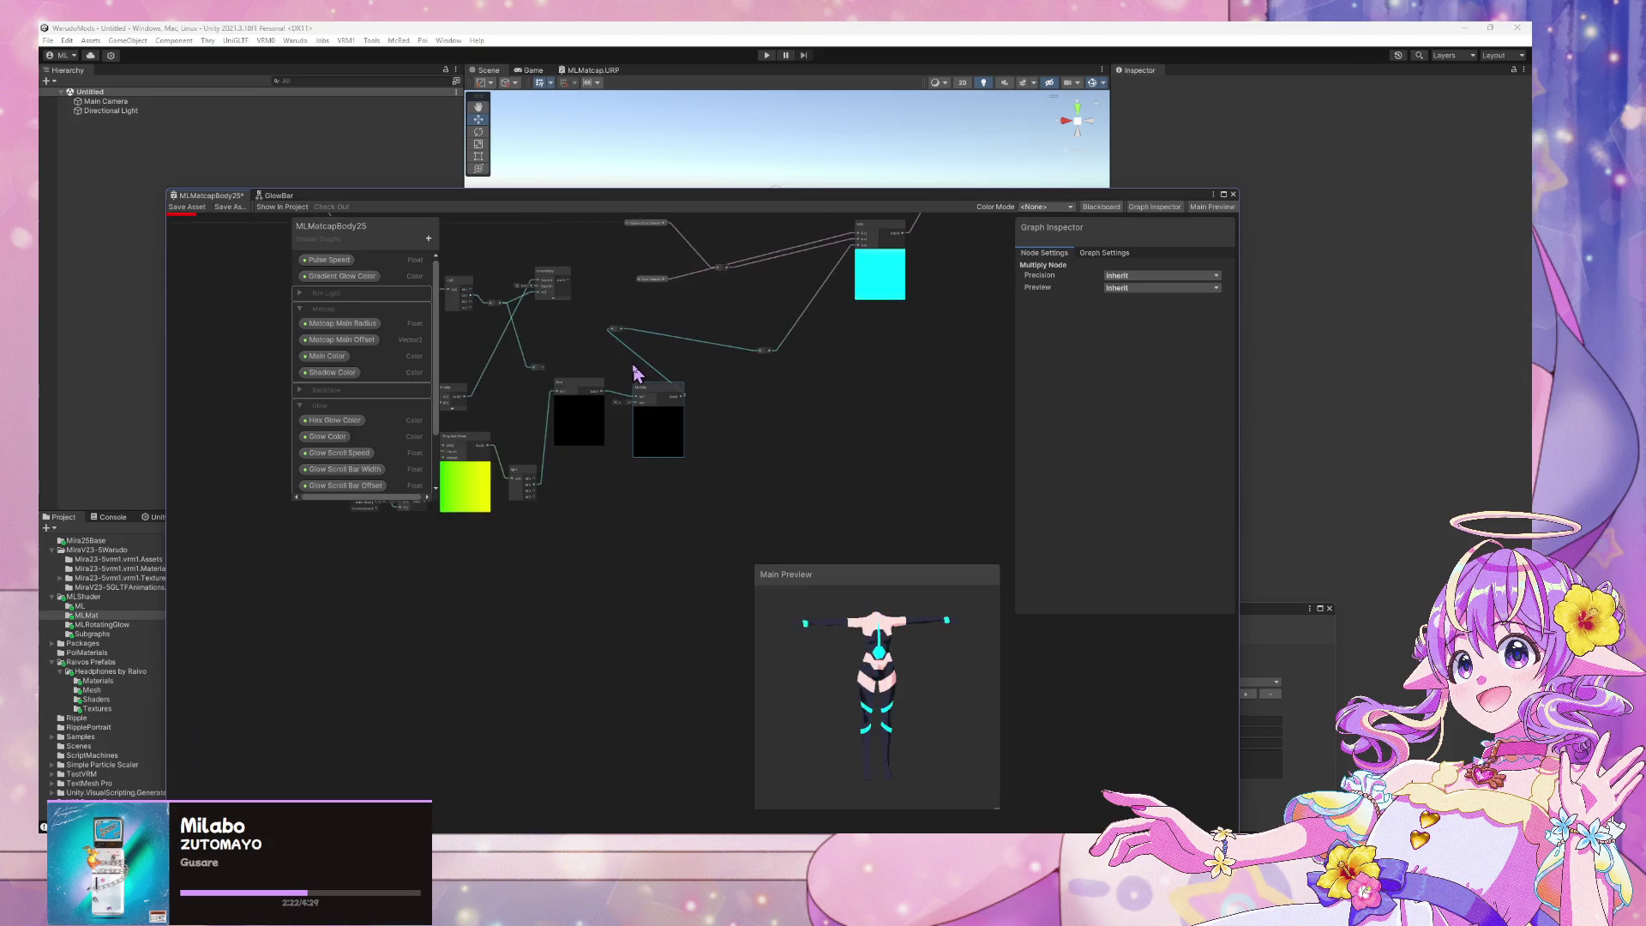
pyautogui.scroll(5, 638, 372)
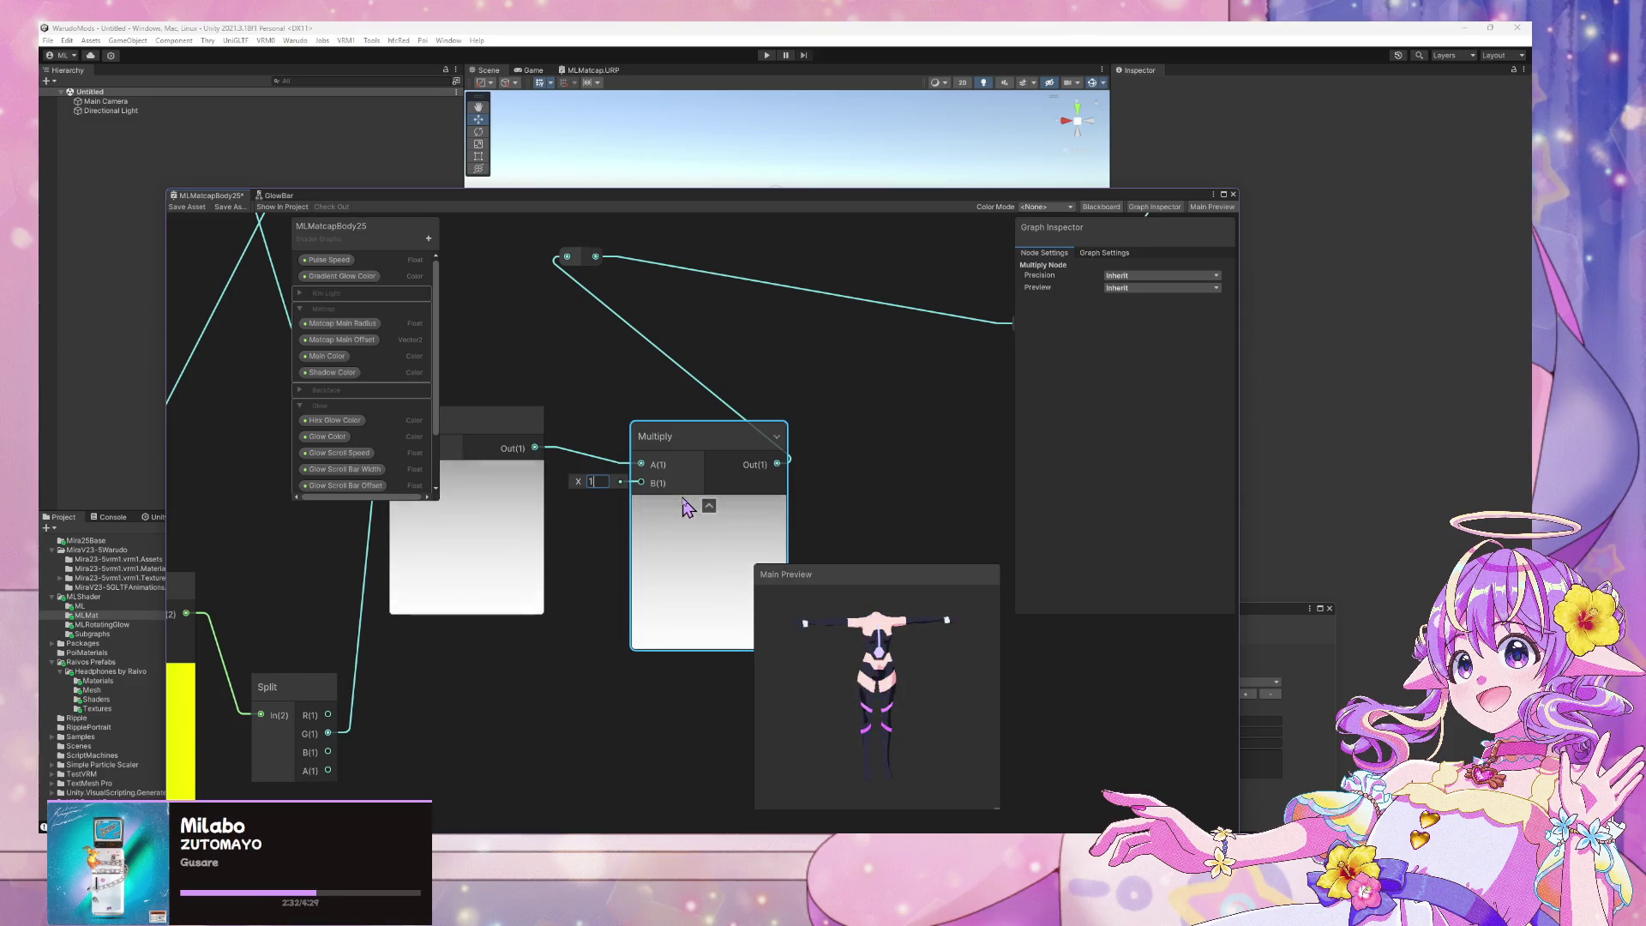
pyautogui.scroll(-3, 662, 472)
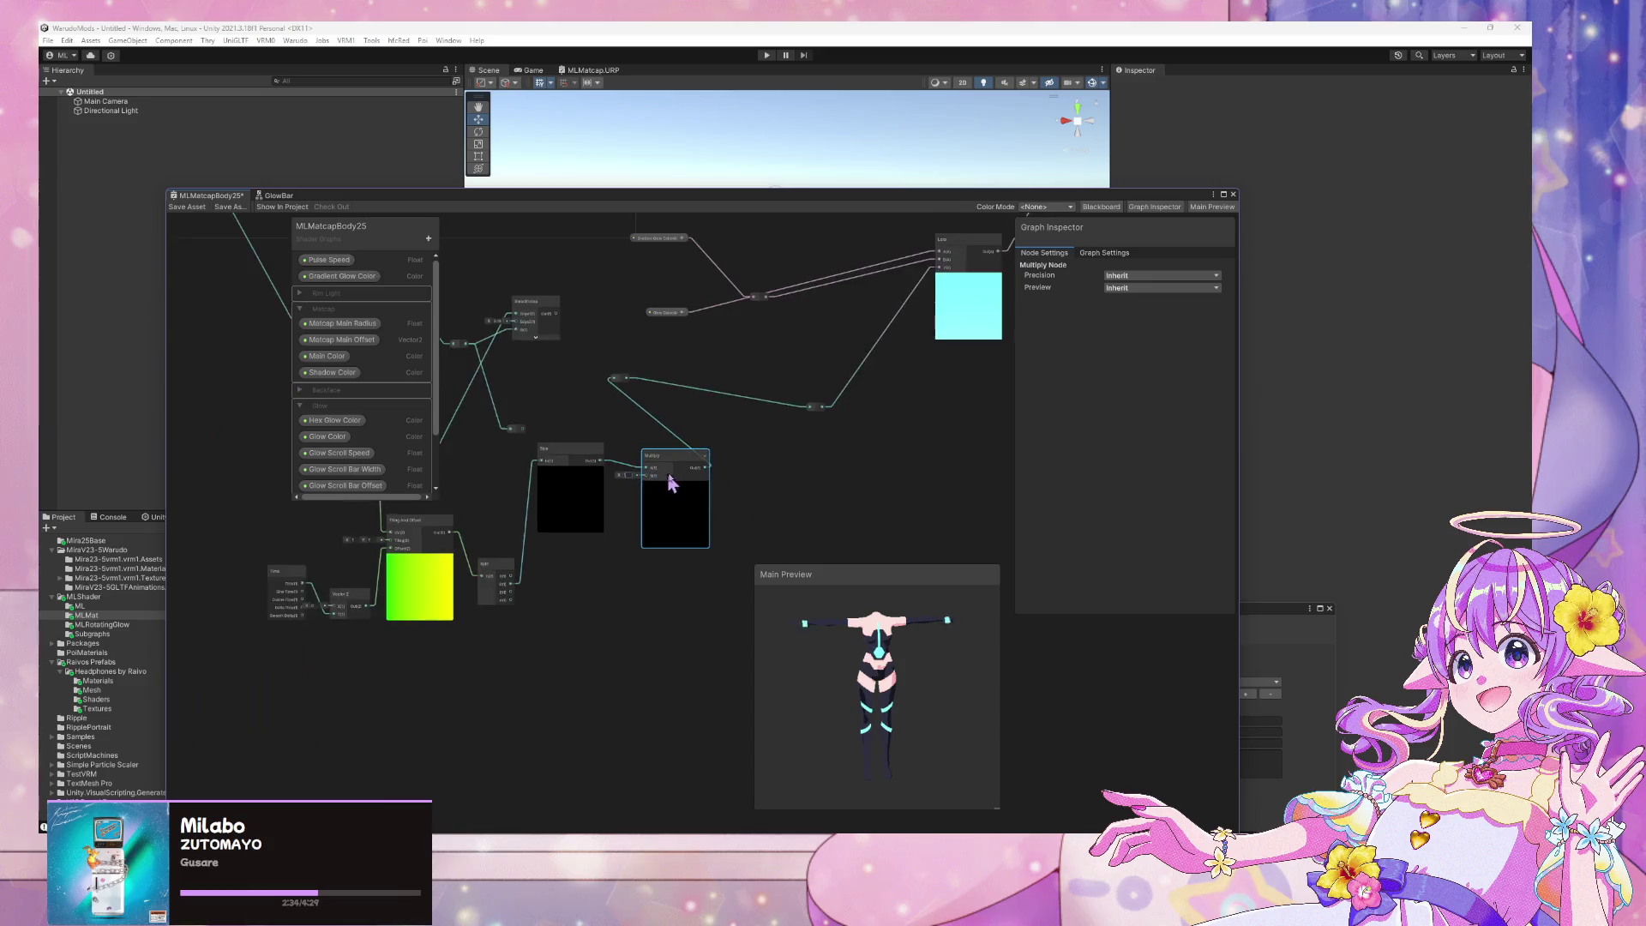
pyautogui.scroll(2, 669, 478)
pyautogui.scroll(-2, 720, 463)
pyautogui.scroll(-3, 762, 453)
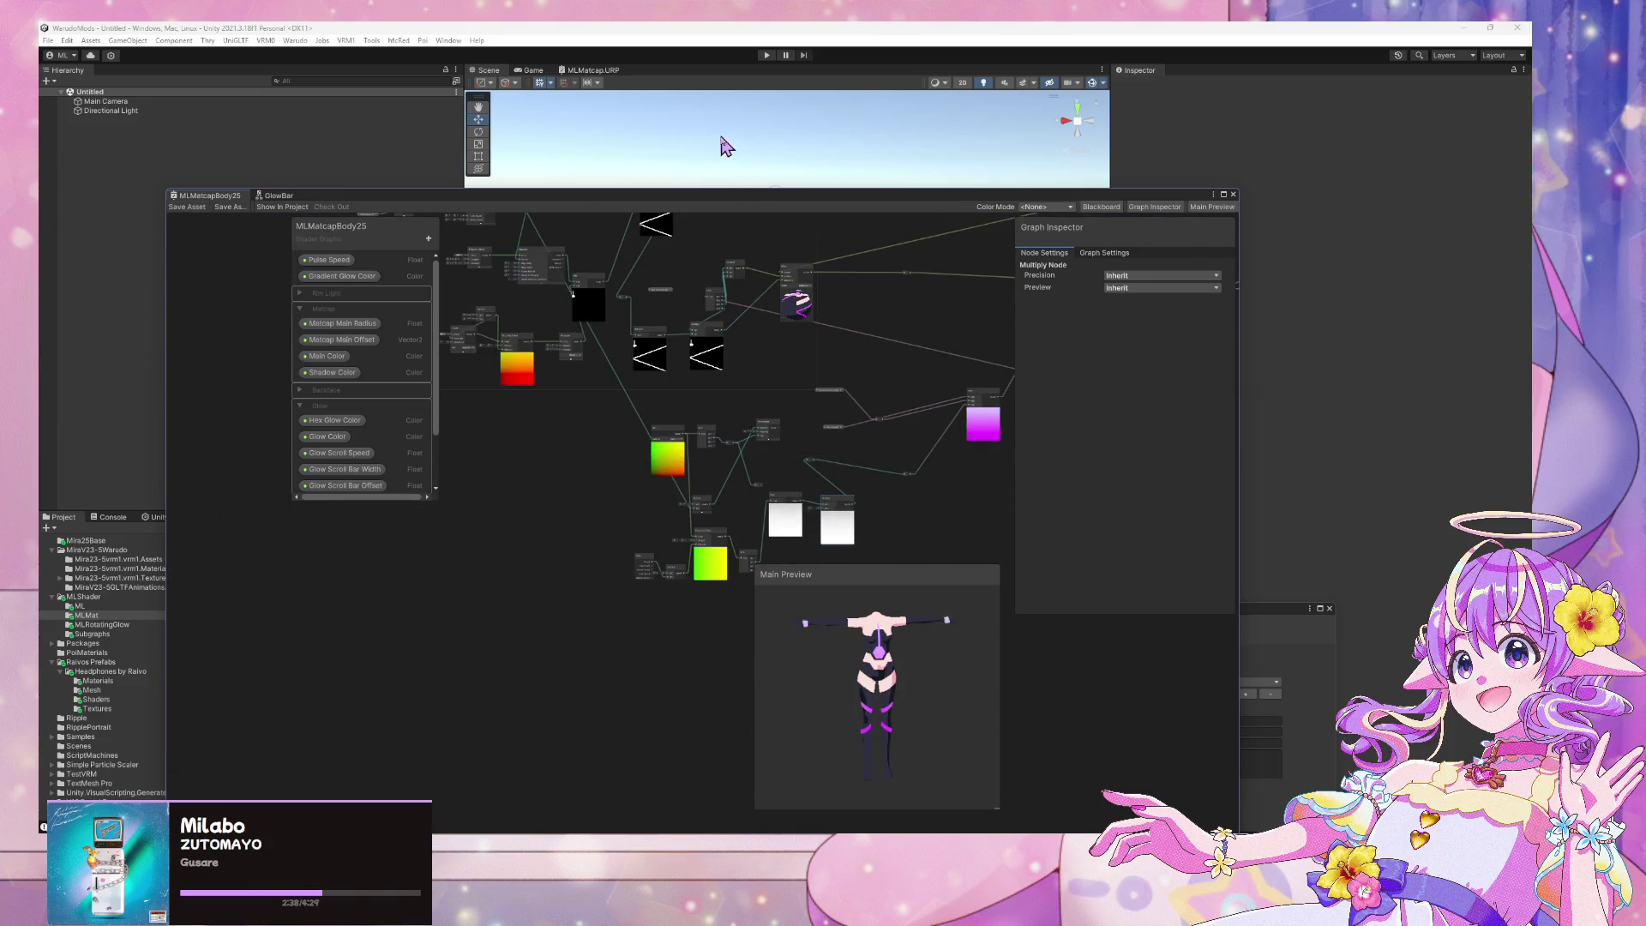
# Run Build Mod from the Warudo menu to compile the updated shader
pyautogui.click(295, 41)
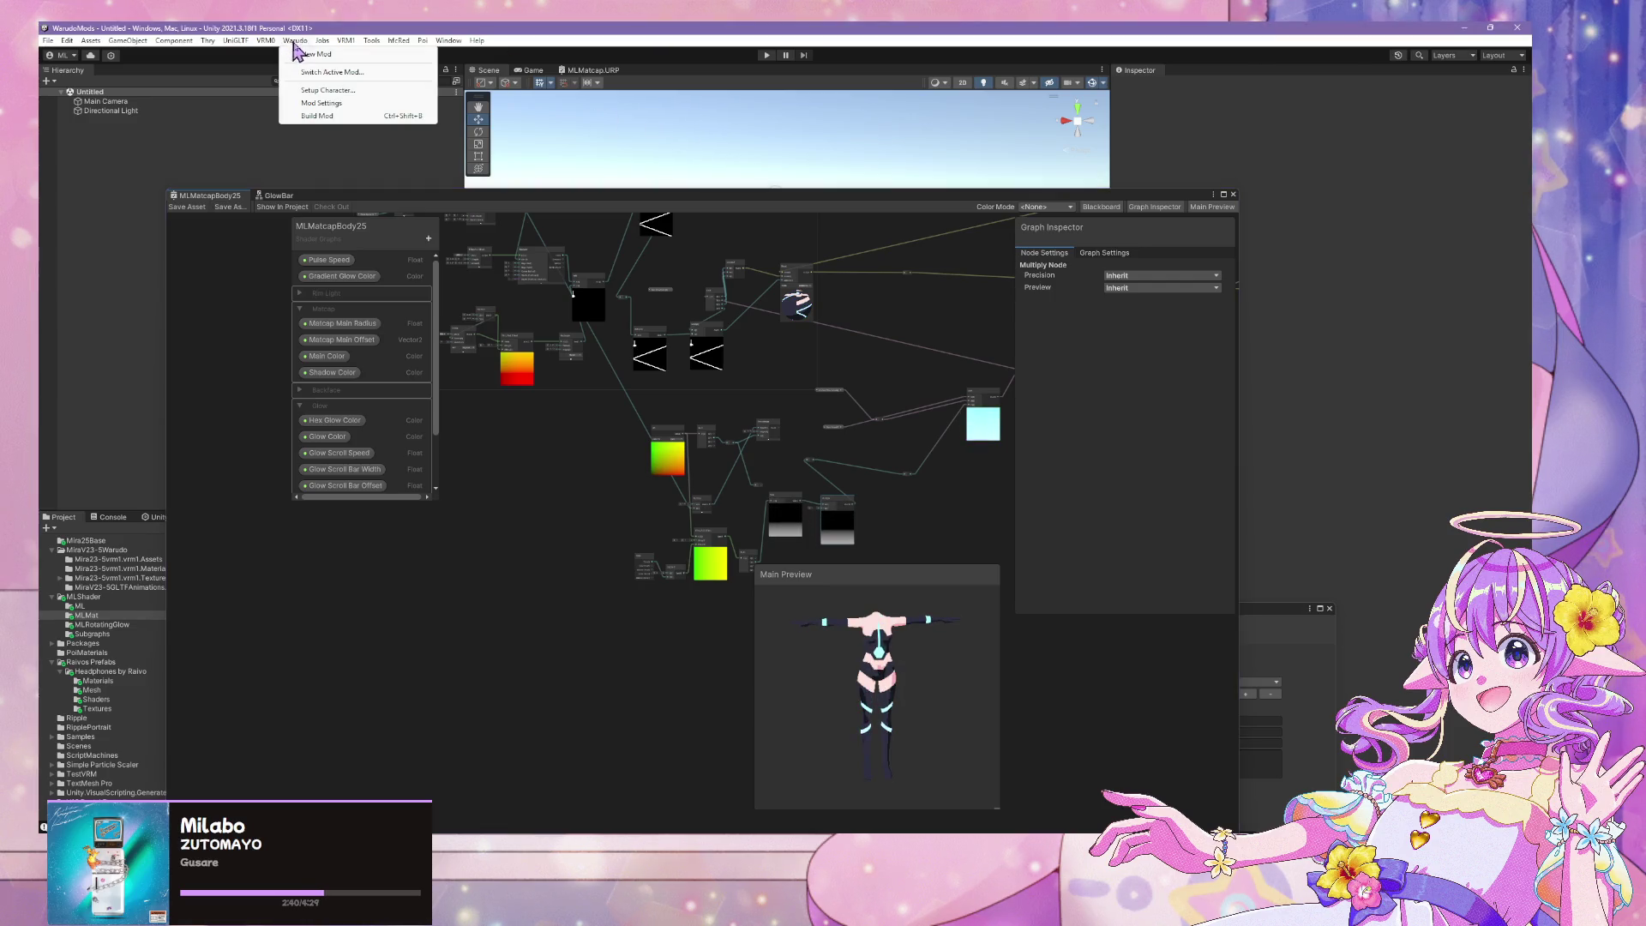
pyautogui.click(319, 116)
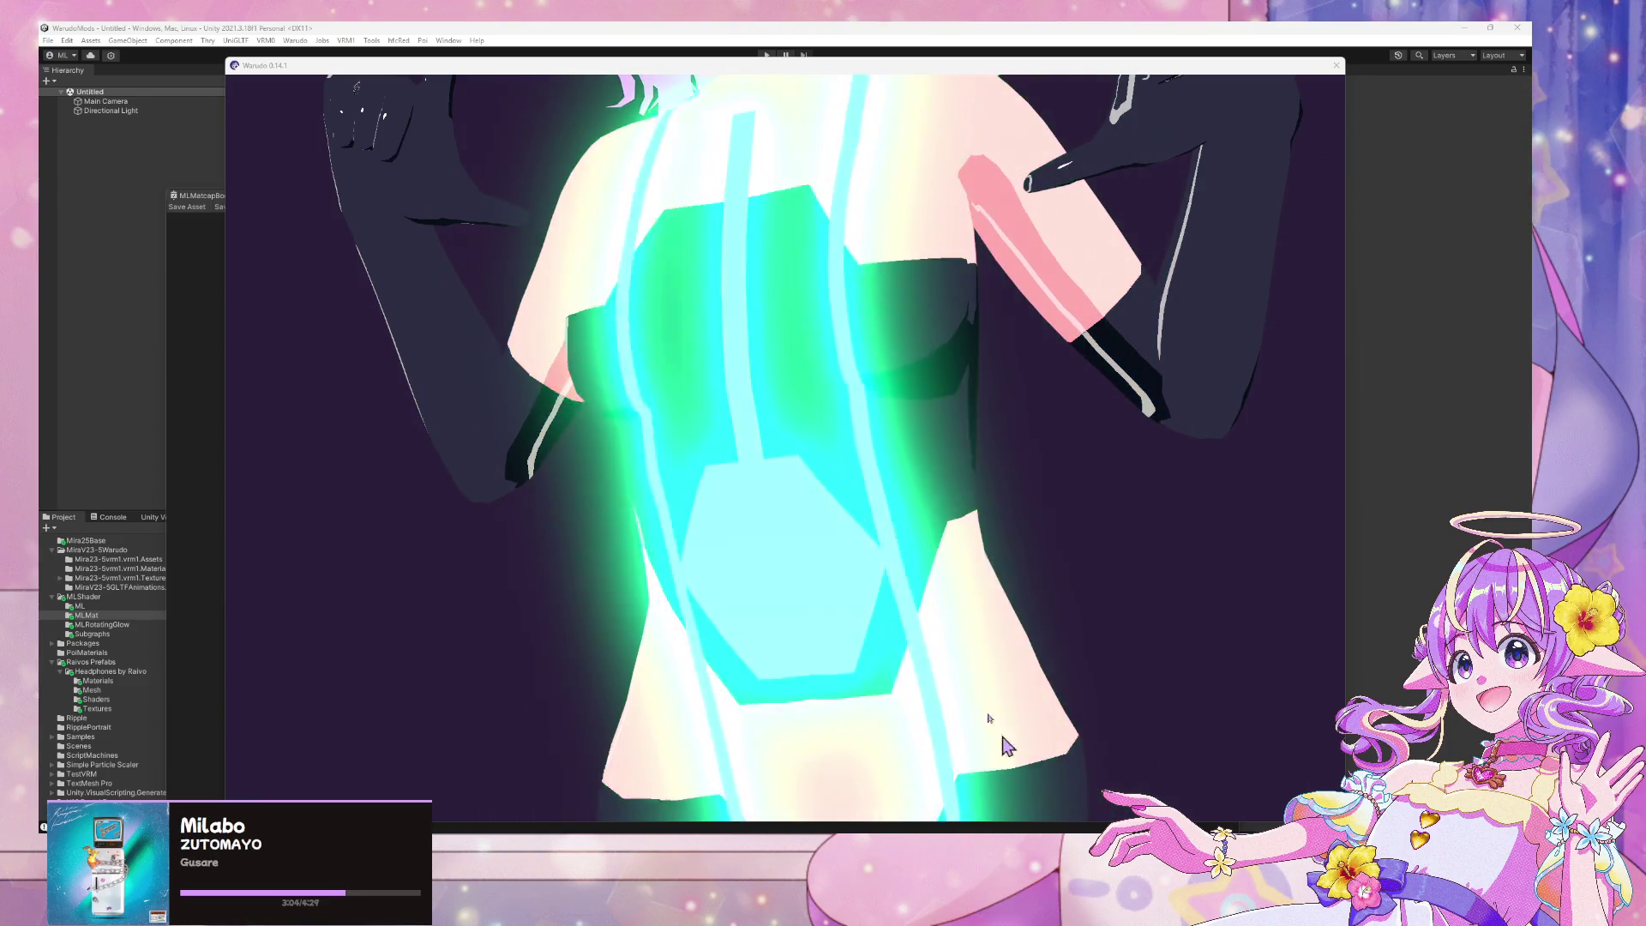
# Zoom out in Warudo to watch the bodysuit glow shift blue to green, then close Warudo
pyautogui.click(897, 588)
pyautogui.scroll(-5, 897, 588)
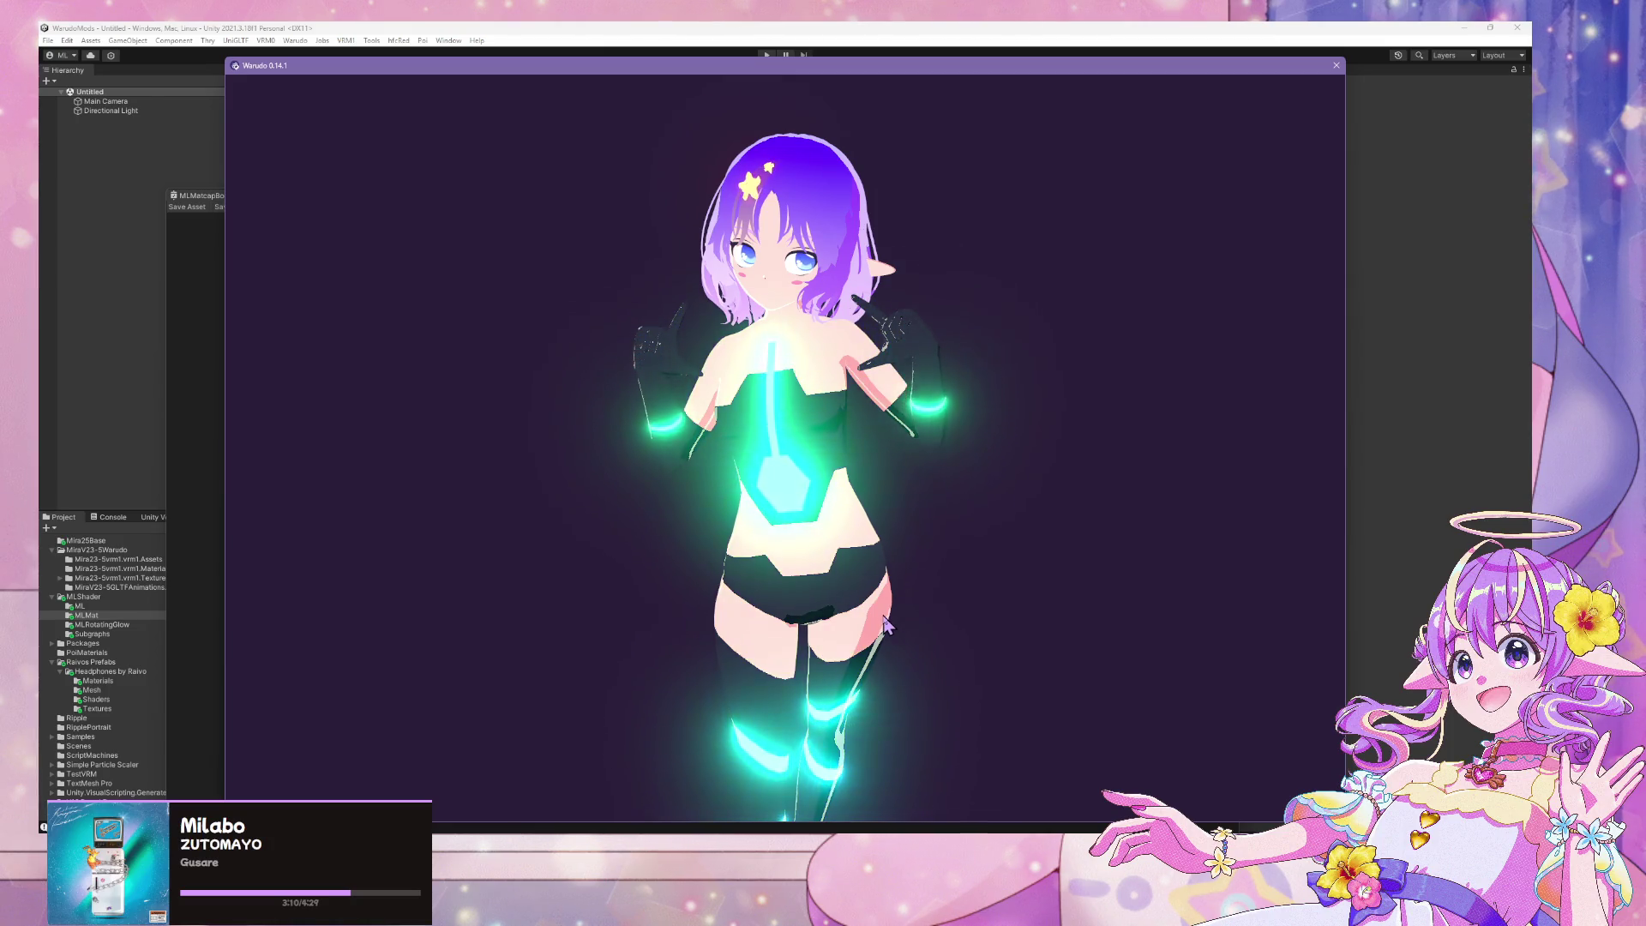
pyautogui.scroll(-2, 858, 645)
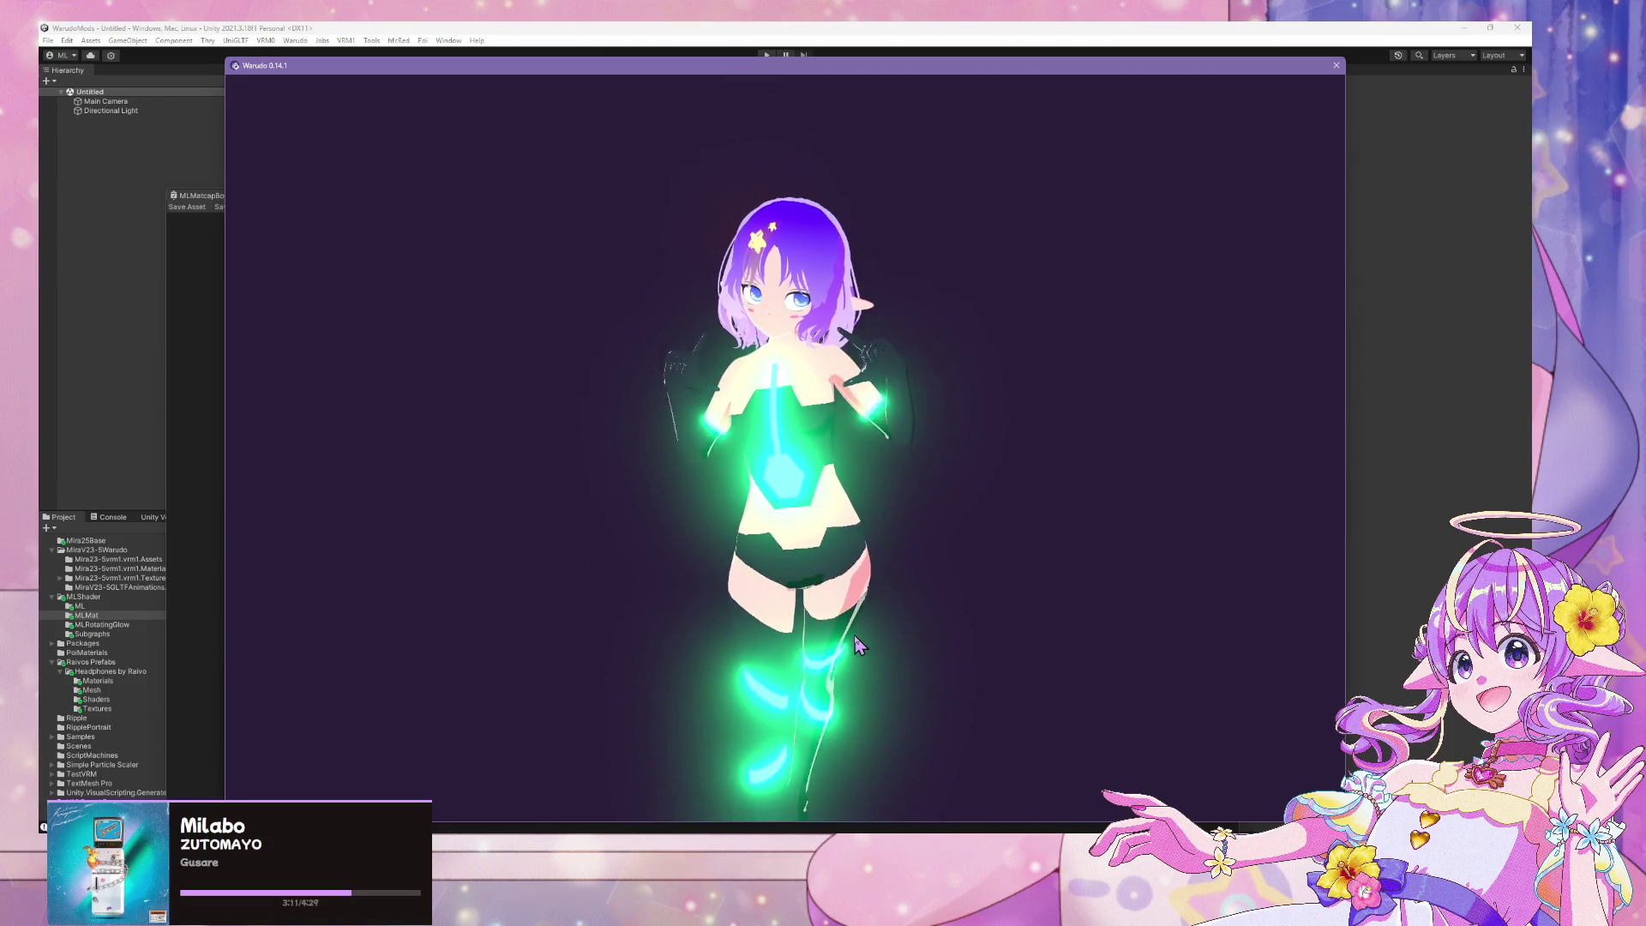
pyautogui.scroll(-2, 858, 645)
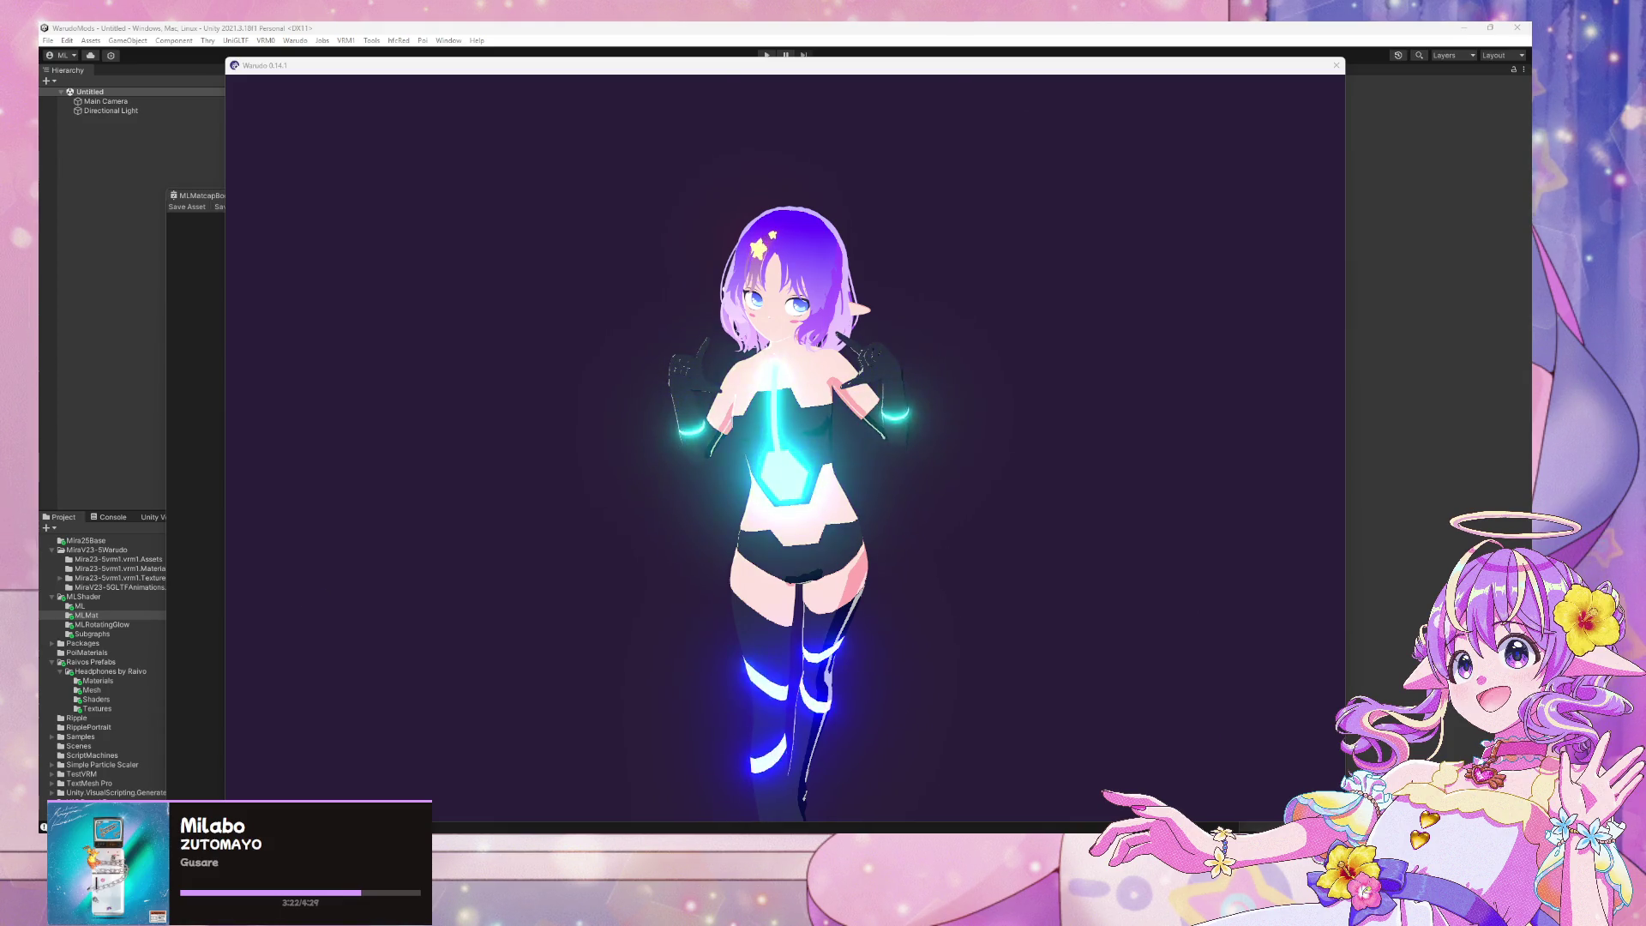
pyautogui.click(1119, 745)
pyautogui.scroll(5, 1084, 704)
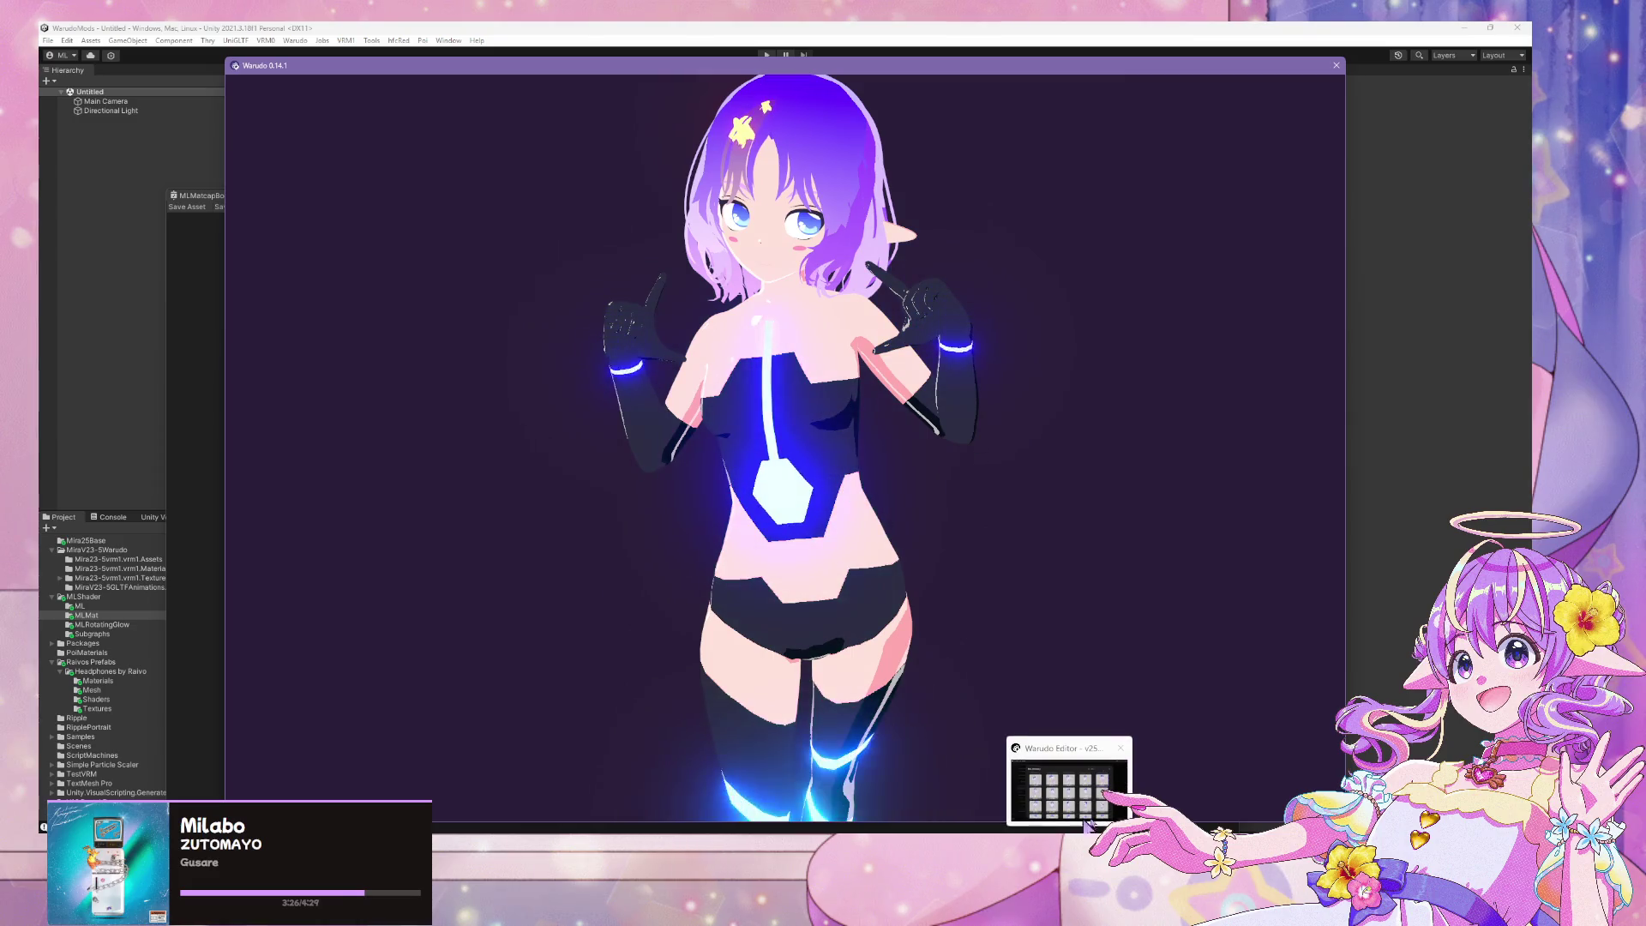
pyautogui.click(1087, 824)
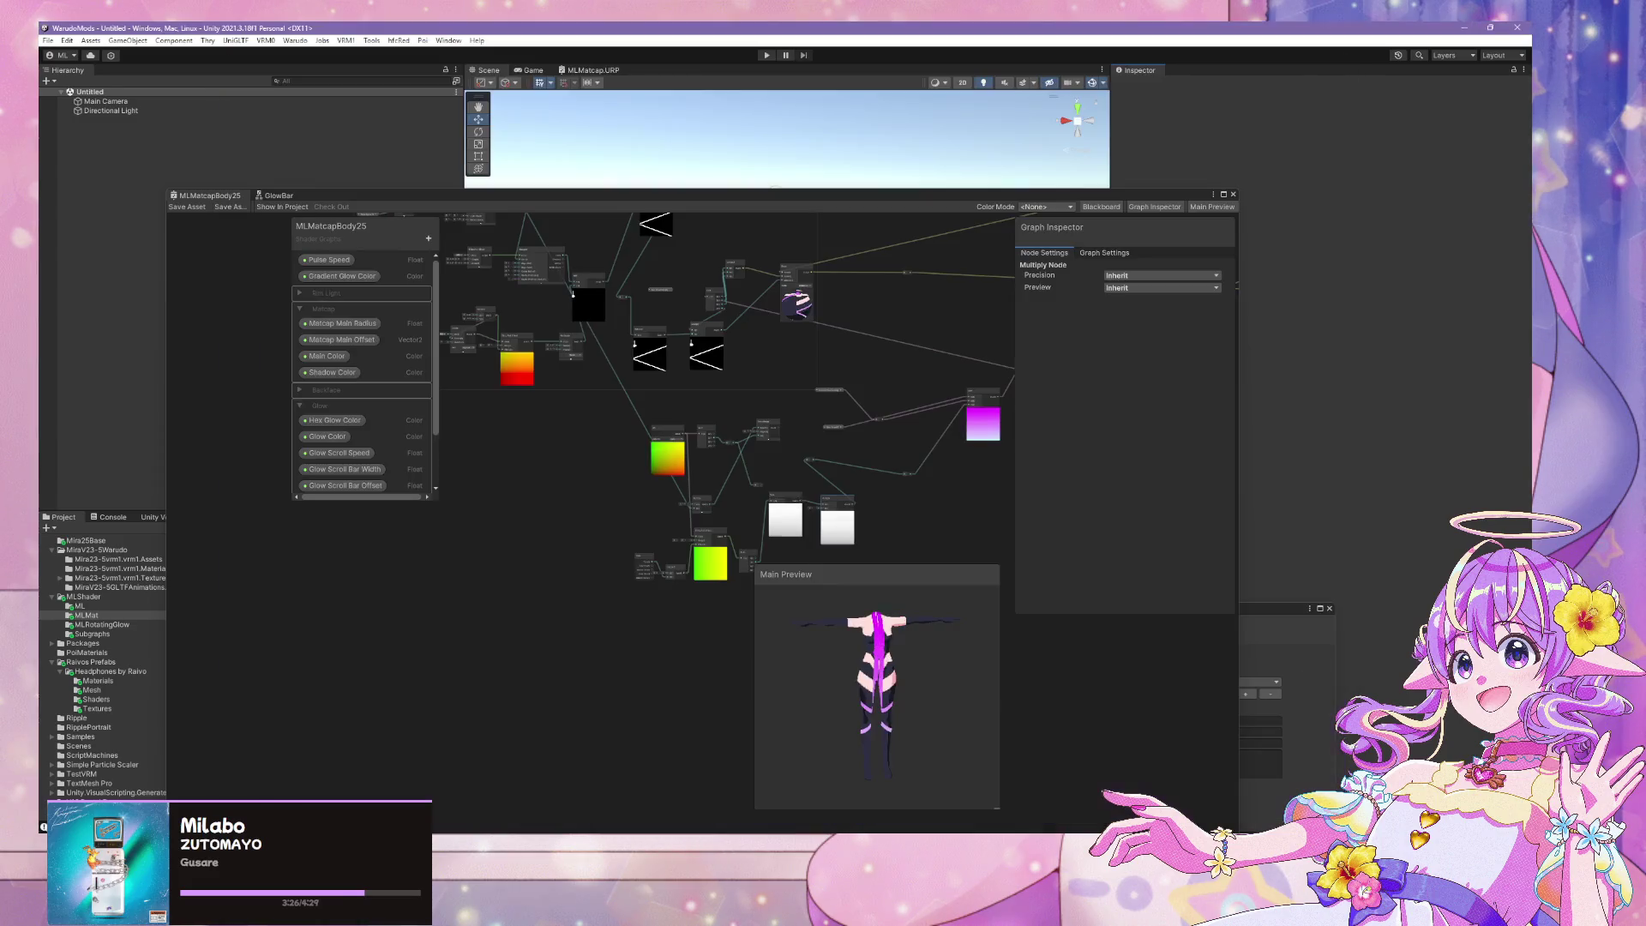
# Wire the Sine output directly into the reroute feeding the Lerp T input
pyautogui.scroll(5, 915, 492)
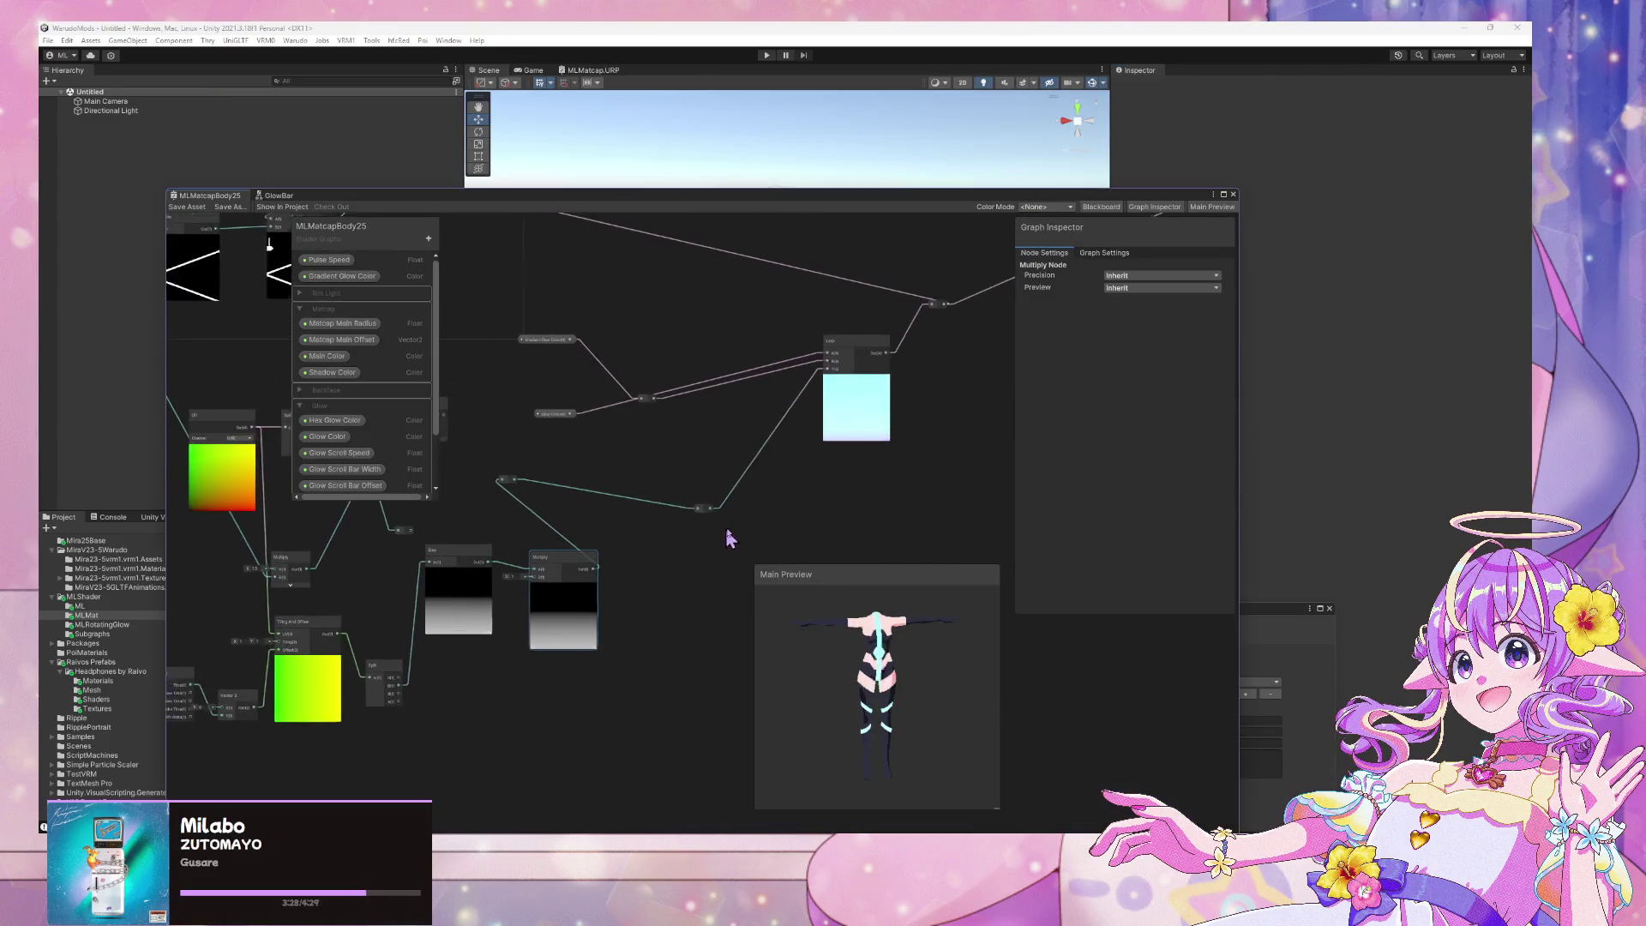
pyautogui.scroll(3, 677, 493)
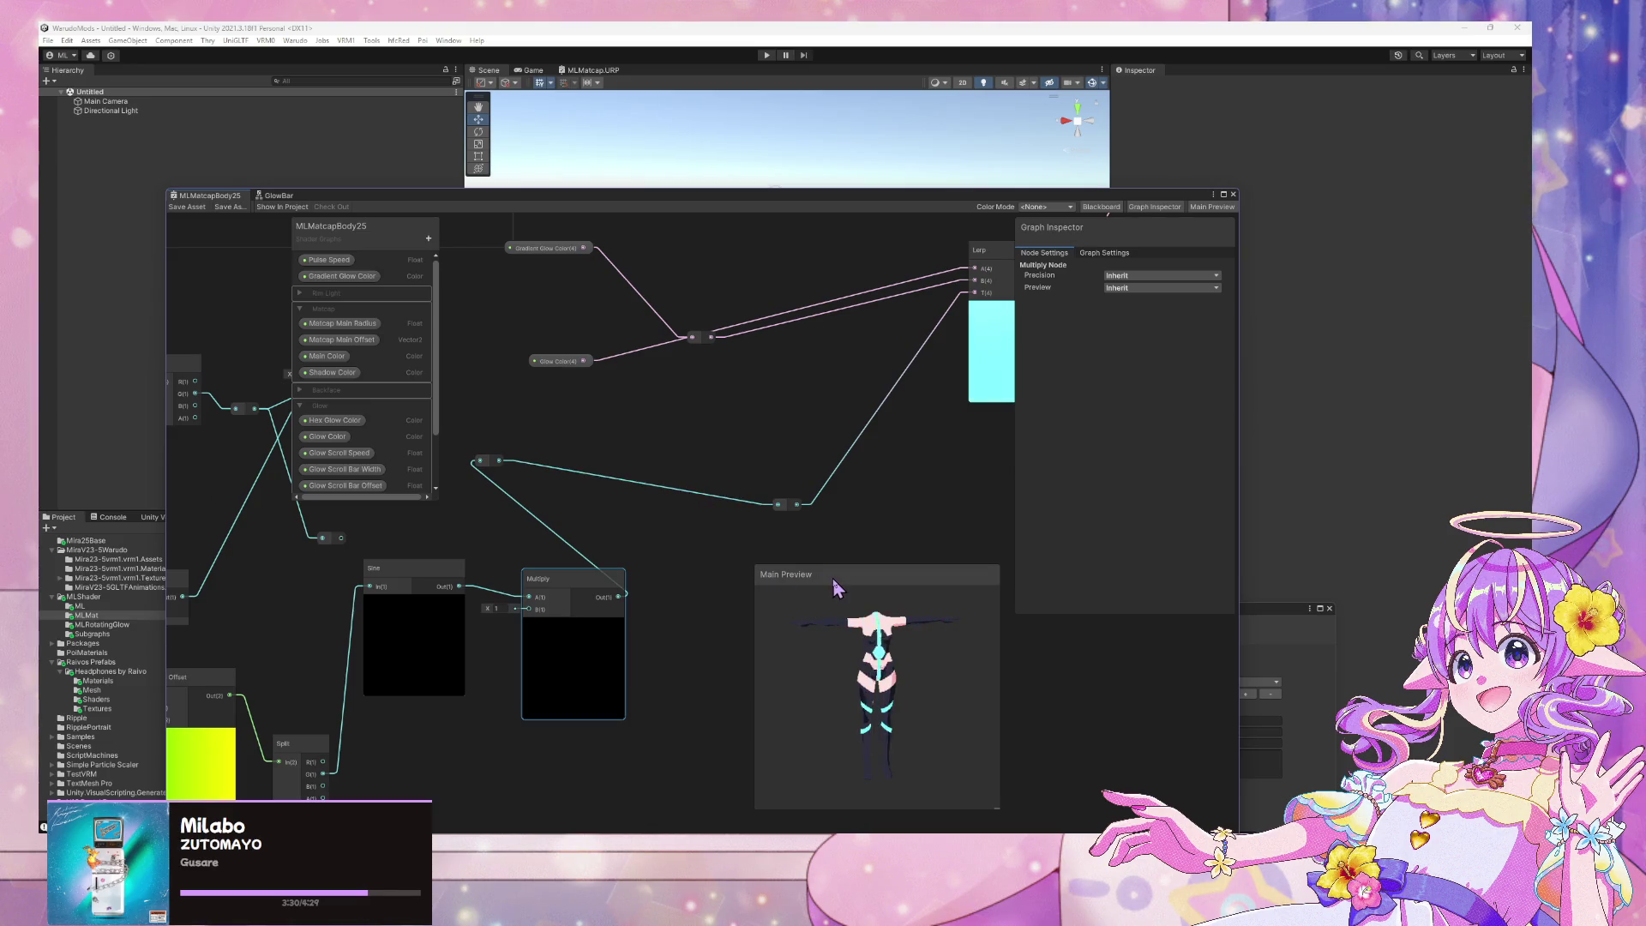
pyautogui.moveTo(834, 583); pyautogui.dragTo(856, 556)
pyautogui.moveTo(611, 545)
pyautogui.mouseDown(button='middle')
pyautogui.moveTo(769, 467)
pyautogui.moveTo(722, 464)
pyautogui.mouseUp(button='middle')
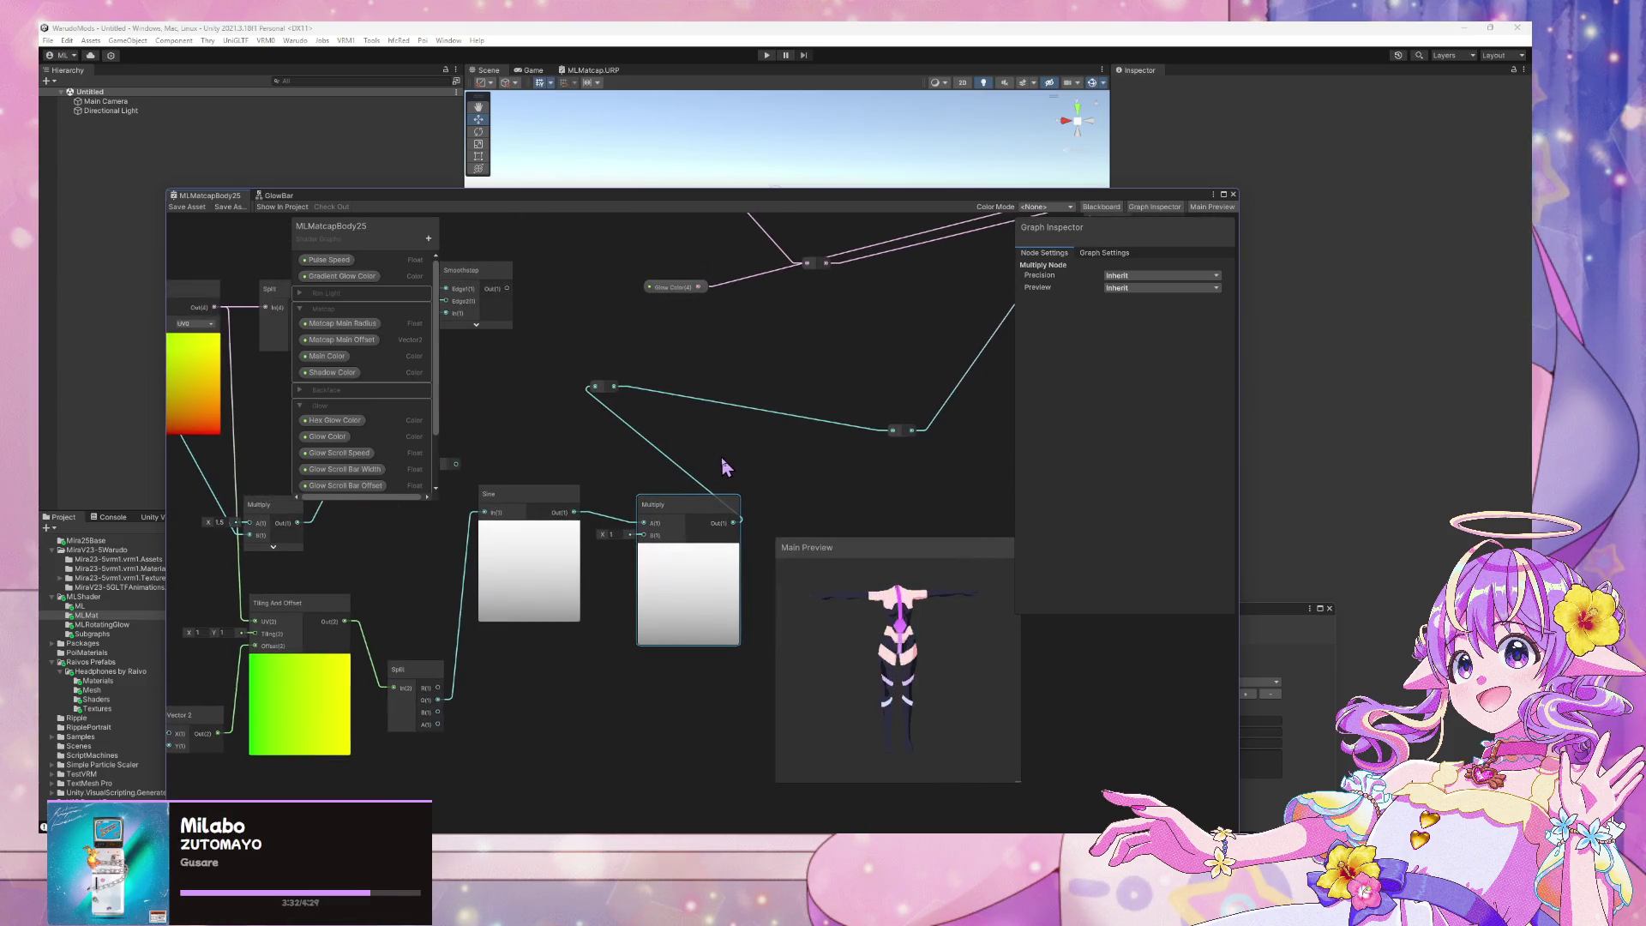
pyautogui.moveTo(574, 512); pyautogui.dragTo(596, 388)
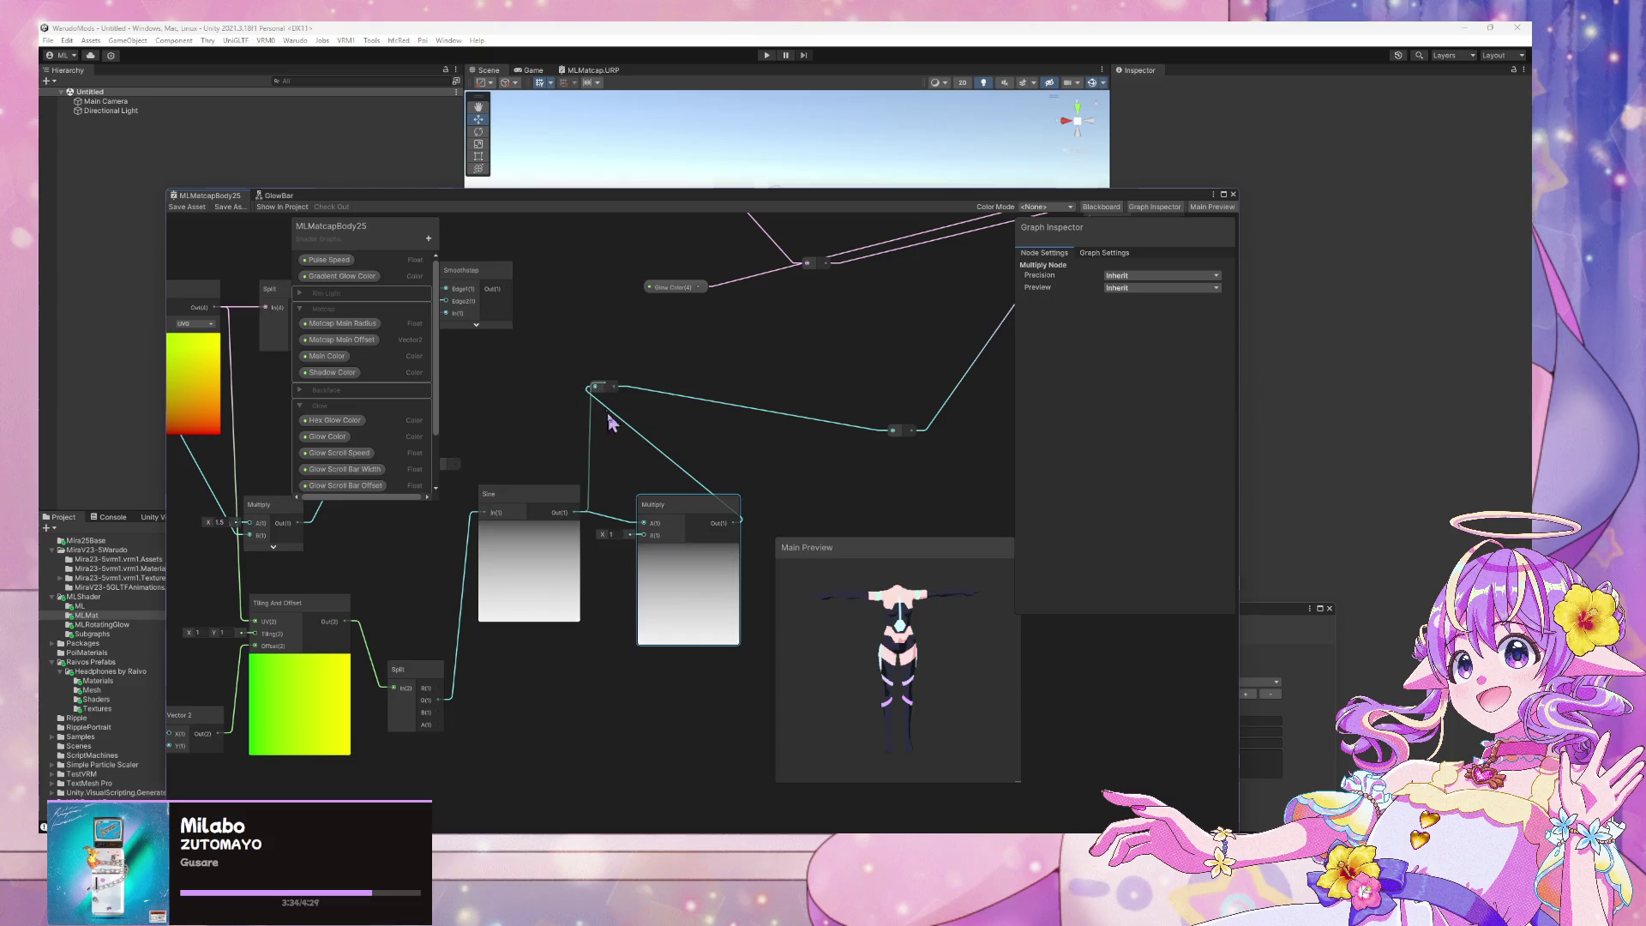
pyautogui.rightClick(601, 381)
pyautogui.click(698, 514)
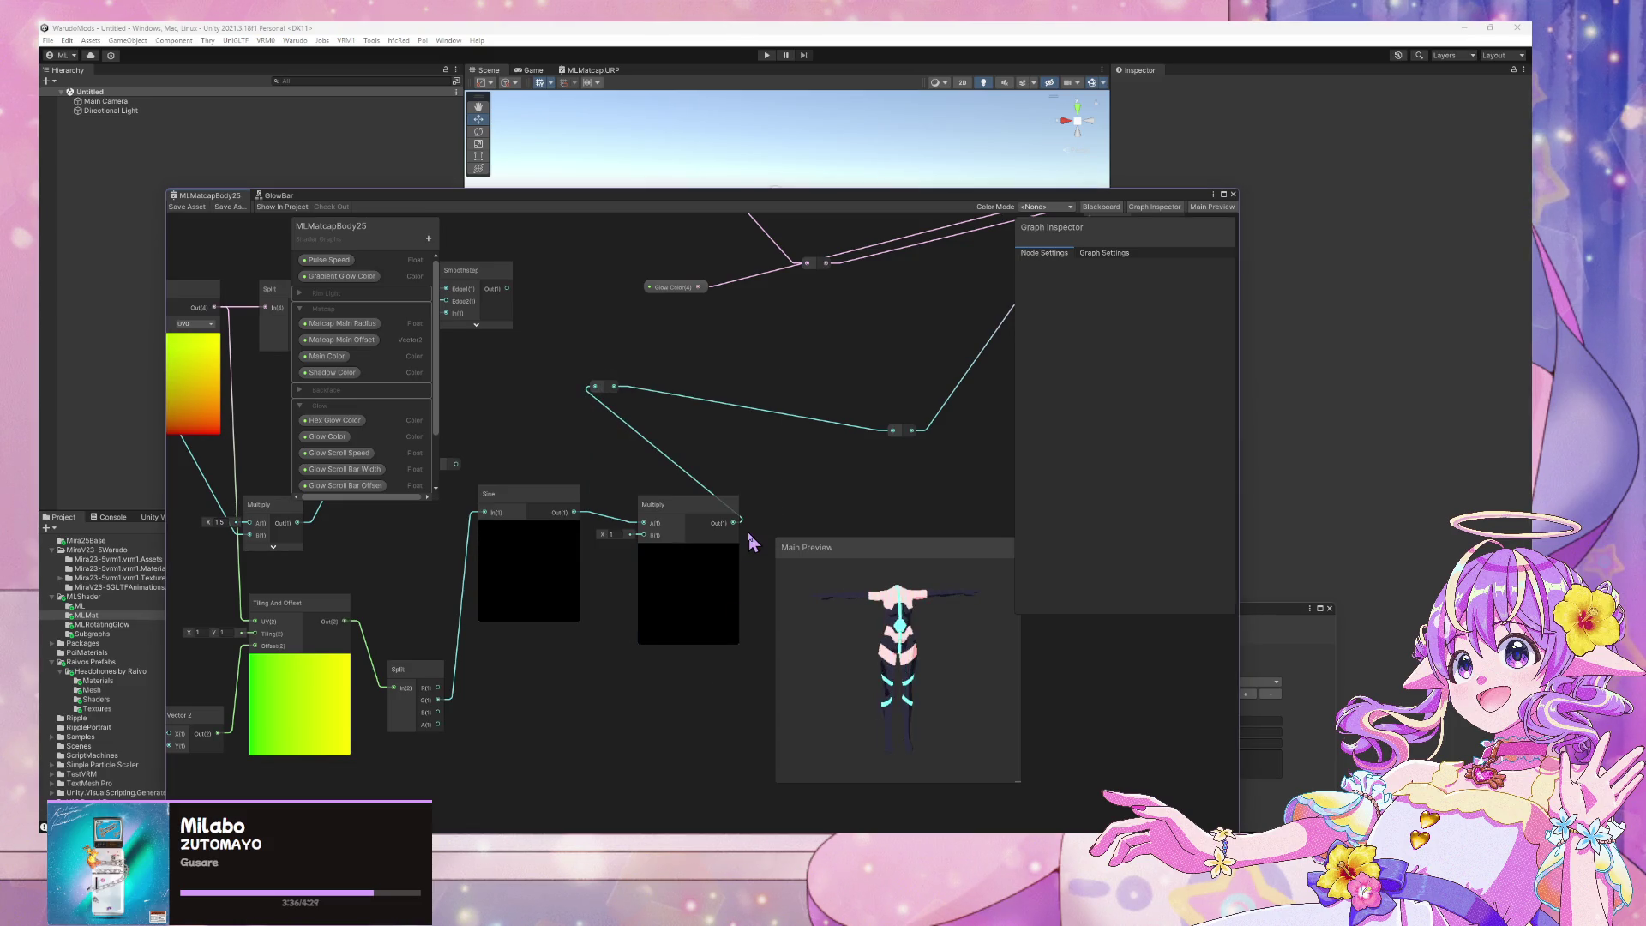
pyautogui.moveTo(579, 512); pyautogui.dragTo(596, 387)
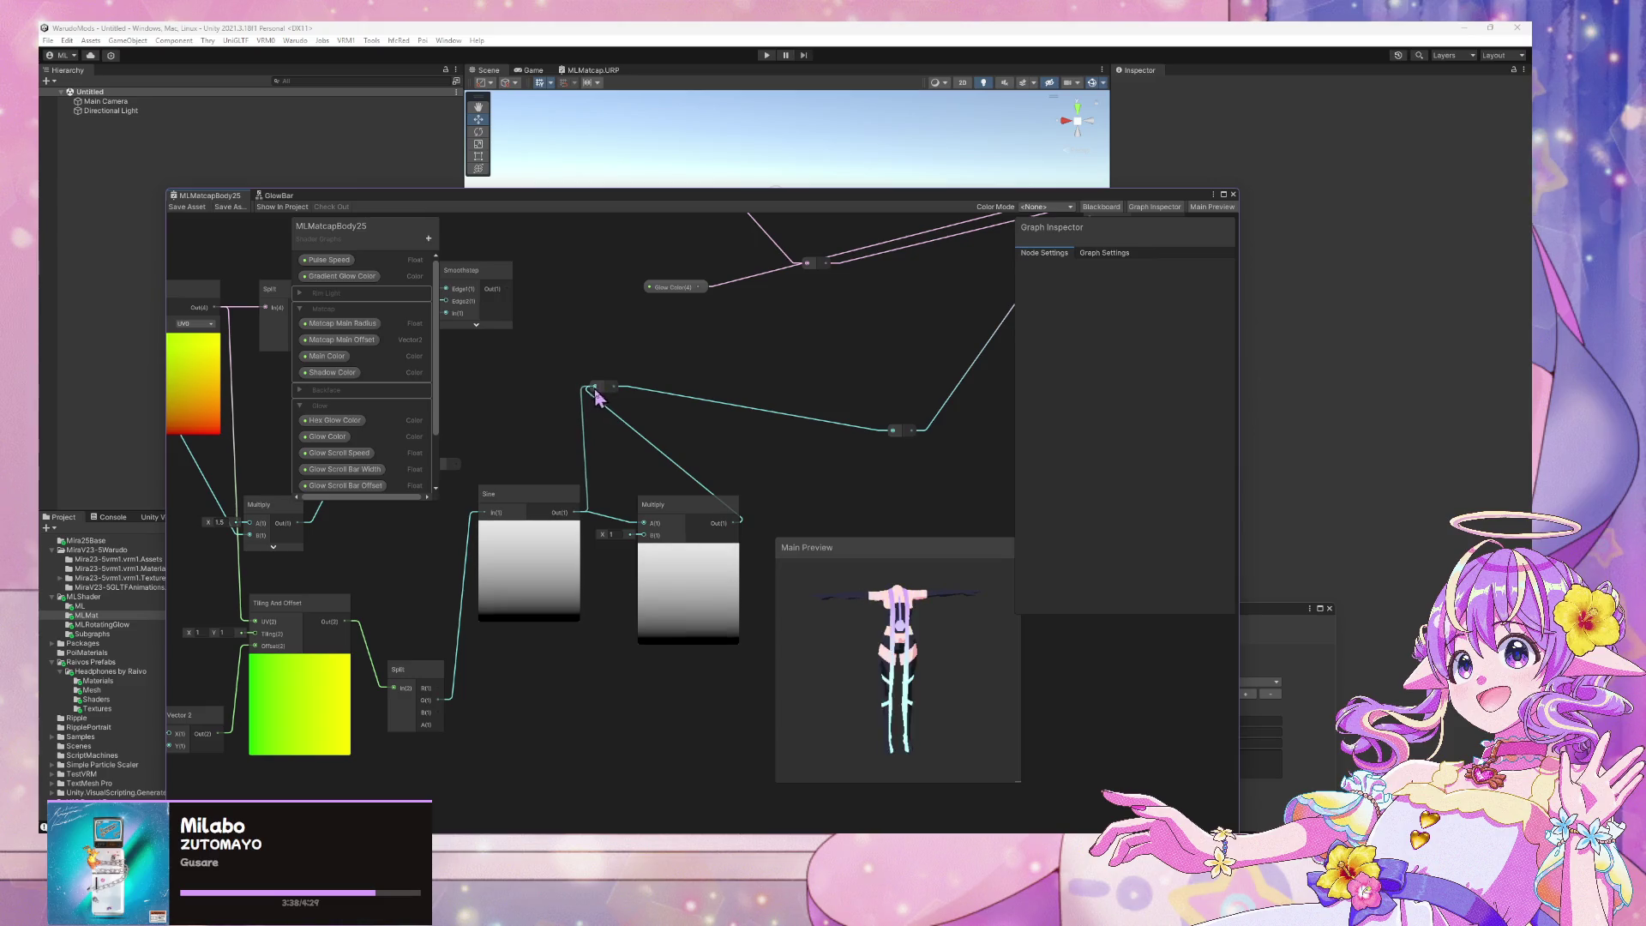
# Delete the now-unused Multiply node after the Sine
pyautogui.click(686, 513)
pyautogui.press('Delete')
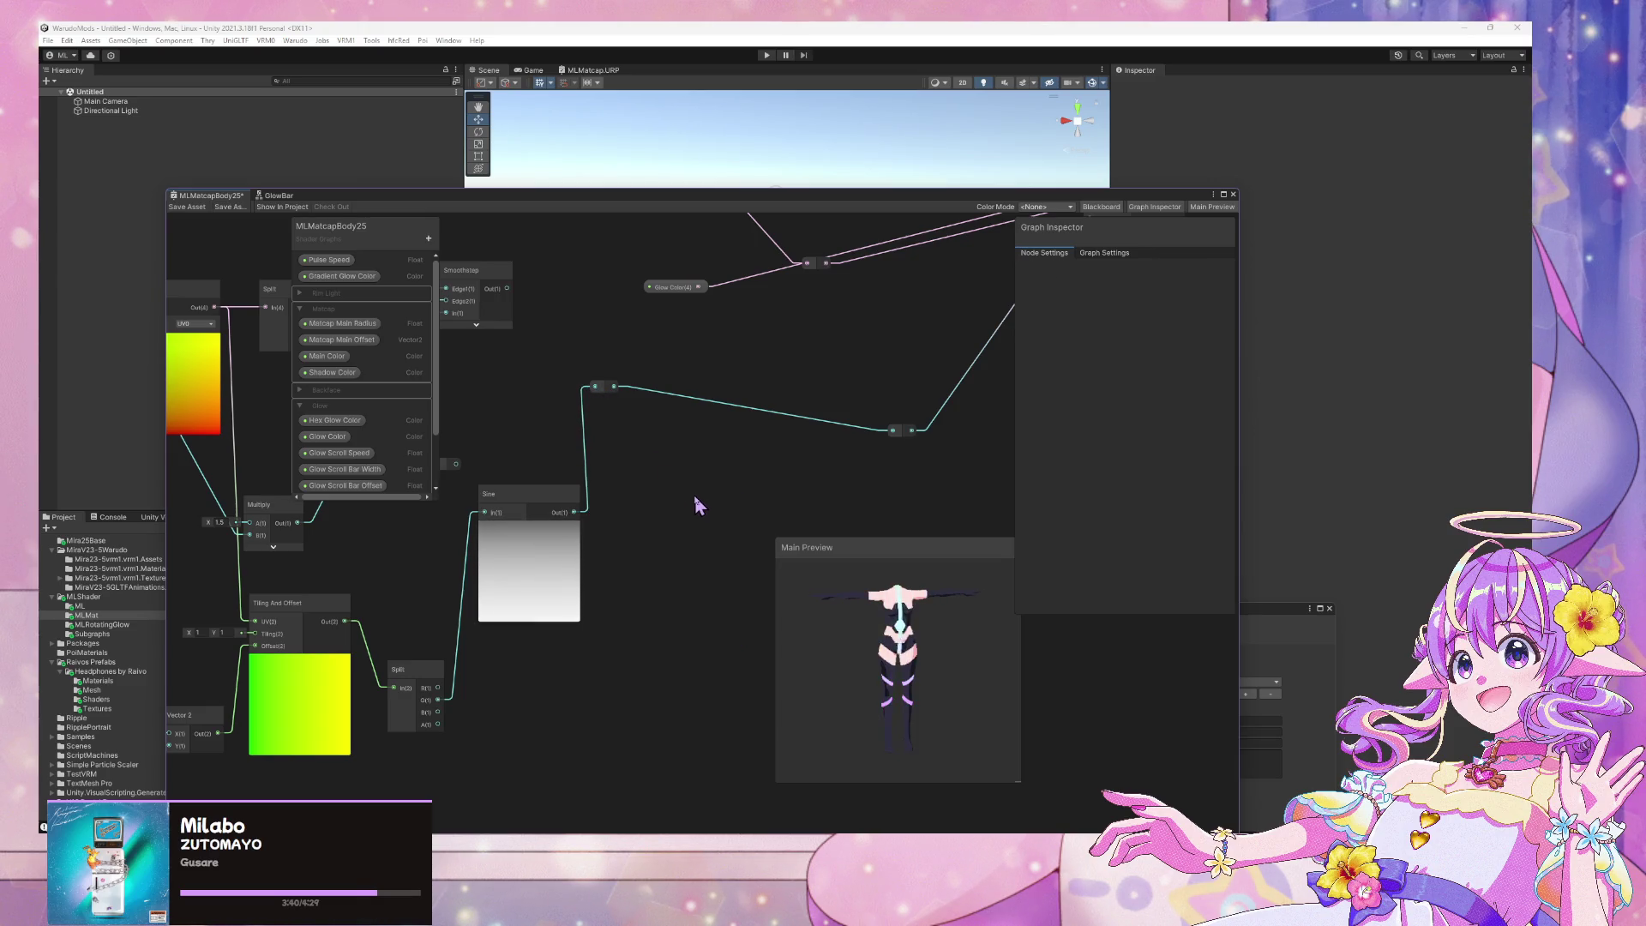
pyautogui.scroll(-3, 825, 504)
pyautogui.scroll(5, 673, 561)
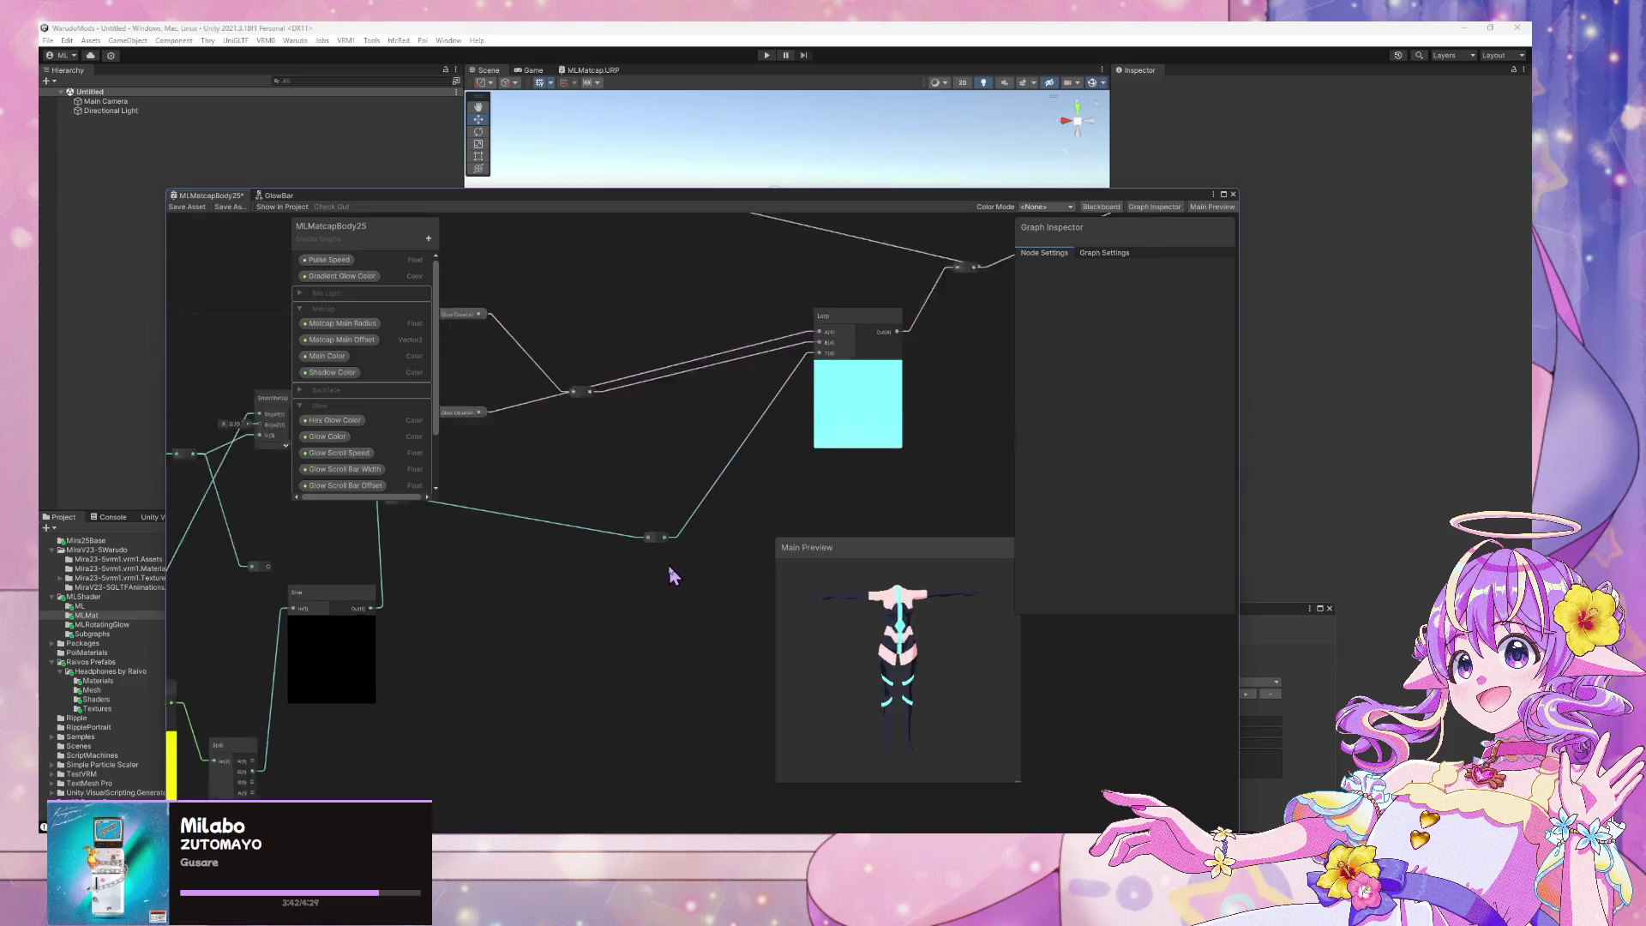
pyautogui.scroll(-2, 643, 591)
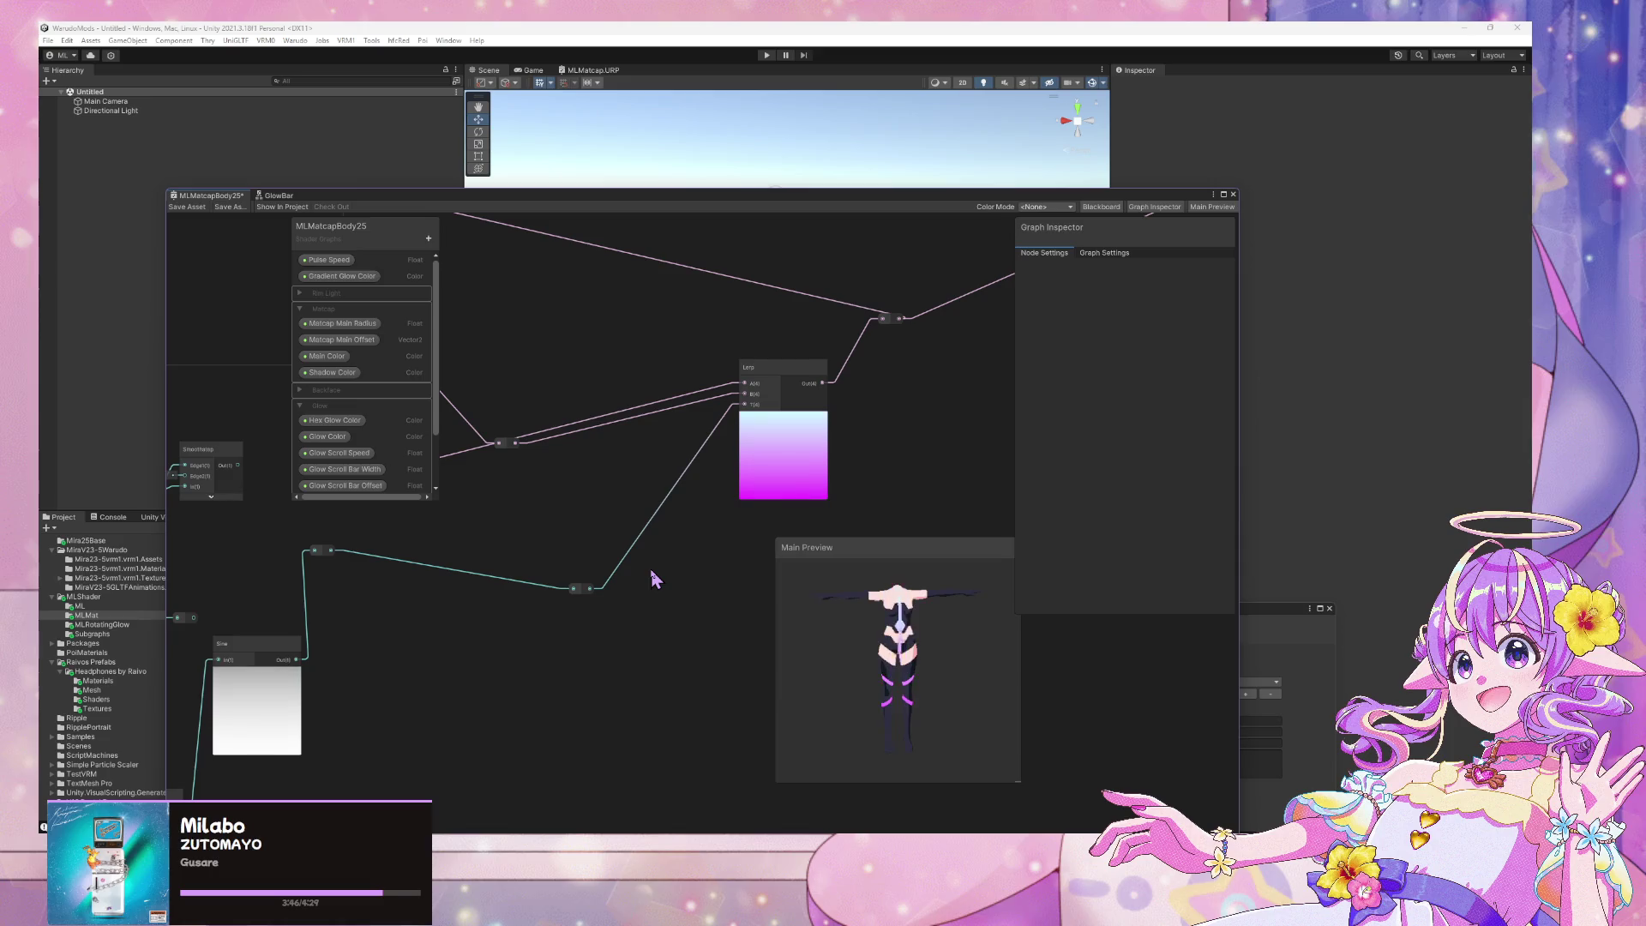
pyautogui.scroll(2, 651, 572)
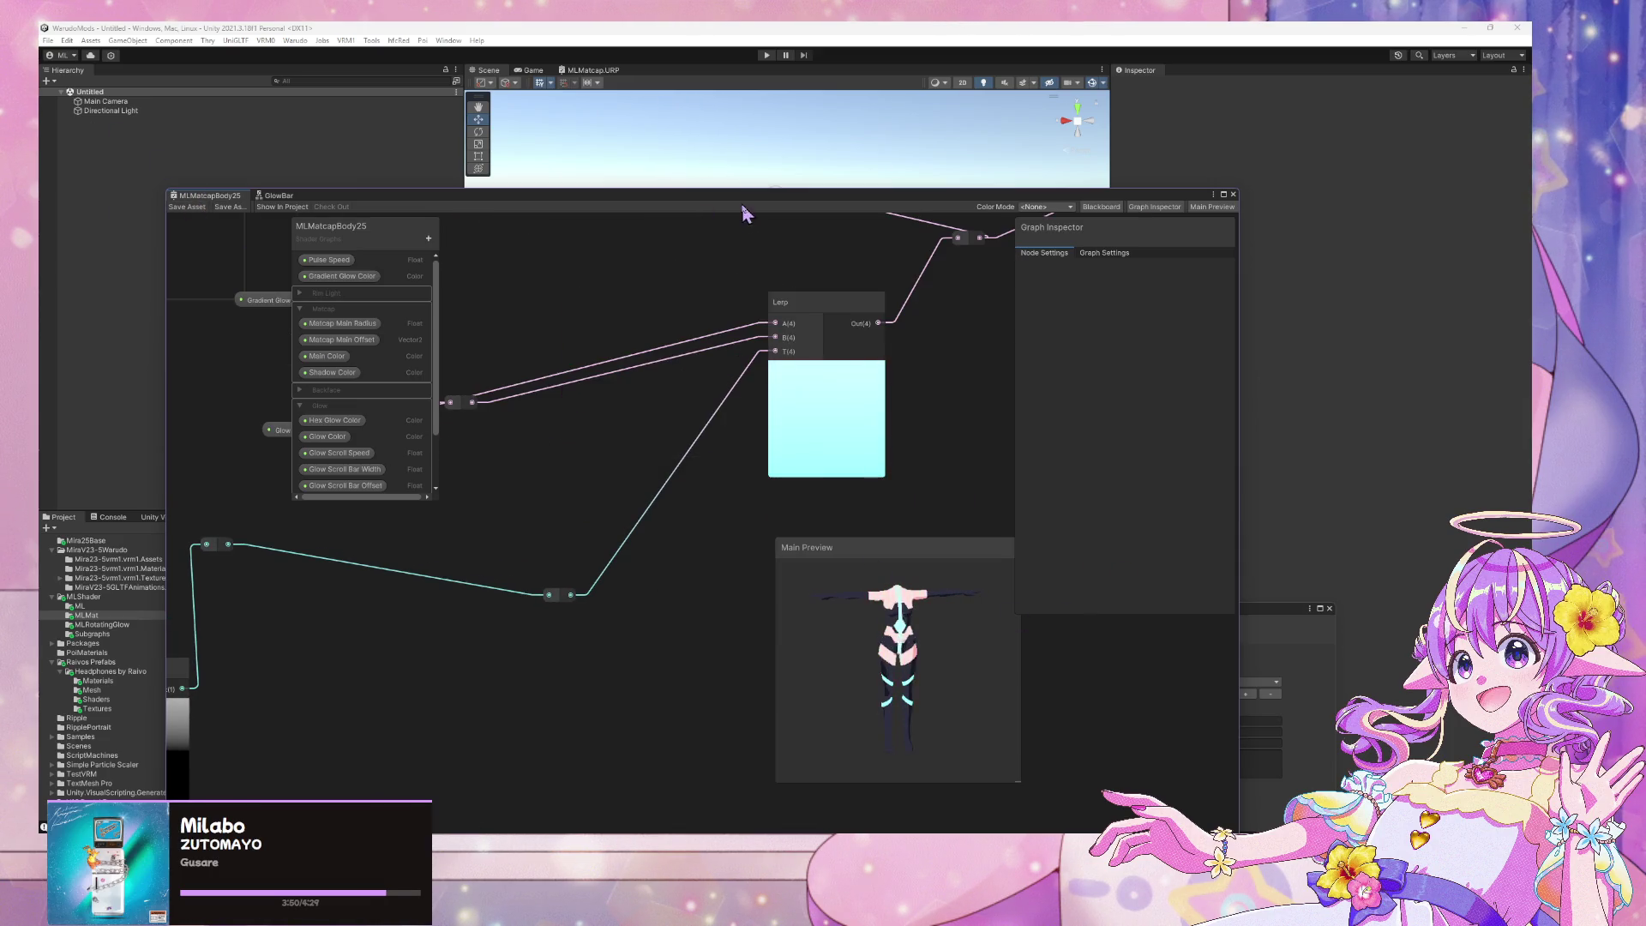
pyautogui.moveTo(742, 204); pyautogui.dragTo(753, 224)
pyautogui.scroll(-5, 744, 480)
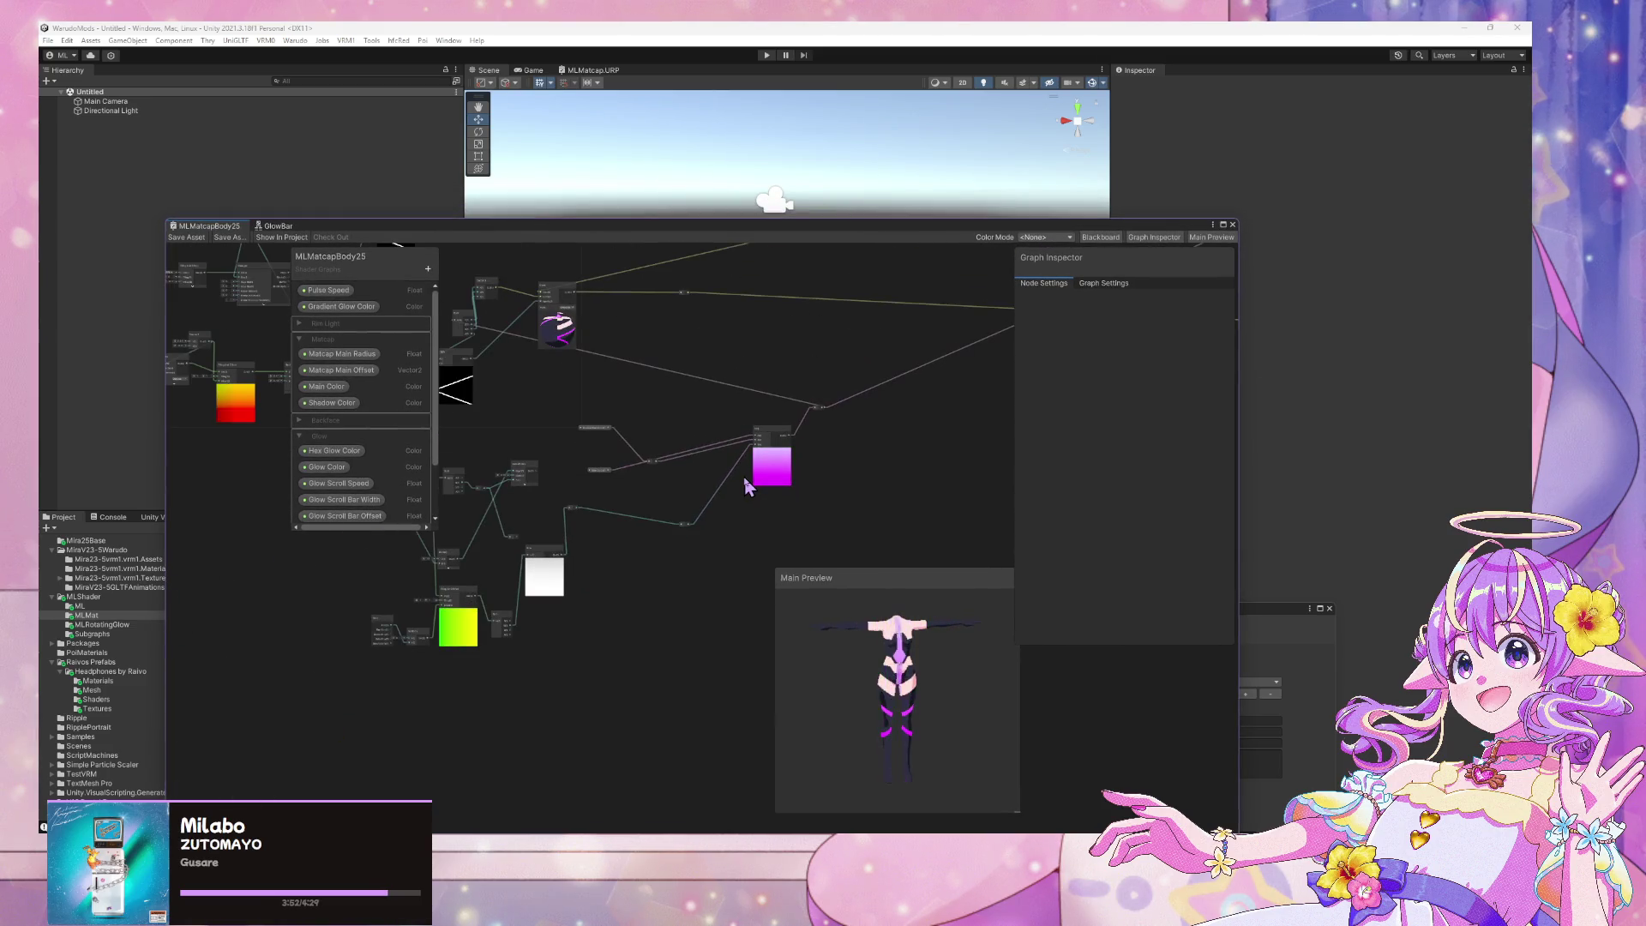
pyautogui.scroll(5, 744, 477)
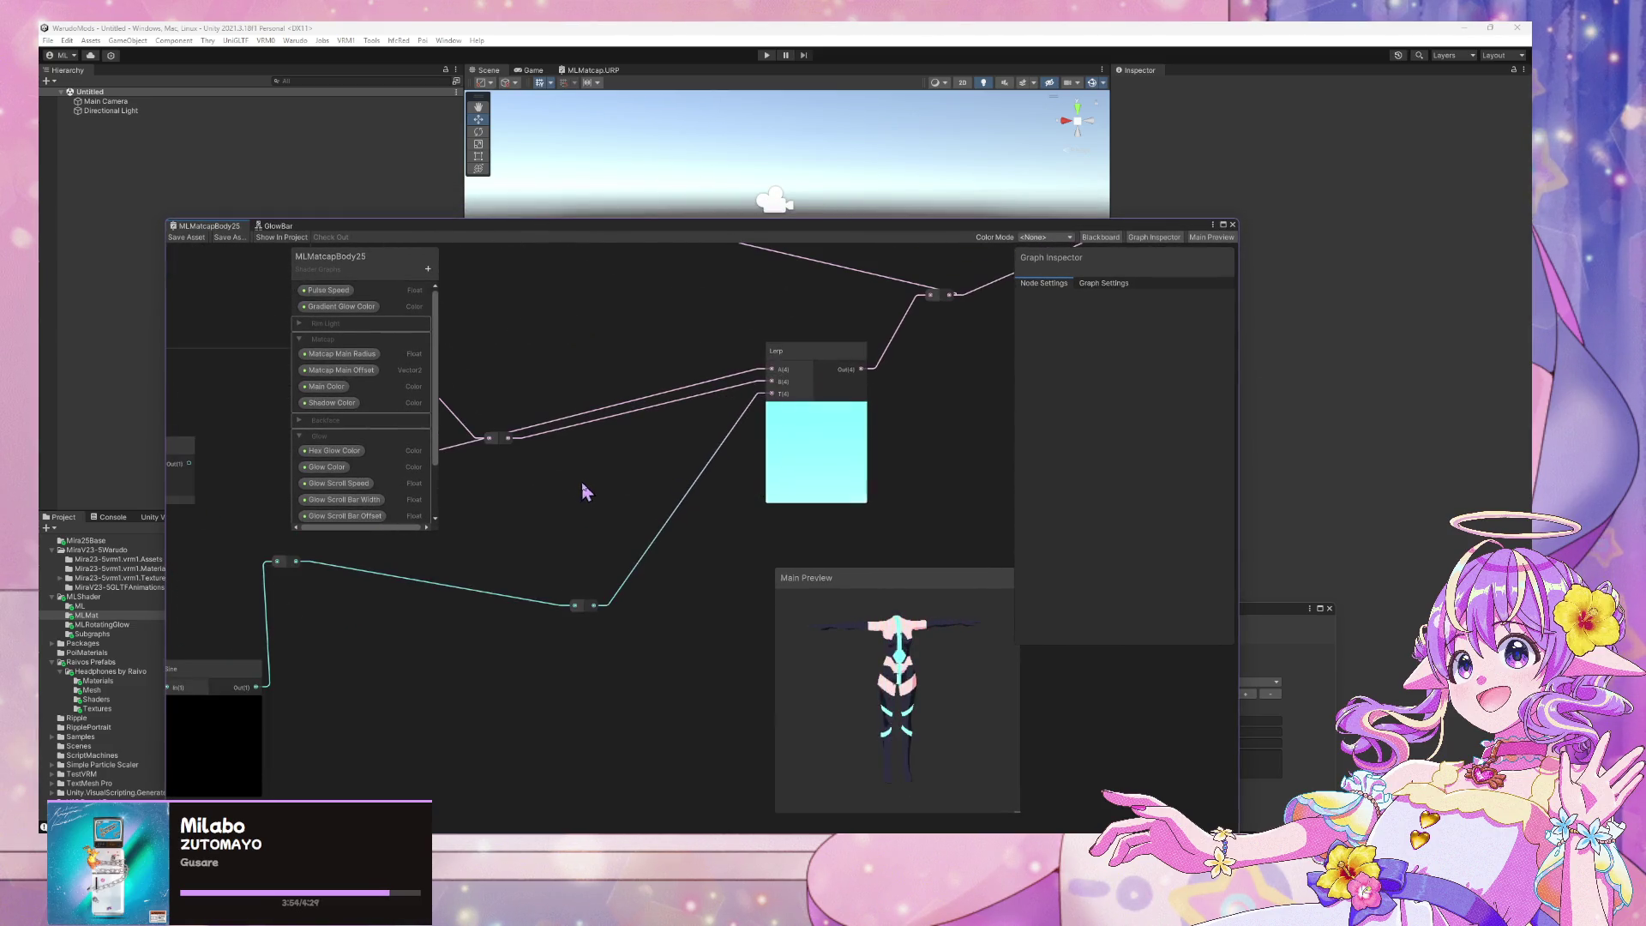
pyautogui.moveTo(607, 507)
pyautogui.mouseDown(button='middle')
pyautogui.moveTo(776, 551)
pyautogui.moveTo(747, 558)
pyautogui.mouseUp(button='middle')
pyautogui.moveTo(669, 503); pyautogui.dragTo(703, 565)
pyautogui.press('Delete')
pyautogui.moveTo(517, 415); pyautogui.dragTo(710, 591)
pyautogui.moveTo(519, 527); pyautogui.dragTo(708, 463)
pyautogui.moveTo(703, 591); pyautogui.dragTo(675, 515)
pyautogui.scroll(-2, 724, 467)
pyautogui.scroll(2, 733, 468)
pyautogui.scroll(3, 688, 482)
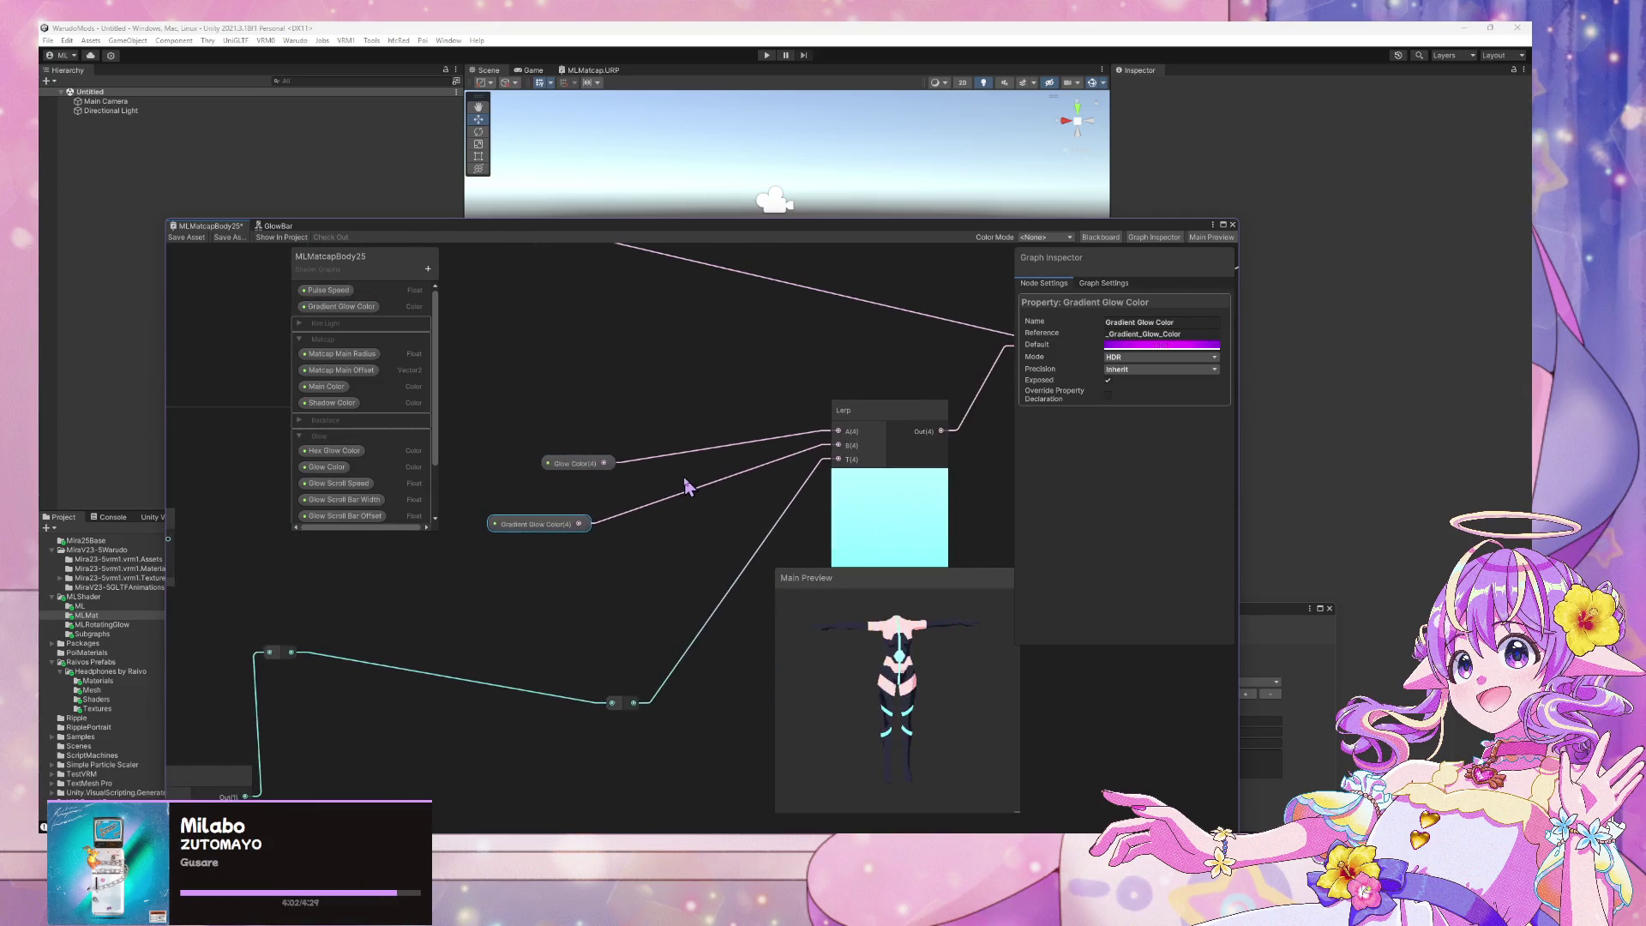
pyautogui.moveTo(522, 533); pyautogui.dragTo(560, 499)
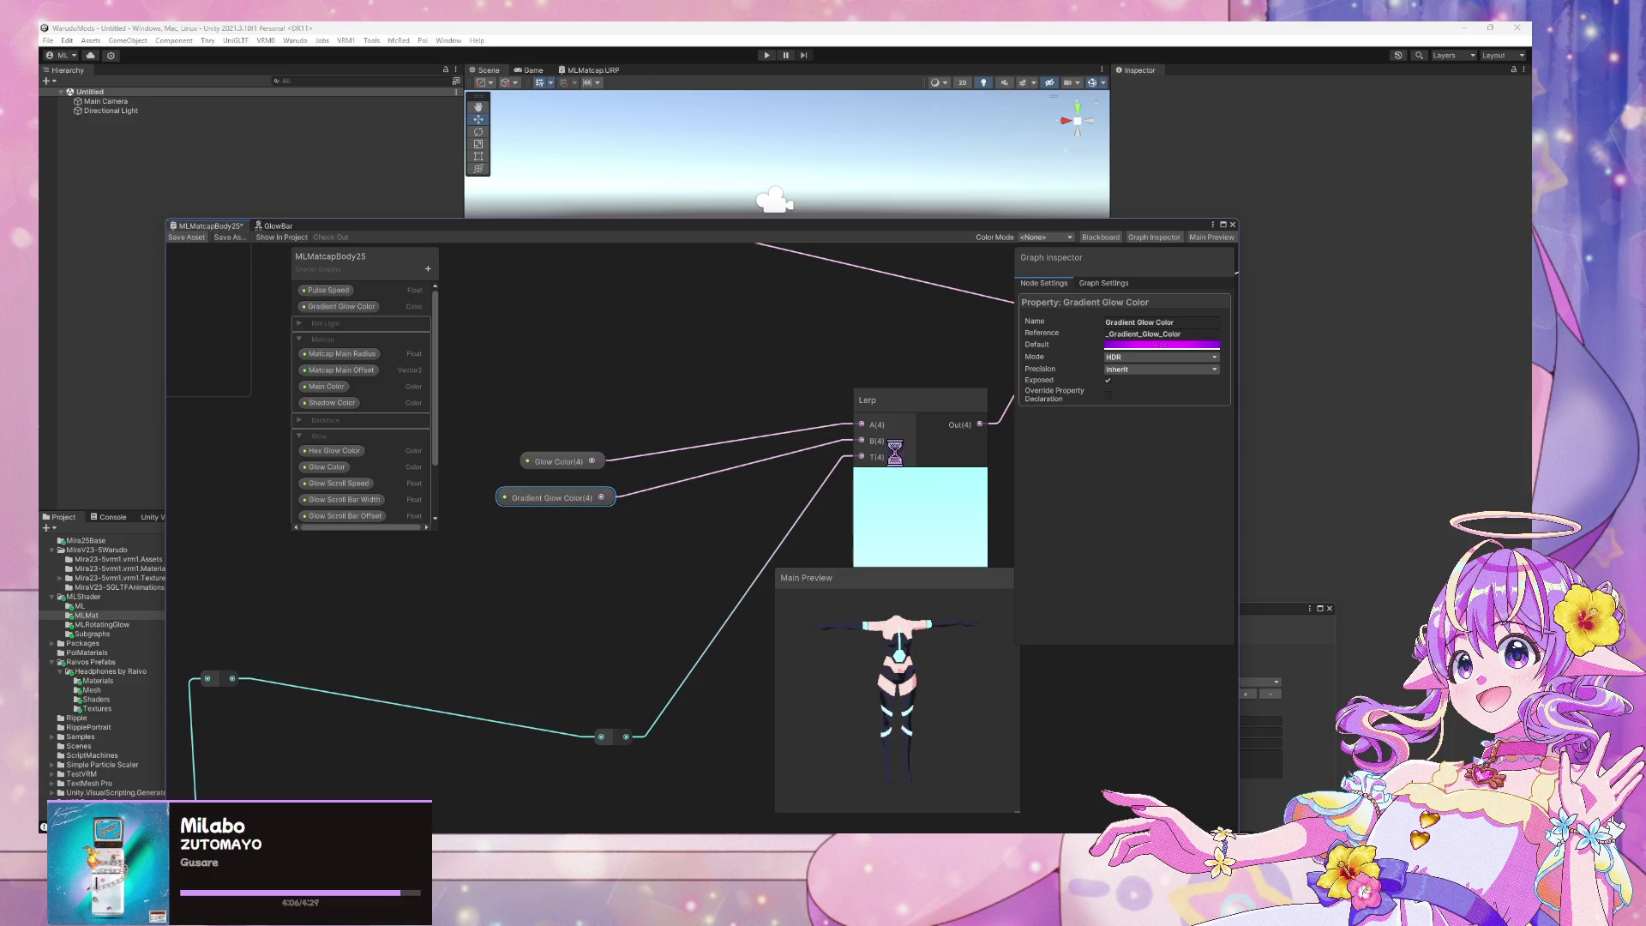
pyautogui.scroll(-2, 864, 439)
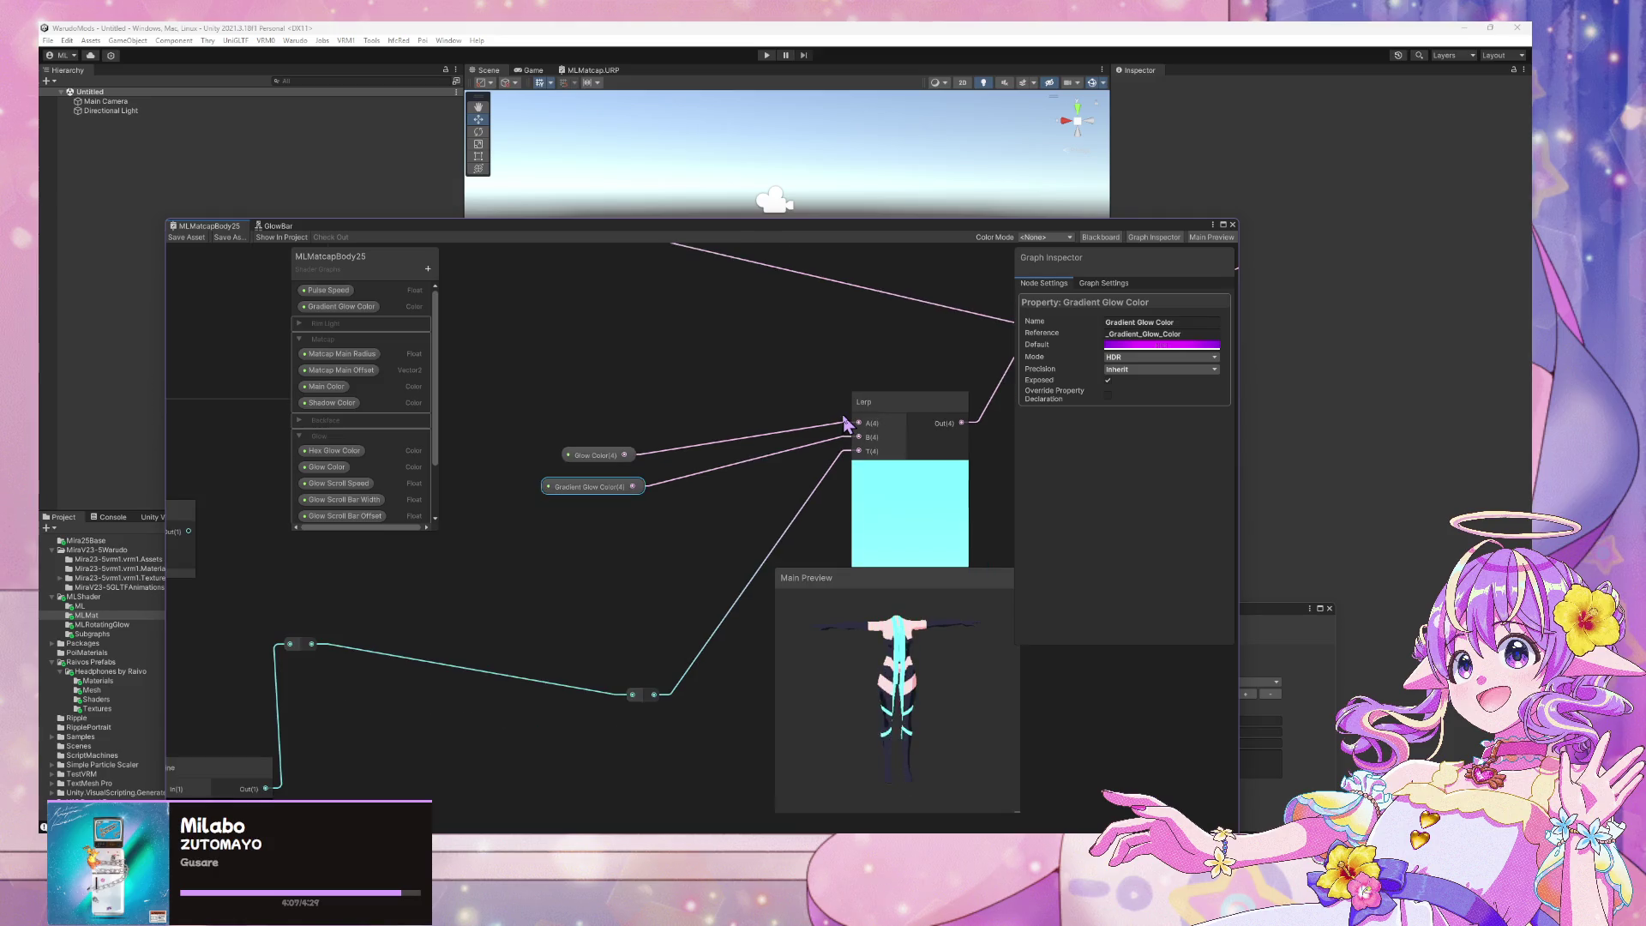
pyautogui.click(1403, 351)
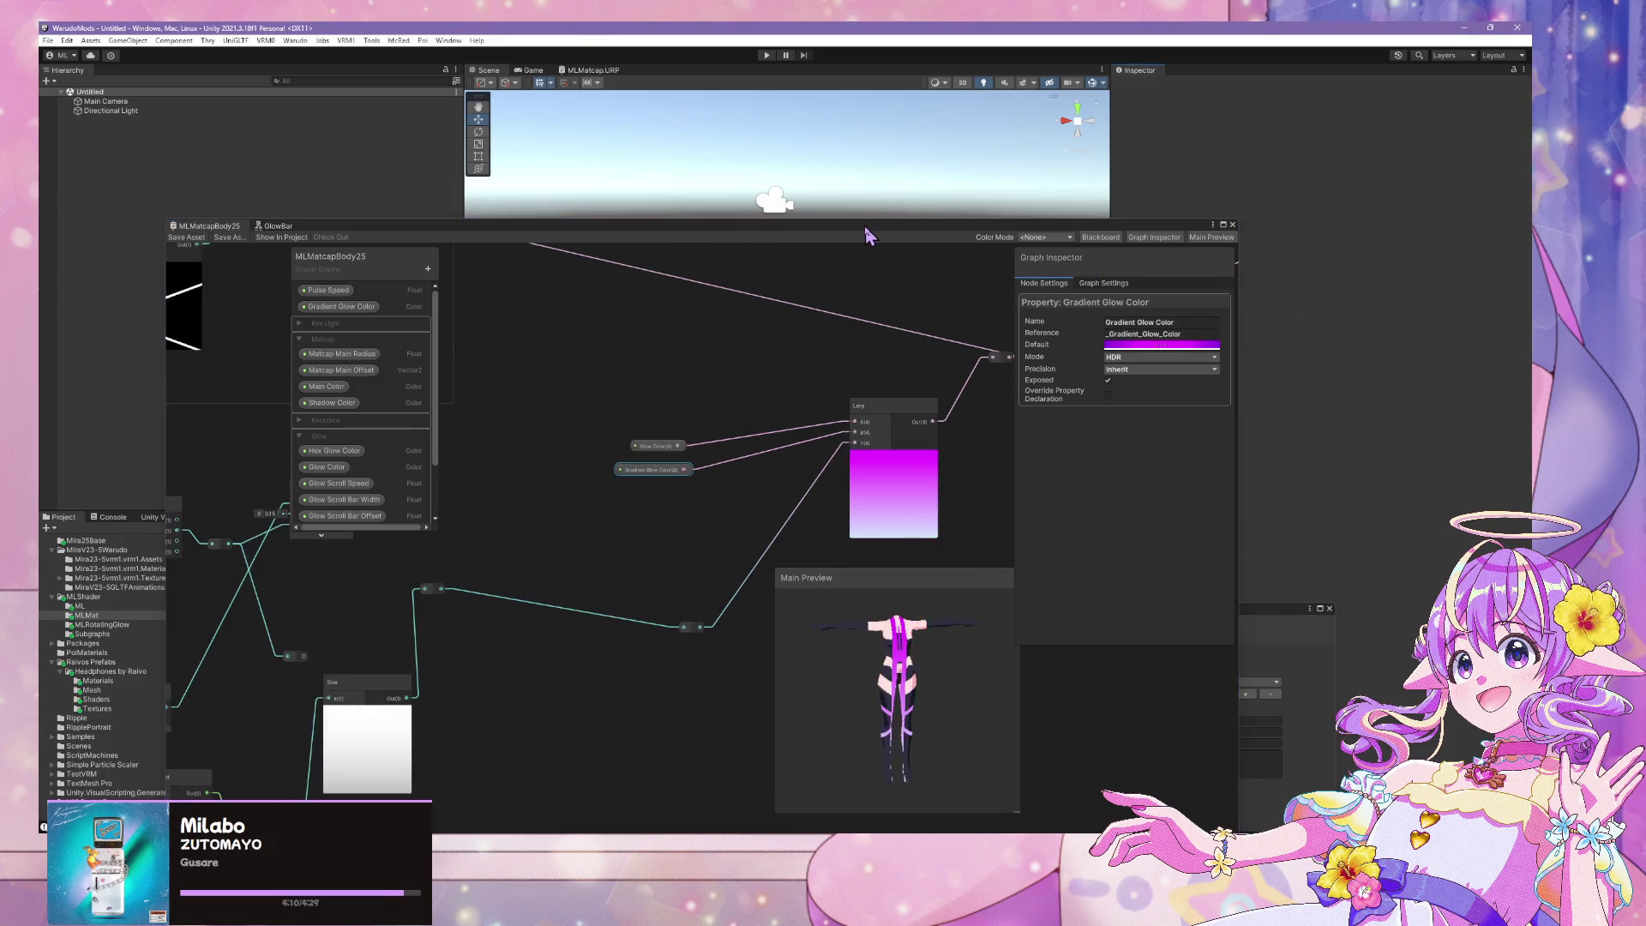
pyautogui.moveTo(868, 236)
pyautogui.mouseDown()
pyautogui.moveTo(753, 485)
pyautogui.moveTo(760, 382)
pyautogui.moveTo(856, 232)
pyautogui.moveTo(831, 221)
pyautogui.mouseUp()
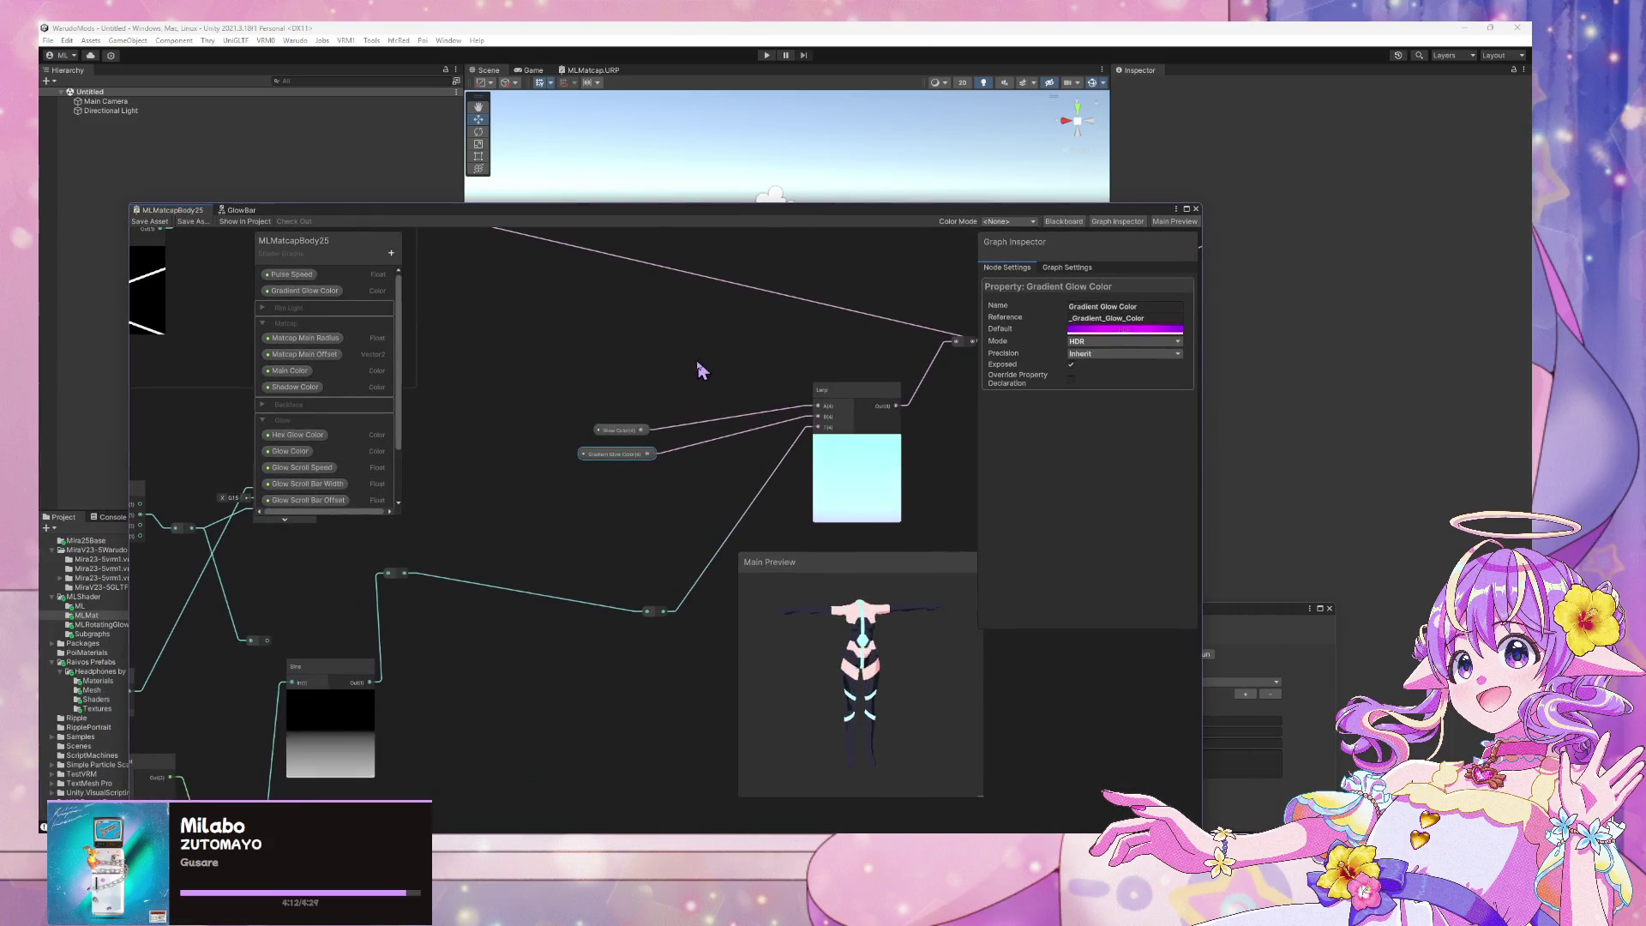
pyautogui.scroll(-3, 699, 371)
pyautogui.scroll(2, 830, 349)
pyautogui.moveTo(830, 349); pyautogui.dragTo(625, 477, button='middle')
pyautogui.scroll(-4, 752, 456)
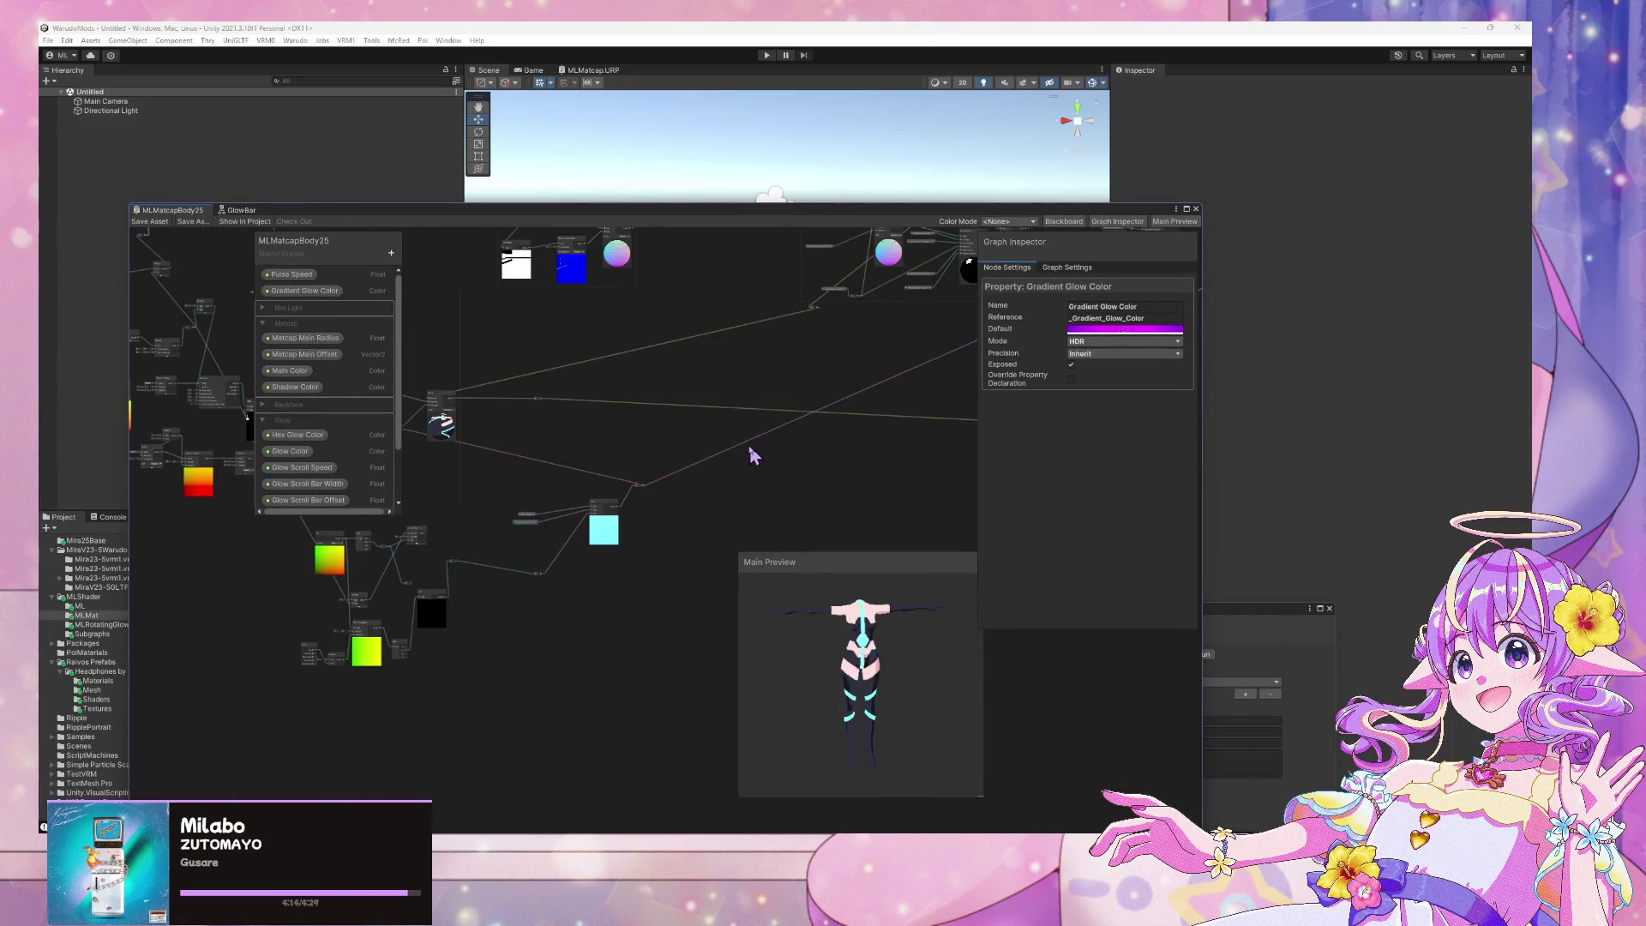
# Delete the Hex Glow Color property from the Blackboard's Glow group, keeping Glow Color
pyautogui.scroll(6, 746, 459)
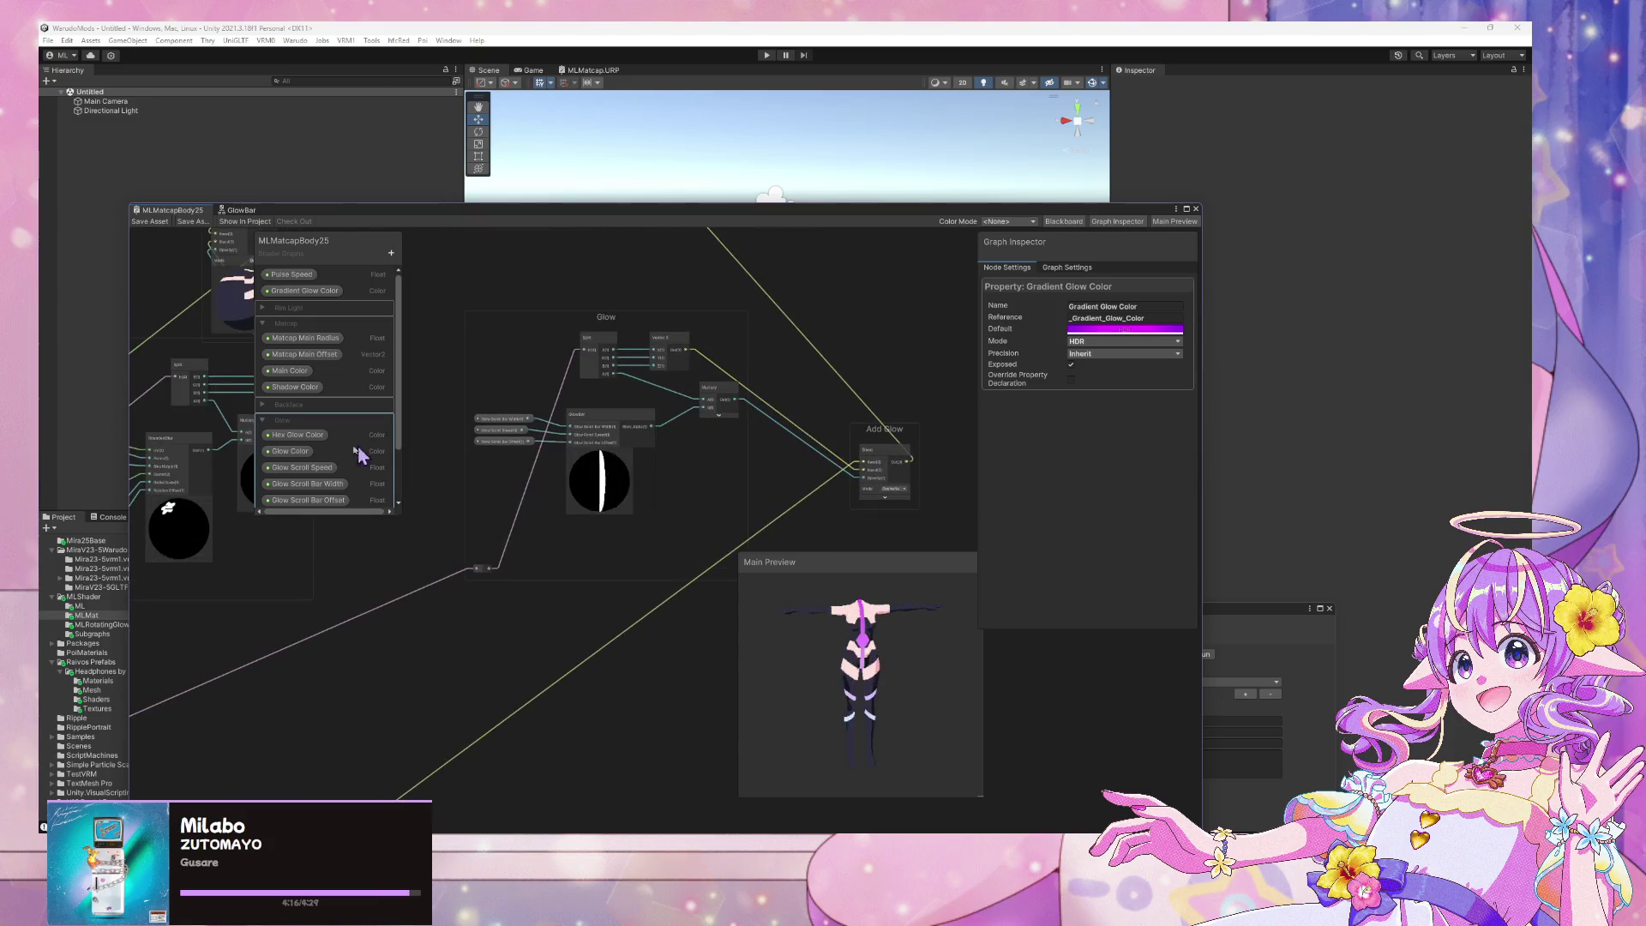
pyautogui.click(300, 454)
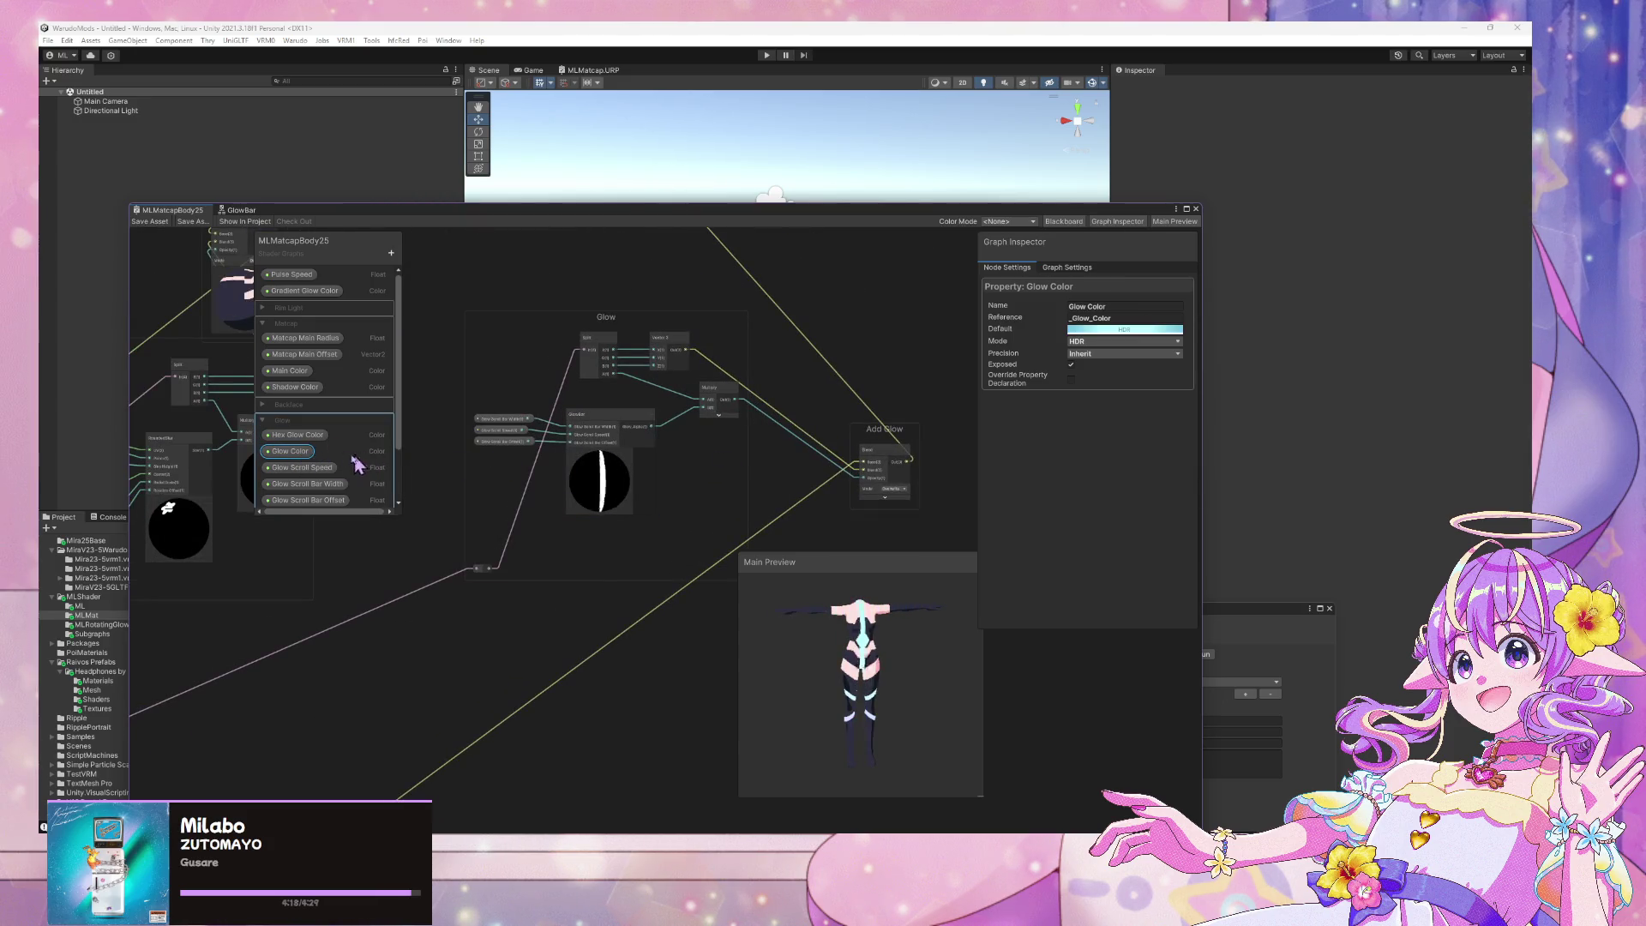
pyautogui.click(305, 437)
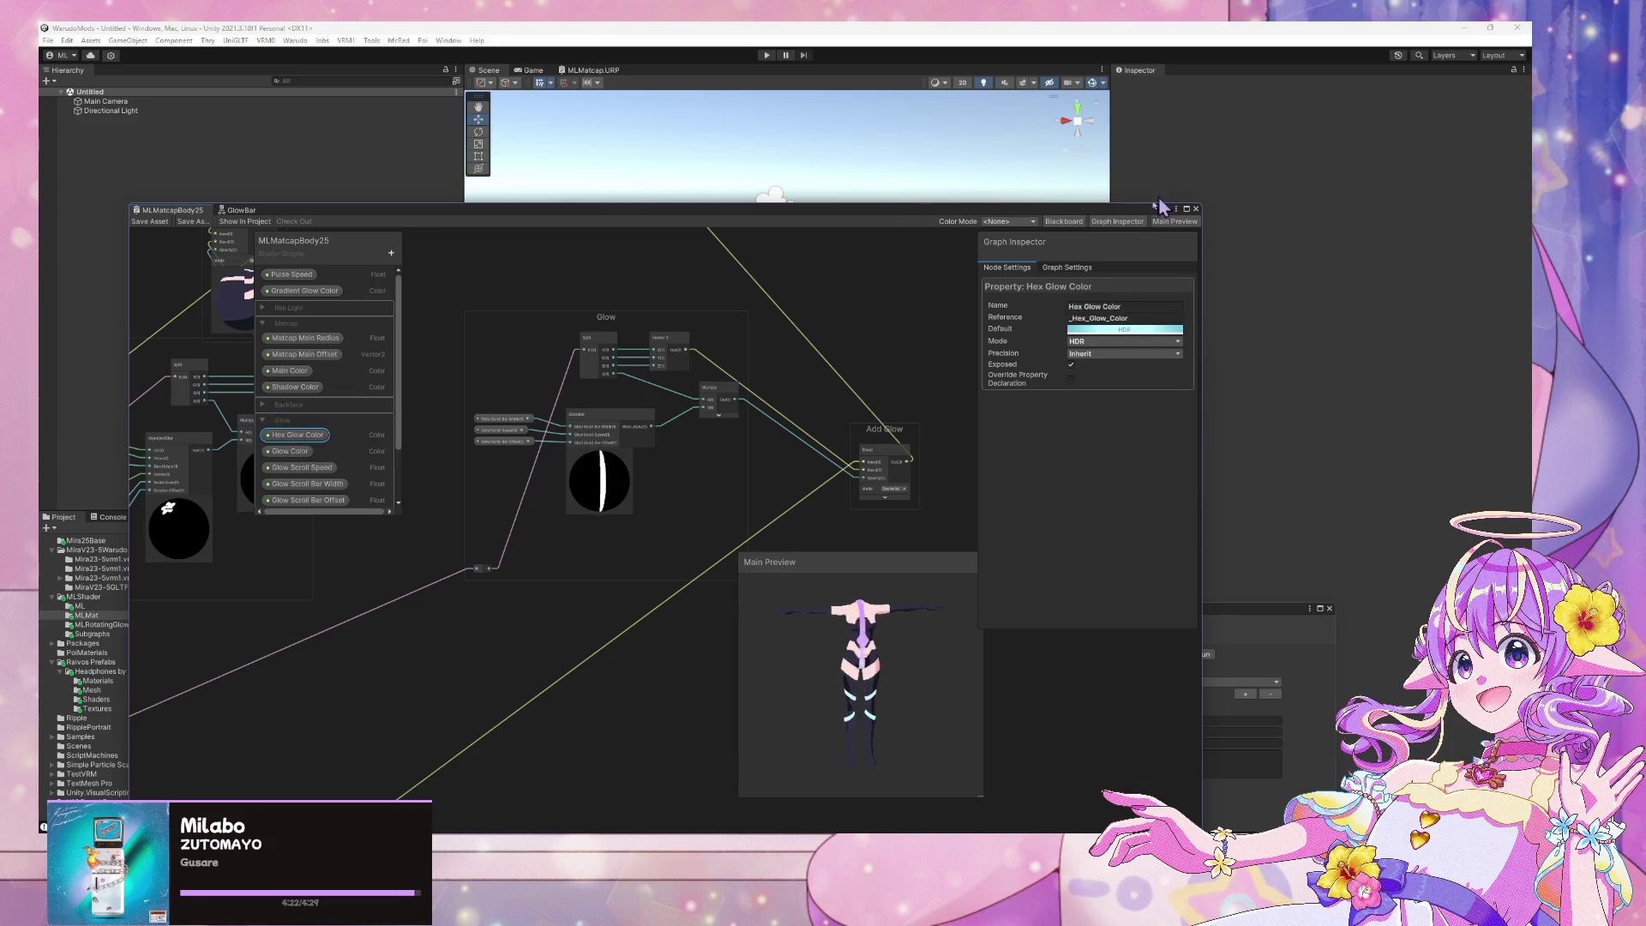
pyautogui.rightClick(313, 441)
pyautogui.click(347, 486)
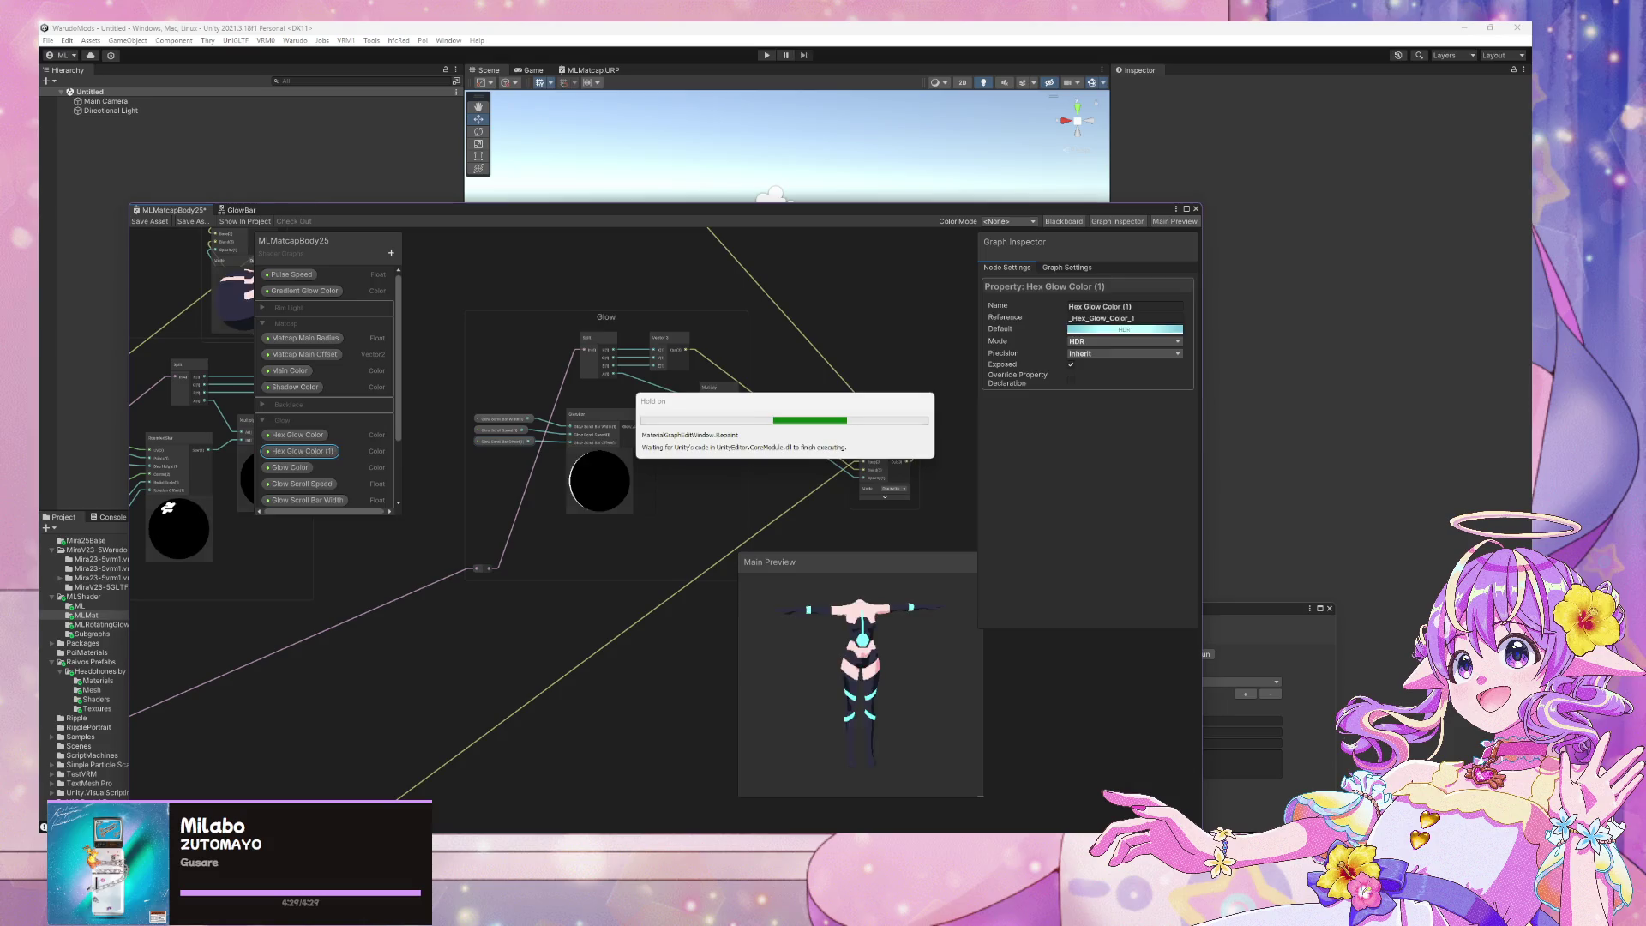
pyautogui.rightClick(290, 435)
pyautogui.click(347, 481)
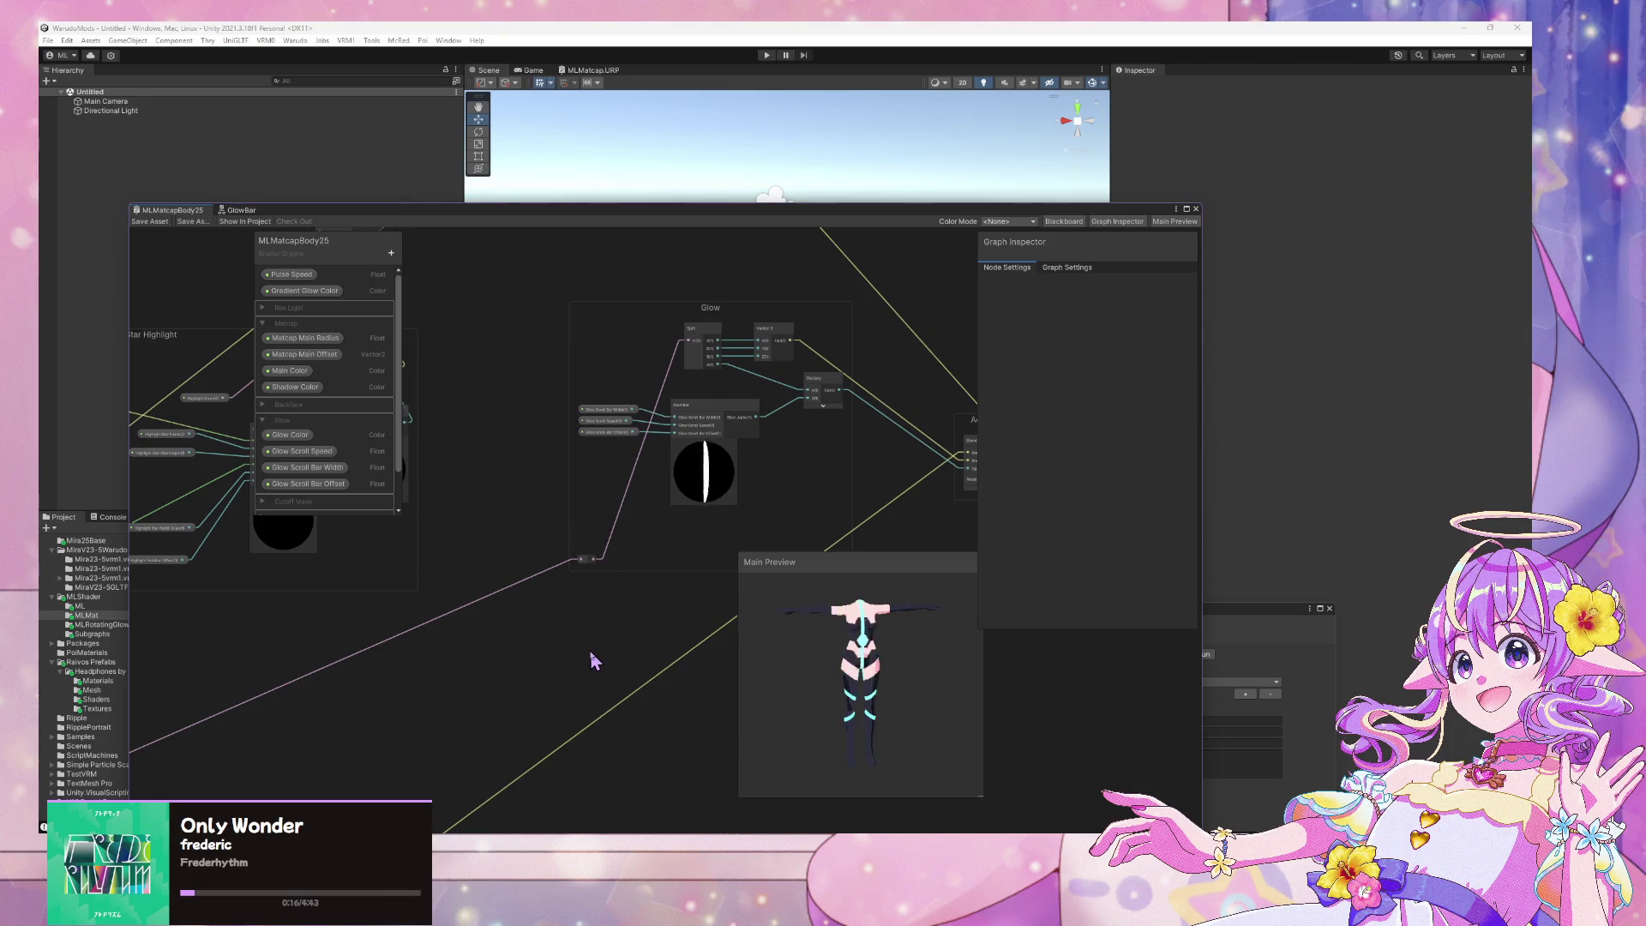
# Add a Clamp node near the wire feeding the Lerp, then remove it again
pyautogui.moveTo(565, 704)
pyautogui.mouseDown(button='middle')
pyautogui.moveTo(885, 481)
pyautogui.moveTo(585, 568)
pyautogui.moveTo(1014, 467)
pyautogui.moveTo(632, 566)
pyautogui.moveTo(440, 585)
pyautogui.moveTo(630, 470)
pyautogui.moveTo(540, 527)
pyautogui.mouseUp(button='middle')
pyautogui.scroll(1, 635, 580)
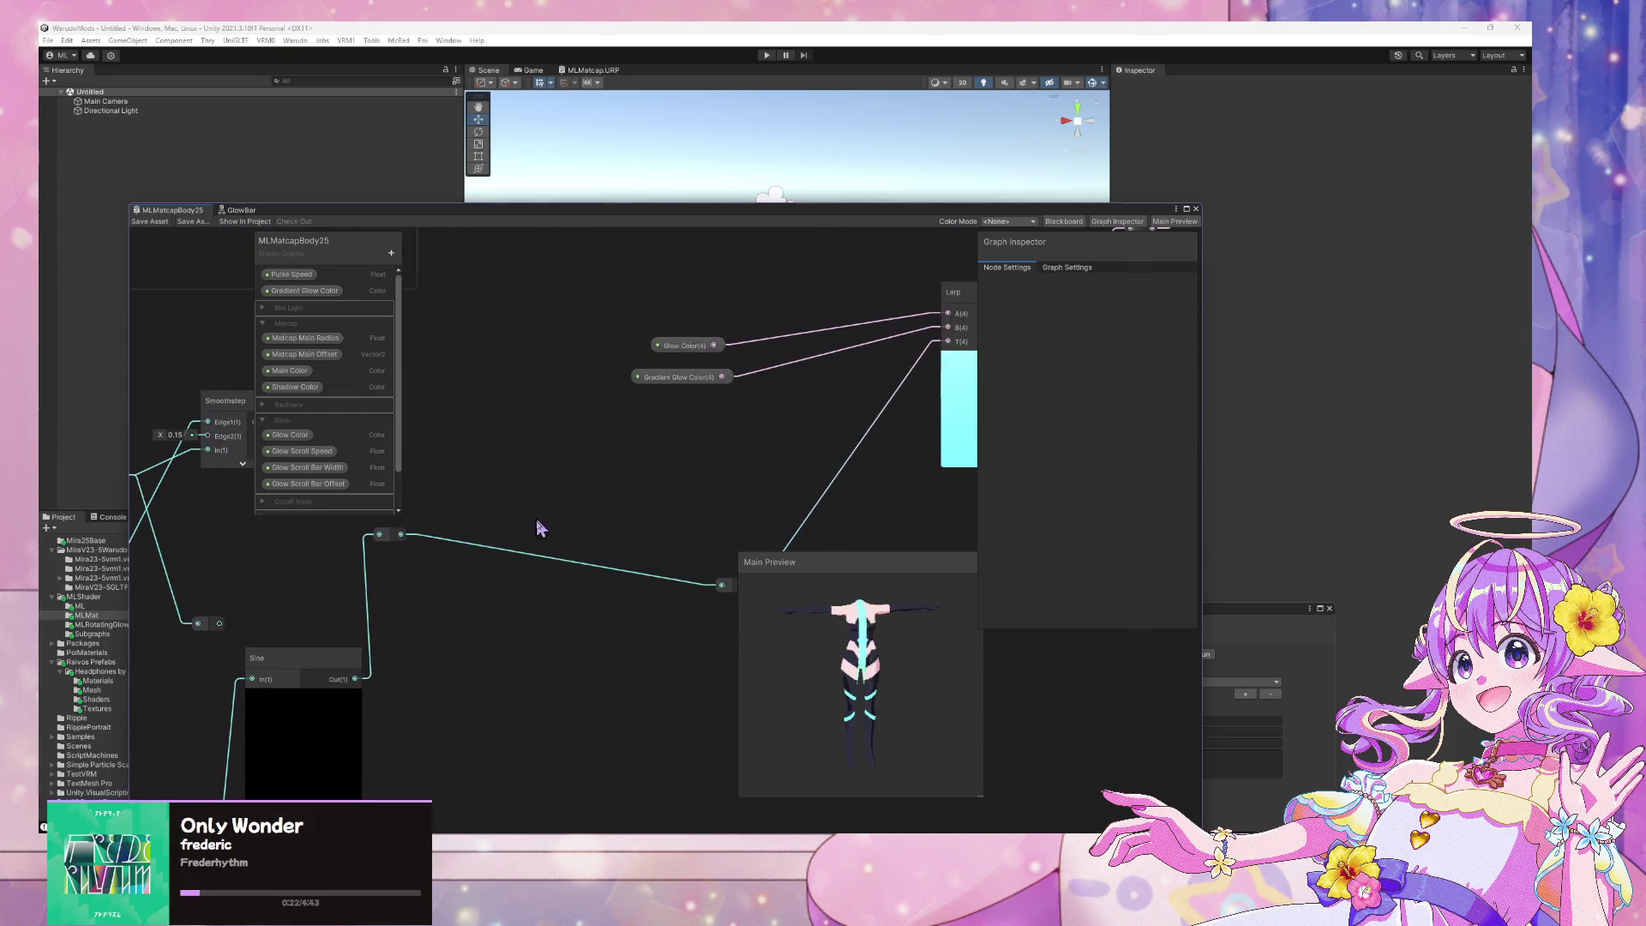
pyautogui.scroll(-2, 625, 577)
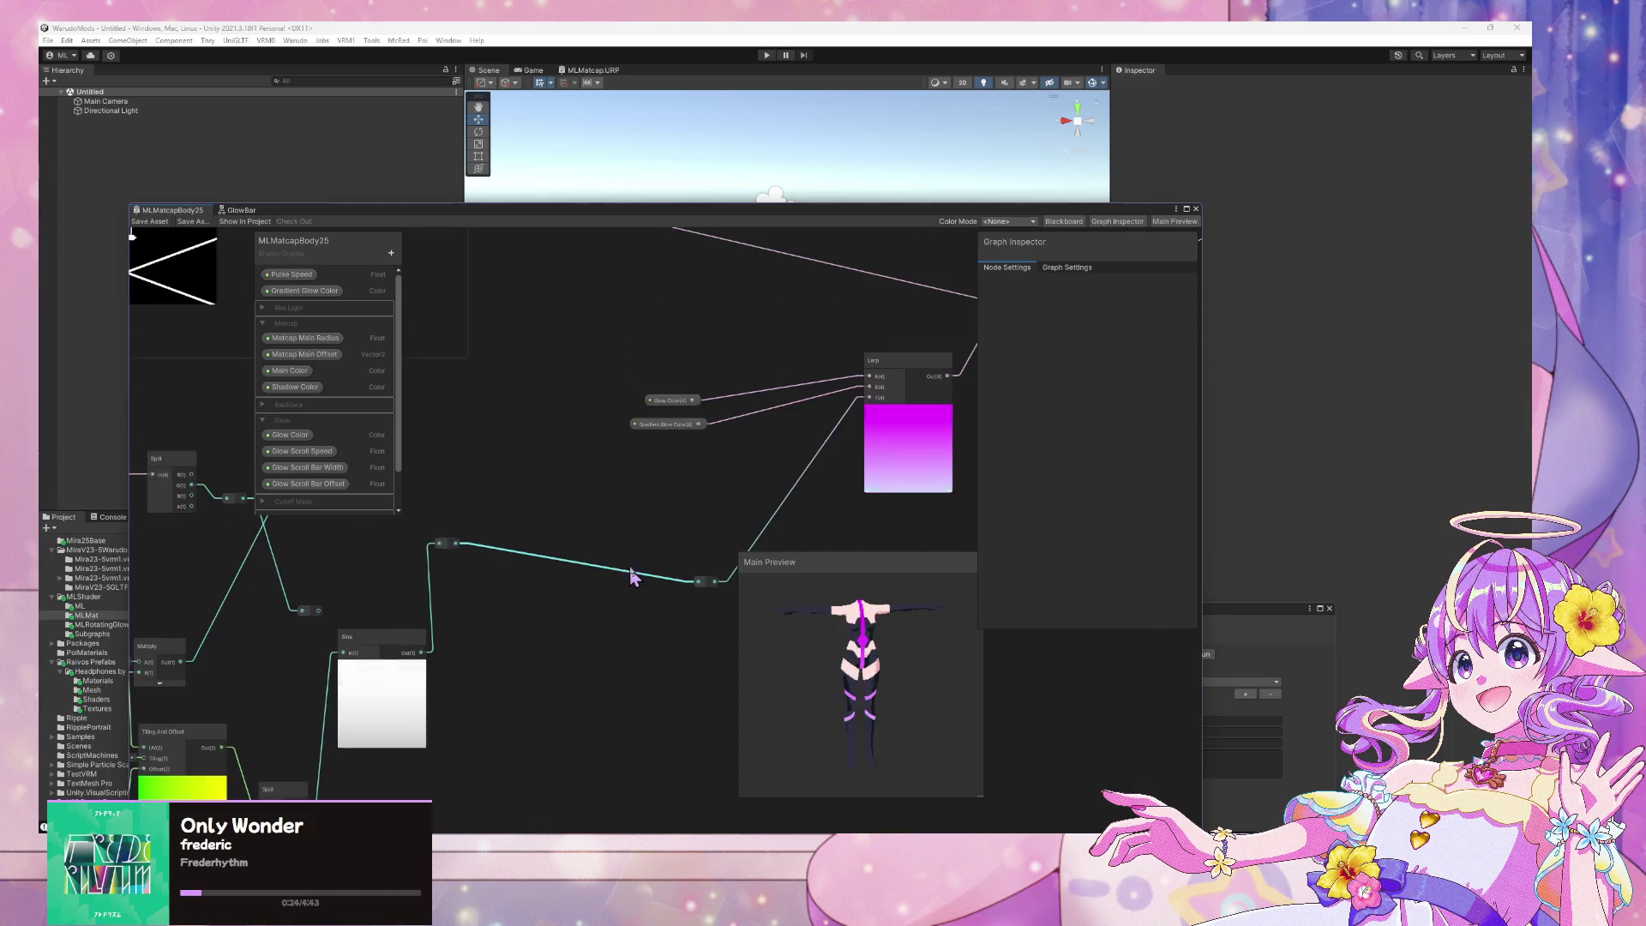
pyautogui.moveTo(632, 577); pyautogui.dragTo(644, 543, button='middle')
pyautogui.scroll(1, 628, 496)
pyautogui.press('space')
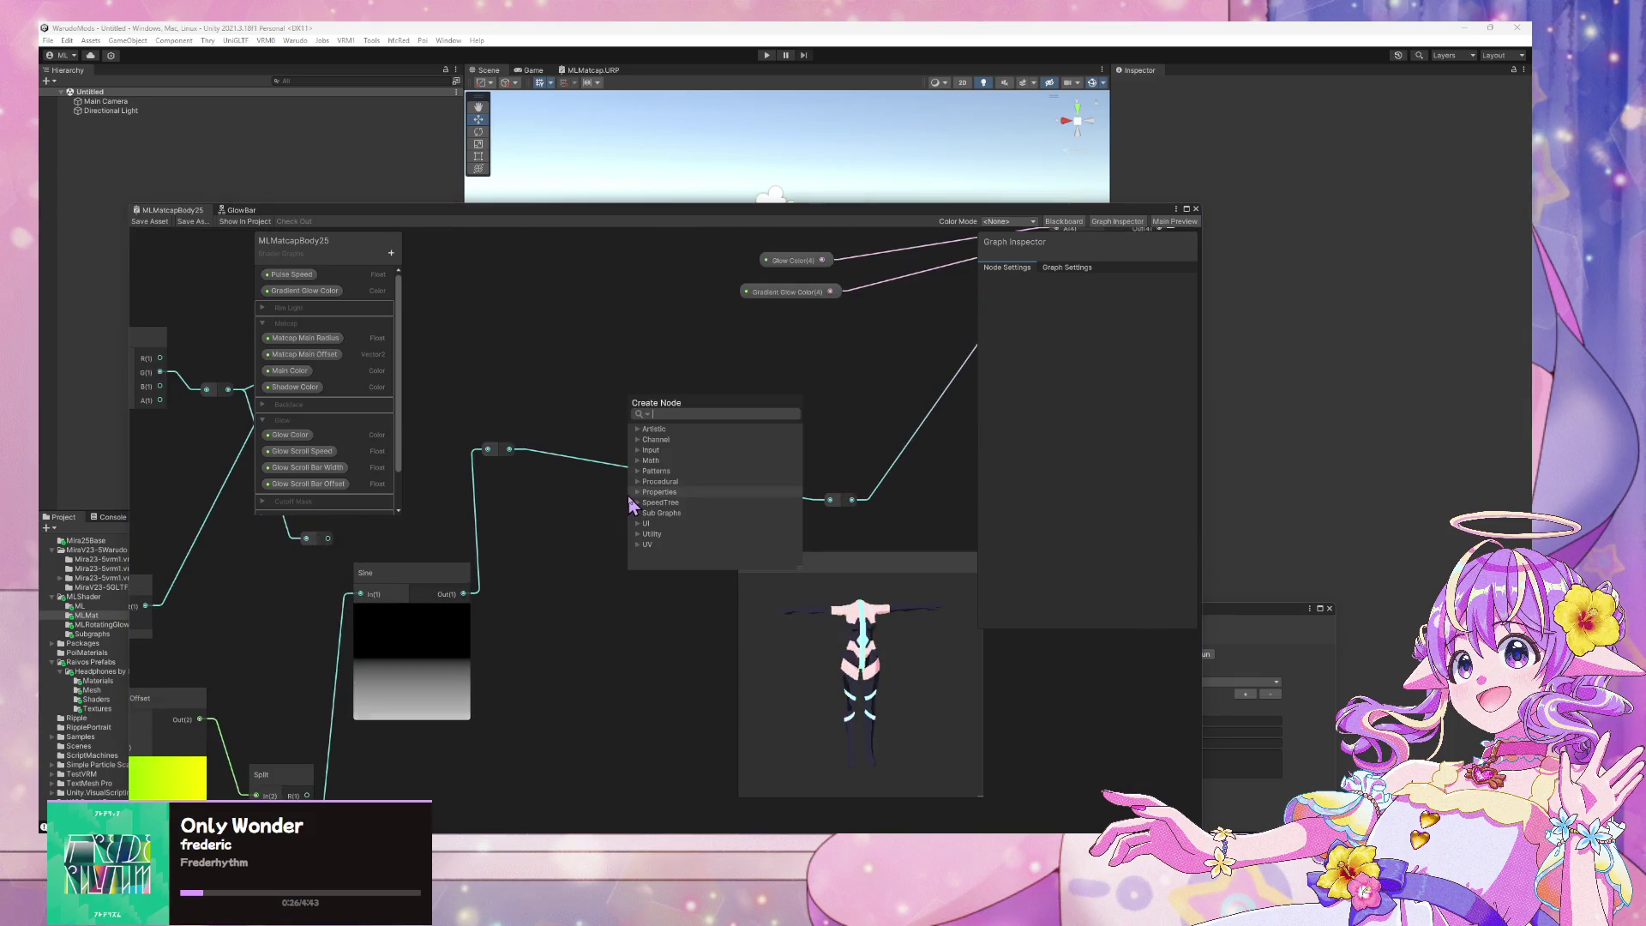
pyautogui.write('clam')
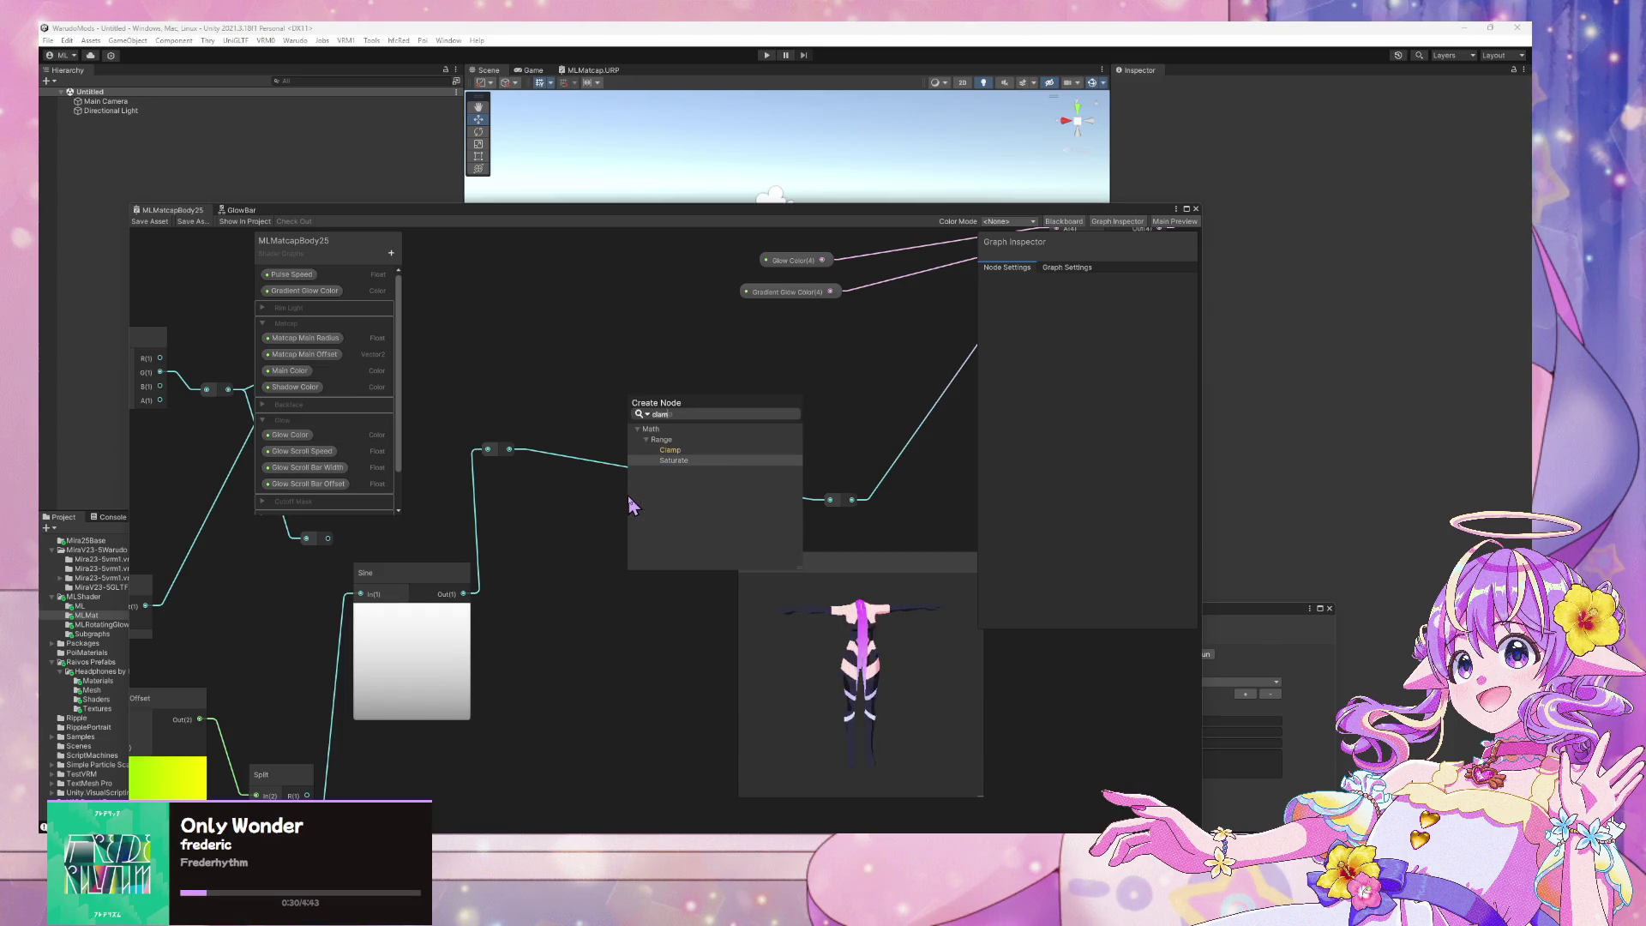
pyautogui.press('Return')
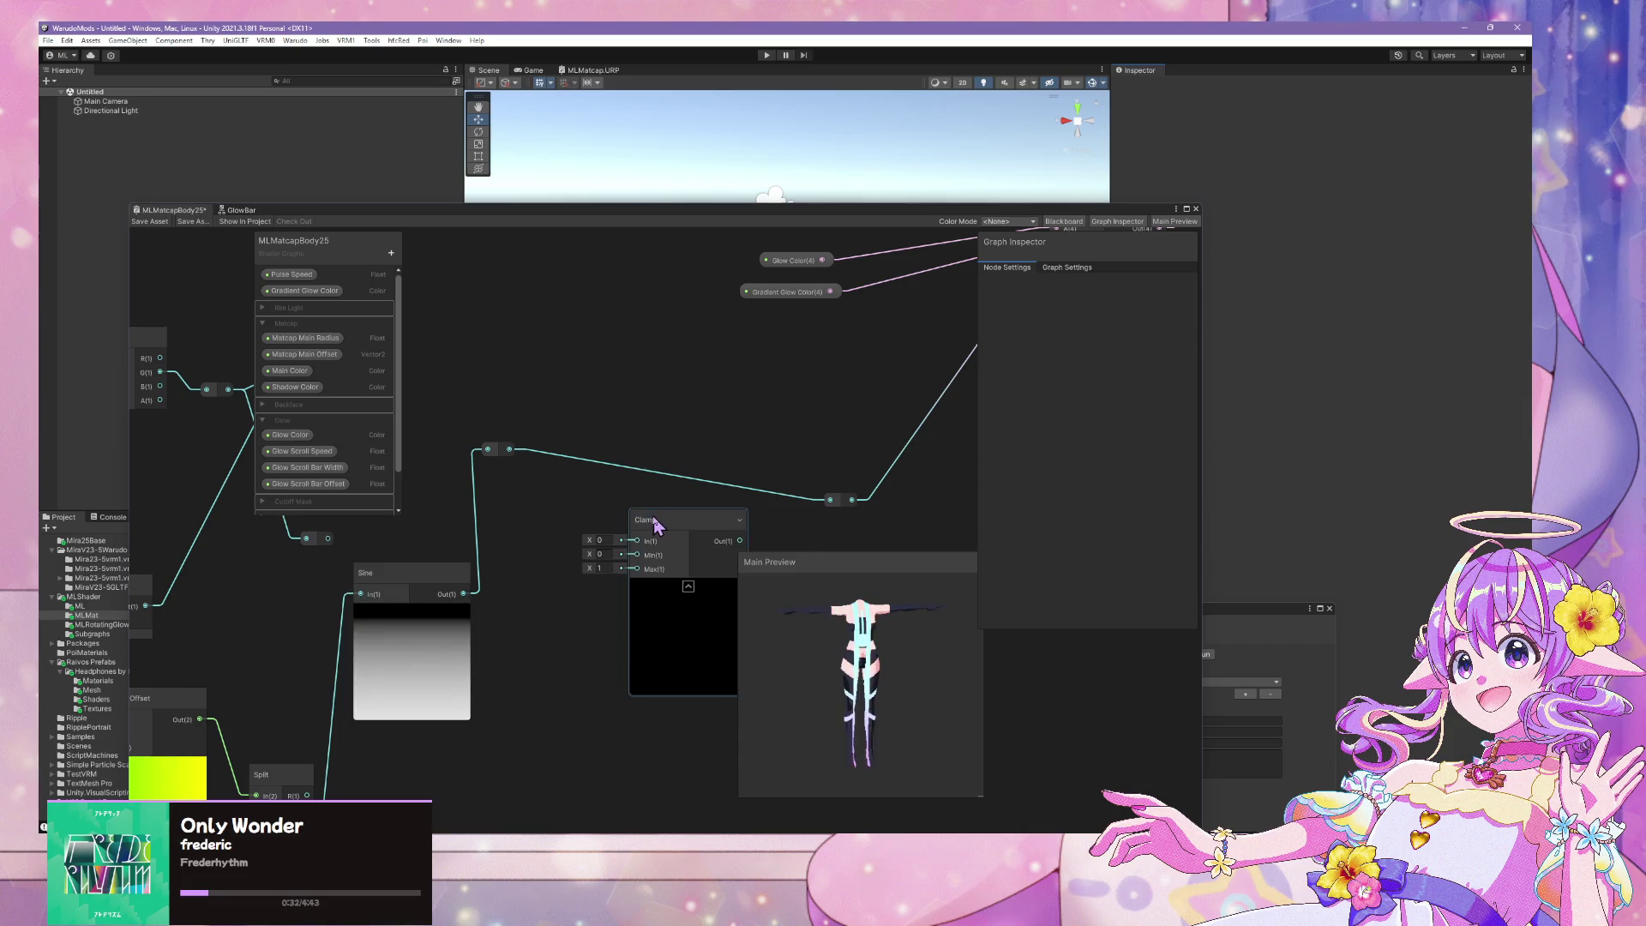
pyautogui.press('Delete')
# Add a Saturate node fed by the sine signal, then delete it
pyautogui.press('space')
pyautogui.write('sa')
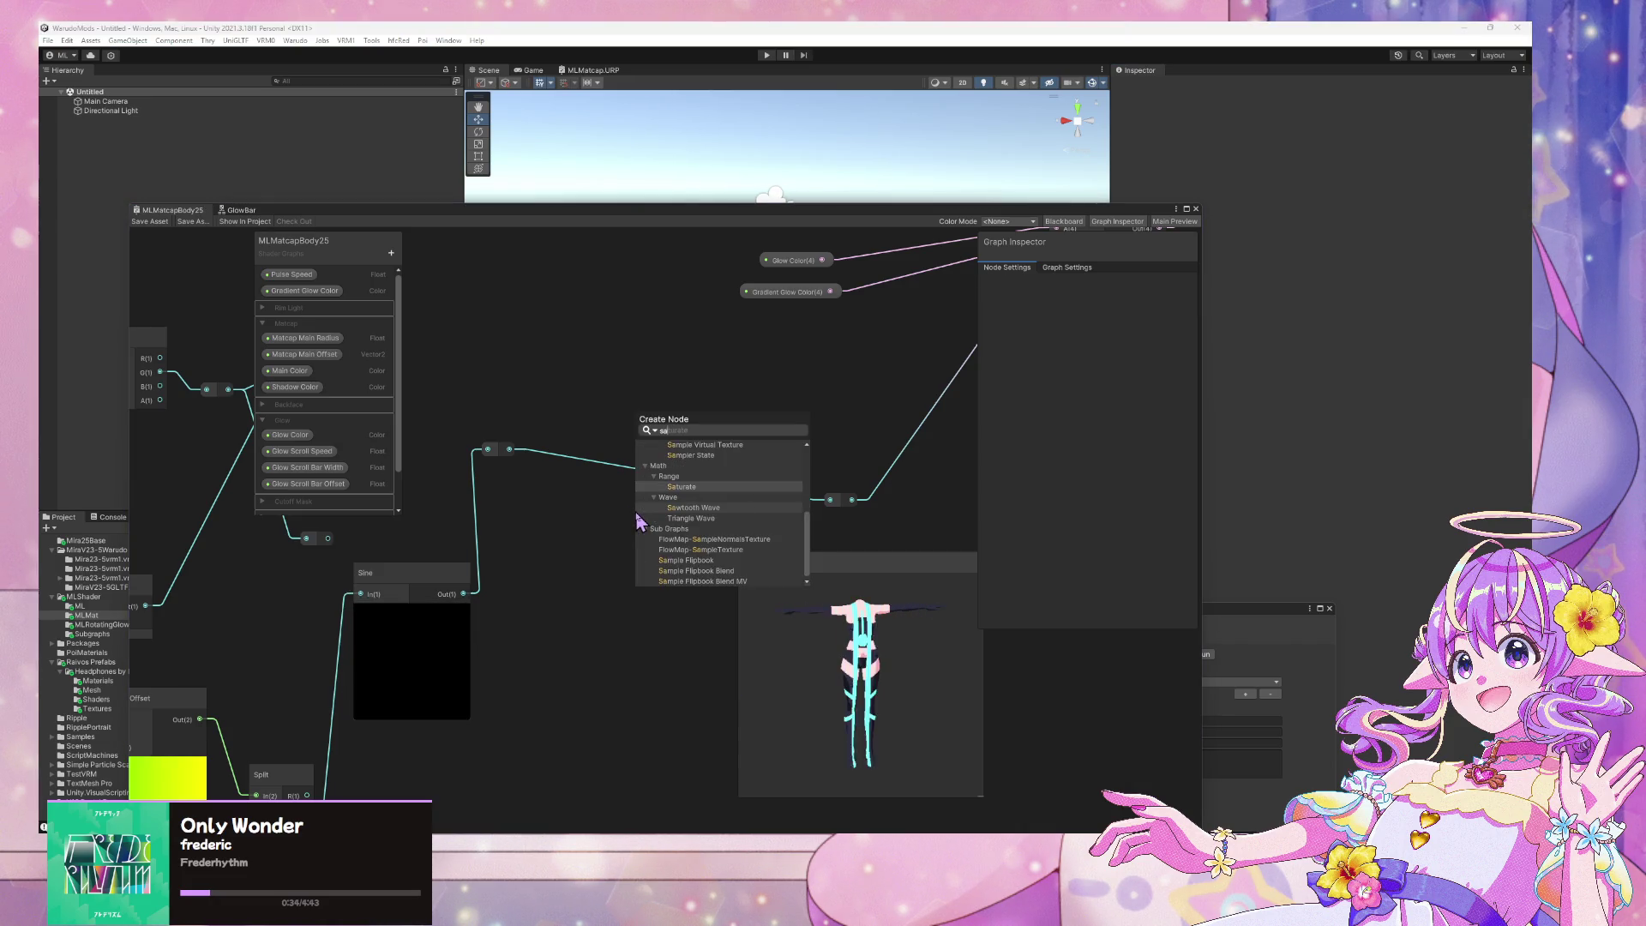
pyautogui.press('Return')
pyautogui.moveTo(511, 450)
pyautogui.mouseDown()
pyautogui.moveTo(625, 577)
pyautogui.moveTo(679, 504)
pyautogui.moveTo(828, 500)
pyautogui.mouseUp()
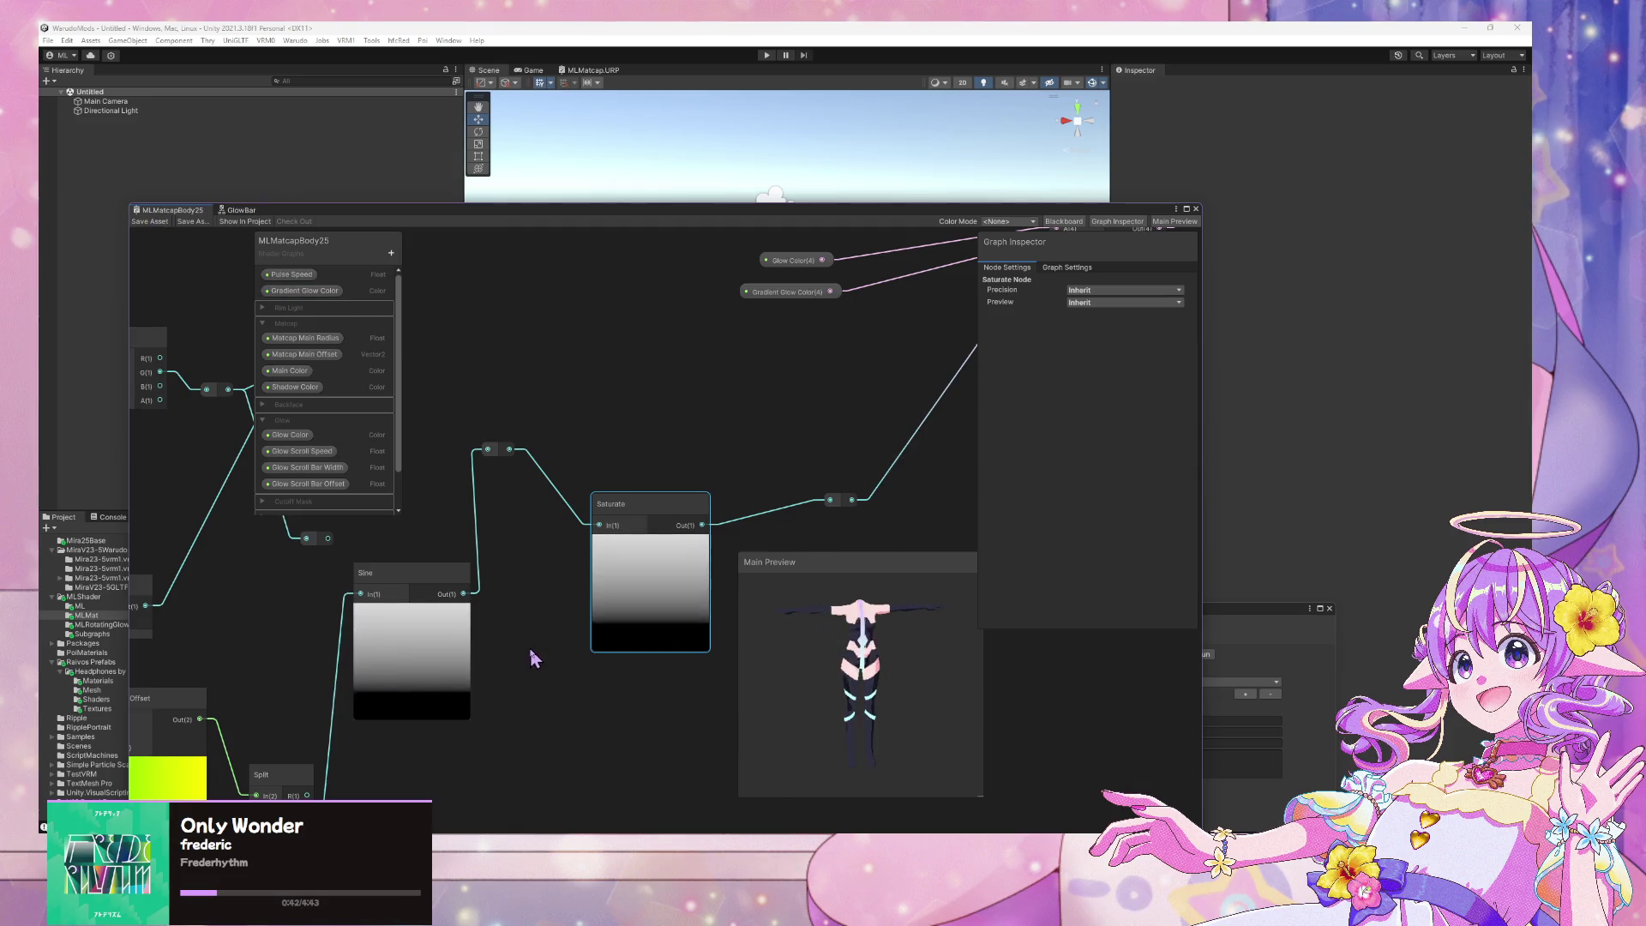
pyautogui.scroll(-5, 533, 654)
pyautogui.scroll(3, 533, 654)
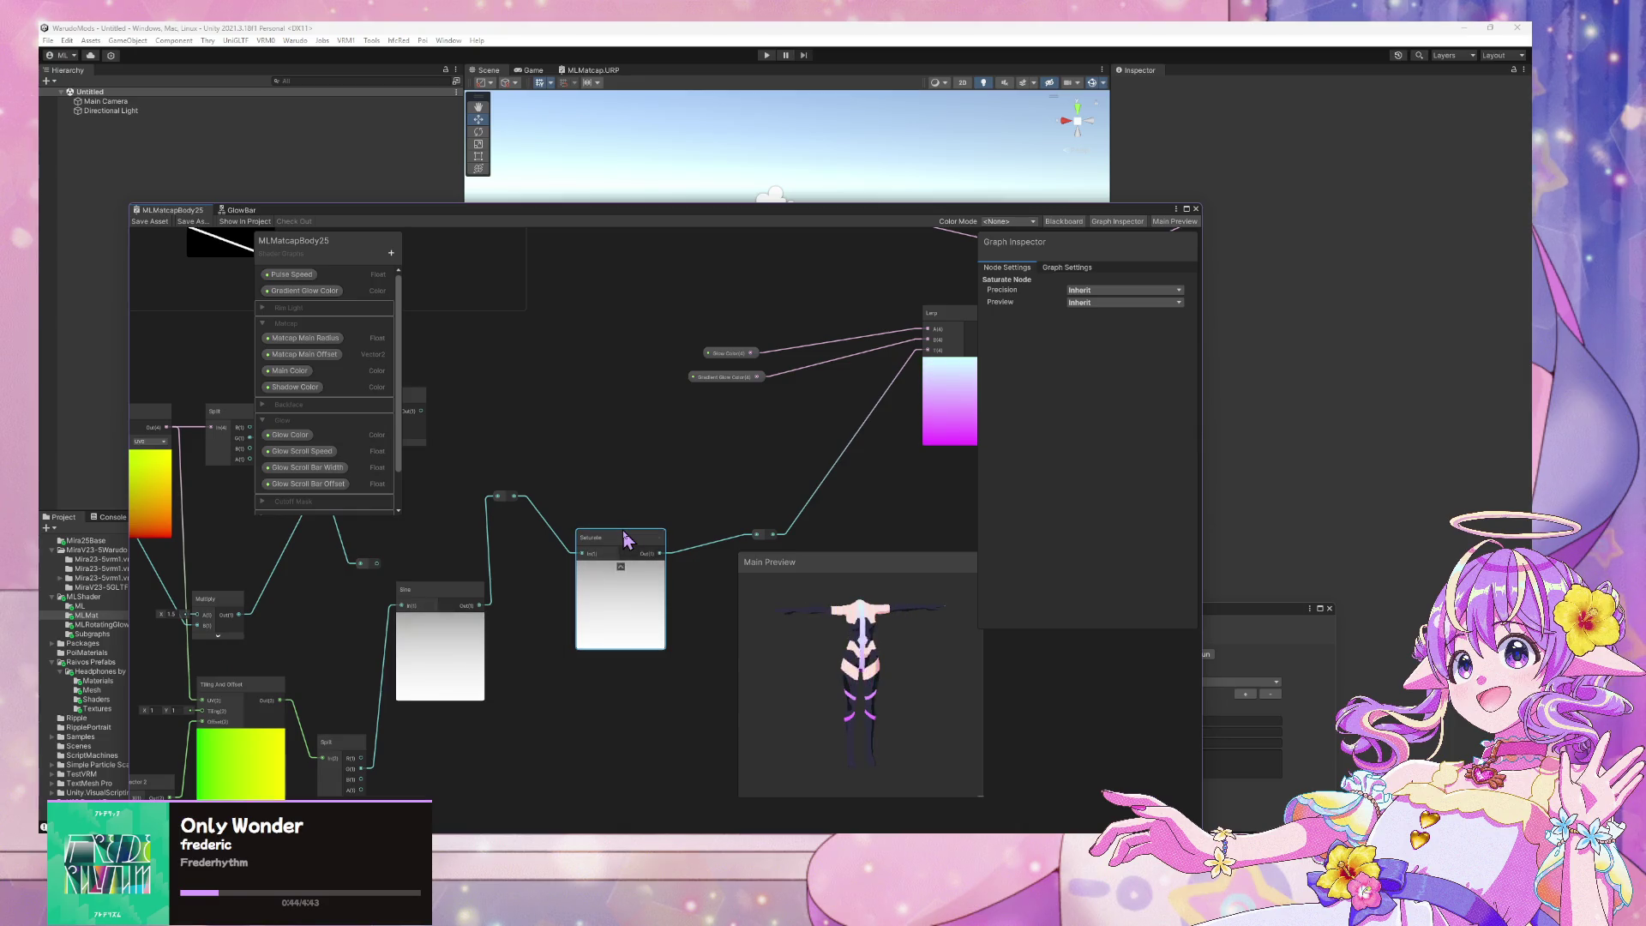
pyautogui.press('Delete')
# Insert a Remap node between the sine output and the Lerp blend factor
pyautogui.press('space')
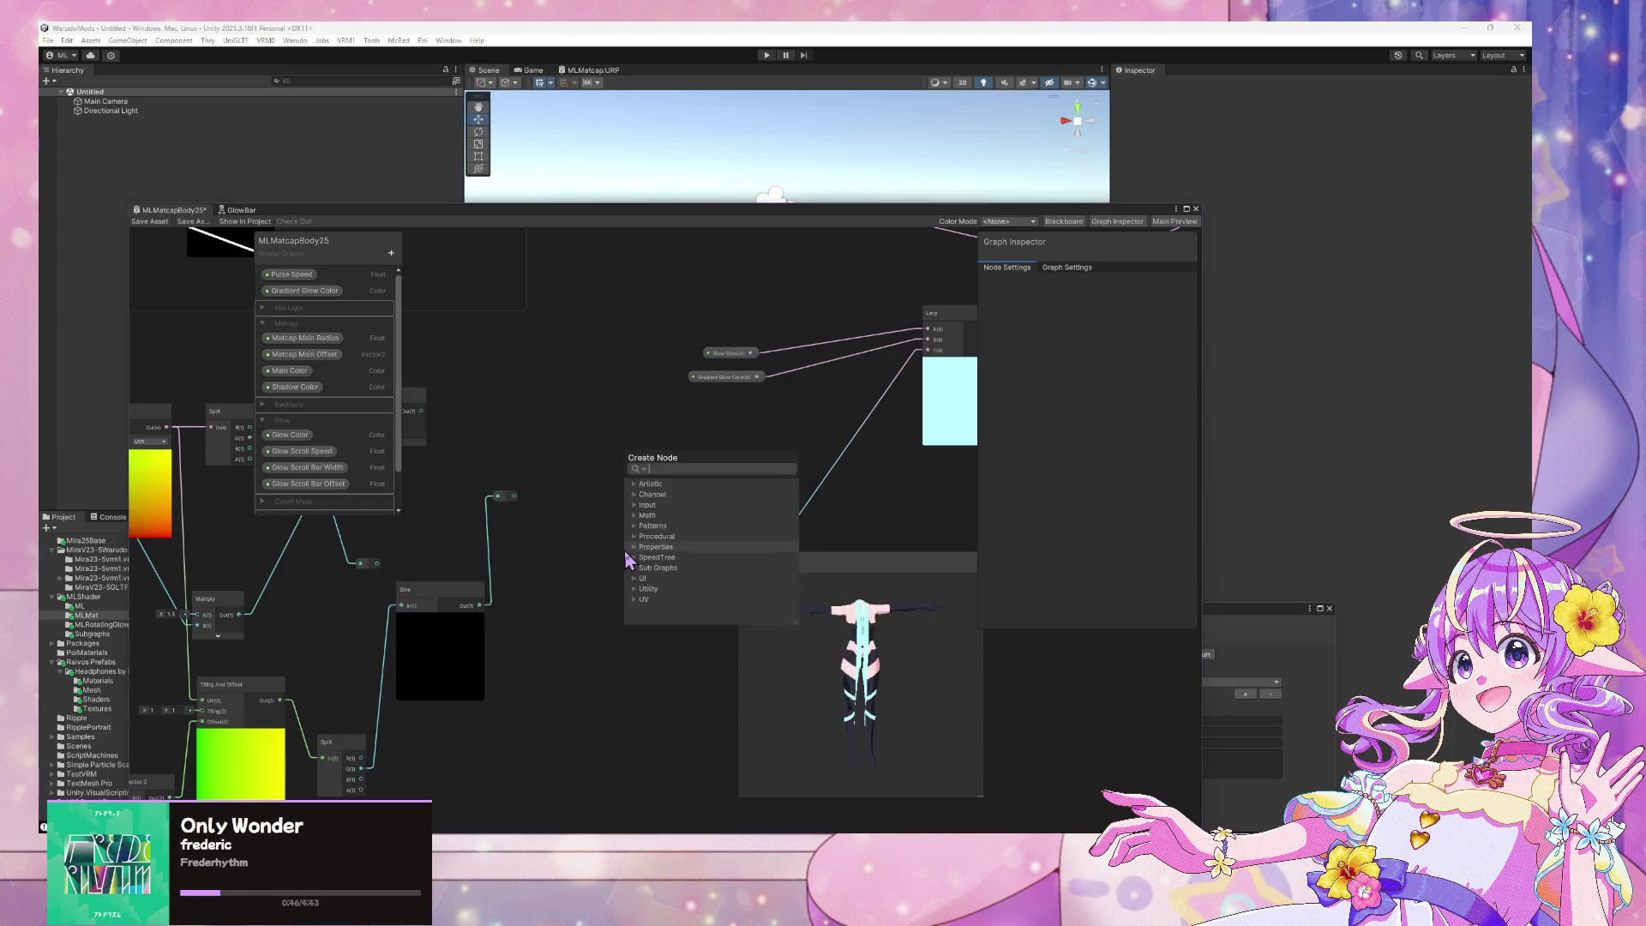
pyautogui.write('remap')
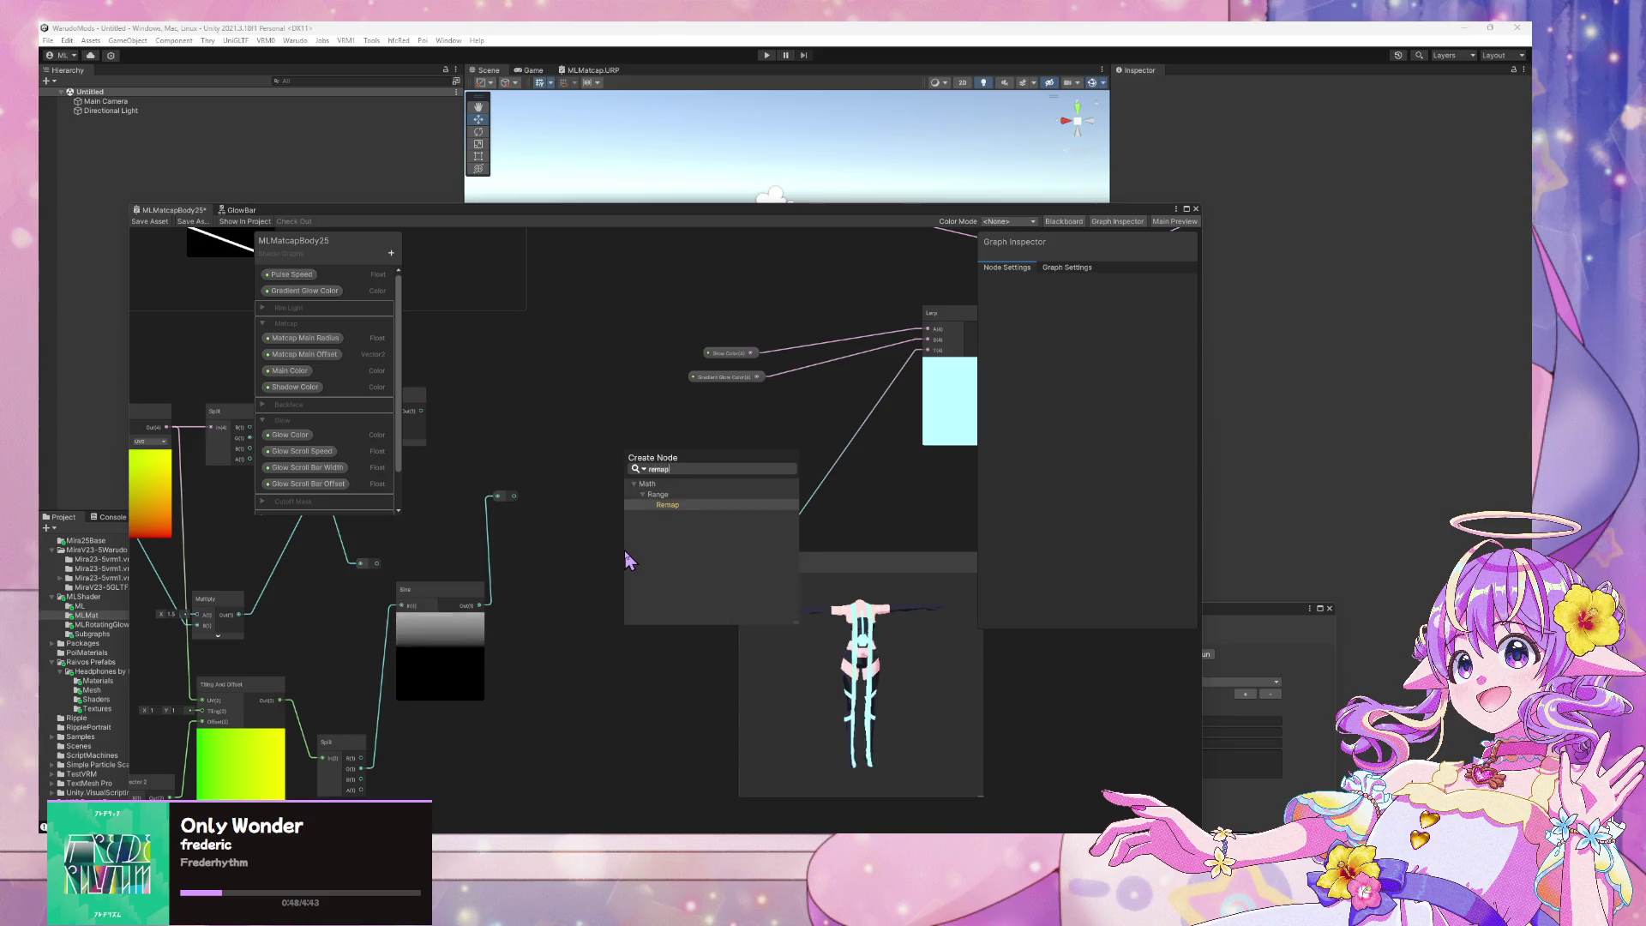
pyautogui.press('Return')
pyautogui.moveTo(638, 571); pyautogui.dragTo(577, 539)
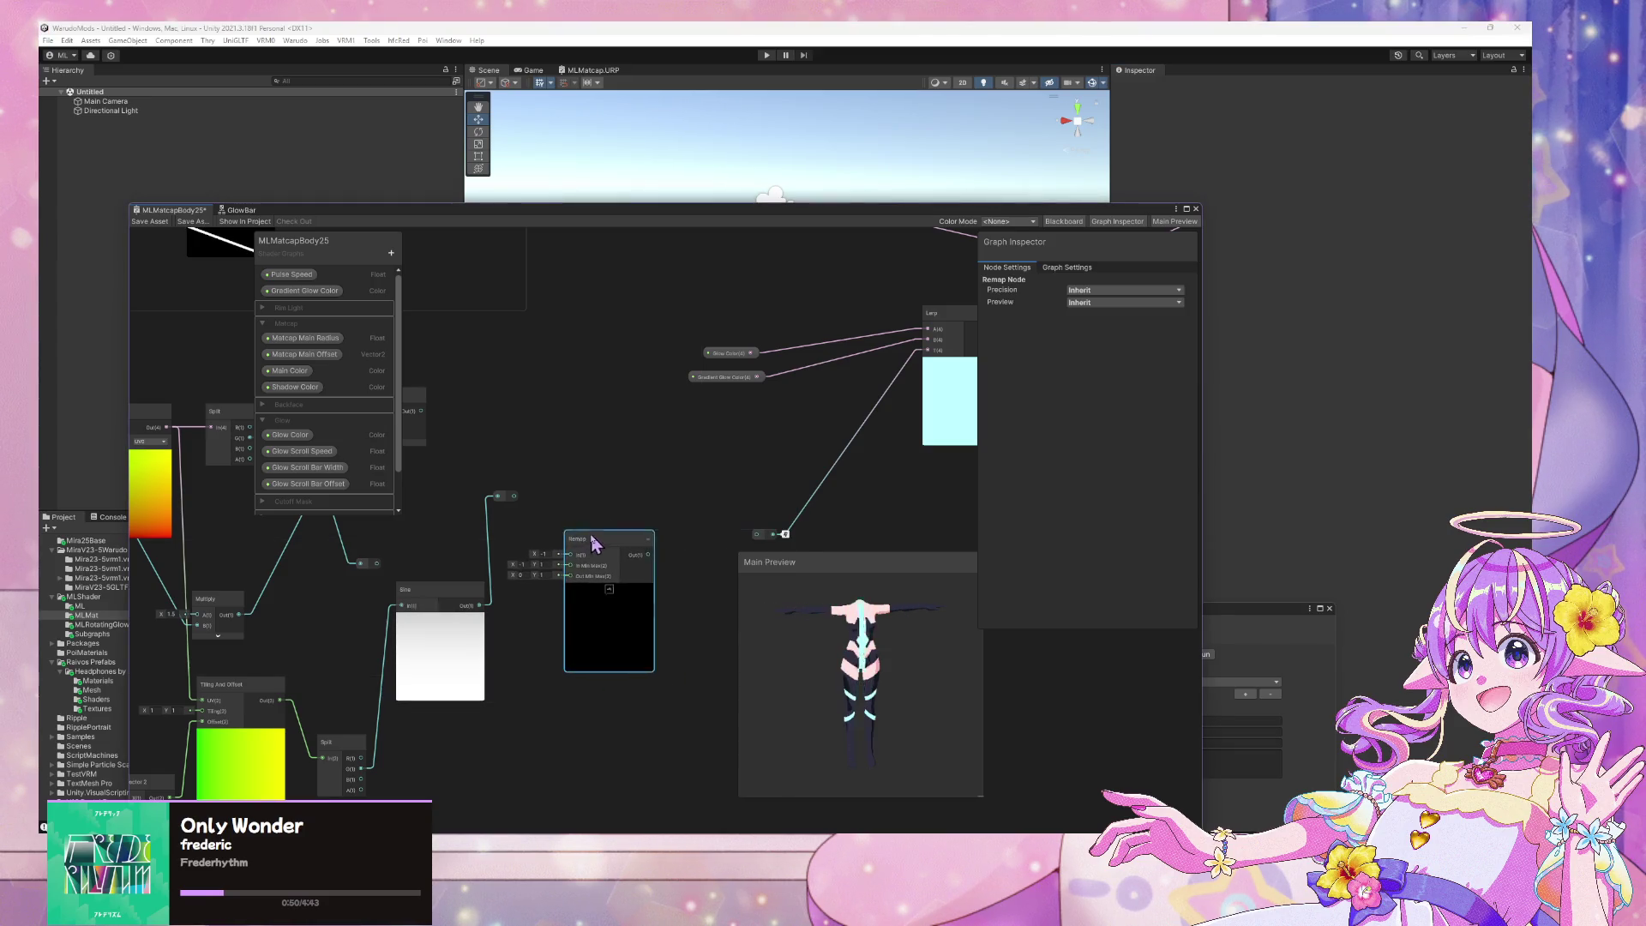
pyautogui.moveTo(511, 497); pyautogui.dragTo(513, 511)
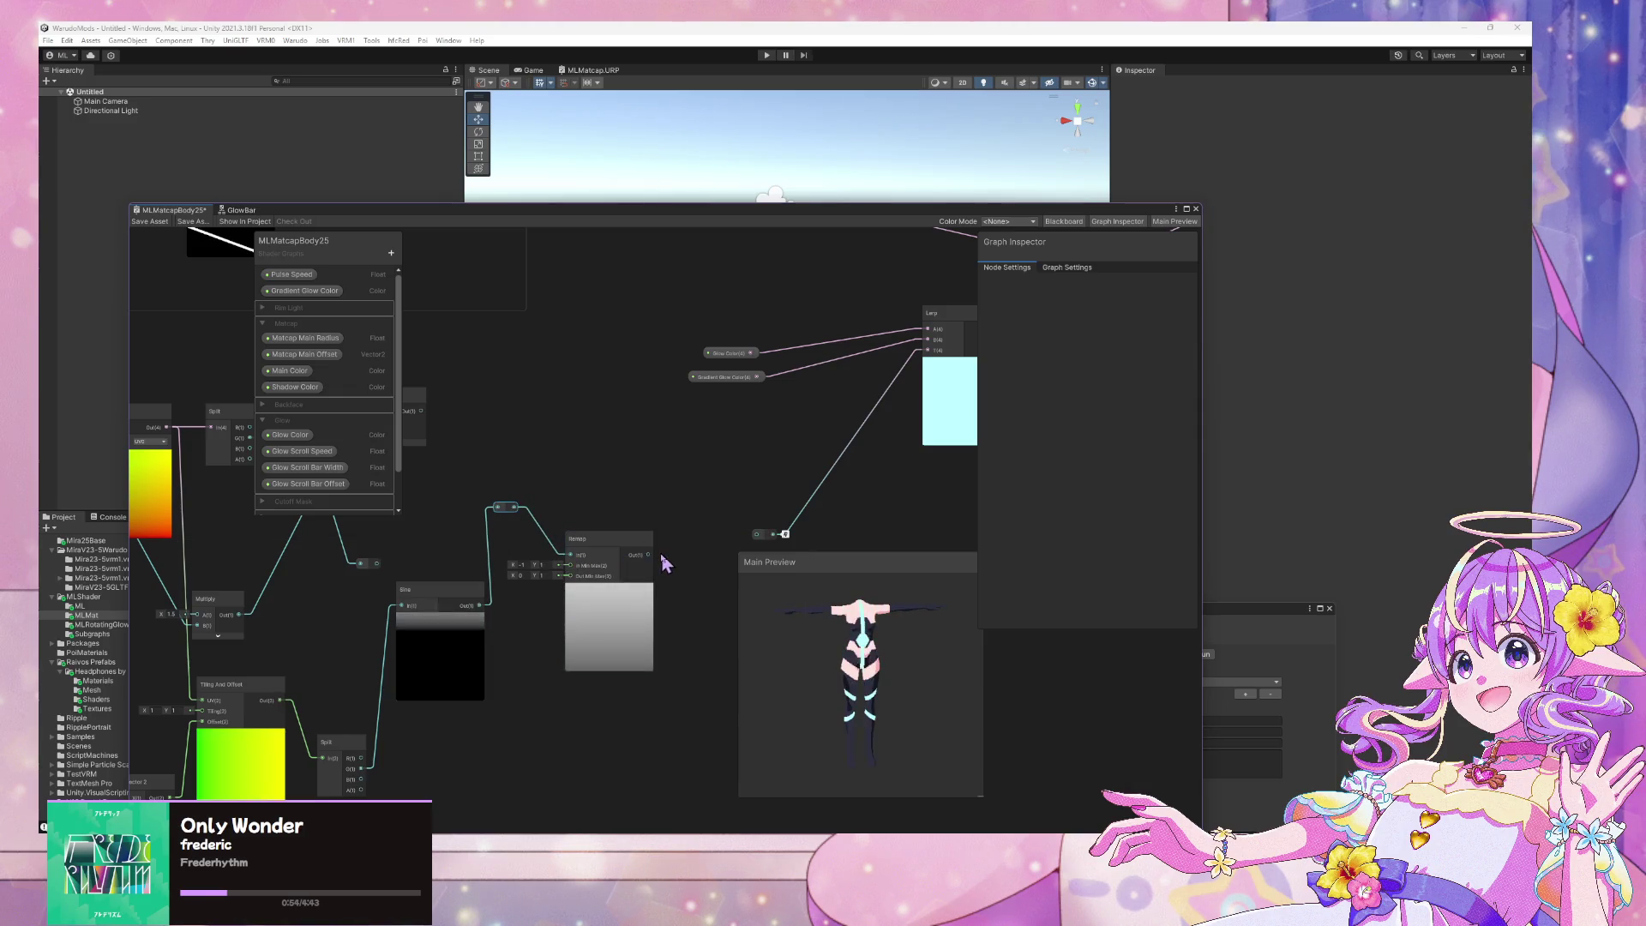
pyautogui.moveTo(648, 555)
pyautogui.mouseDown()
pyautogui.moveTo(790, 540)
pyautogui.moveTo(757, 534)
pyautogui.mouseUp()
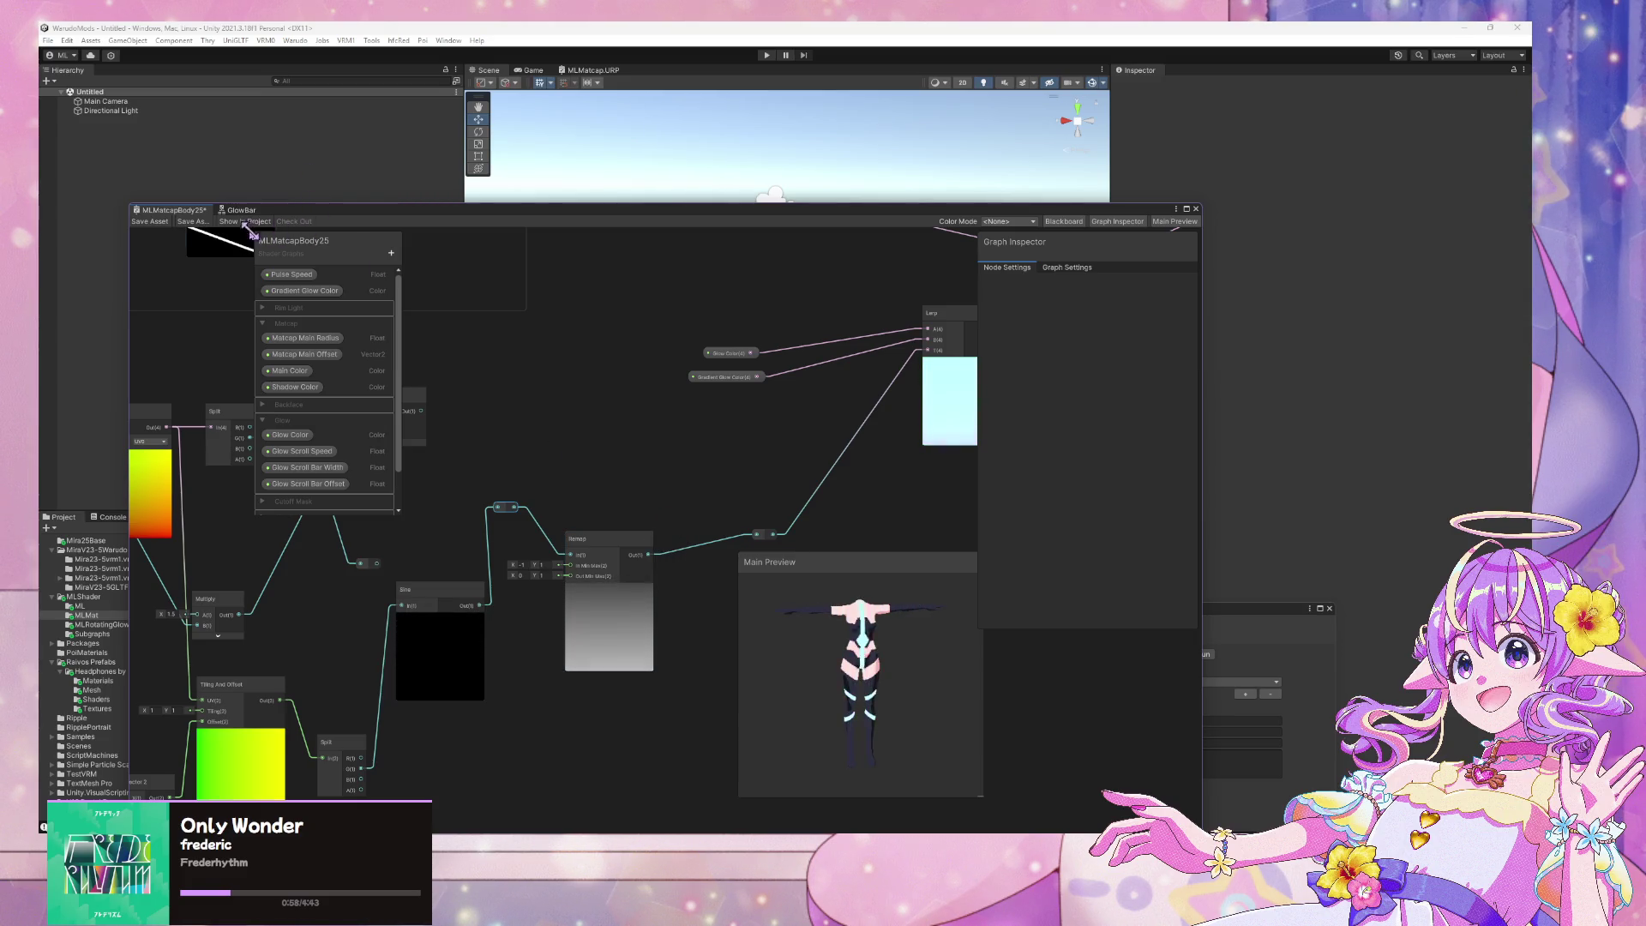
# Build the Mira25Base mod from the Warudo menu
pyautogui.click(295, 40)
pyautogui.click(311, 117)
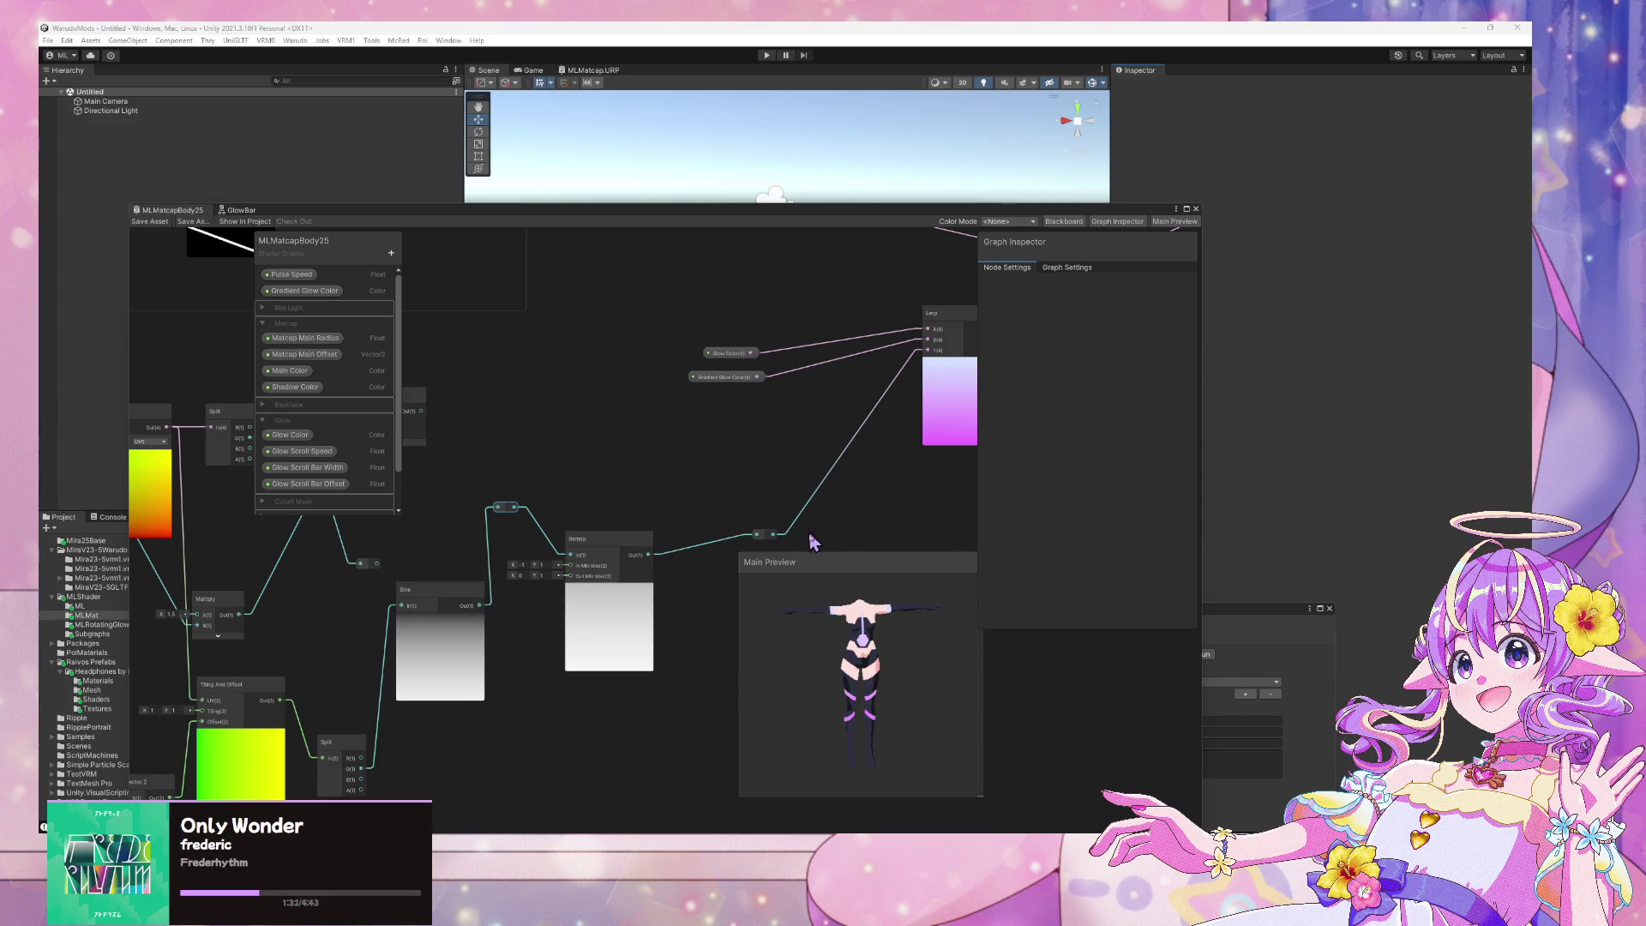
pyautogui.click(815, 146)
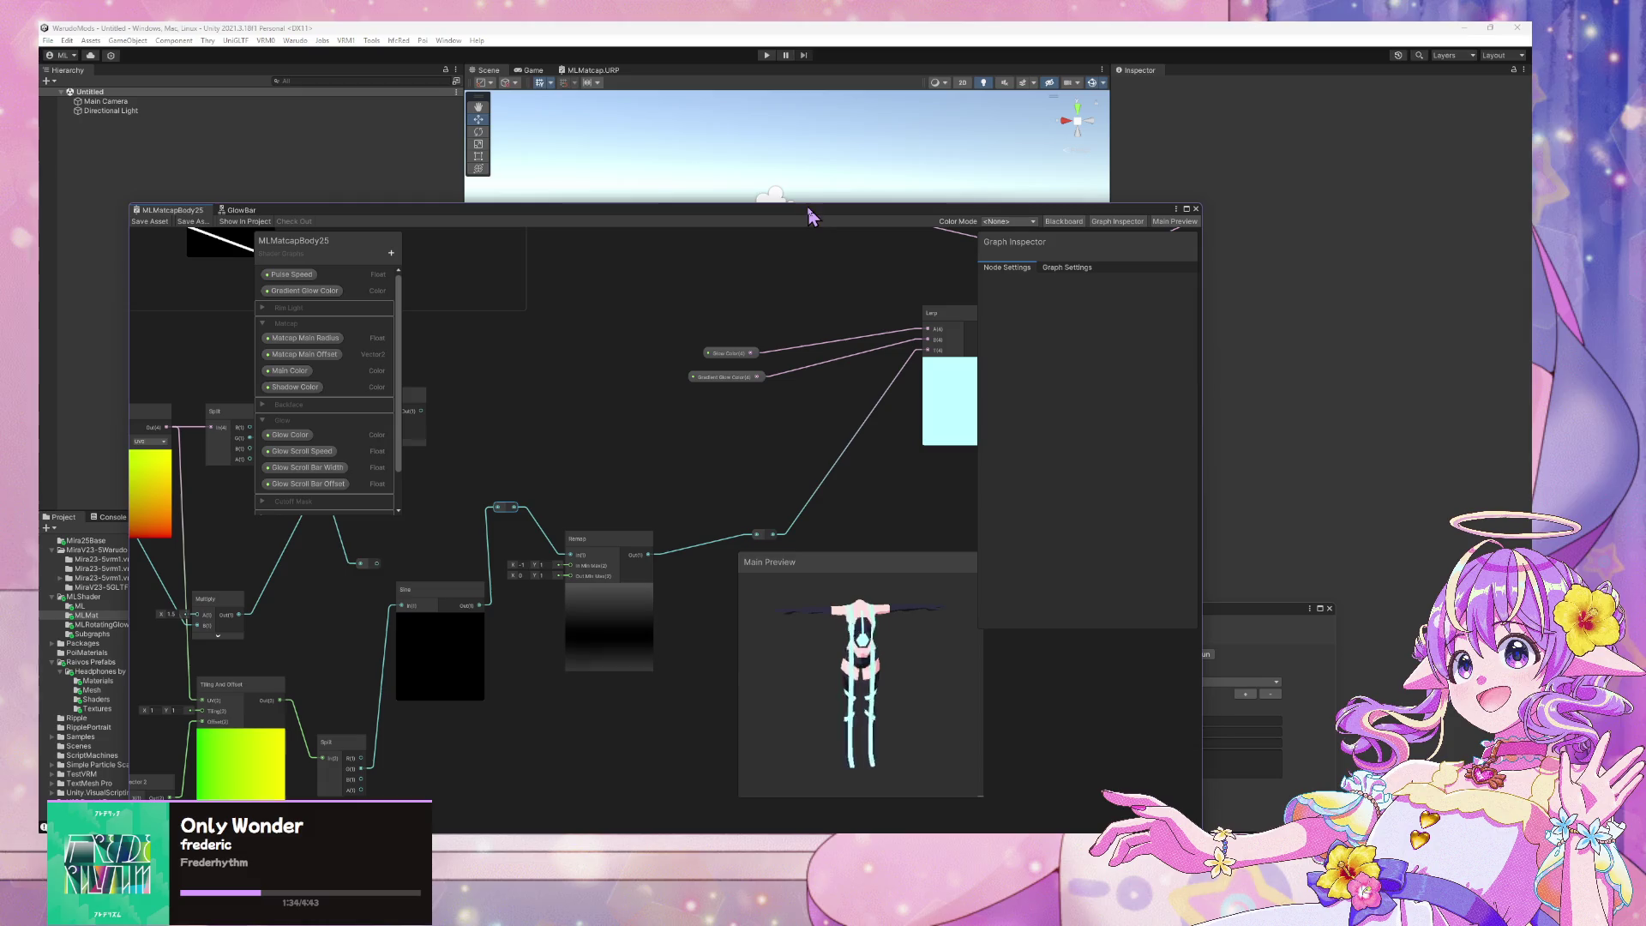
pyautogui.click(294, 41)
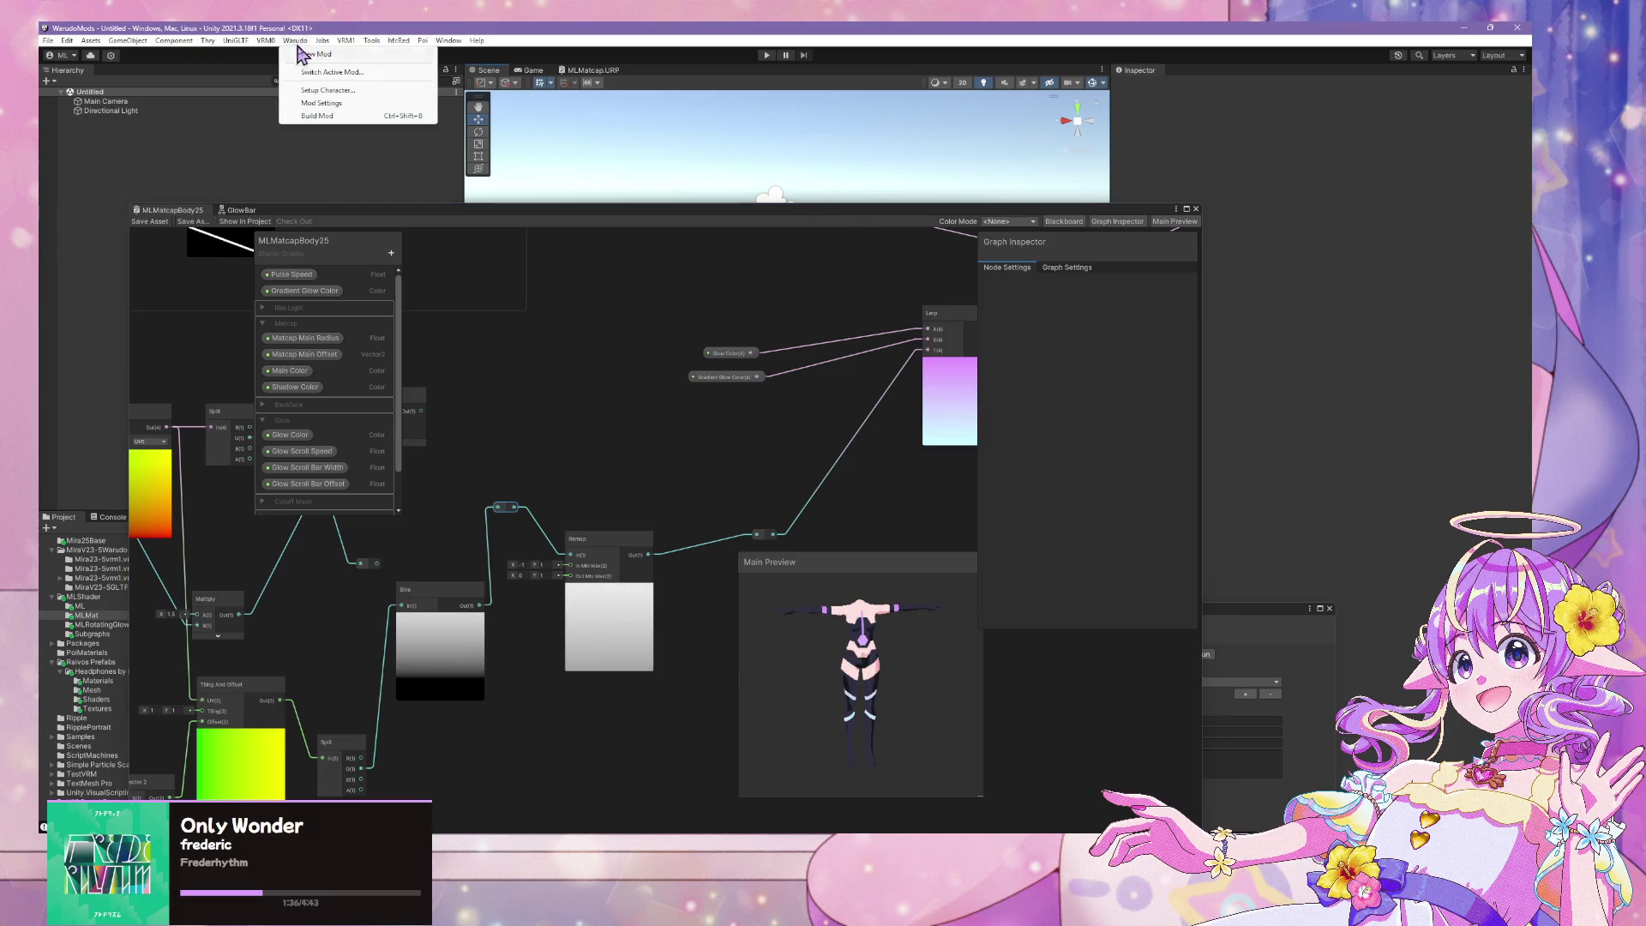
# Rebuild the Mira25Base mod and switch over to the running Warudo app
pyautogui.click(319, 112)
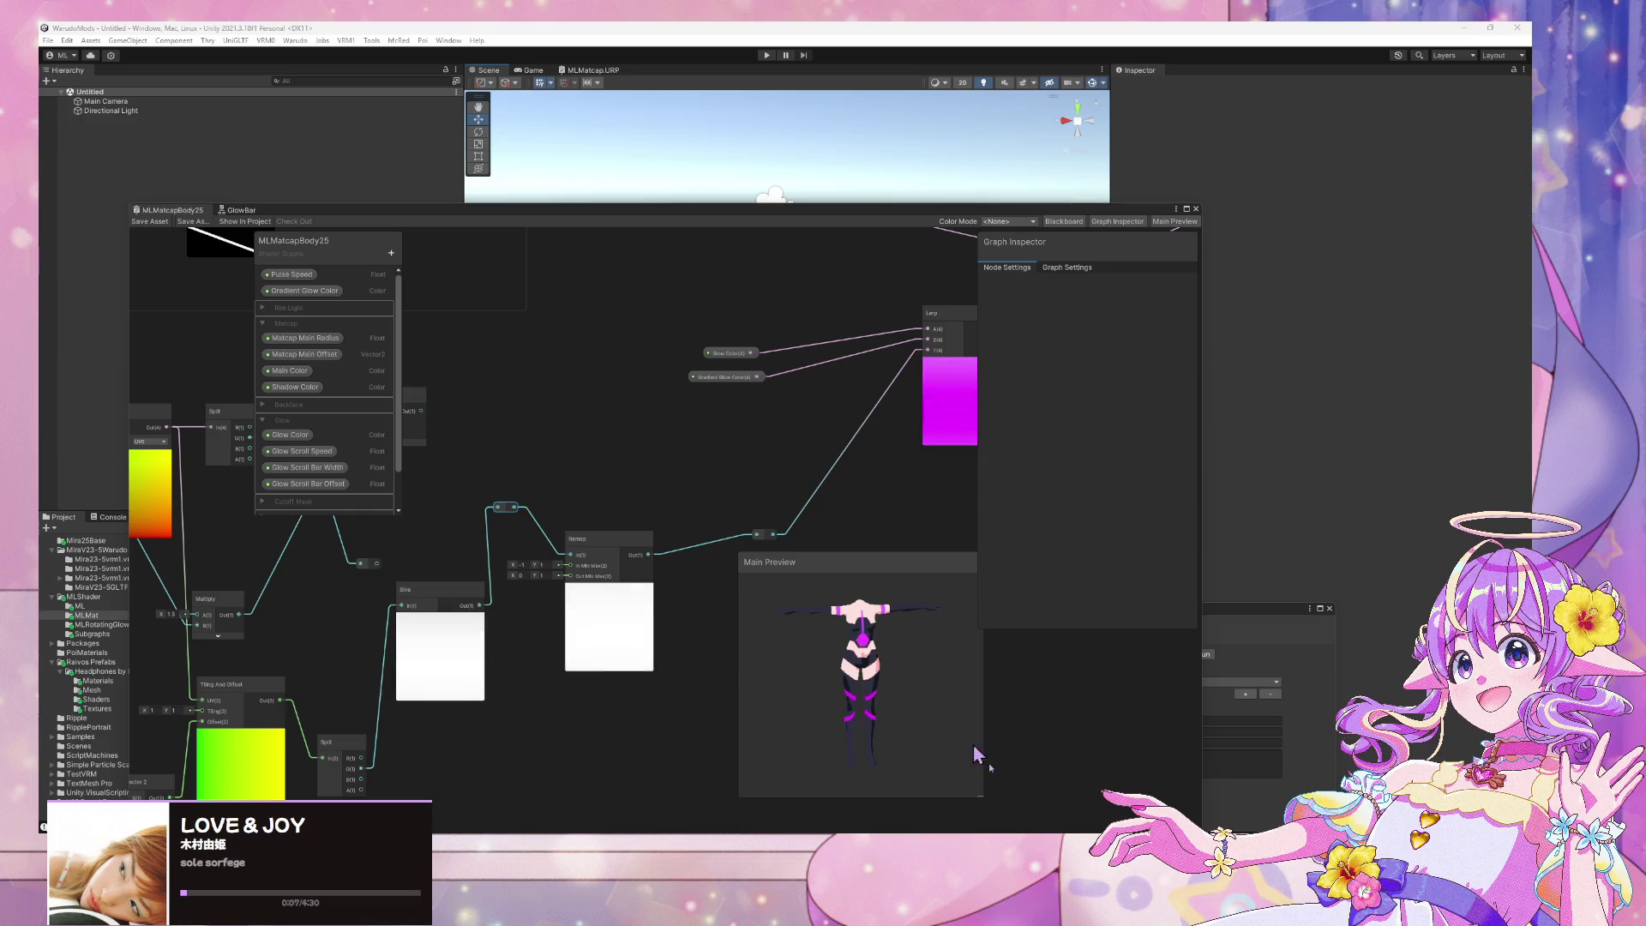
pyautogui.hotkey('alt', 'Tab')
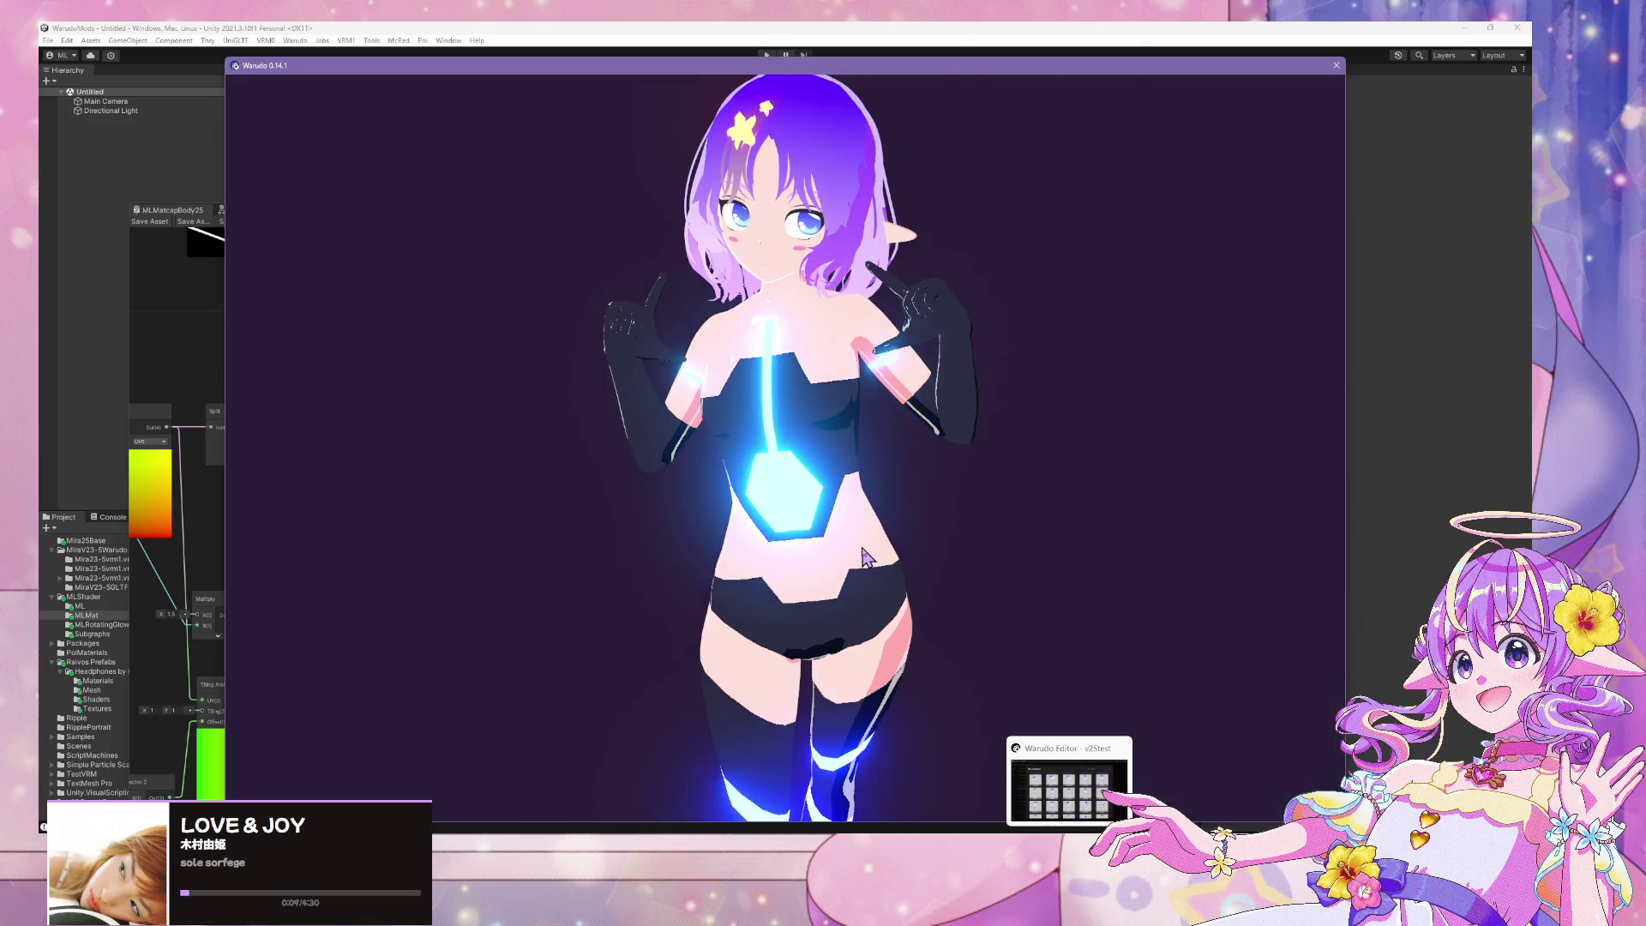
# Dismiss the character-load error, close the idle animation picker, and review the Expressions settings
pyautogui.scroll(-2, 864, 558)
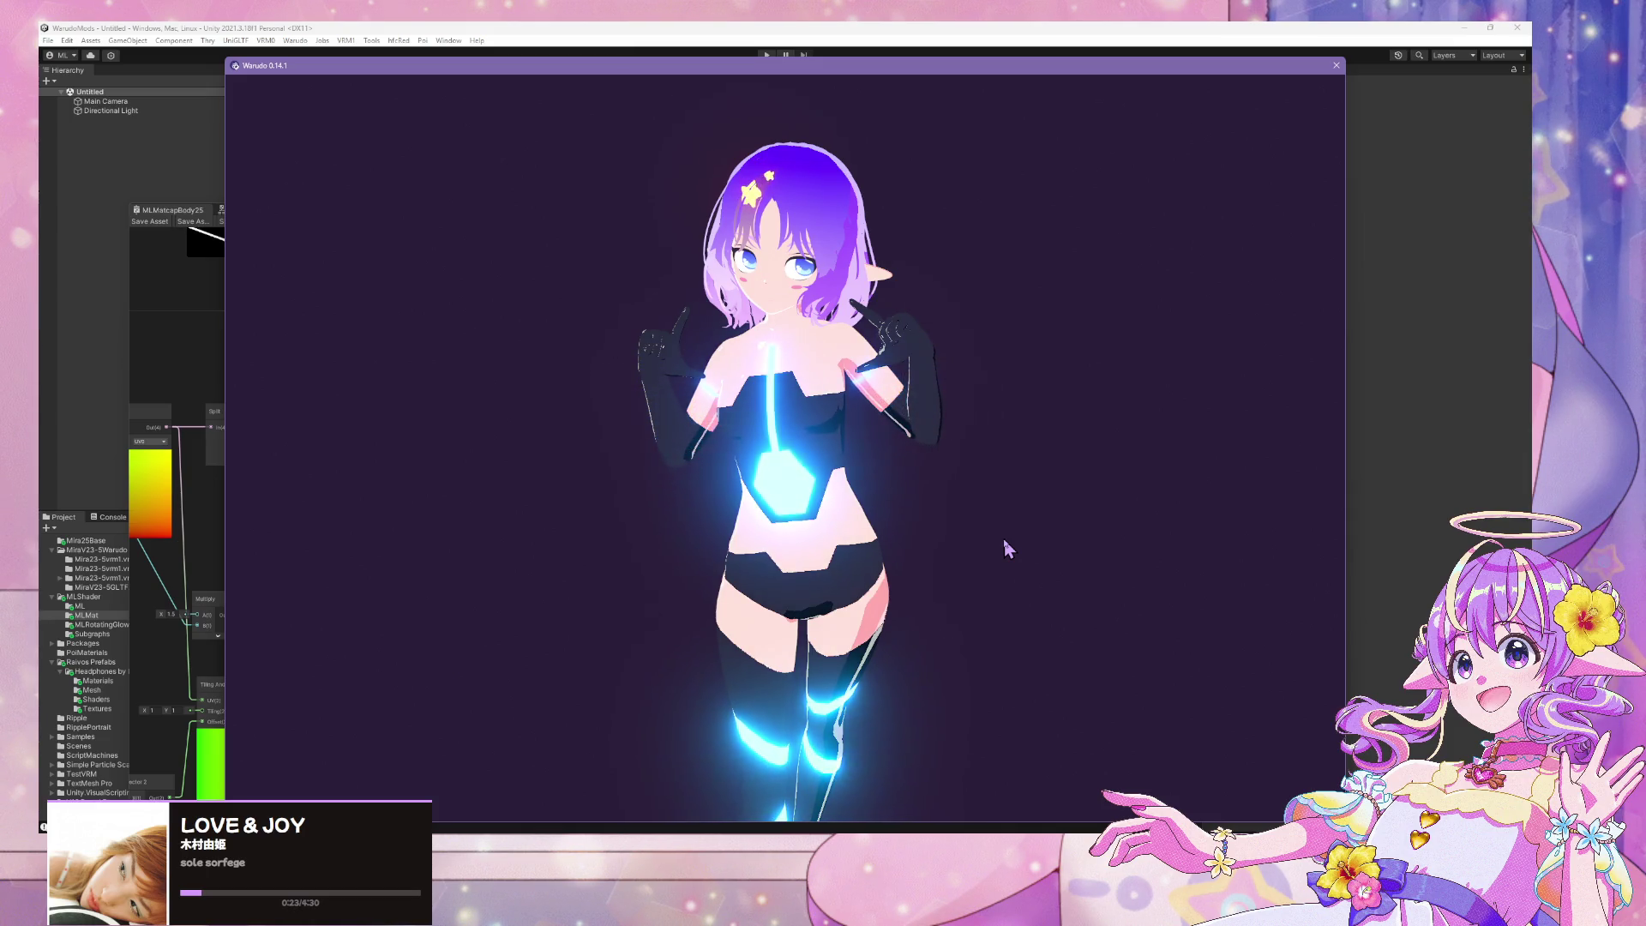
pyautogui.scroll(-5, 1008, 549)
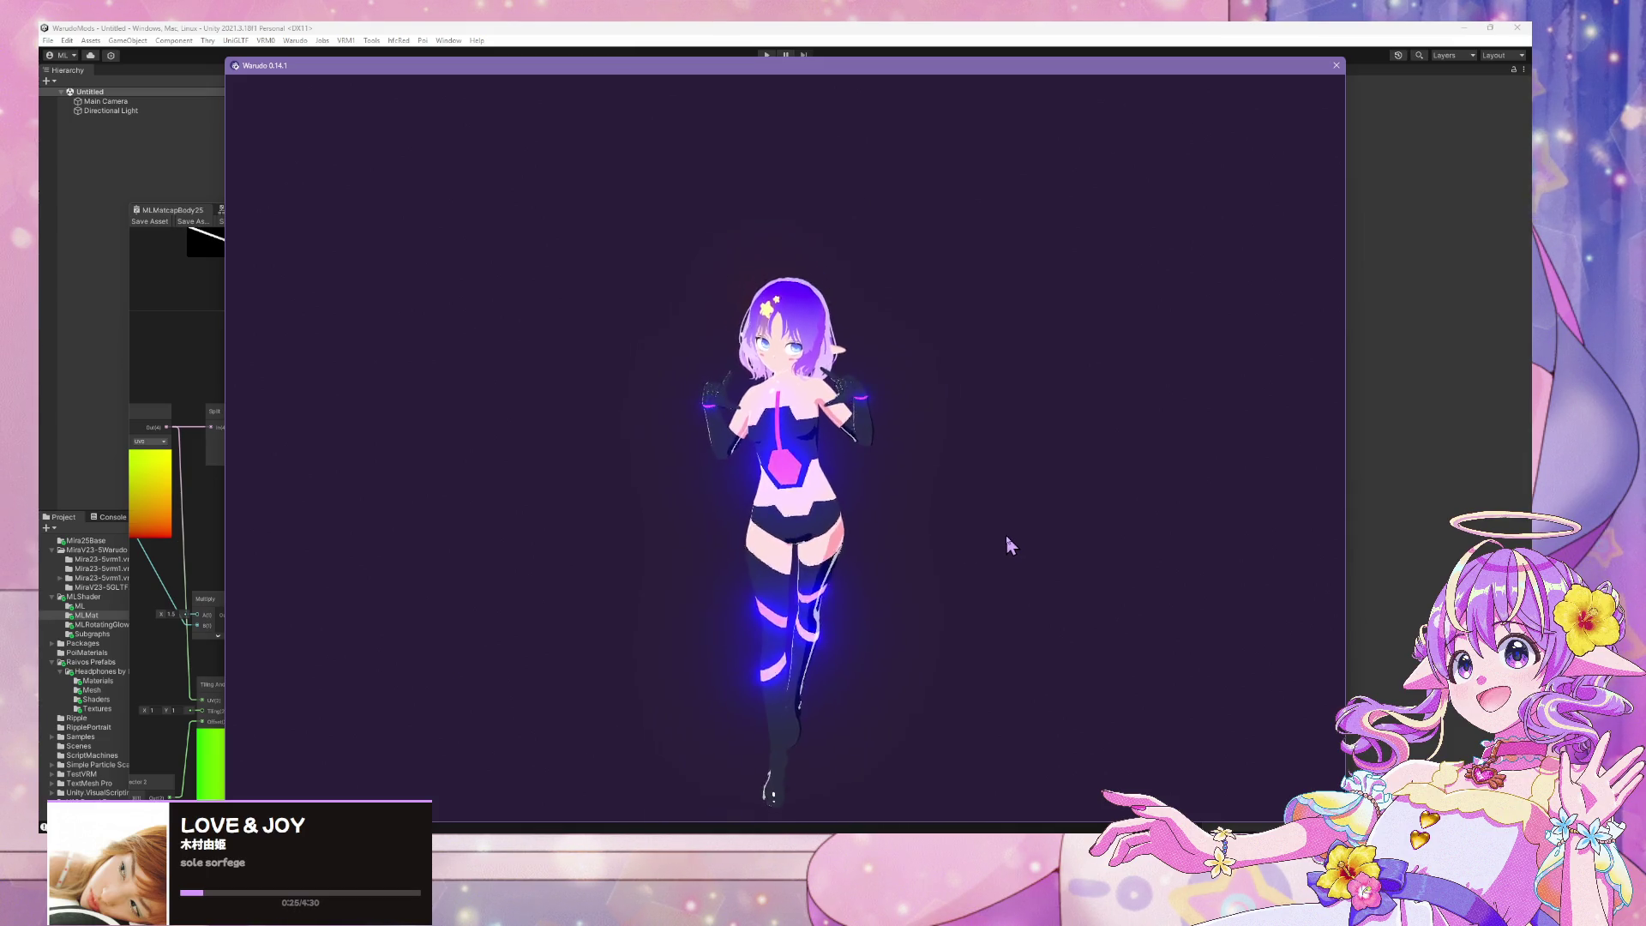
pyautogui.scroll(5, 969, 532)
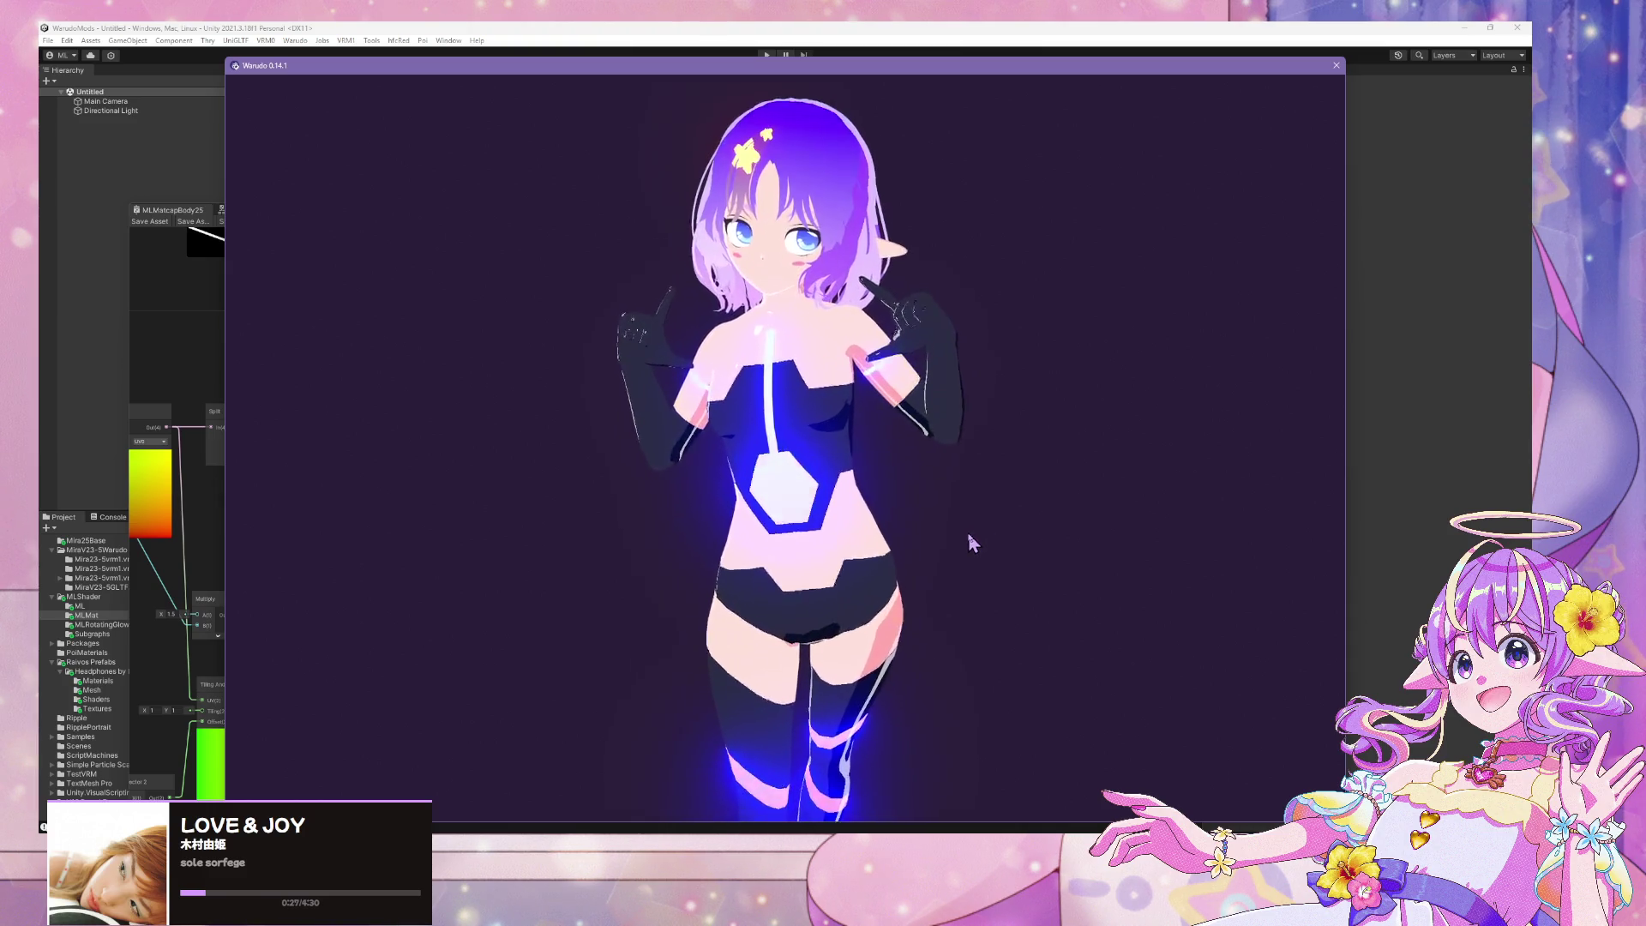
pyautogui.scroll(-5, 969, 537)
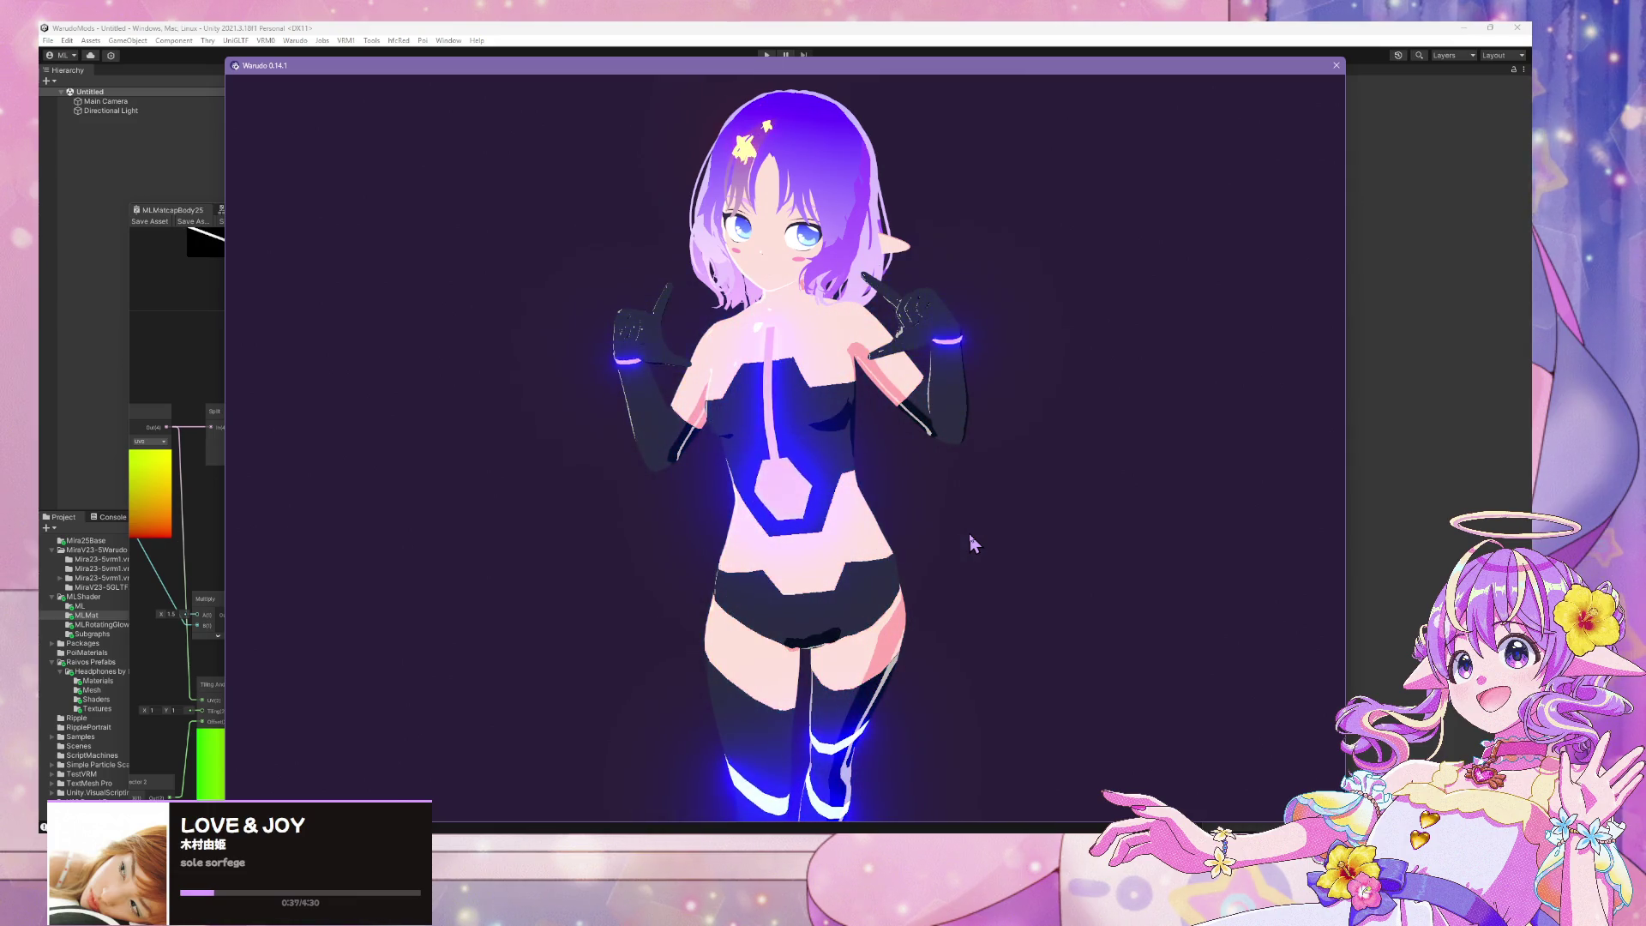
pyautogui.scroll(-5, 1008, 502)
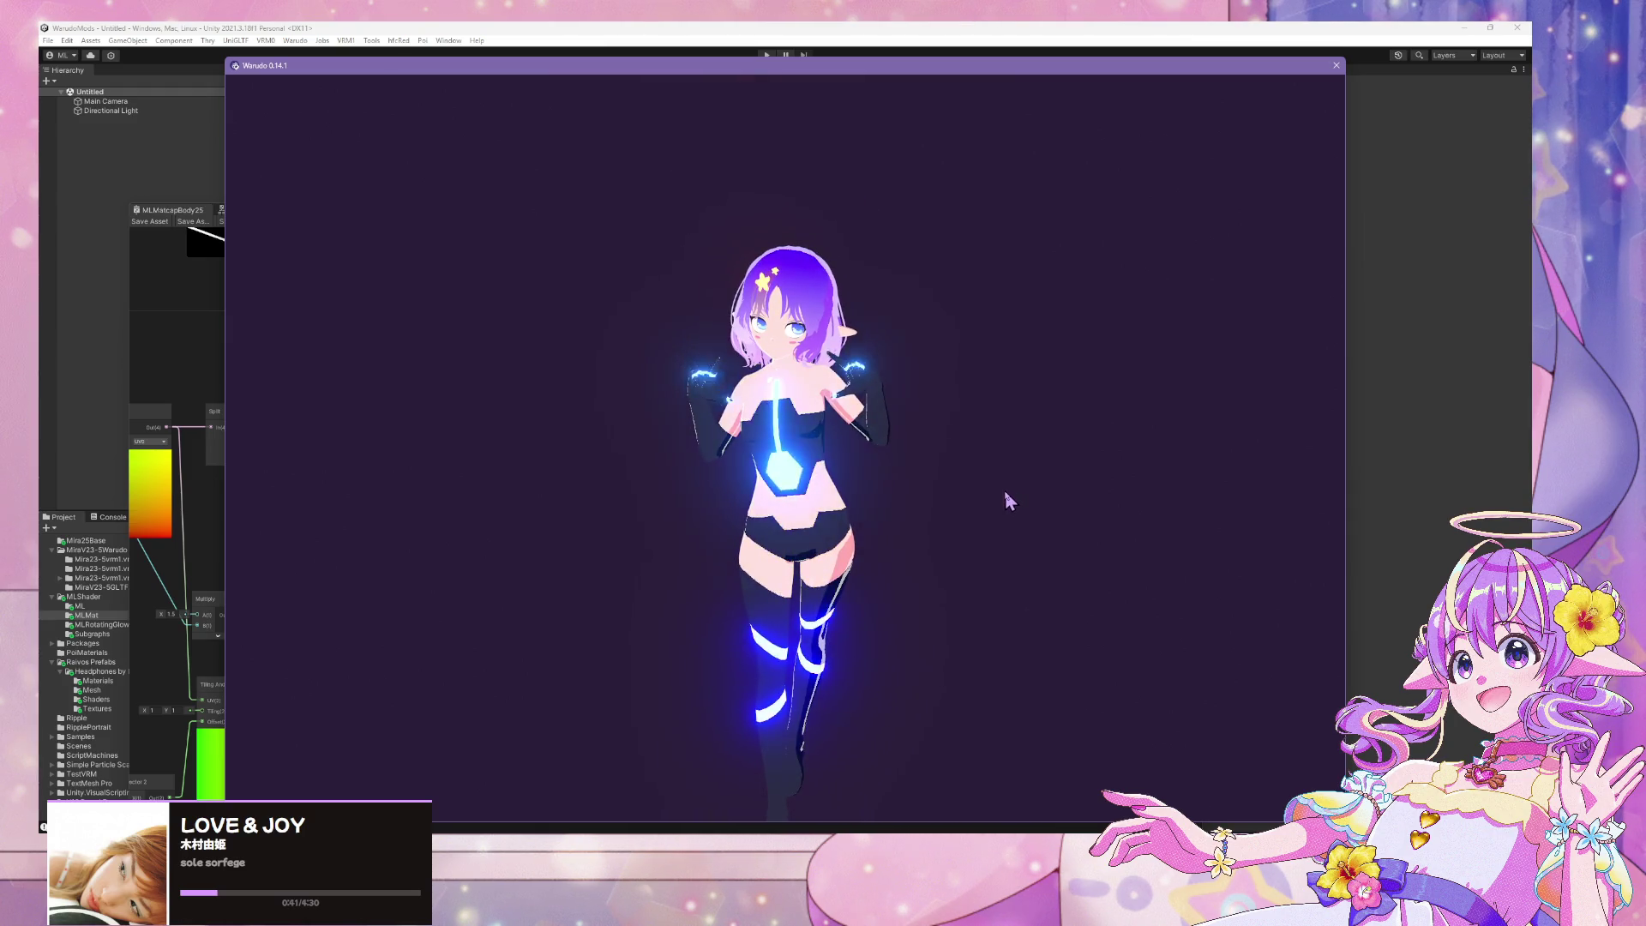
pyautogui.scroll(5, 1008, 502)
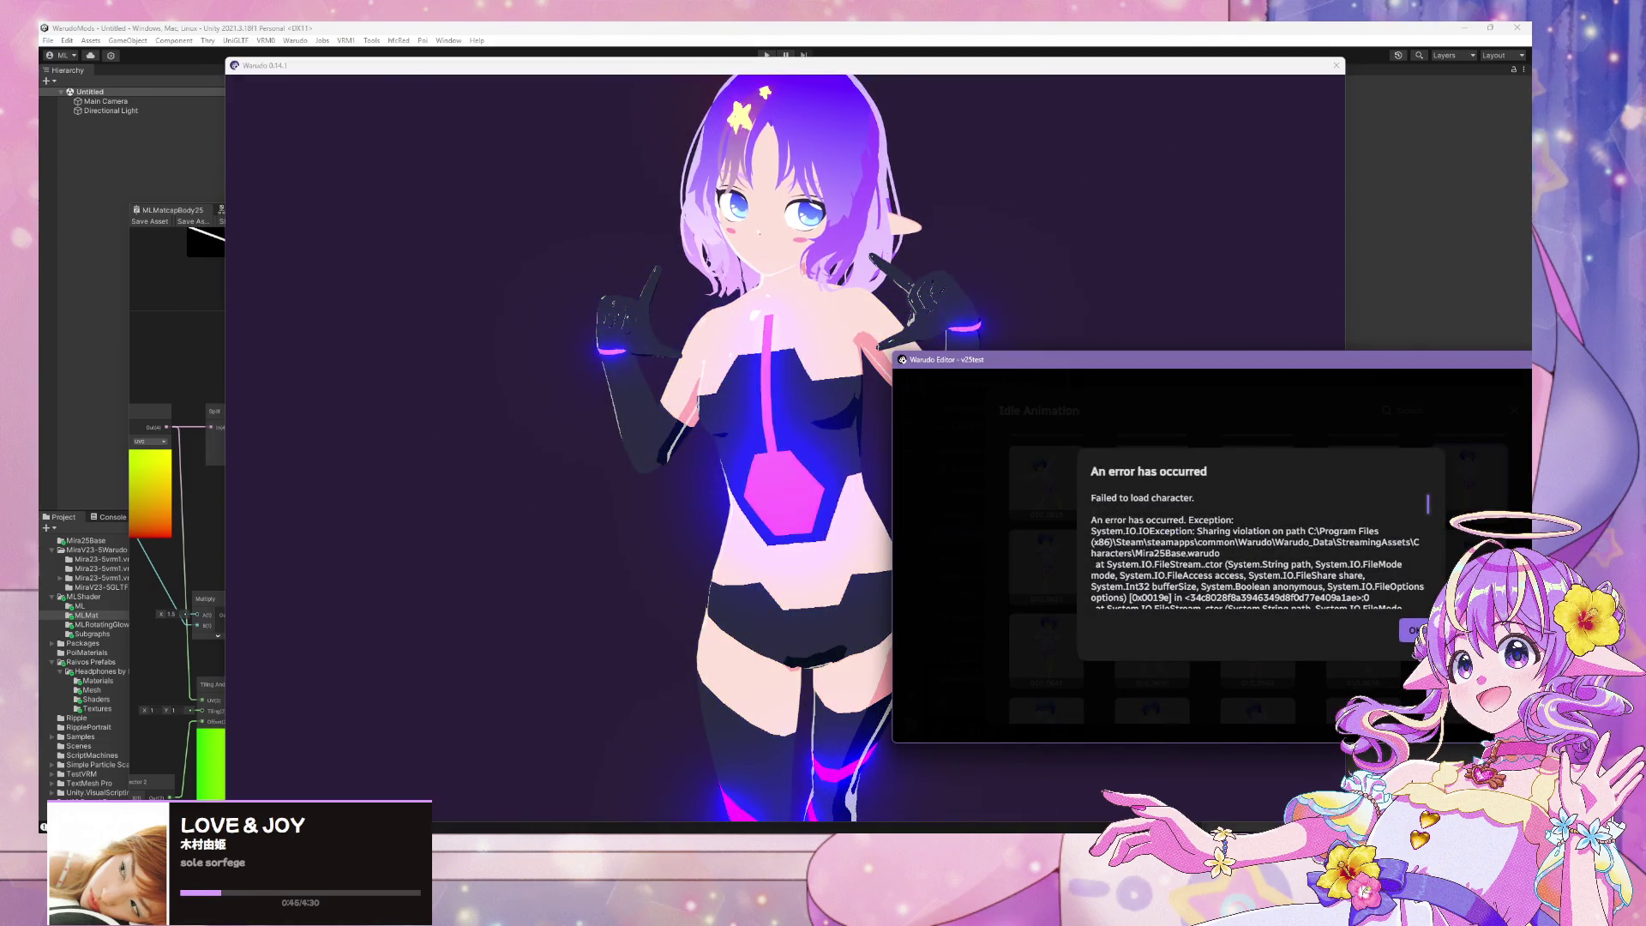
pyautogui.click(1407, 635)
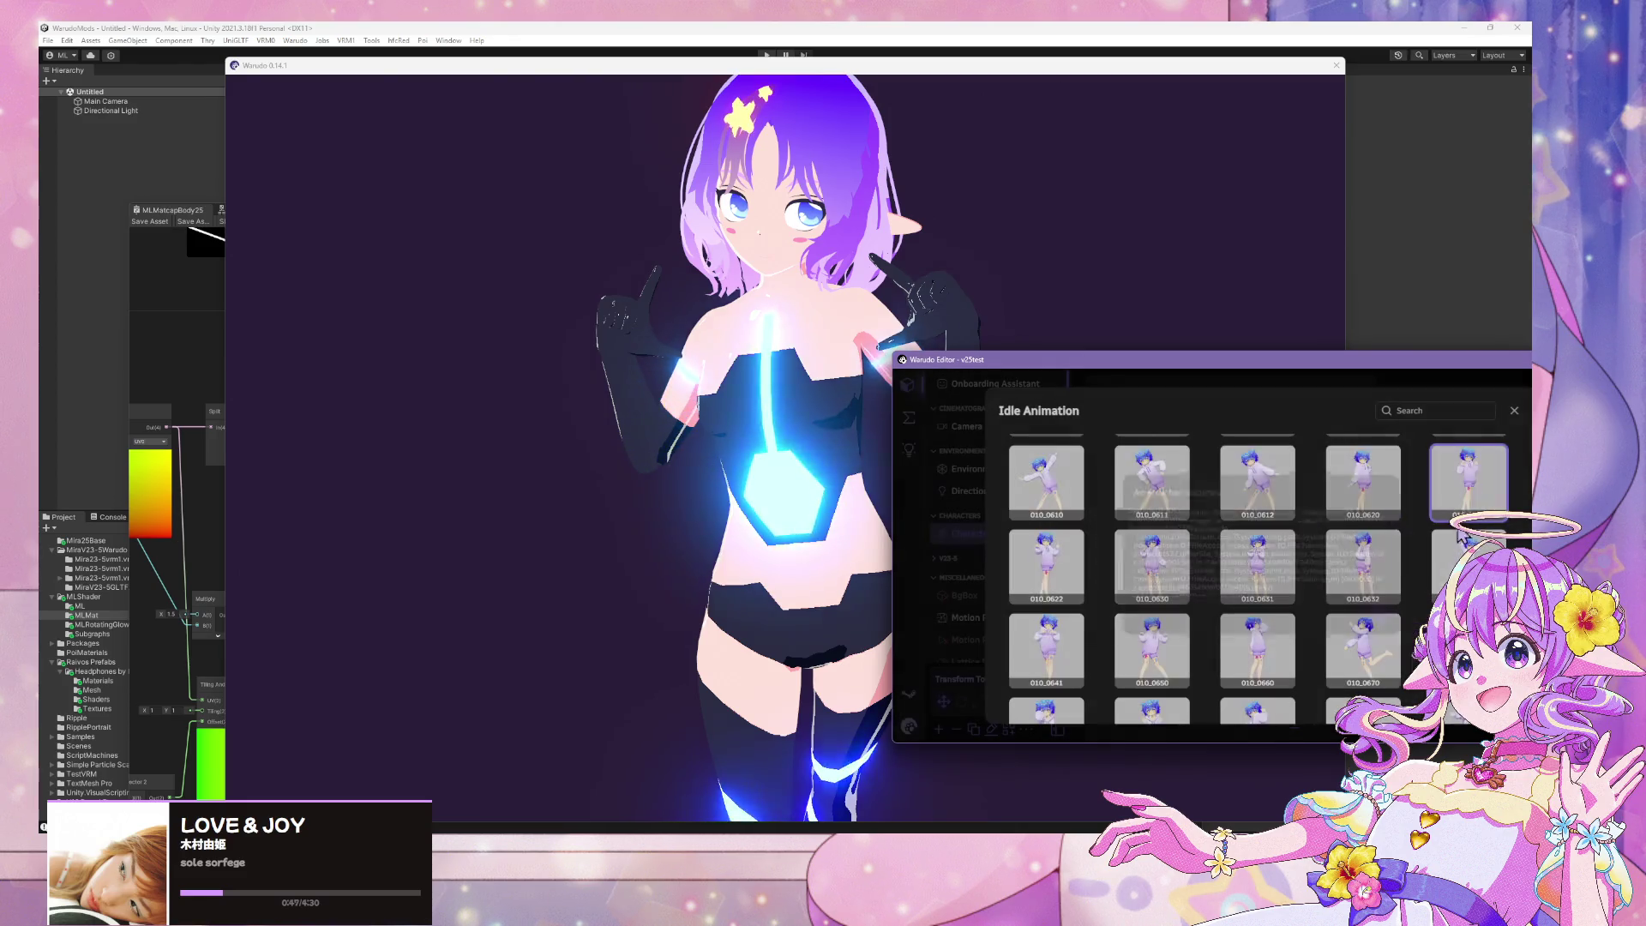
pyautogui.click(1057, 602)
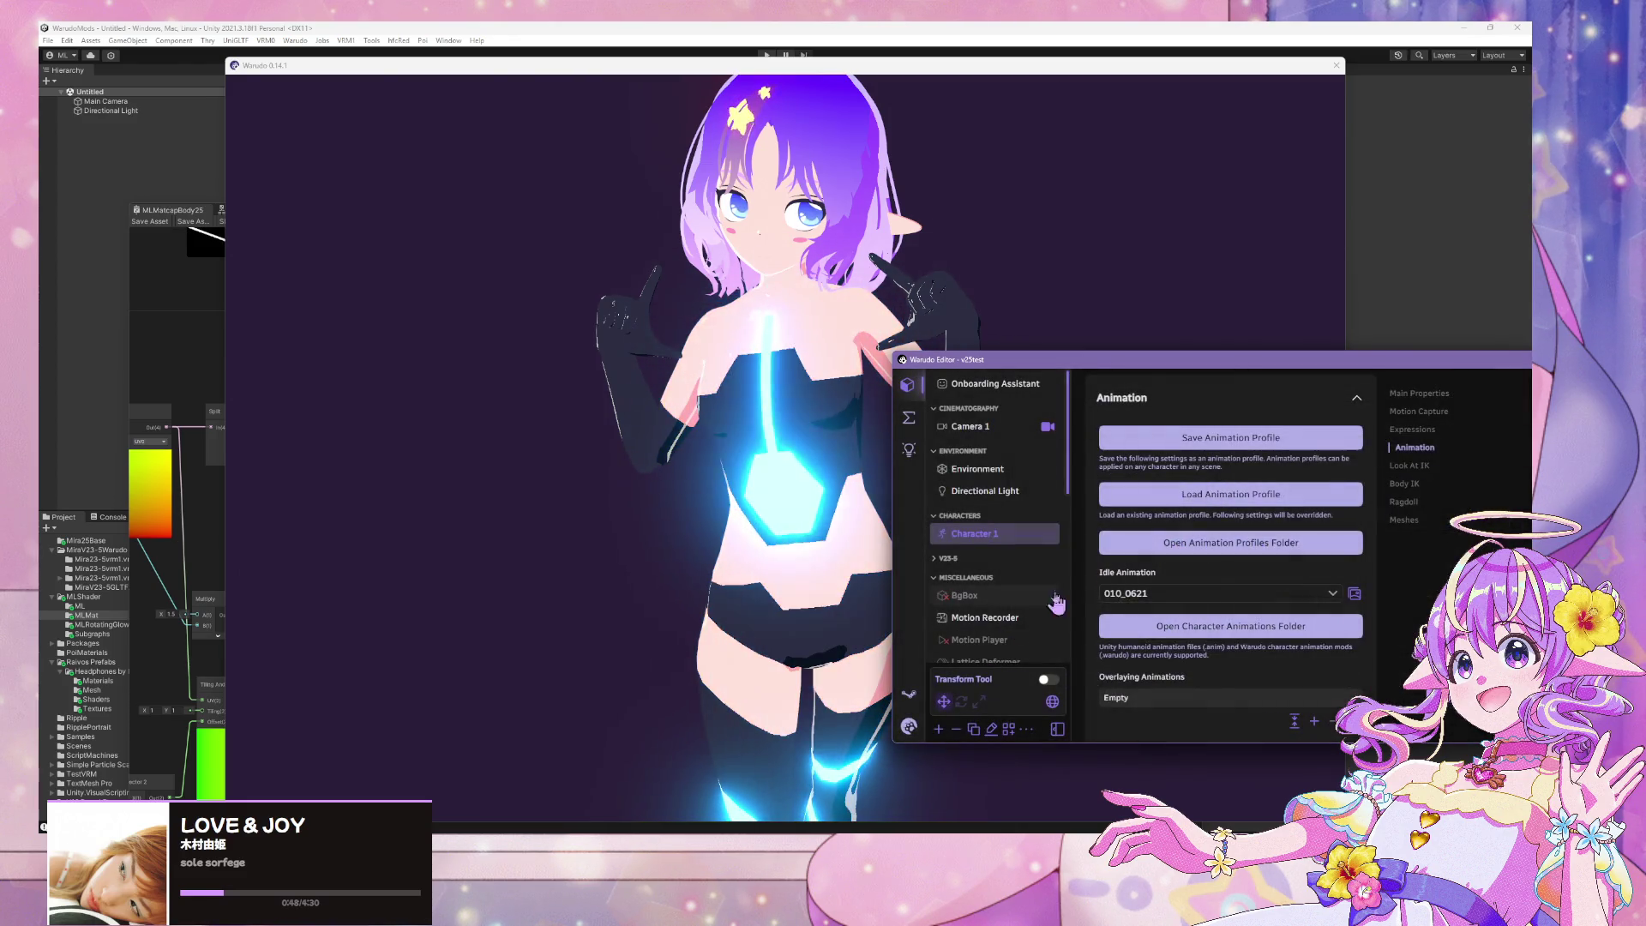
pyautogui.click(1418, 430)
pyautogui.scroll(-10, 1221, 548)
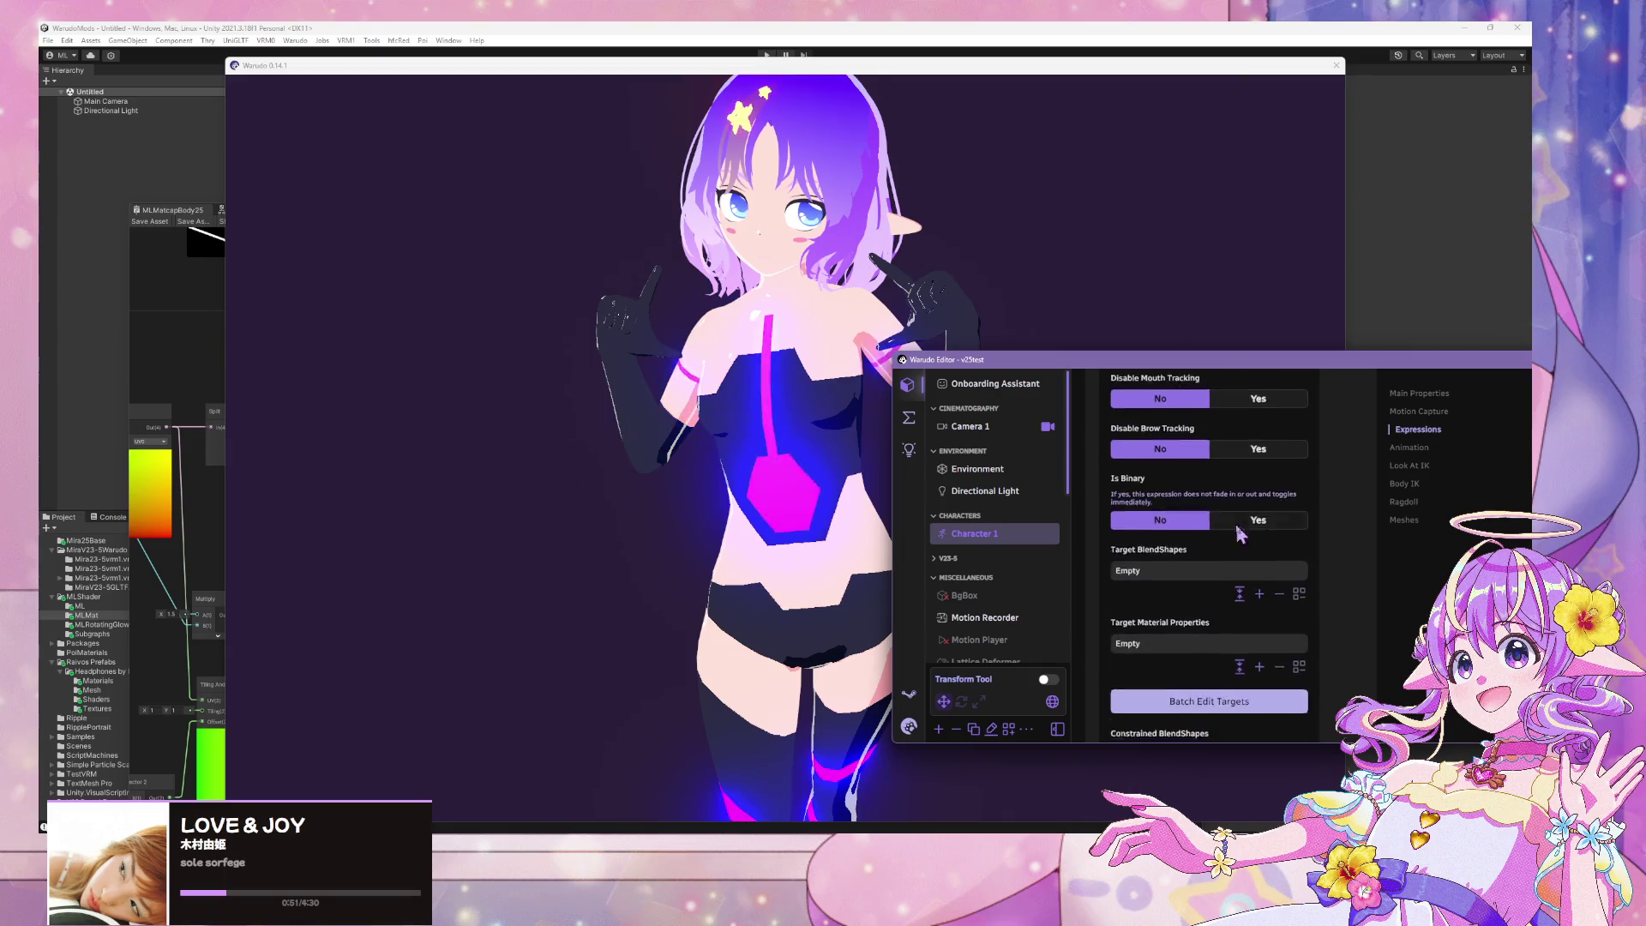
pyautogui.scroll(-15, 1276, 534)
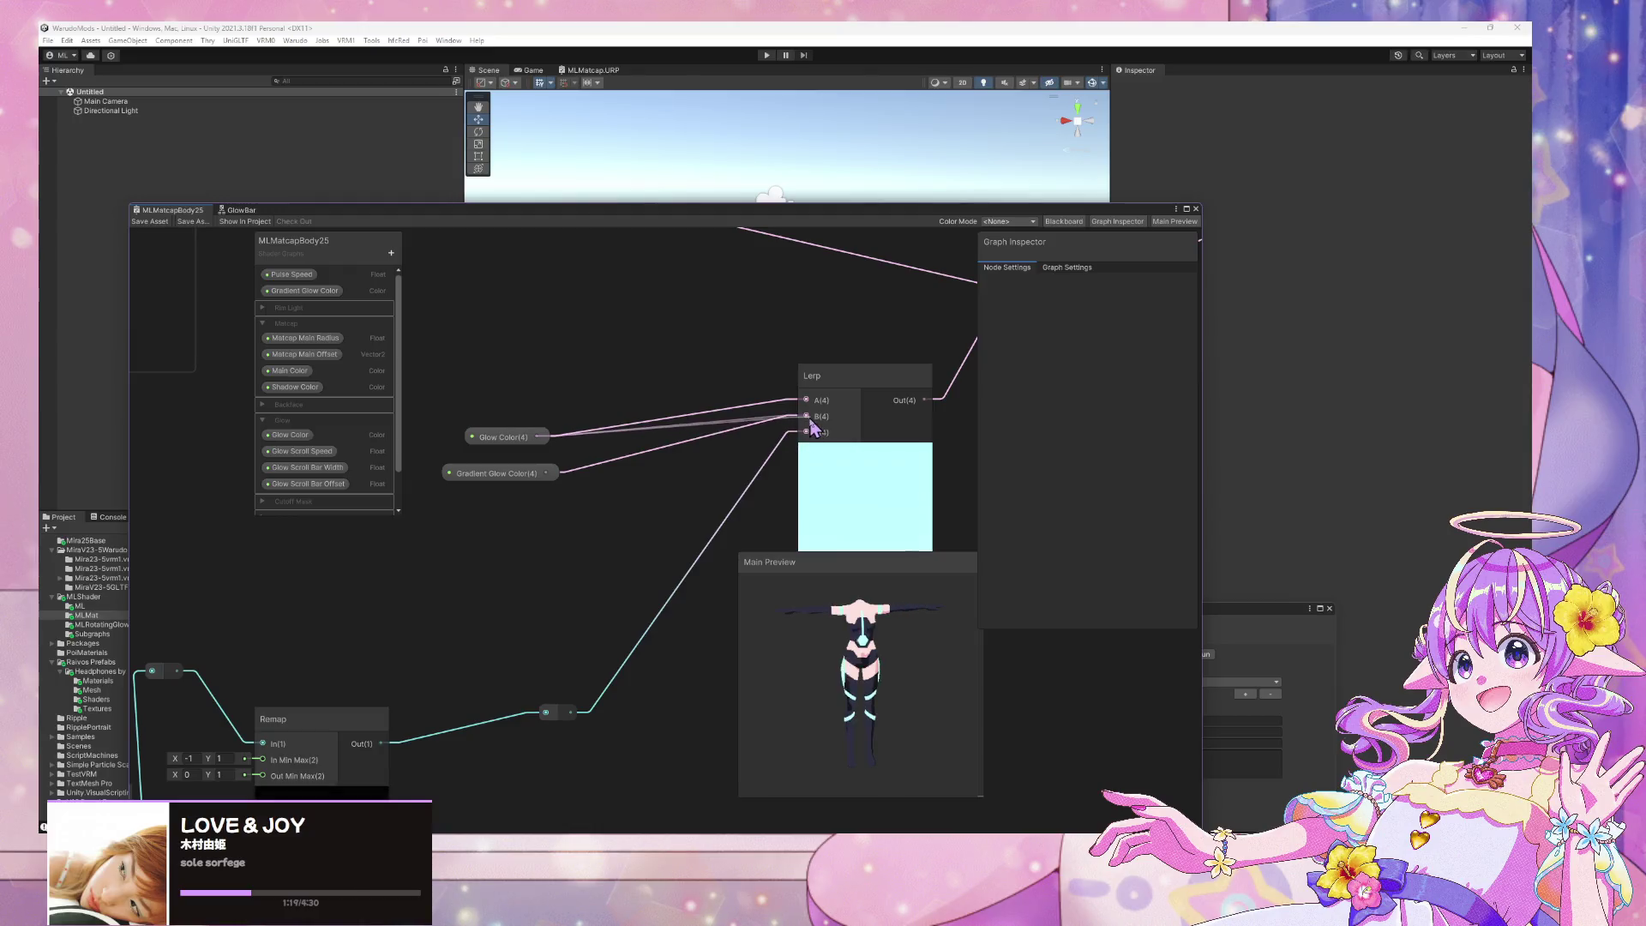
# Save the MLMatcapBody25 shader graph and run Warudo > Build Mod
pyautogui.click(151, 221)
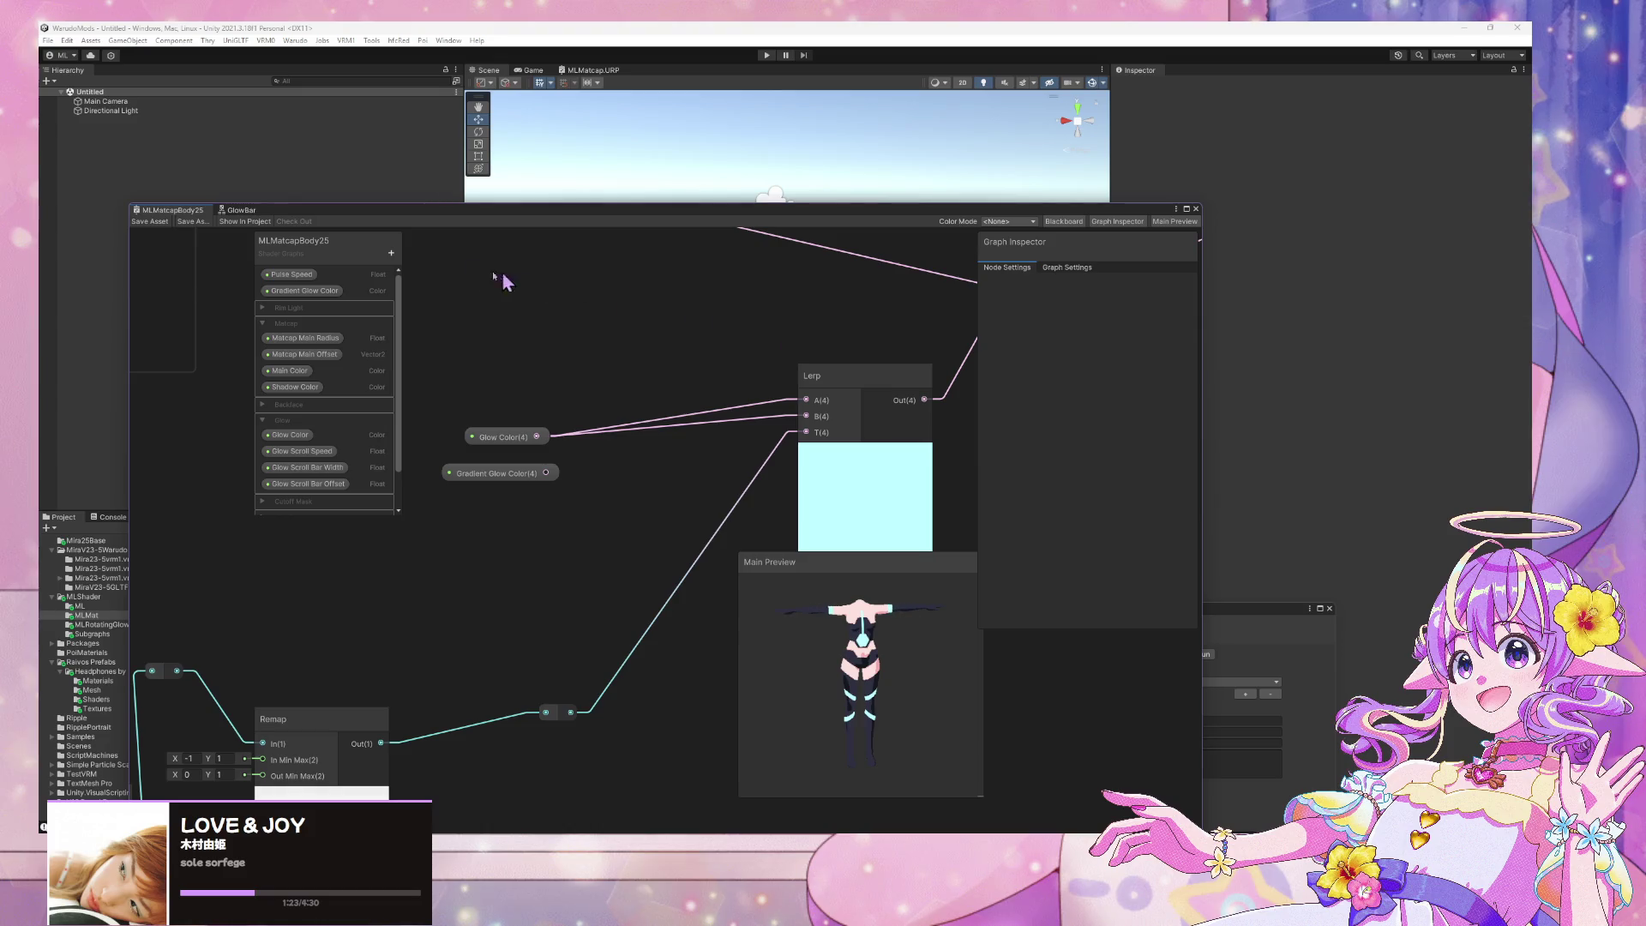
pyautogui.click(295, 42)
pyautogui.click(317, 117)
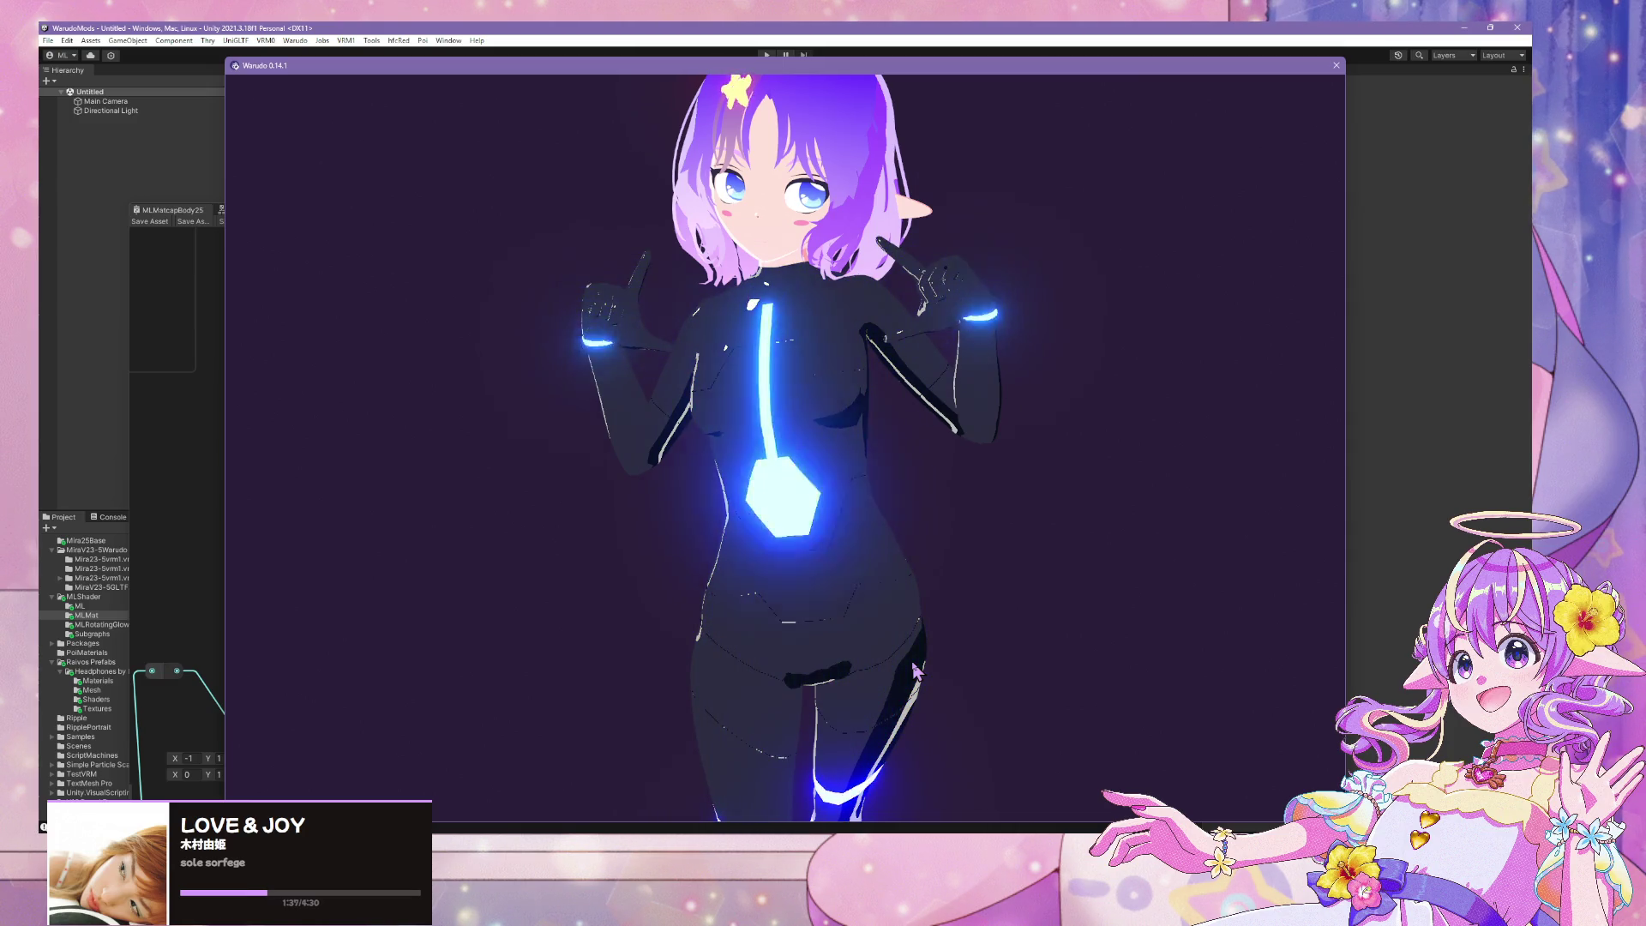
pyautogui.scroll(-5, 928, 605)
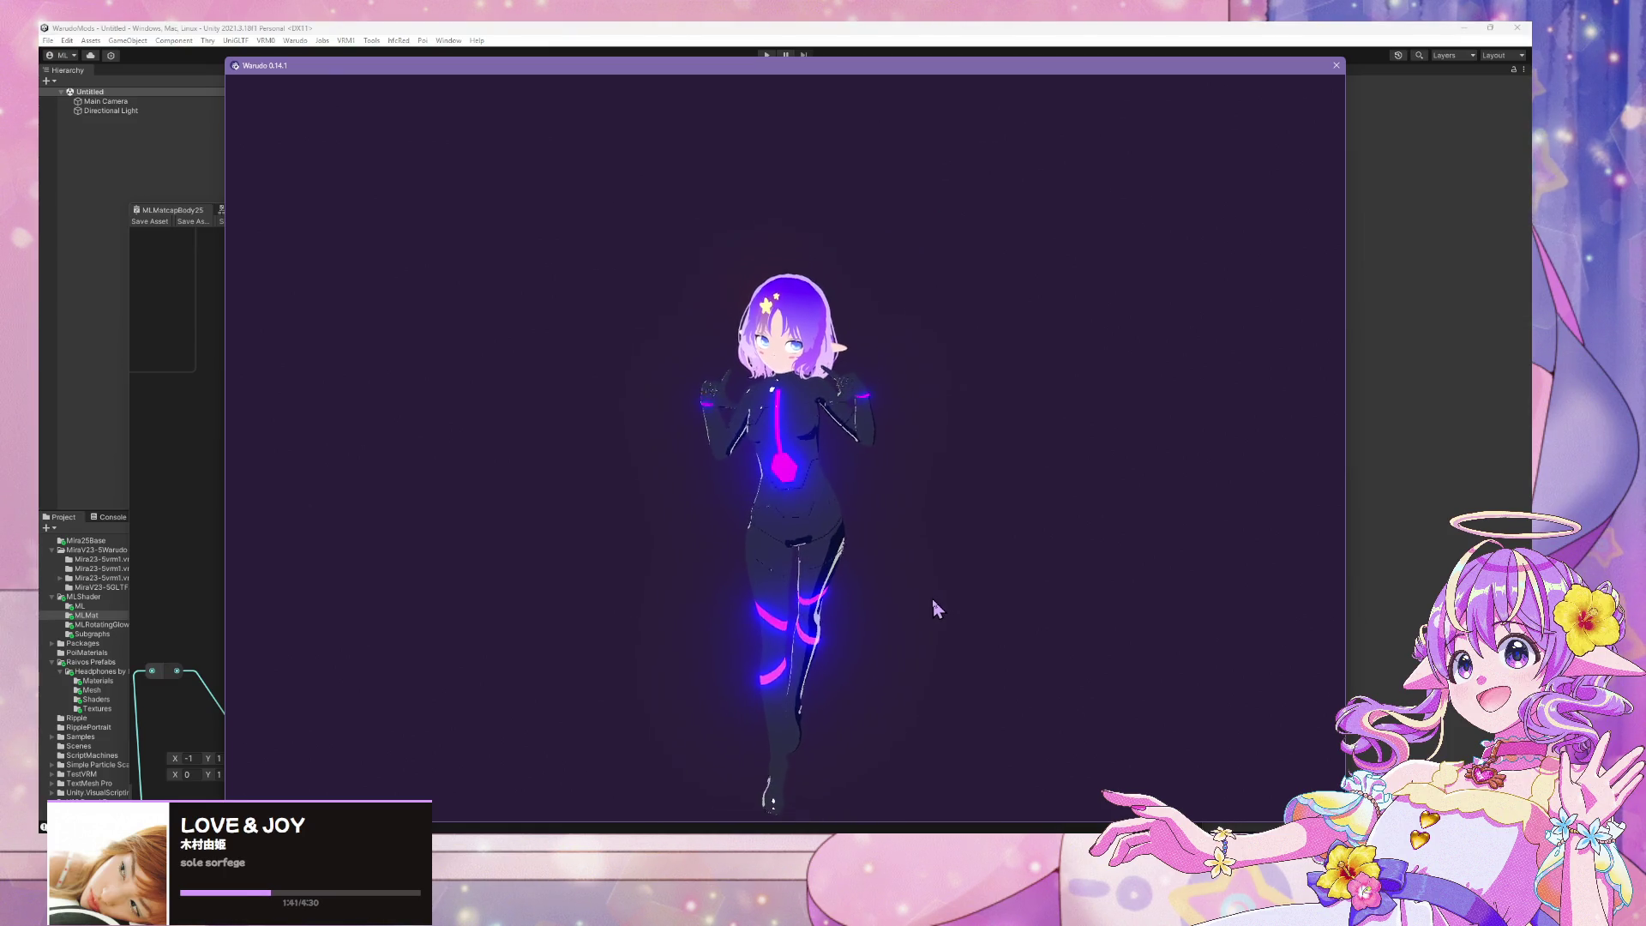
pyautogui.scroll(3, 937, 608)
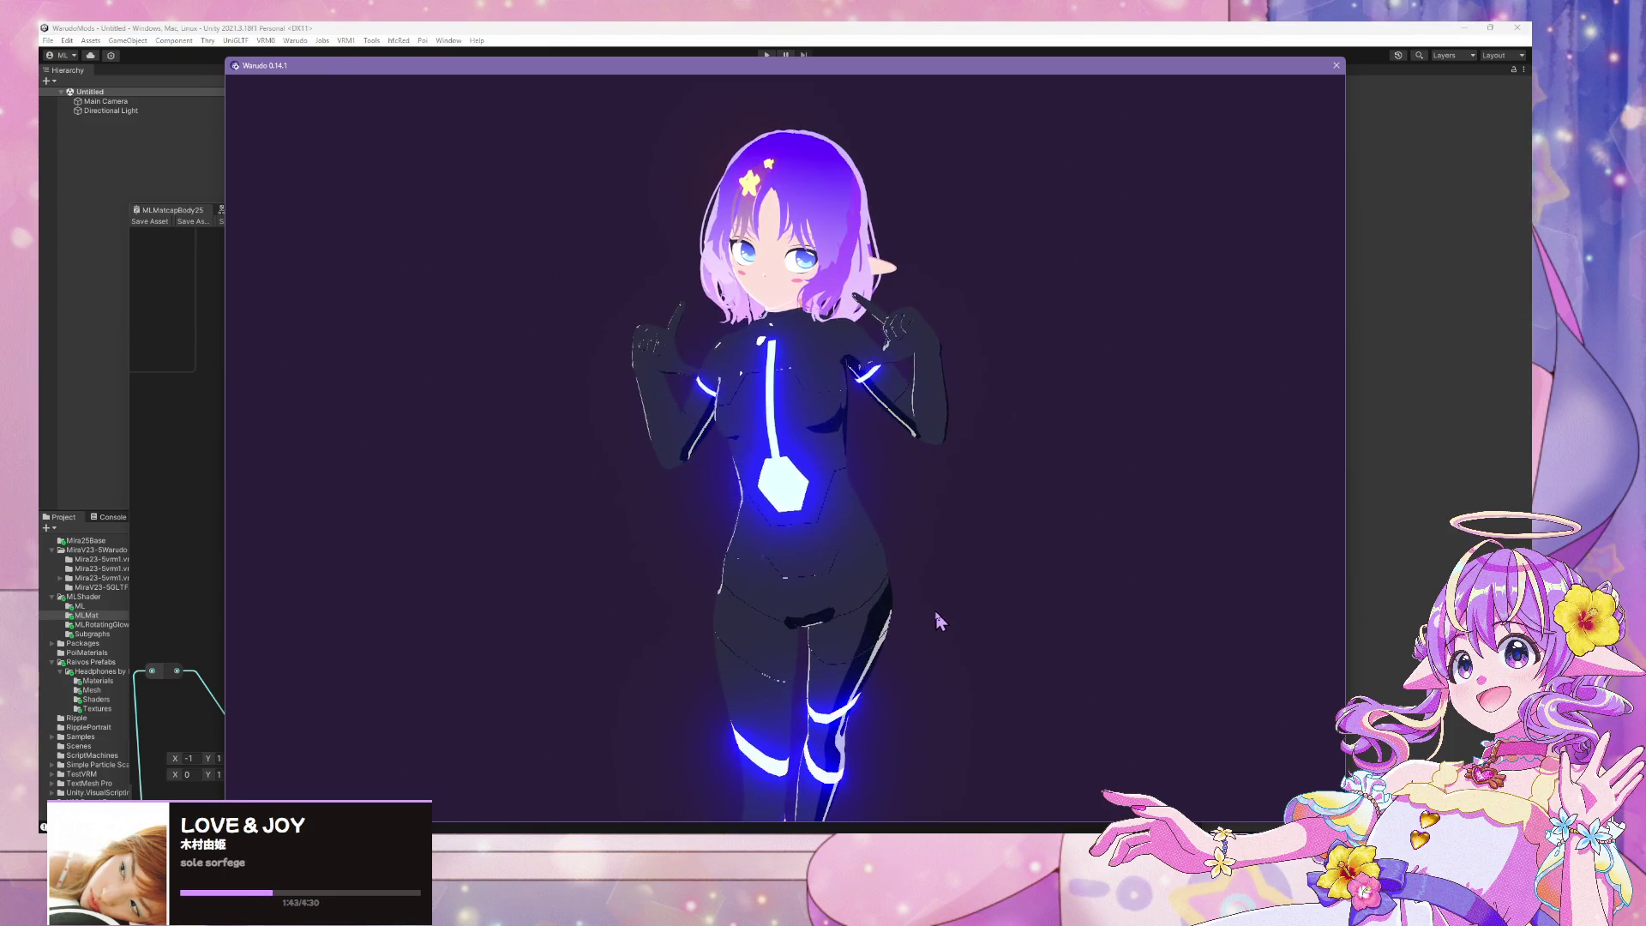
pyautogui.click(1464, 482)
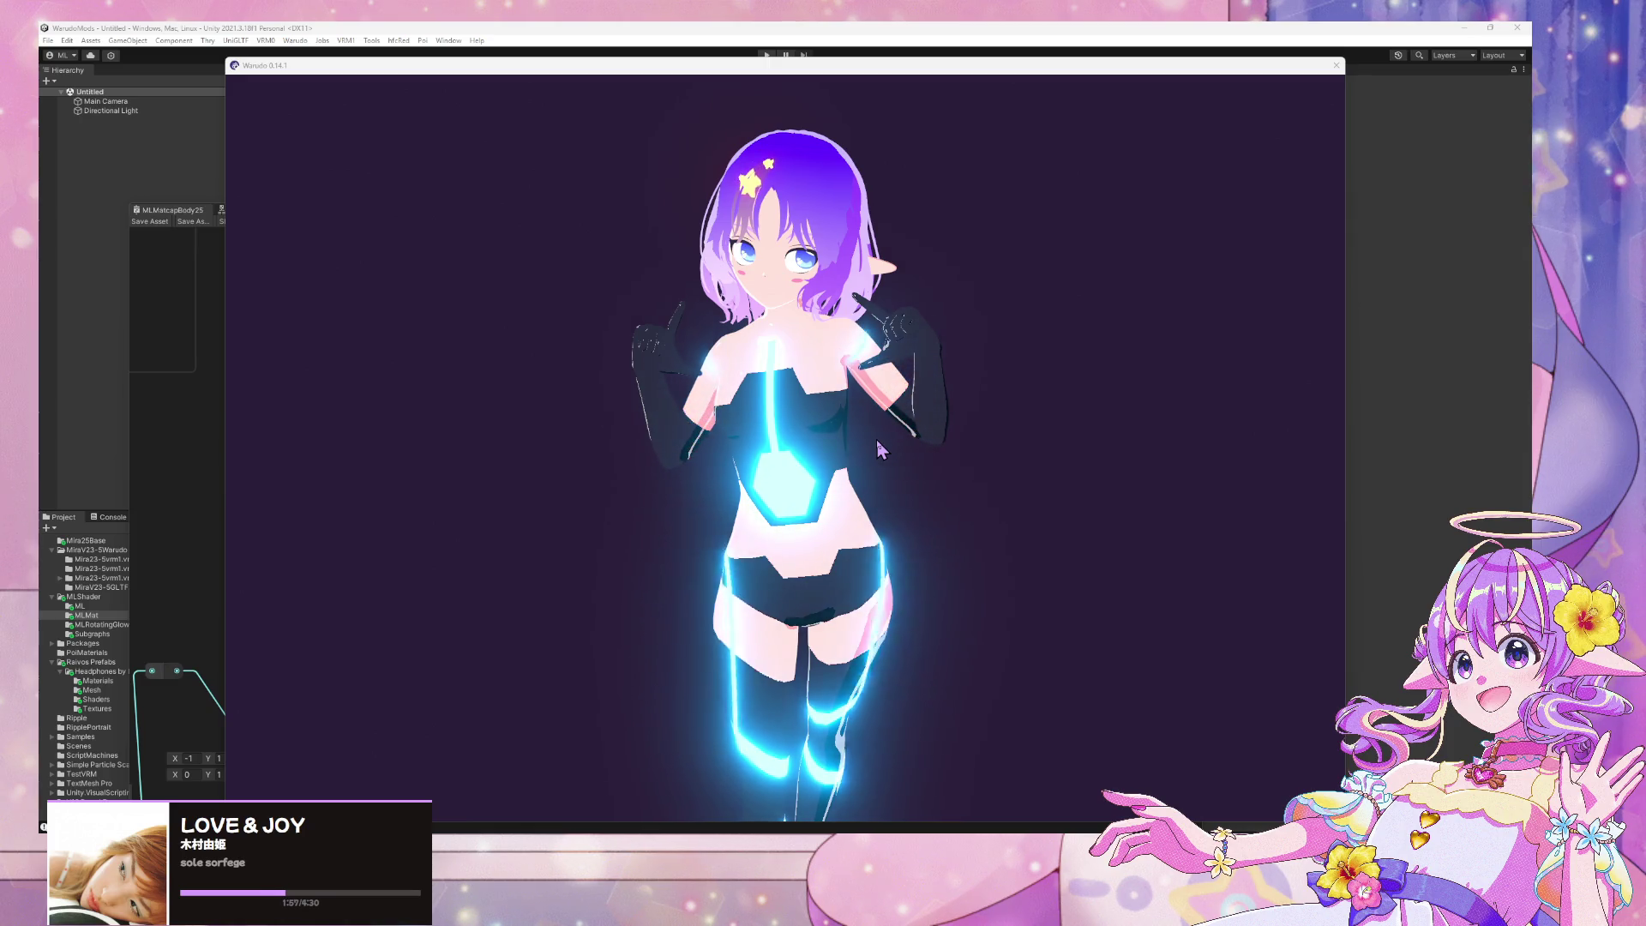
pyautogui.click(891, 476)
pyautogui.scroll(-5, 907, 512)
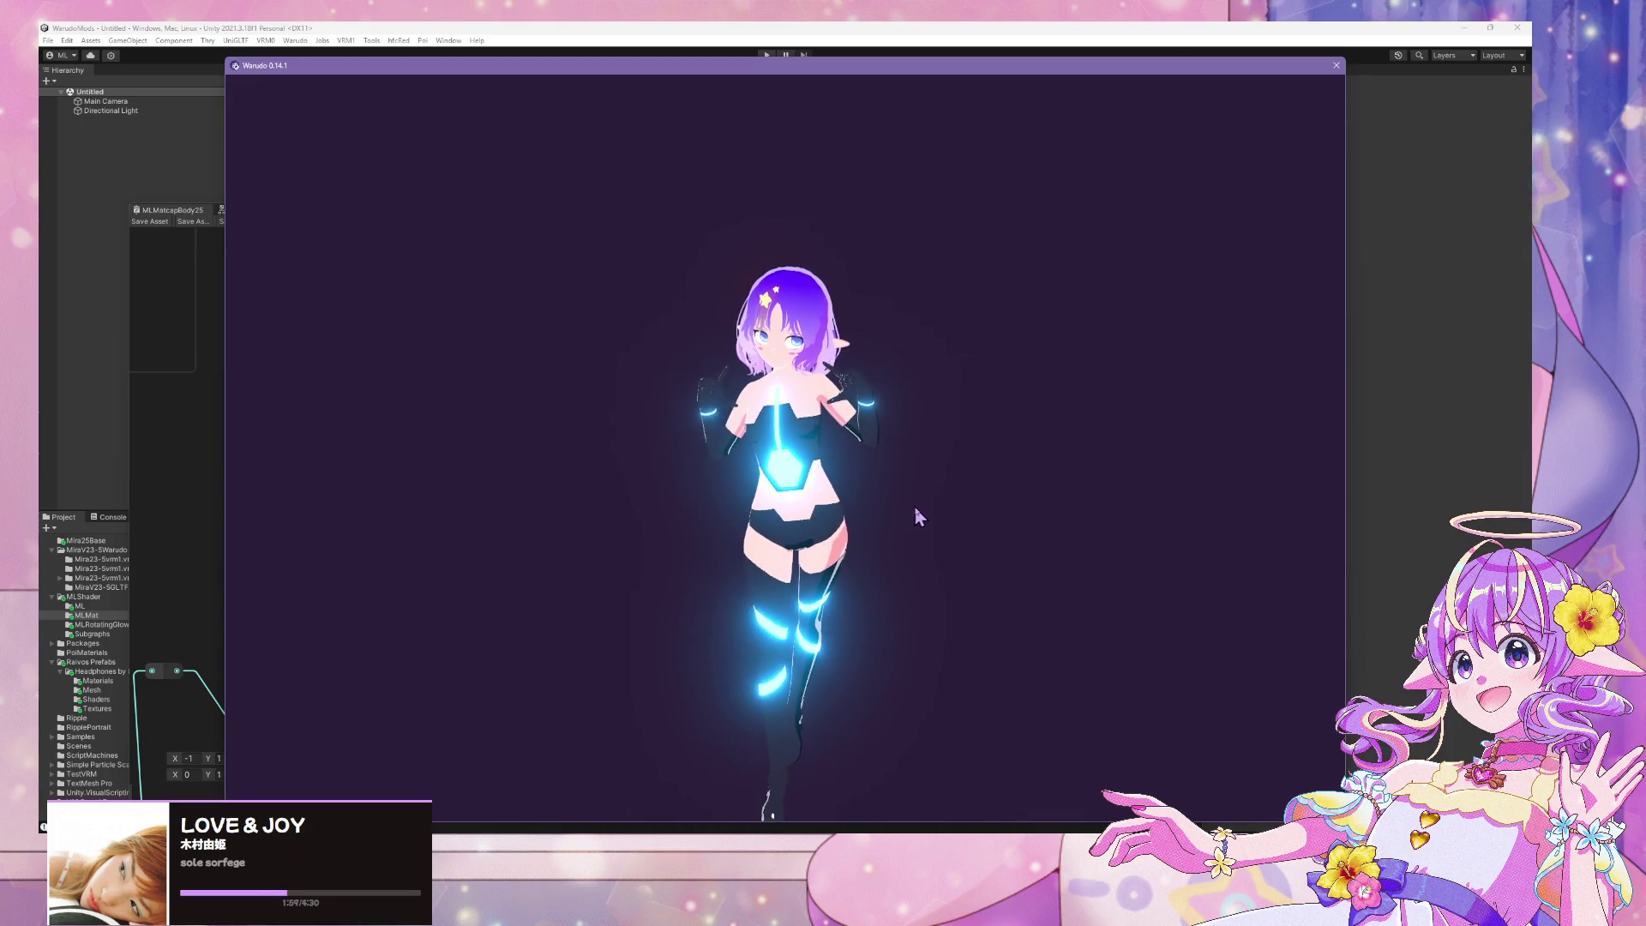
pyautogui.scroll(5, 926, 506)
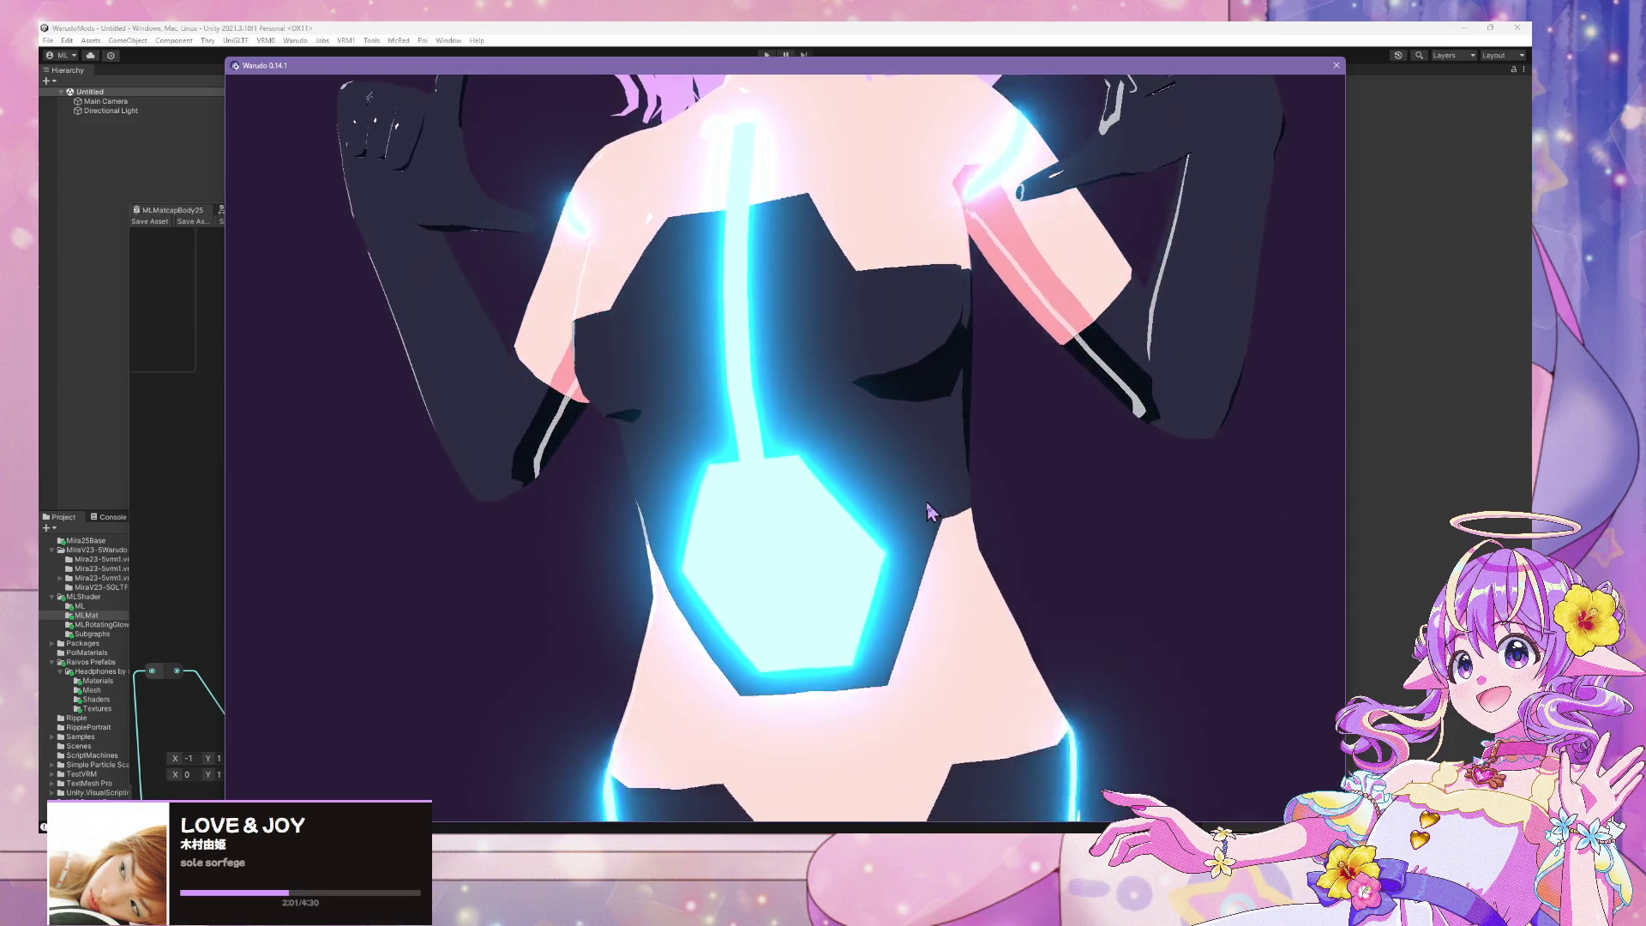
pyautogui.scroll(-4, 927, 507)
pyautogui.scroll(-2, 929, 503)
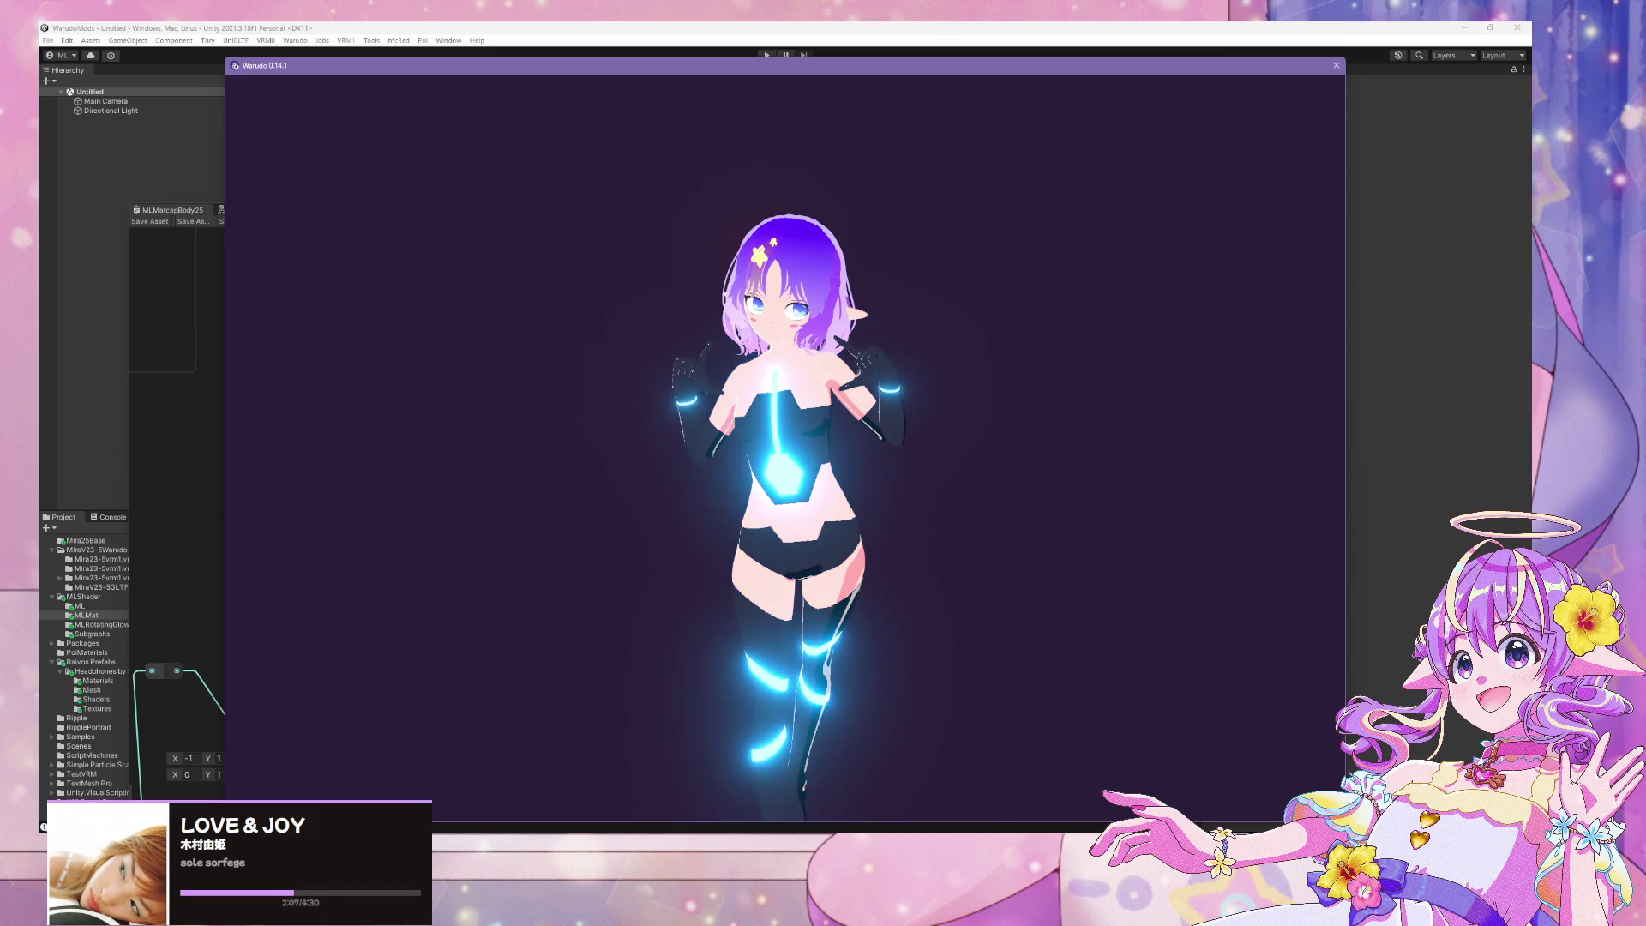
# Wire Gradient Glow Color into the Lerp blend in place of Glow Color
pyautogui.moveTo(1072, 845)
pyautogui.click(633, 33)
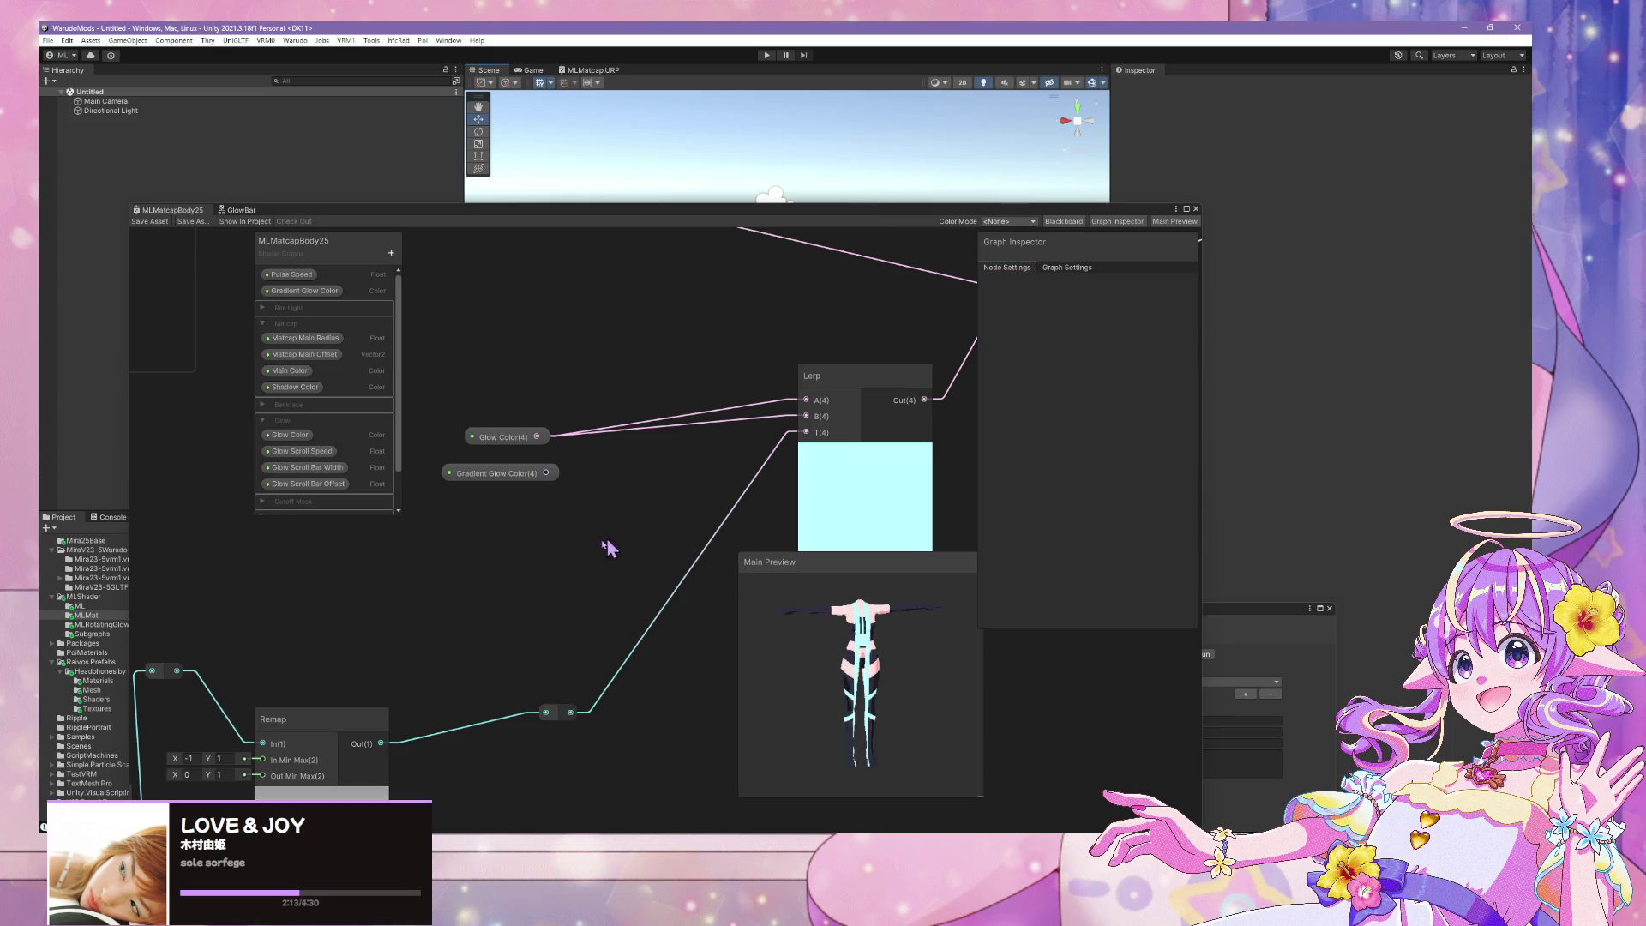
pyautogui.moveTo(546, 472); pyautogui.dragTo(814, 416)
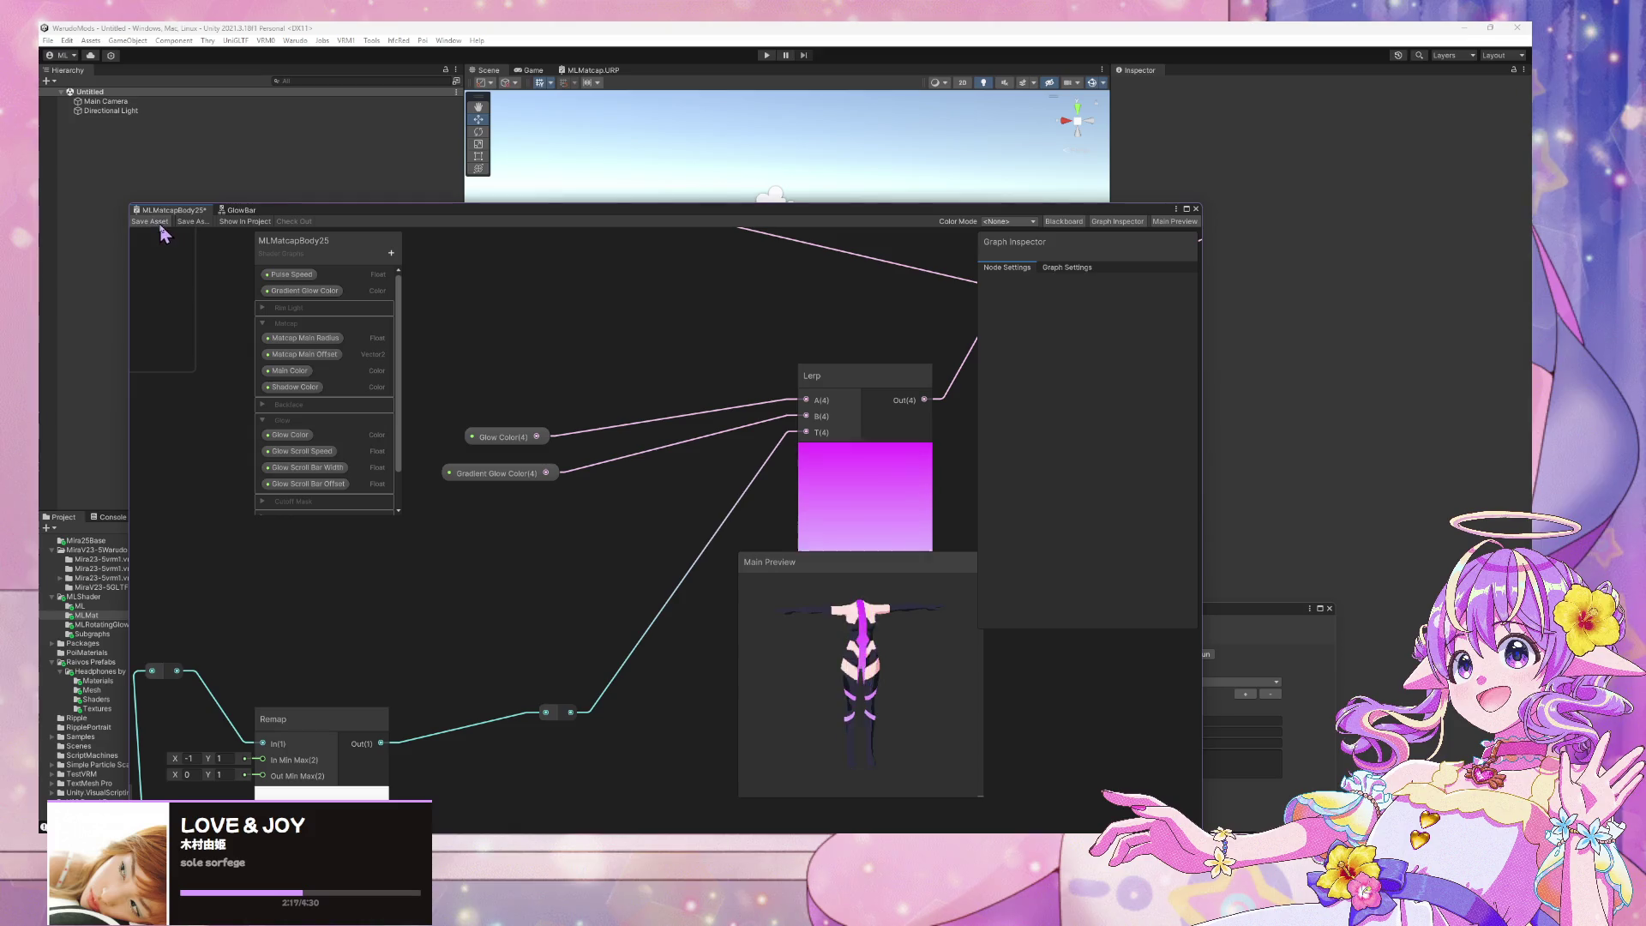
pyautogui.moveTo(465, 211)
pyautogui.mouseDown()
pyautogui.moveTo(699, 183)
pyautogui.moveTo(1084, 329)
pyautogui.moveTo(637, 663)
pyautogui.moveTo(504, 652)
pyautogui.mouseUp()
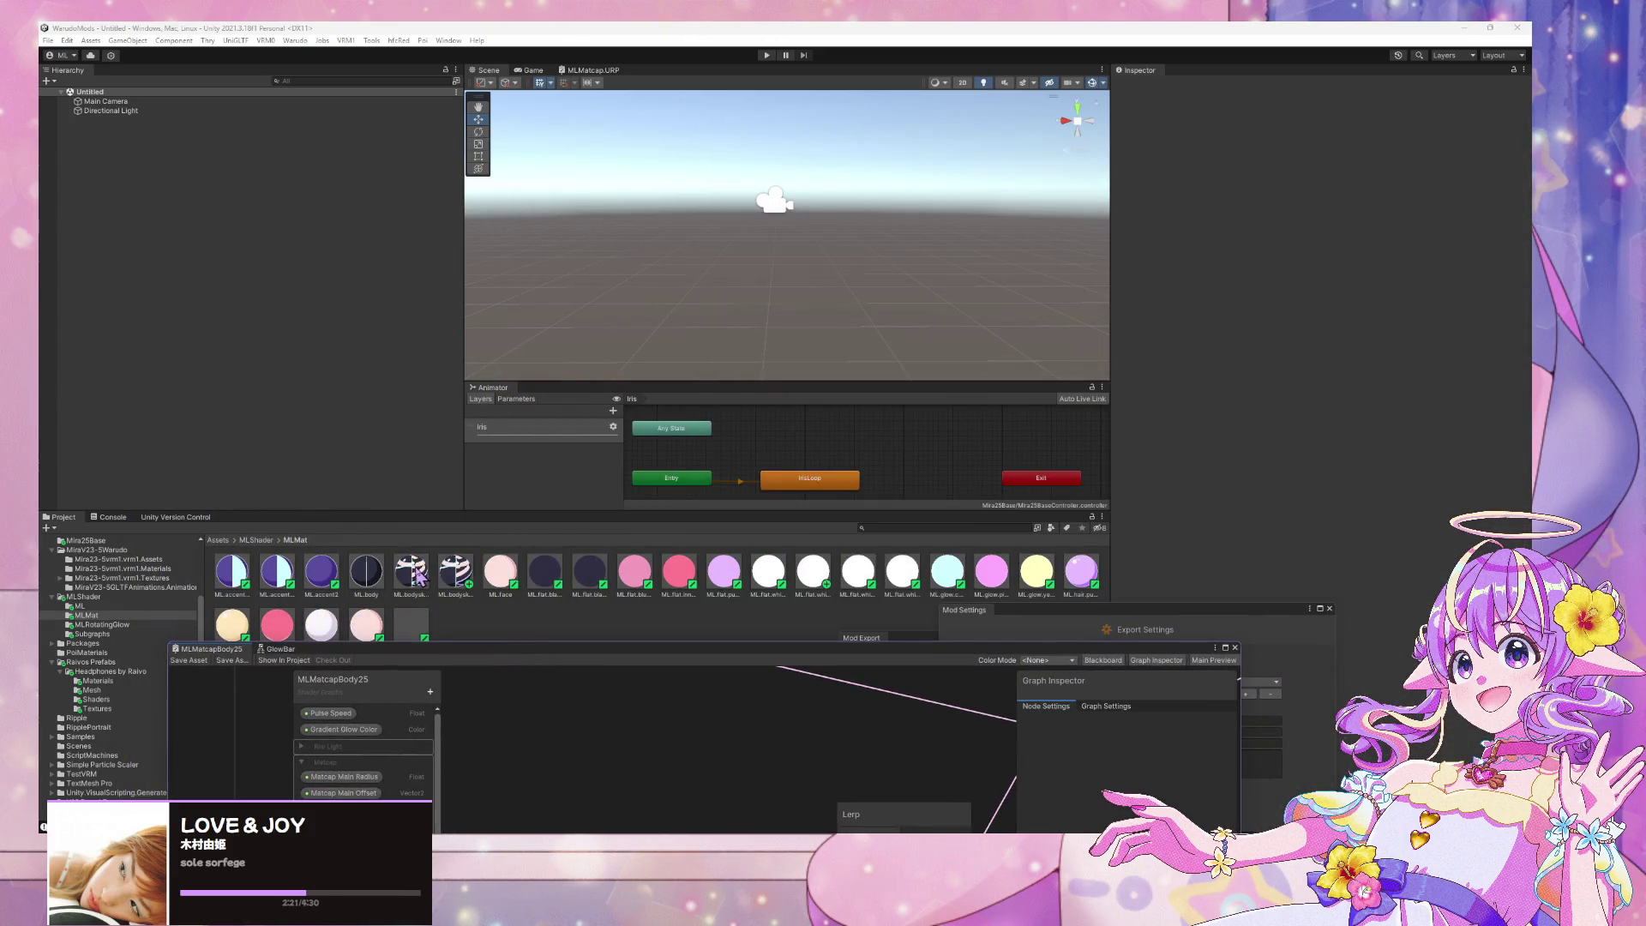
# Lower the ML.bodyskin 25 material's Gradient Glow Color intensity and rebuild the mod
pyautogui.click(457, 573)
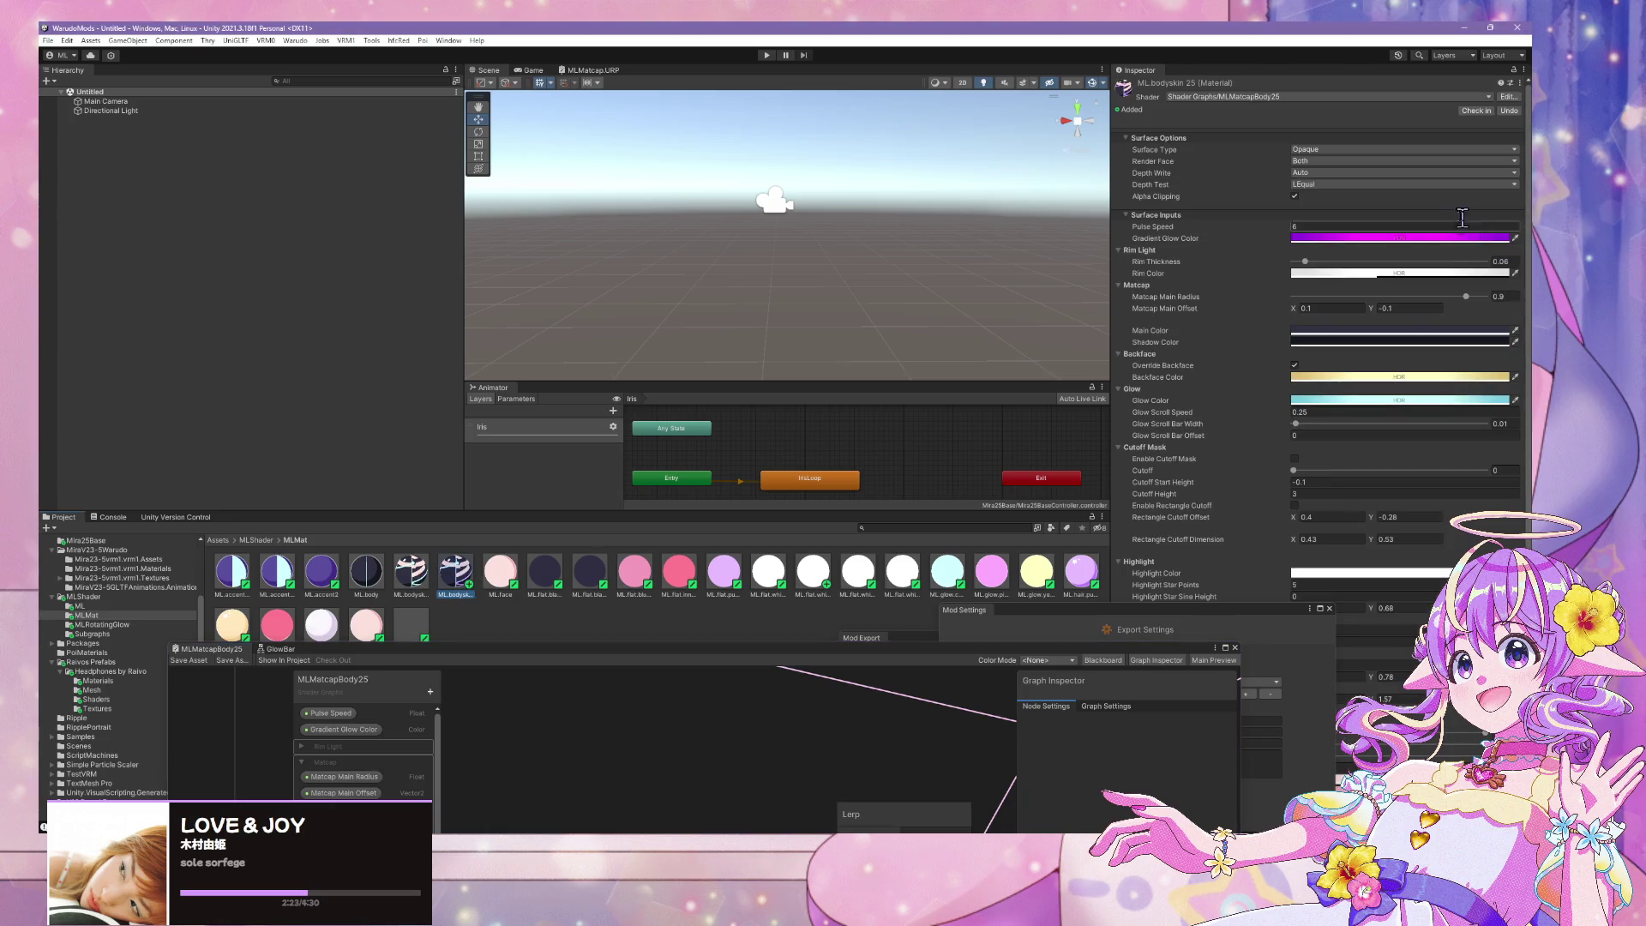
pyautogui.click(1430, 237)
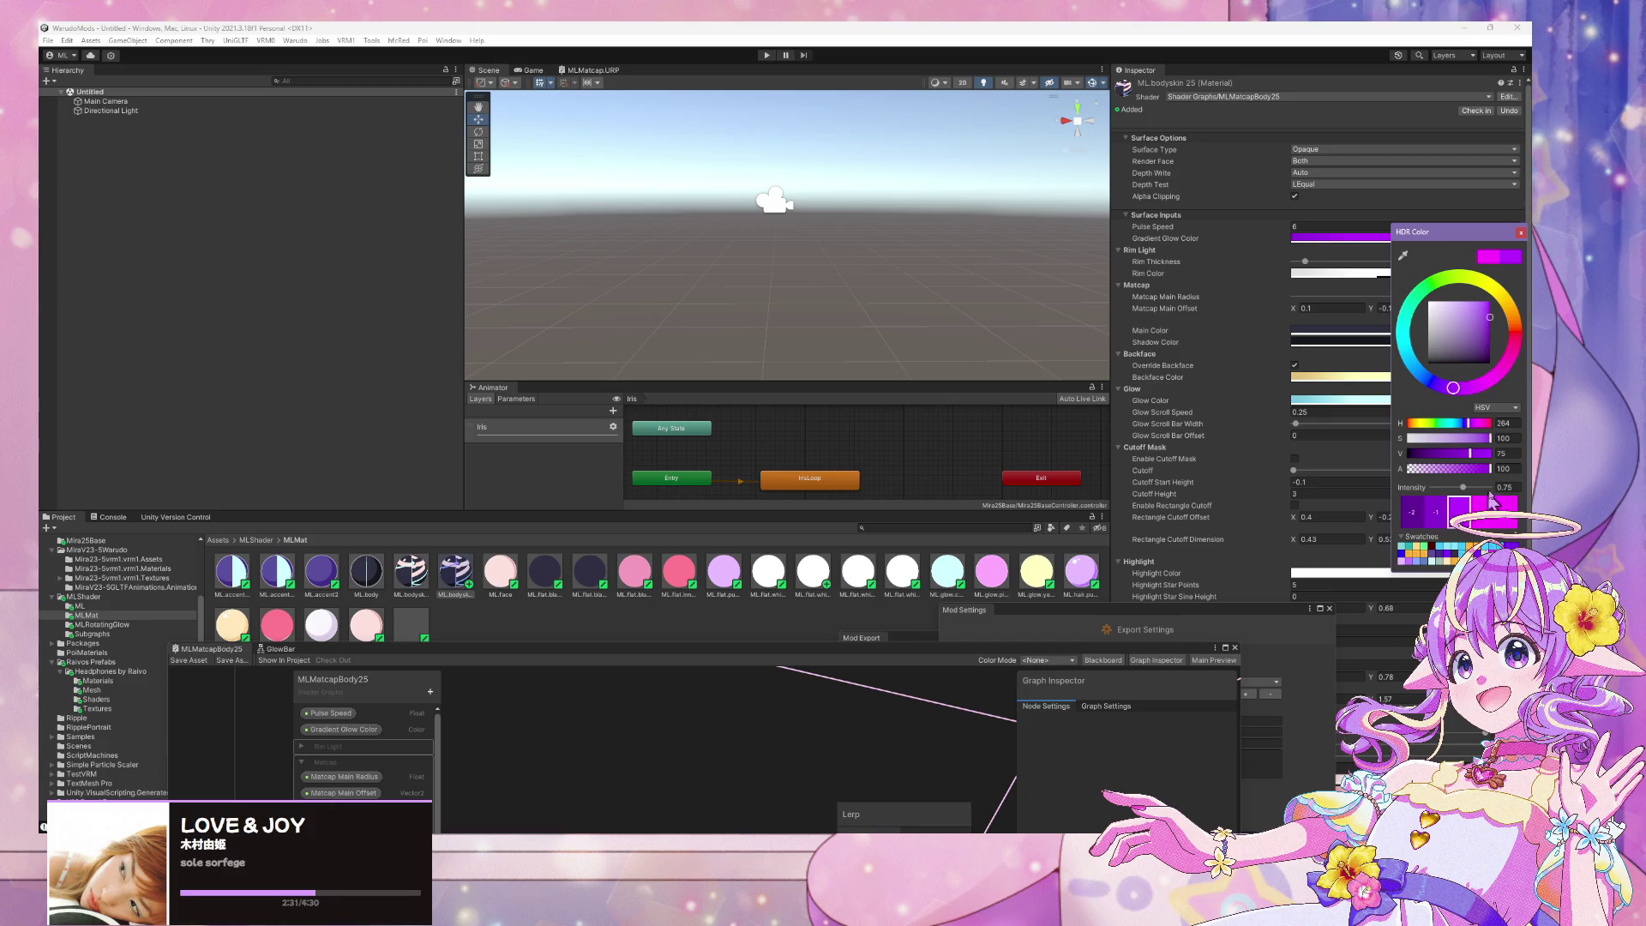
pyautogui.moveTo(1459, 490); pyautogui.dragTo(1465, 494)
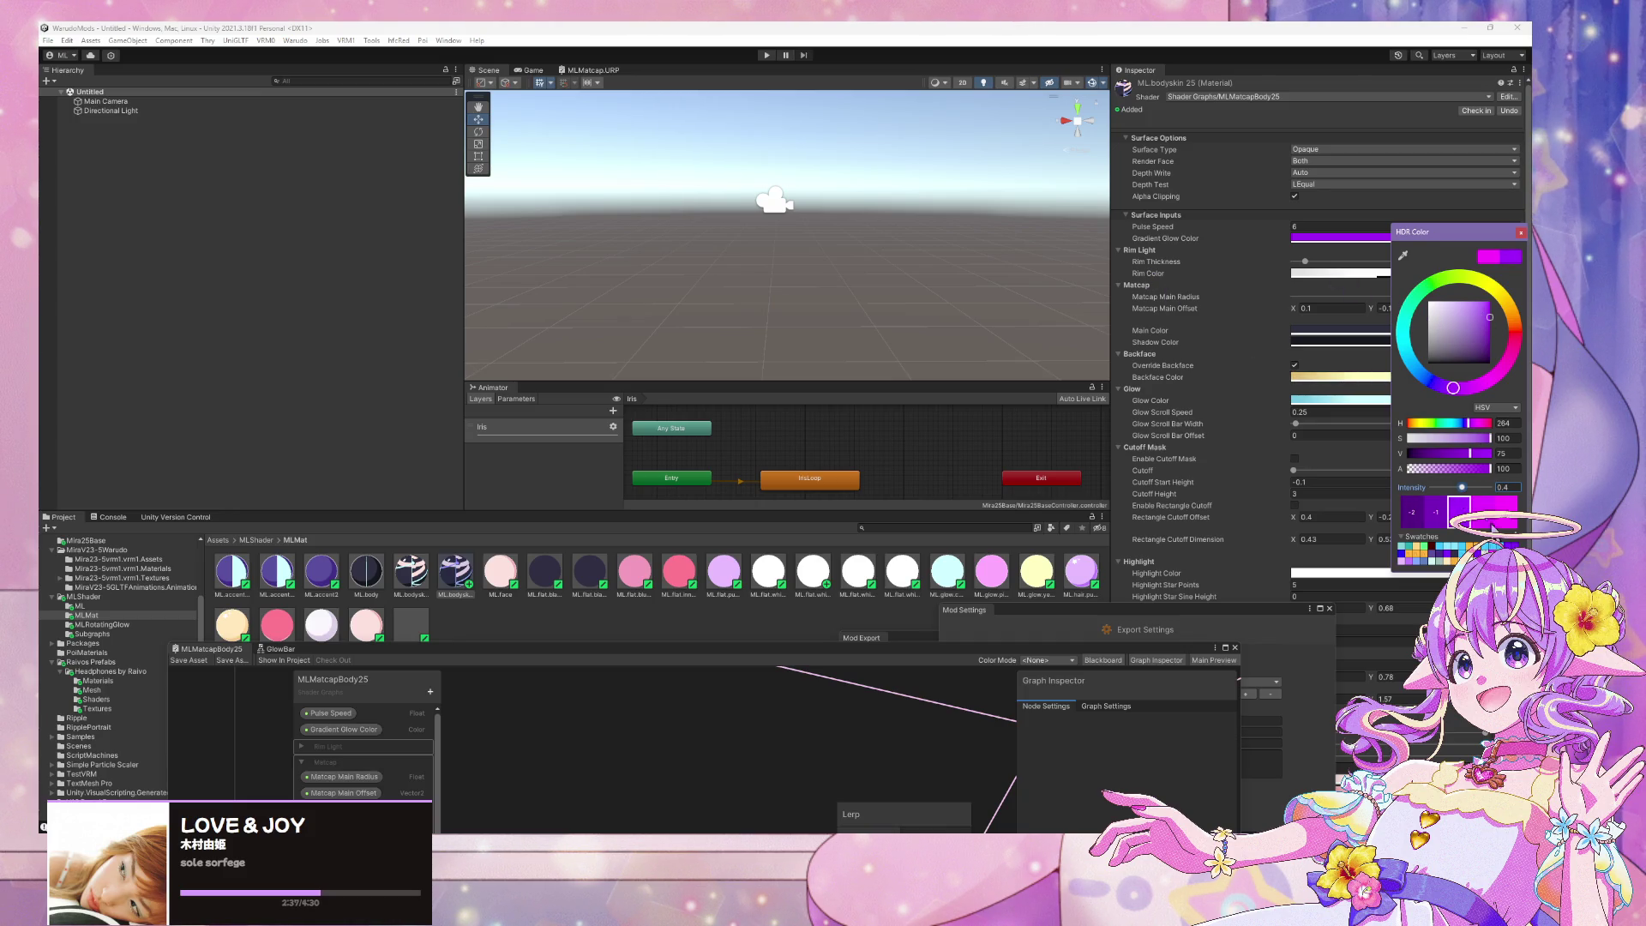
pyautogui.click(1129, 242)
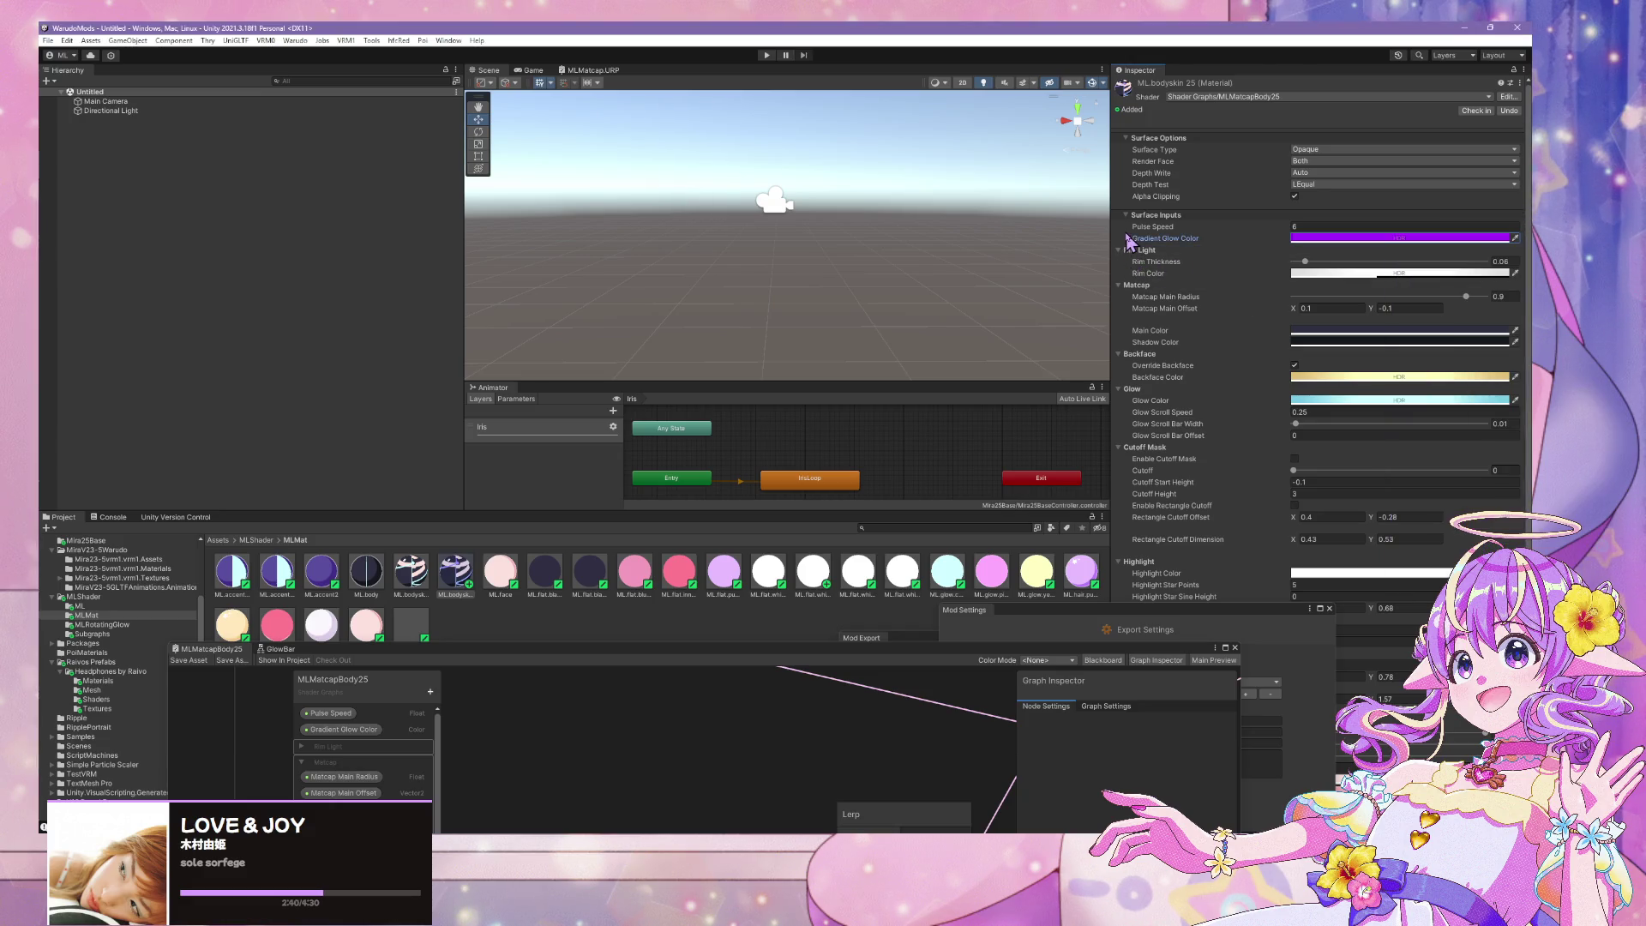
pyautogui.click(1446, 399)
pyautogui.click(1520, 391)
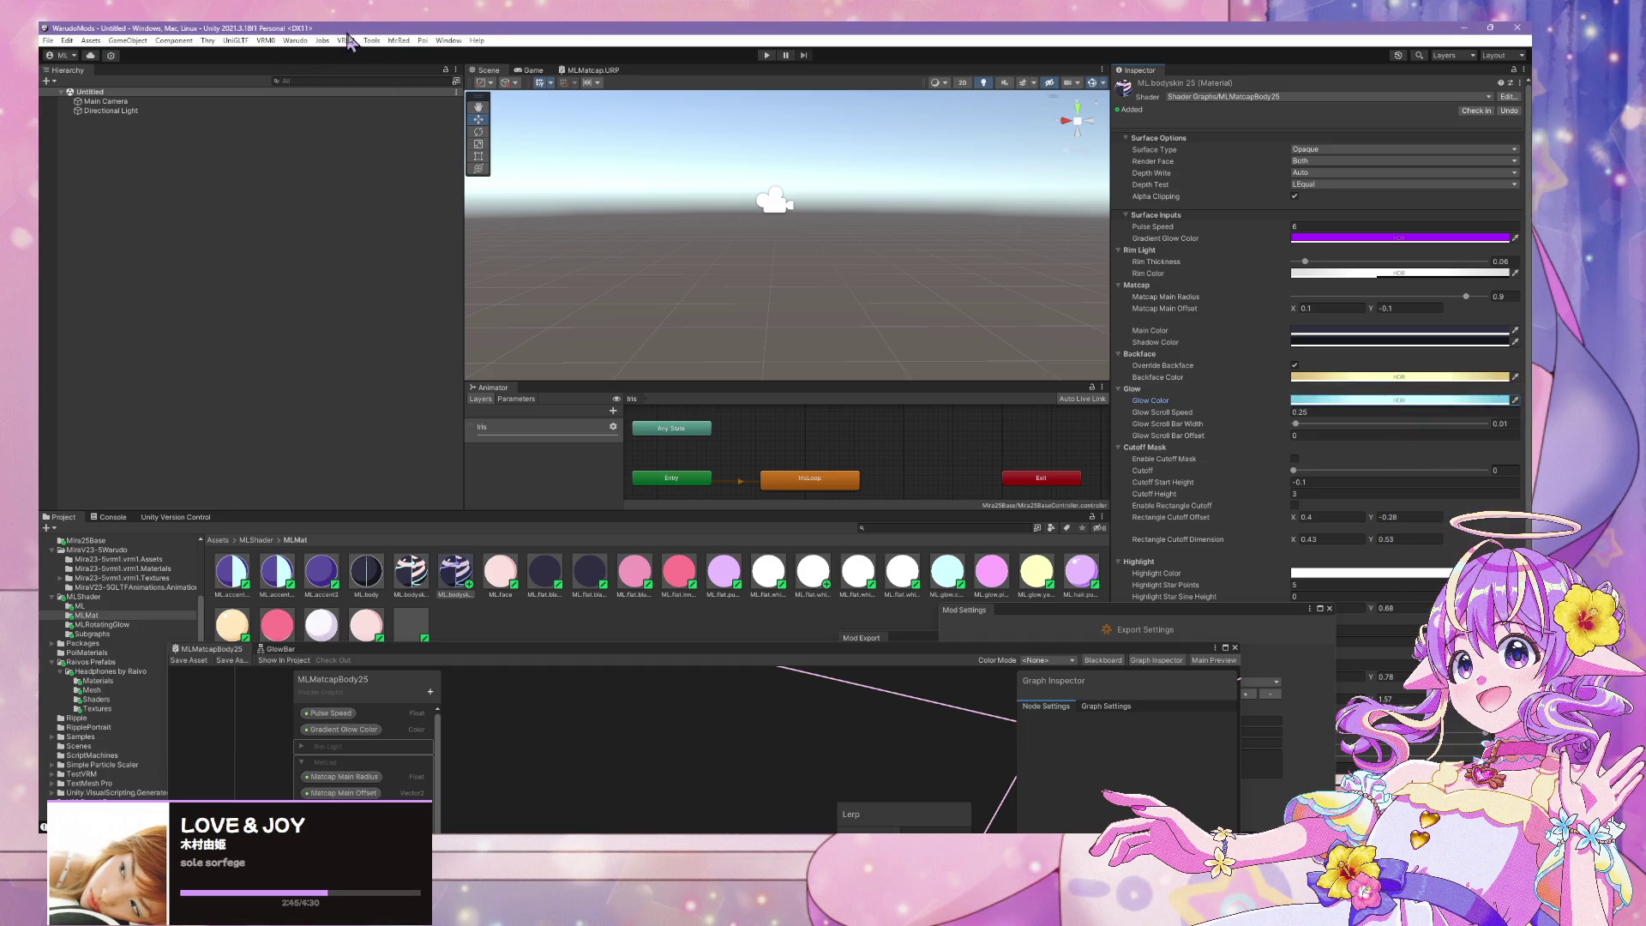
pyautogui.click(294, 41)
pyautogui.click(319, 115)
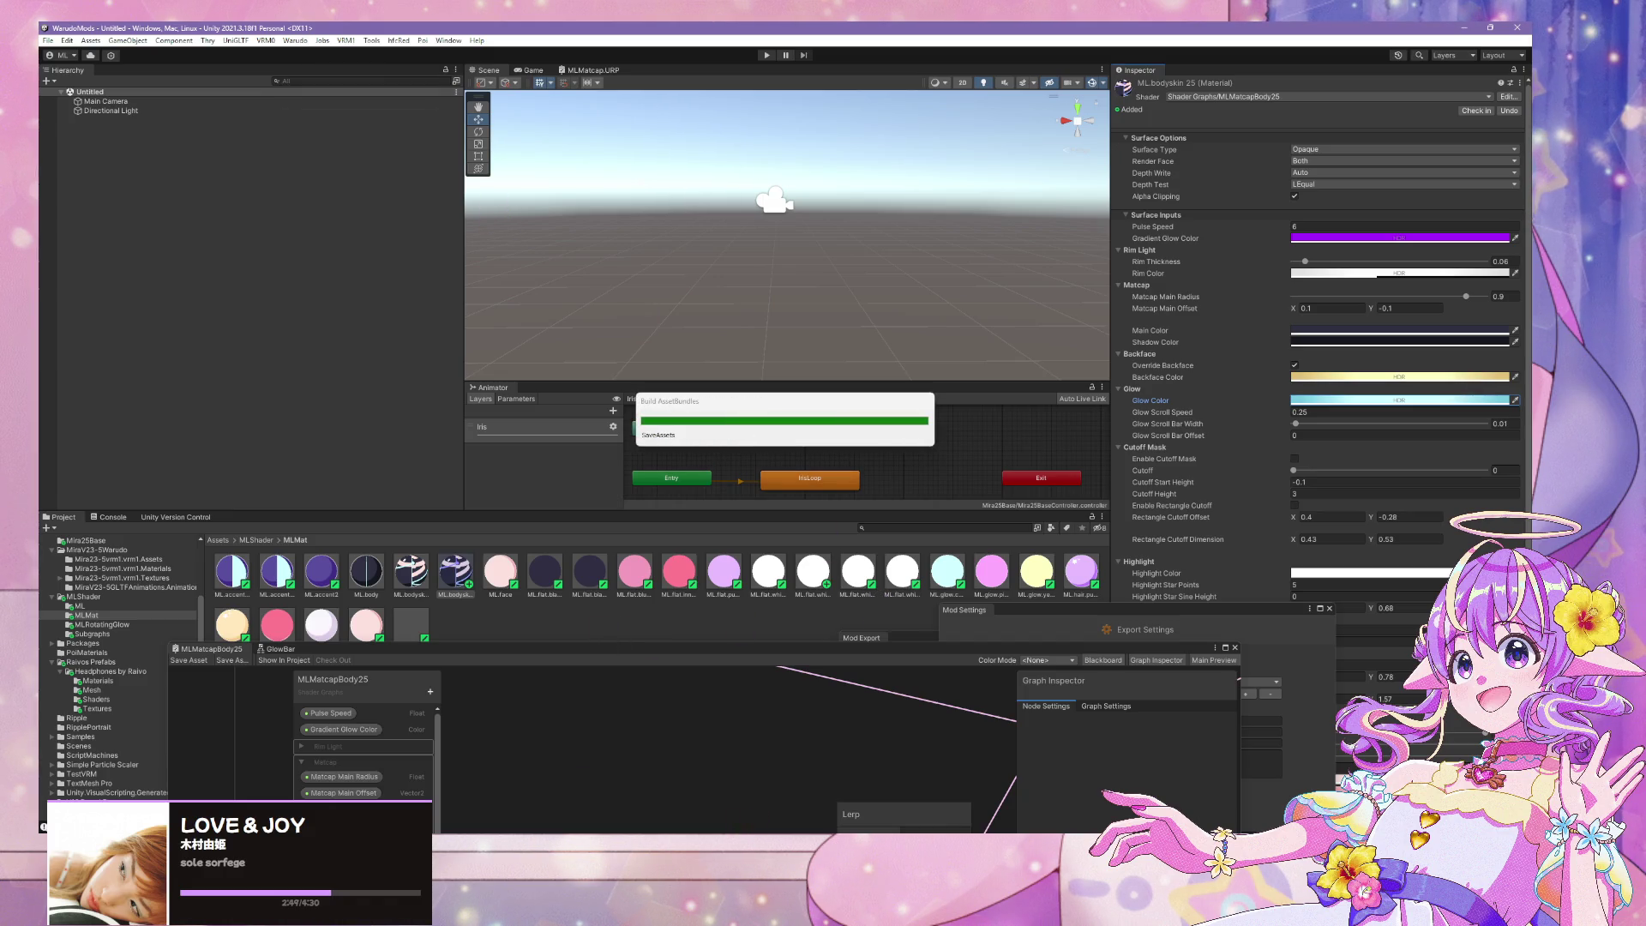
# Bring the Warudo window forward from the taskbar once the Mira25Base build completes
pyautogui.moveTo(735, 836)
pyautogui.moveTo(597, 806)
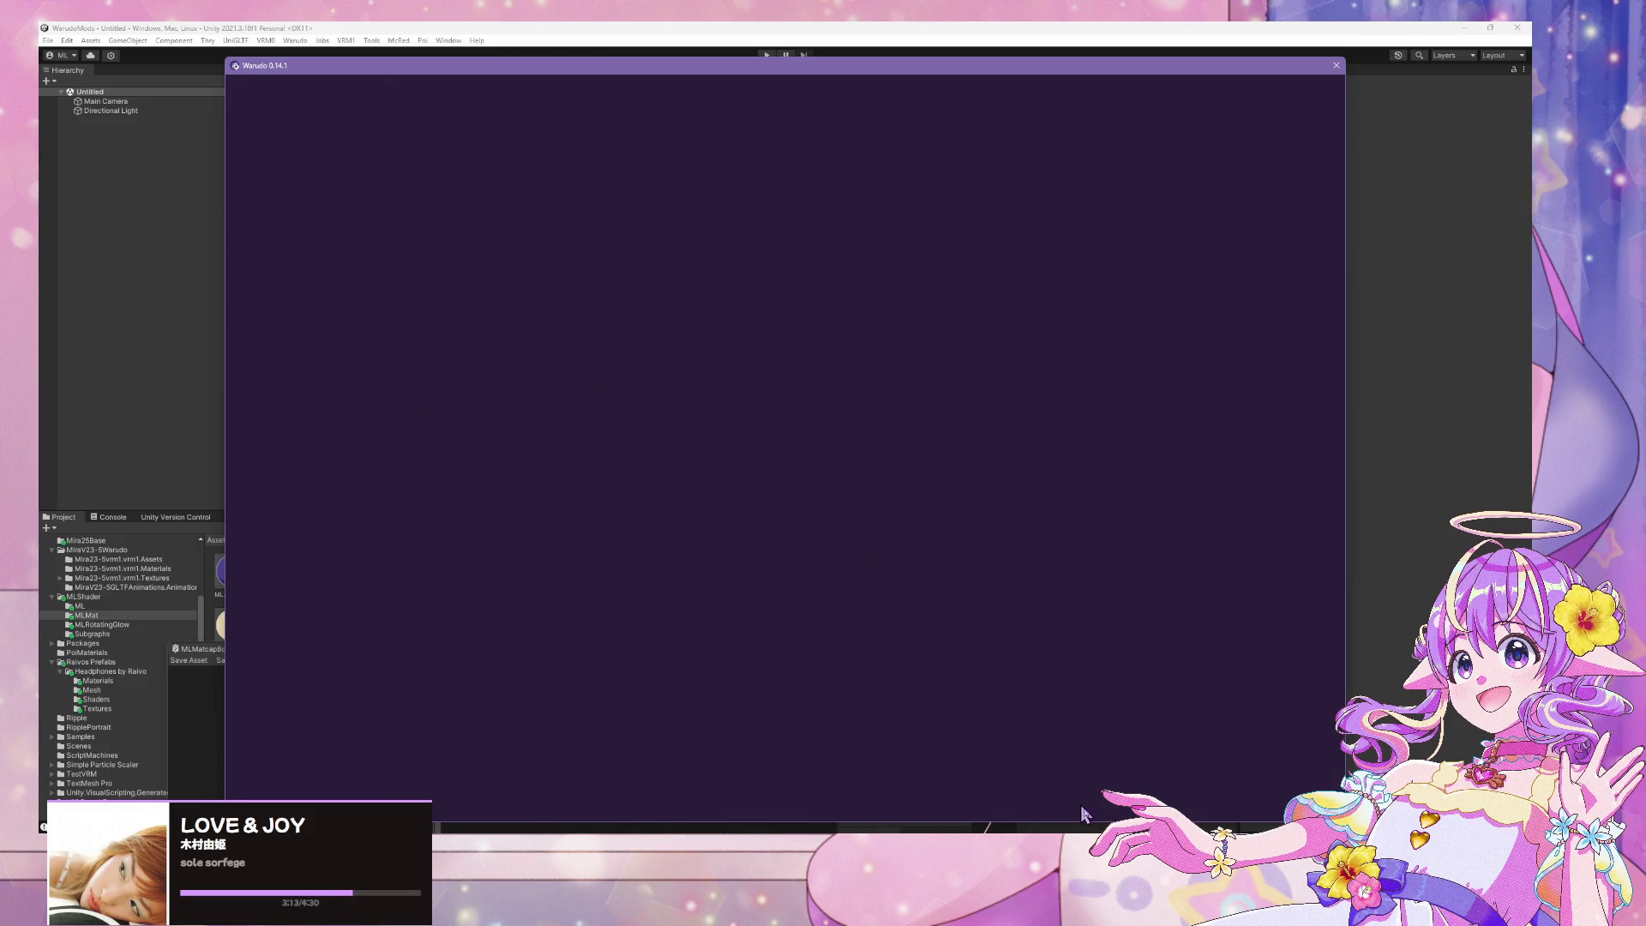
# Check the avatar's blue-purple bodysuit glow in Warudo, then return to Unity
pyautogui.click(1194, 625)
pyautogui.click(734, 543)
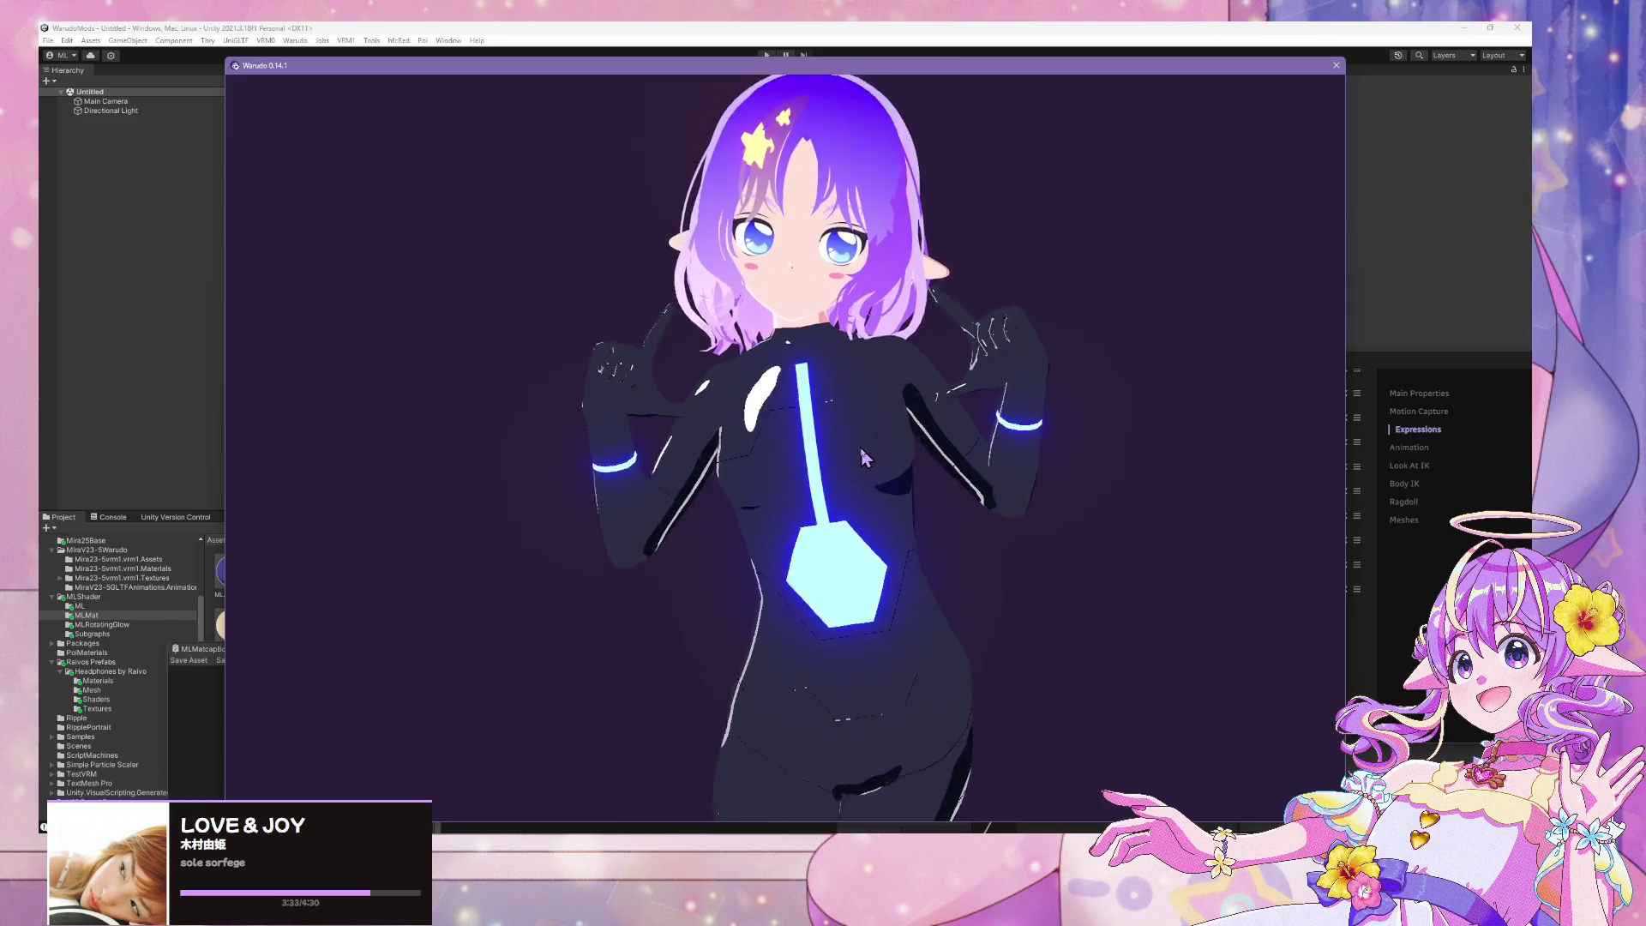
pyautogui.hotkey('alt', 'Tab')
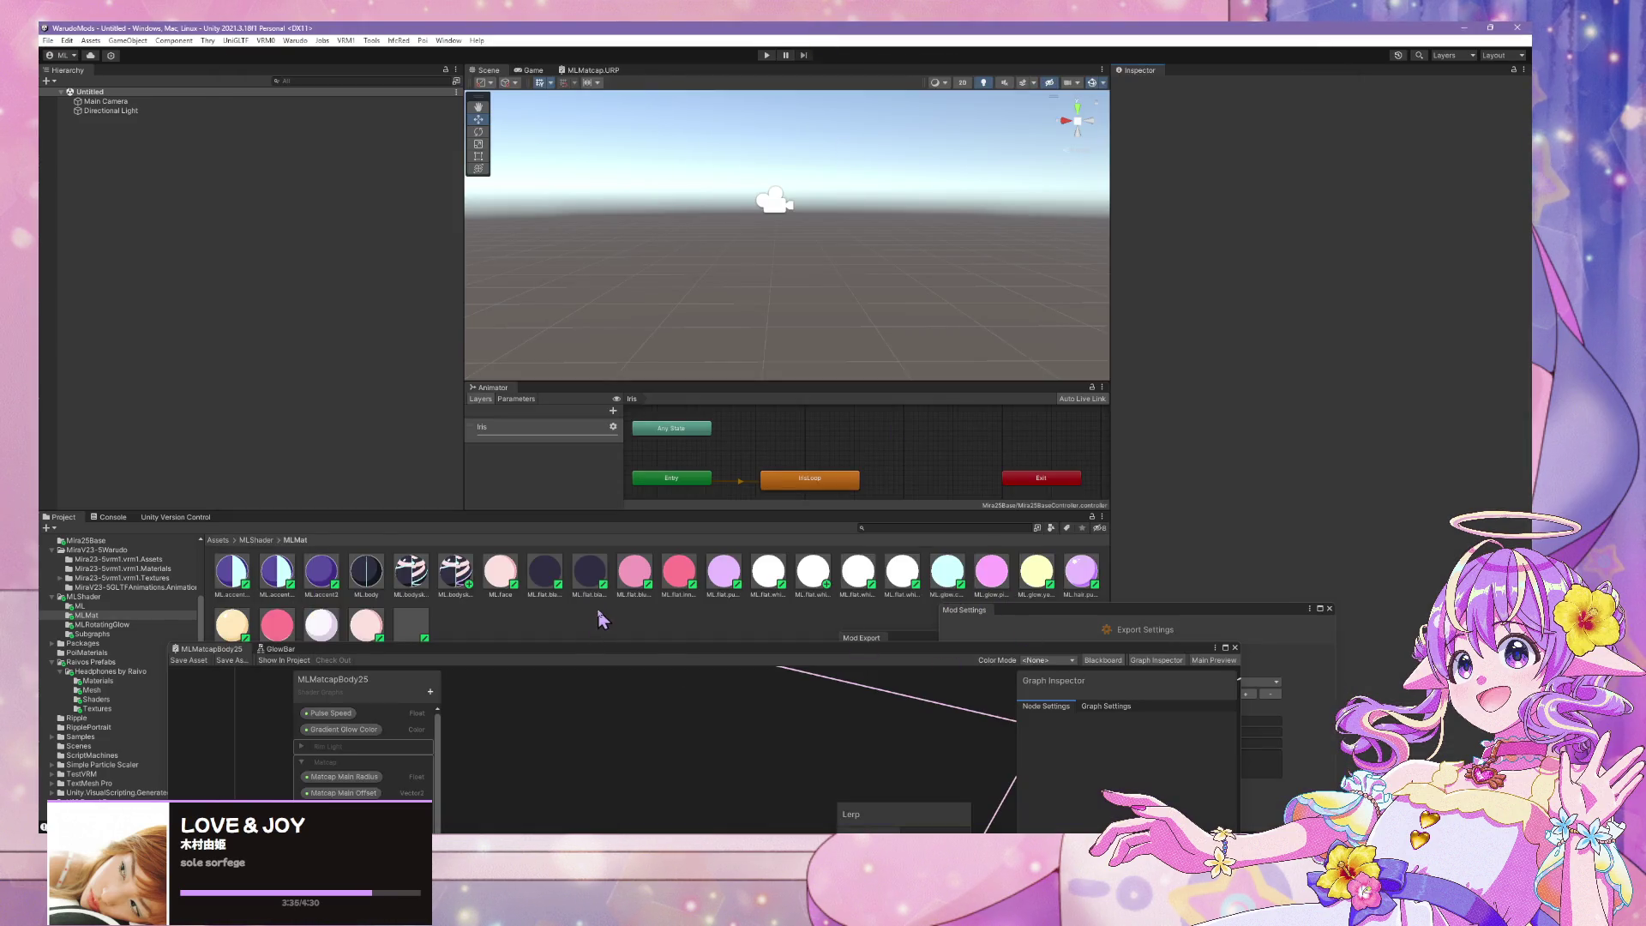
# Set ML.bodyskin 25's purple Gradient Glow Color HDR intensity to +1 and rebuild the Mira25Base Warudo mod
pyautogui.click(415, 577)
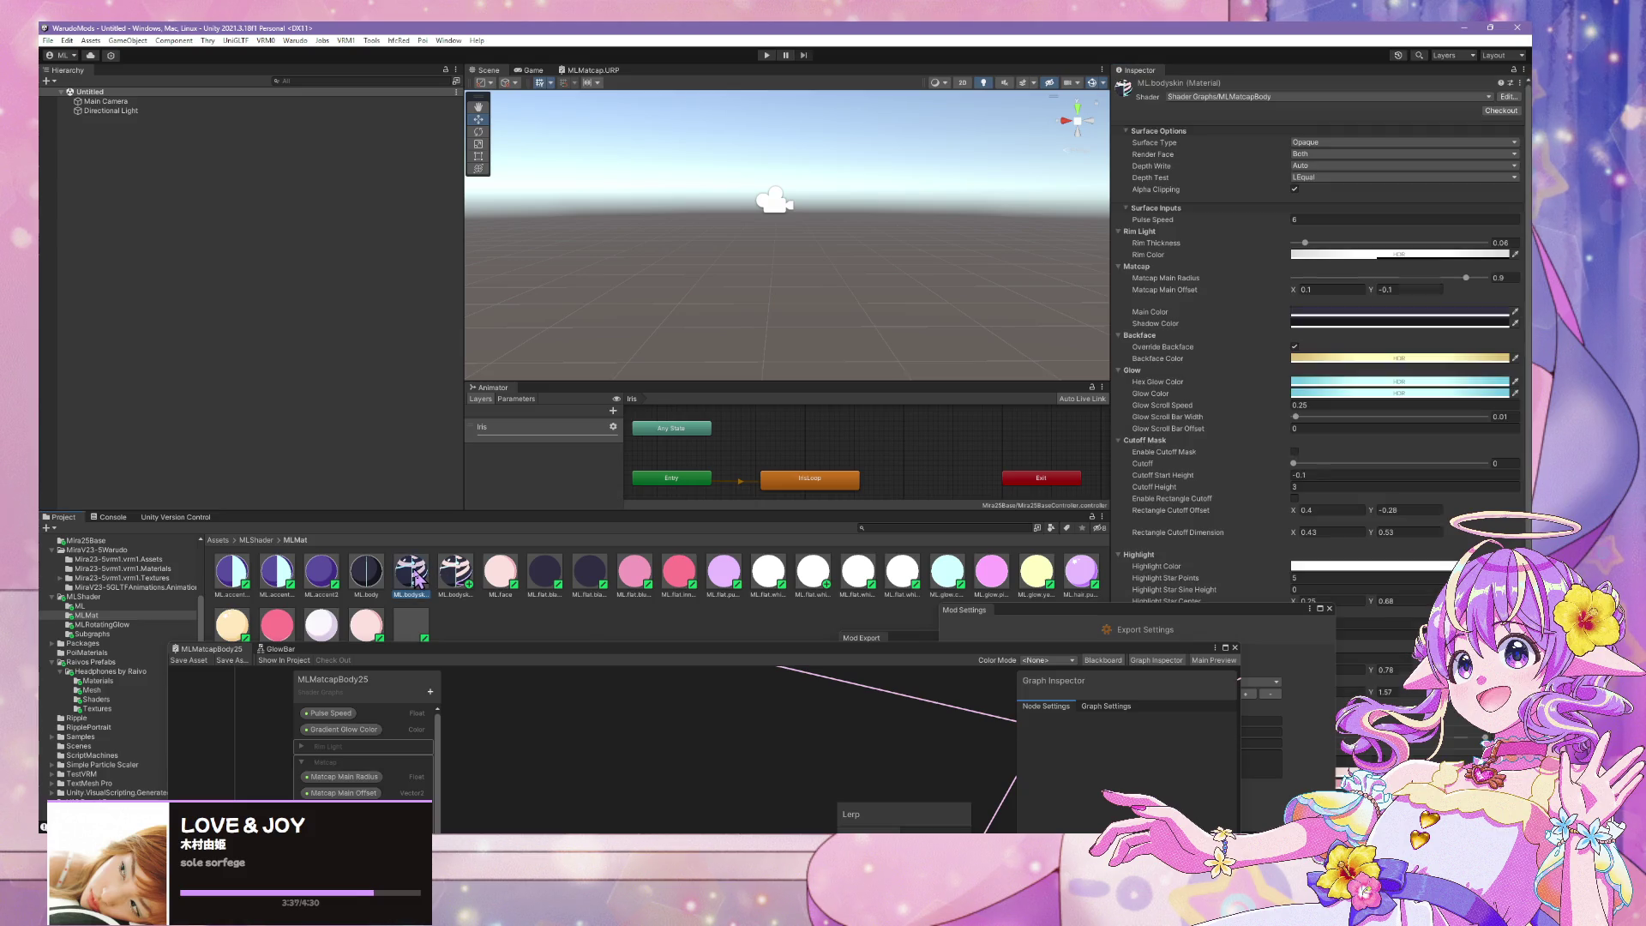
pyautogui.click(459, 574)
pyautogui.click(1478, 246)
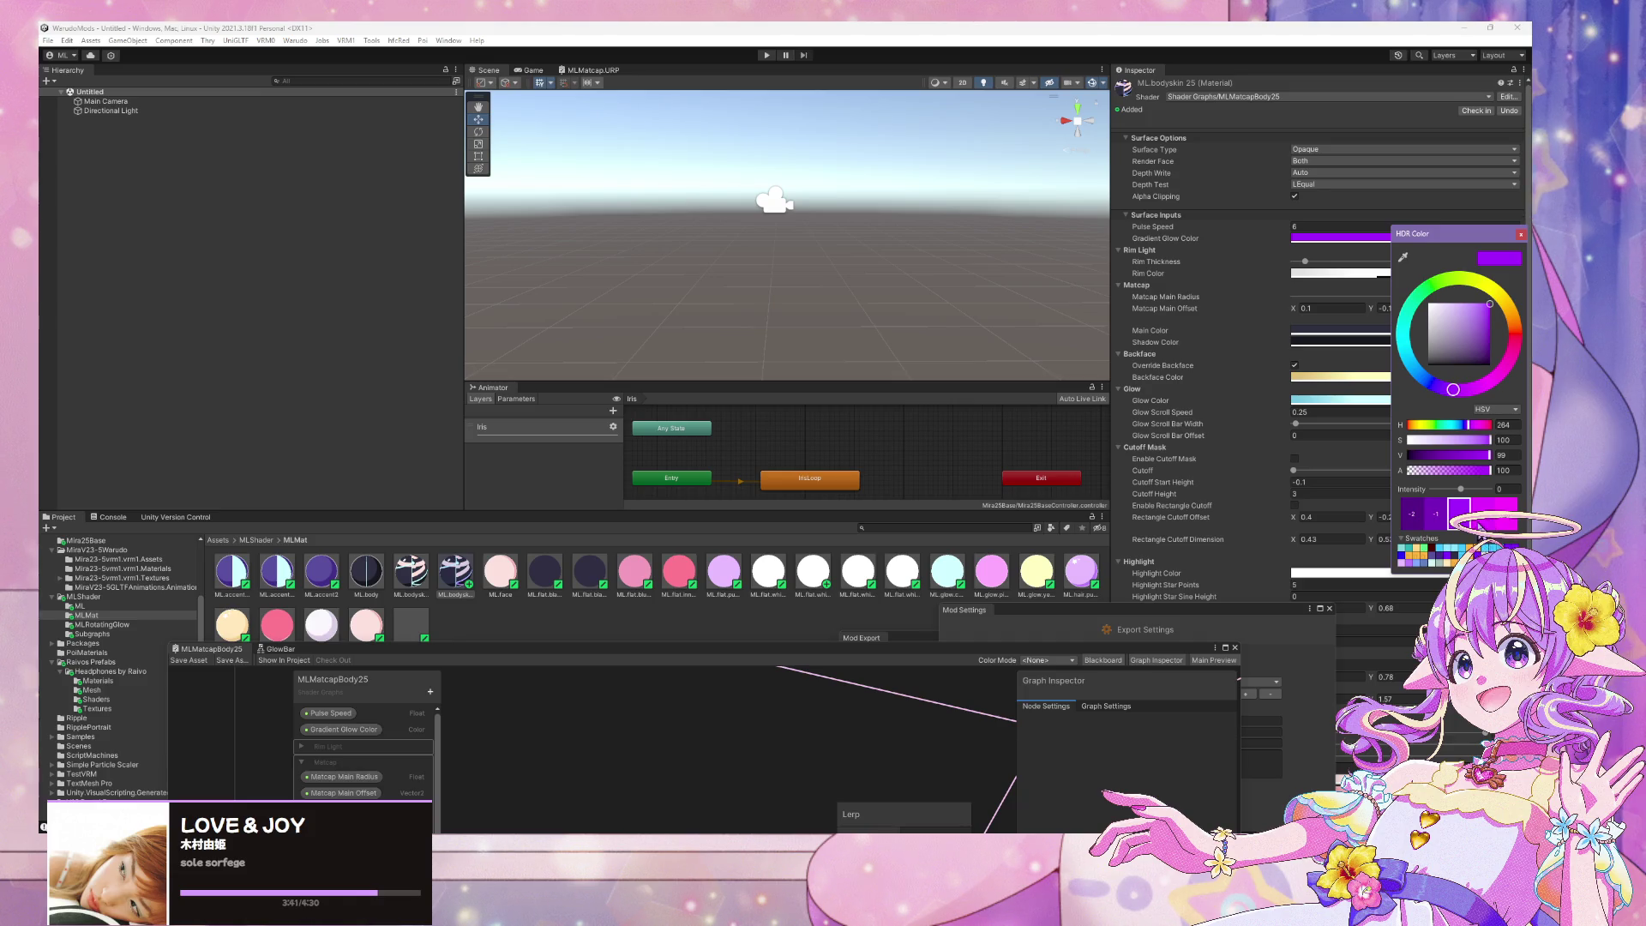
pyautogui.click(1479, 523)
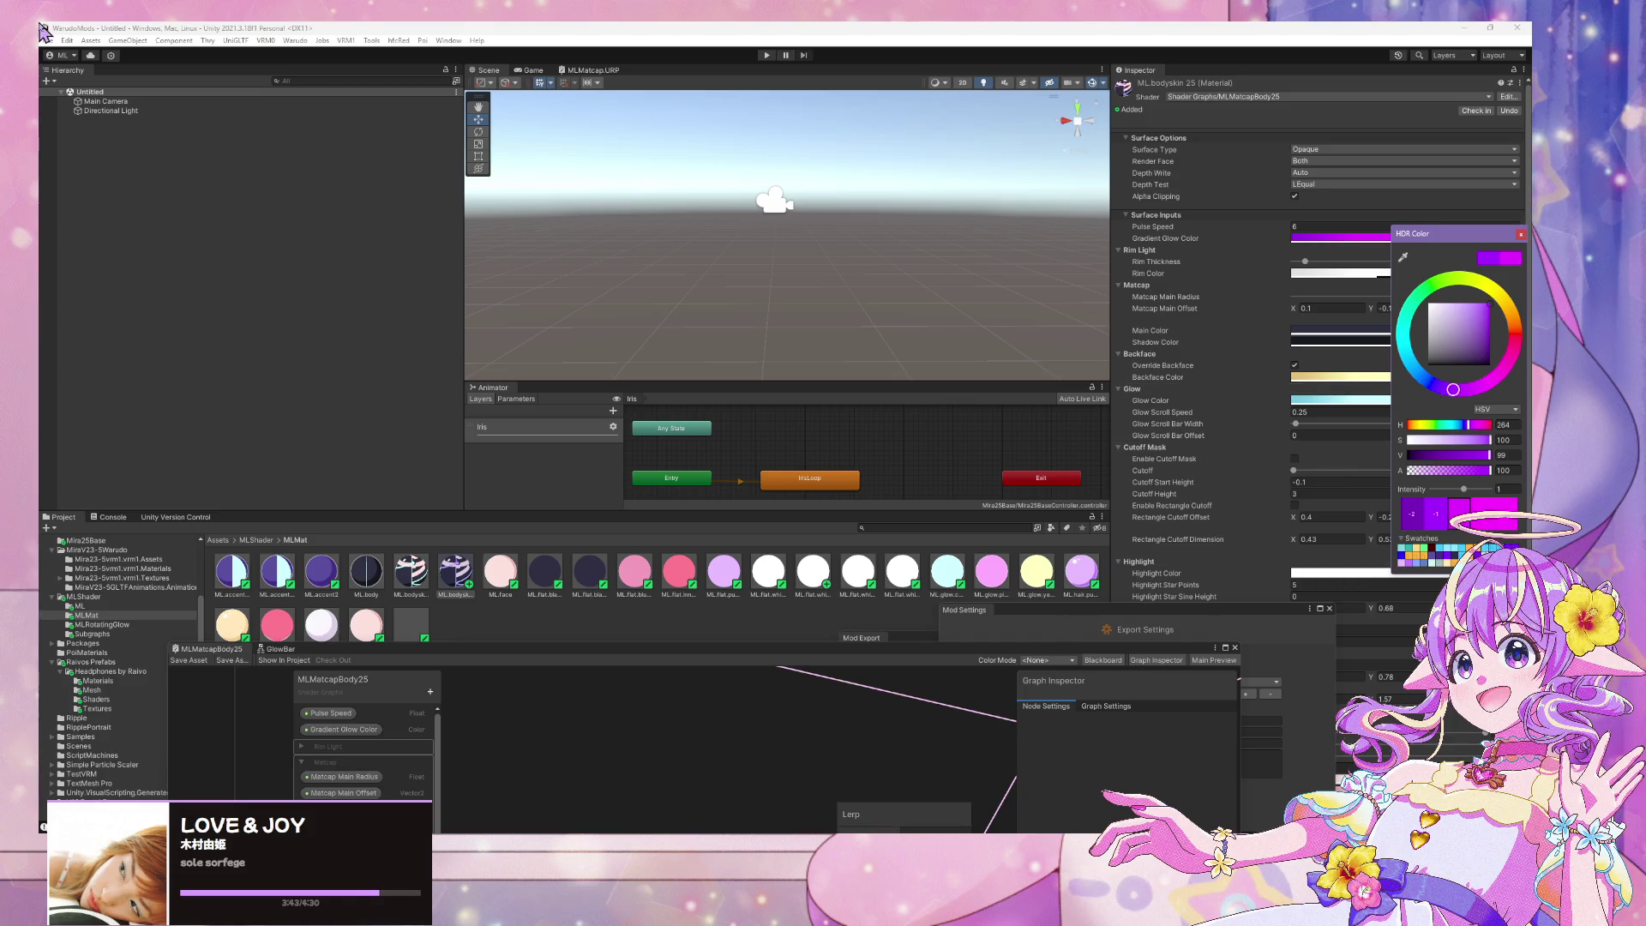
pyautogui.click(296, 41)
pyautogui.click(326, 103)
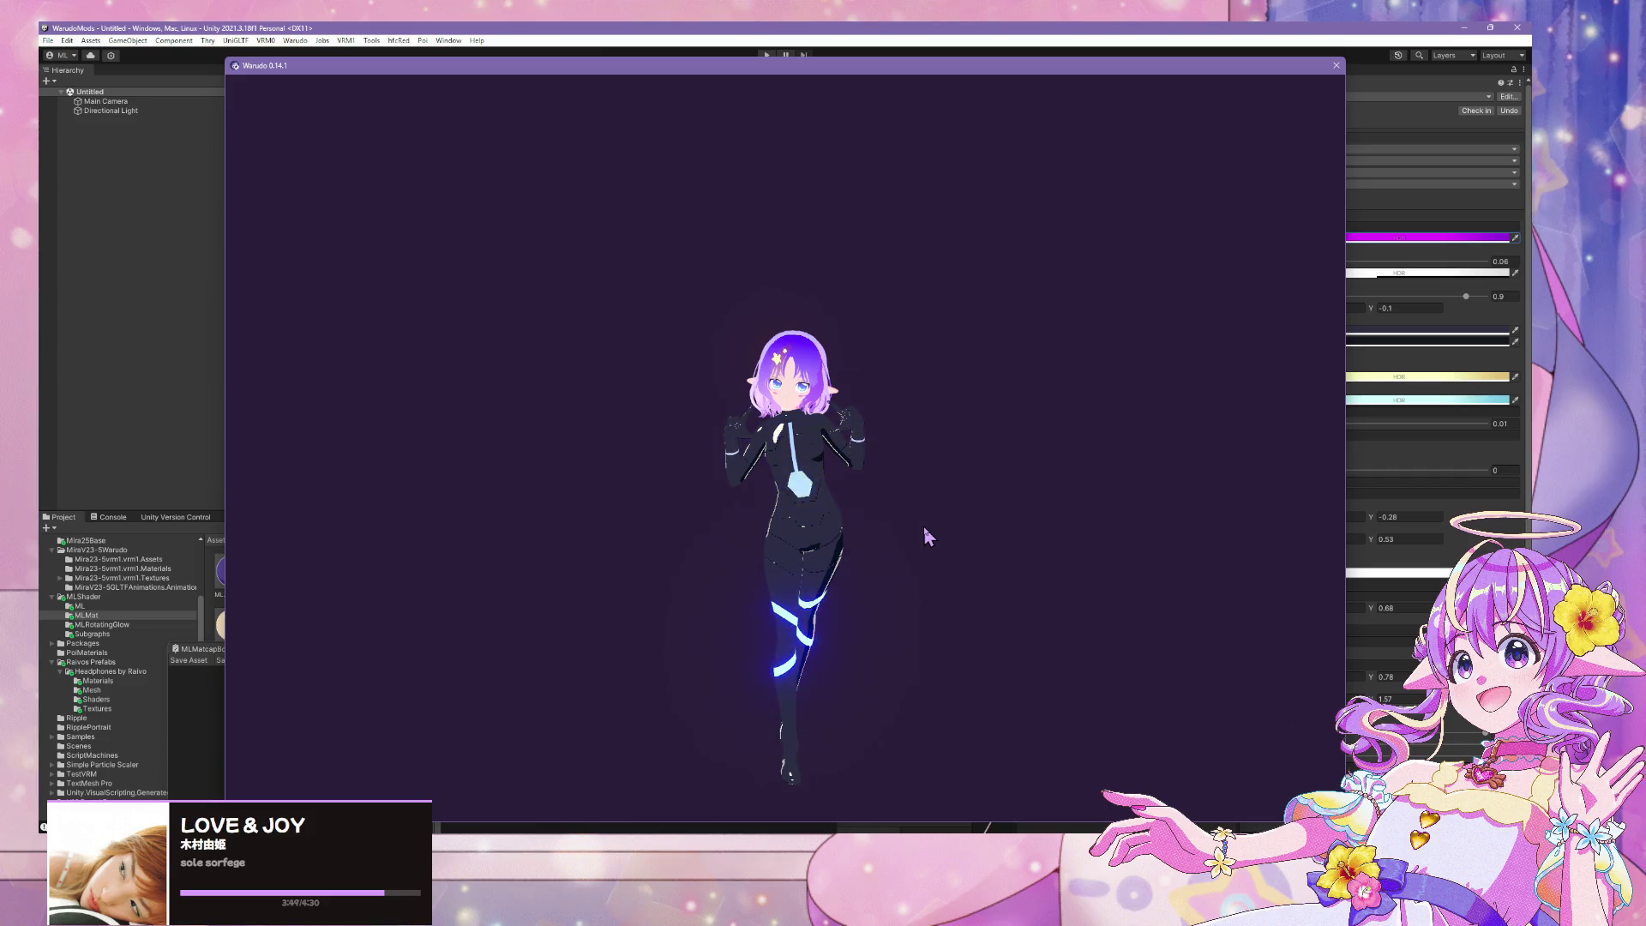
pyautogui.scroll(5, 951, 510)
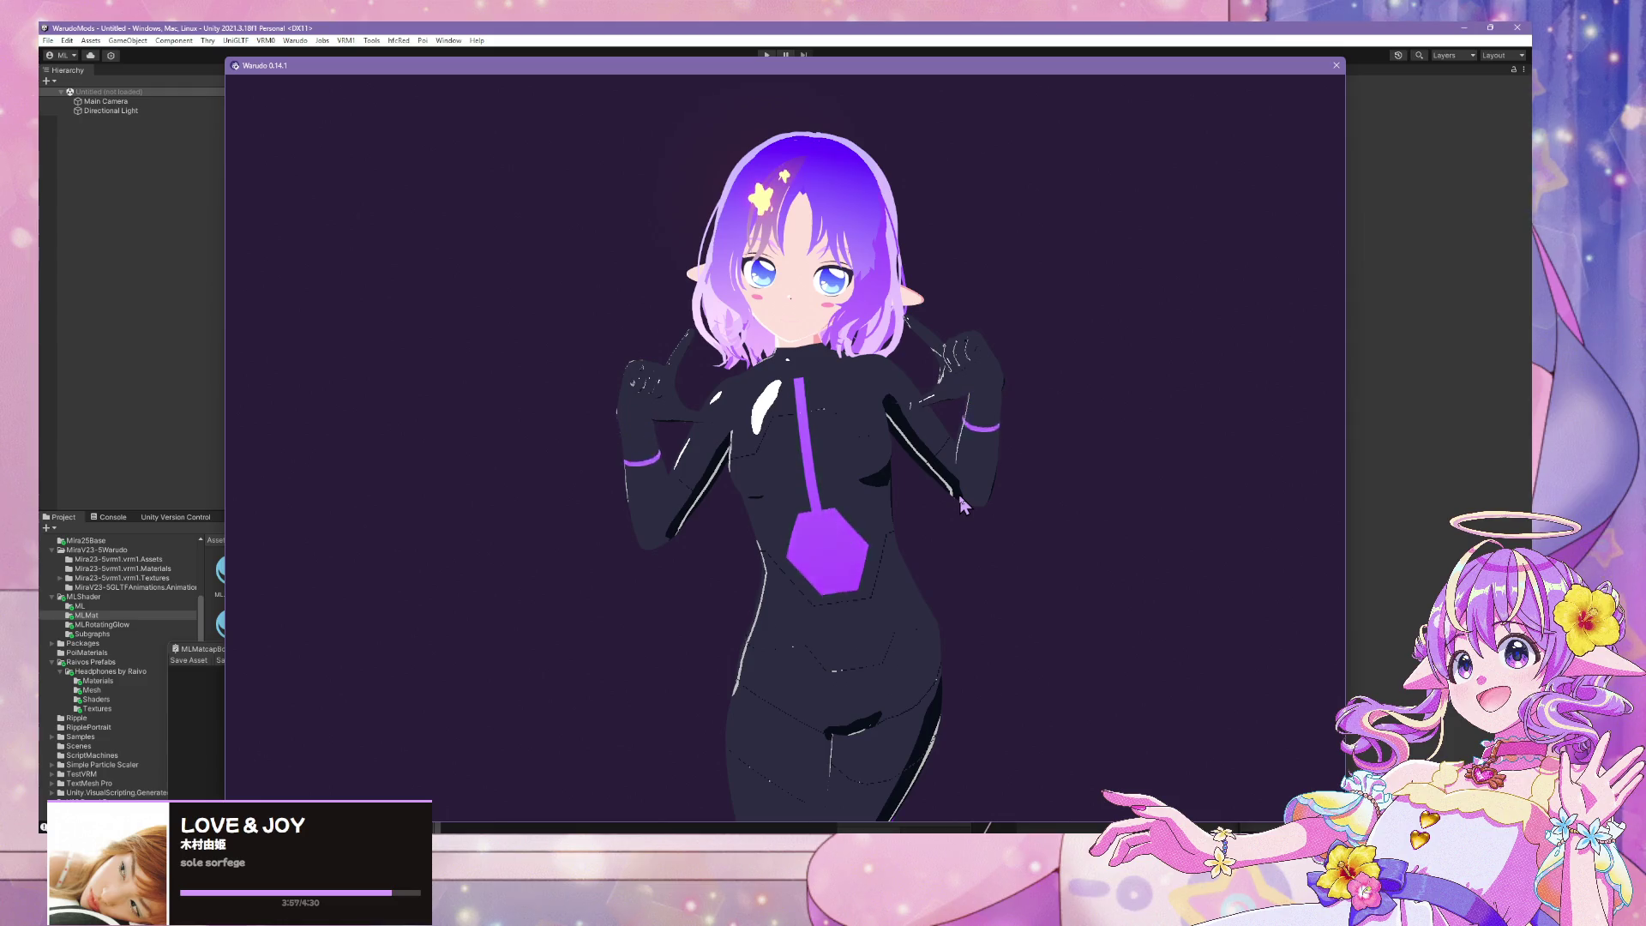
pyautogui.click(797, 467)
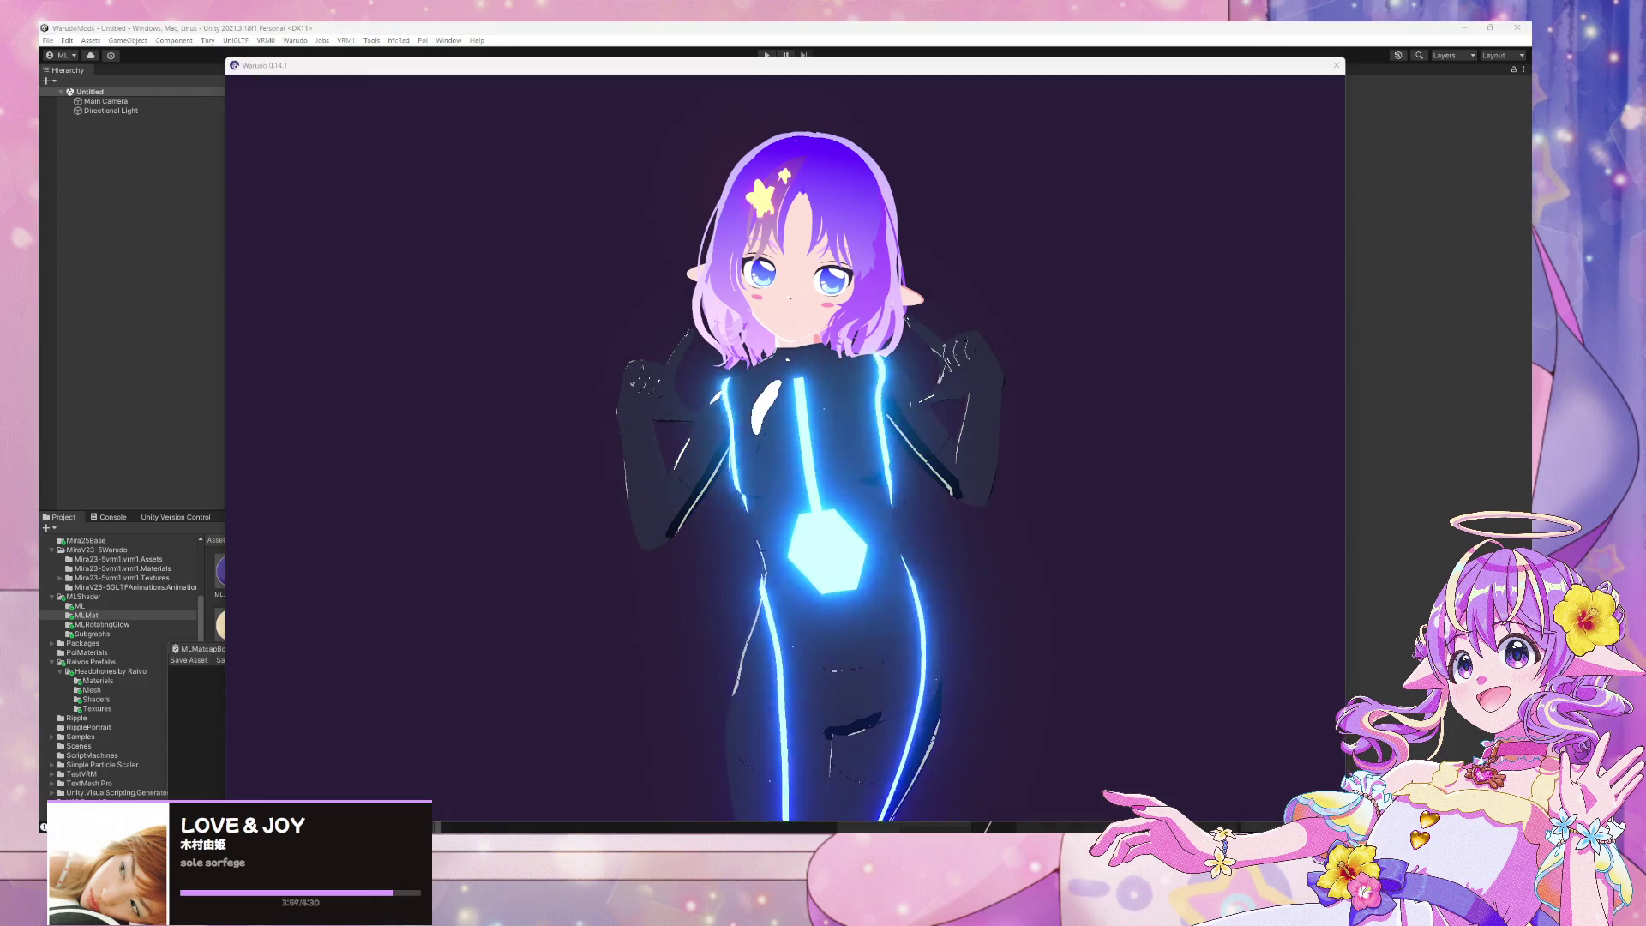
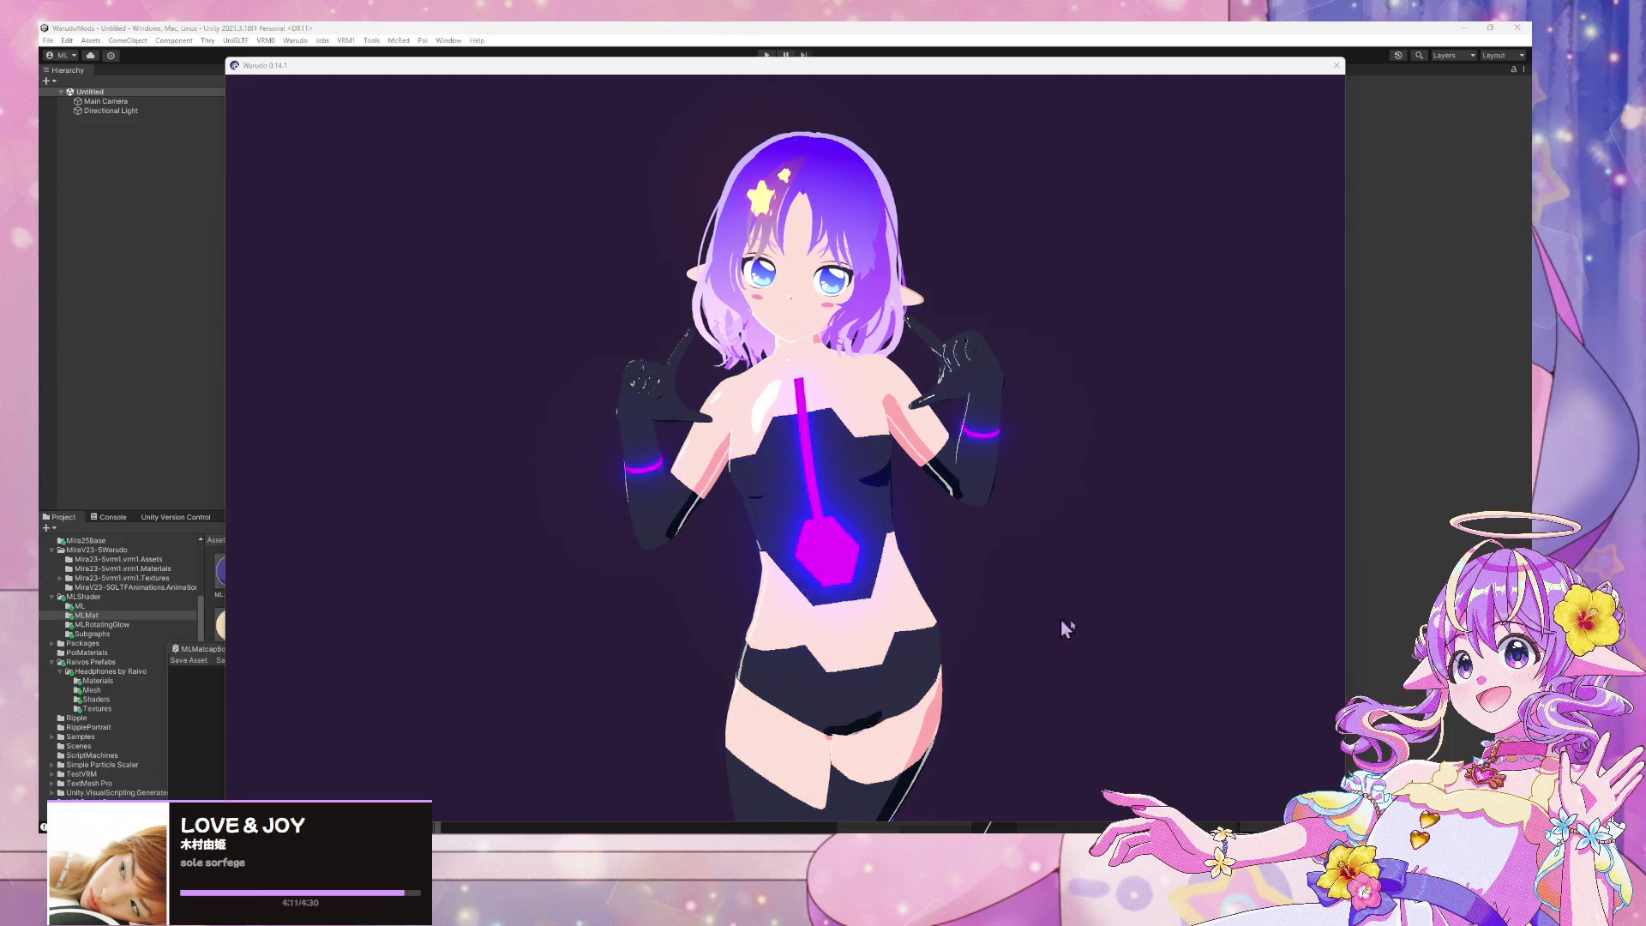
# Apply the coverskin expression to the avatar in the Warudo preview
pyautogui.click(1154, 589)
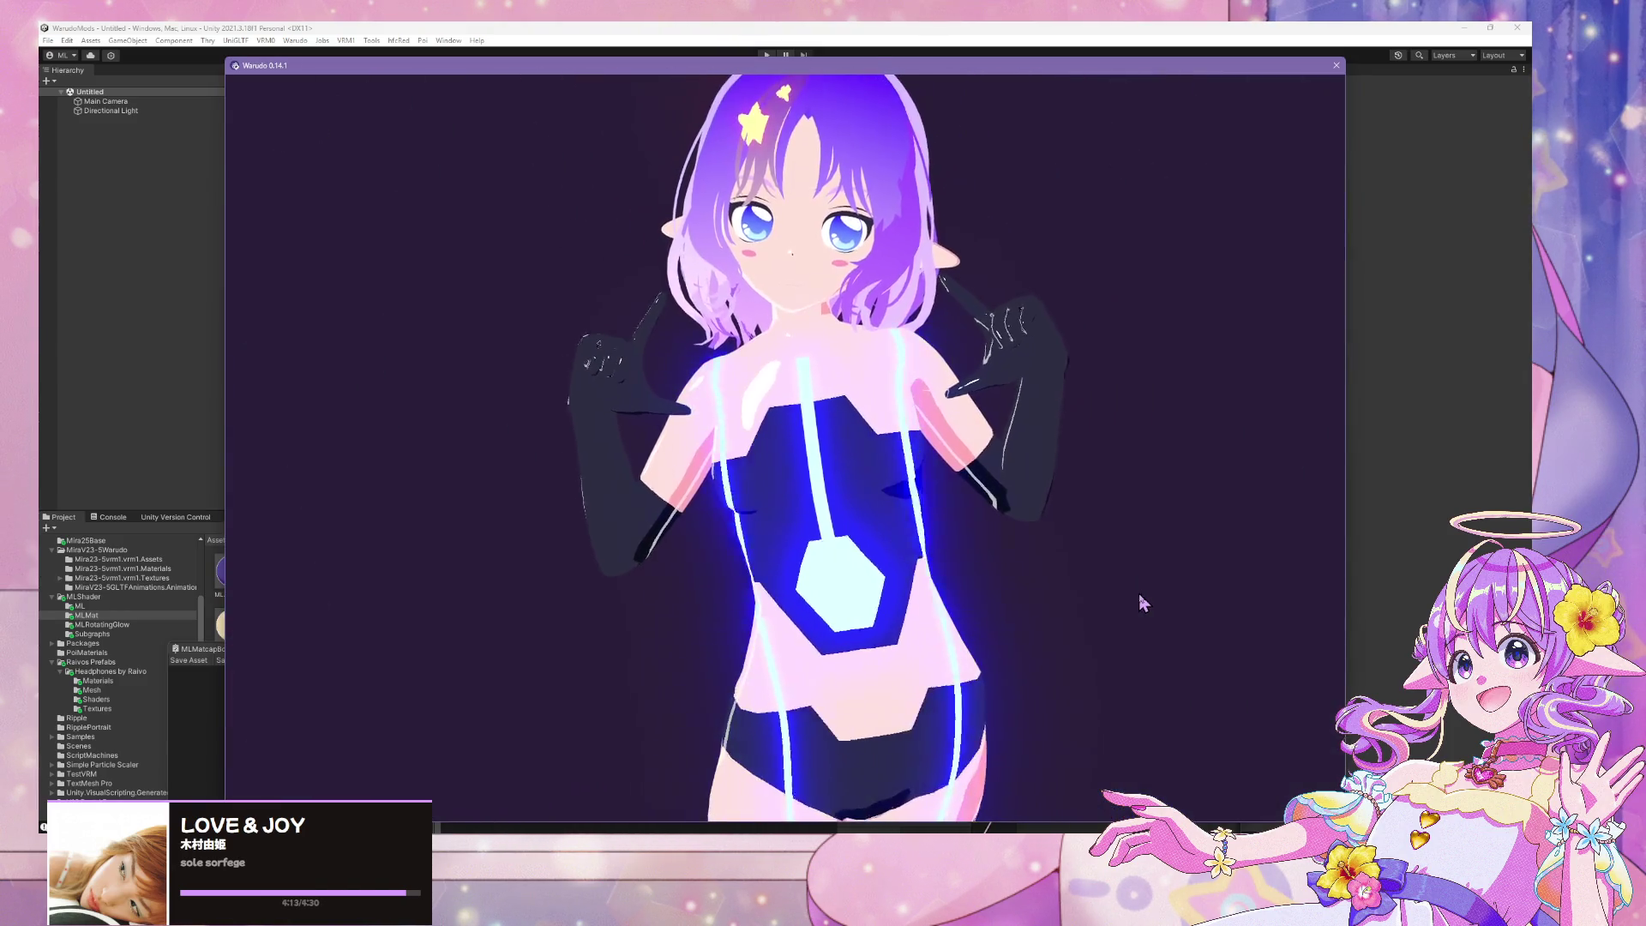
pyautogui.hotkey('alt', 'Tab')
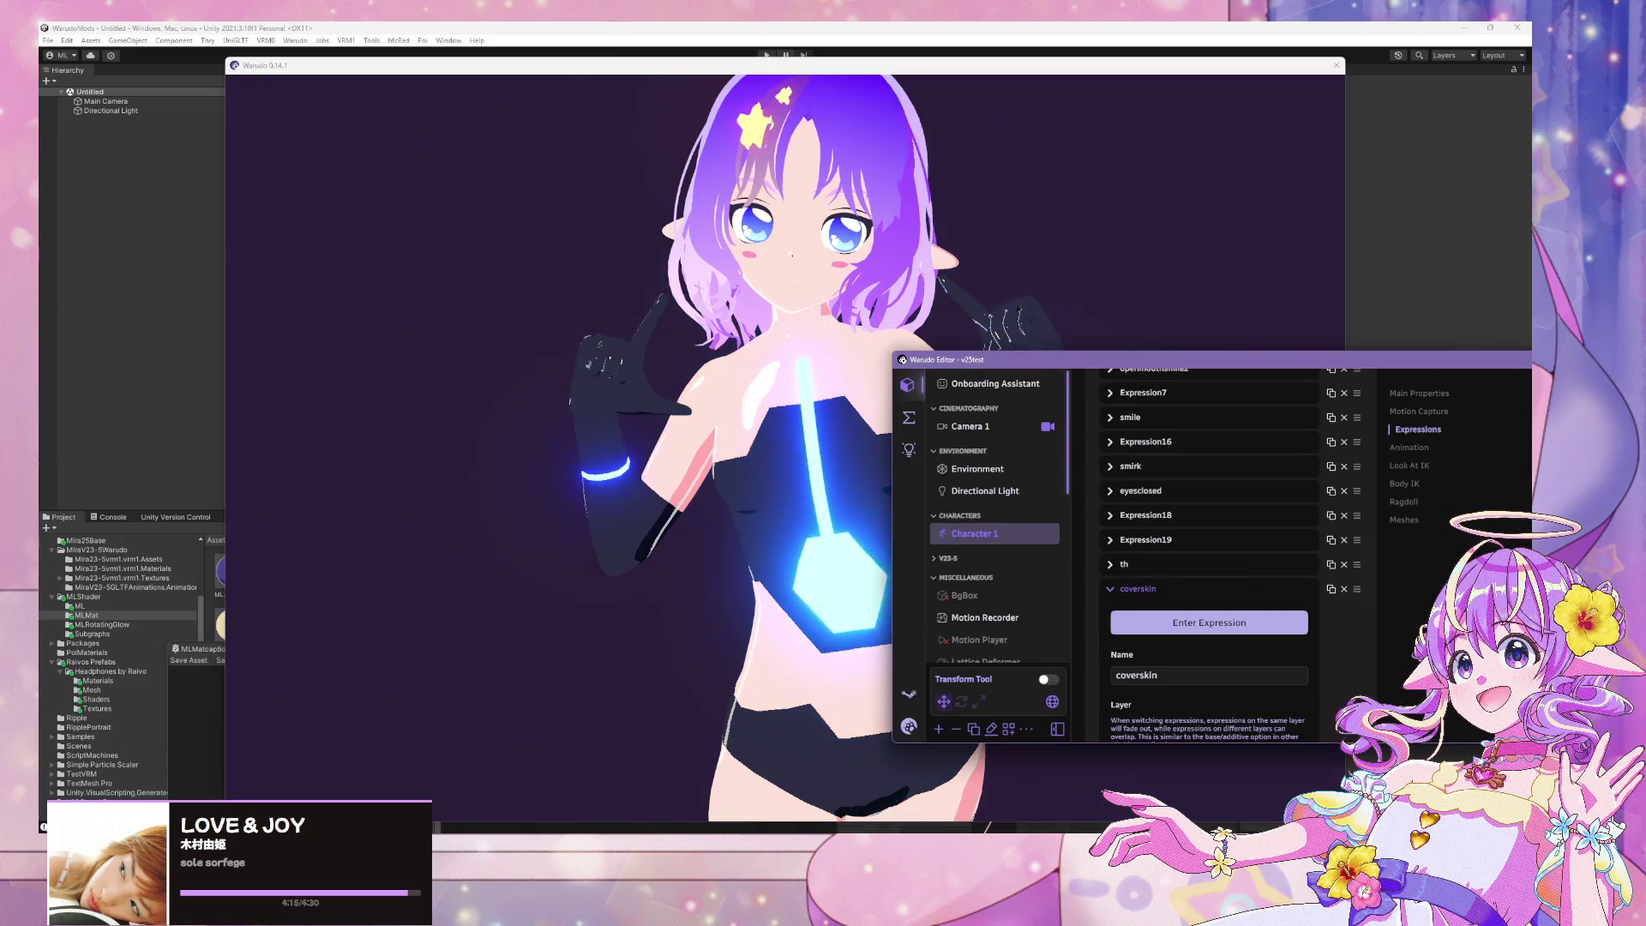
pyautogui.click(1174, 626)
pyautogui.click(875, 547)
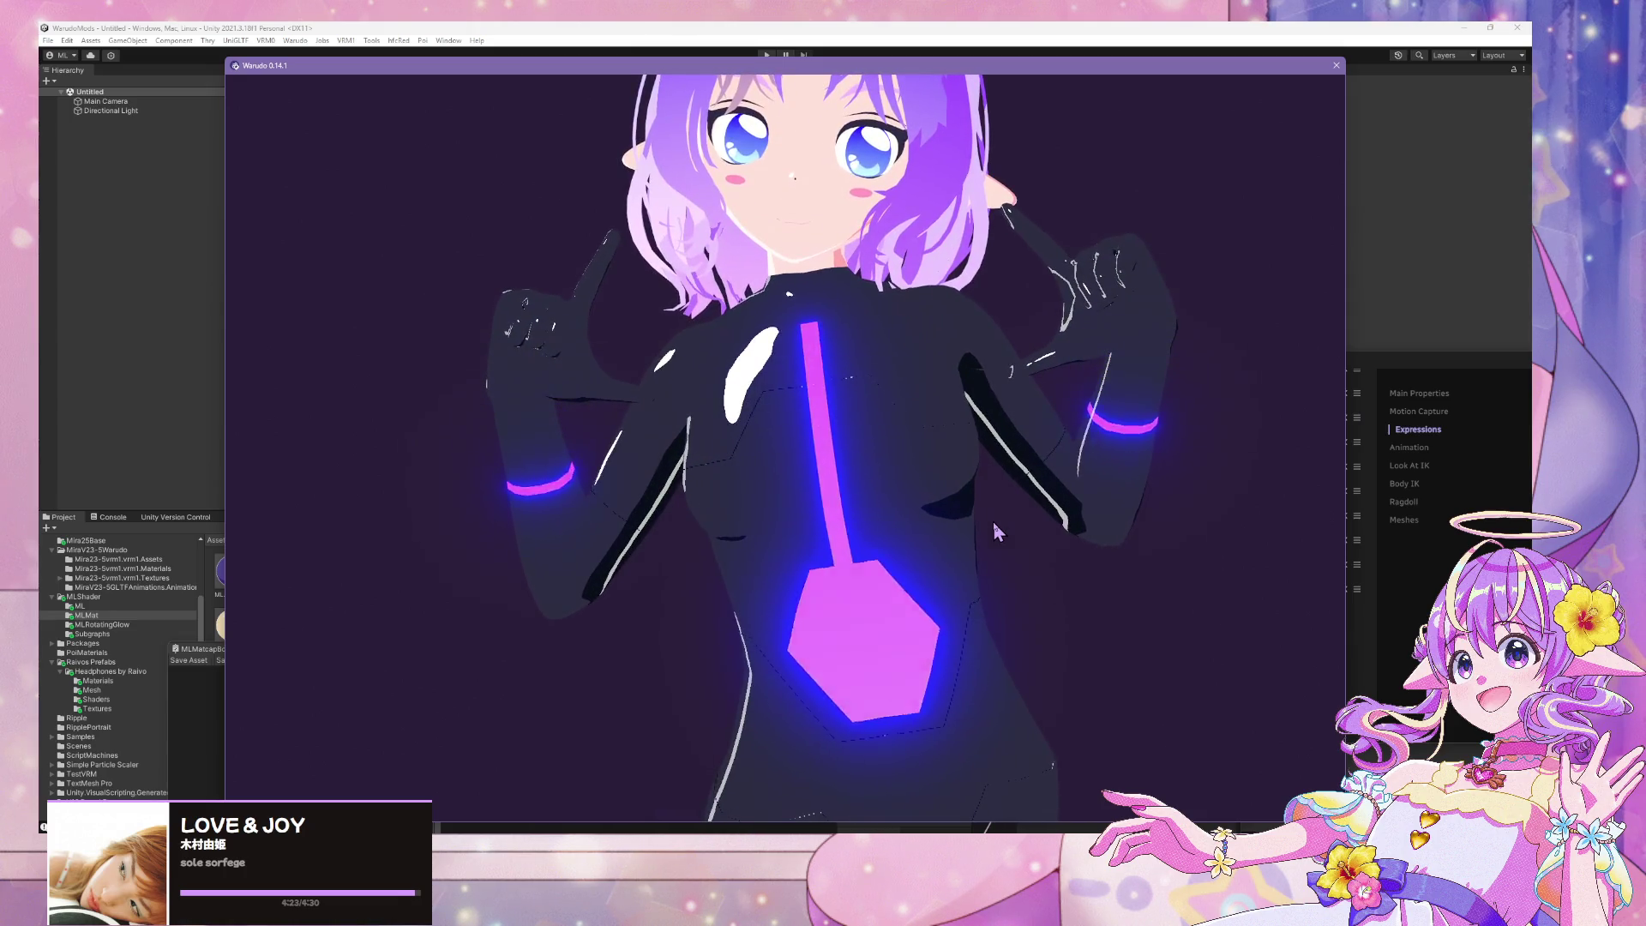
# Orbit and zoom around the dancing avatar to inspect the blue and magenta suit glow bars
pyautogui.scroll(-5, 993, 521)
pyautogui.scroll(2, 994, 521)
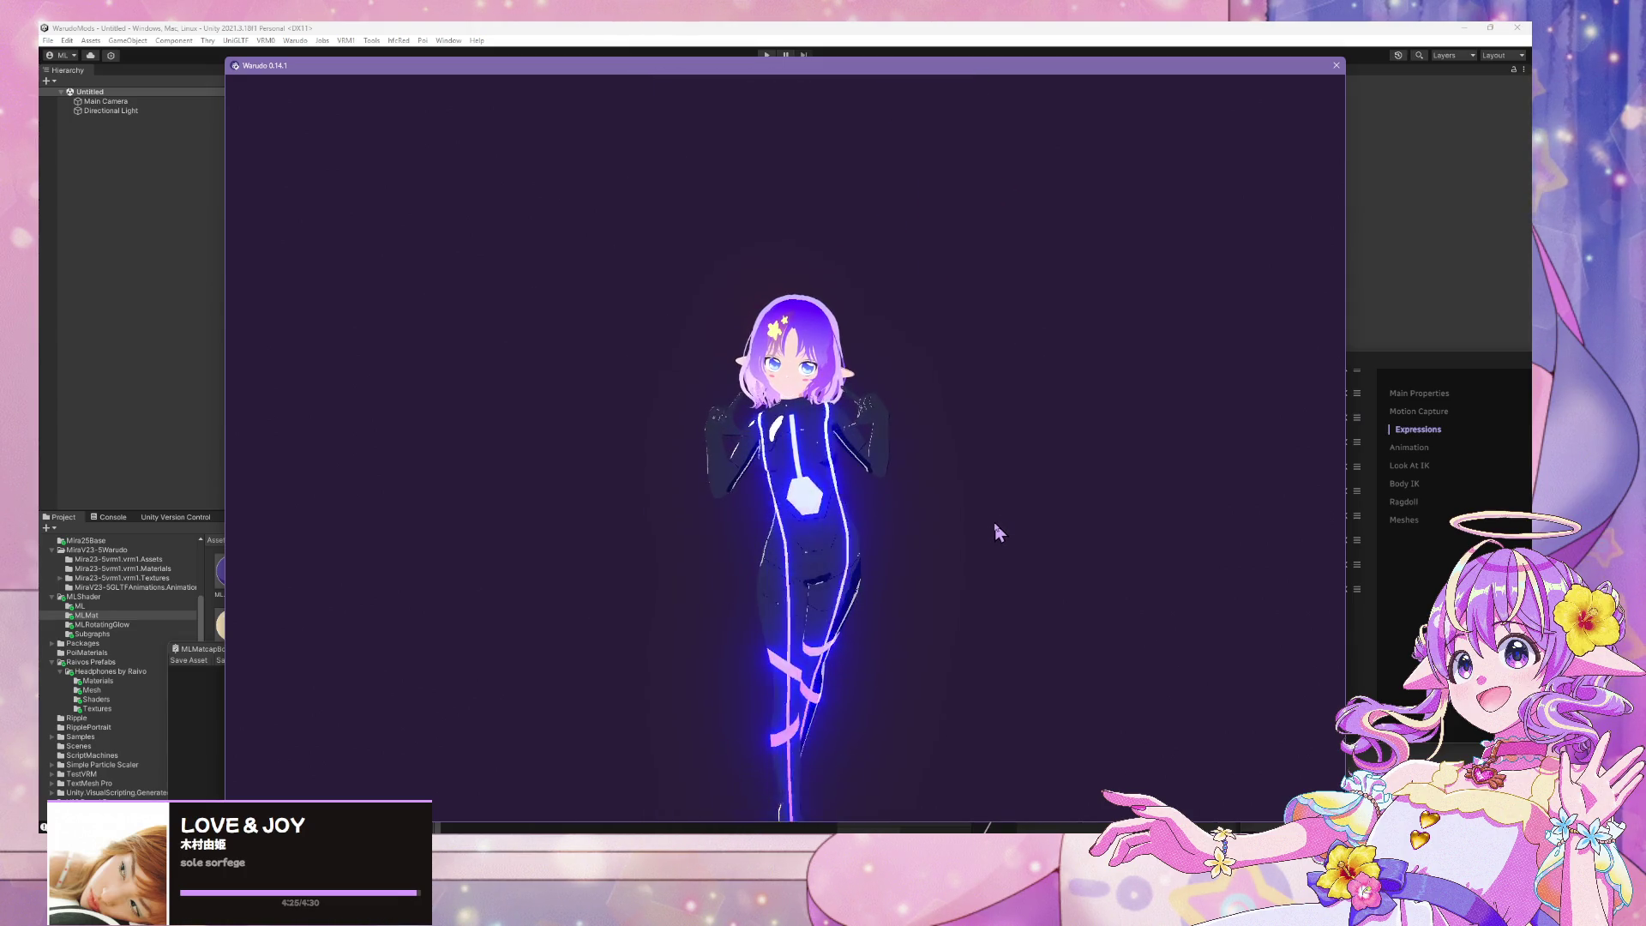
pyautogui.scroll(3, 994, 521)
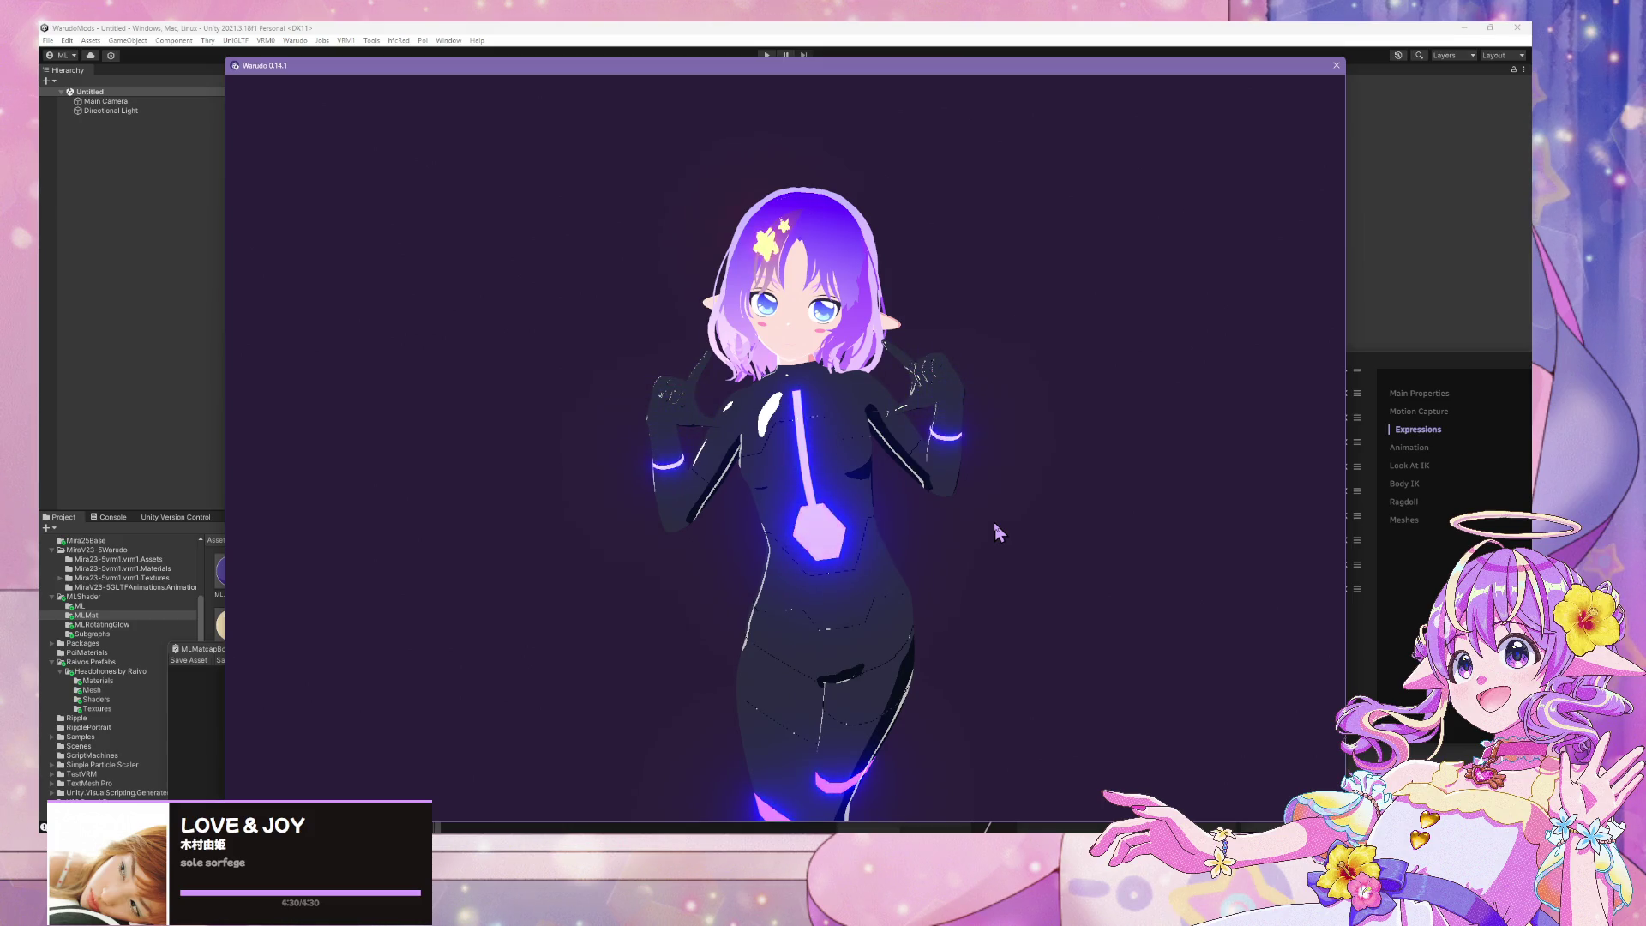
pyautogui.scroll(-4, 966, 569)
pyautogui.scroll(3, 967, 561)
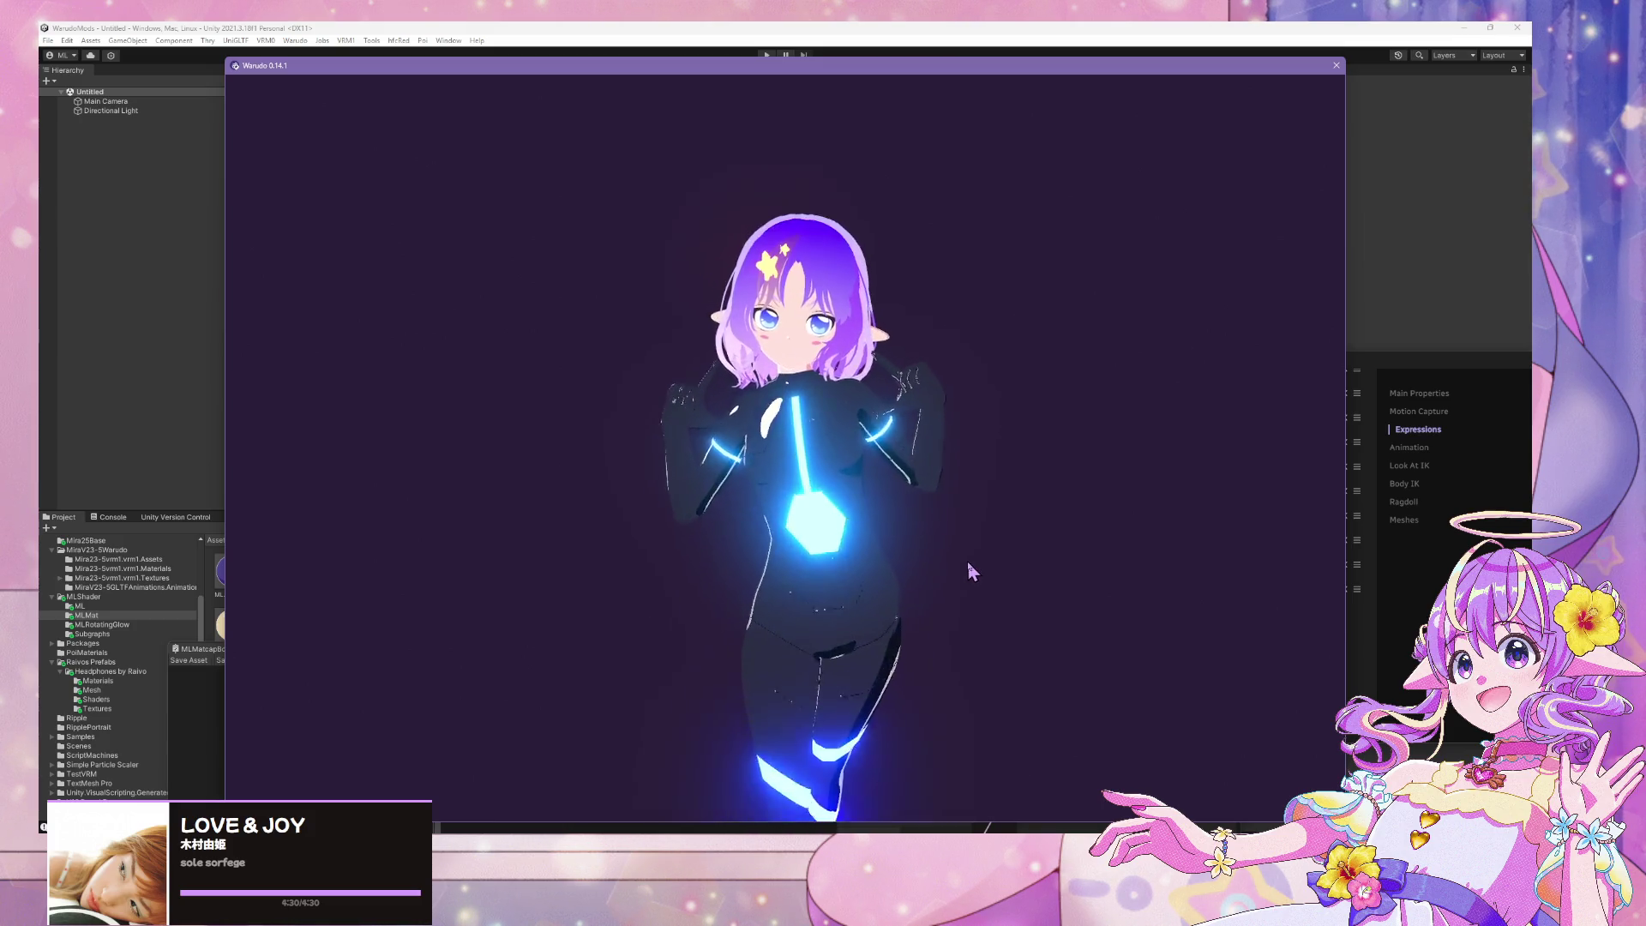
pyautogui.moveTo(967, 560)
pyautogui.mouseDown(button='right')
pyautogui.moveTo(467, 577)
pyautogui.moveTo(1158, 600)
pyautogui.mouseUp(button='right')
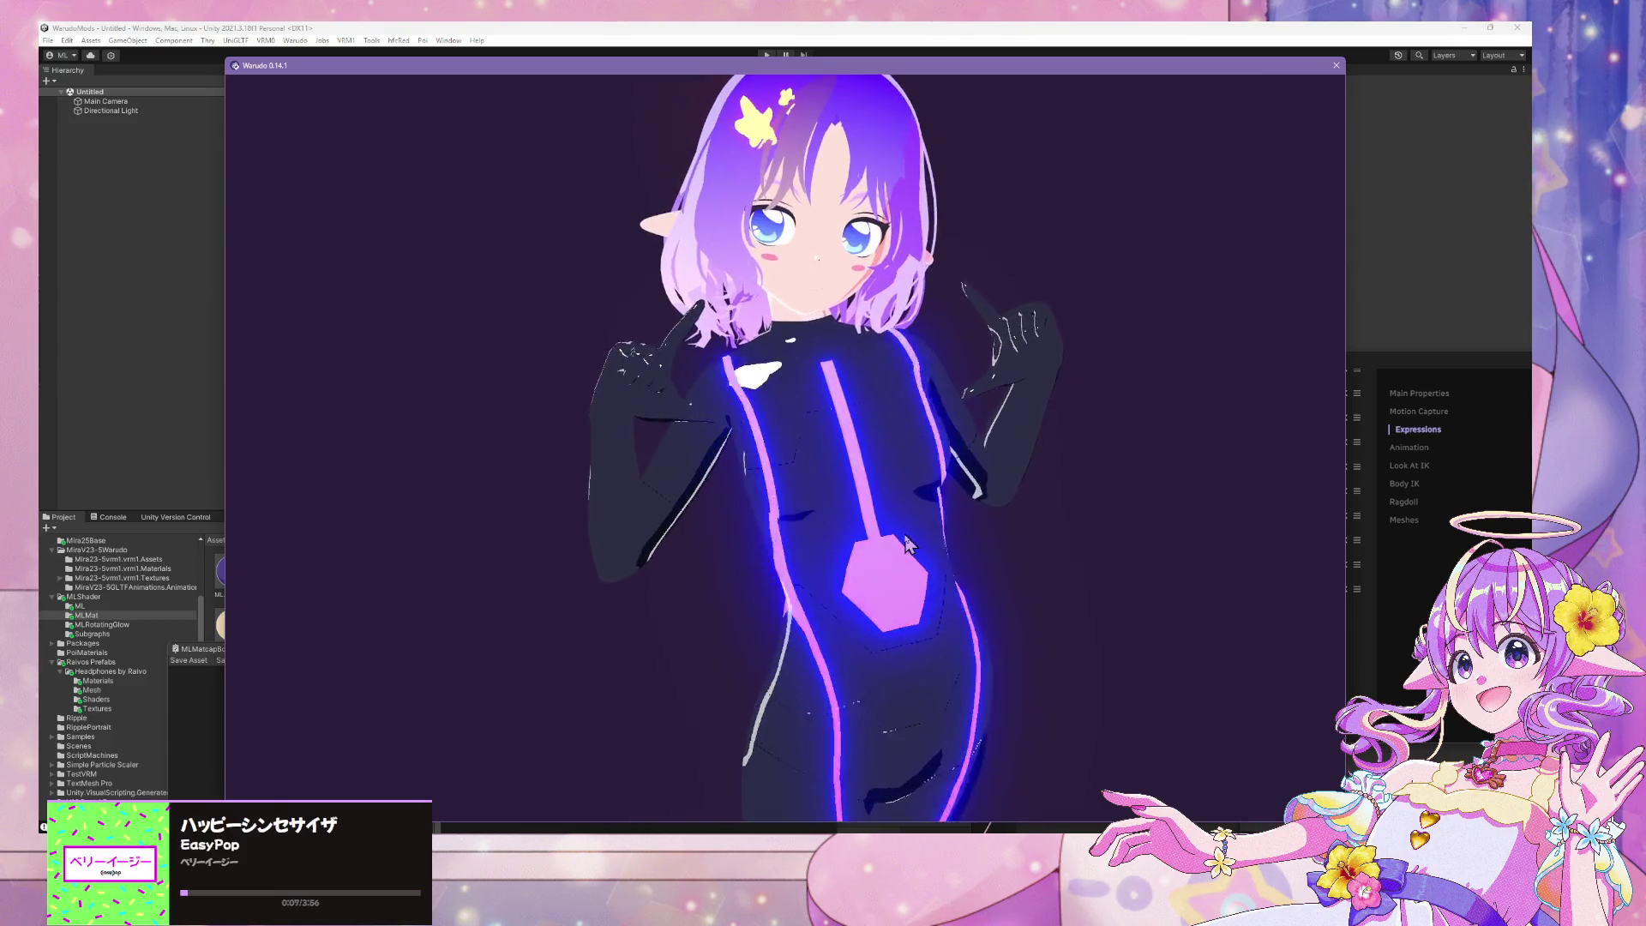
pyautogui.scroll(-4, 967, 553)
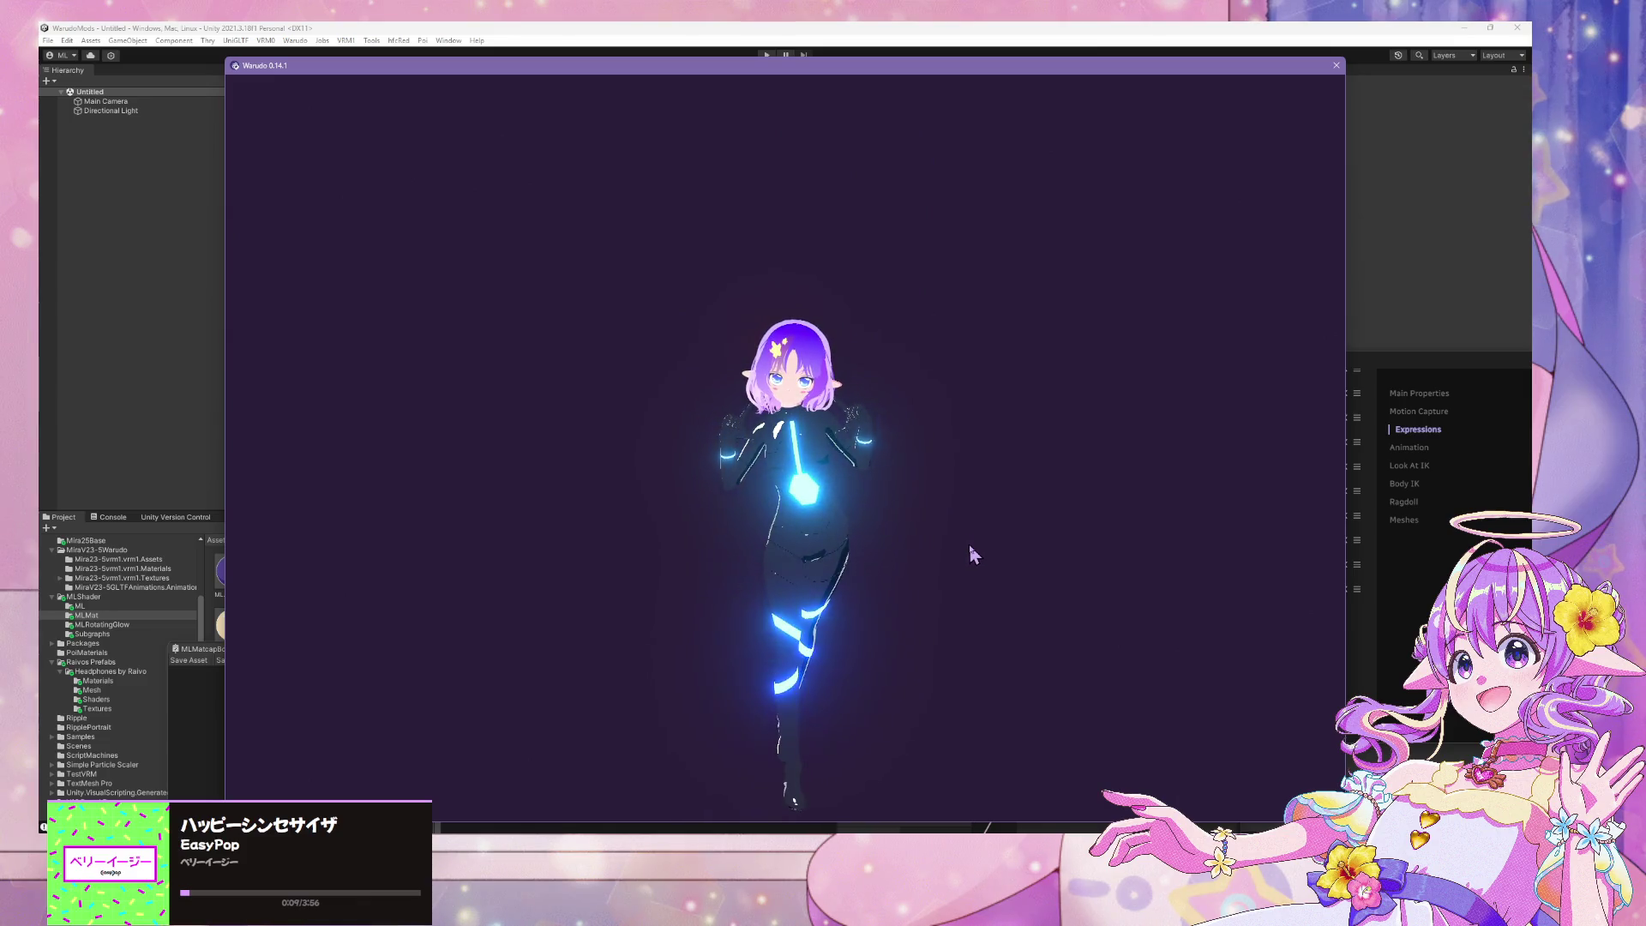
pyautogui.scroll(3, 967, 547)
pyautogui.moveTo(977, 558)
pyautogui.mouseDown(button='right')
pyautogui.moveTo(487, 501)
pyautogui.moveTo(1206, 563)
pyautogui.mouseUp(button='right')
pyautogui.scroll(3, 1154, 557)
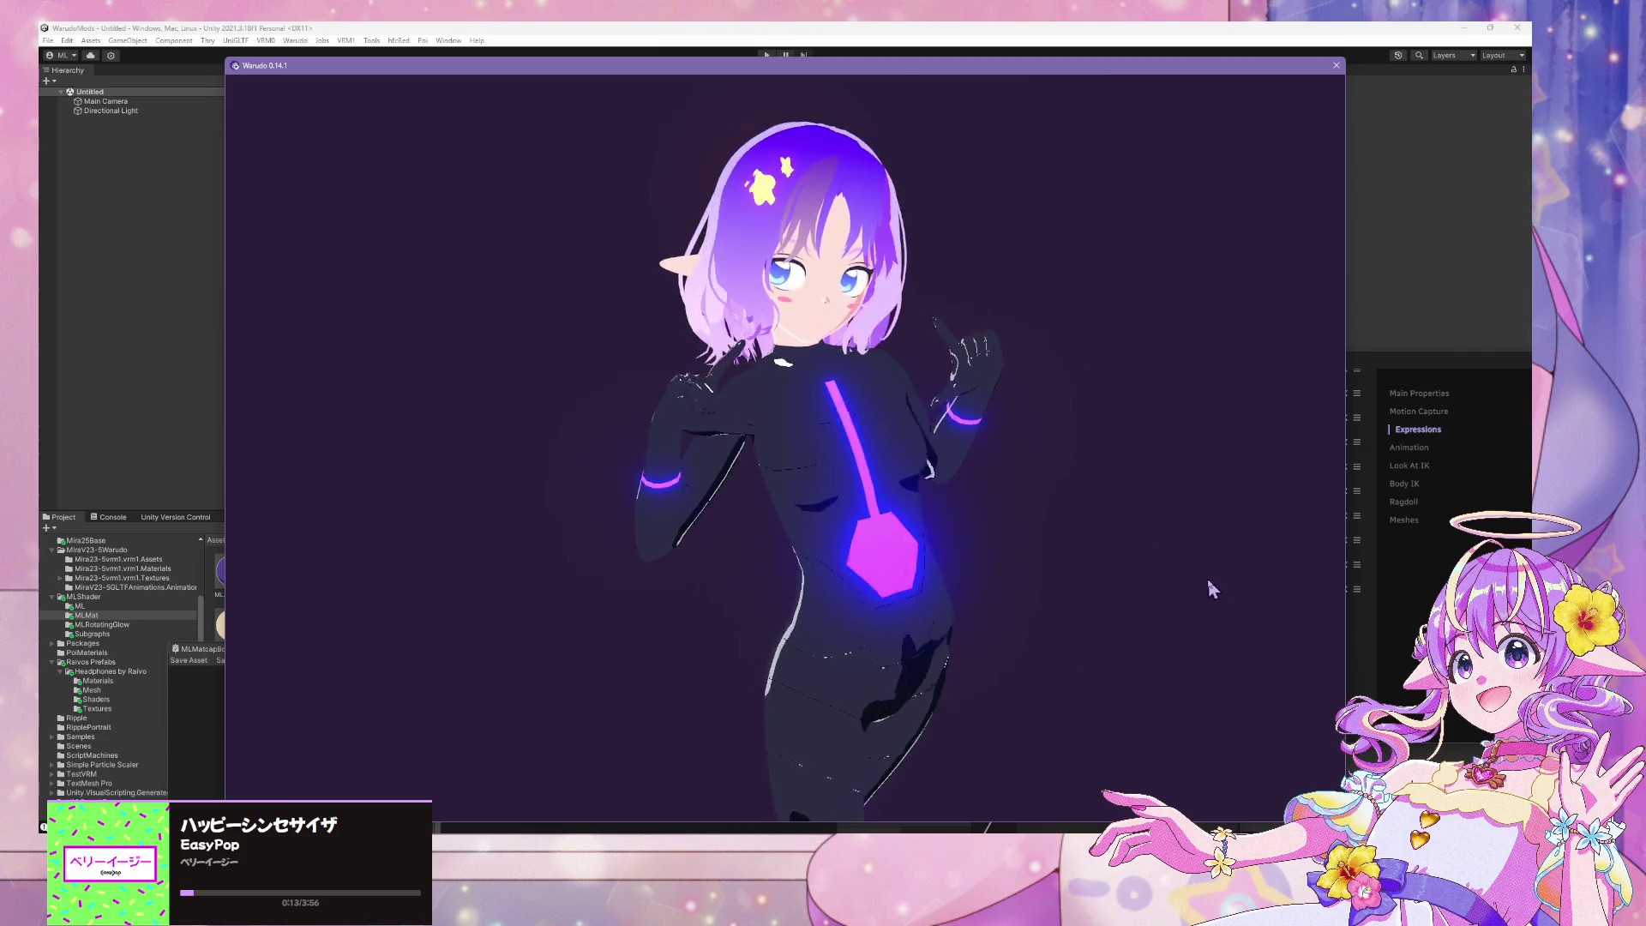
pyautogui.scroll(3, 1168, 570)
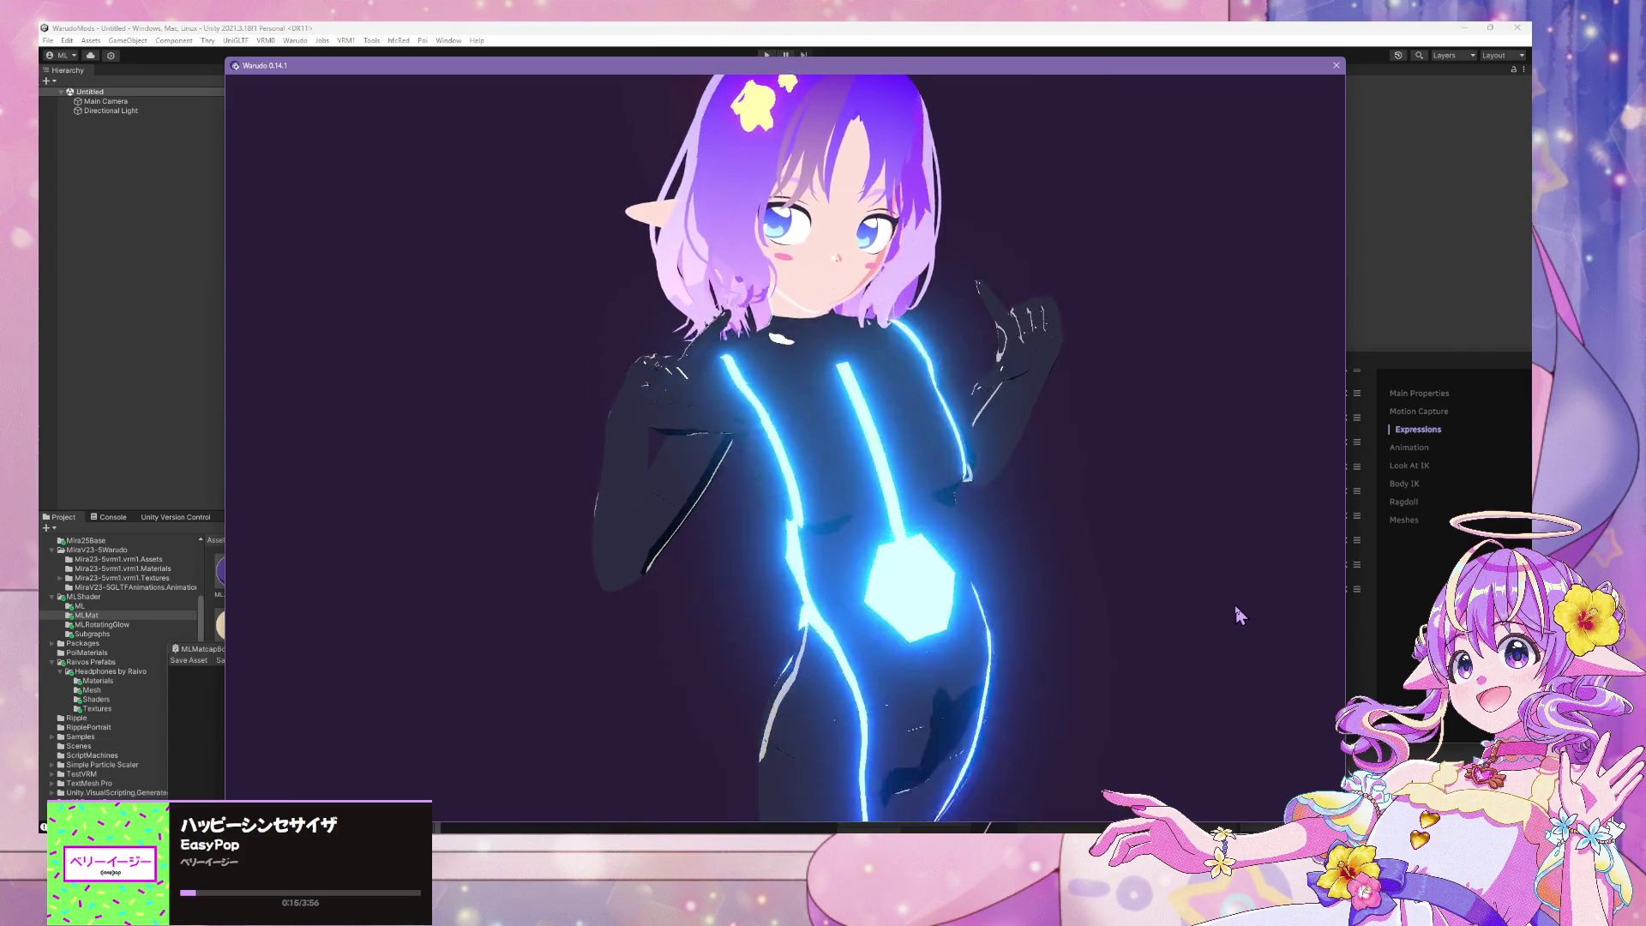
pyautogui.moveTo(1179, 574)
pyautogui.mouseDown(button='right')
pyautogui.moveTo(792, 526)
pyautogui.moveTo(1180, 589)
pyautogui.mouseUp(button='right')
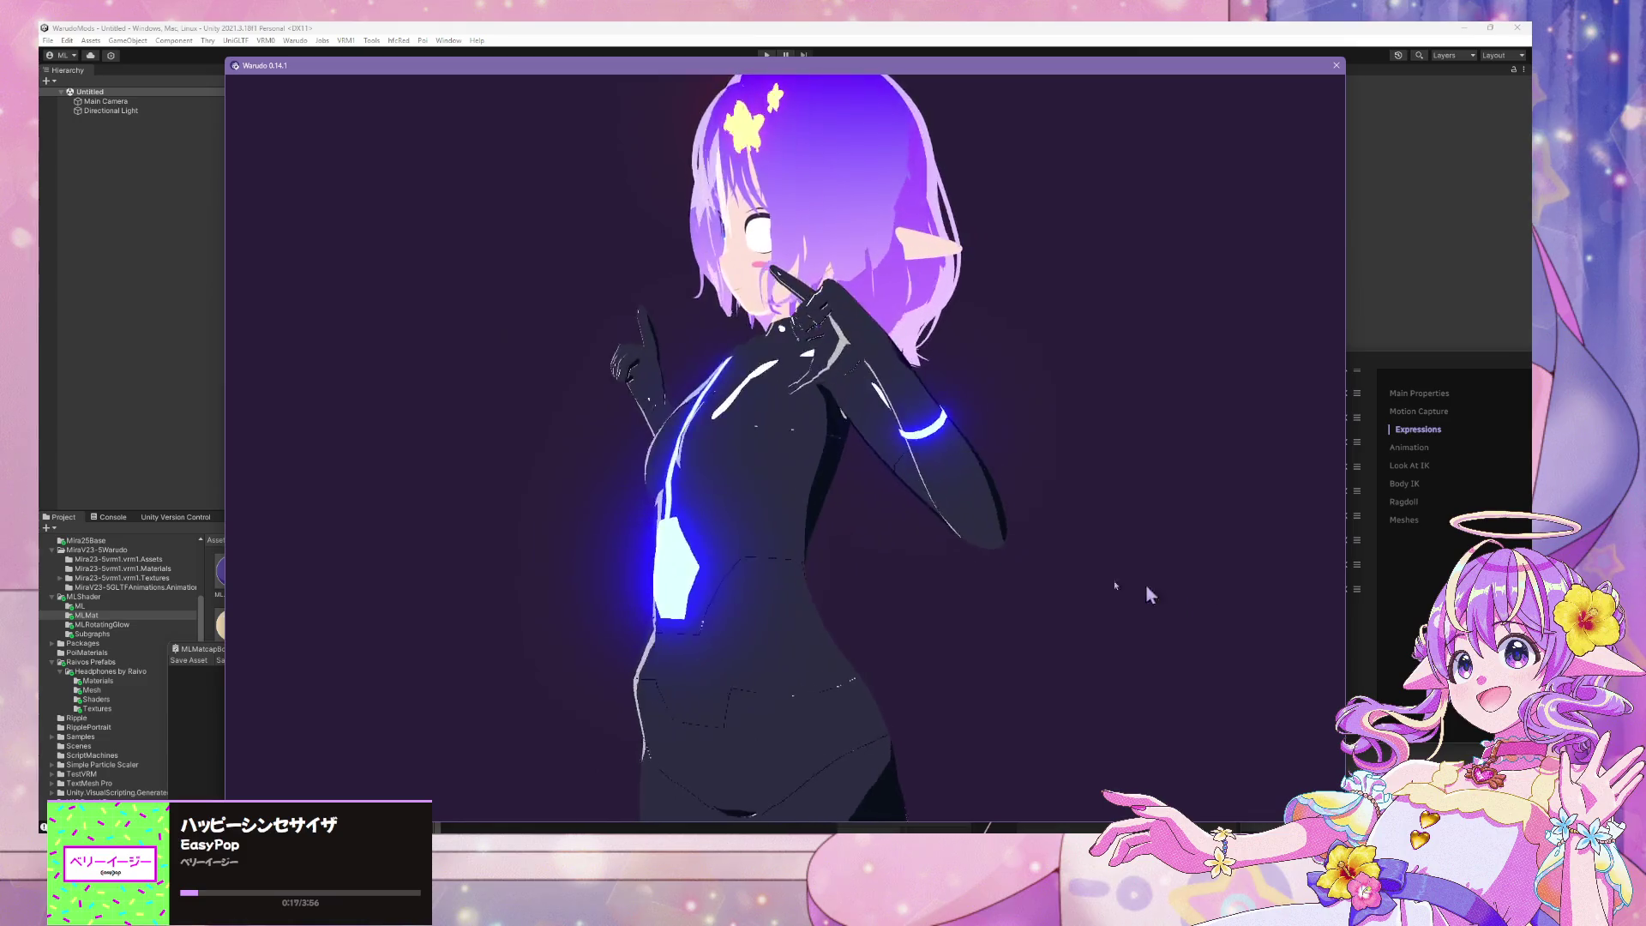
pyautogui.scroll(3, 1059, 542)
pyautogui.scroll(-5, 1063, 548)
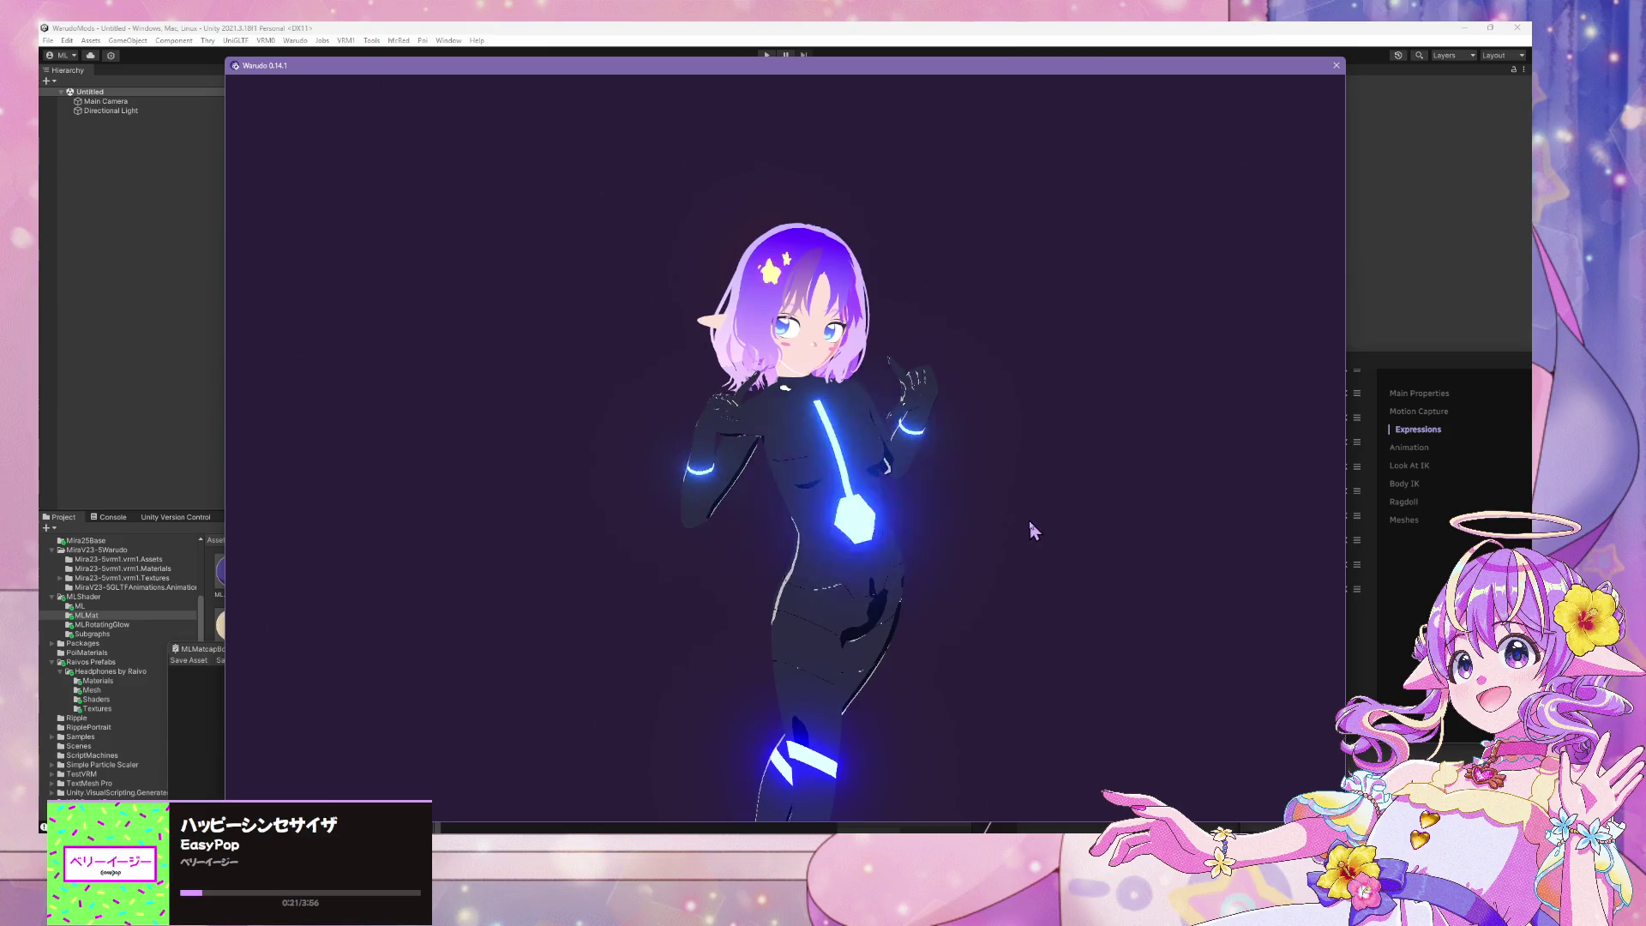
pyautogui.scroll(5, 1020, 523)
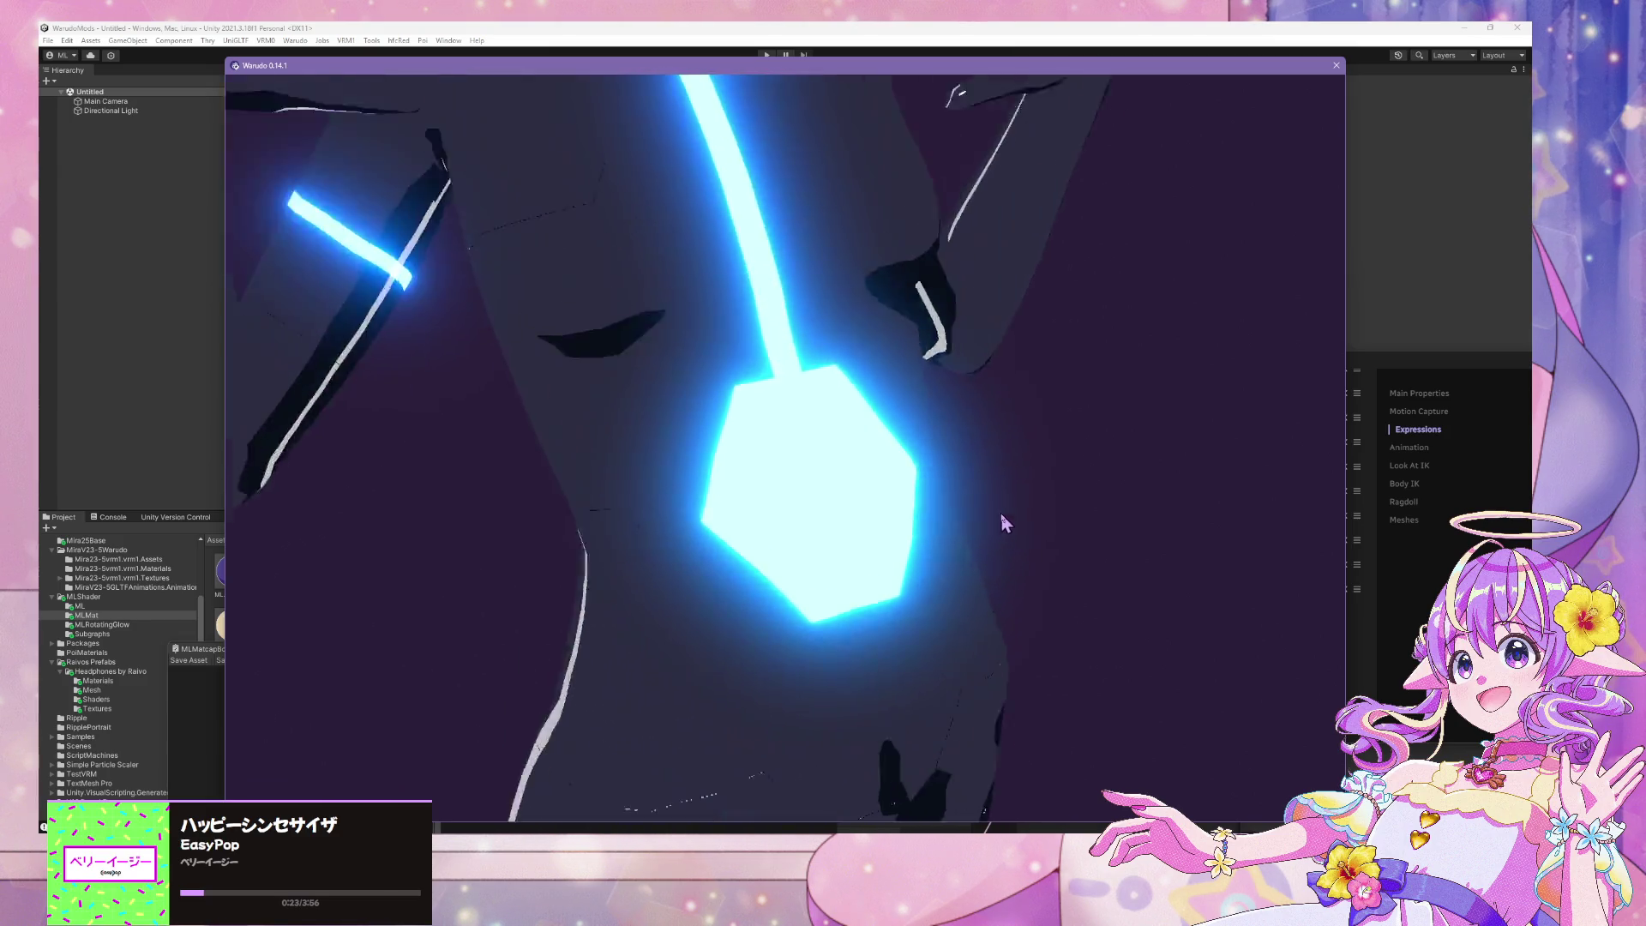
pyautogui.scroll(-5, 999, 513)
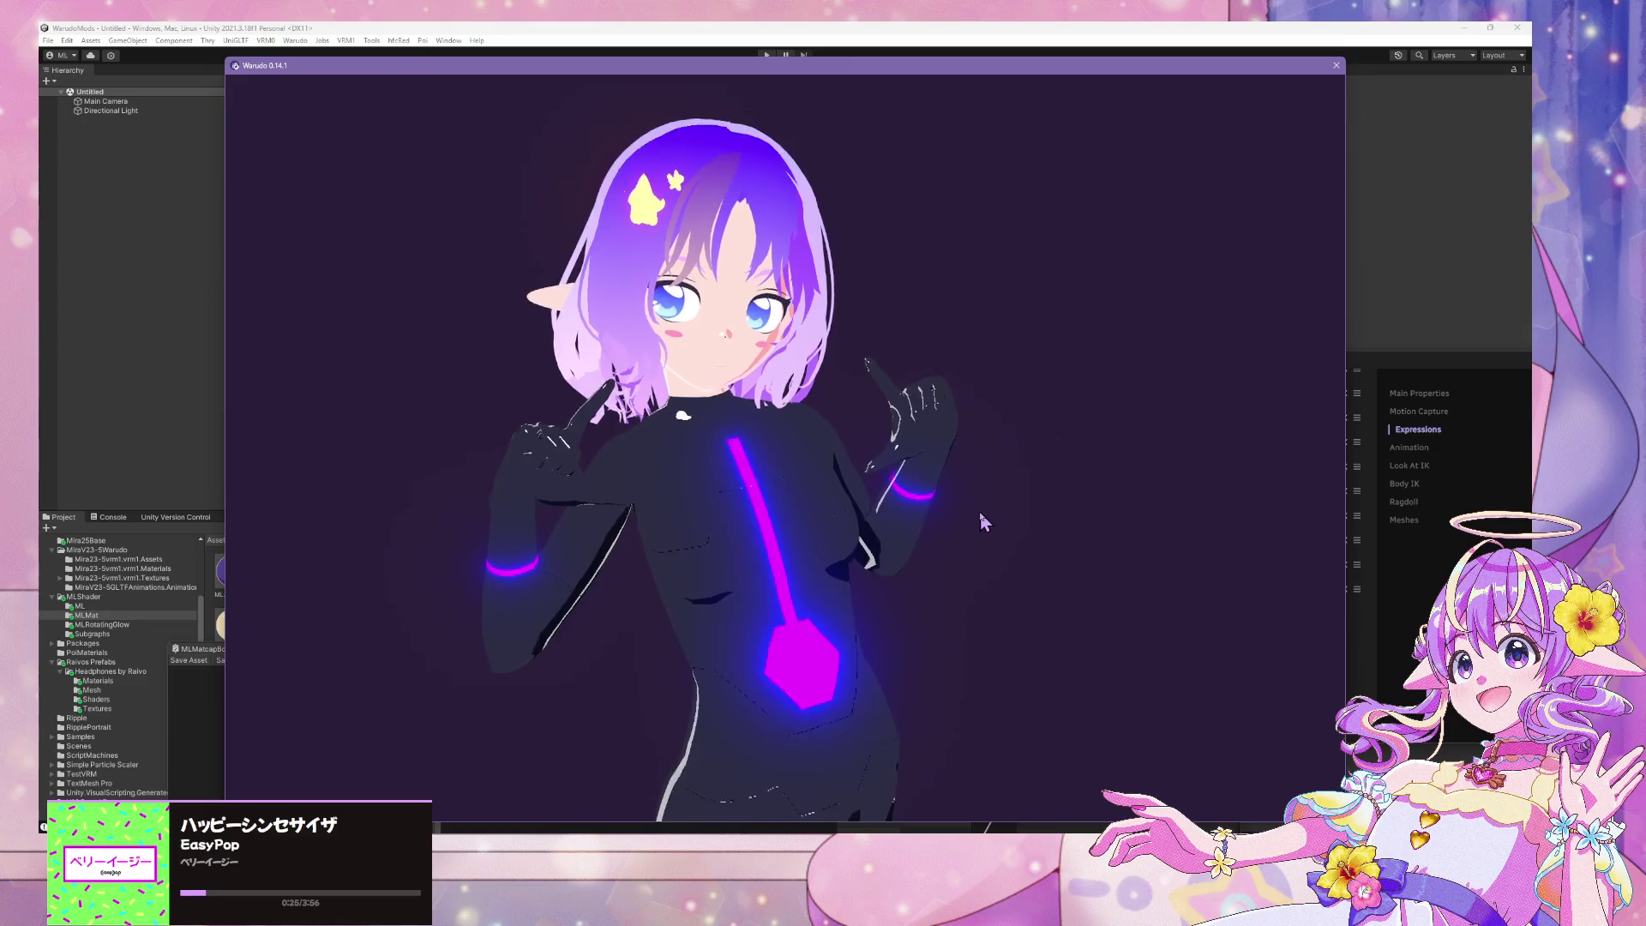
pyautogui.scroll(-5, 871, 500)
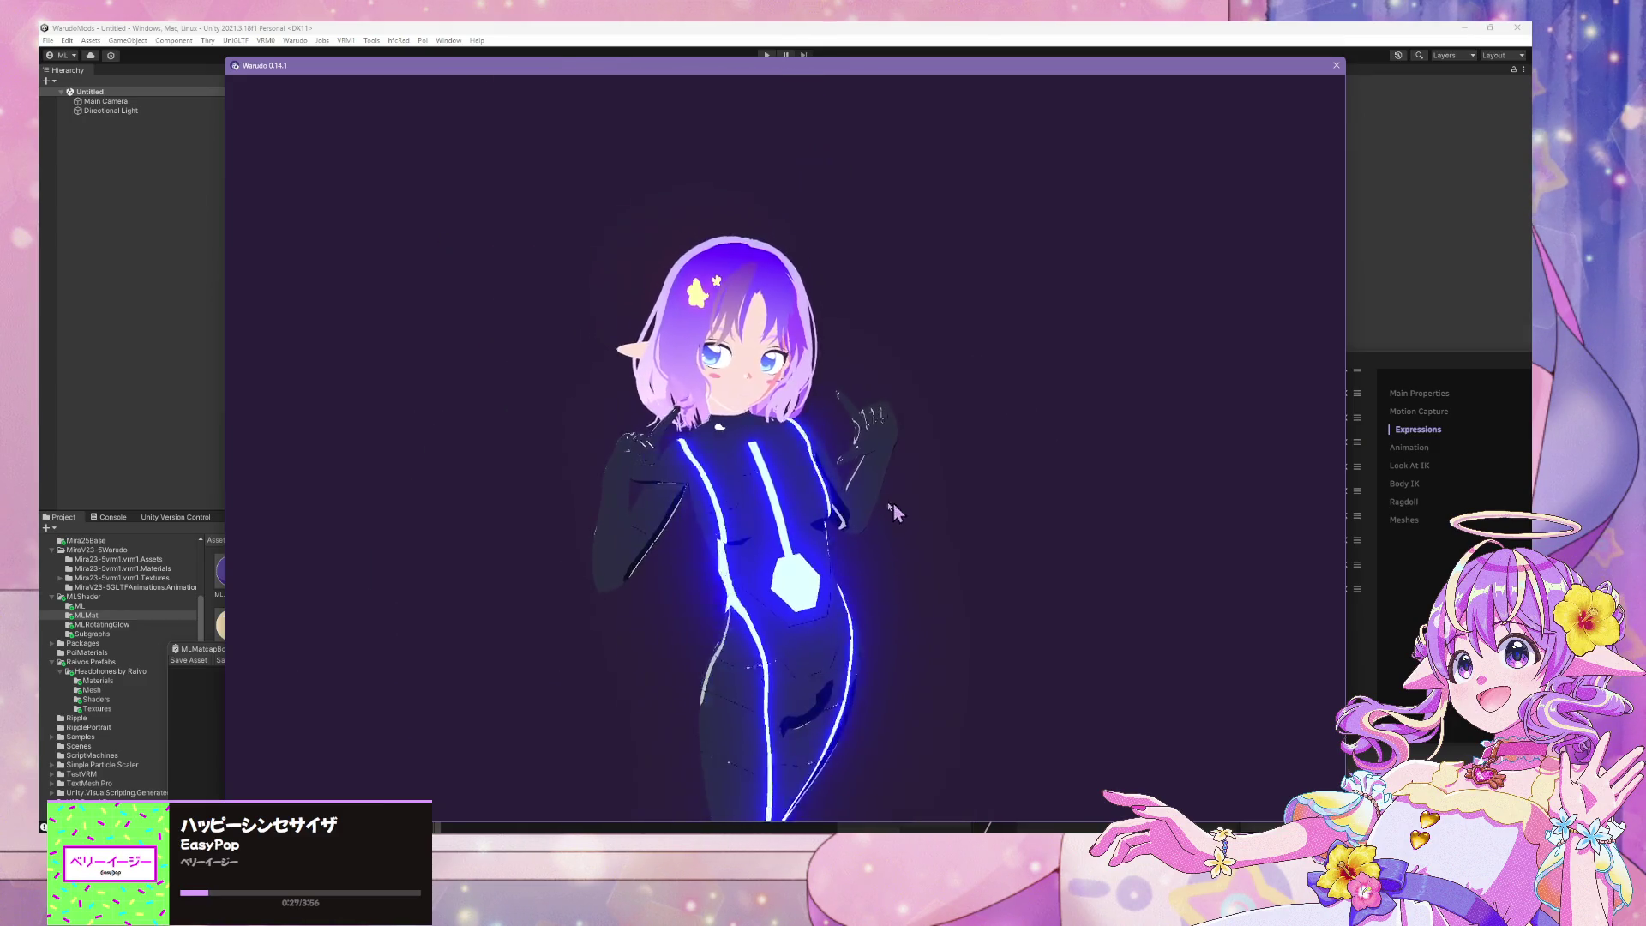
pyautogui.scroll(3, 1035, 513)
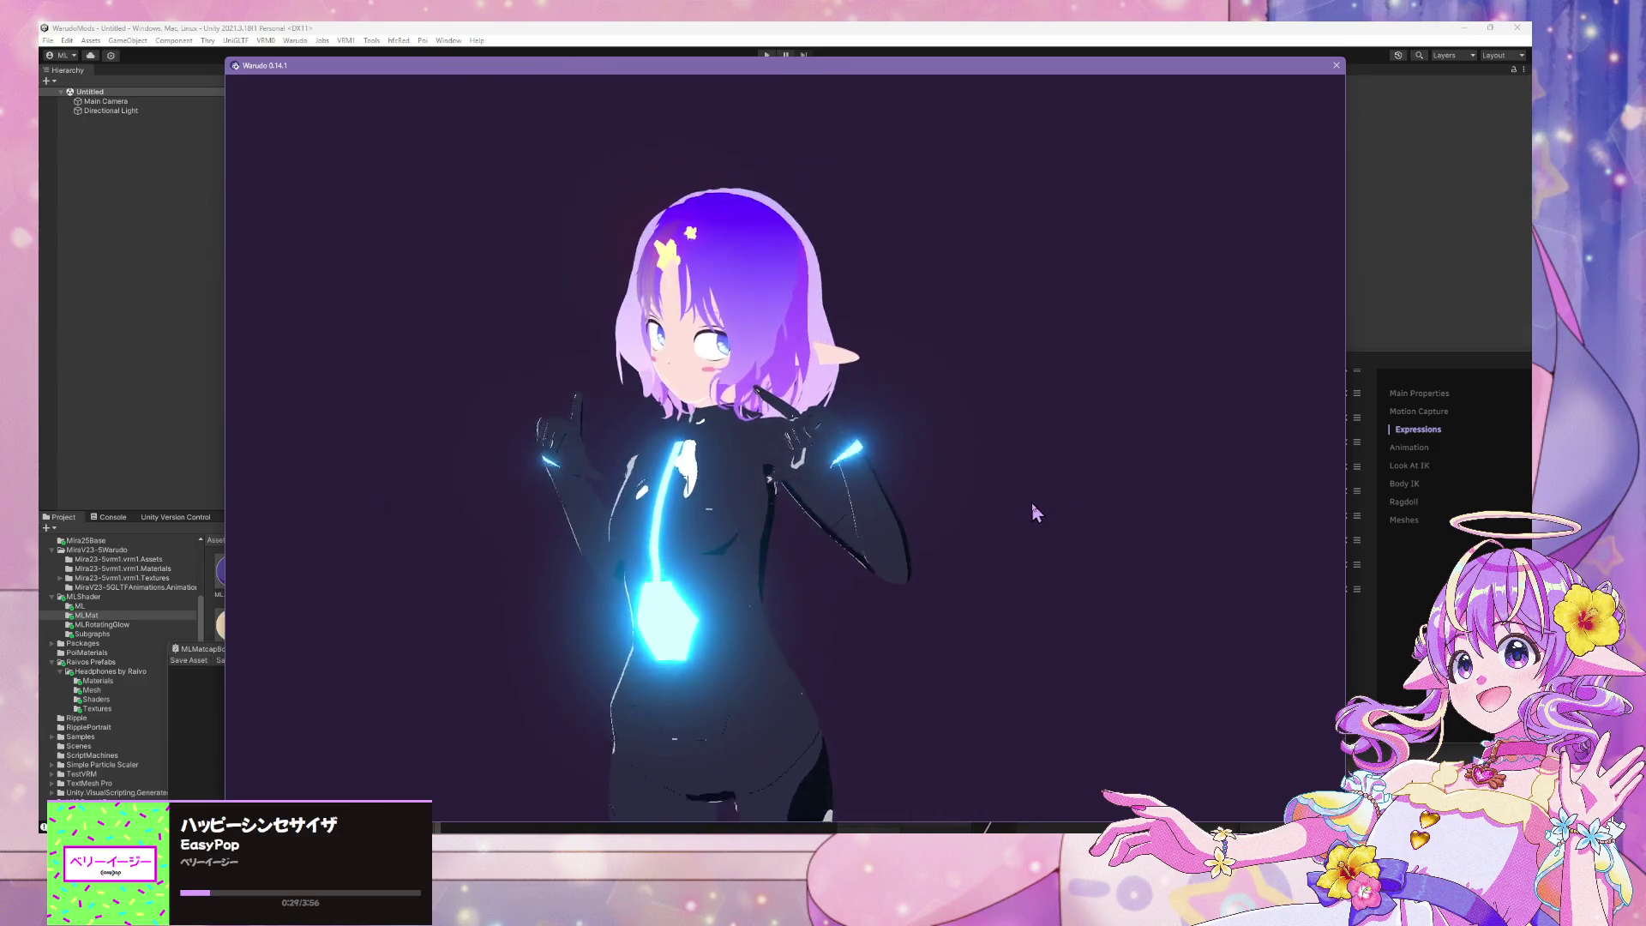
pyautogui.scroll(3, 1033, 512)
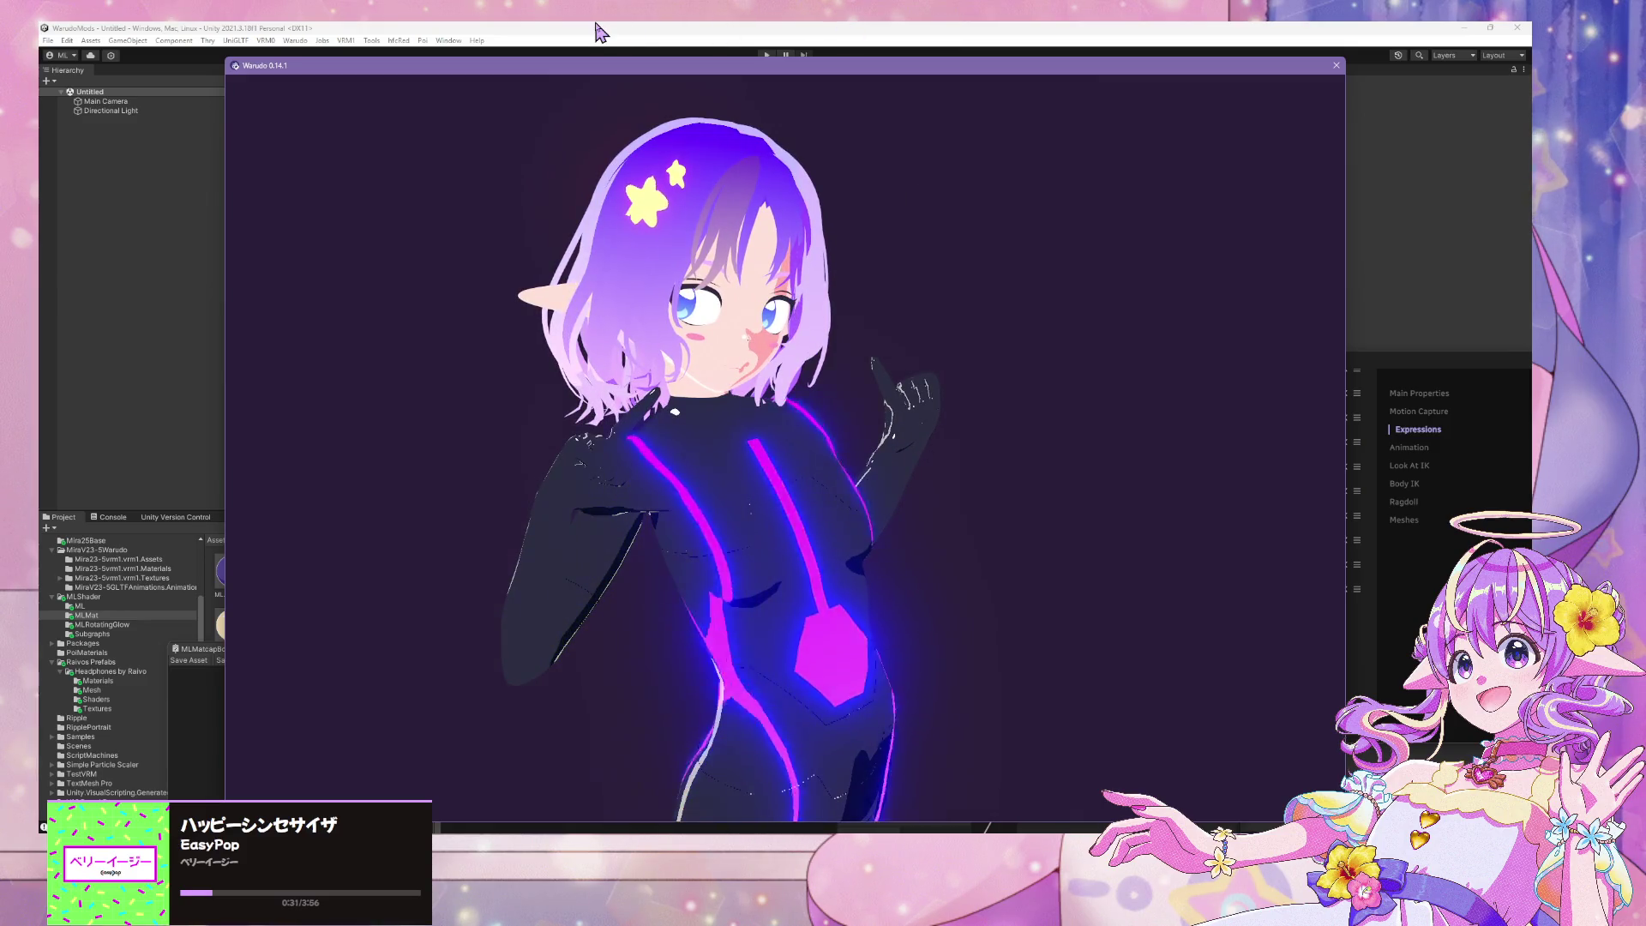
pyautogui.click(601, 30)
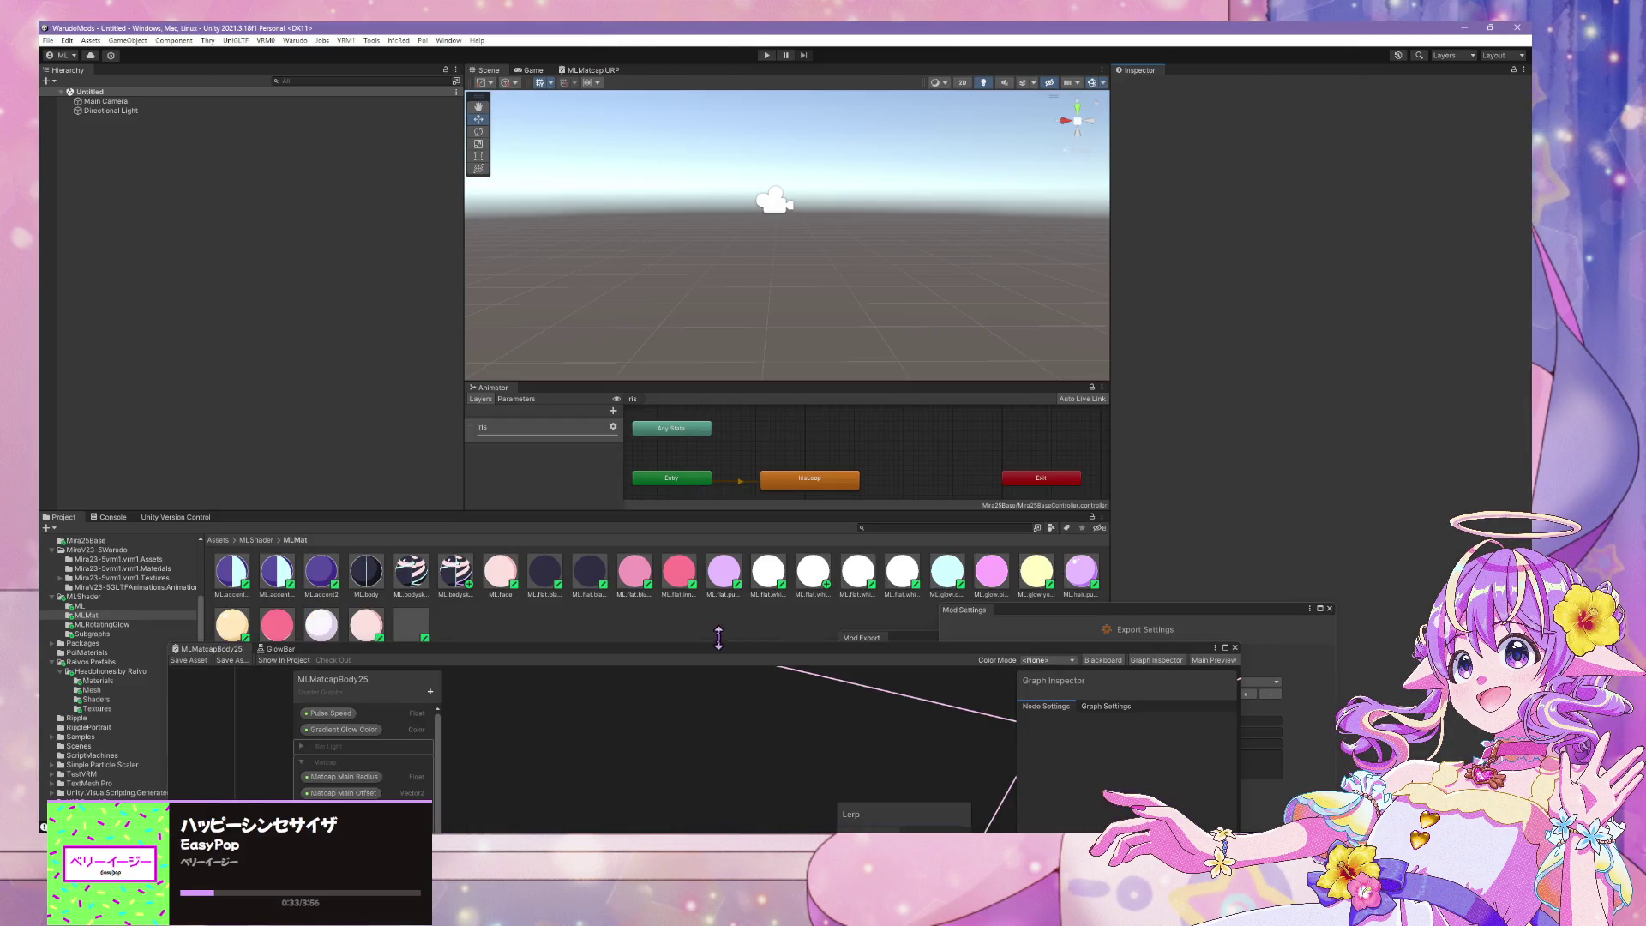
# Enlarge the MLMatcapBody25 shader graph and pan to the Main Matcap group's Lerp nodes
pyautogui.moveTo(702, 660); pyautogui.dragTo(643, 207)
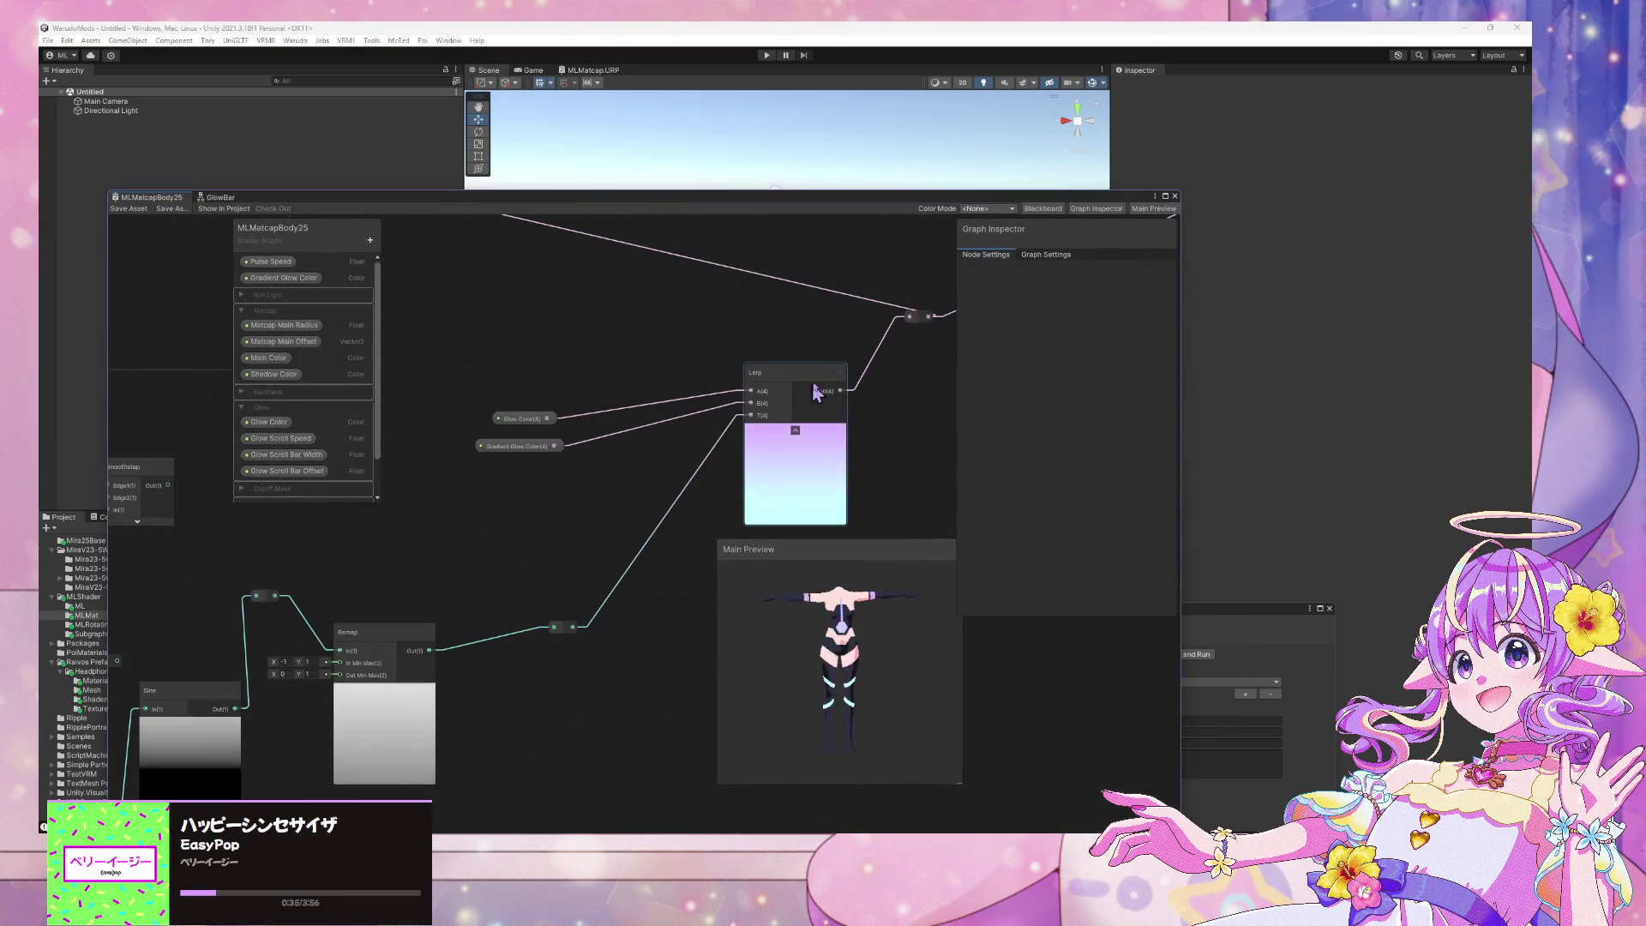
pyautogui.scroll(-6, 622, 417)
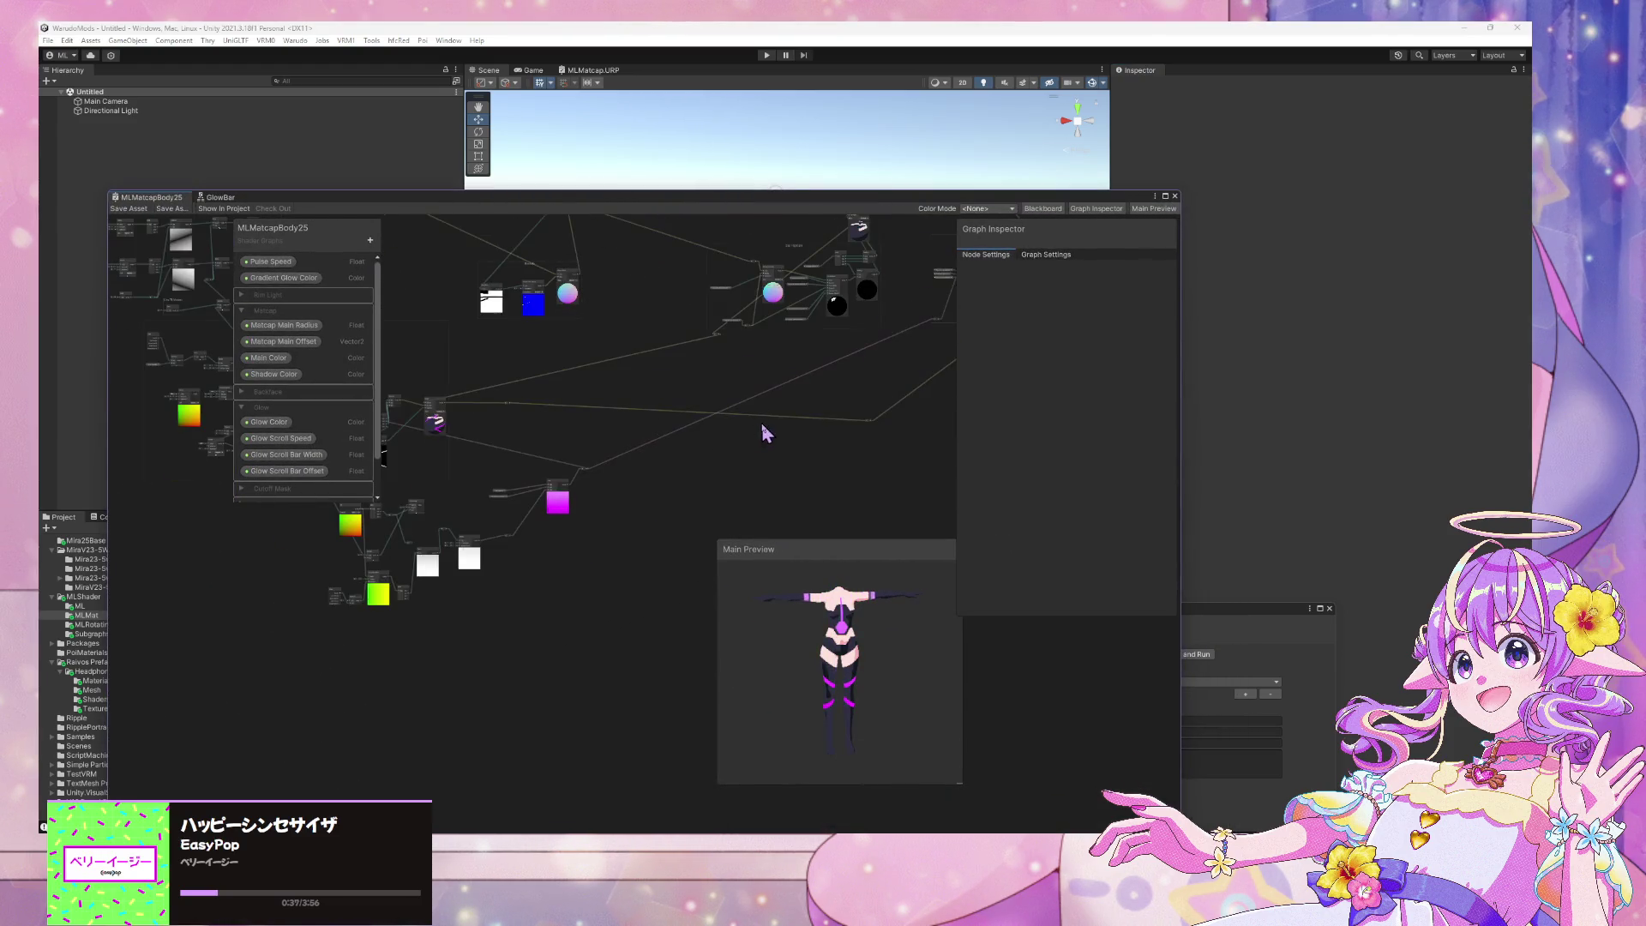
pyautogui.scroll(3, 539, 577)
pyautogui.scroll(-2, 570, 541)
pyautogui.scroll(2, 514, 514)
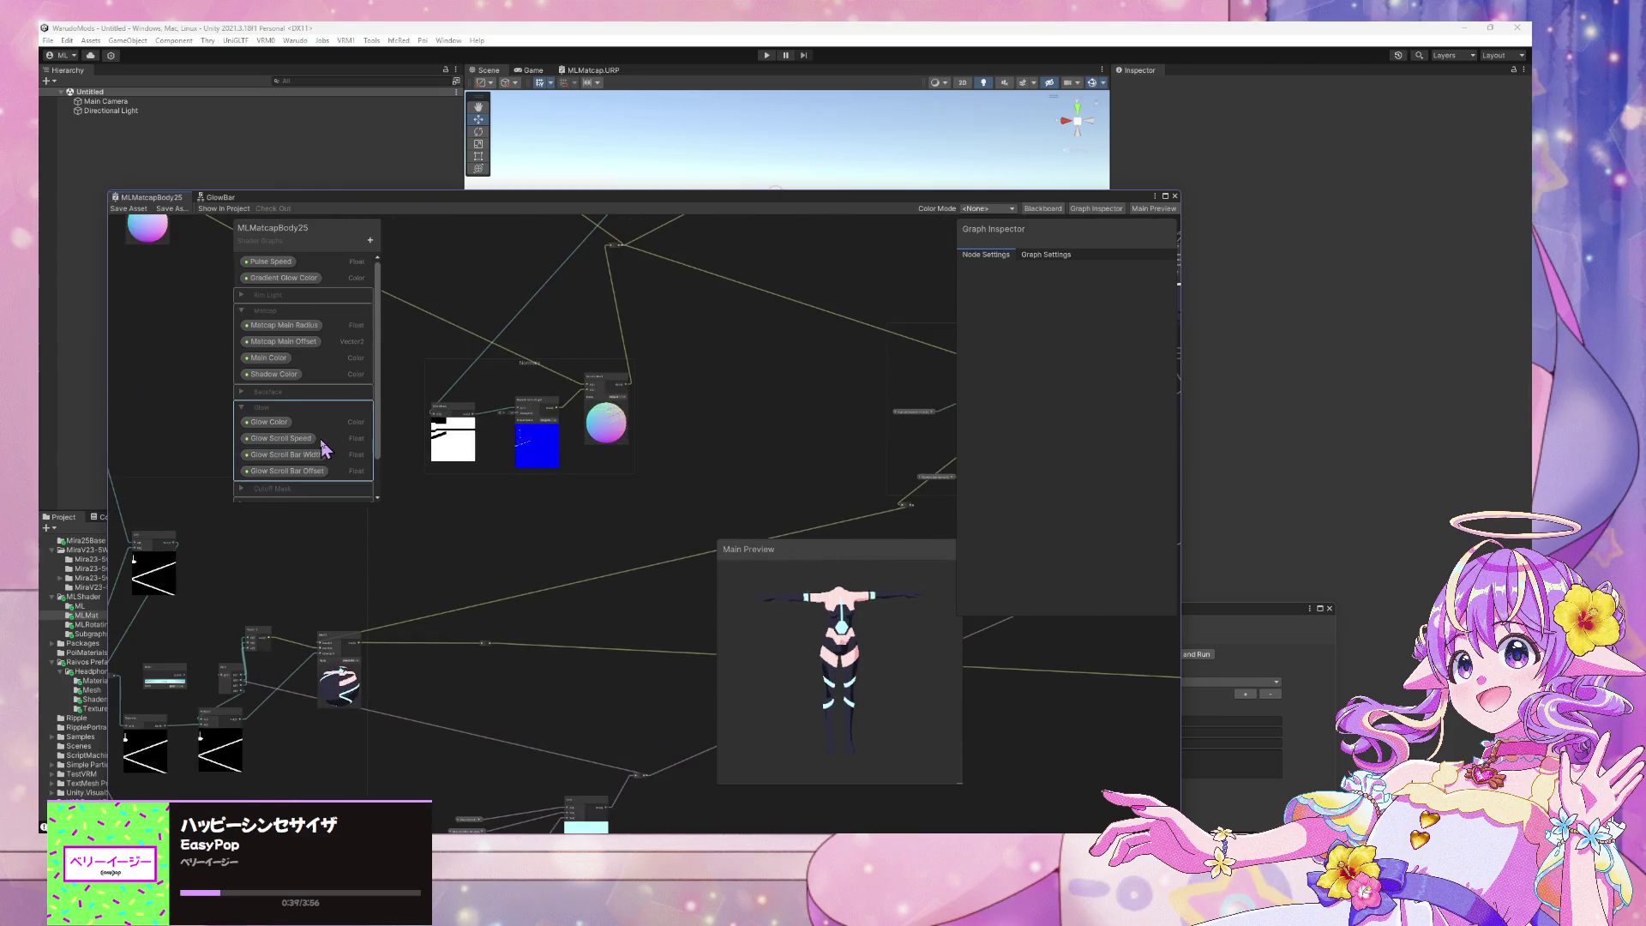
pyautogui.scroll(-2, 320, 449)
pyautogui.moveTo(405, 487)
pyautogui.mouseDown(button='middle')
pyautogui.moveTo(724, 541)
pyautogui.moveTo(450, 619)
pyautogui.mouseUp(button='middle')
pyautogui.scroll(-3, 723, 540)
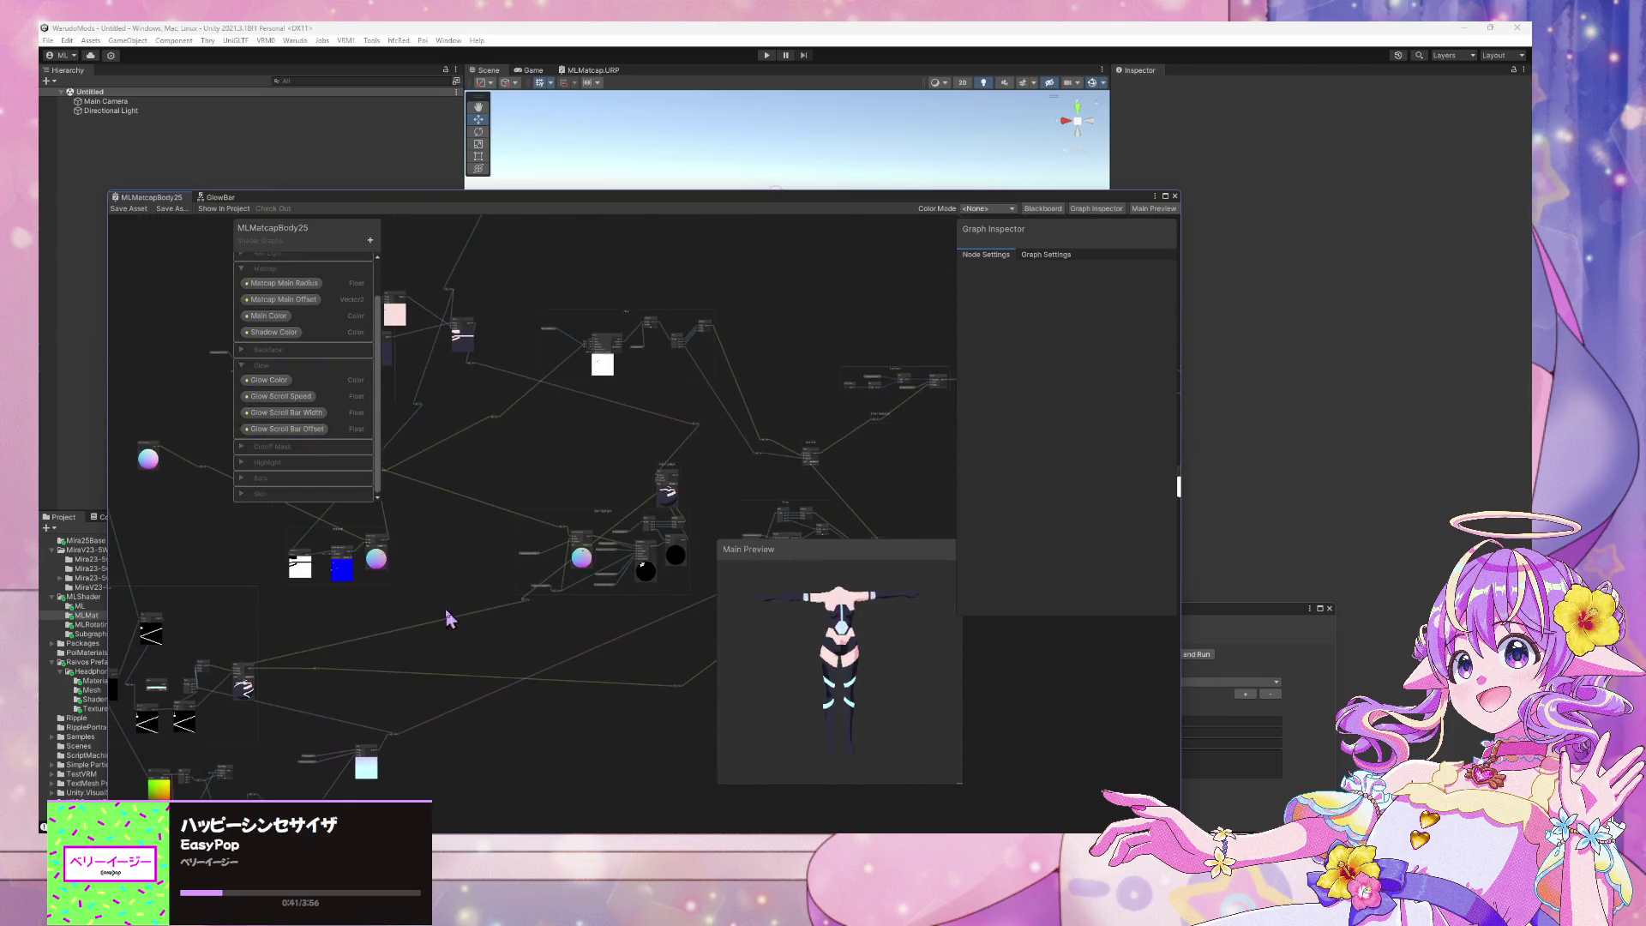
pyautogui.scroll(2, 570, 503)
pyautogui.scroll(3, 617, 522)
pyautogui.scroll(3, 666, 525)
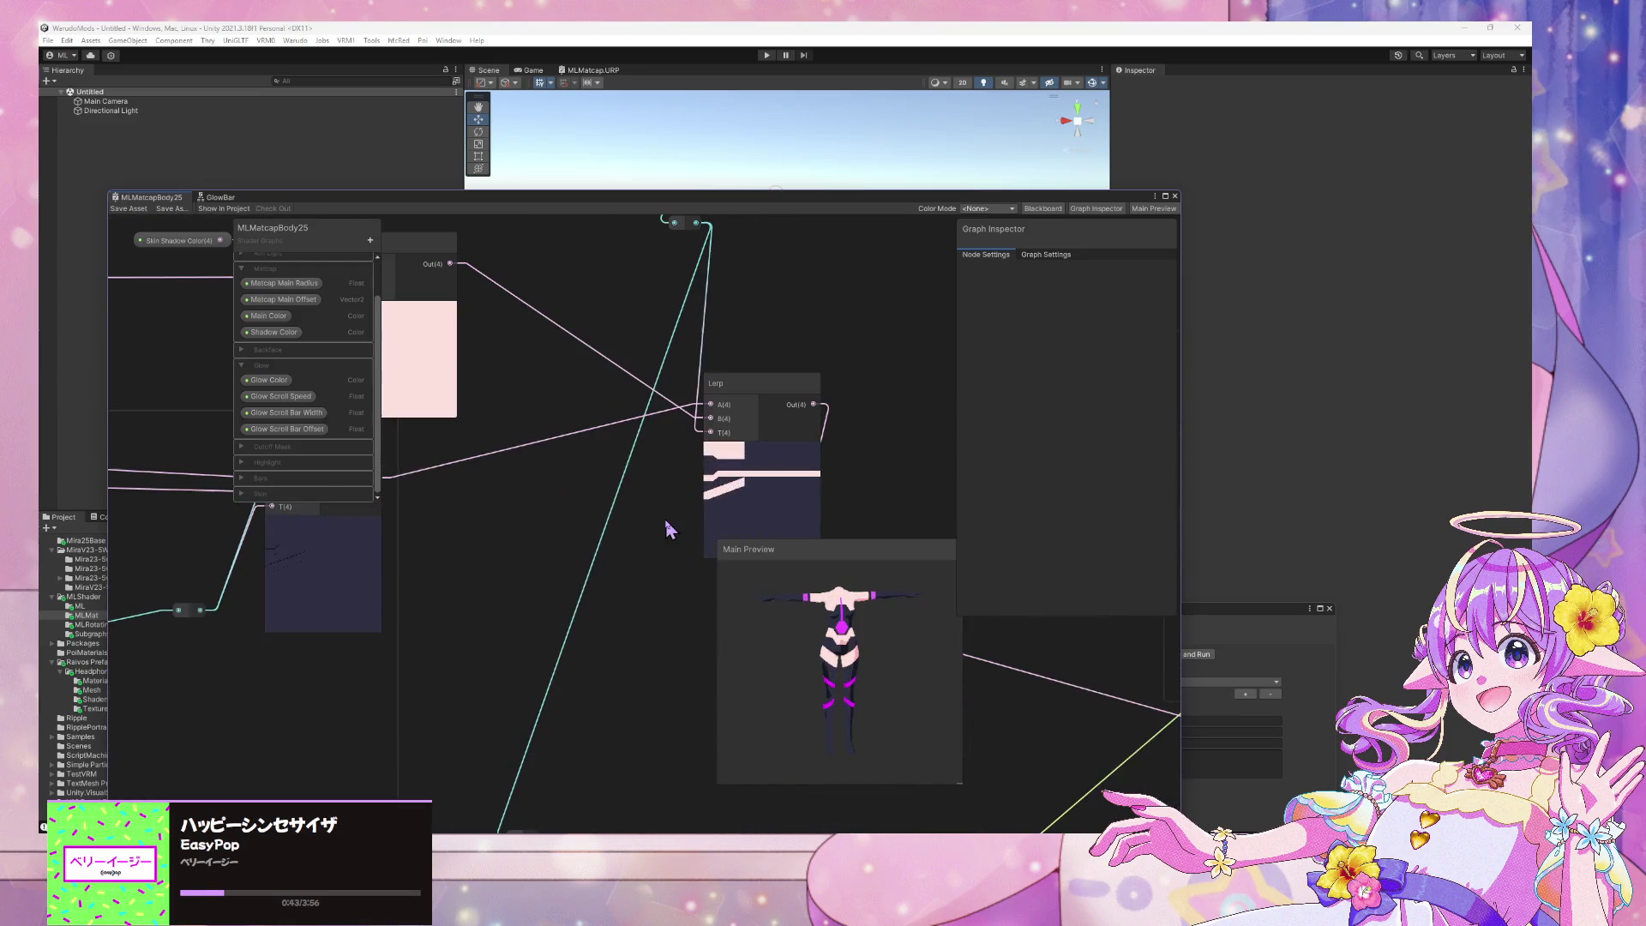
pyautogui.moveTo(665, 514); pyautogui.dragTo(718, 596, button='middle')
pyautogui.moveTo(540, 440)
pyautogui.mouseDown(button='middle')
pyautogui.moveTo(618, 488)
pyautogui.moveTo(750, 454)
pyautogui.mouseUp(button='middle')
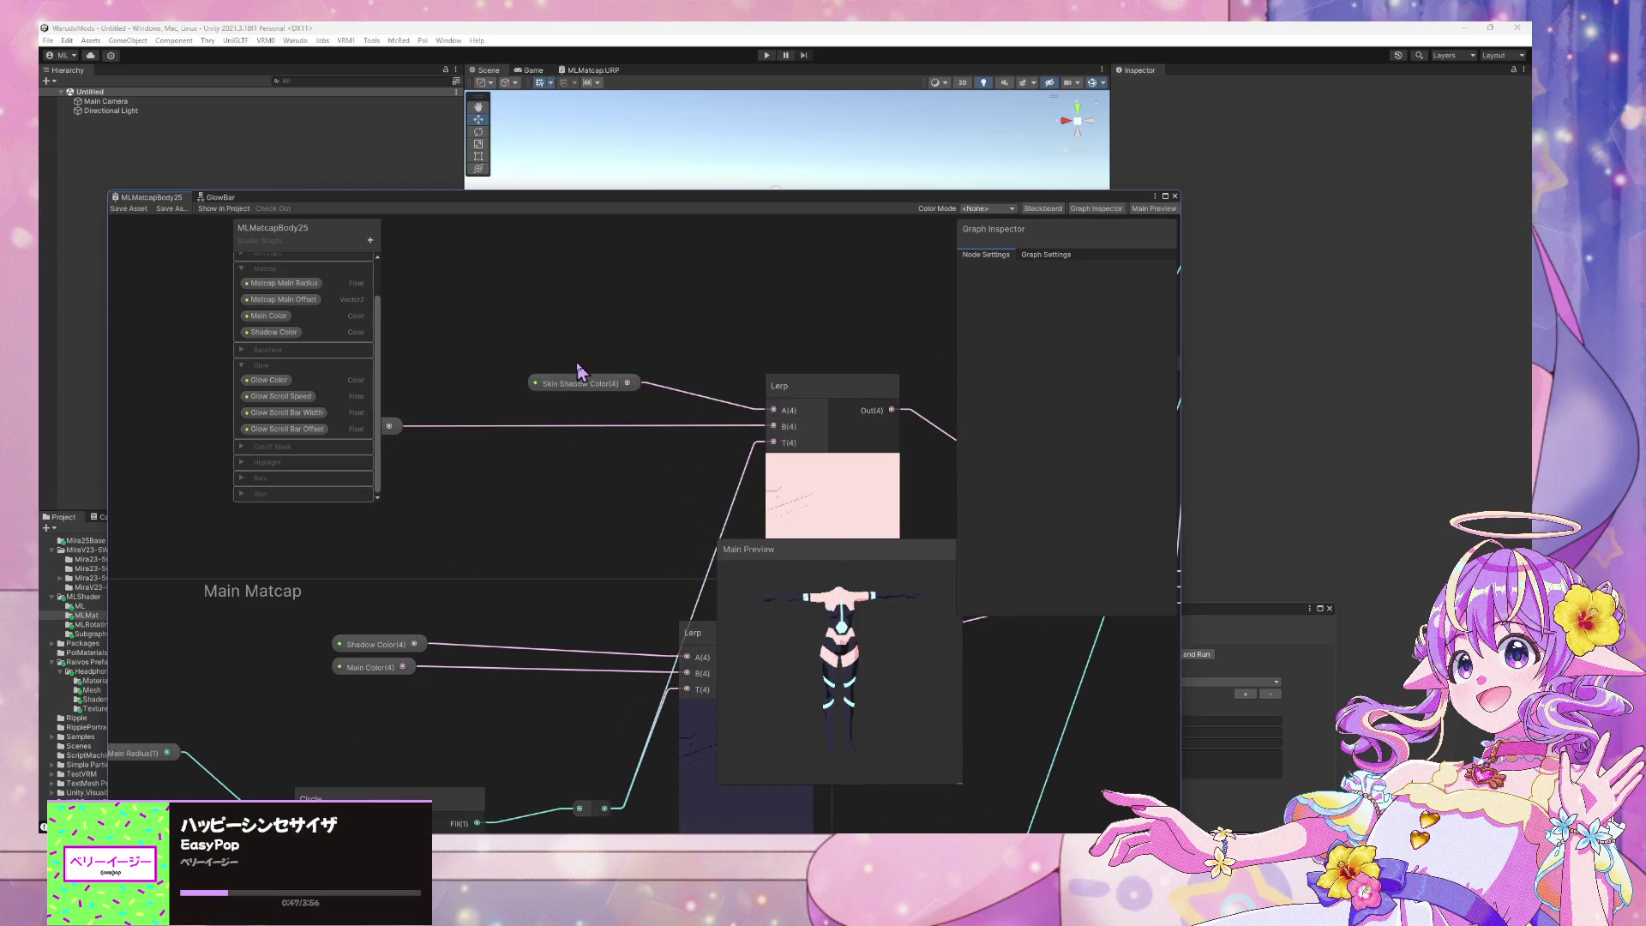
# Move the Skin Shadow Color node further left of its Lerp and recentre the graph
pyautogui.moveTo(566, 383); pyautogui.dragTo(446, 383)
pyautogui.moveTo(618, 496); pyautogui.dragTo(633, 500, button='middle')
pyautogui.moveTo(558, 469); pyautogui.dragTo(449, 470)
pyautogui.moveTo(448, 471)
pyautogui.mouseDown(button='middle')
pyautogui.moveTo(577, 609)
pyautogui.moveTo(617, 549)
pyautogui.mouseUp(button='middle')
pyautogui.moveTo(819, 565)
pyautogui.mouseDown()
pyautogui.moveTo(907, 652)
pyautogui.moveTo(939, 584)
pyautogui.moveTo(941, 649)
pyautogui.mouseUp()
pyautogui.moveTo(509, 420); pyautogui.dragTo(631, 460, button='middle')
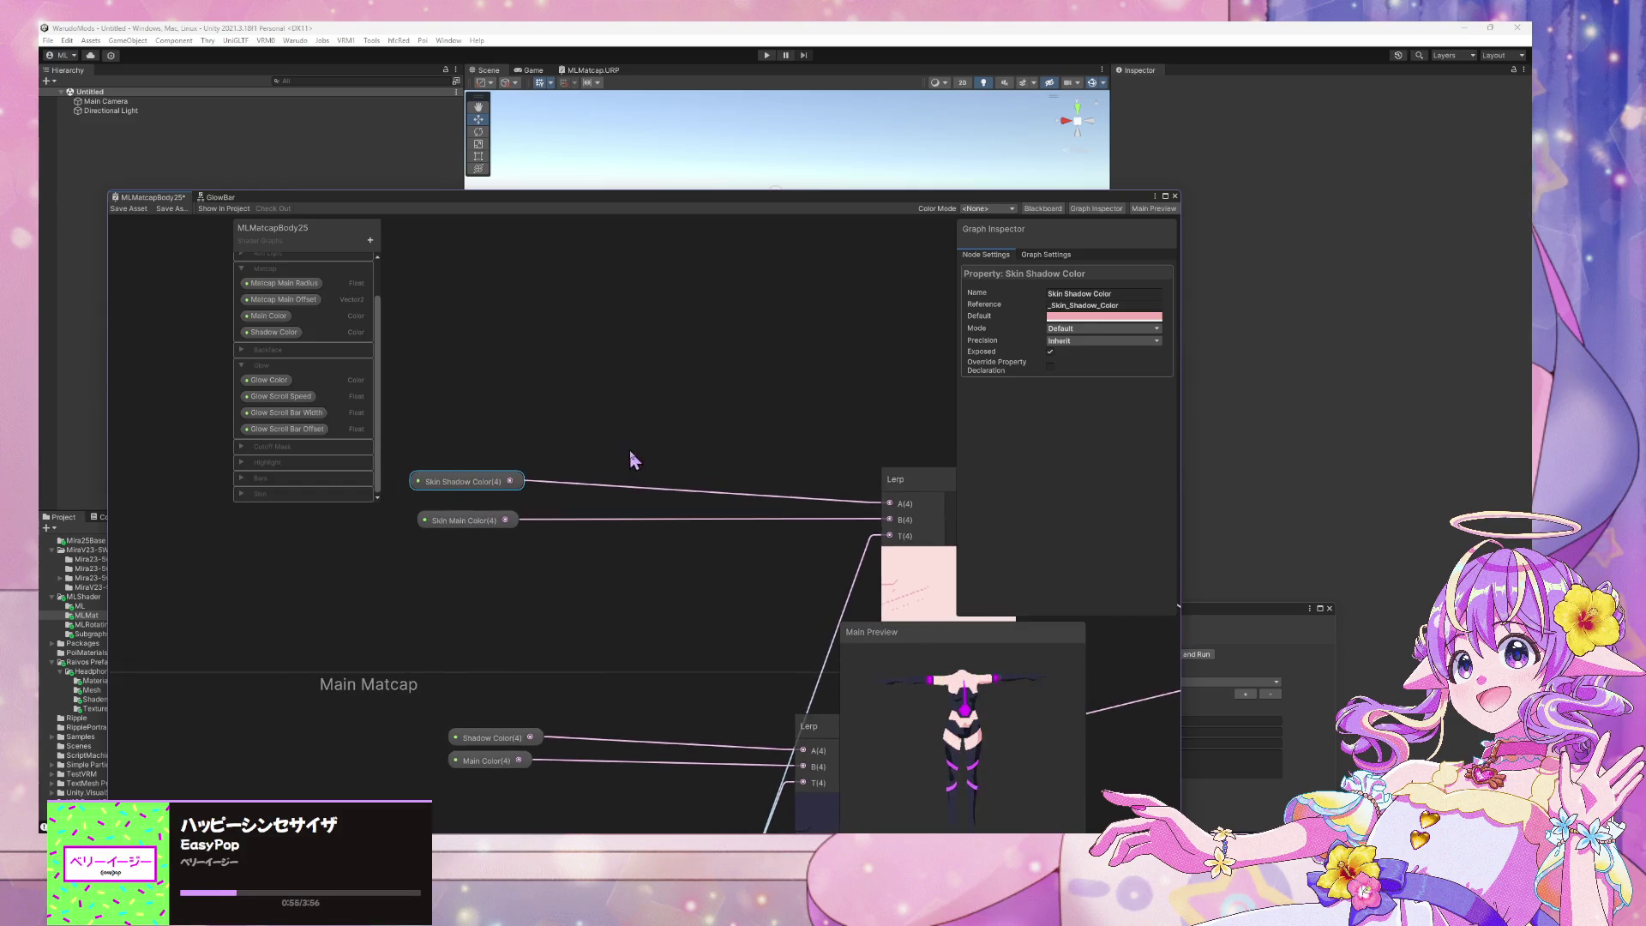
# Place Main Color and Shadow Color property nodes from the Blackboard above Skin Shadow Color
pyautogui.click(632, 429)
pyautogui.press('space')
pyautogui.click(542, 434)
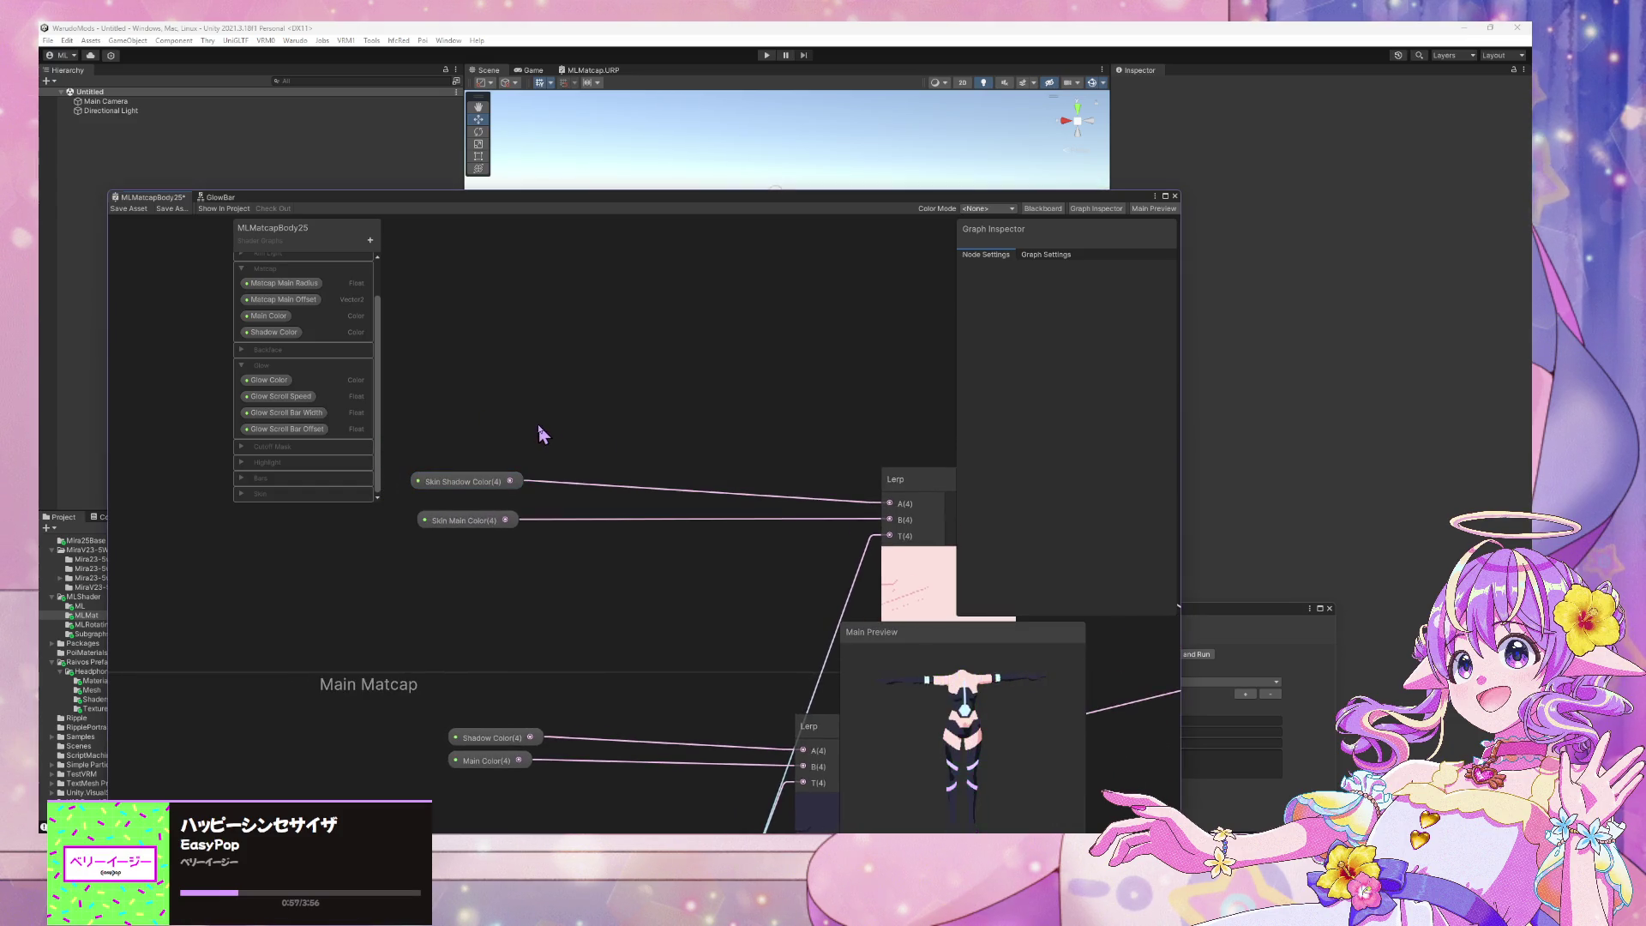
pyautogui.scroll(-1, 491, 440)
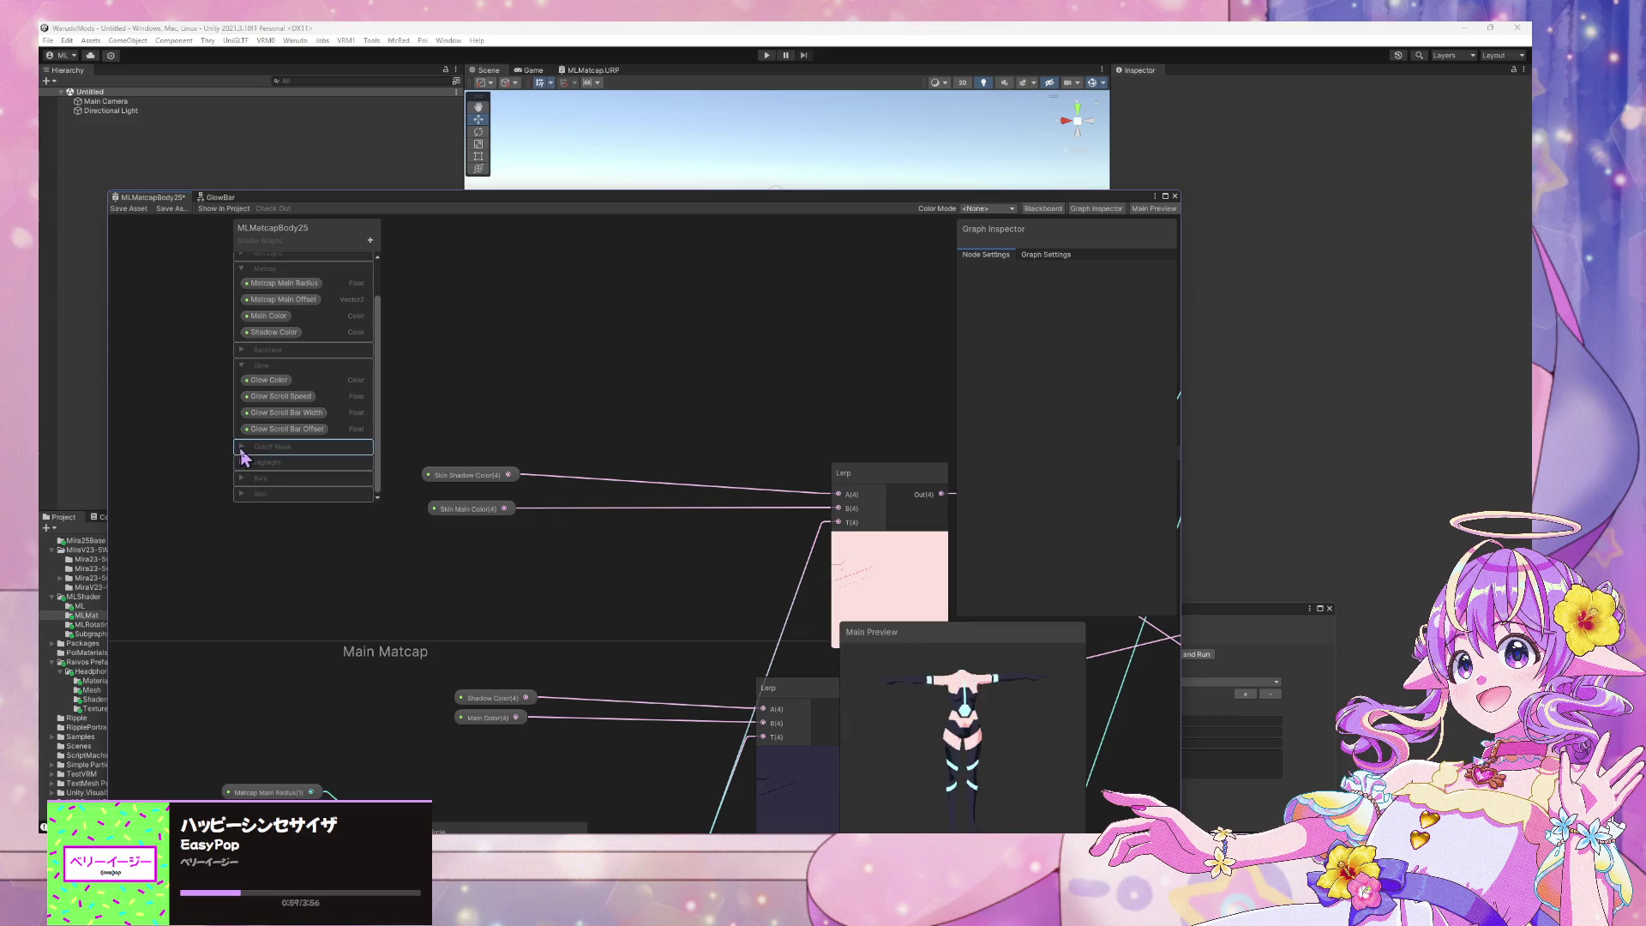
pyautogui.scroll(1, 540, 407)
pyautogui.moveTo(269, 316); pyautogui.dragTo(477, 343)
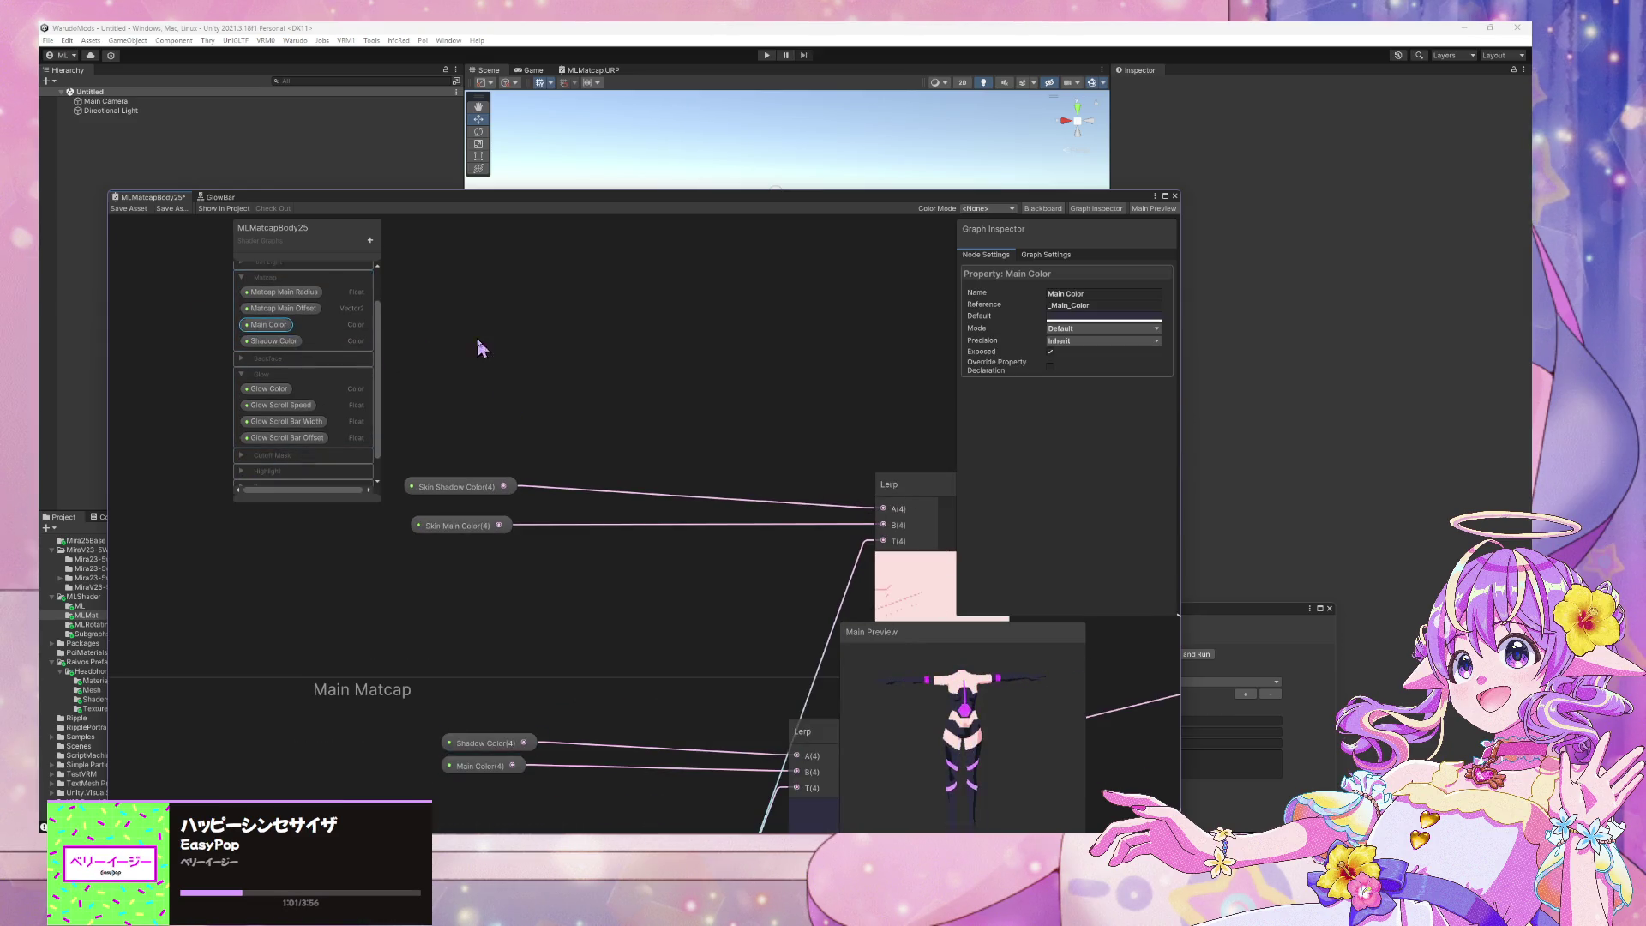
pyautogui.moveTo(275, 334)
pyautogui.mouseDown()
pyautogui.moveTo(487, 396)
pyautogui.moveTo(463, 359)
pyautogui.mouseUp()
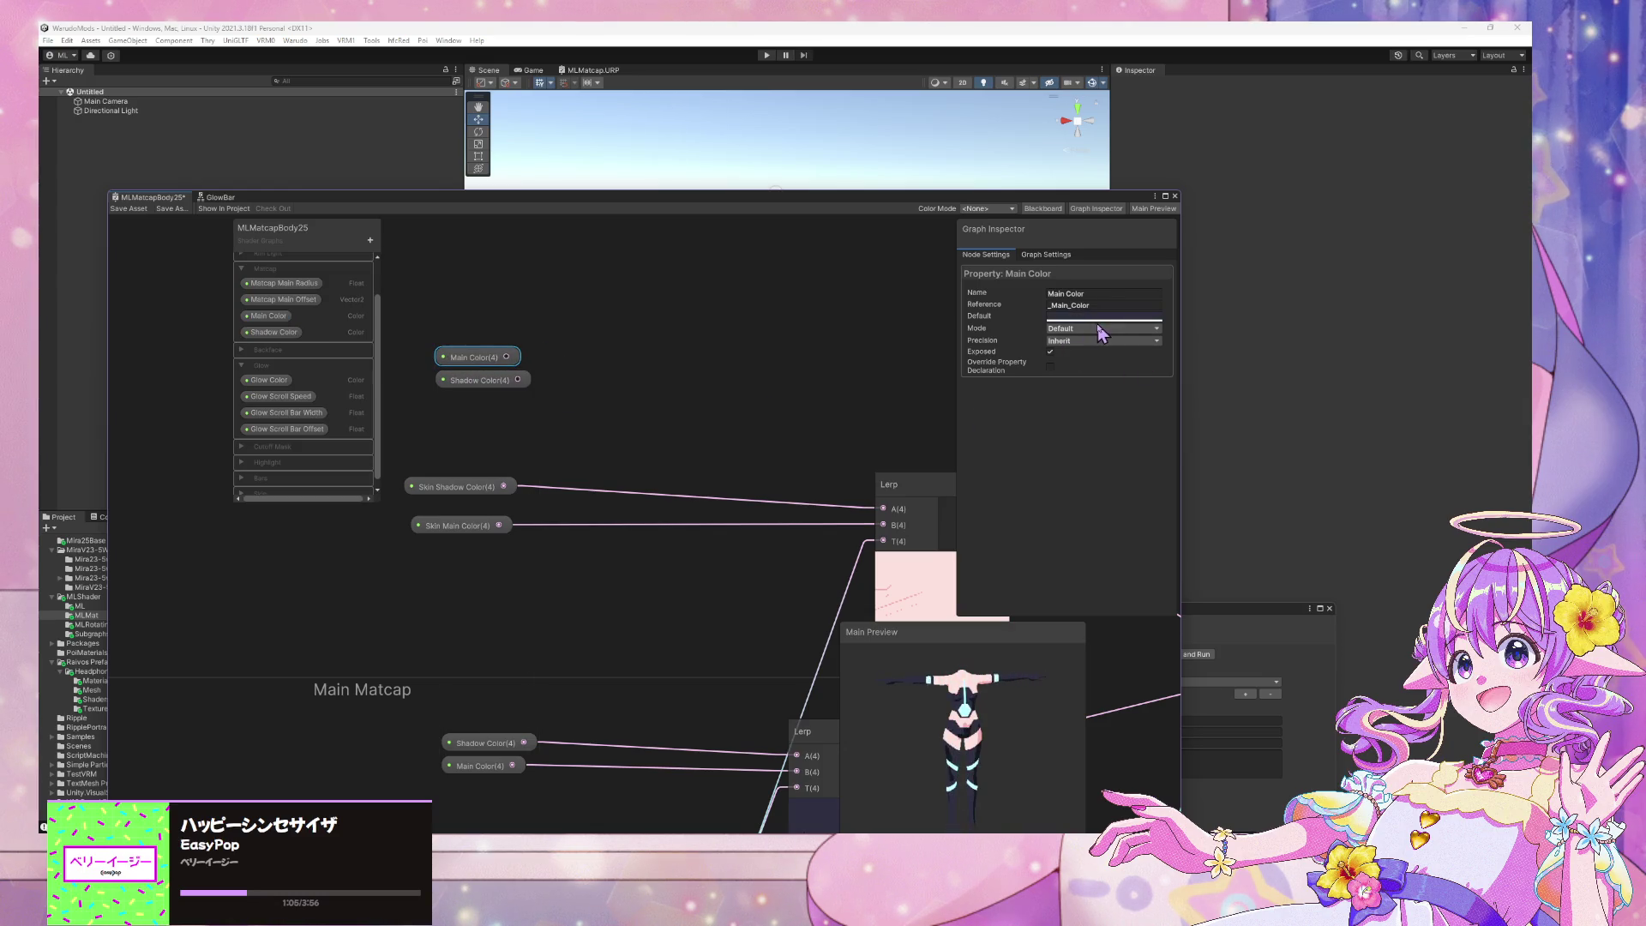
pyautogui.click(548, 362)
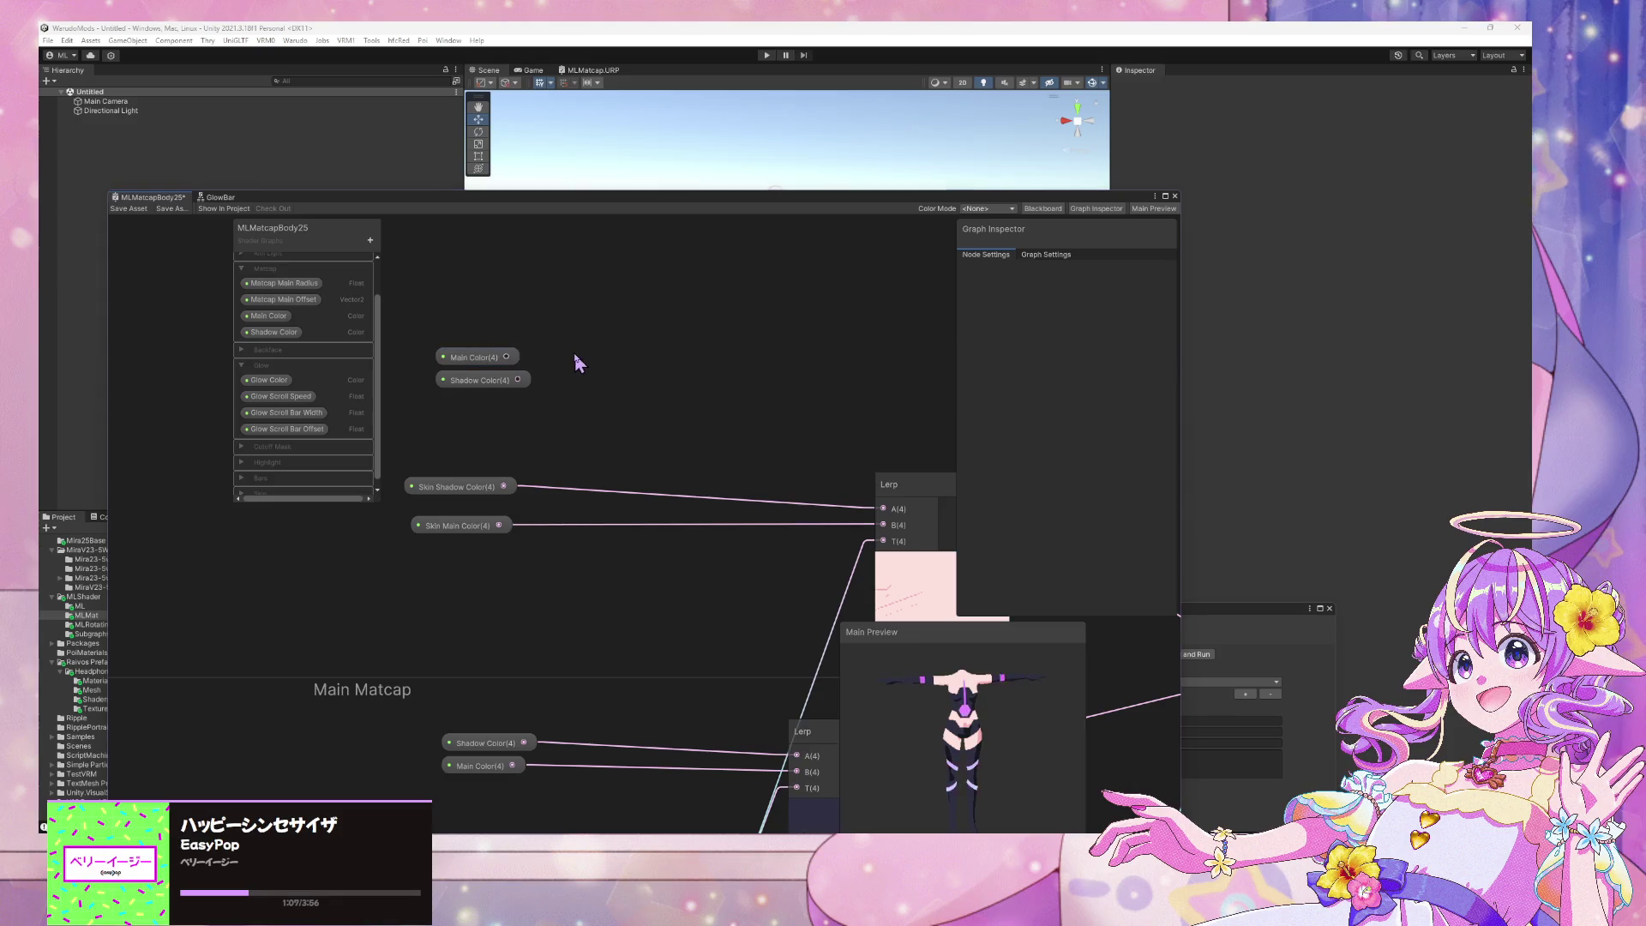
# Add a Split node beside the Main Color property
pyautogui.press('space')
pyautogui.write('split')
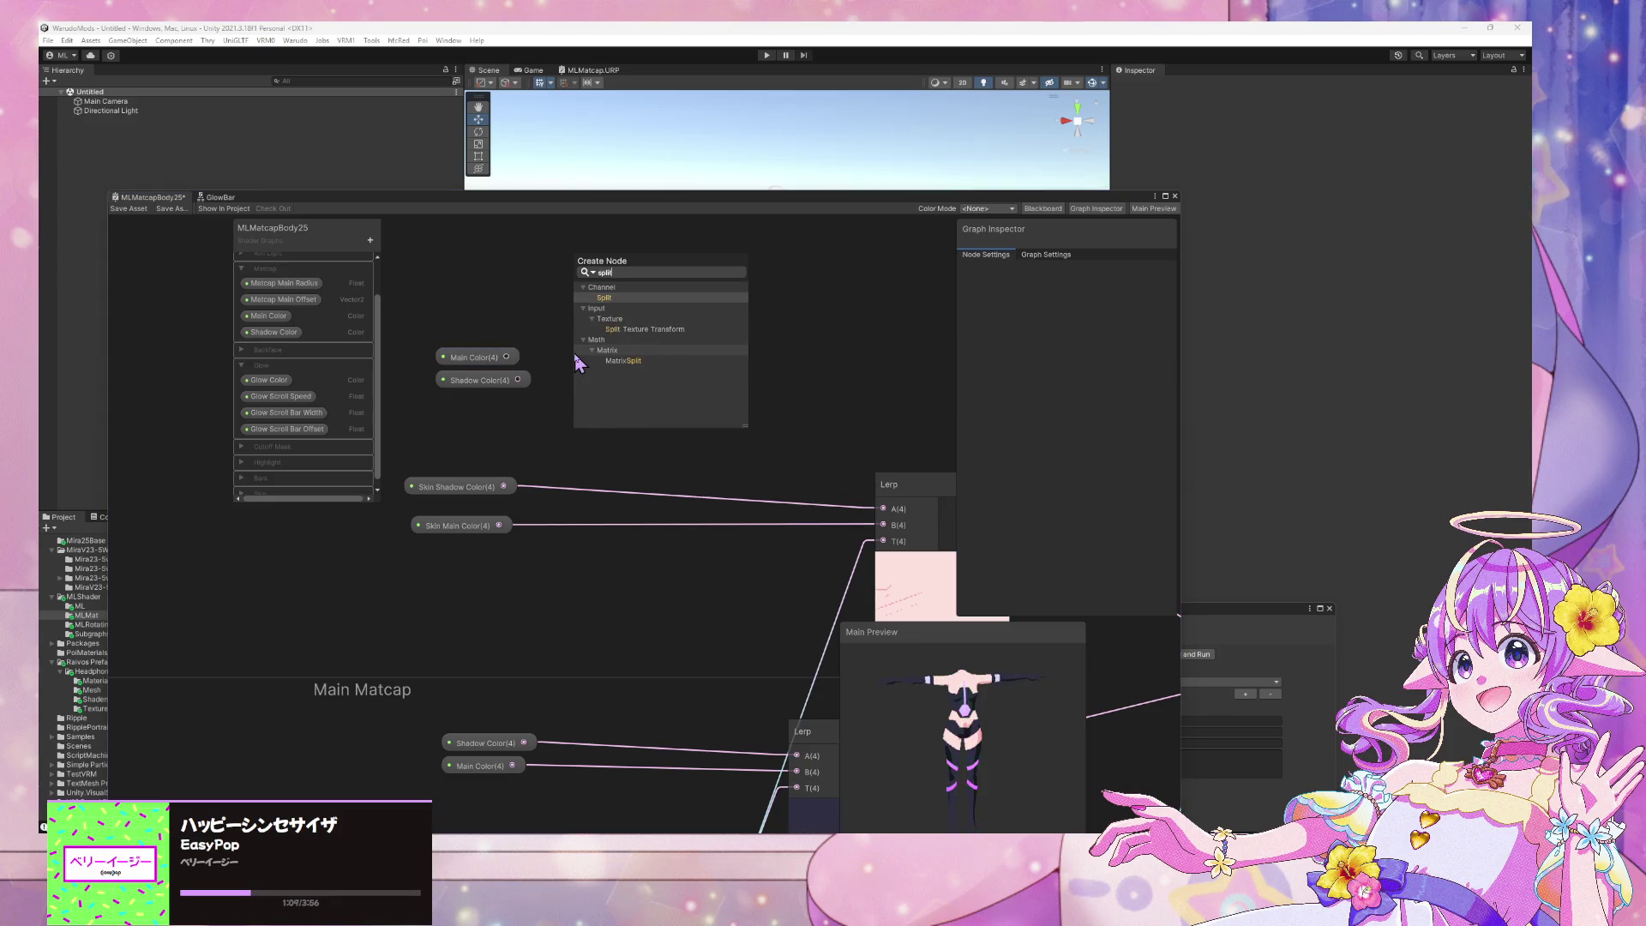
pyautogui.press('Return')
pyautogui.moveTo(568, 360)
pyautogui.mouseDown()
pyautogui.moveTo(569, 336)
pyautogui.moveTo(488, 360)
pyautogui.moveTo(485, 300)
pyautogui.mouseUp()
pyautogui.moveTo(619, 265)
pyautogui.mouseDown()
pyautogui.moveTo(690, 343)
pyautogui.moveTo(620, 390)
pyautogui.mouseUp()
pyautogui.click(395, 384)
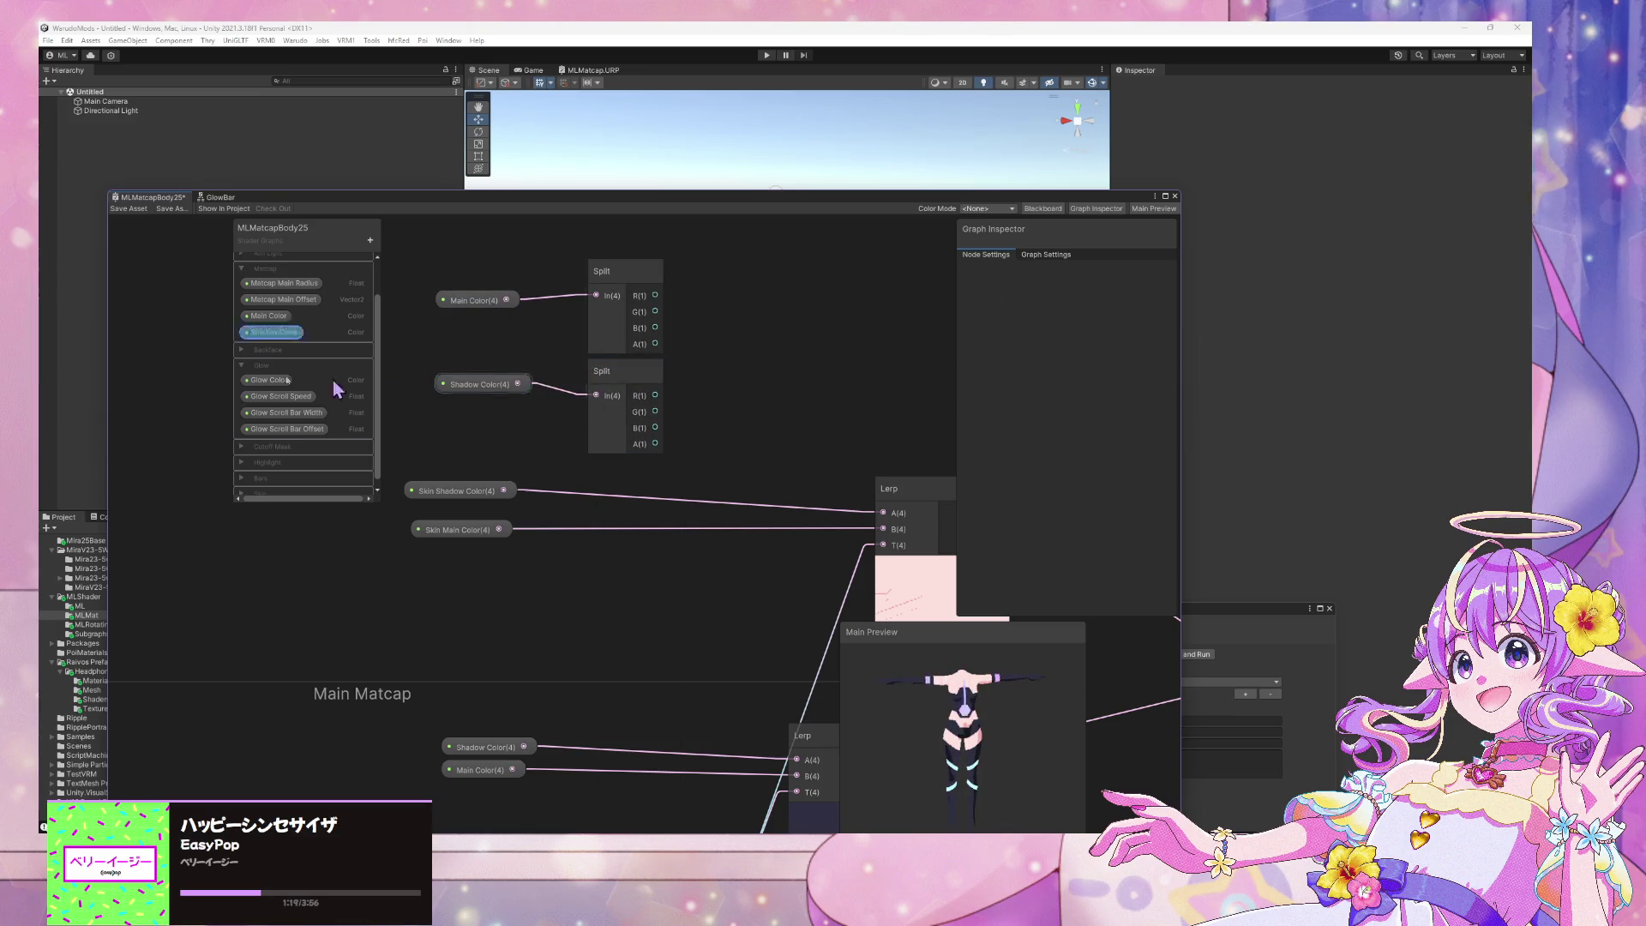
# Wire the Split's channels into a new Vector 4 and duplicate it for the Shadow Color Split
pyautogui.press('space')
pyautogui.write('vector')
pyautogui.press('Up')
pyautogui.press('Up')
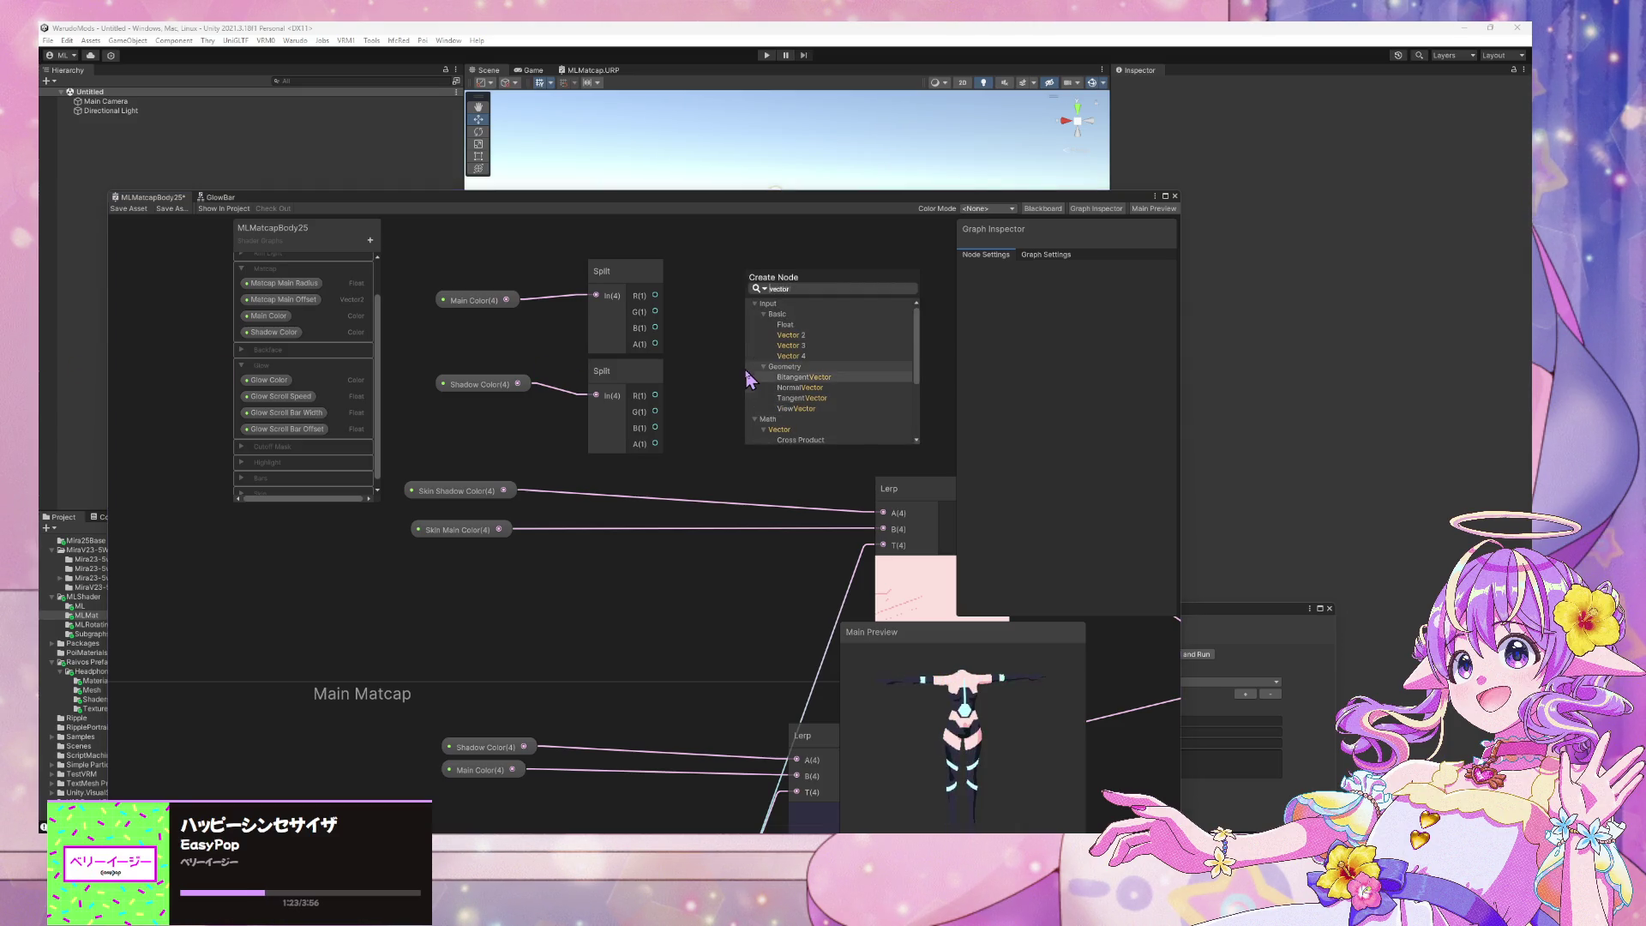
pyautogui.press('Return')
pyautogui.moveTo(778, 398)
pyautogui.mouseDown()
pyautogui.moveTo(776, 266)
pyautogui.moveTo(753, 325)
pyautogui.mouseUp()
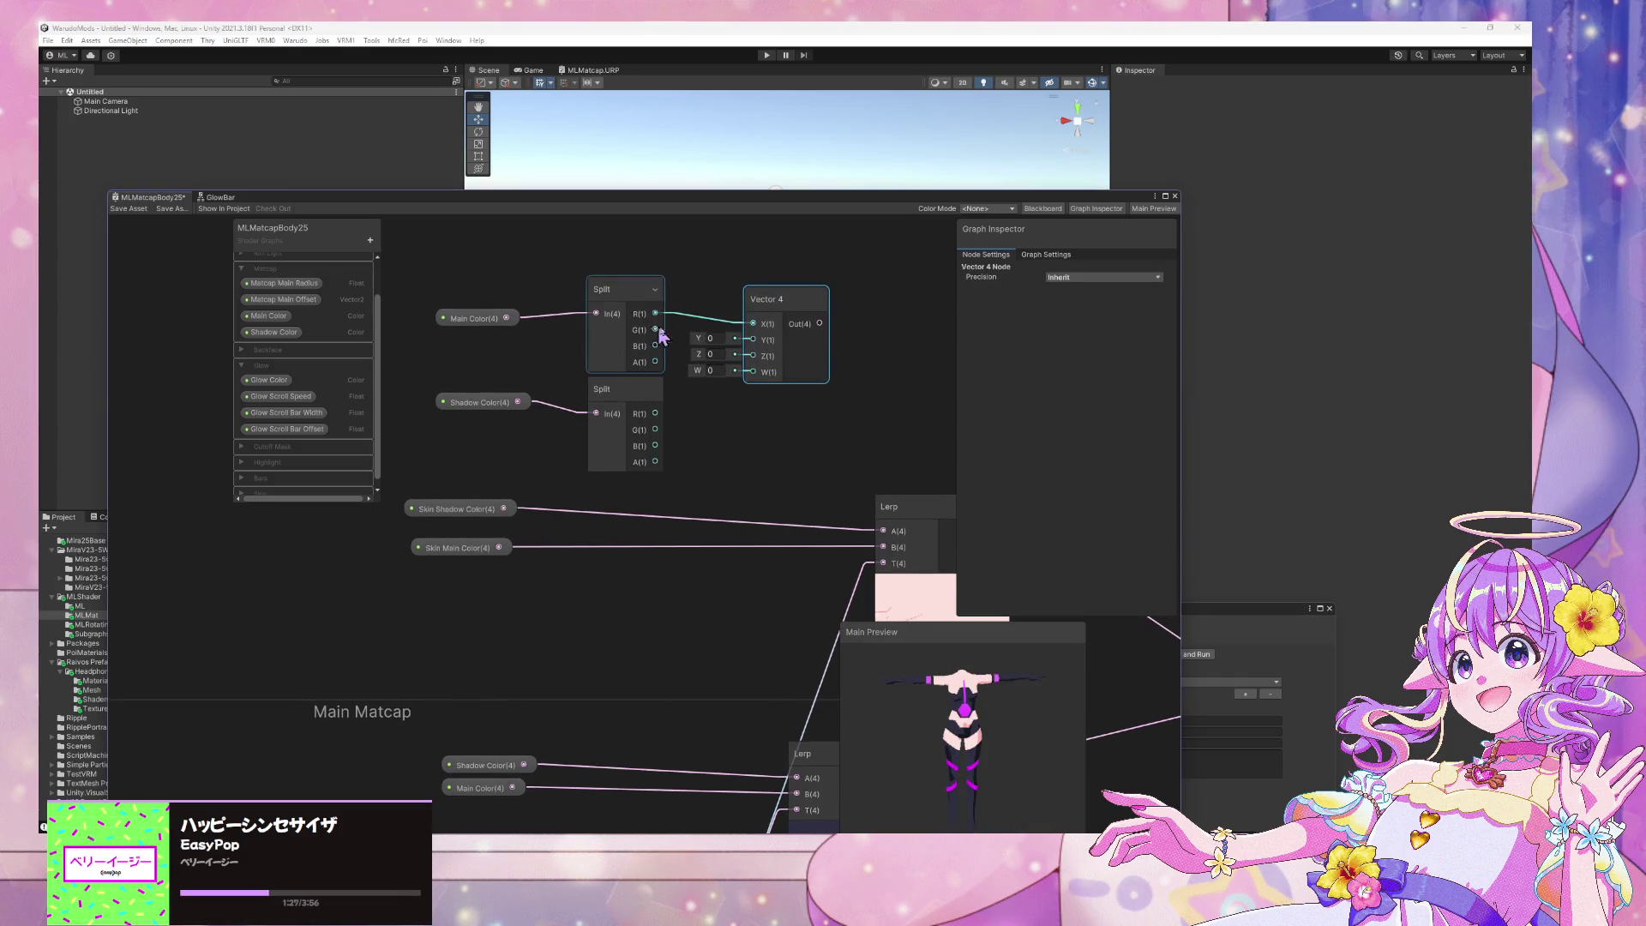
pyautogui.moveTo(656, 345)
pyautogui.mouseDown()
pyautogui.moveTo(703, 354)
pyautogui.moveTo(774, 312)
pyautogui.mouseUp()
pyautogui.hotkey('ctrl', 'd')
pyautogui.moveTo(836, 398)
pyautogui.mouseDown()
pyautogui.moveTo(802, 433)
pyautogui.moveTo(776, 407)
pyautogui.moveTo(753, 430)
pyautogui.mouseUp()
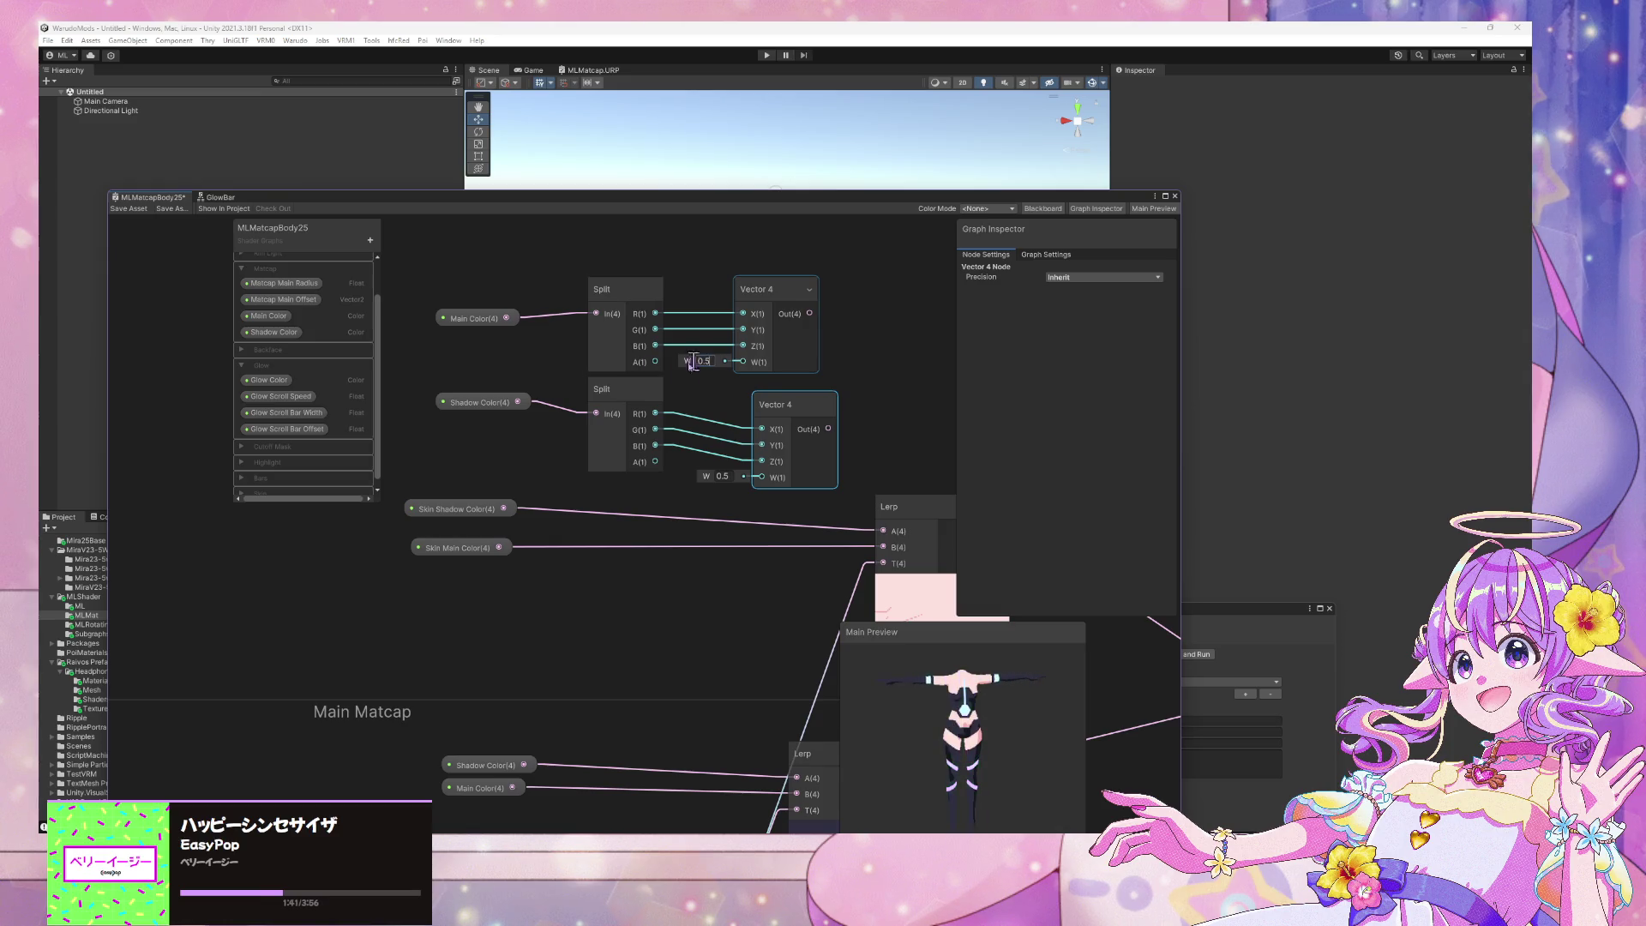
# Tidy the layout, shifting Main Color, Shadow Color, both Splits and the lower Vector 4 left
pyautogui.scroll(-3, 592, 309)
pyautogui.scroll(3, 511, 283)
pyautogui.moveTo(552, 331); pyautogui.dragTo(483, 335)
pyautogui.click(531, 418)
pyautogui.moveTo(532, 419); pyautogui.dragTo(436, 418)
pyautogui.moveTo(686, 315); pyautogui.dragTo(621, 297)
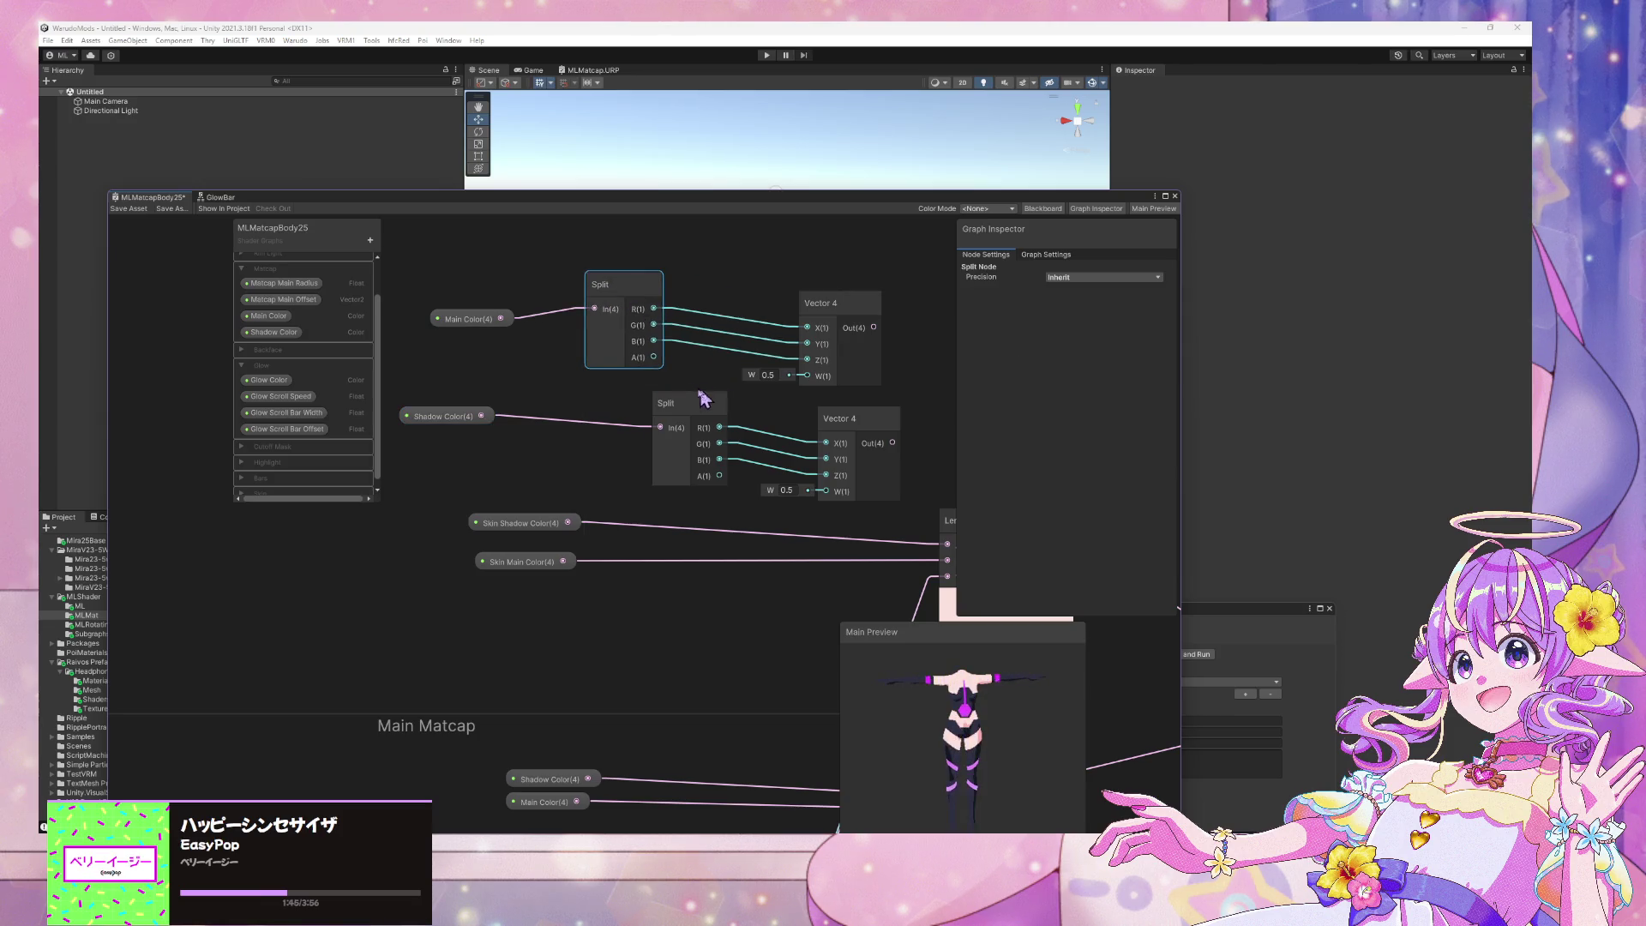
pyautogui.moveTo(677, 403); pyautogui.dragTo(591, 403)
pyautogui.moveTo(893, 428); pyautogui.dragTo(823, 428)
pyautogui.click(900, 430)
# Add a Blend node next to the upper Vector 4 and set its mode to Overwrite
pyautogui.press('space')
pyautogui.write('blender')
pyautogui.press('BackSpace')
pyautogui.press('BackSpace')
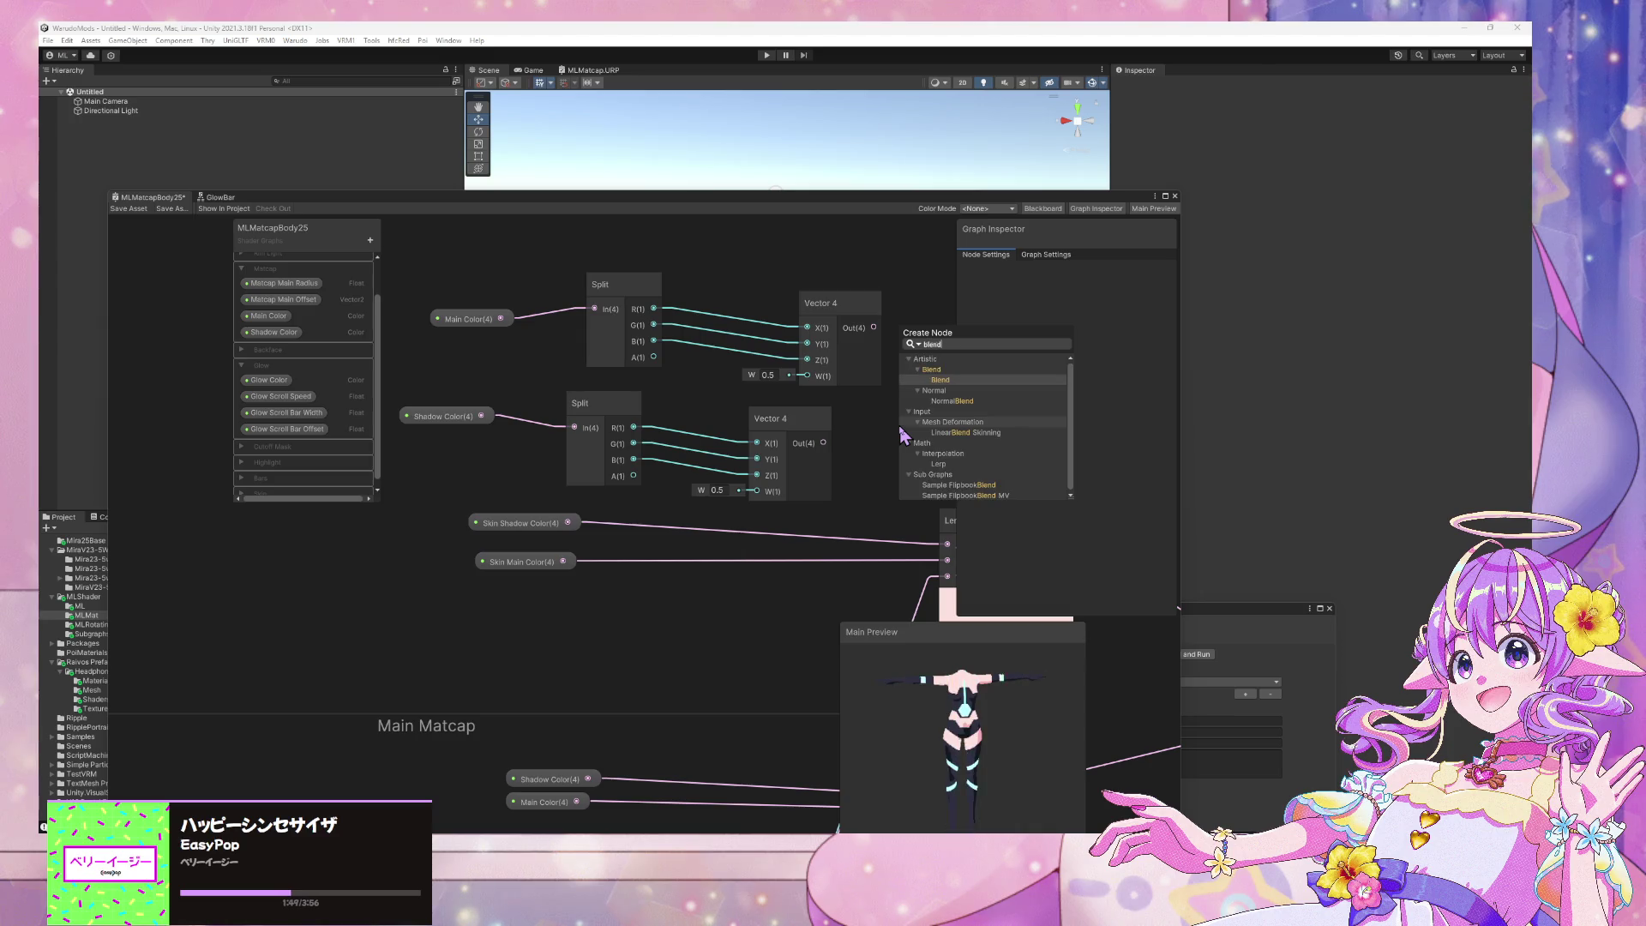
pyautogui.press('Return')
pyautogui.moveTo(929, 454); pyautogui.dragTo(955, 302)
pyautogui.moveTo(853, 459); pyautogui.dragTo(705, 470, button='middle')
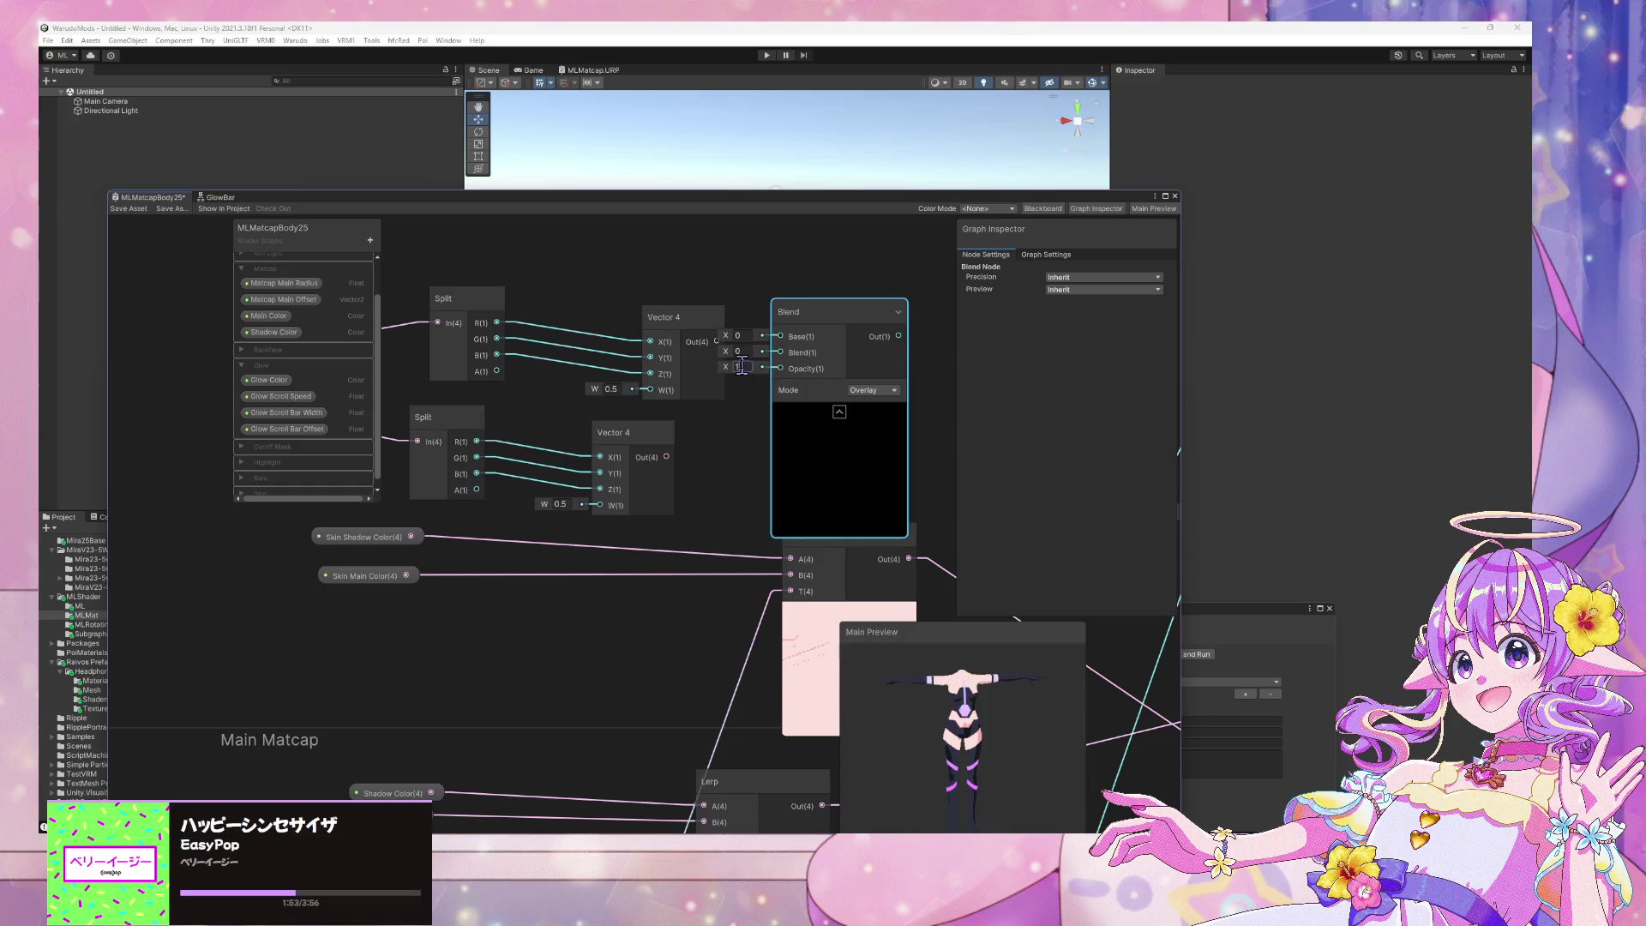
pyautogui.moveTo(691, 319); pyautogui.dragTo(640, 295)
pyautogui.moveTo(848, 336); pyautogui.dragTo(837, 308)
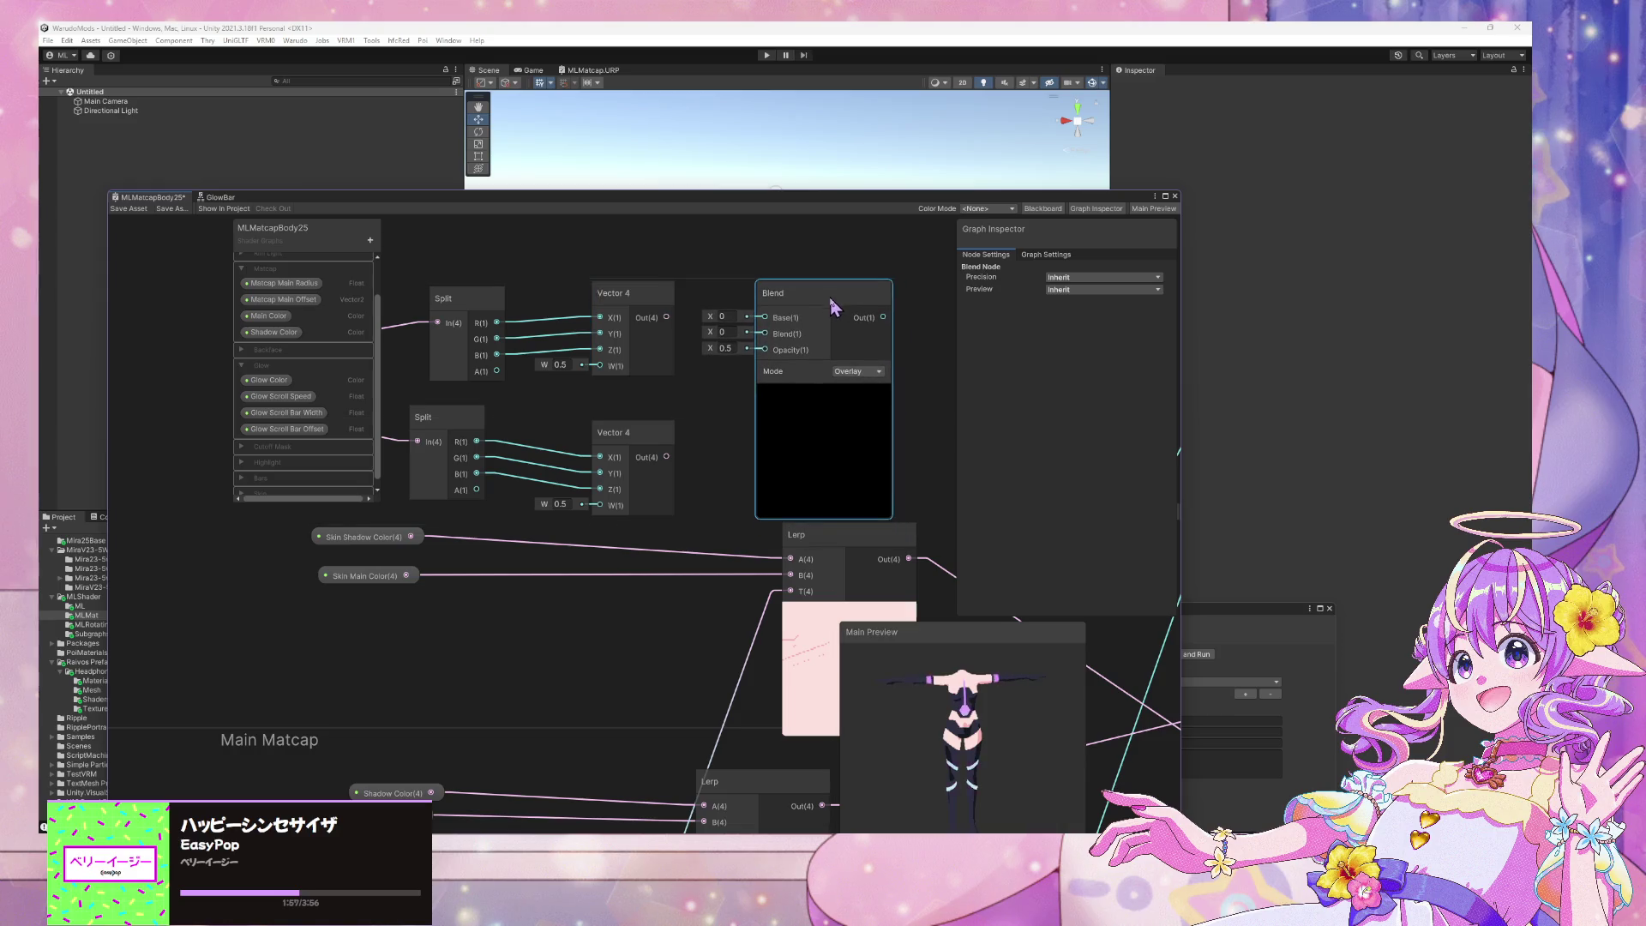
pyautogui.click(823, 397)
pyautogui.click(839, 371)
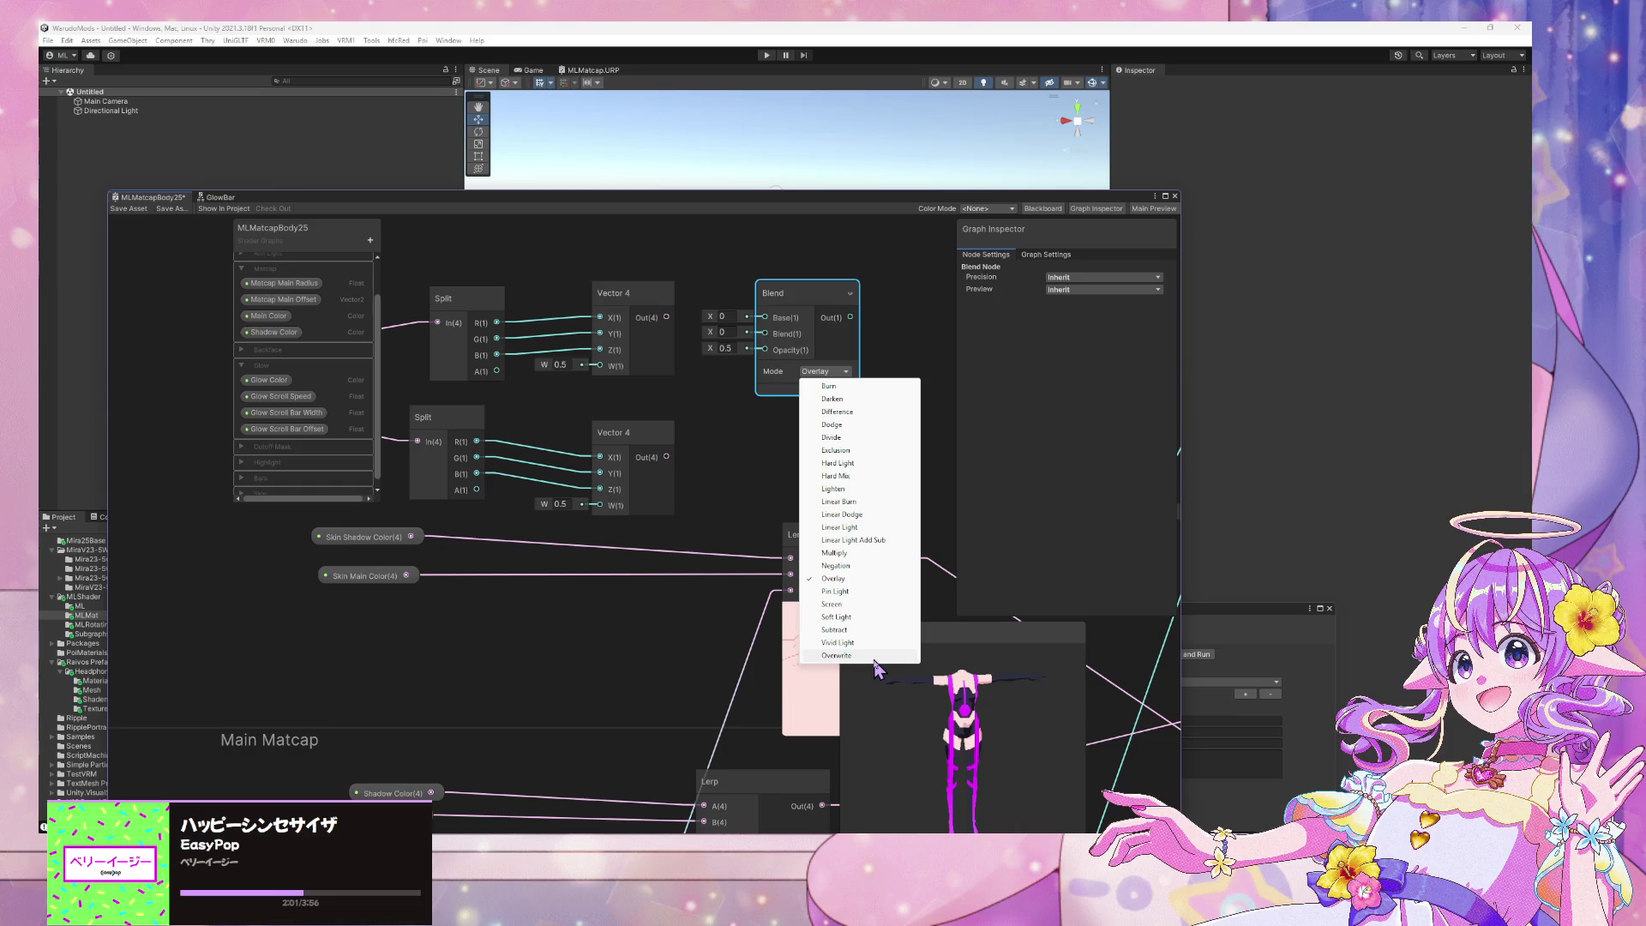
pyautogui.click(874, 656)
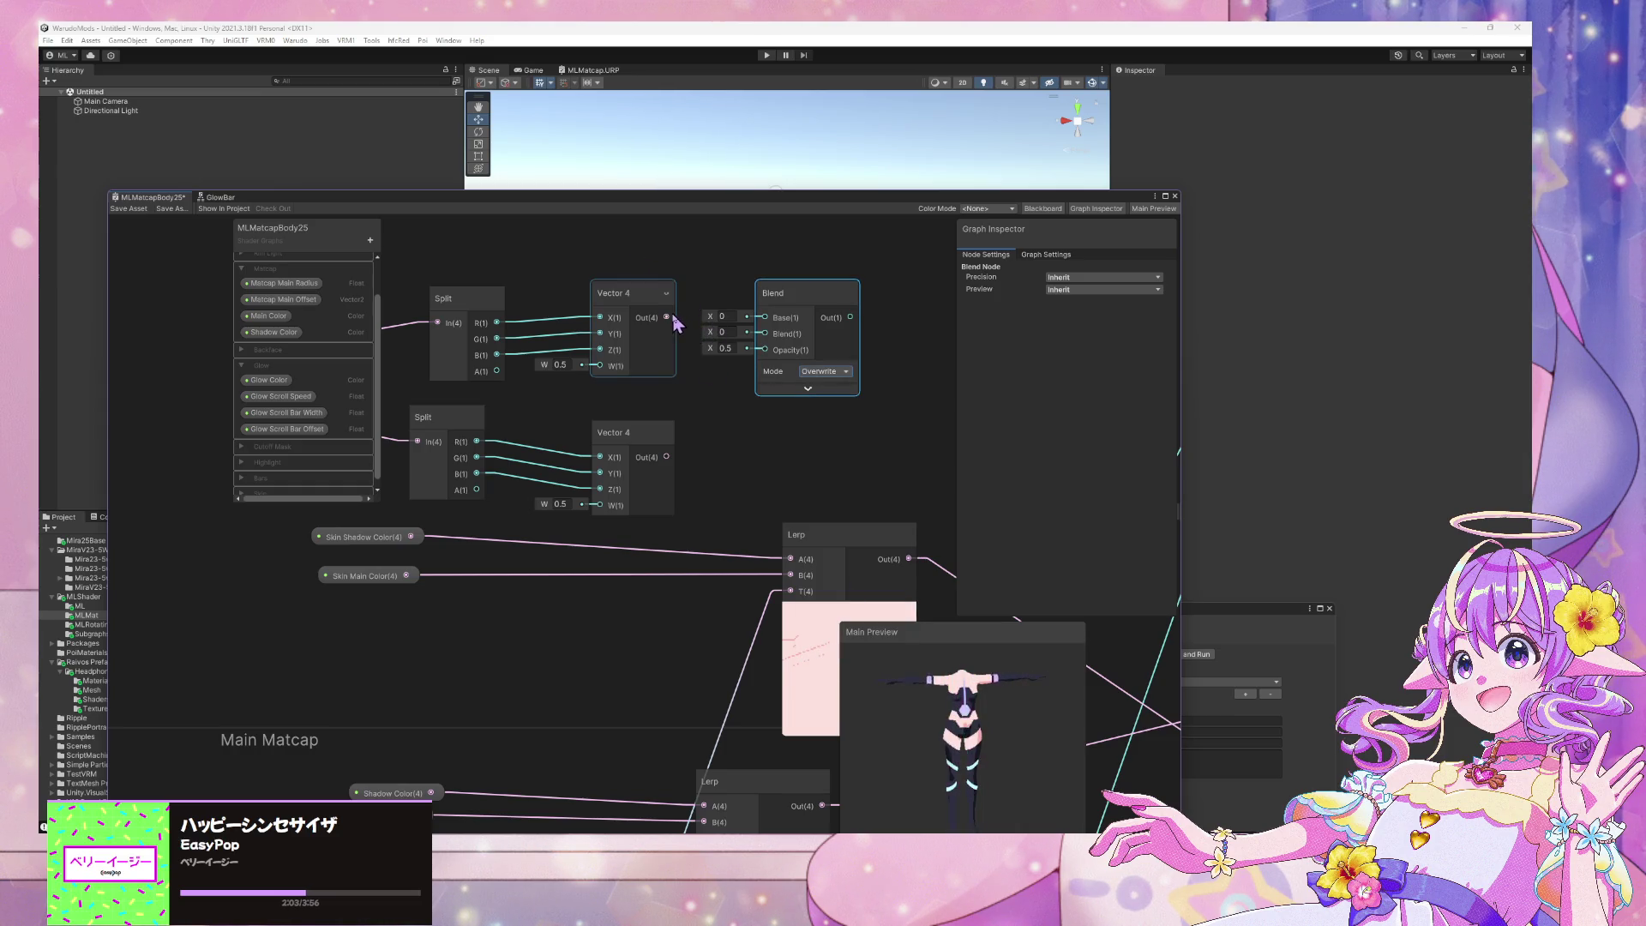
# Connect Skin Main Color into the Blend's Base input
pyautogui.moveTo(764, 318); pyautogui.dragTo(763, 320)
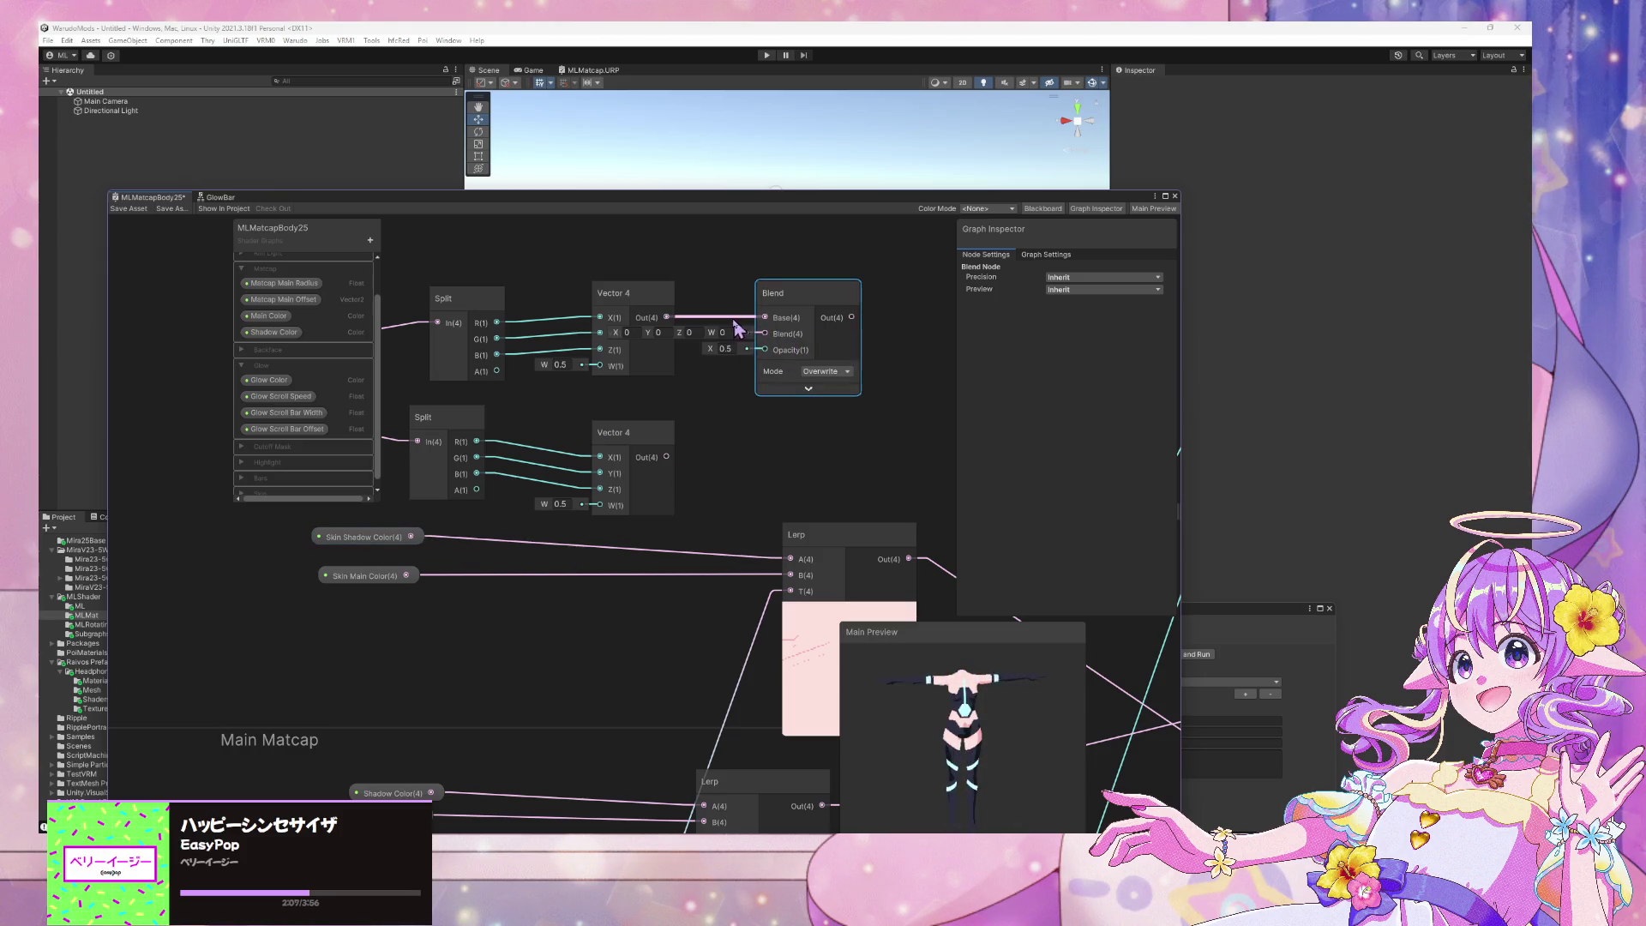
pyautogui.moveTo(682, 324); pyautogui.dragTo(765, 334)
pyautogui.click(673, 324)
pyautogui.moveTo(390, 551)
pyautogui.mouseDown()
pyautogui.moveTo(397, 590)
pyautogui.moveTo(393, 557)
pyautogui.mouseUp()
pyautogui.moveTo(714, 359); pyautogui.dragTo(765, 317)
pyautogui.click(823, 391)
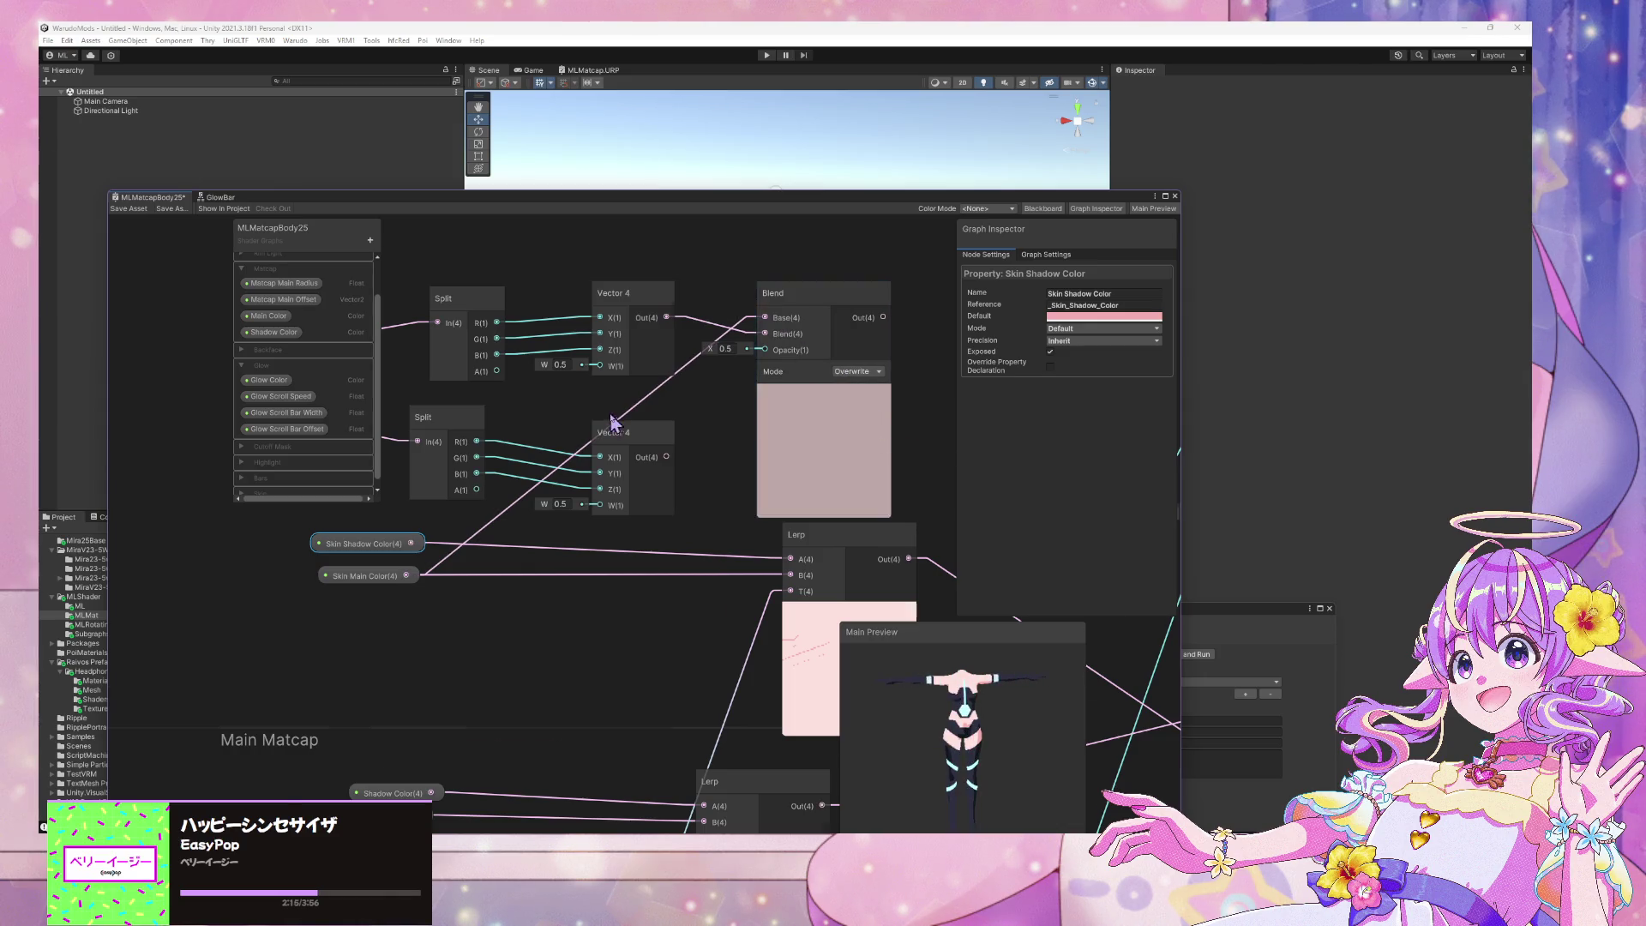
# Set the Blend opacity to 0.8 and the upper Vector 4's W to 0
pyautogui.moveTo(538, 365); pyautogui.dragTo(494, 371)
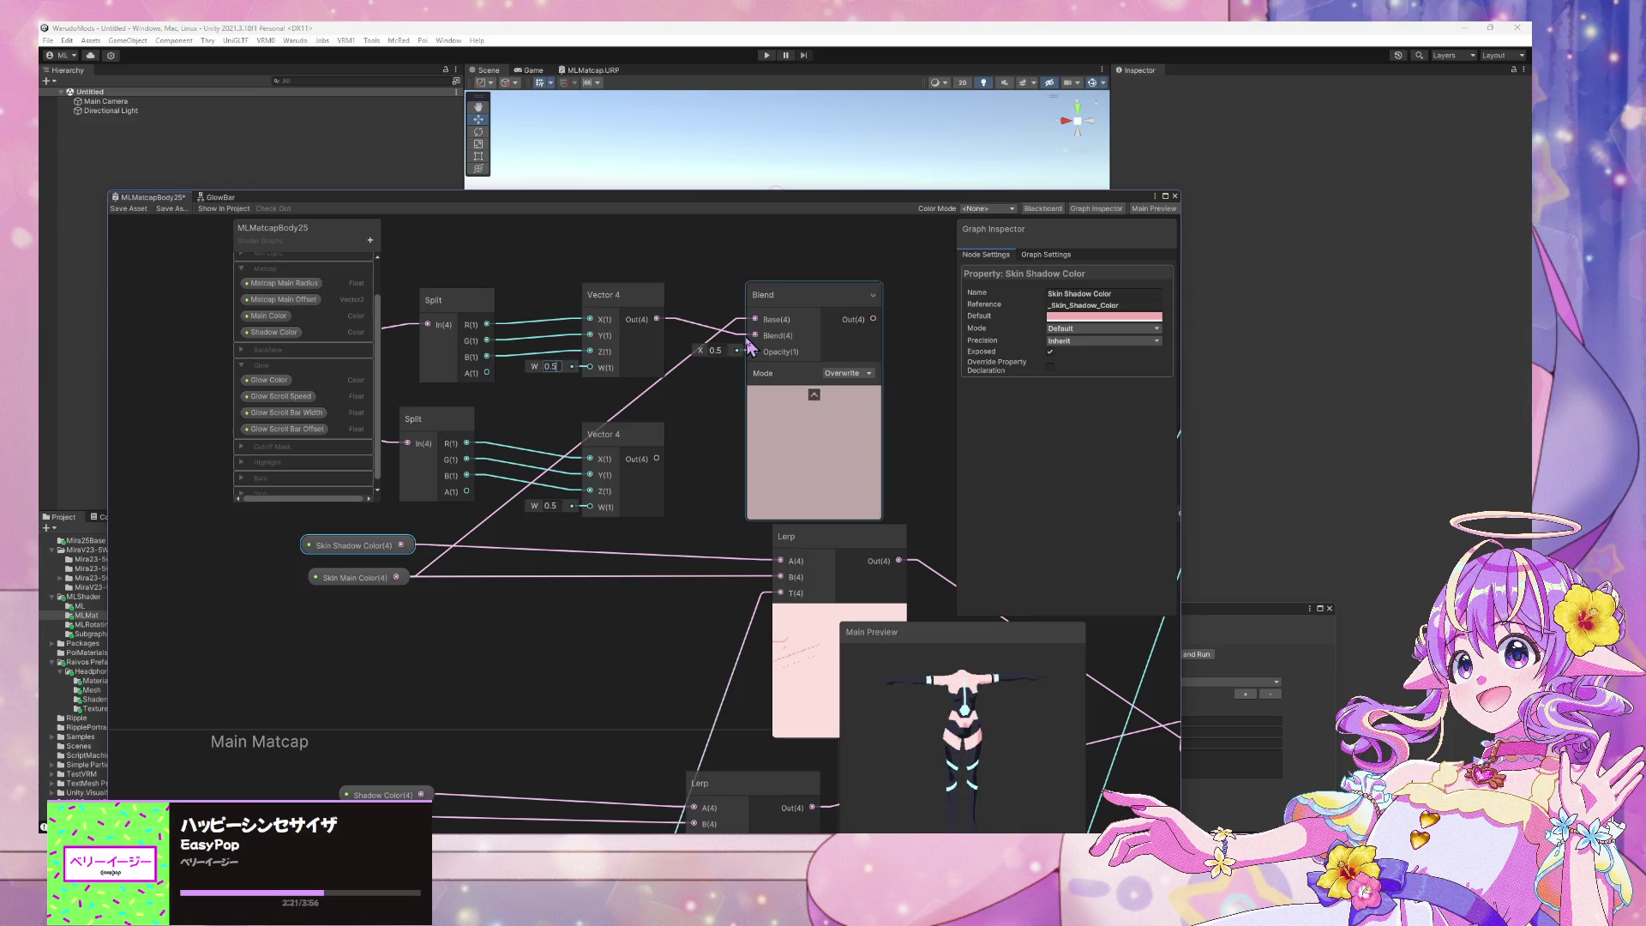
pyautogui.click(713, 350)
pyautogui.write('0.75')
pyautogui.press('Return')
pyautogui.click(712, 351)
pyautogui.write('0.8')
pyautogui.press('Return')
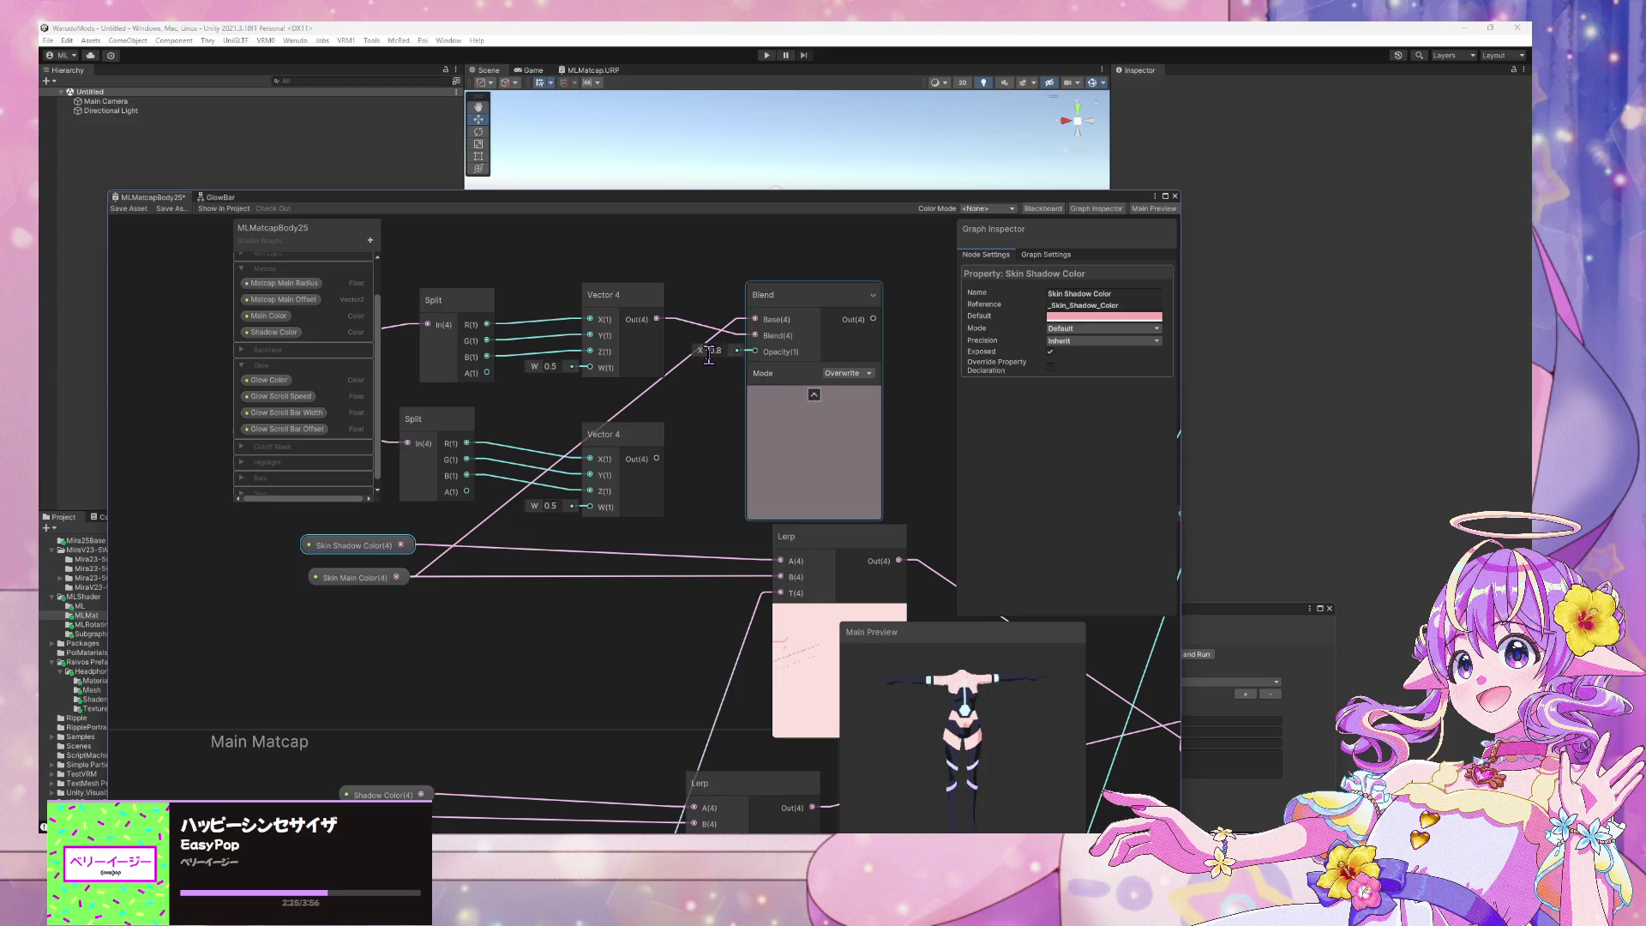
pyautogui.scroll(2, 693, 394)
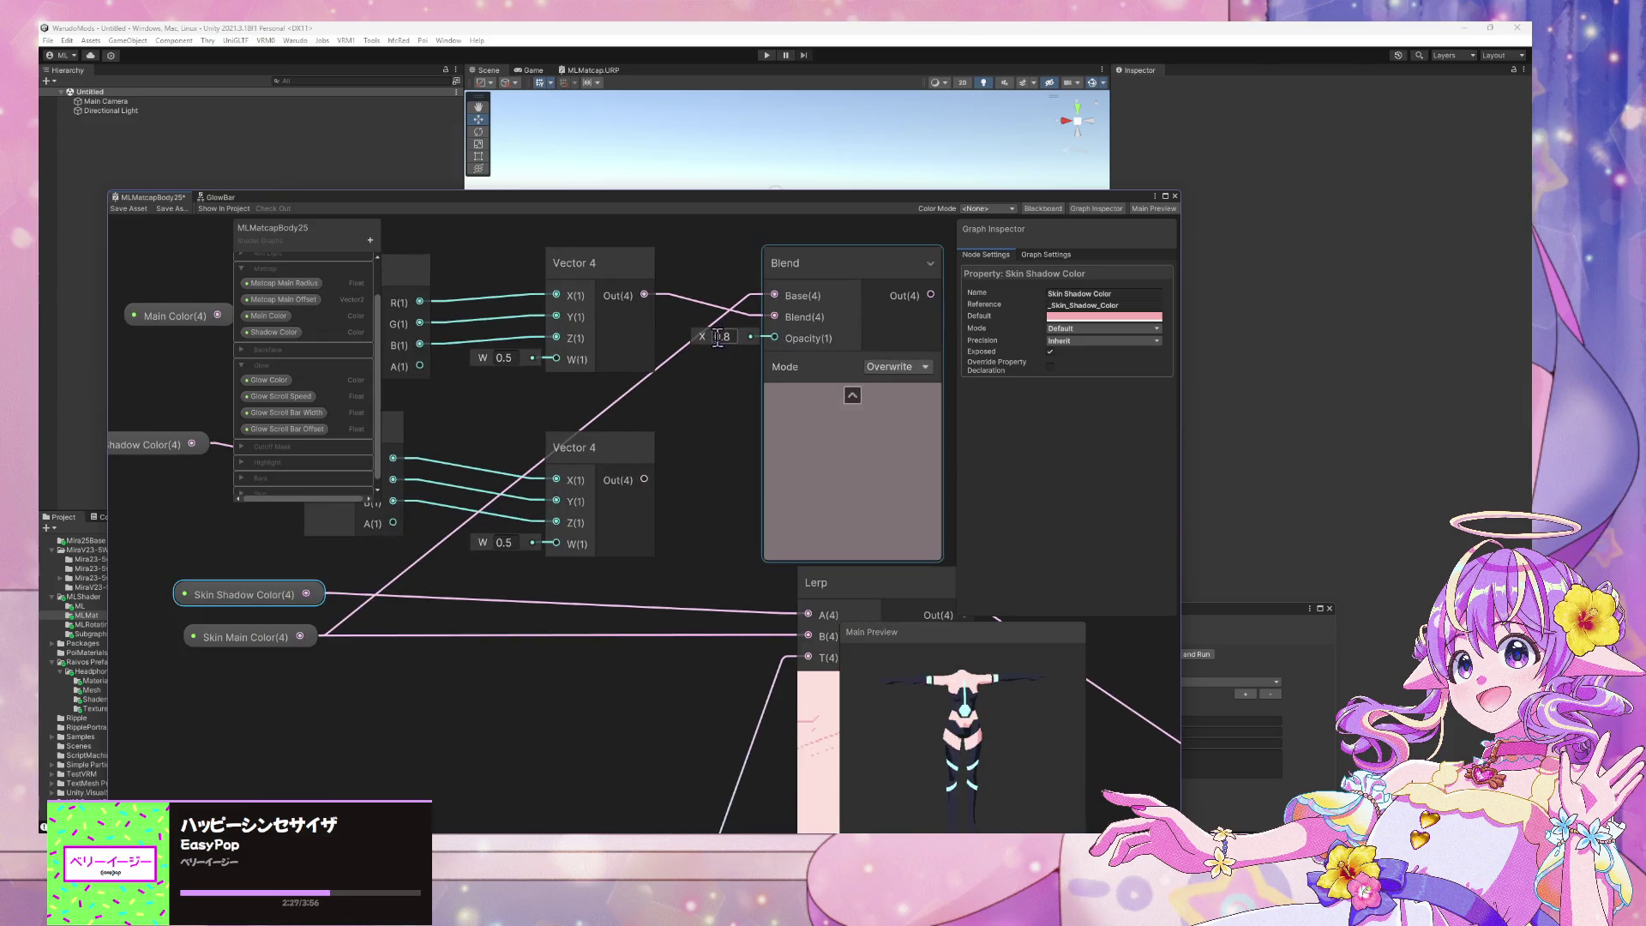
pyautogui.scroll(-2, 682, 349)
pyautogui.scroll(2, 675, 354)
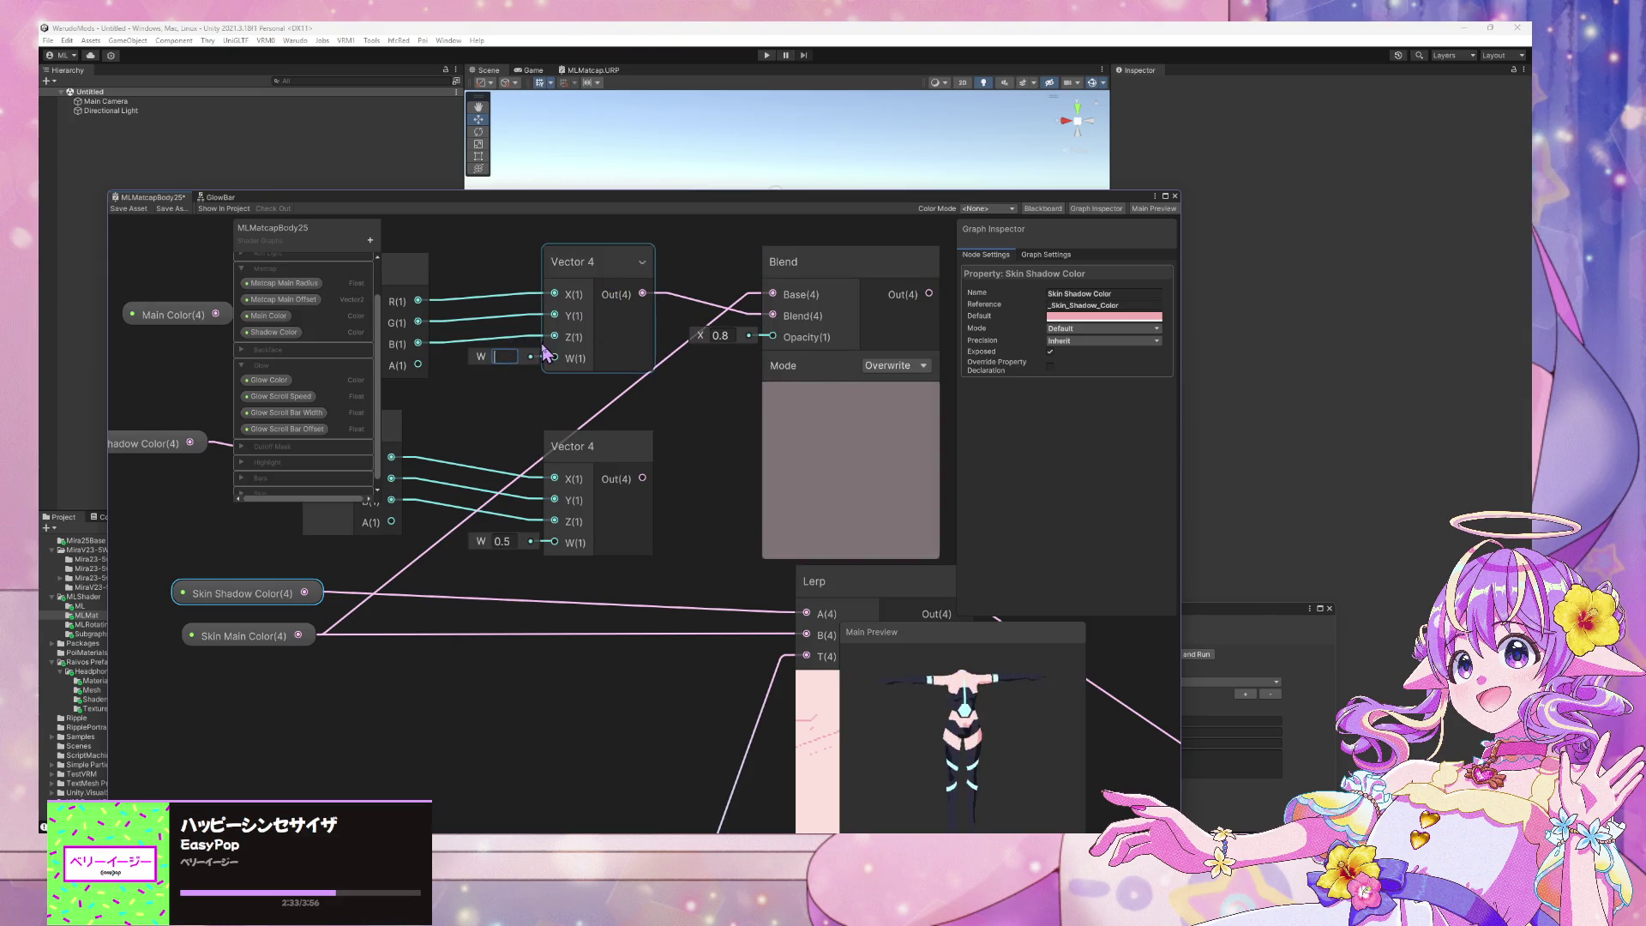
pyautogui.click(866, 292)
# Rearrange the nodes and route the Blend output into the Lerp's A input
pyautogui.scroll(-3, 849, 287)
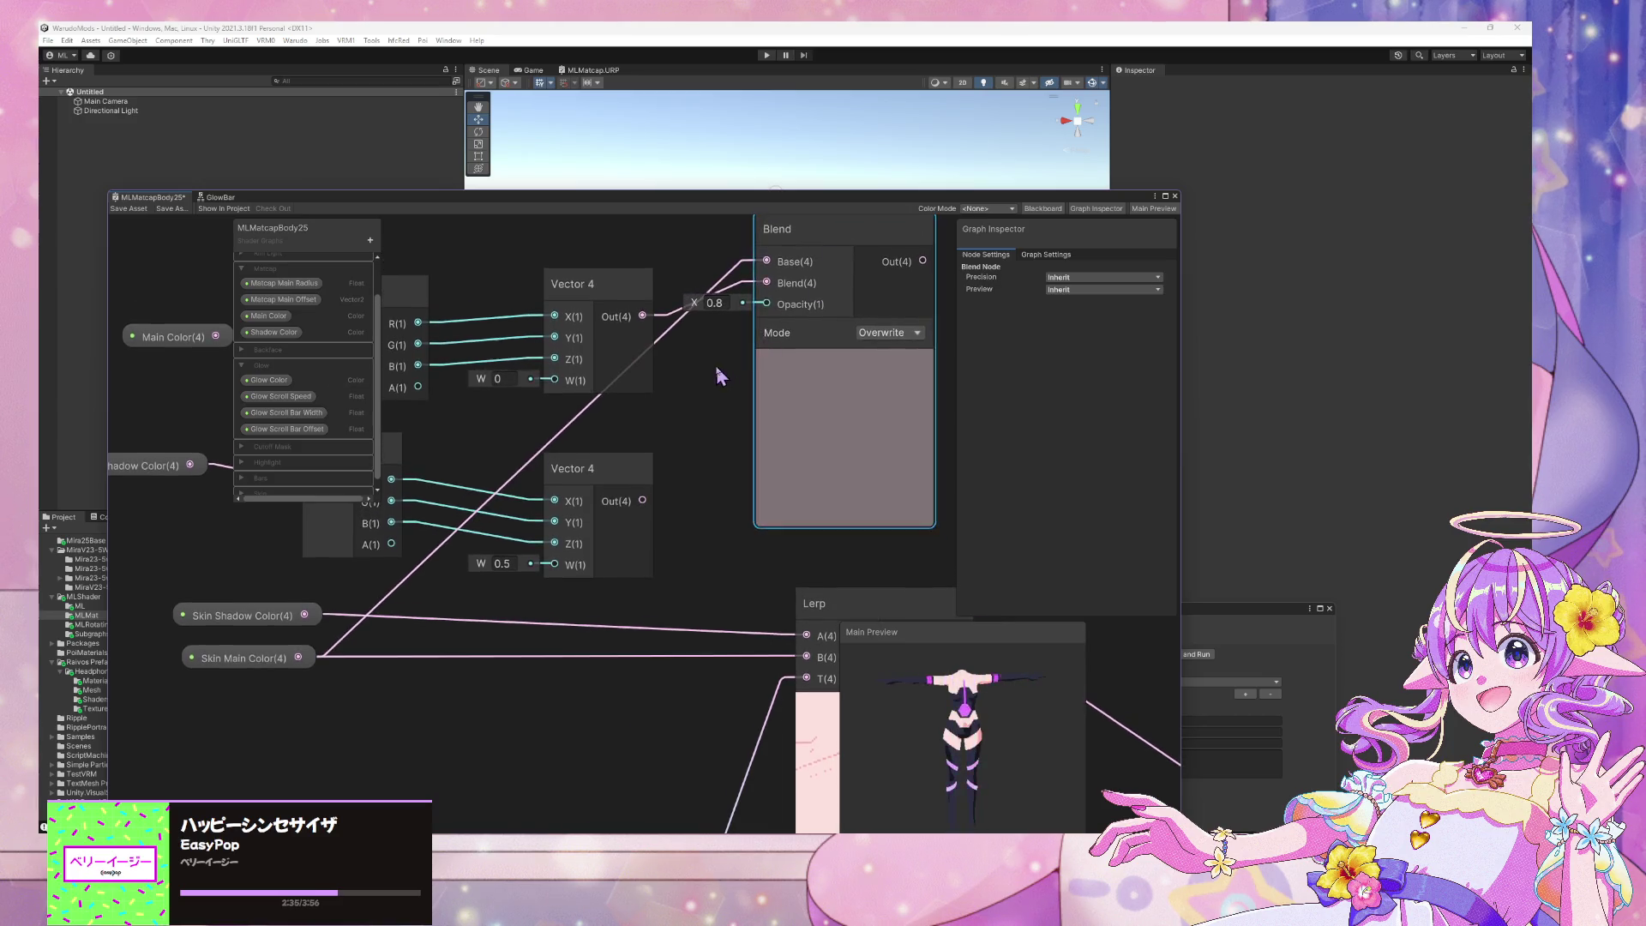
pyautogui.moveTo(649, 321); pyautogui.dragTo(630, 273)
pyautogui.click(796, 370)
pyautogui.moveTo(810, 283); pyautogui.dragTo(772, 288)
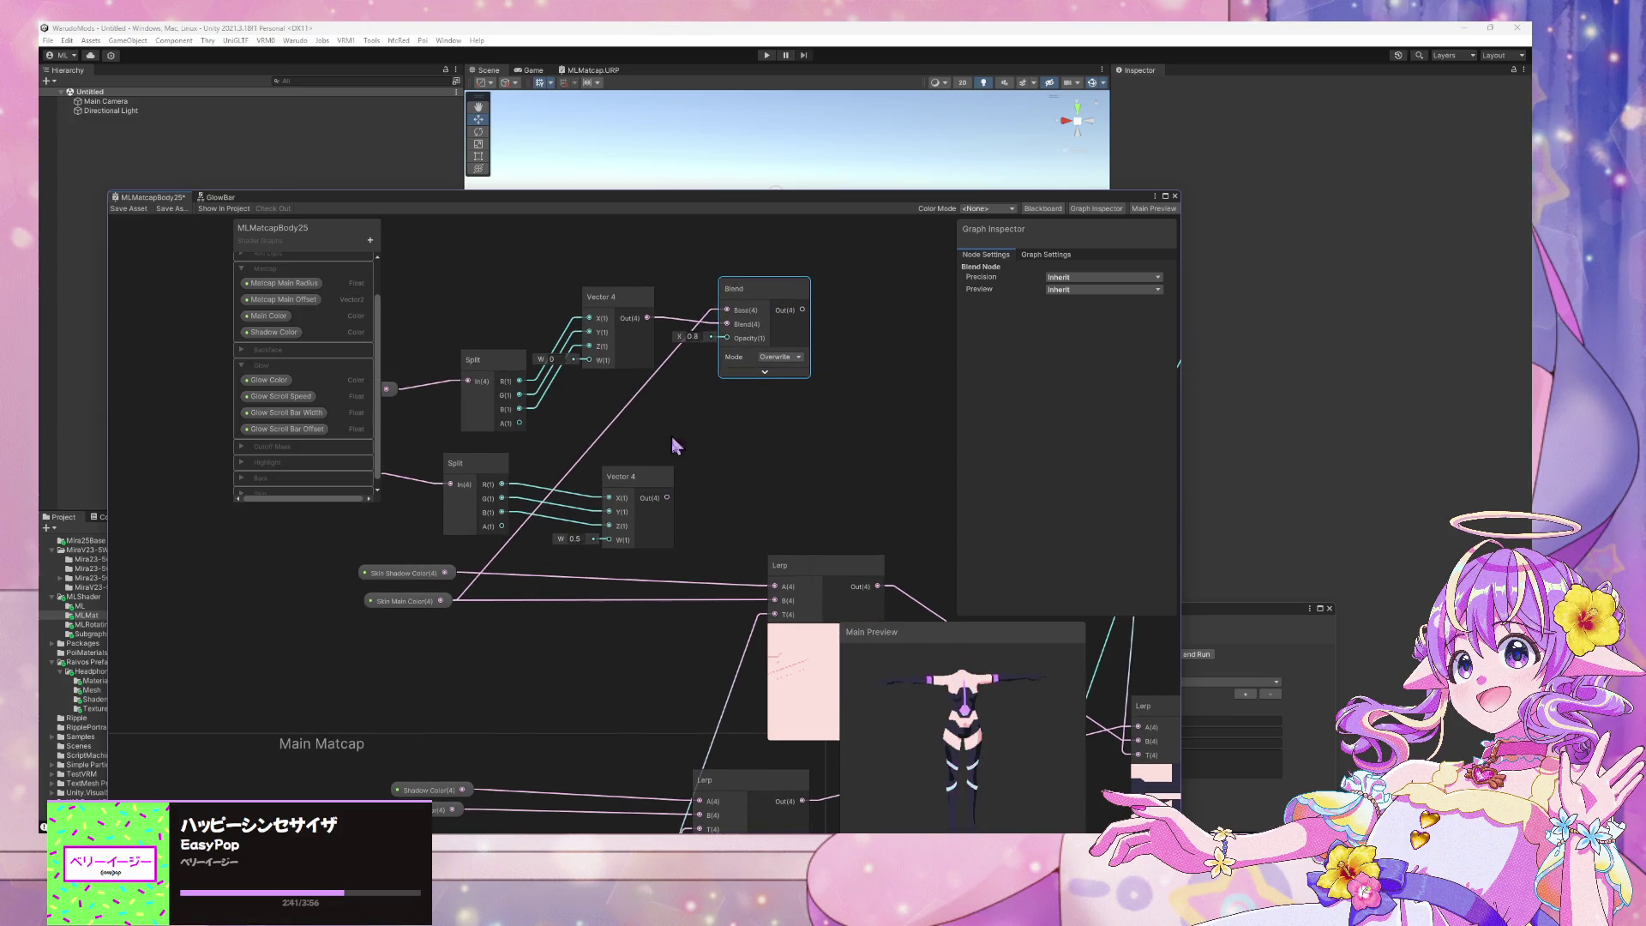
pyautogui.scroll(1, 690, 399)
pyautogui.moveTo(383, 610); pyautogui.dragTo(383, 703)
pyautogui.moveTo(374, 645); pyautogui.dragTo(380, 658)
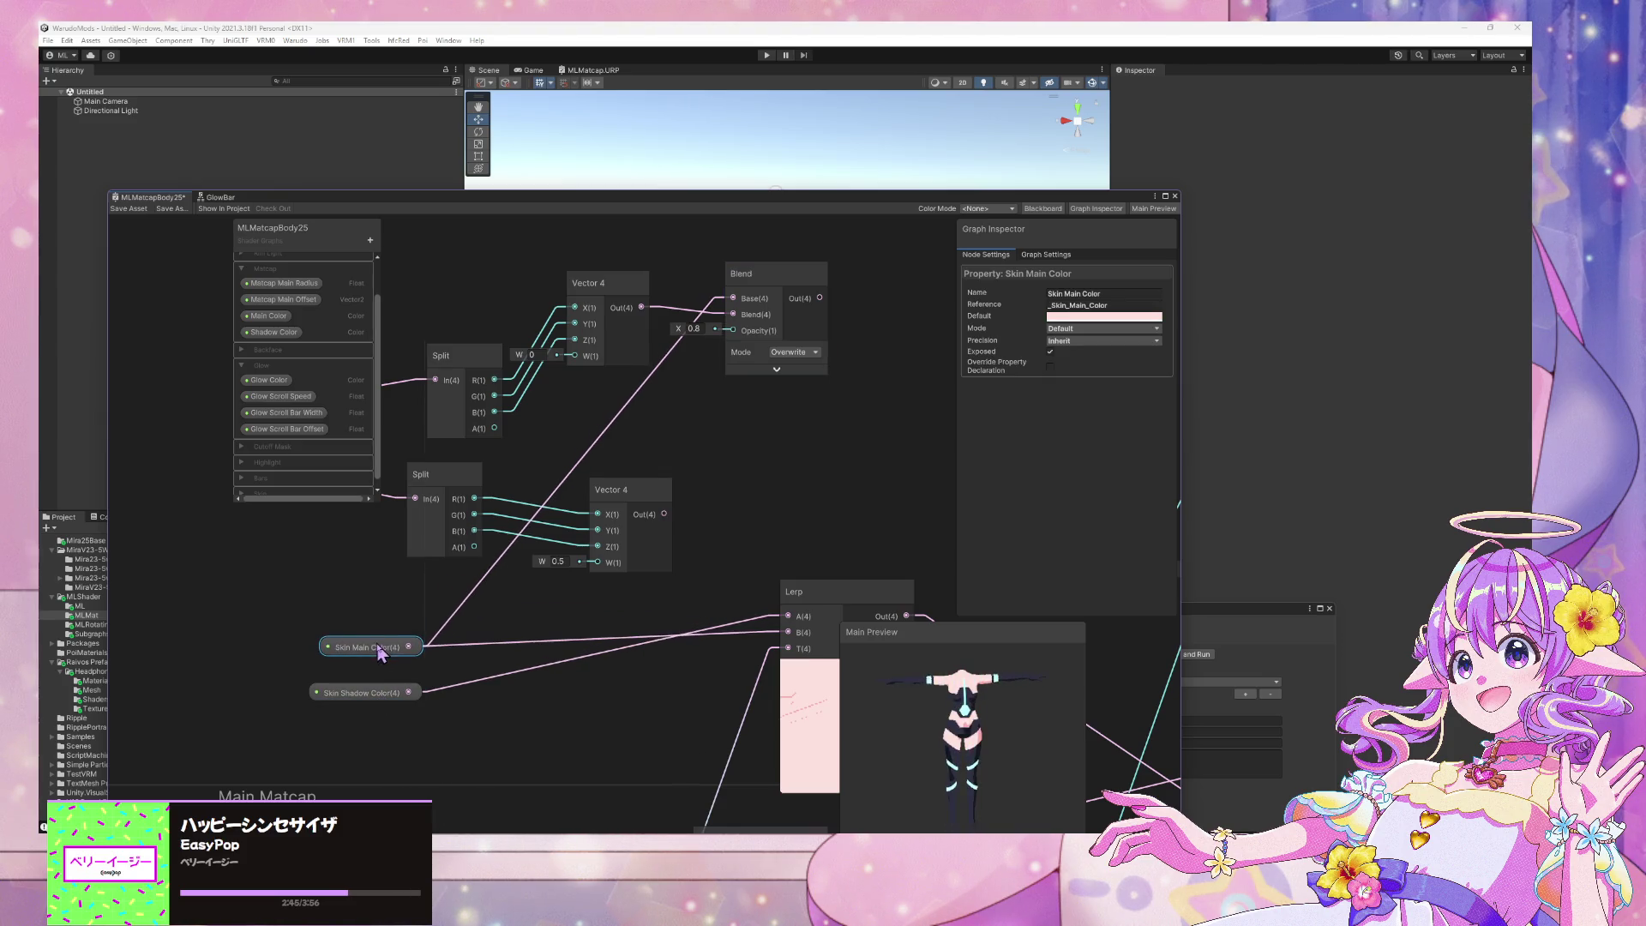
pyautogui.click(526, 643)
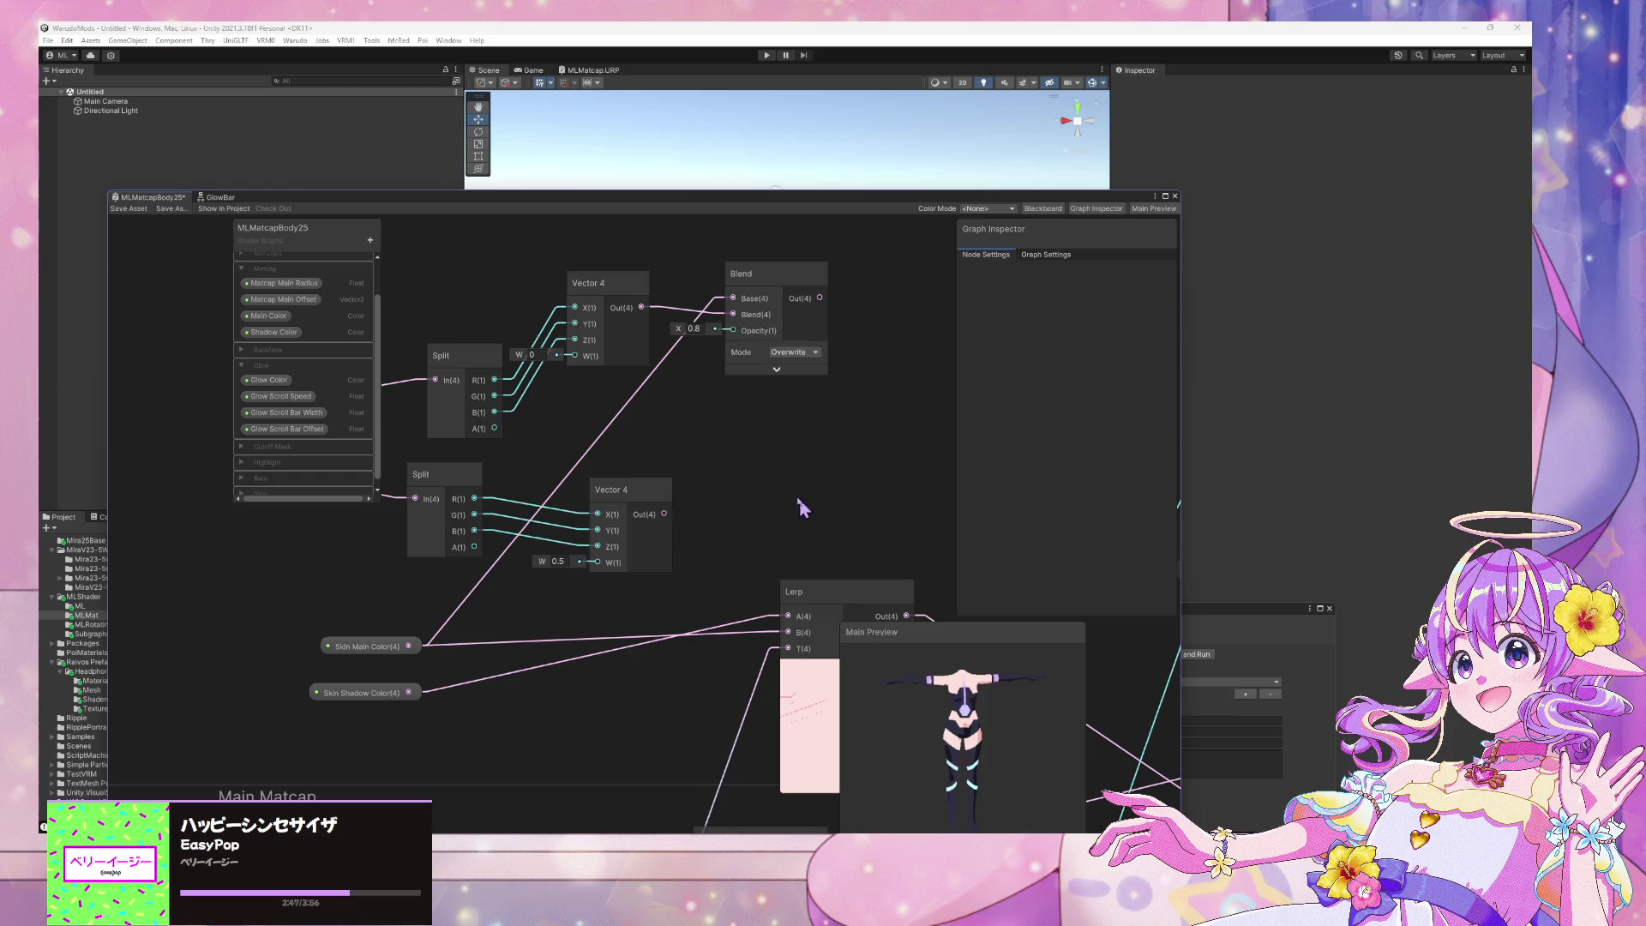
pyautogui.moveTo(800, 503); pyautogui.dragTo(737, 491, button='middle')
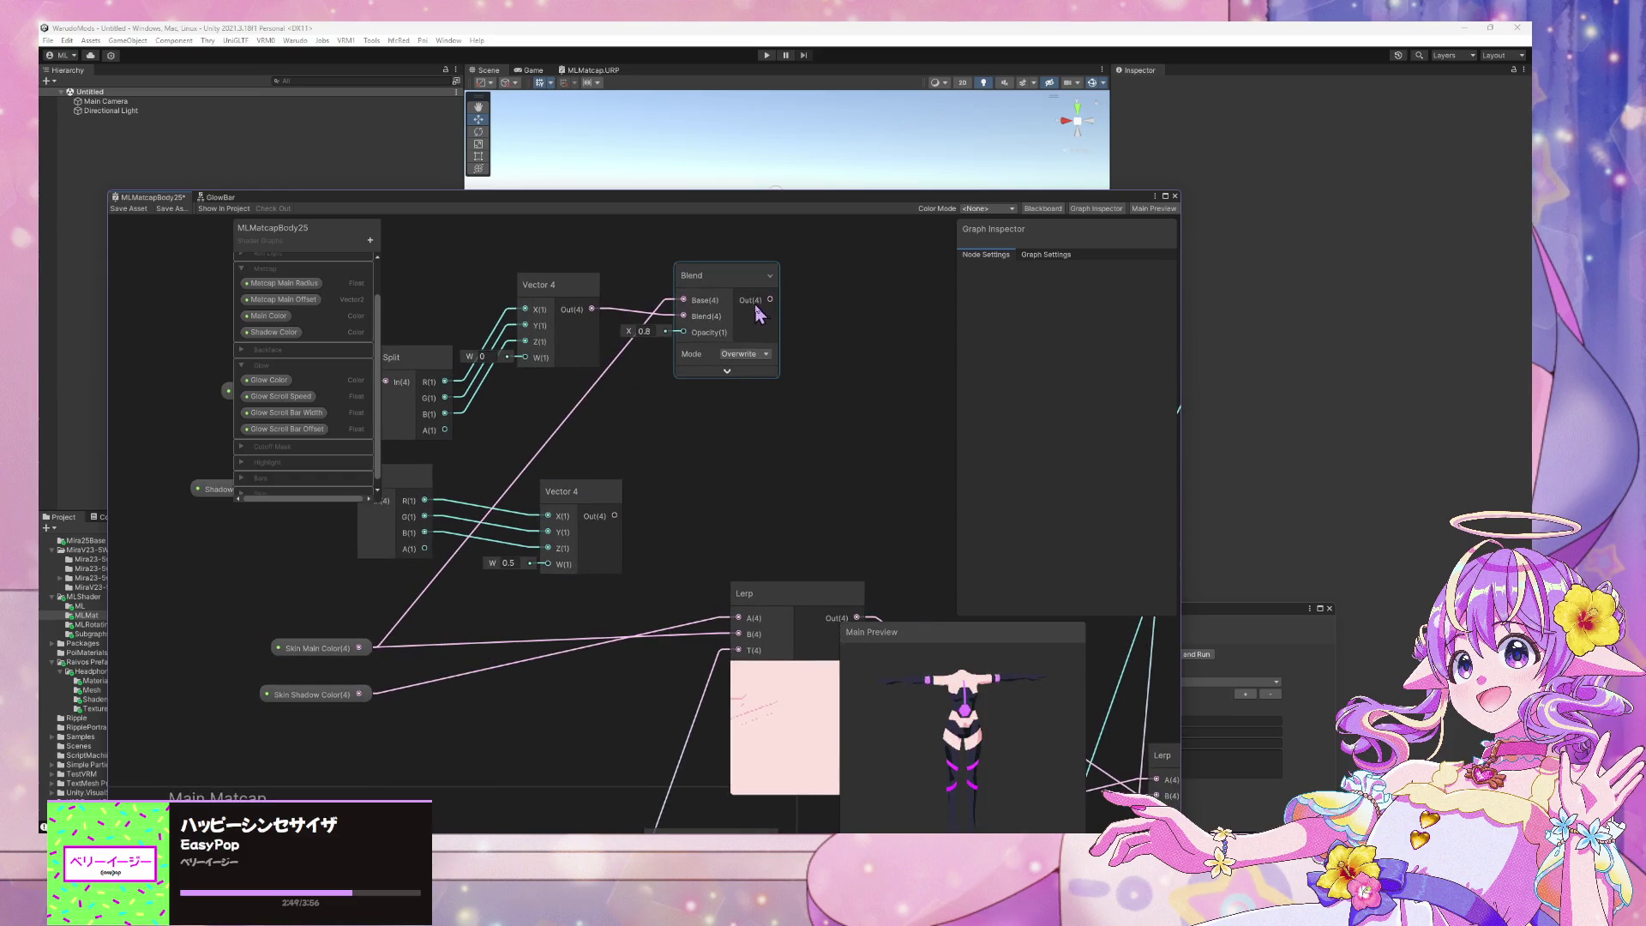
pyautogui.moveTo(723, 626); pyautogui.dragTo(729, 628)
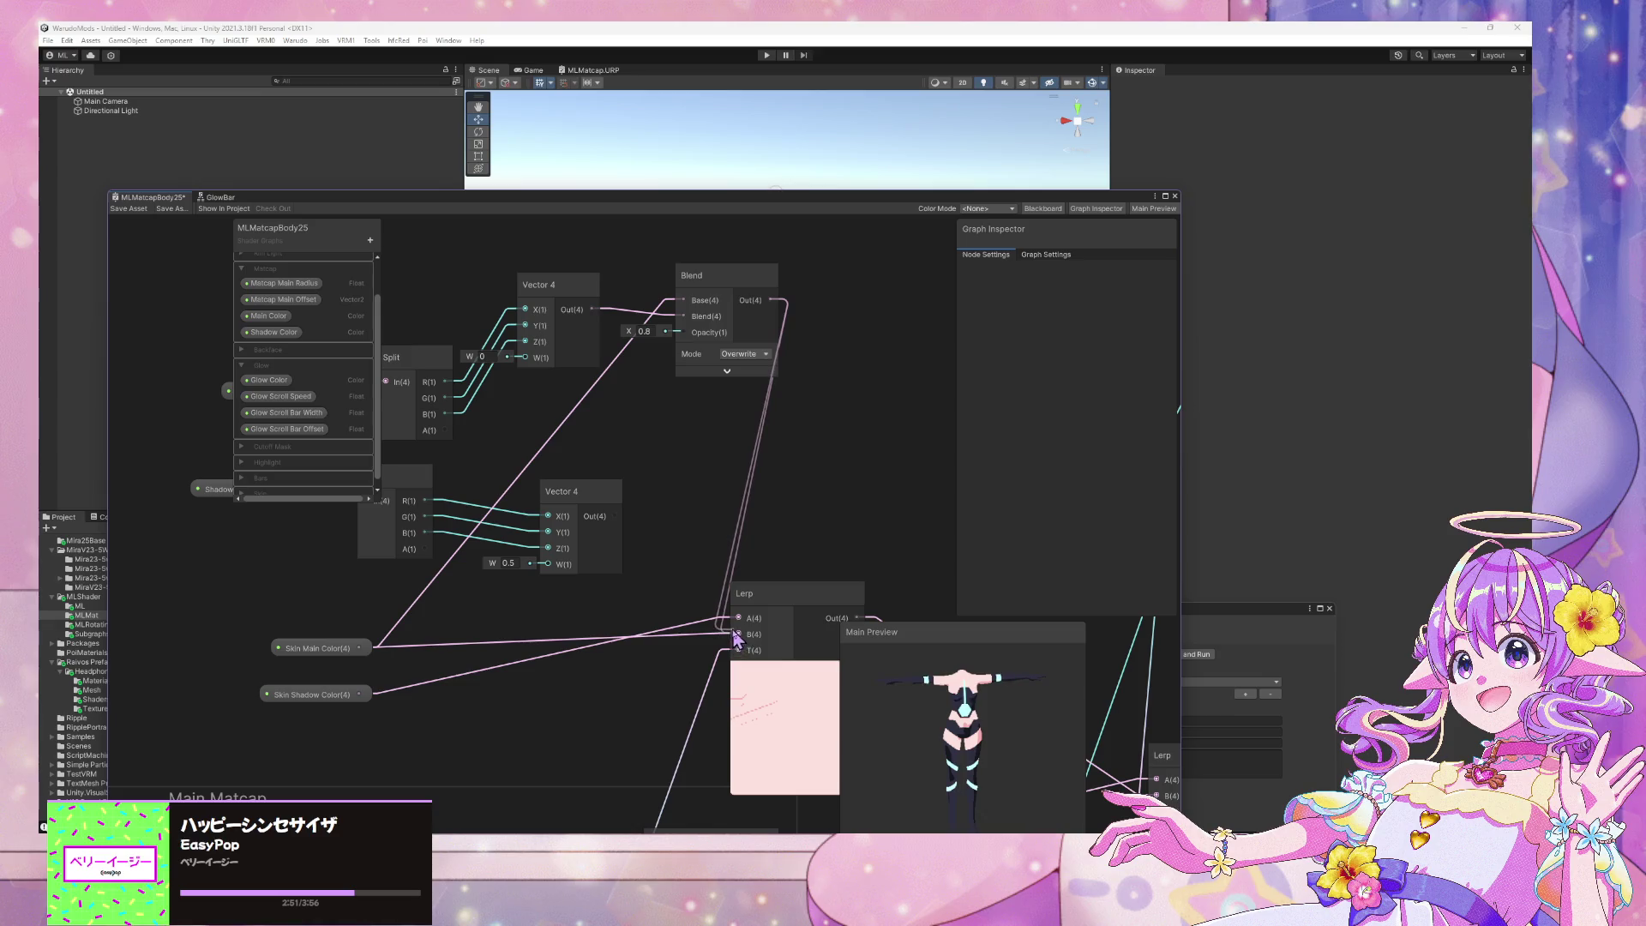
pyautogui.moveTo(611, 520)
pyautogui.mouseDown()
pyautogui.moveTo(617, 485)
pyautogui.moveTo(579, 498)
pyautogui.mouseUp()
# Delete the Skin Main Color node and its wire to the Blend
pyautogui.click(318, 649)
pyautogui.press('Delete')
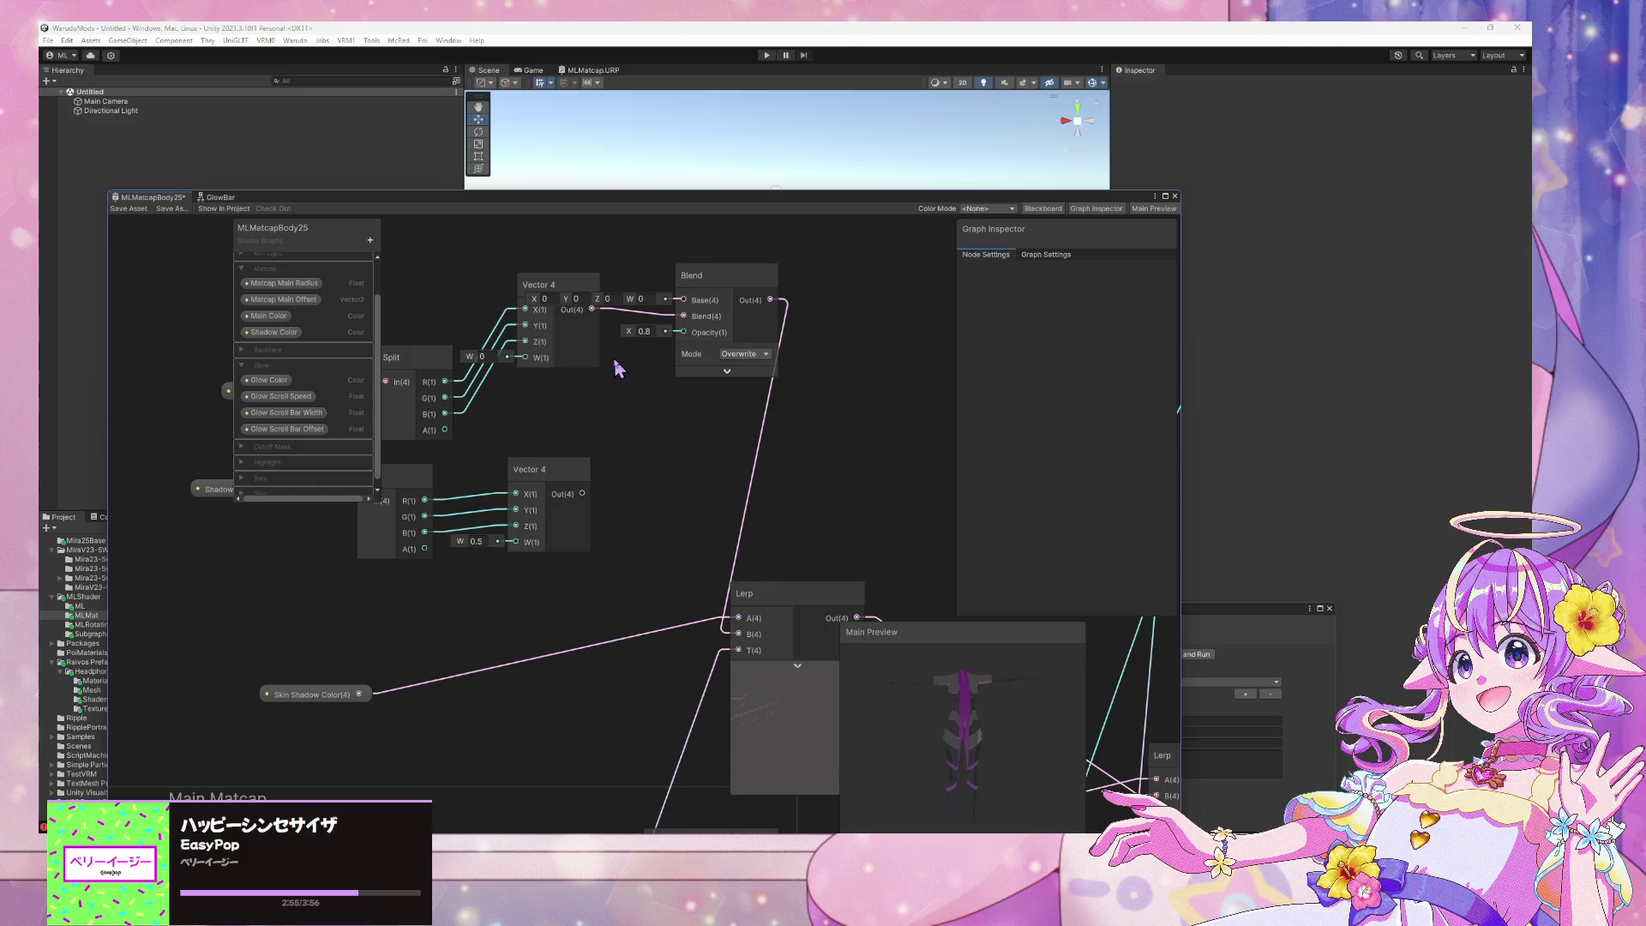
pyautogui.scroll(-1, 647, 503)
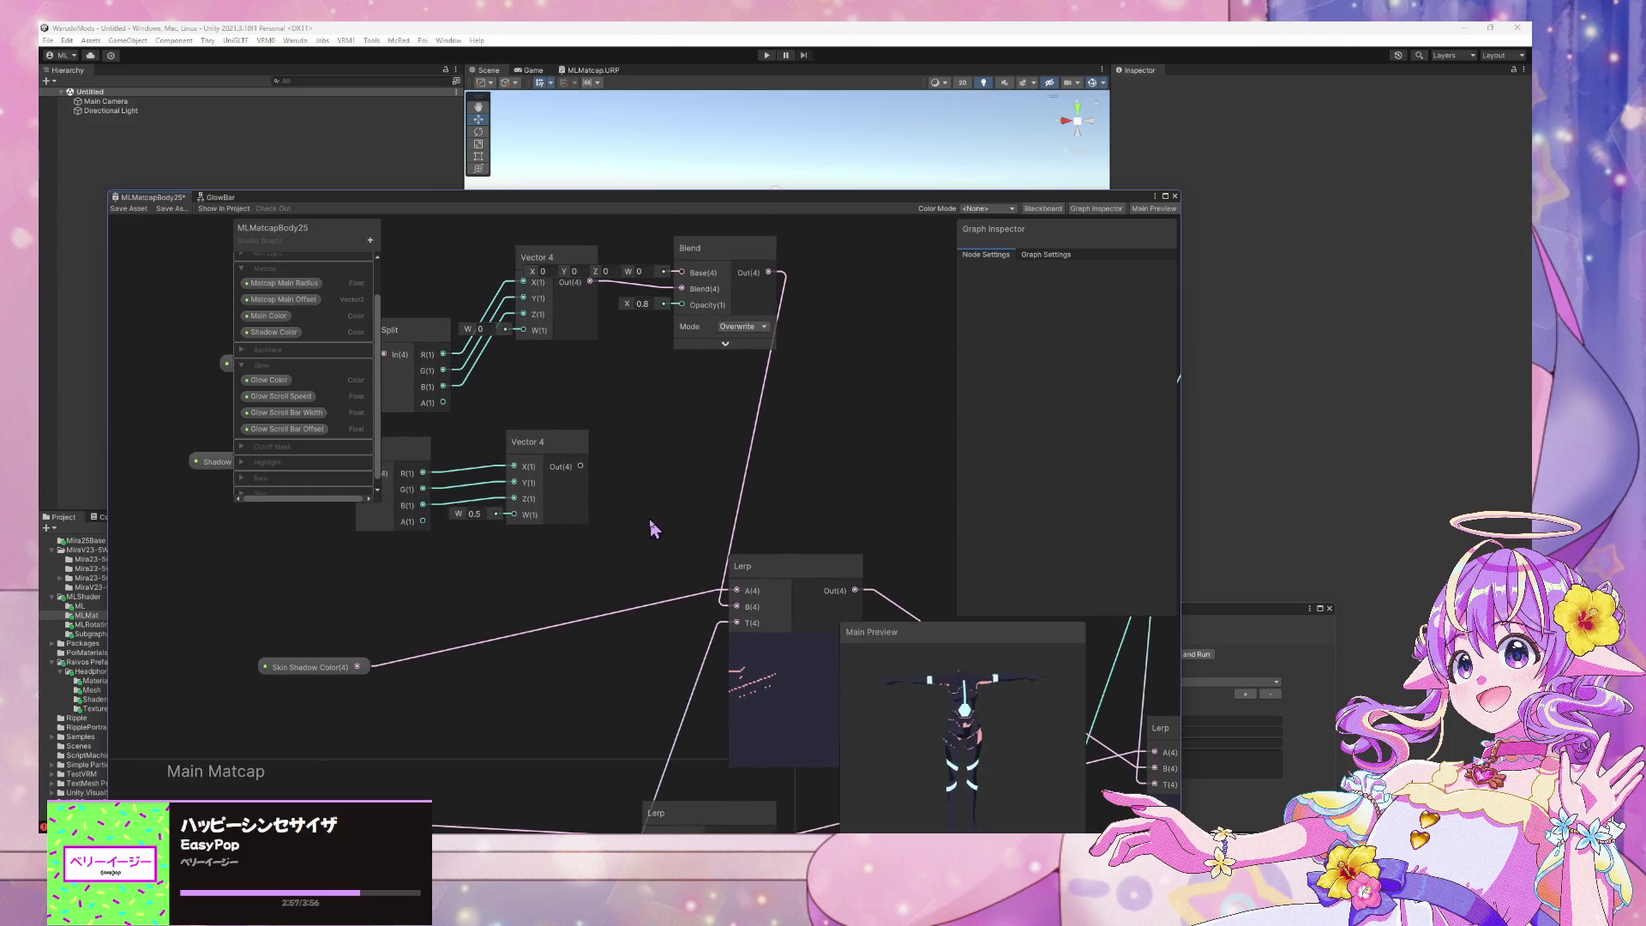
pyautogui.scroll(1, 601, 470)
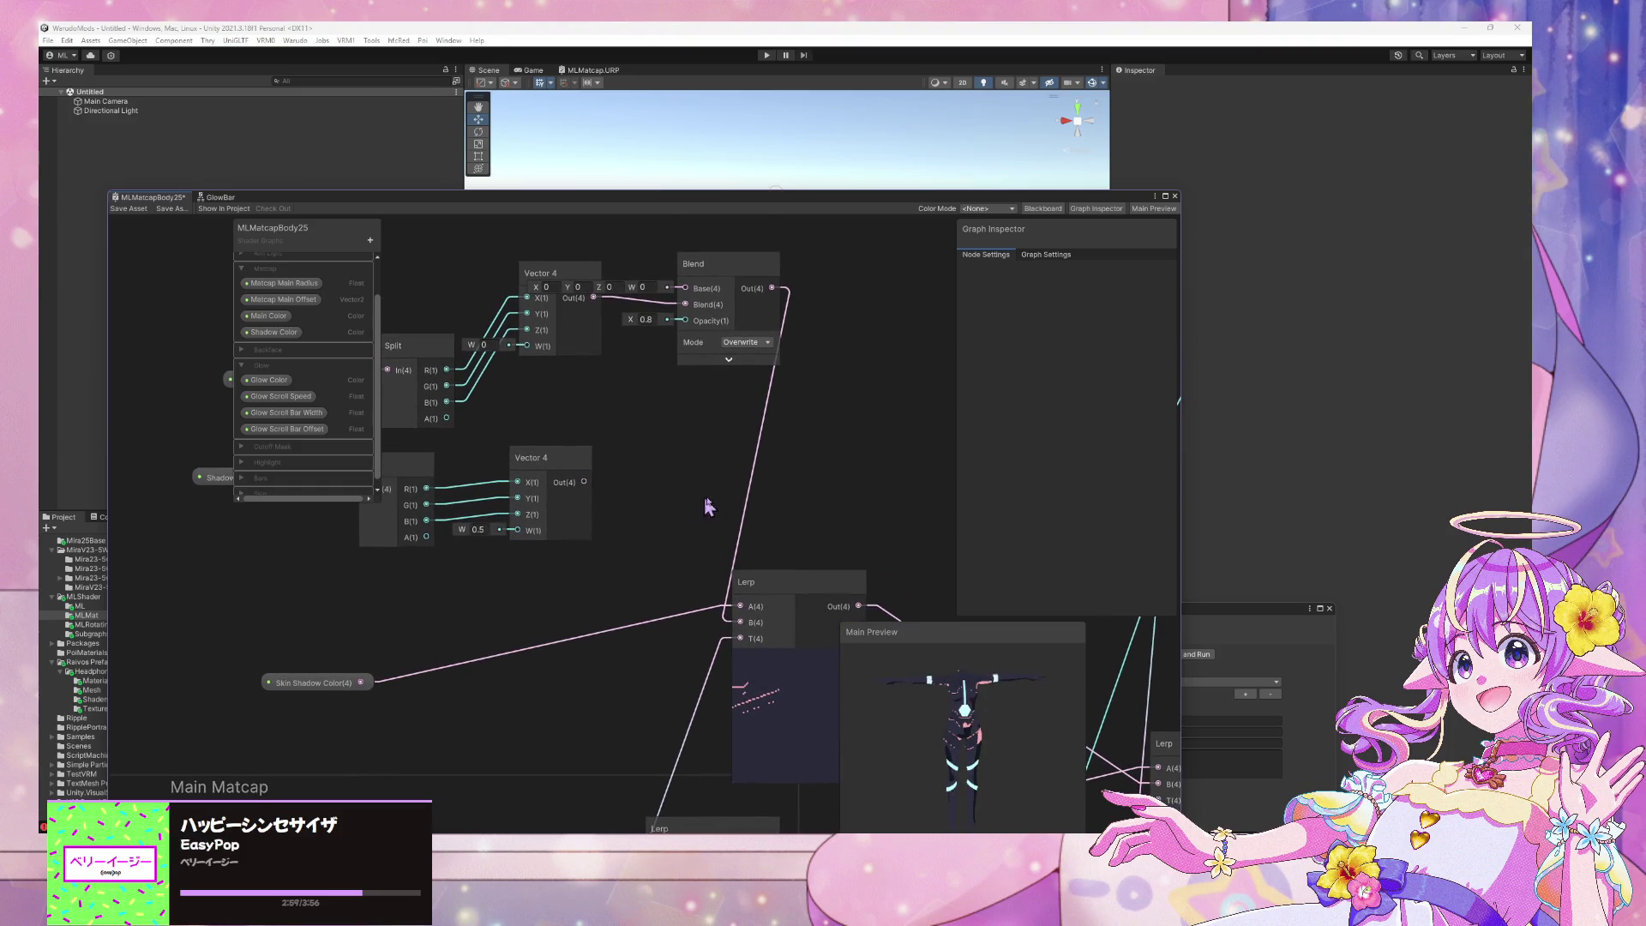
pyautogui.scroll(-2, 787, 506)
pyautogui.scroll(2, 780, 499)
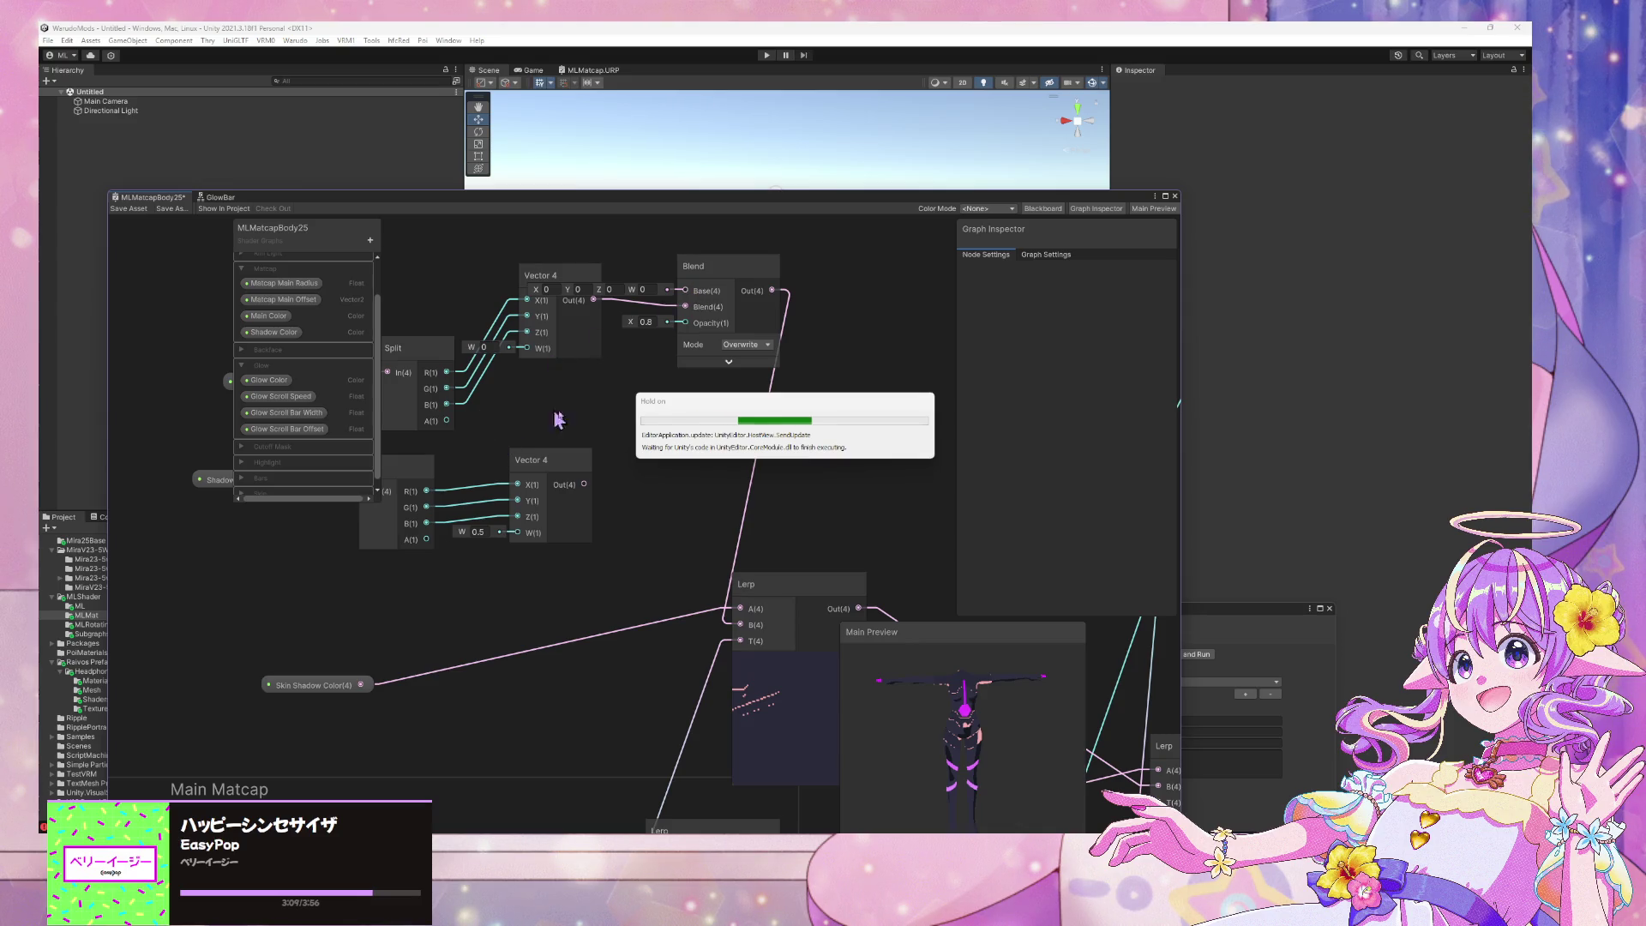
pyautogui.click(435, 383)
pyautogui.scroll(-2, 435, 377)
# Duplicate the Blend for the Shadow Color Vector 4 and wire Skin Shadow Color into its Base
pyautogui.moveTo(354, 617)
pyautogui.mouseDown()
pyautogui.moveTo(643, 429)
pyautogui.moveTo(552, 275)
pyautogui.moveTo(524, 271)
pyautogui.moveTo(534, 297)
pyautogui.mouseUp()
pyautogui.scroll(1, 586, 511)
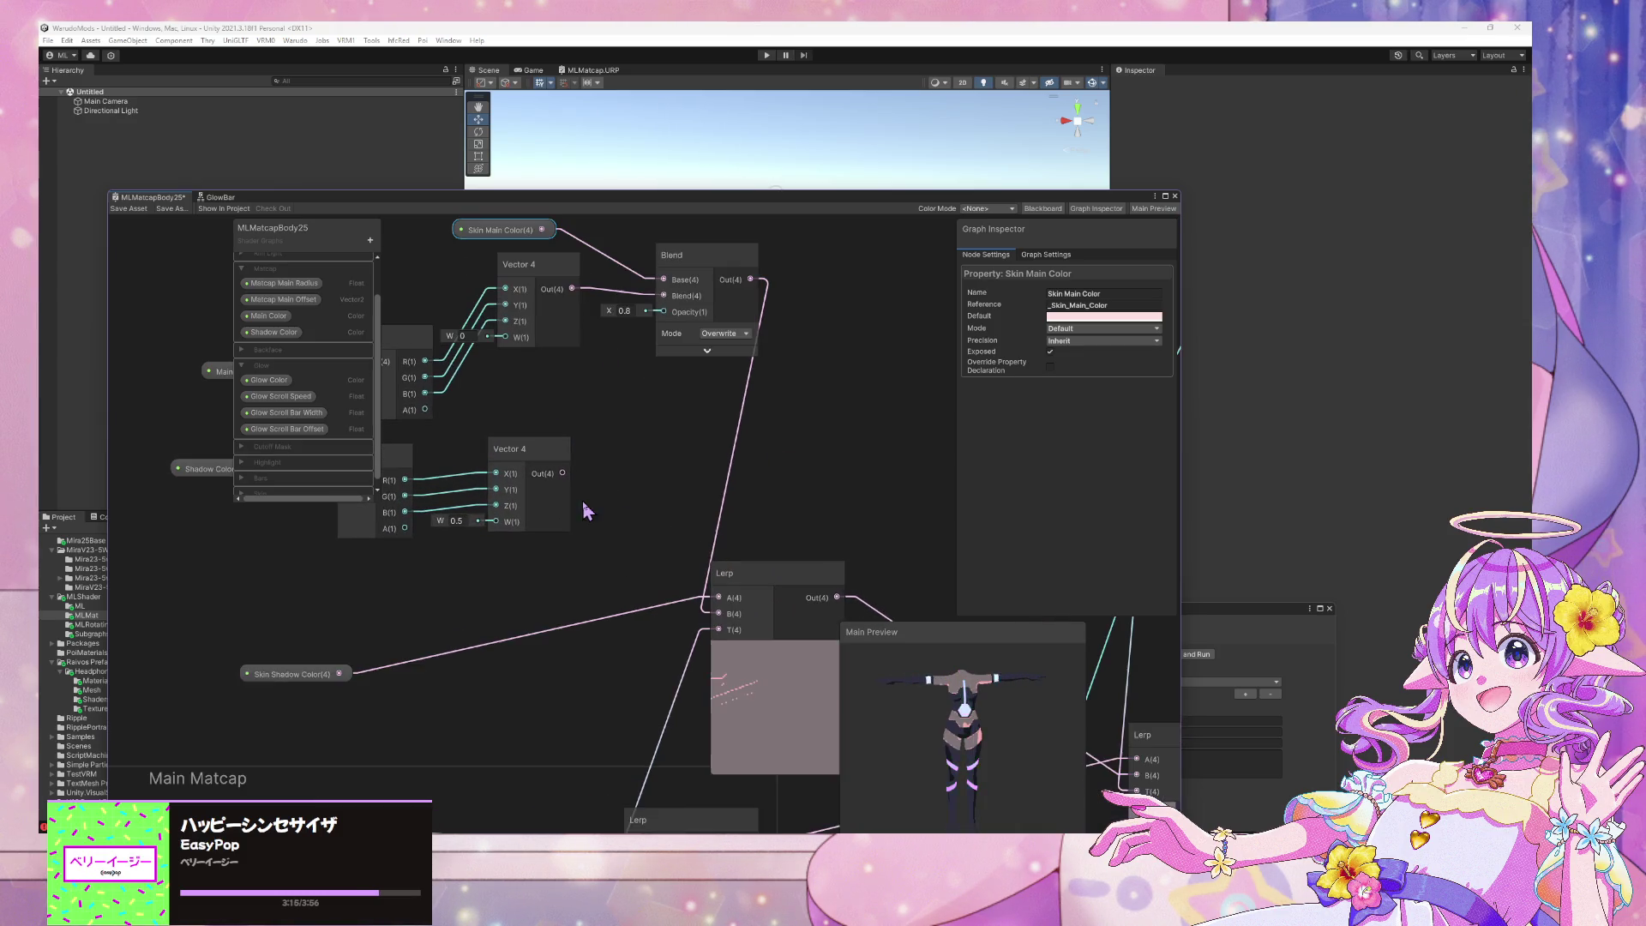
pyautogui.moveTo(293, 679); pyautogui.dragTo(482, 657)
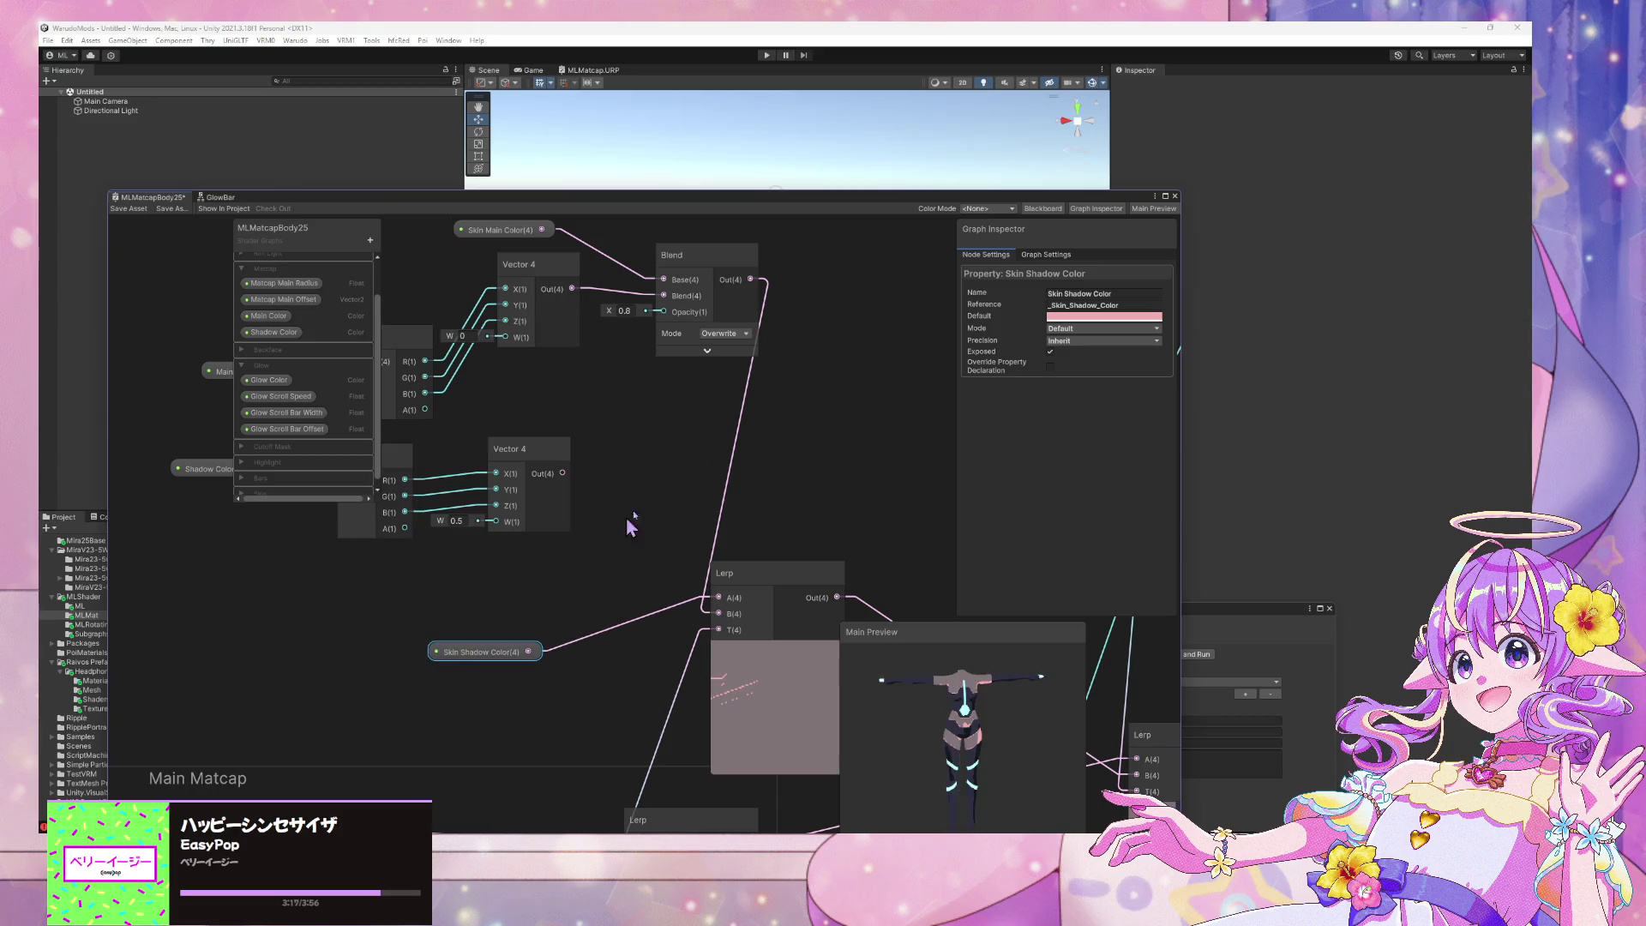
pyautogui.click(708, 272)
pyautogui.hotkey('ctrl', 'd')
pyautogui.moveTo(712, 292)
pyautogui.mouseDown()
pyautogui.moveTo(682, 475)
pyautogui.moveTo(598, 407)
pyautogui.mouseUp()
pyautogui.press('Delete')
pyautogui.moveTo(653, 470); pyautogui.dragTo(621, 448)
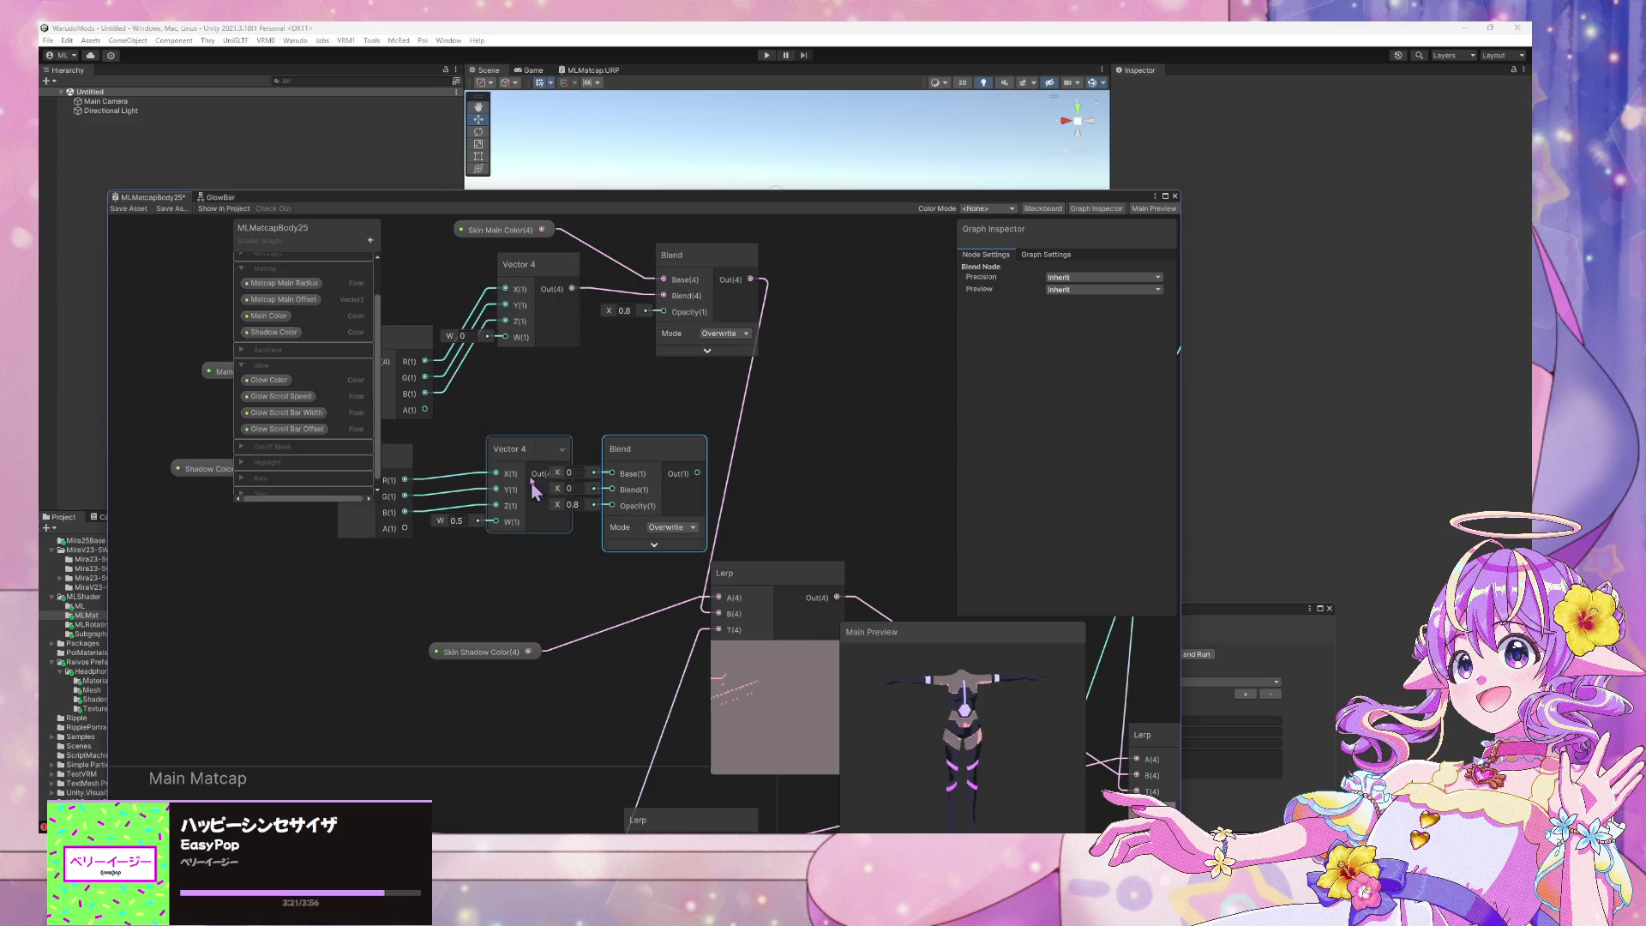
pyautogui.moveTo(517, 445); pyautogui.dragTo(502, 415)
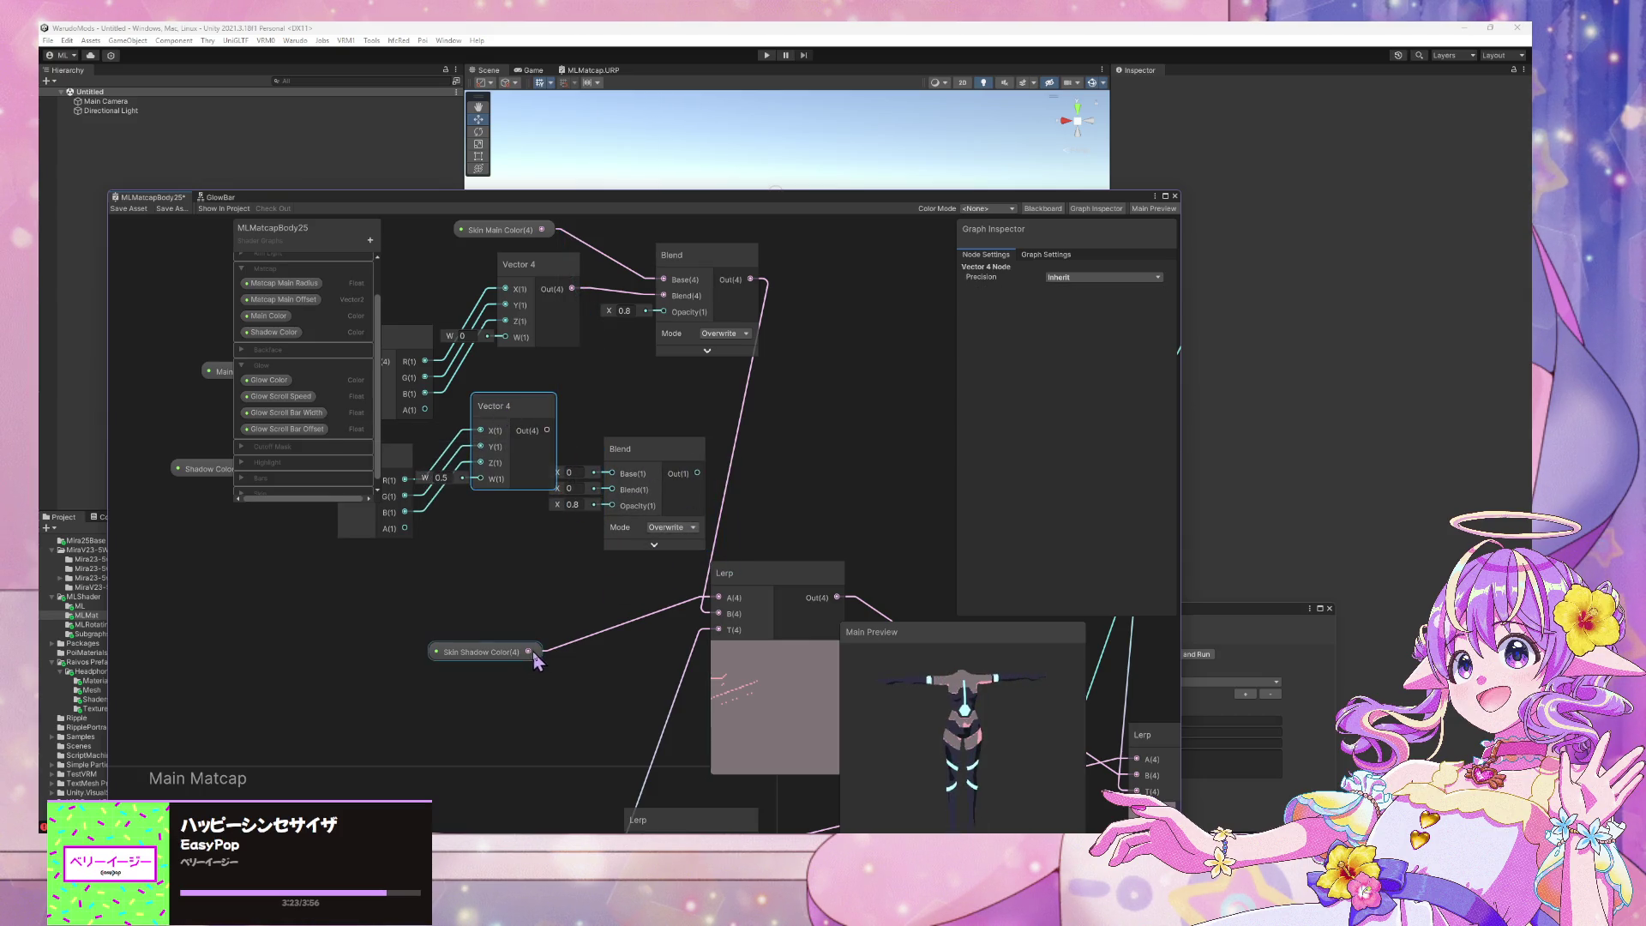
pyautogui.moveTo(610, 485); pyautogui.dragTo(624, 506)
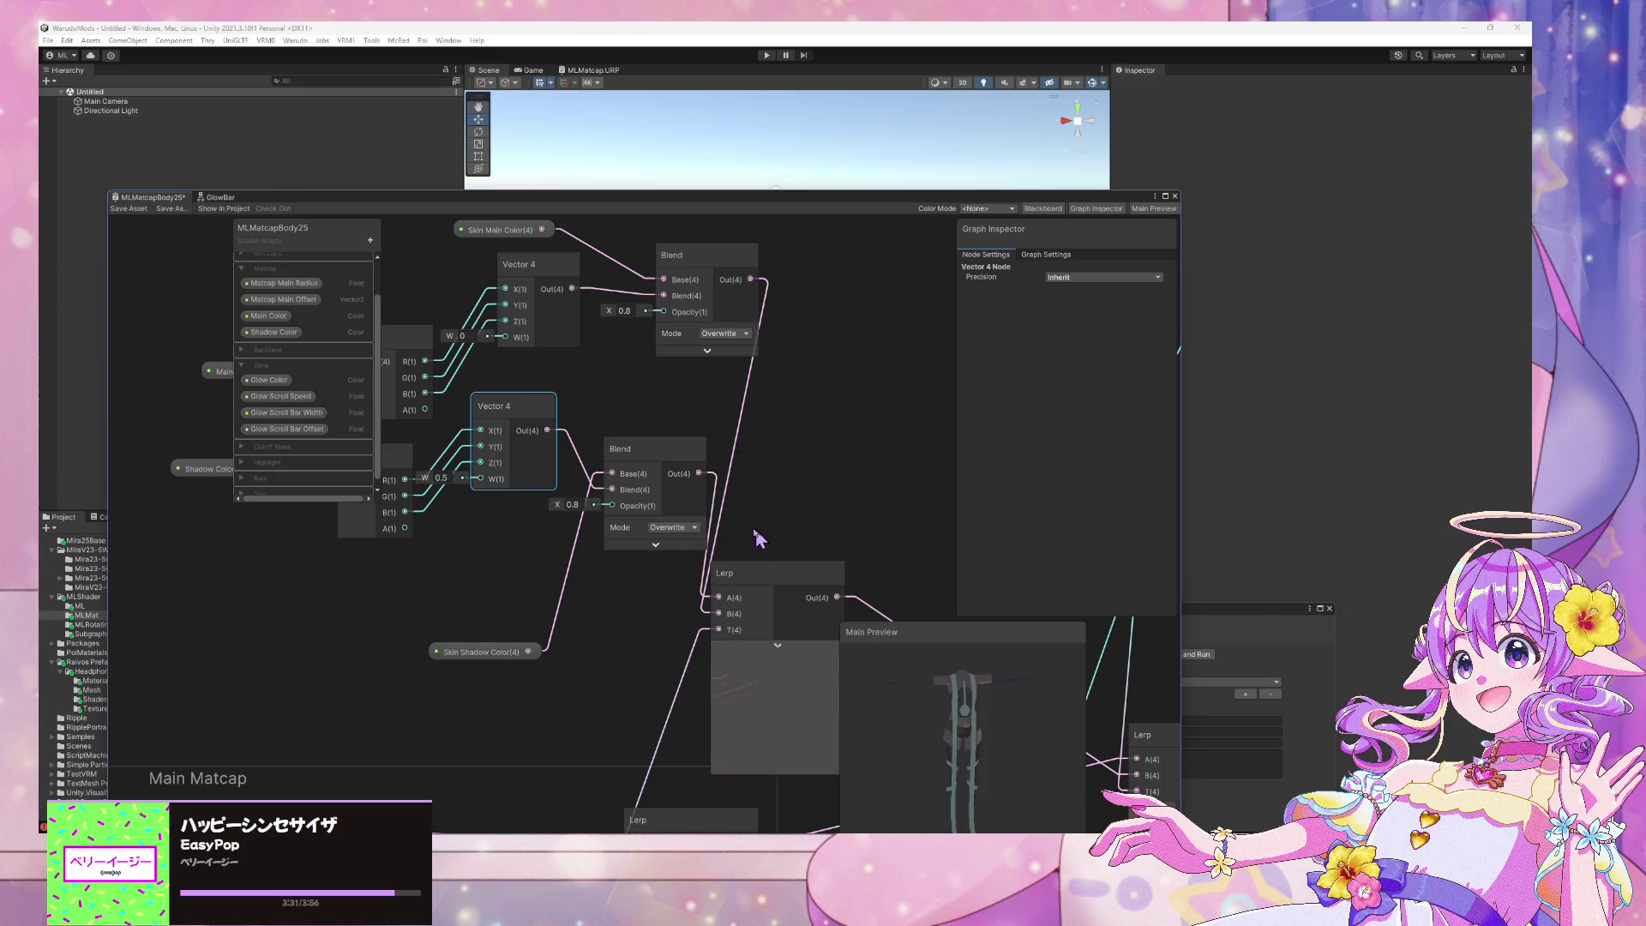
# Place Skin Shadow Color beside the lower Blend, lower that Blend, and move the Lerp right
pyautogui.moveTo(514, 653)
pyautogui.mouseDown()
pyautogui.moveTo(591, 480)
pyautogui.moveTo(600, 385)
pyautogui.moveTo(583, 382)
pyautogui.mouseUp()
pyautogui.moveTo(506, 436); pyautogui.dragTo(475, 607)
pyautogui.moveTo(536, 374); pyautogui.dragTo(484, 462)
pyautogui.moveTo(639, 458); pyautogui.dragTo(637, 481)
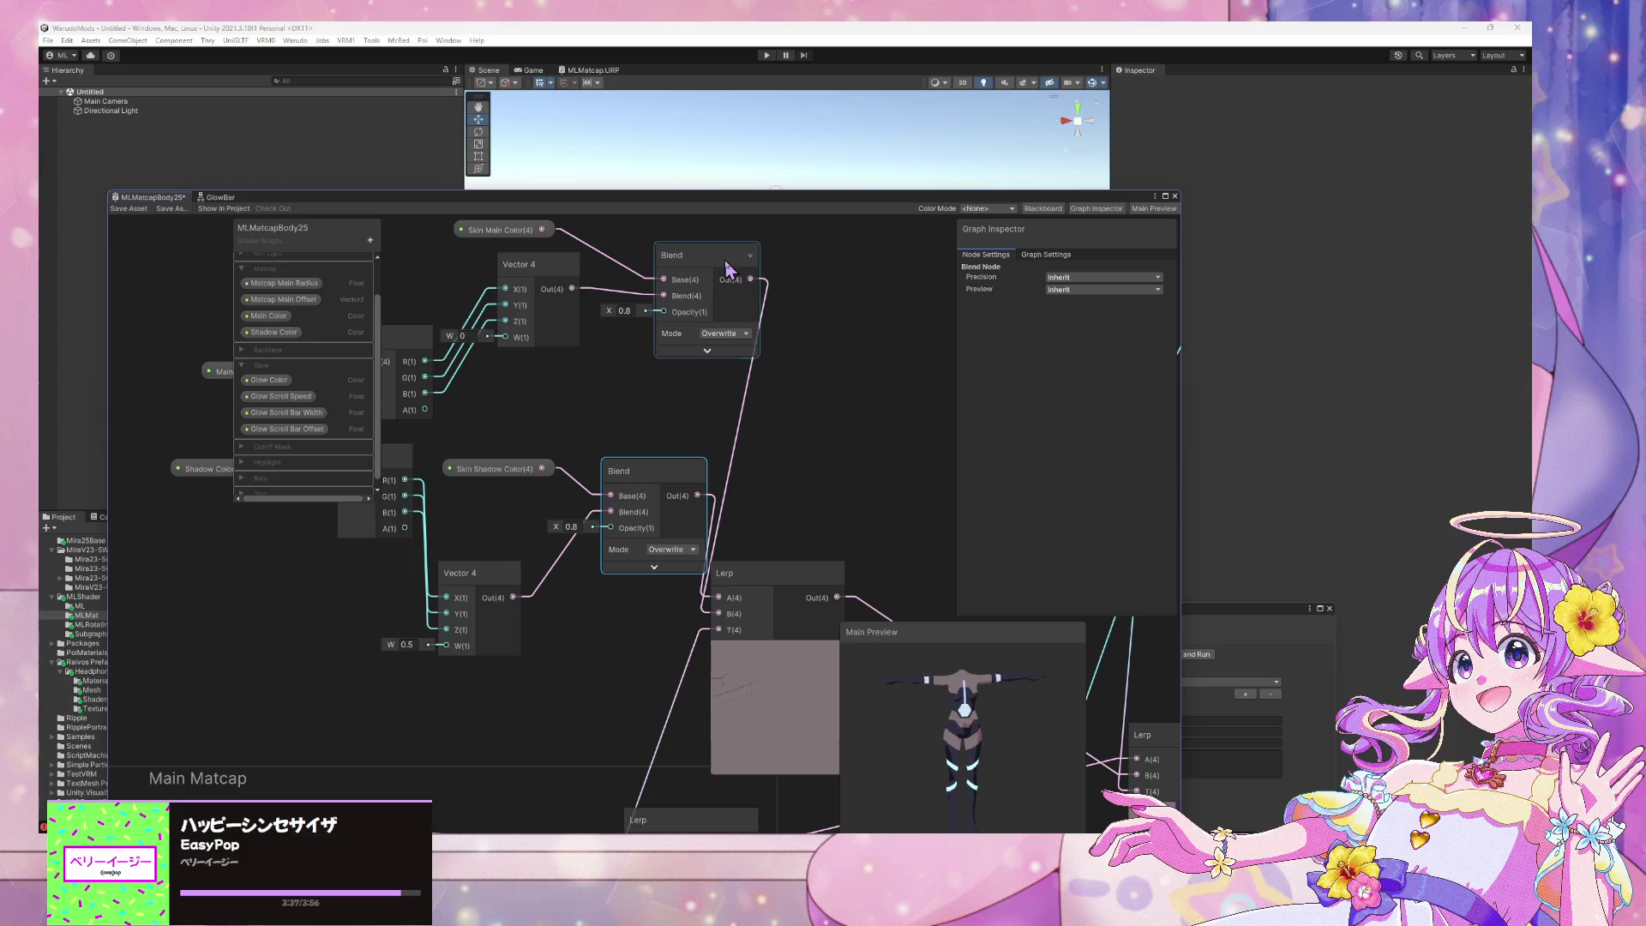
pyautogui.moveTo(753, 577); pyautogui.dragTo(808, 580)
pyautogui.scroll(-1, 306, 414)
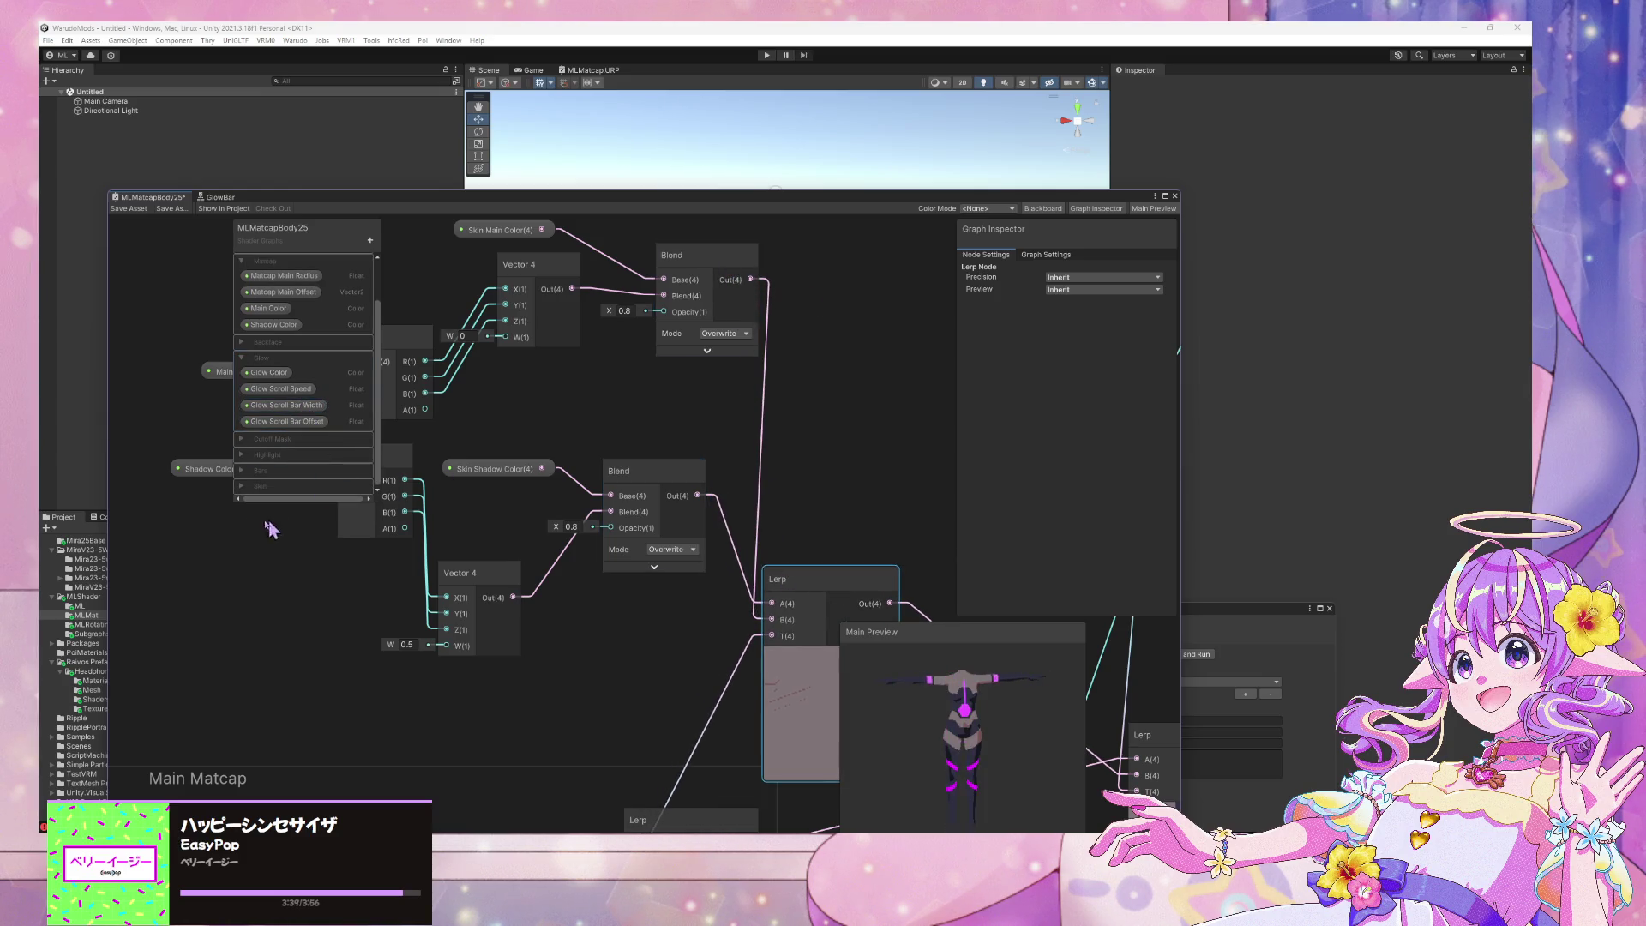
# Add a Float property named Seethrough Opacity to the Blackboard and place its node on the graph
pyautogui.scroll(2, 294, 474)
pyautogui.click(244, 313)
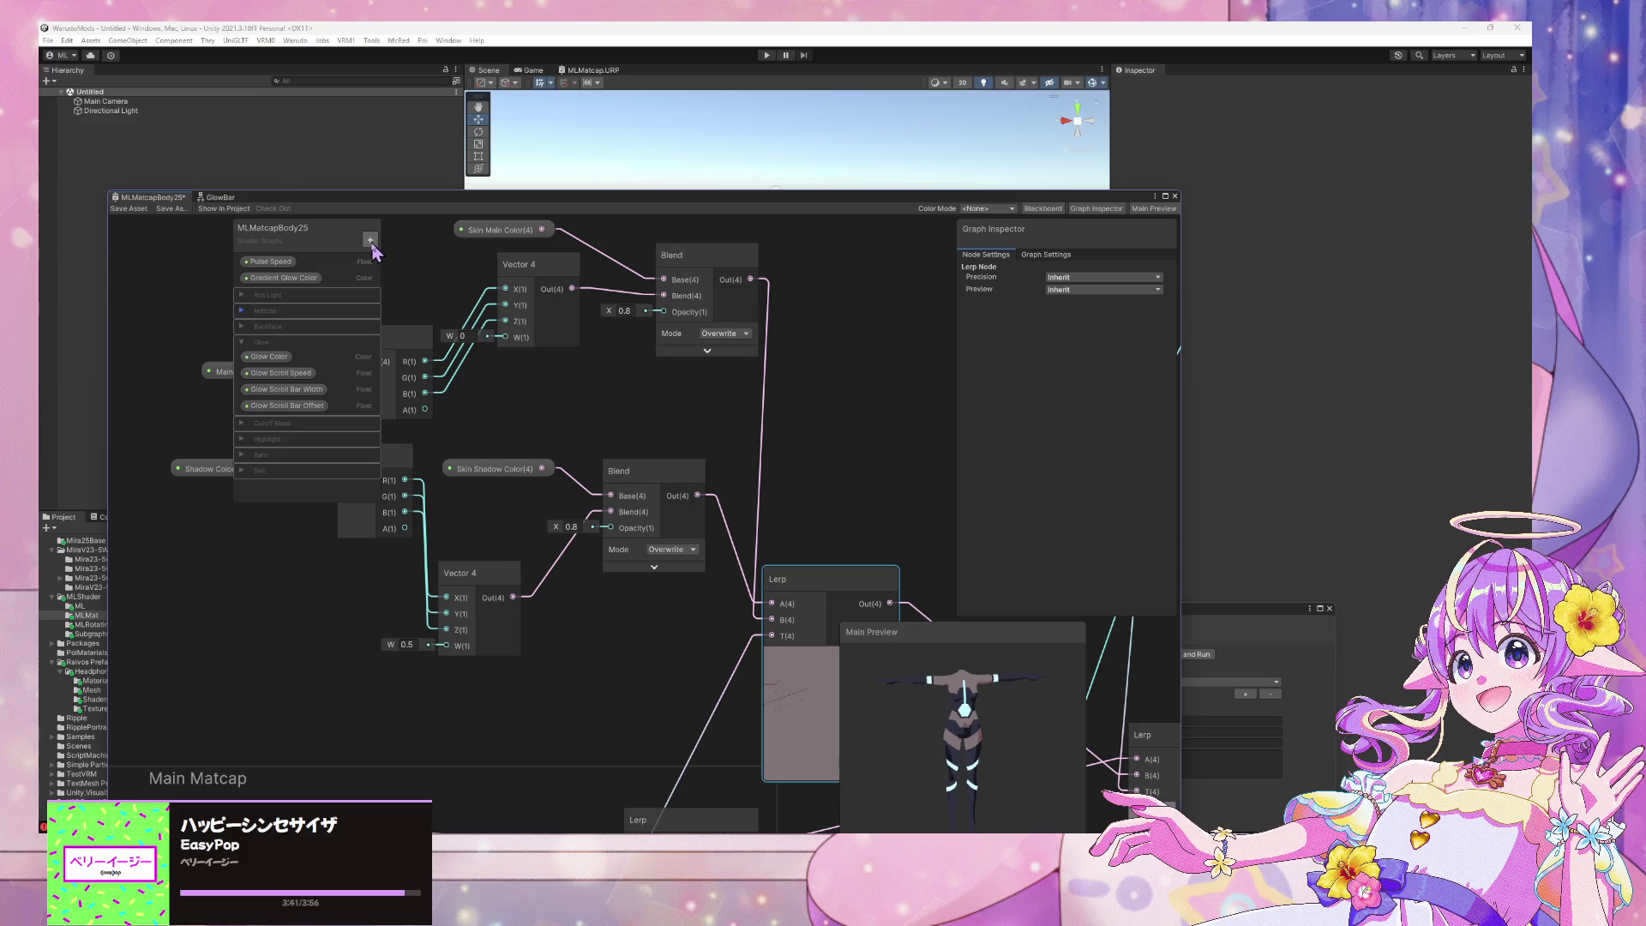
pyautogui.click(370, 241)
pyautogui.click(421, 268)
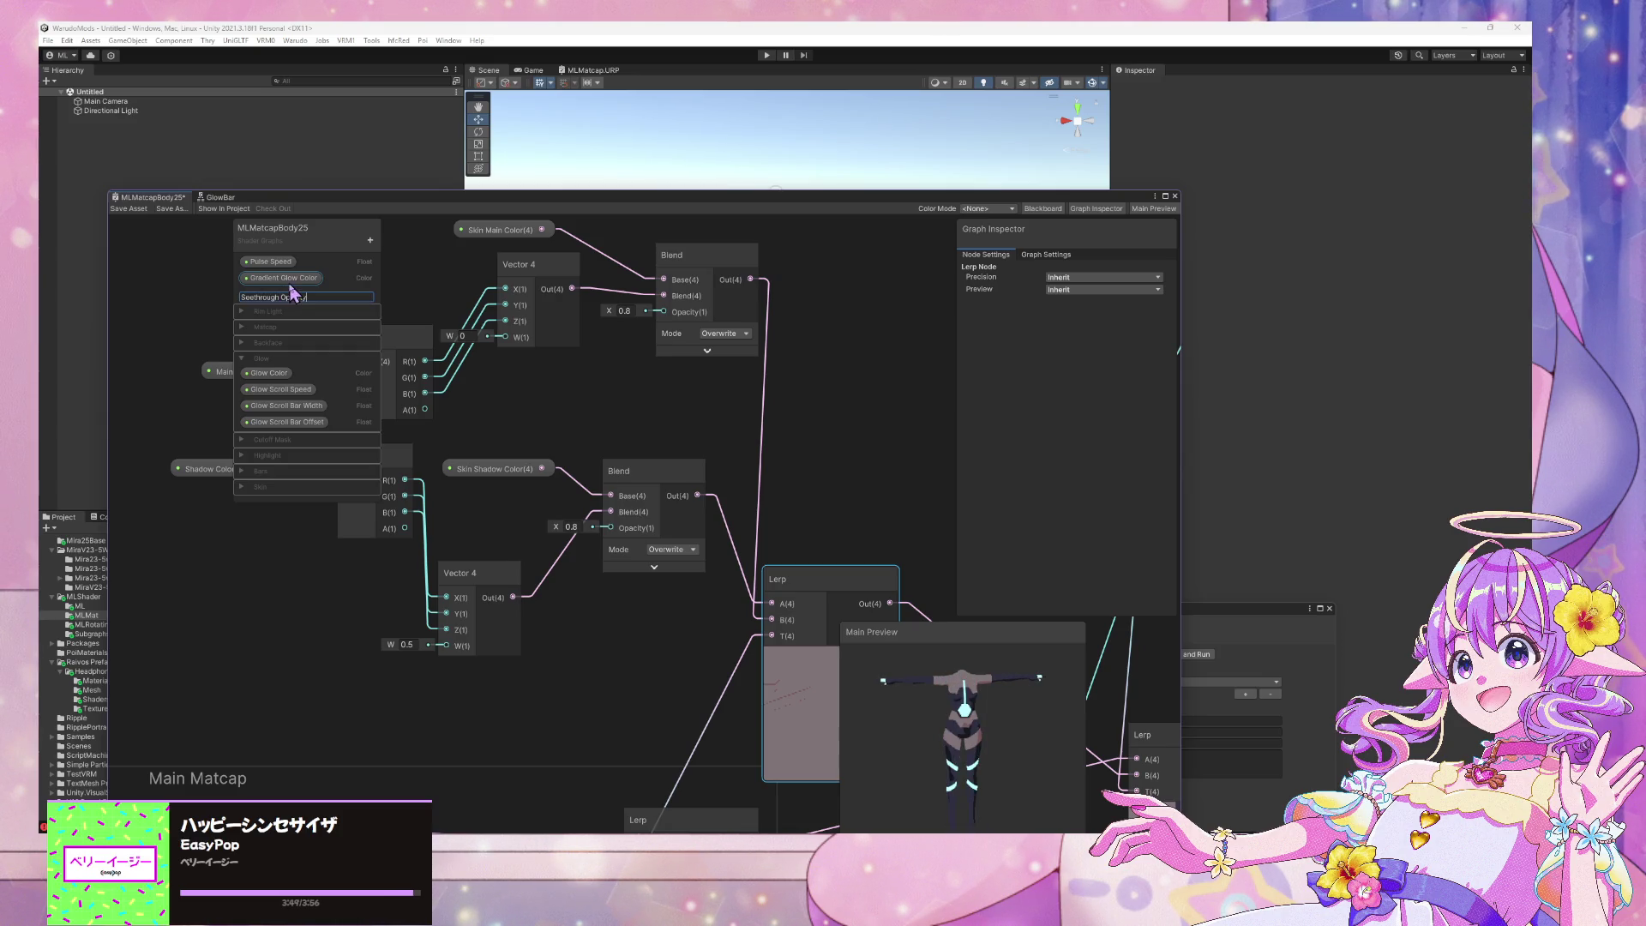
pyautogui.press('Return')
pyautogui.click(279, 296)
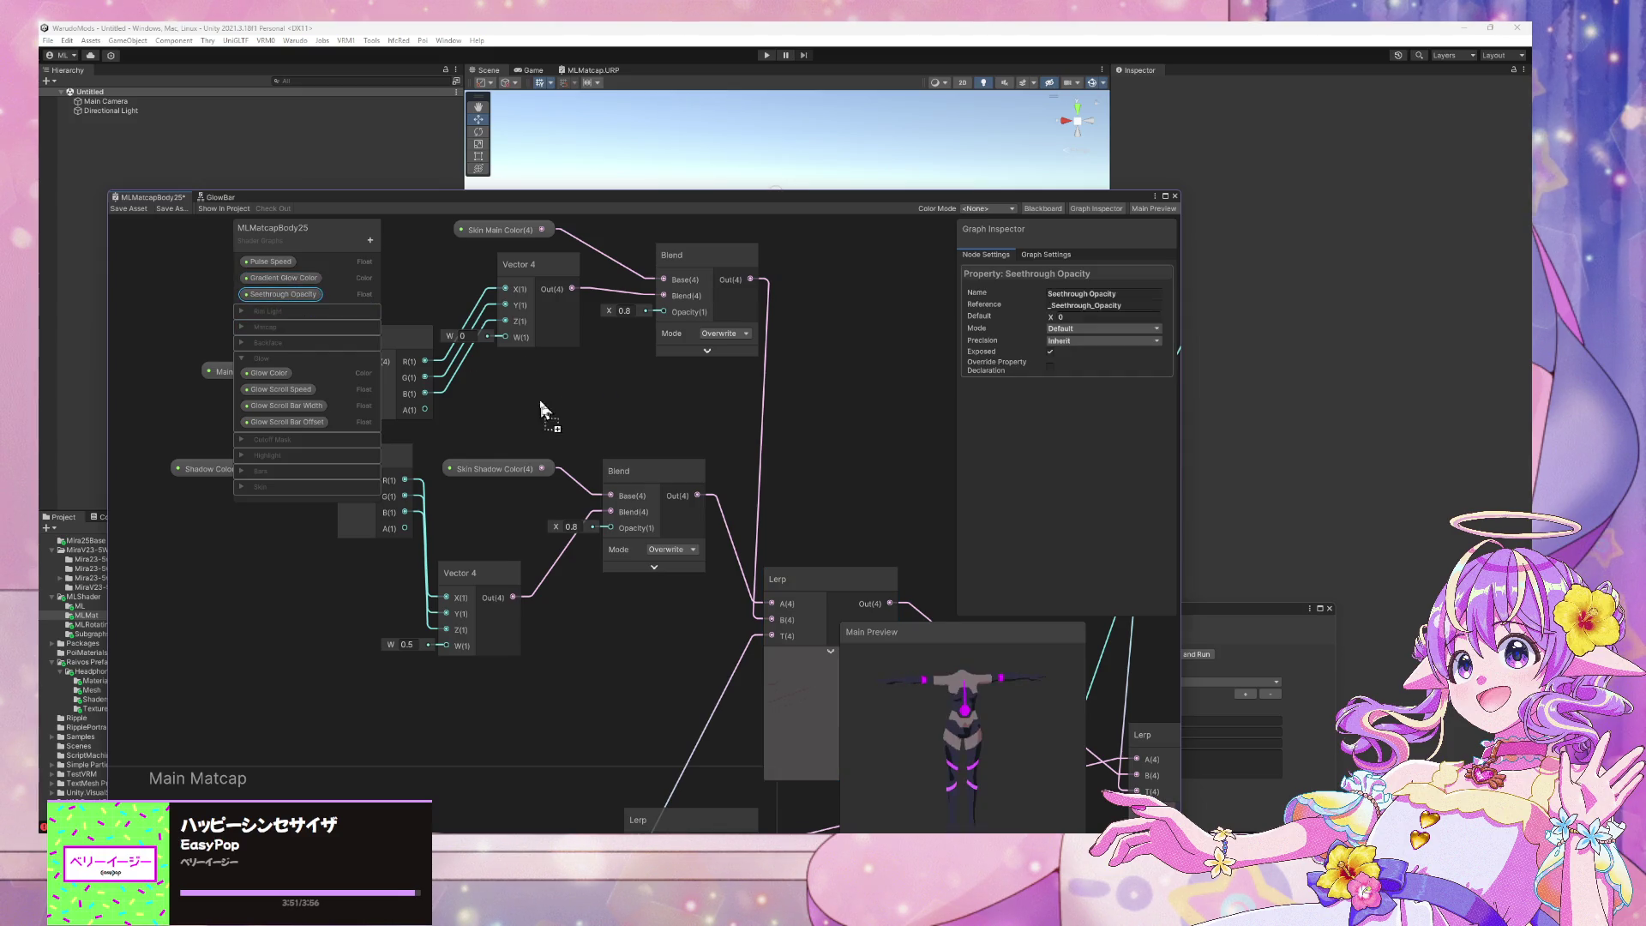
pyautogui.moveTo(569, 424); pyautogui.dragTo(660, 310)
# Wire Seethrough Opacity through a reroute into both Blend opacity inputs
pyautogui.moveTo(634, 414); pyautogui.dragTo(588, 413)
pyautogui.click(626, 393)
pyautogui.doubleClick(632, 392)
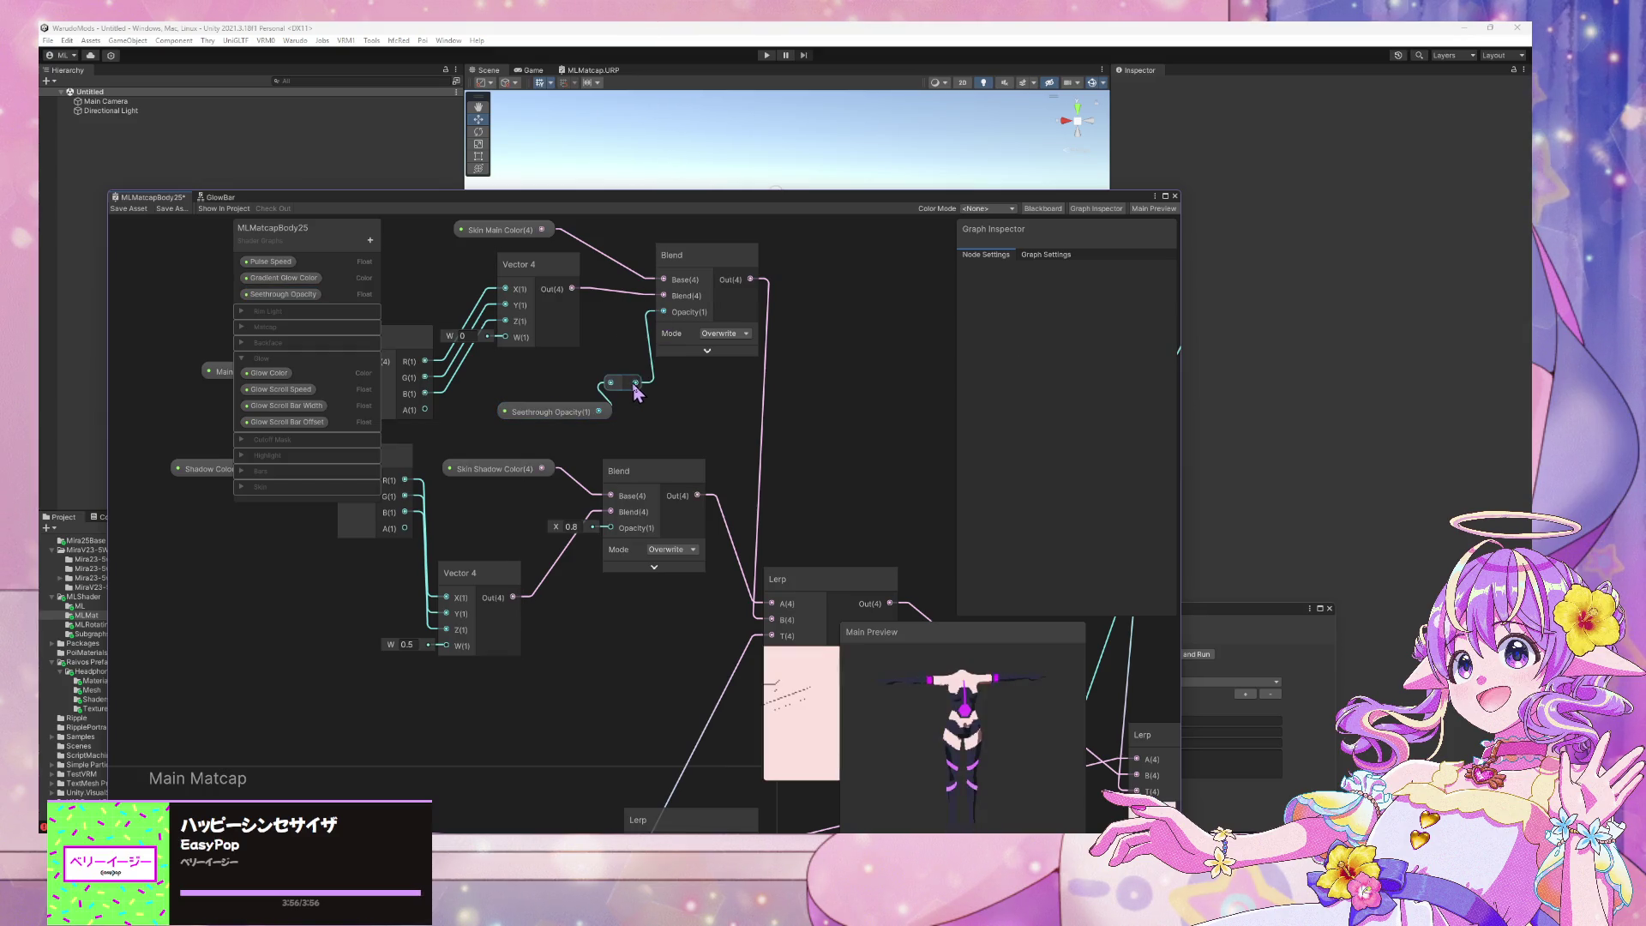
pyautogui.moveTo(614, 535); pyautogui.dragTo(610, 528)
pyautogui.moveTo(557, 413); pyautogui.dragTo(525, 408)
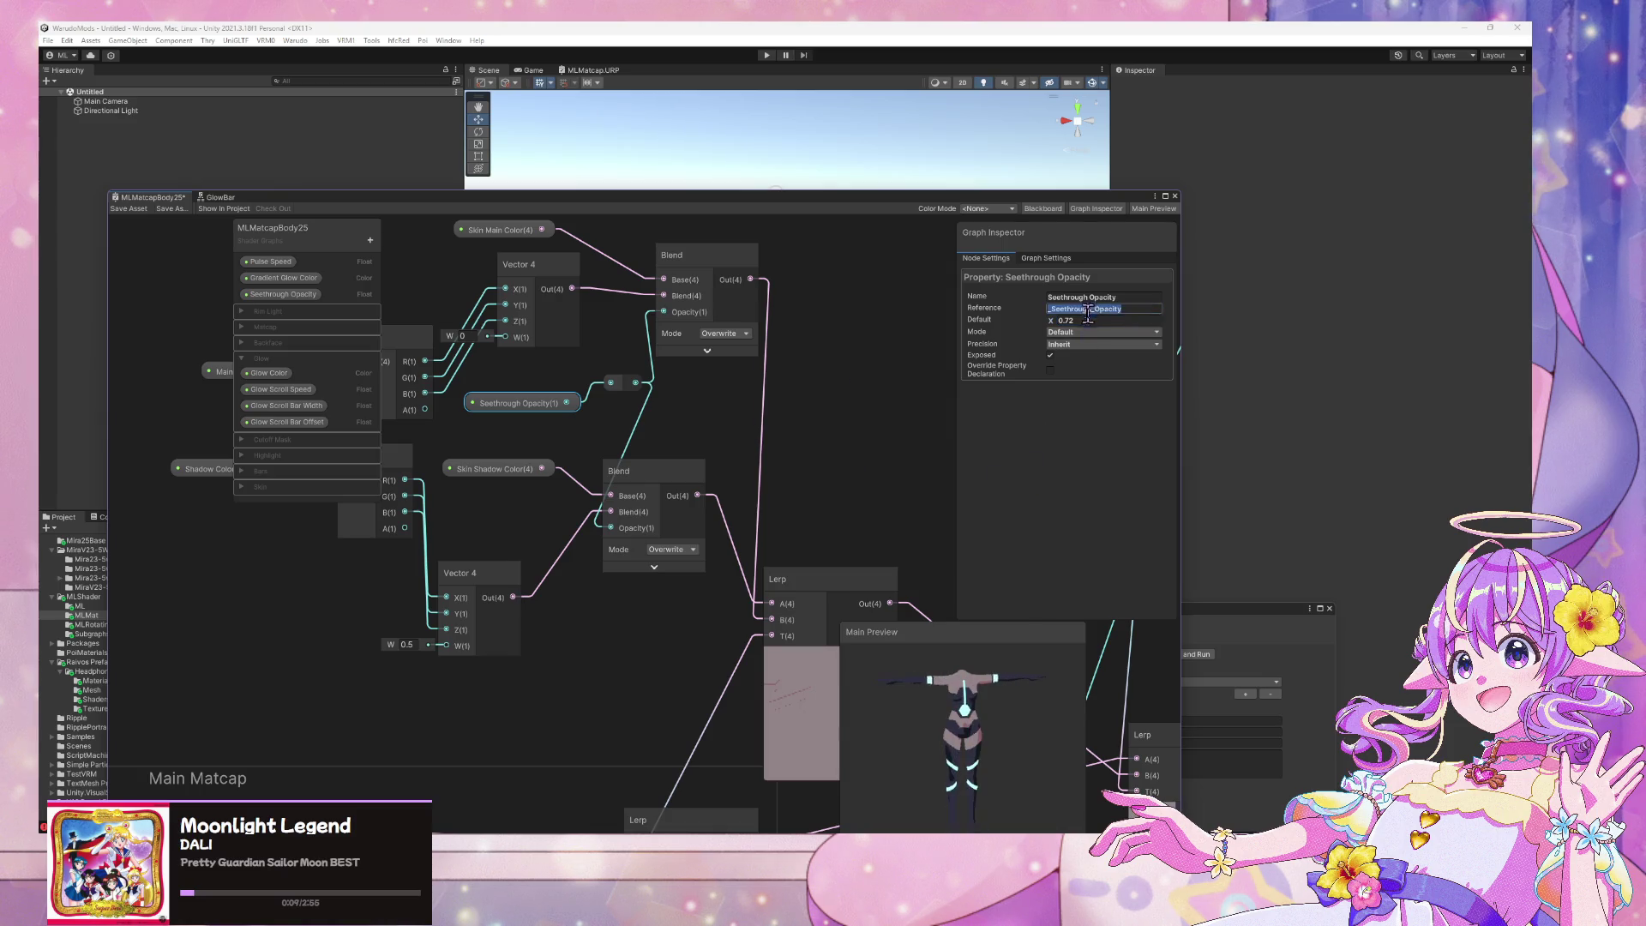
# Set the Seethrough Opacity default value to 0.9
pyautogui.press('BackSpace')
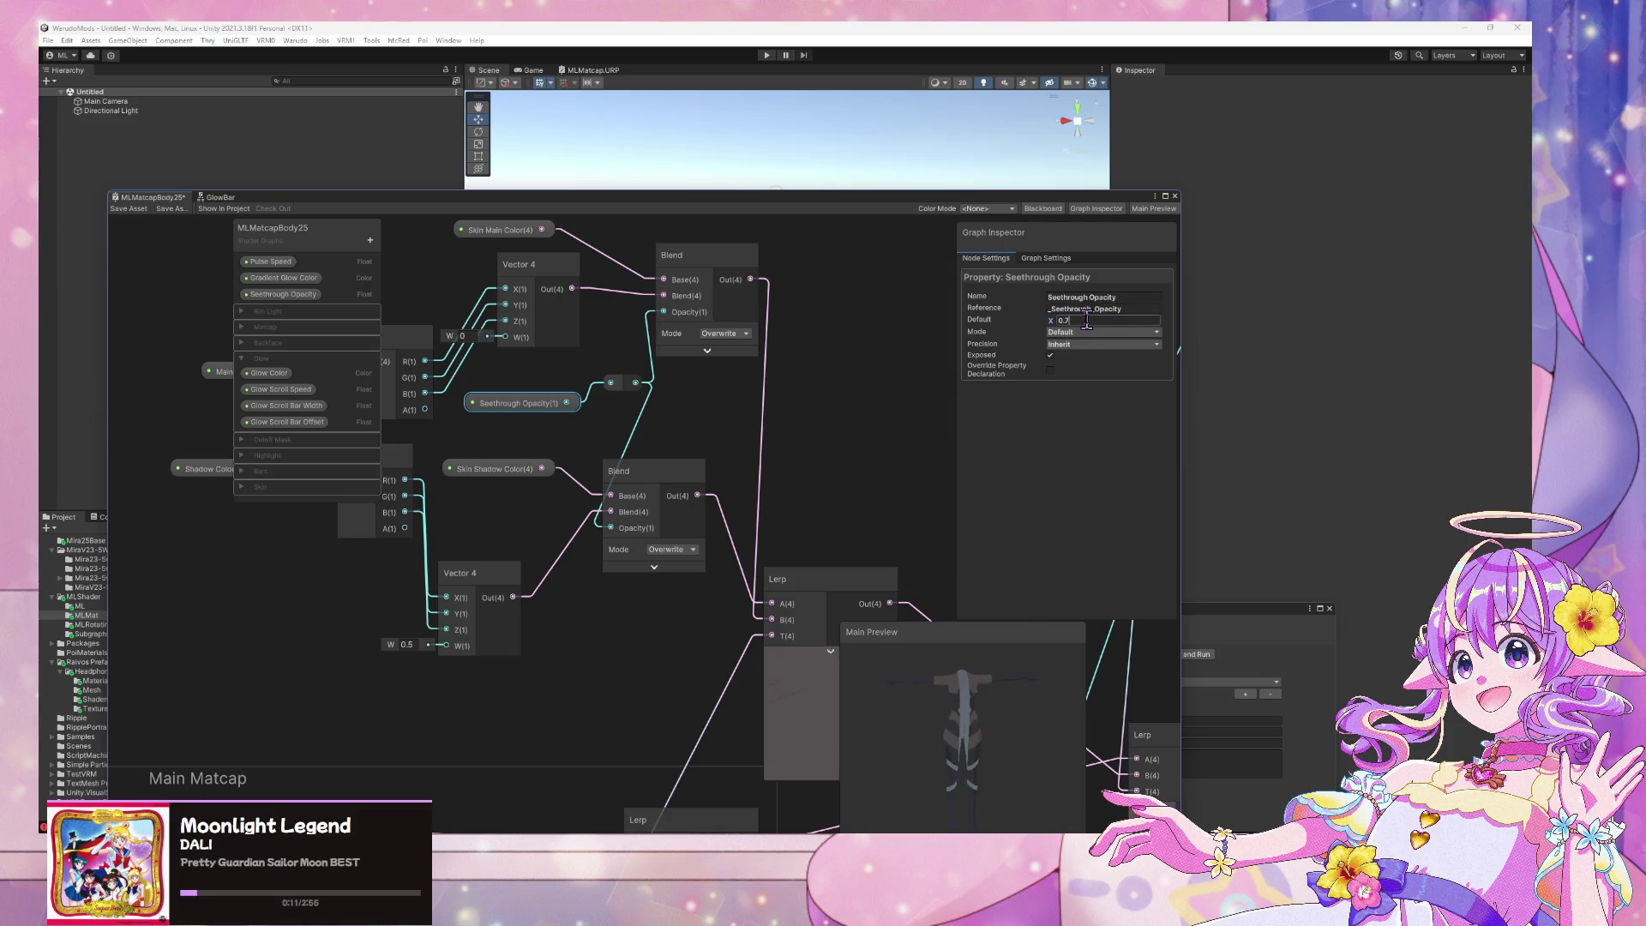
pyautogui.press('BackSpace')
pyautogui.press('BackSpace')
pyautogui.write('8')
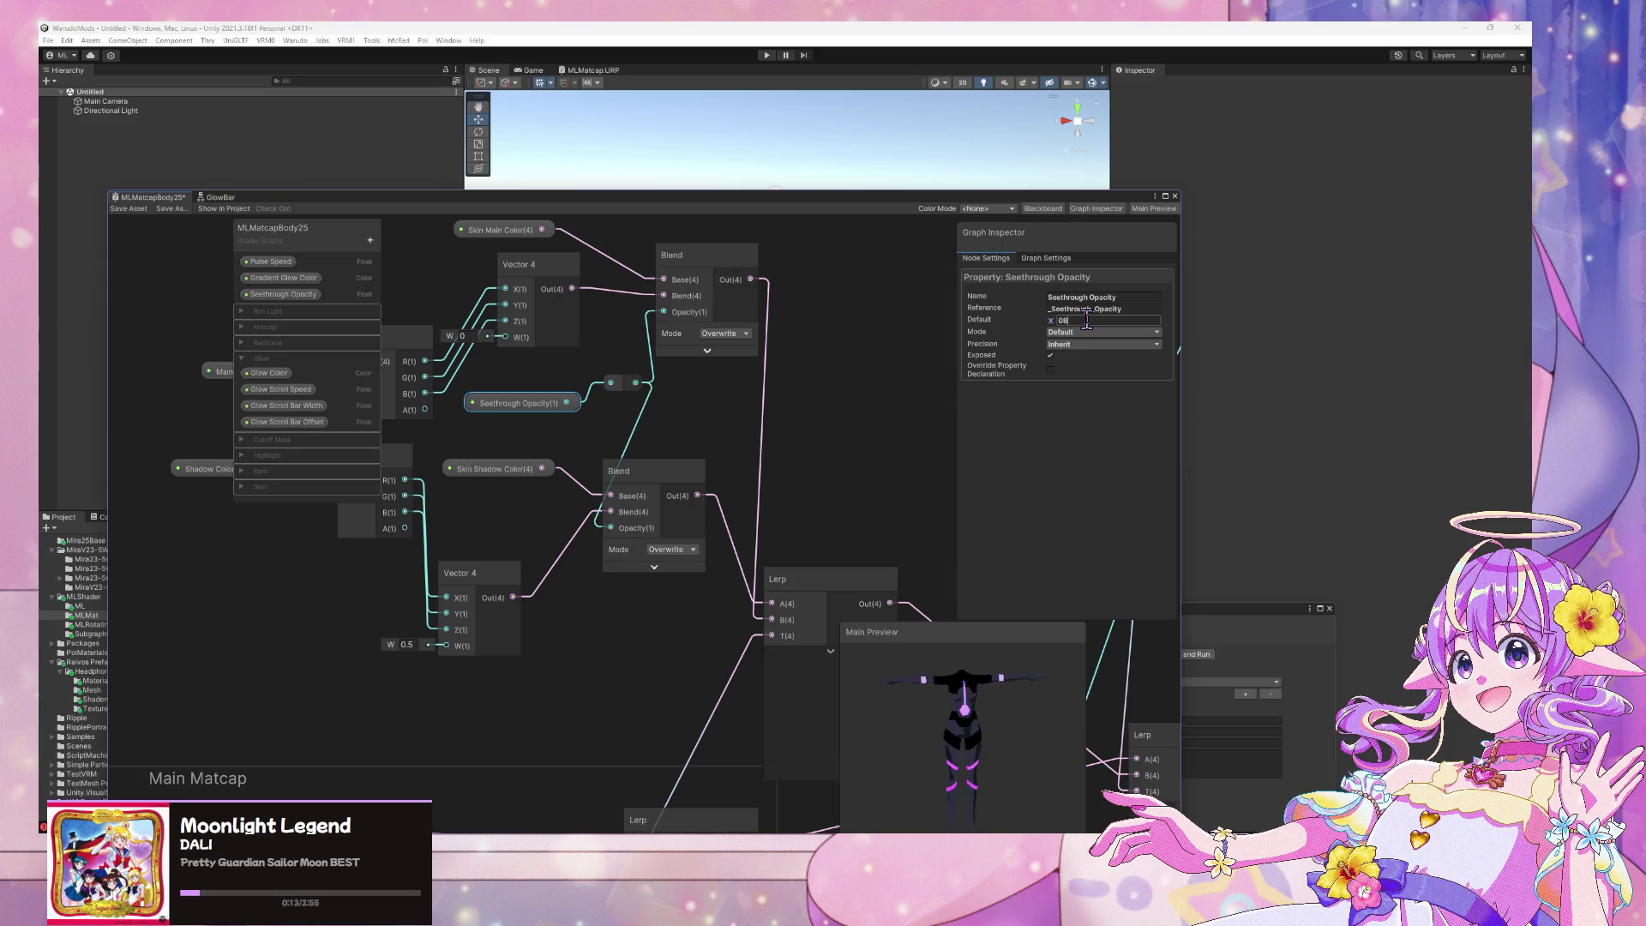
pyautogui.press('BackSpace')
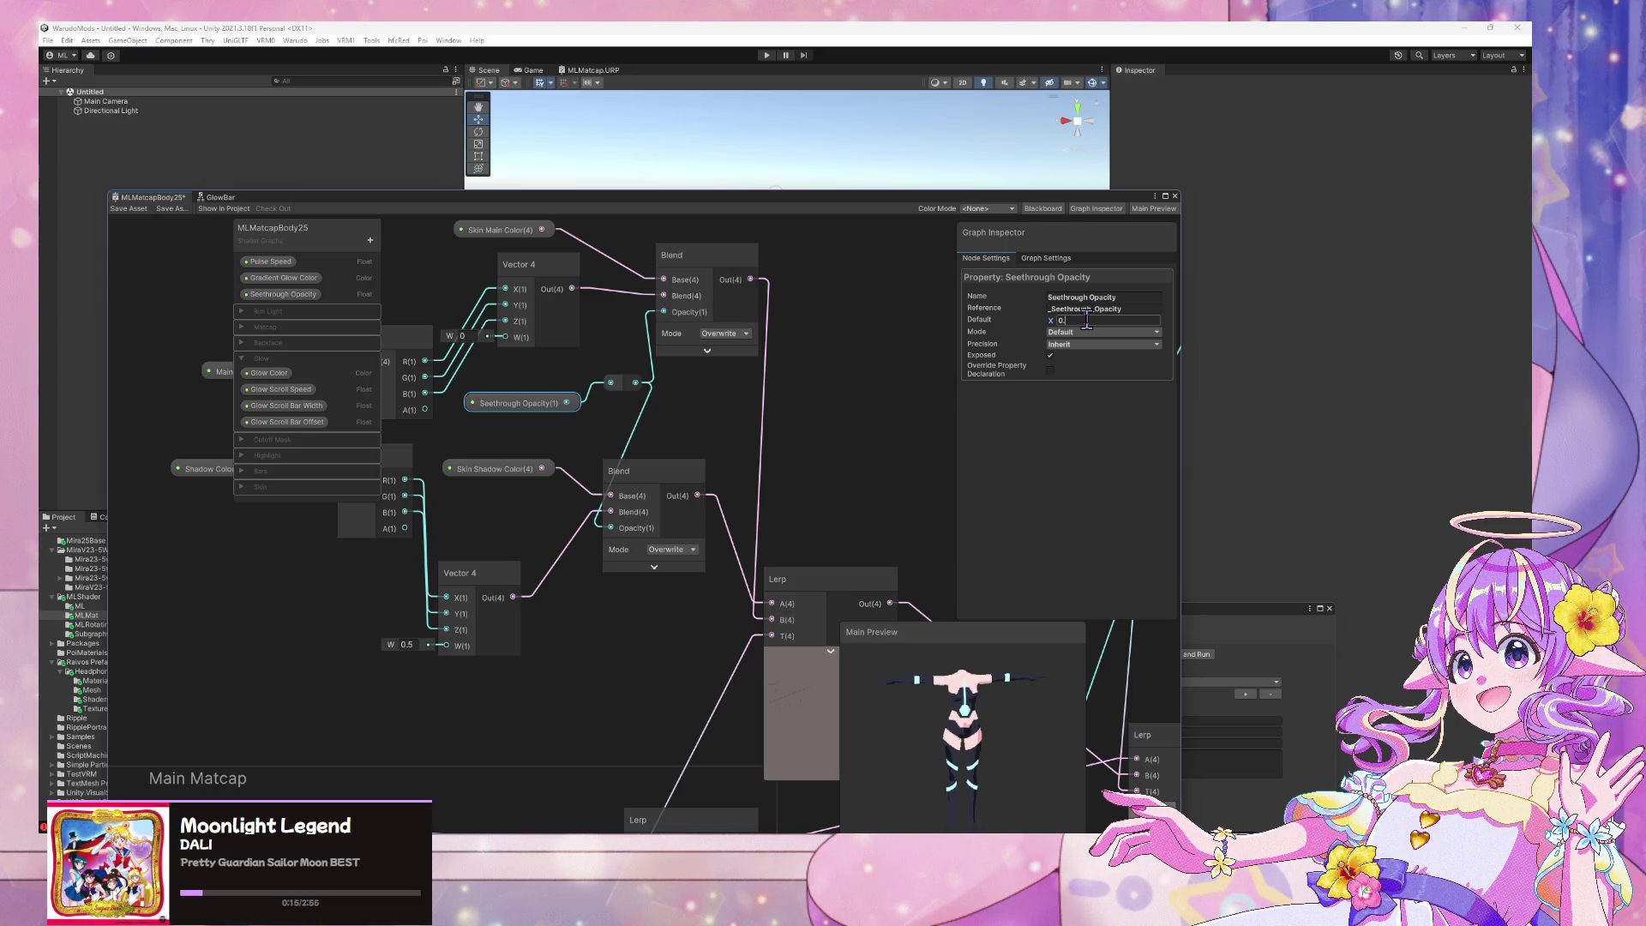
pyautogui.write('8')
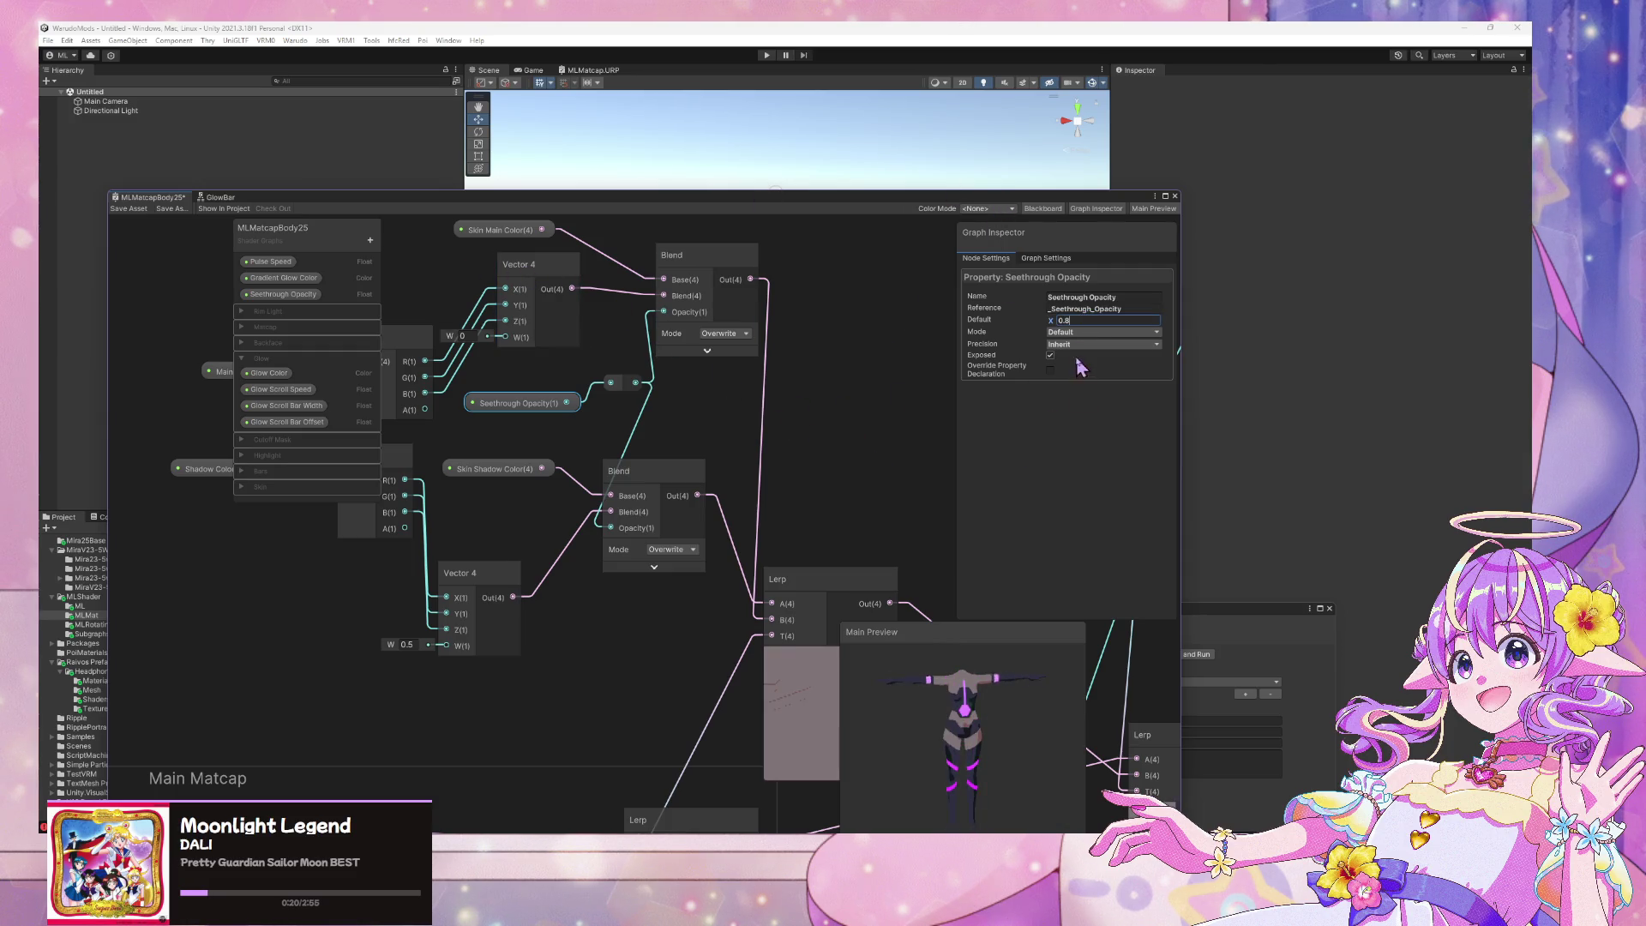
pyautogui.press('BackSpace')
pyautogui.write('9')
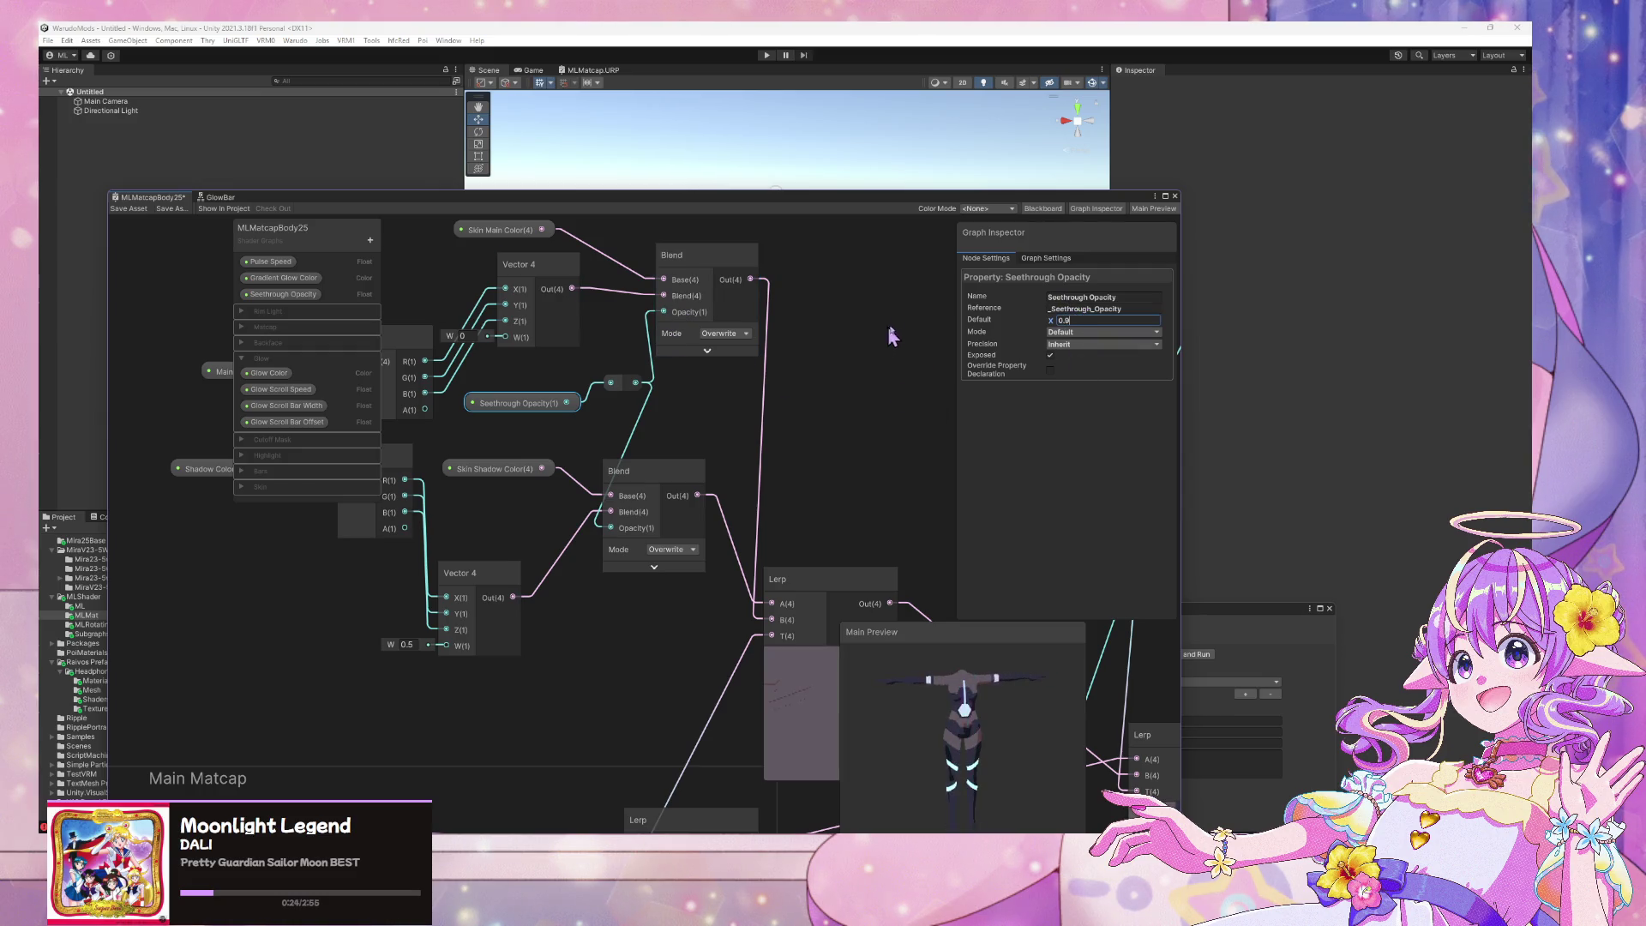
pyautogui.moveTo(553, 203)
pyautogui.mouseDown()
pyautogui.moveTo(785, 246)
pyautogui.moveTo(1328, 428)
pyautogui.moveTo(1303, 236)
pyautogui.moveTo(623, 156)
pyautogui.moveTo(800, 202)
pyautogui.moveTo(708, 254)
pyautogui.mouseUp()
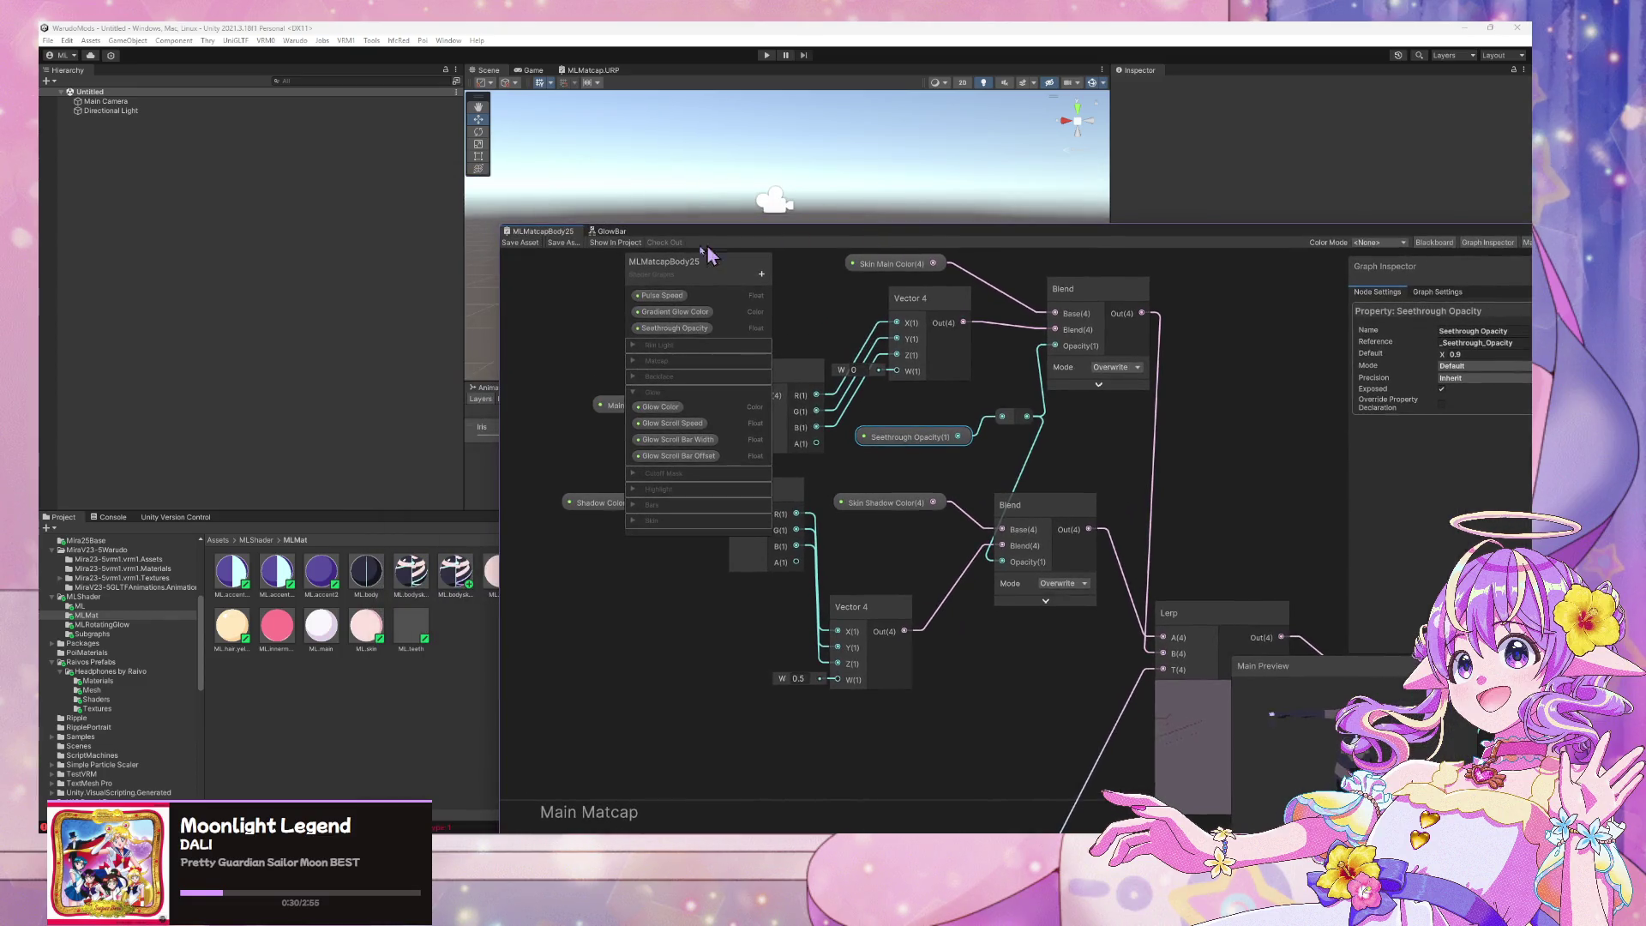
# Export the updated avatar to Warudo and switch off the coverskin expression
pyautogui.click(305, 41)
pyautogui.click(342, 115)
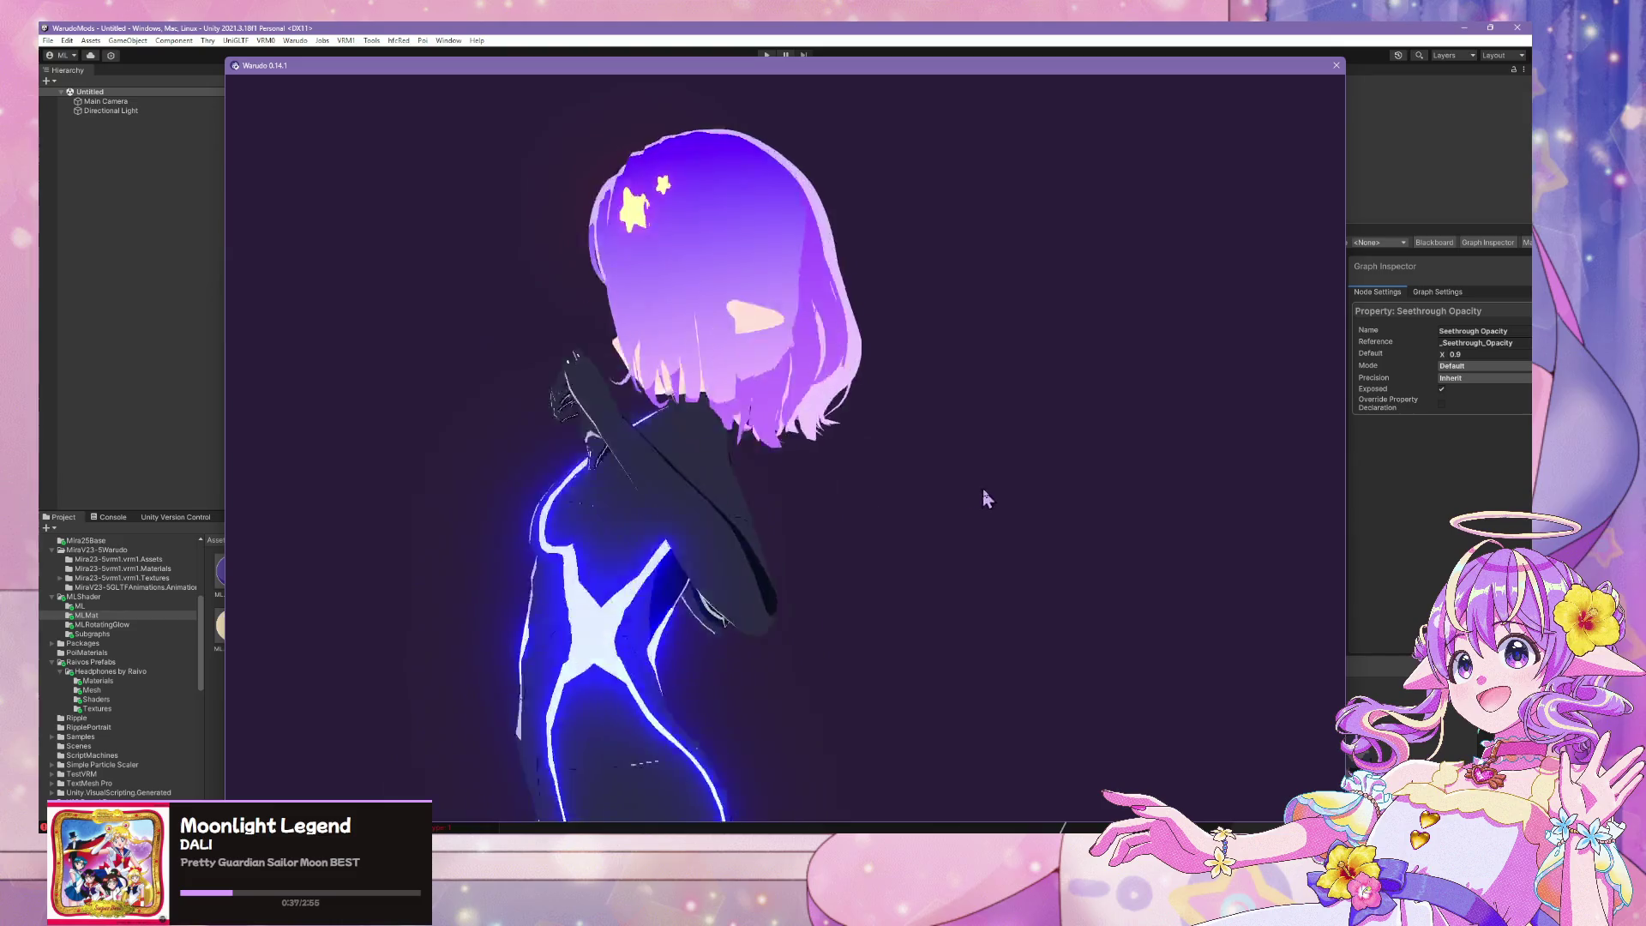
pyautogui.click(1209, 622)
pyautogui.click(1209, 622)
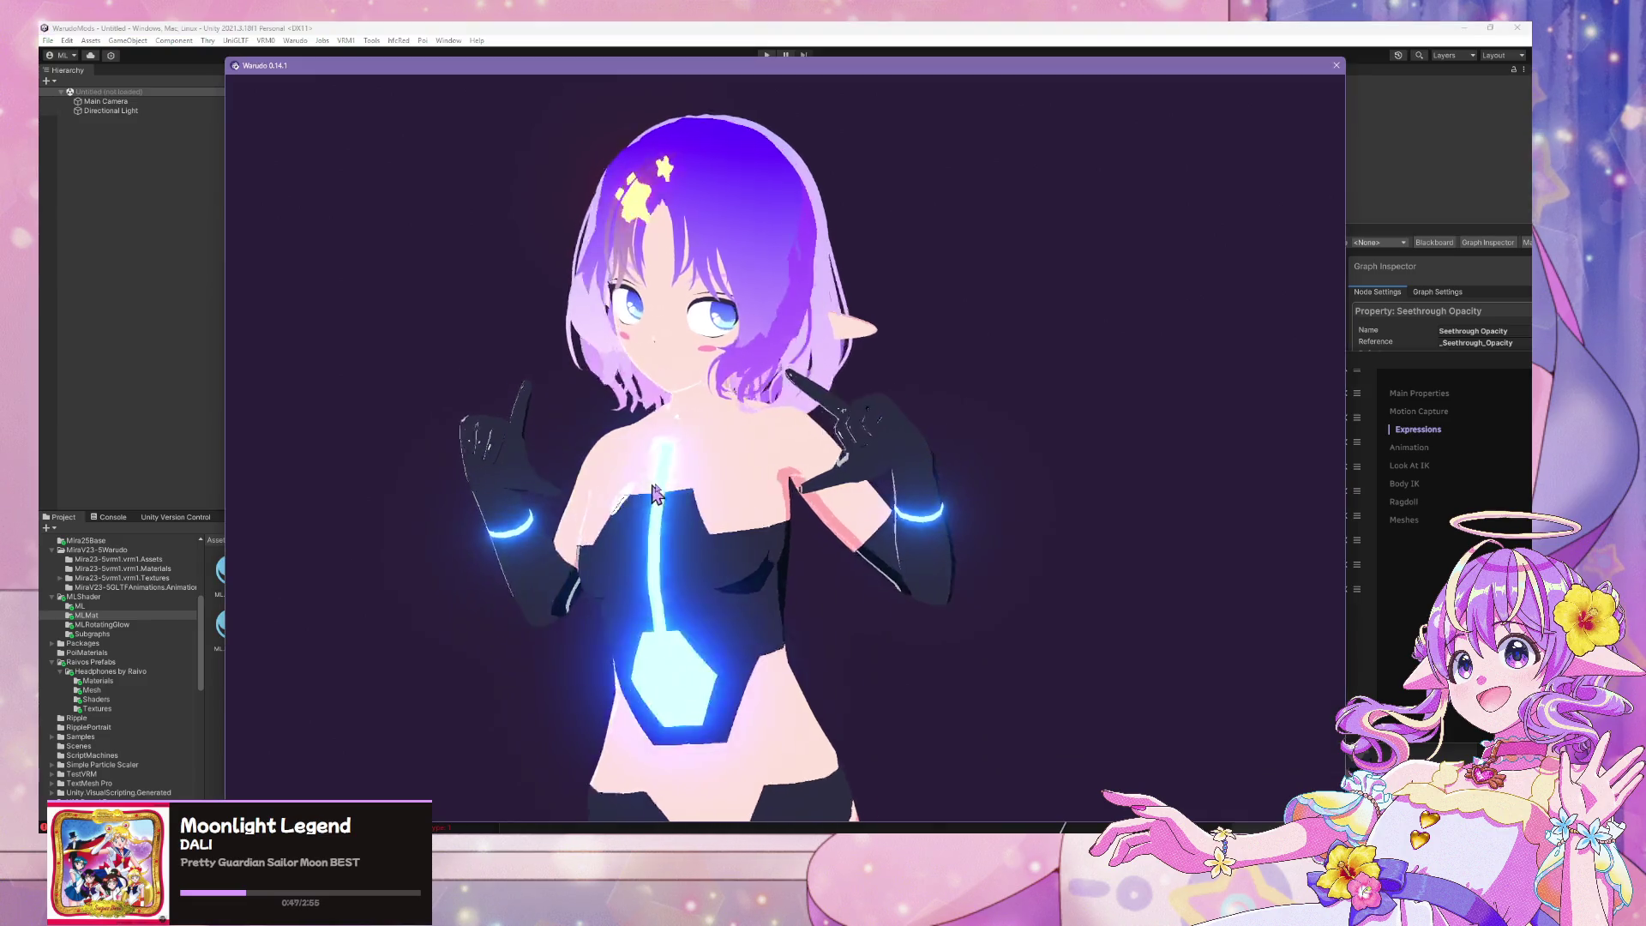
# Bring the avatar back up in Warudo and zoom and orbit around it to check the glowing lines
pyautogui.click(742, 33)
pyautogui.moveTo(847, 240)
pyautogui.mouseDown()
pyautogui.moveTo(889, 489)
pyautogui.moveTo(830, 443)
pyautogui.mouseUp()
pyautogui.click(296, 41)
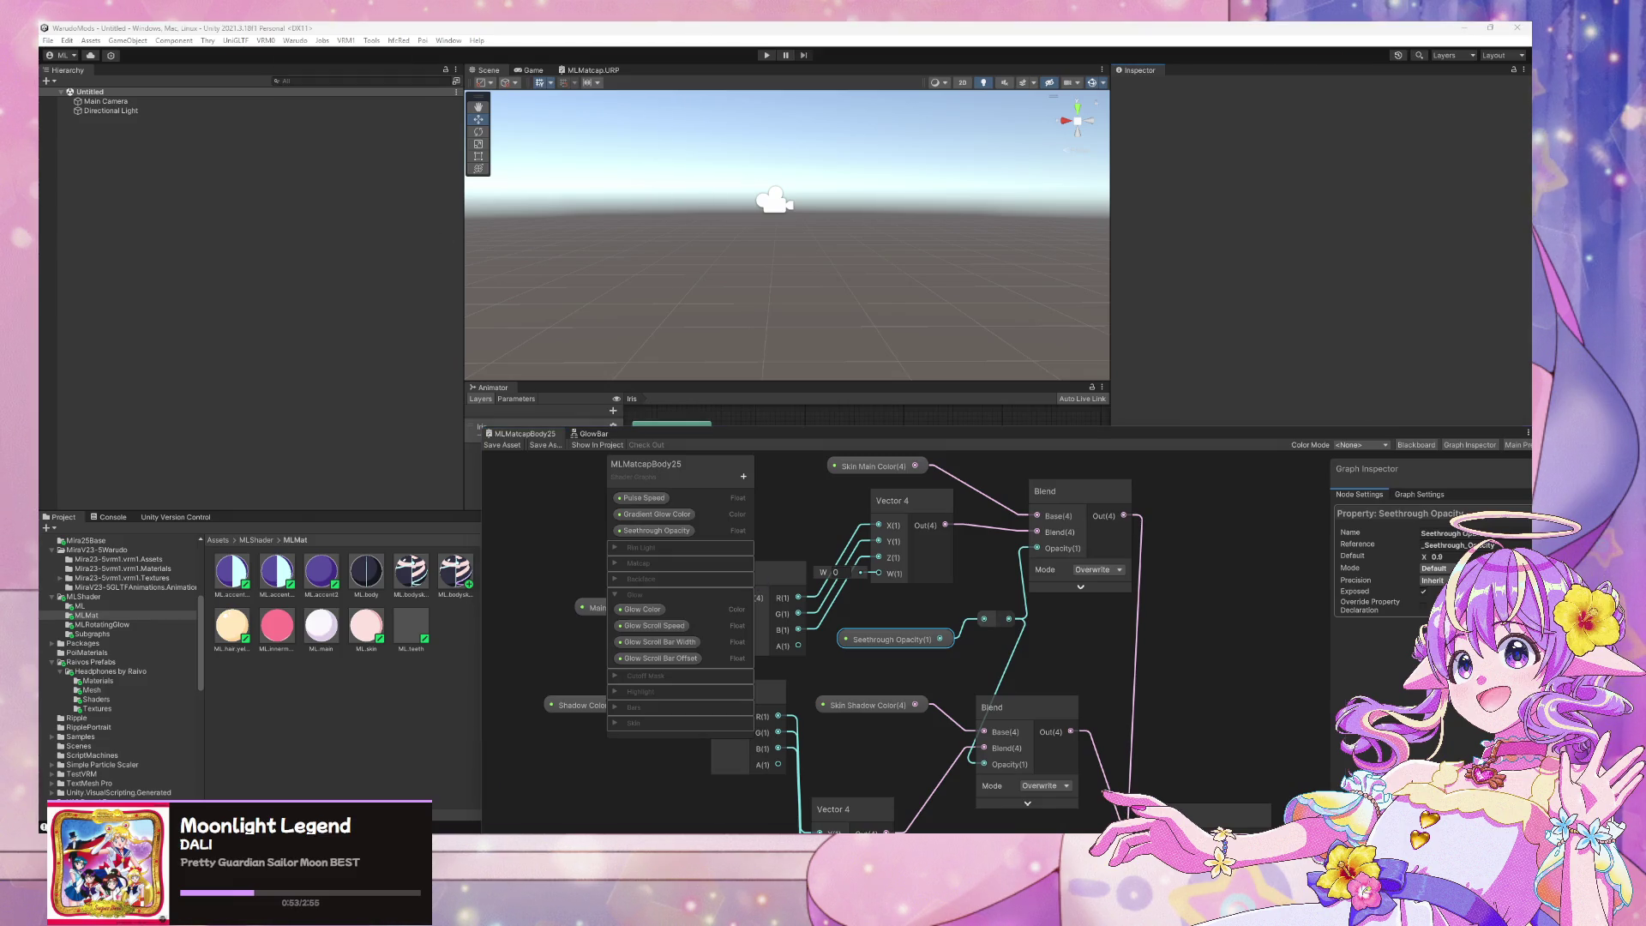
pyautogui.scroll(5, 887, 676)
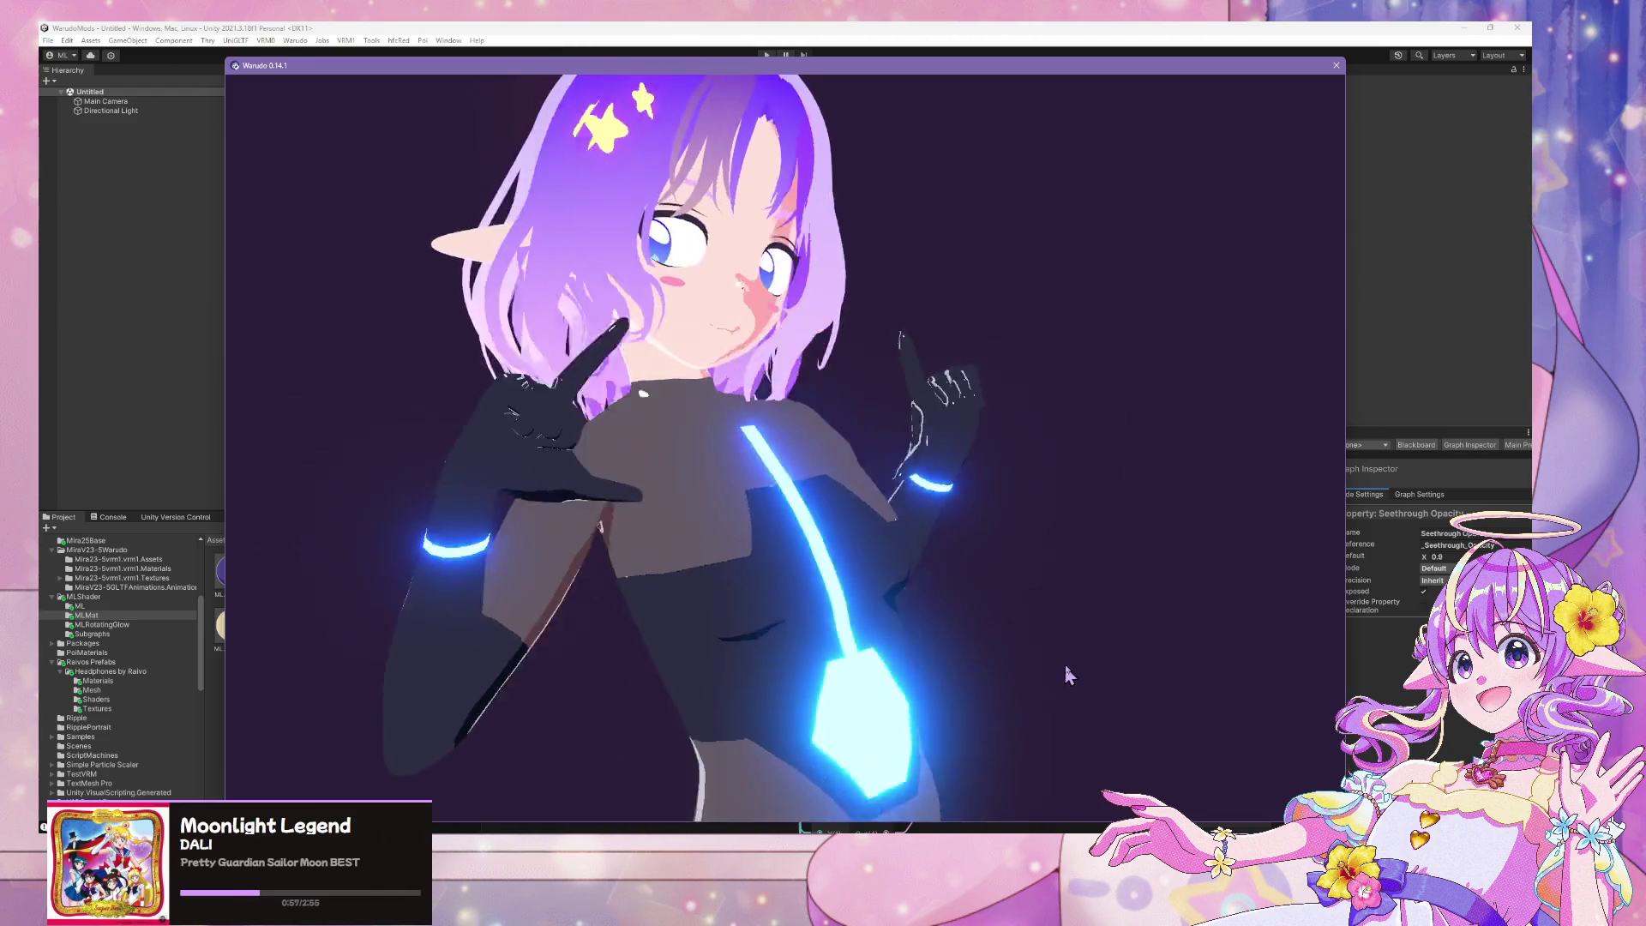
pyautogui.scroll(-5, 986, 678)
pyautogui.scroll(3, 895, 679)
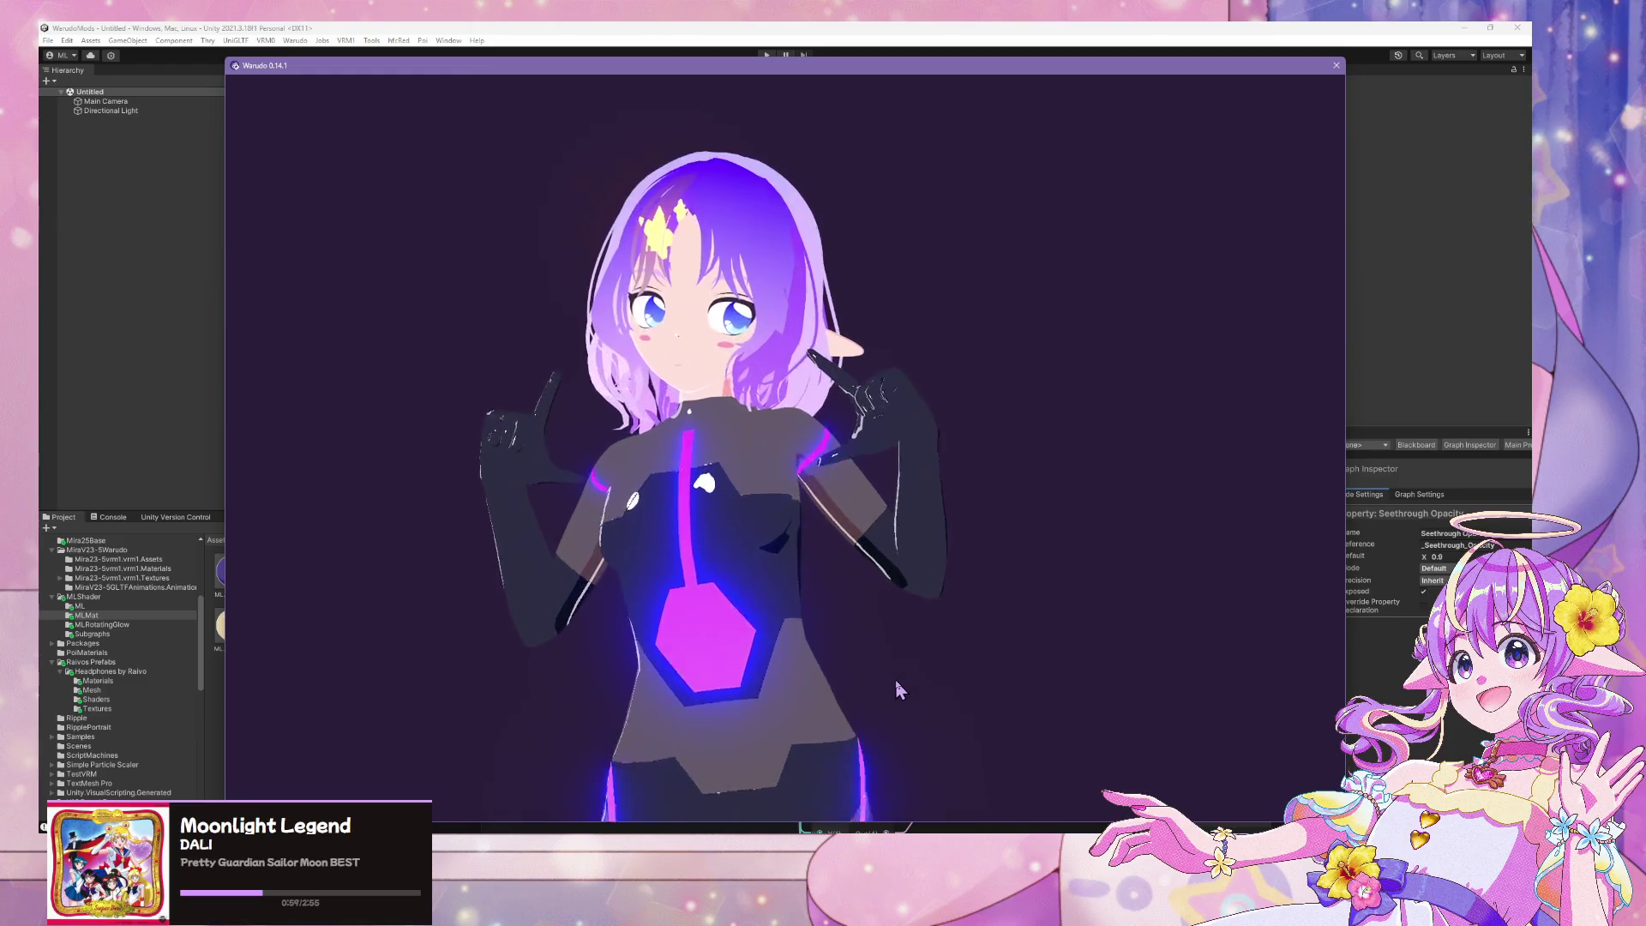
pyautogui.moveTo(895, 679)
pyautogui.mouseDown()
pyautogui.moveTo(660, 728)
pyautogui.moveTo(993, 657)
pyautogui.mouseUp()
pyautogui.scroll(-5, 993, 656)
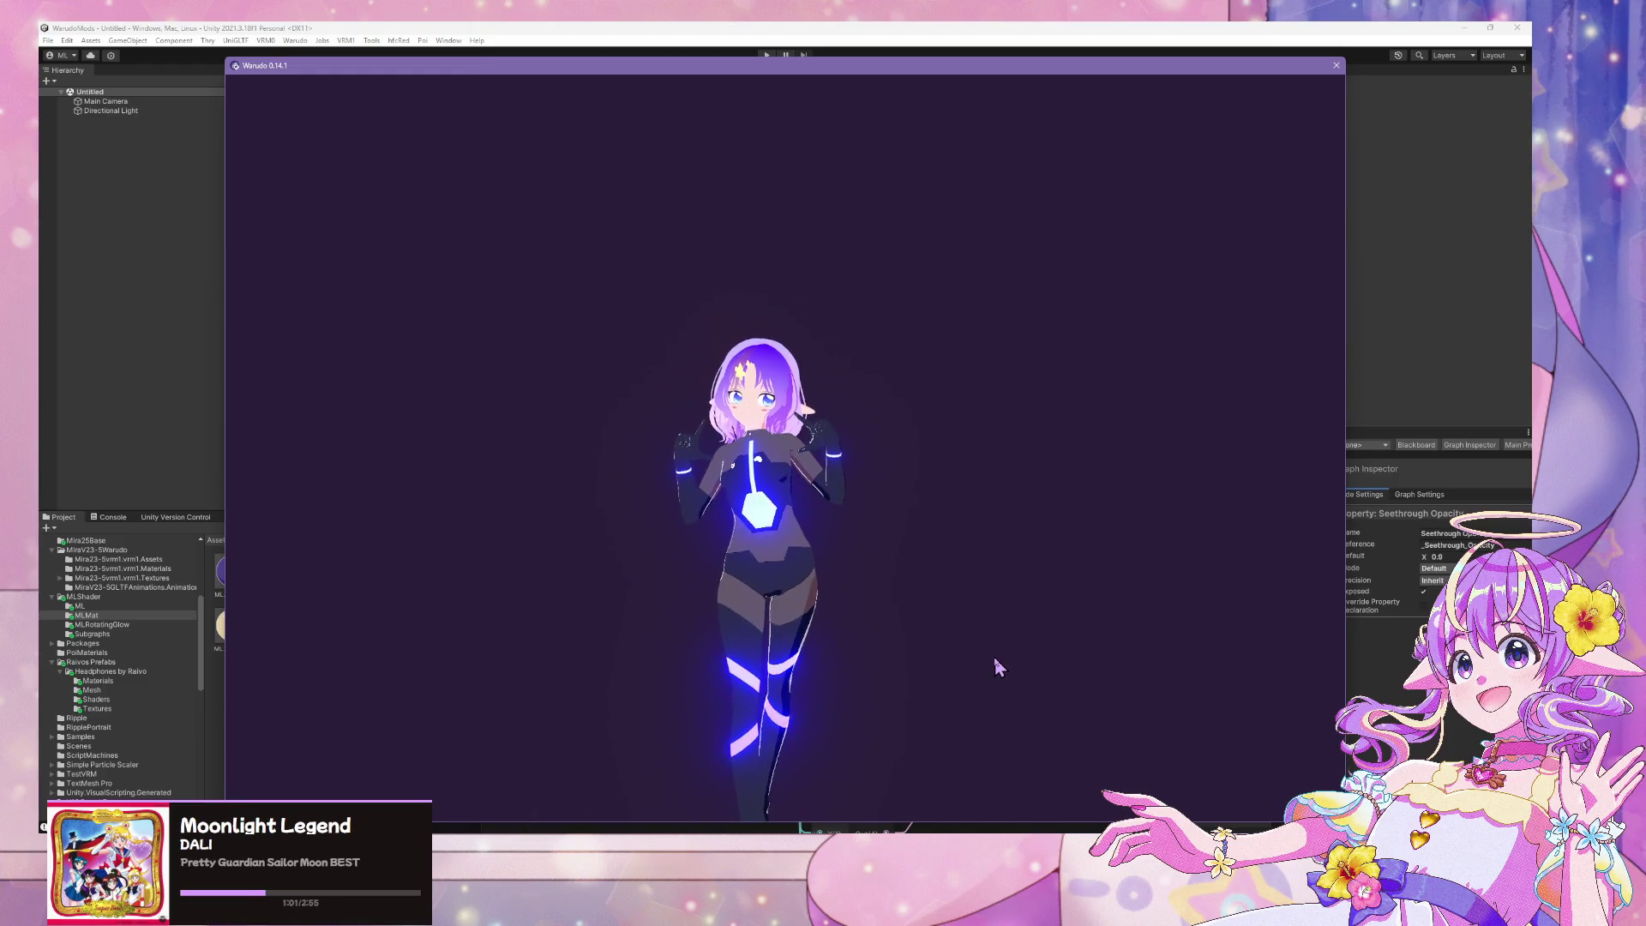
pyautogui.scroll(5, 994, 666)
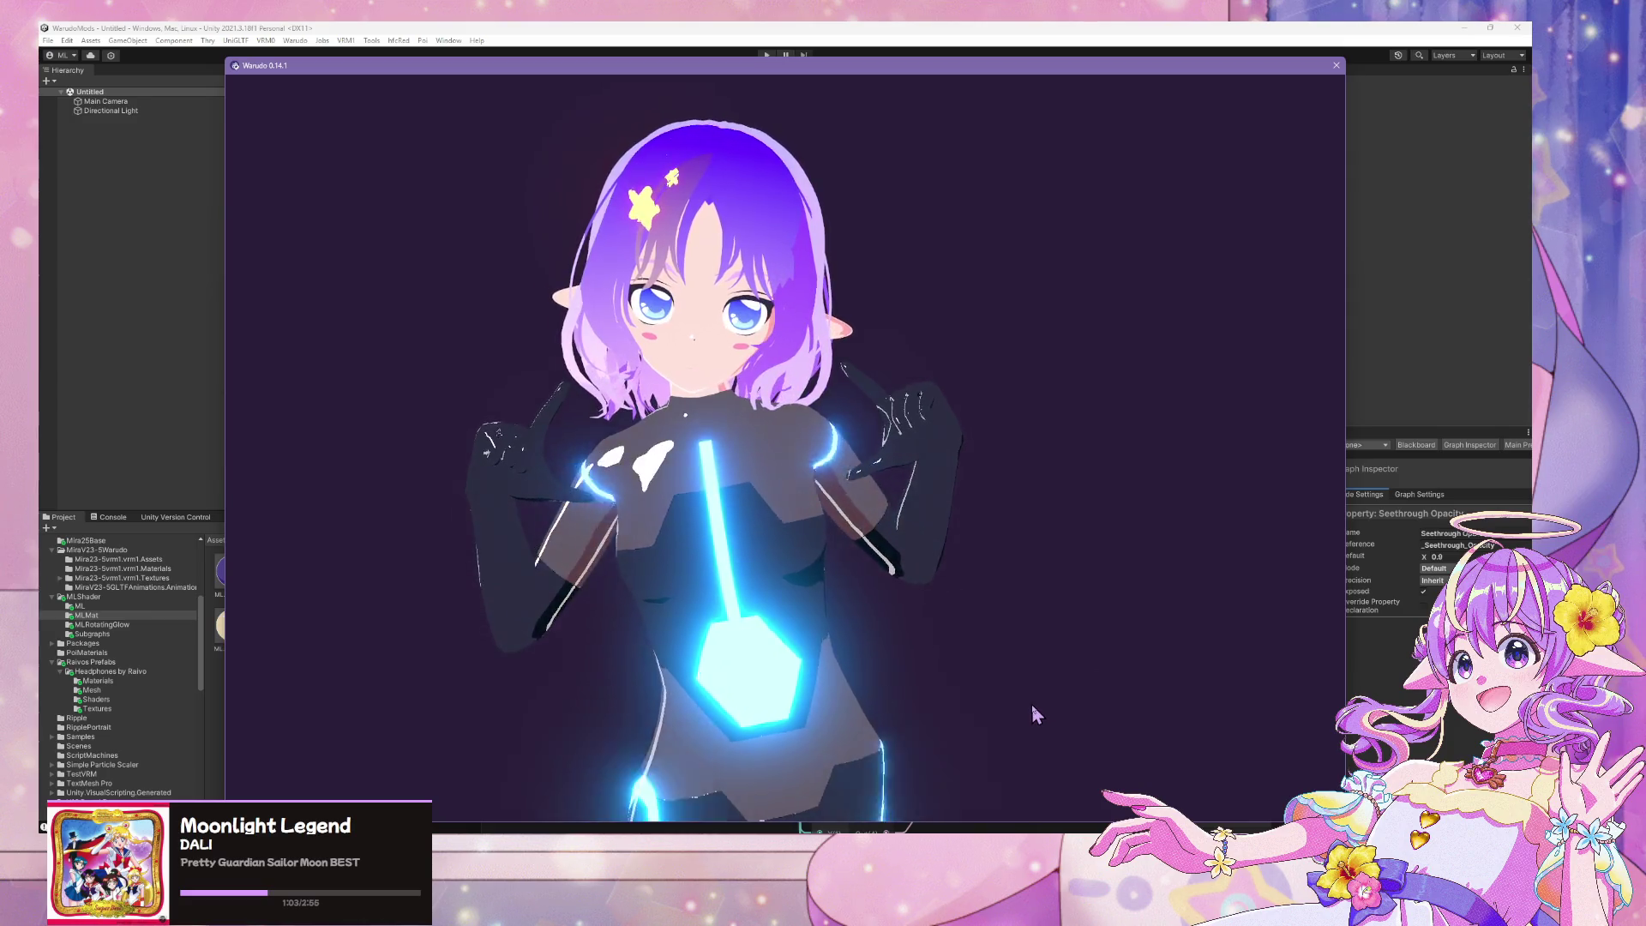
pyautogui.scroll(-5, 1034, 696)
# Inspect the avatar's back, then leave Warudo and return to Unity
pyautogui.moveTo(1032, 686)
pyautogui.mouseDown()
pyautogui.moveTo(206, 608)
pyautogui.moveTo(577, 654)
pyautogui.moveTo(1021, 661)
pyautogui.mouseUp()
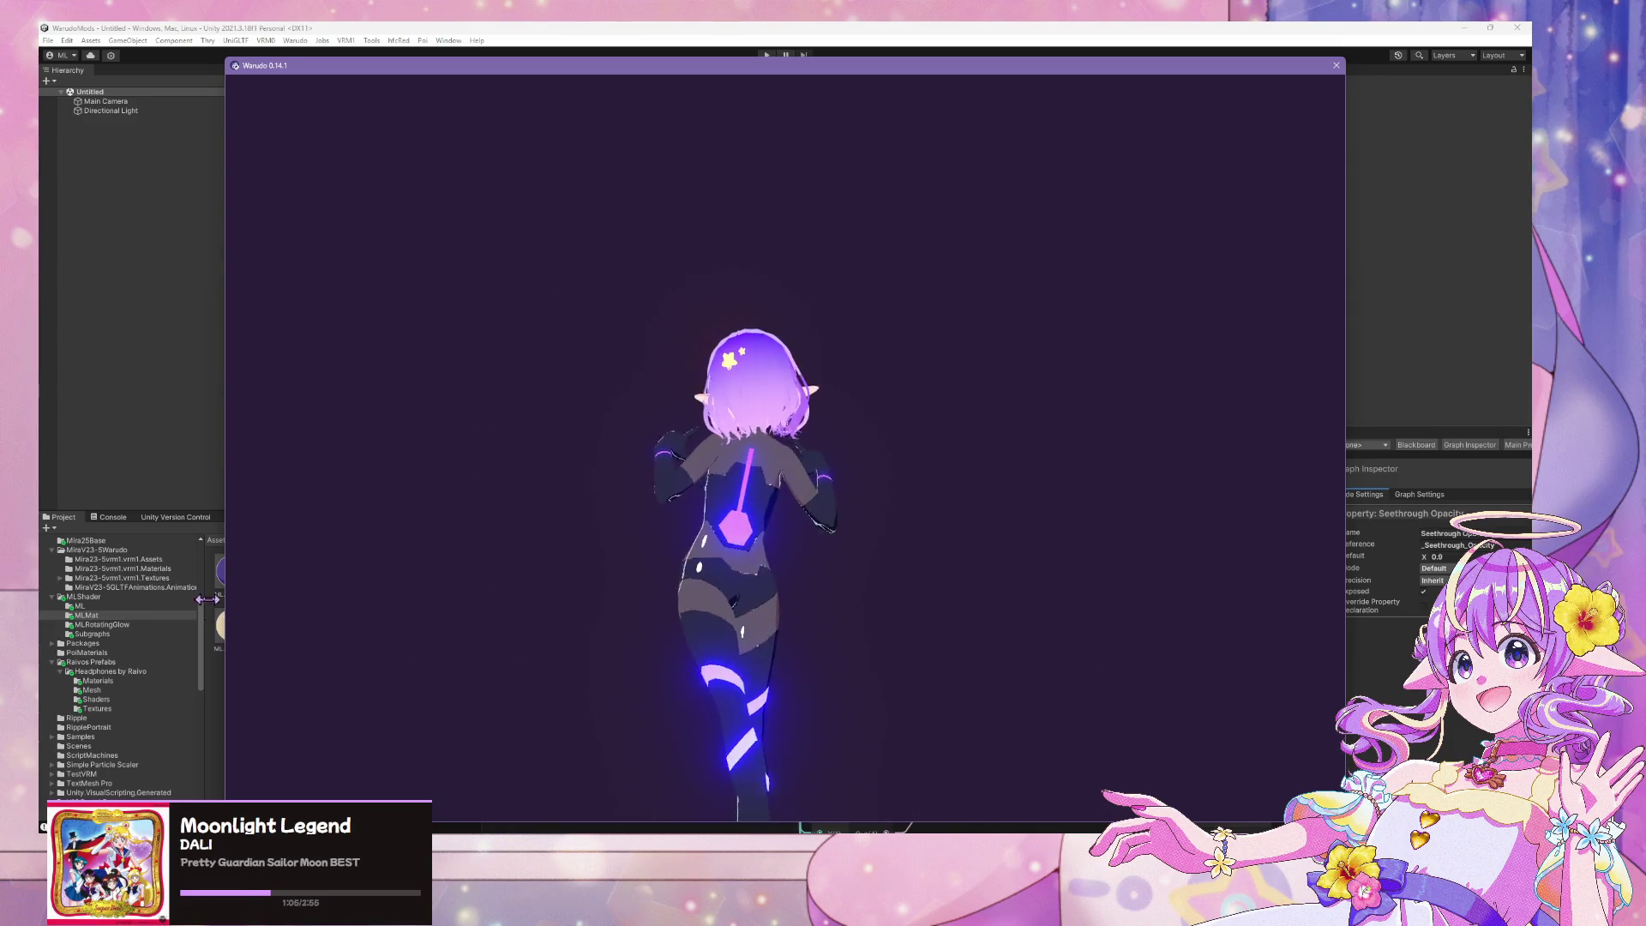
pyautogui.scroll(3, 753, 655)
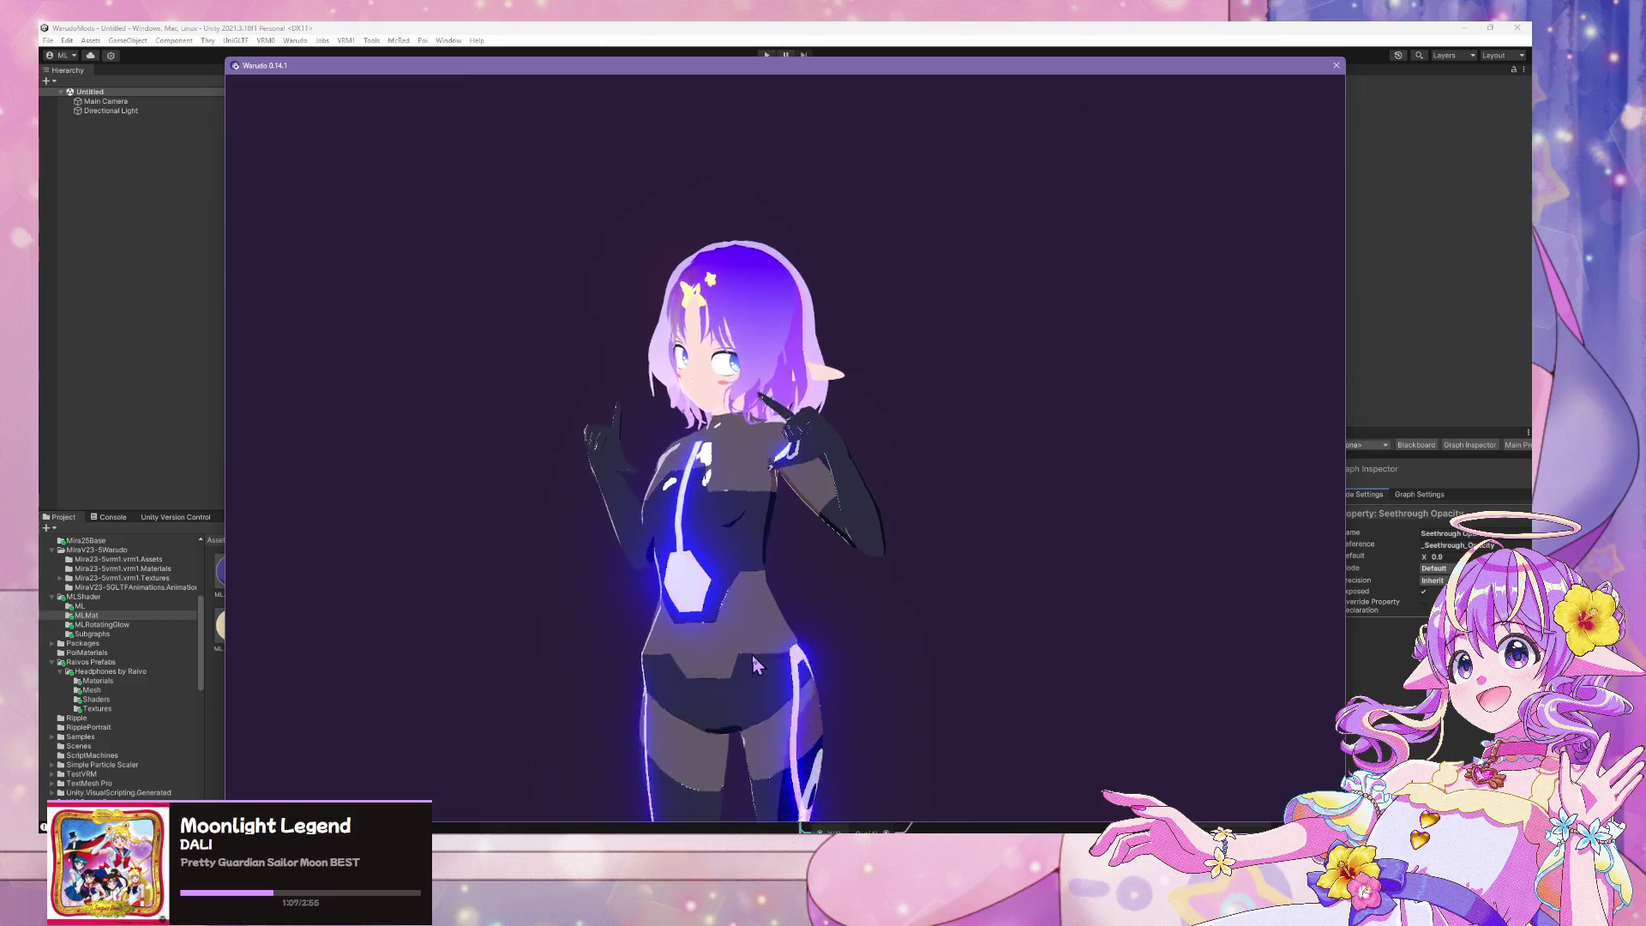
pyautogui.scroll(2, 752, 655)
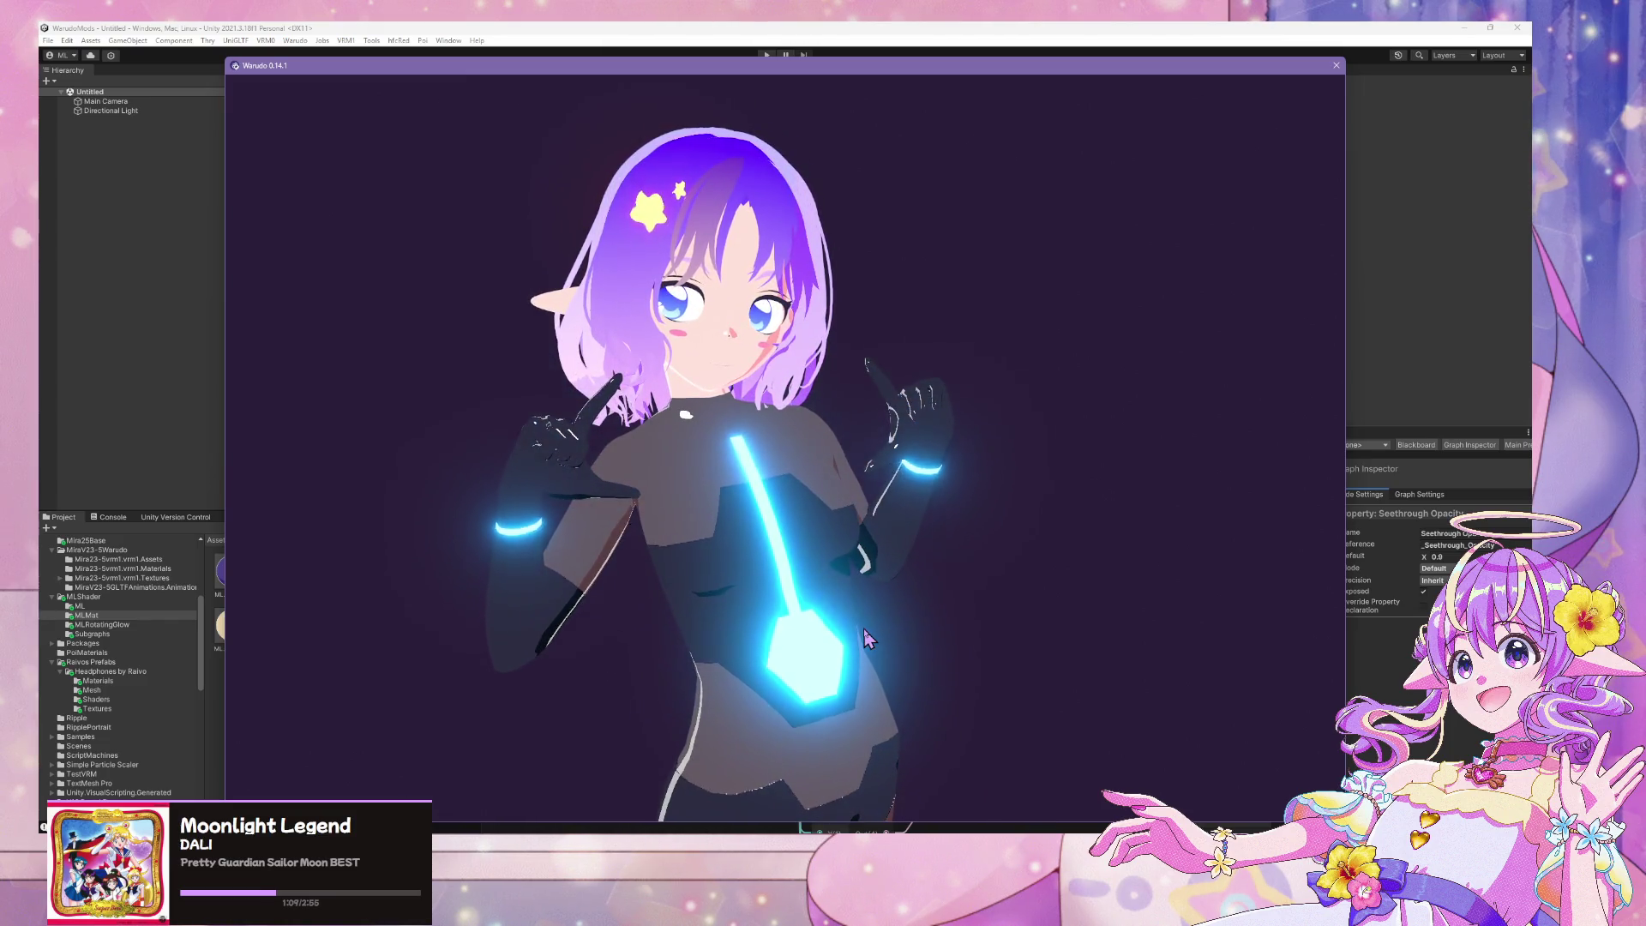
pyautogui.scroll(-3, 868, 639)
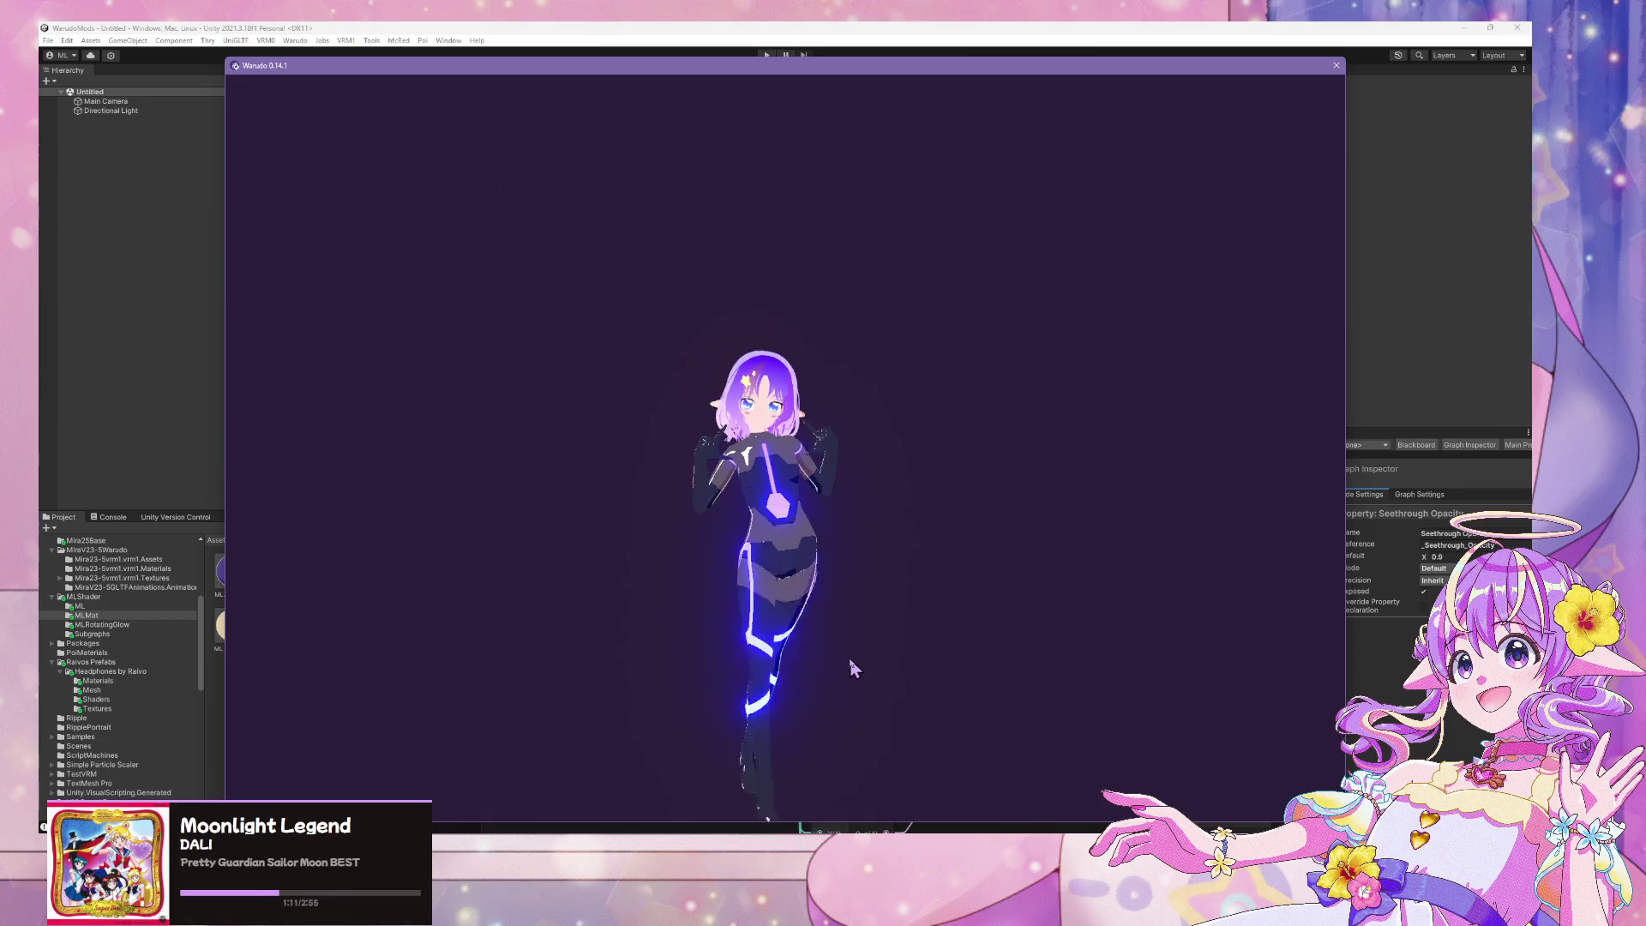
pyautogui.scroll(2, 875, 660)
pyautogui.hotkey('alt', 'Tab')
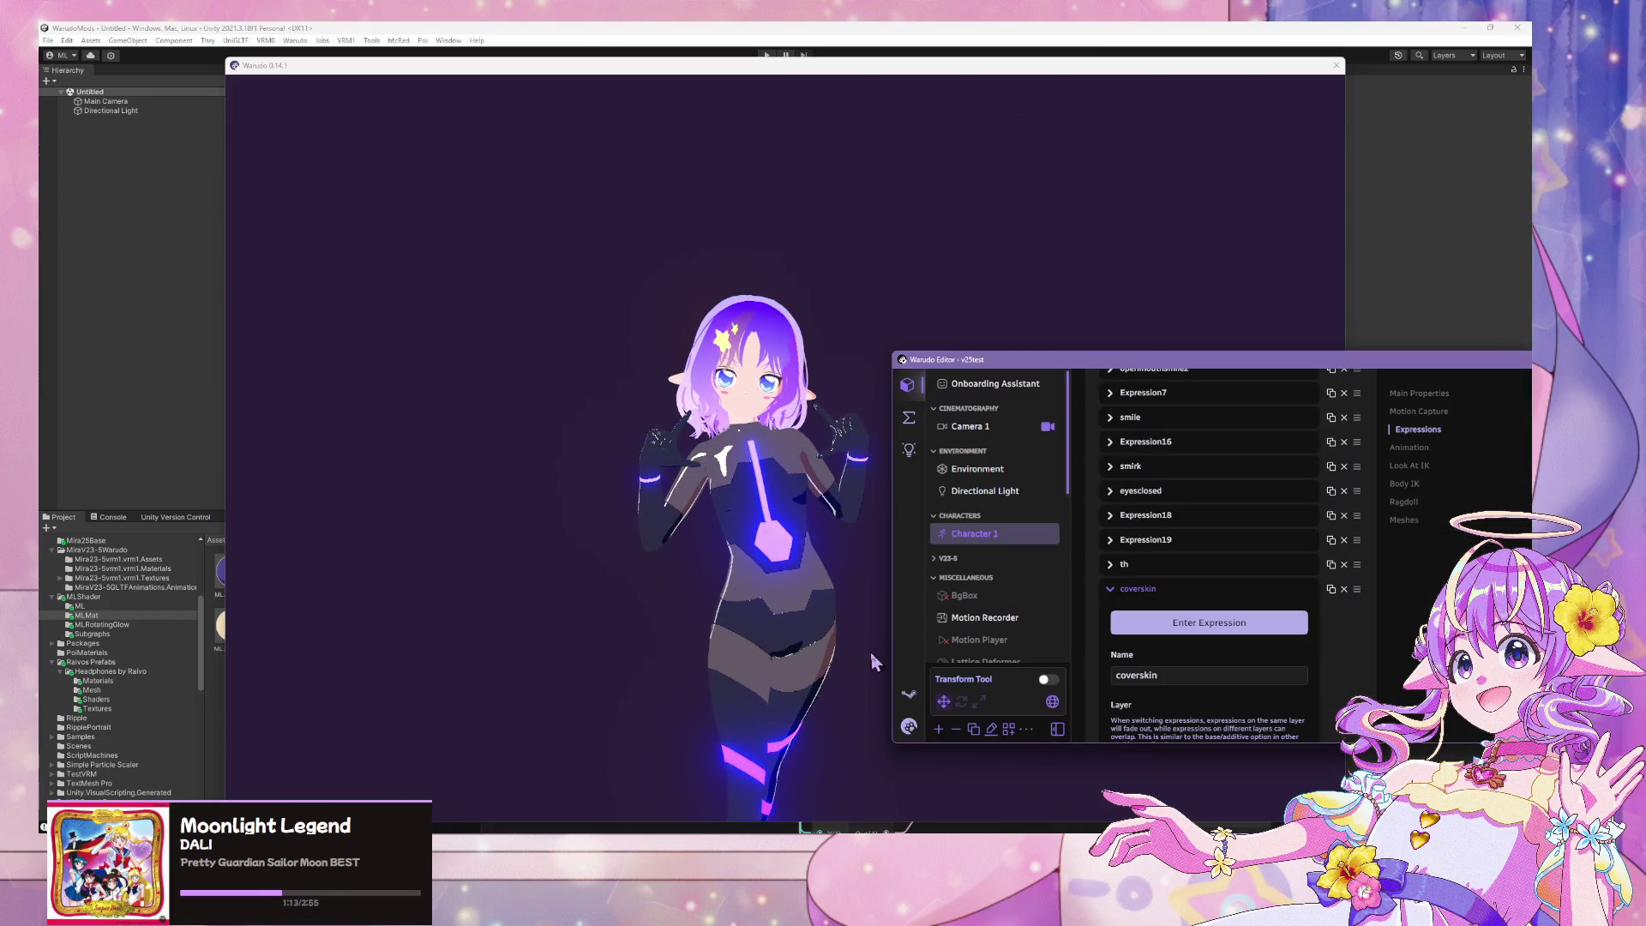
pyautogui.hotkey('alt', 'Tab')
pyautogui.hotkey('alt', 'Tab')
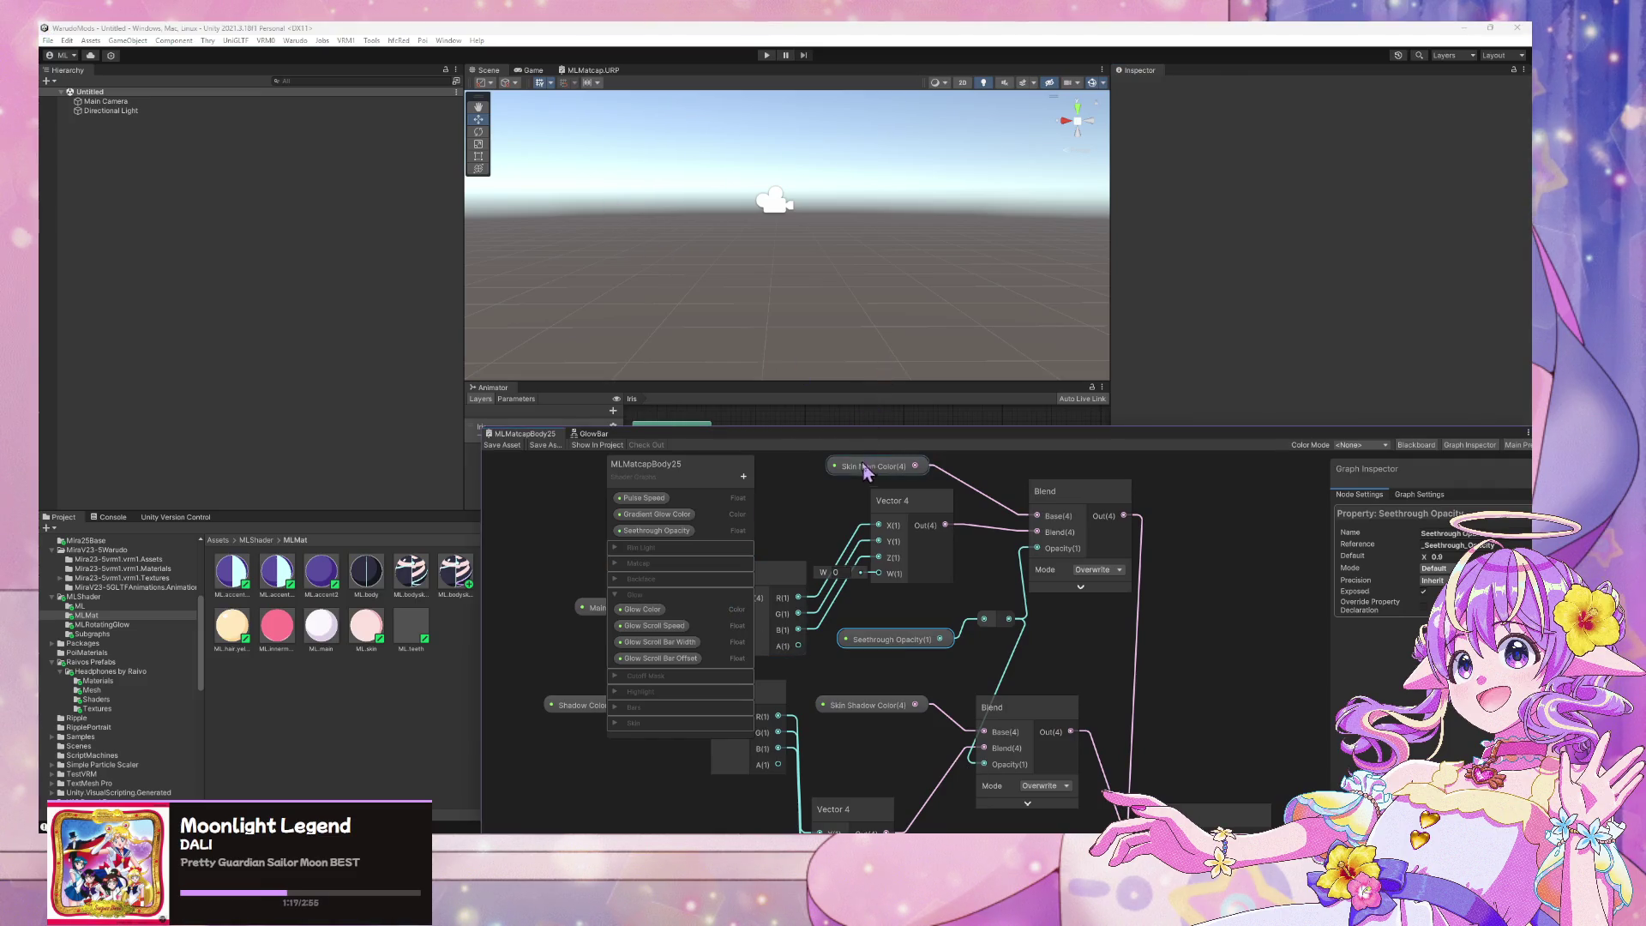
# Frame the Tiling And Offset area and place the Time and Vector 2 nodes side by side
pyautogui.moveTo(868, 474); pyautogui.dragTo(634, 219)
pyautogui.moveTo(812, 648); pyautogui.dragTo(845, 414, button='middle')
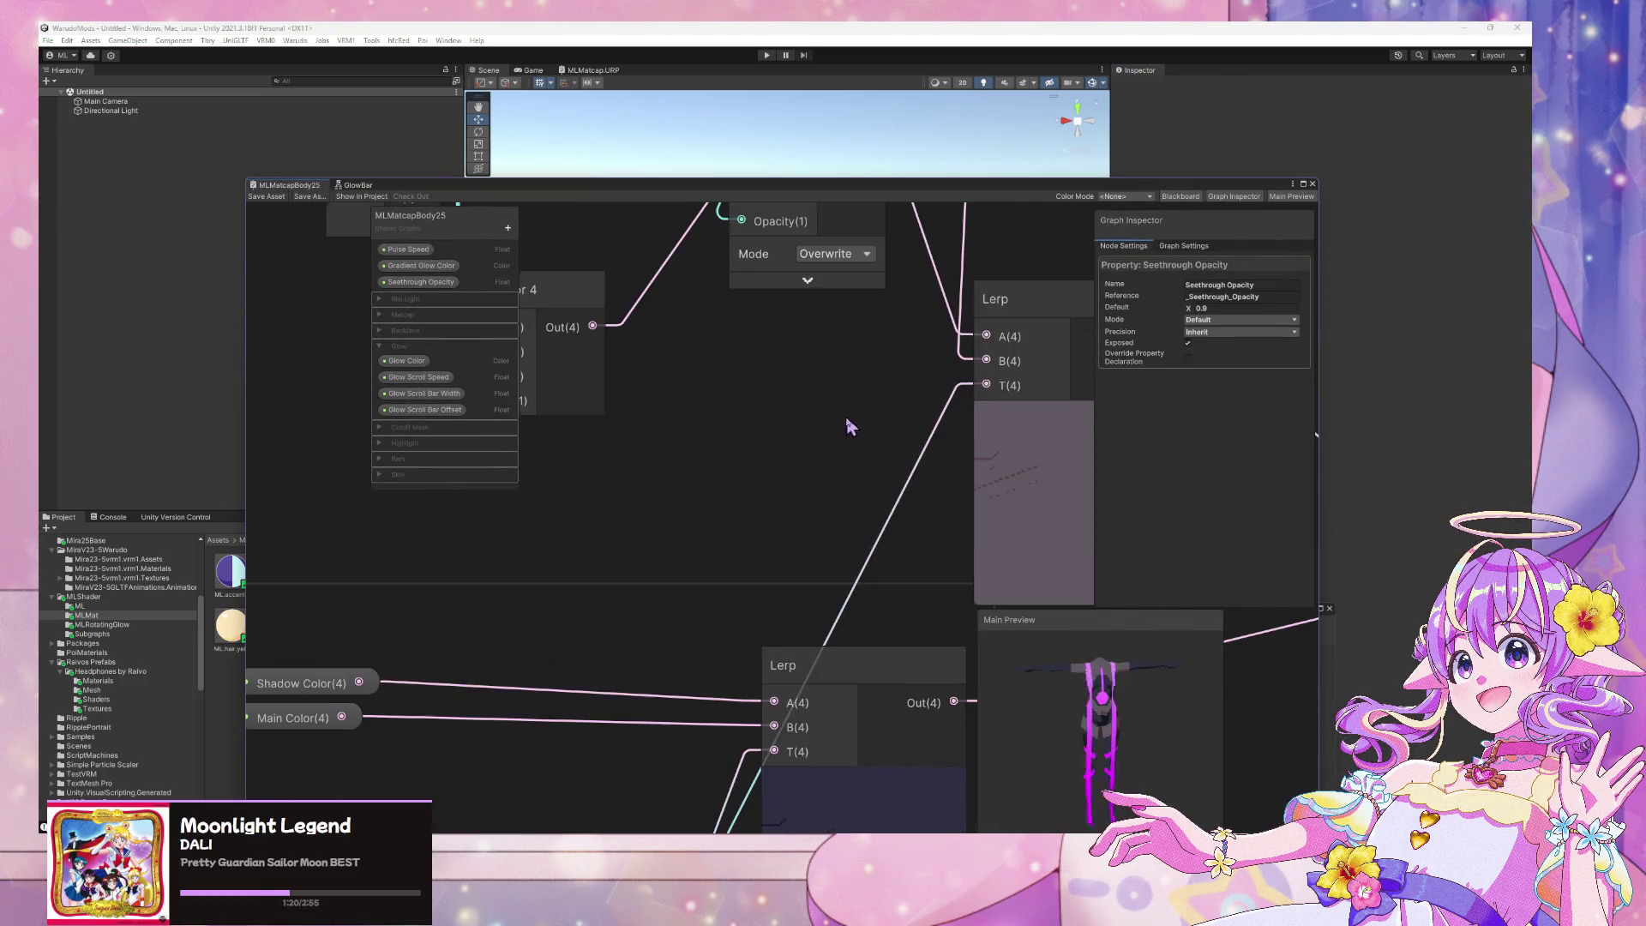
pyautogui.scroll(-5, 749, 617)
pyautogui.scroll(-3, 830, 617)
pyautogui.scroll(6, 962, 489)
pyautogui.scroll(3, 904, 607)
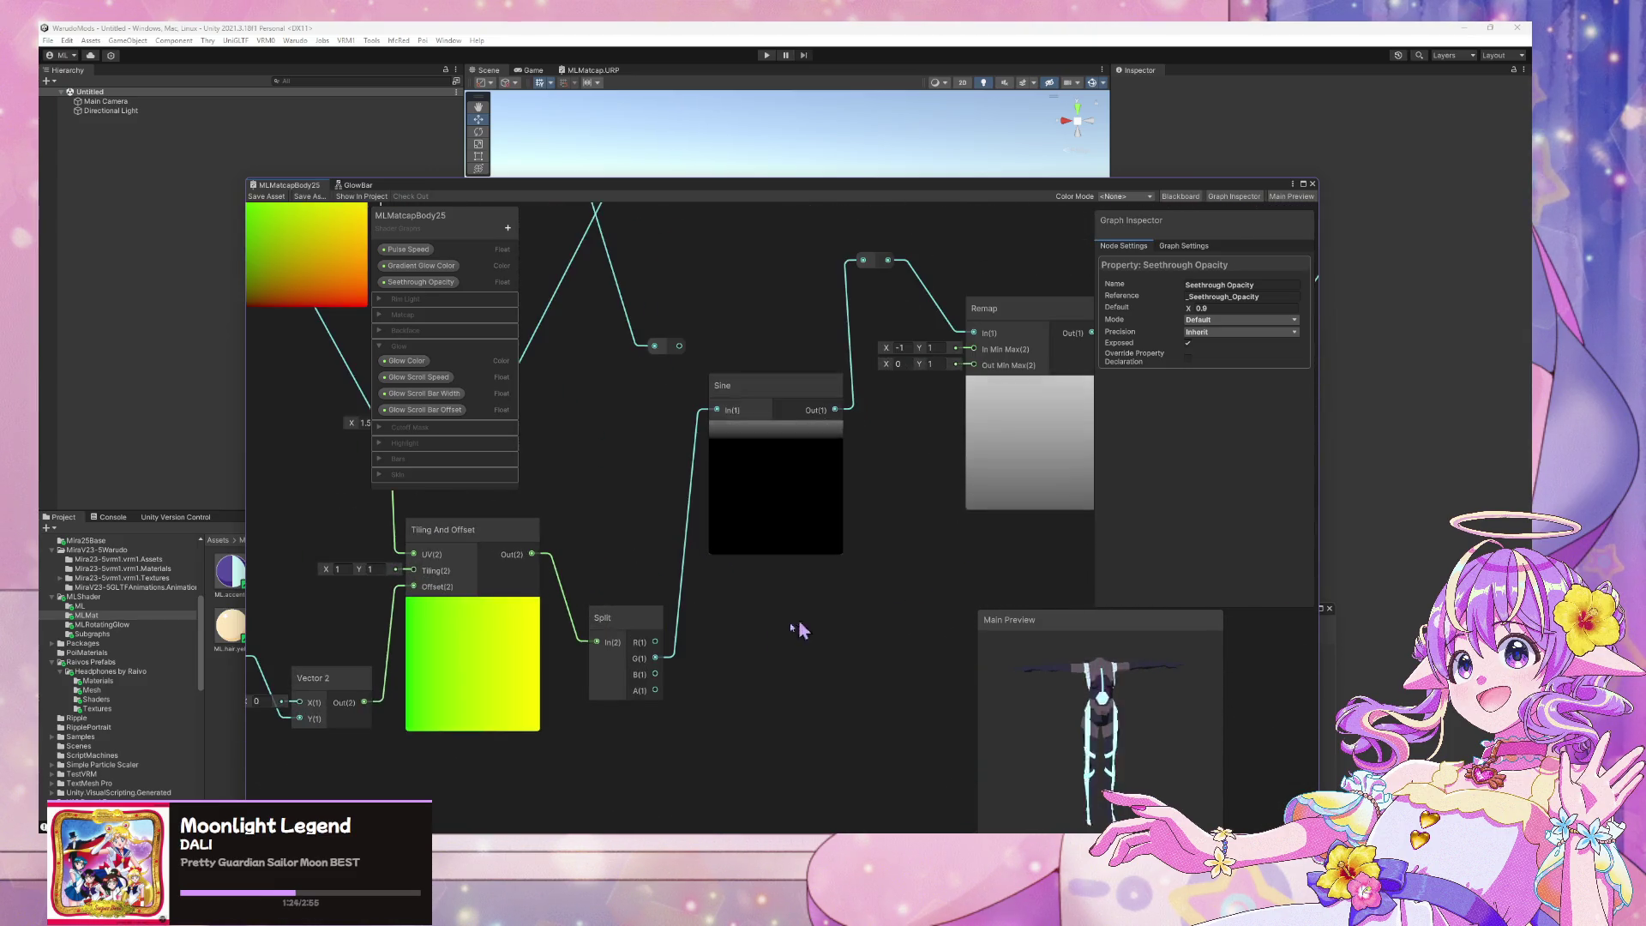
pyautogui.moveTo(812, 628); pyautogui.dragTo(1052, 732, button='middle')
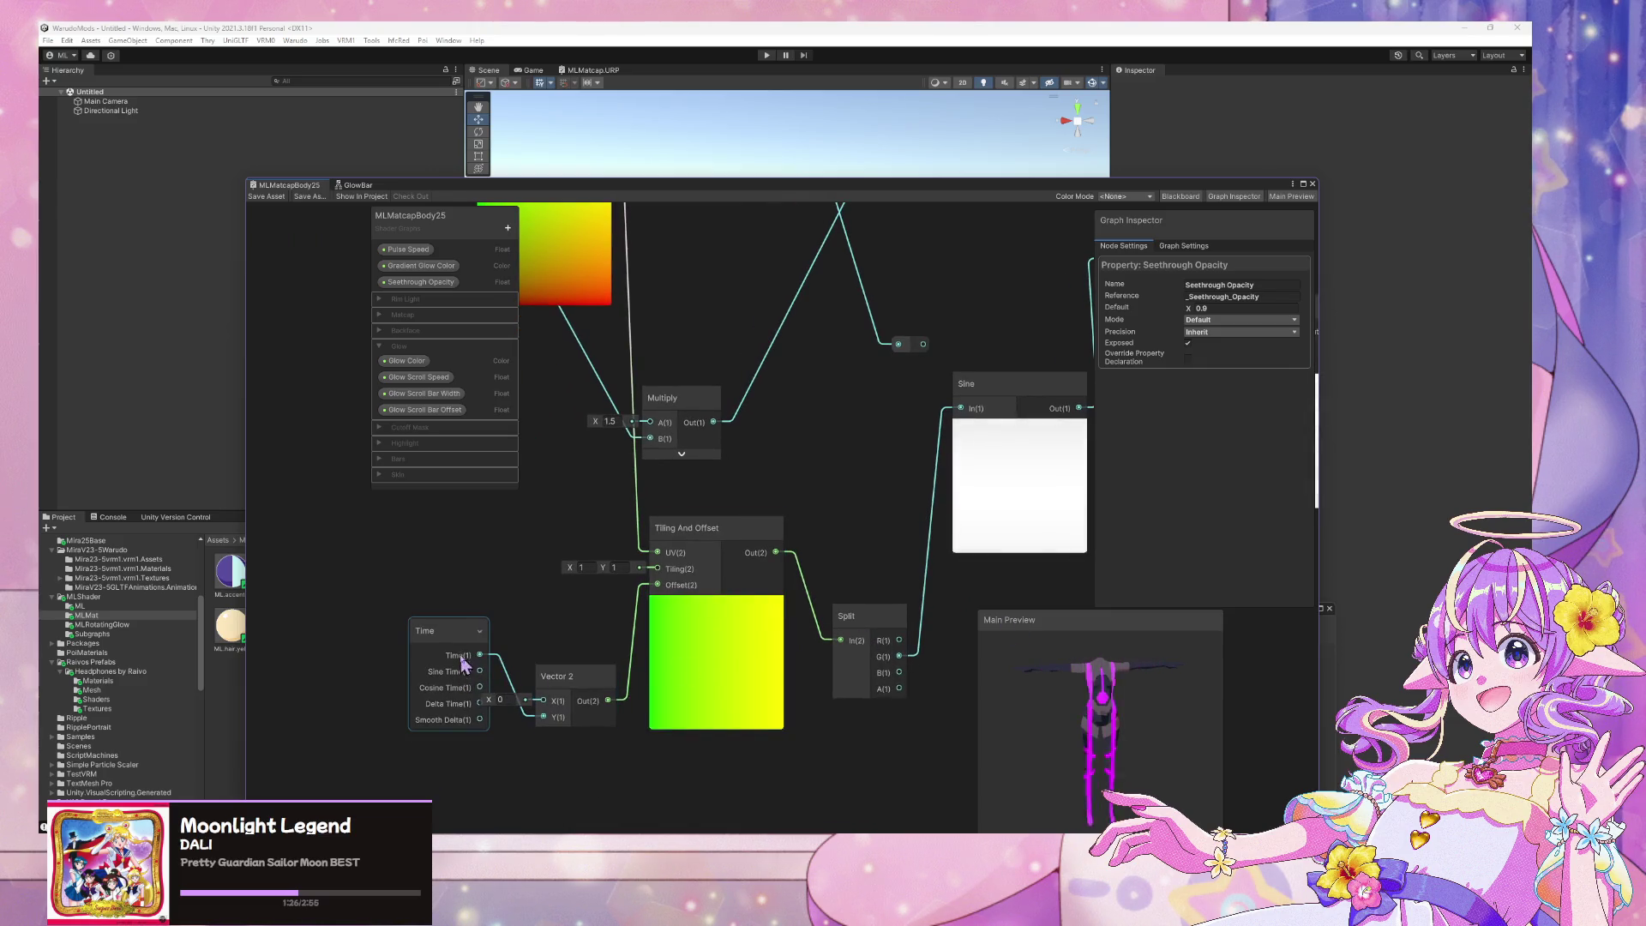
pyautogui.moveTo(453, 634); pyautogui.dragTo(360, 574)
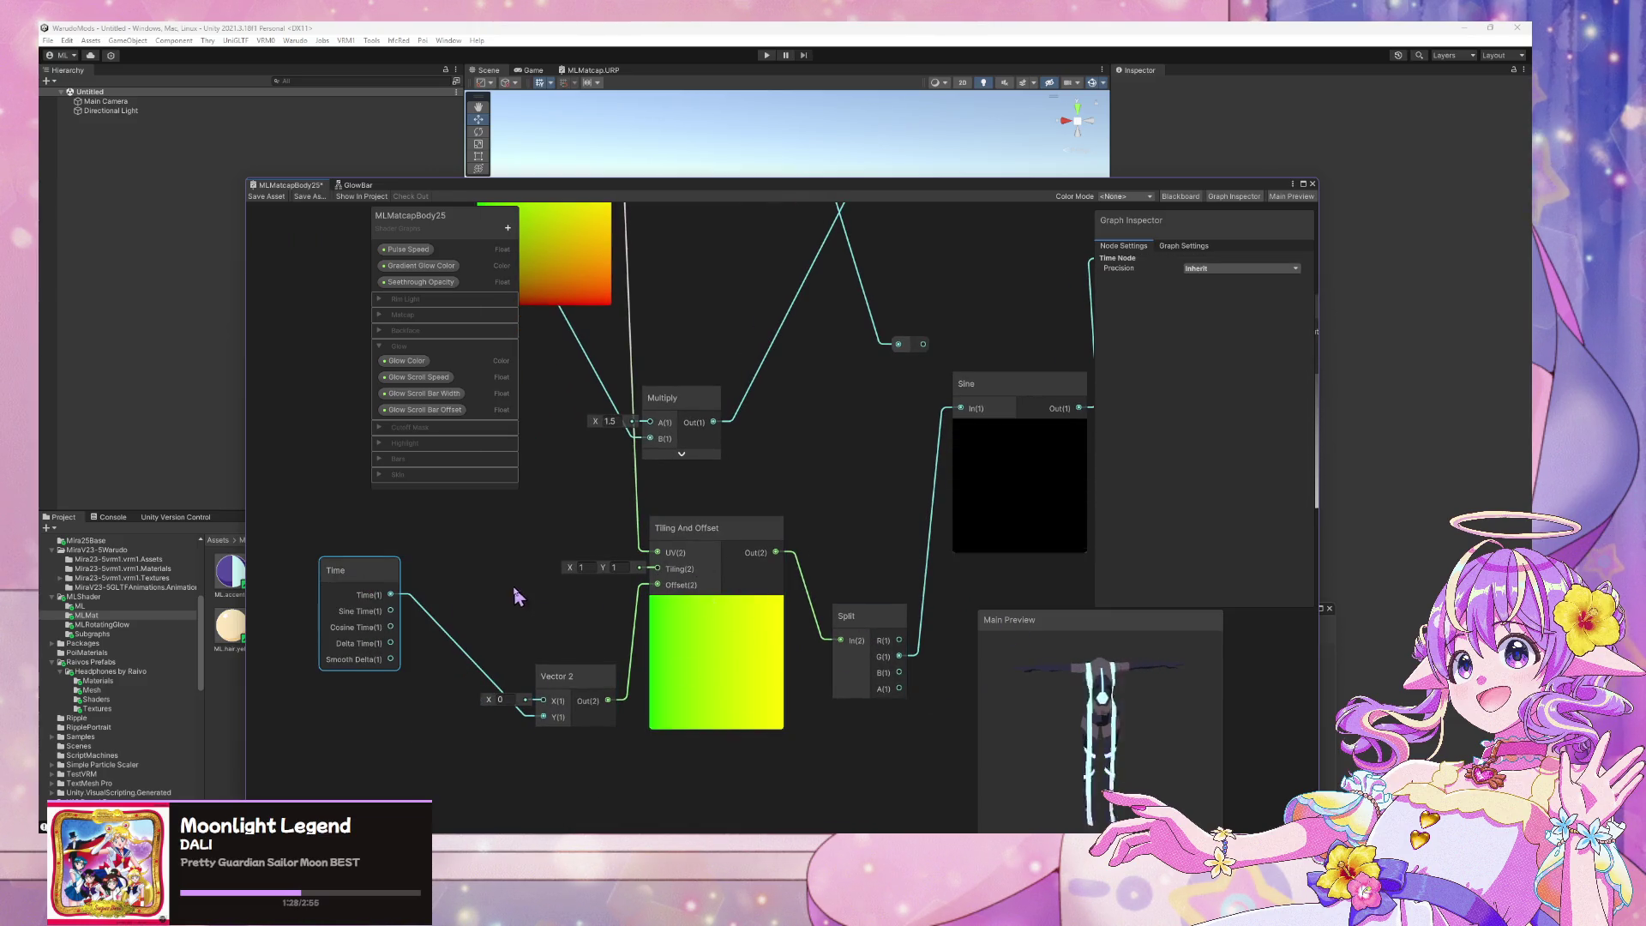
pyautogui.moveTo(587, 693)
pyautogui.mouseDown()
pyautogui.moveTo(553, 655)
pyautogui.moveTo(564, 636)
pyautogui.mouseUp()
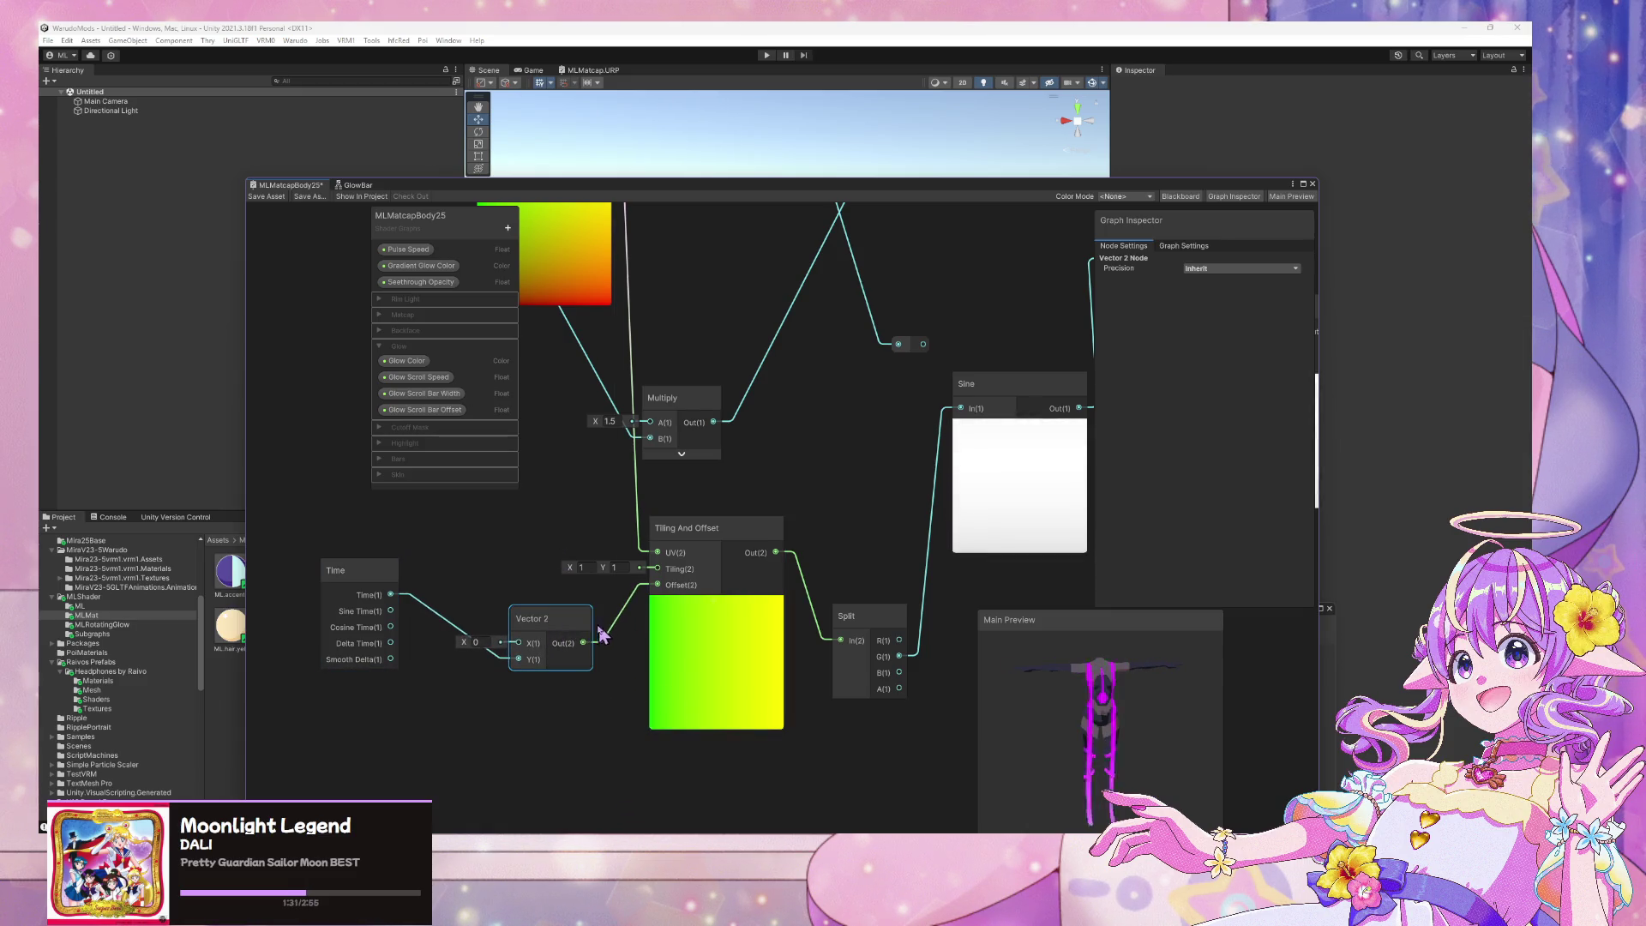
pyautogui.scroll(-1, 493, 711)
pyautogui.moveTo(493, 711)
pyautogui.mouseDown(button='middle')
pyautogui.moveTo(551, 716)
pyautogui.moveTo(533, 662)
pyautogui.mouseUp(button='middle')
# Add a Multiply node below Time via a 'multiply' search and start wiring Time's output
pyautogui.press('space')
pyautogui.write('multiply')
pyautogui.press('Return')
pyautogui.moveTo(480, 564); pyautogui.dragTo(411, 596)
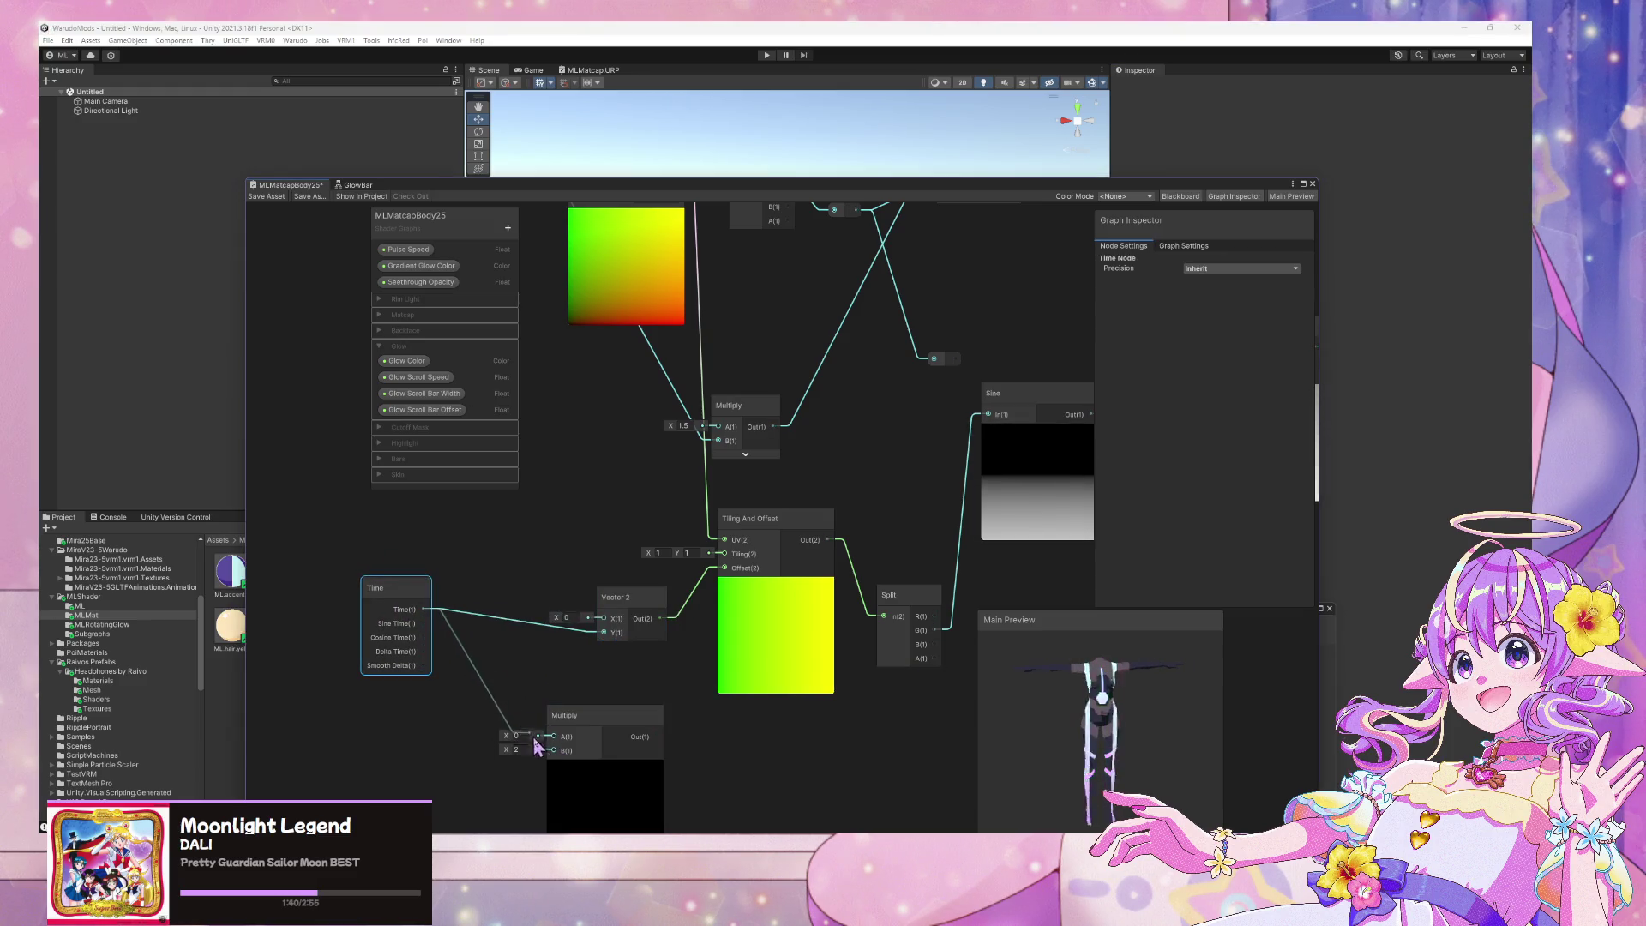
pyautogui.moveTo(502, 667); pyautogui.dragTo(498, 659)
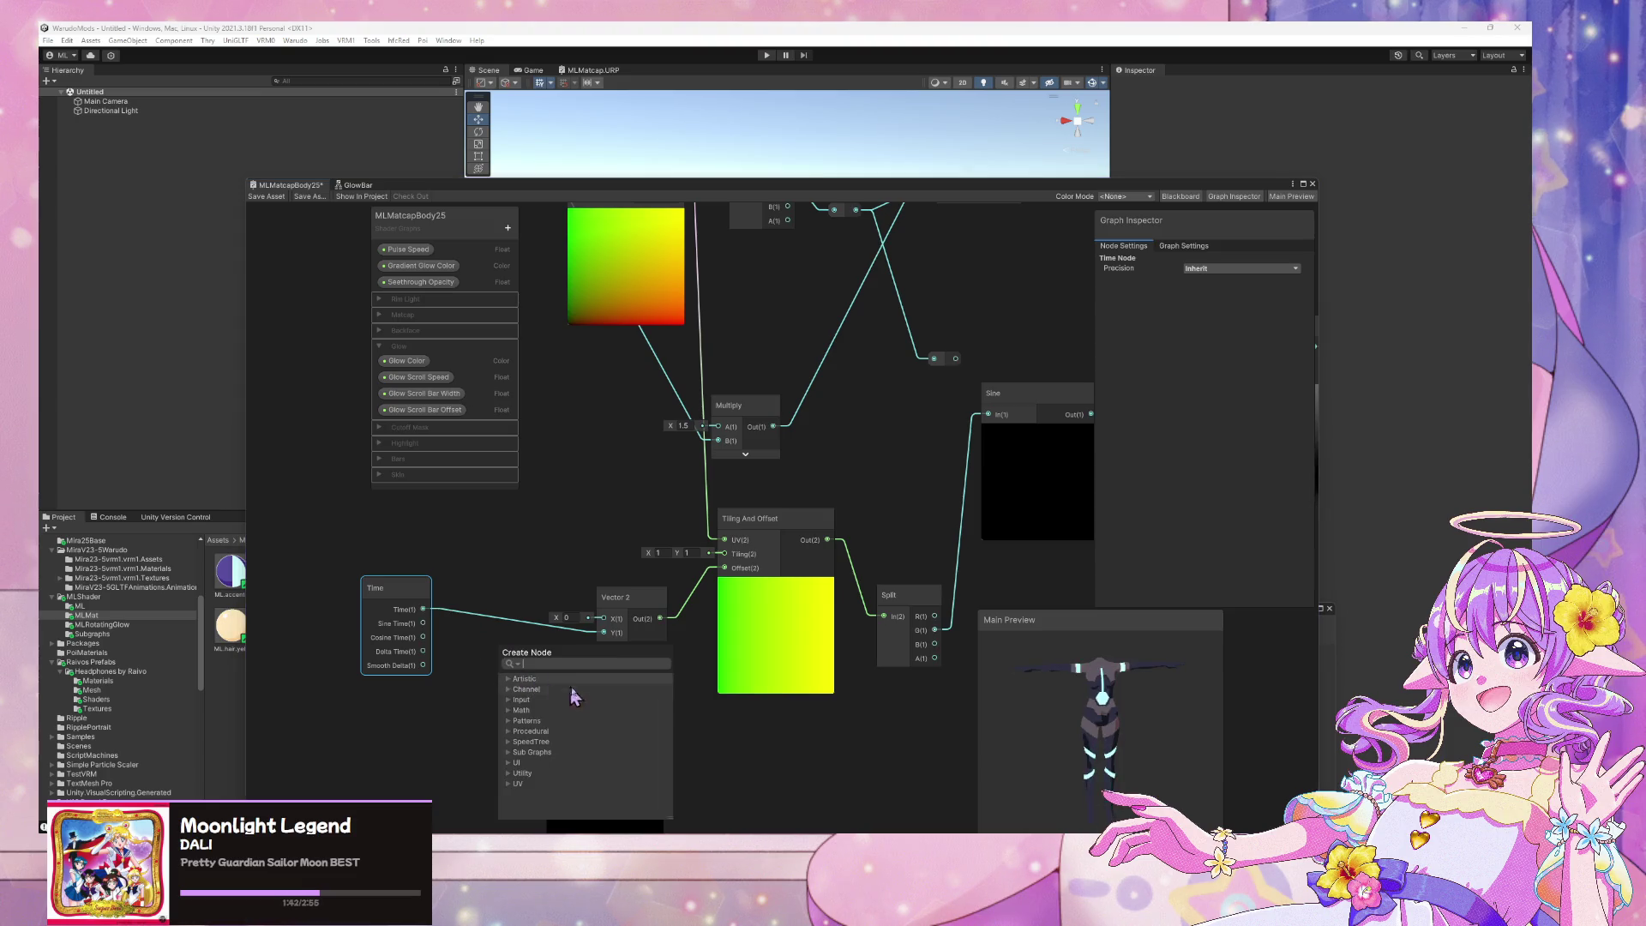
# Position the Multiply node and connect Time's output to its A input
pyautogui.press('Escape')
pyautogui.click(603, 717)
pyautogui.moveTo(604, 717); pyautogui.dragTo(563, 683)
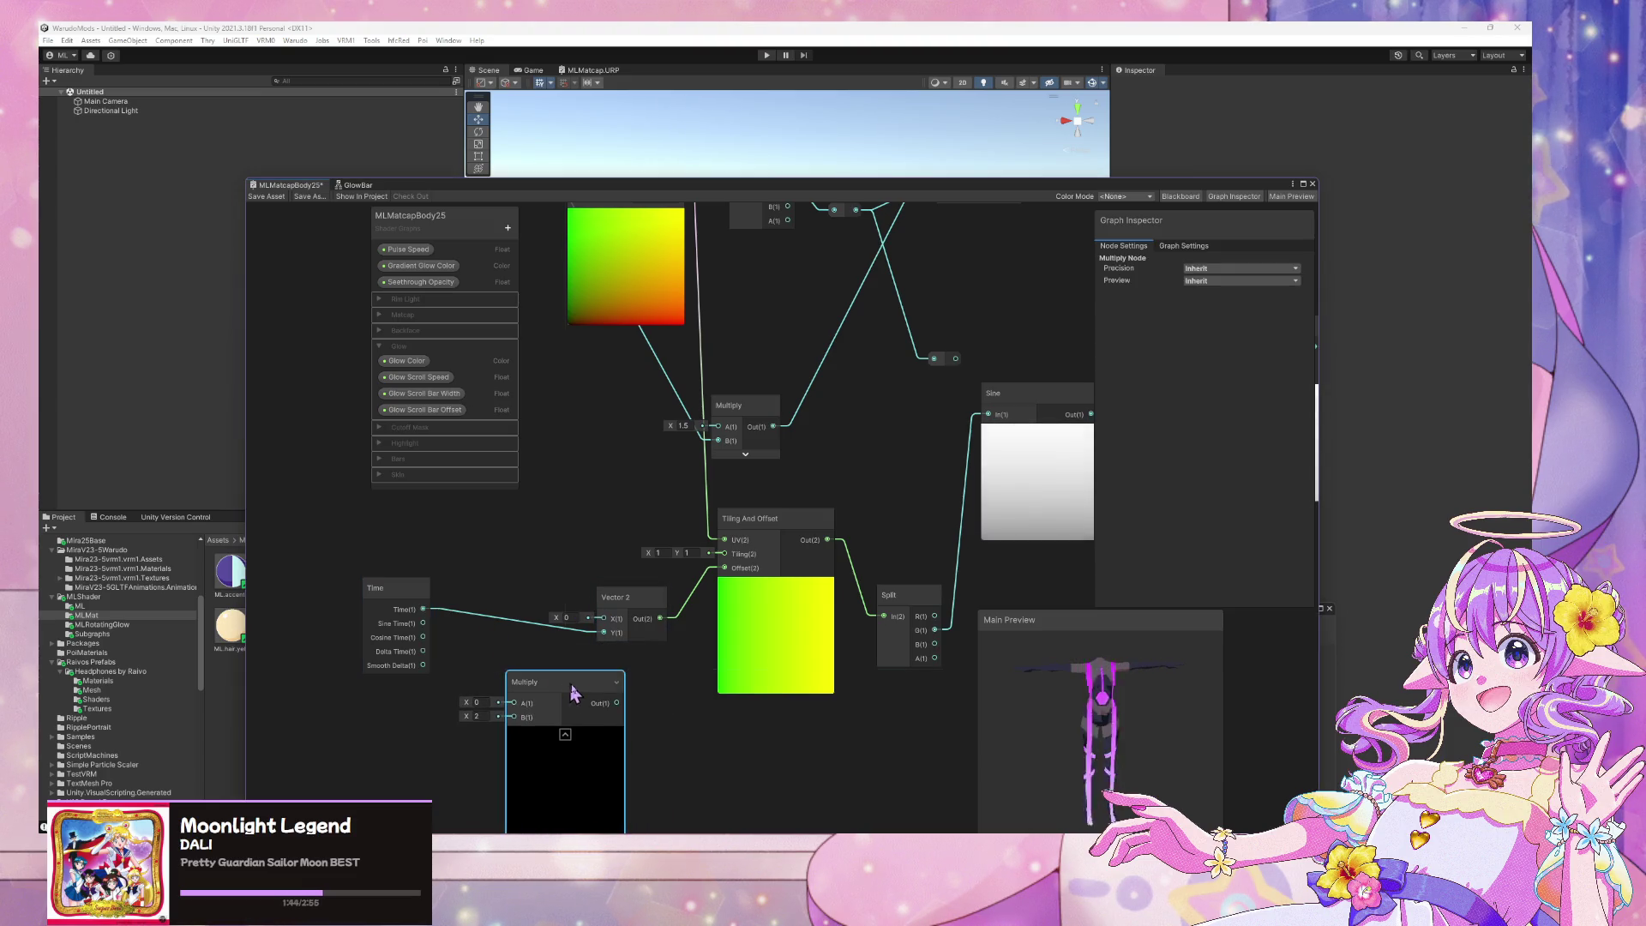
pyautogui.moveTo(424, 608); pyautogui.dragTo(514, 703)
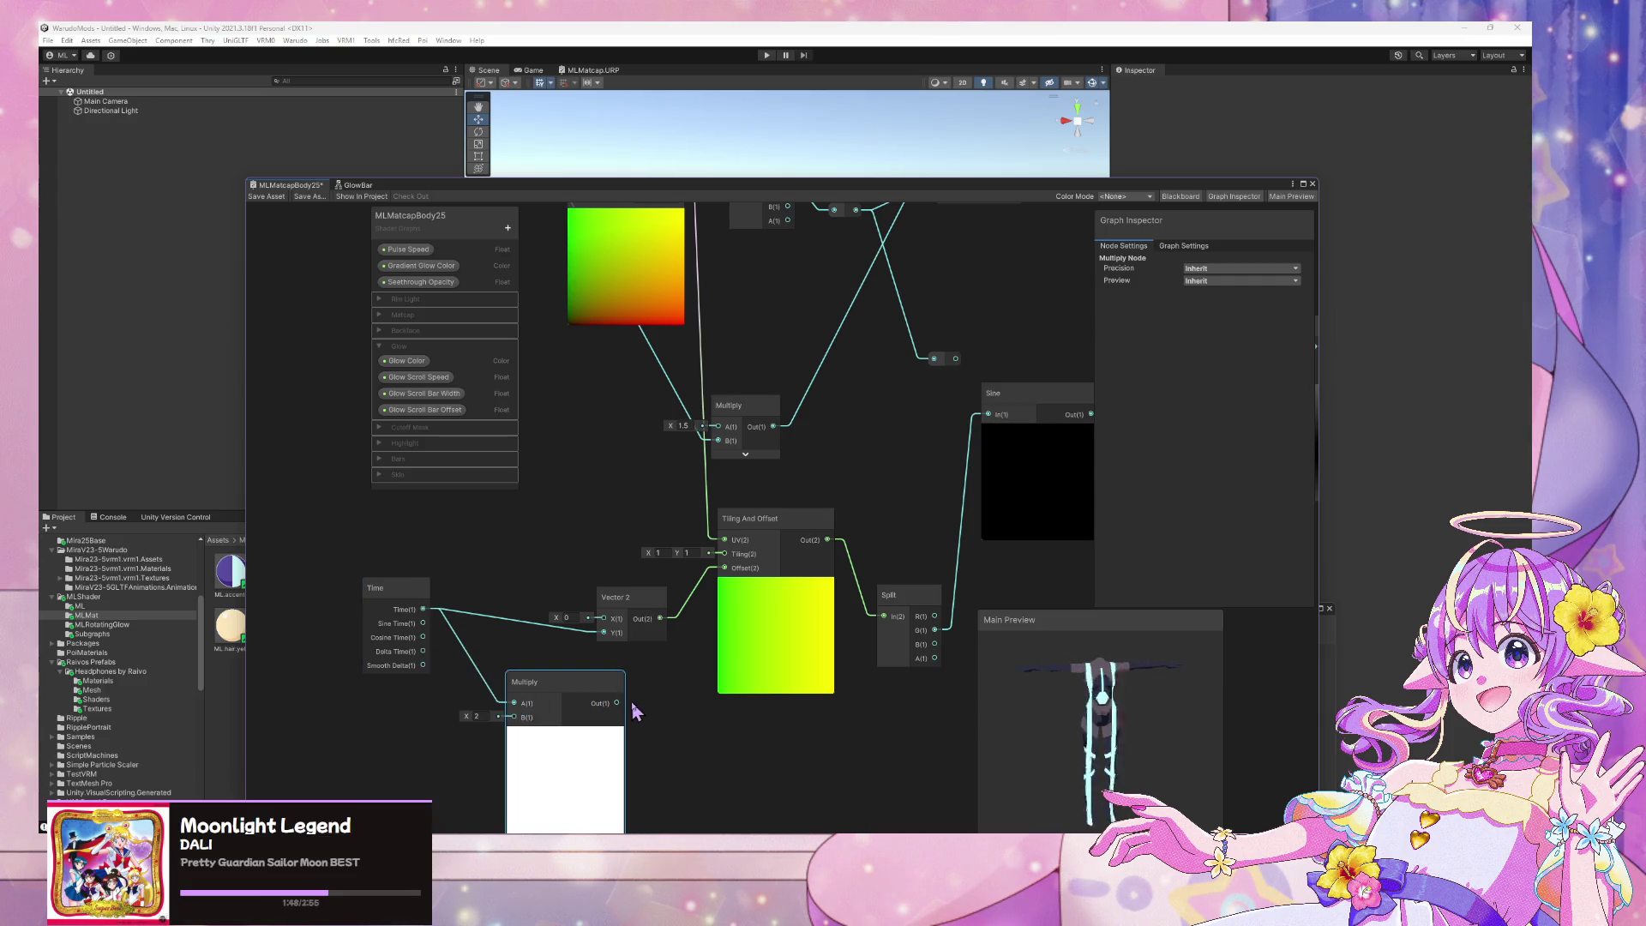
# Add a Glow Scroll Speed node into Multiply B, then delete it
pyautogui.moveTo(616, 703); pyautogui.dragTo(645, 700)
pyautogui.write('speed')
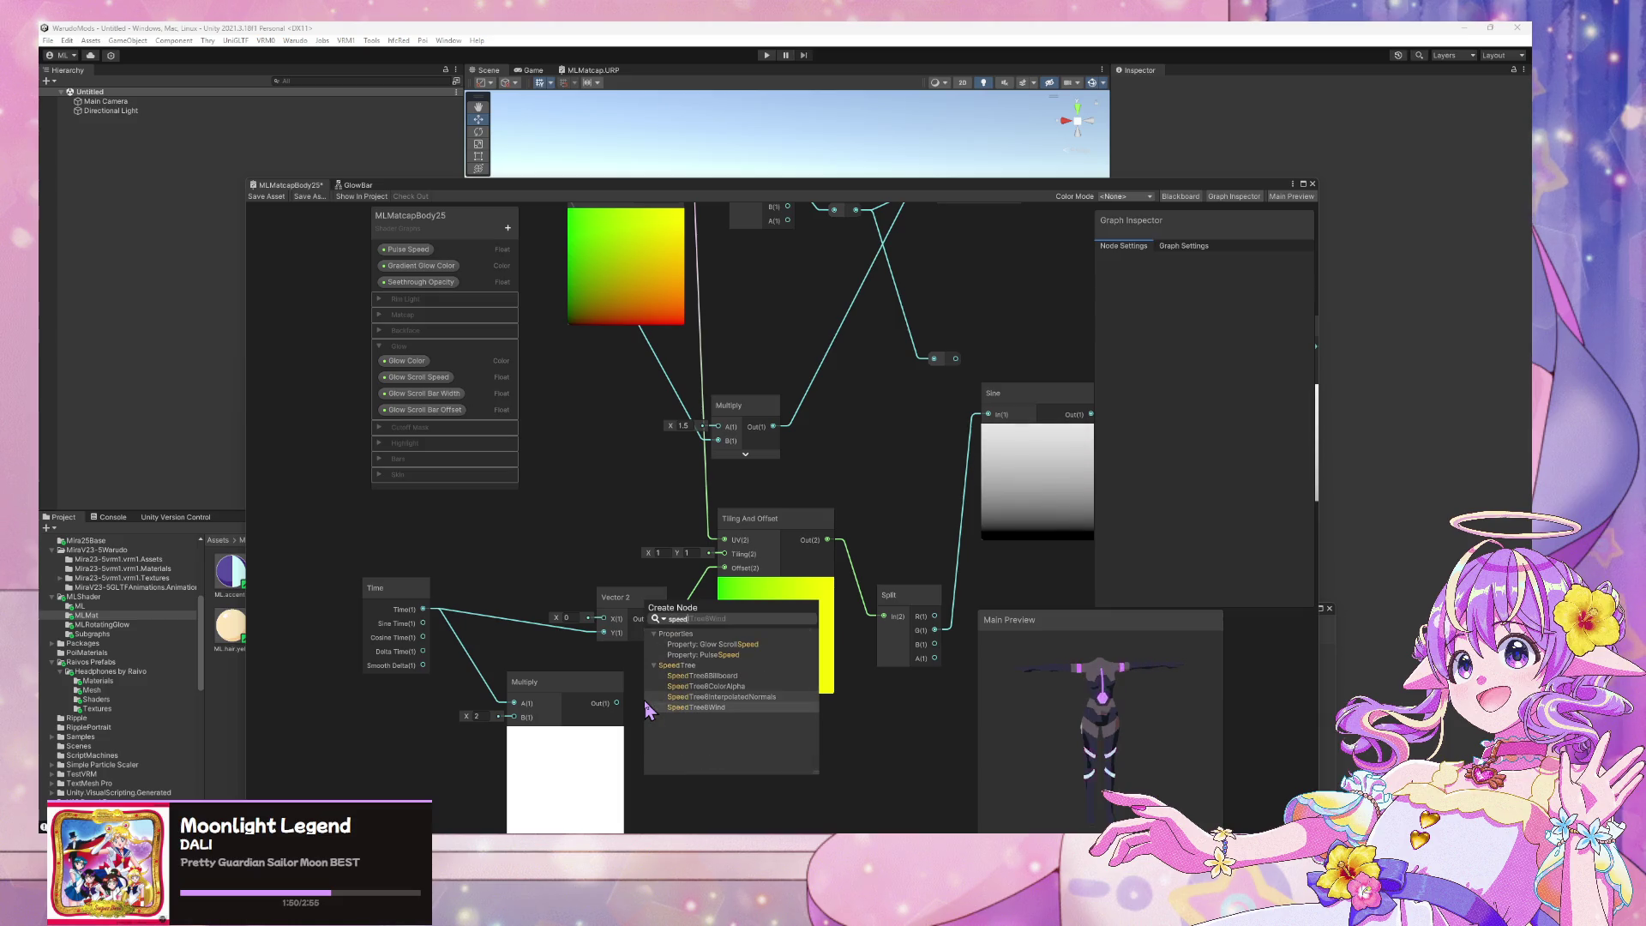
pyautogui.press('Up')
pyautogui.press('Up')
pyautogui.press('Up')
pyautogui.press('Return')
pyautogui.moveTo(701, 727)
pyautogui.mouseDown()
pyautogui.moveTo(417, 723)
pyautogui.moveTo(514, 717)
pyautogui.moveTo(605, 665)
pyautogui.moveTo(604, 641)
pyautogui.mouseUp()
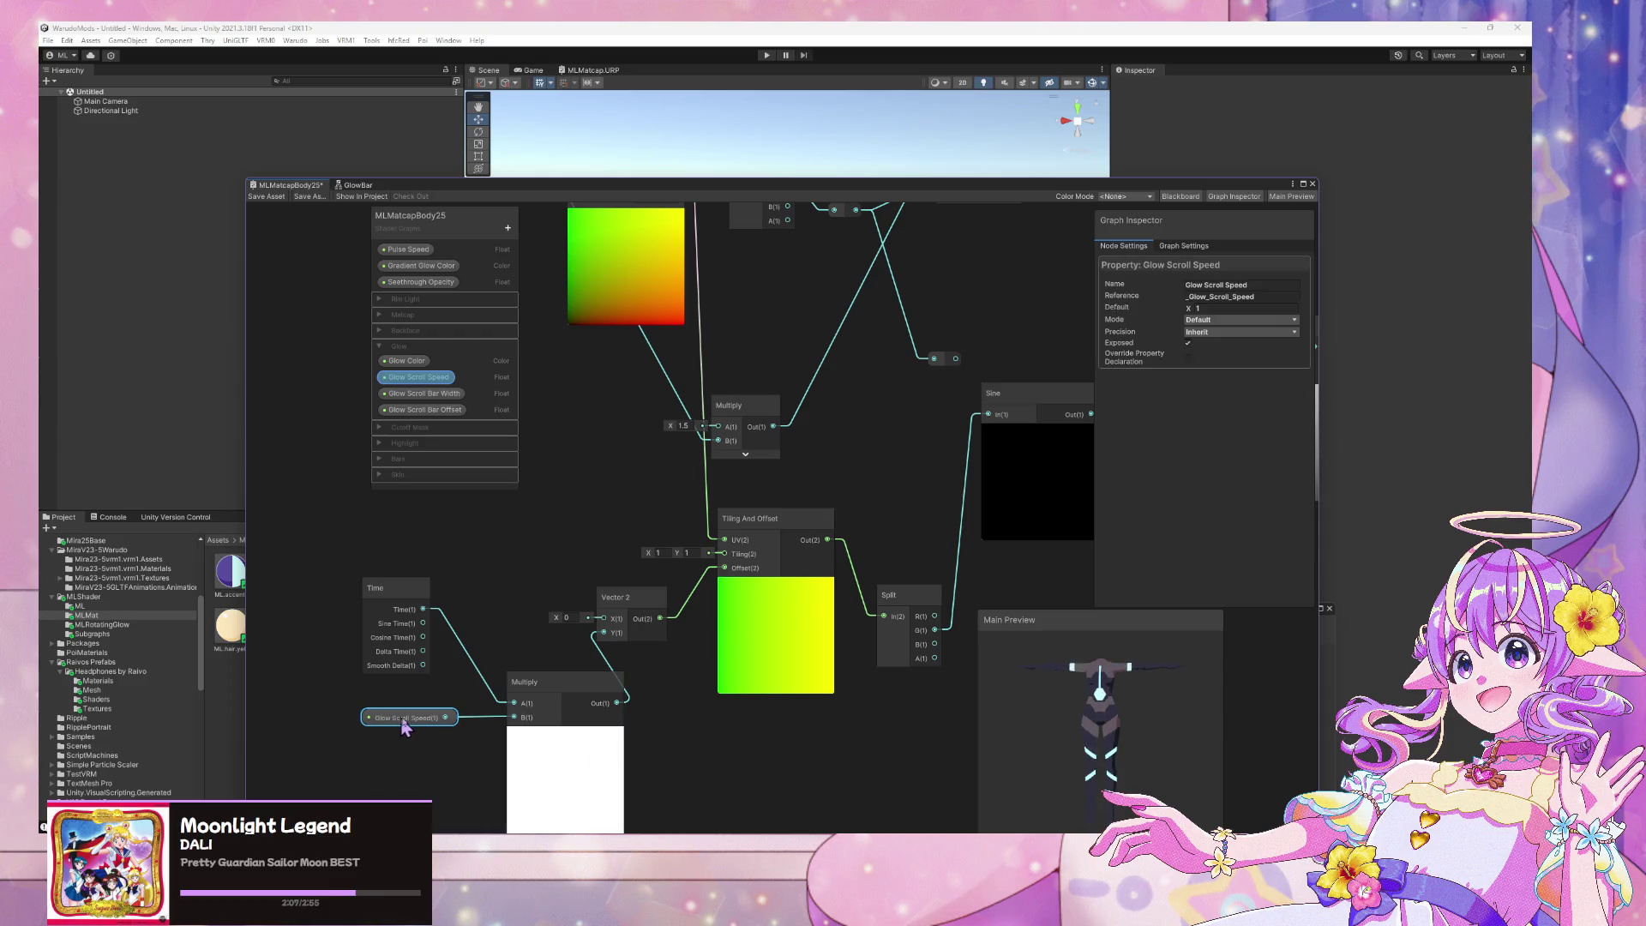
pyautogui.press('Delete')
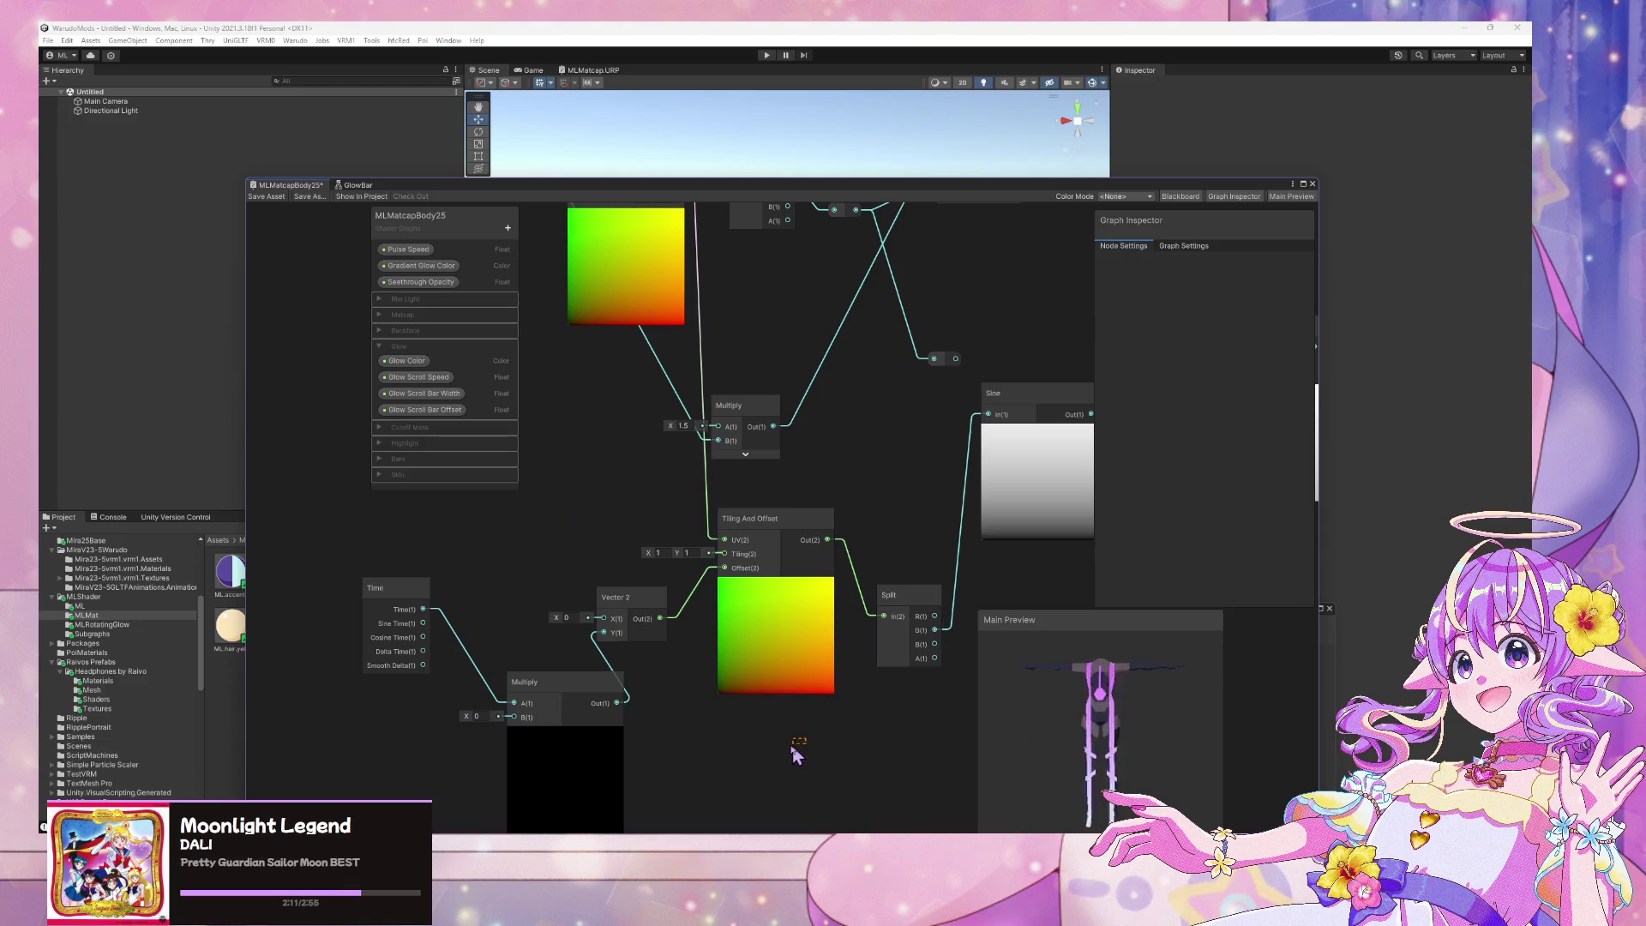
# Delete the Multiply and Time nodes feeding Vector 2
pyautogui.click(521, 685)
pyautogui.moveTo(522, 686); pyautogui.dragTo(476, 646)
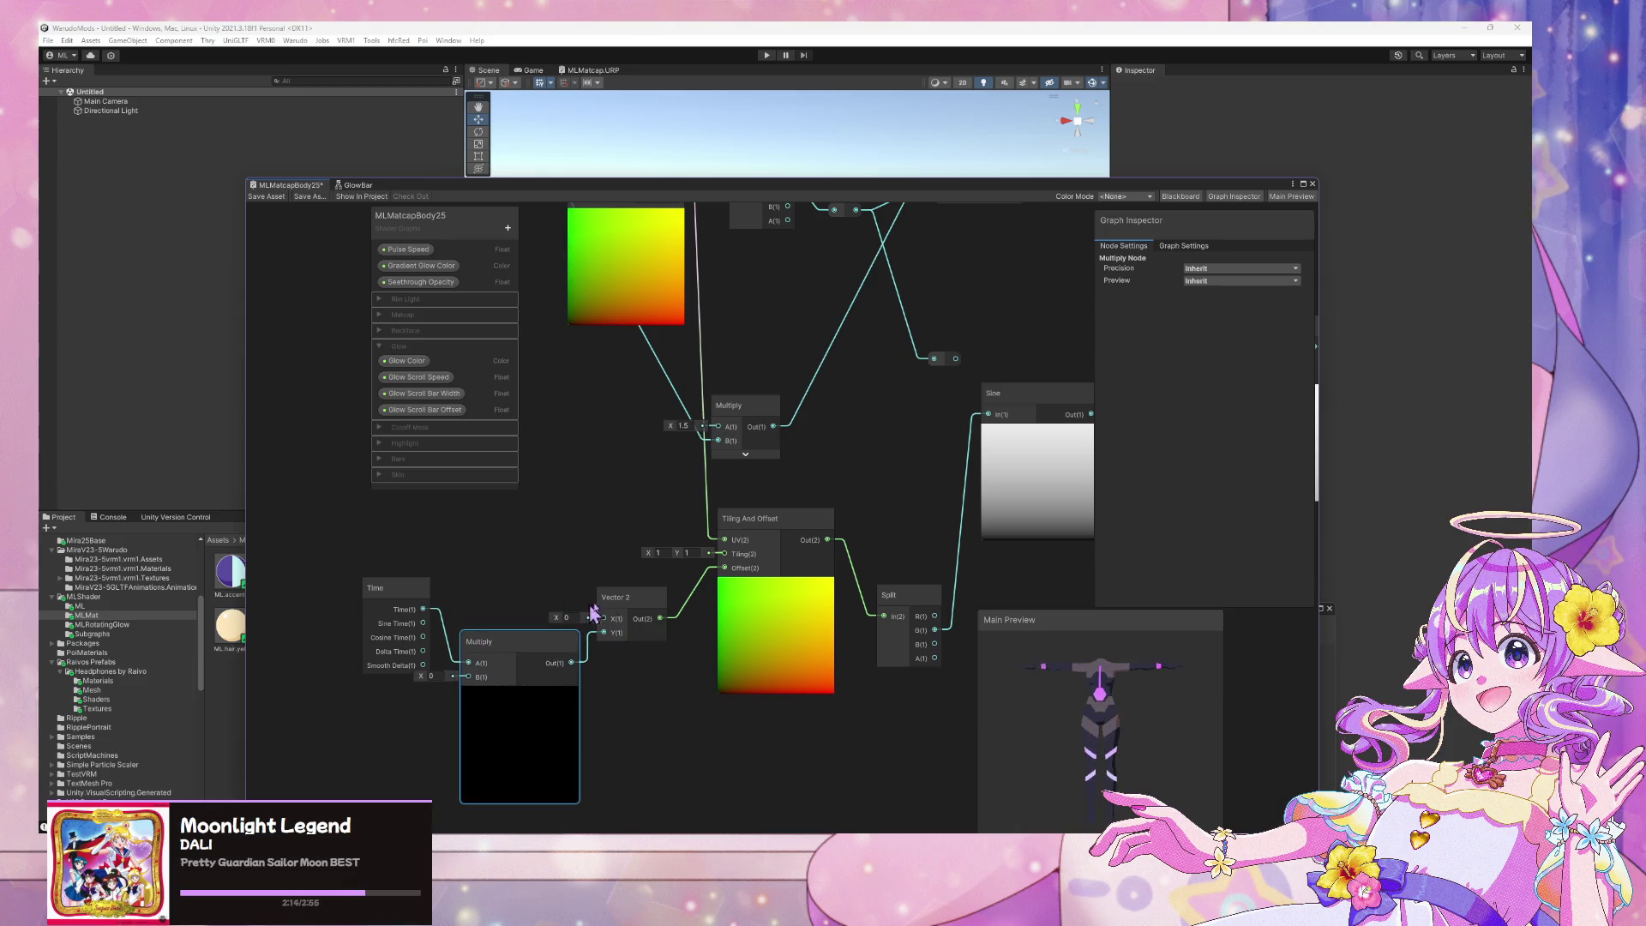
pyautogui.moveTo(617, 598); pyautogui.dragTo(643, 601)
pyautogui.click(551, 649)
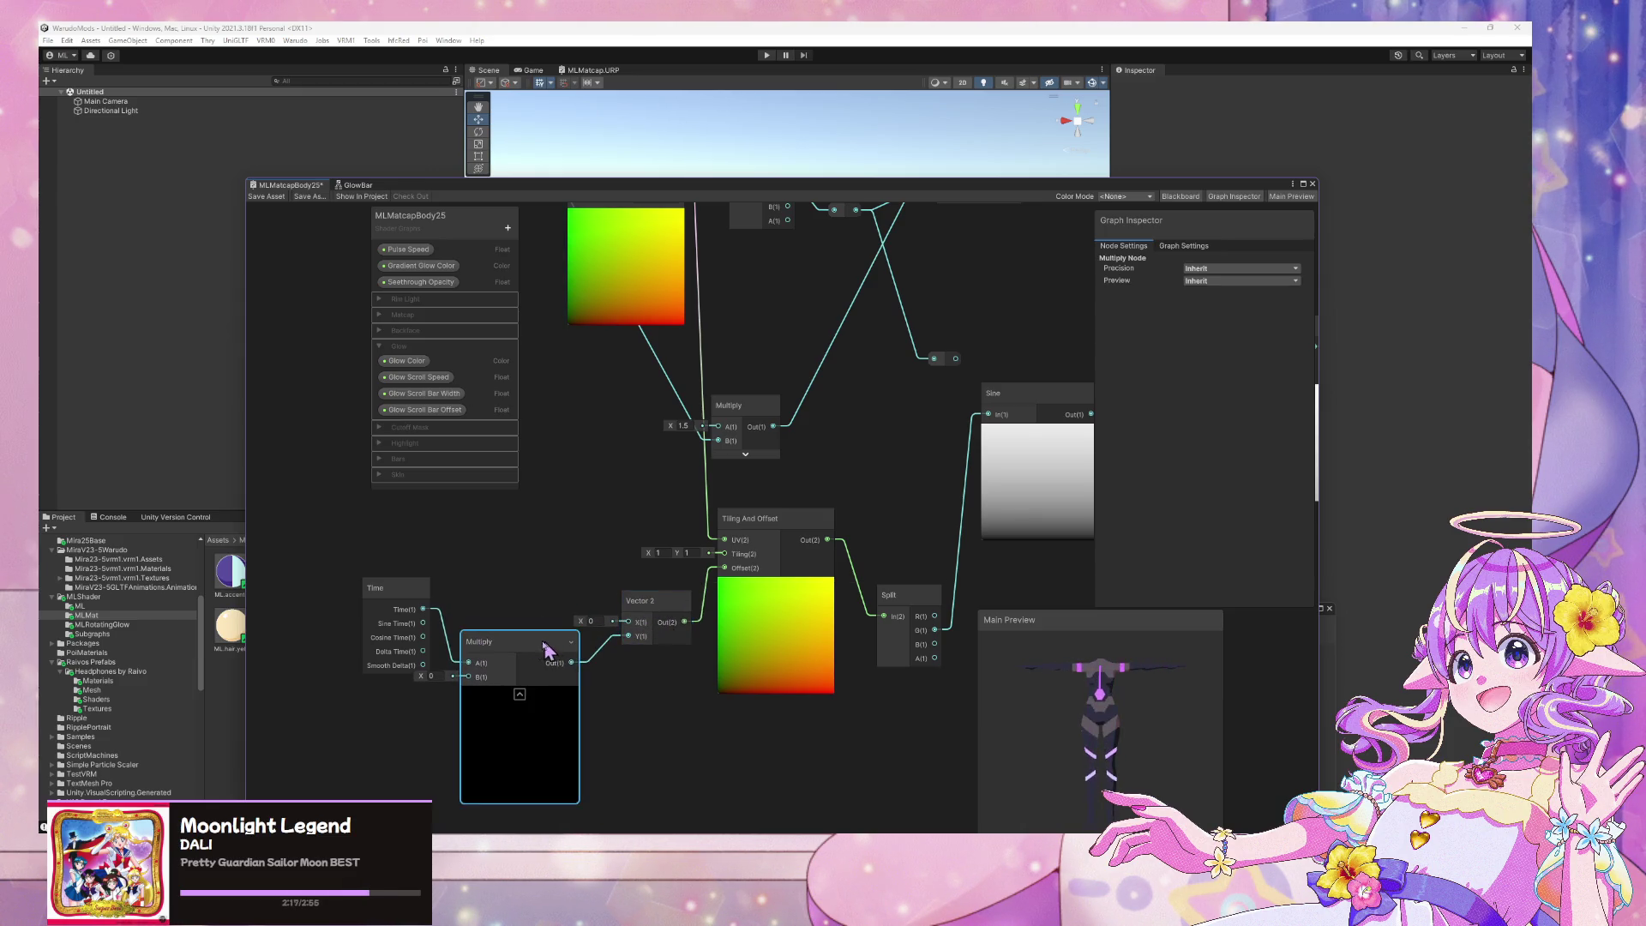
pyautogui.press('Delete')
pyautogui.click(411, 605)
pyautogui.press('Delete')
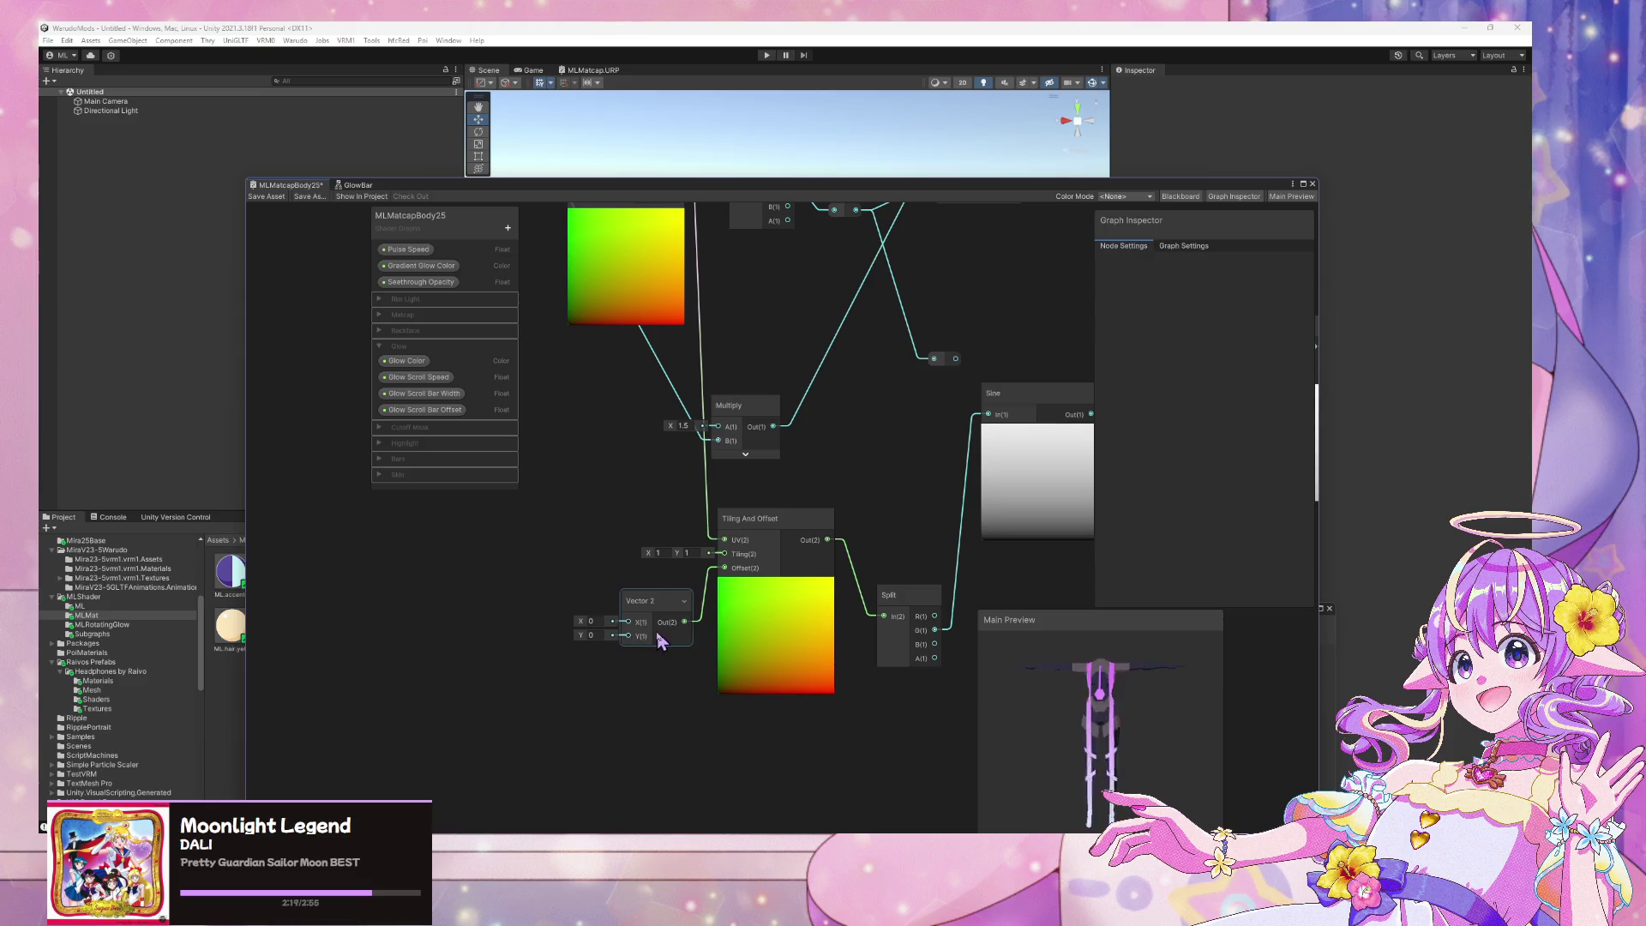
# Set Vector 2 Y to 2, save the shader graph and run the mod build
pyautogui.scroll(3, 638, 636)
pyautogui.moveTo(554, 639)
pyautogui.mouseDown()
pyautogui.moveTo(599, 645)
pyautogui.moveTo(519, 633)
pyautogui.moveTo(592, 636)
pyautogui.mouseUp()
pyautogui.write('2')
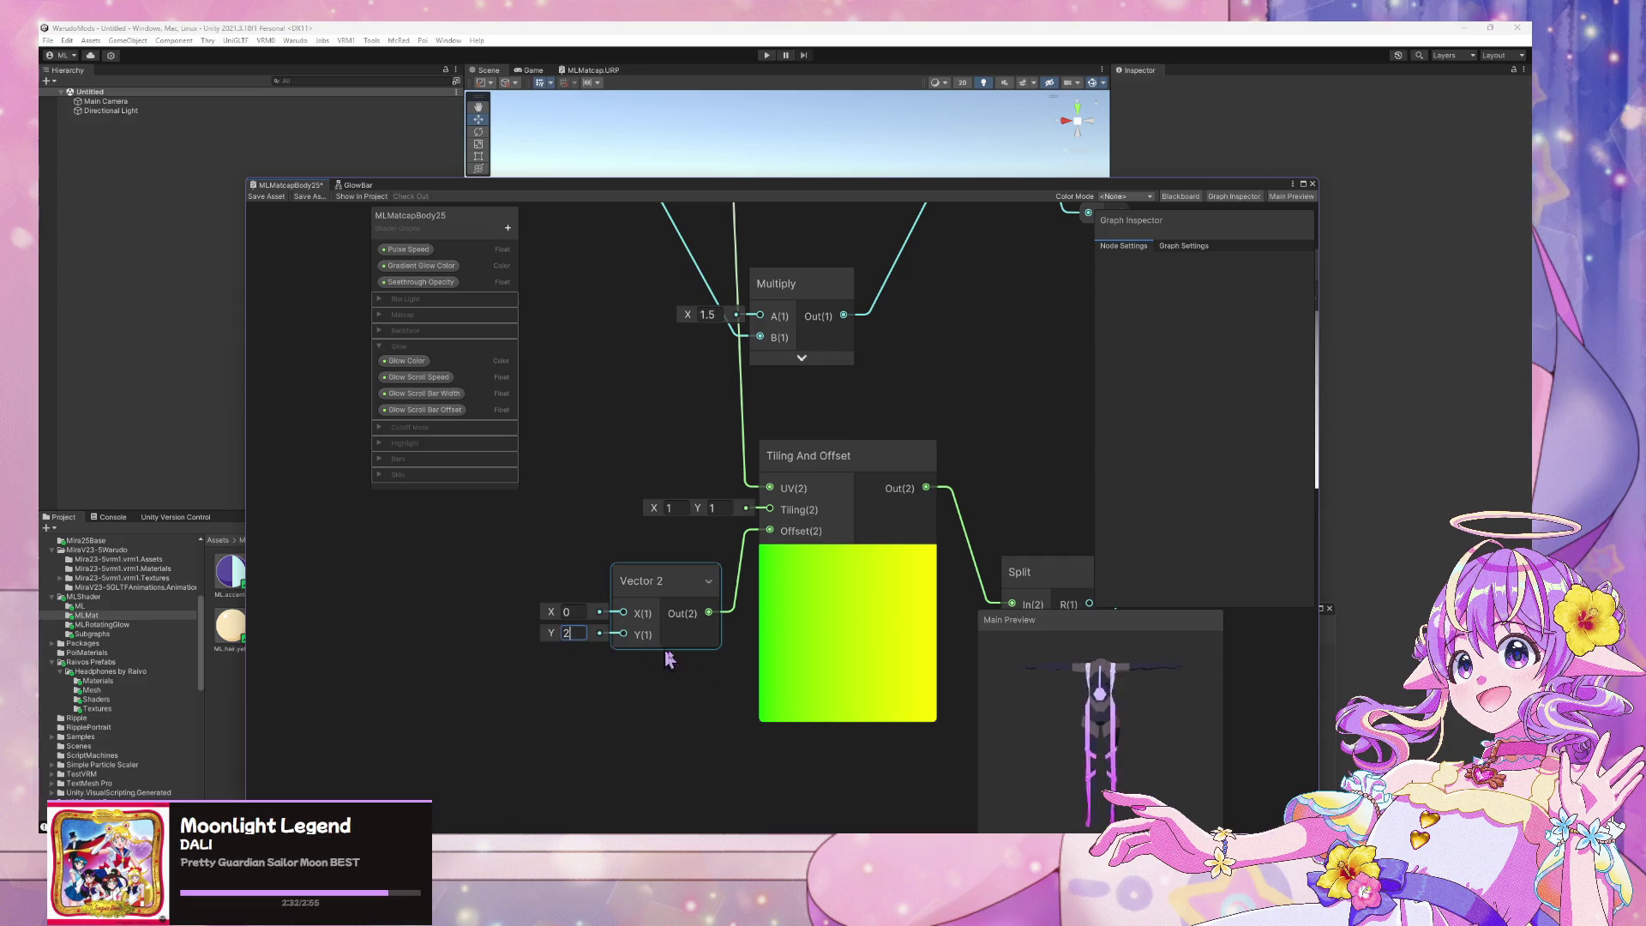
pyautogui.click(647, 719)
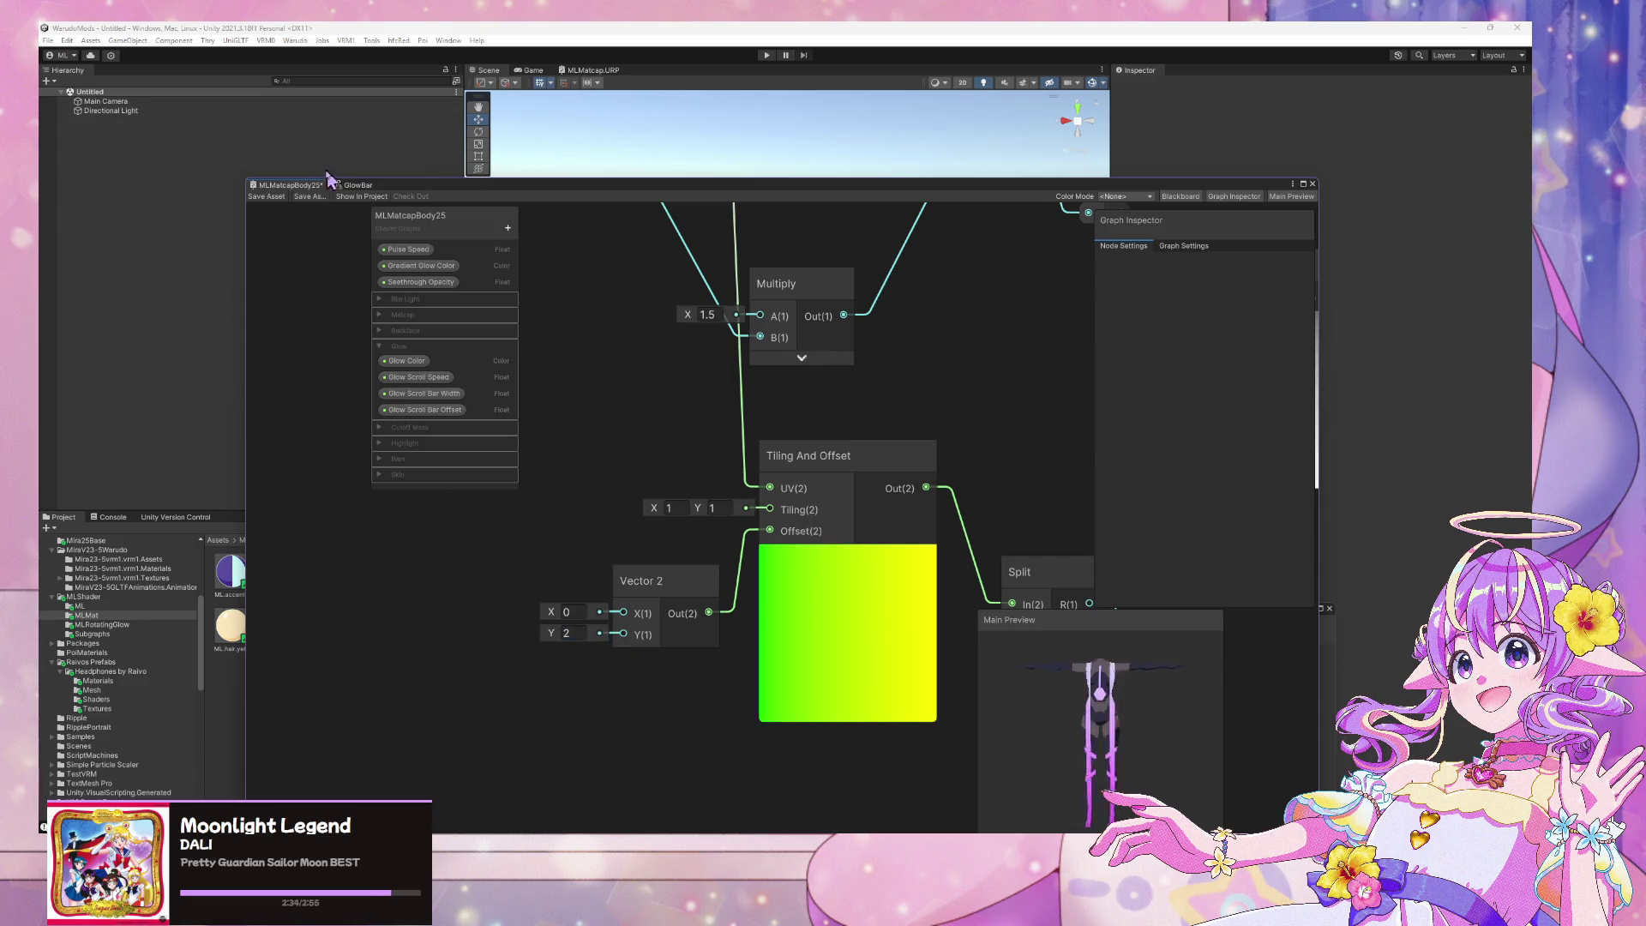
pyautogui.click(266, 200)
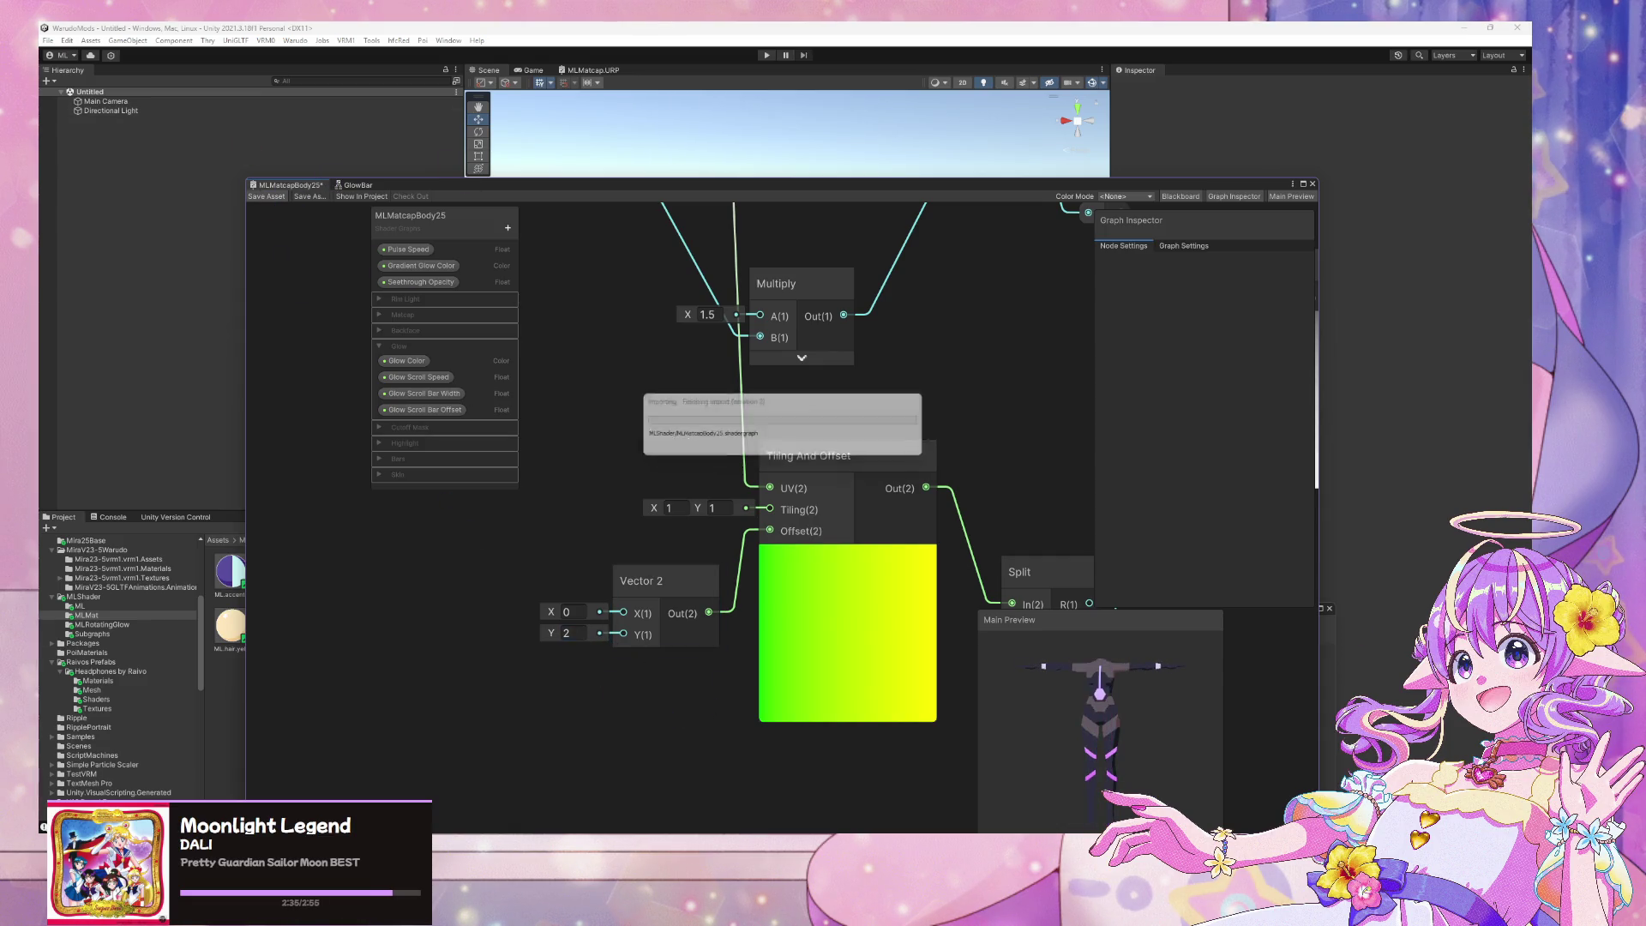
pyautogui.click(411, 43)
pyautogui.click(309, 116)
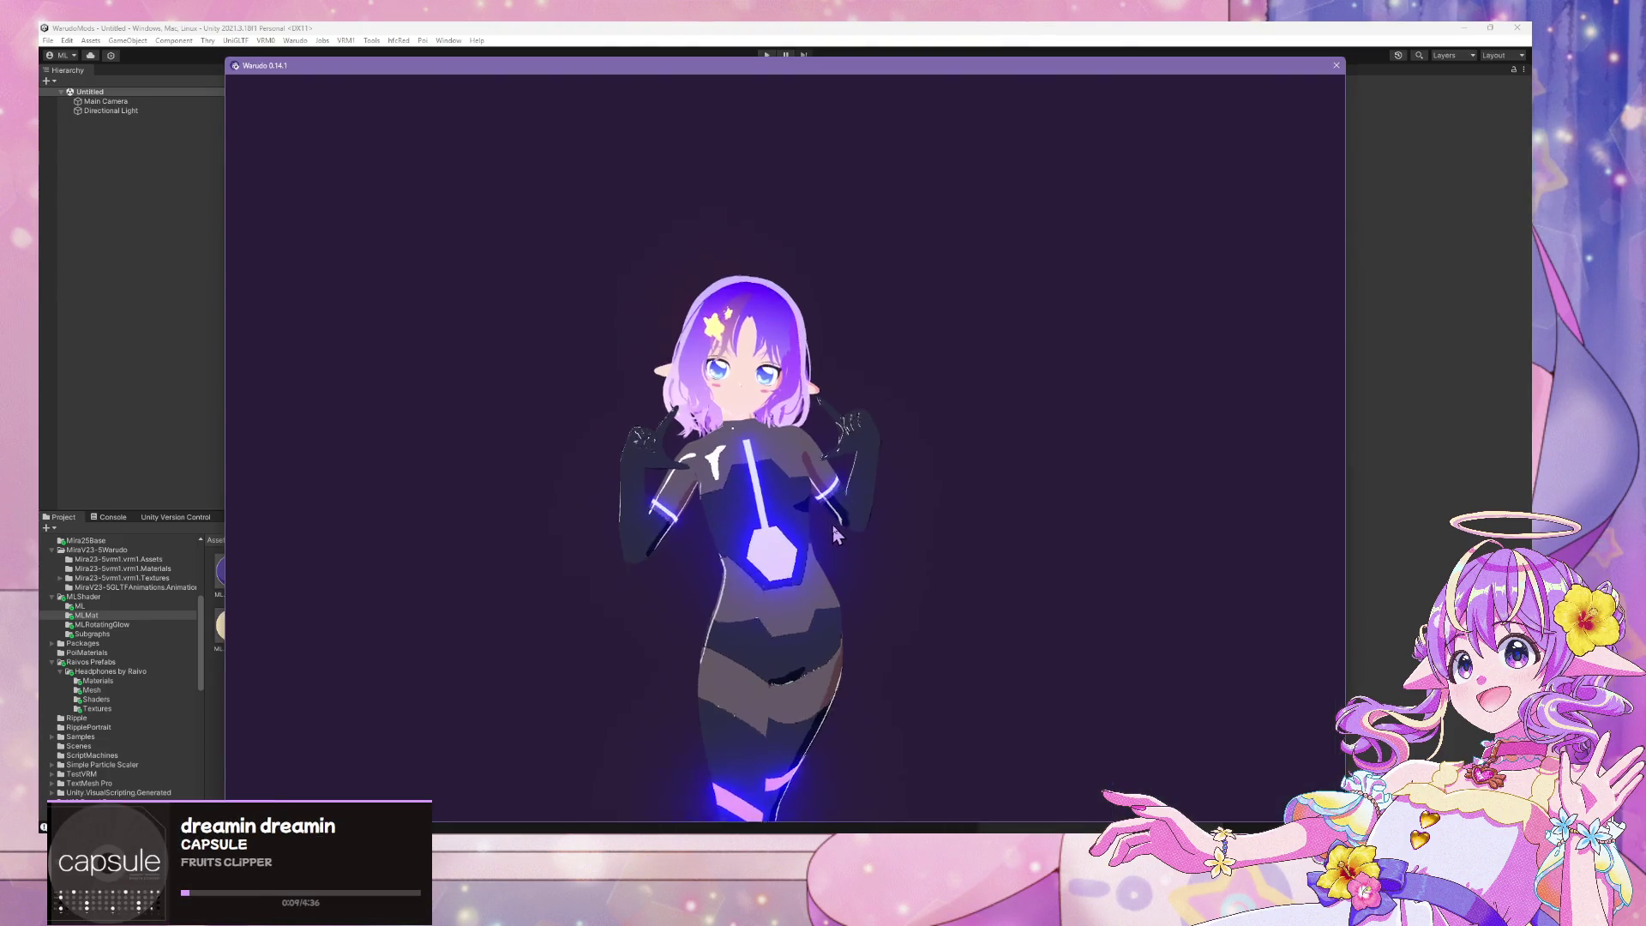
# Zoom in and out on the Warudo avatar to inspect the glowing chest, arm and leg bars
pyautogui.scroll(5, 882, 419)
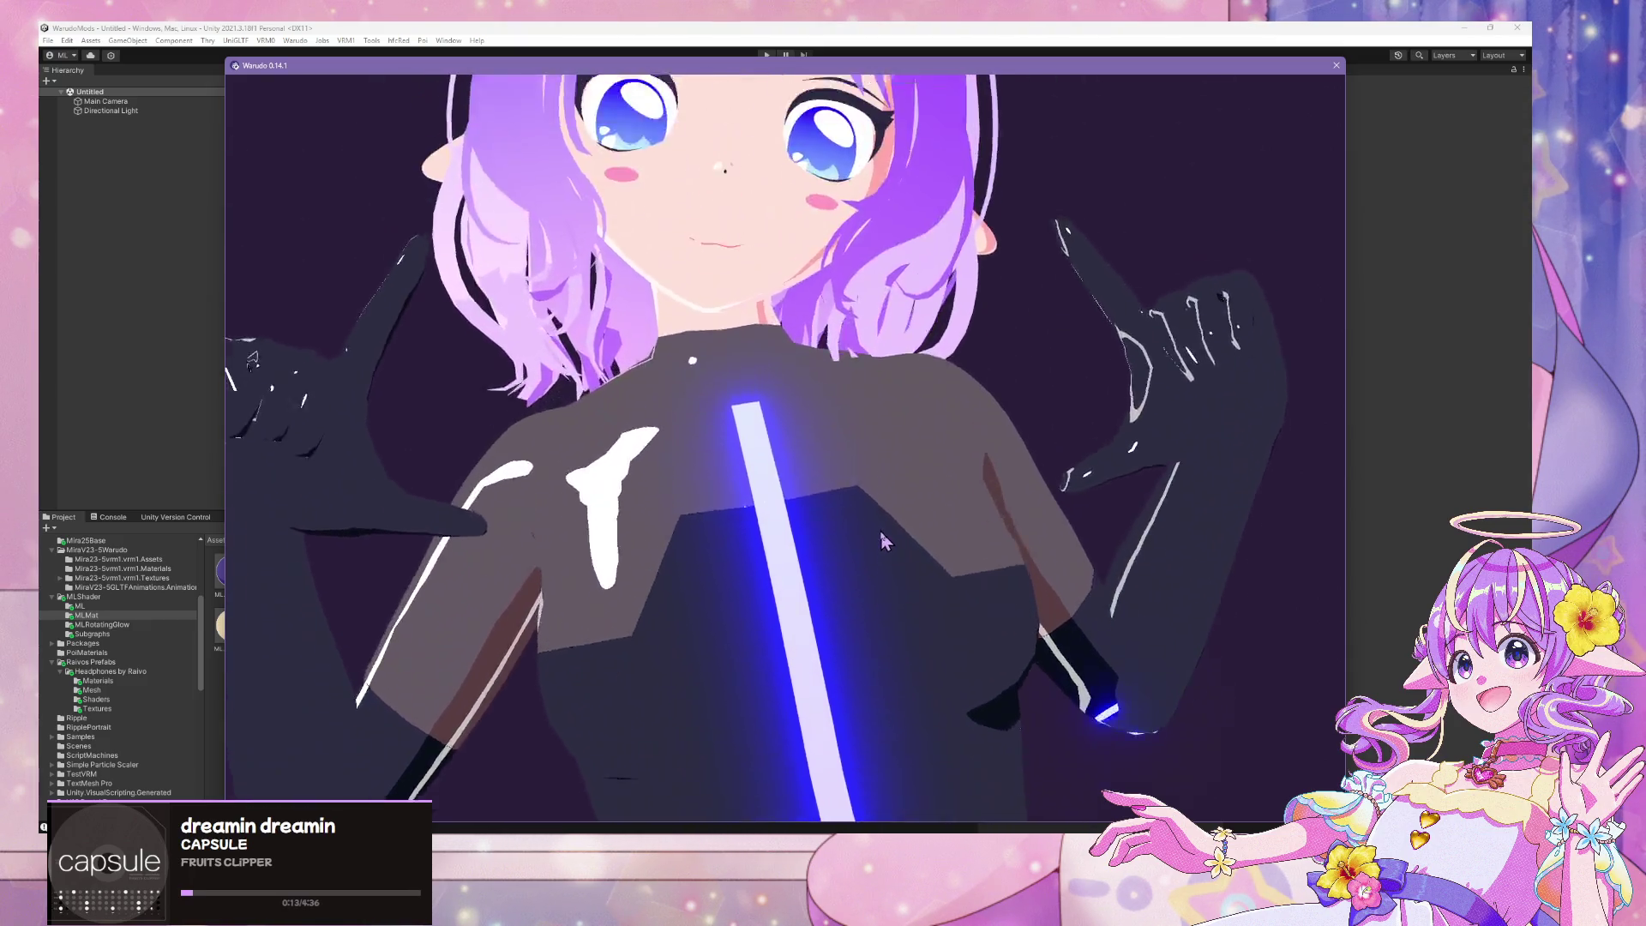
pyautogui.scroll(-5, 897, 512)
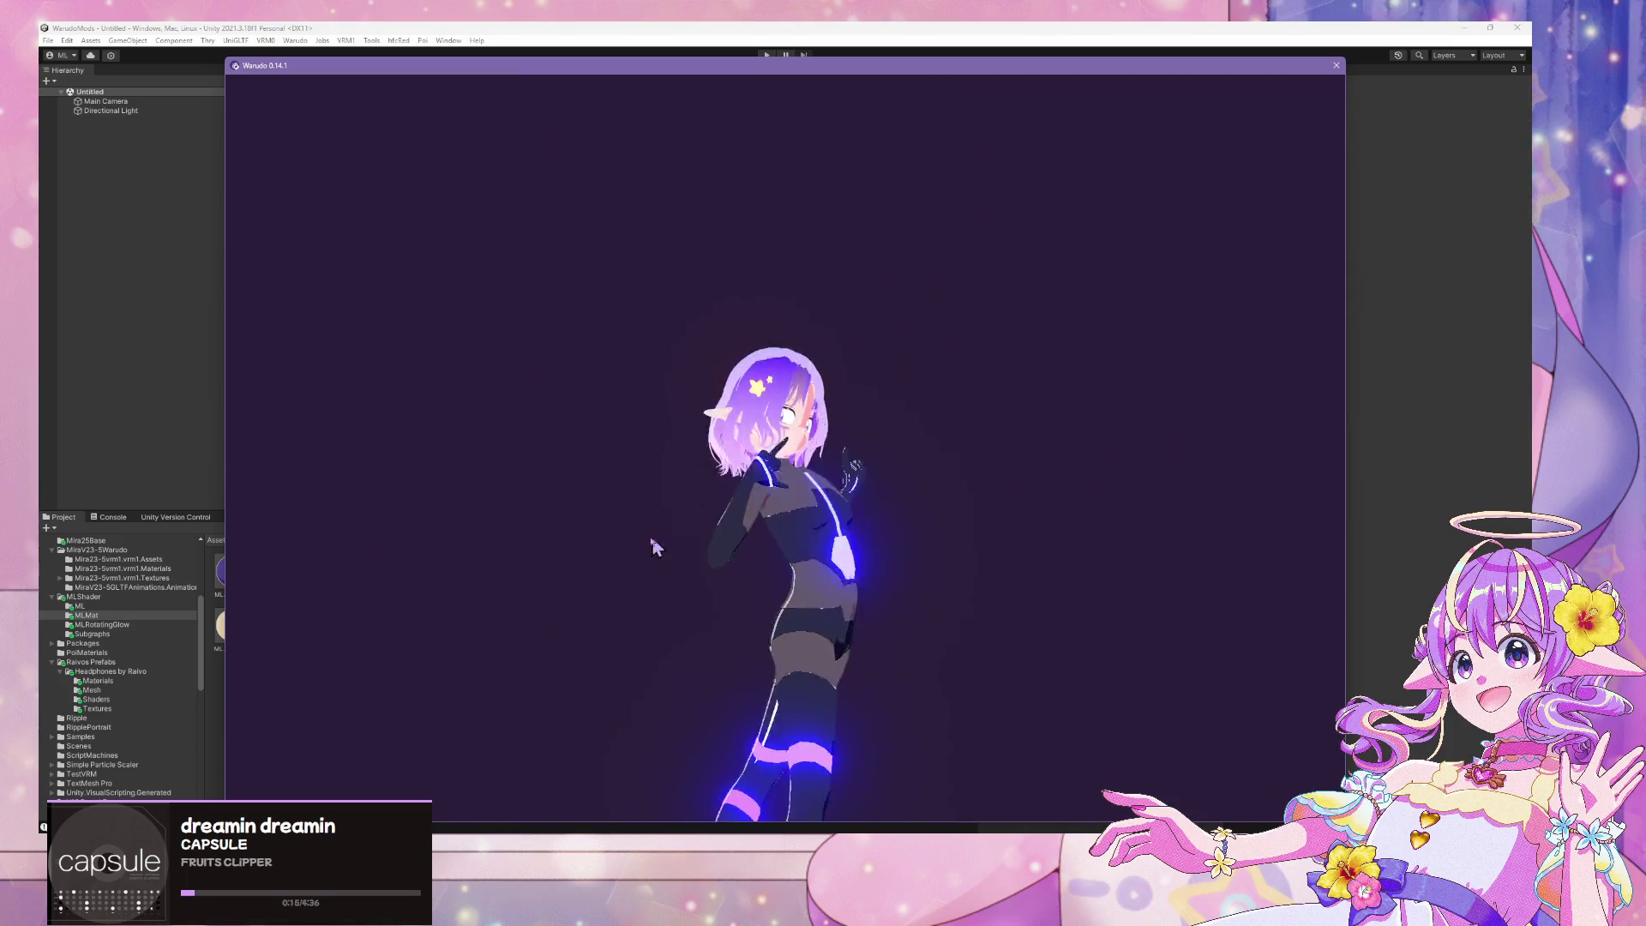
pyautogui.scroll(5, 753, 562)
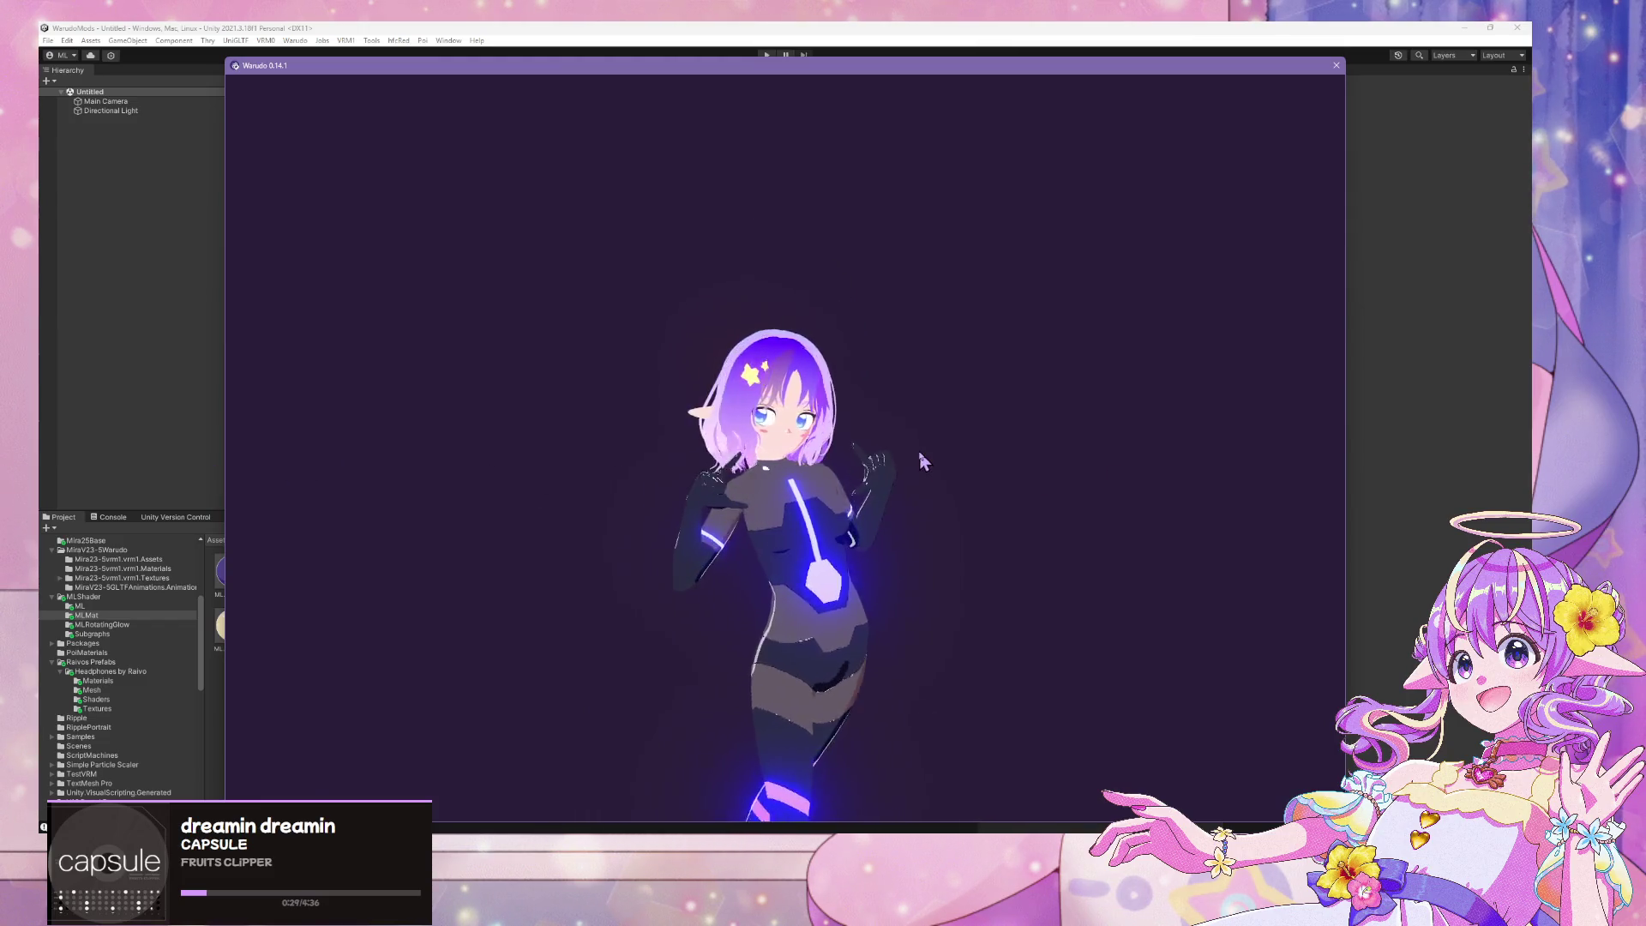
pyautogui.hotkey('alt', 'Tab')
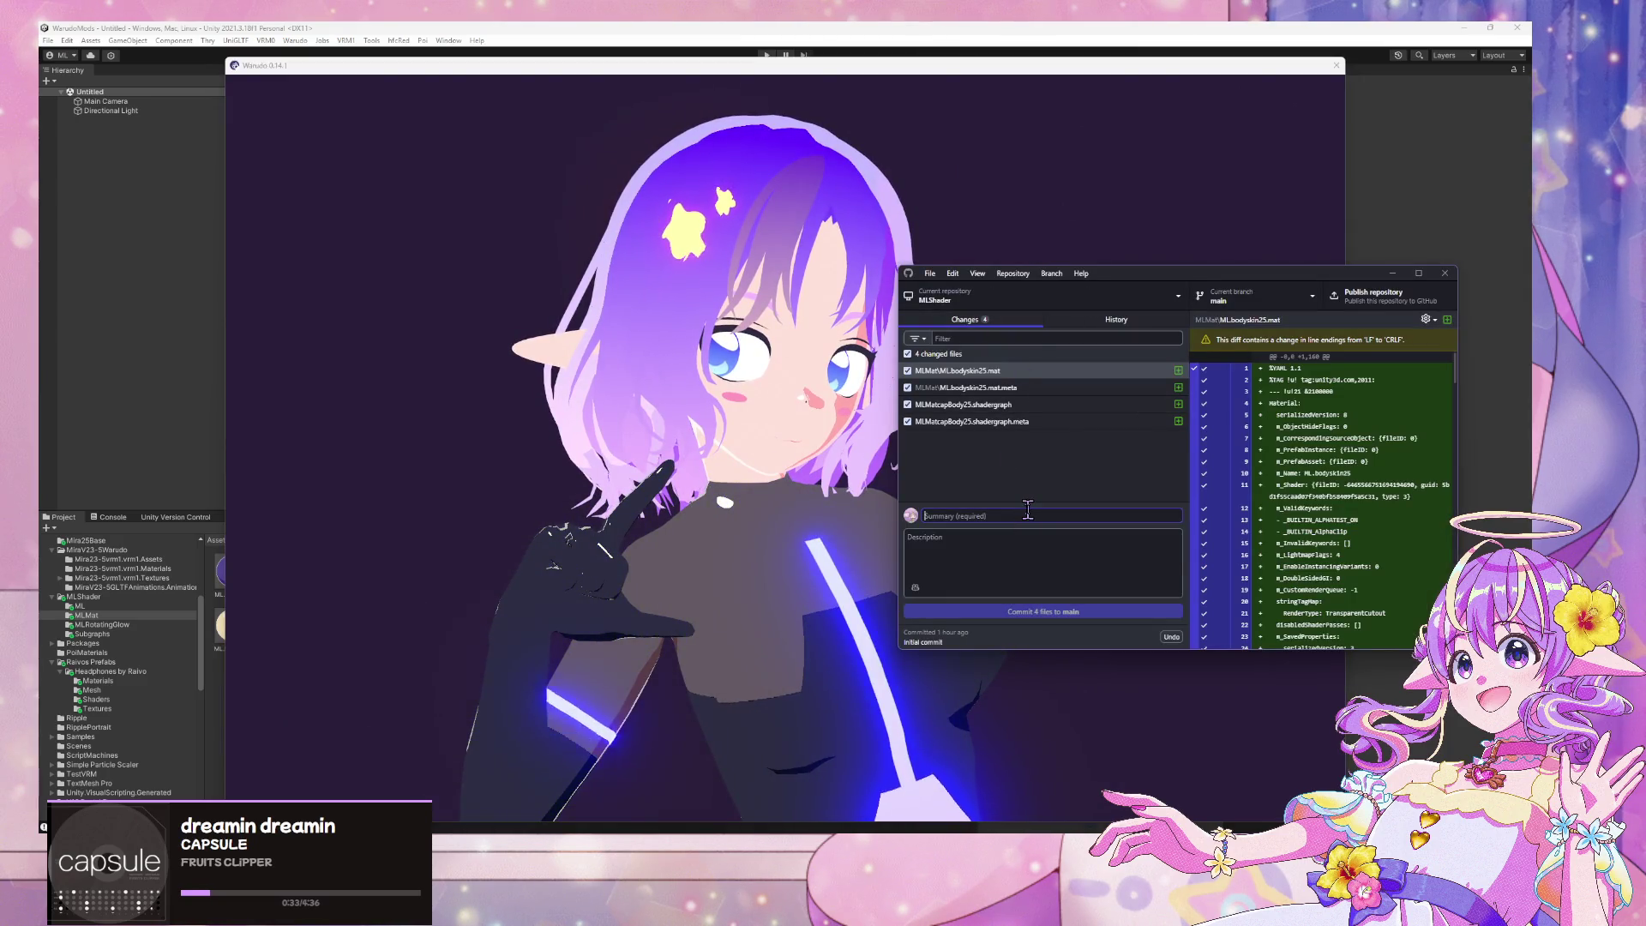
# Commit the 4 changed files to main with the summary 'Update shader'
pyautogui.write('Update')
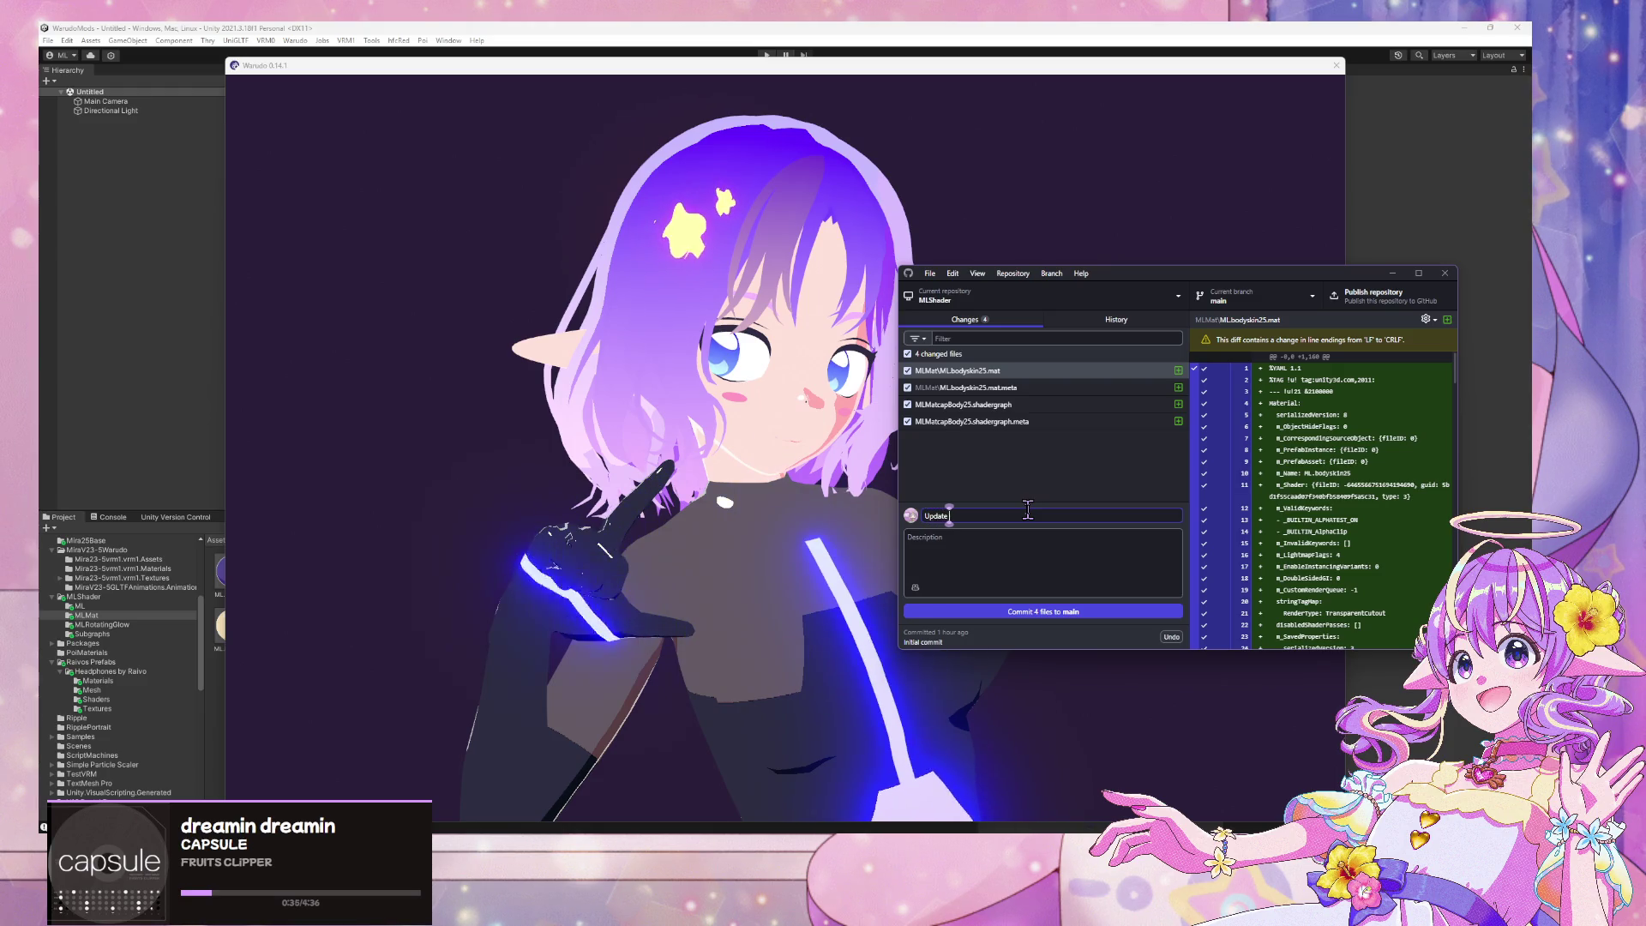
pyautogui.write(' shader')
pyautogui.click(977, 612)
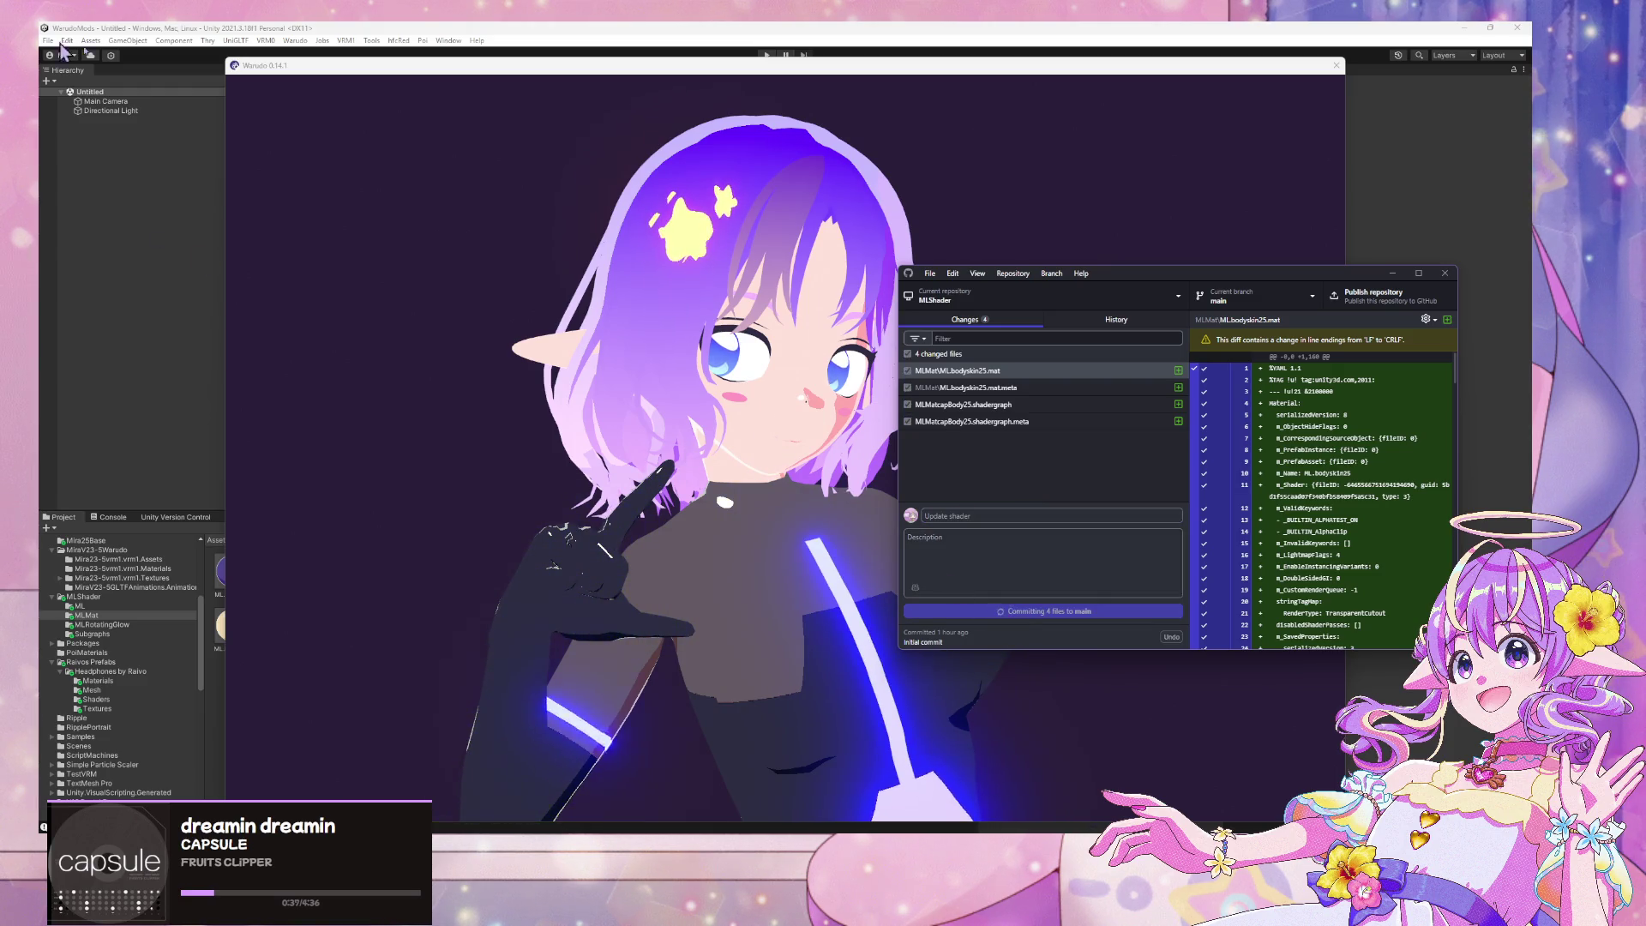
pyautogui.click(478, 471)
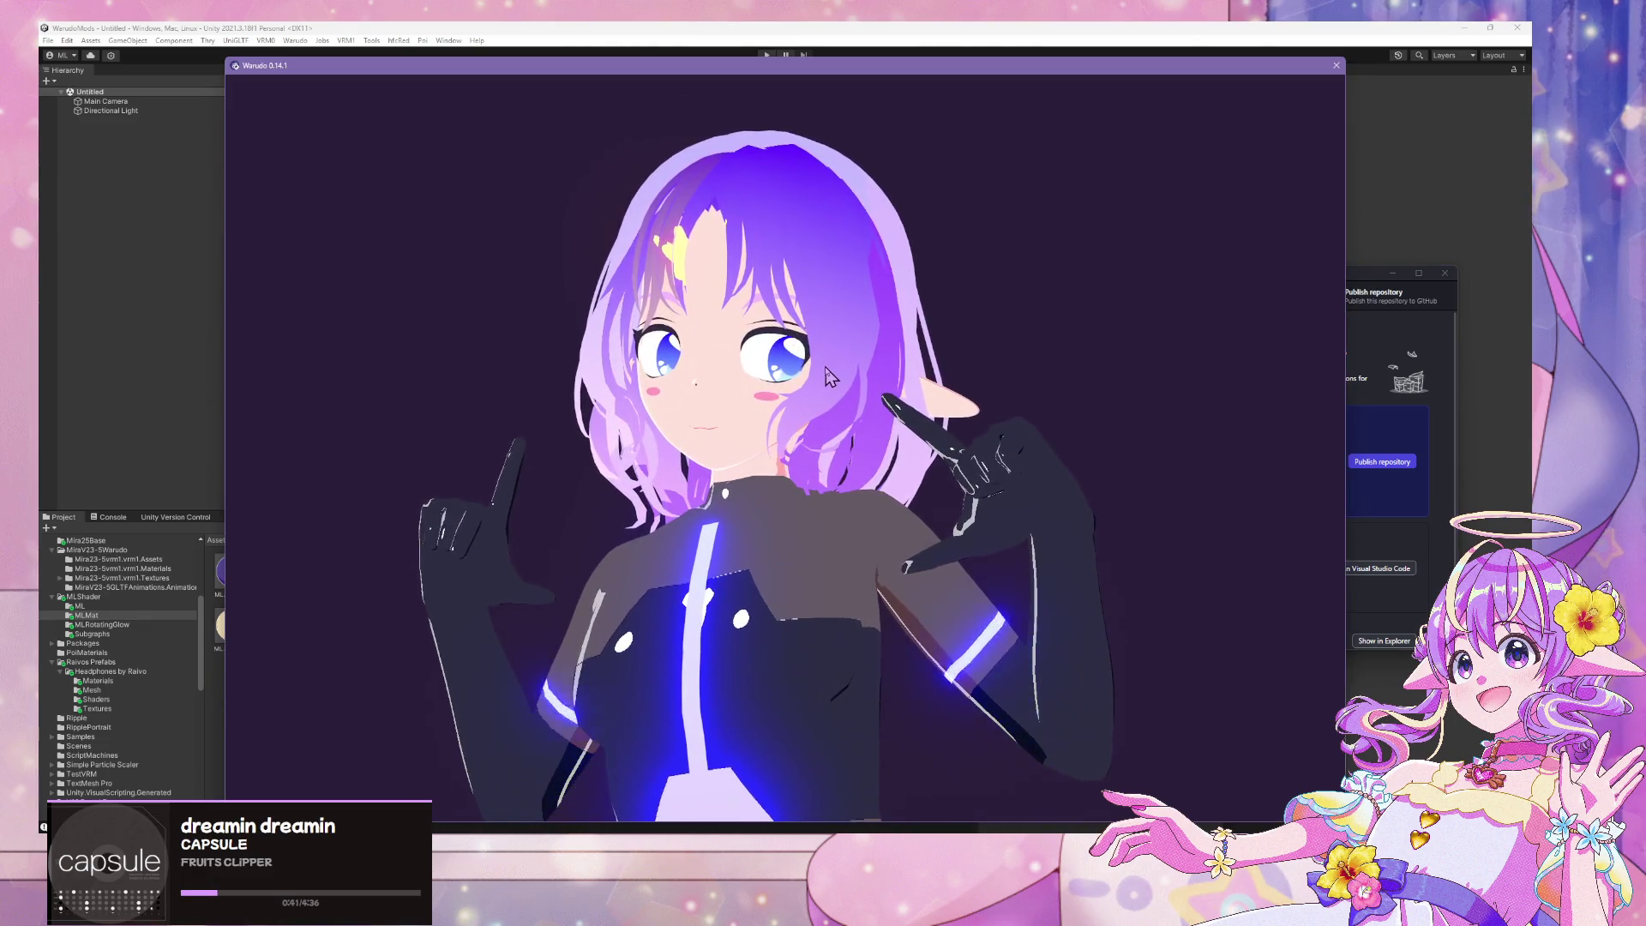
pyautogui.moveTo(866, 412)
pyautogui.mouseDown(button='right')
pyautogui.moveTo(733, 561)
pyautogui.moveTo(853, 607)
pyautogui.mouseUp(button='right')
pyautogui.scroll(-5, 853, 607)
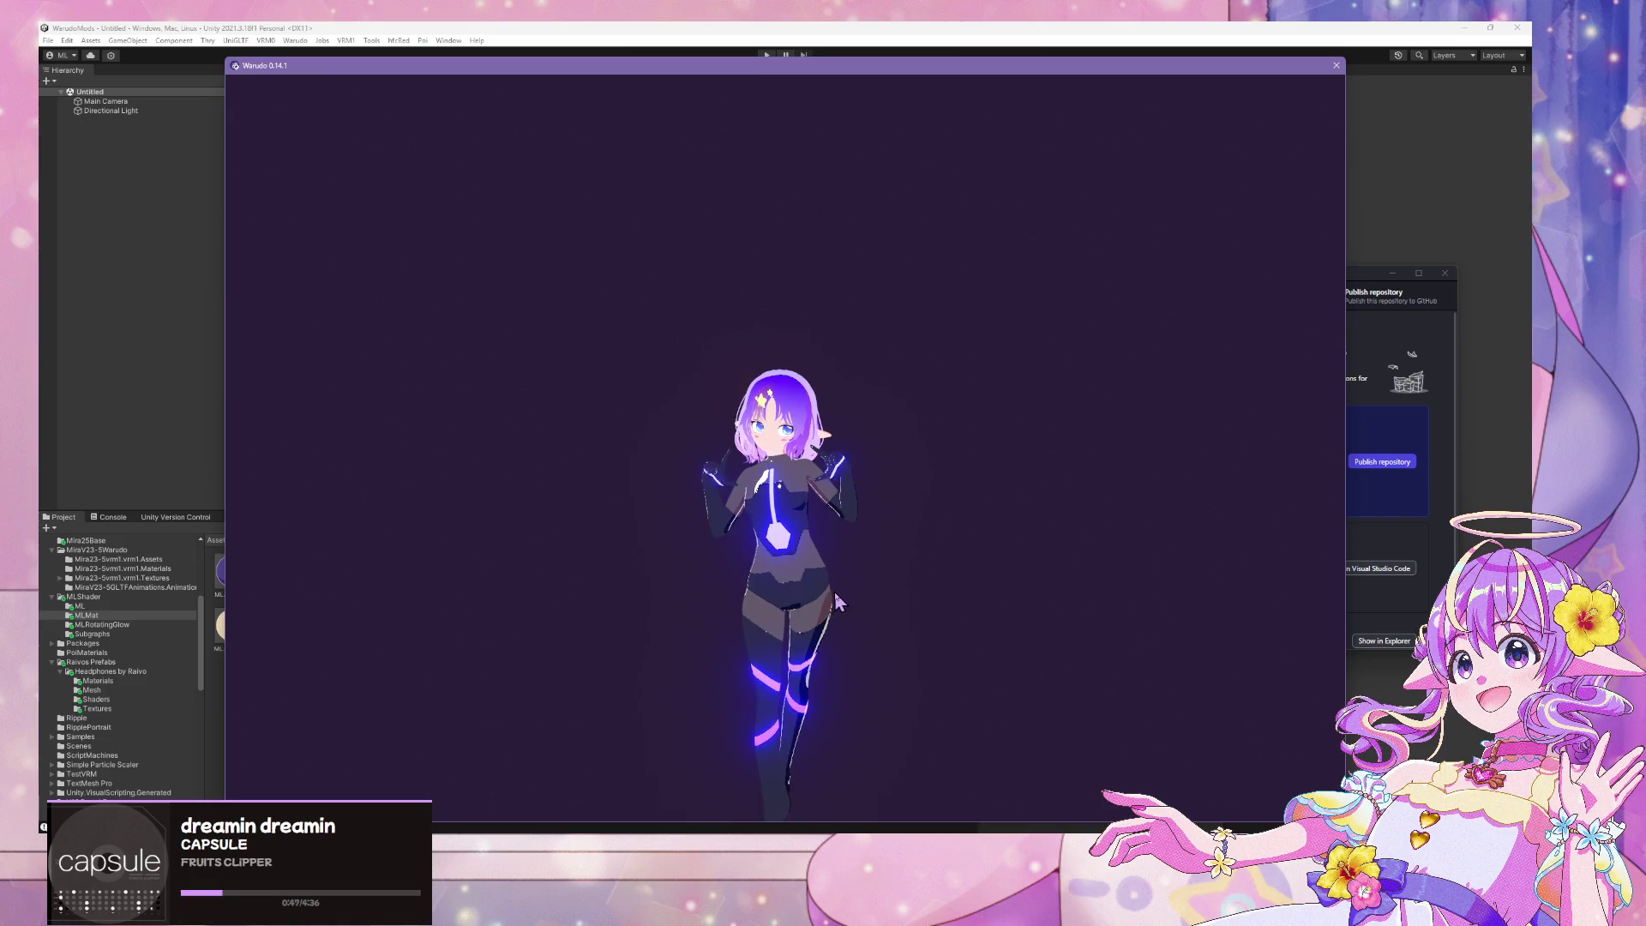
pyautogui.moveTo(840, 598); pyautogui.dragTo(970, 503, button='right')
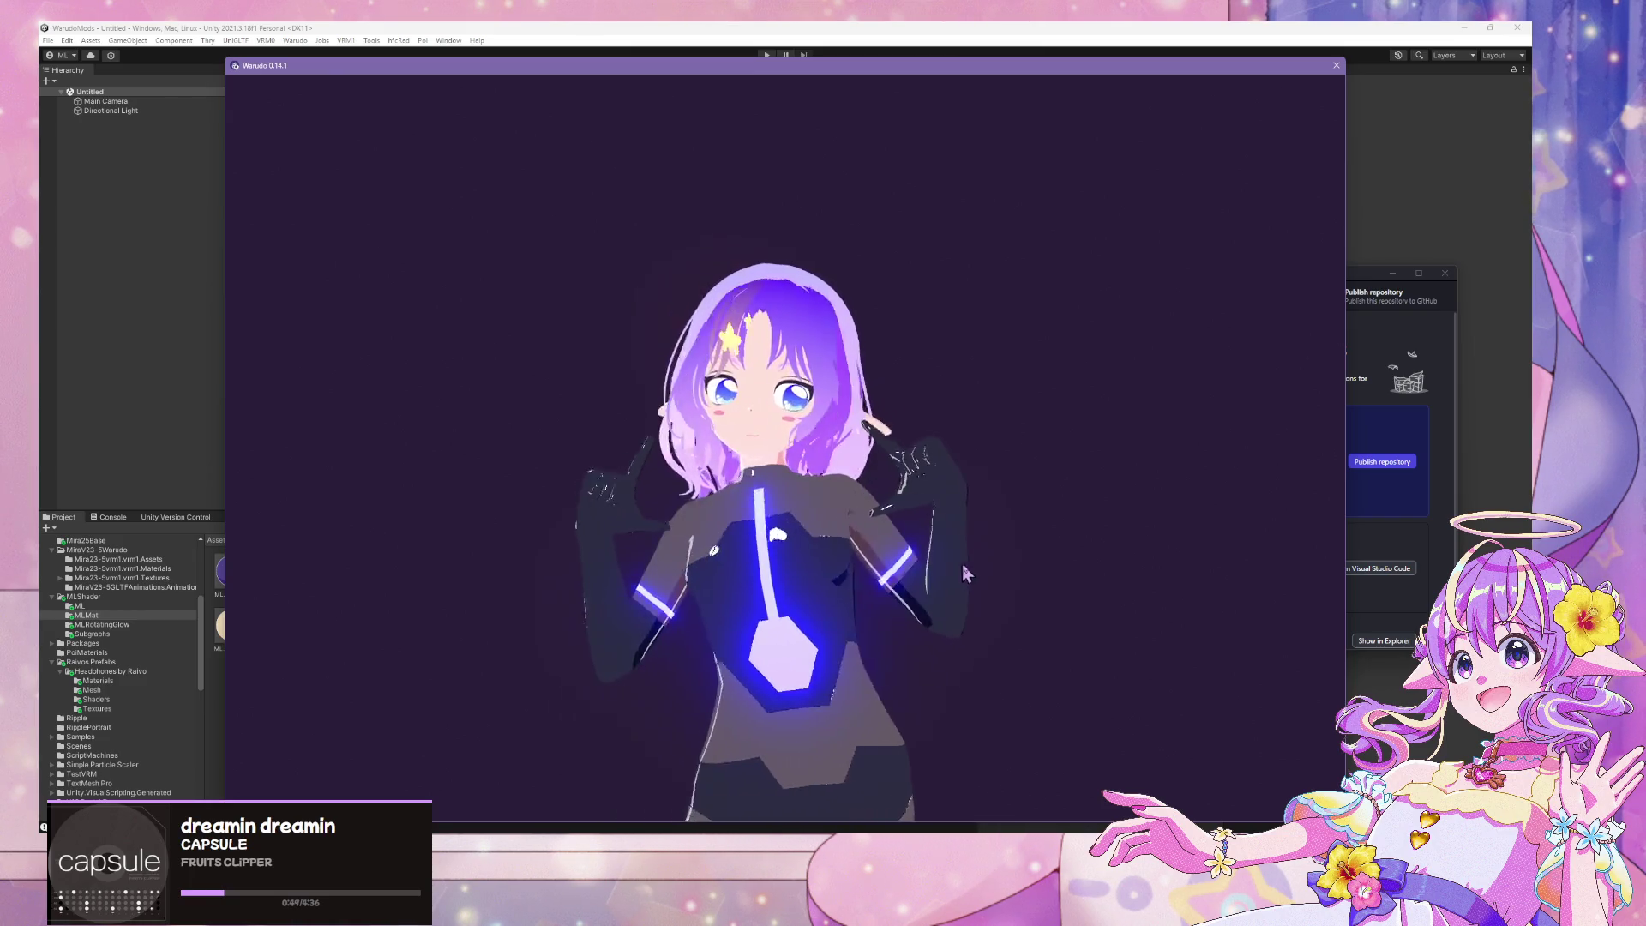
pyautogui.scroll(3, 970, 503)
pyautogui.scroll(2, 960, 484)
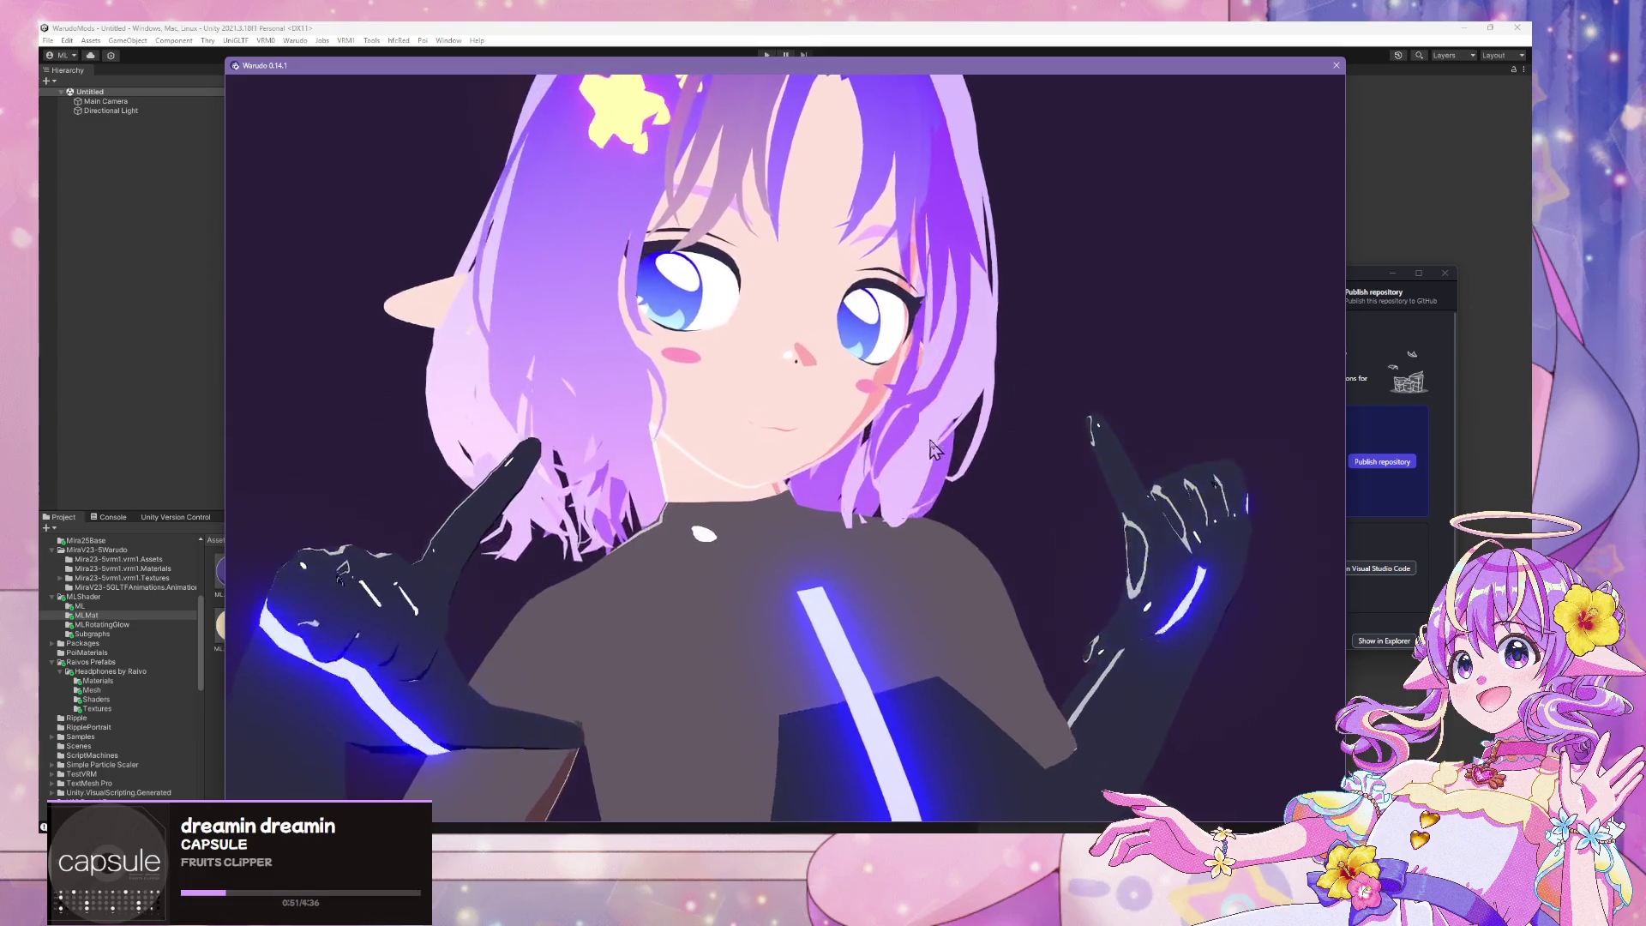
pyautogui.scroll(-5, 939, 444)
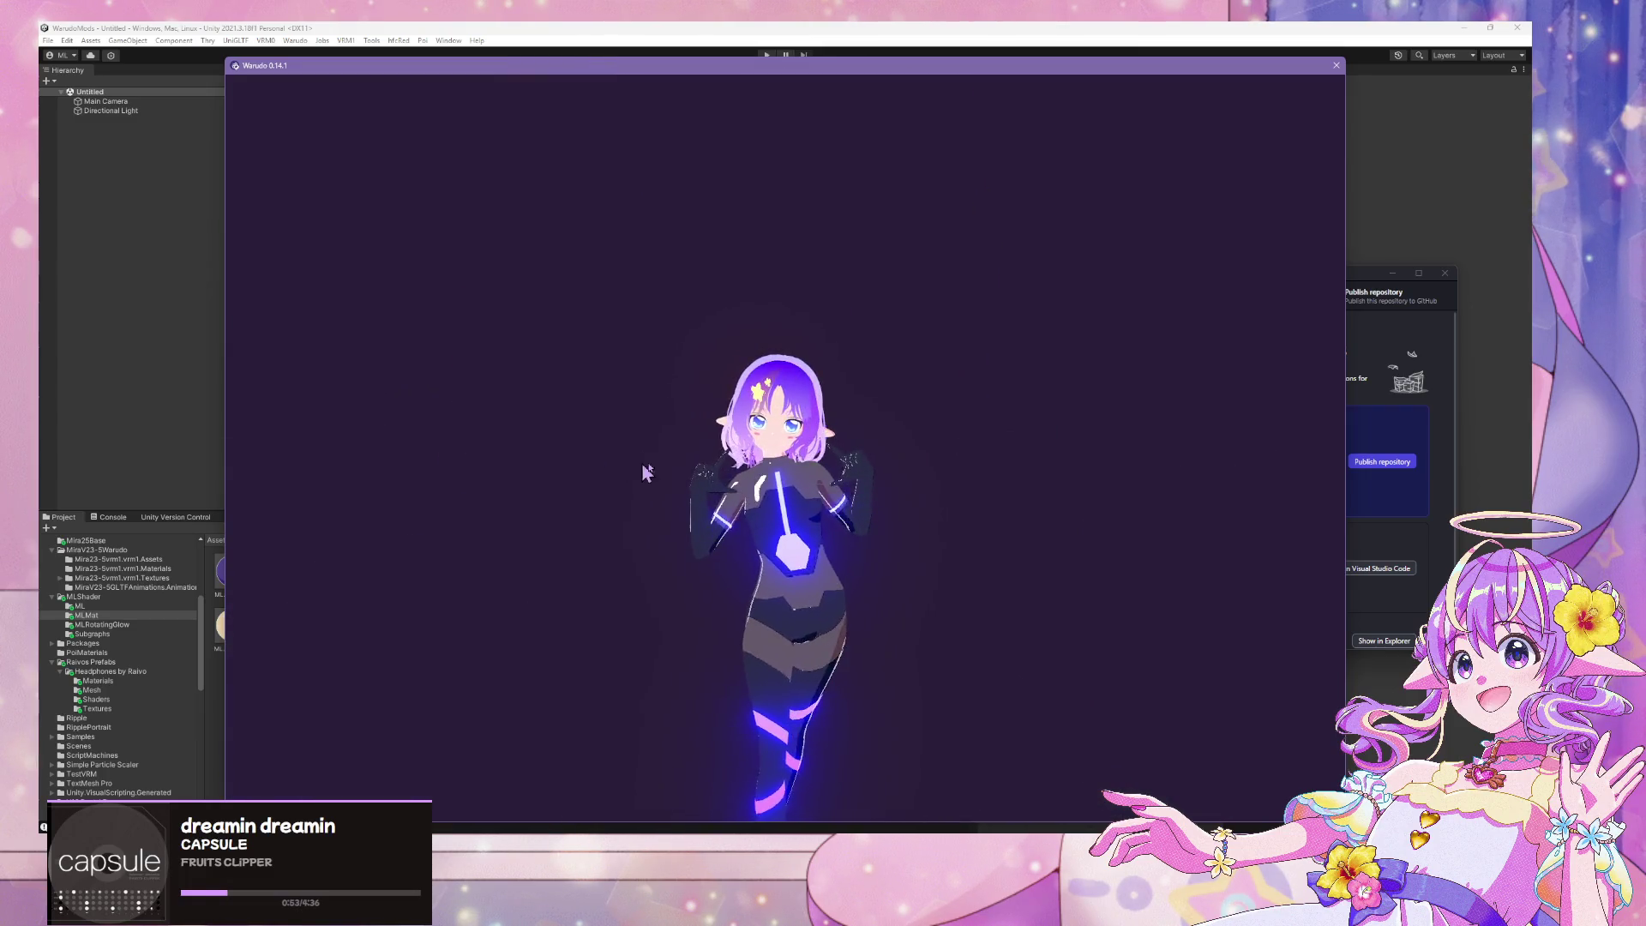
pyautogui.scroll(3, 610, 472)
pyautogui.moveTo(611, 472)
pyautogui.mouseDown(button='right')
pyautogui.moveTo(411, 452)
pyautogui.moveTo(377, 471)
pyautogui.moveTo(1068, 491)
pyautogui.mouseUp(button='right')
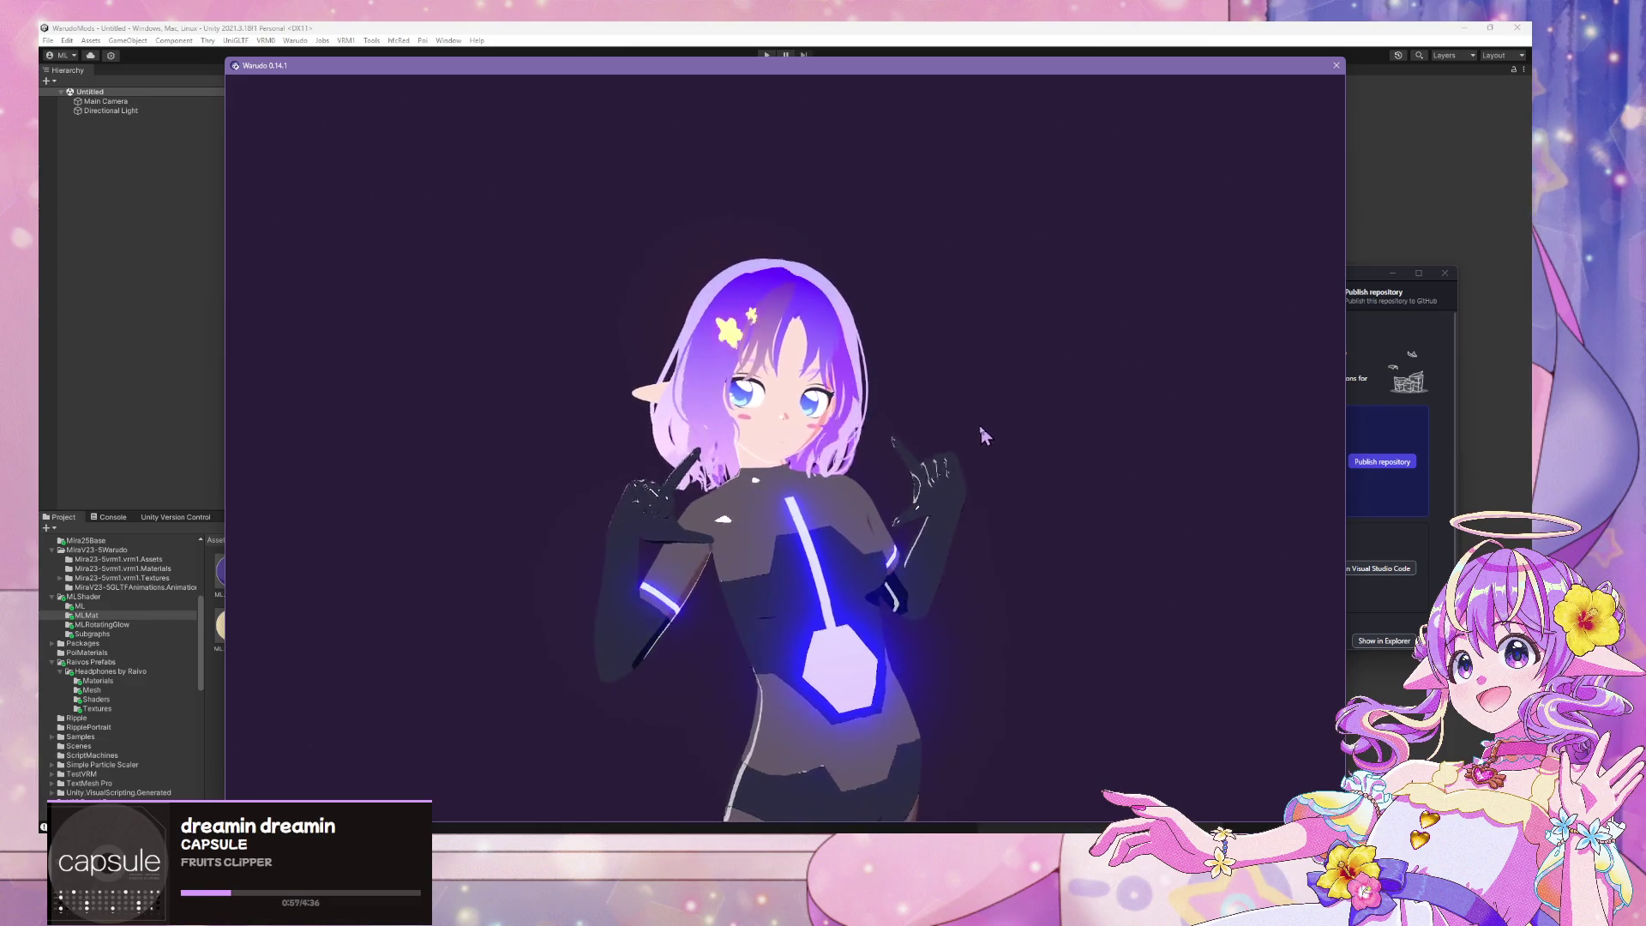
pyautogui.scroll(4, 974, 420)
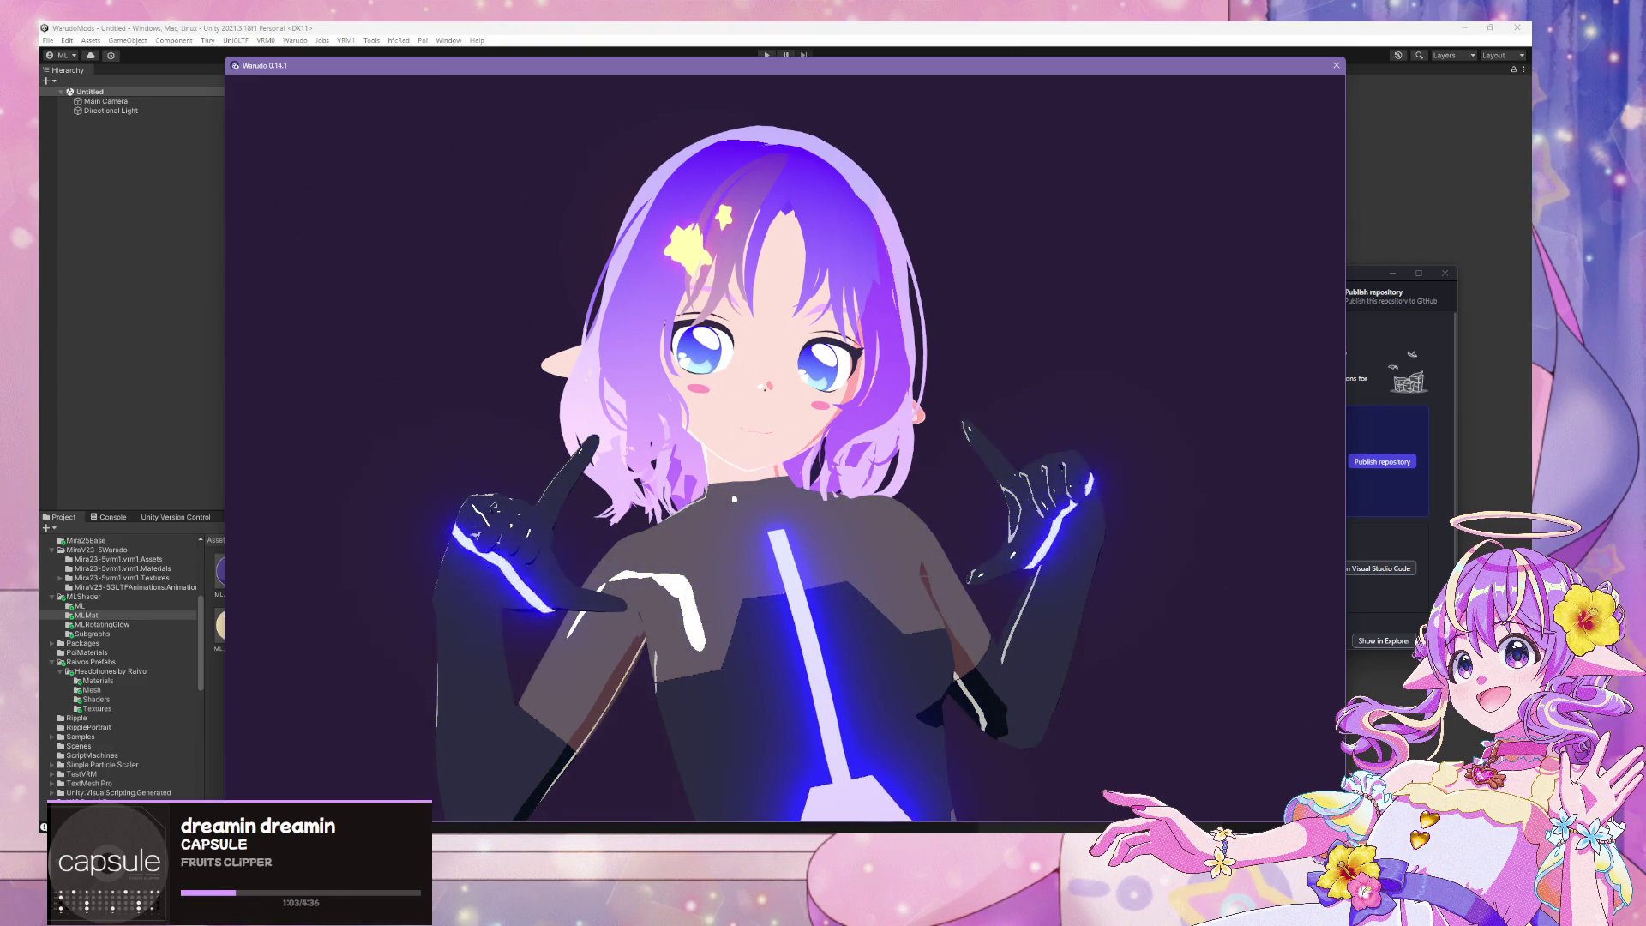
pyautogui.moveTo(786, 844)
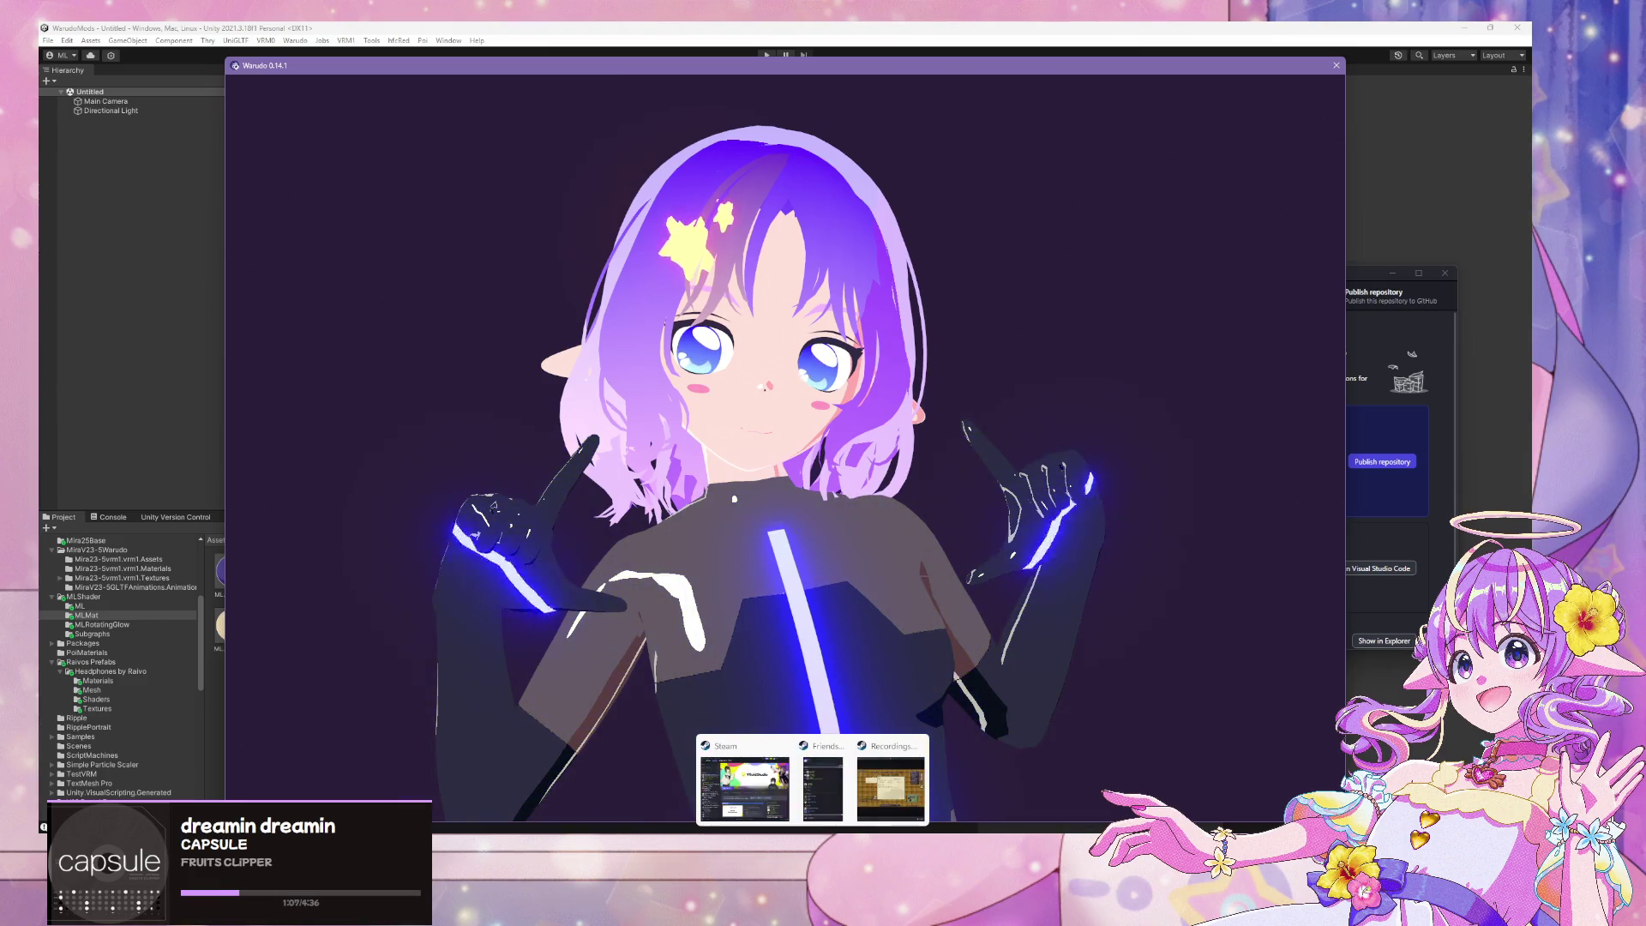
pyautogui.moveTo(1120, 844)
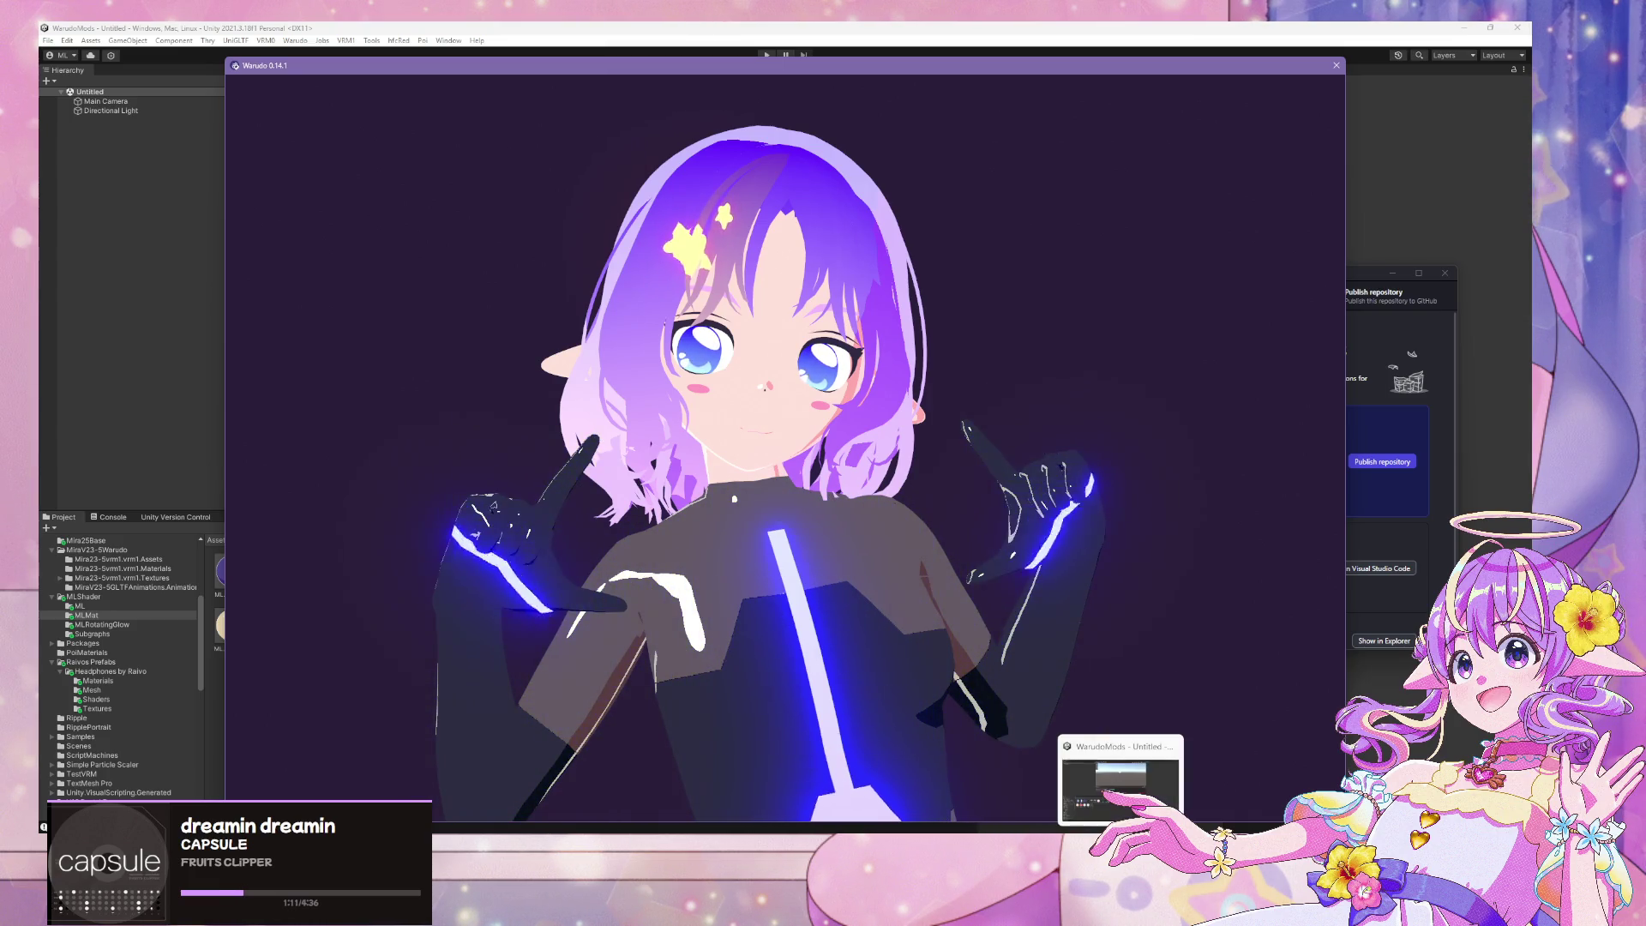
pyautogui.click(1120, 780)
pyautogui.scroll(-10, 716, 377)
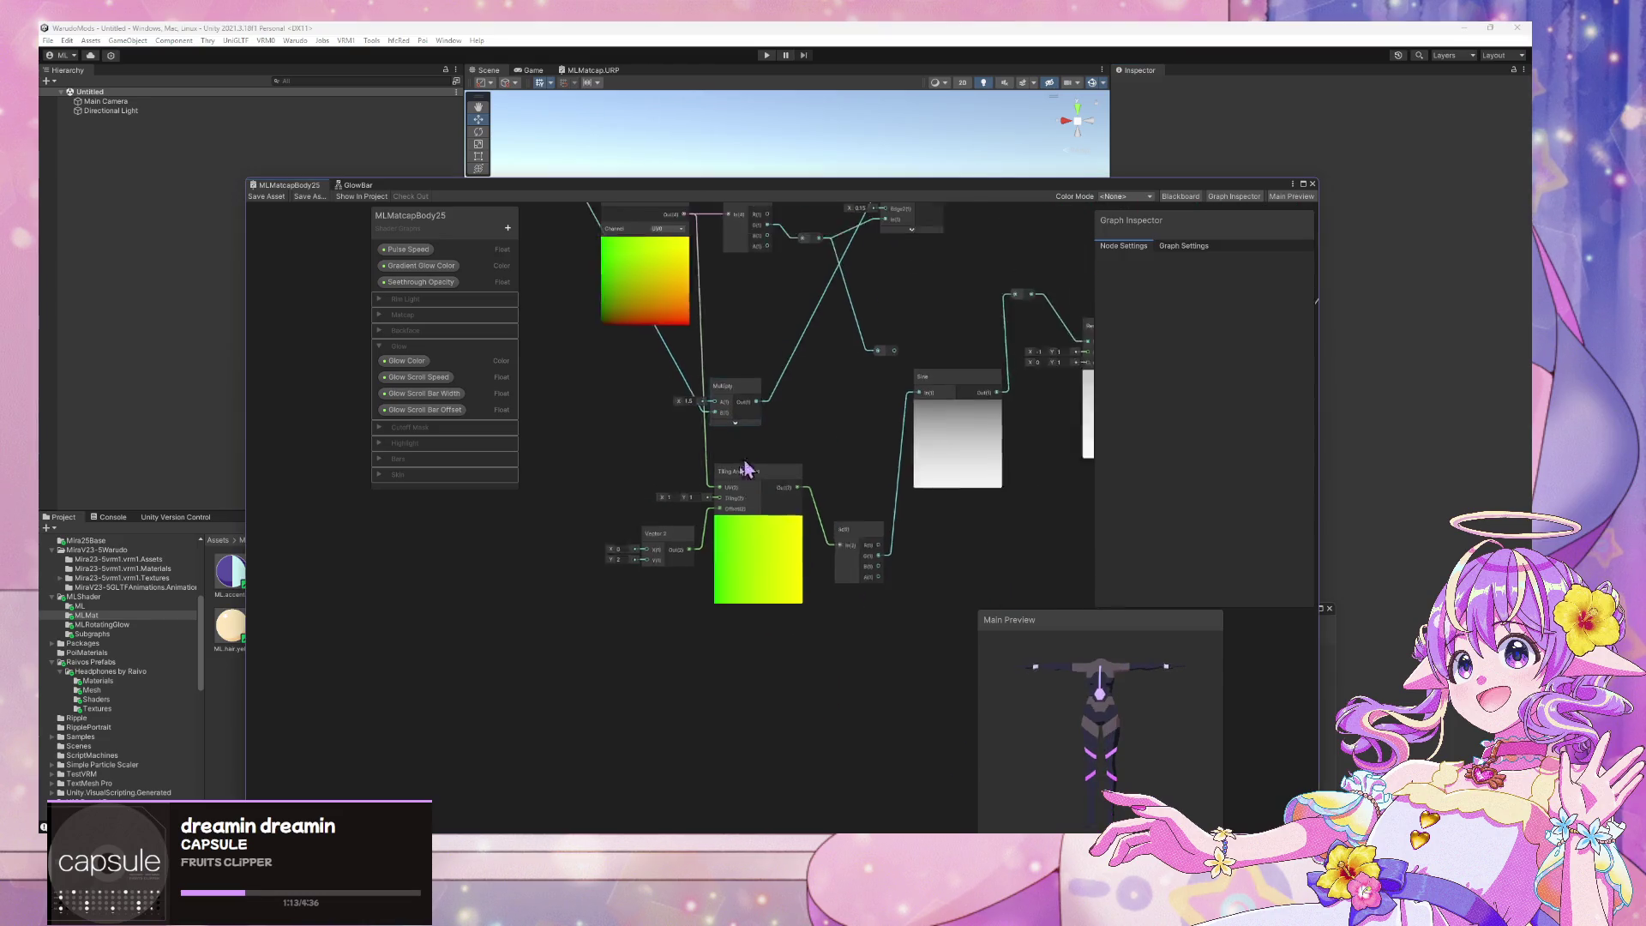
pyautogui.scroll(8, 853, 613)
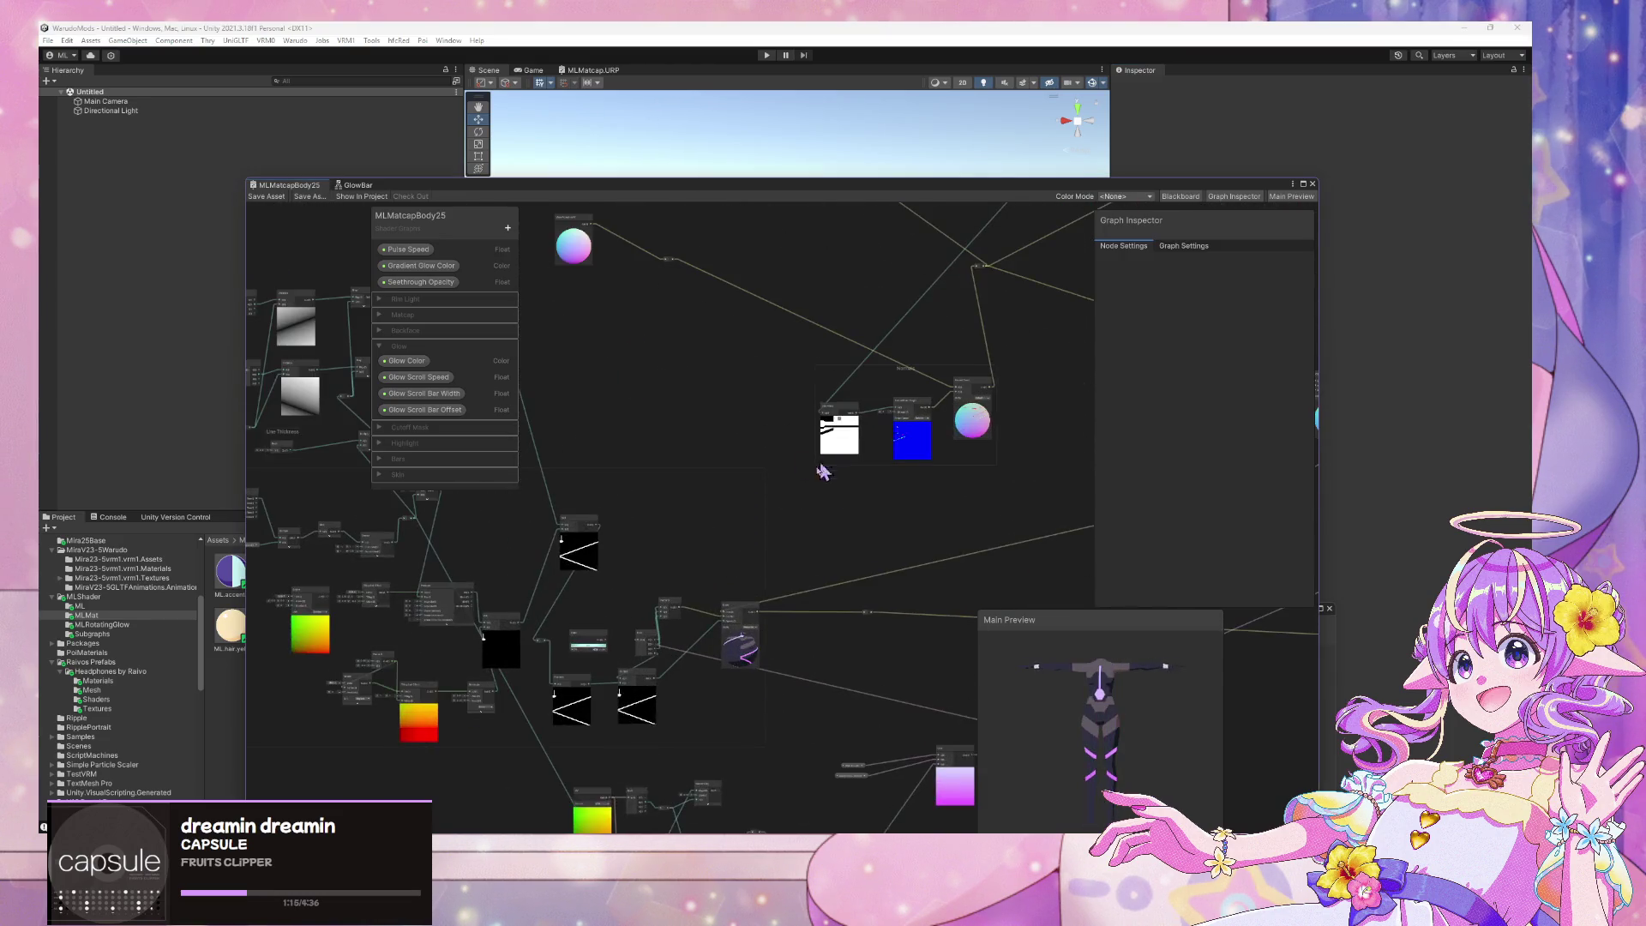
pyautogui.scroll(-4, 905, 390)
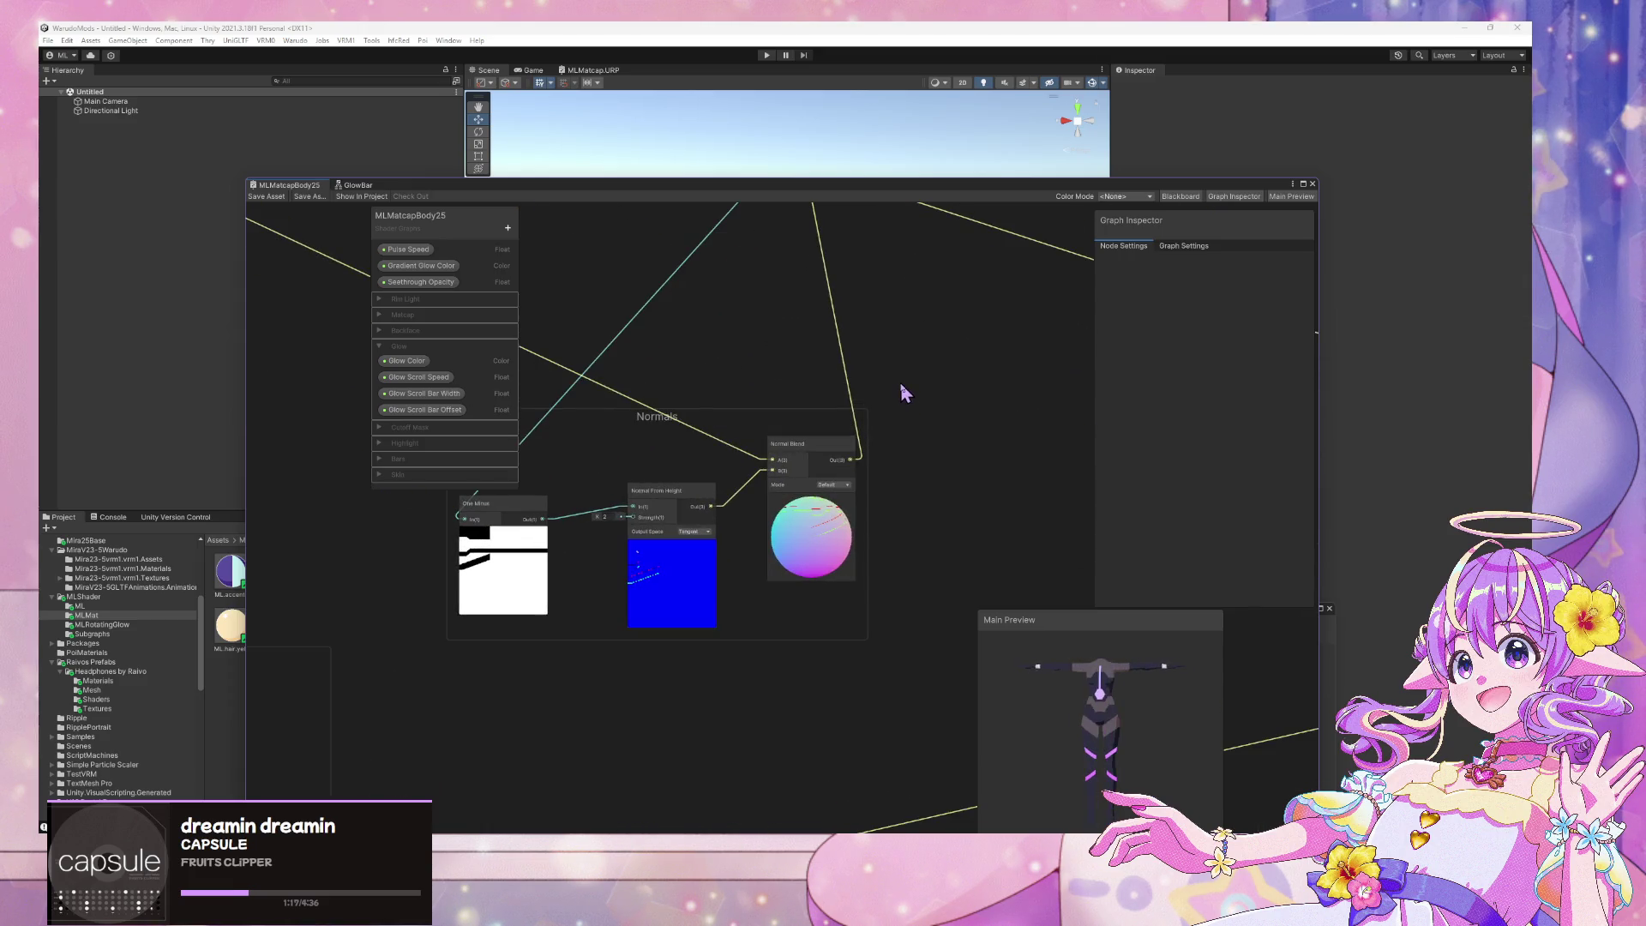
pyautogui.scroll(-3, 836, 431)
pyautogui.scroll(8, 771, 490)
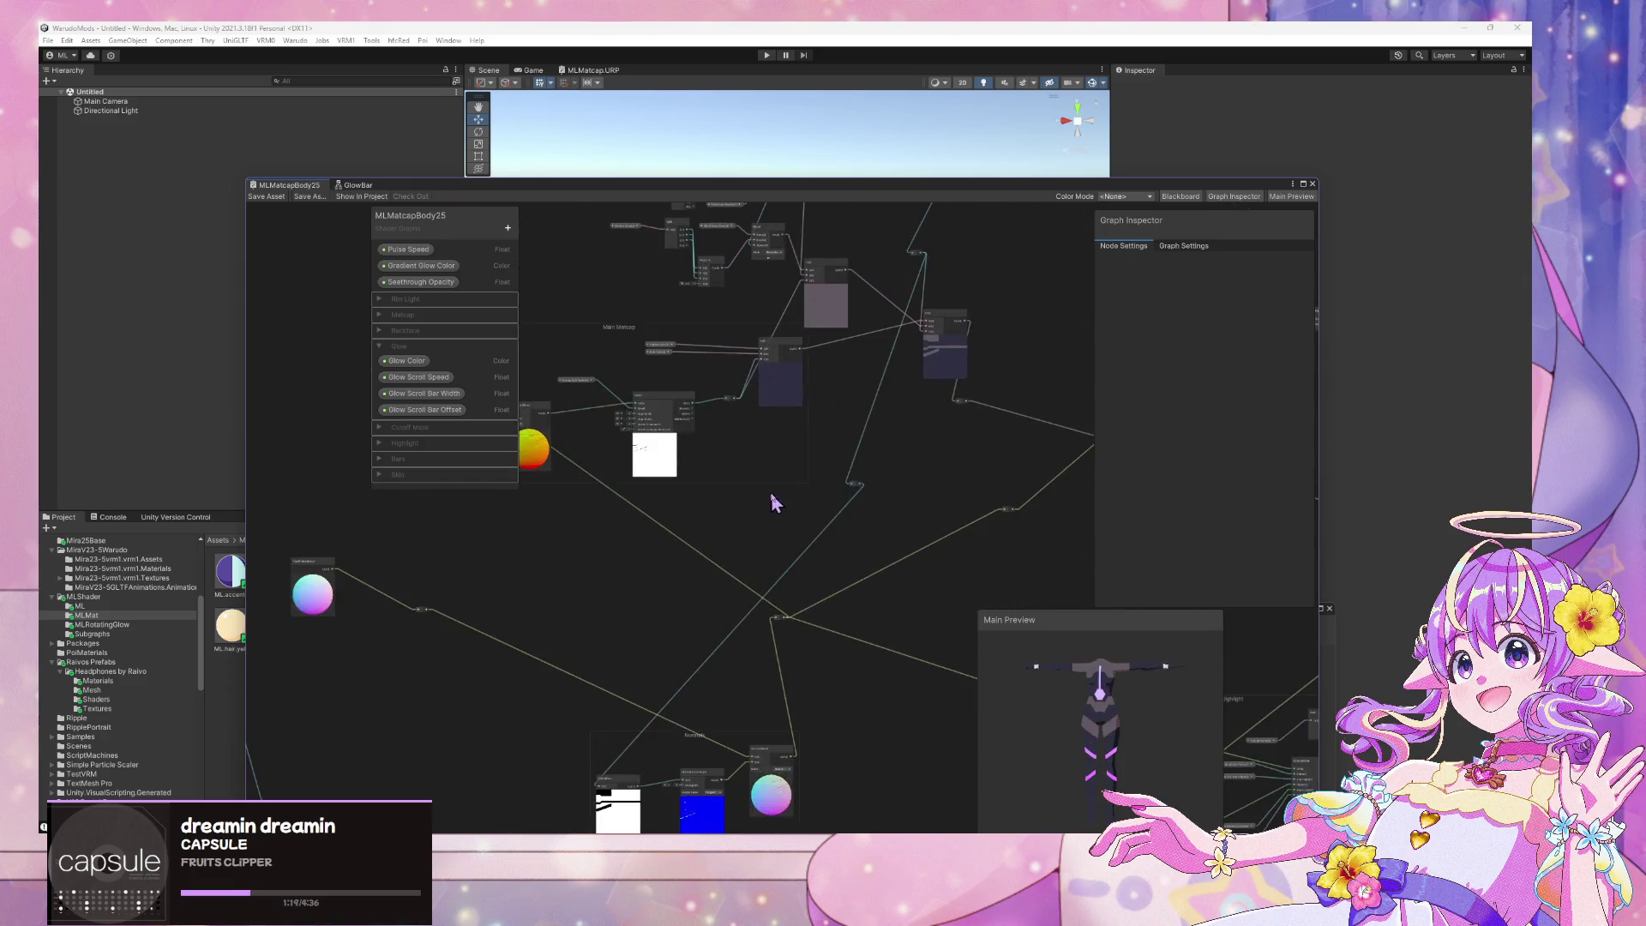
pyautogui.scroll(-8, 780, 533)
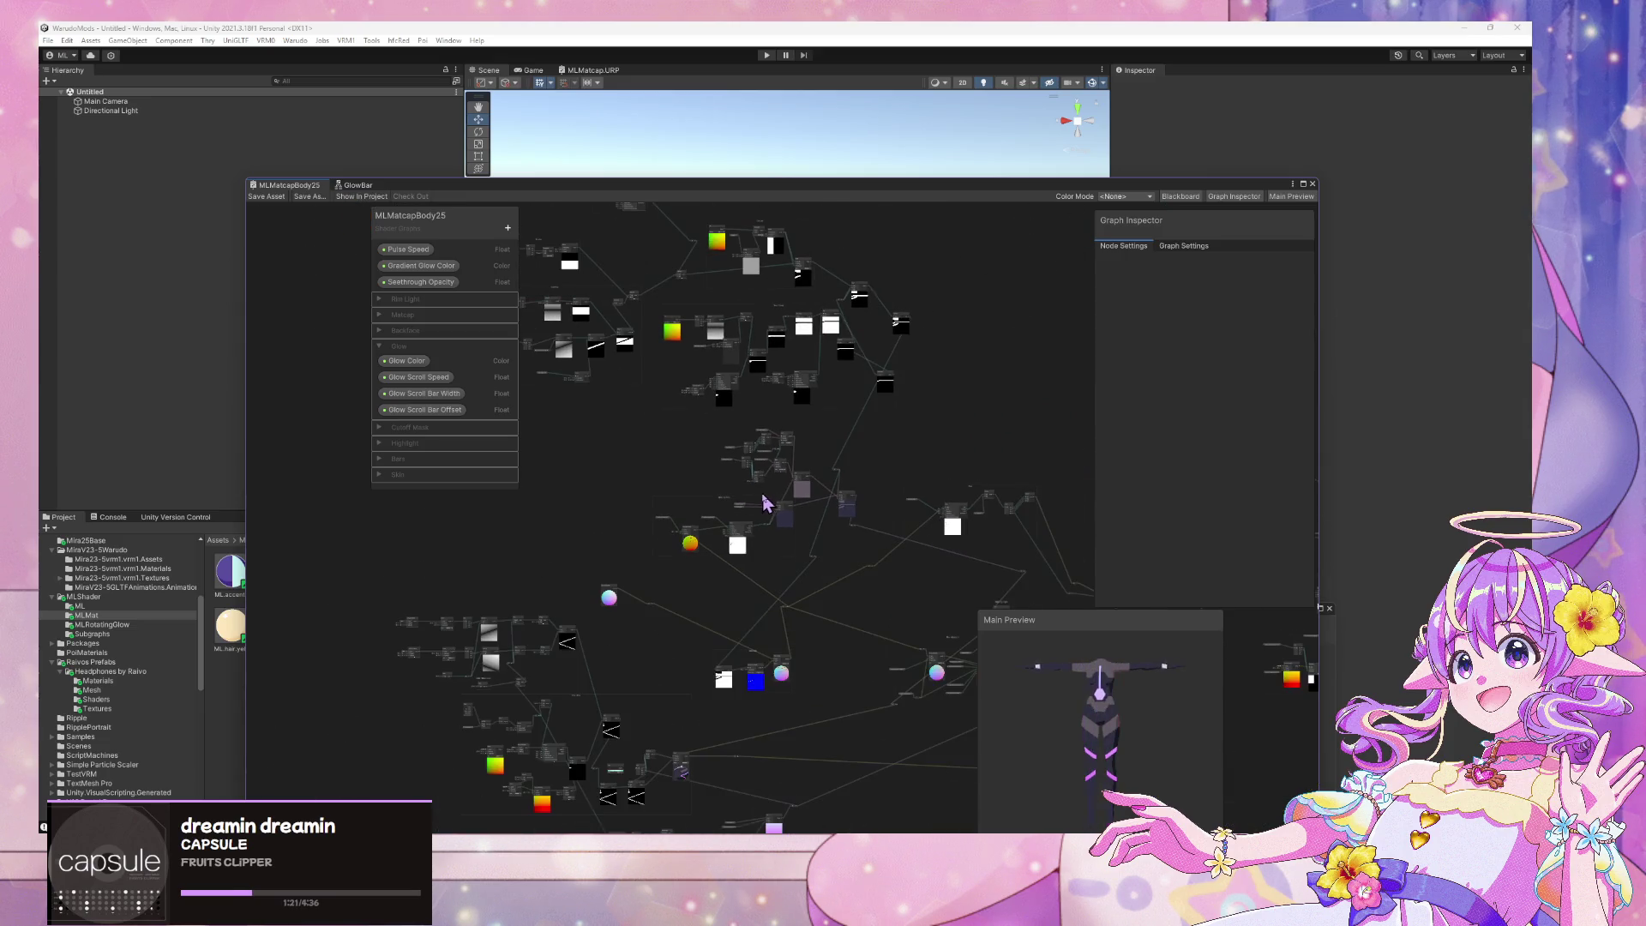
pyautogui.scroll(8, 816, 561)
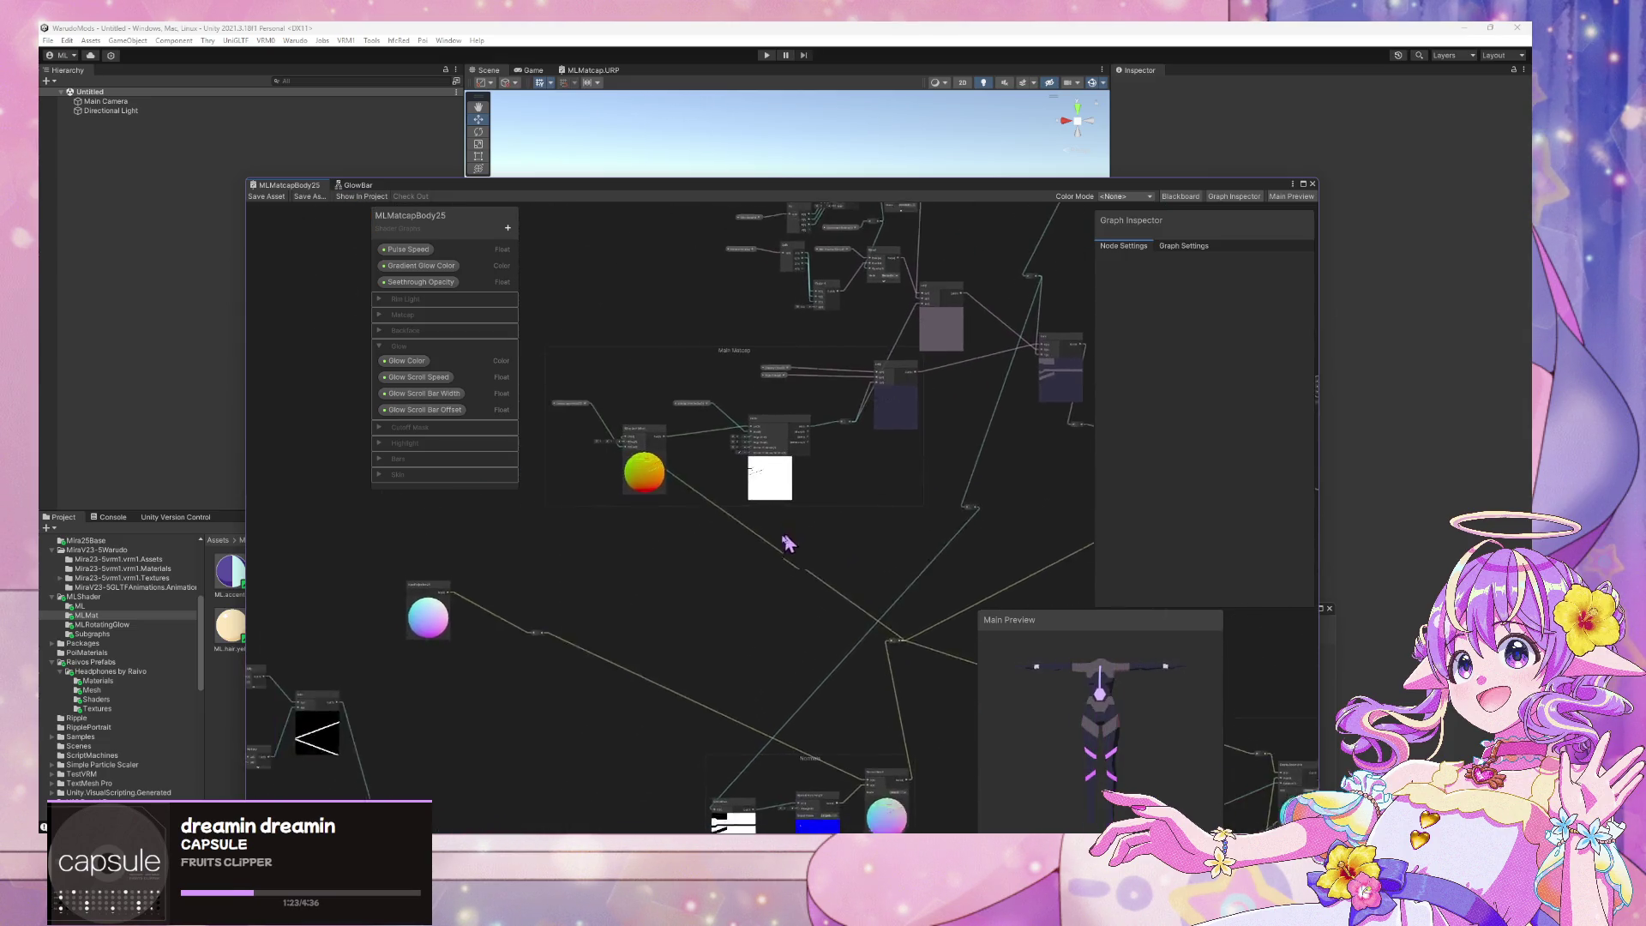
pyautogui.scroll(-4, 669, 634)
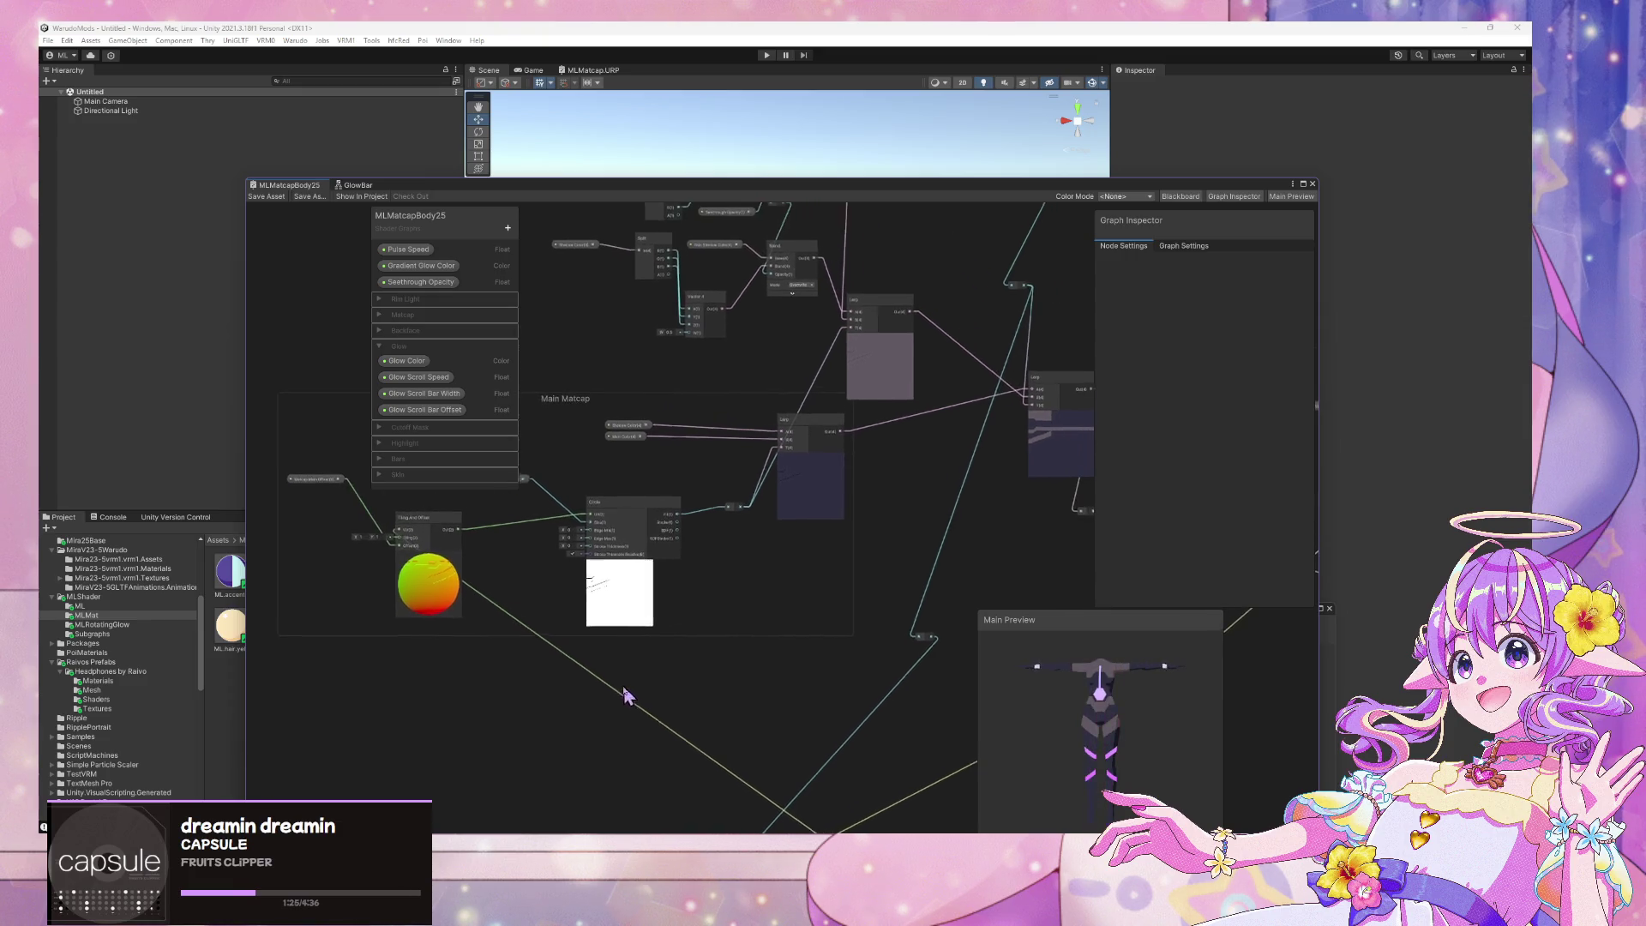
pyautogui.click(836, 437)
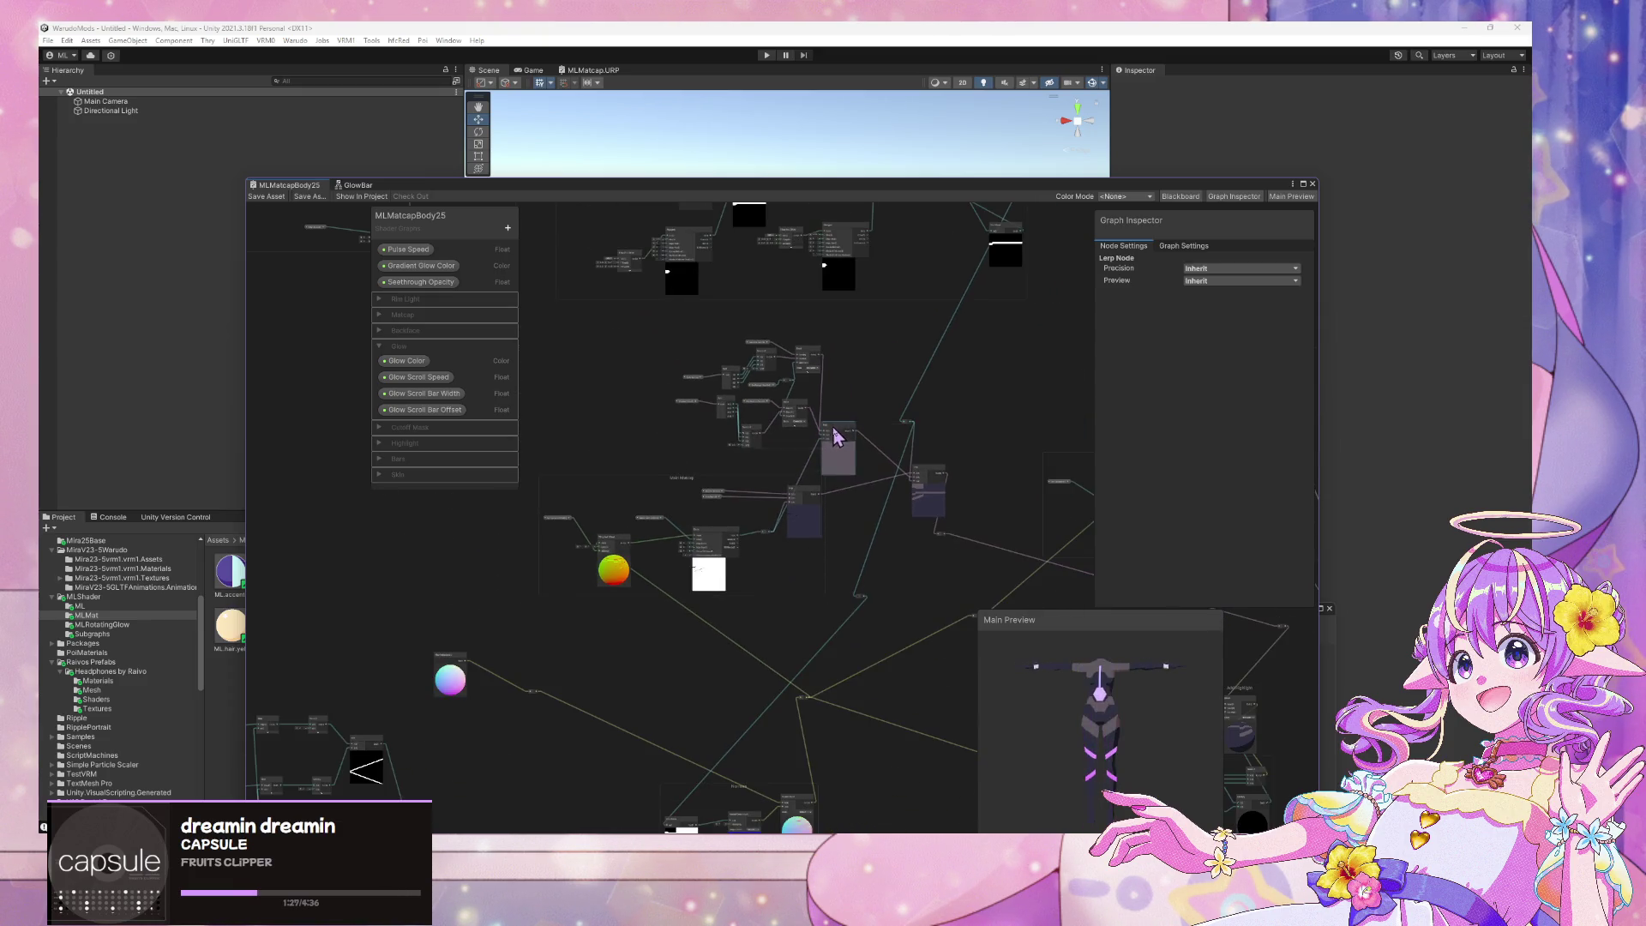
pyautogui.scroll(3, 853, 463)
pyautogui.moveTo(857, 492)
pyautogui.mouseDown(button='middle')
pyautogui.moveTo(947, 600)
pyautogui.moveTo(863, 514)
pyautogui.moveTo(864, 420)
pyautogui.mouseUp(button='middle')
pyautogui.scroll(2, 866, 428)
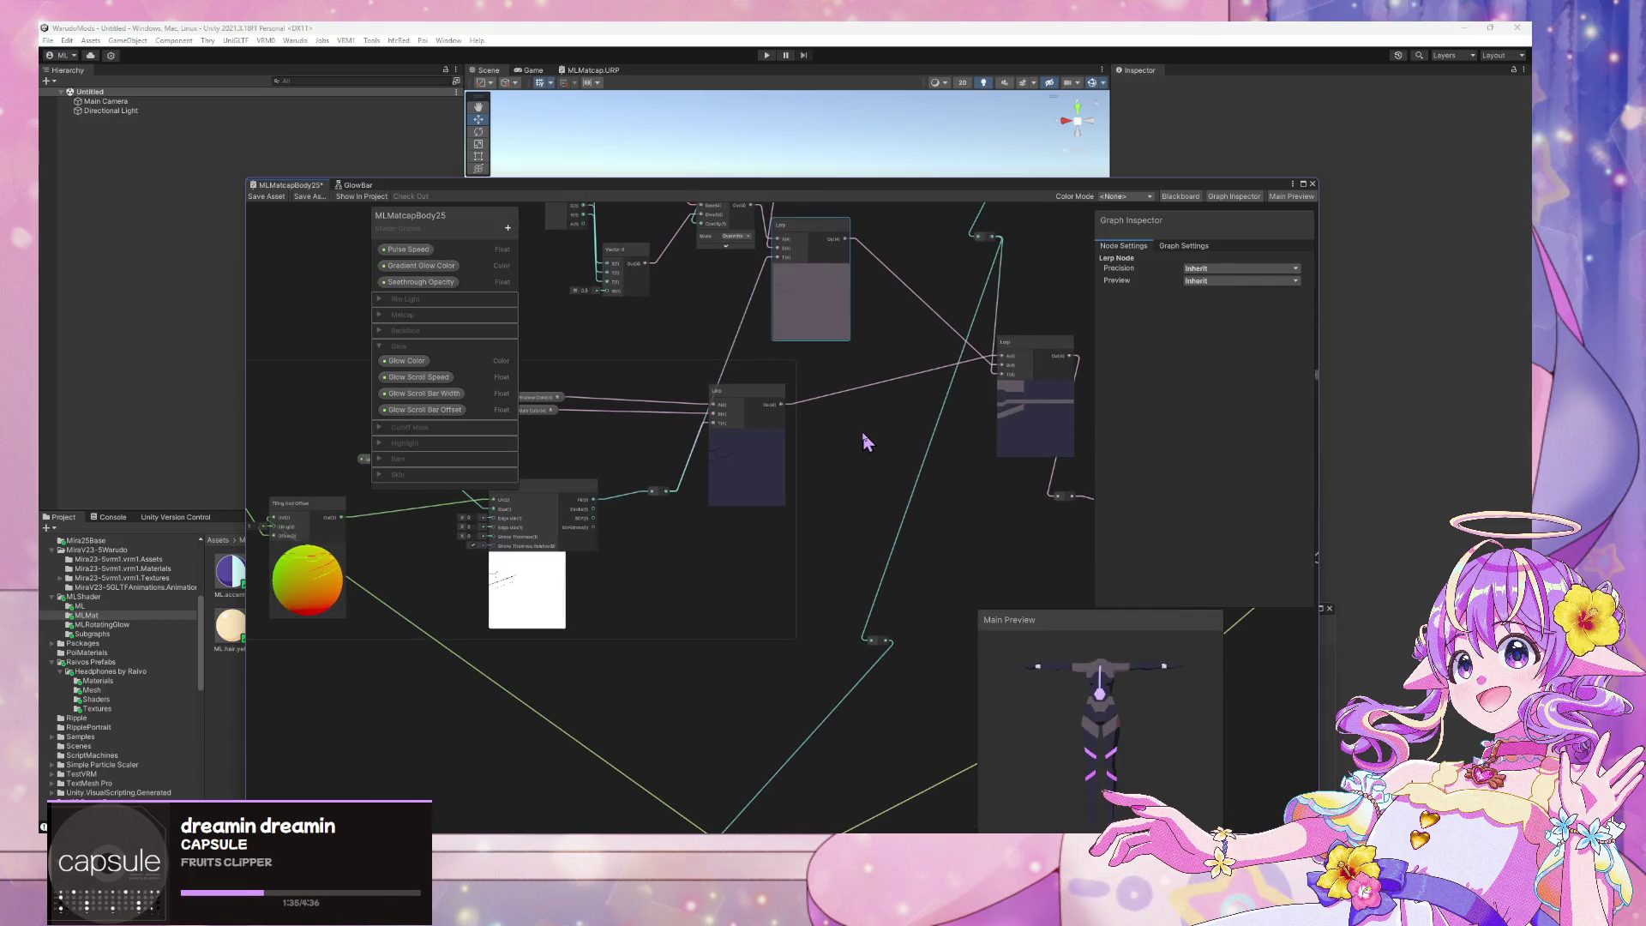
pyautogui.moveTo(839, 468); pyautogui.dragTo(973, 461, button='middle')
# Shift the Tiling And Offset and Circle nodes left within the Main Matcap group
pyautogui.moveTo(787, 487); pyautogui.dragTo(923, 481, button='middle')
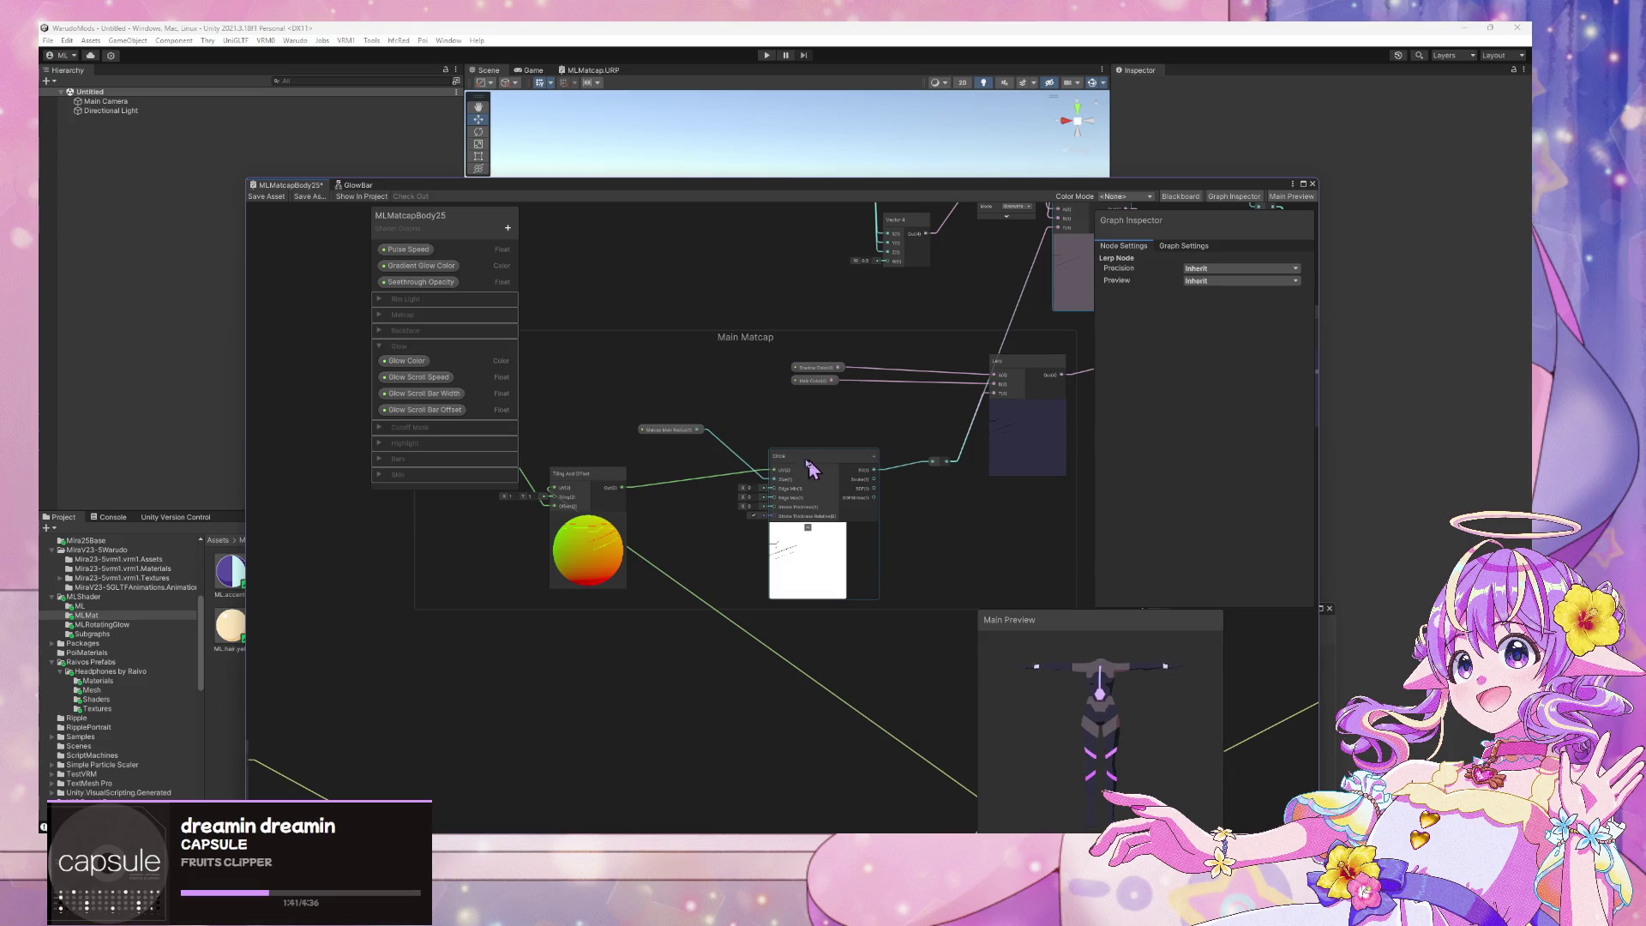
pyautogui.click(666, 430)
pyautogui.click(855, 655)
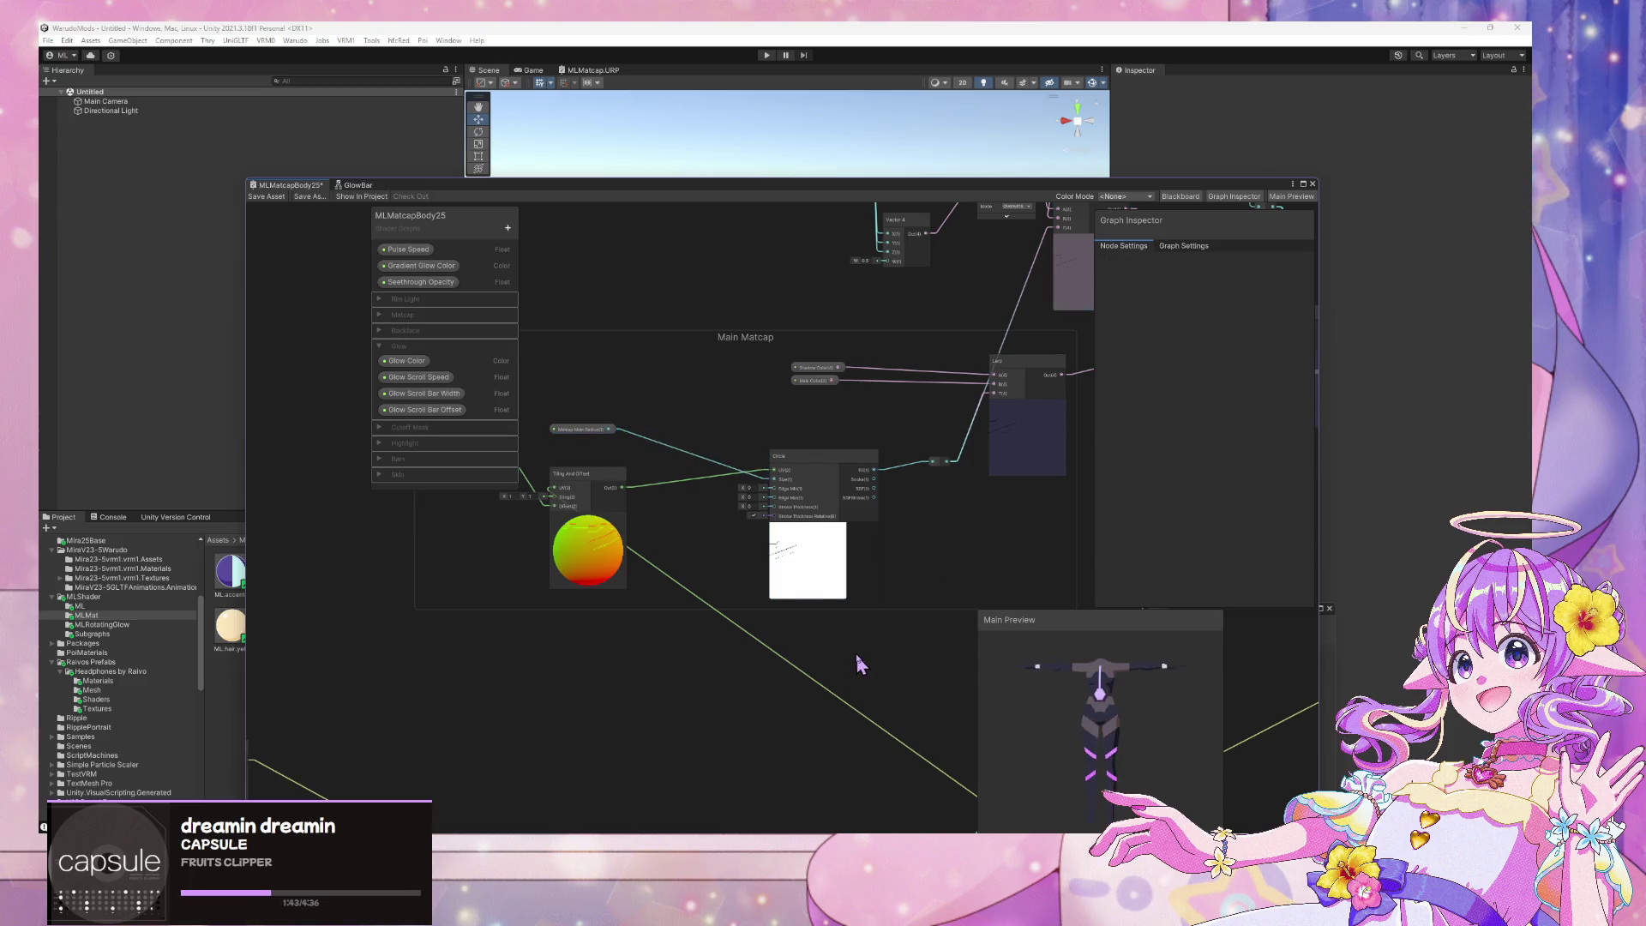
pyautogui.moveTo(927, 565)
pyautogui.mouseDown(button='middle')
pyautogui.moveTo(843, 571)
pyautogui.moveTo(764, 617)
pyautogui.moveTo(713, 682)
pyautogui.moveTo(1051, 478)
pyautogui.mouseUp(button='middle')
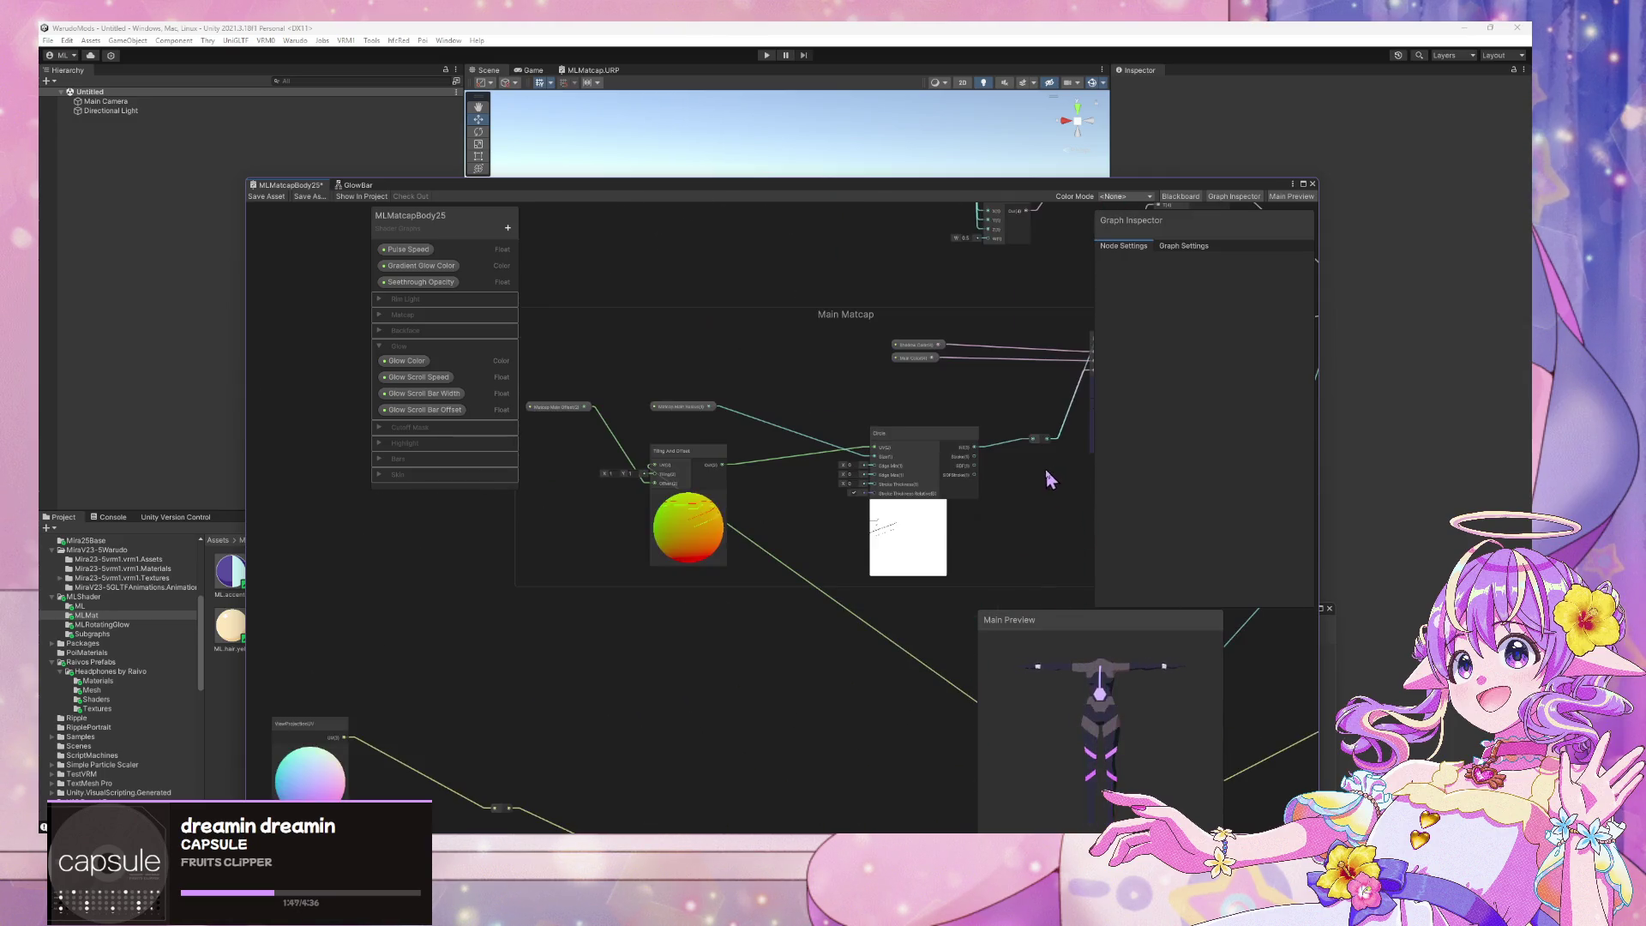
pyautogui.moveTo(702, 467); pyautogui.dragTo(682, 459)
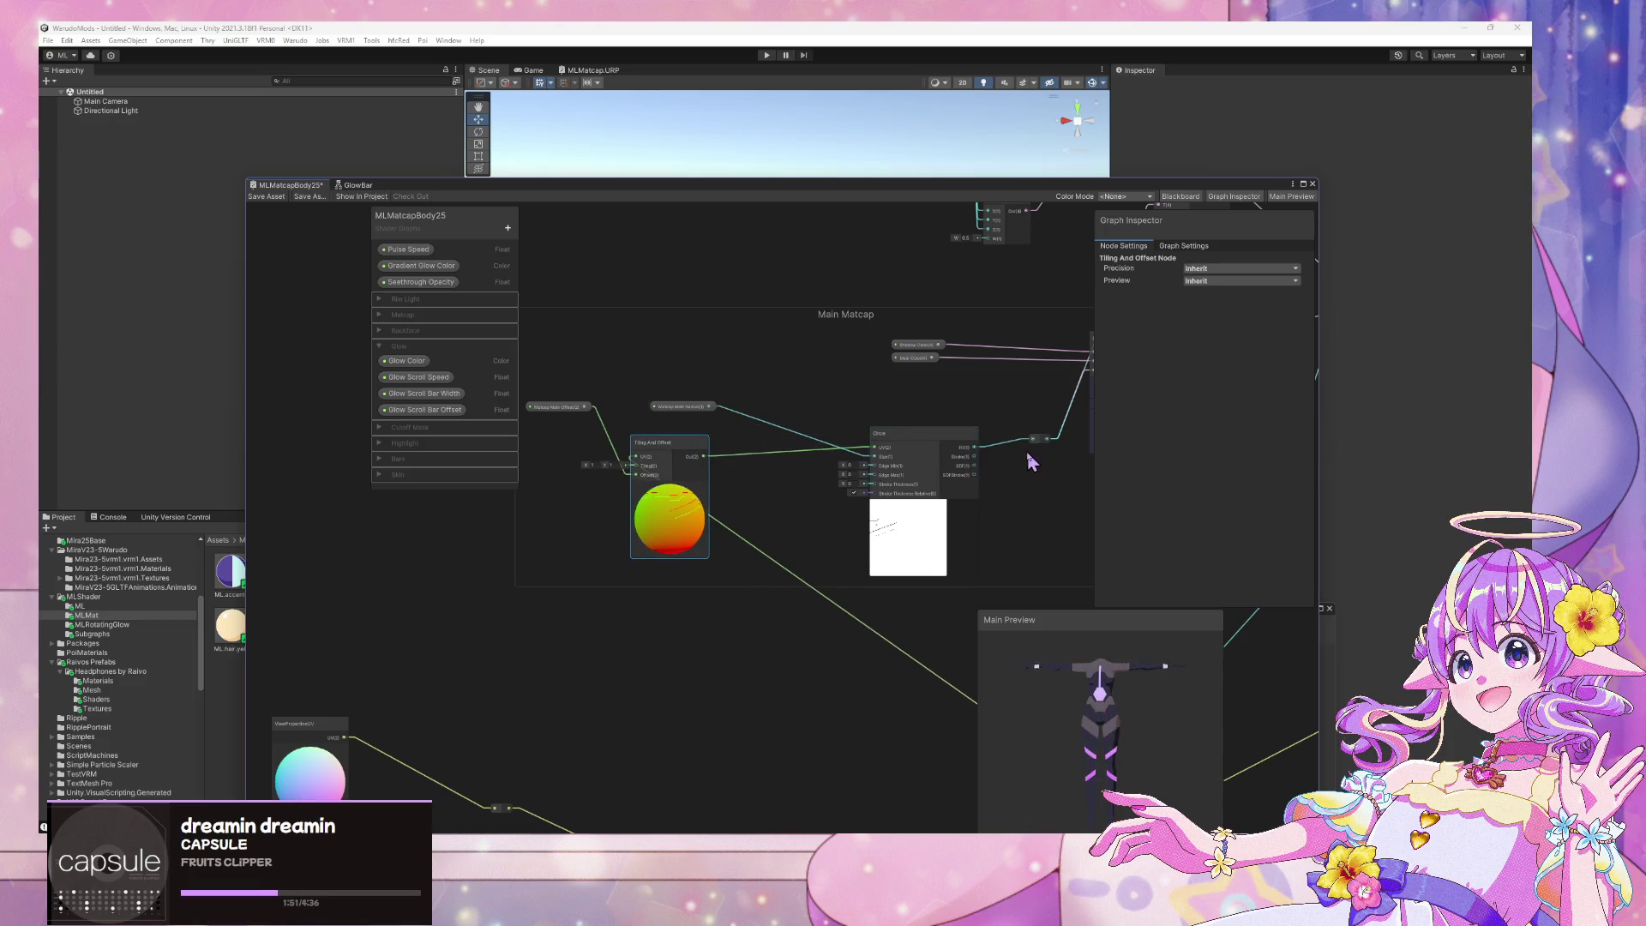
pyautogui.moveTo(1031, 463); pyautogui.dragTo(883, 455, button='middle')
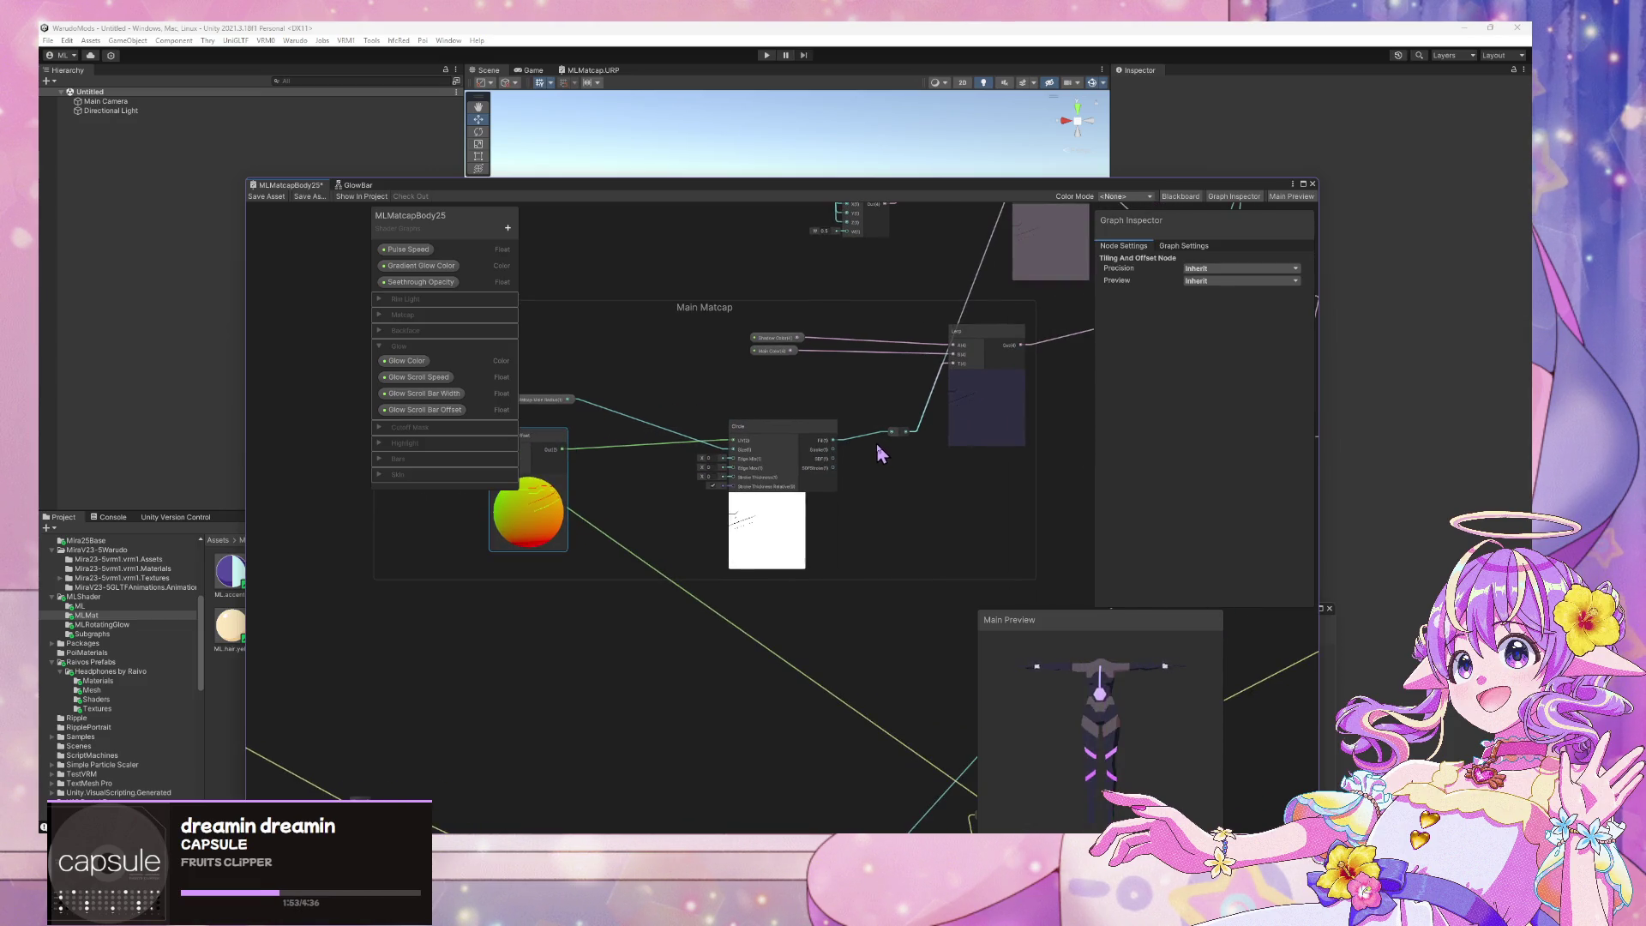
pyautogui.moveTo(831, 433); pyautogui.dragTo(803, 432)
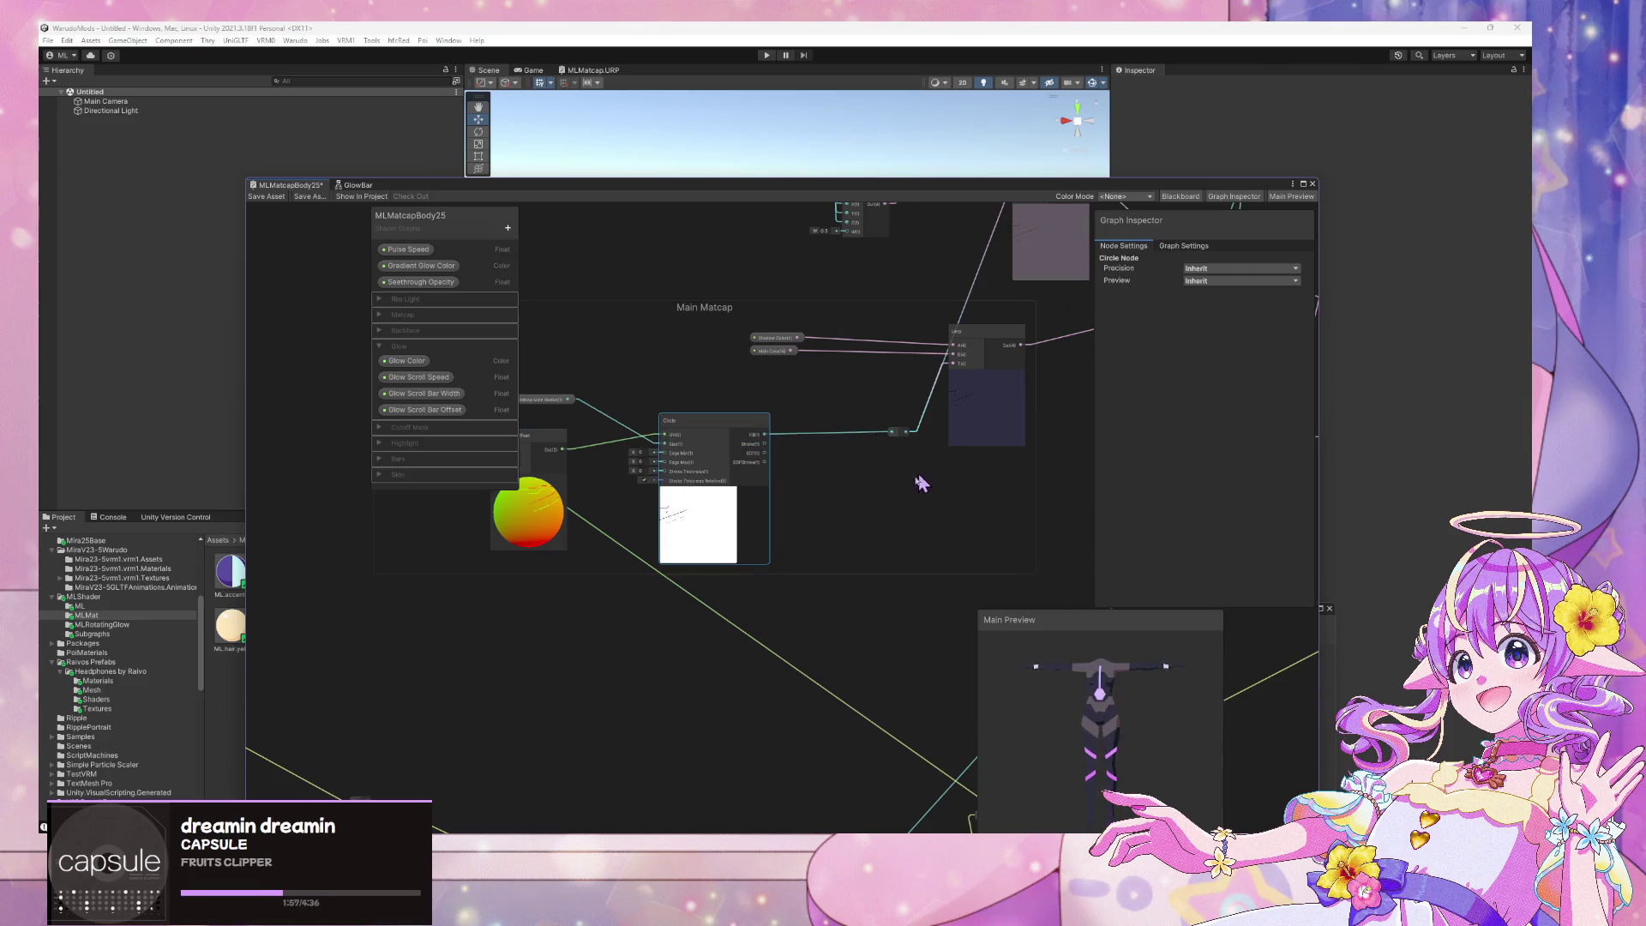
# Zoom around the Main Matcap group and rotate the preview model to face front
pyautogui.scroll(-3, 900, 489)
pyautogui.scroll(2, 900, 494)
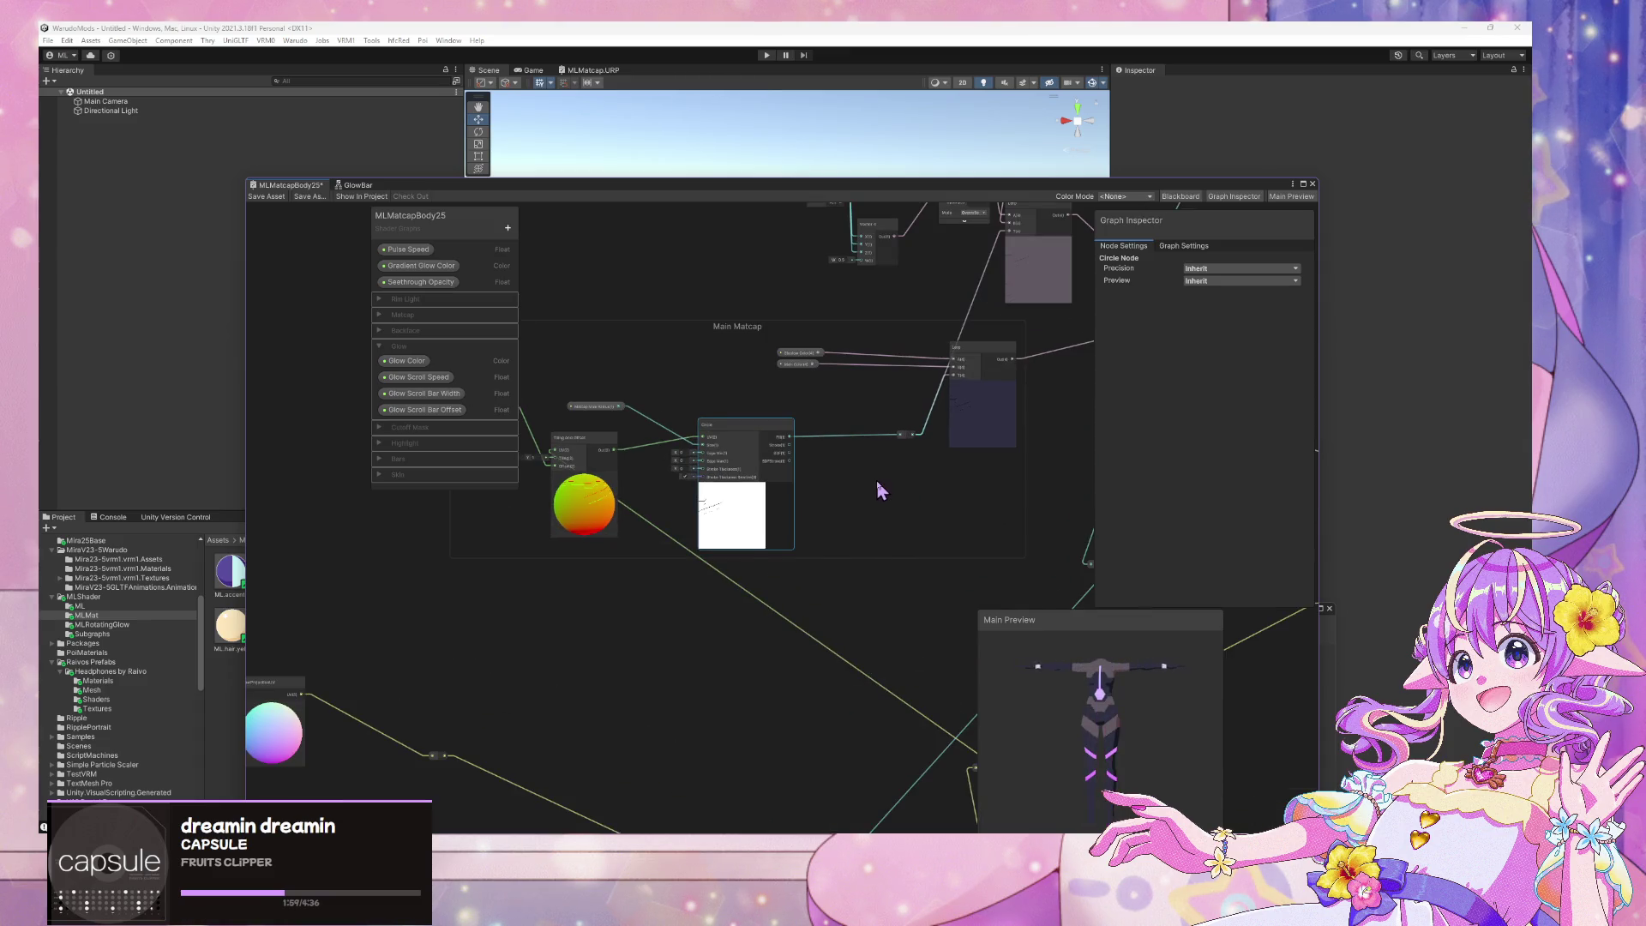
pyautogui.scroll(-2, 878, 482)
pyautogui.scroll(2, 749, 463)
pyautogui.moveTo(749, 463)
pyautogui.mouseDown(button='middle')
pyautogui.moveTo(753, 618)
pyautogui.moveTo(617, 429)
pyautogui.moveTo(959, 317)
pyautogui.moveTo(947, 478)
pyautogui.moveTo(779, 309)
pyautogui.moveTo(820, 326)
pyautogui.mouseUp(button='middle')
pyautogui.scroll(-2, 780, 309)
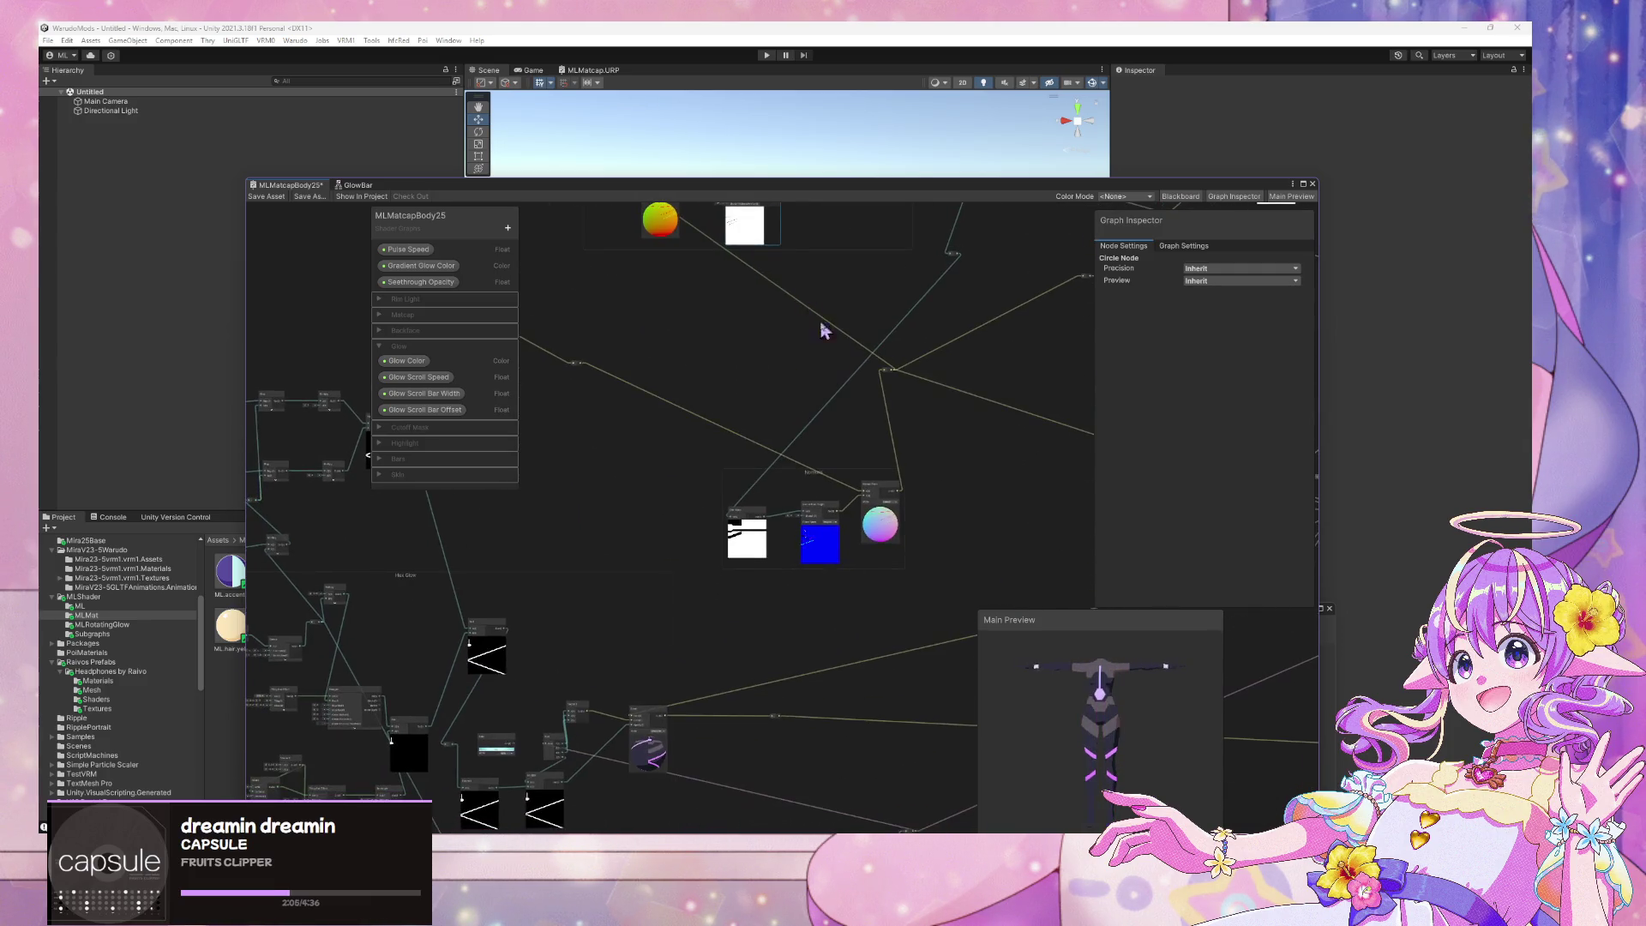
pyautogui.scroll(3, 844, 364)
pyautogui.scroll(-3, 851, 367)
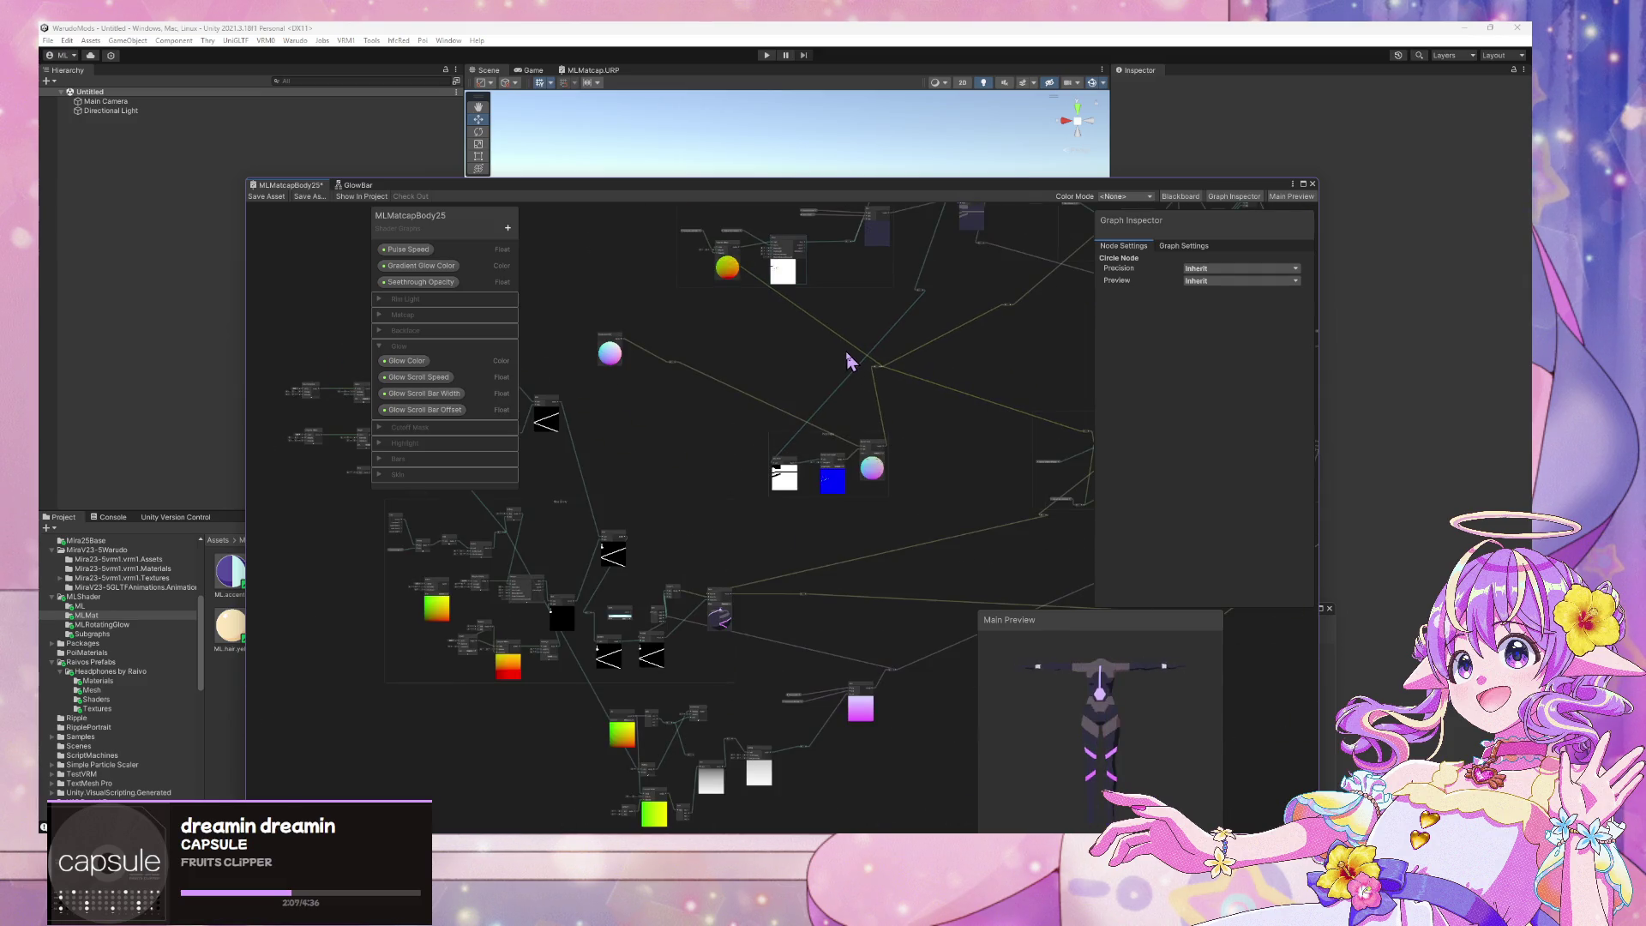
pyautogui.moveTo(1007, 677); pyautogui.dragTo(977, 669)
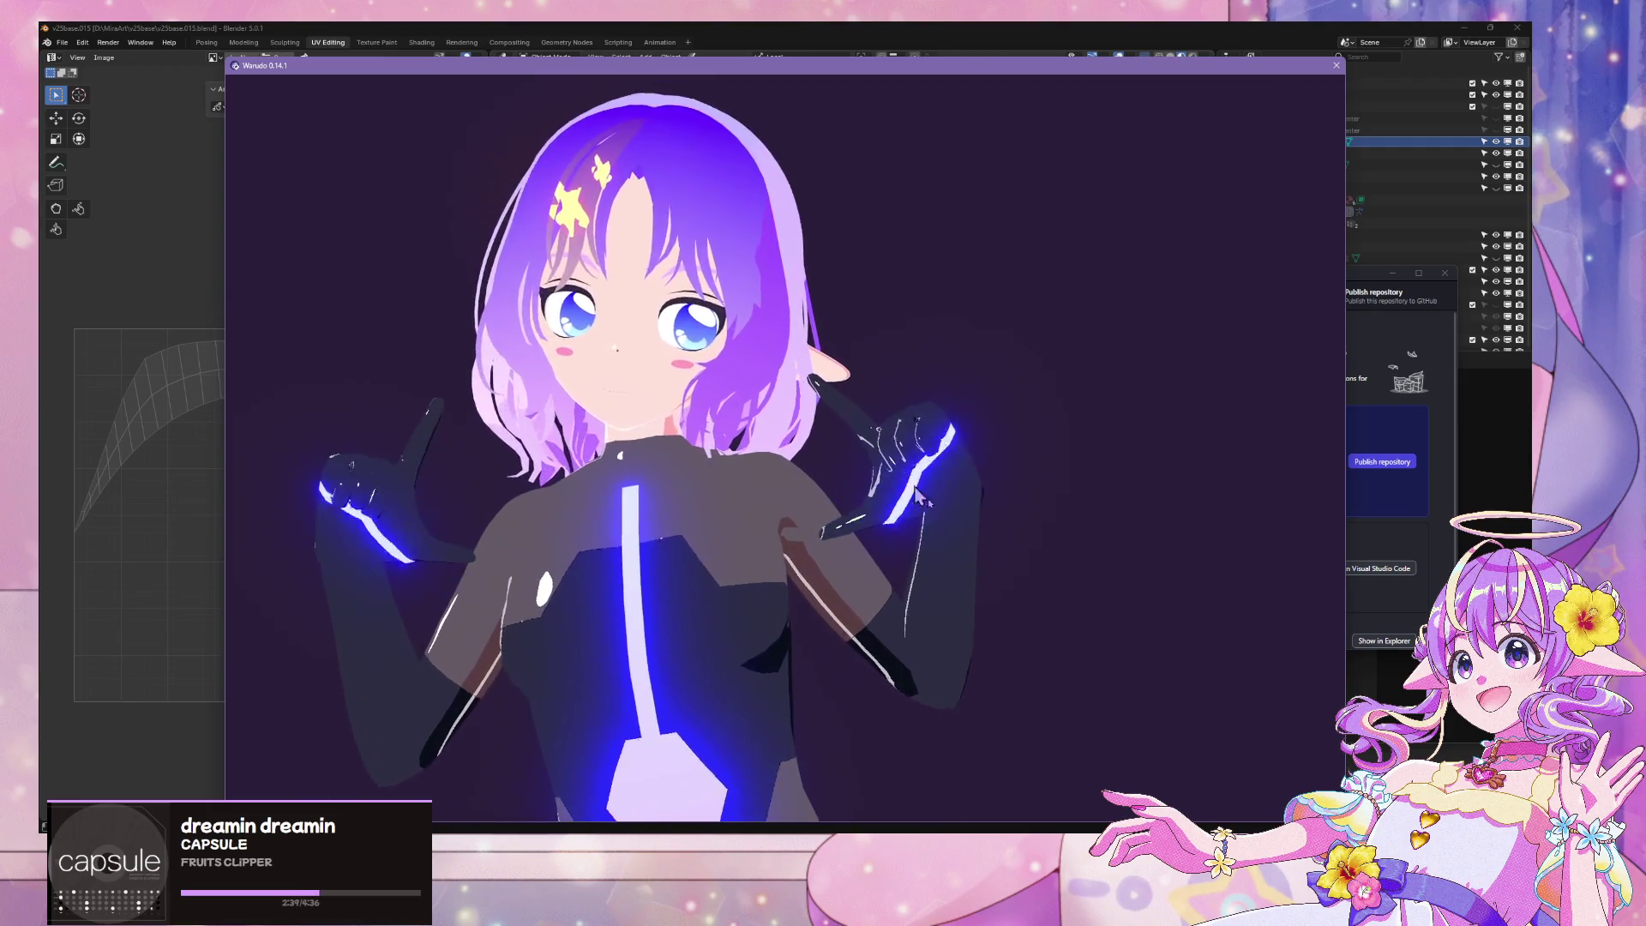
pyautogui.hotkey('alt', 'Tab')
# Open Edit Hairstyle and orbit the avatar to view the ponytail from front and back
pyautogui.moveTo(984, 429)
pyautogui.mouseDown()
pyautogui.moveTo(857, 420)
pyautogui.moveTo(941, 440)
pyautogui.mouseUp()
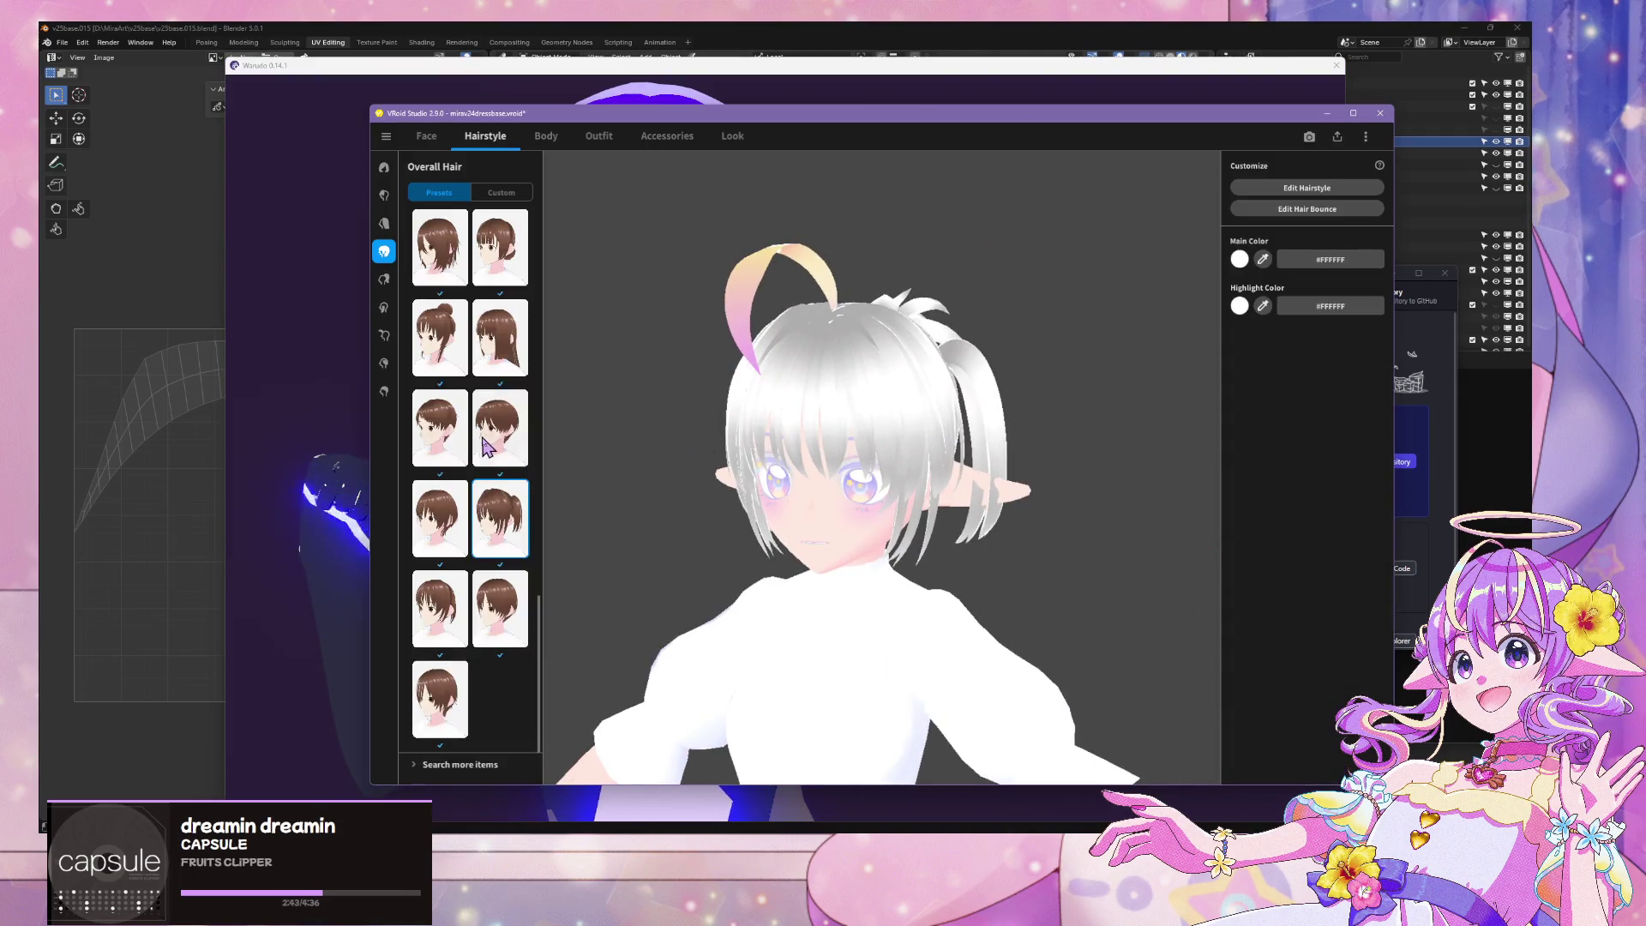
pyautogui.click(512, 531)
pyautogui.moveTo(1095, 385)
pyautogui.mouseDown()
pyautogui.moveTo(969, 368)
pyautogui.moveTo(947, 393)
pyautogui.moveTo(981, 389)
pyautogui.mouseUp()
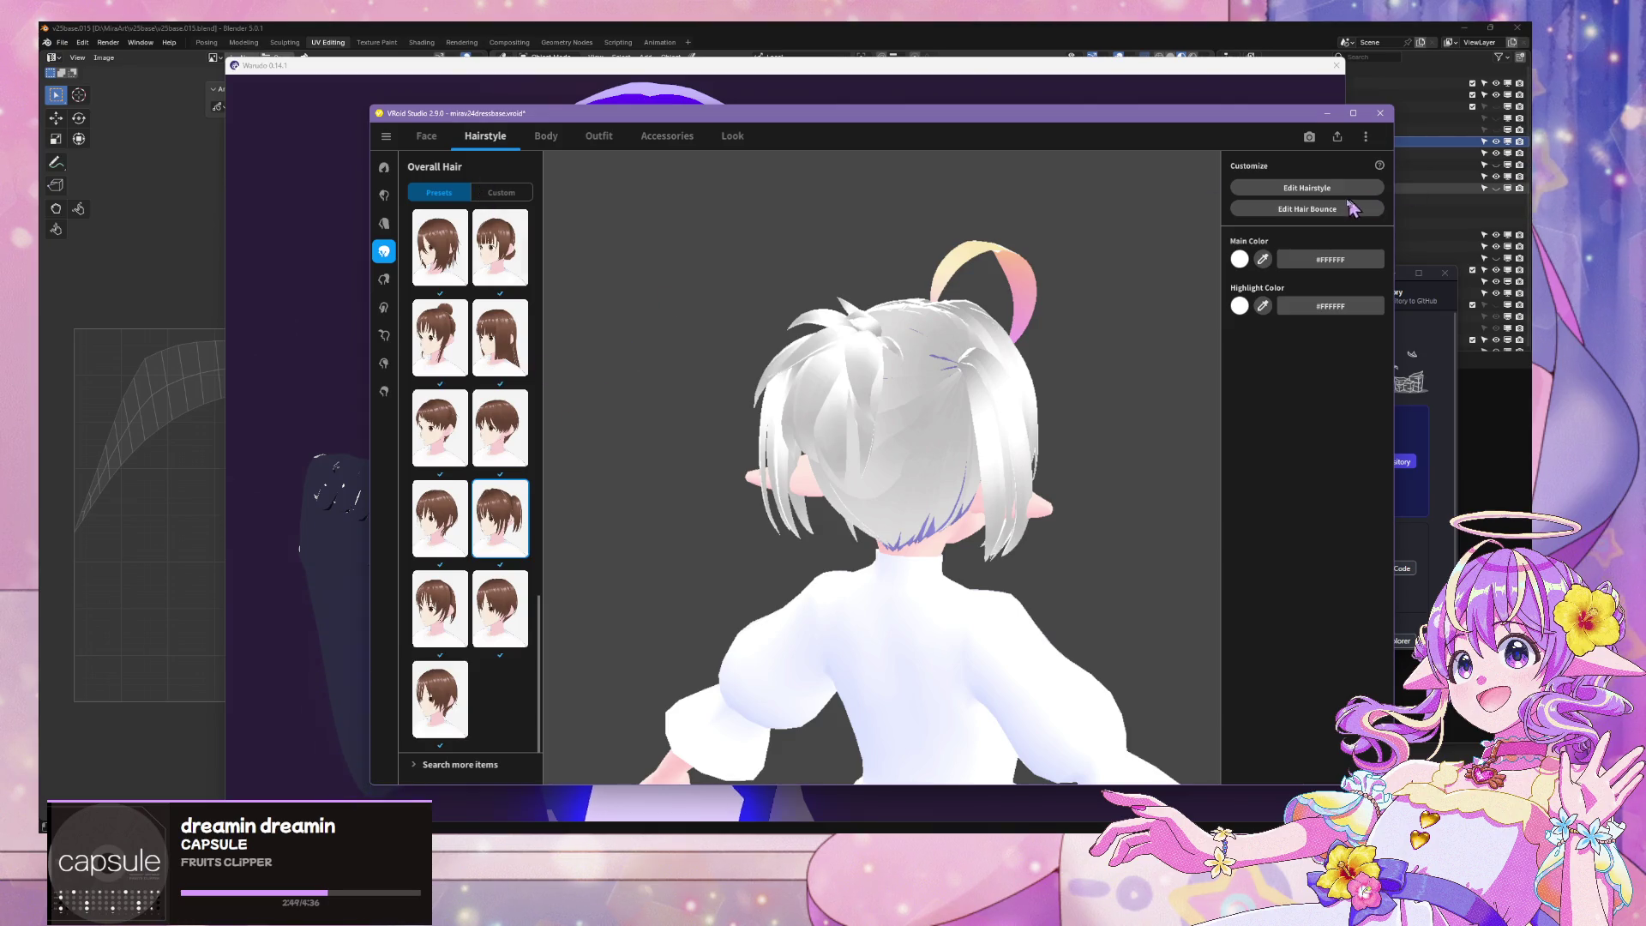
pyautogui.moveTo(749, 257); pyautogui.dragTo(880, 279)
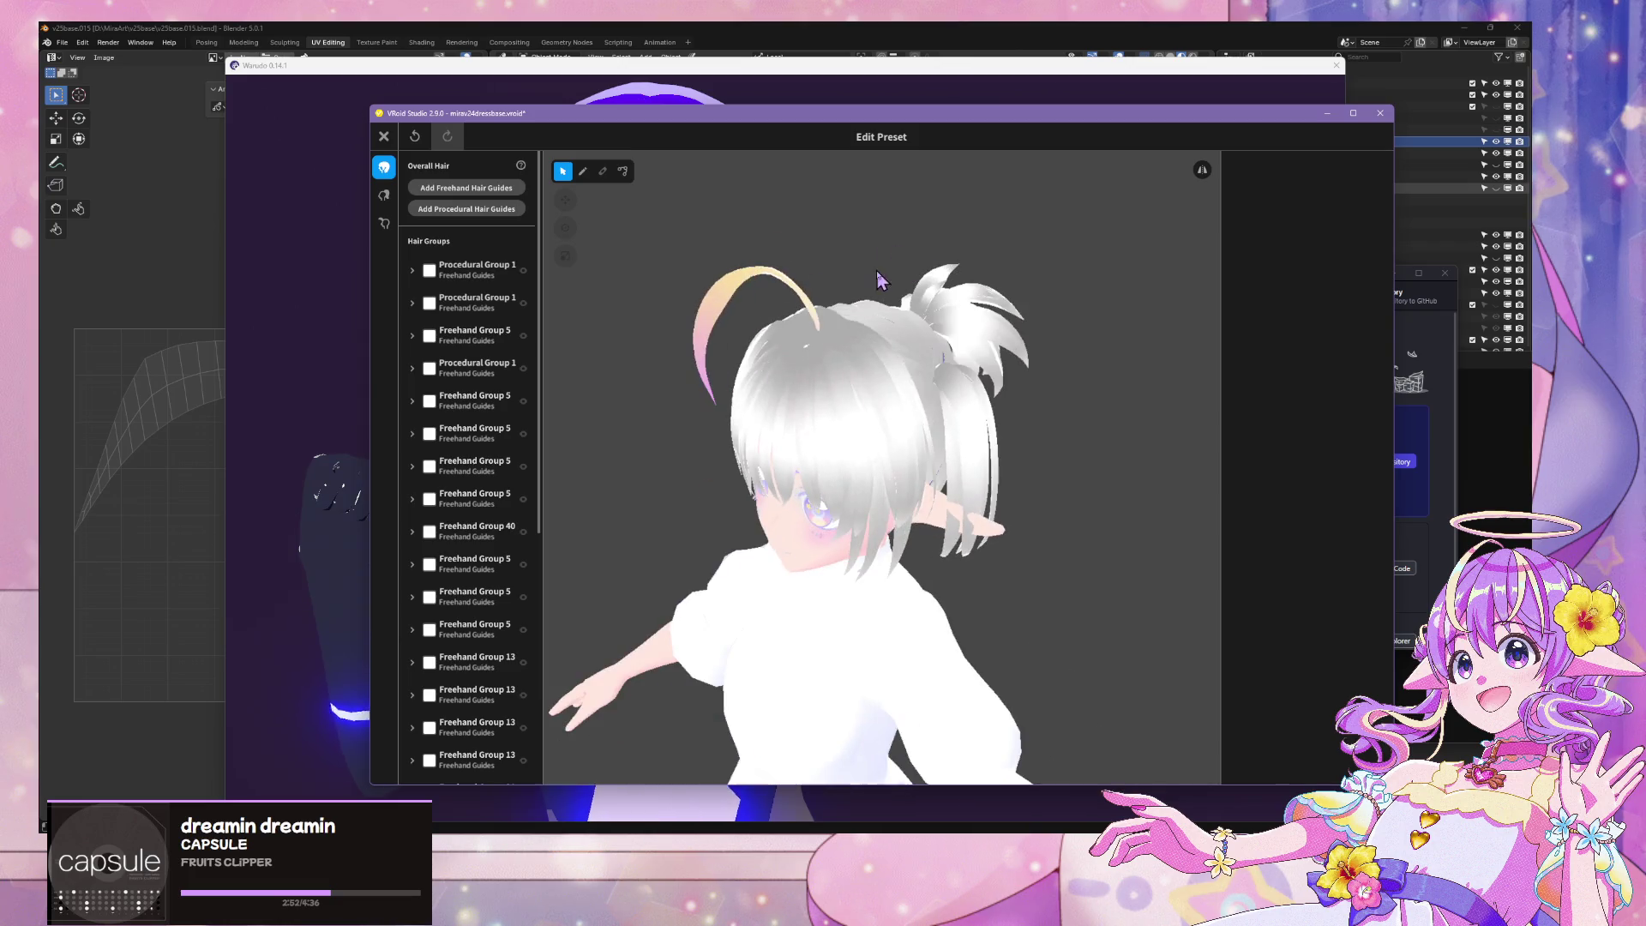
# Select the Hair 33 and Hair 18 strands while orbiting around the ponytail
pyautogui.click(974, 400)
pyautogui.moveTo(1051, 308); pyautogui.dragTo(1017, 286)
pyautogui.moveTo(978, 313)
pyautogui.mouseDown(button='right')
pyautogui.moveTo(1055, 280)
pyautogui.moveTo(1054, 301)
pyautogui.moveTo(992, 333)
pyautogui.moveTo(1038, 294)
pyautogui.moveTo(1134, 590)
pyautogui.mouseUp(button='right')
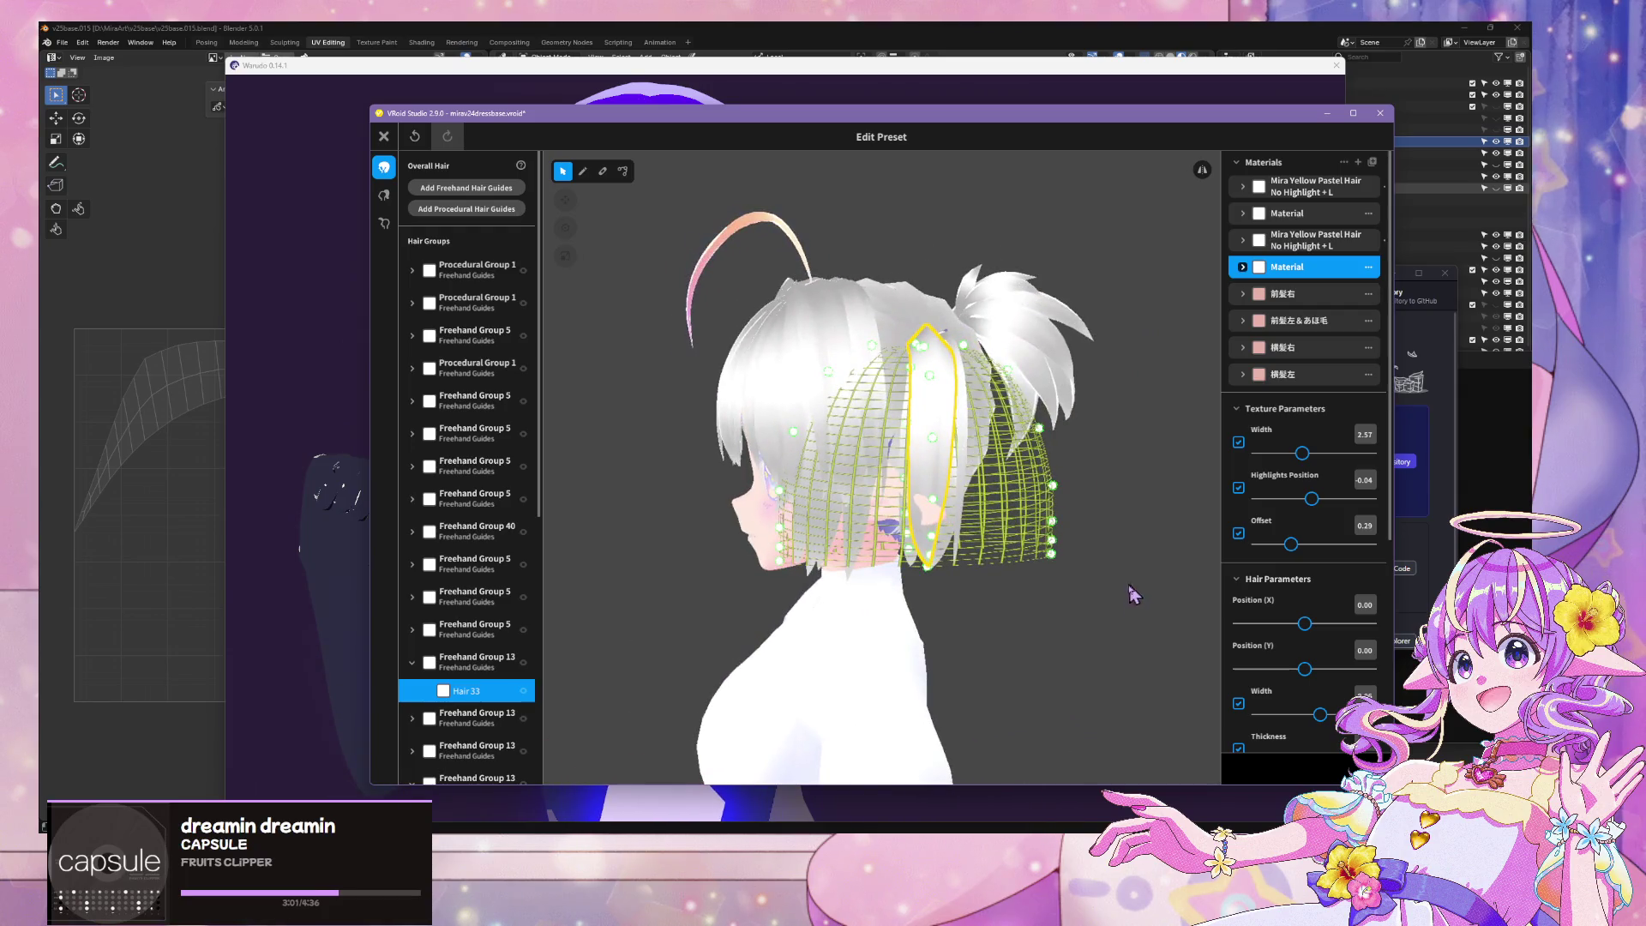
pyautogui.click(824, 342)
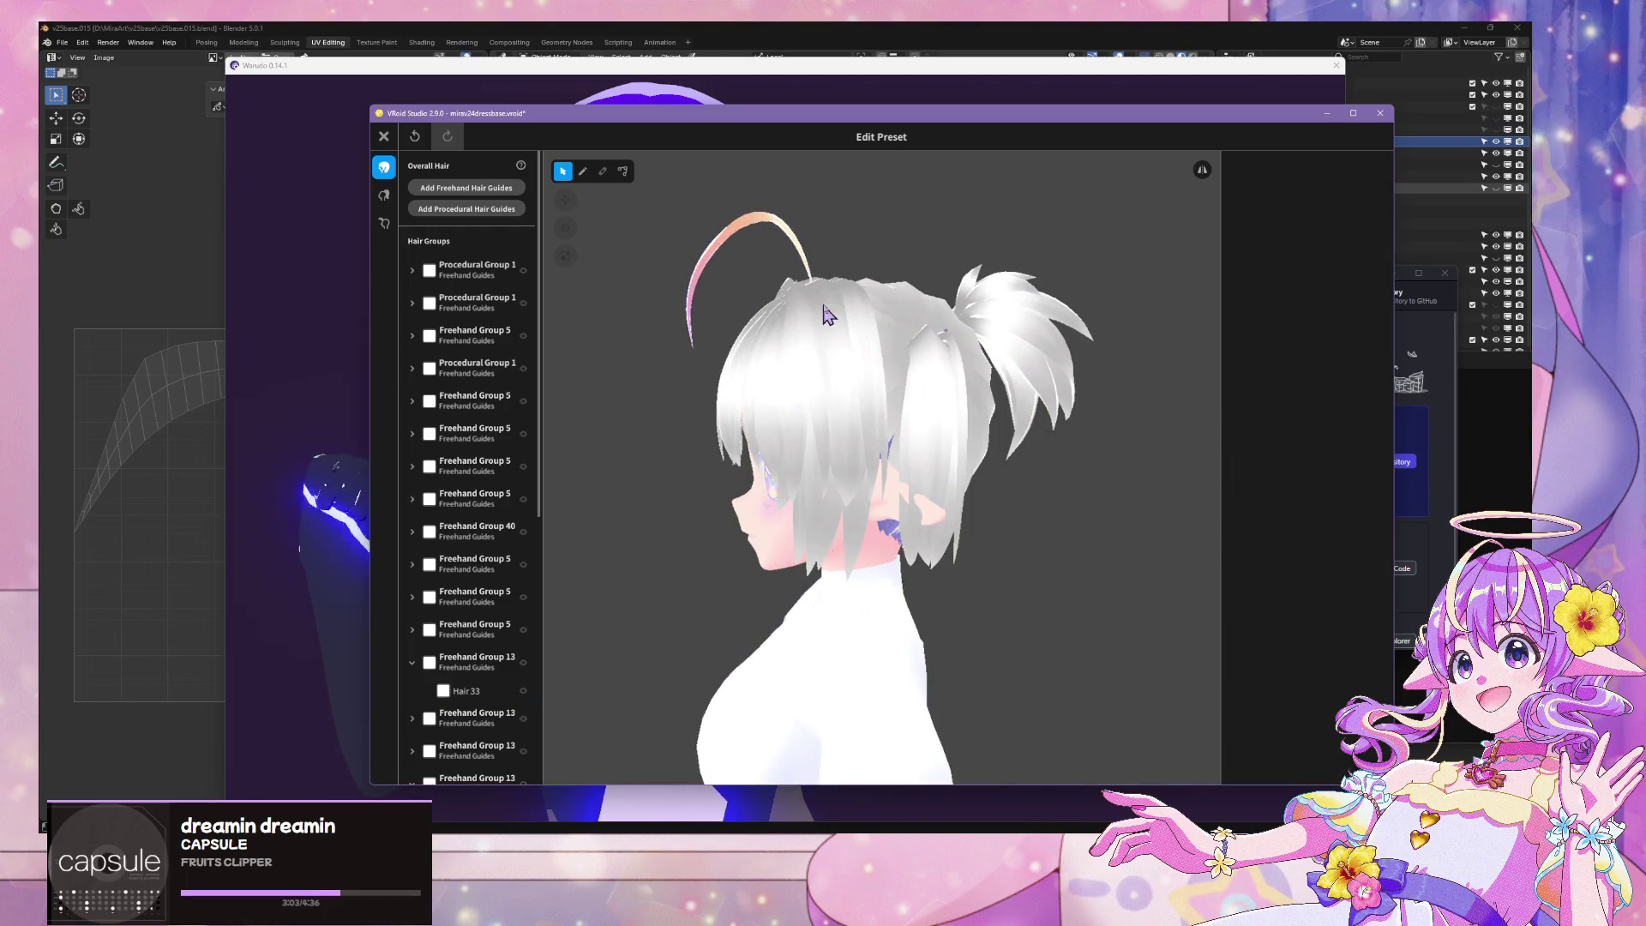
pyautogui.click(832, 298)
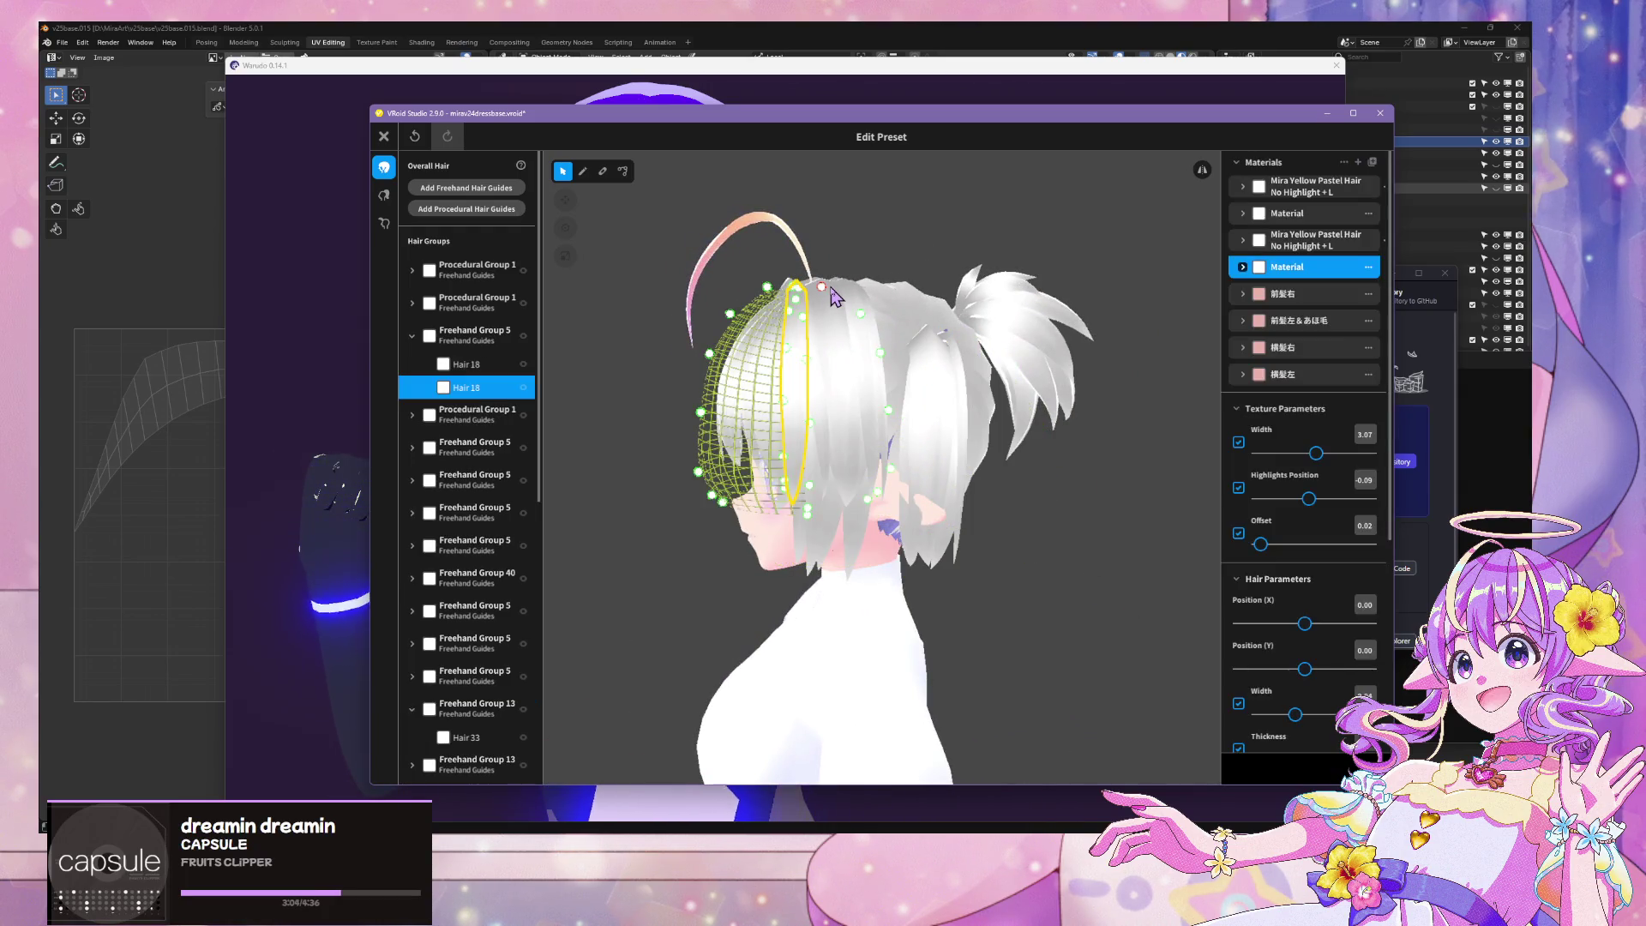
# Select the Freehand Group 1 entries among the hair extension groups, then deselect
pyautogui.click(385, 195)
pyautogui.click(412, 270)
pyautogui.click(471, 266)
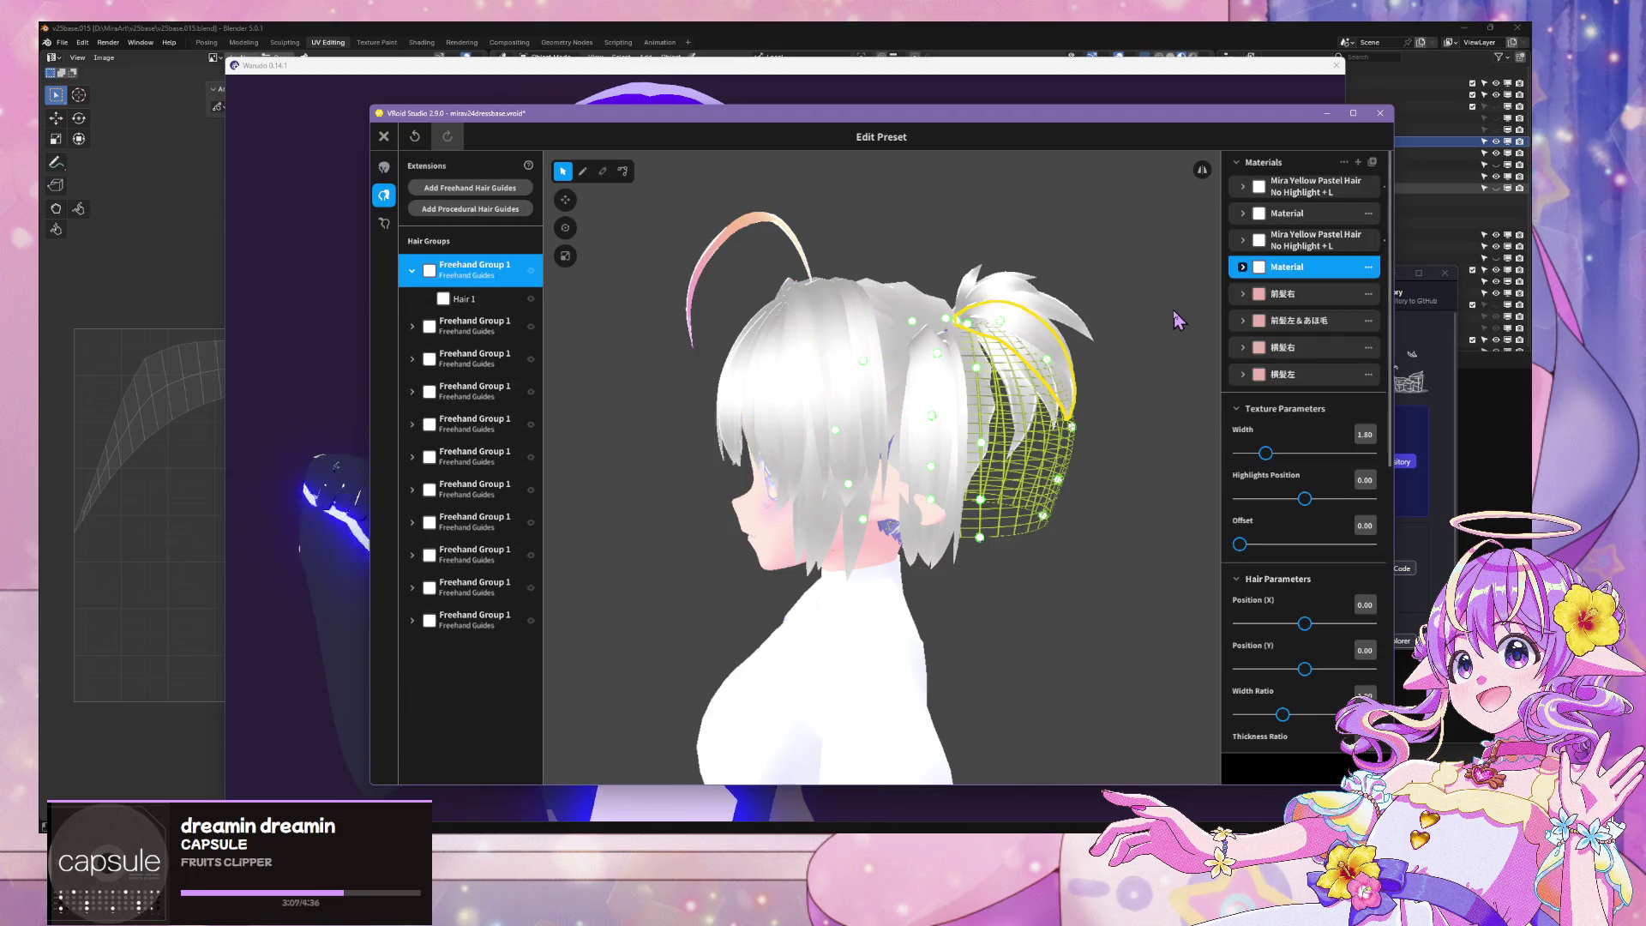
pyautogui.click(471, 619)
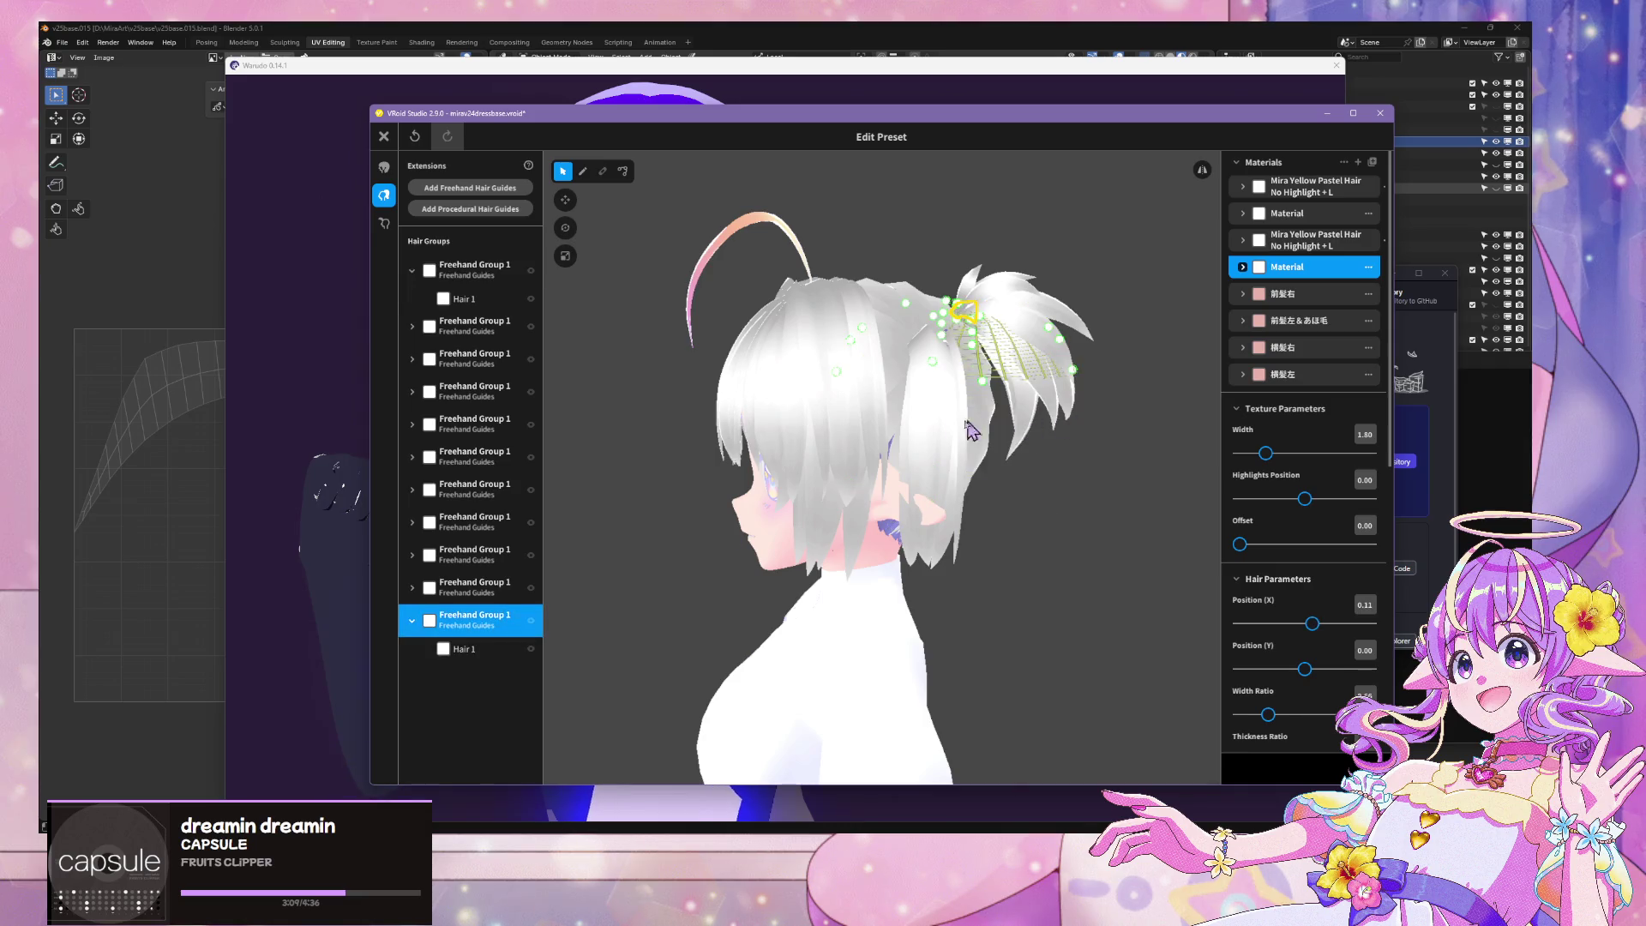
pyautogui.click(937, 426)
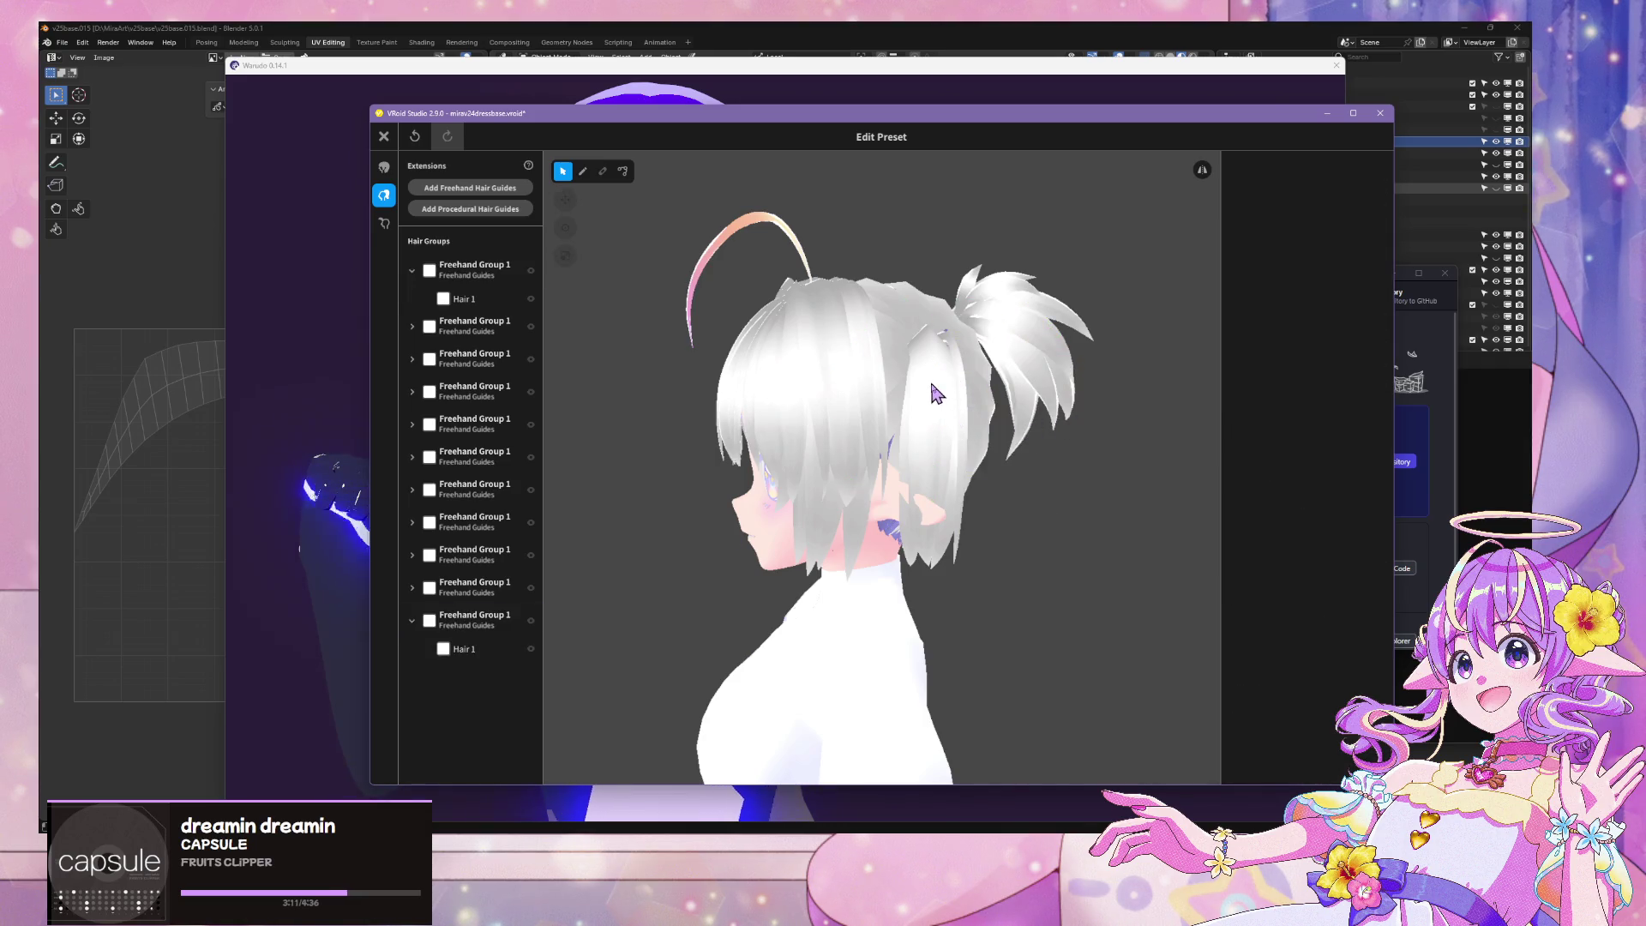
pyautogui.click(384, 168)
# Inspect Freehand Group 13 and its options from the rear and side of the head
pyautogui.moveTo(840, 342)
pyautogui.mouseDown(button='right')
pyautogui.moveTo(1028, 412)
pyautogui.moveTo(965, 472)
pyautogui.mouseUp(button='right')
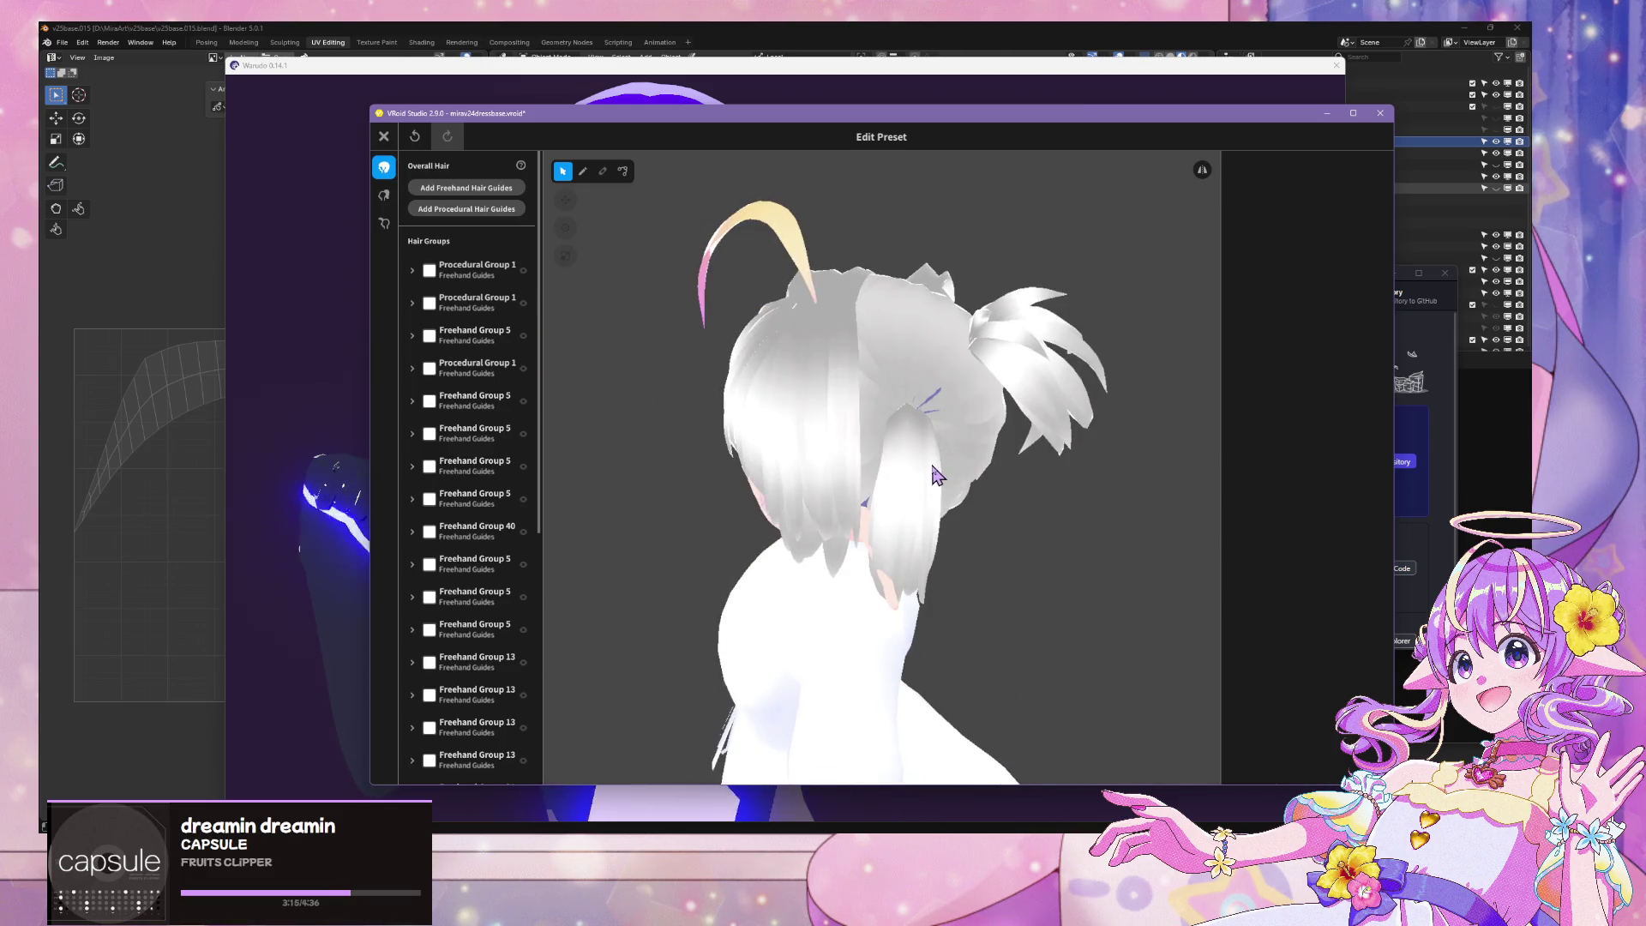
pyautogui.click(937, 476)
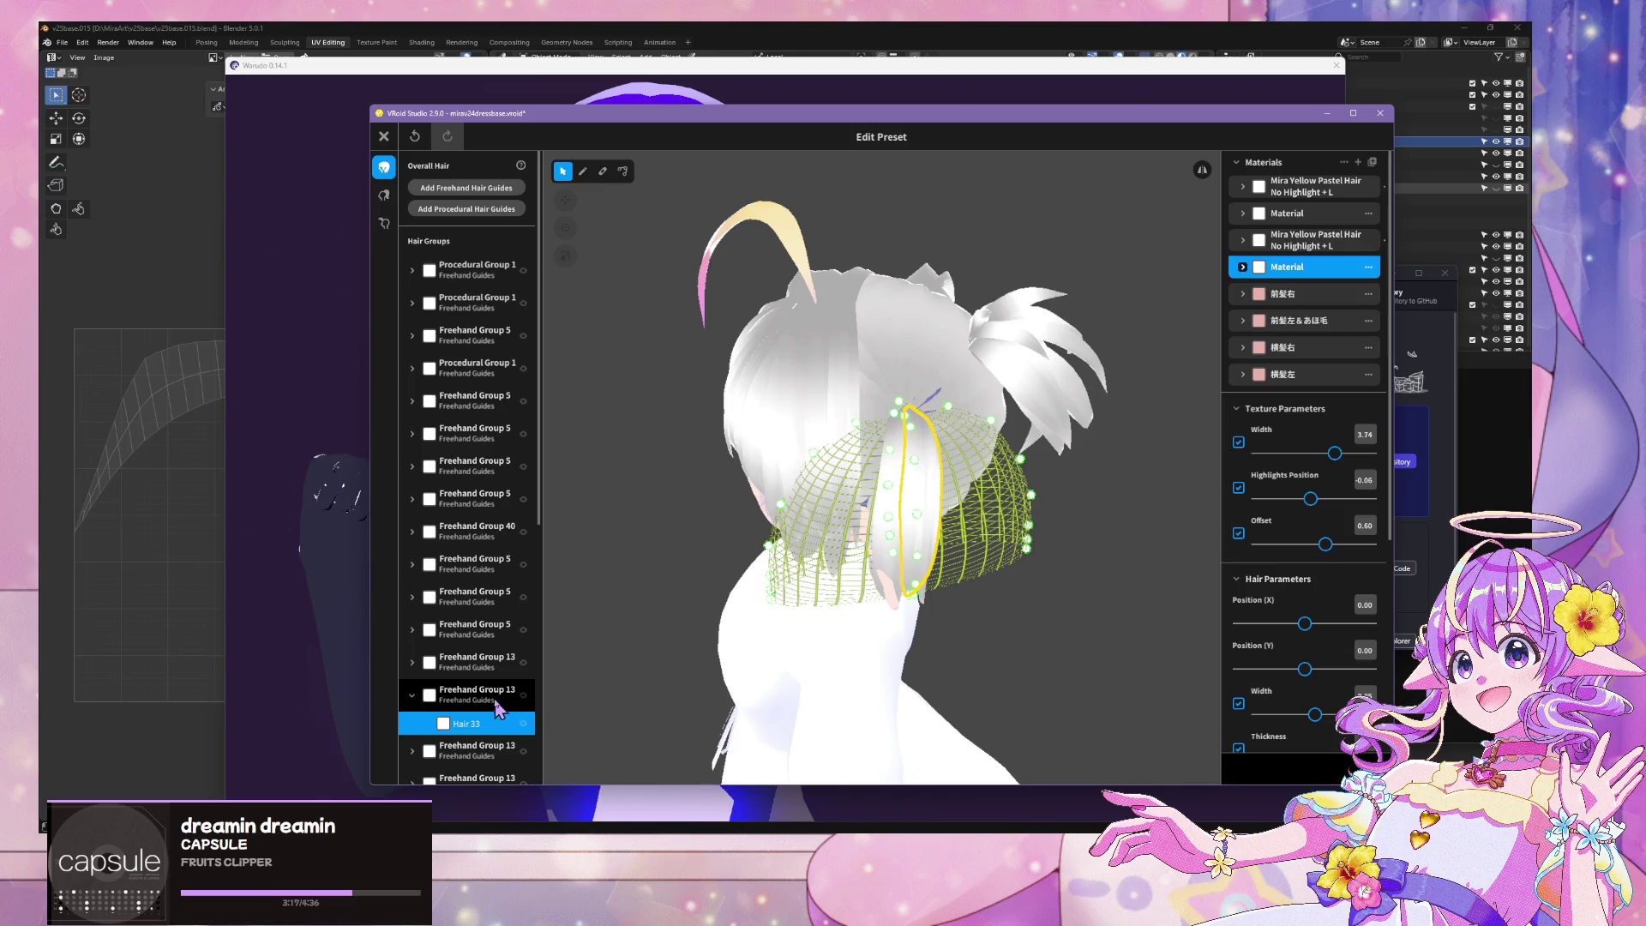
pyautogui.scroll(-3, 495, 600)
pyautogui.click(495, 547)
pyautogui.scroll(-9, 498, 540)
pyautogui.moveTo(1031, 369)
pyautogui.mouseDown(button='right')
pyautogui.moveTo(838, 334)
pyautogui.moveTo(690, 347)
pyautogui.moveTo(698, 326)
pyautogui.moveTo(883, 339)
pyautogui.mouseUp(button='right')
pyautogui.rightClick(492, 206)
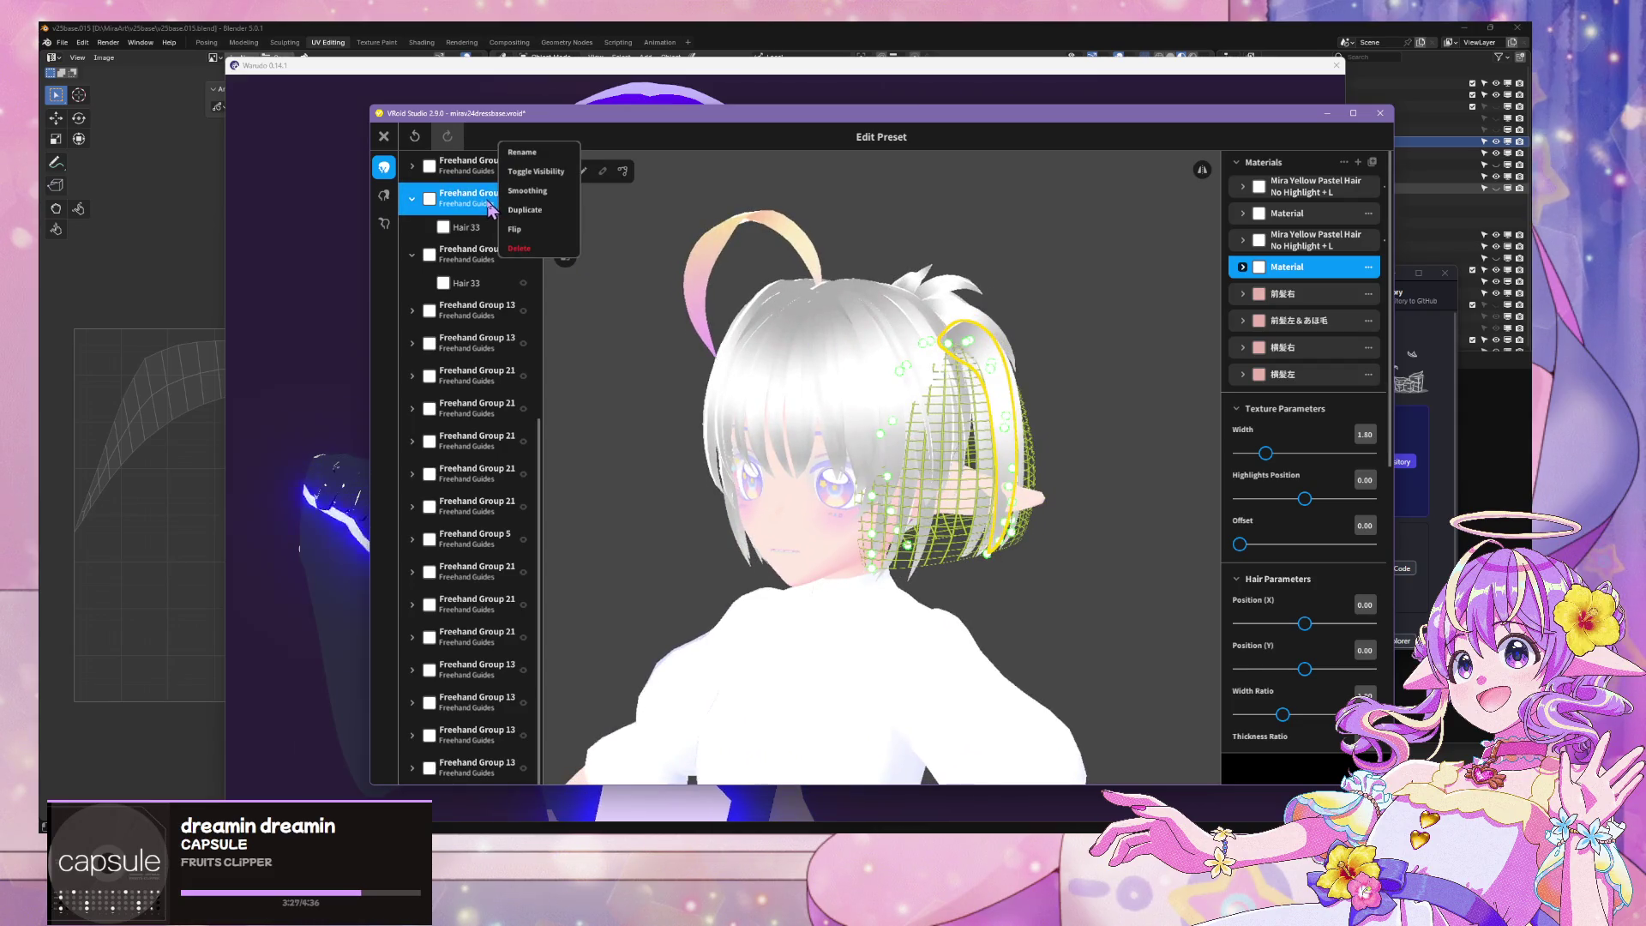
pyautogui.moveTo(960, 283)
pyautogui.mouseDown(button='right')
pyautogui.moveTo(1162, 288)
pyautogui.moveTo(1113, 260)
pyautogui.moveTo(1118, 277)
pyautogui.moveTo(1072, 283)
pyautogui.moveTo(1106, 287)
pyautogui.moveTo(1019, 307)
pyautogui.mouseUp(button='right')
pyautogui.click(1118, 277)
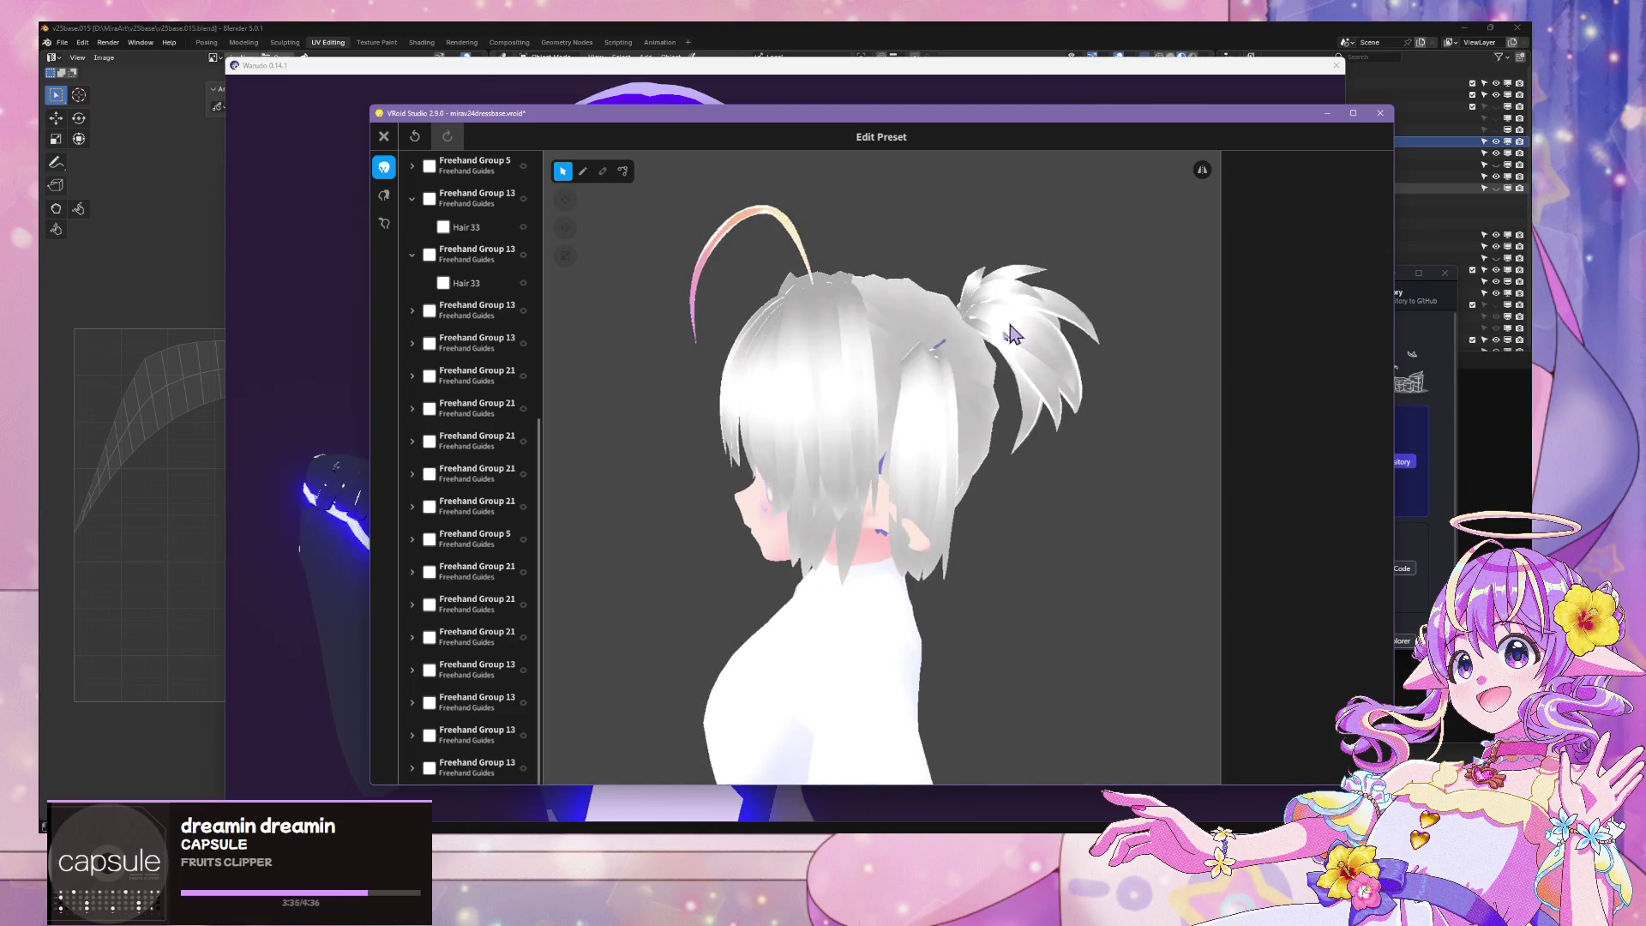
# Give the ponytail a final look from the face side and close the hairstyle editor
pyautogui.click(887, 393)
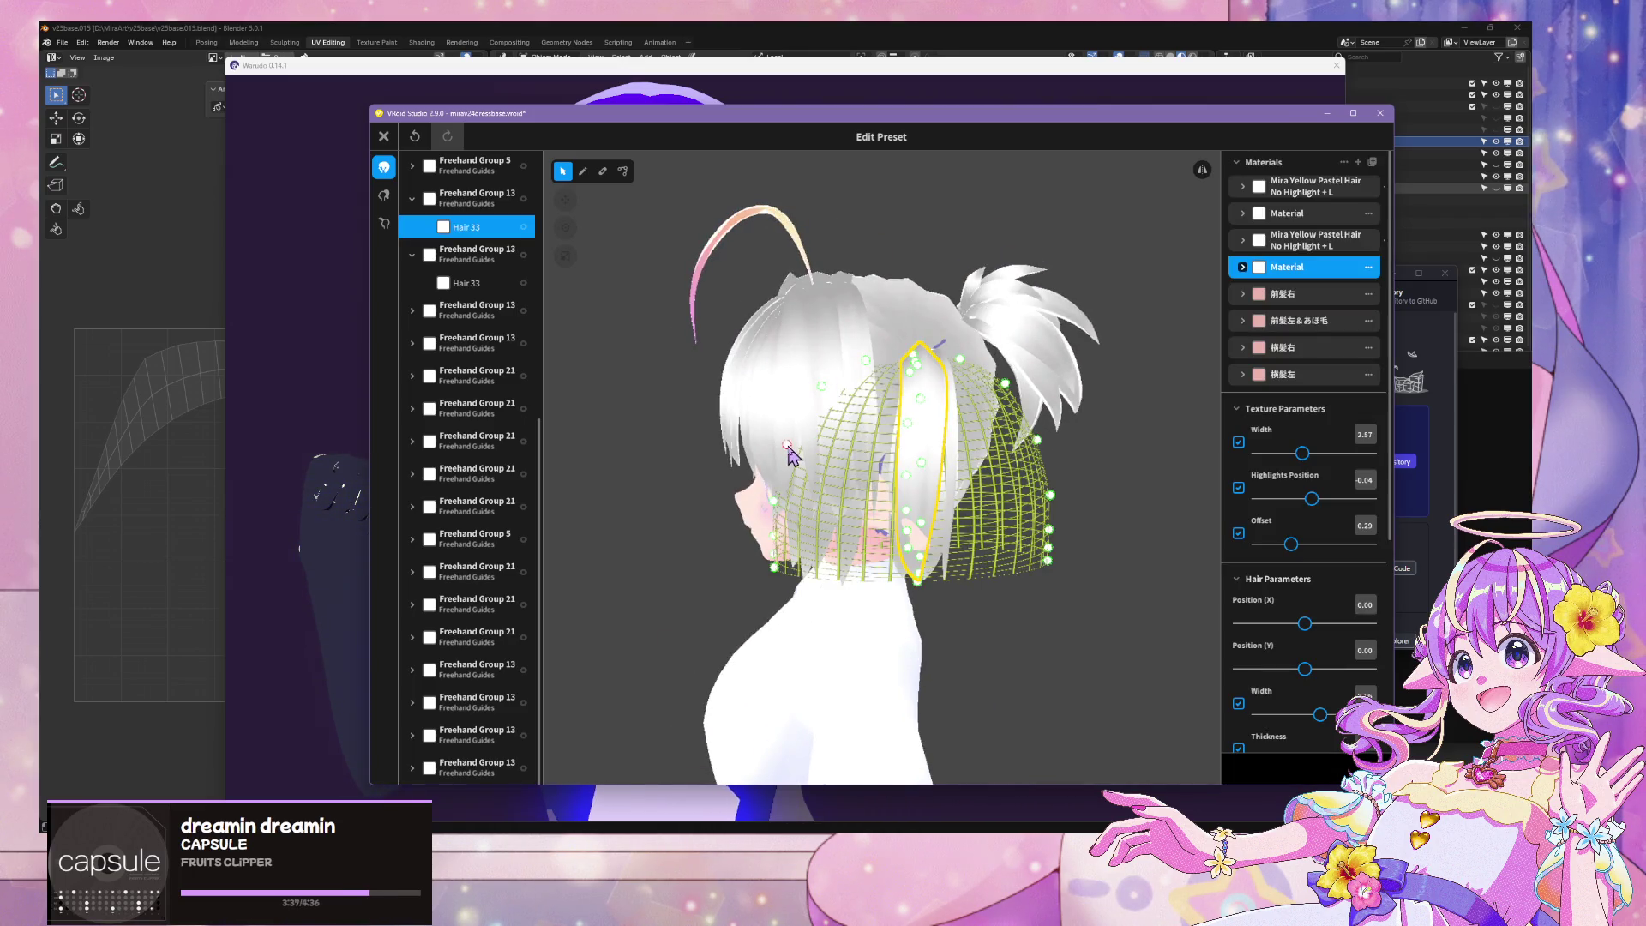
pyautogui.moveTo(919, 435)
pyautogui.mouseDown(button='right')
pyautogui.moveTo(995, 360)
pyautogui.moveTo(963, 357)
pyautogui.moveTo(984, 338)
pyautogui.mouseUp(button='right')
pyautogui.click(1069, 280)
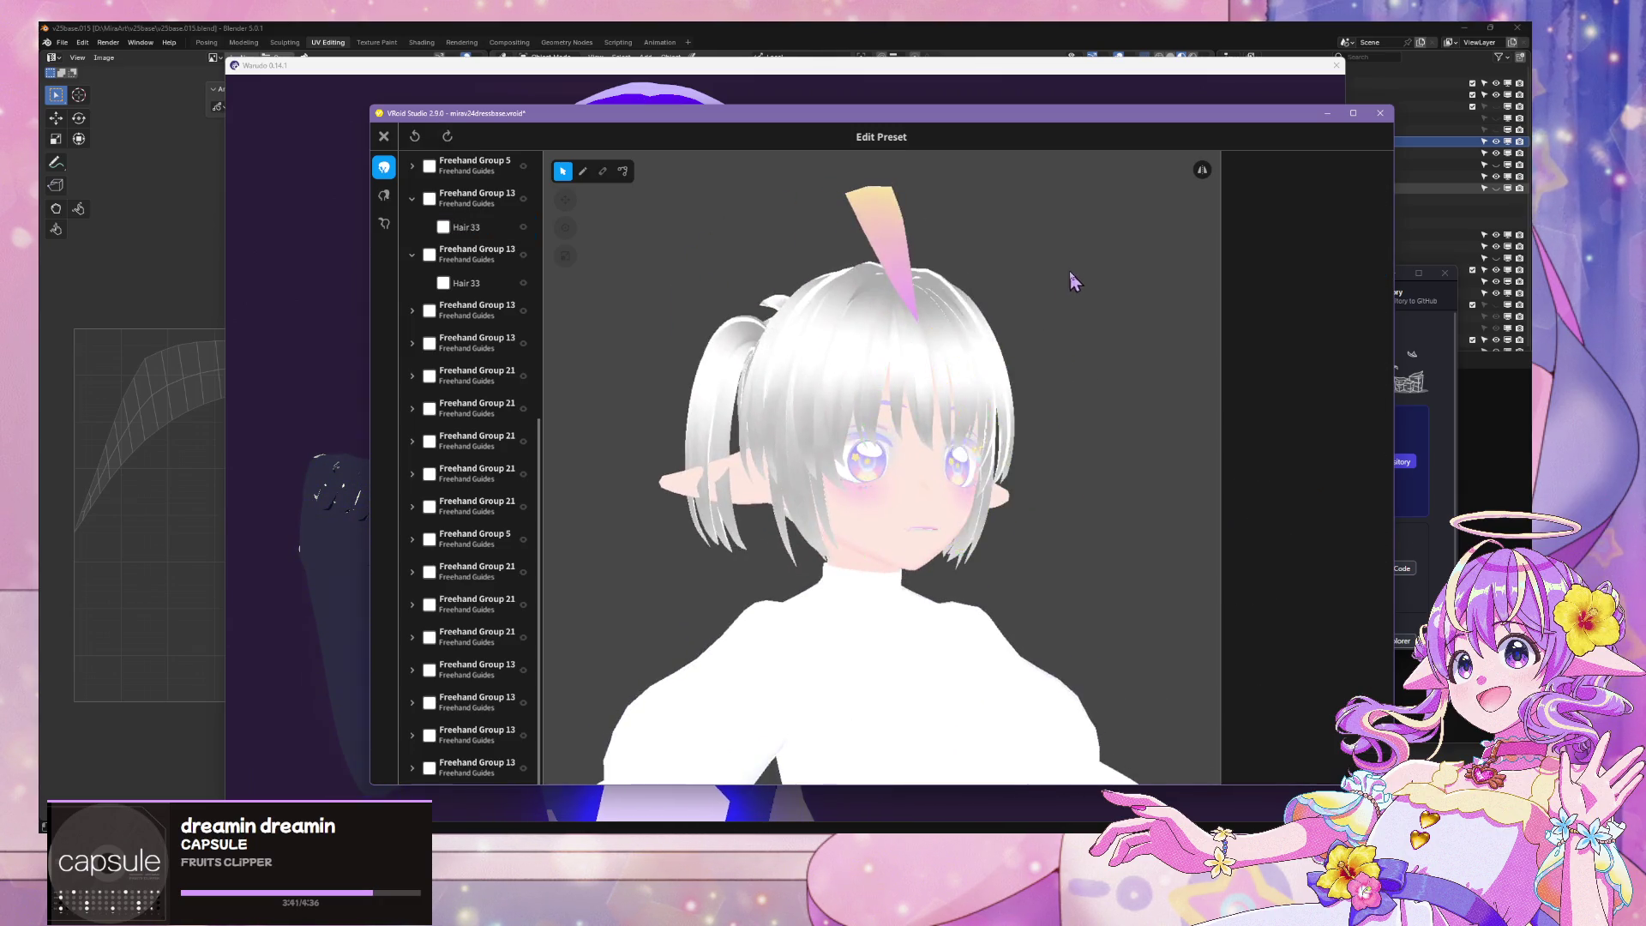
pyautogui.moveTo(1069, 279); pyautogui.dragTo(1077, 272, button='right')
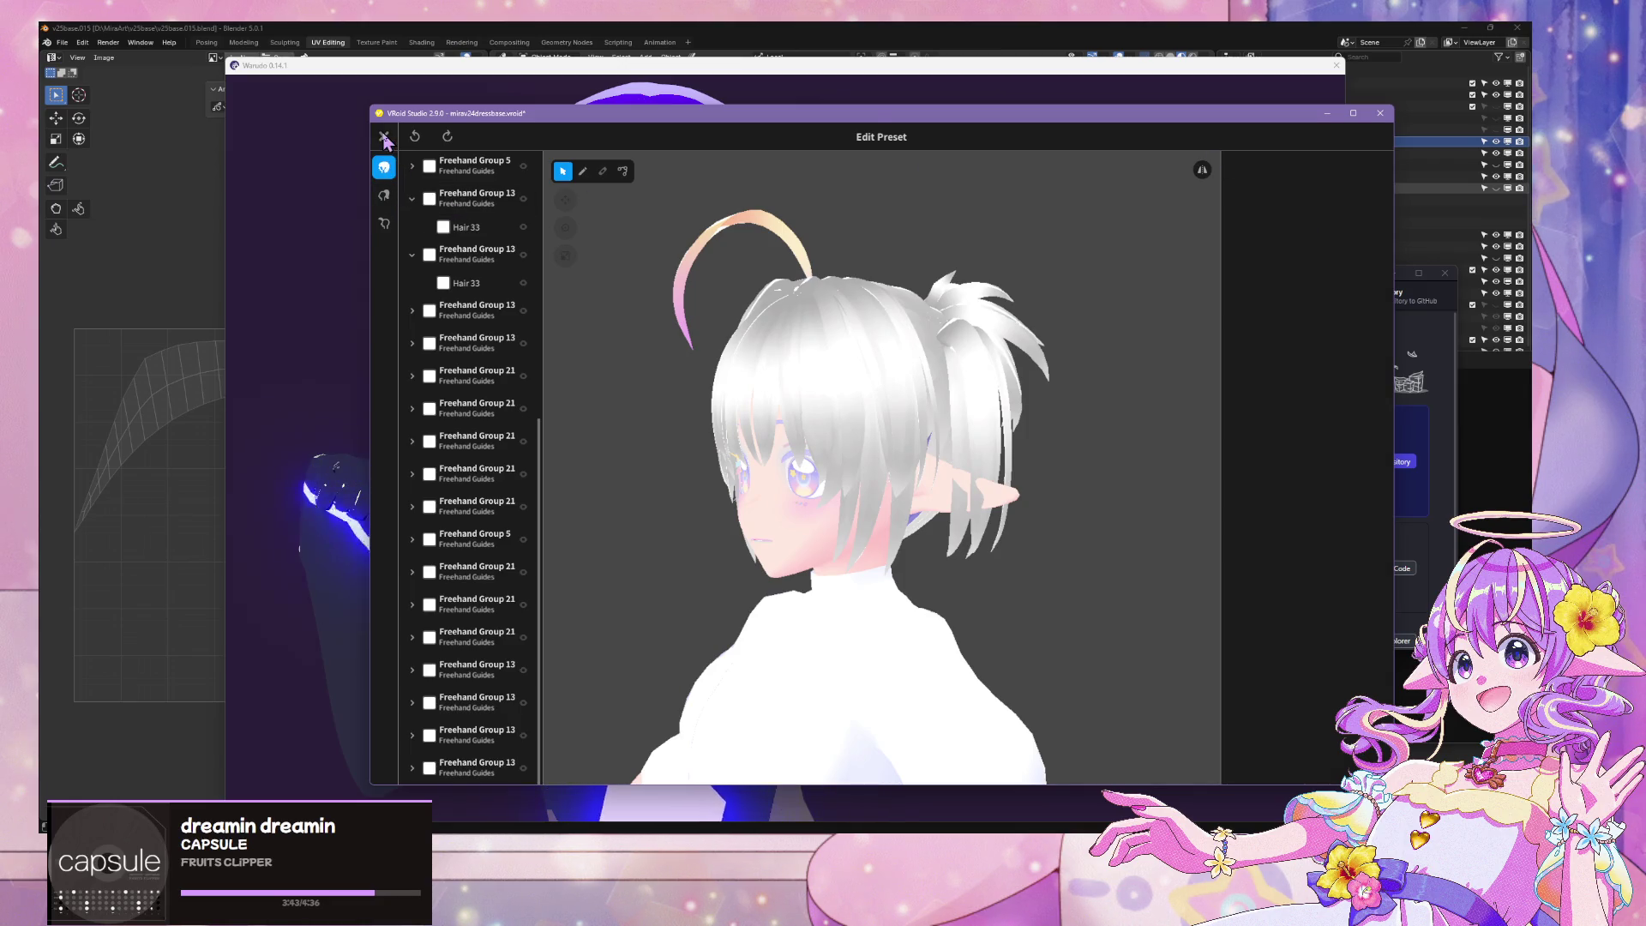
pyautogui.click(384, 137)
pyautogui.click(883, 536)
# Orbit and zoom around the avatar to inspect its glowing chest and sleeve bars, including from behind
pyautogui.moveTo(898, 659)
pyautogui.mouseDown(button='right')
pyautogui.moveTo(558, 677)
pyautogui.moveTo(257, 654)
pyautogui.moveTo(1005, 659)
pyautogui.mouseUp(button='right')
pyautogui.scroll(-5, 1003, 634)
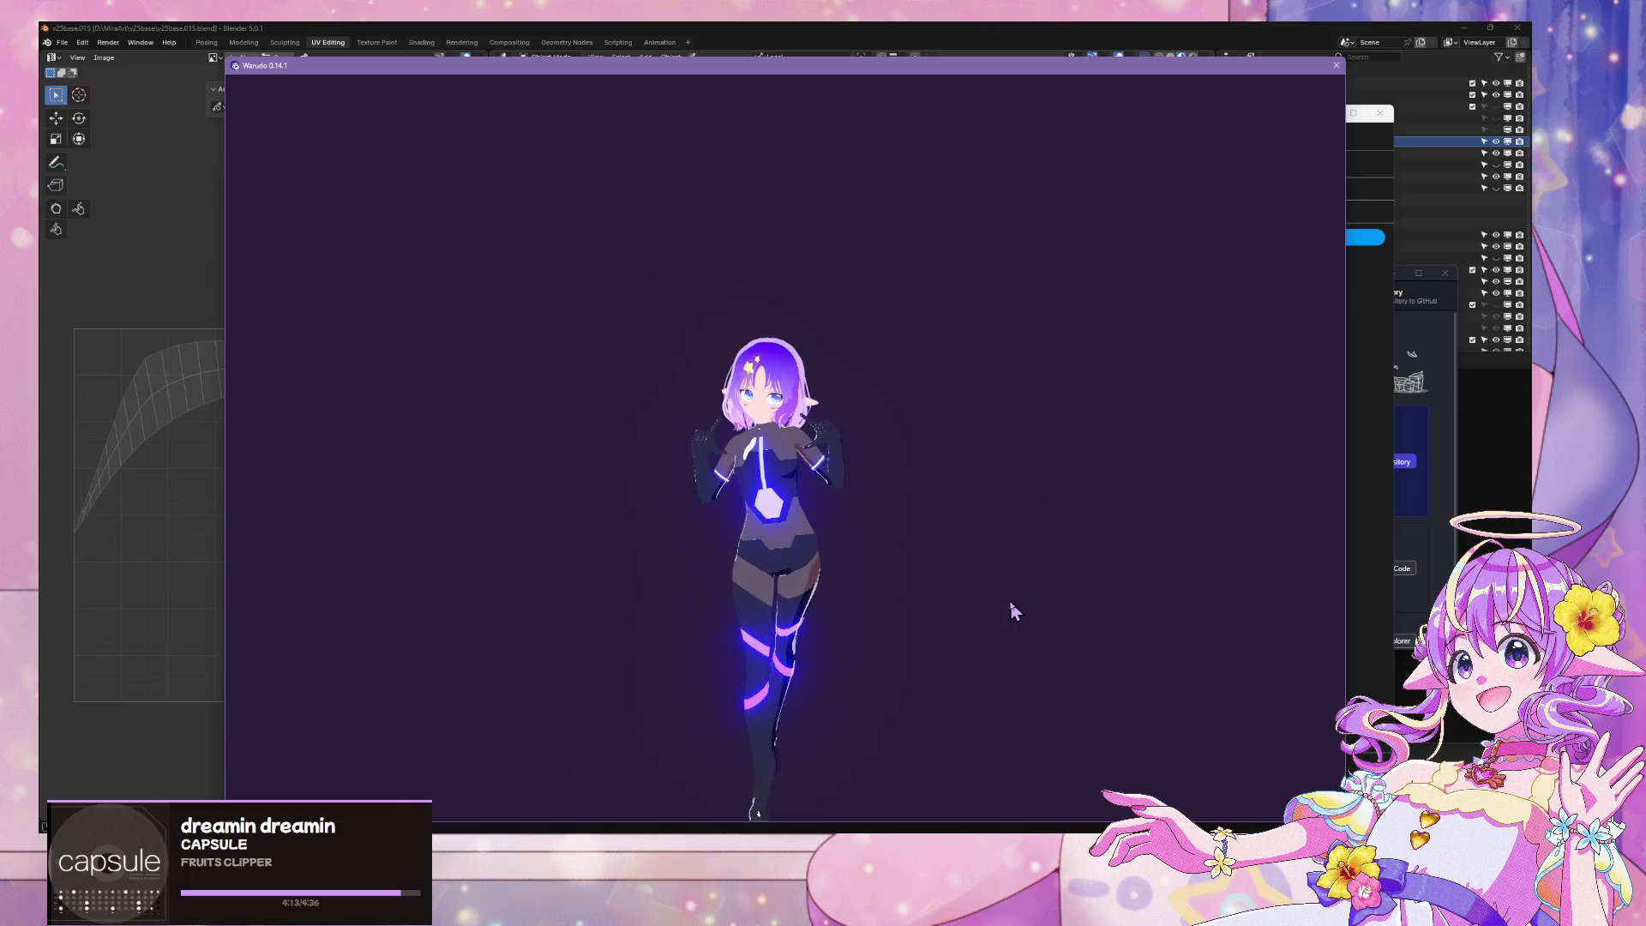
pyautogui.scroll(5, 1010, 608)
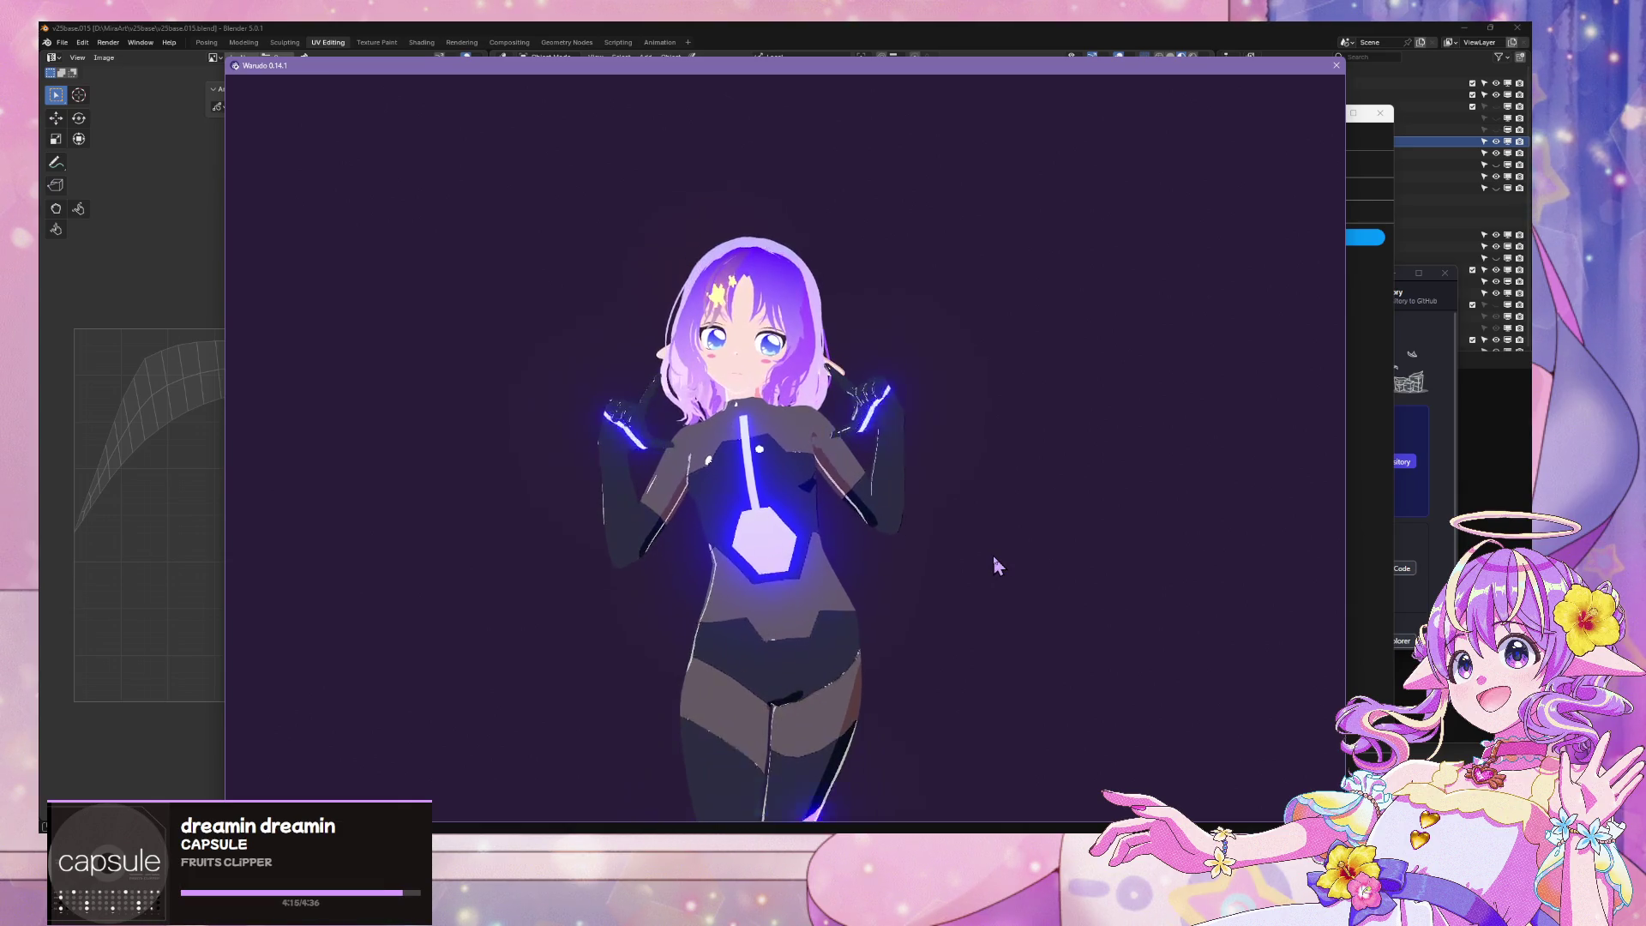
pyautogui.scroll(-2, 994, 562)
pyautogui.scroll(5, 994, 562)
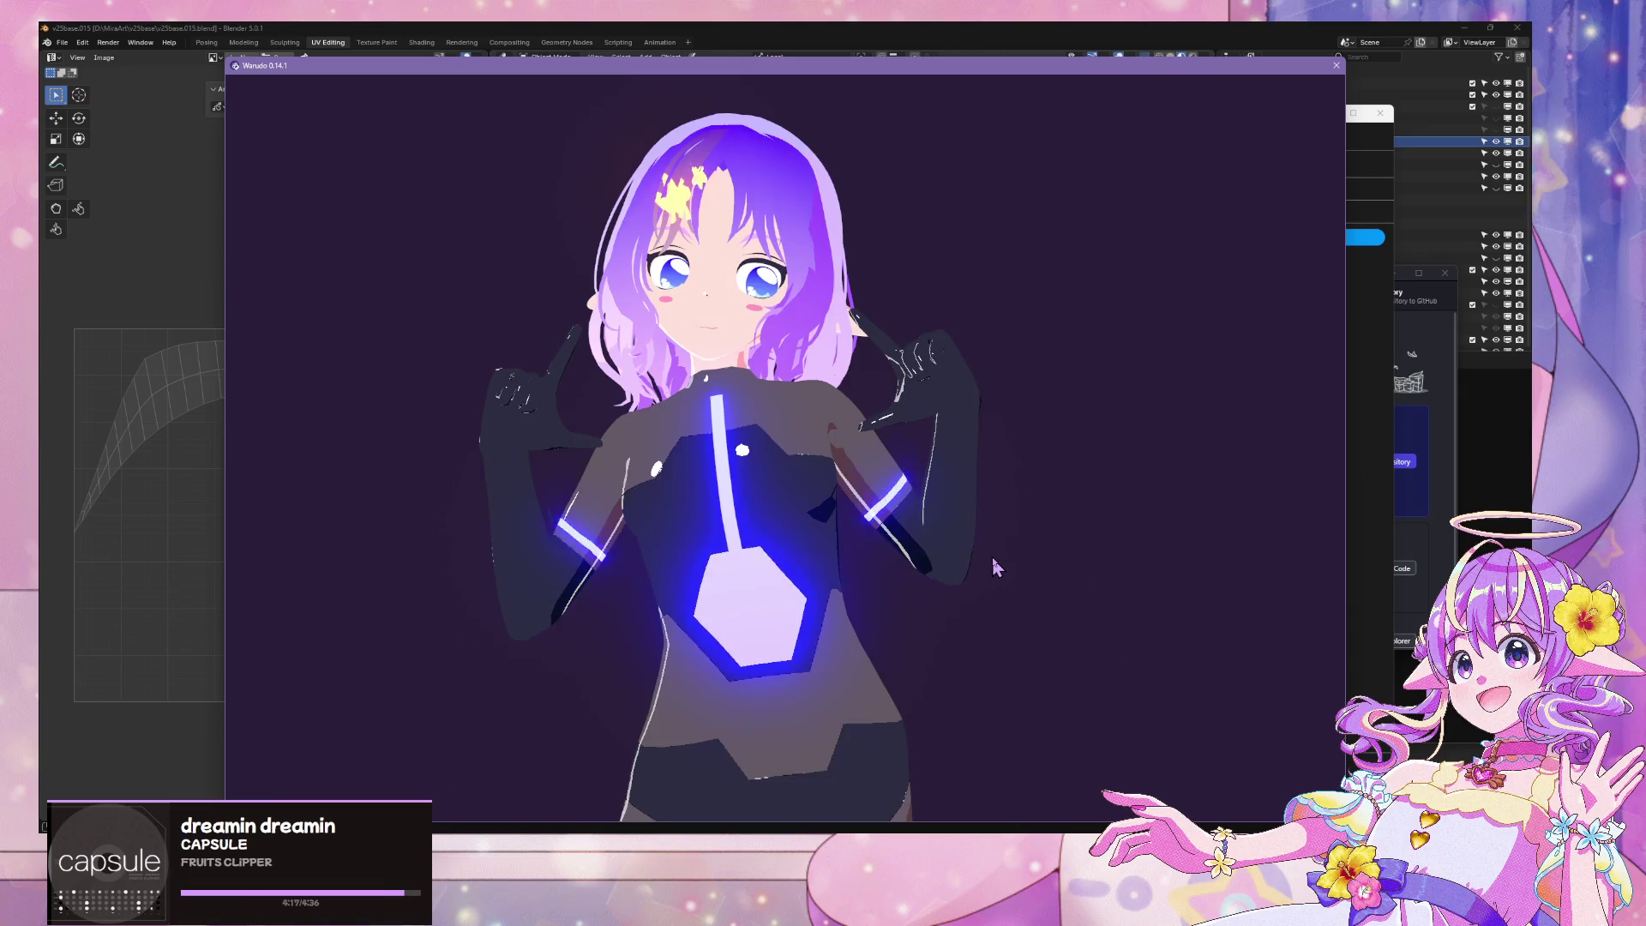
pyautogui.scroll(-5, 995, 562)
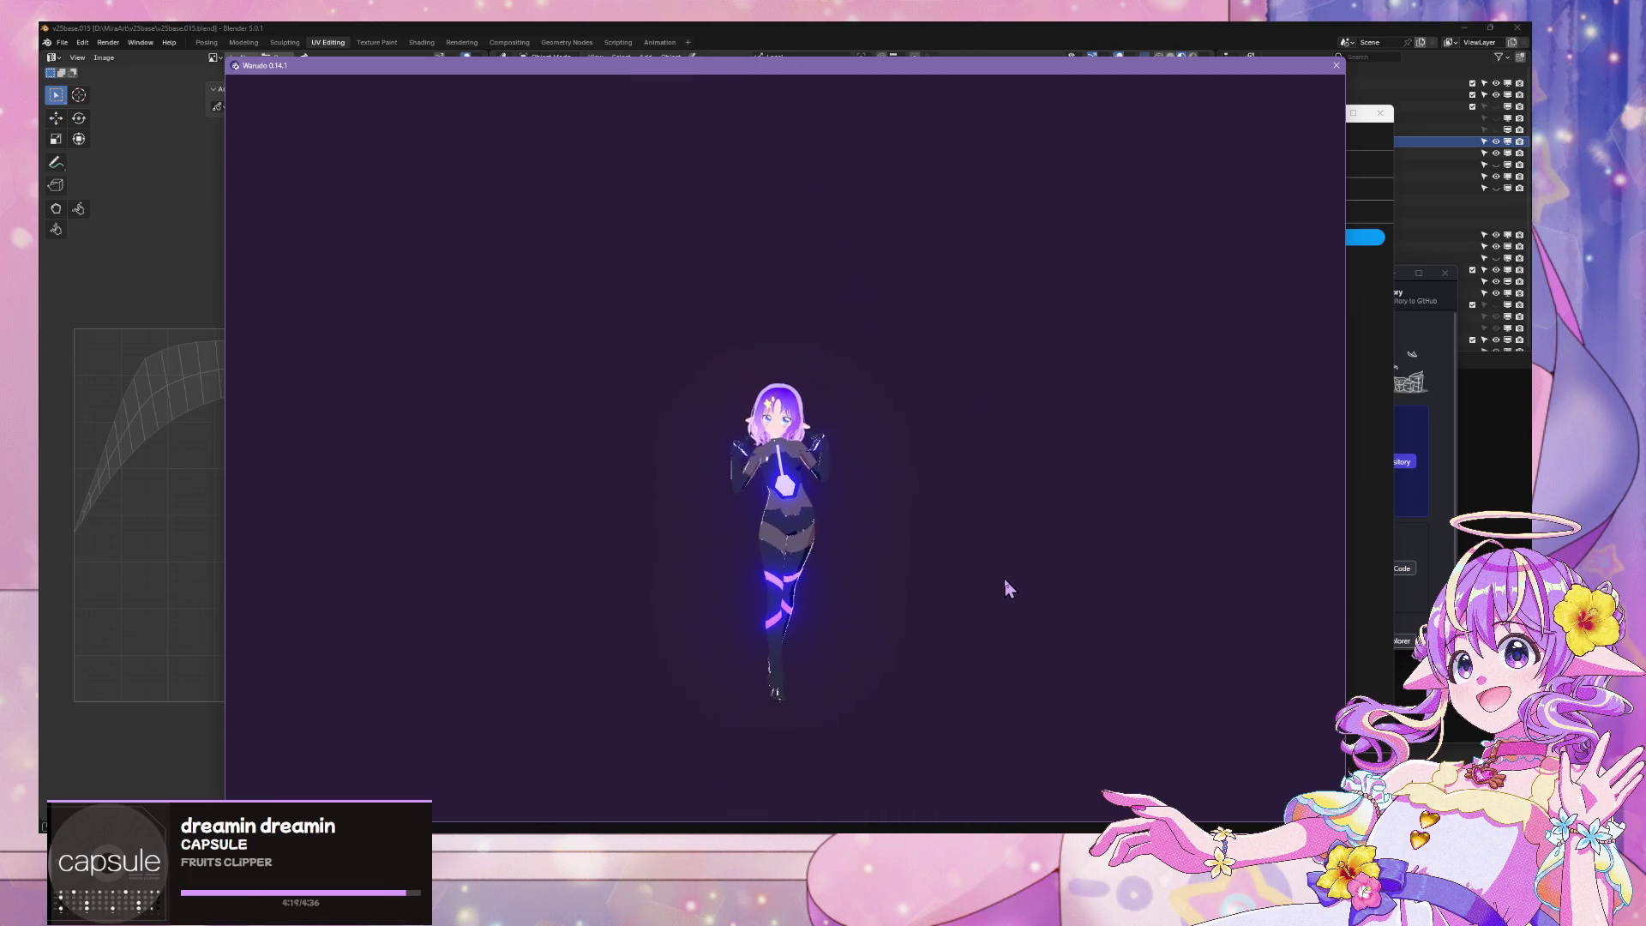
pyautogui.scroll(5, 1006, 586)
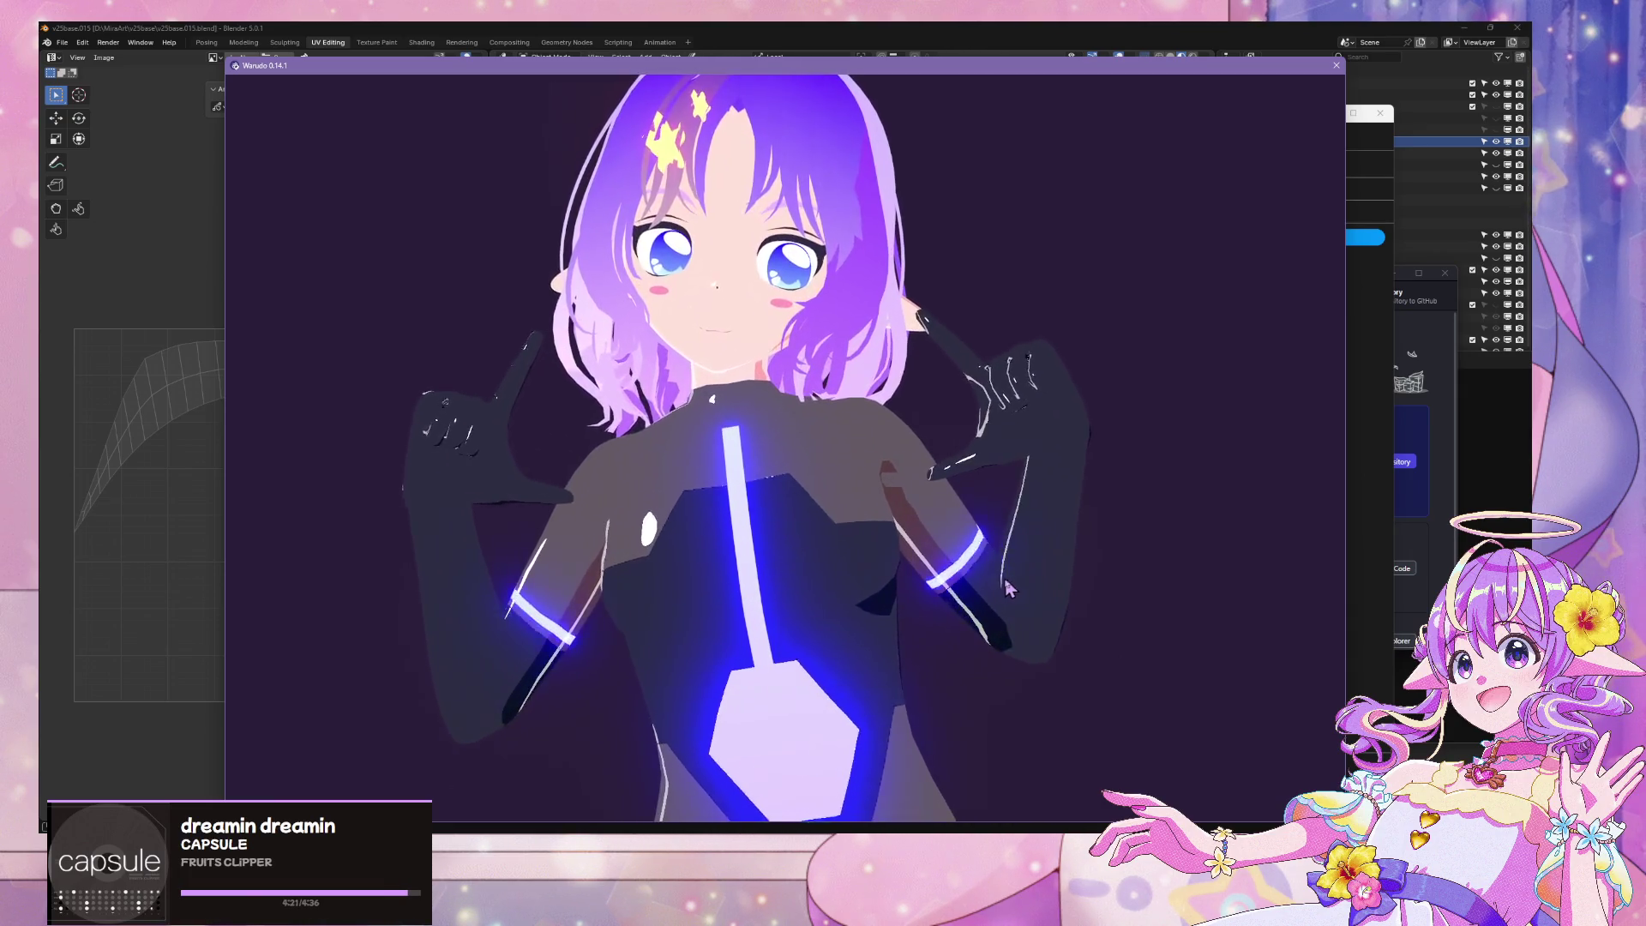
pyautogui.moveTo(1008, 587)
pyautogui.mouseDown(button='right')
pyautogui.moveTo(272, 570)
pyautogui.moveTo(1065, 606)
pyautogui.mouseUp(button='right')
pyautogui.scroll(-4, 283, 571)
pyautogui.scroll(5, 789, 592)
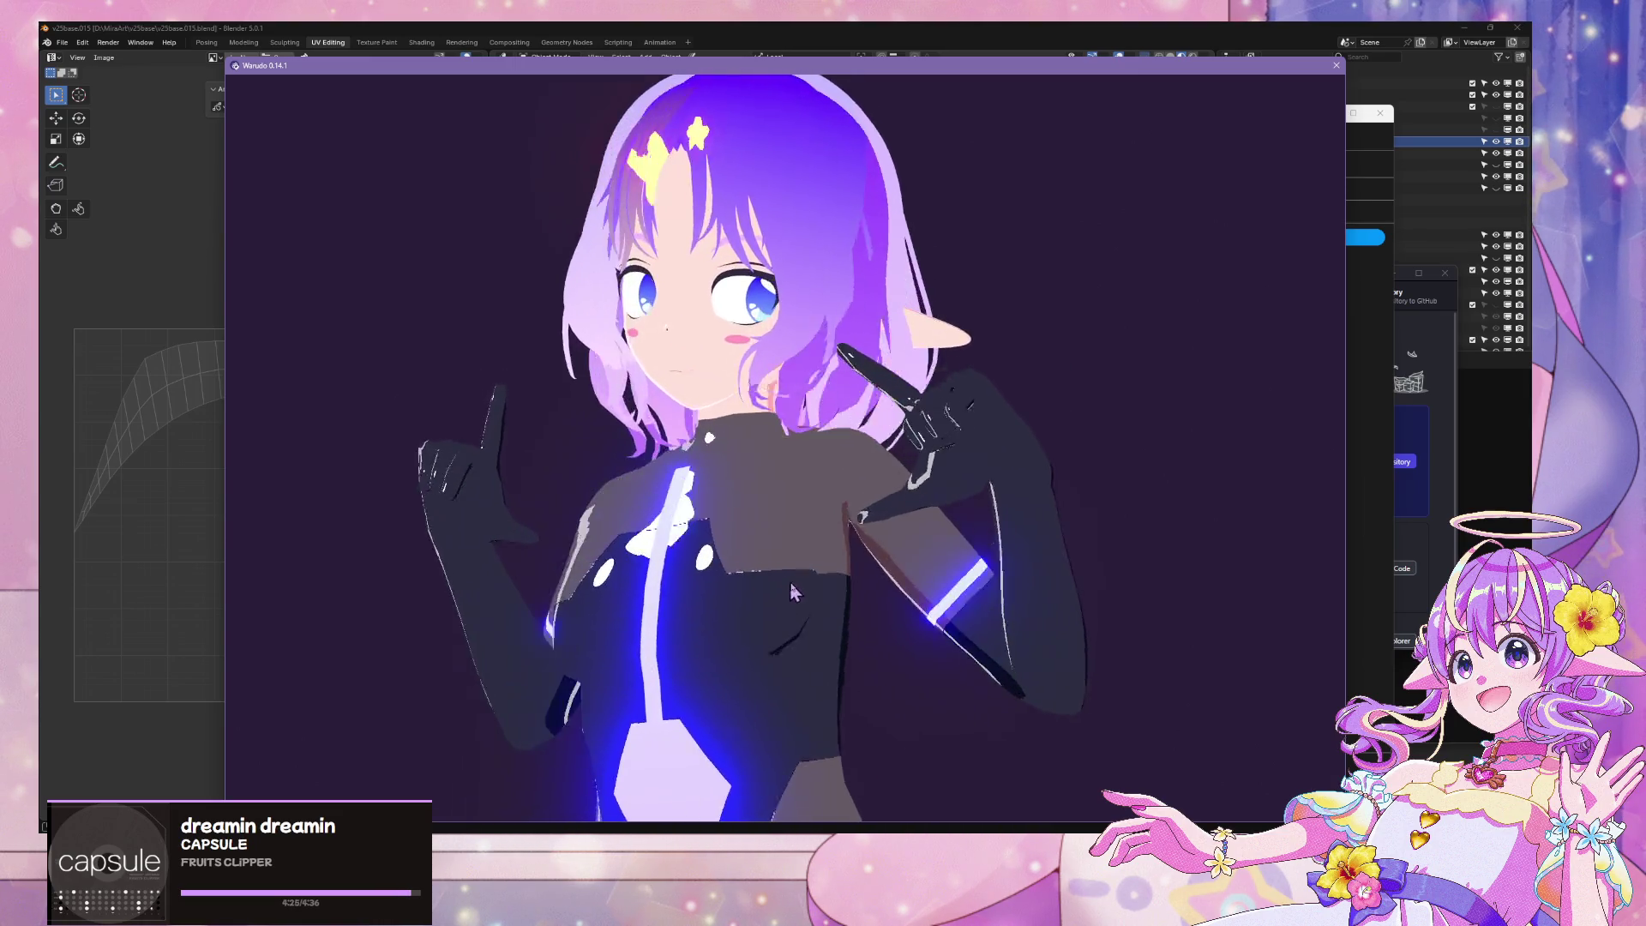
pyautogui.scroll(-5, 789, 582)
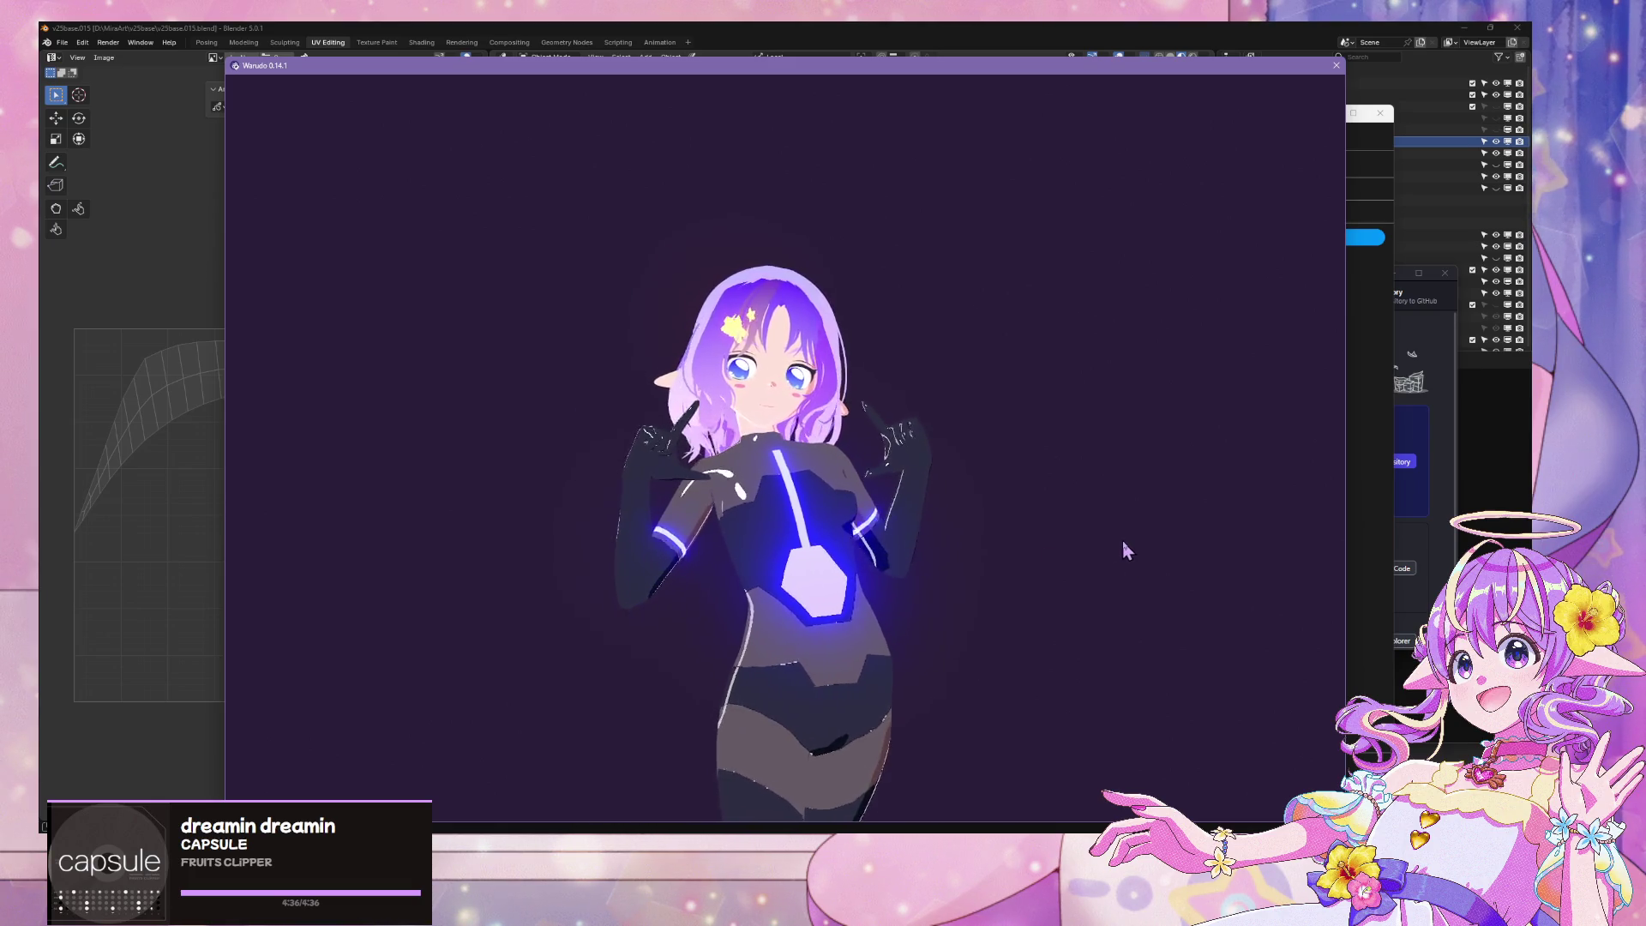
# Preview the open Firefox windows, then clear the screen to show the desktop
pyautogui.click(752, 831)
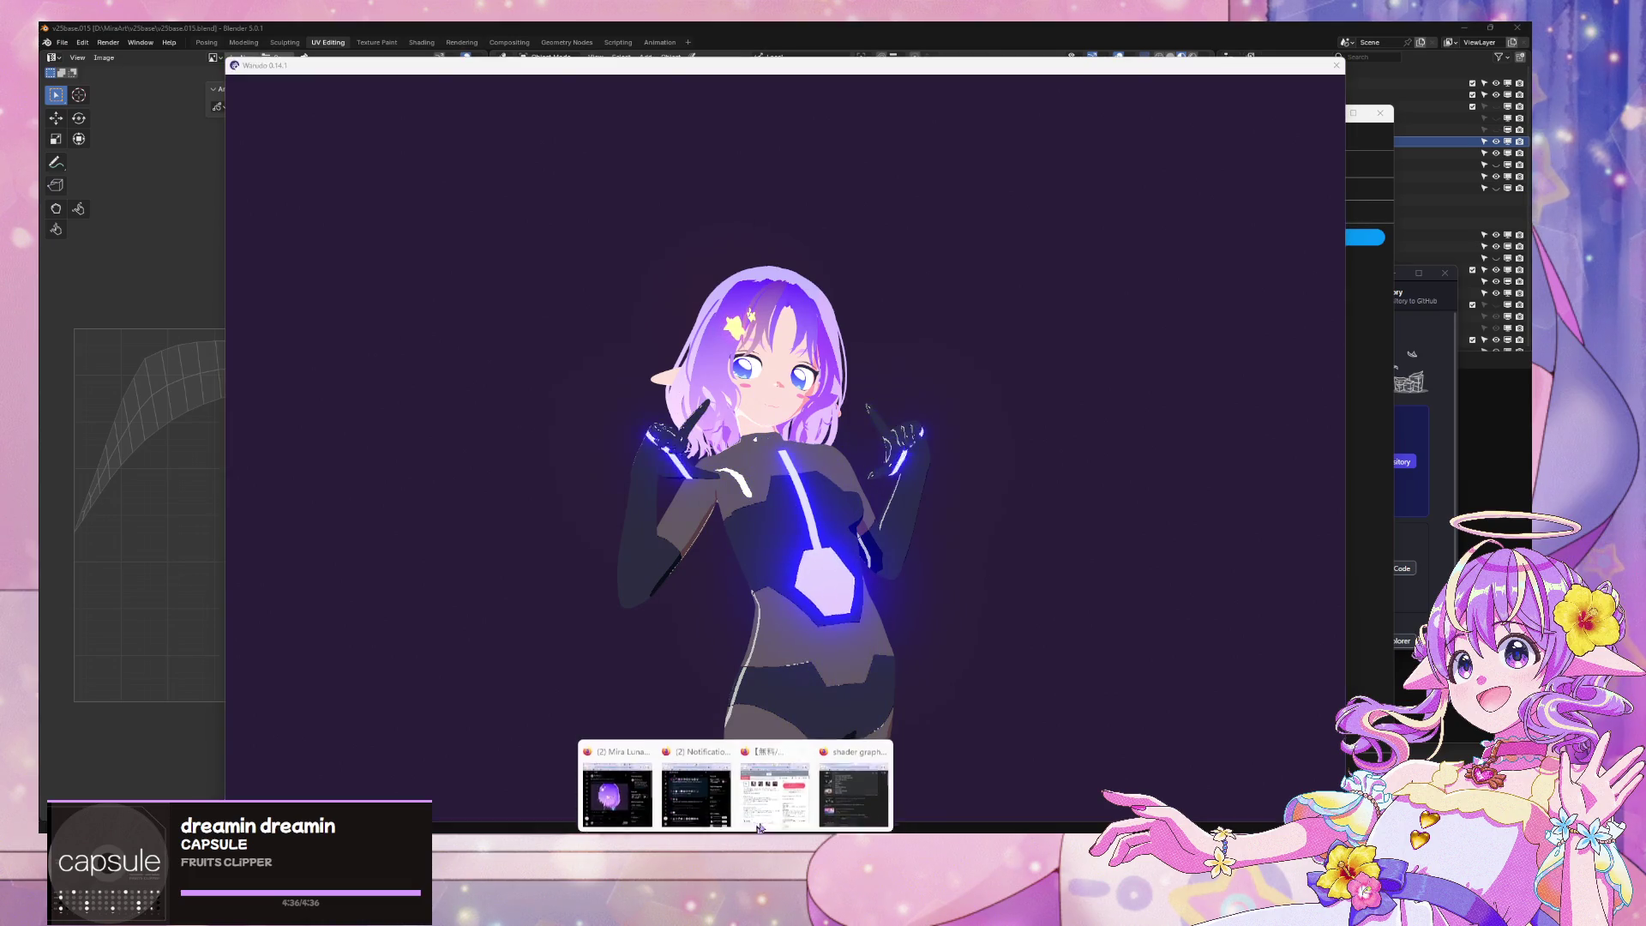
pyautogui.moveTo(853, 778)
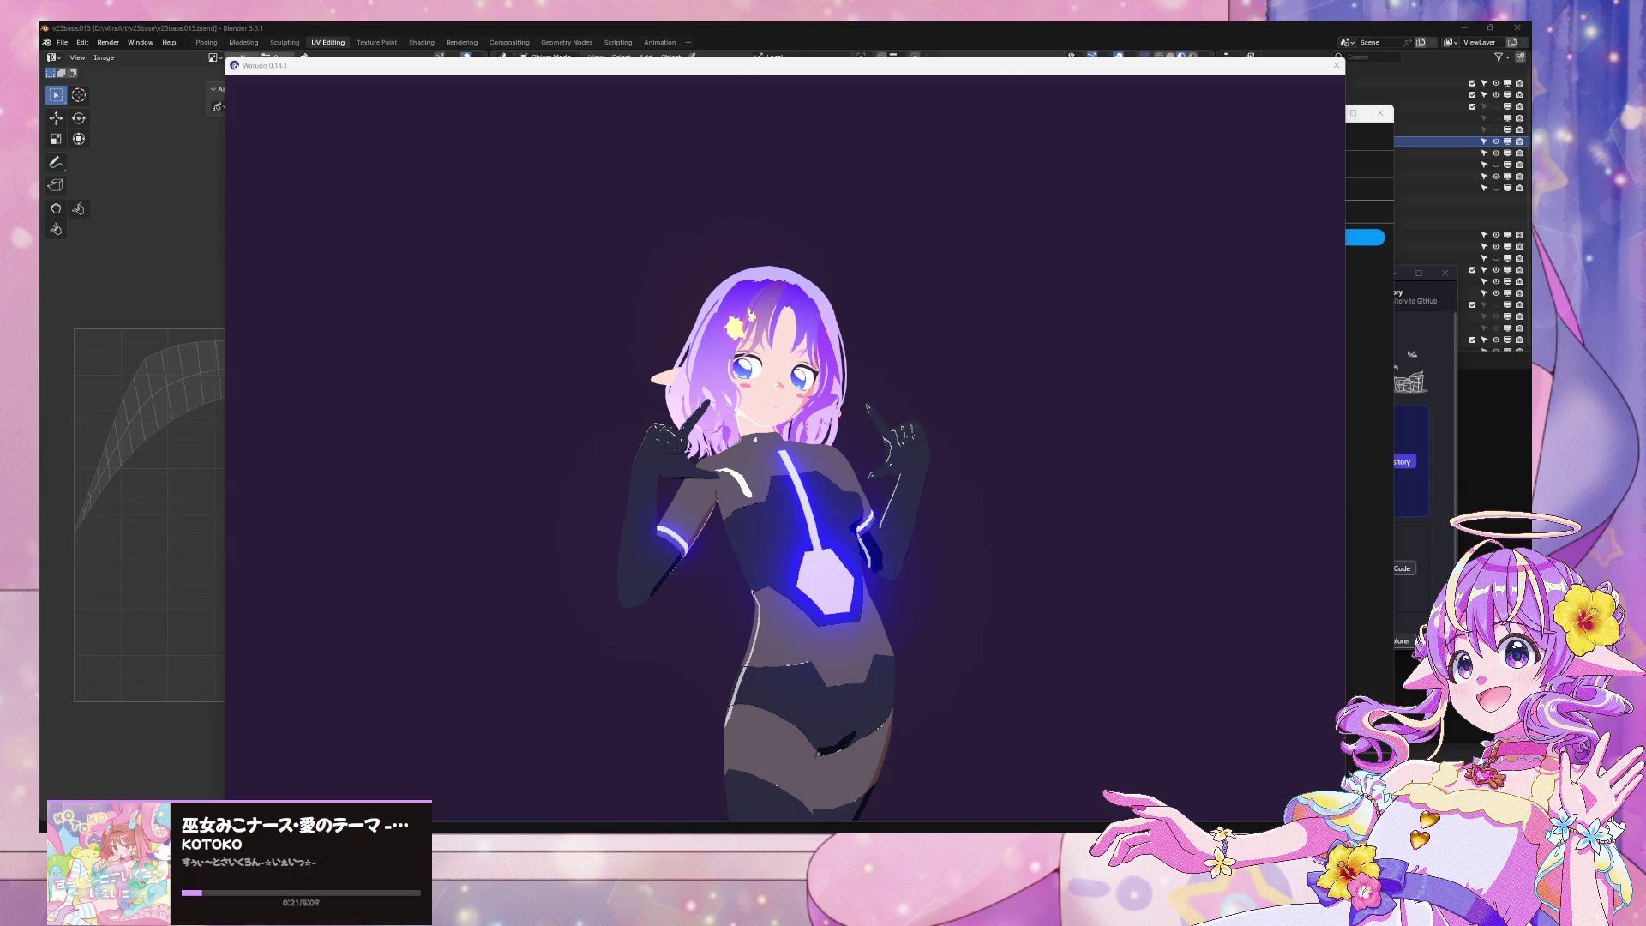
pyautogui.press('super+d')
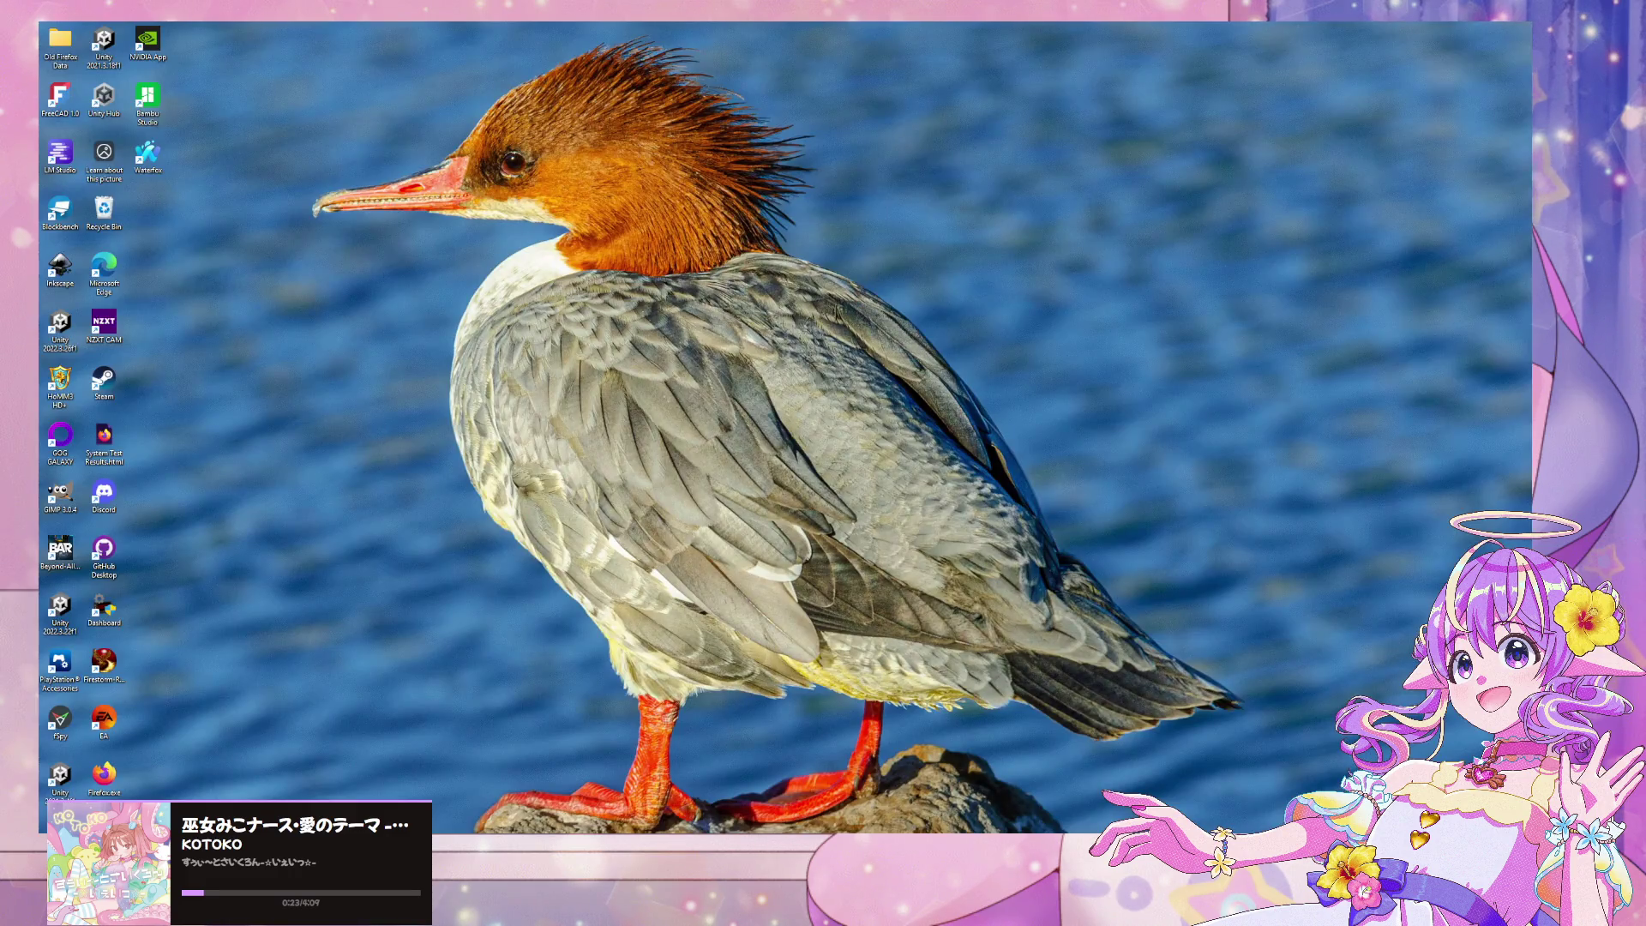
# Return to Warudo and orbit the camera to view the avatar's glowing bars from the back
pyautogui.press('super+d')
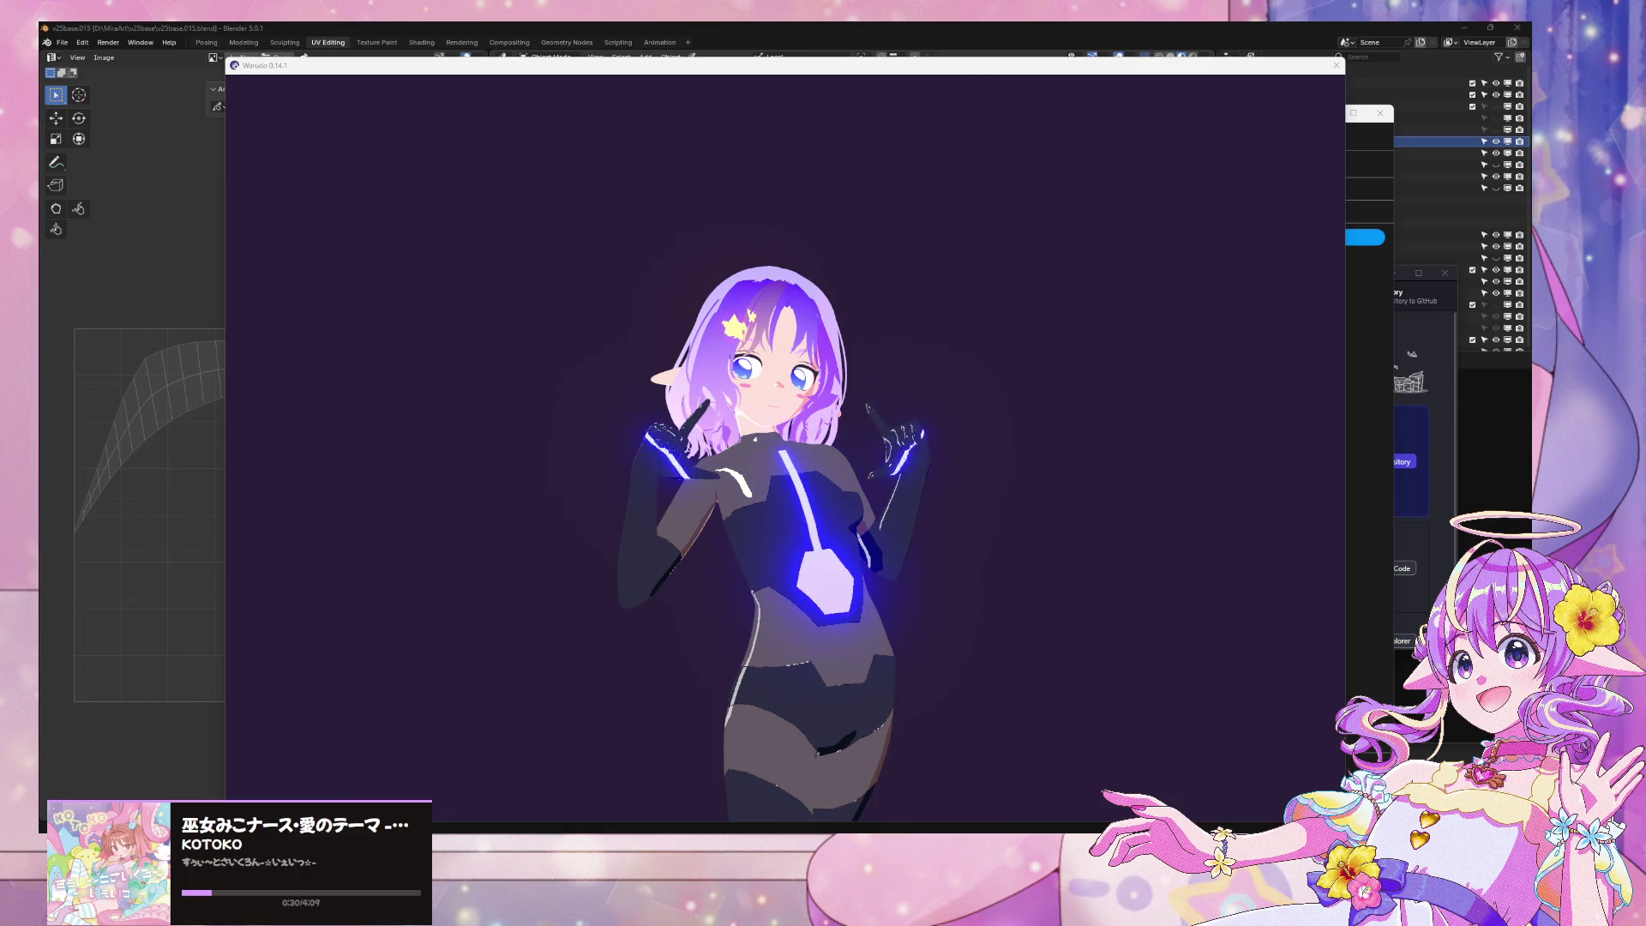
pyautogui.press('super+d')
pyautogui.press('super+d')
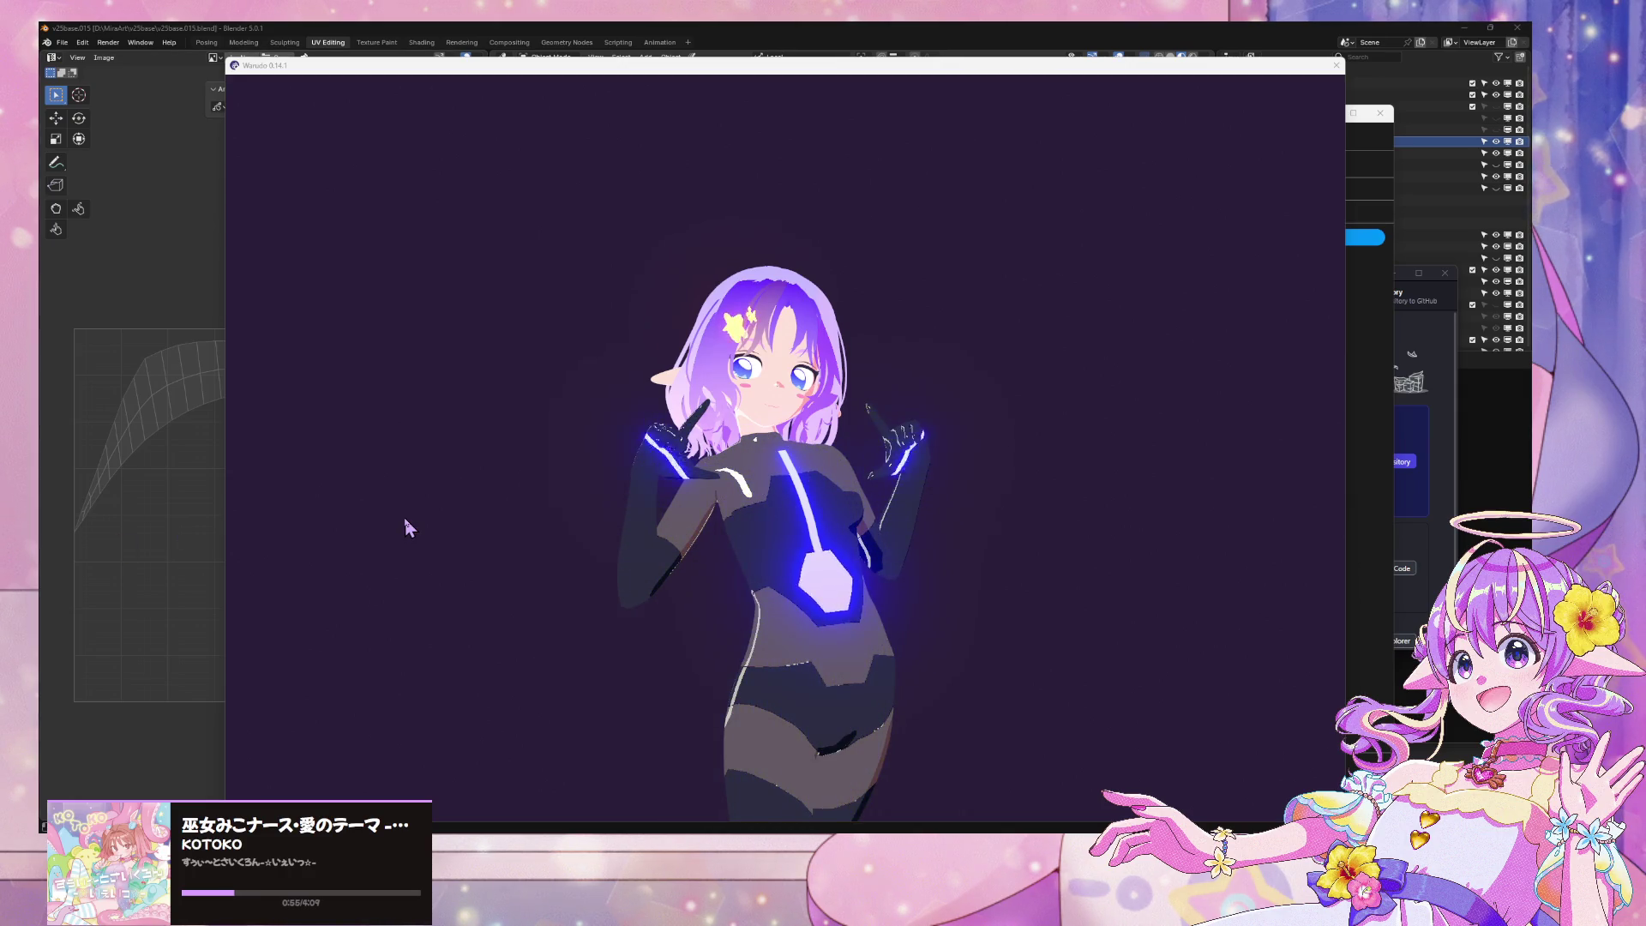
pyautogui.click(919, 292)
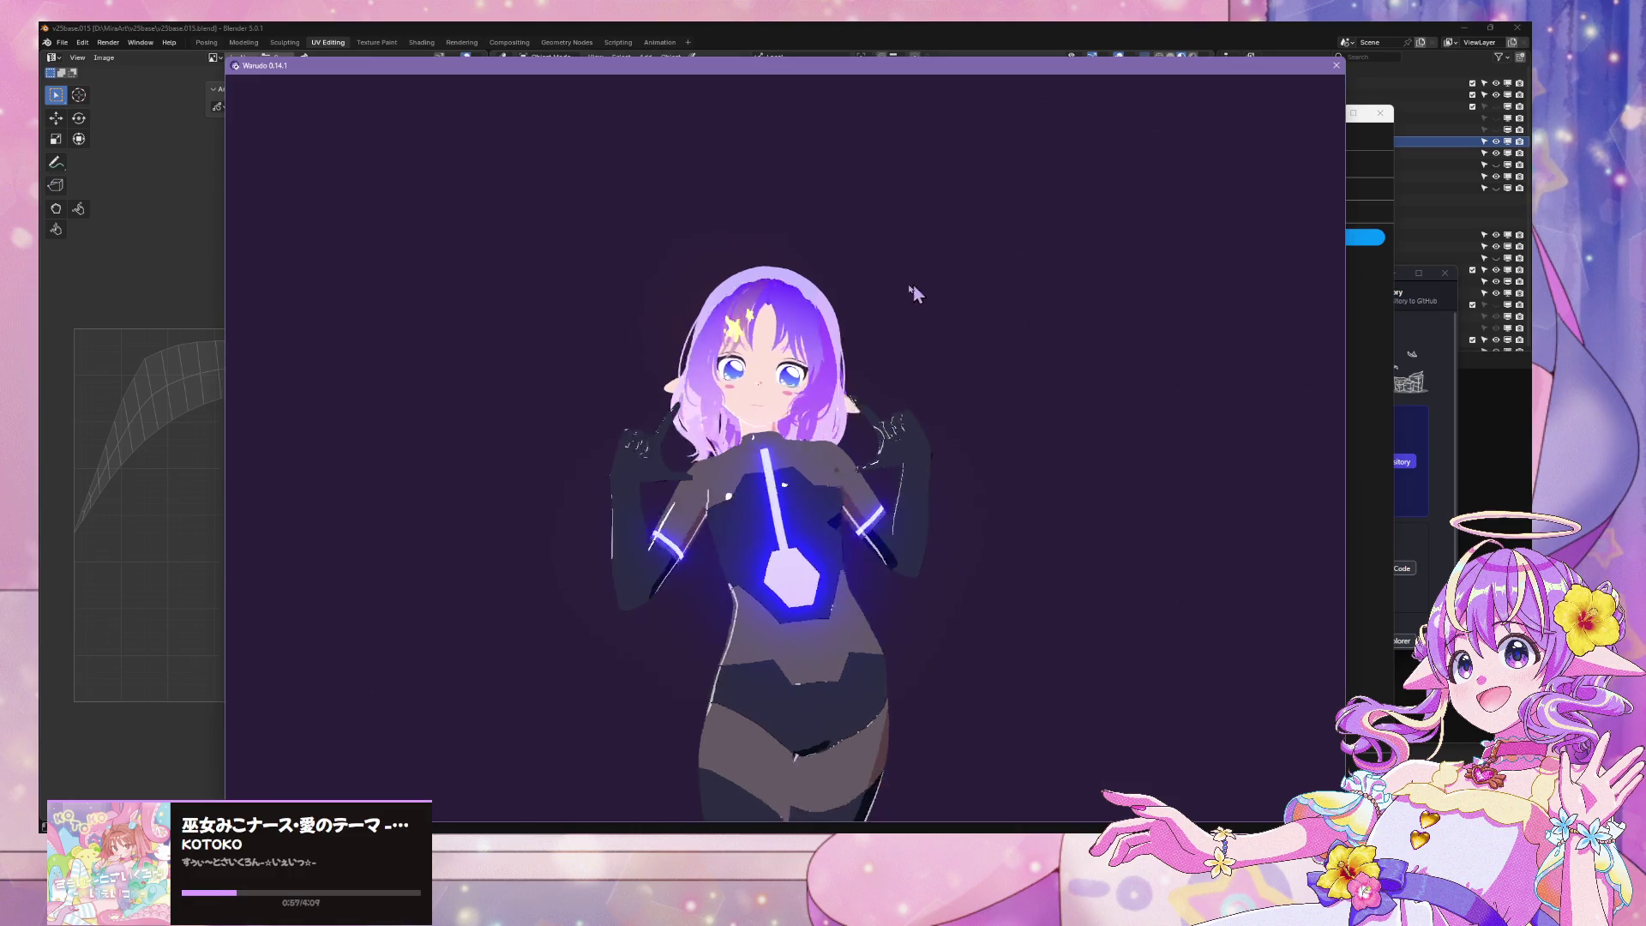
pyautogui.scroll(5, 1022, 281)
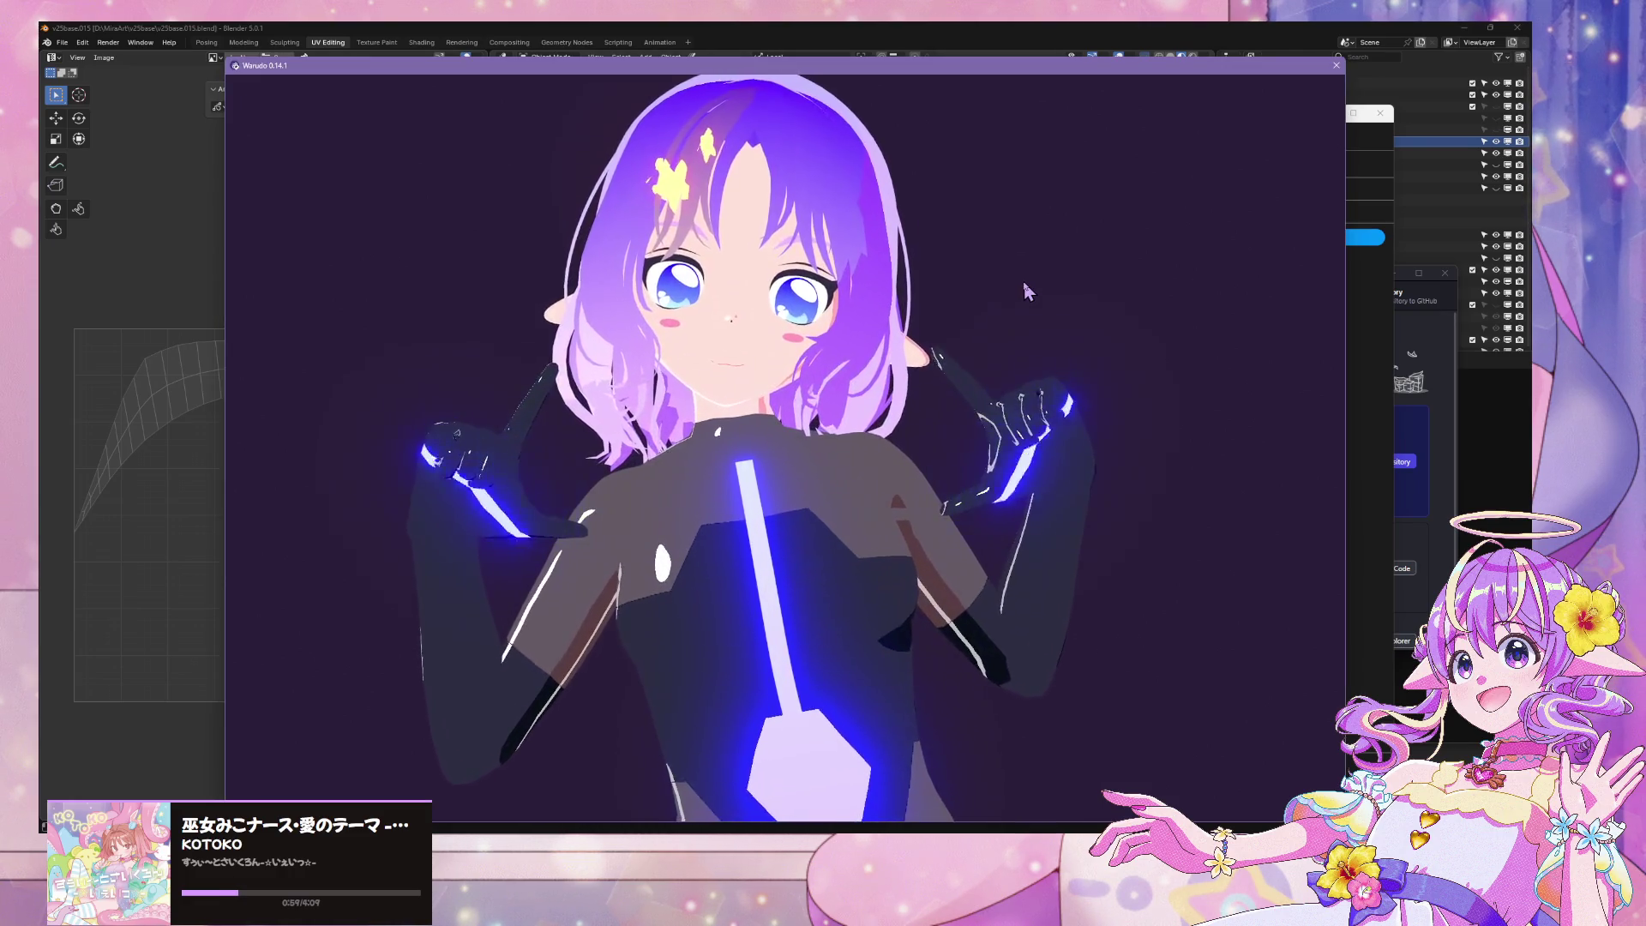
pyautogui.moveTo(1025, 290)
pyautogui.mouseDown()
pyautogui.moveTo(275, 276)
pyautogui.moveTo(1006, 333)
pyautogui.moveTo(768, 334)
pyautogui.moveTo(1021, 331)
pyautogui.moveTo(954, 290)
pyautogui.mouseUp()
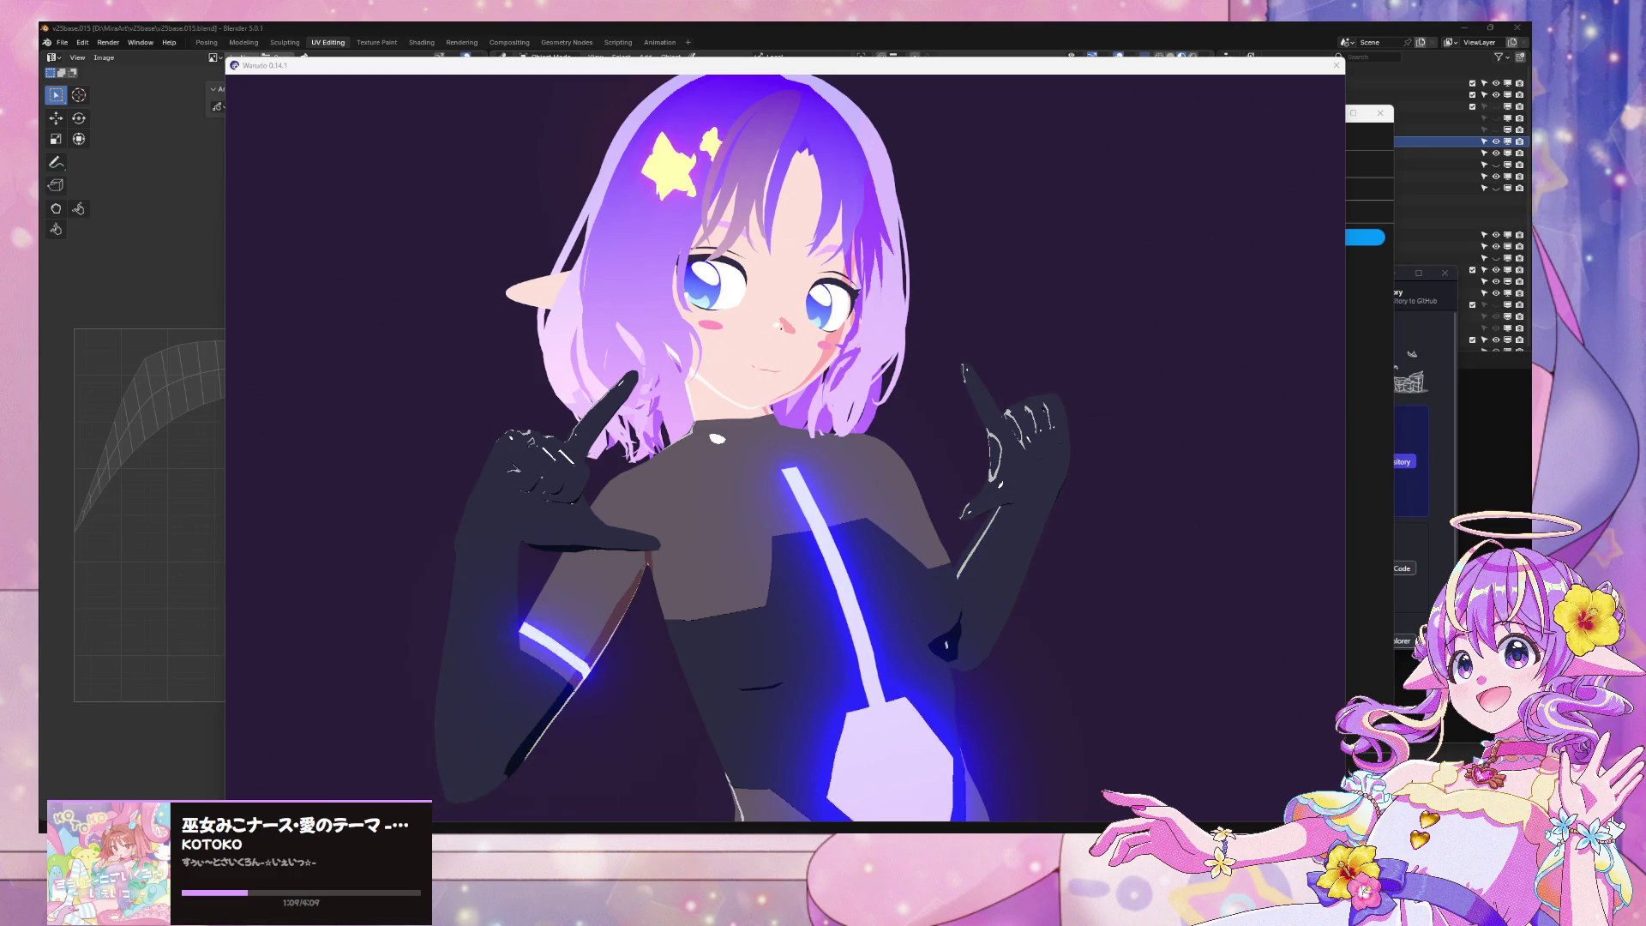
# Zoom in on the avatar's front glowing bars, then bring Blender to the front
pyautogui.click(832, 667)
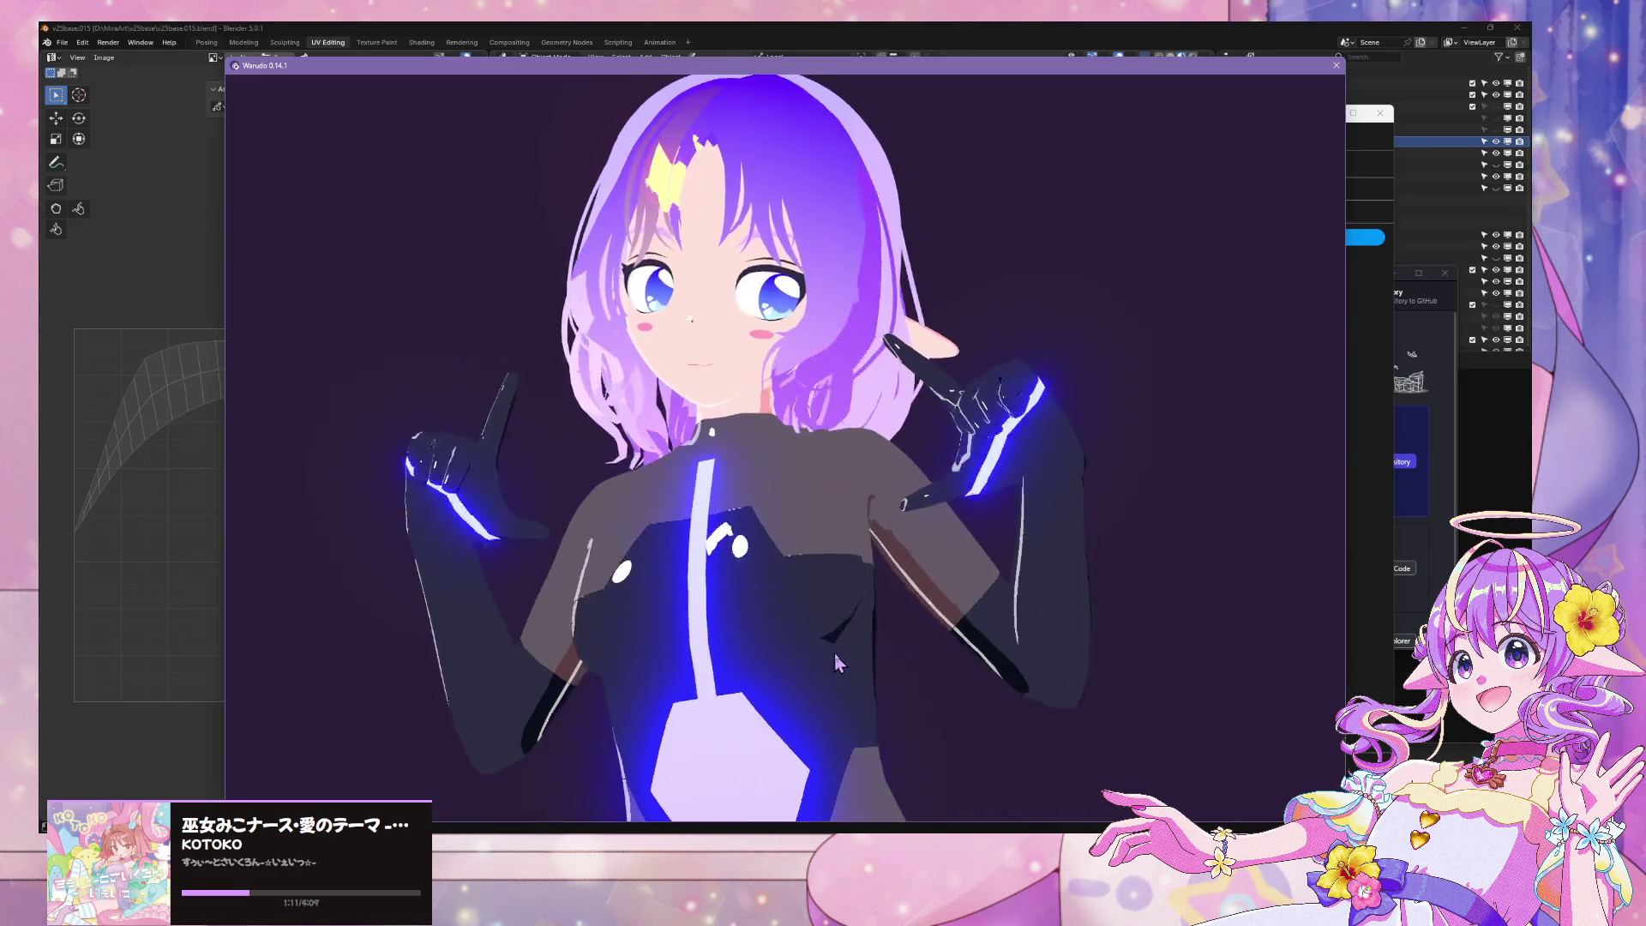
pyautogui.scroll(-5, 844, 651)
pyautogui.scroll(3, 897, 639)
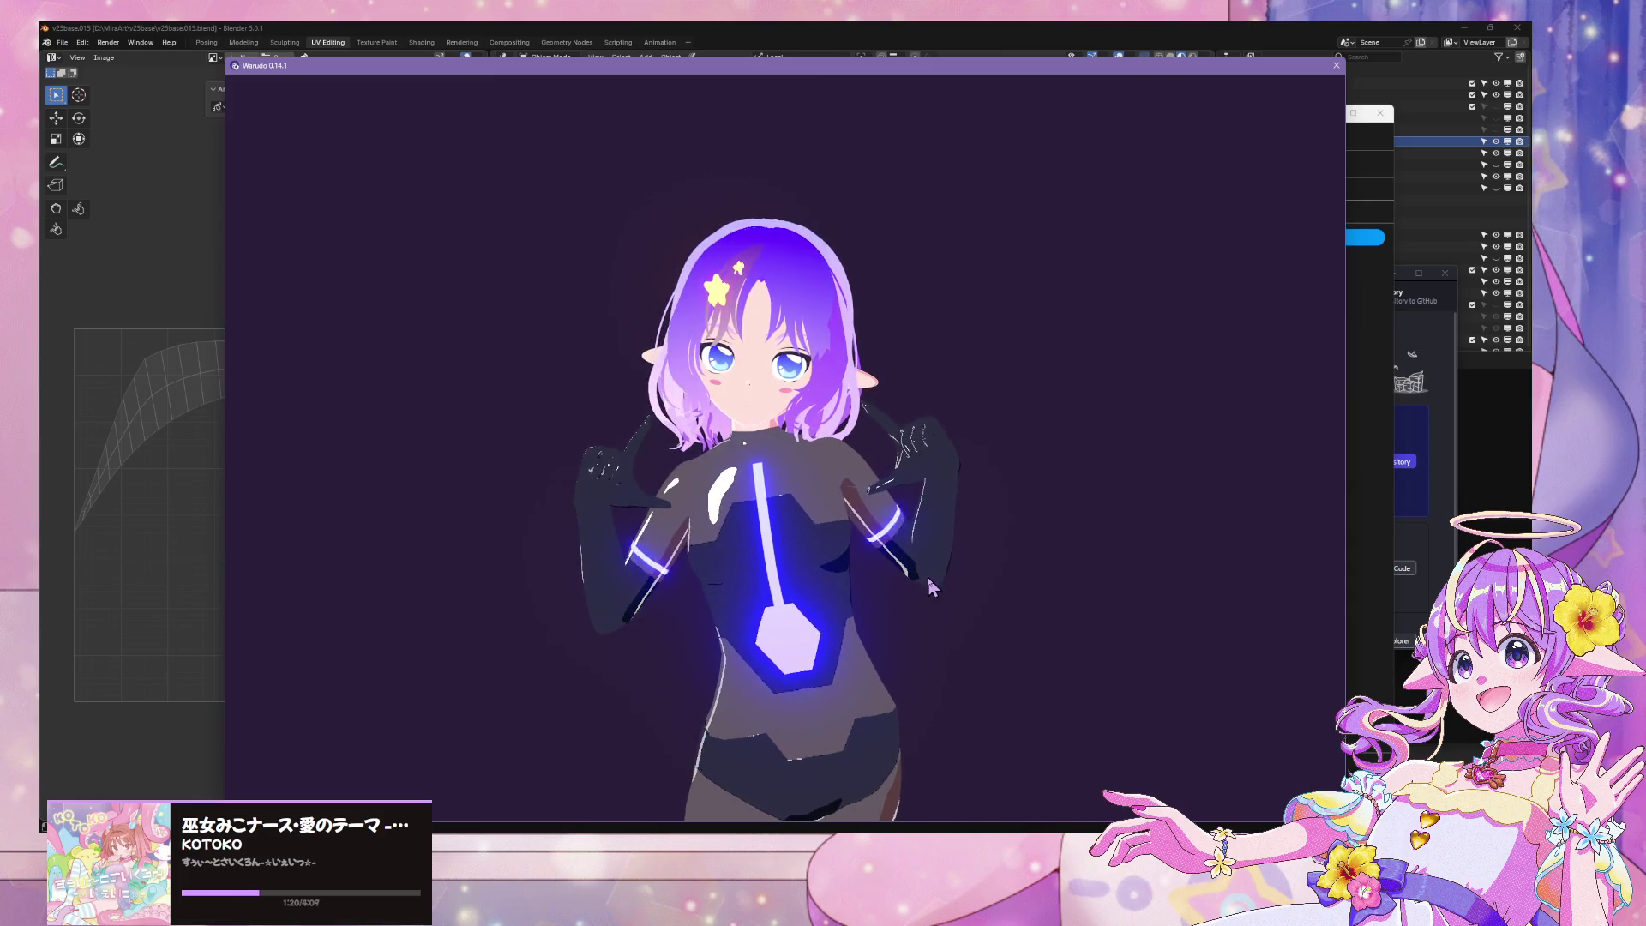
pyautogui.click(198, 29)
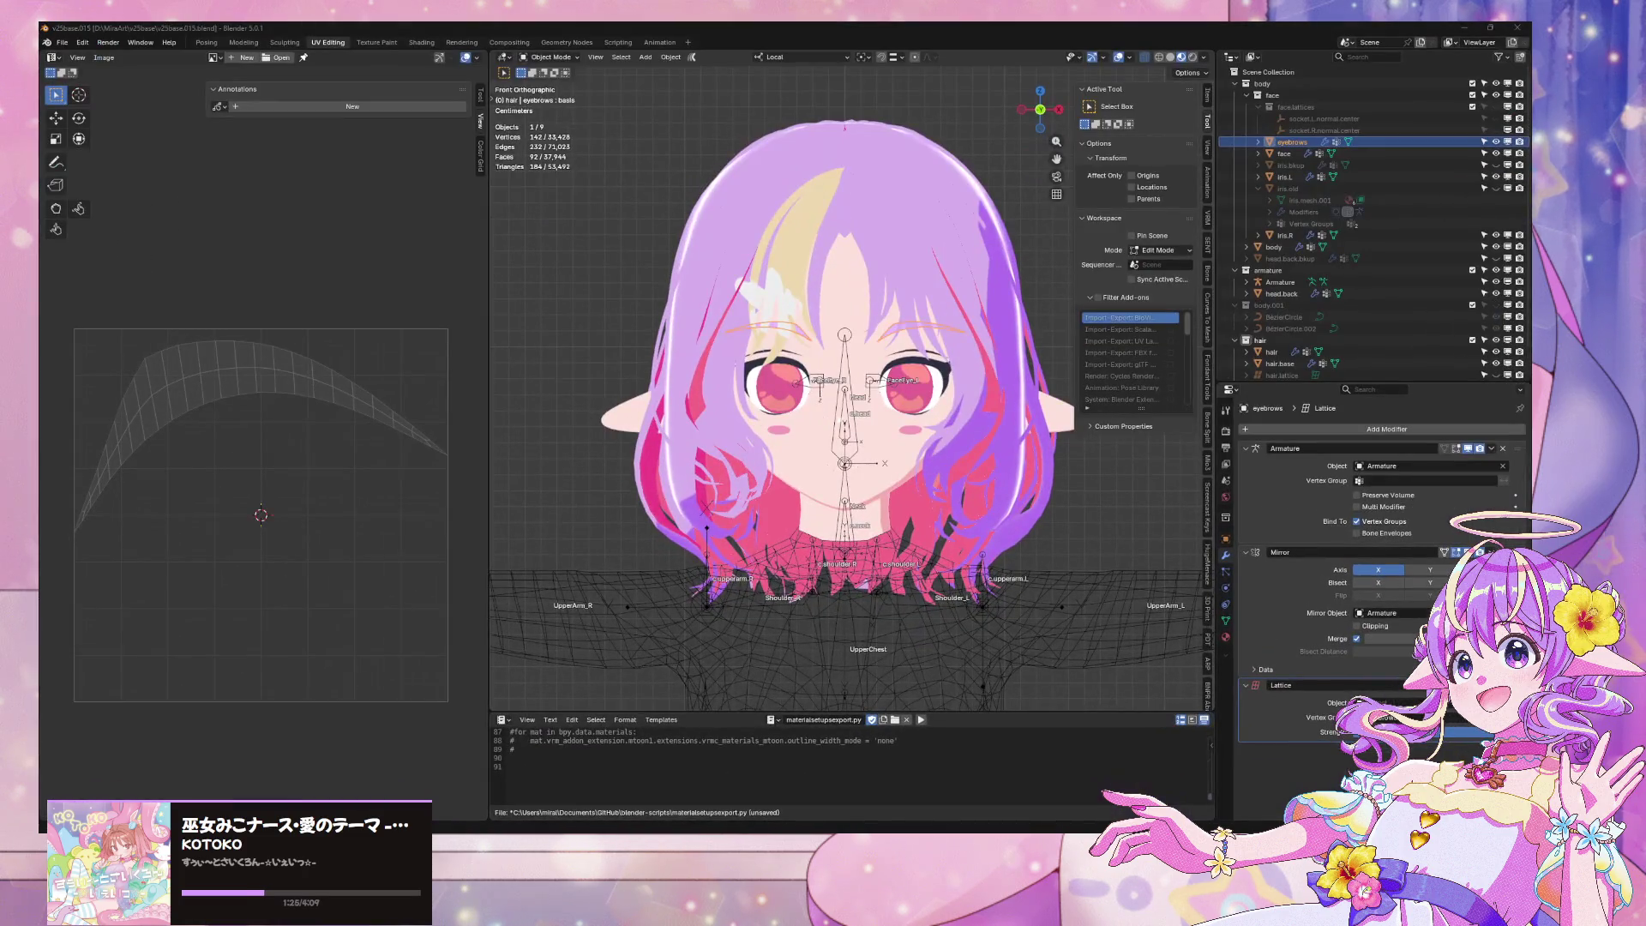
# Launch a new Blender window from the taskbar and dismiss its splash screen
pyautogui.rightClick(776, 836)
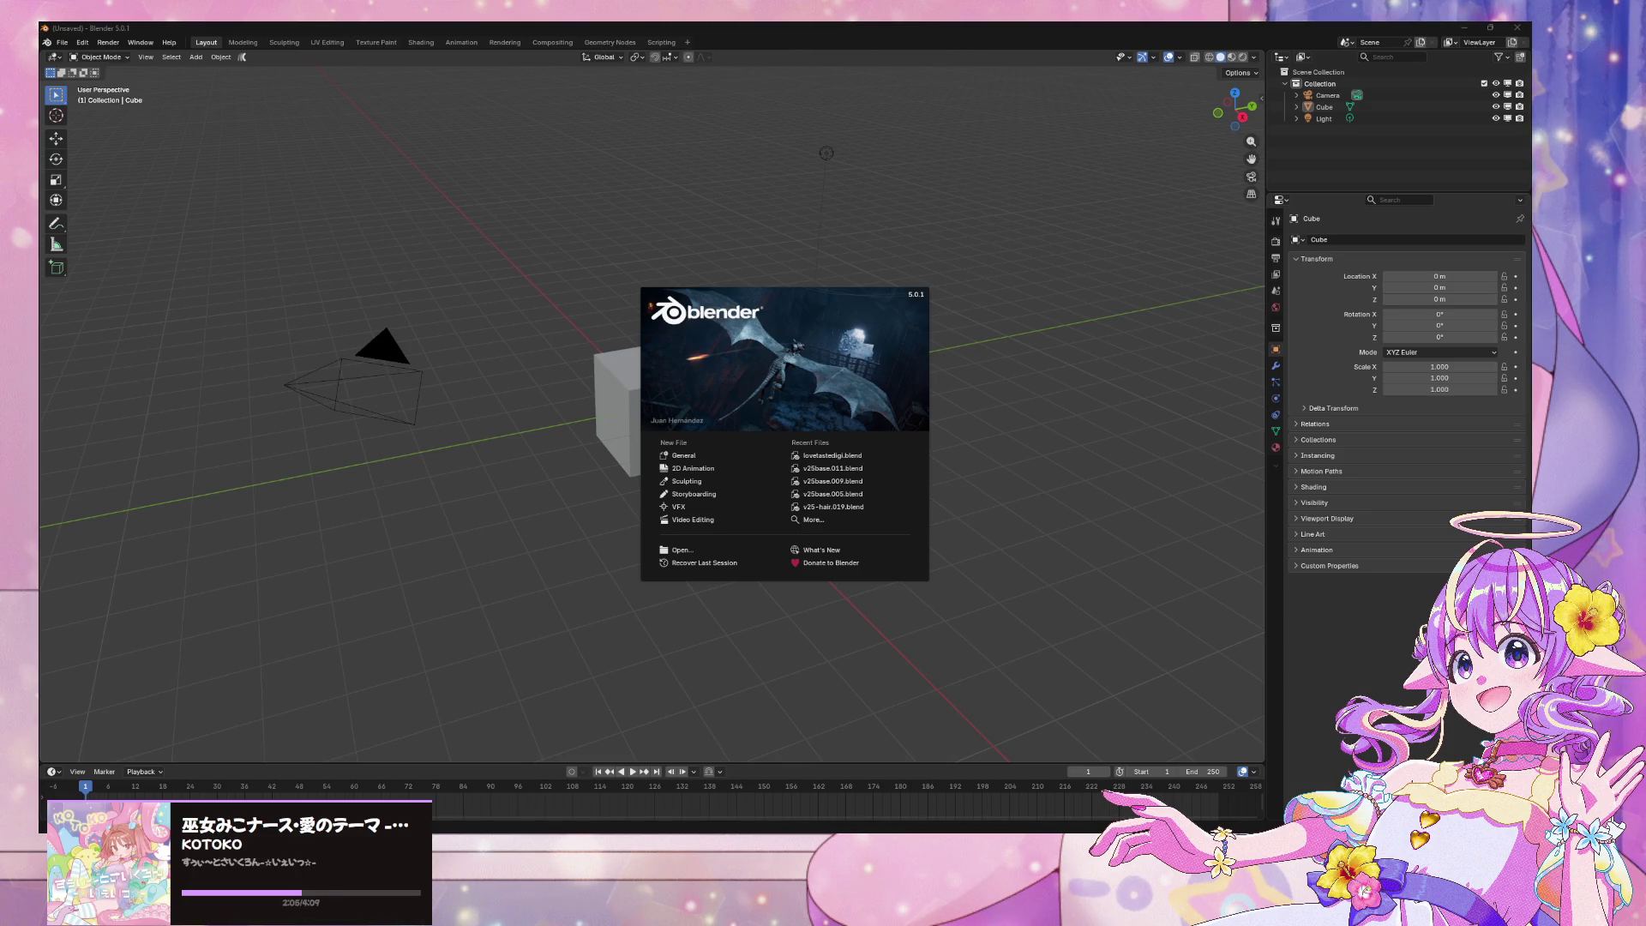
pyautogui.click(1095, 306)
# Select and delete the default camera, cube and light from the new scene
pyautogui.moveTo(1040, 598); pyautogui.dragTo(105, 105)
pyautogui.press('z')
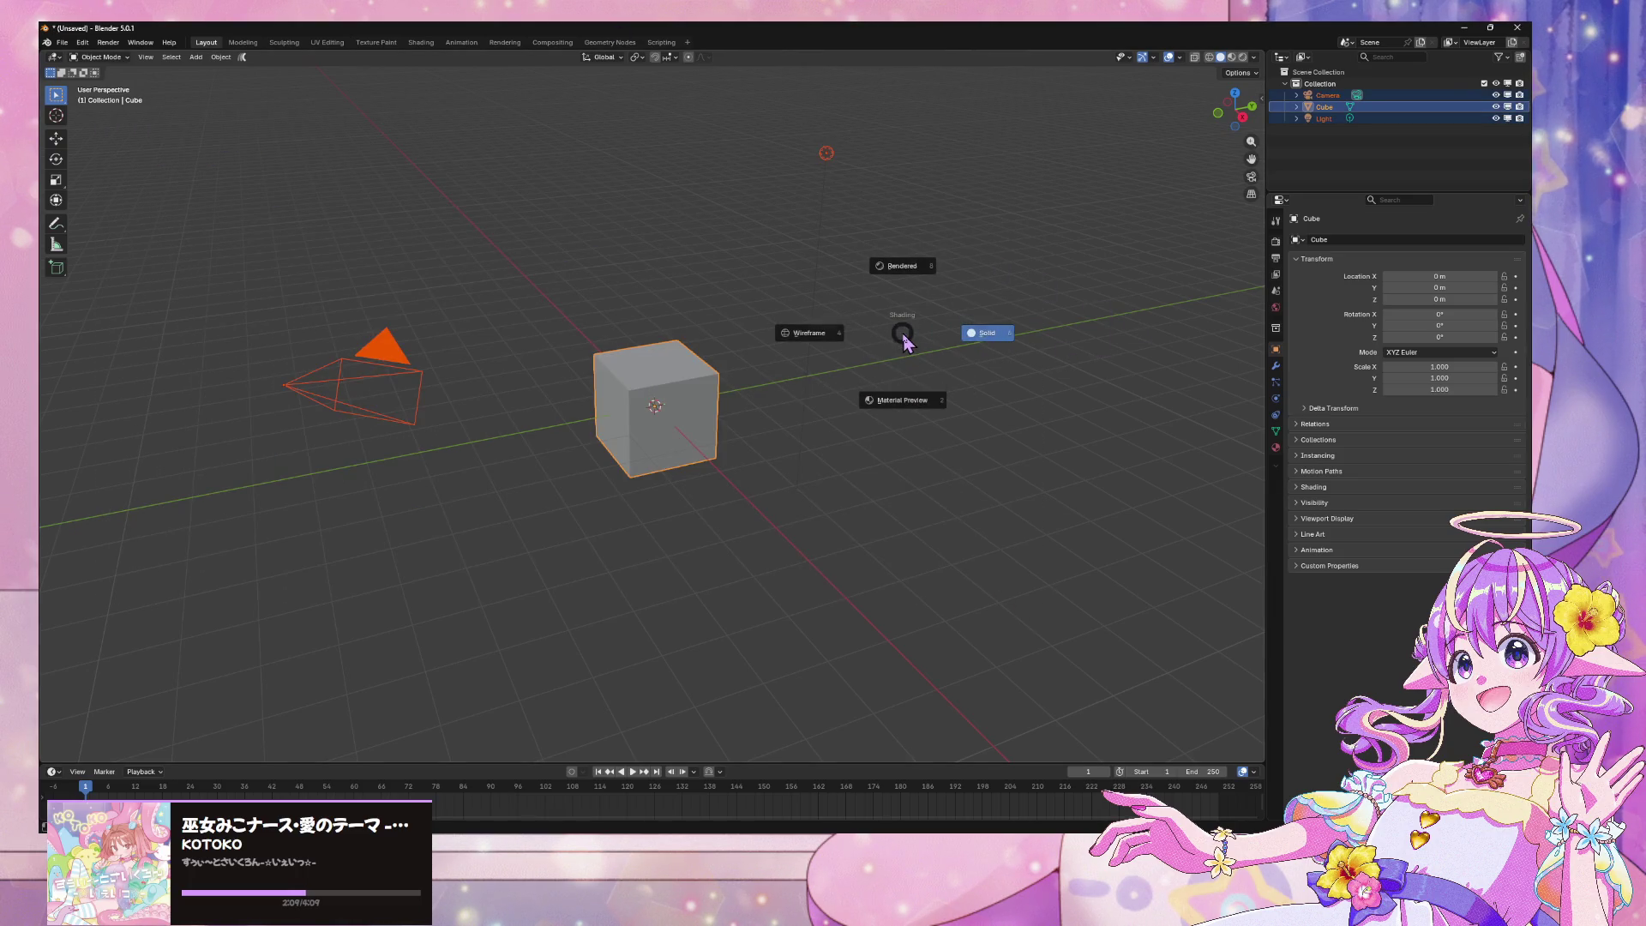
pyautogui.press('x')
pyautogui.click(864, 333)
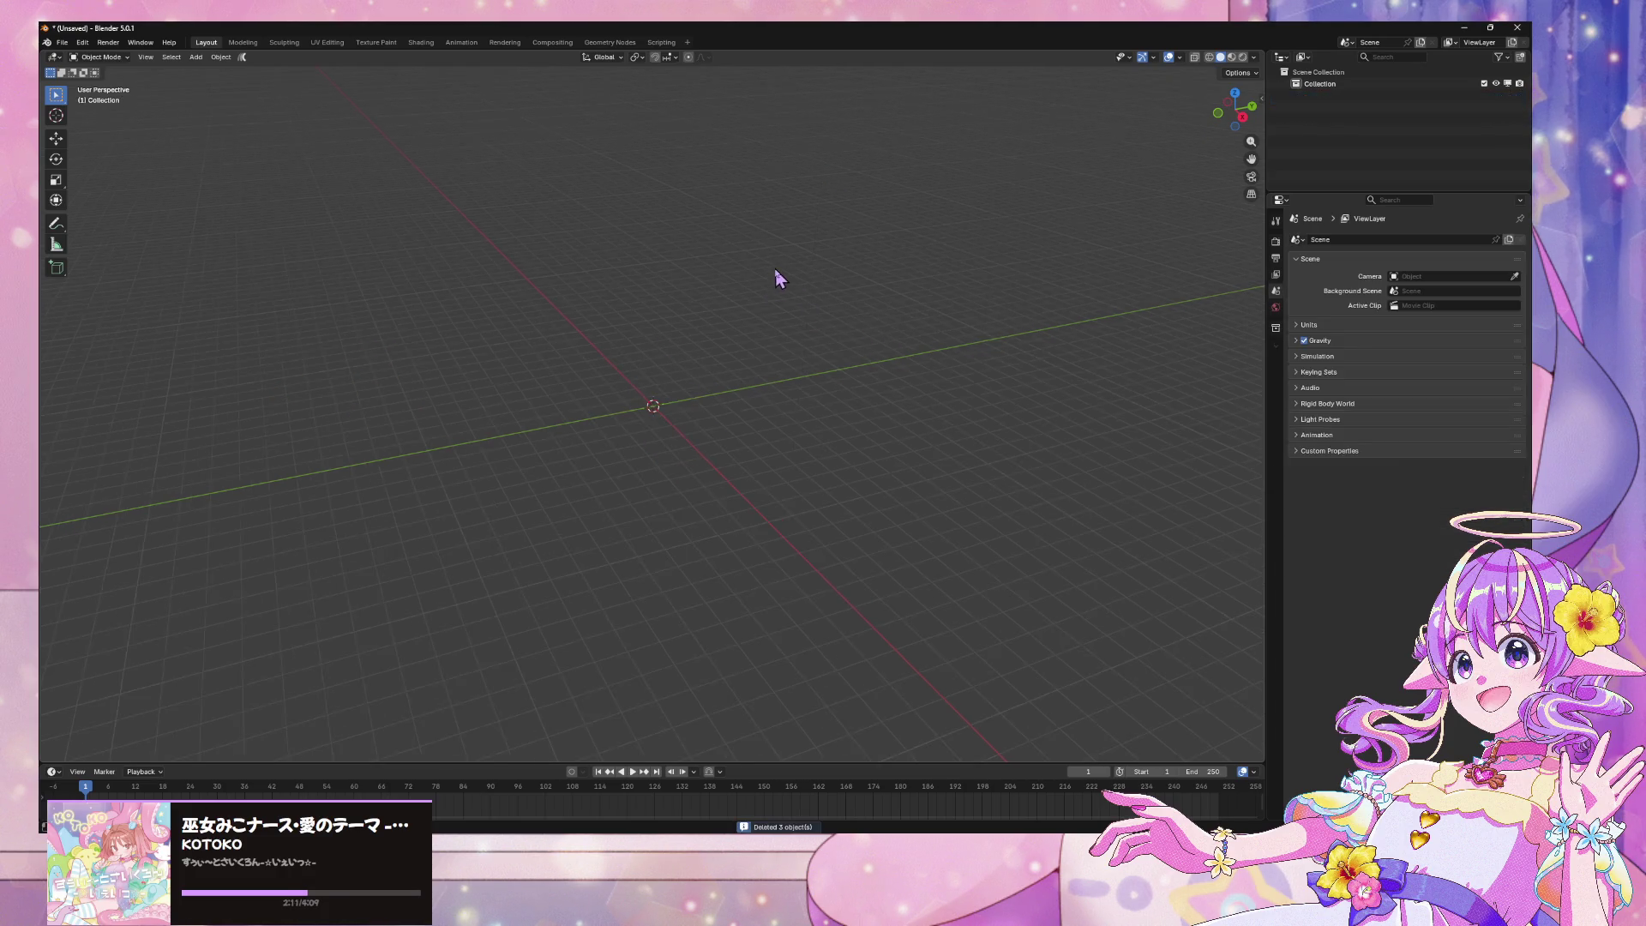
pyautogui.moveTo(719, 254)
pyautogui.mouseDown(button='middle')
pyautogui.moveTo(749, 235)
pyautogui.moveTo(738, 223)
pyautogui.moveTo(759, 416)
pyautogui.mouseUp(button='middle')
# Cycle windows with Alt+Tab to bring the Unity MLMatcapBody25 shader graph forward
pyautogui.hotkey('alt', 'Tab')
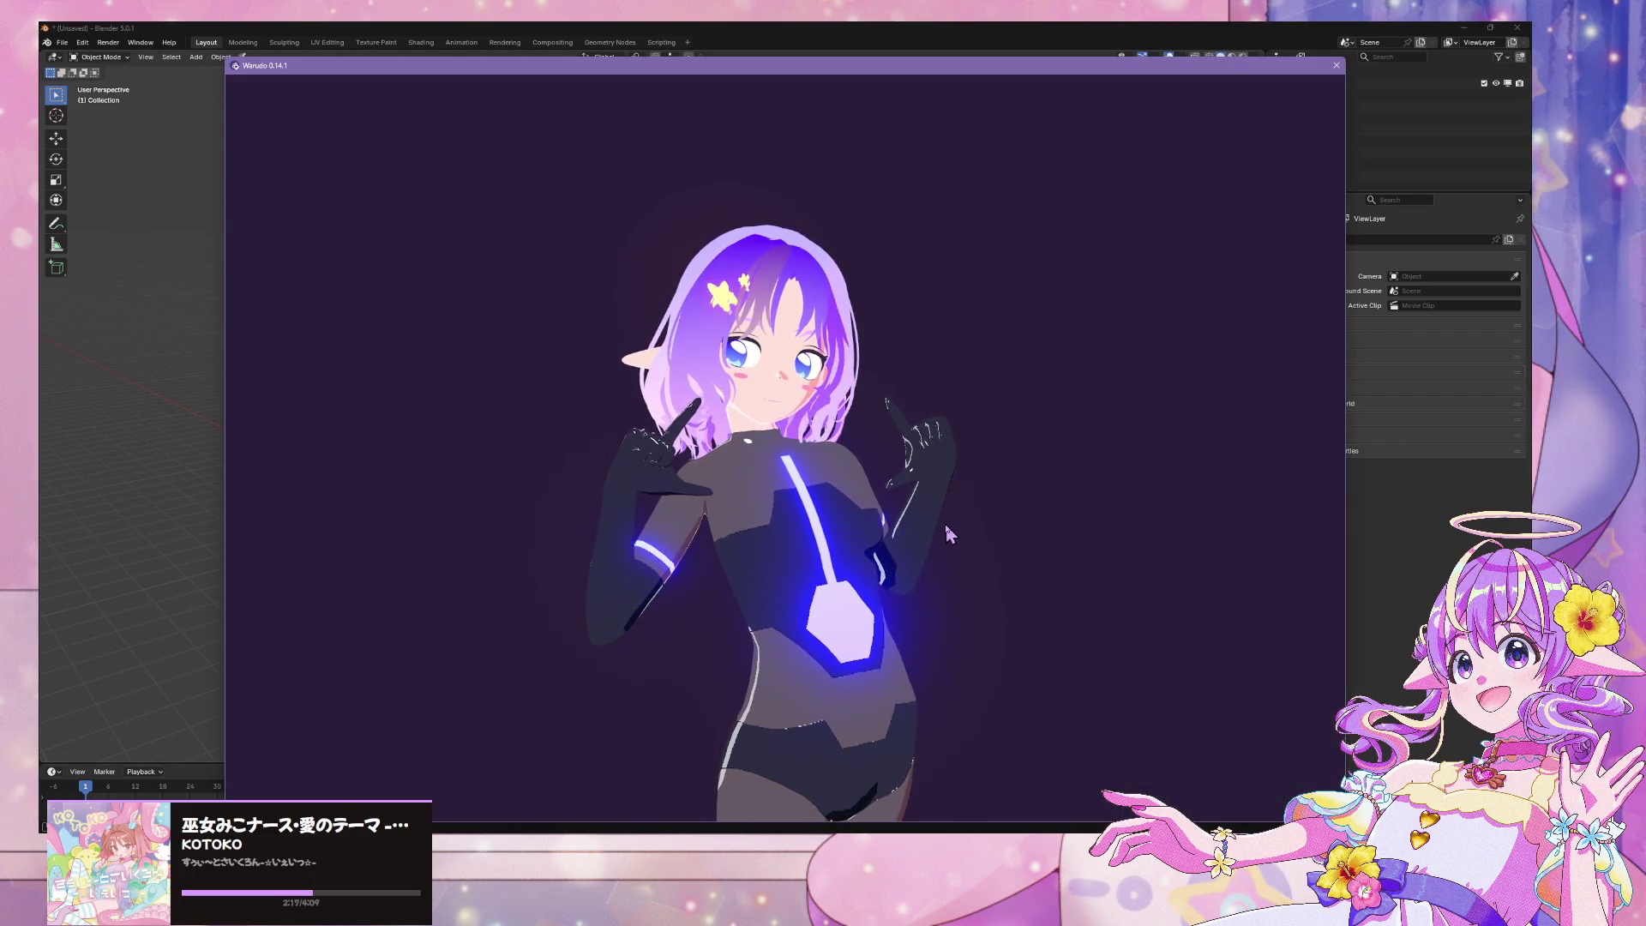
pyautogui.hotkey('alt', 'Tab')
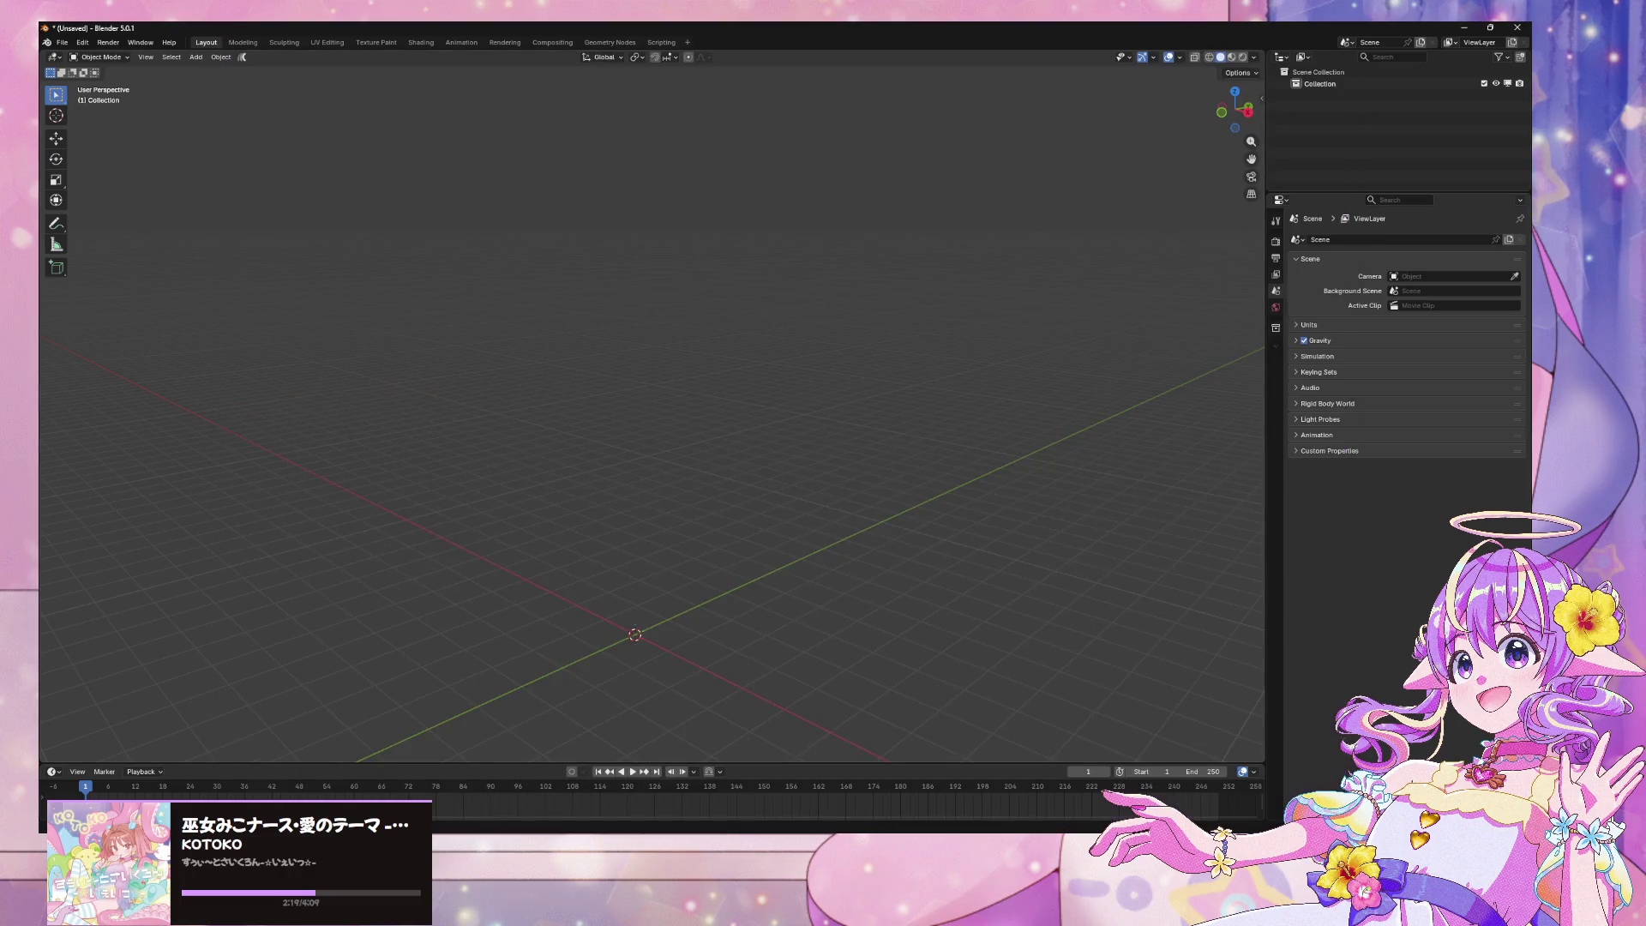
pyautogui.hotkey('alt', 'Tab')
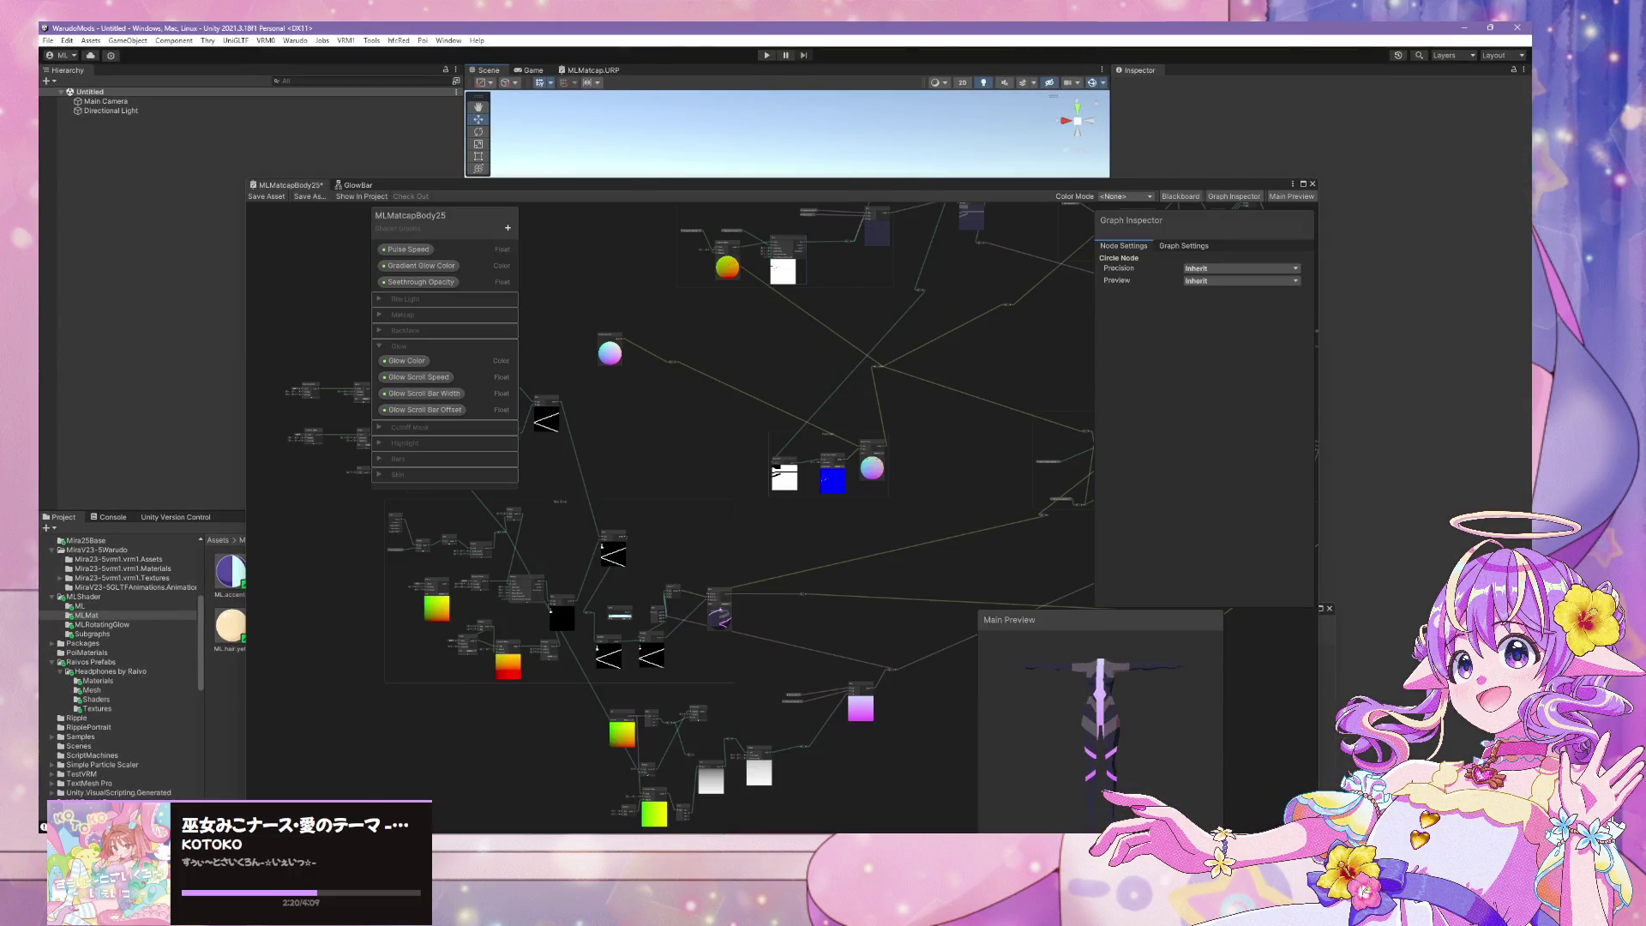
# Choose the VRM1.0 export format and remove 'Miku Outfit' from the avatar name
pyautogui.hotkey('alt', 'Tab')
pyautogui.moveTo(964, 322)
pyautogui.mouseDown(button='right')
pyautogui.moveTo(874, 349)
pyautogui.moveTo(1140, 296)
pyautogui.mouseUp(button='right')
pyautogui.click(1318, 244)
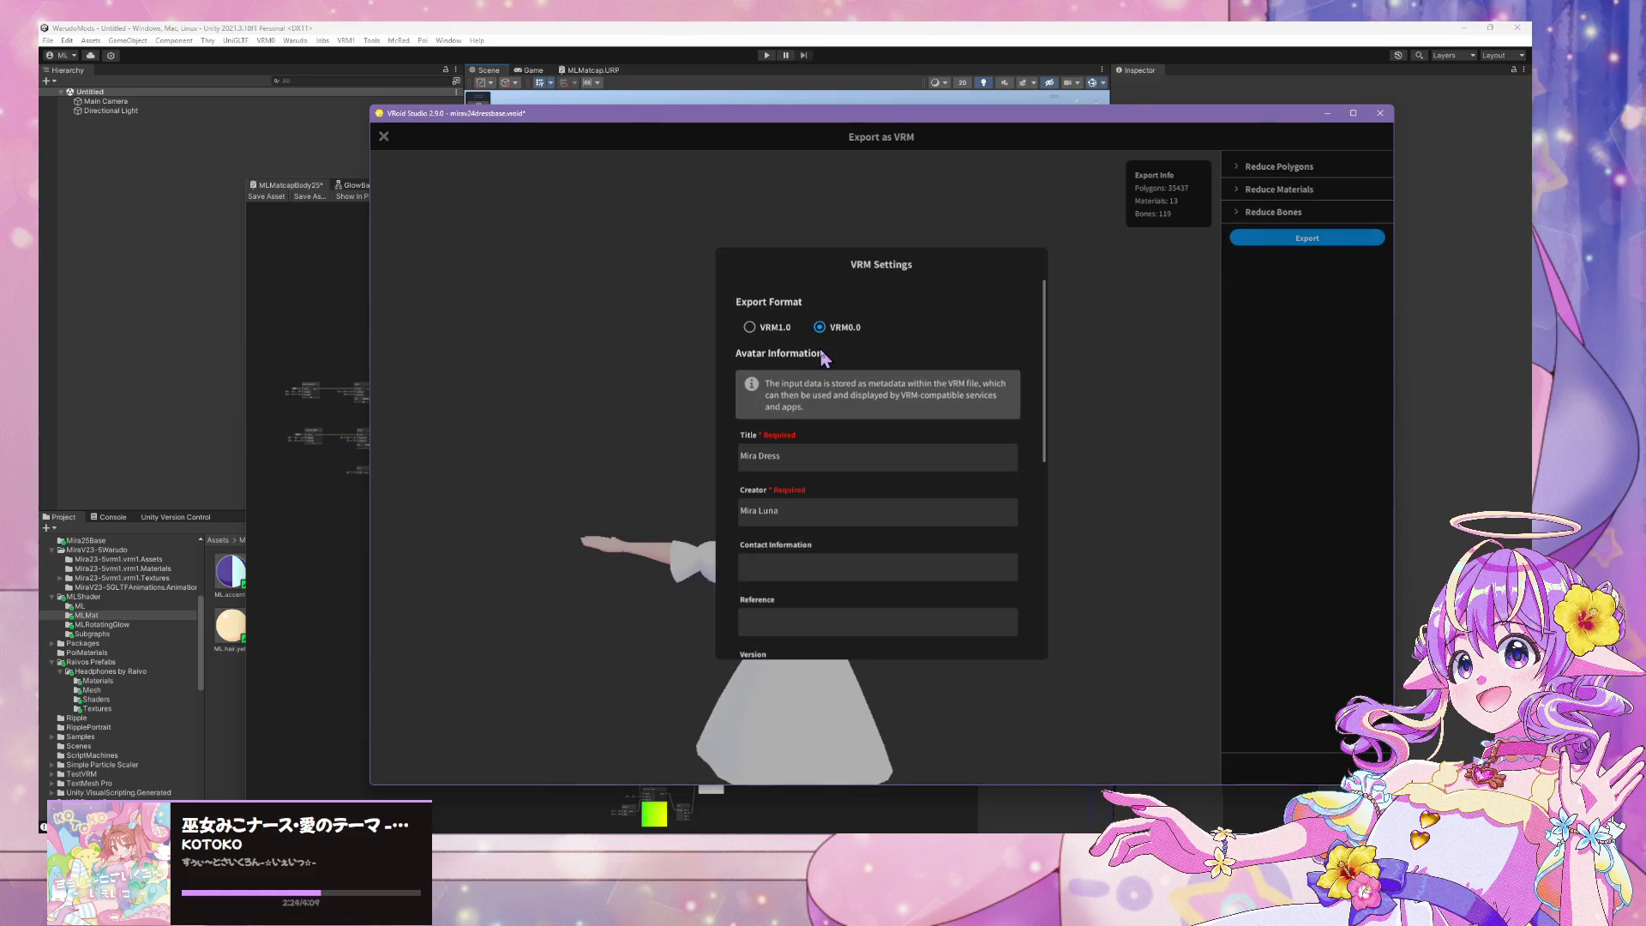
pyautogui.click(768, 329)
pyautogui.scroll(-2, 851, 490)
pyautogui.scroll(-1, 851, 491)
pyautogui.moveTo(780, 386); pyautogui.dragTo(917, 380)
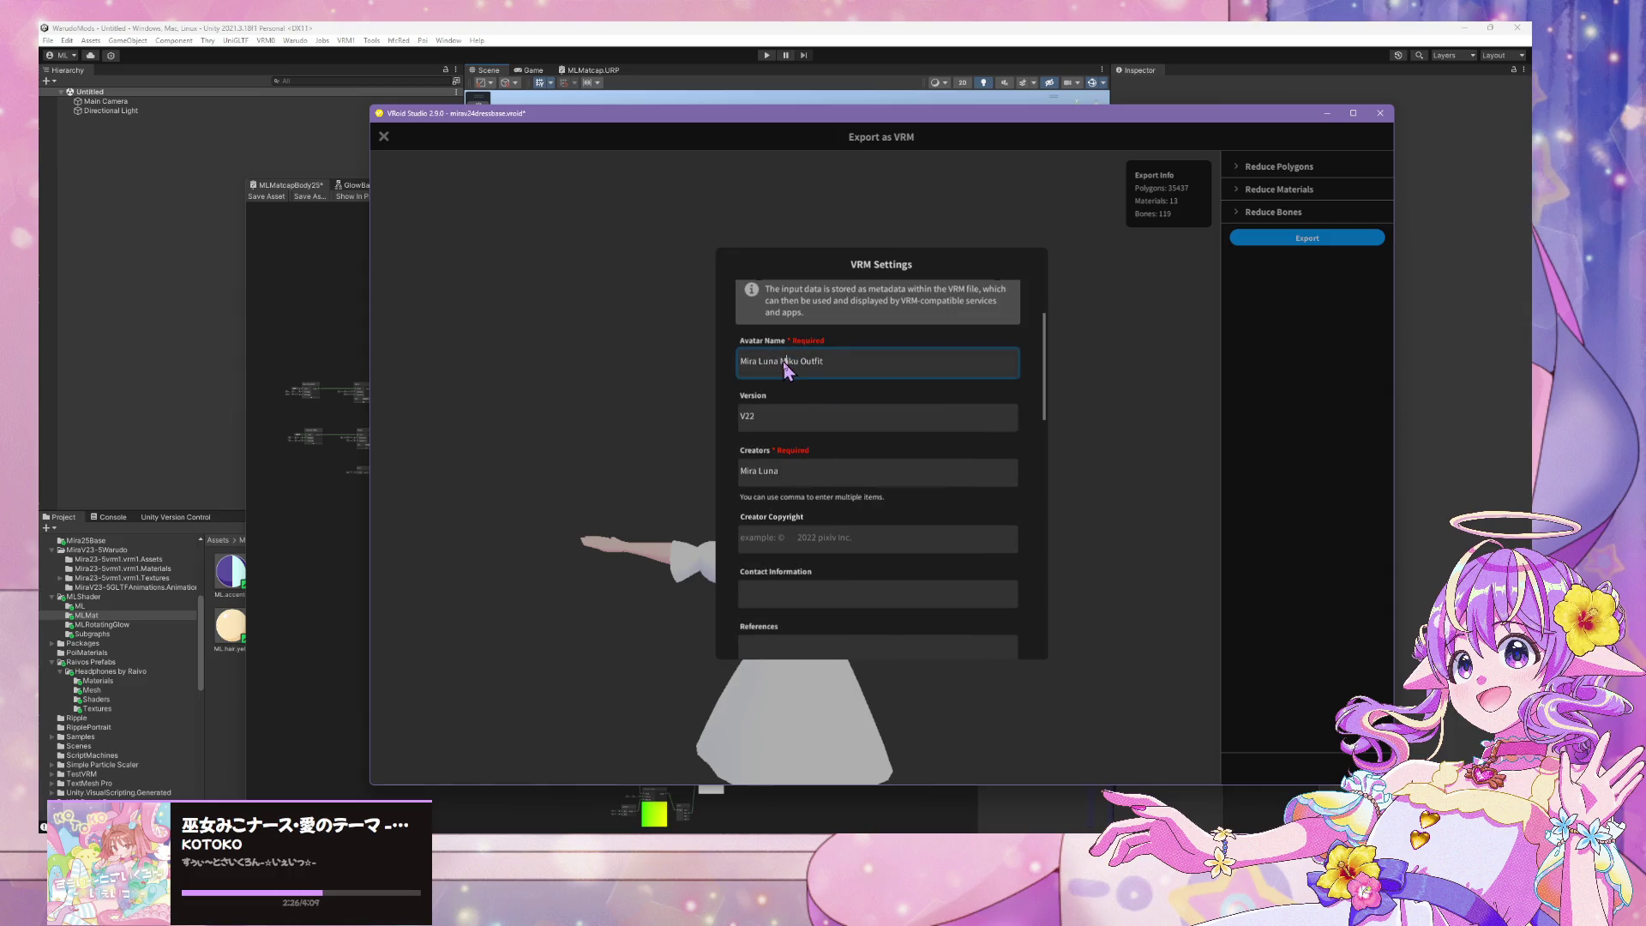
pyautogui.scroll(1, 917, 380)
pyautogui.press('BackSpace')
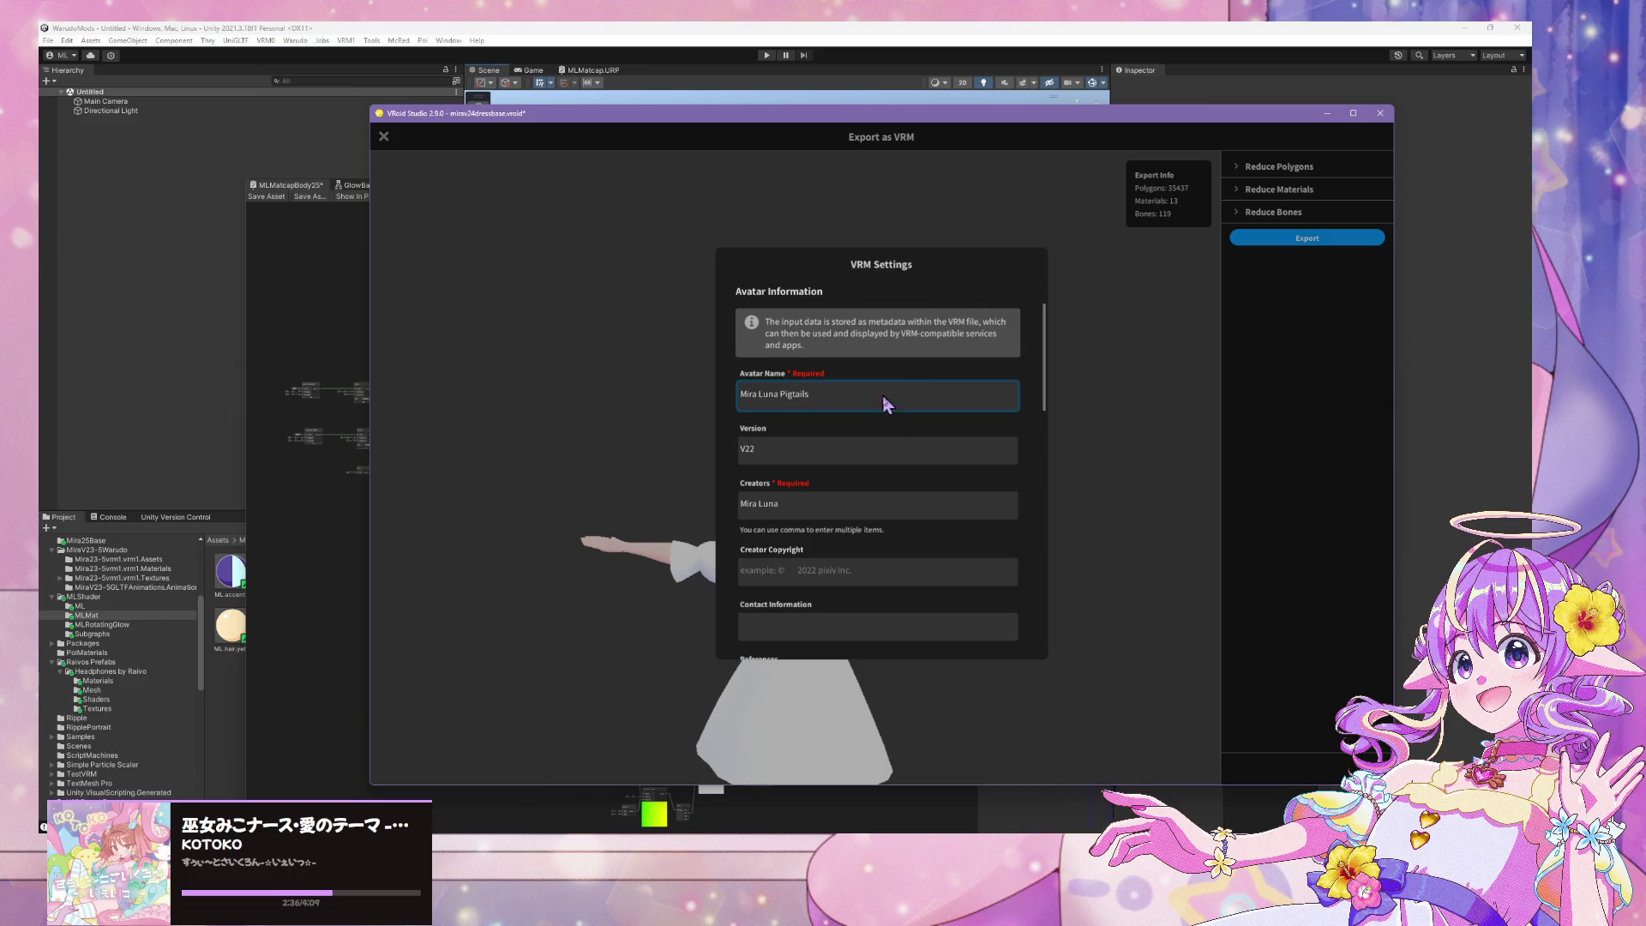
pyautogui.scroll(-15, 907, 433)
pyautogui.scroll(5, 917, 442)
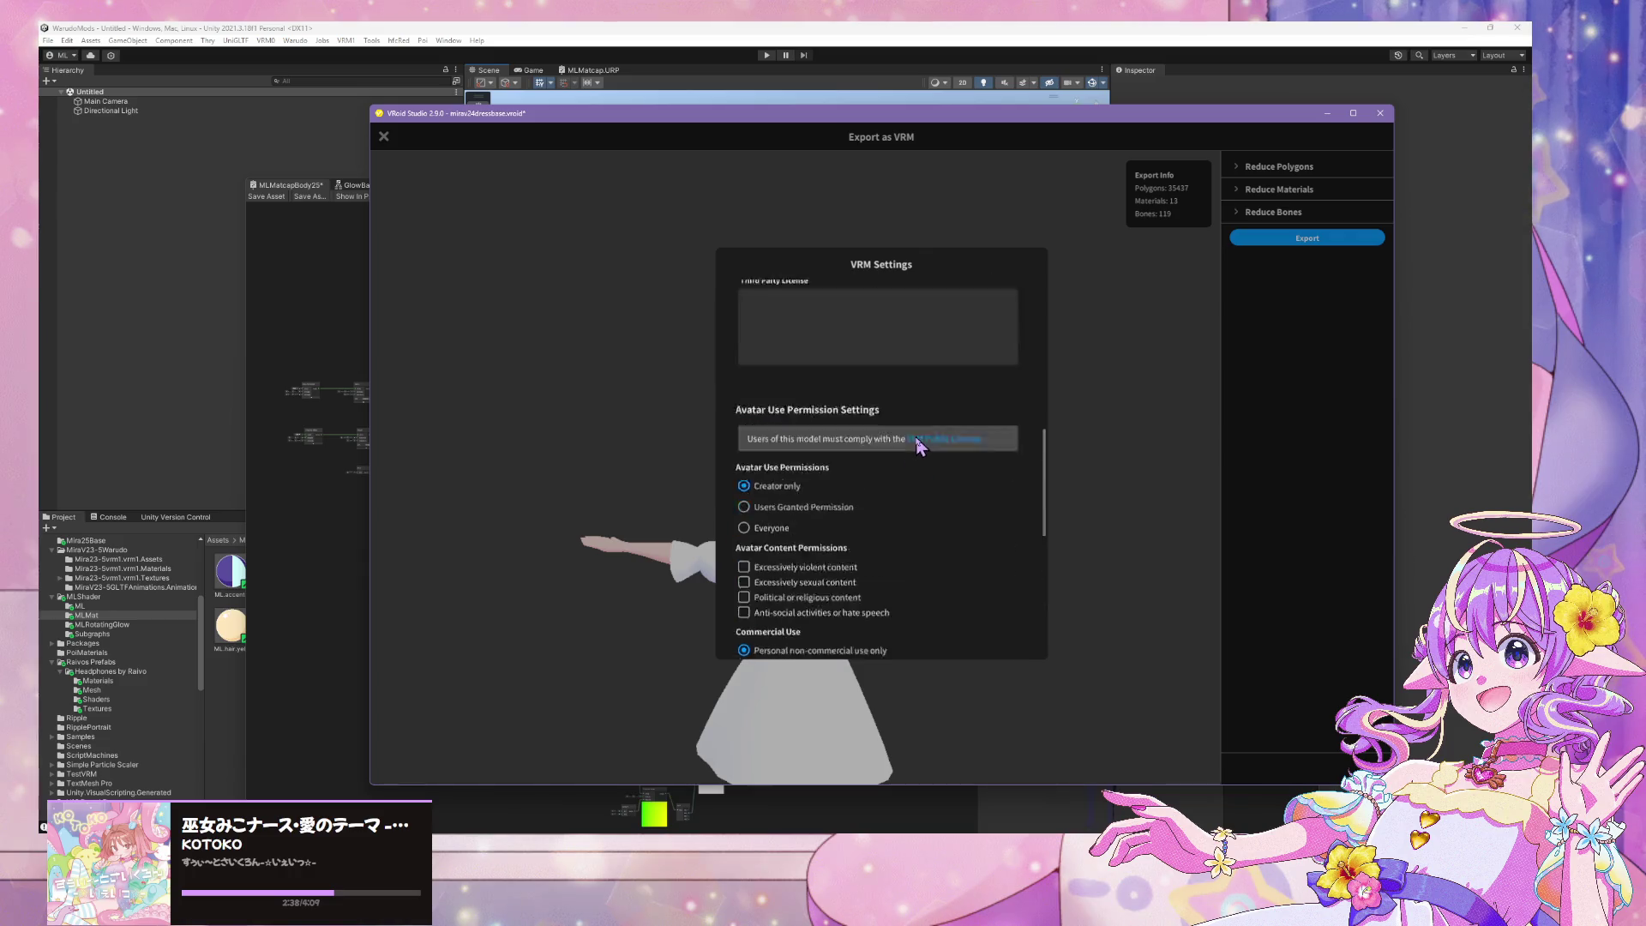
pyautogui.scroll(8, 917, 444)
pyautogui.scroll(2, 978, 461)
pyautogui.click(1108, 430)
# Review the reduction options, keep transparent meshes, and start the VRM export
pyautogui.click(1269, 166)
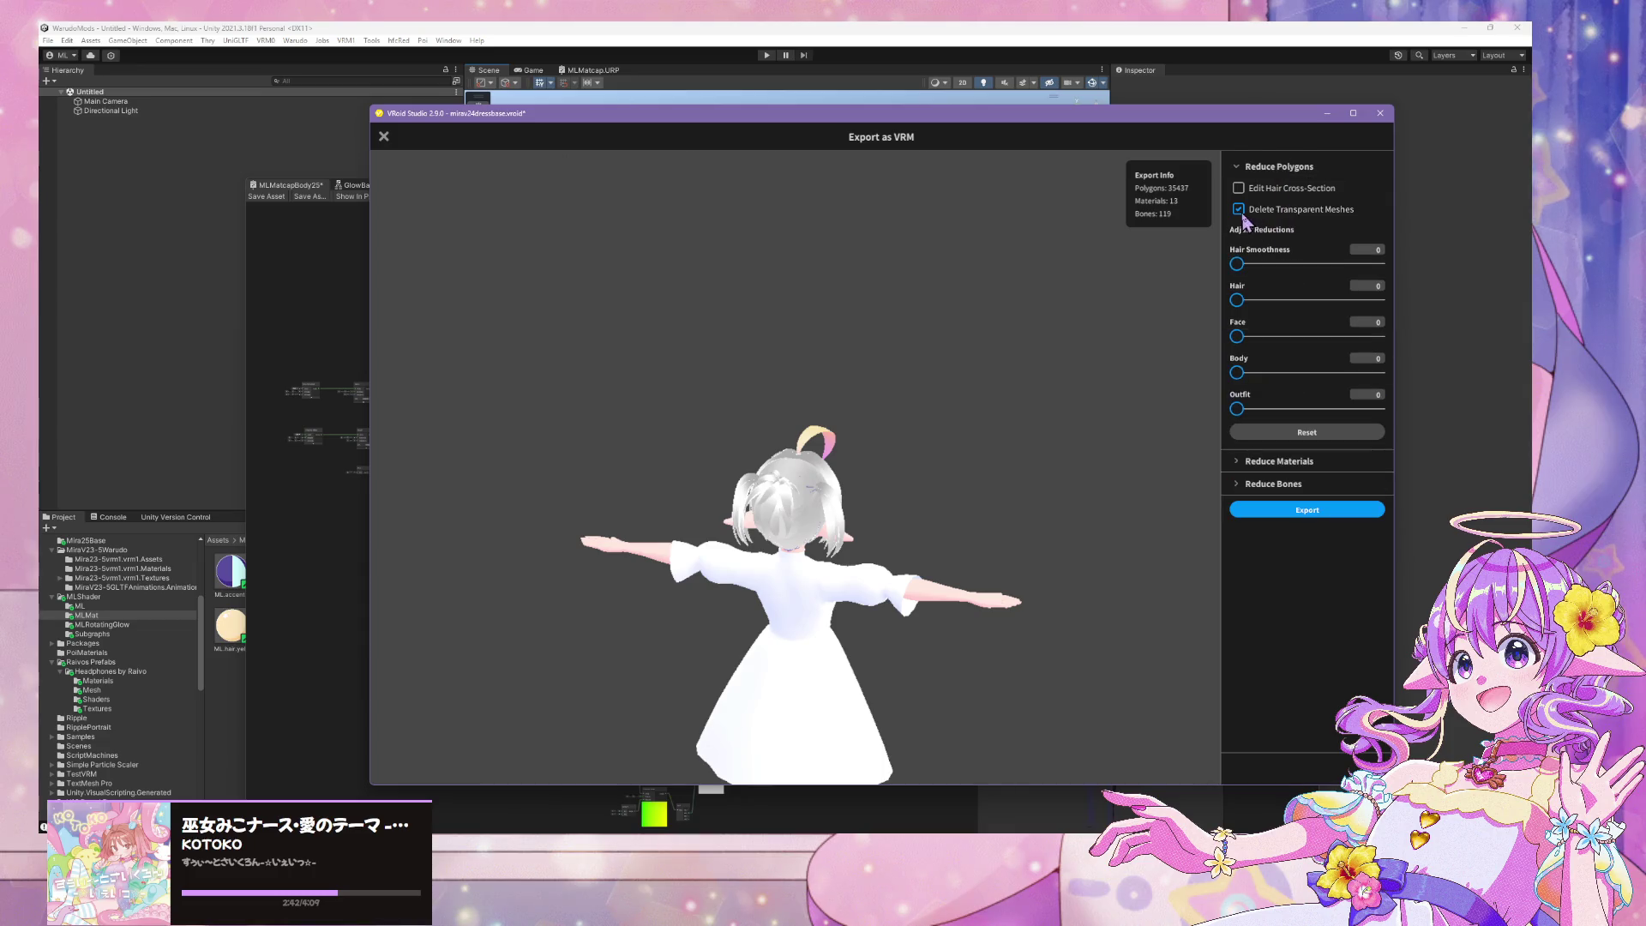
pyautogui.click(1238, 209)
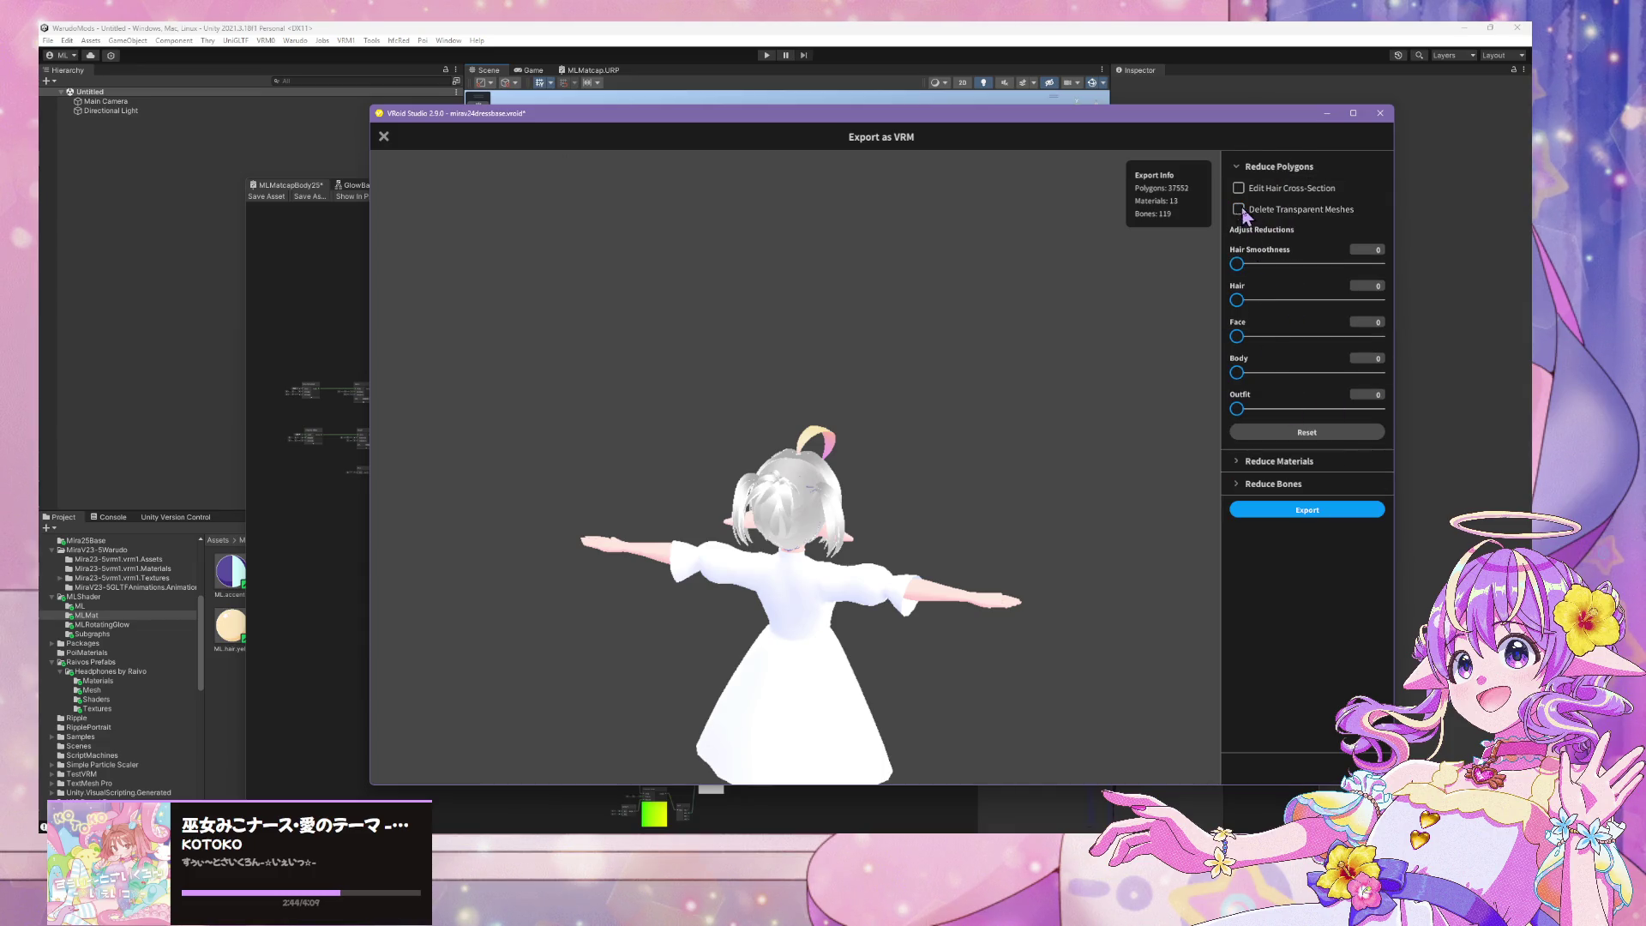
pyautogui.click(1278, 463)
pyautogui.click(1257, 592)
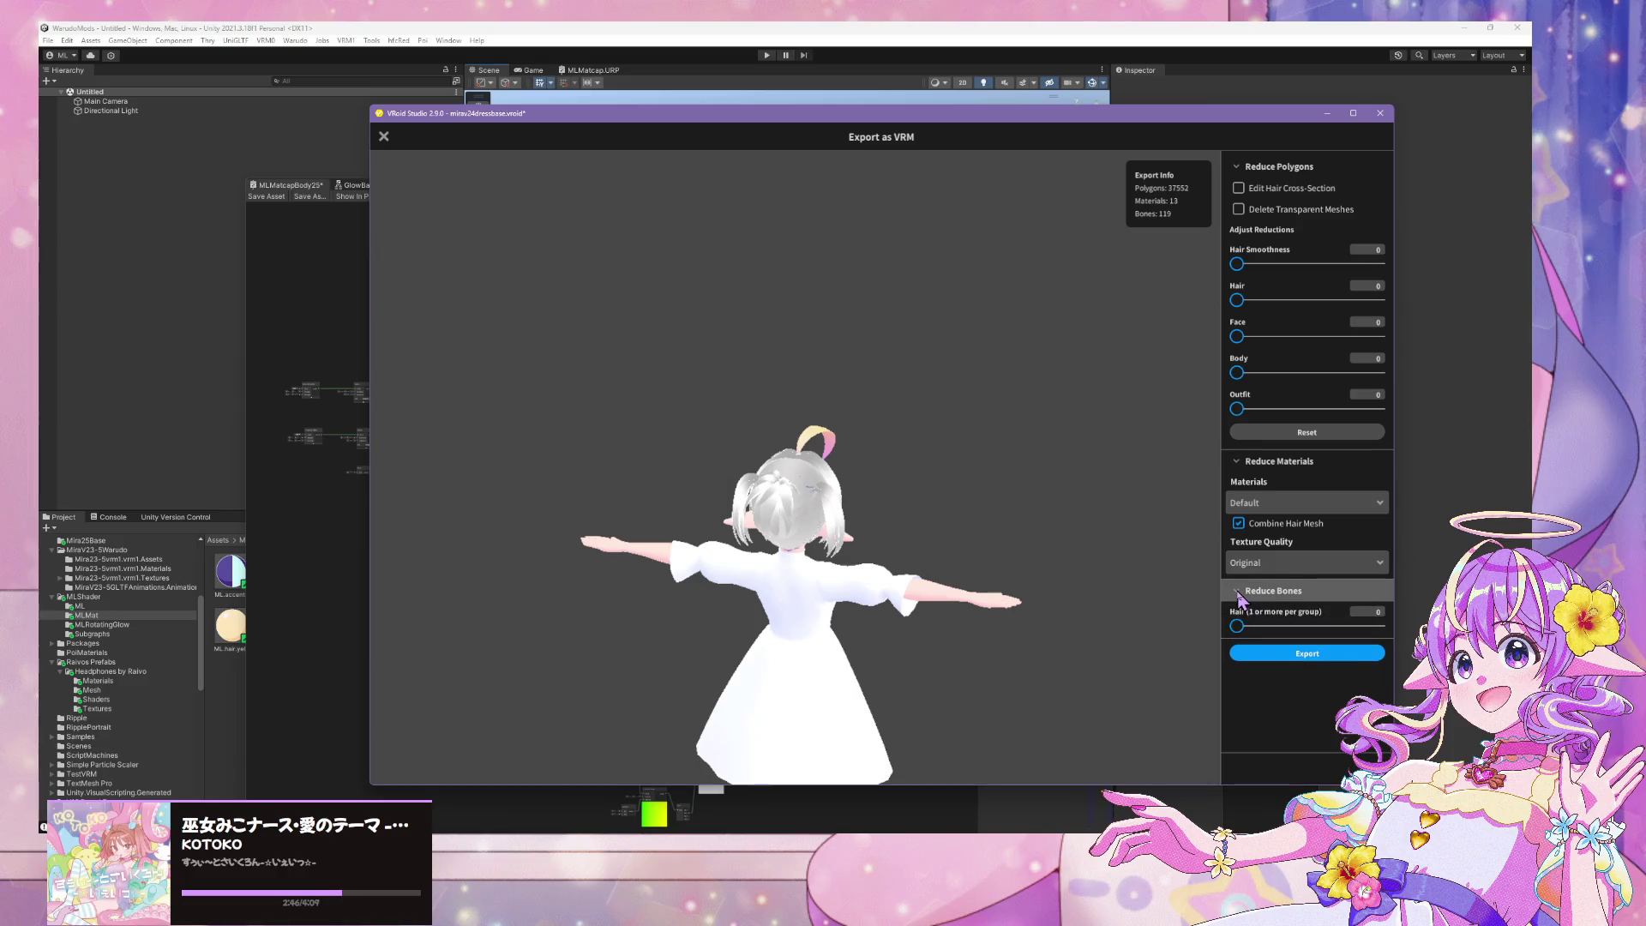
pyautogui.click(1277, 656)
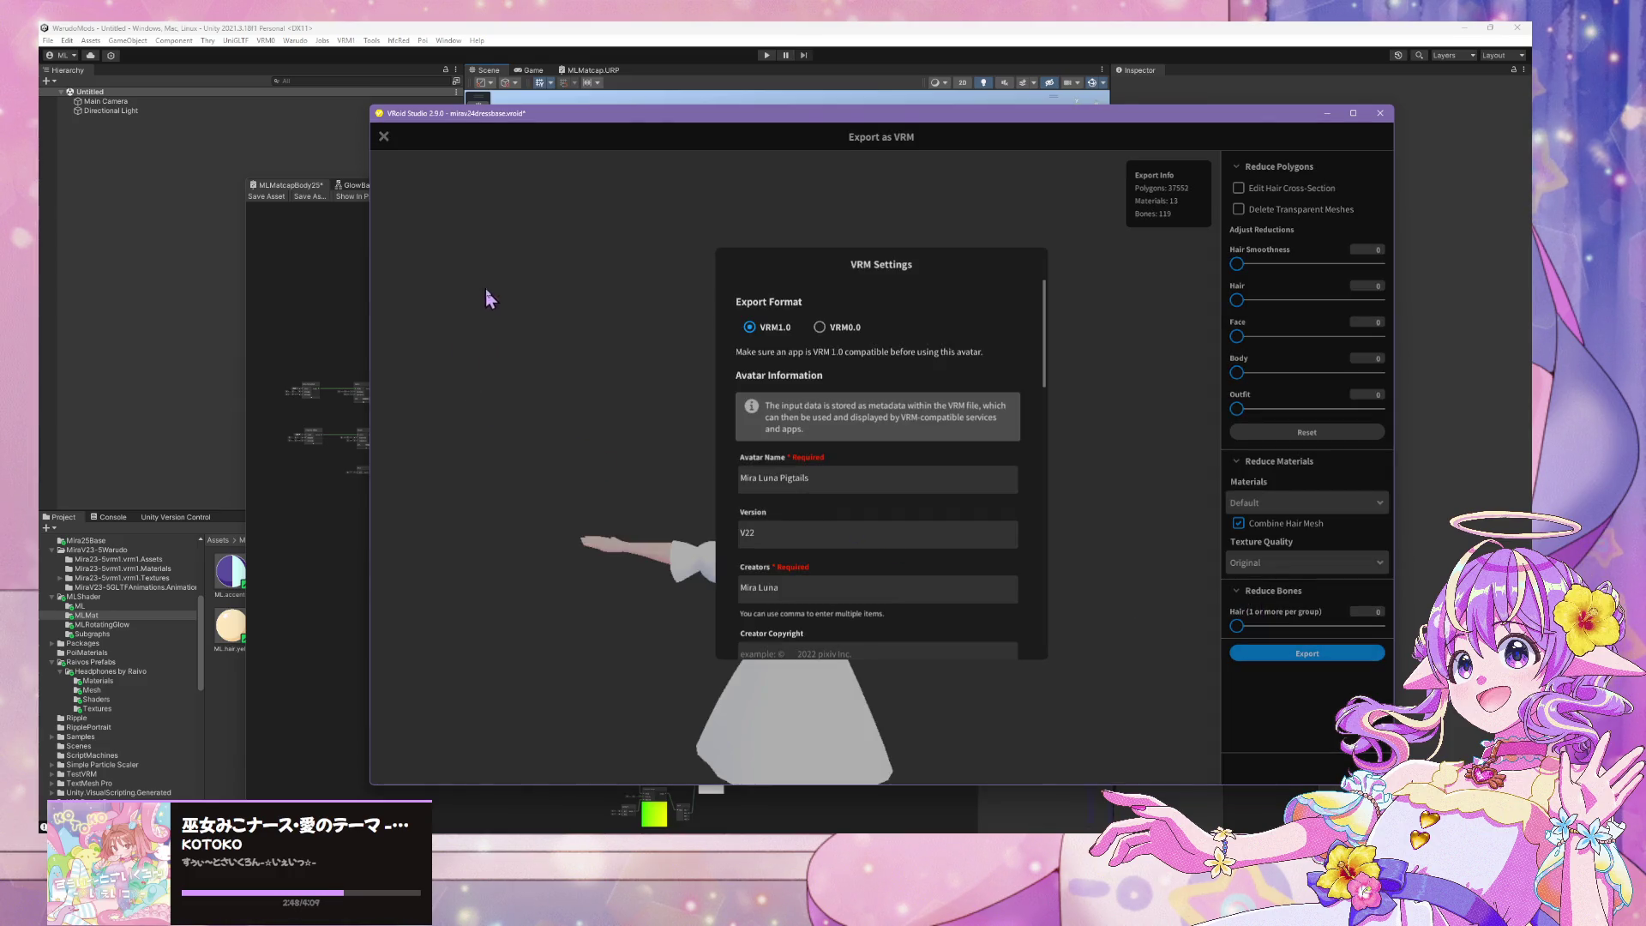
pyautogui.scroll(-3, 819, 347)
pyautogui.scroll(2, 849, 365)
pyautogui.click(837, 367)
pyautogui.scroll(-10, 847, 367)
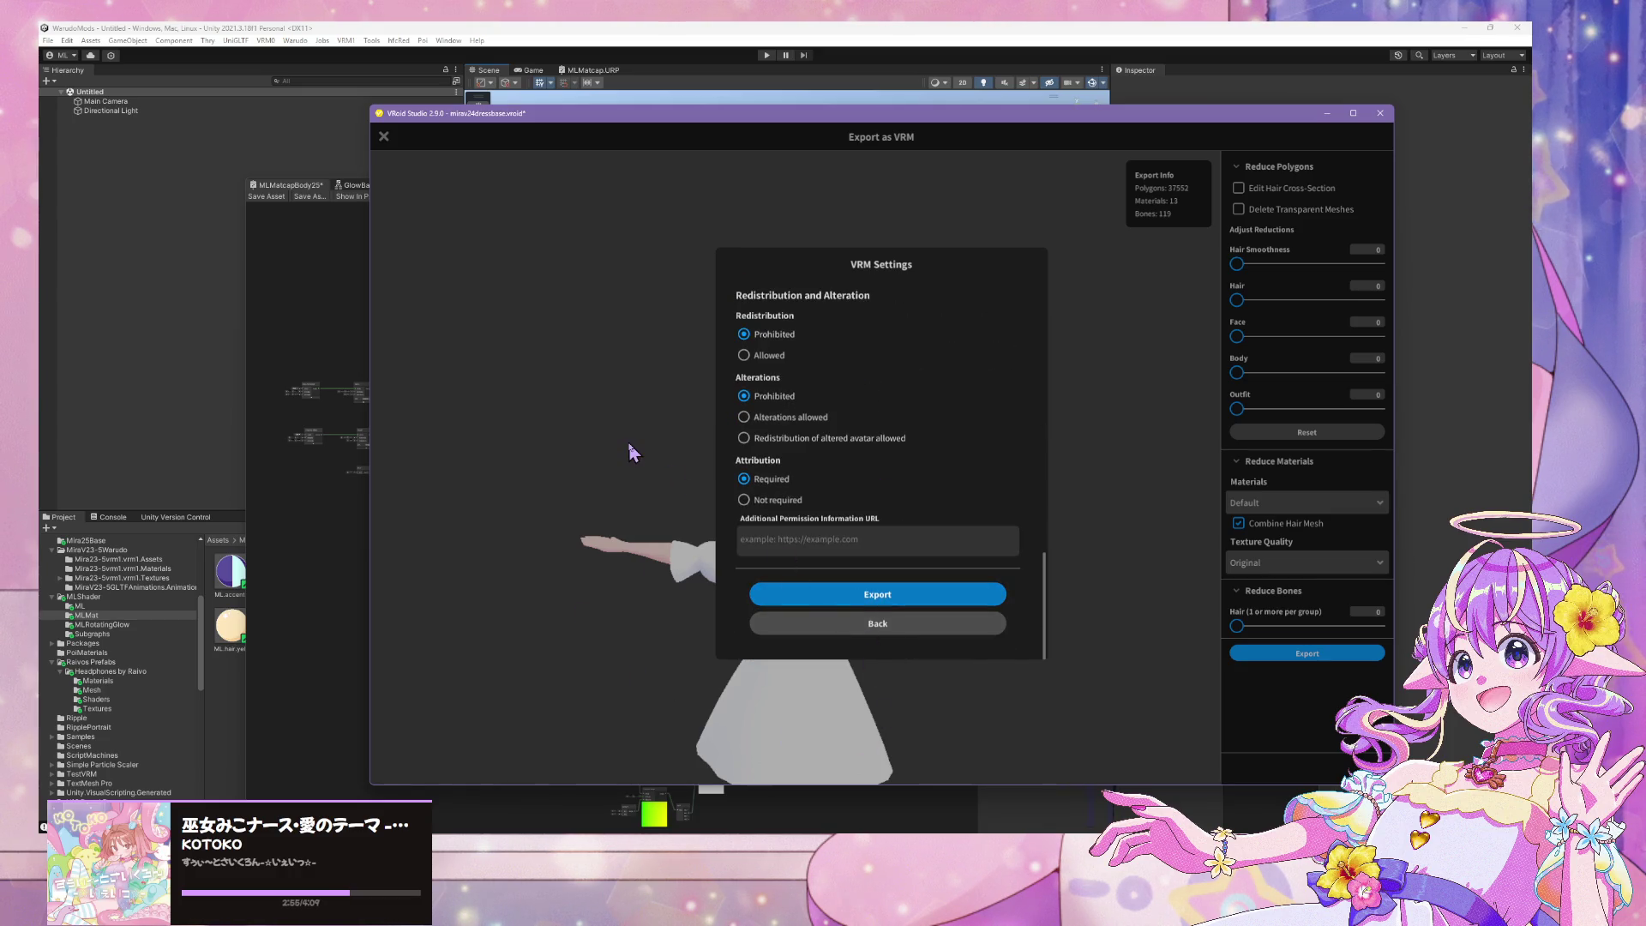
pyautogui.click(860, 596)
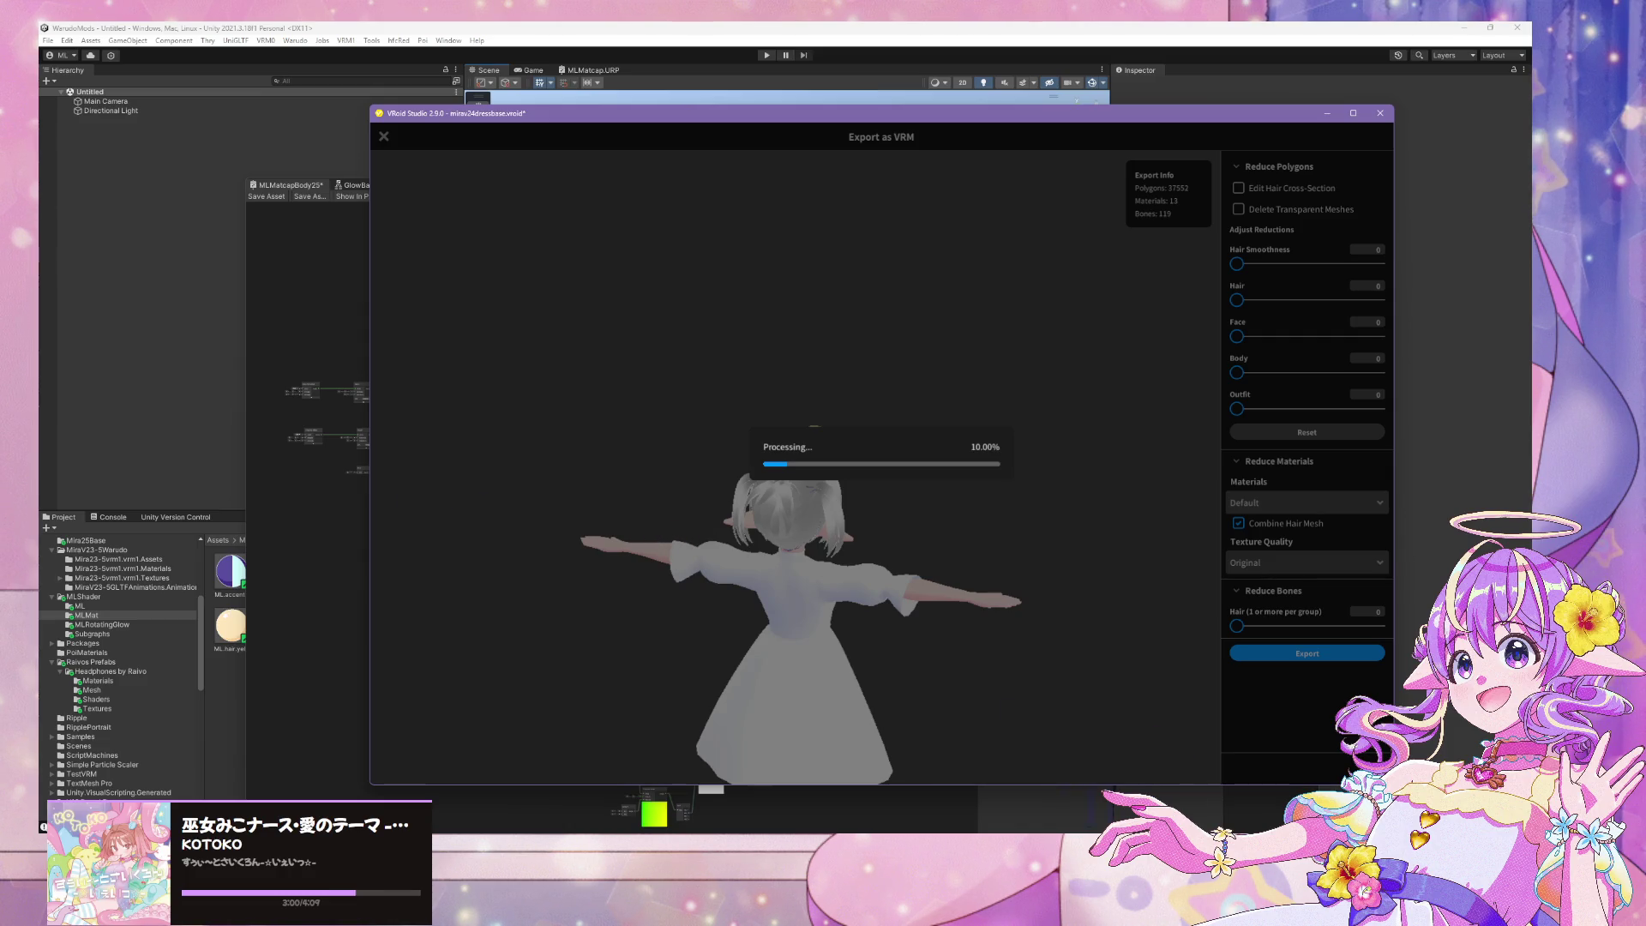
# Save the export as v25pigtail.vrm in the v25base folder
pyautogui.hotkey('alt', 'Tab')
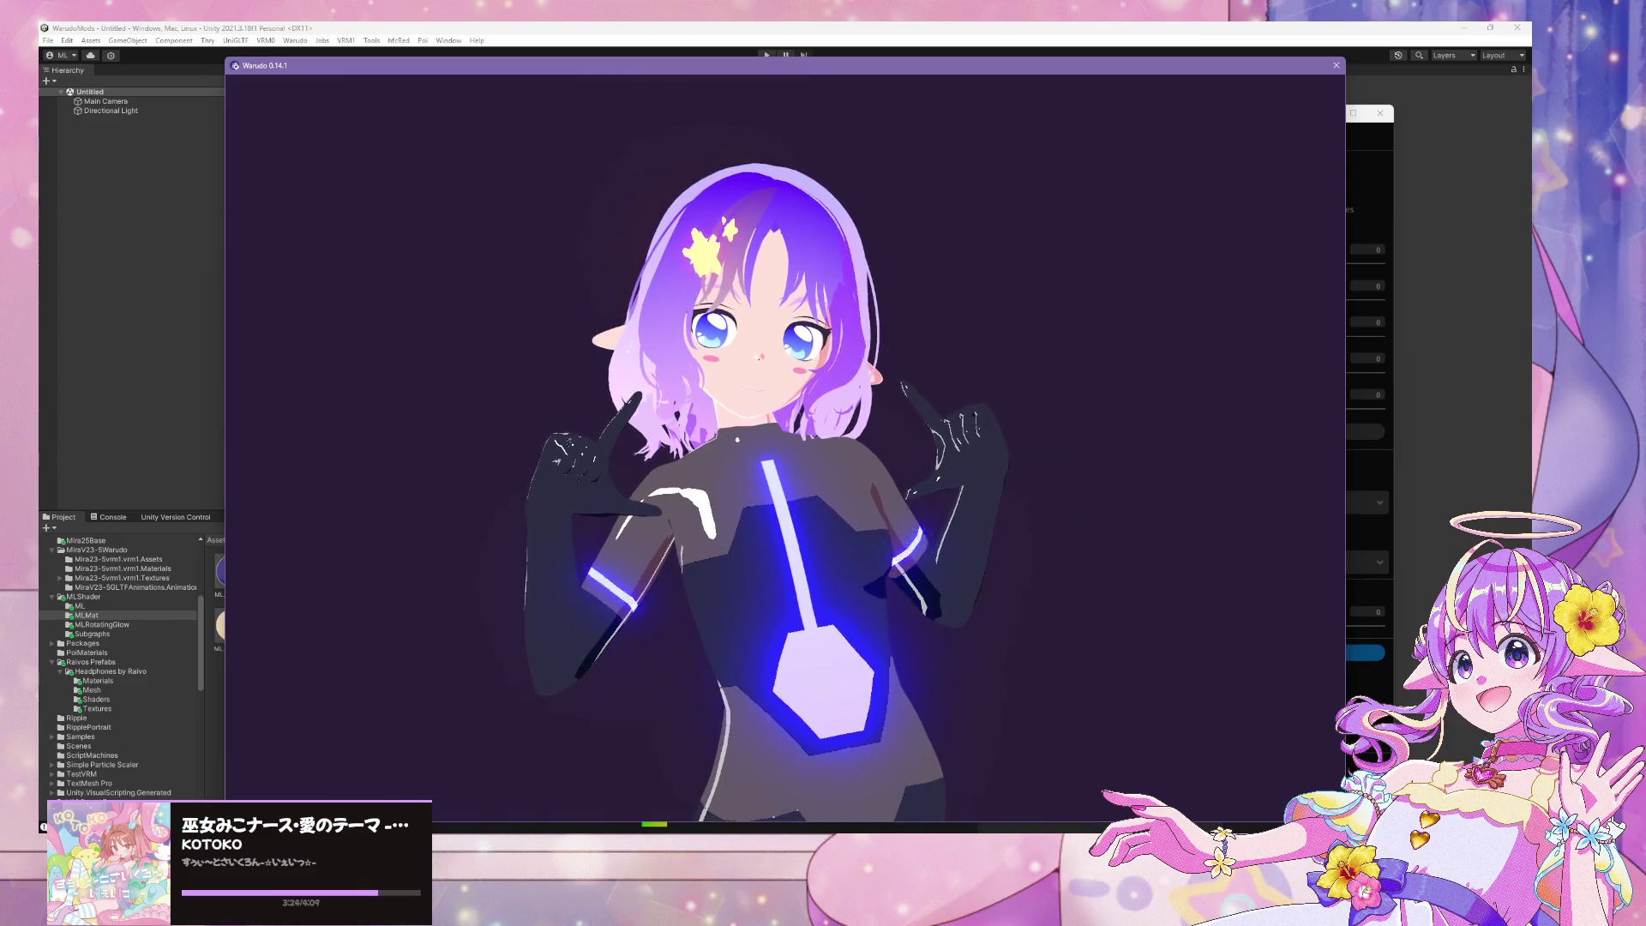
pyautogui.hotkey('alt', 'Tab')
pyautogui.click(535, 219)
pyautogui.click(479, 457)
pyautogui.click(481, 458)
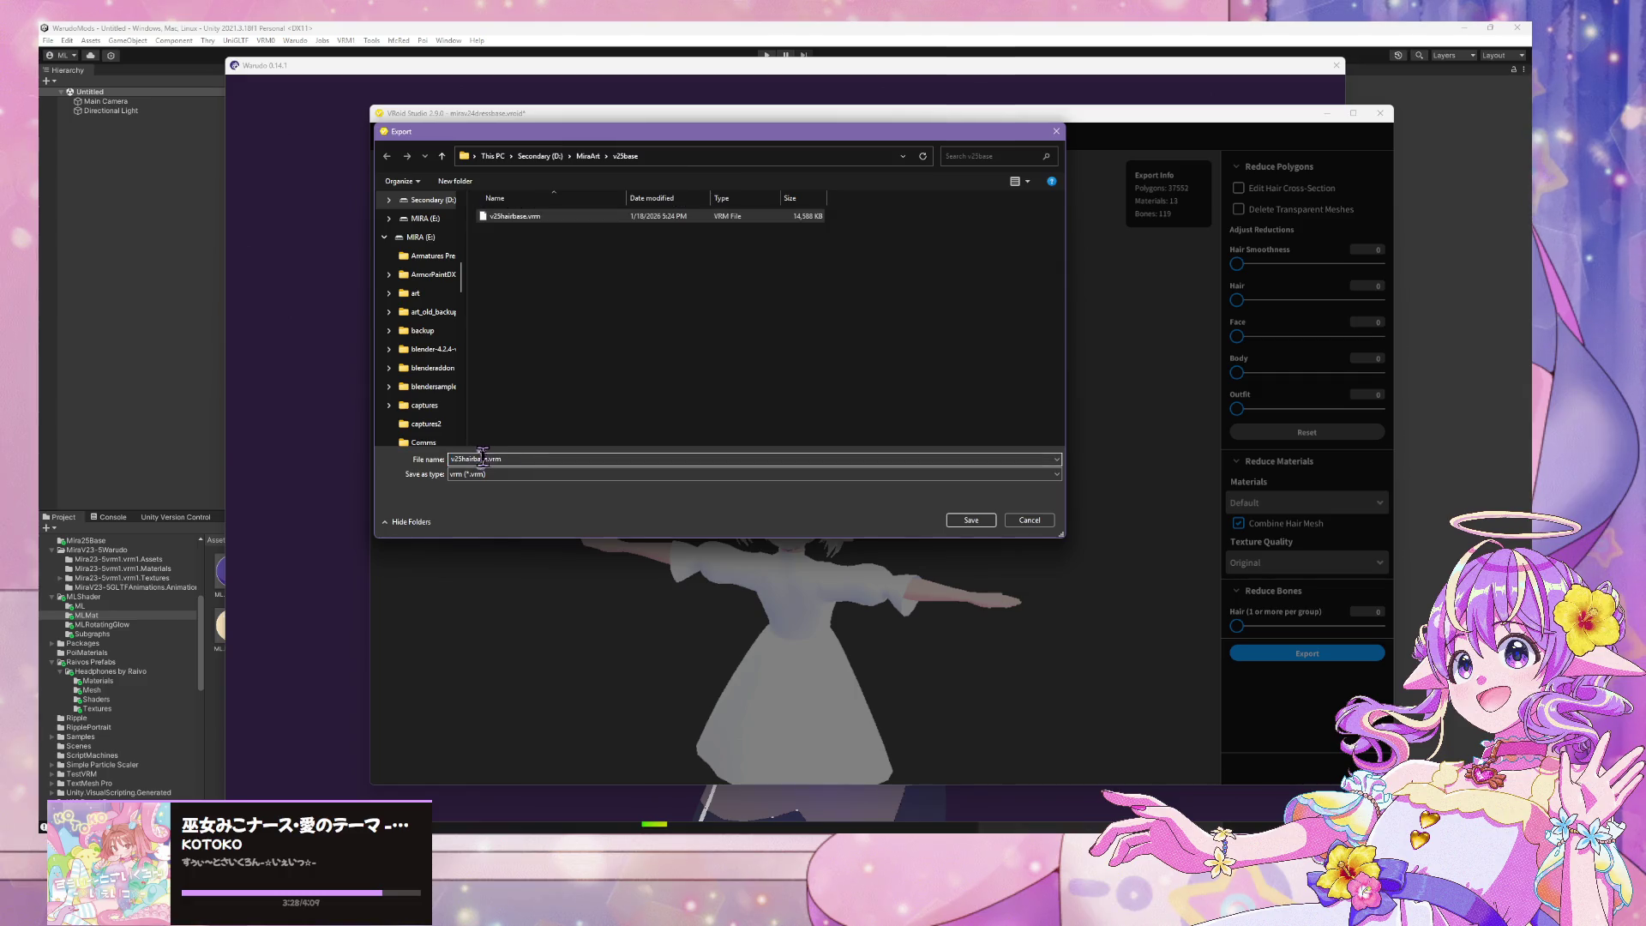
pyautogui.press('Delete')
pyautogui.press('Delete')
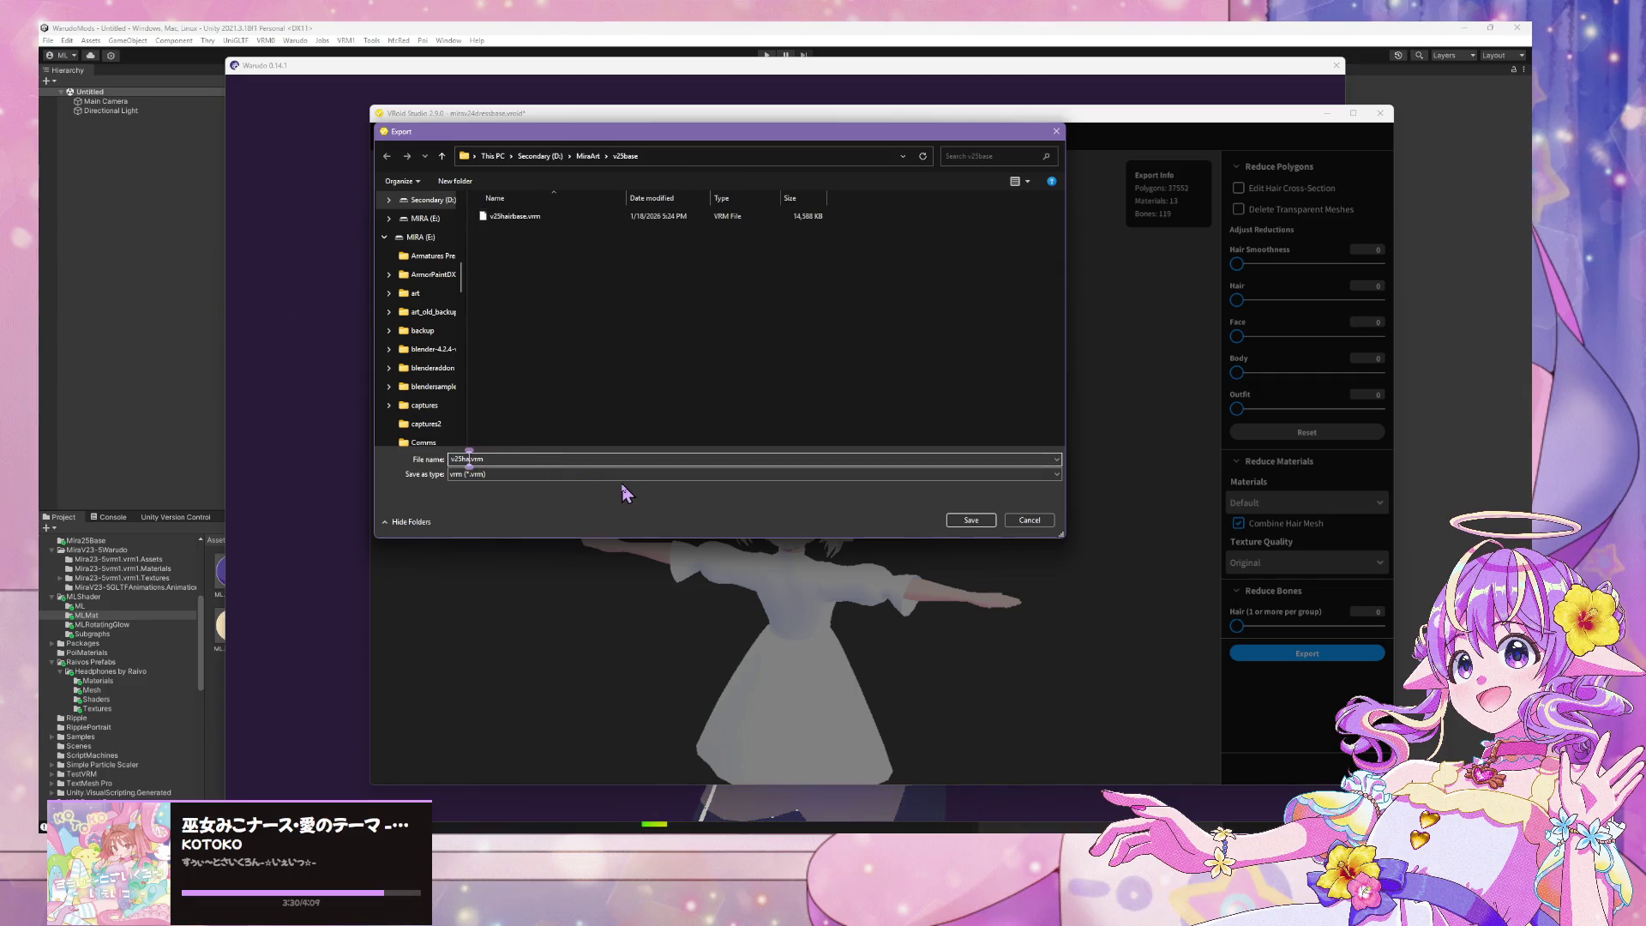
pyautogui.write('pgtail')
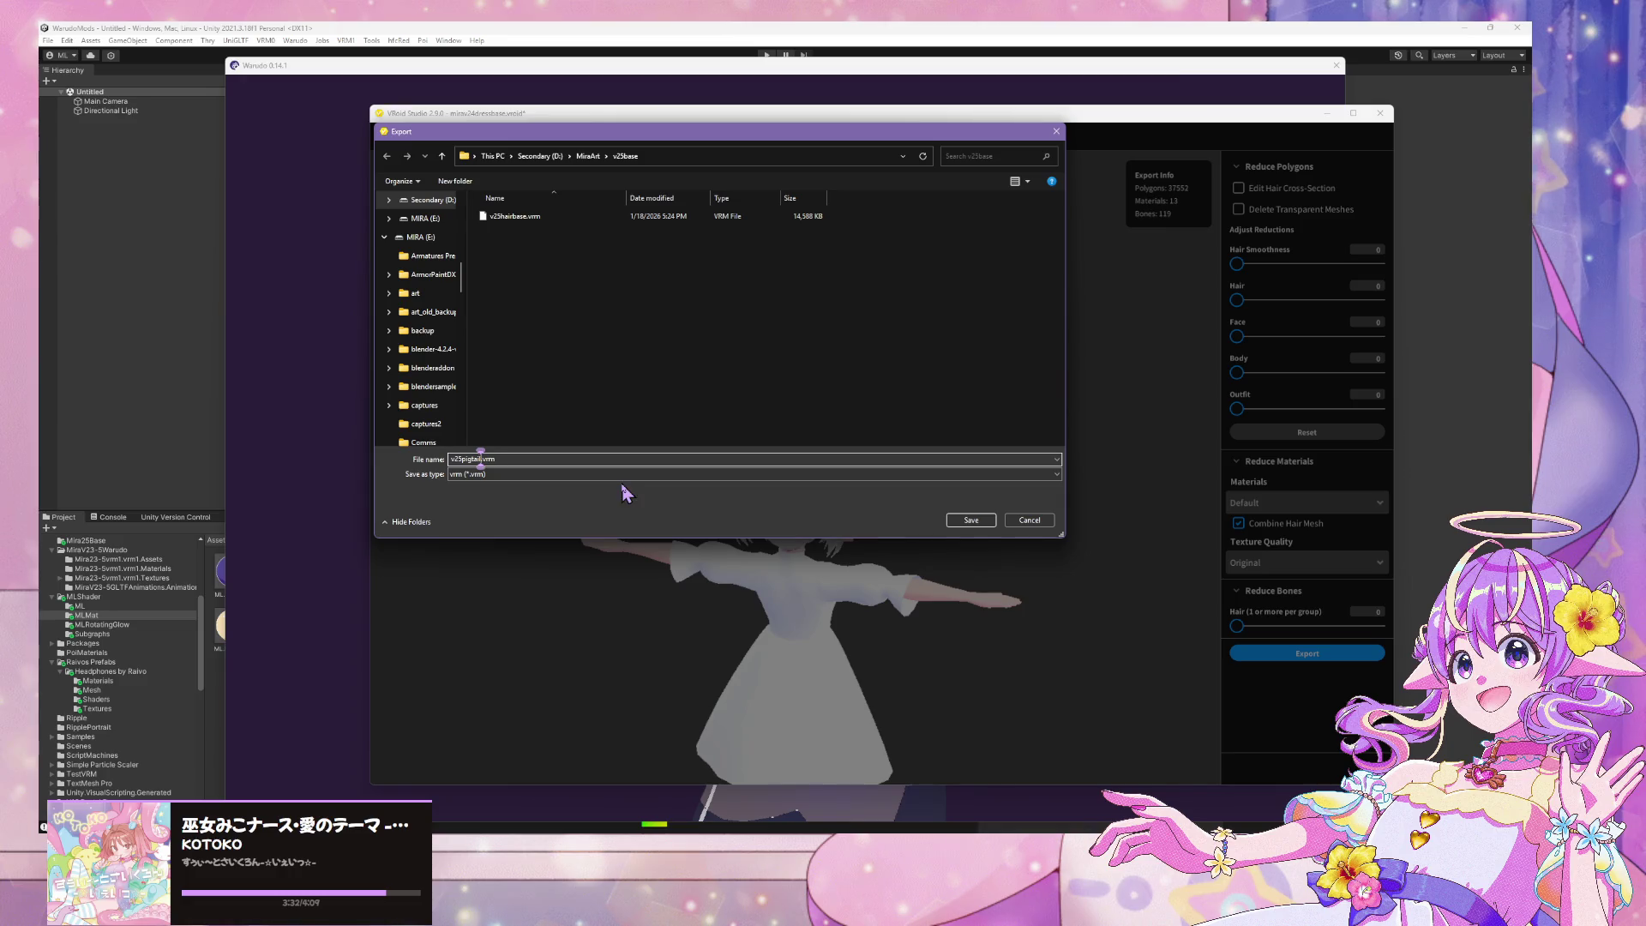
pyautogui.press('Return')
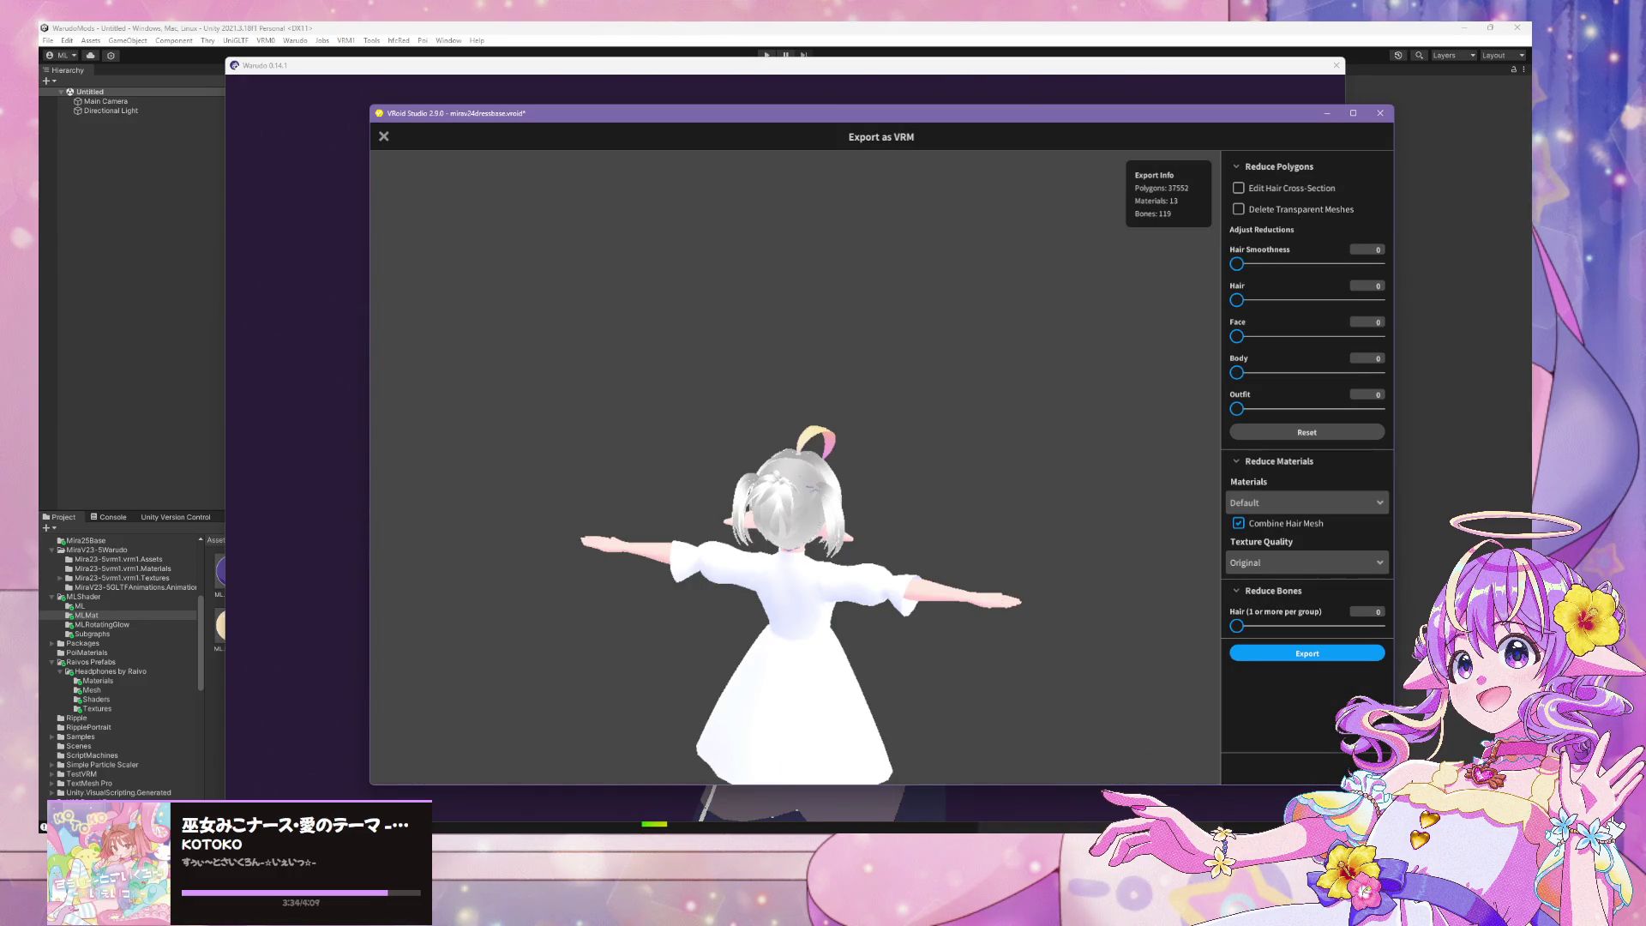
# Save the main avatar Blender file incrementally as v25base.016
pyautogui.click(698, 782)
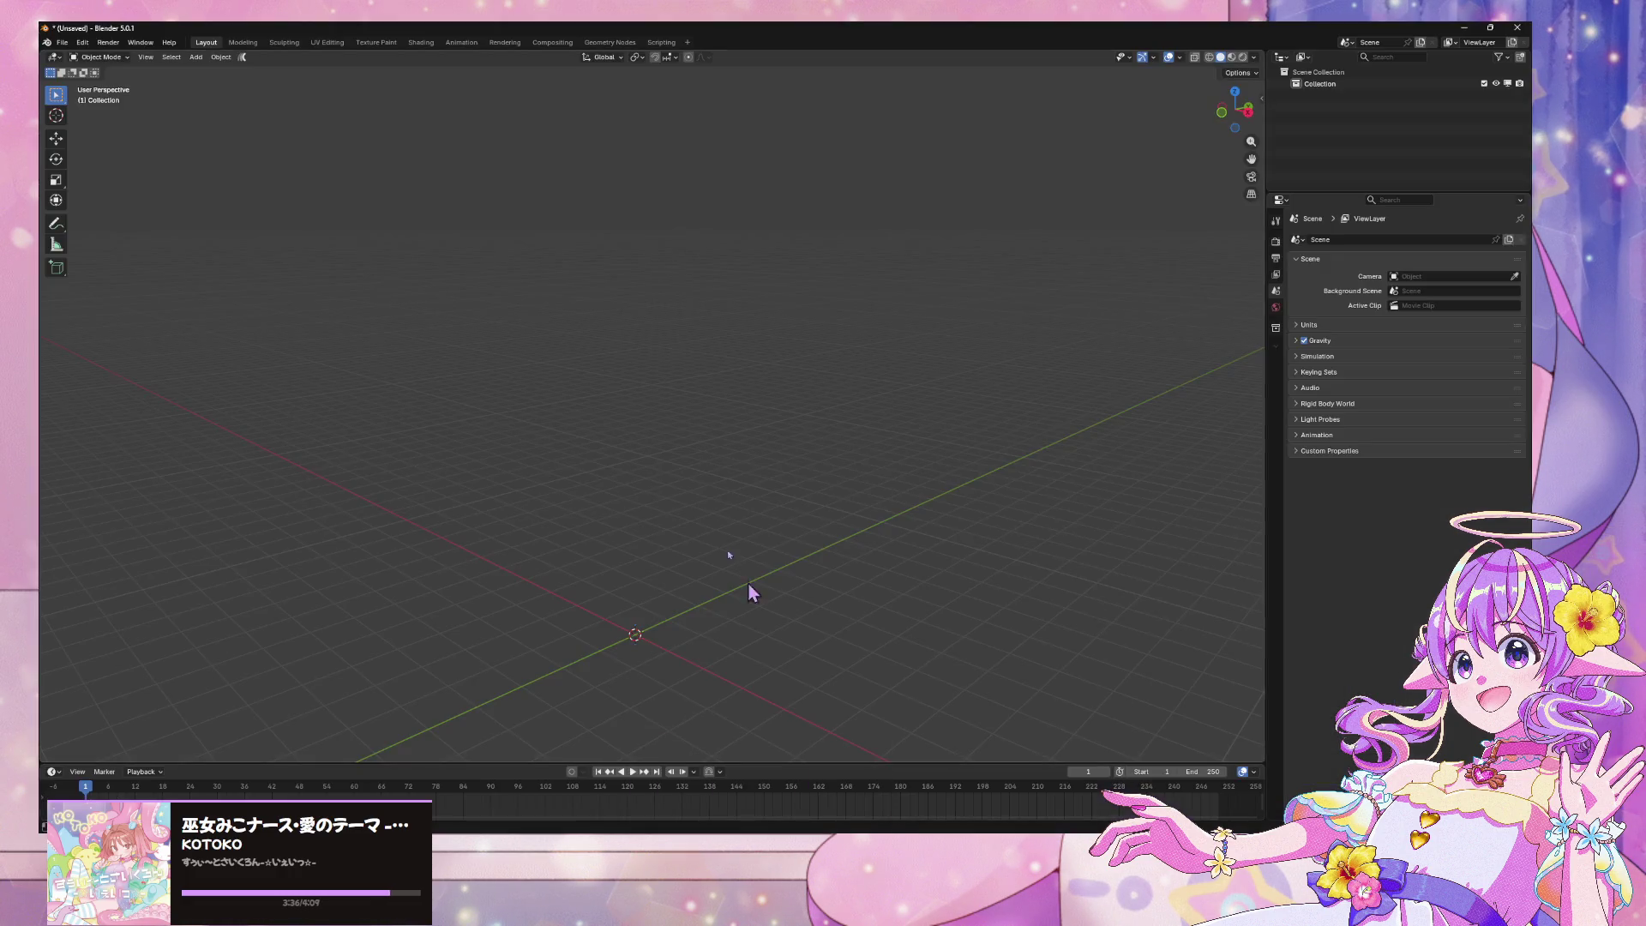
pyautogui.click(59, 42)
pyautogui.moveTo(120, 214)
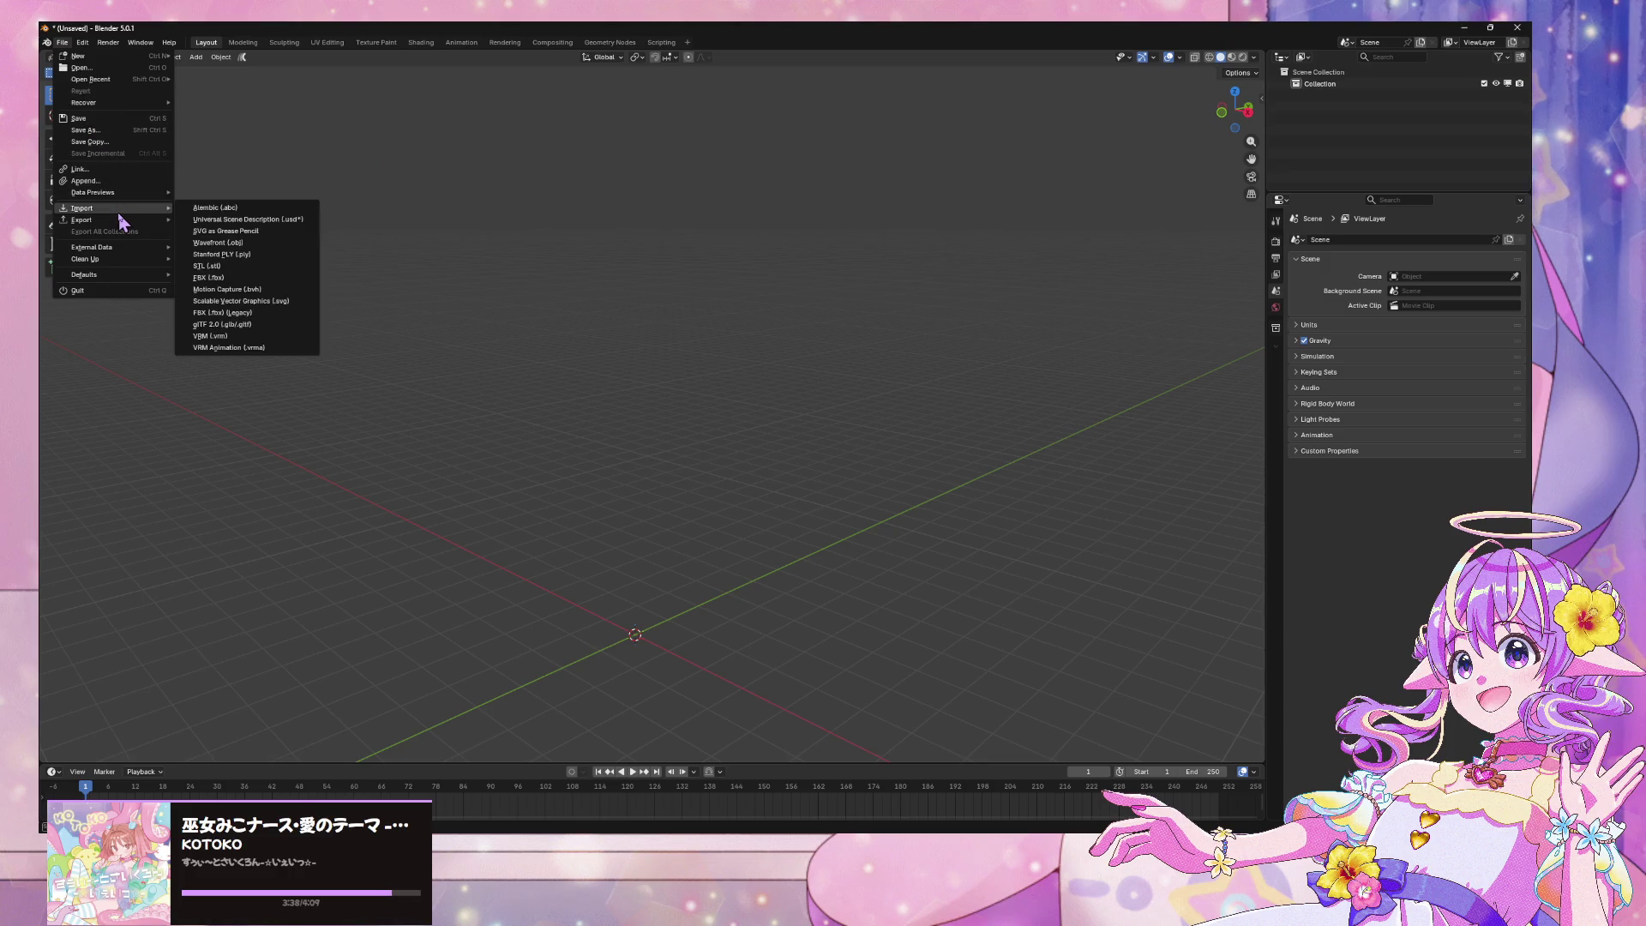
pyautogui.click(698, 793)
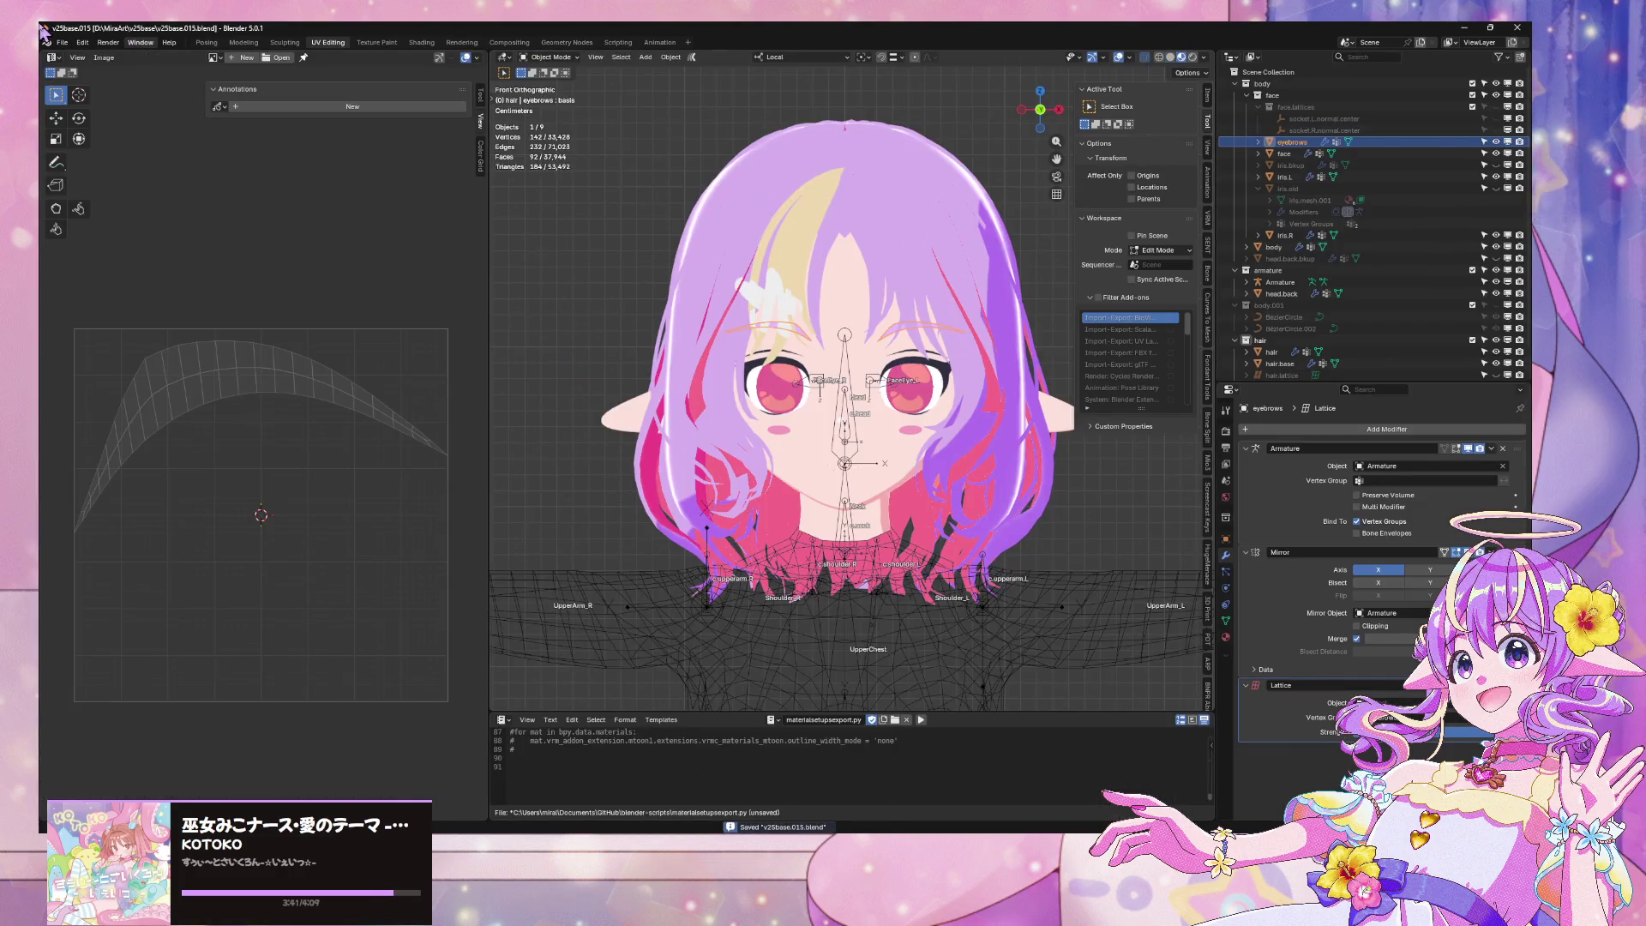
pyautogui.click(62, 42)
pyautogui.moveTo(124, 221)
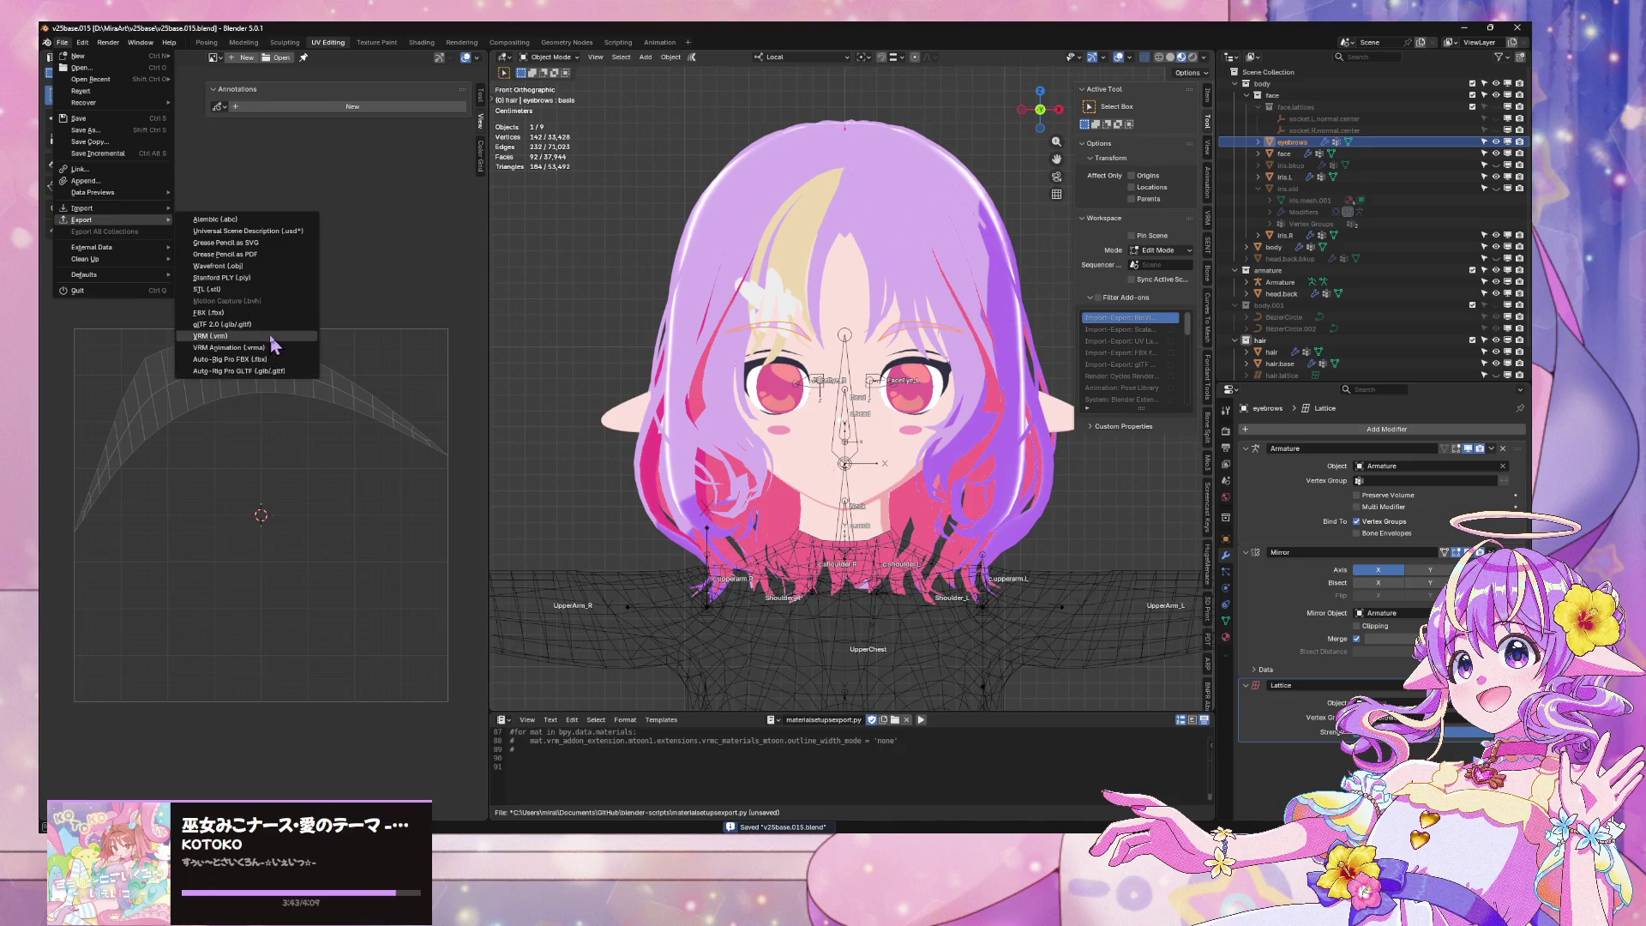
pyautogui.click(120, 155)
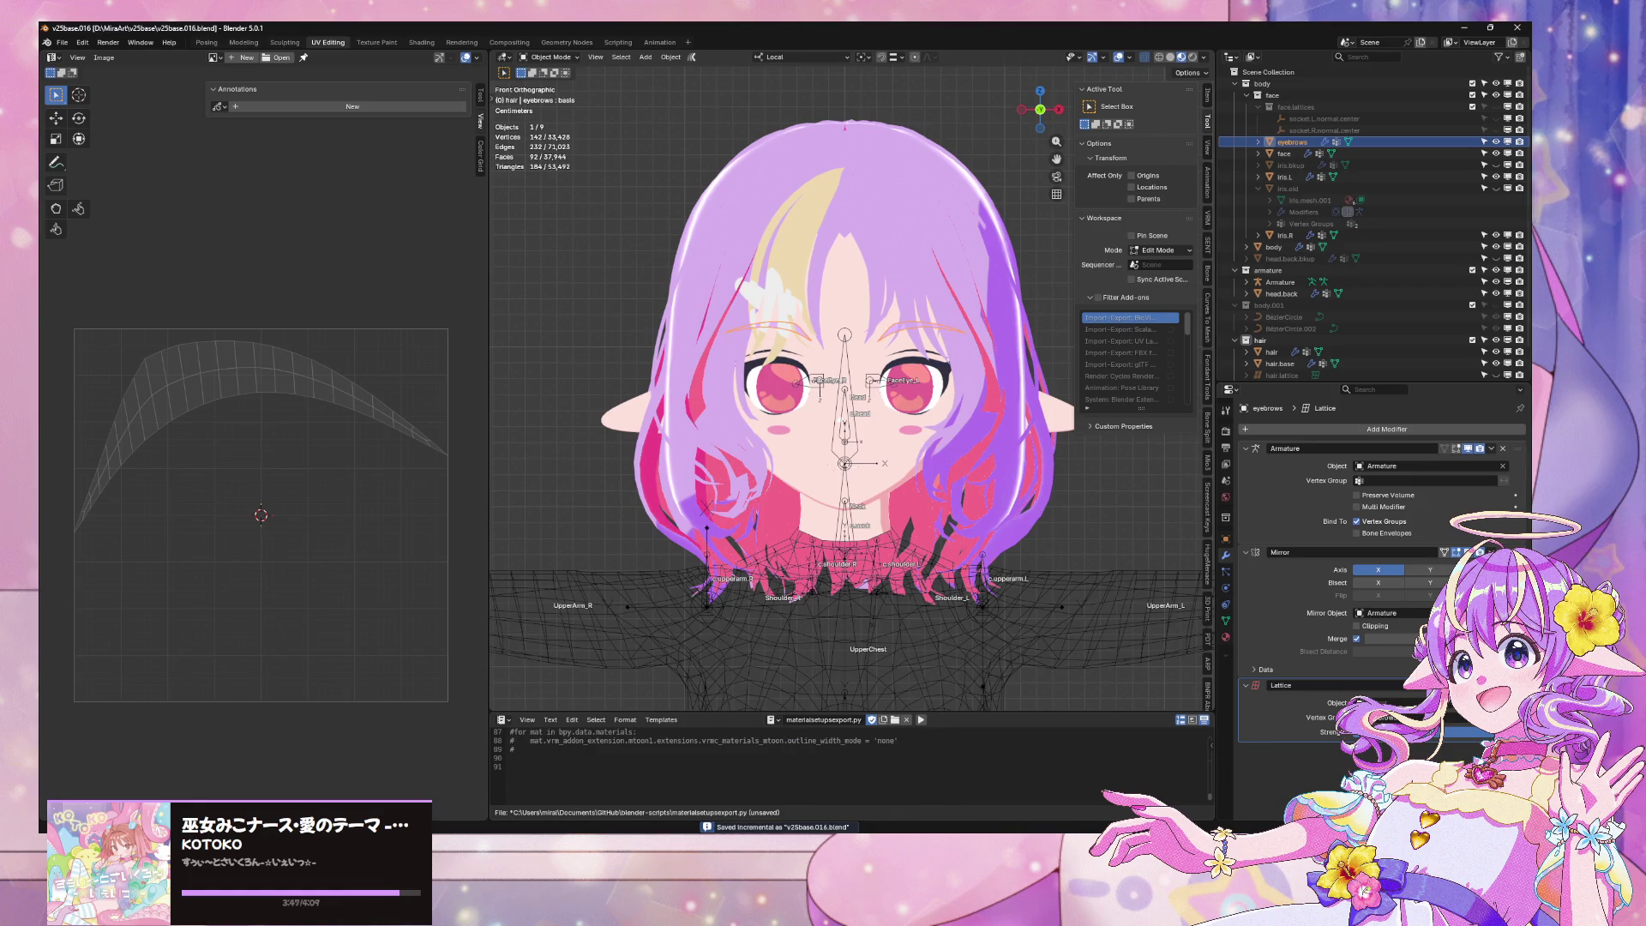
# Import the exported v25pigtail VRM from the v25base folder into the empty Blender scene
pyautogui.click(761, 793)
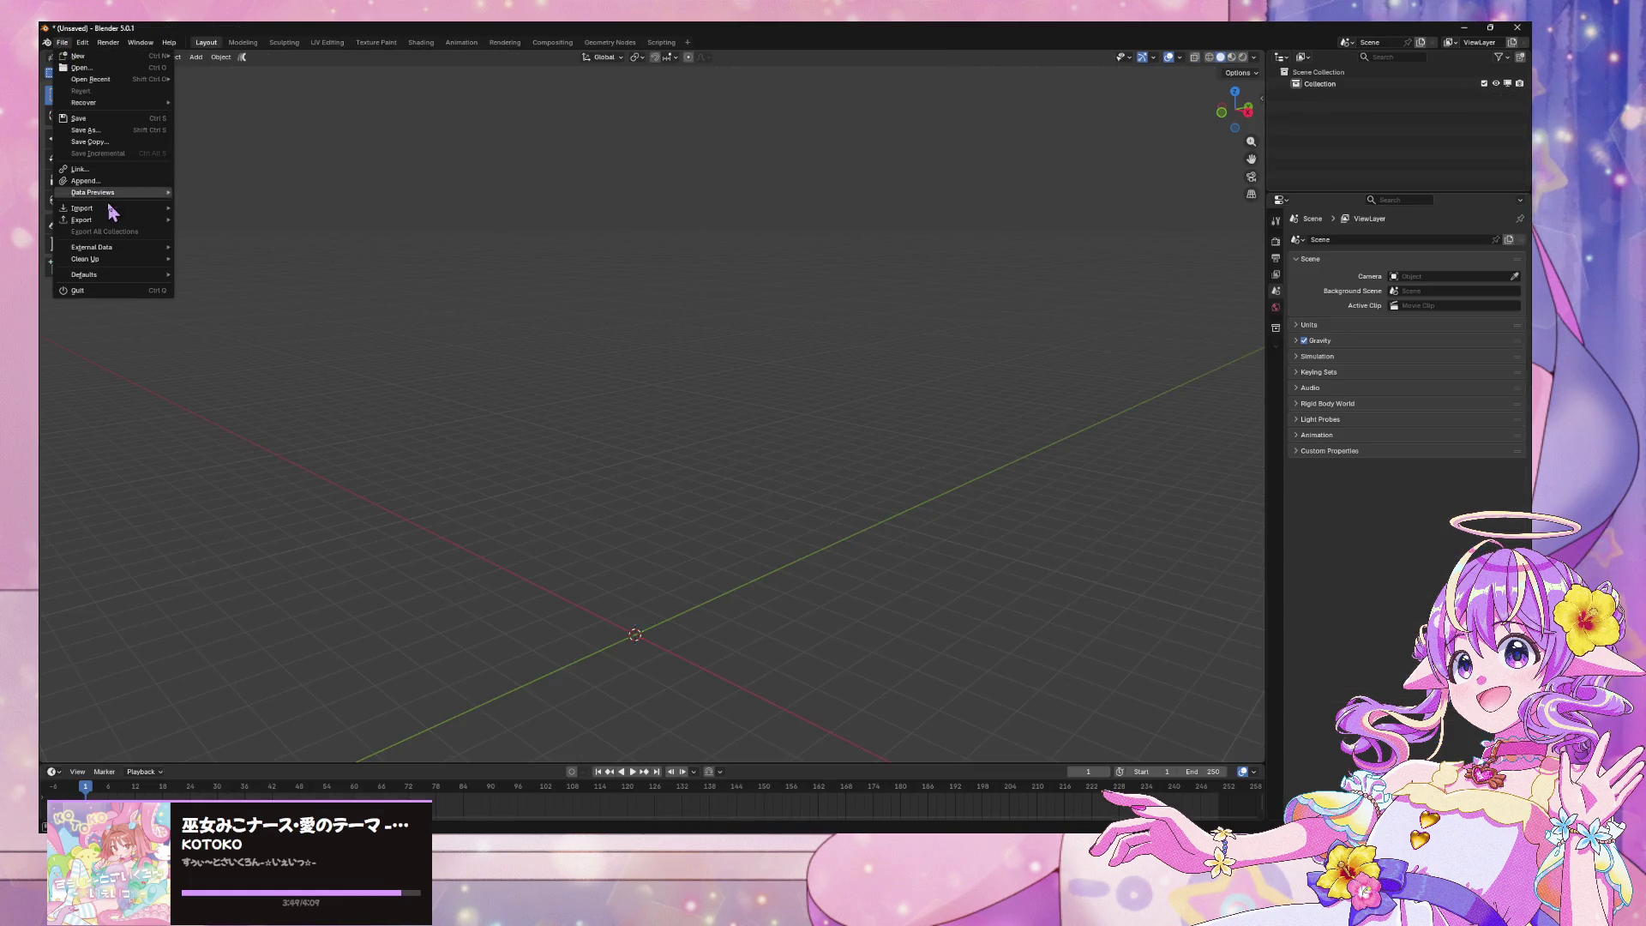
pyautogui.moveTo(114, 208)
pyautogui.click(248, 337)
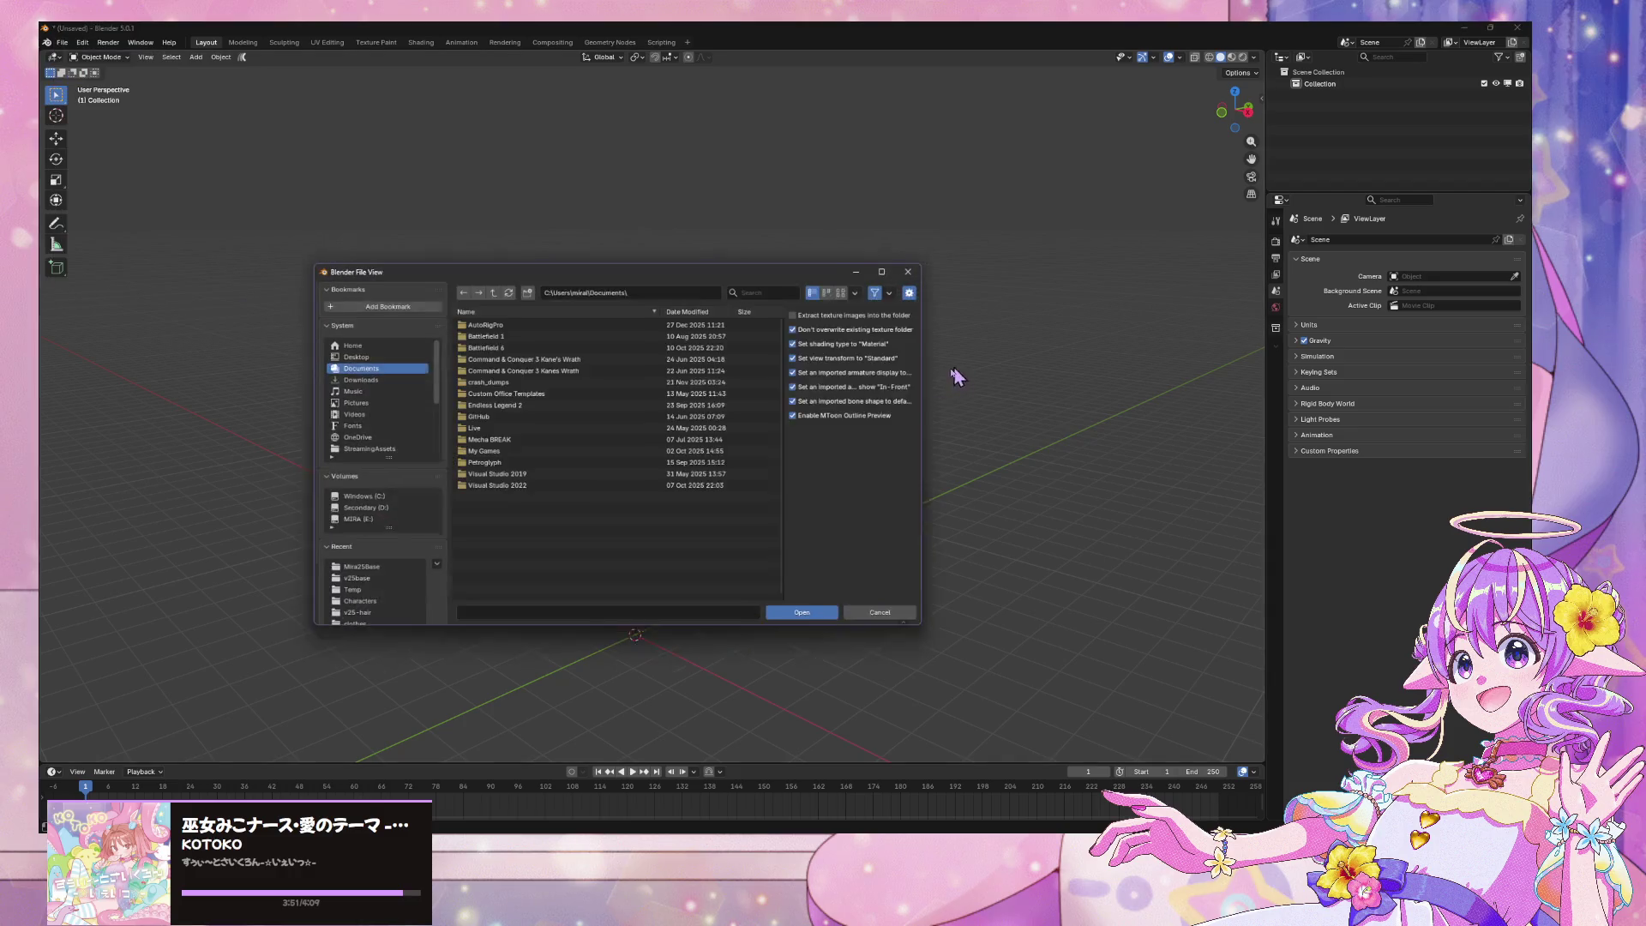
pyautogui.scroll(-2, 373, 413)
pyautogui.scroll(-1, 372, 413)
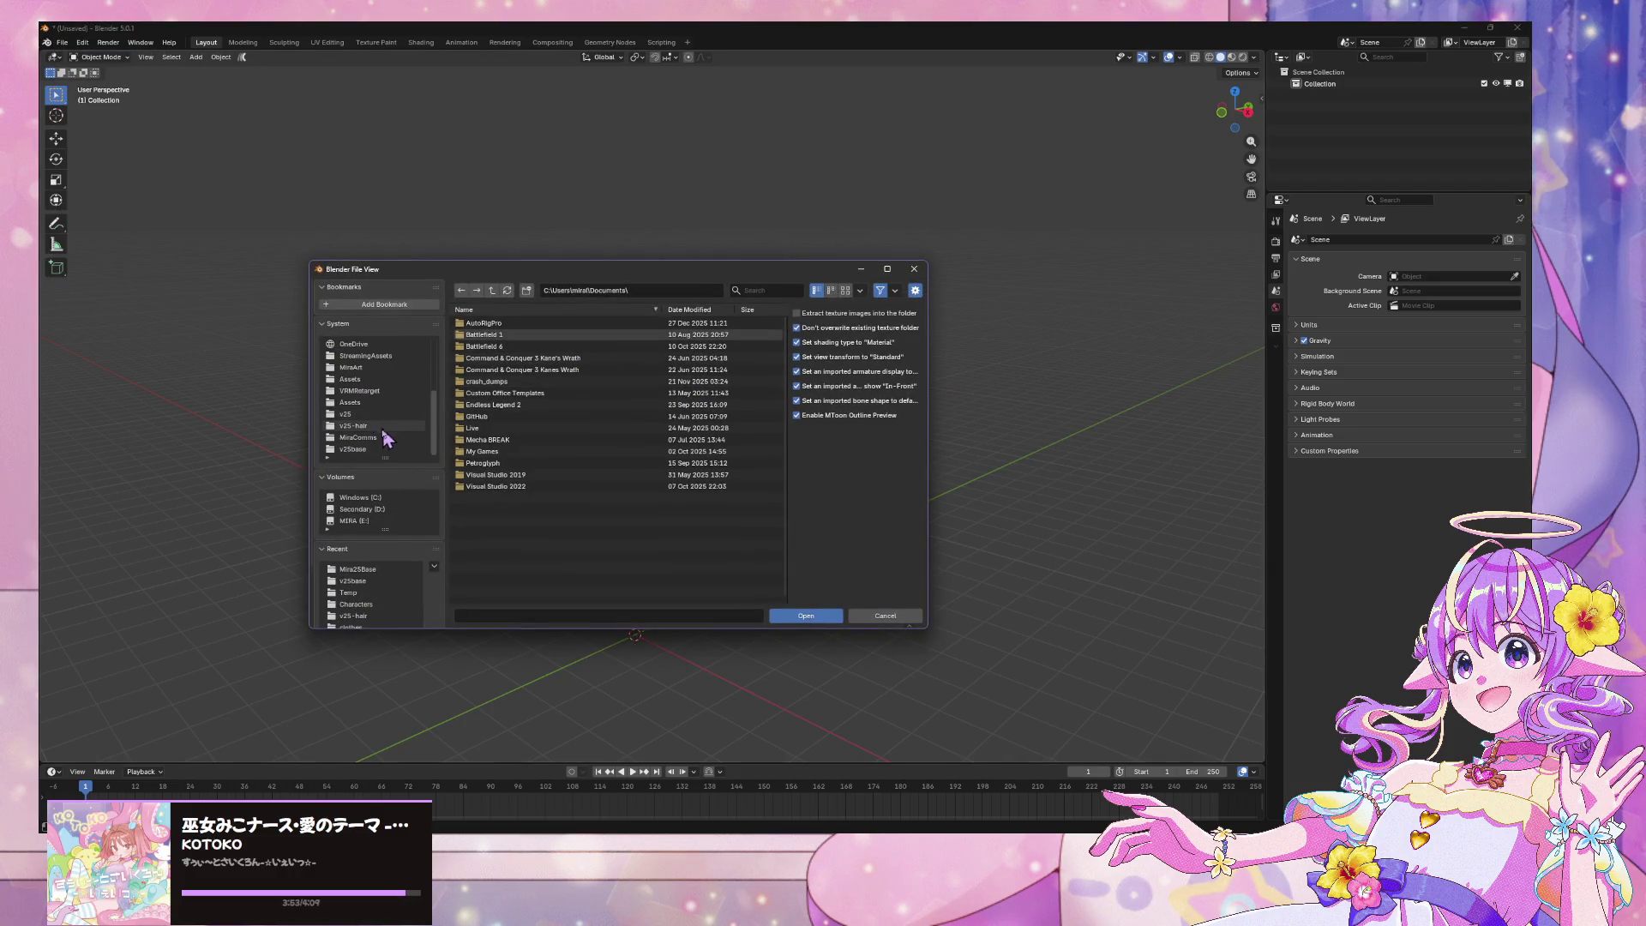
pyautogui.click(360, 448)
pyautogui.doubleClick(514, 334)
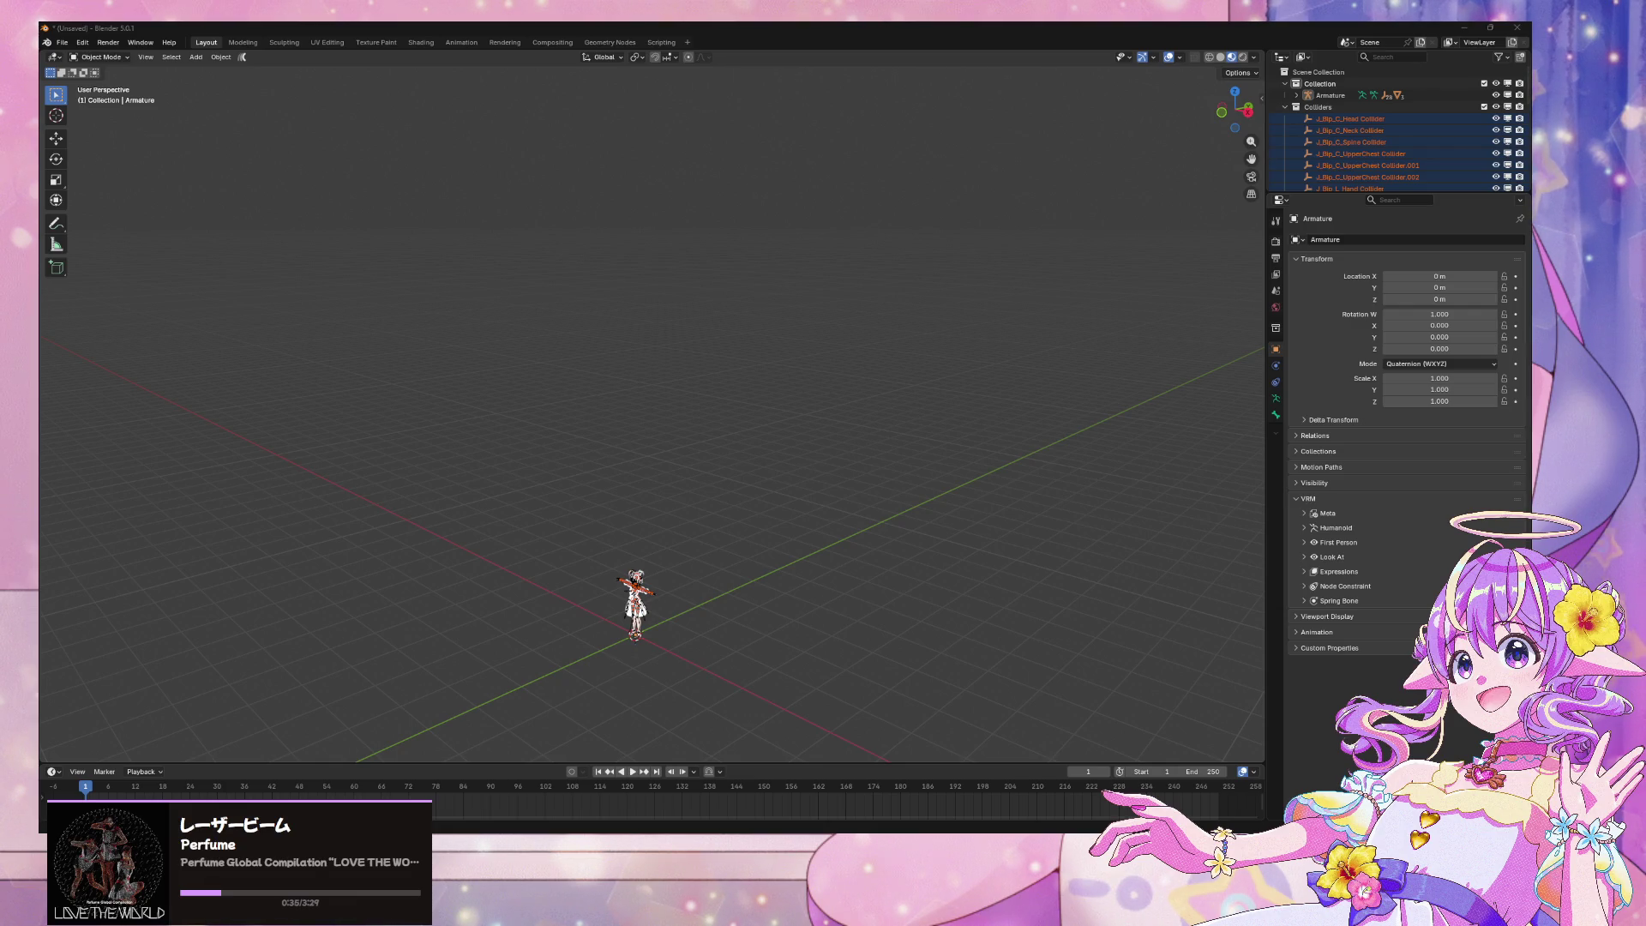
# Frame the imported avatar and inspect its VRM expression and humanoid bone settings
pyautogui.press('super+d')
pyautogui.press('super+d')
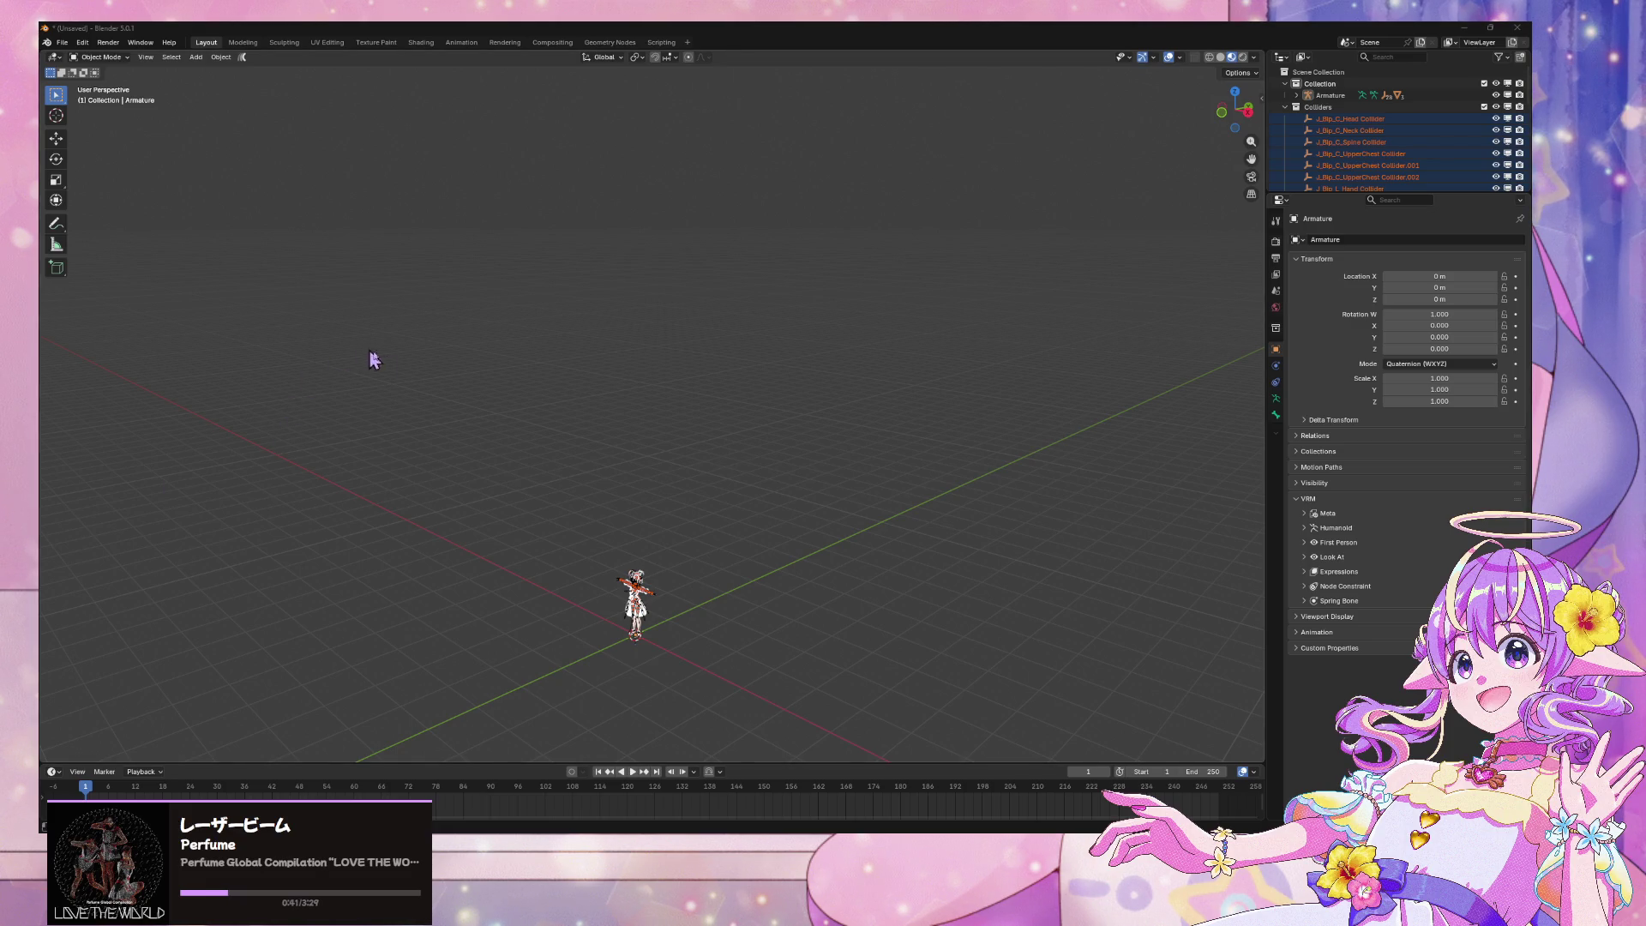
pyautogui.moveTo(720, 588)
pyautogui.mouseDown(button='middle')
pyautogui.moveTo(672, 646)
pyautogui.moveTo(698, 661)
pyautogui.moveTo(745, 392)
pyautogui.moveTo(830, 364)
pyautogui.moveTo(1117, 130)
pyautogui.mouseUp(button='middle')
pyautogui.scroll(5, 744, 393)
pyautogui.scroll(5, 830, 363)
pyautogui.press('n')
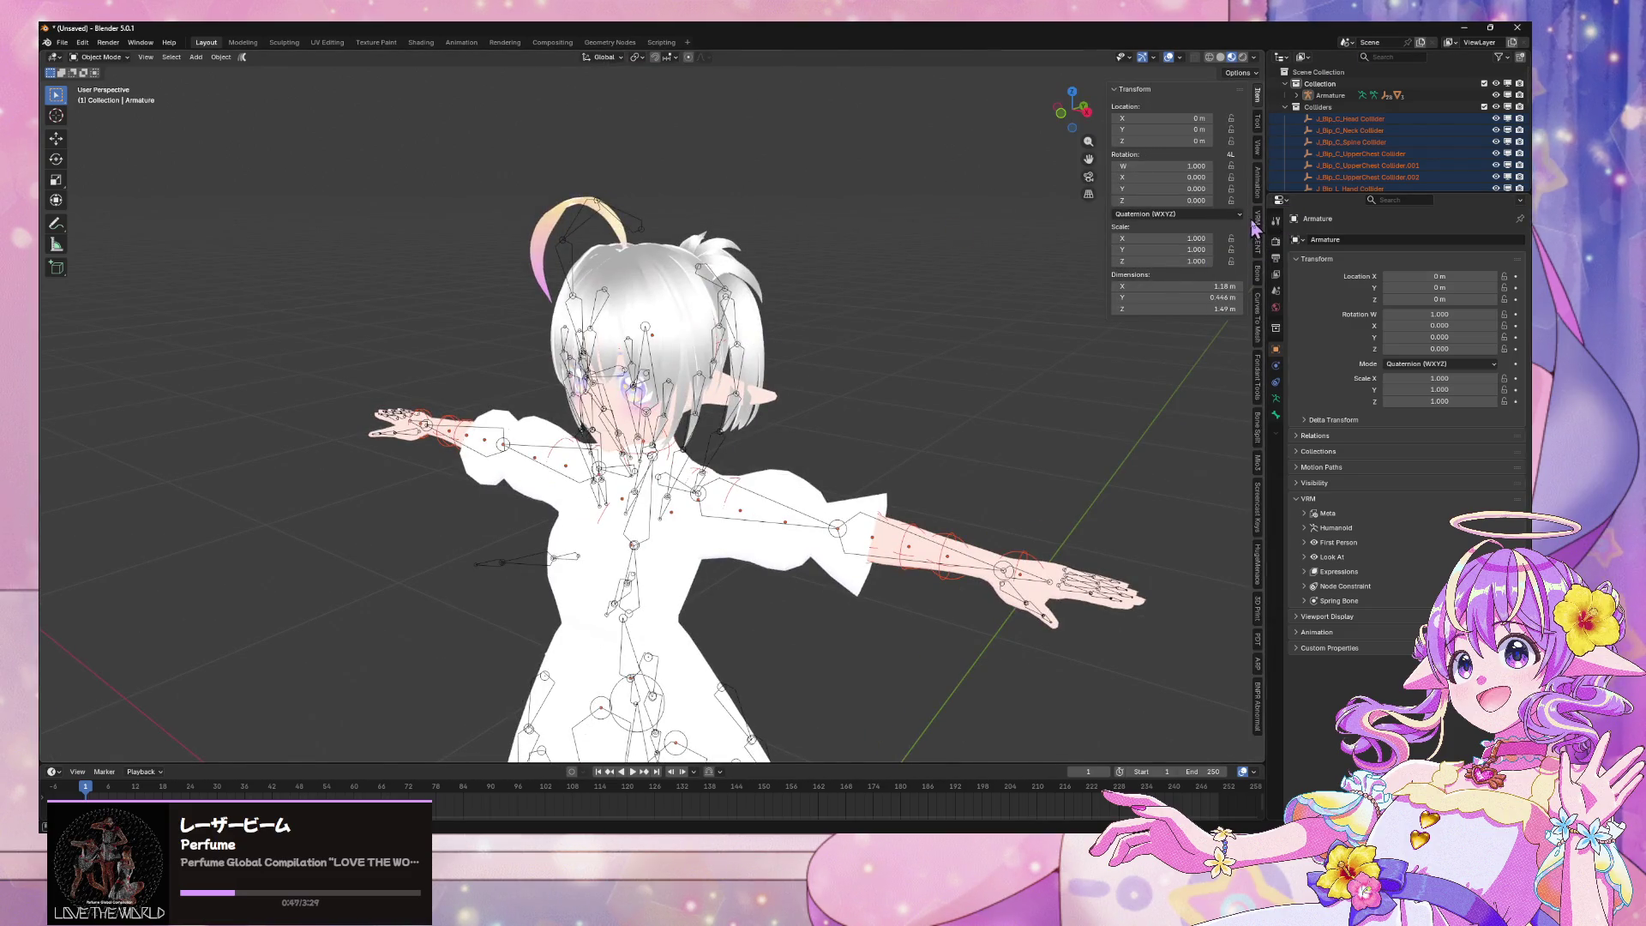
pyautogui.click(1256, 224)
pyautogui.click(1148, 247)
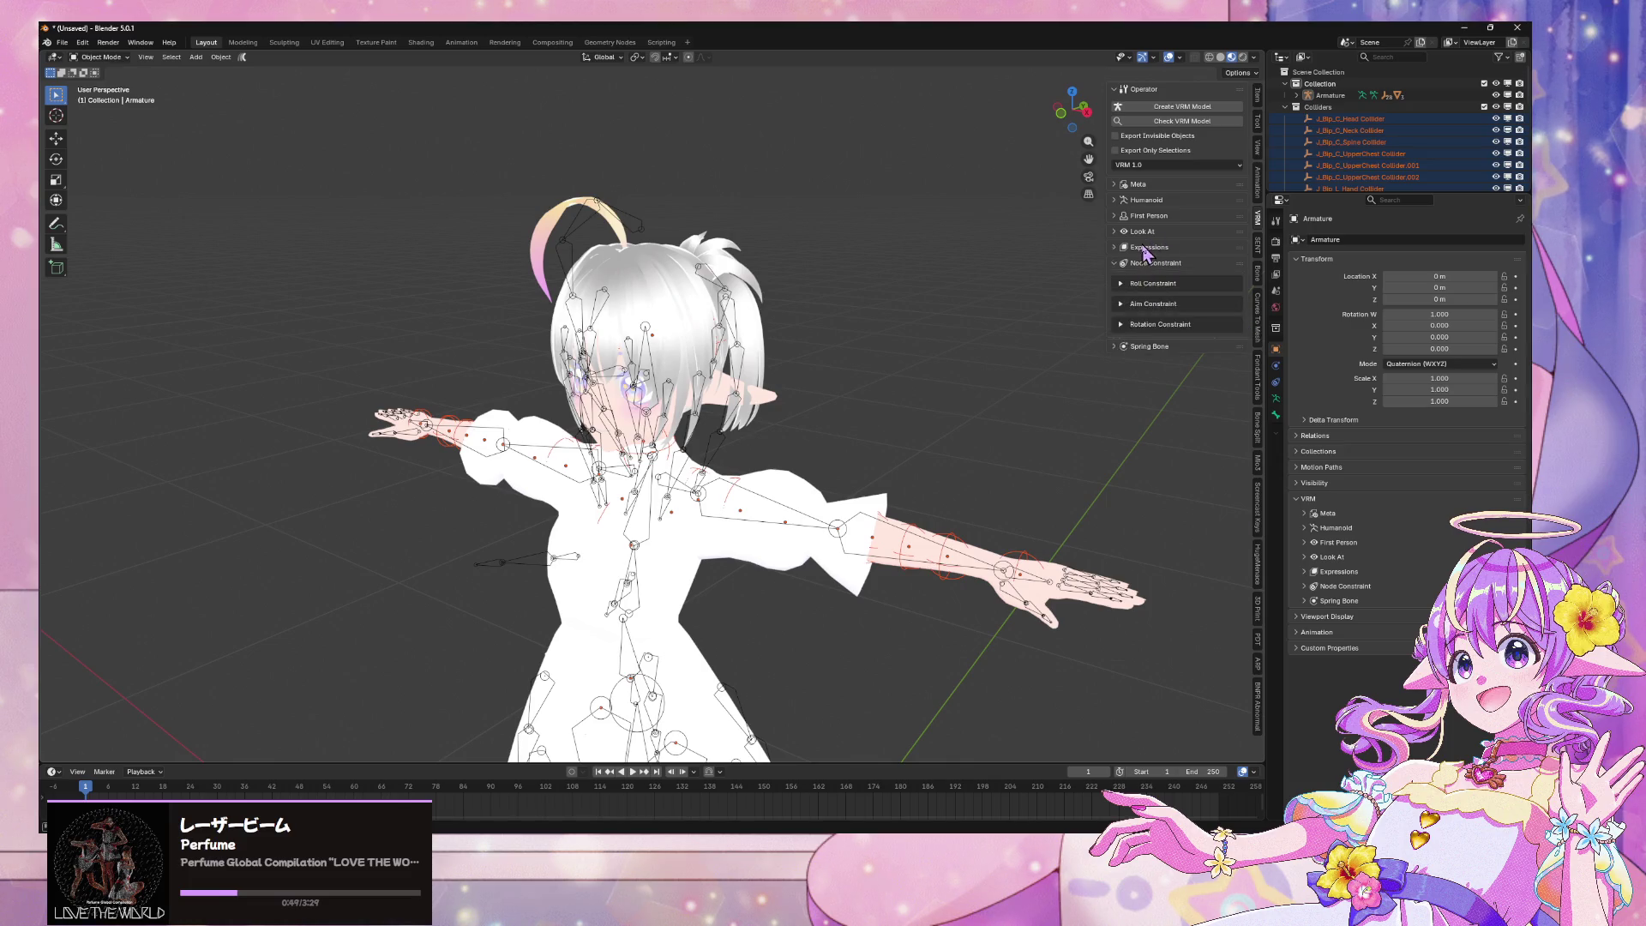
pyautogui.click(1157, 202)
pyautogui.moveTo(890, 348); pyautogui.dragTo(811, 344, button='middle')
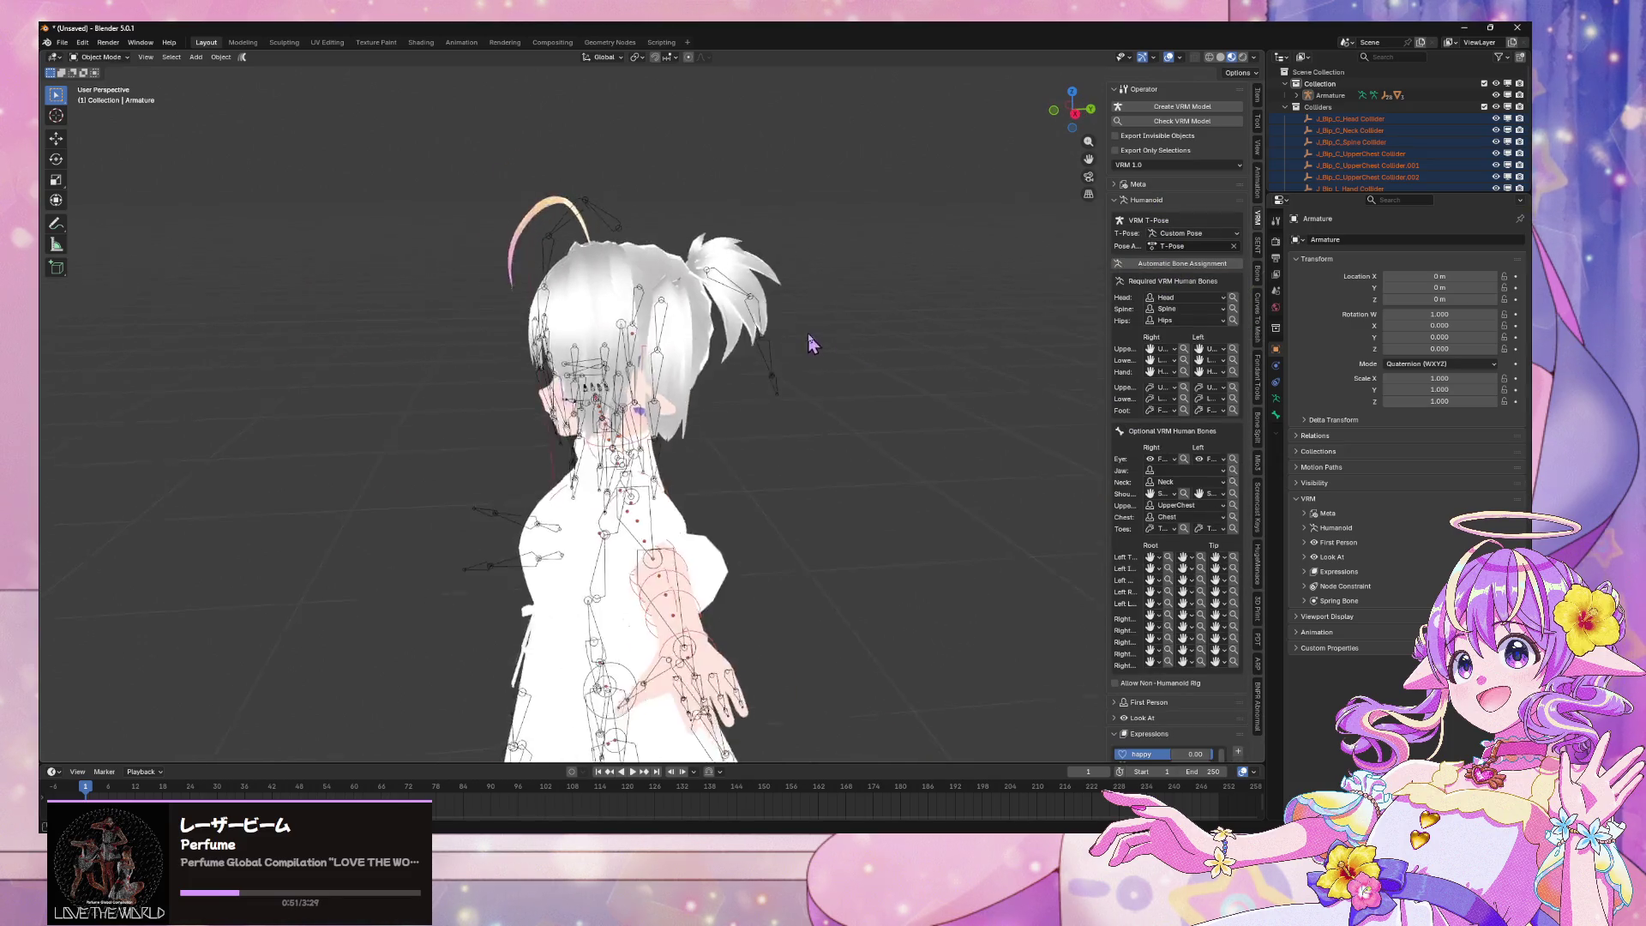
pyautogui.scroll(5, 811, 345)
# Select the hair mesh and remove both its material slots, including HAIR_01
pyautogui.click(767, 309)
pyautogui.press('Tab')
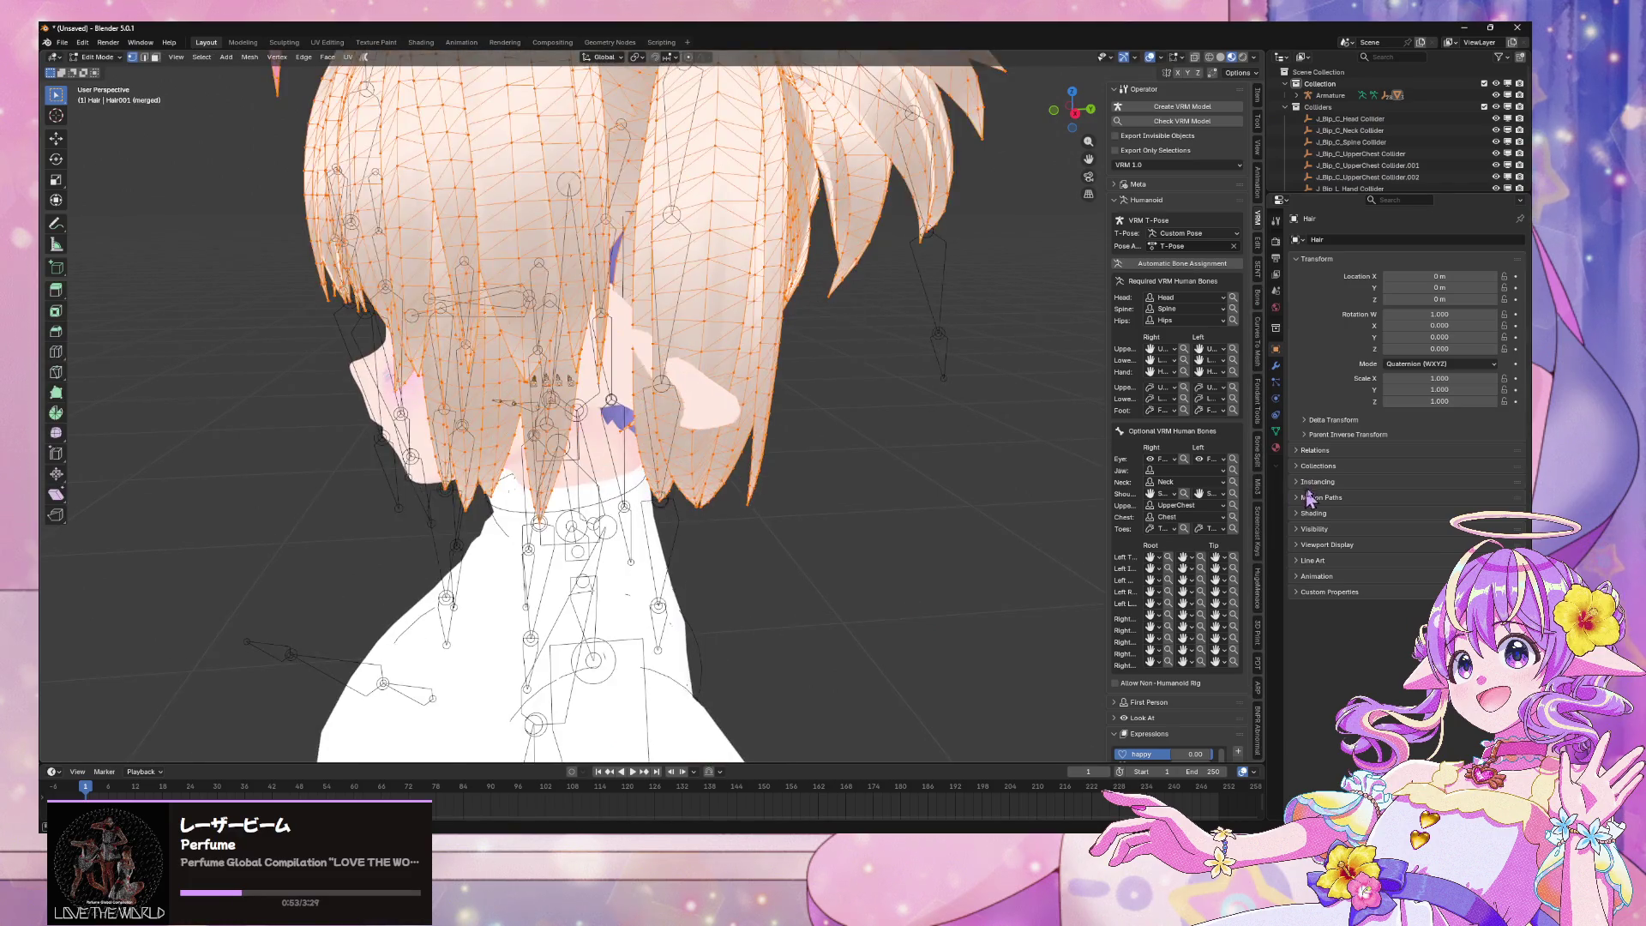
pyautogui.click(1275, 449)
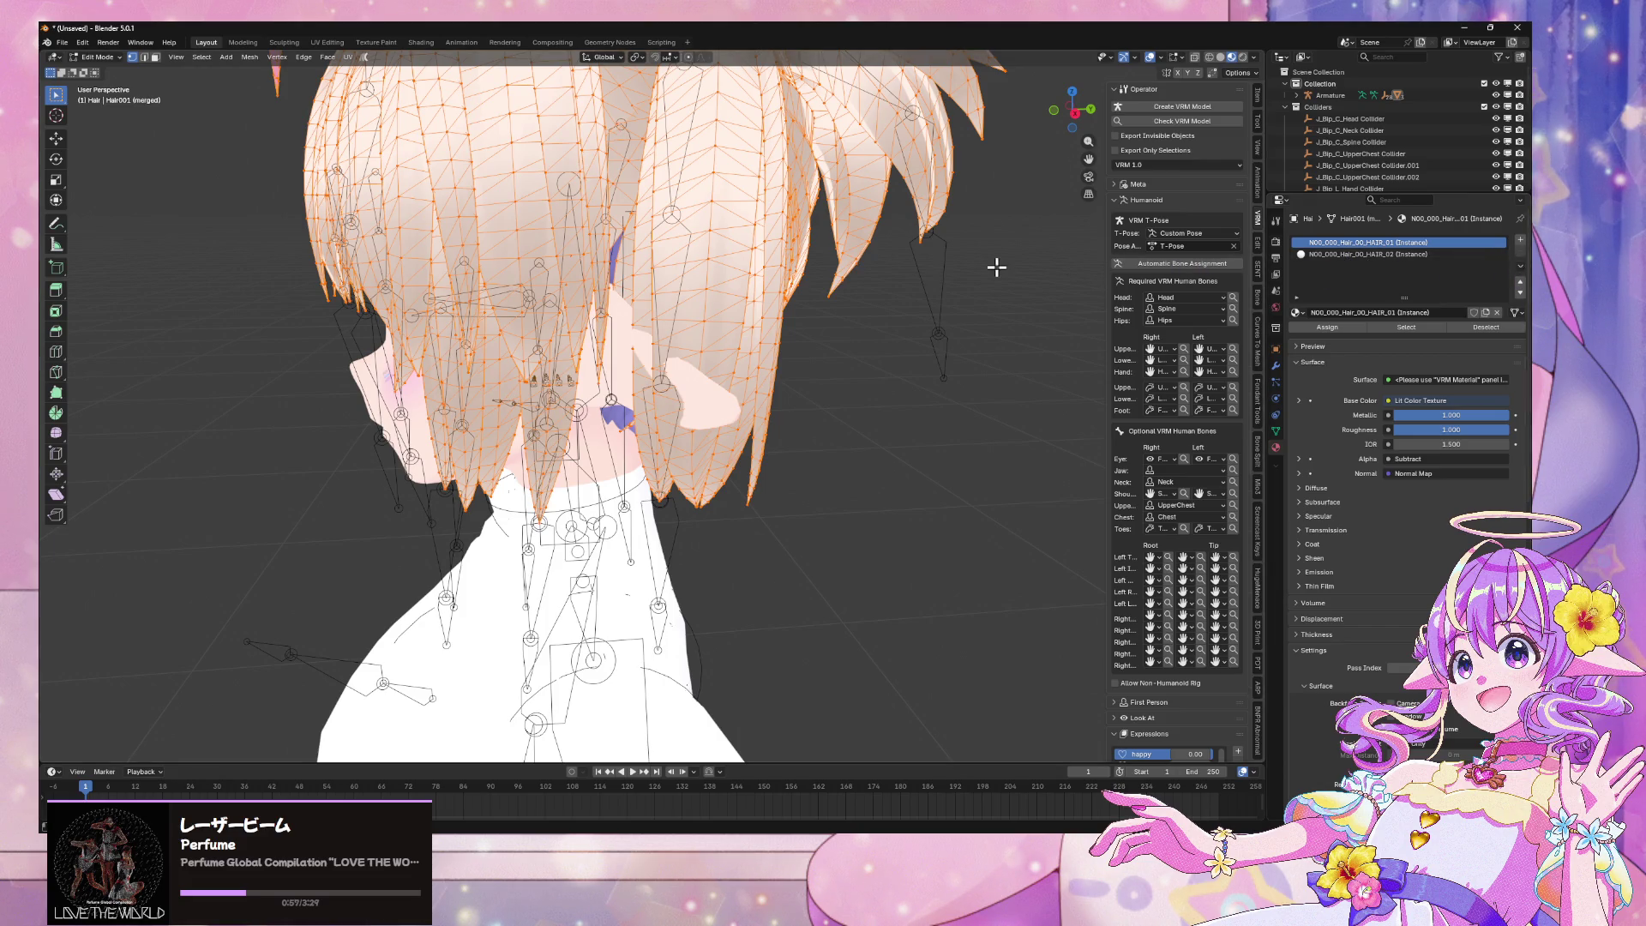
pyautogui.press('Tab')
pyautogui.click(1521, 253)
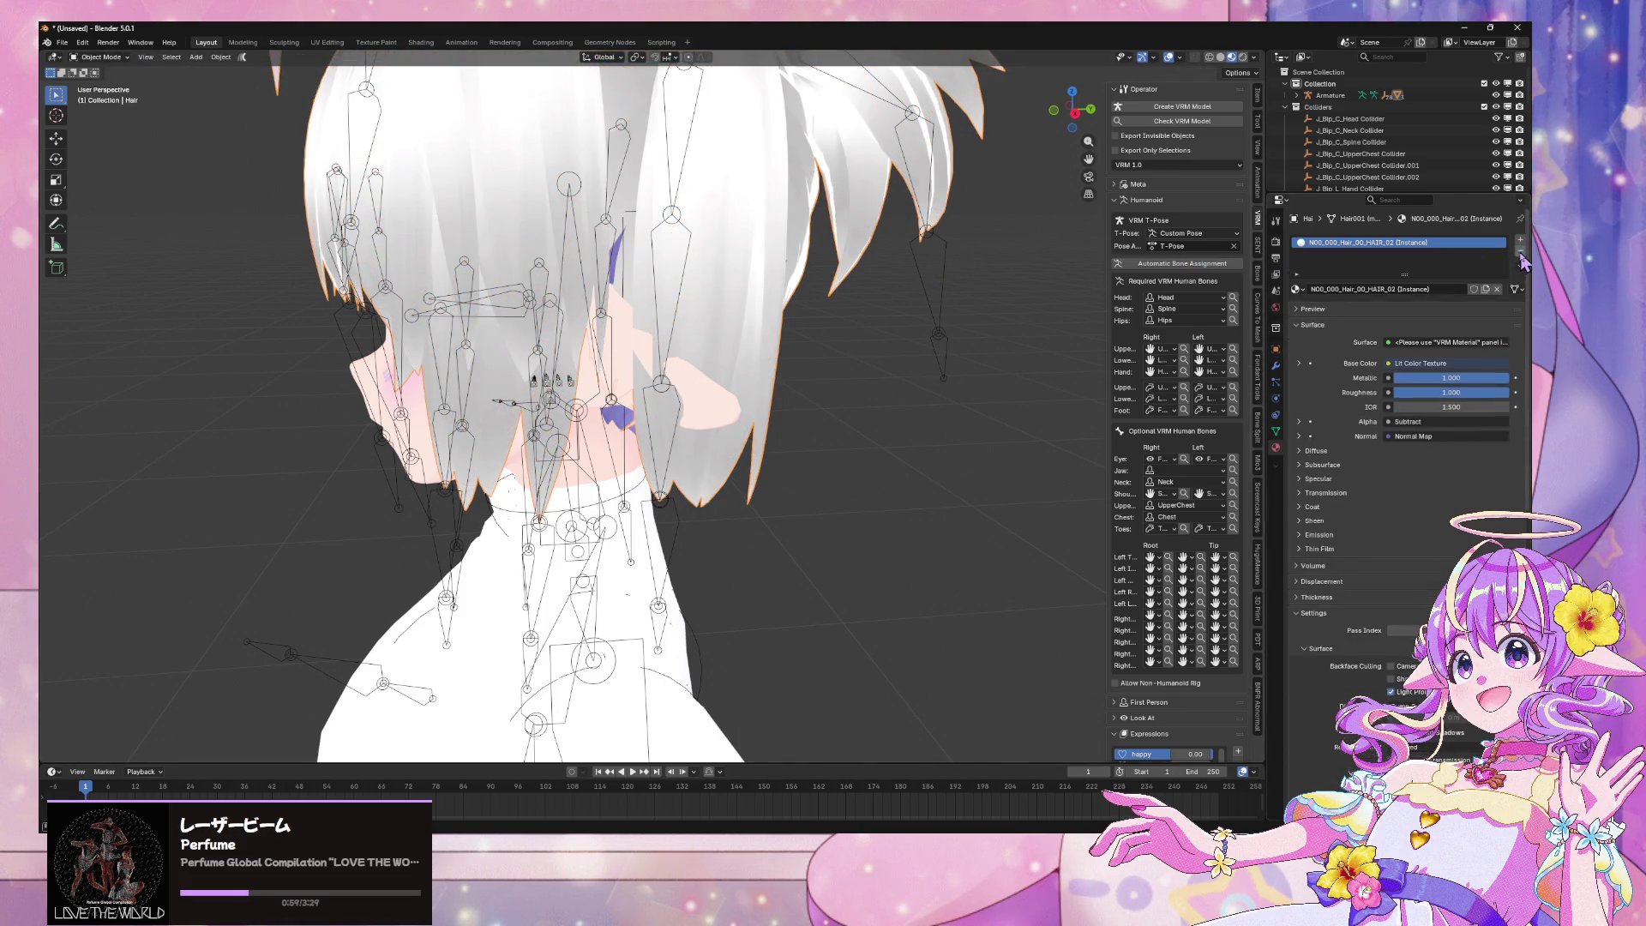
pyautogui.click(1520, 252)
pyautogui.scroll(-3, 718, 287)
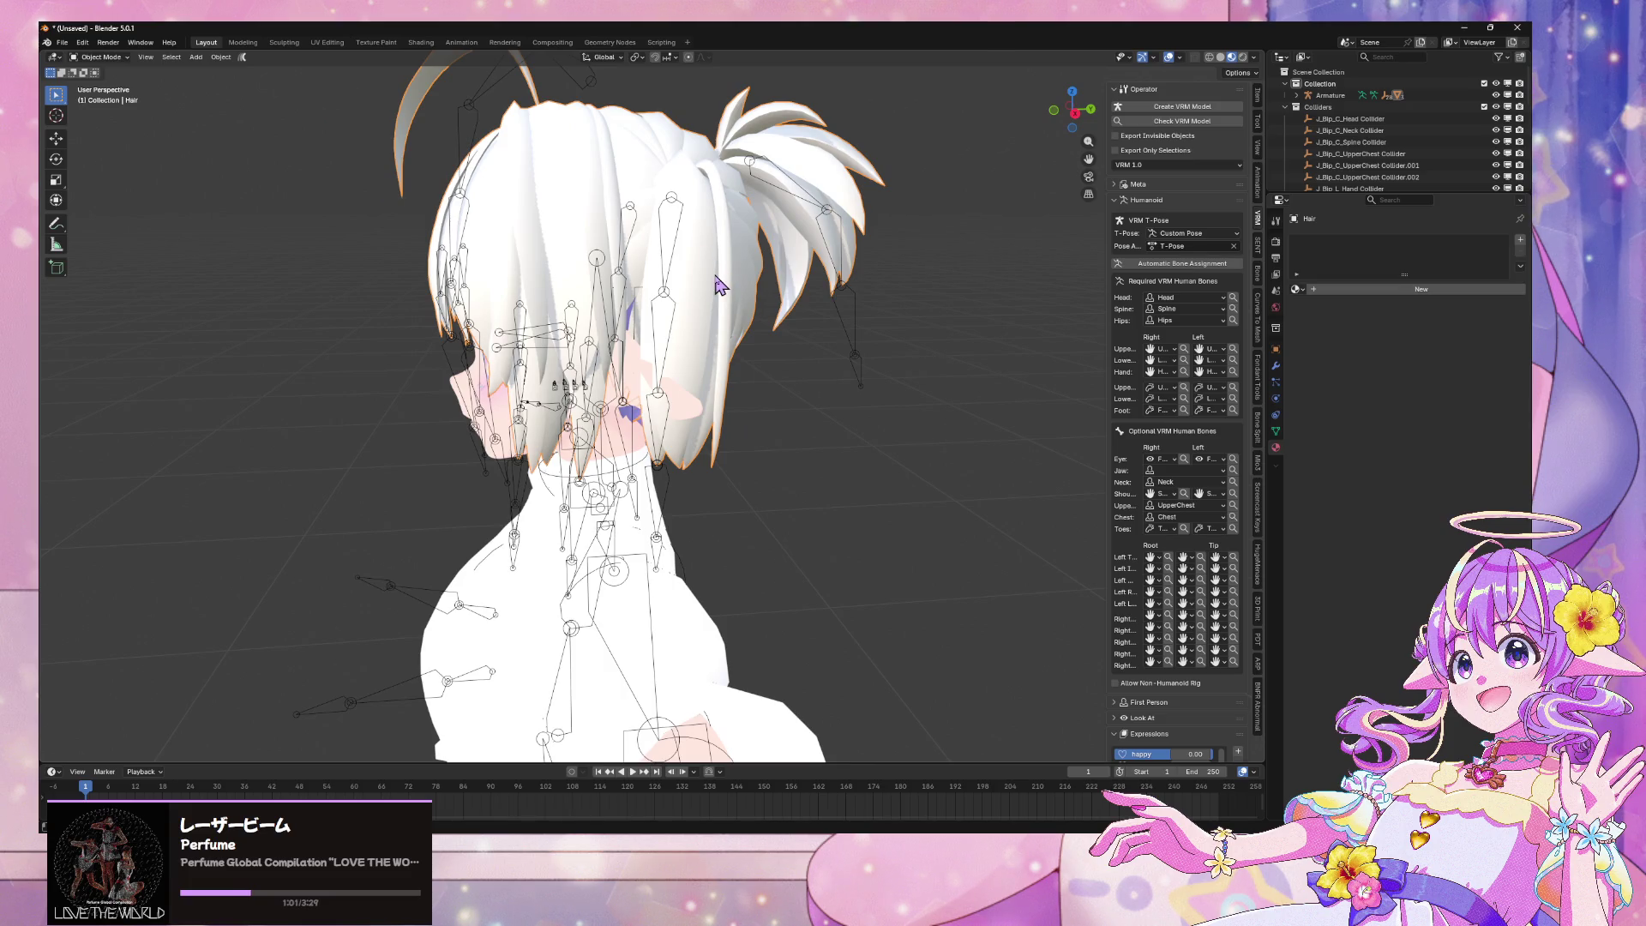
# Delete every object except the hair and purge the orphaned data
pyautogui.hotkey('ctrl', 'i')
pyautogui.press('x')
pyautogui.click(712, 278)
pyautogui.moveTo(709, 276); pyautogui.dragTo(984, 297, button='middle')
pyautogui.click(1303, 57)
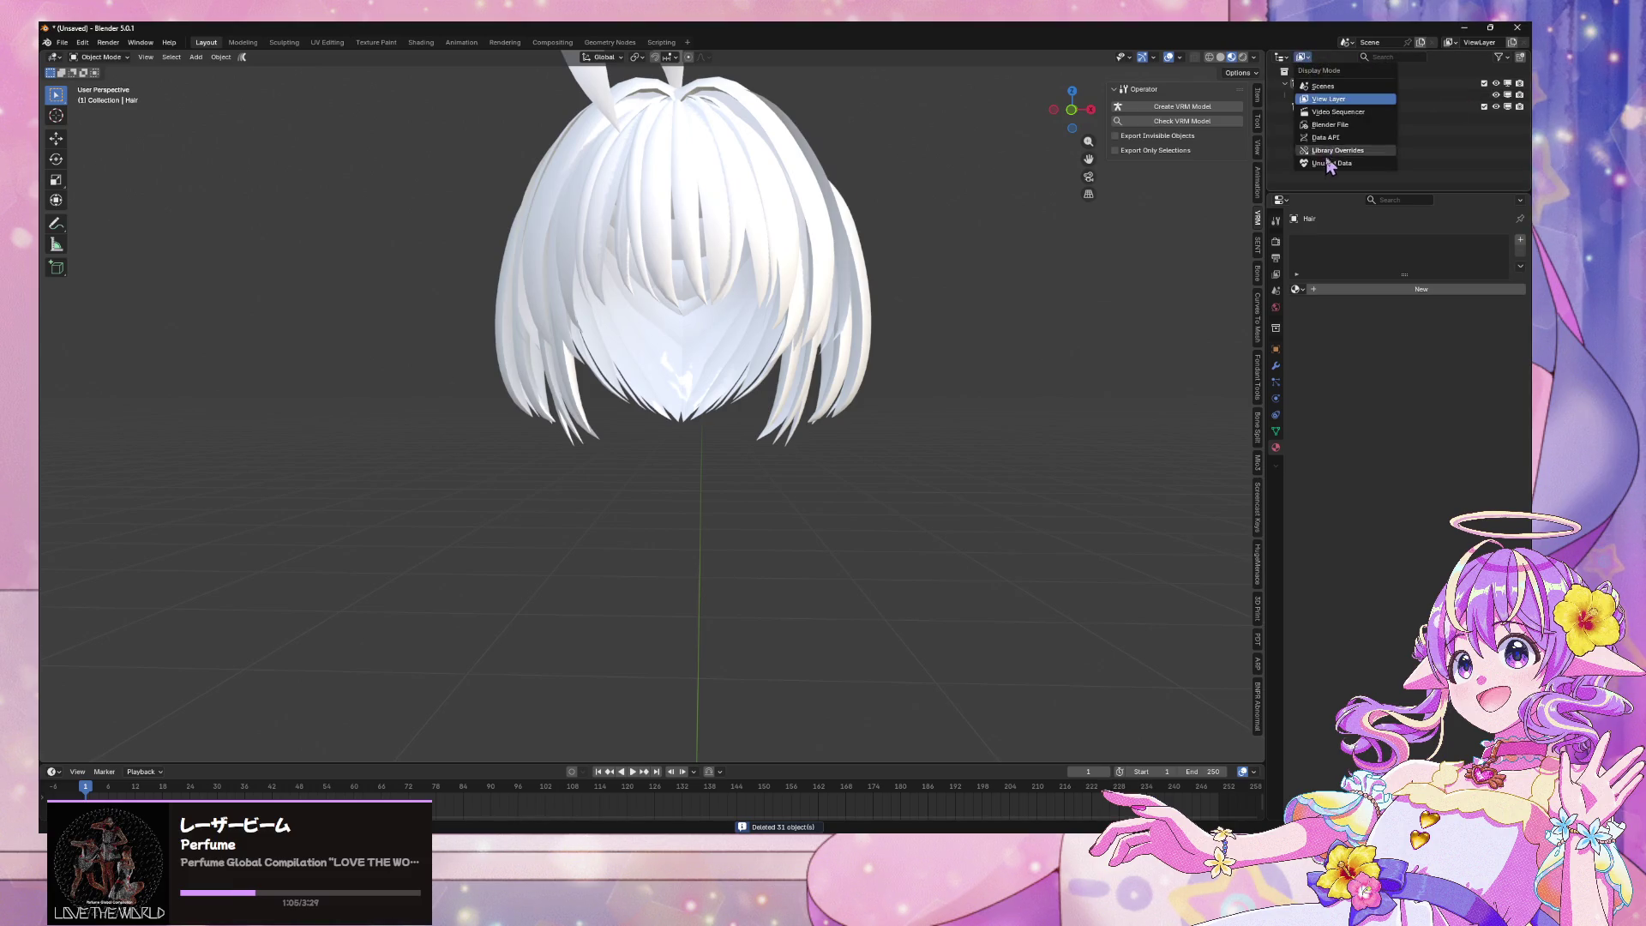
pyautogui.click(1337, 156)
pyautogui.click(1509, 57)
pyautogui.click(1265, 155)
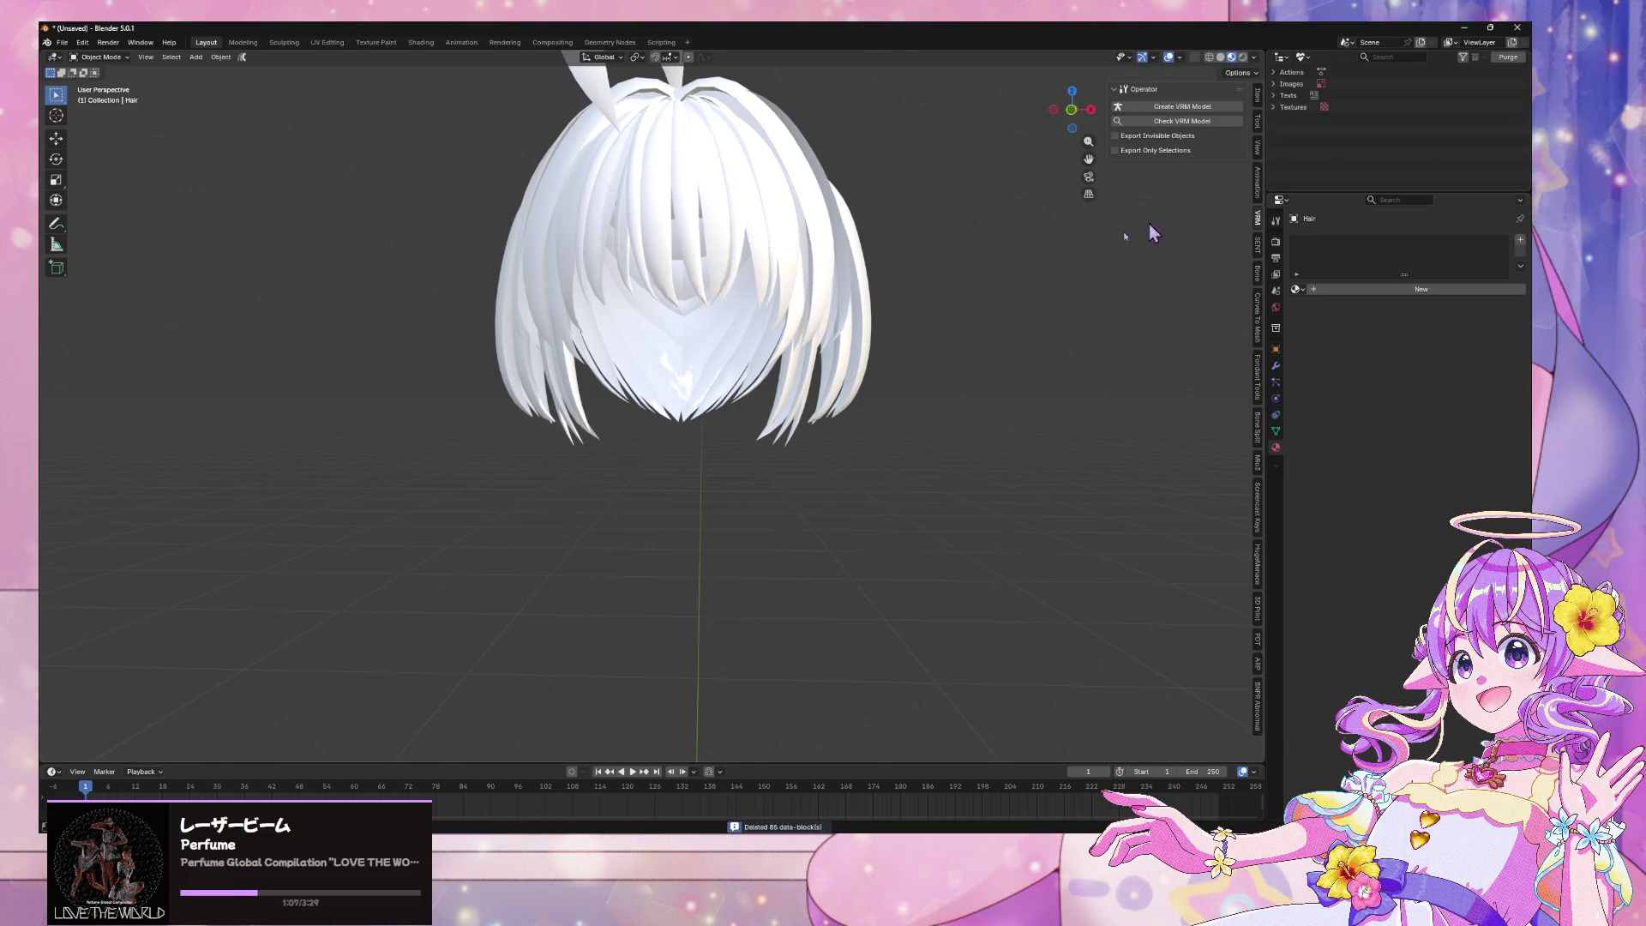
# In X-ray edit mode, select the entire right hair strand
pyautogui.moveTo(1190, 210); pyautogui.dragTo(875, 301, button='middle')
pyautogui.scroll(3, 873, 360)
pyautogui.moveTo(872, 409); pyautogui.dragTo(652, 410, button='middle')
pyautogui.press('Tab')
pyautogui.scroll(3, 741, 365)
pyautogui.scroll(-4, 742, 364)
pyautogui.hotkey('alt', 'z')
pyautogui.moveTo(1062, 455); pyautogui.dragTo(913, 351)
pyautogui.hotkey('ctrl', 'l')
pyautogui.moveTo(911, 351)
pyautogui.mouseDown(button='middle')
pyautogui.moveTo(819, 394)
pyautogui.moveTo(766, 397)
pyautogui.mouseUp(button='middle')
pyautogui.moveTo(735, 377)
pyautogui.mouseDown(button='middle')
pyautogui.moveTo(728, 360)
pyautogui.moveTo(754, 377)
pyautogui.mouseUp(button='middle')
pyautogui.press('Tab')
# Delete the rest of the hair, leaving only the single pigtail strand
pyautogui.click(720, 304)
pyautogui.press('x')
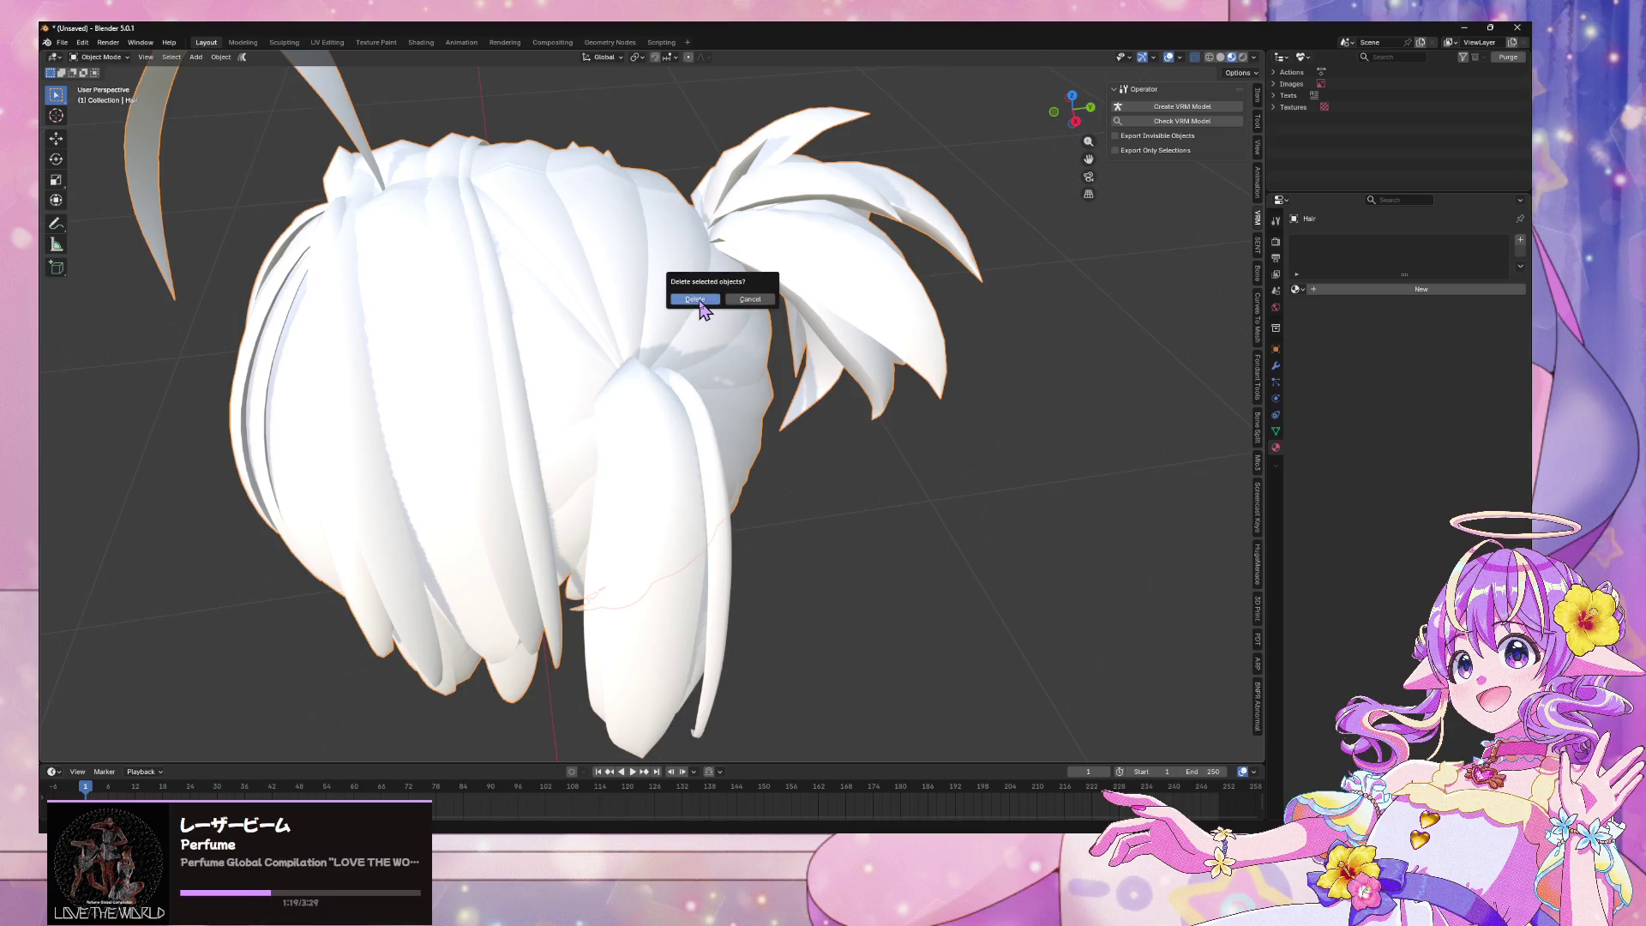
pyautogui.click(700, 302)
pyautogui.moveTo(699, 313)
pyautogui.mouseDown(button='middle')
pyautogui.moveTo(1047, 312)
pyautogui.moveTo(985, 371)
pyautogui.moveTo(1110, 378)
pyautogui.moveTo(926, 370)
pyautogui.mouseUp(button='middle')
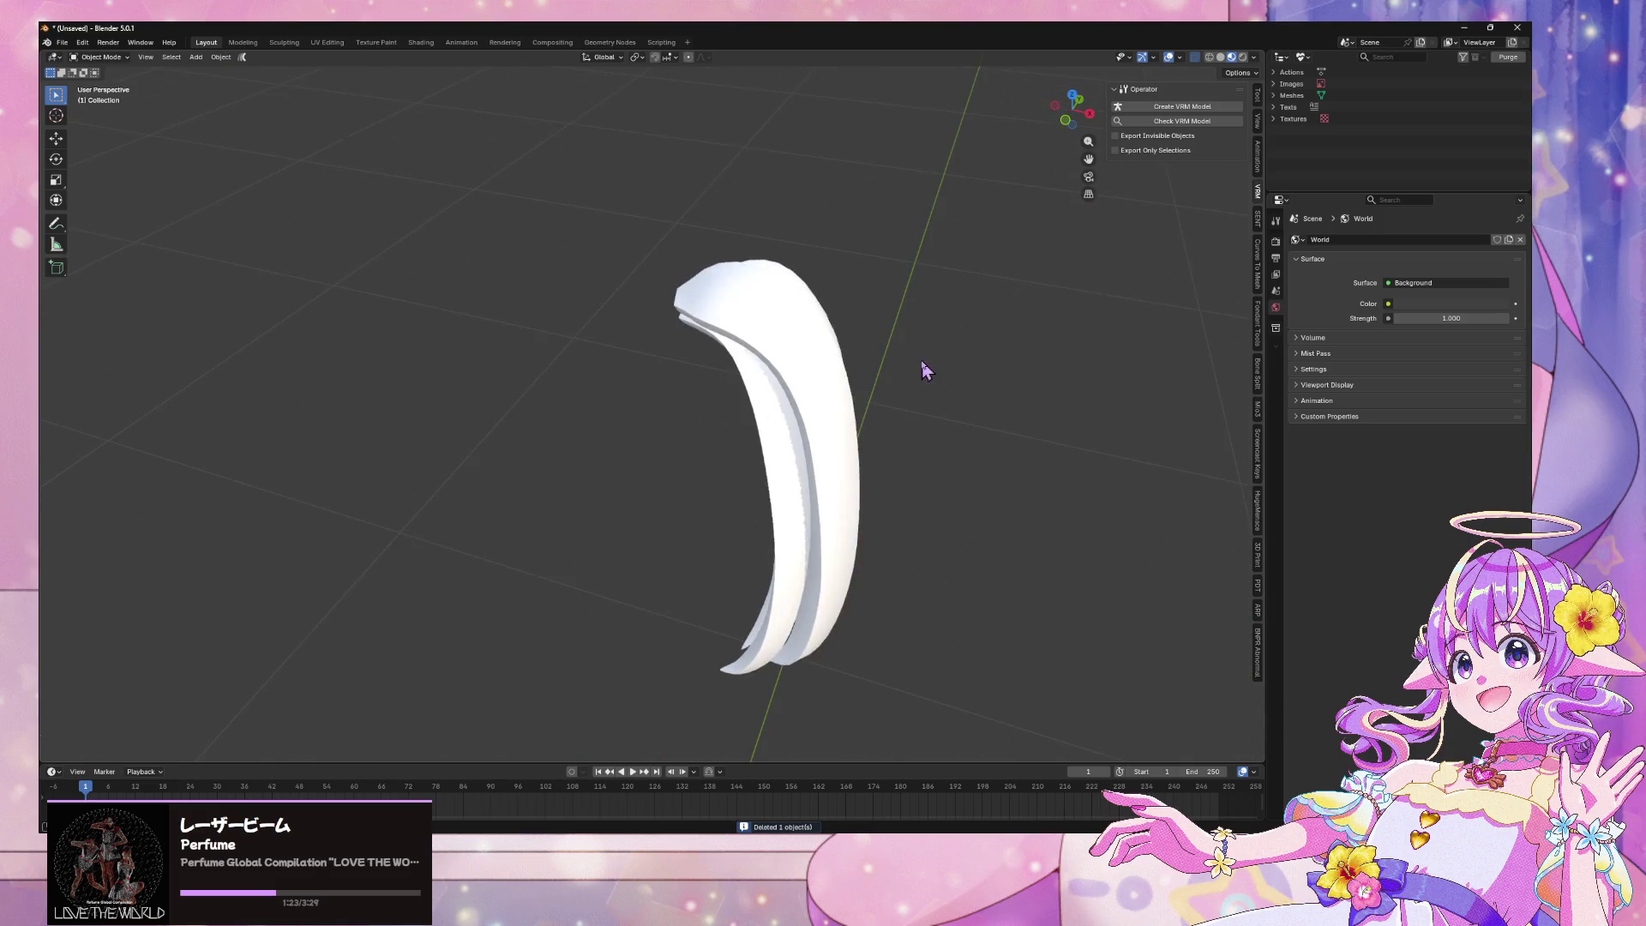
# Cancel the Save As, then purge the three leftover unused data-blocks
pyautogui.click(62, 42)
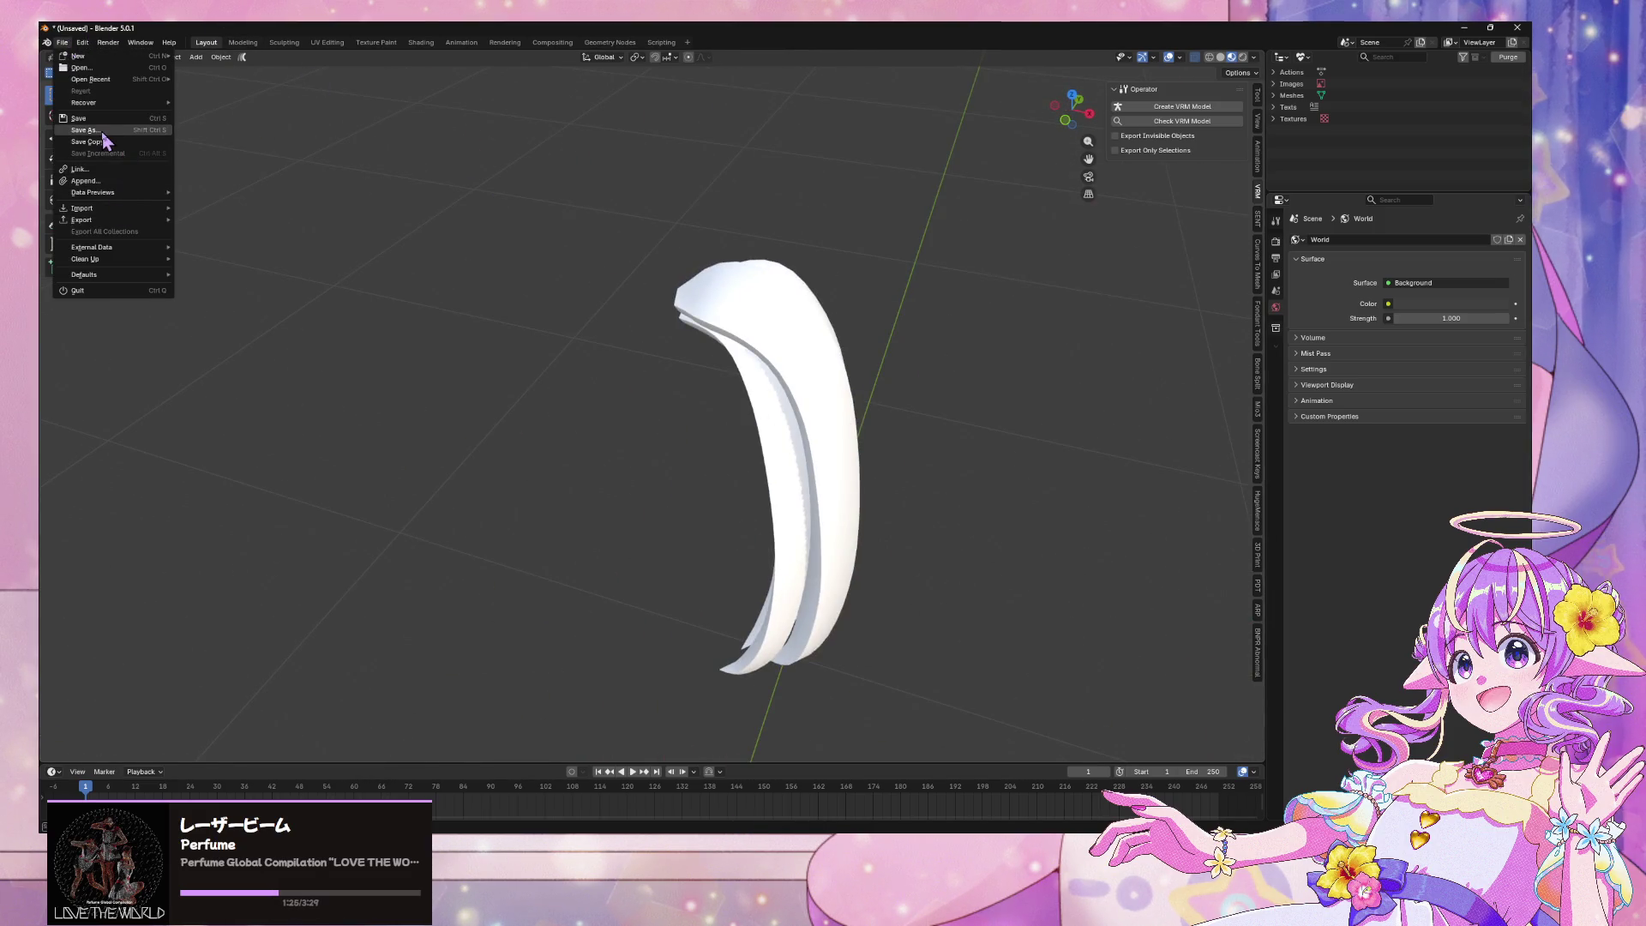
pyautogui.click(86, 129)
pyautogui.click(853, 617)
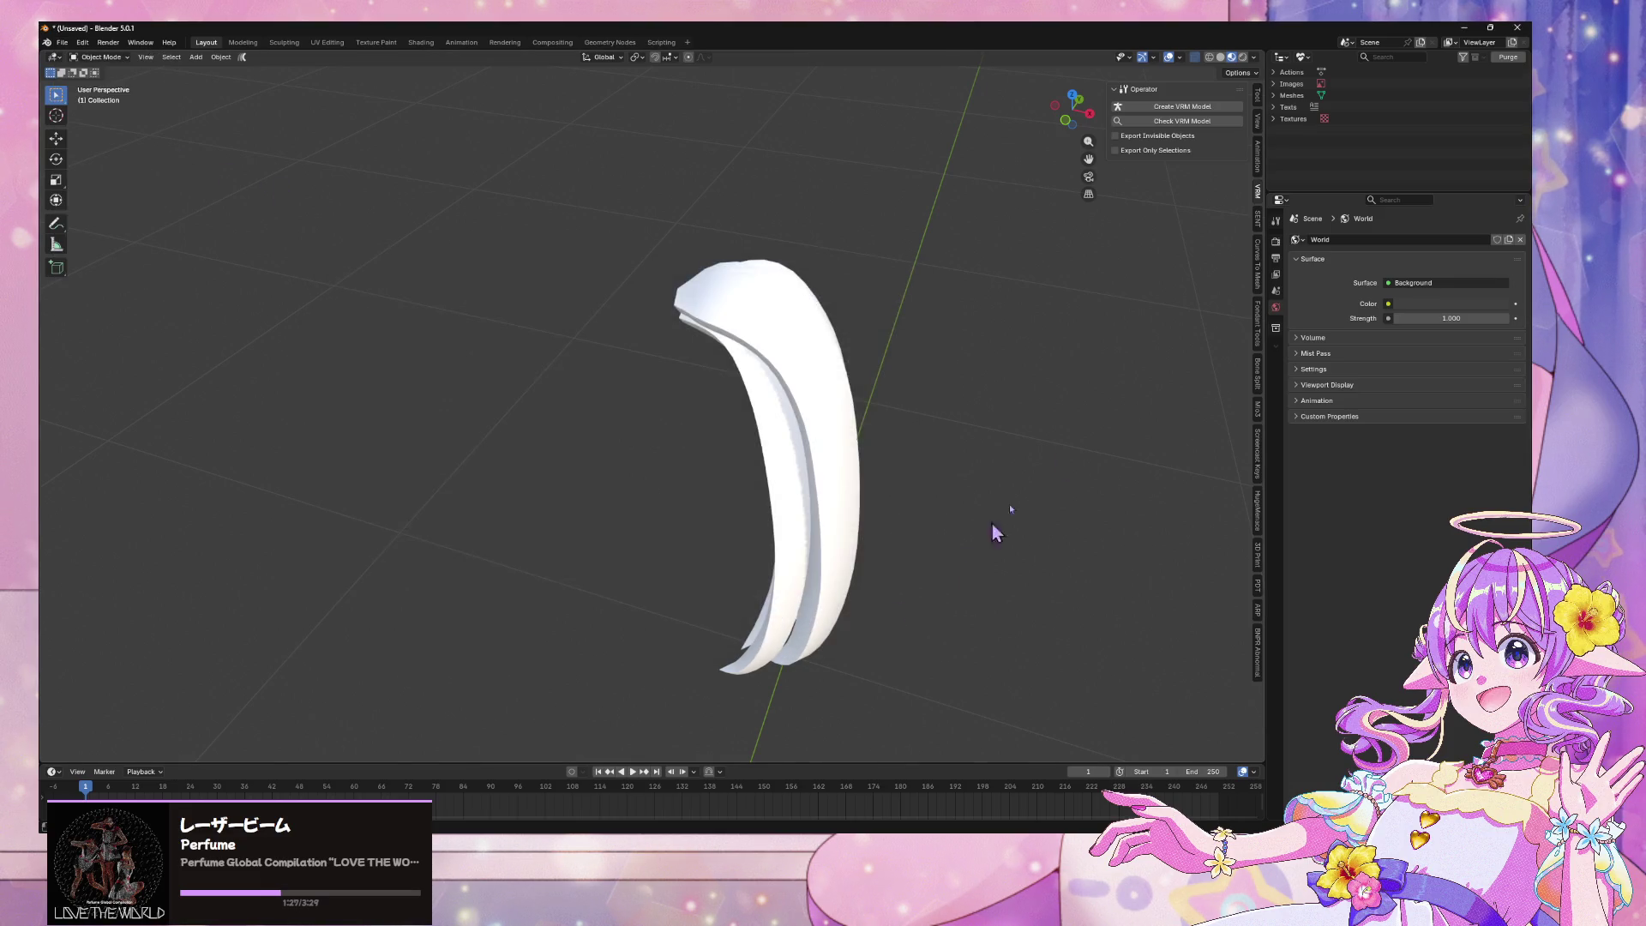
pyautogui.click(1505, 58)
pyautogui.click(1413, 146)
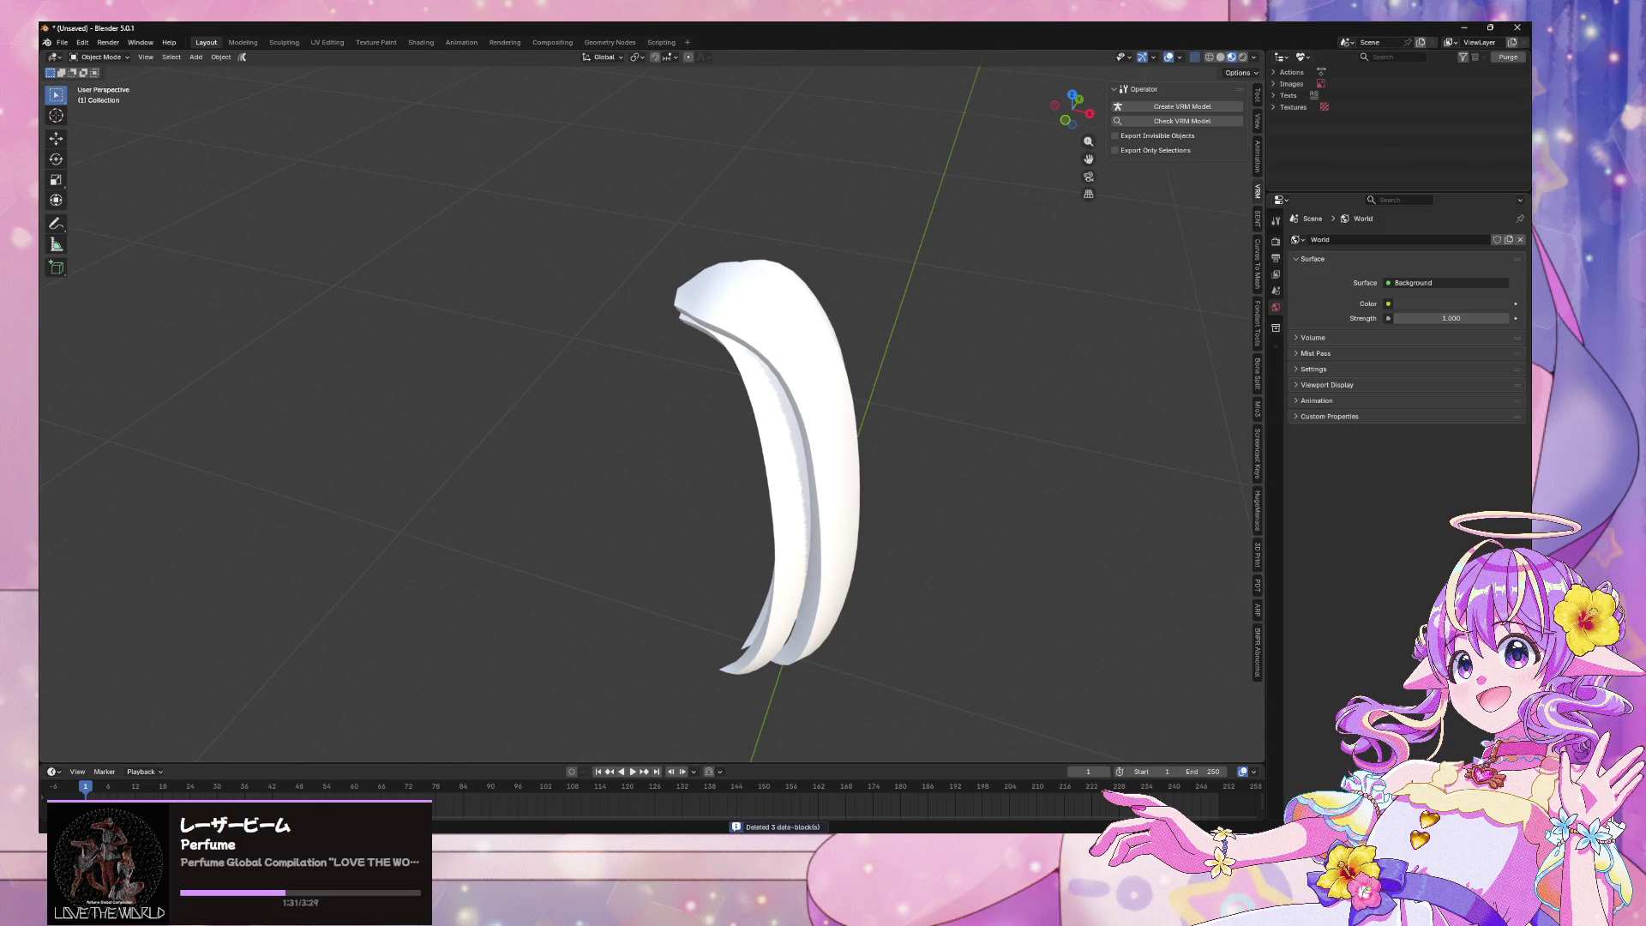
pyautogui.hotkey('alt', 'Tab')
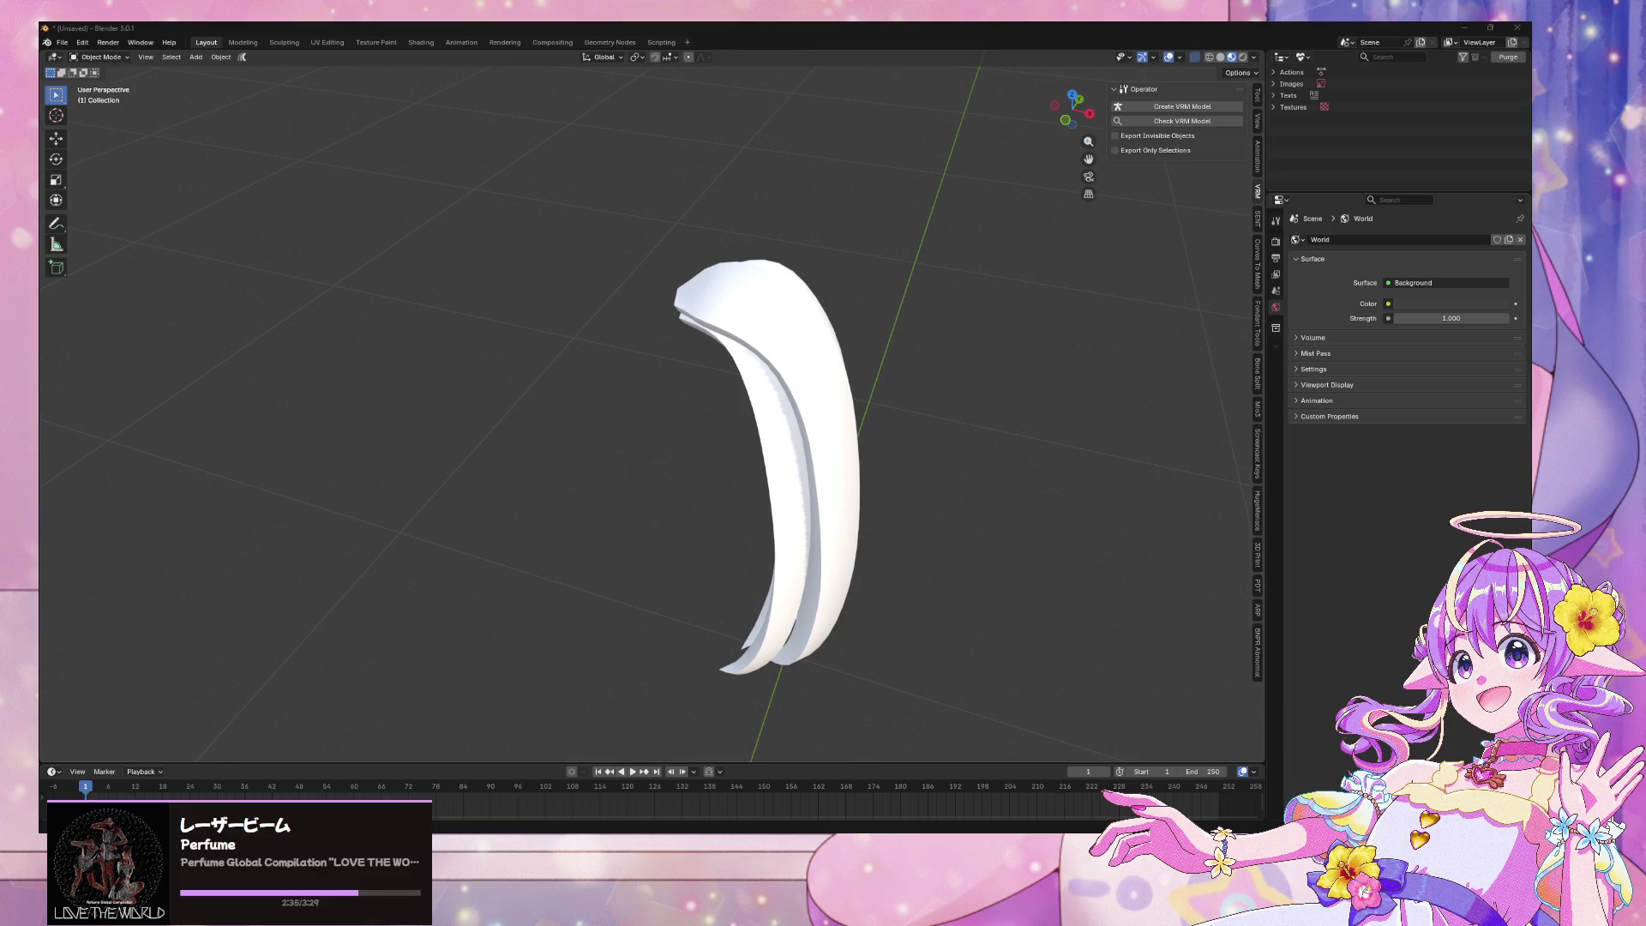
# Save the pigtail scene as v25pigtailonly.blend in the v25base folder
pyautogui.moveTo(841, 434); pyautogui.dragTo(858, 392, button='middle')
pyautogui.click(70, 45)
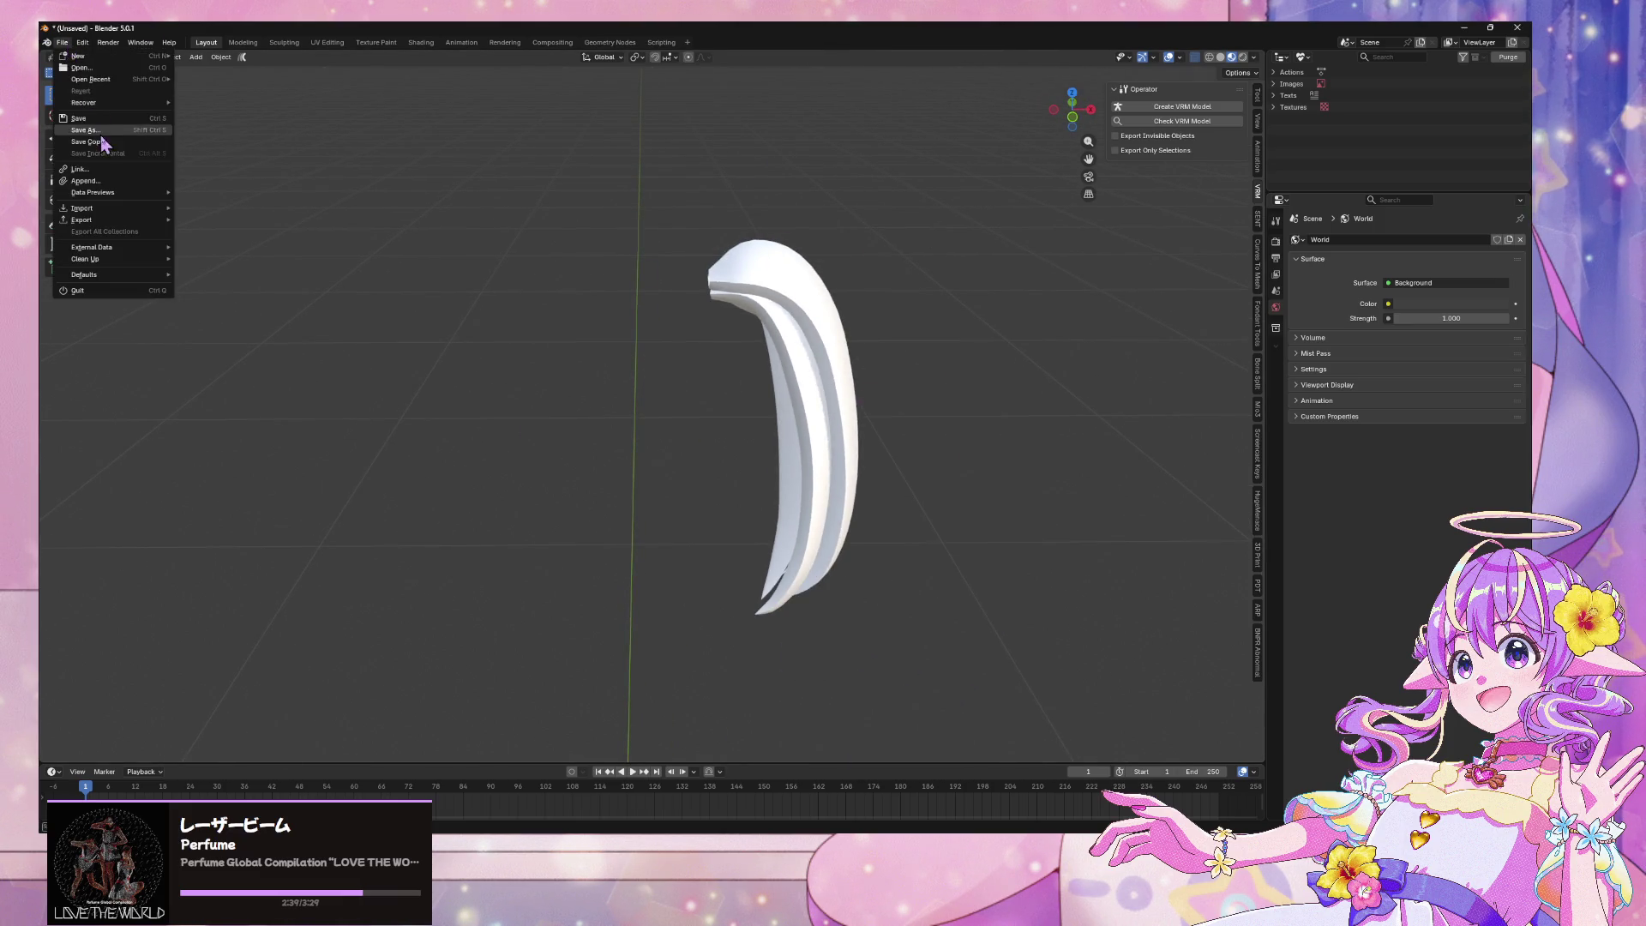
pyautogui.click(112, 142)
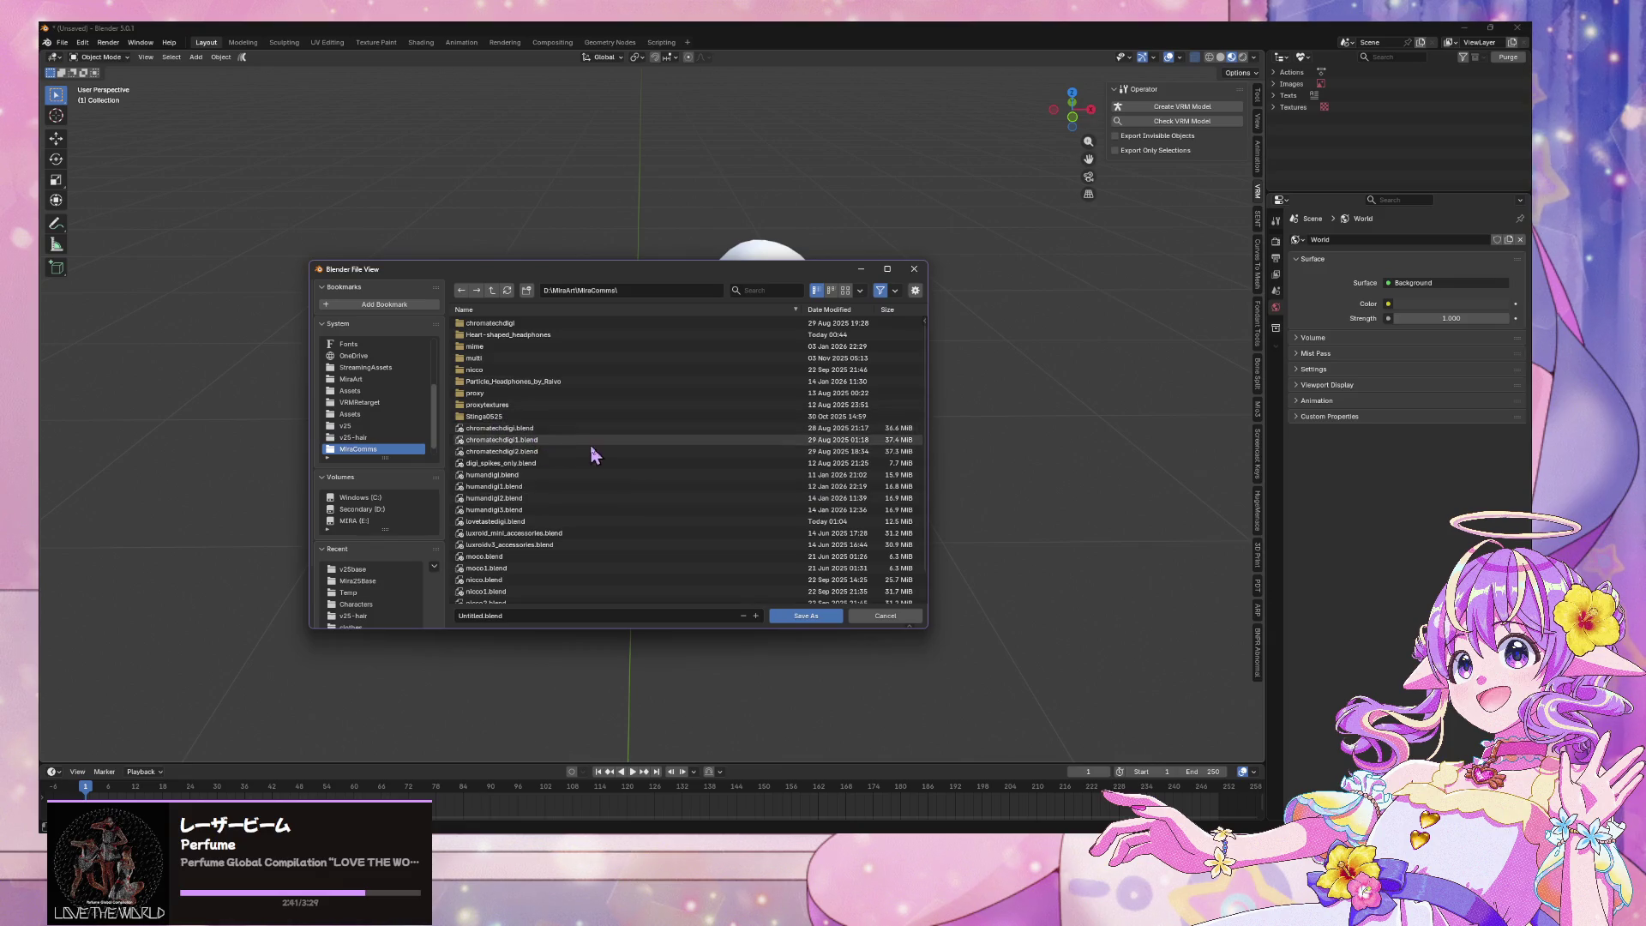
pyautogui.click(494, 292)
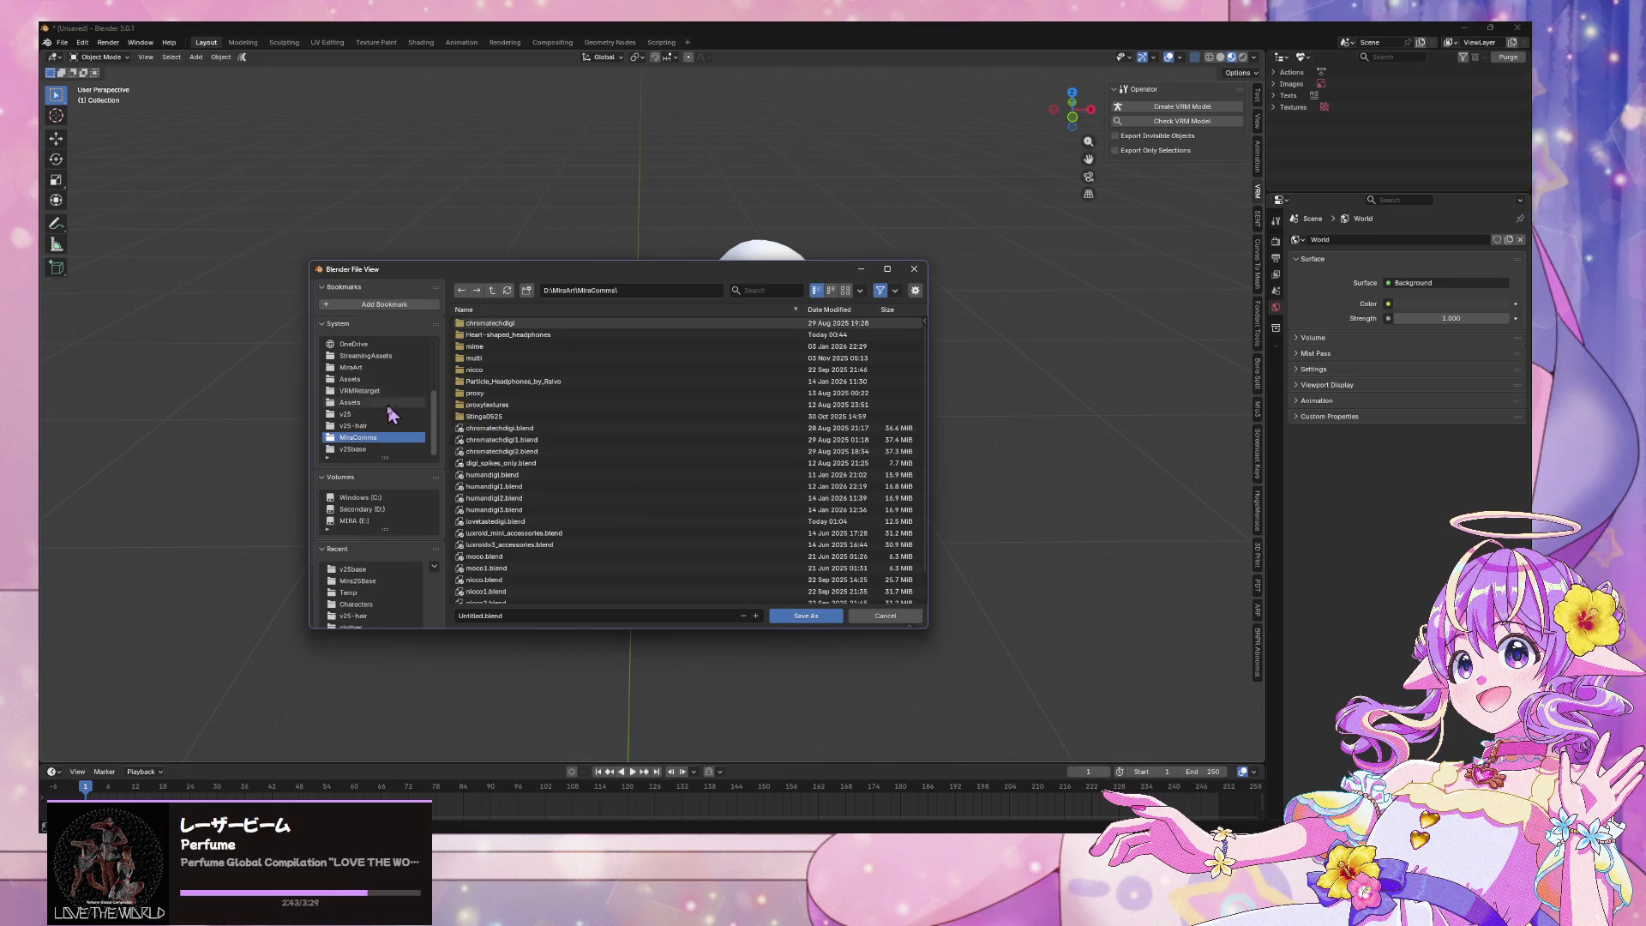
pyautogui.doubleClick(566, 396)
pyautogui.click(527, 510)
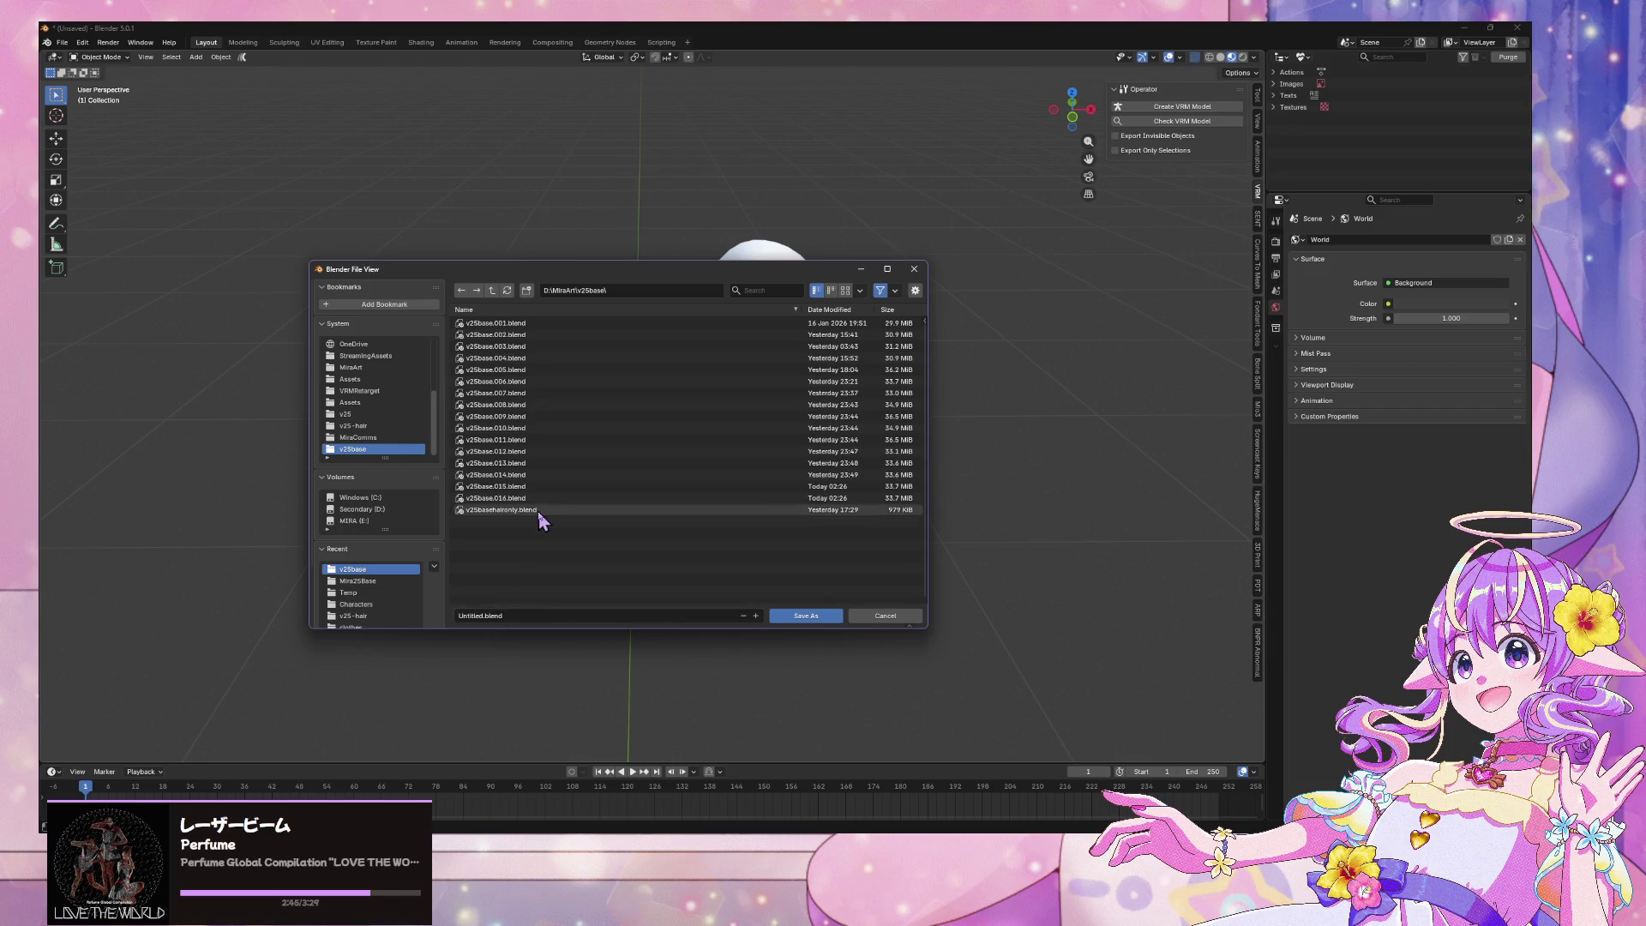
pyautogui.click(502, 617)
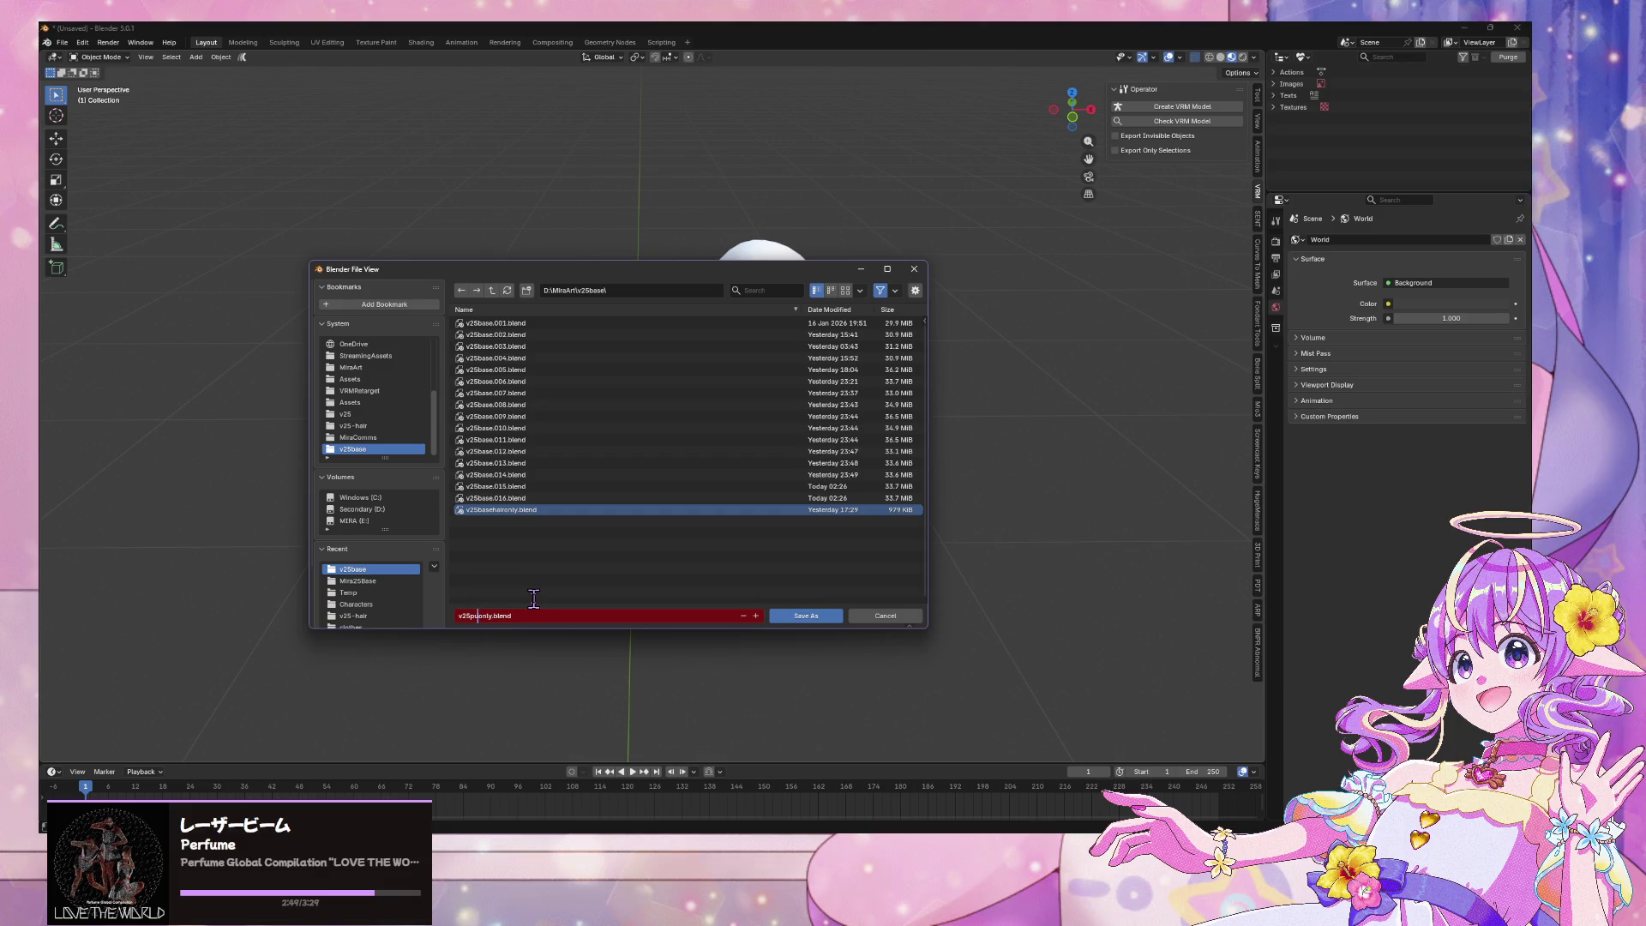
pyautogui.write('il')
pyautogui.click(806, 616)
# Select the Hair.001 pigtail mesh, save again, and switch to the Warudo preview
pyautogui.moveTo(840, 536)
pyautogui.mouseDown(button='middle')
pyautogui.moveTo(893, 503)
pyautogui.moveTo(857, 463)
pyautogui.moveTo(505, 437)
pyautogui.moveTo(665, 444)
pyautogui.moveTo(865, 399)
pyautogui.moveTo(1108, 384)
pyautogui.moveTo(769, 393)
pyautogui.moveTo(1012, 223)
pyautogui.mouseUp(button='middle')
pyautogui.click(753, 371)
pyautogui.hotkey('ctrl', 's')
pyautogui.moveTo(1089, 111)
pyautogui.mouseDown(button='middle')
pyautogui.moveTo(694, 261)
pyautogui.moveTo(981, 342)
pyautogui.moveTo(898, 502)
pyautogui.mouseUp(button='middle')
pyautogui.hotkey('alt', 'Tab')
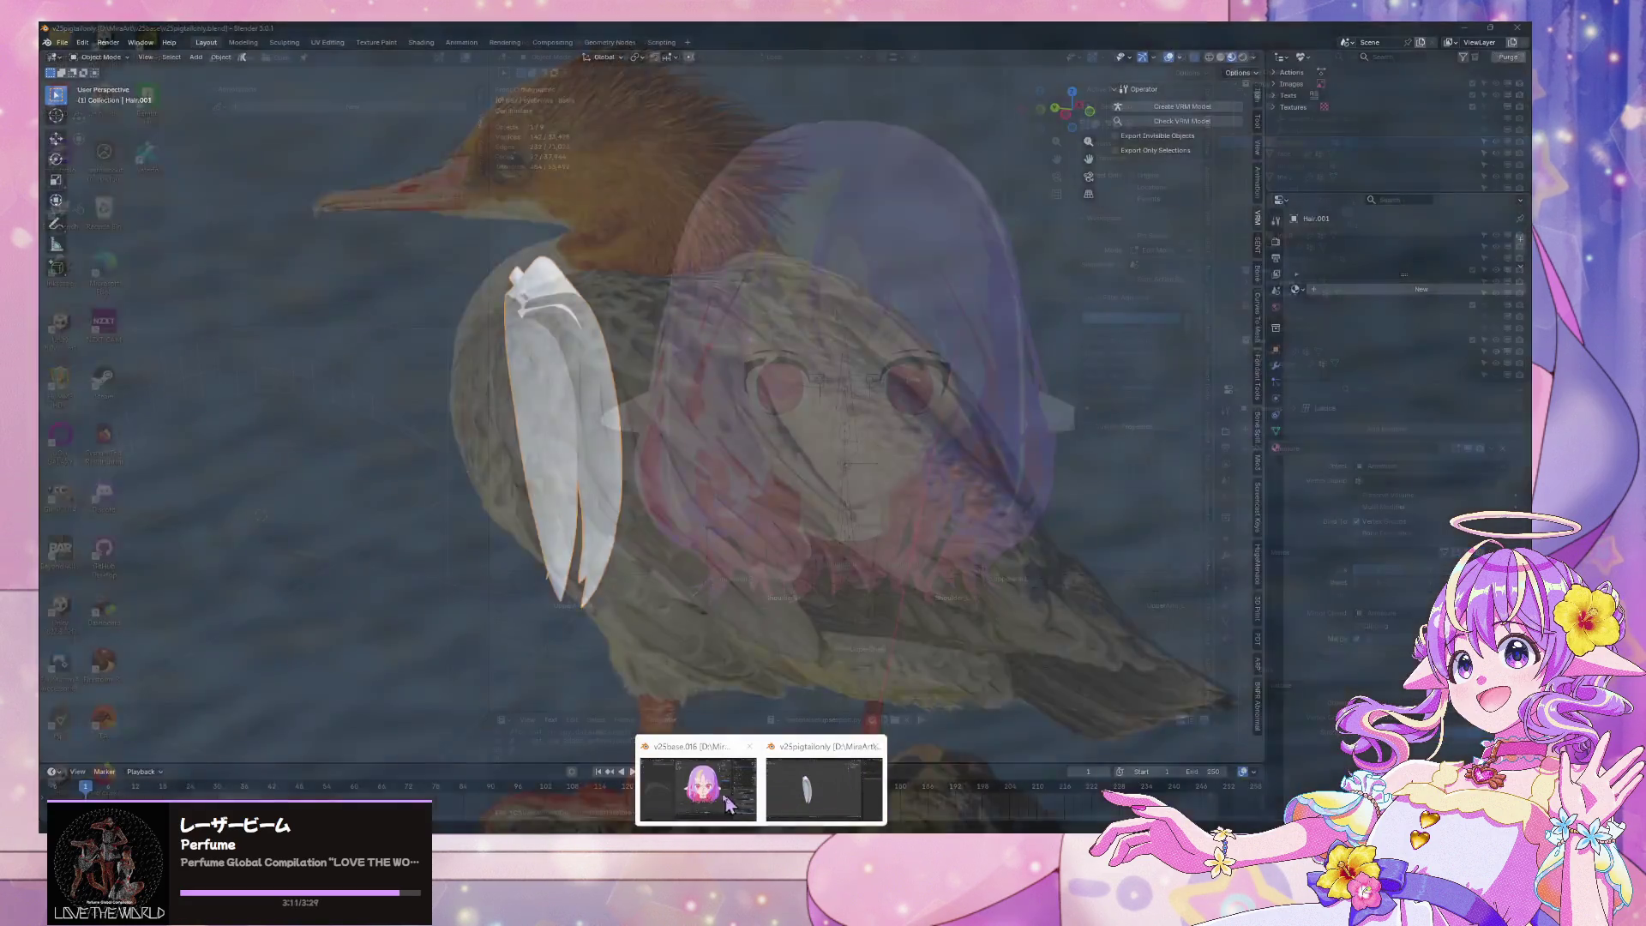
# Return to the v25base avatar file and select the hair collection
pyautogui.click(728, 803)
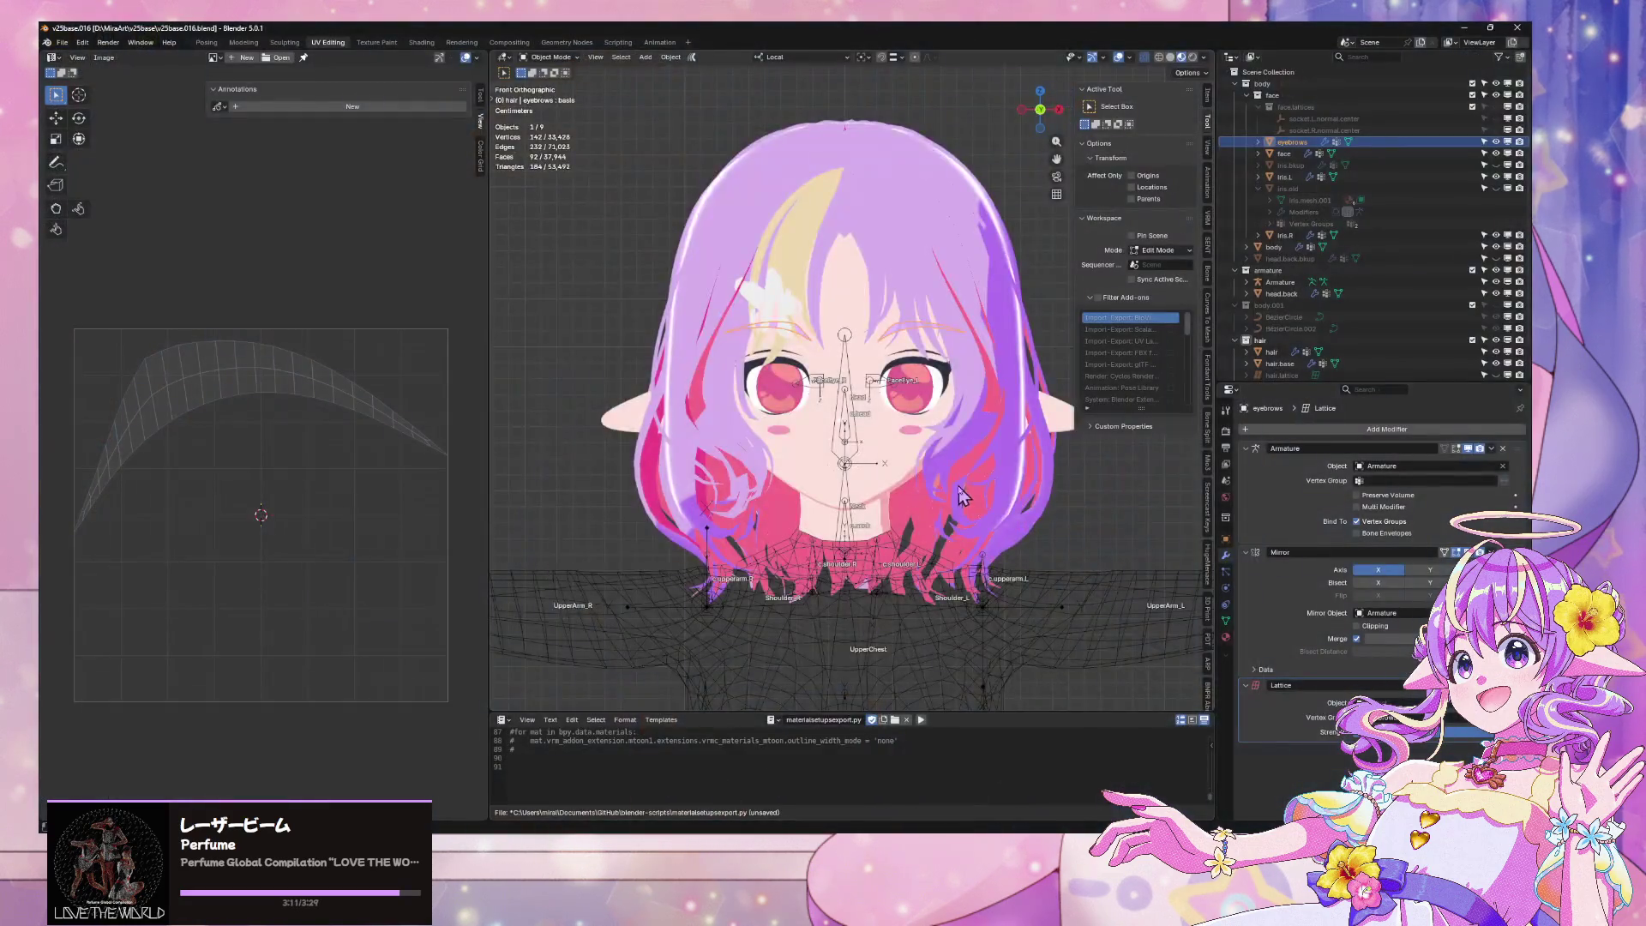
pyautogui.scroll(-2, 1245, 208)
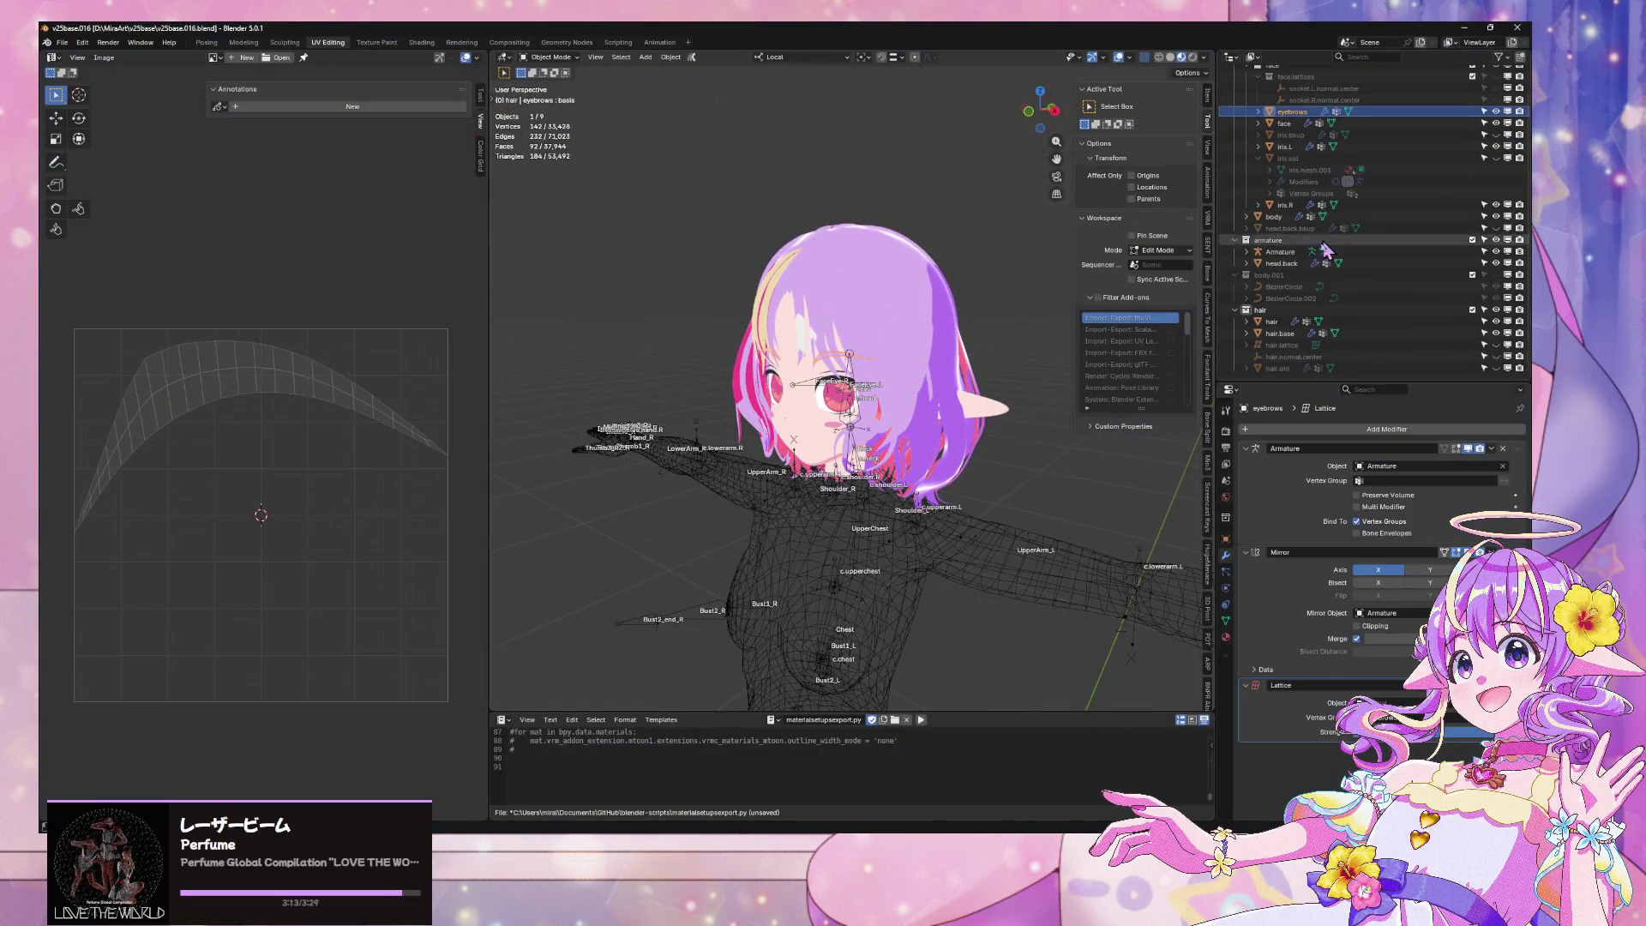
pyautogui.click(1260, 310)
# Start an Append and browse to the MiraArt v25base folder
pyautogui.click(62, 42)
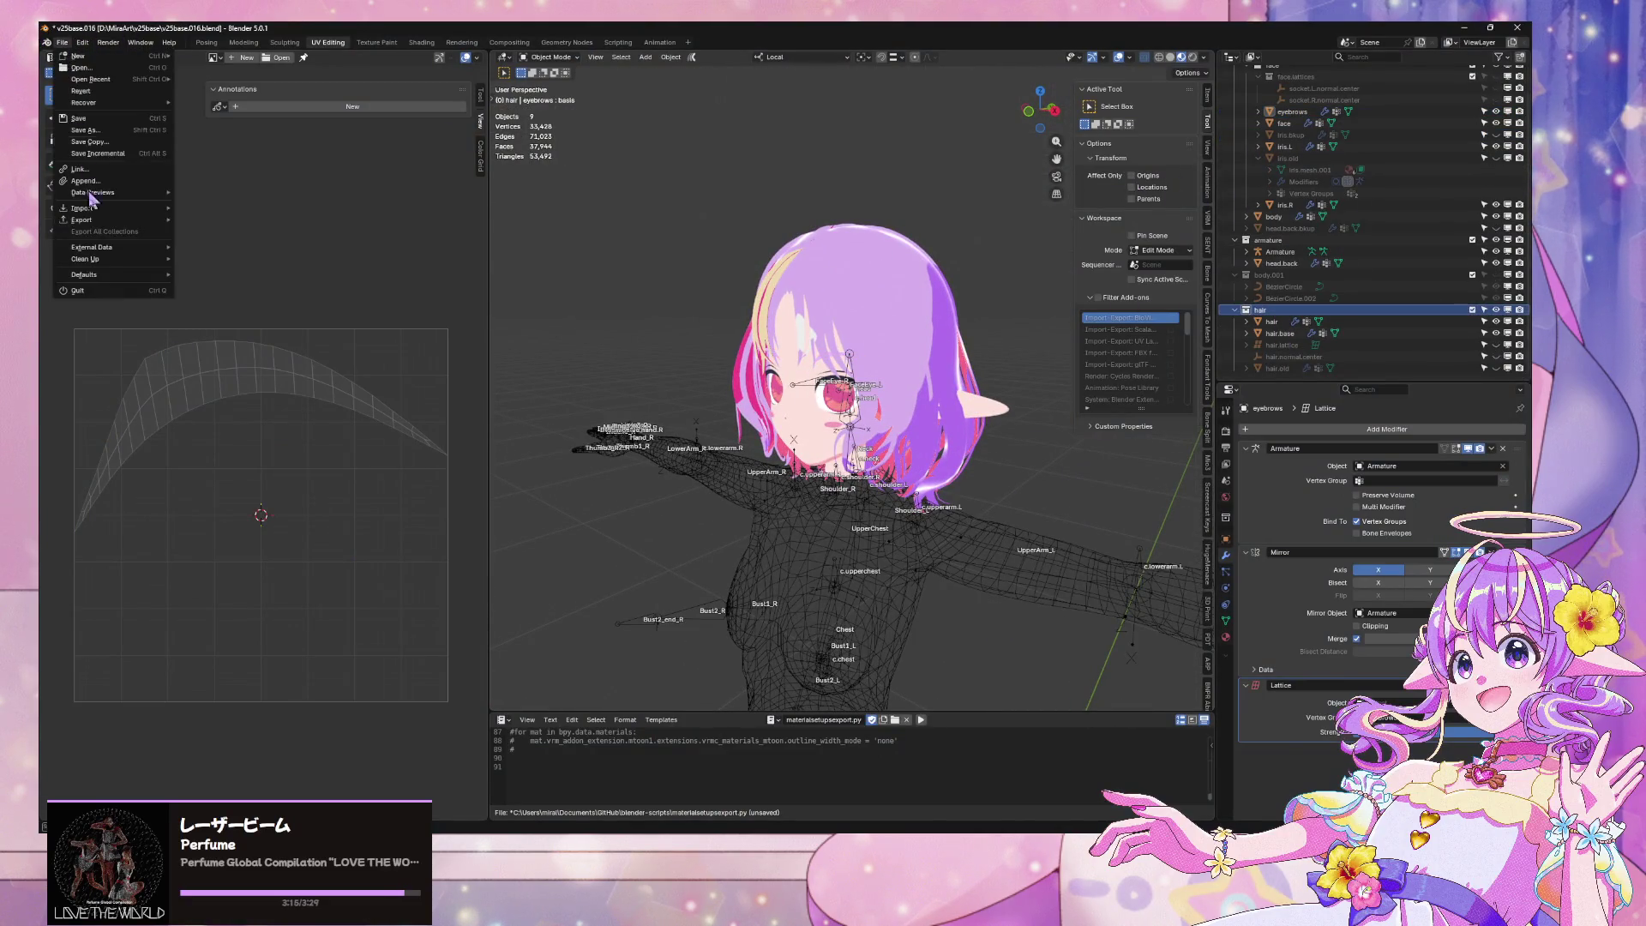
pyautogui.moveTo(105, 212)
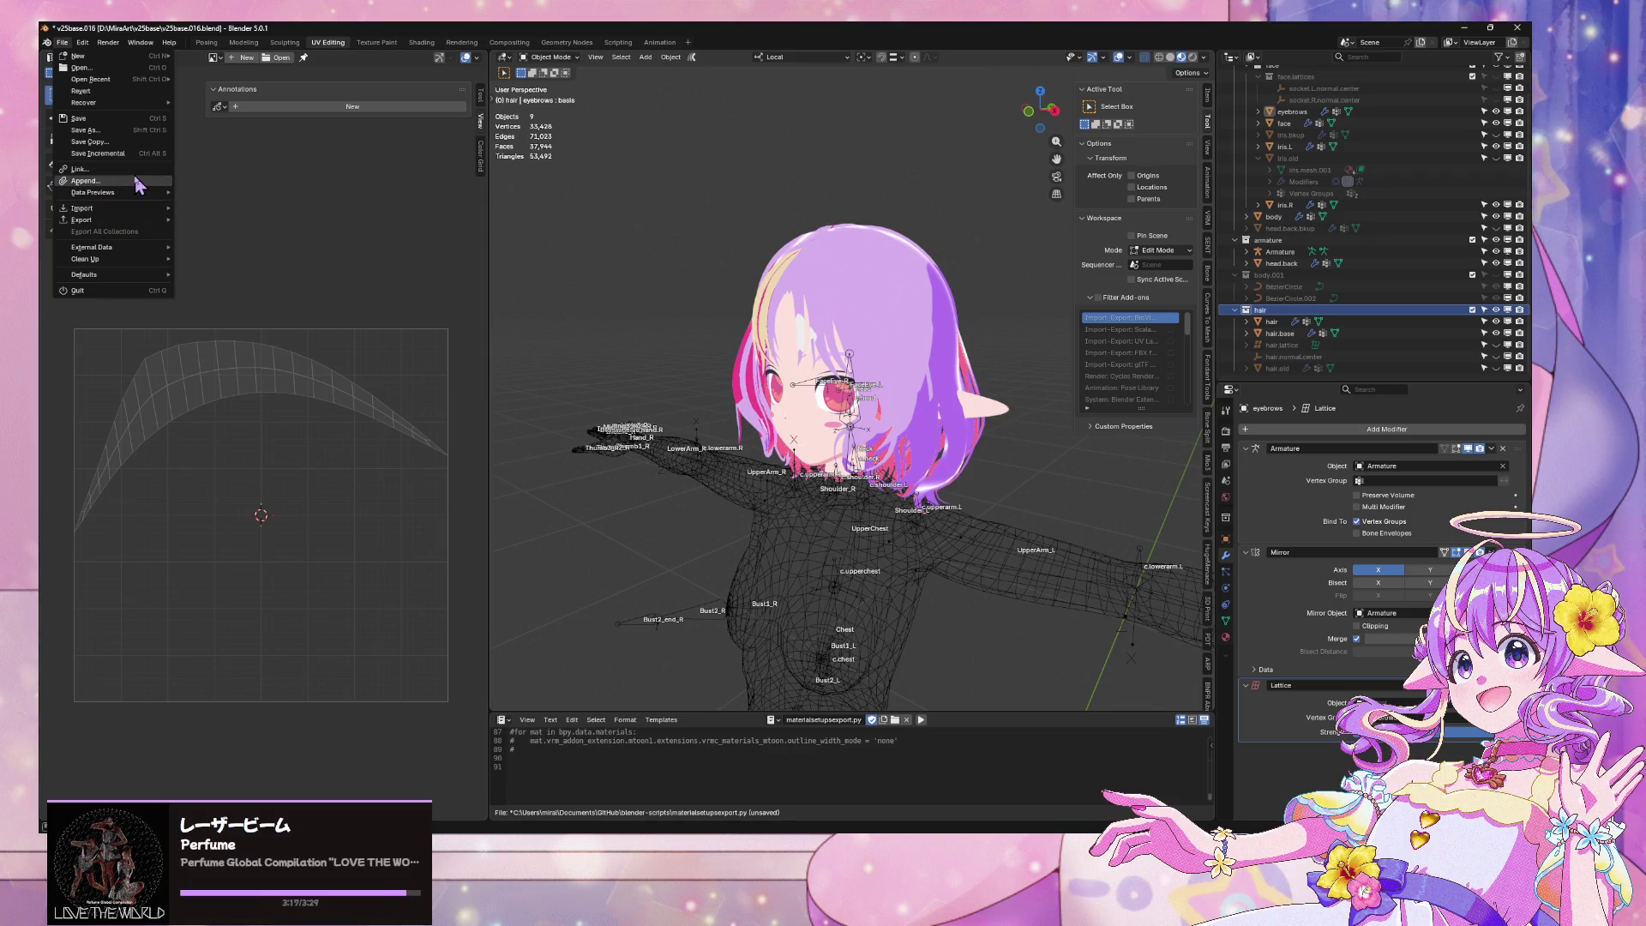
pyautogui.click(84, 181)
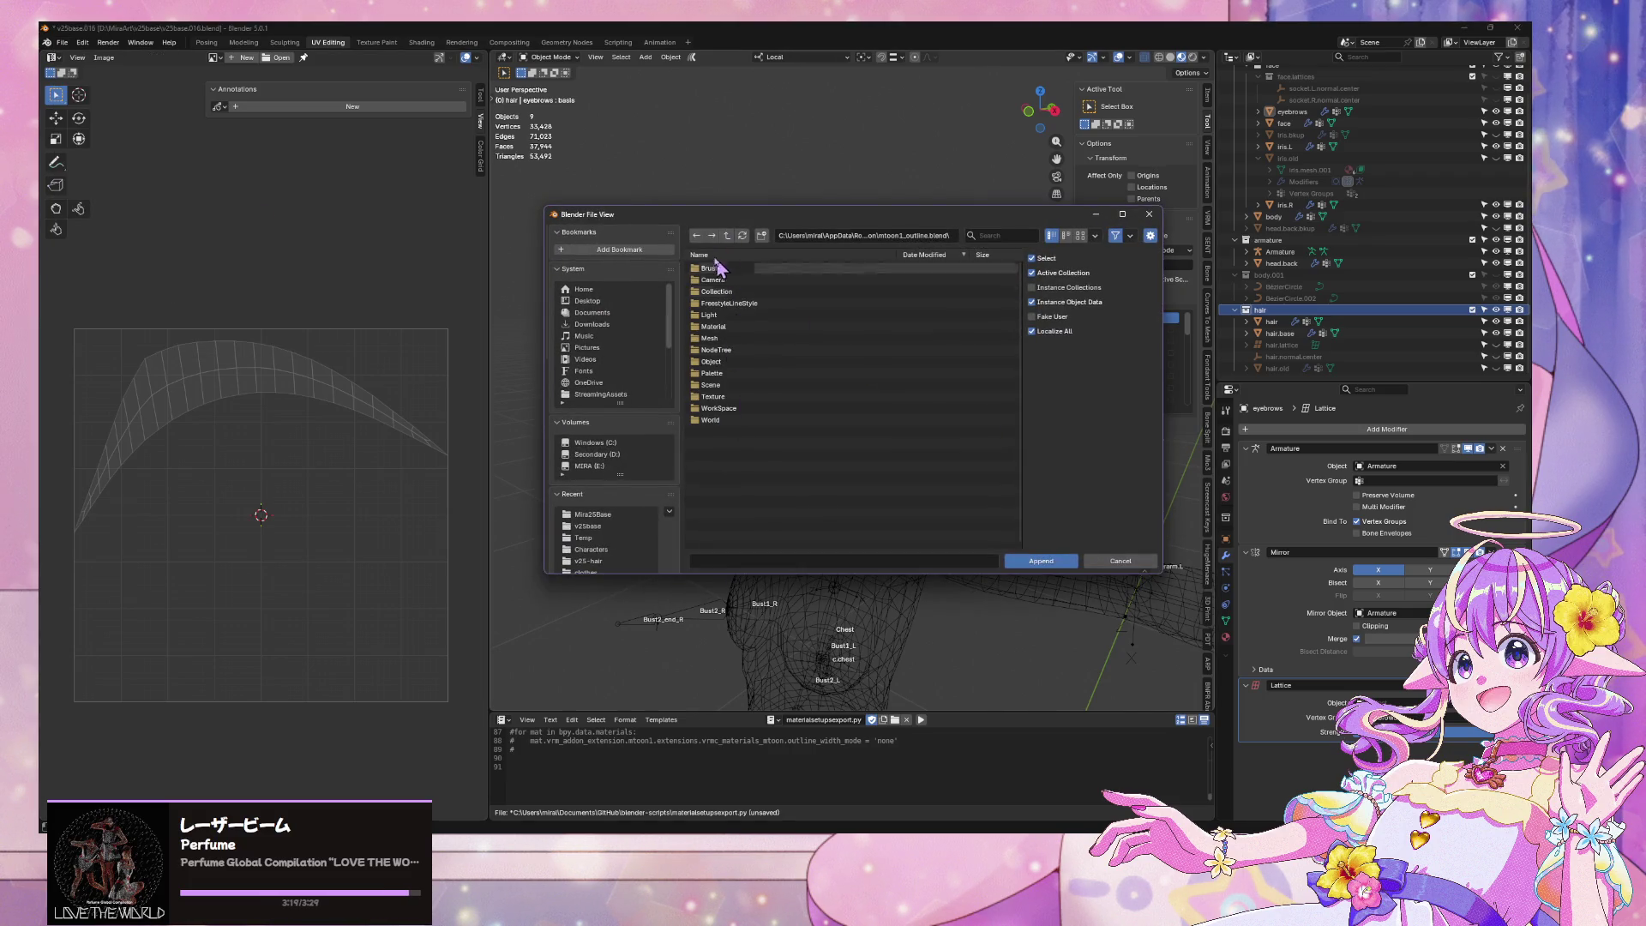
pyautogui.click(727, 235)
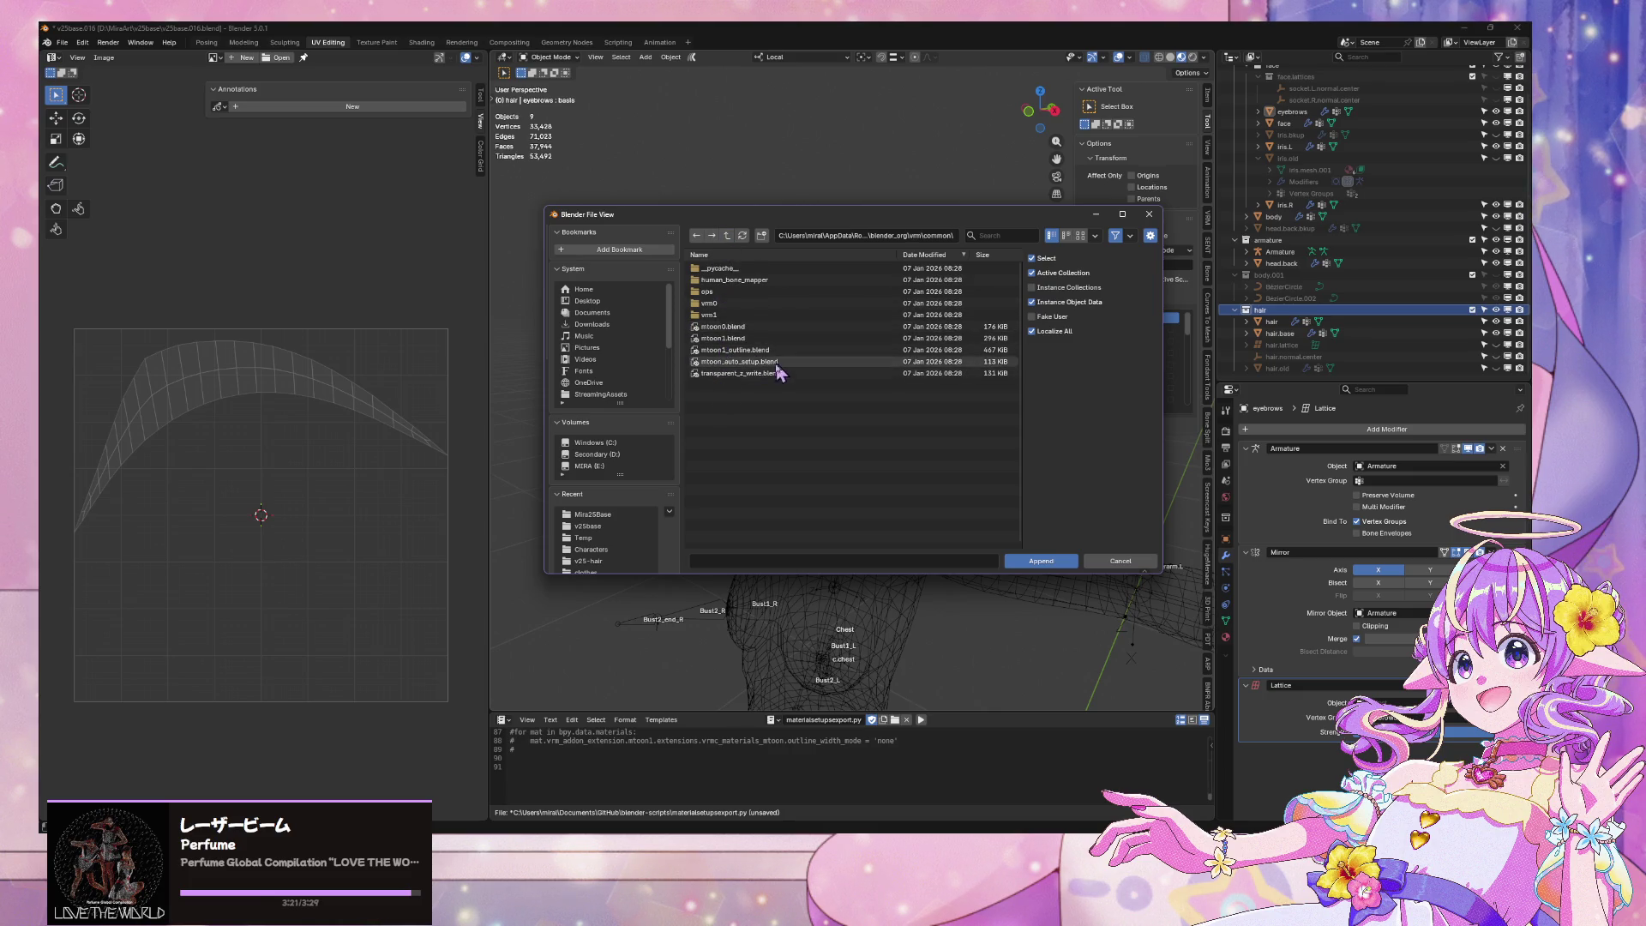
pyautogui.scroll(-4, 611, 399)
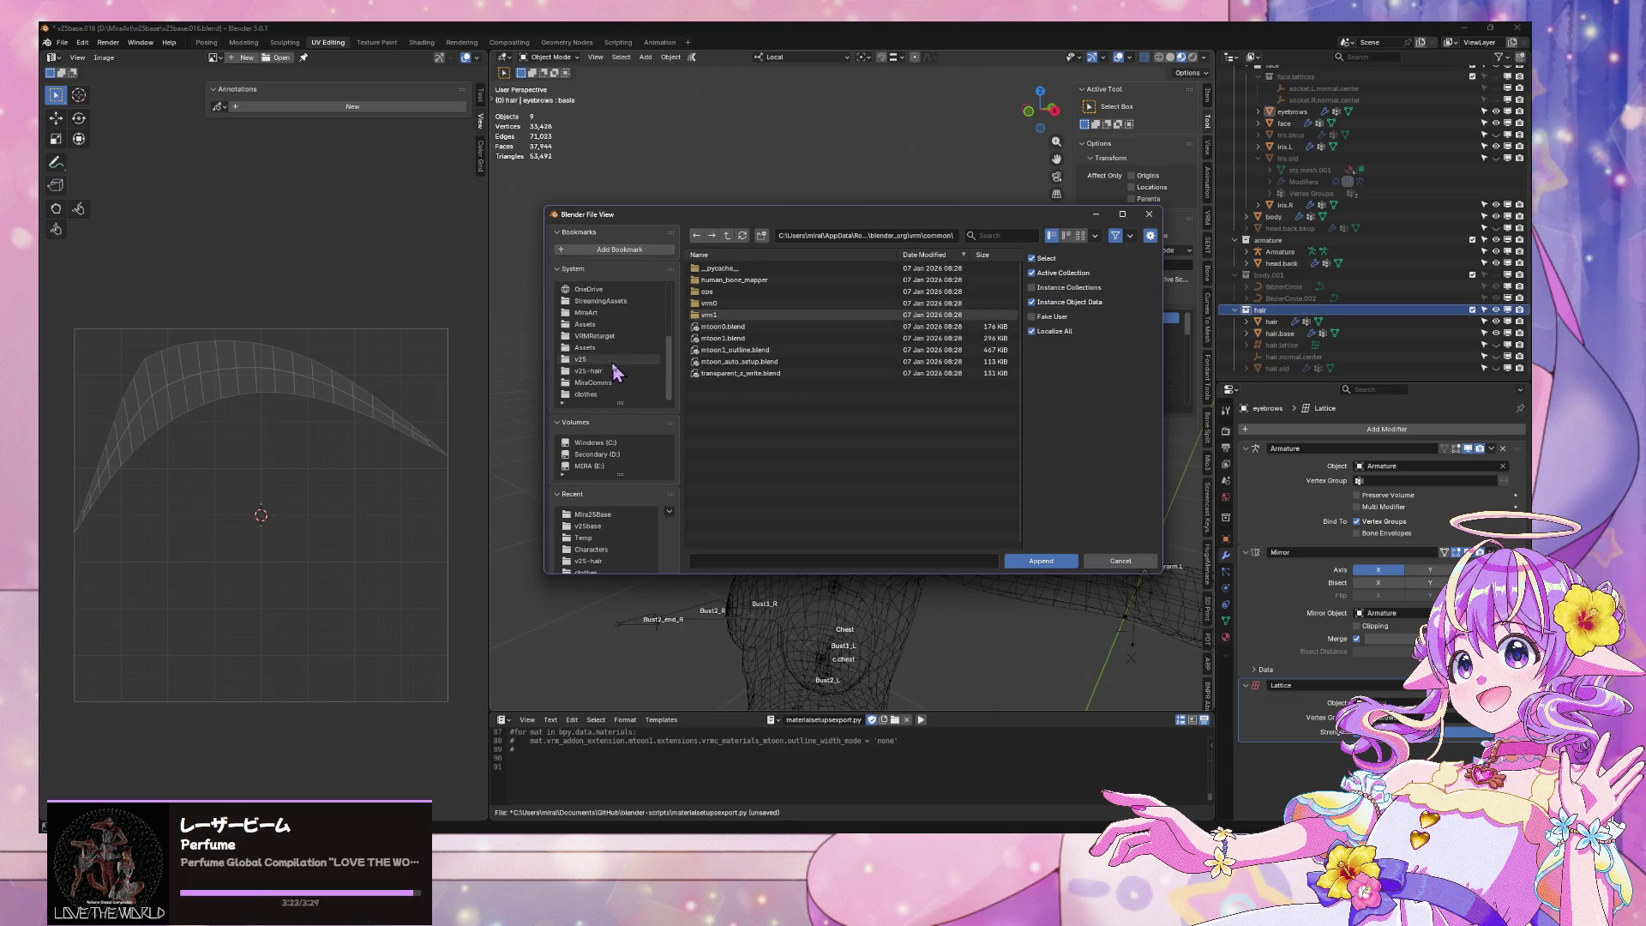
pyautogui.click(591, 359)
pyautogui.click(585, 312)
pyautogui.click(734, 273)
pyautogui.doubleClick(734, 273)
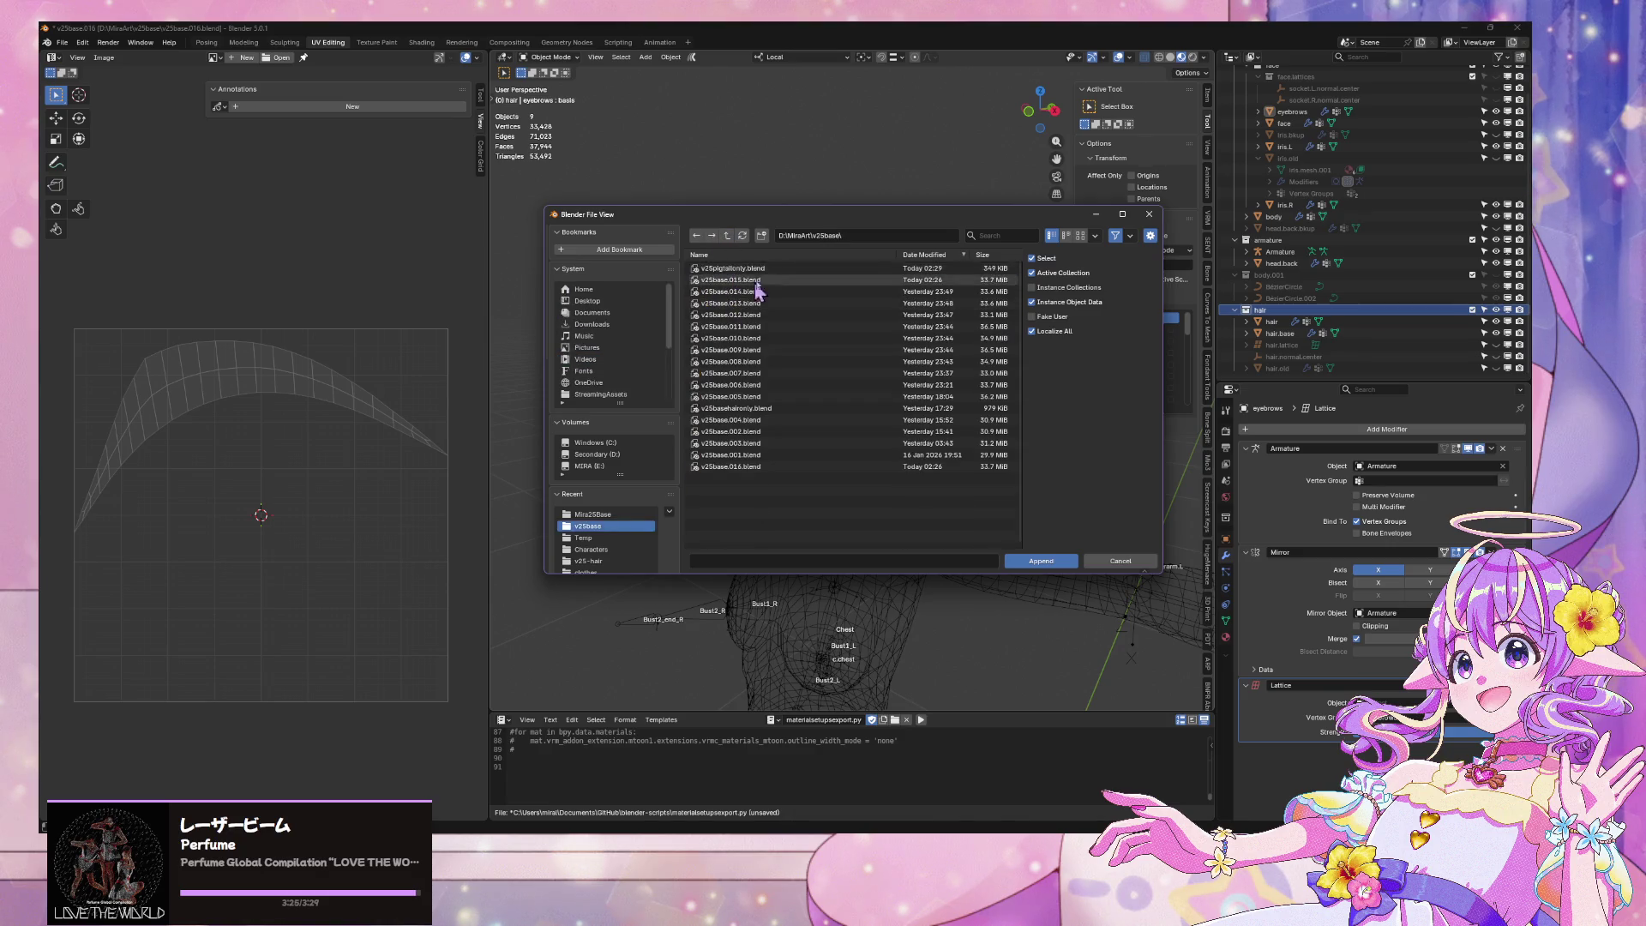
# Append the Hair.001 object from v25pigtailonly.blend
pyautogui.doubleClick(766, 280)
pyautogui.doubleClick(712, 329)
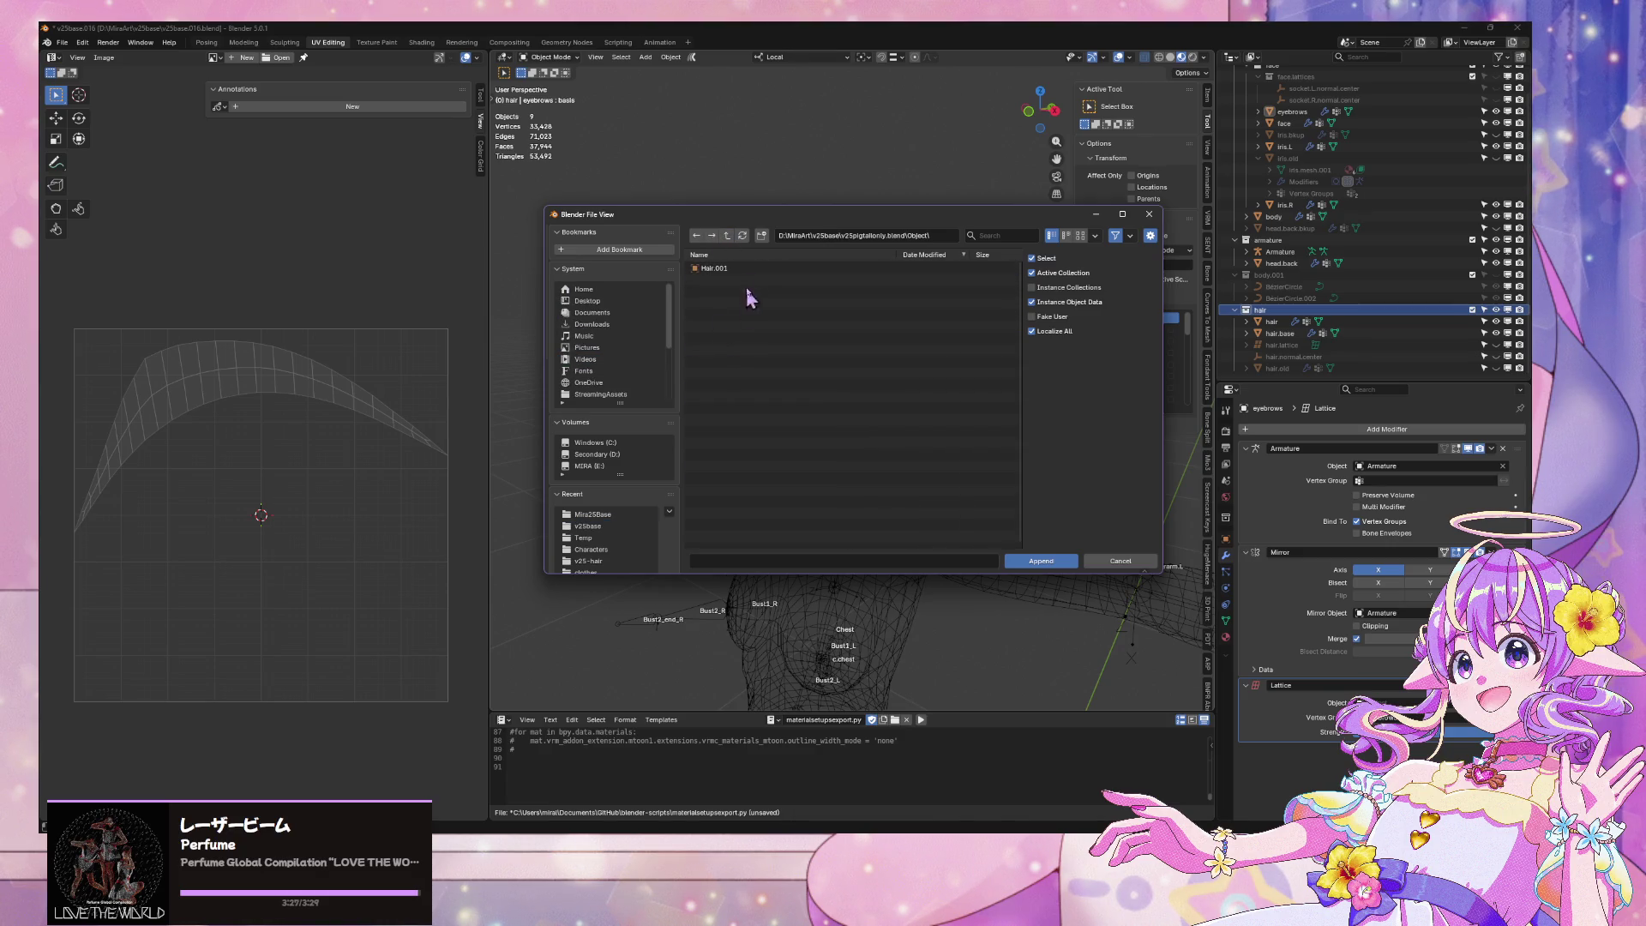
pyautogui.click(758, 269)
pyautogui.doubleClick(749, 270)
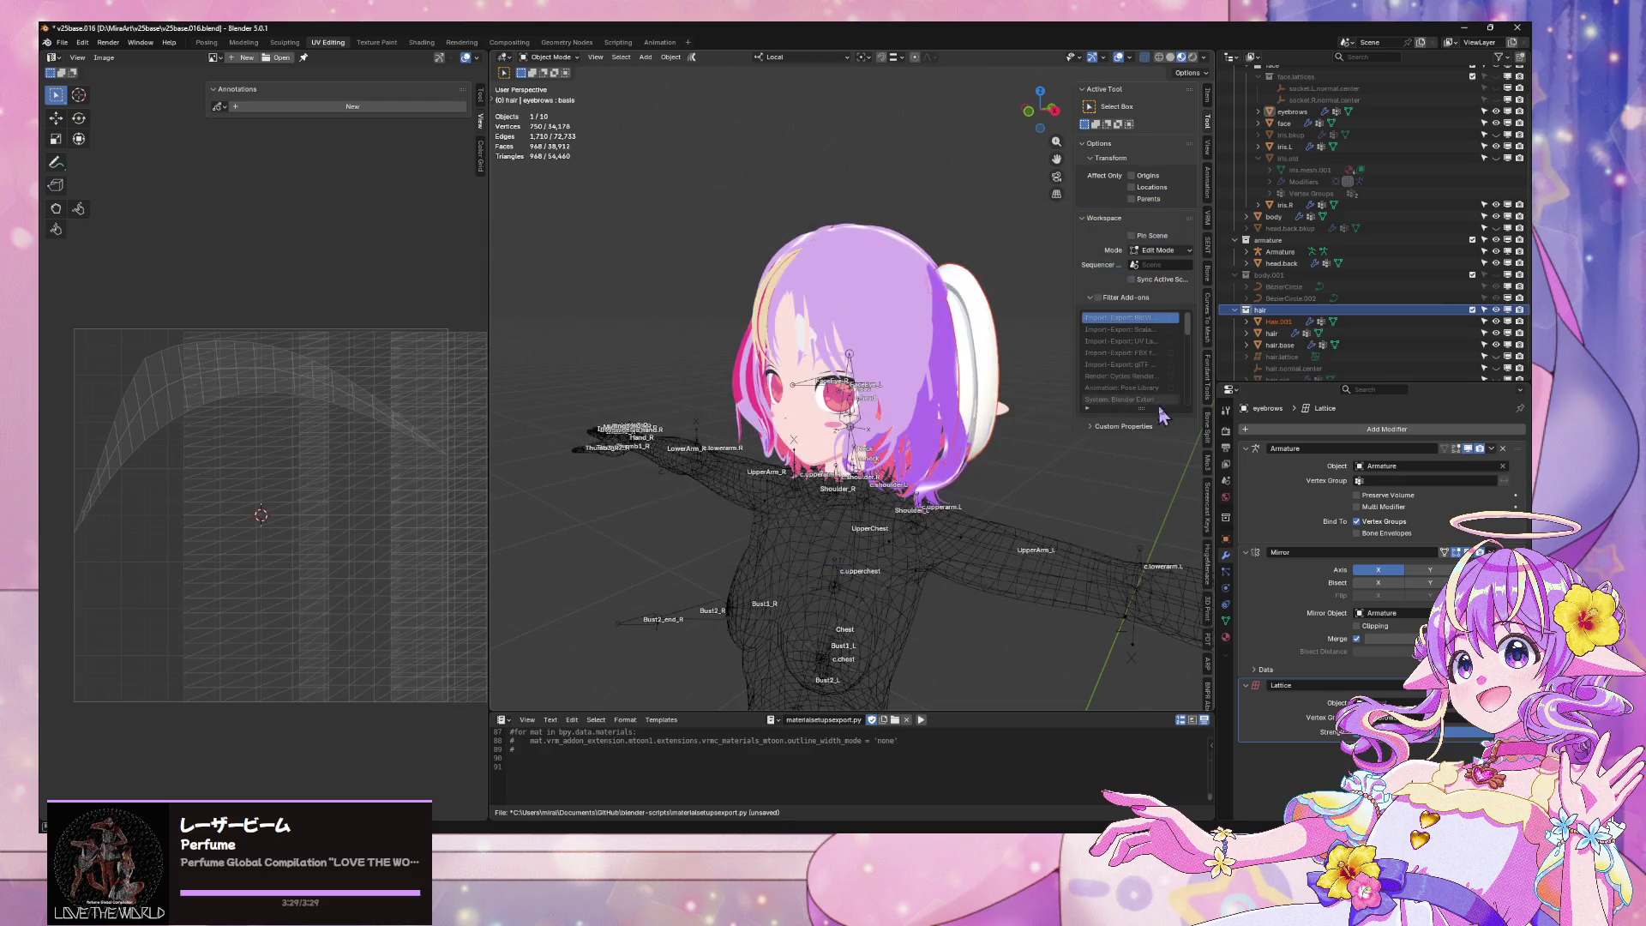
# Rename the appended Hair.001 object to hair.pigtails
pyautogui.moveTo(774, 356)
pyautogui.mouseDown(button='middle')
pyautogui.moveTo(943, 412)
pyautogui.moveTo(1044, 371)
pyautogui.mouseUp(button='middle')
pyautogui.scroll(2, 943, 412)
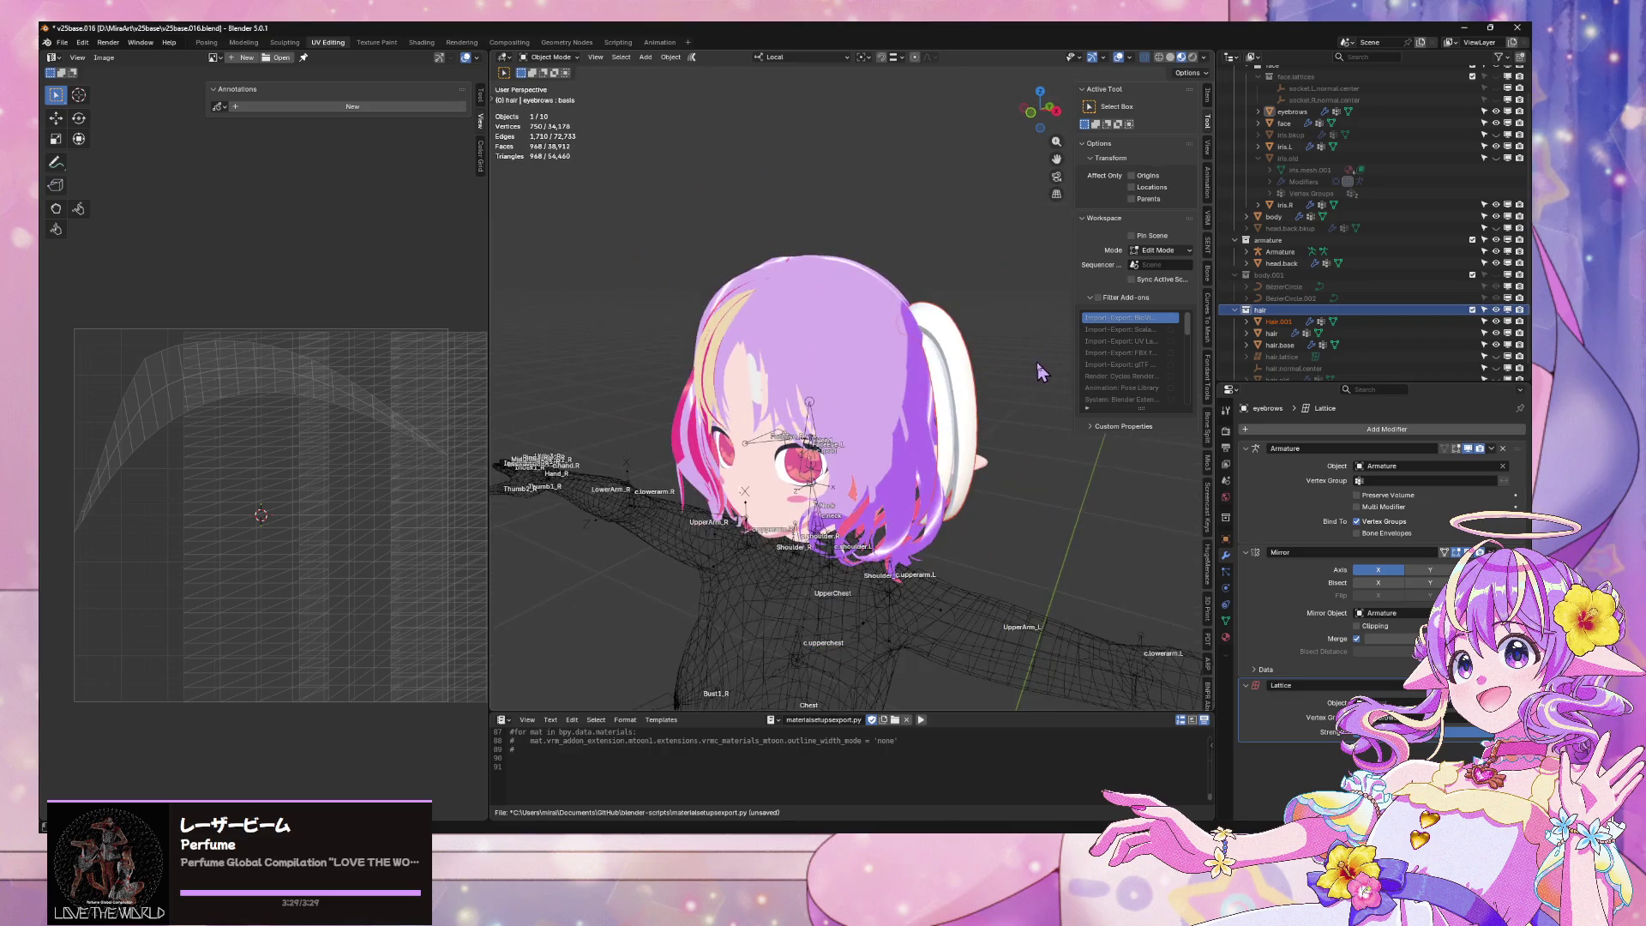
pyautogui.doubleClick(1286, 321)
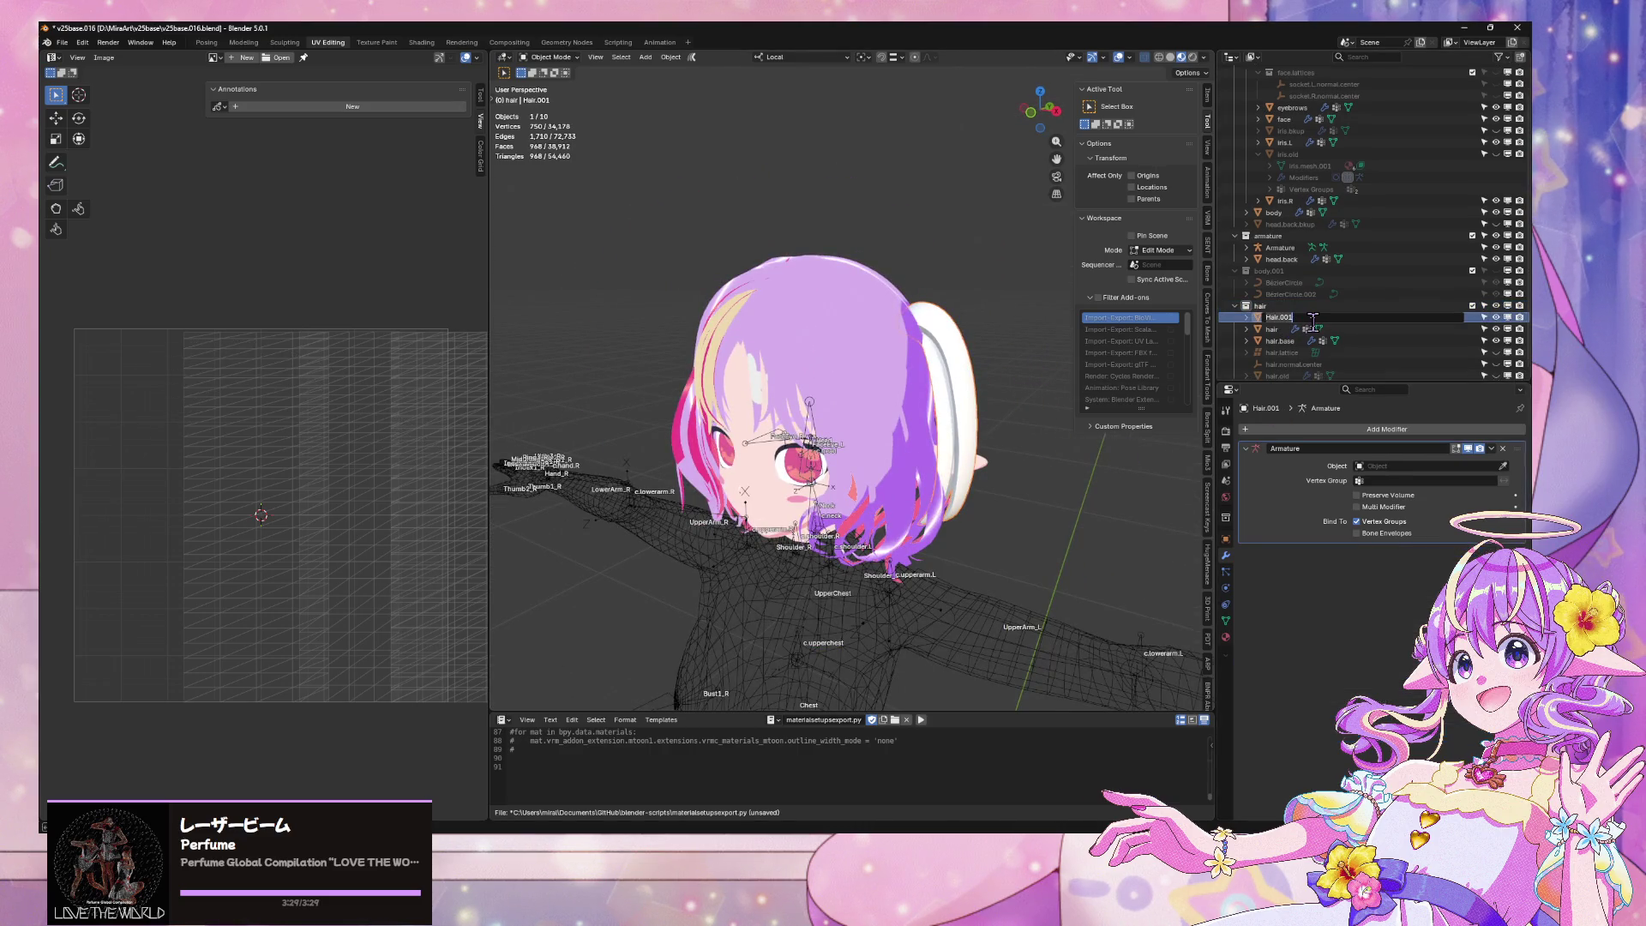
pyautogui.write('hai')
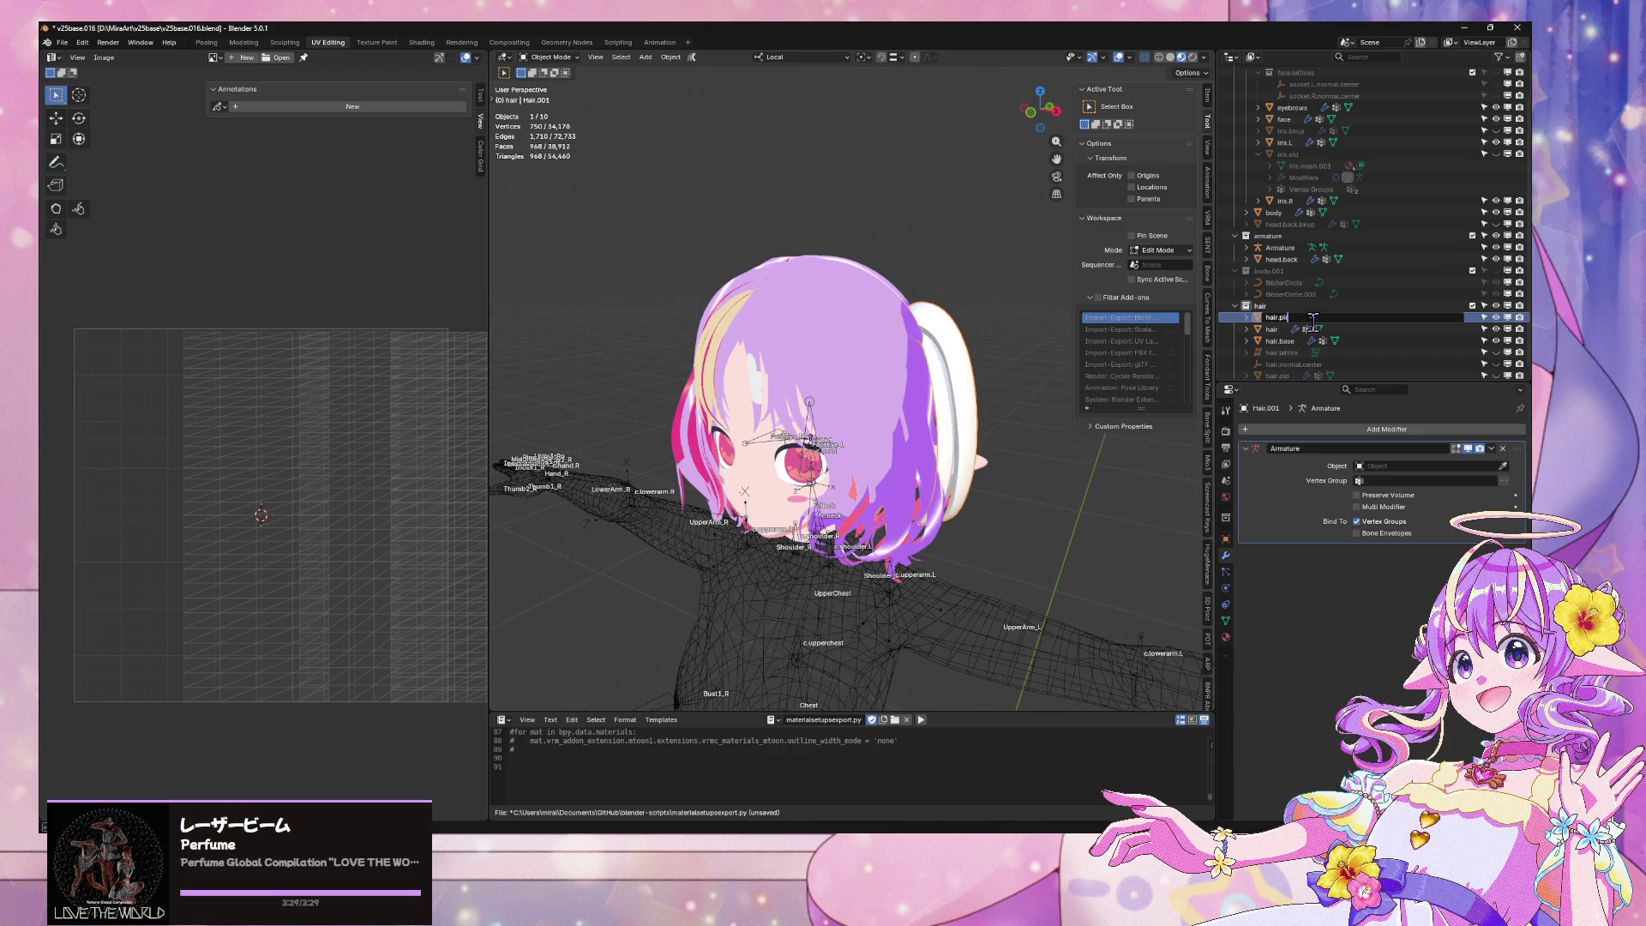
pyautogui.press('Return')
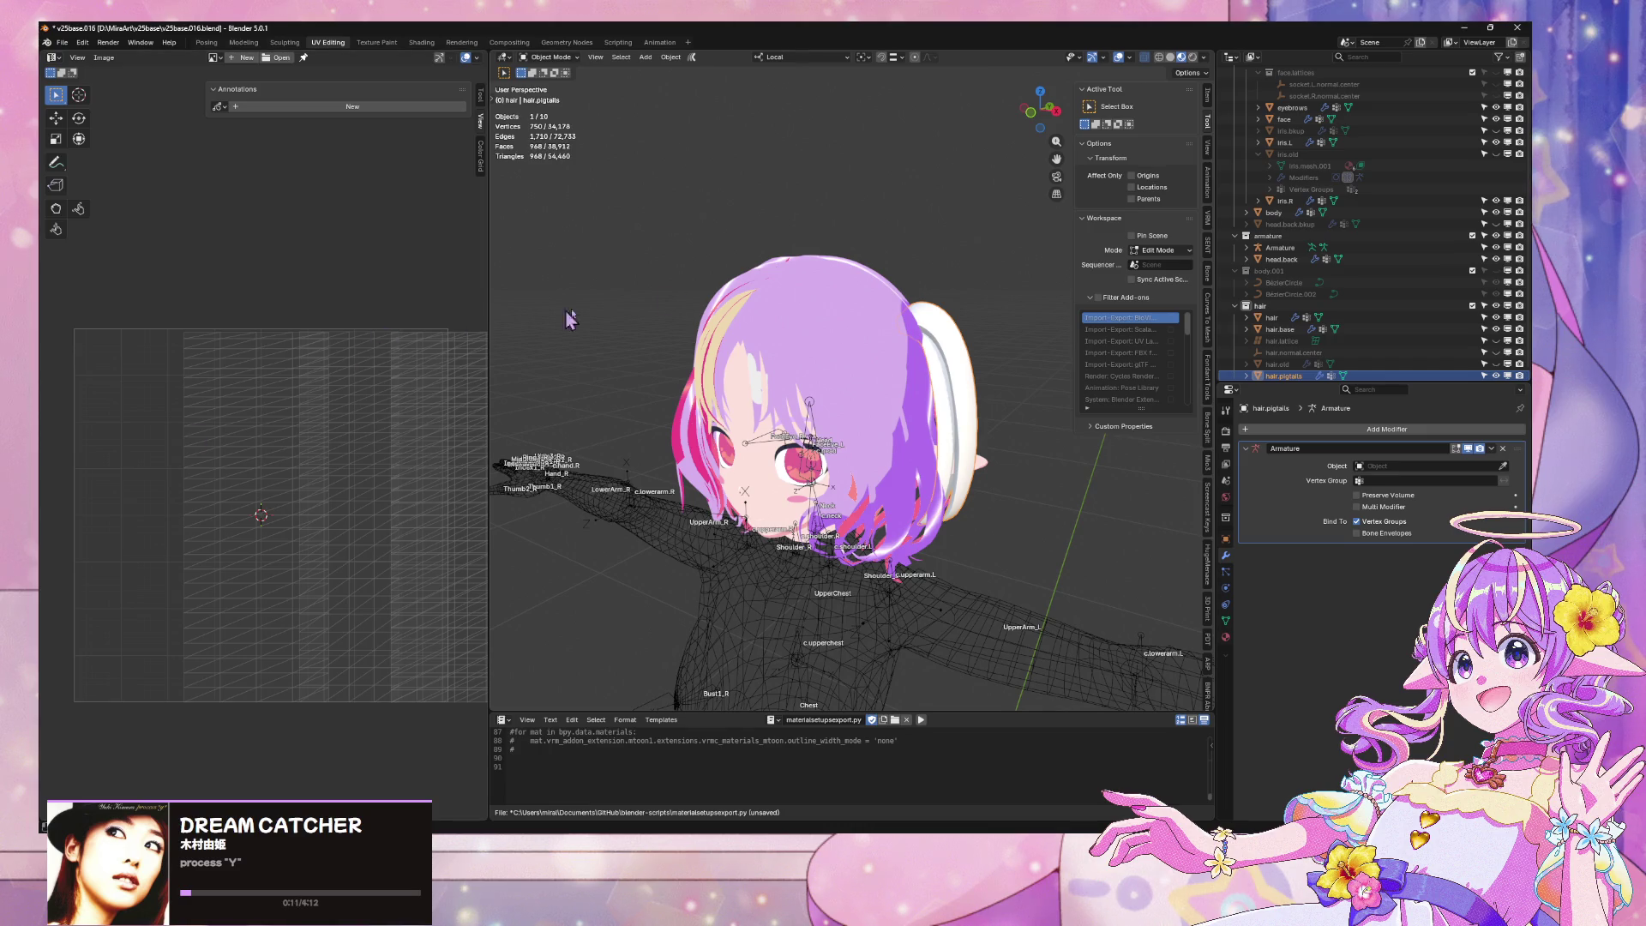
# Switch to the Modeling workspace and orbit to a close-up of the head
pyautogui.moveTo(883, 302); pyautogui.dragTo(652, 300, button='middle')
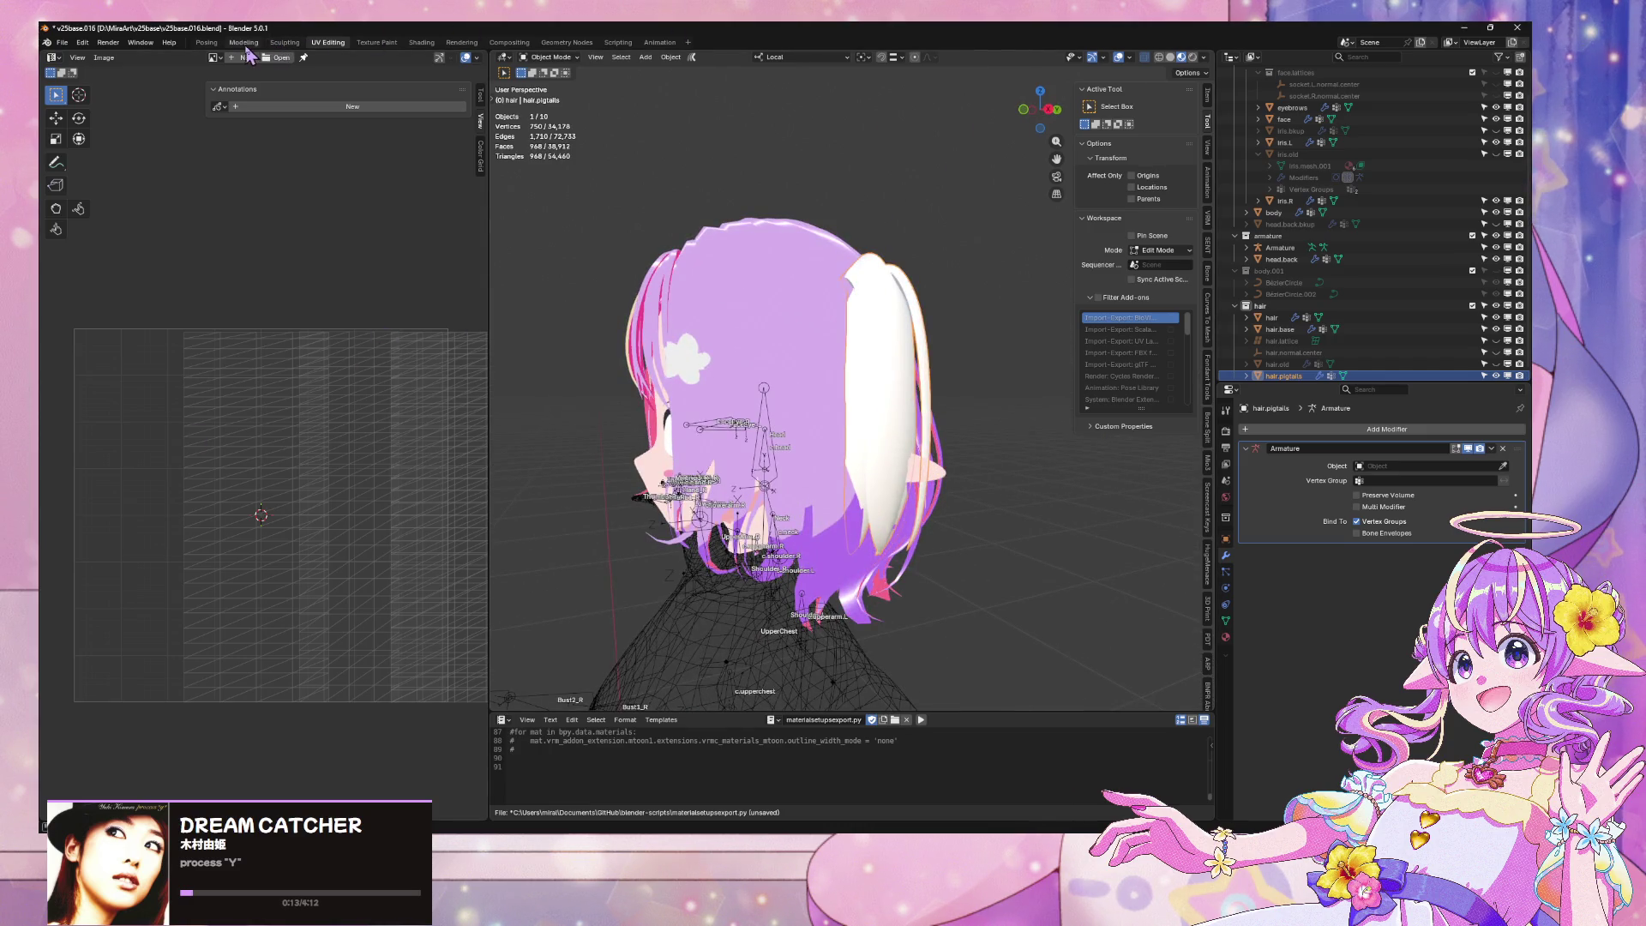
pyautogui.click(243, 42)
pyautogui.scroll(5, 879, 302)
pyautogui.moveTo(879, 302)
pyautogui.mouseDown(button='middle')
pyautogui.moveTo(798, 288)
pyautogui.moveTo(857, 296)
pyautogui.mouseUp(button='middle')
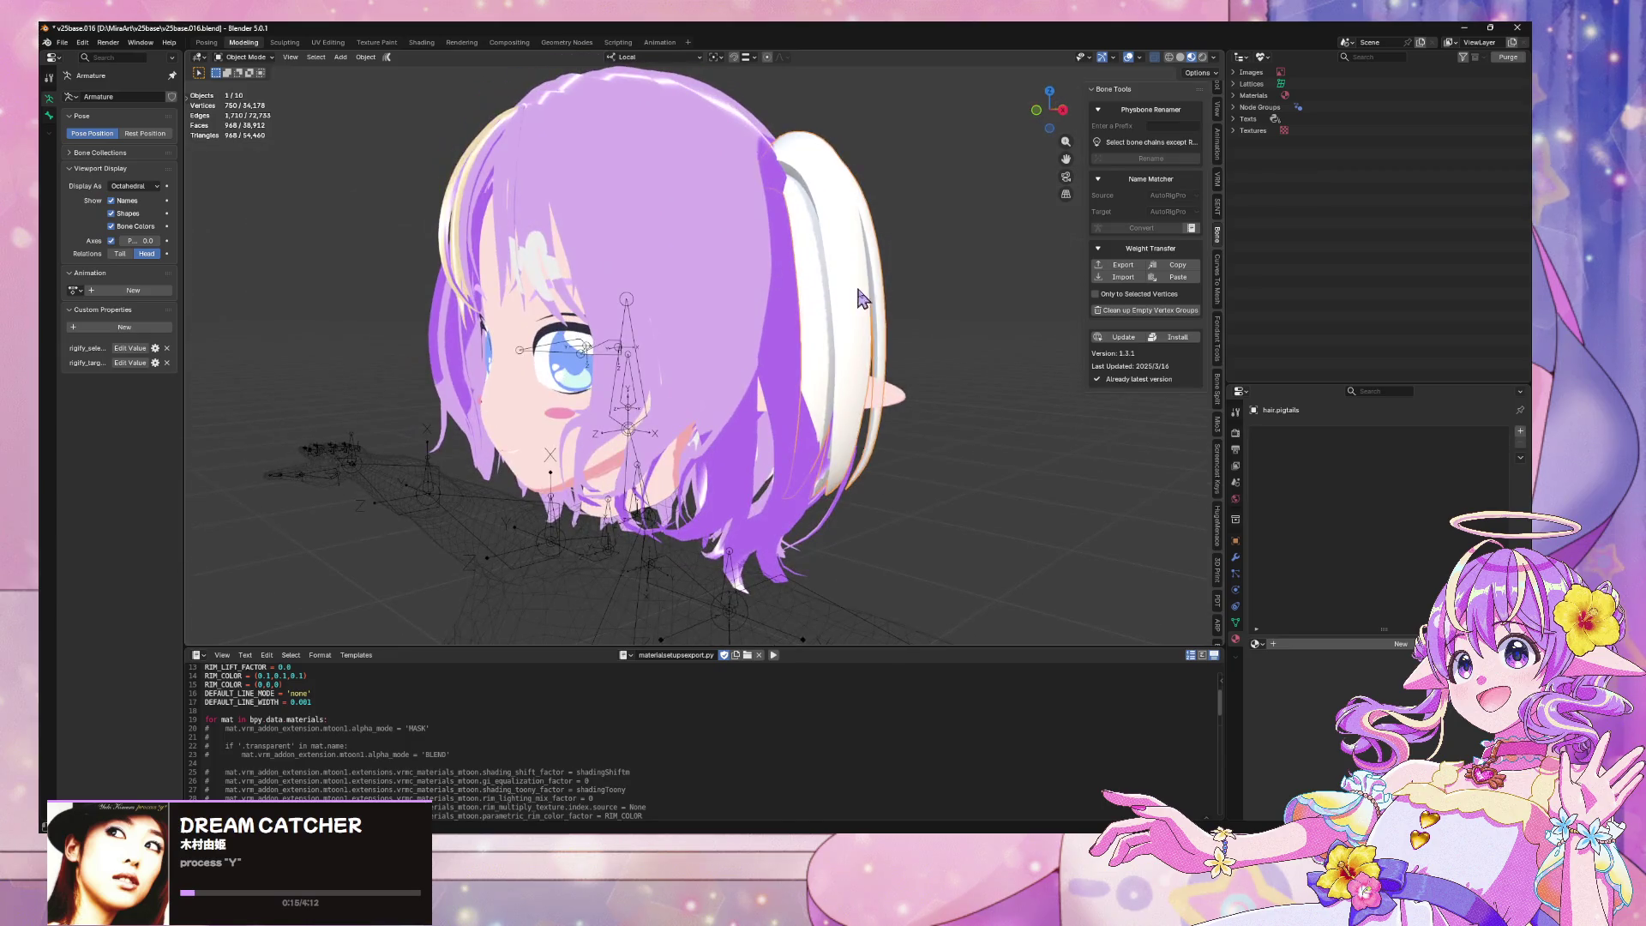
# Delete all the pigtail's vertex groups and add a new Head vertex group
pyautogui.press('Tab')
pyautogui.click(1236, 621)
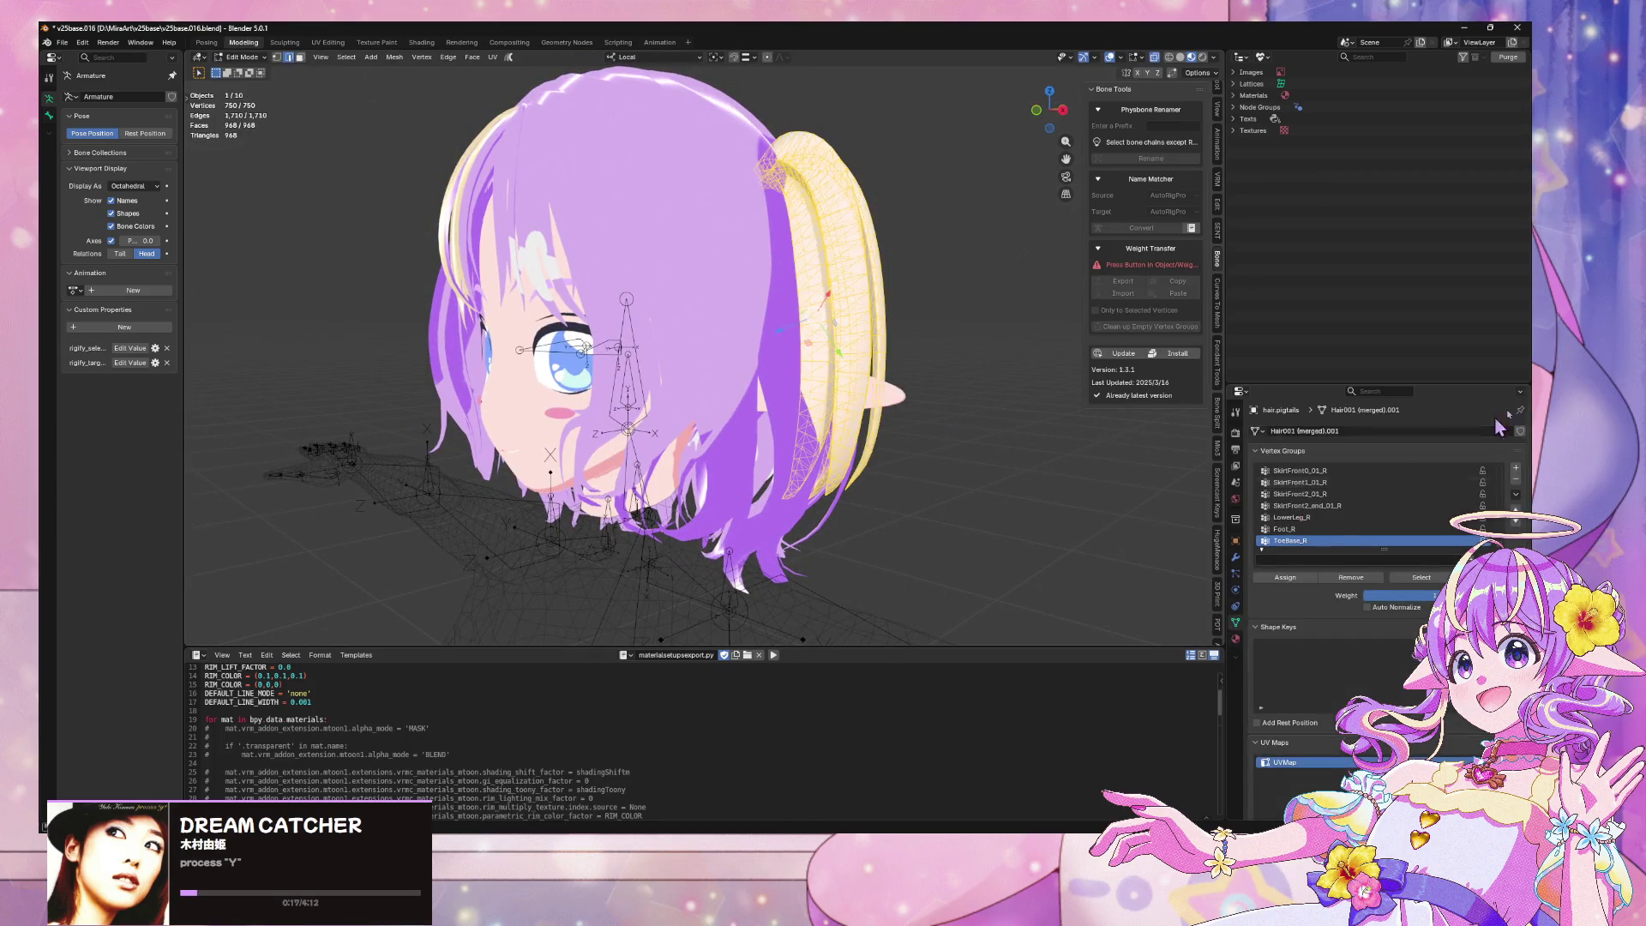
pyautogui.click(1515, 494)
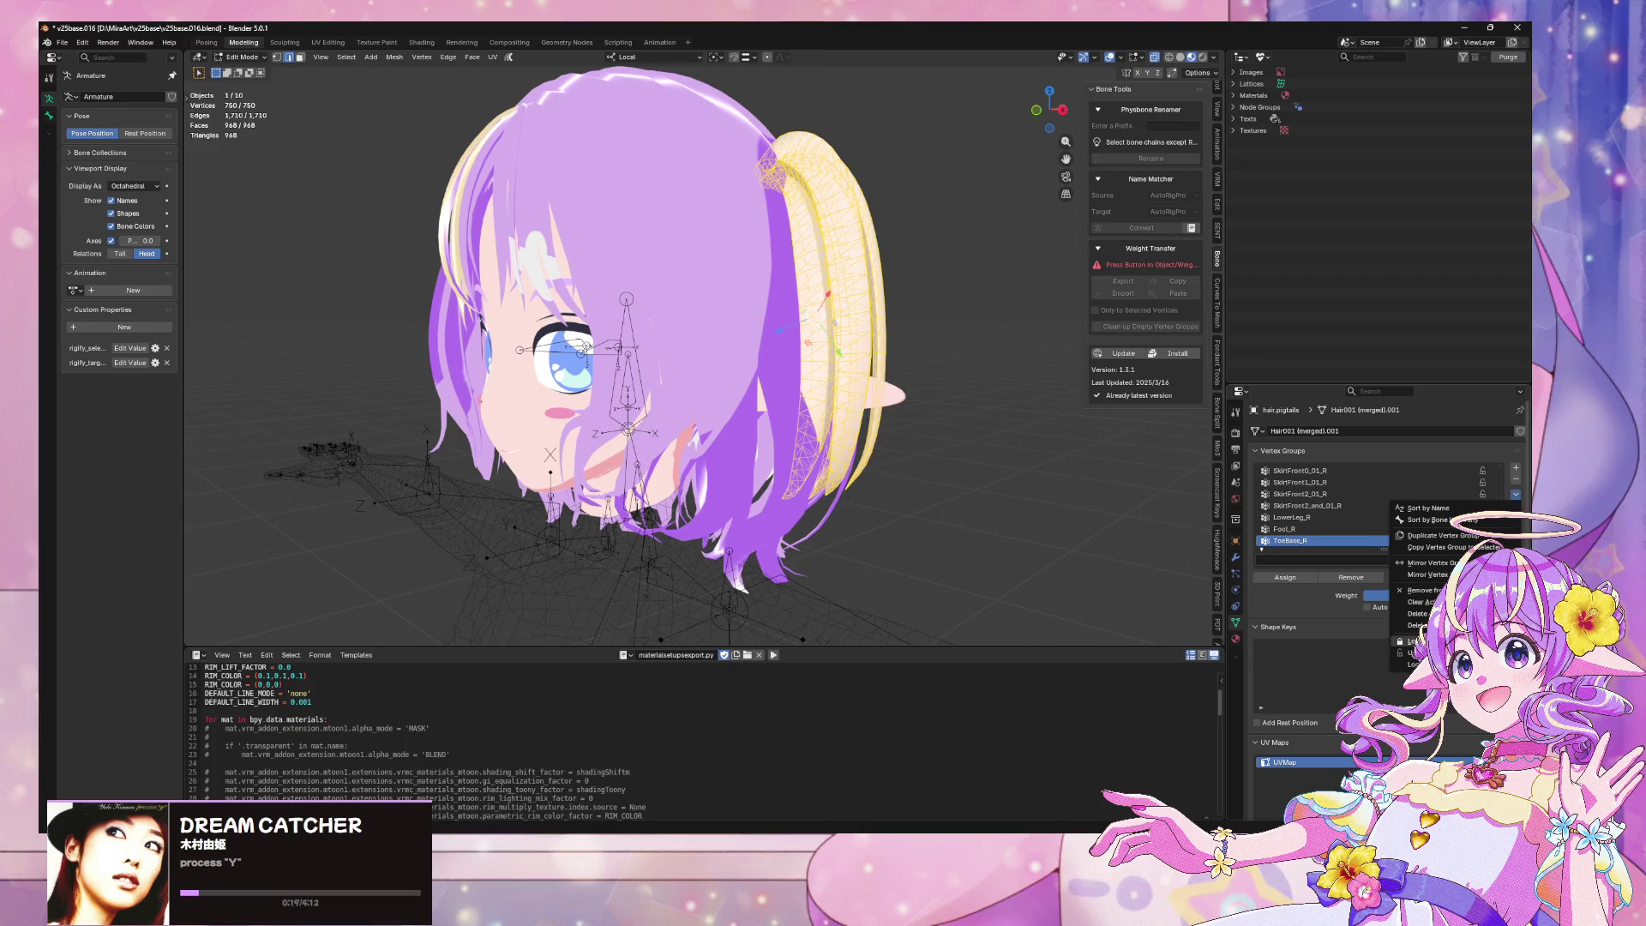
pyautogui.click(1424, 625)
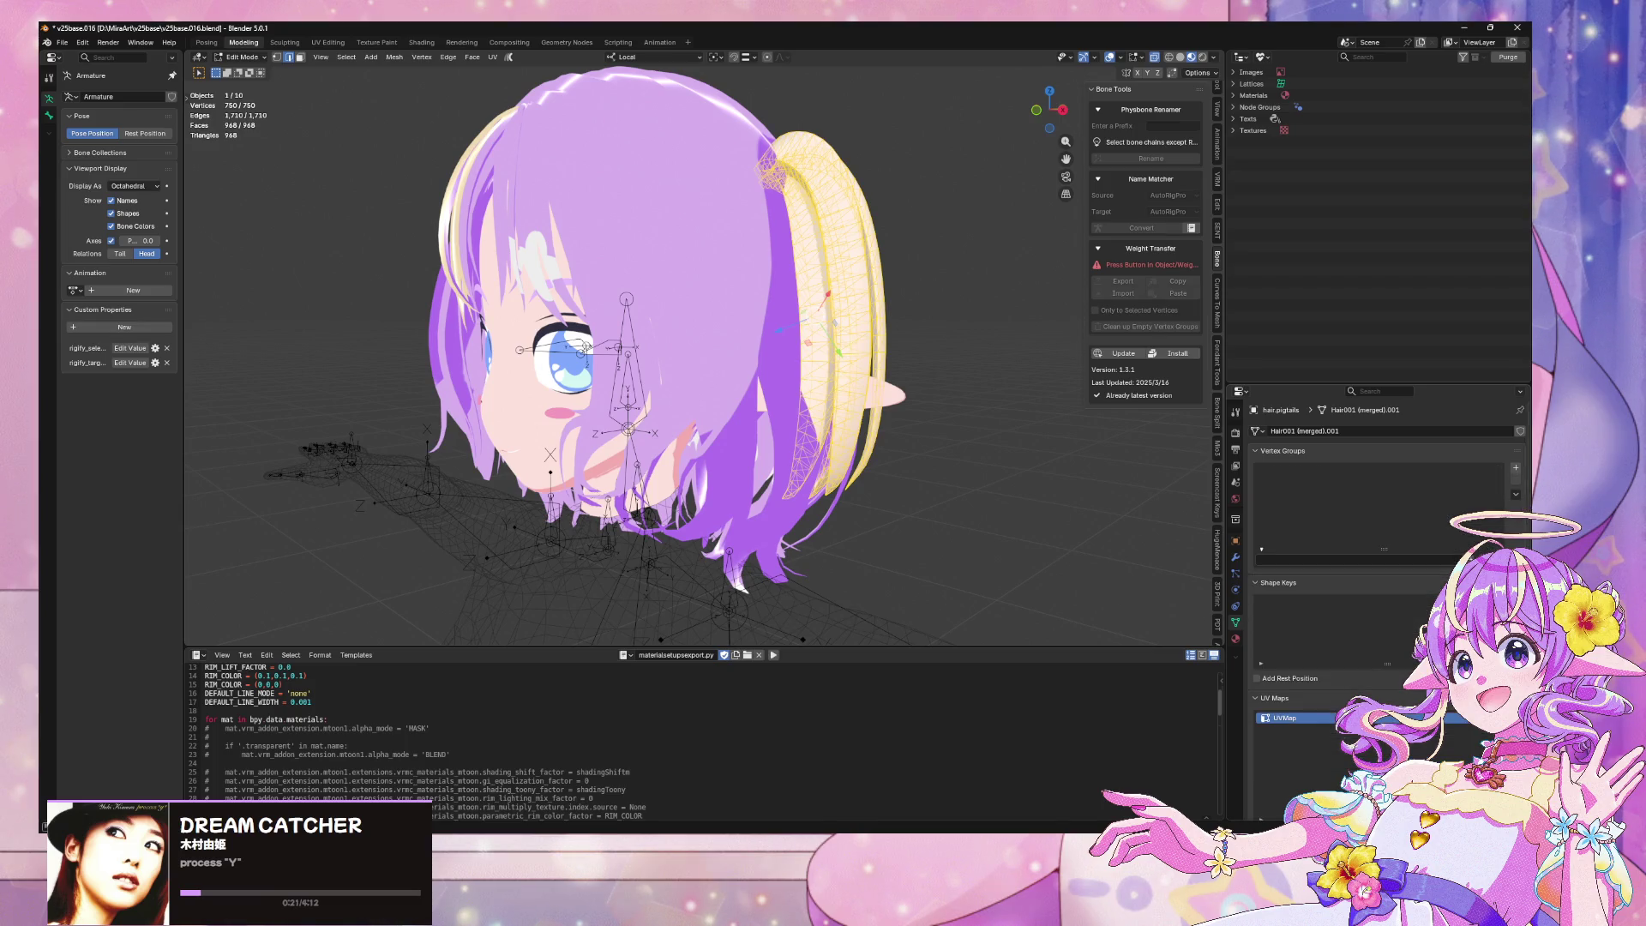
pyautogui.click(1515, 468)
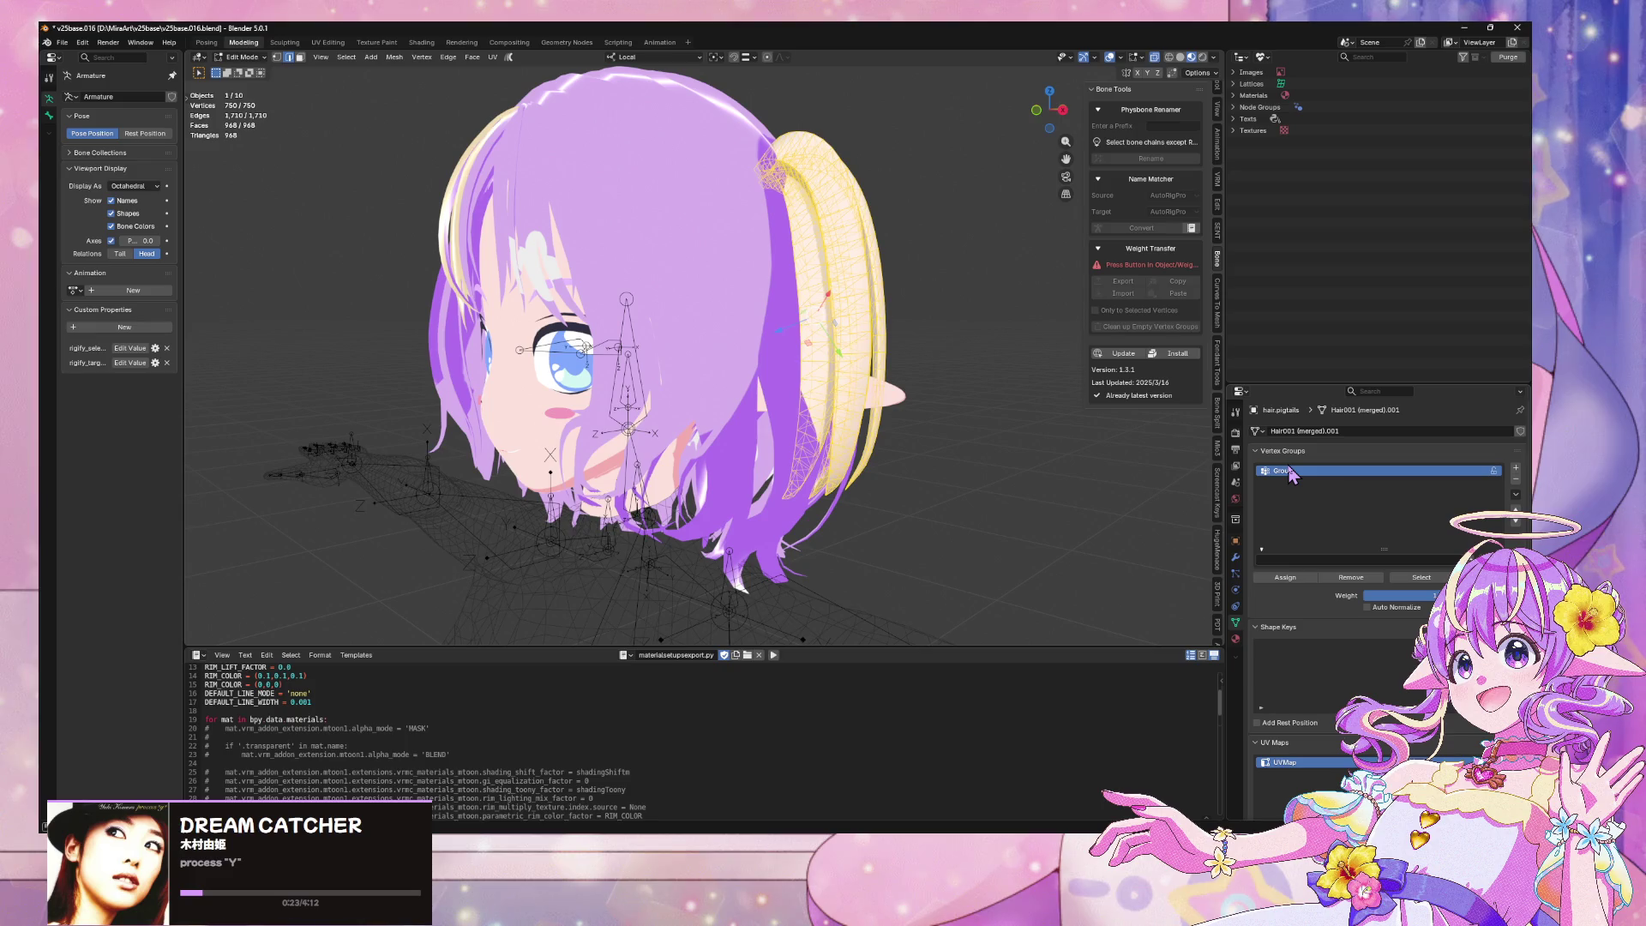
pyautogui.doubleClick(1290, 472)
# Rename the pigtail's mesh data to hair.pigtails.mesh and return to object mode
pyautogui.click(1340, 431)
pyautogui.write('h')
pyautogui.press('Return')
pyautogui.moveTo(787, 335)
pyautogui.mouseDown(button='middle')
pyautogui.moveTo(742, 311)
pyautogui.moveTo(827, 250)
pyautogui.moveTo(581, 220)
pyautogui.moveTo(838, 268)
pyautogui.moveTo(871, 257)
pyautogui.moveTo(932, 292)
pyautogui.moveTo(849, 220)
pyautogui.moveTo(769, 338)
pyautogui.moveTo(448, 440)
pyautogui.moveTo(472, 437)
pyautogui.mouseUp(button='middle')
pyautogui.scroll(4, 742, 310)
pyautogui.press('Tab')
# Isolate the pigtail in local view and select edges and vertices near its tip
pyautogui.scroll(-4, 828, 250)
pyautogui.press('KP_Divide')
pyautogui.press('Tab')
pyautogui.scroll(3, 733, 338)
pyautogui.keyDown('alt'); pyautogui.click(452, 442); pyautogui.keyUp('alt')
pyautogui.click(435, 448)
pyautogui.press('1')
pyautogui.keyDown('shift'); pyautogui.click(433, 459); pyautogui.keyUp('shift')
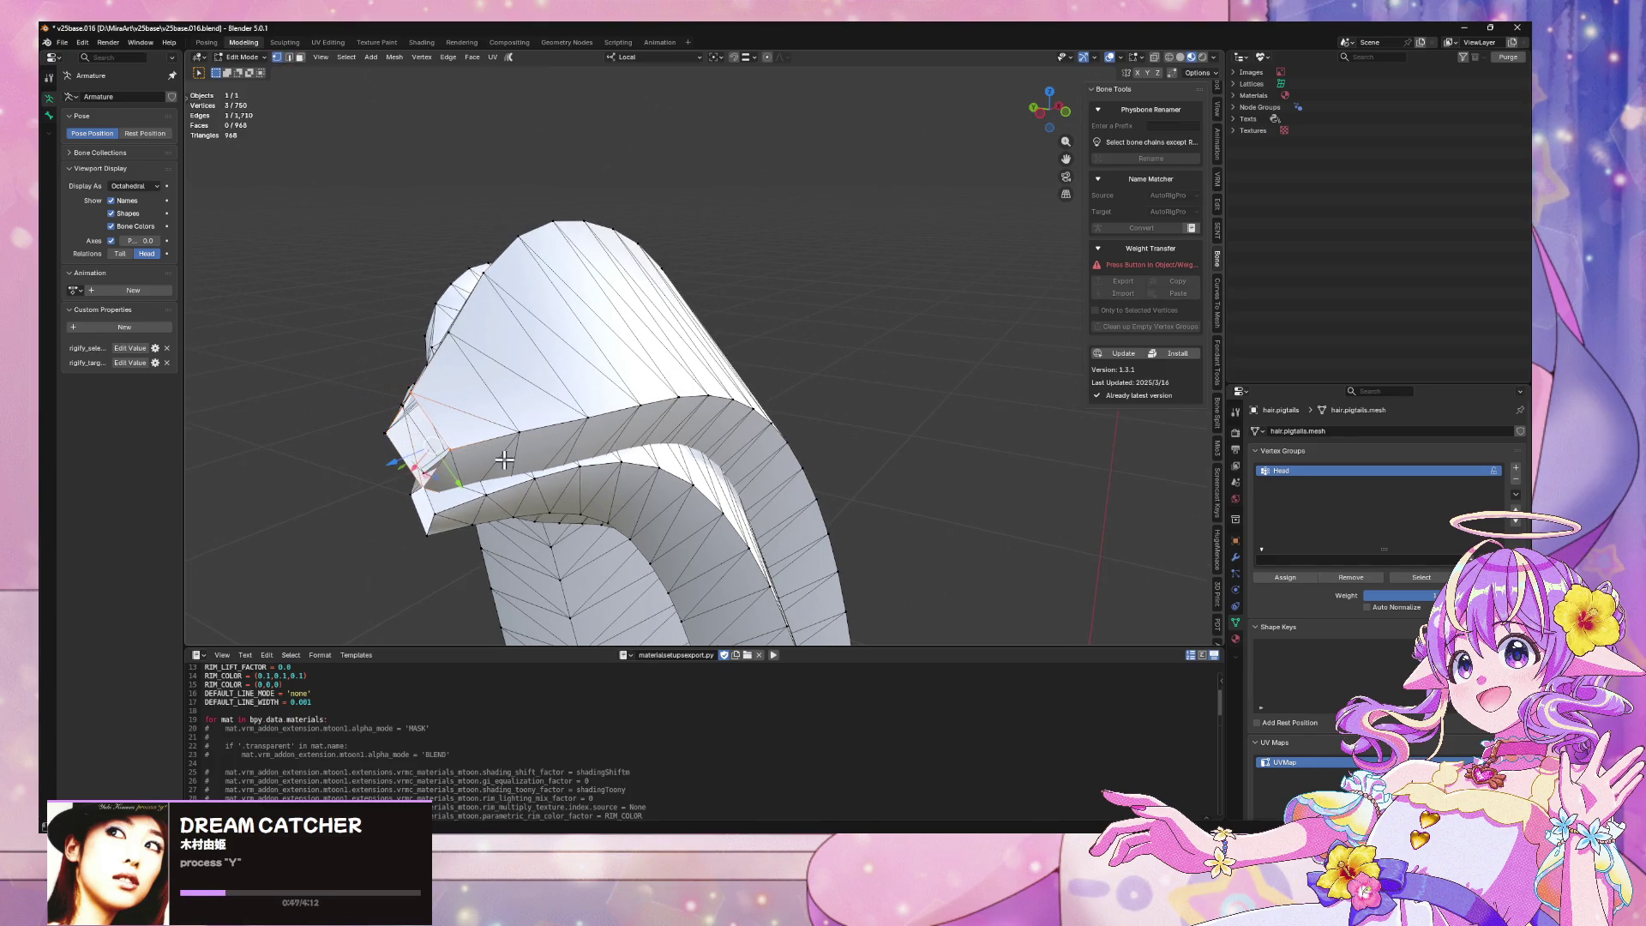
pyautogui.keyDown('shift'); pyautogui.click(414, 443); pyautogui.keyUp('shift')
pyautogui.scroll(-3, 409, 425)
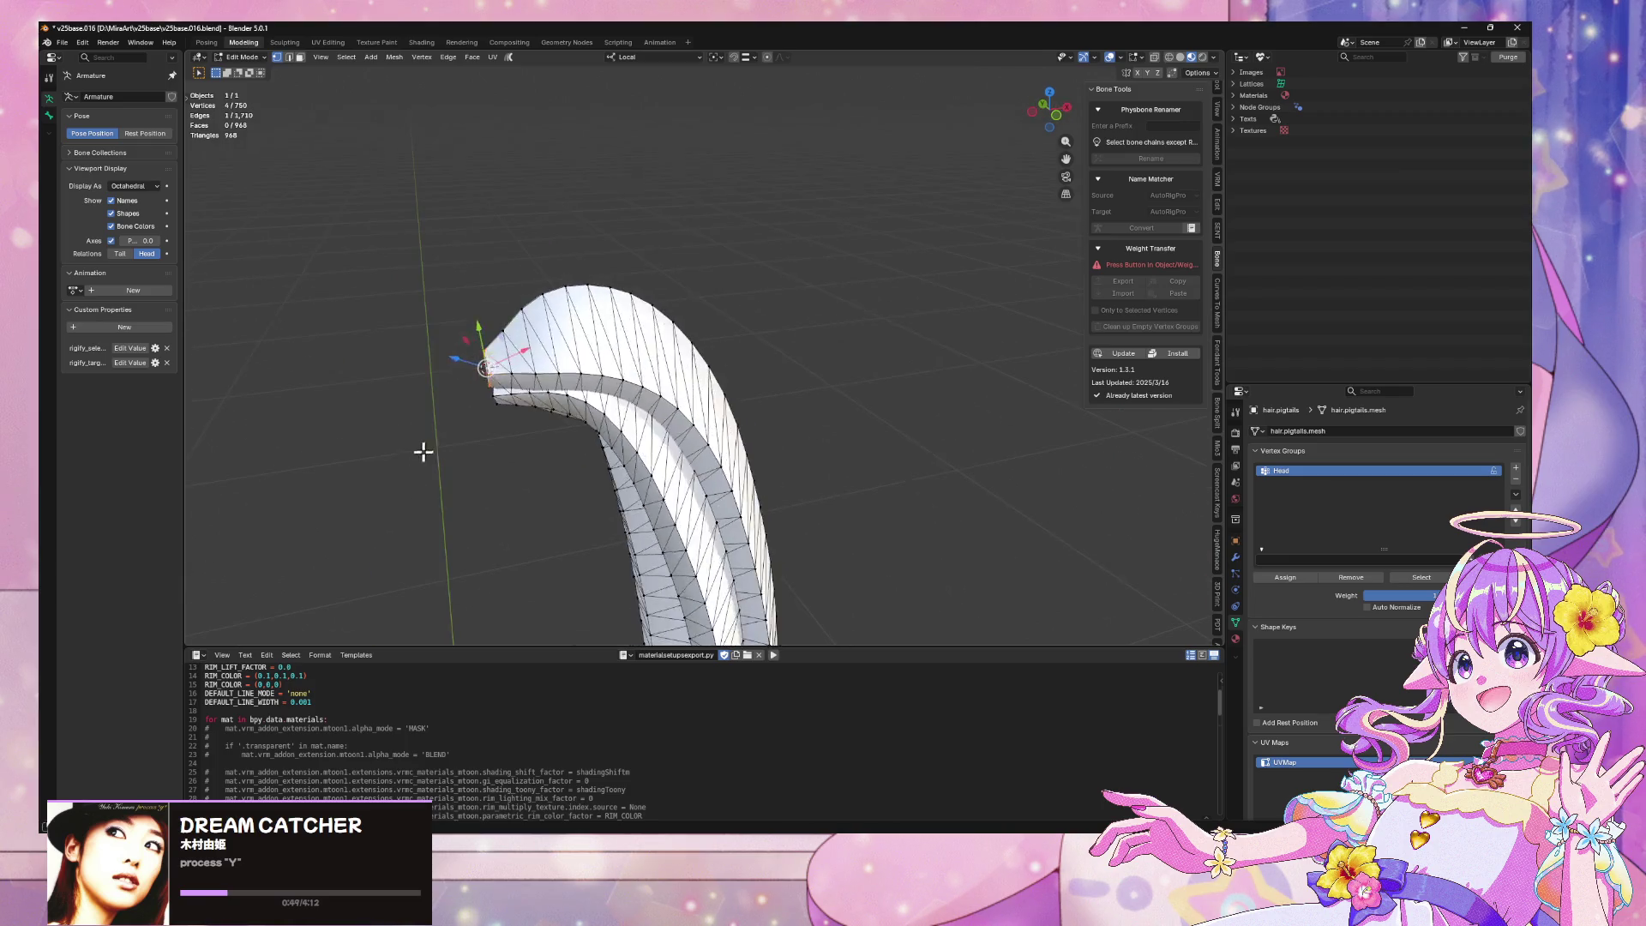
pyautogui.press('Tab')
pyautogui.moveTo(654, 265); pyautogui.dragTo(557, 197, button='middle')
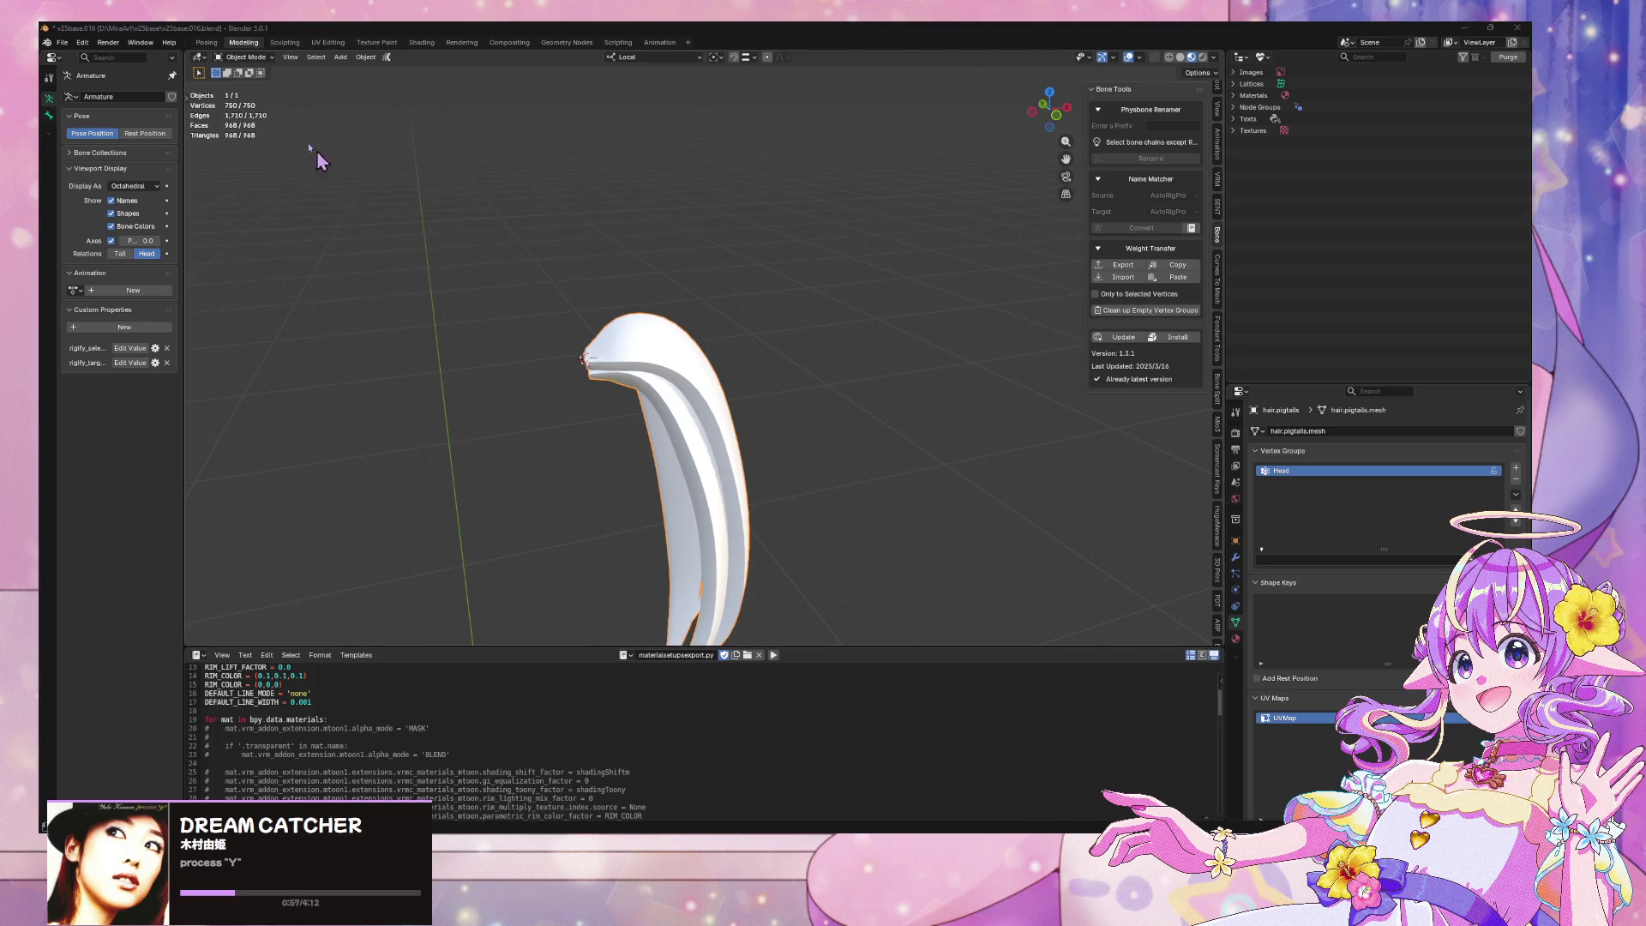
# Set the pigtail's origin to the 3D cursor and exit local view
pyautogui.click(366, 56)
pyautogui.moveTo(392, 98)
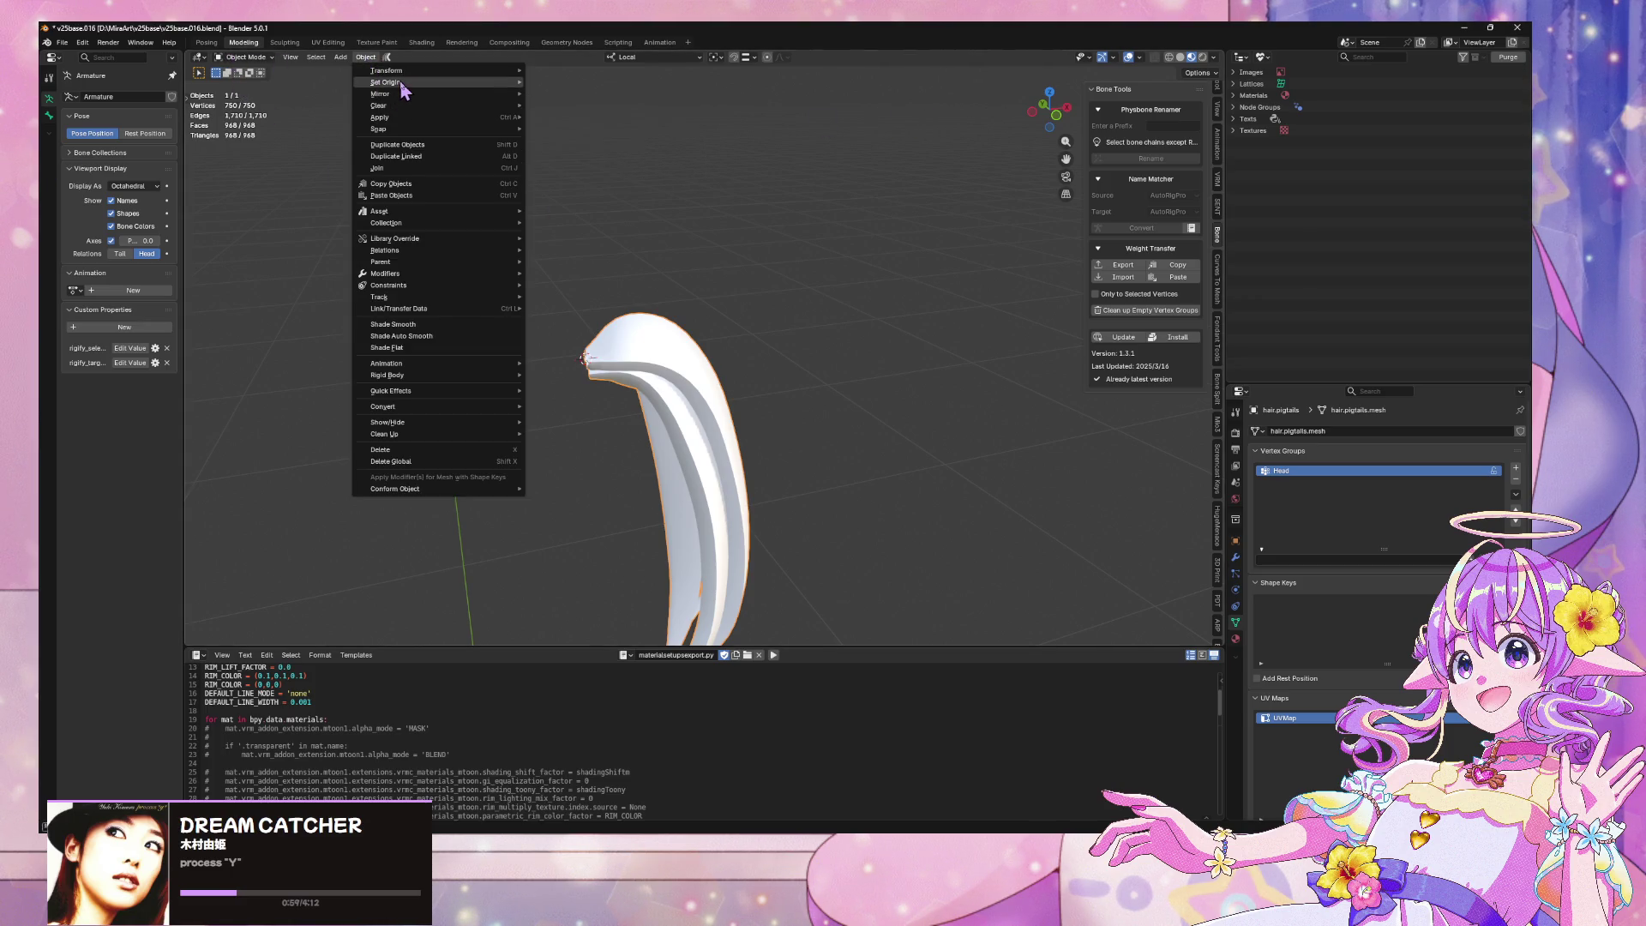
pyautogui.click(579, 109)
pyautogui.moveTo(686, 326); pyautogui.dragTo(758, 321, button='middle')
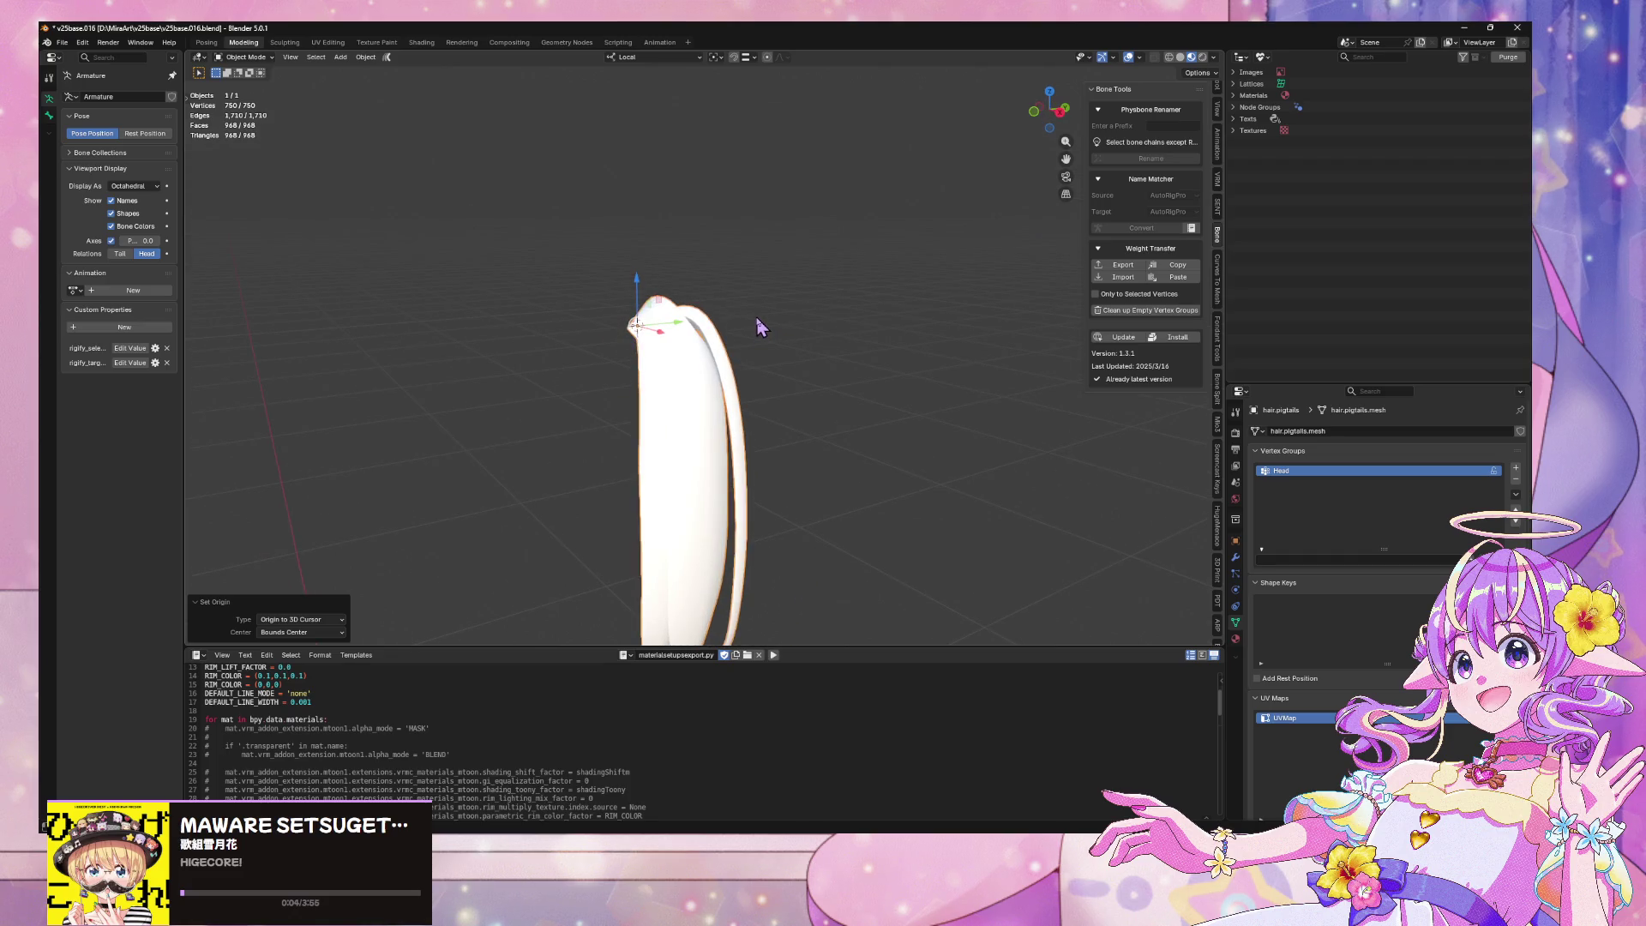
pyautogui.press('KP_Divide')
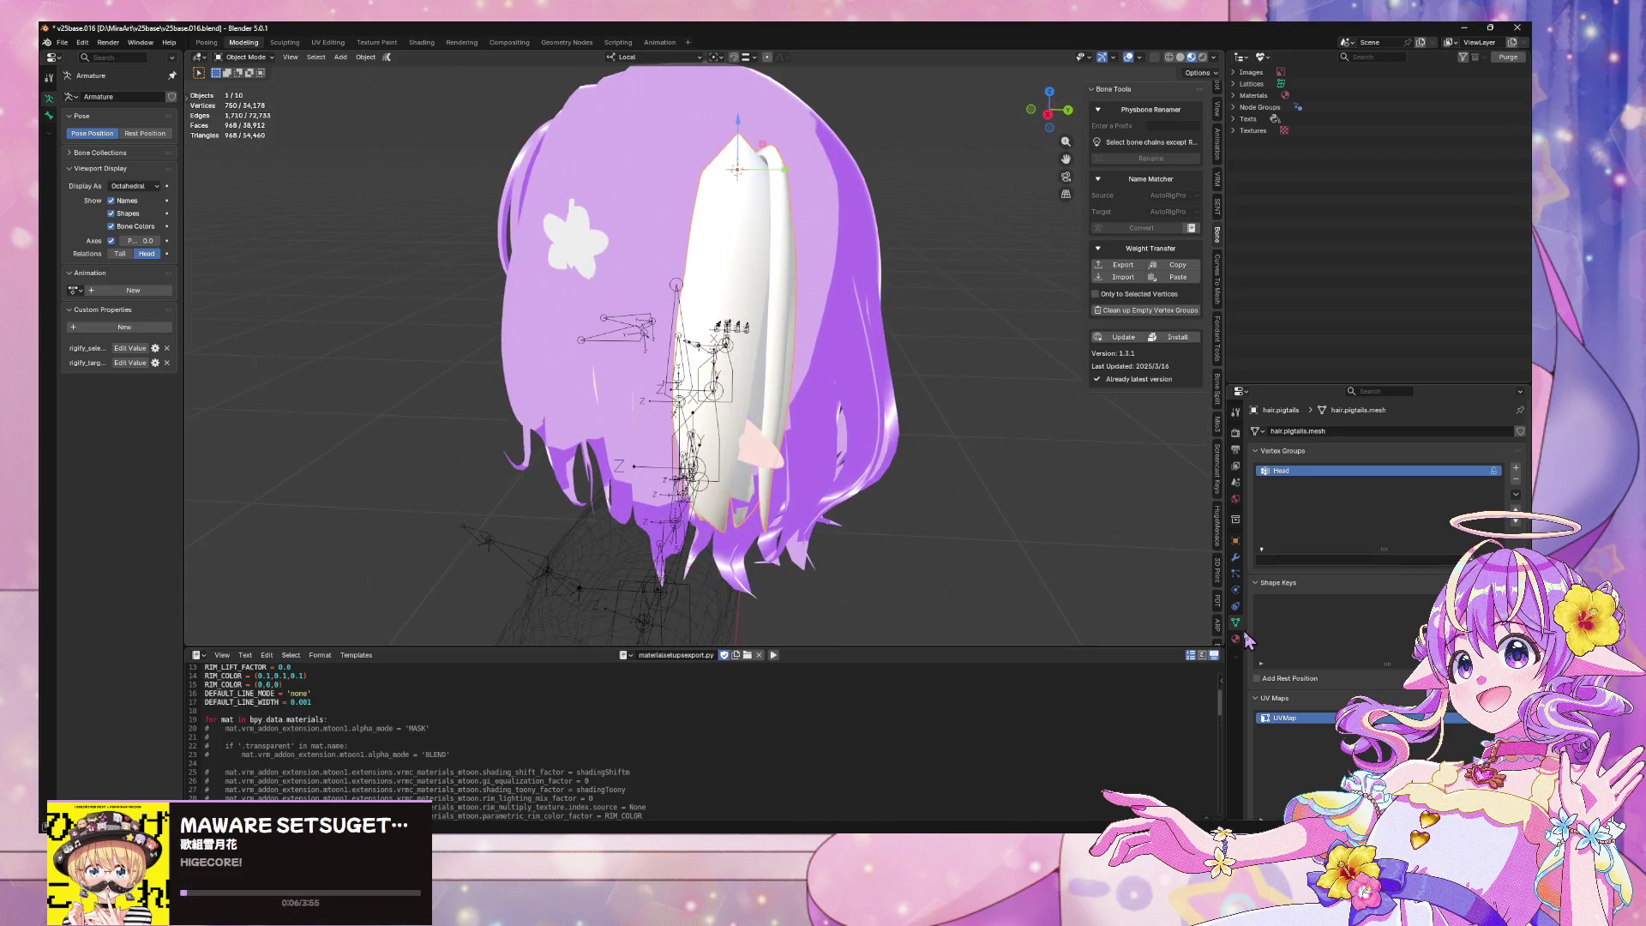
# Assign the hair.primary material to the pigtail and switch to Solid shading
pyautogui.click(1238, 639)
pyautogui.click(1257, 645)
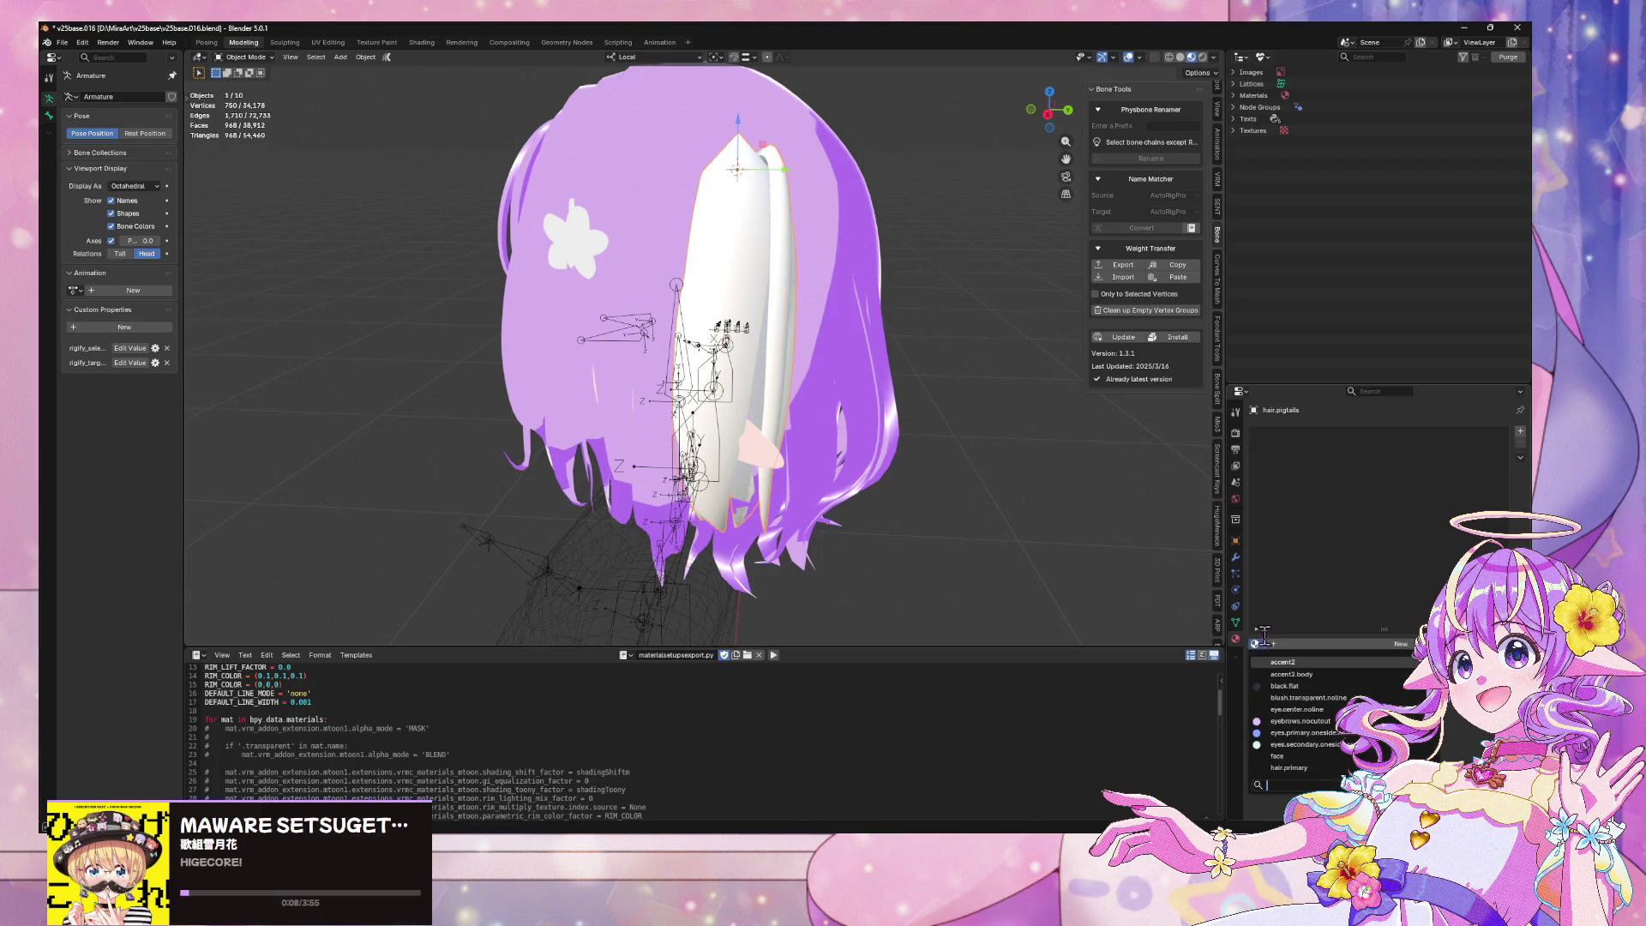
pyautogui.write('ha')
pyautogui.press('Return')
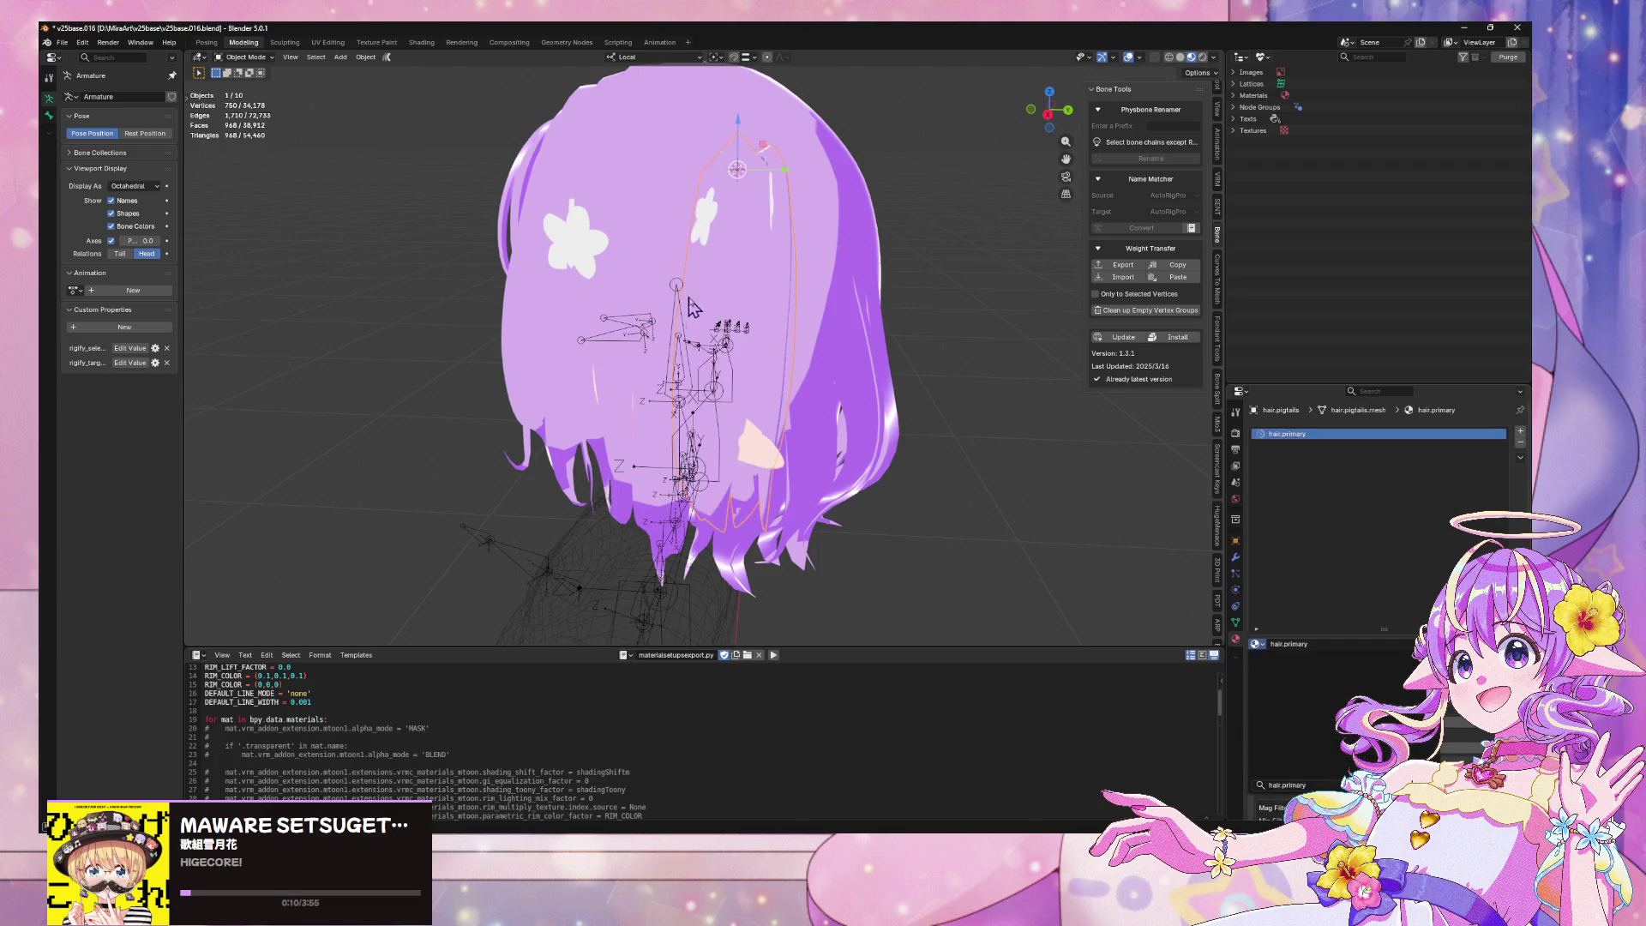
pyautogui.moveTo(776, 305)
pyautogui.mouseDown(button='middle')
pyautogui.moveTo(823, 319)
pyautogui.moveTo(917, 296)
pyautogui.moveTo(1053, 117)
pyautogui.moveTo(857, 213)
pyautogui.moveTo(789, 226)
pyautogui.moveTo(943, 211)
pyautogui.moveTo(943, 229)
pyautogui.mouseUp(button='middle')
pyautogui.click(1182, 58)
pyautogui.scroll(1, 969, 262)
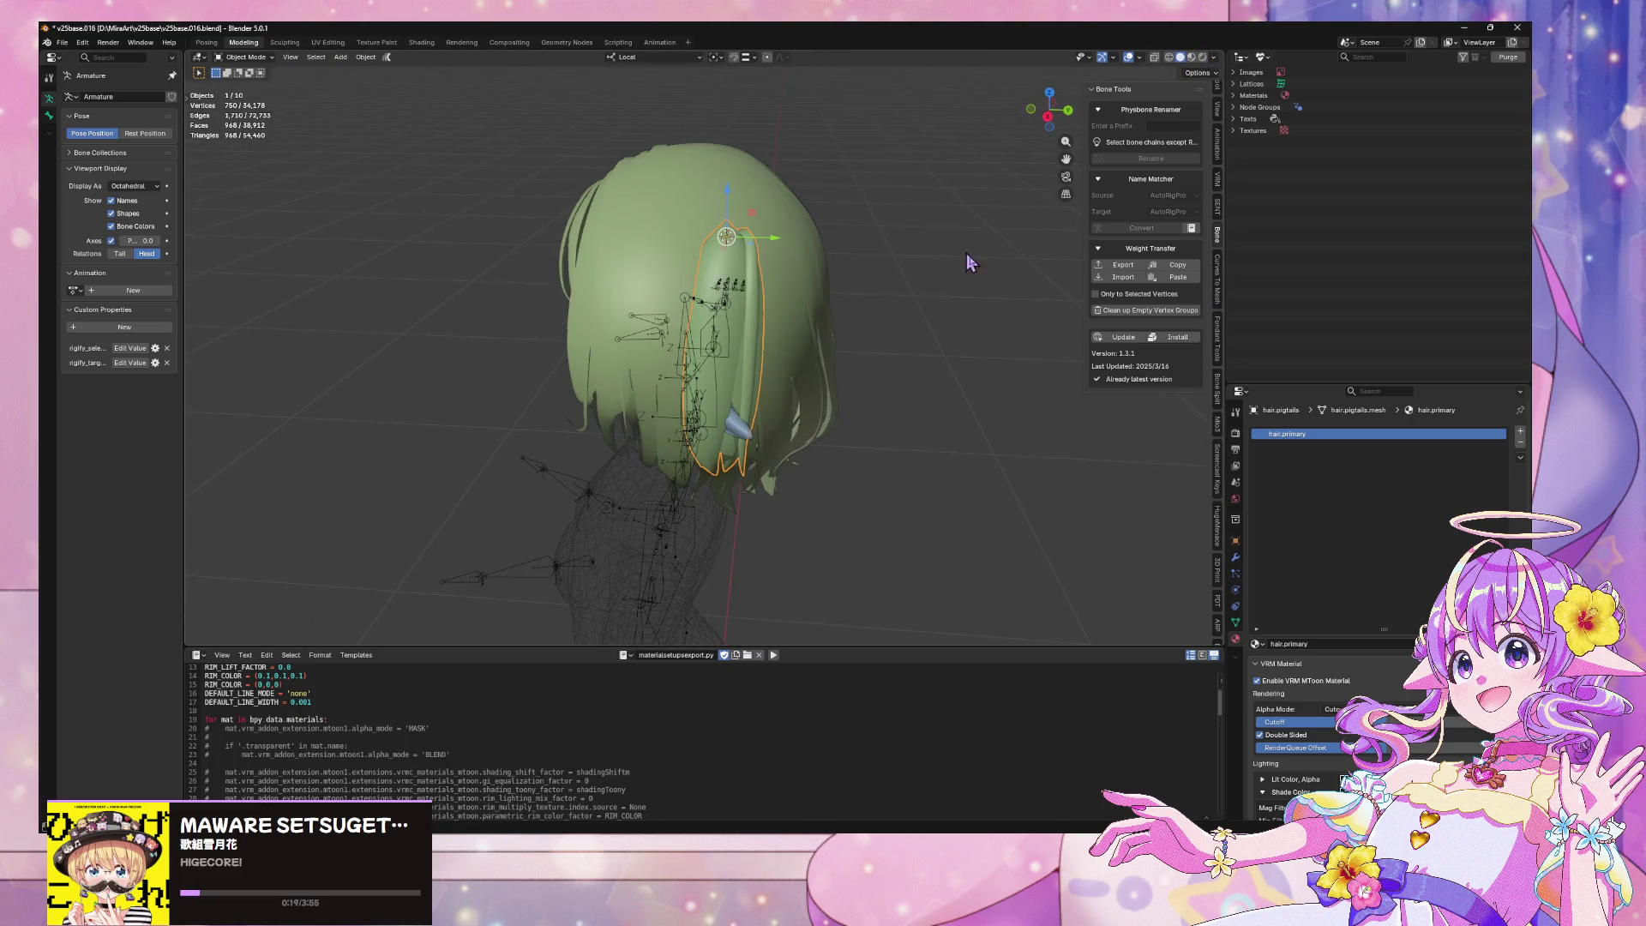
# Add a Mirror modifier to the pigtail
pyautogui.click(1235, 557)
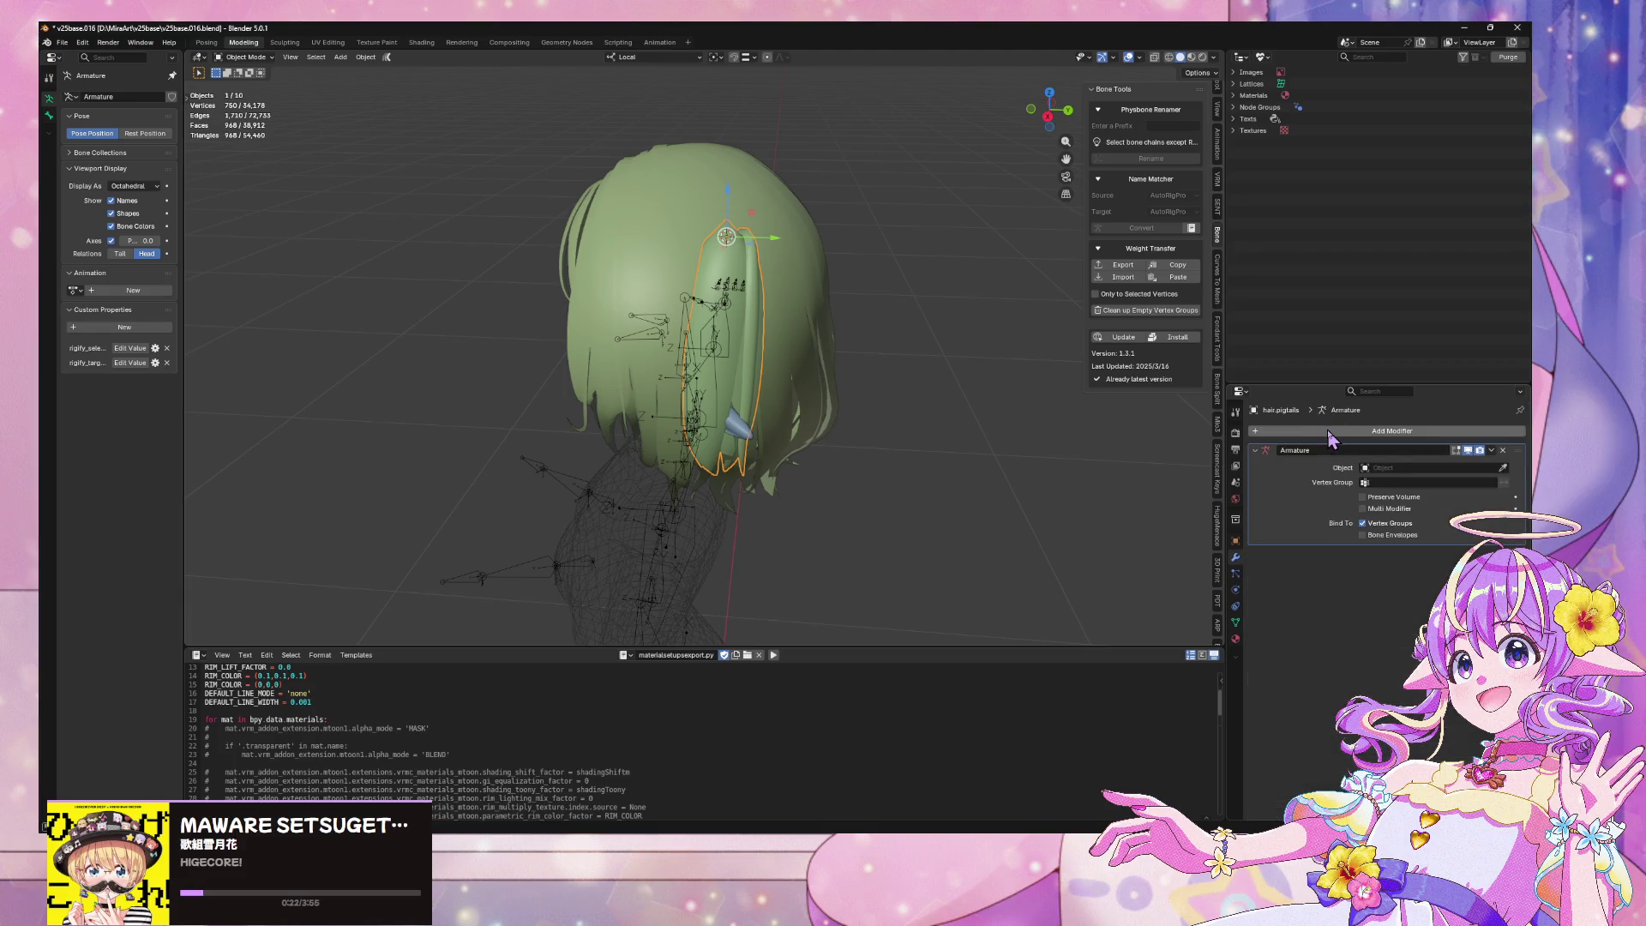
pyautogui.click(1332, 439)
pyautogui.moveTo(1327, 414)
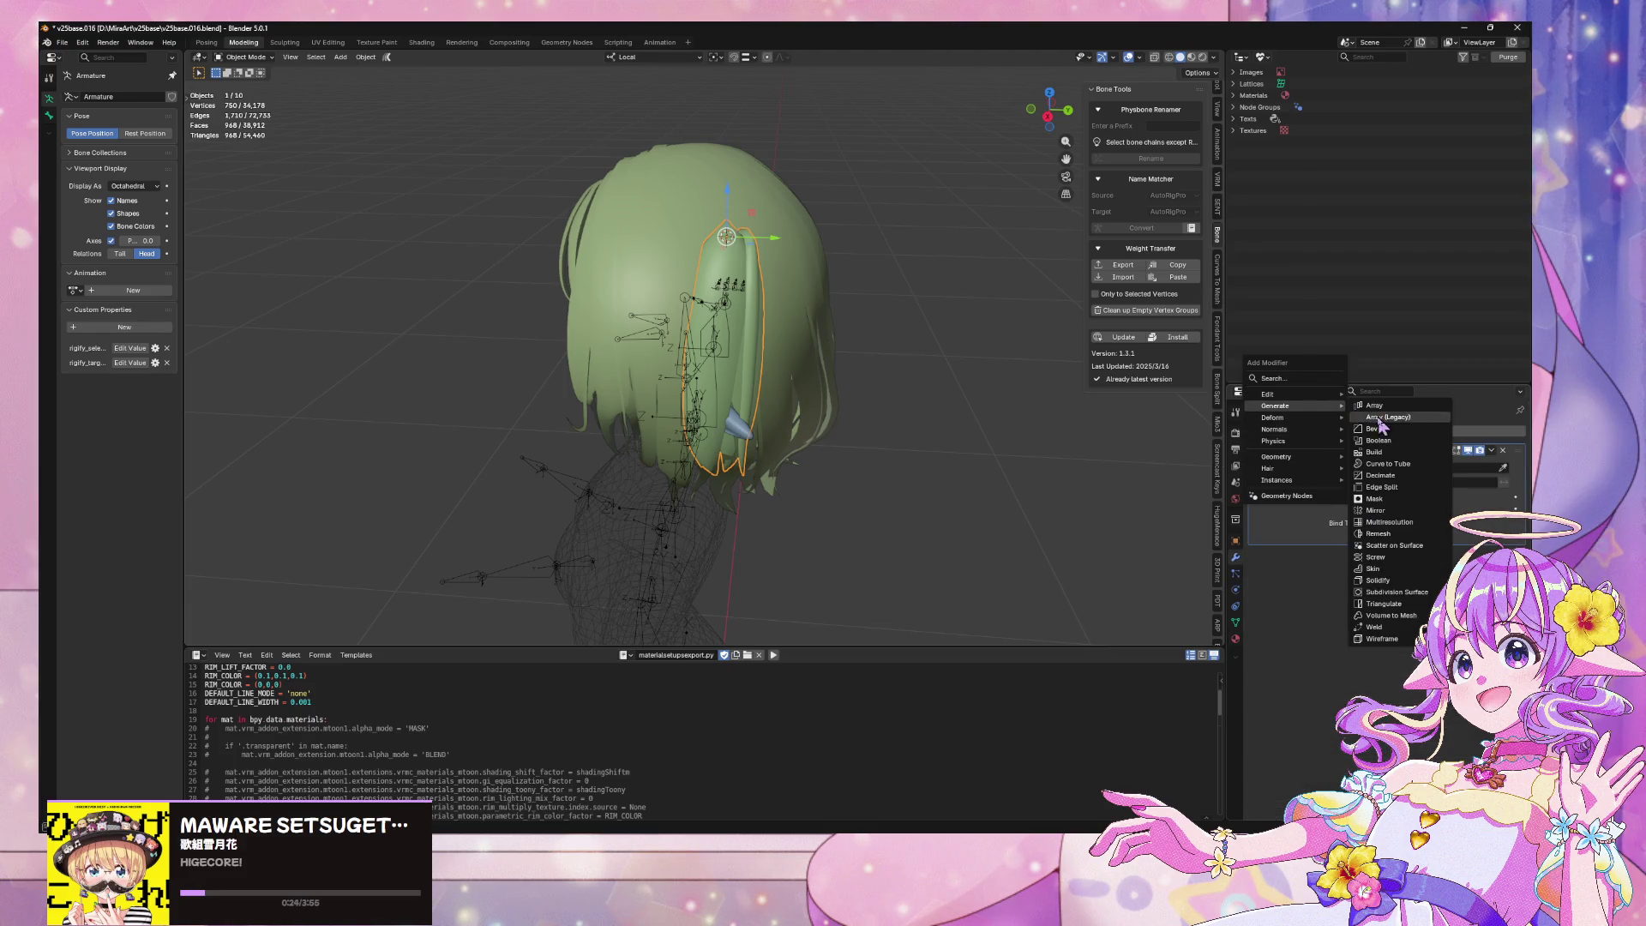
pyautogui.click(1405, 513)
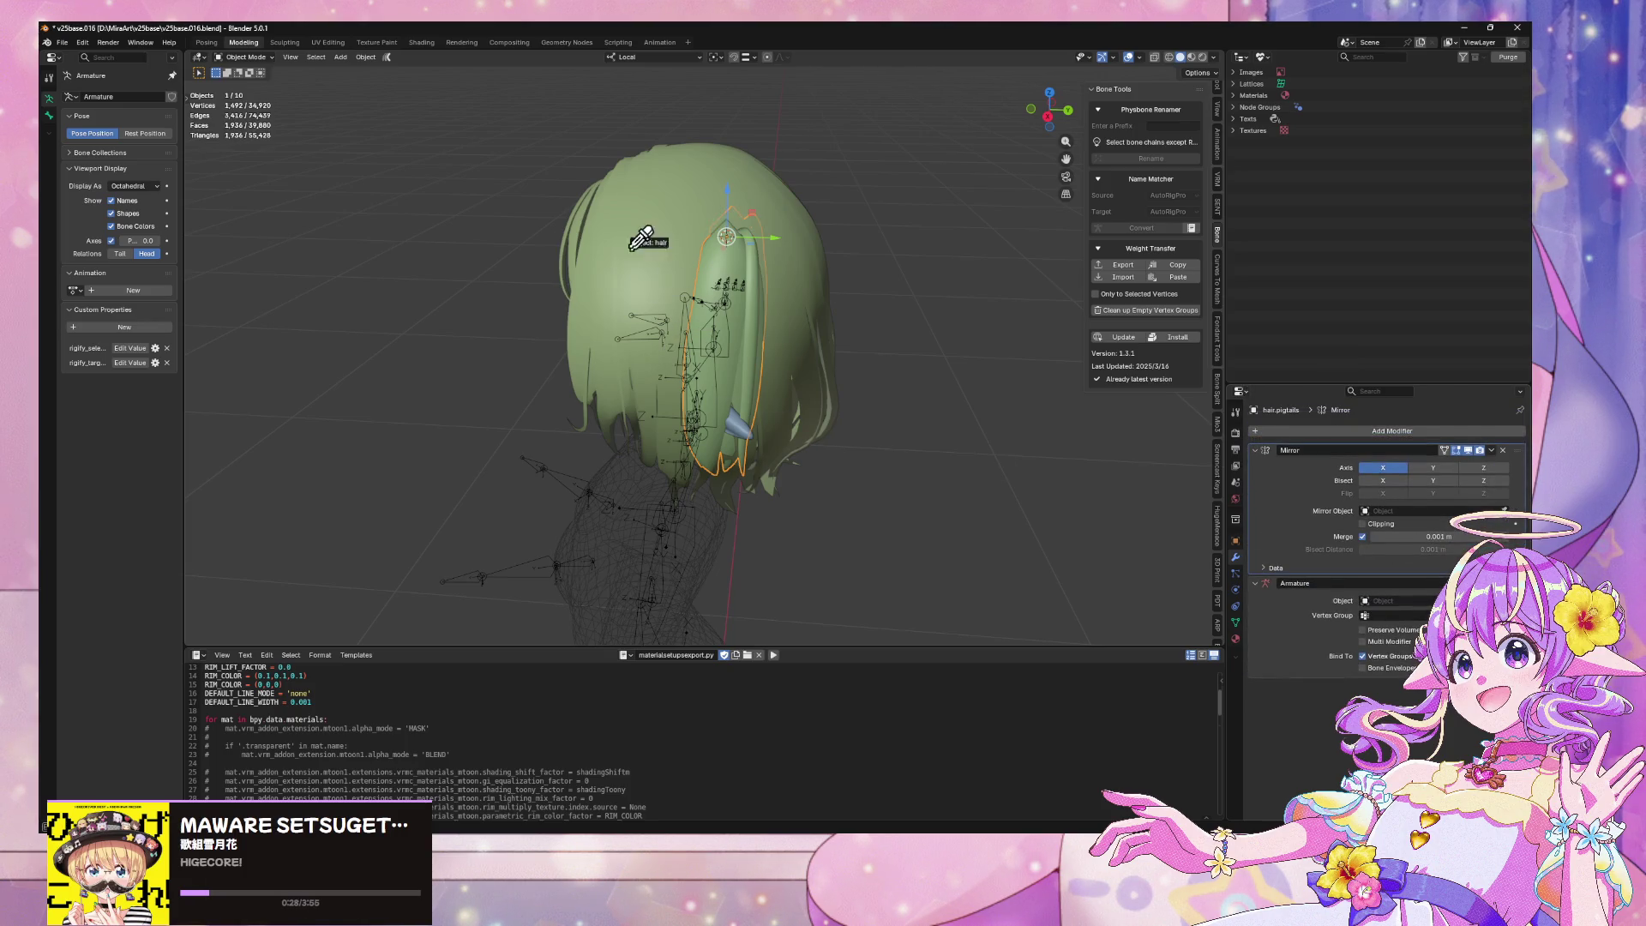
pyautogui.moveTo(649, 255)
pyautogui.mouseDown(button='middle')
pyautogui.moveTo(723, 286)
pyautogui.moveTo(896, 279)
pyautogui.moveTo(738, 348)
pyautogui.moveTo(749, 372)
pyautogui.moveTo(863, 368)
pyautogui.moveTo(741, 315)
pyautogui.moveTo(823, 342)
pyautogui.moveTo(736, 333)
pyautogui.moveTo(842, 194)
pyautogui.moveTo(820, 213)
pyautogui.mouseUp(button='middle')
# Position the pigtail by rotating around Z, shifting along X and tilting around Y
pyautogui.press('r')
pyautogui.press('z')
pyautogui.click(759, 281)
pyautogui.press('g')
pyautogui.press('x')
pyautogui.press('Escape')
pyautogui.moveTo(827, 378)
pyautogui.mouseDown(button='middle')
pyautogui.moveTo(750, 415)
pyautogui.moveTo(849, 426)
pyautogui.moveTo(815, 369)
pyautogui.mouseUp(button='middle')
pyautogui.press('g')
pyautogui.press('x')
pyautogui.click(907, 412)
pyautogui.press('r')
pyautogui.press('y')
pyautogui.press('y')
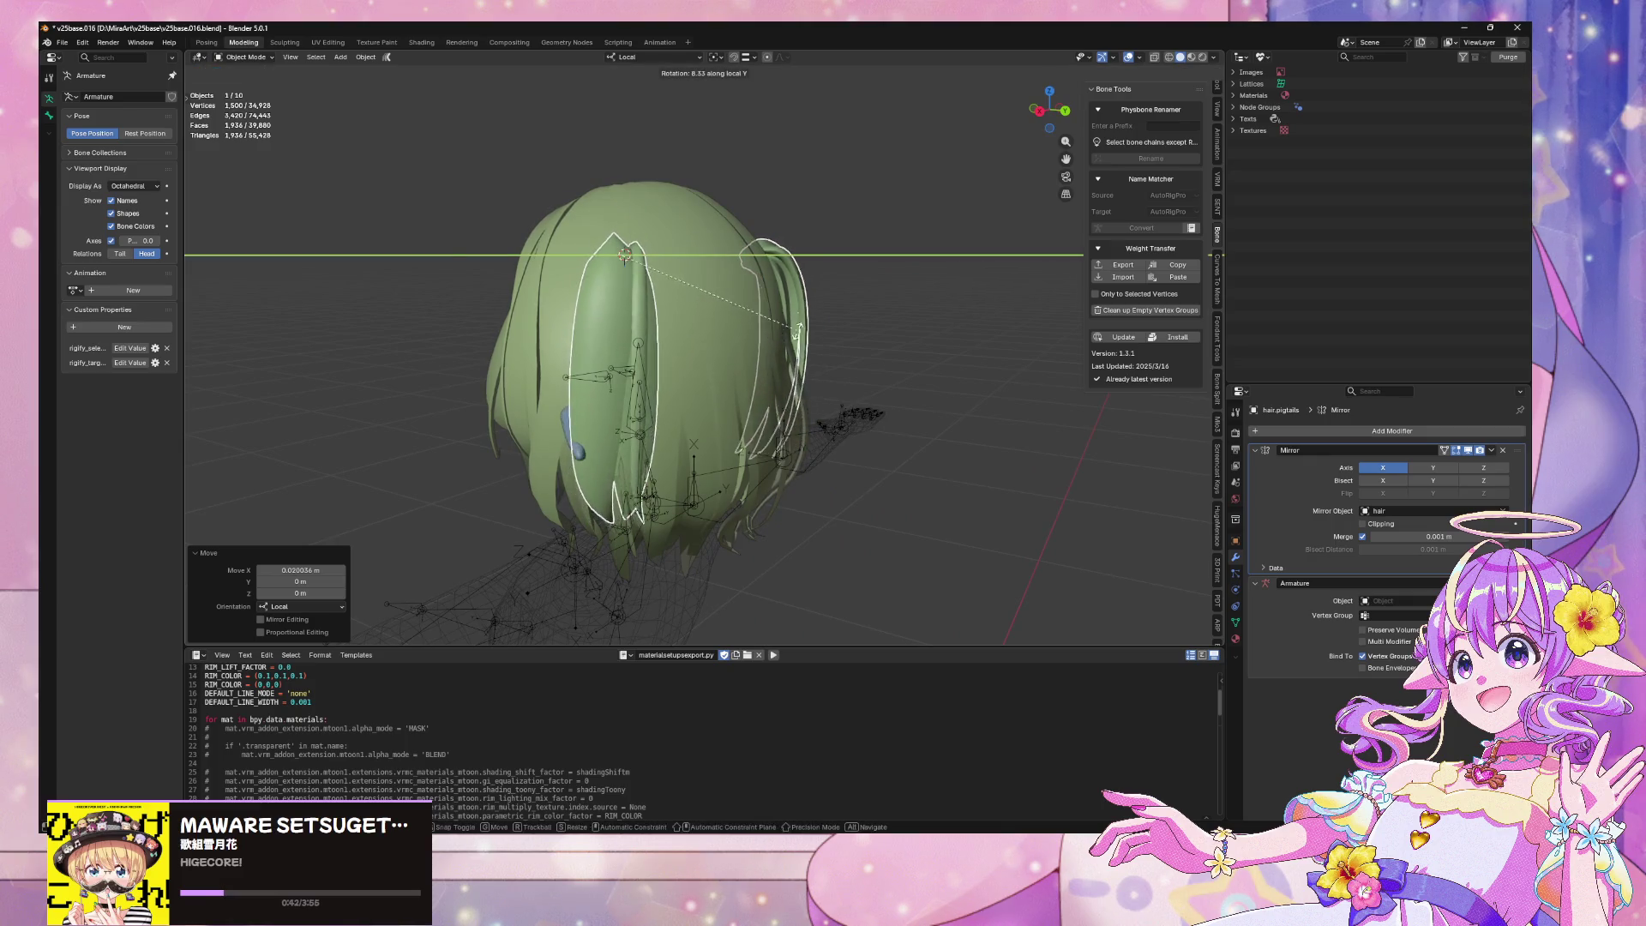
pyautogui.click(810, 341)
# Select the pigtail, frame it, and check it from a straight front view
pyautogui.moveTo(810, 341)
pyautogui.mouseDown(button='middle')
pyautogui.moveTo(917, 307)
pyautogui.moveTo(963, 320)
pyautogui.moveTo(937, 294)
pyautogui.moveTo(963, 302)
pyautogui.mouseUp(button='middle')
pyautogui.scroll(-3, 900, 326)
pyautogui.click(809, 341)
pyautogui.moveTo(809, 341); pyautogui.dragTo(749, 316, button='middle')
pyautogui.click(748, 316)
pyautogui.press('KP_Decimal')
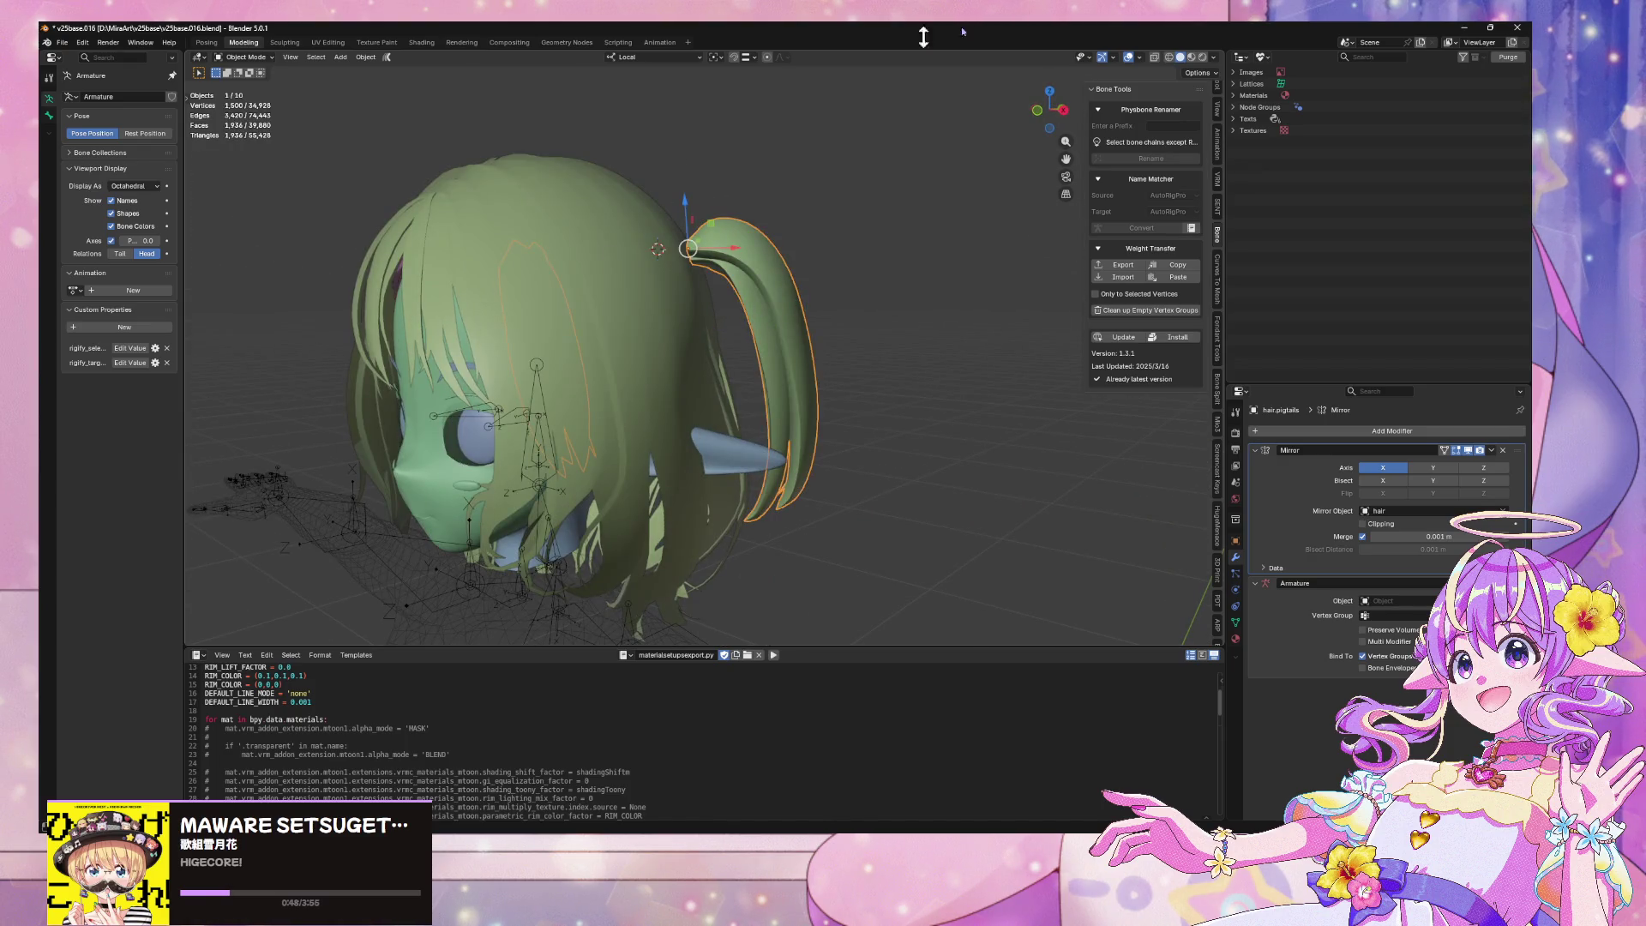
pyautogui.moveTo(1056, 104)
pyautogui.mouseDown()
pyautogui.moveTo(870, 268)
pyautogui.moveTo(853, 356)
pyautogui.mouseUp()
pyautogui.click(853, 356)
pyautogui.moveTo(853, 356)
pyautogui.mouseDown(button='middle')
pyautogui.moveTo(492, 294)
pyautogui.moveTo(548, 271)
pyautogui.mouseUp(button='middle')
pyautogui.click(1046, 109)
pyautogui.scroll(4, 773, 192)
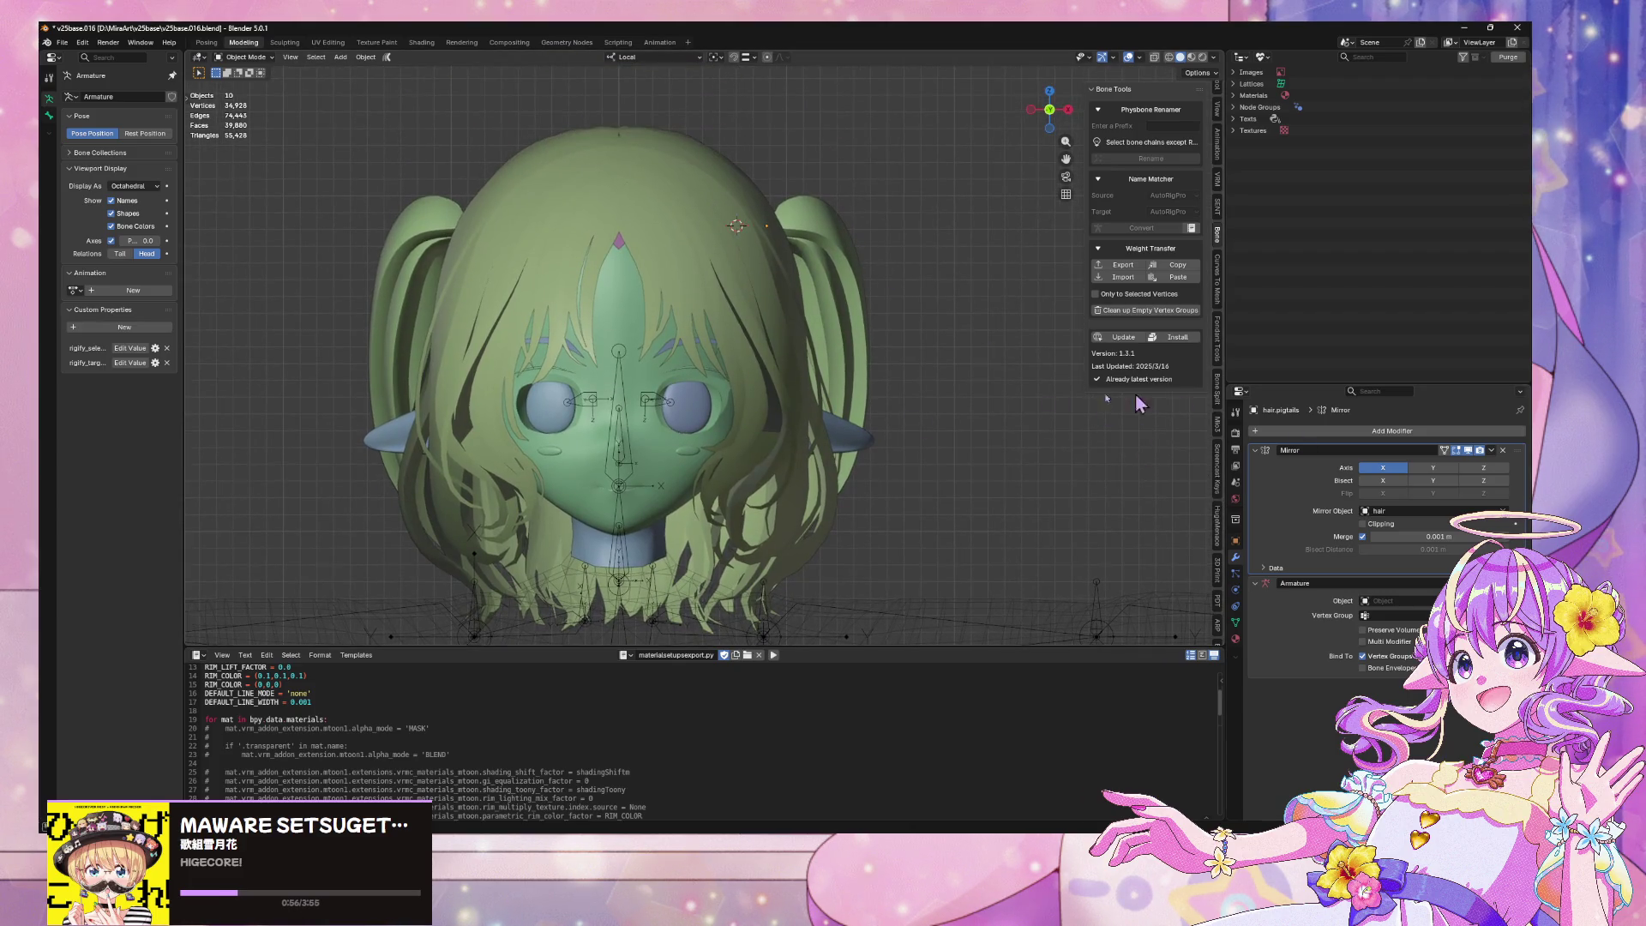
# Copy the main hair object's modifiers onto the pigtails with Ctrl+L
pyautogui.click(838, 263)
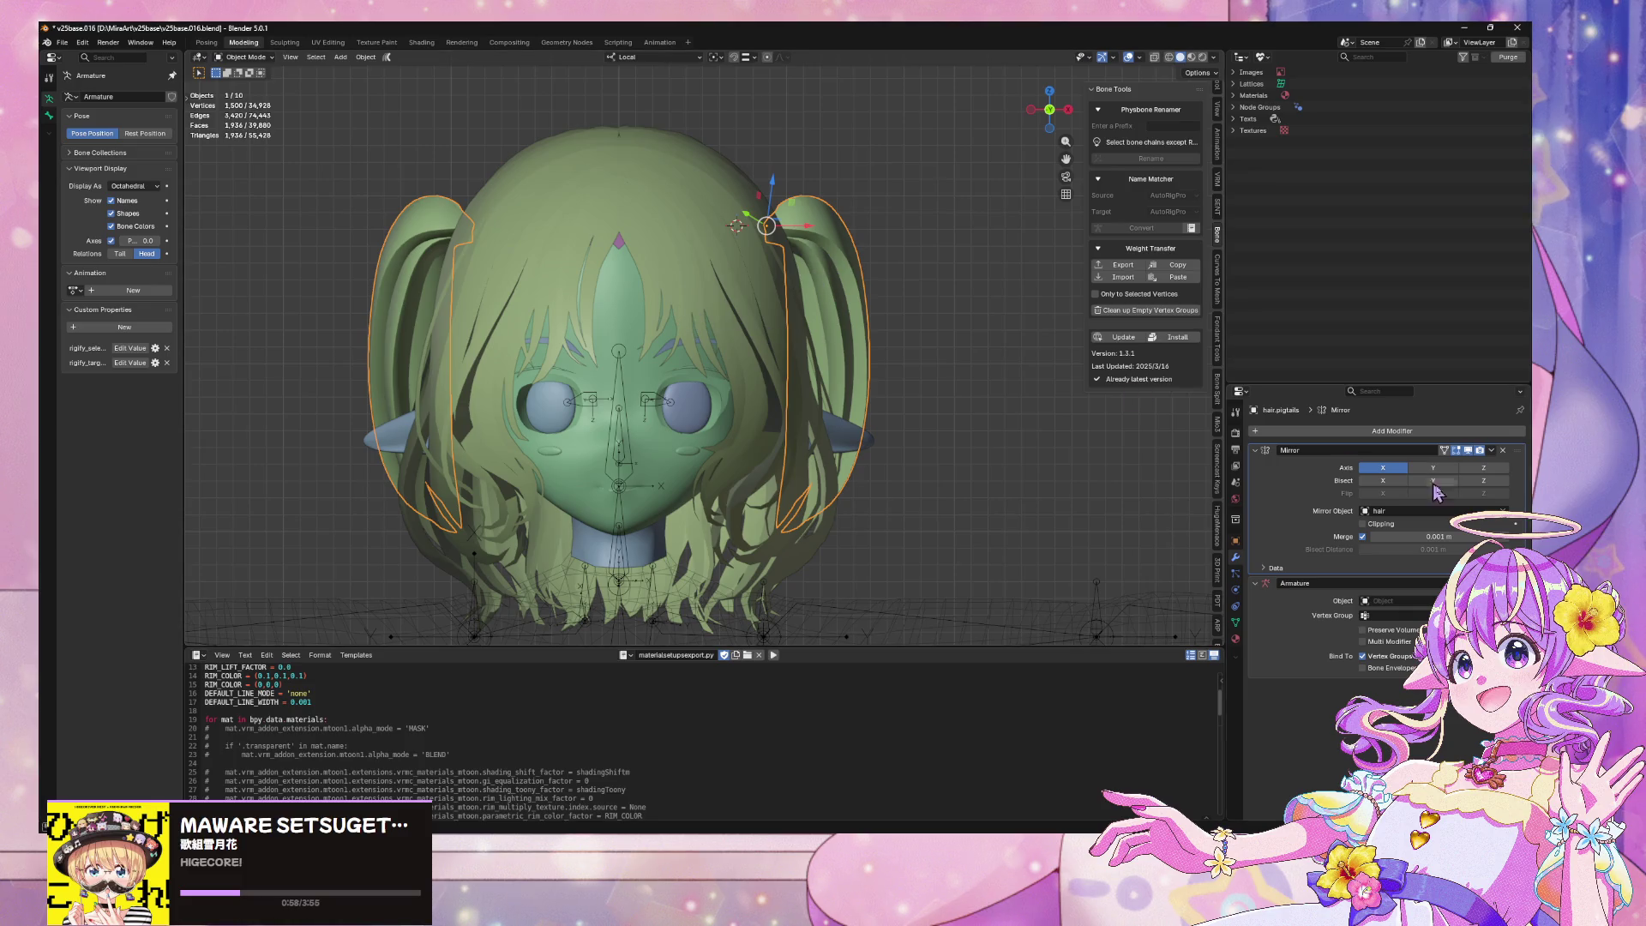
pyautogui.click(720, 316)
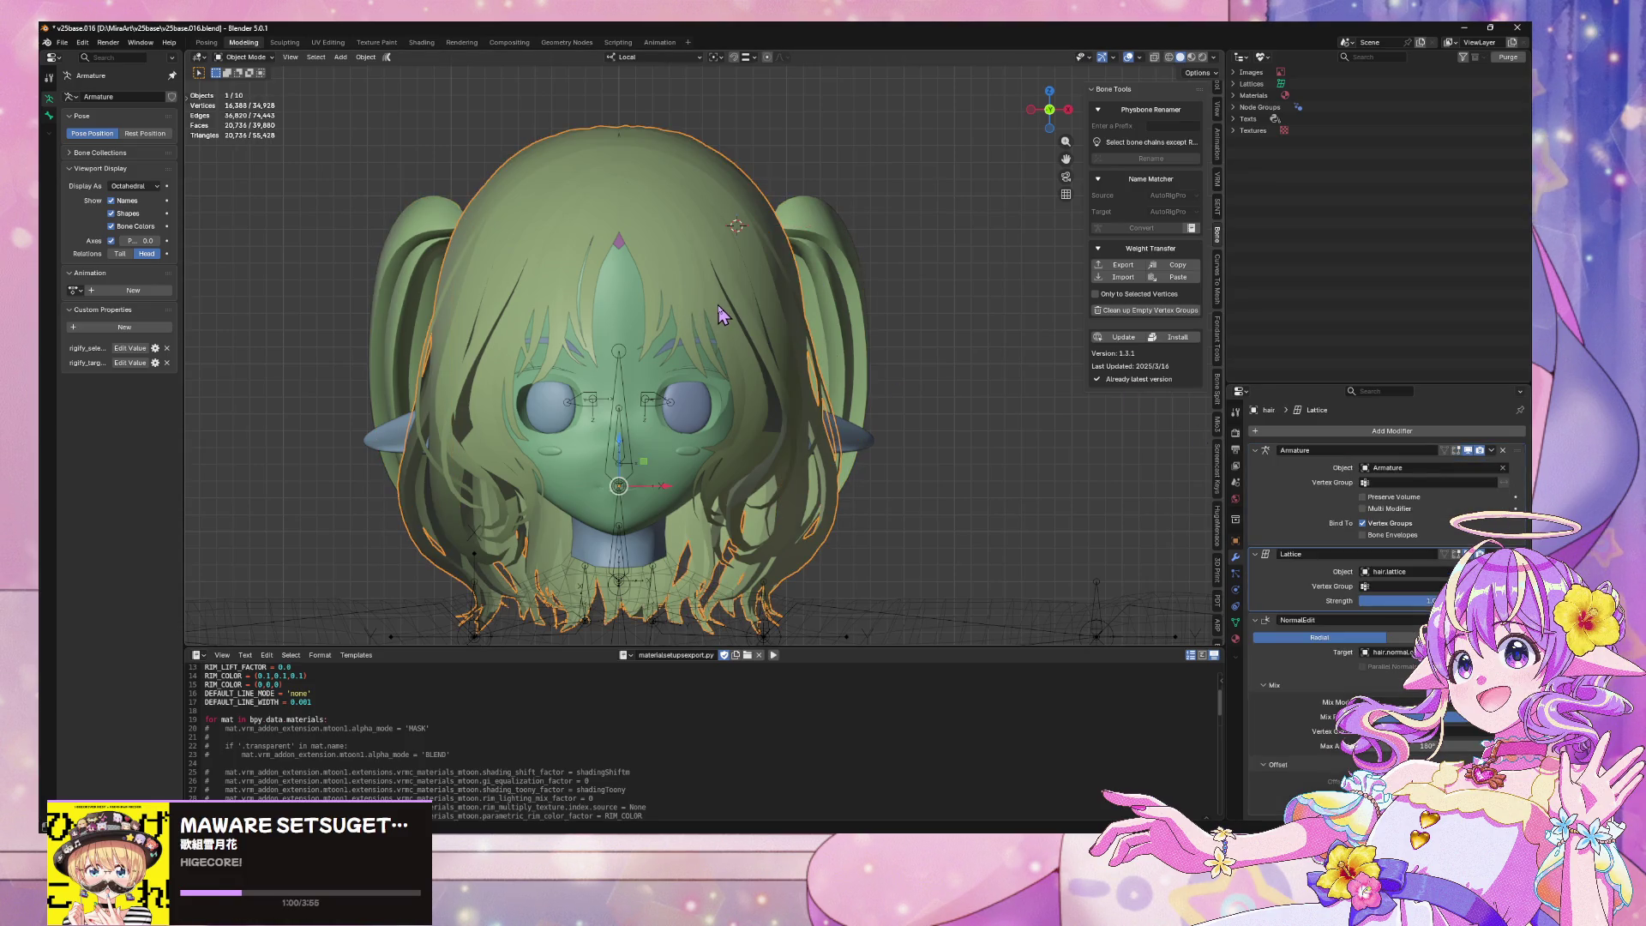
pyautogui.click(810, 249)
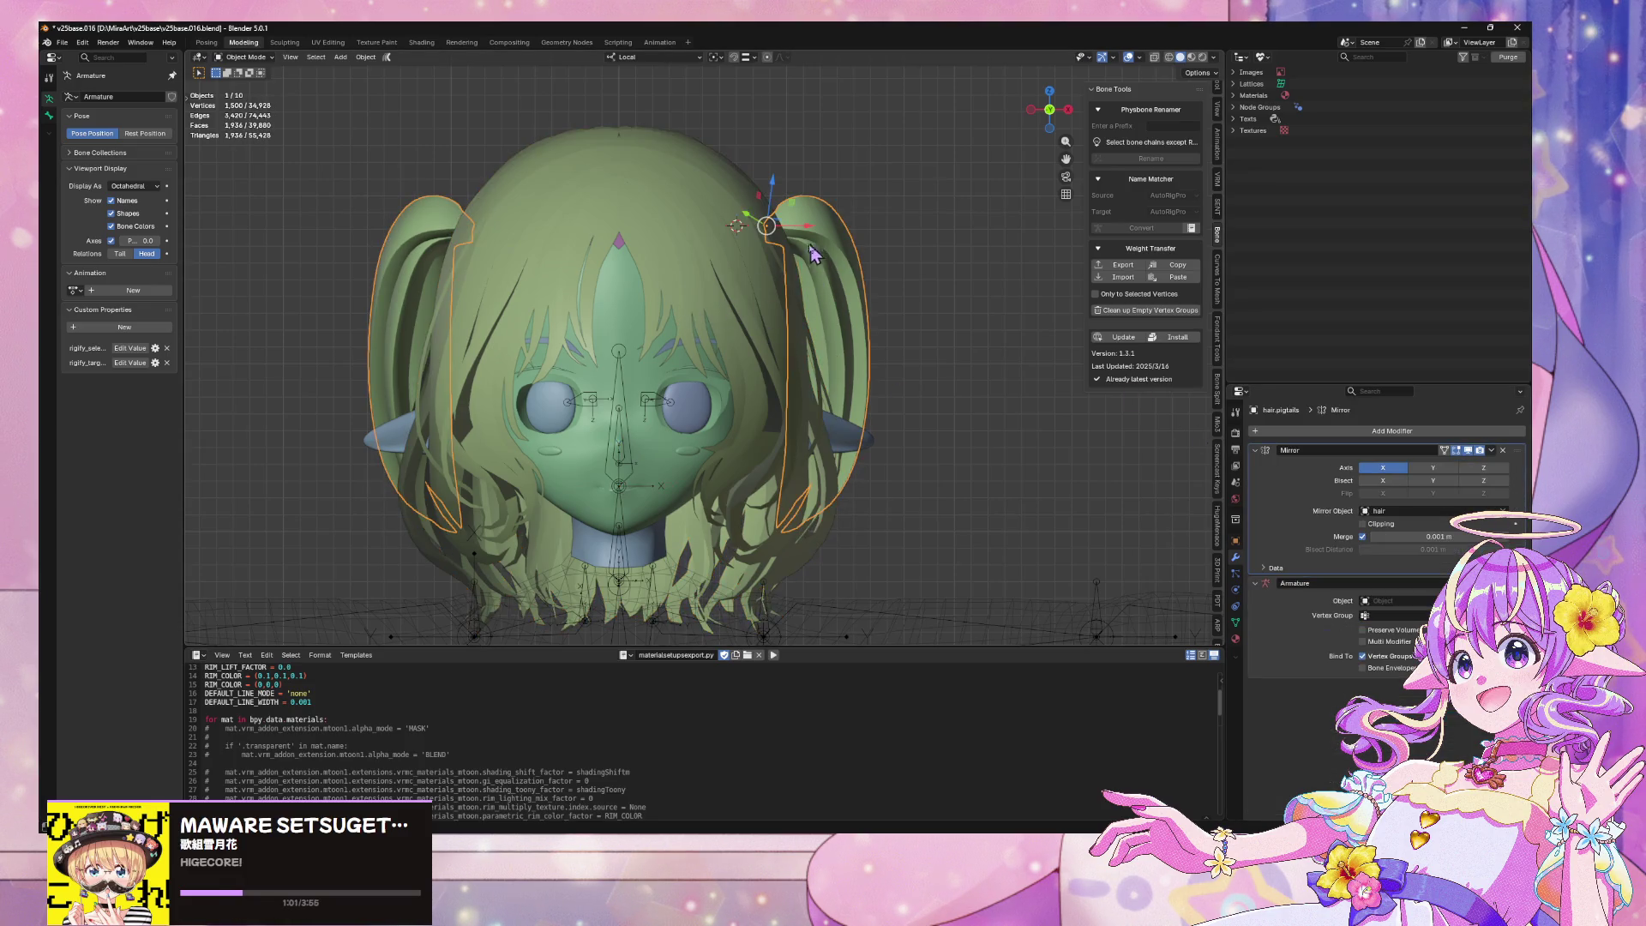
pyautogui.keyDown('shift'); pyautogui.click(763, 287); pyautogui.keyUp('shift')
pyautogui.click(852, 269)
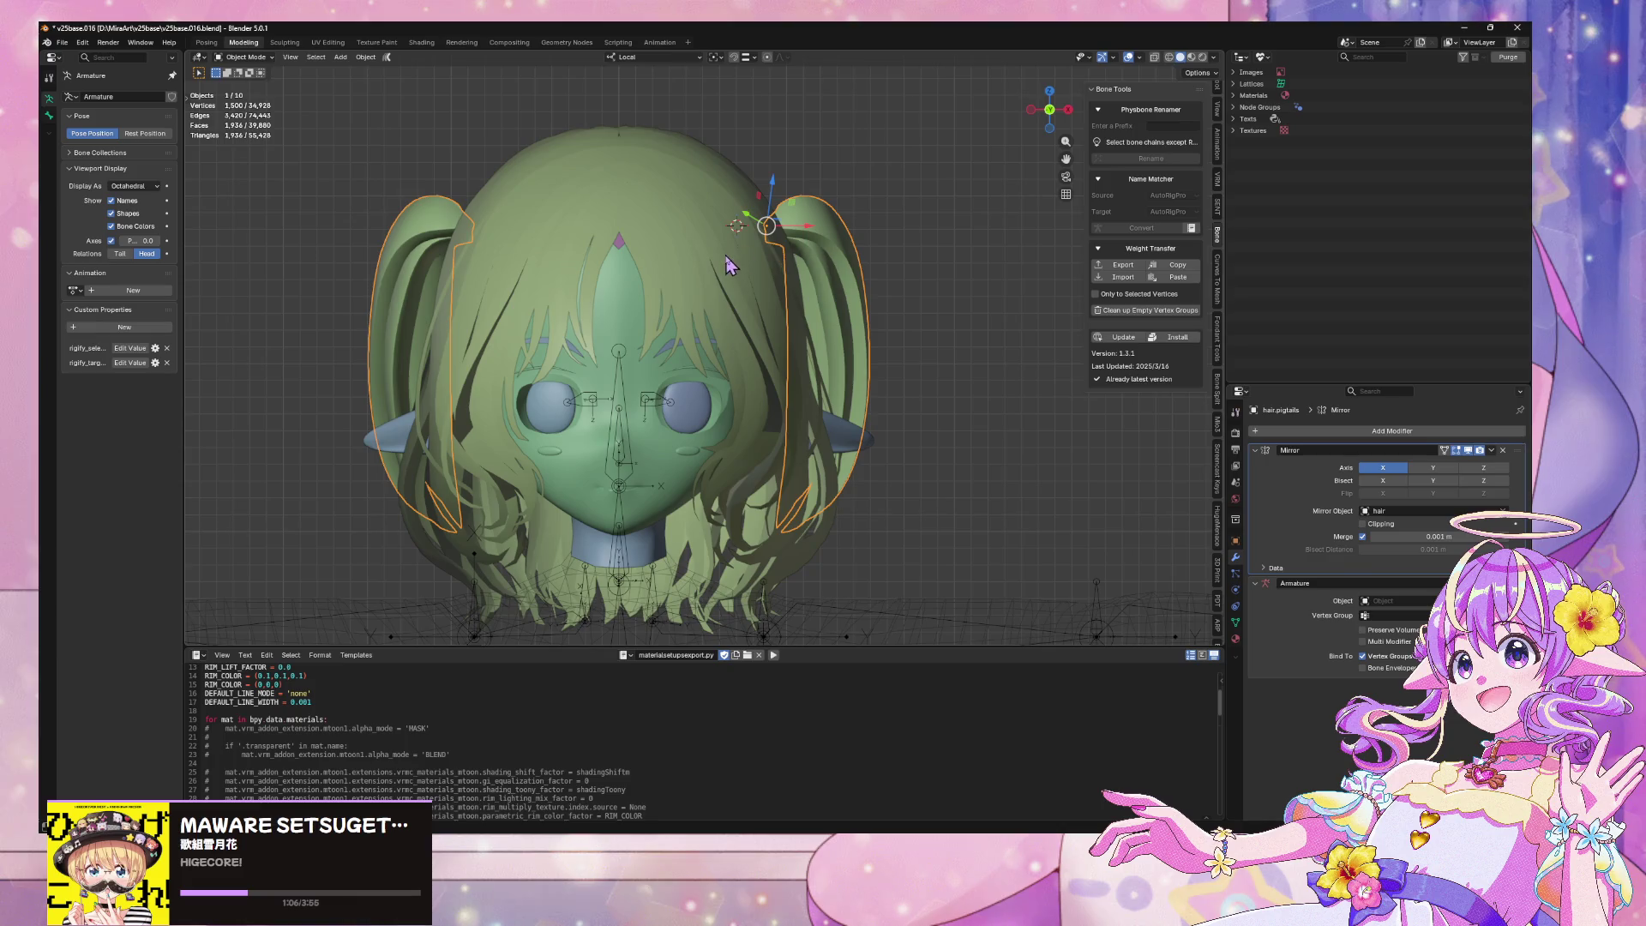
pyautogui.click(830, 259)
pyautogui.click(813, 262)
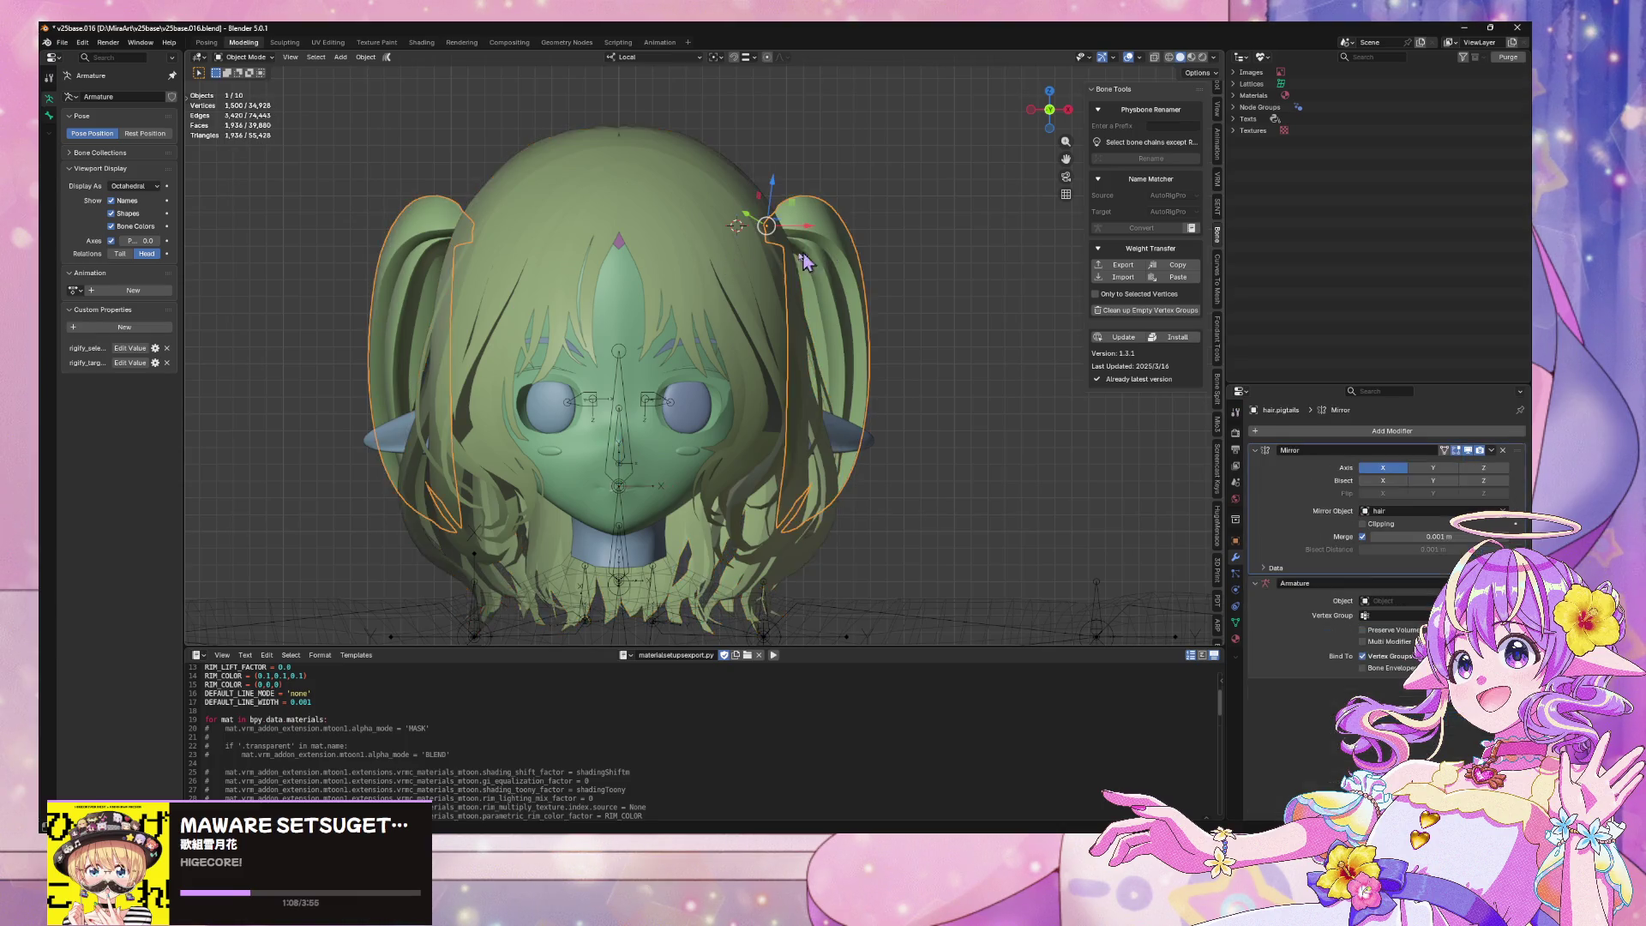
pyautogui.keyDown('shift'); pyautogui.click(733, 259); pyautogui.keyUp('shift')
pyautogui.hotkey('ctrl', 'l')
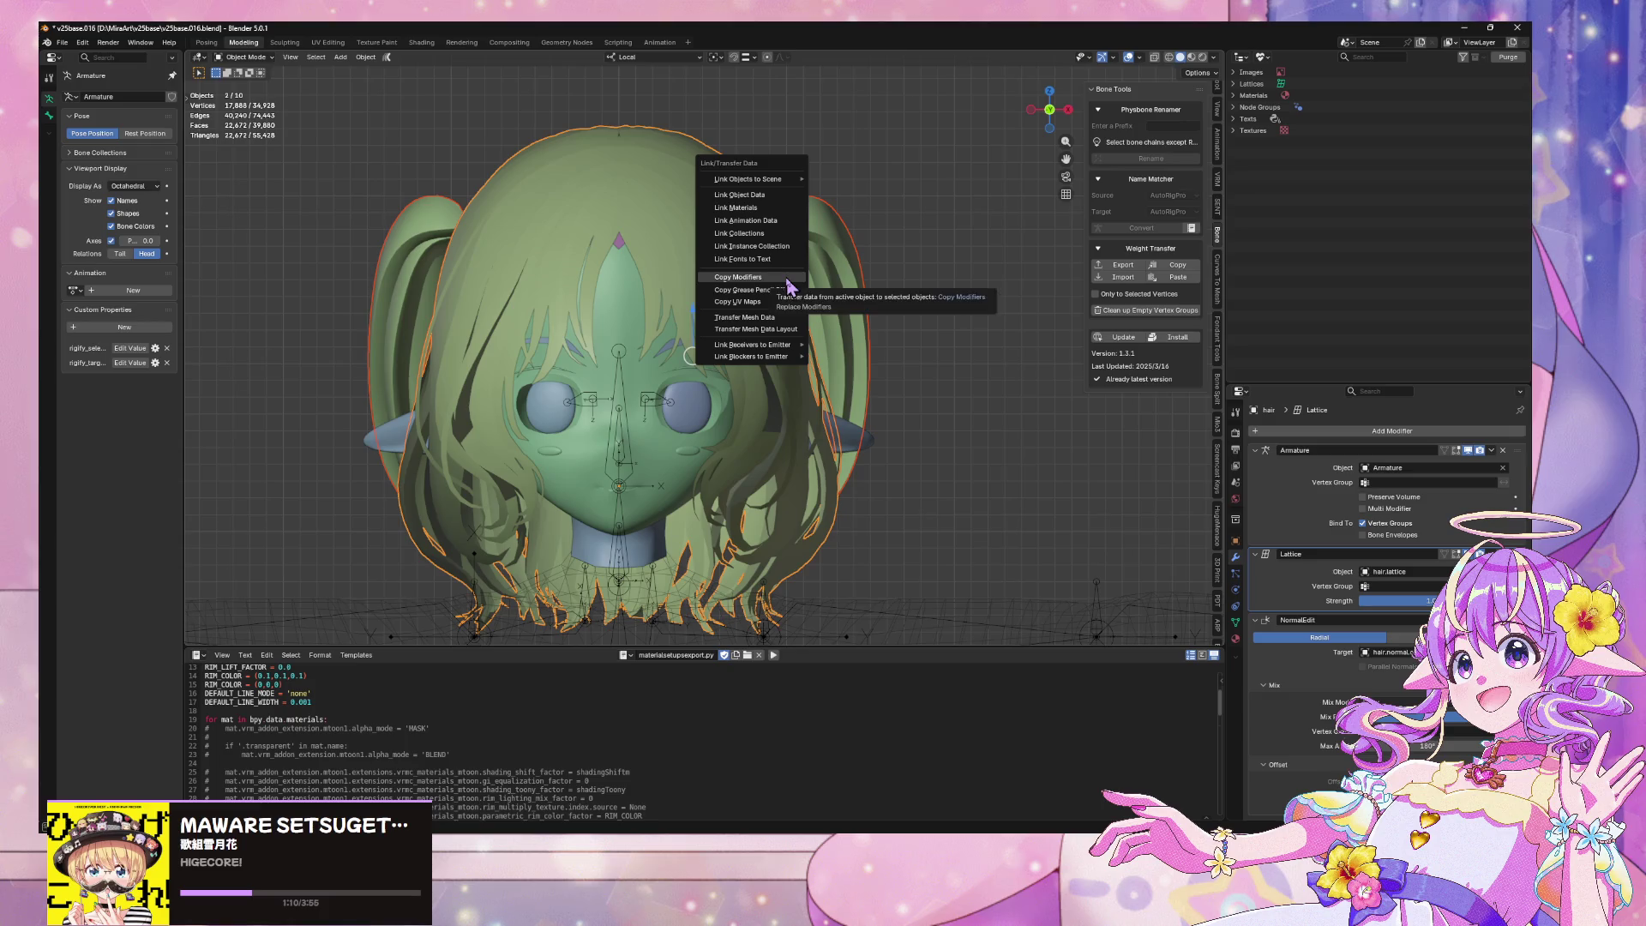
pyautogui.click(789, 292)
# Remove the copied Lattice modifier from the pigtails
pyautogui.moveTo(913, 287); pyautogui.dragTo(830, 305, button='middle')
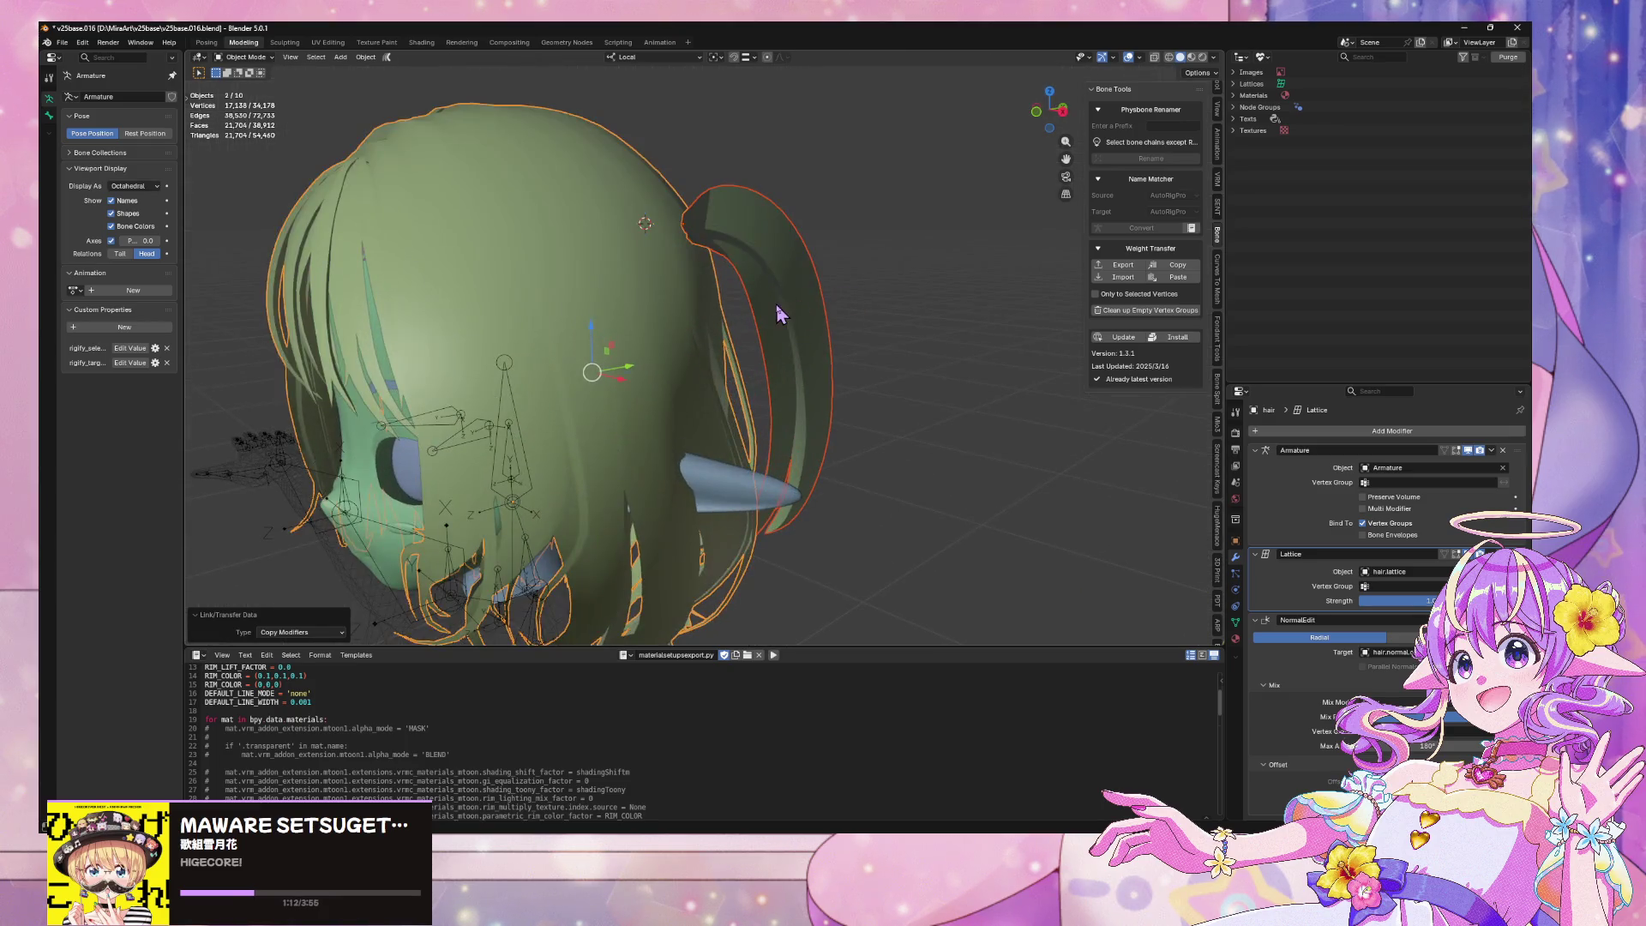
pyautogui.click(783, 316)
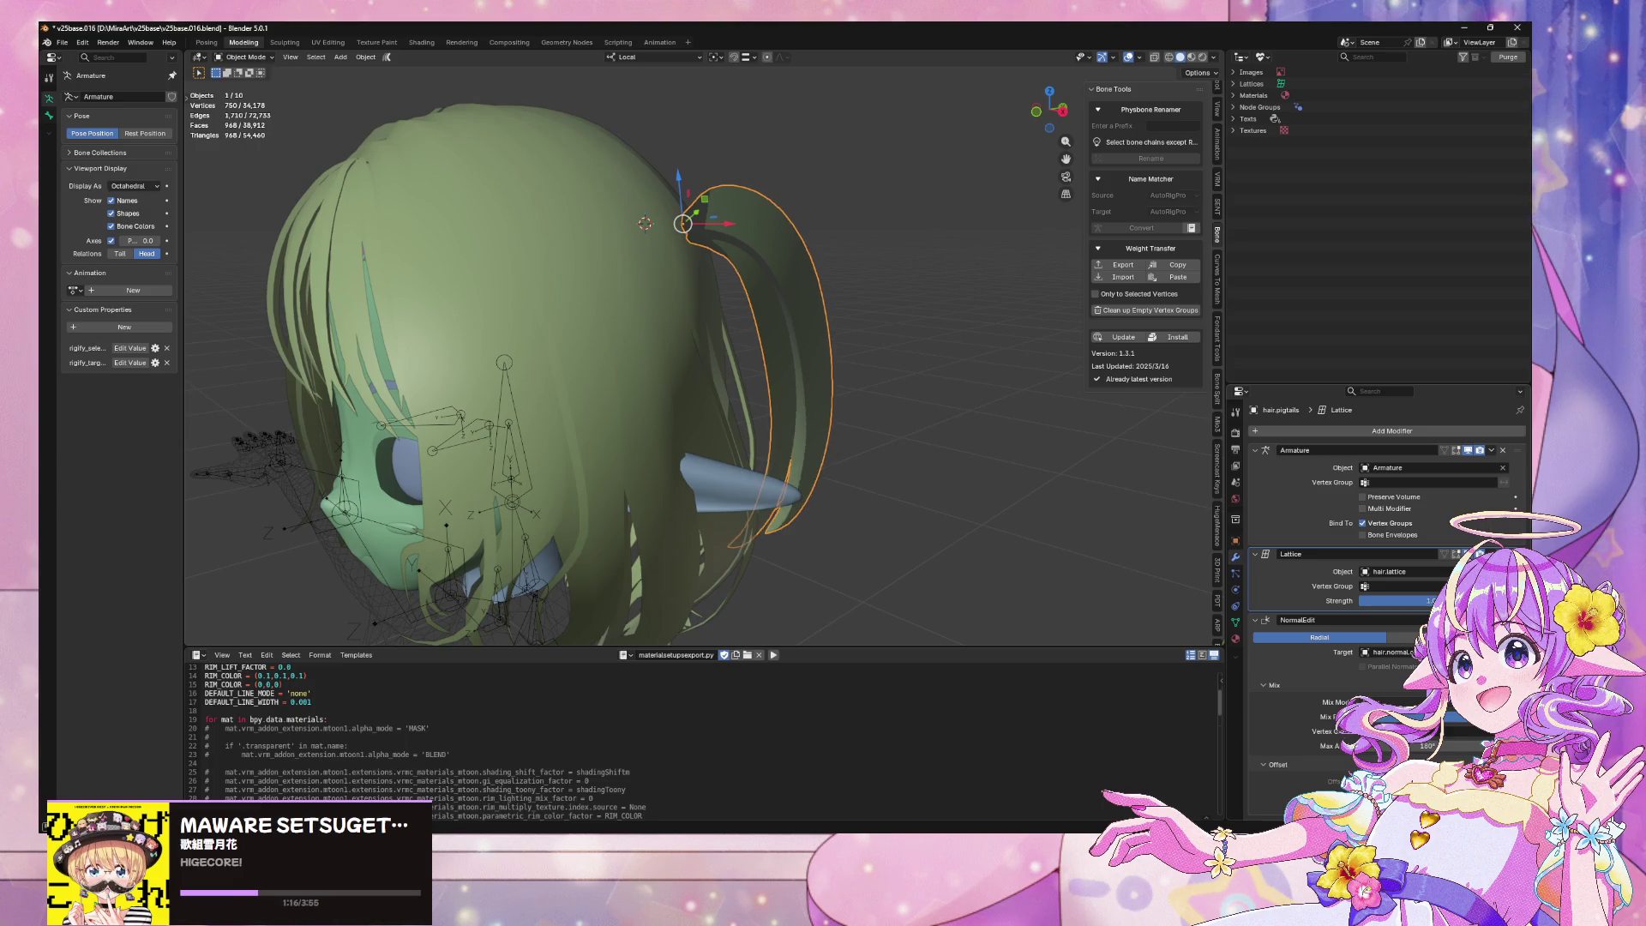
pyautogui.moveTo(1103, 457)
pyautogui.mouseDown(button='middle')
pyautogui.moveTo(690, 302)
pyautogui.moveTo(257, 339)
pyautogui.mouseUp(button='middle')
pyautogui.hotkey('ctrl', 'x')
# Add a Mirror modifier at the top of the stack, NormalEdit above Armature, mirroring across hair
pyautogui.moveTo(823, 385)
pyautogui.mouseDown(button='middle')
pyautogui.moveTo(809, 557)
pyautogui.moveTo(1155, 504)
pyautogui.moveTo(883, 468)
pyautogui.mouseUp(button='middle')
pyautogui.click(1390, 433)
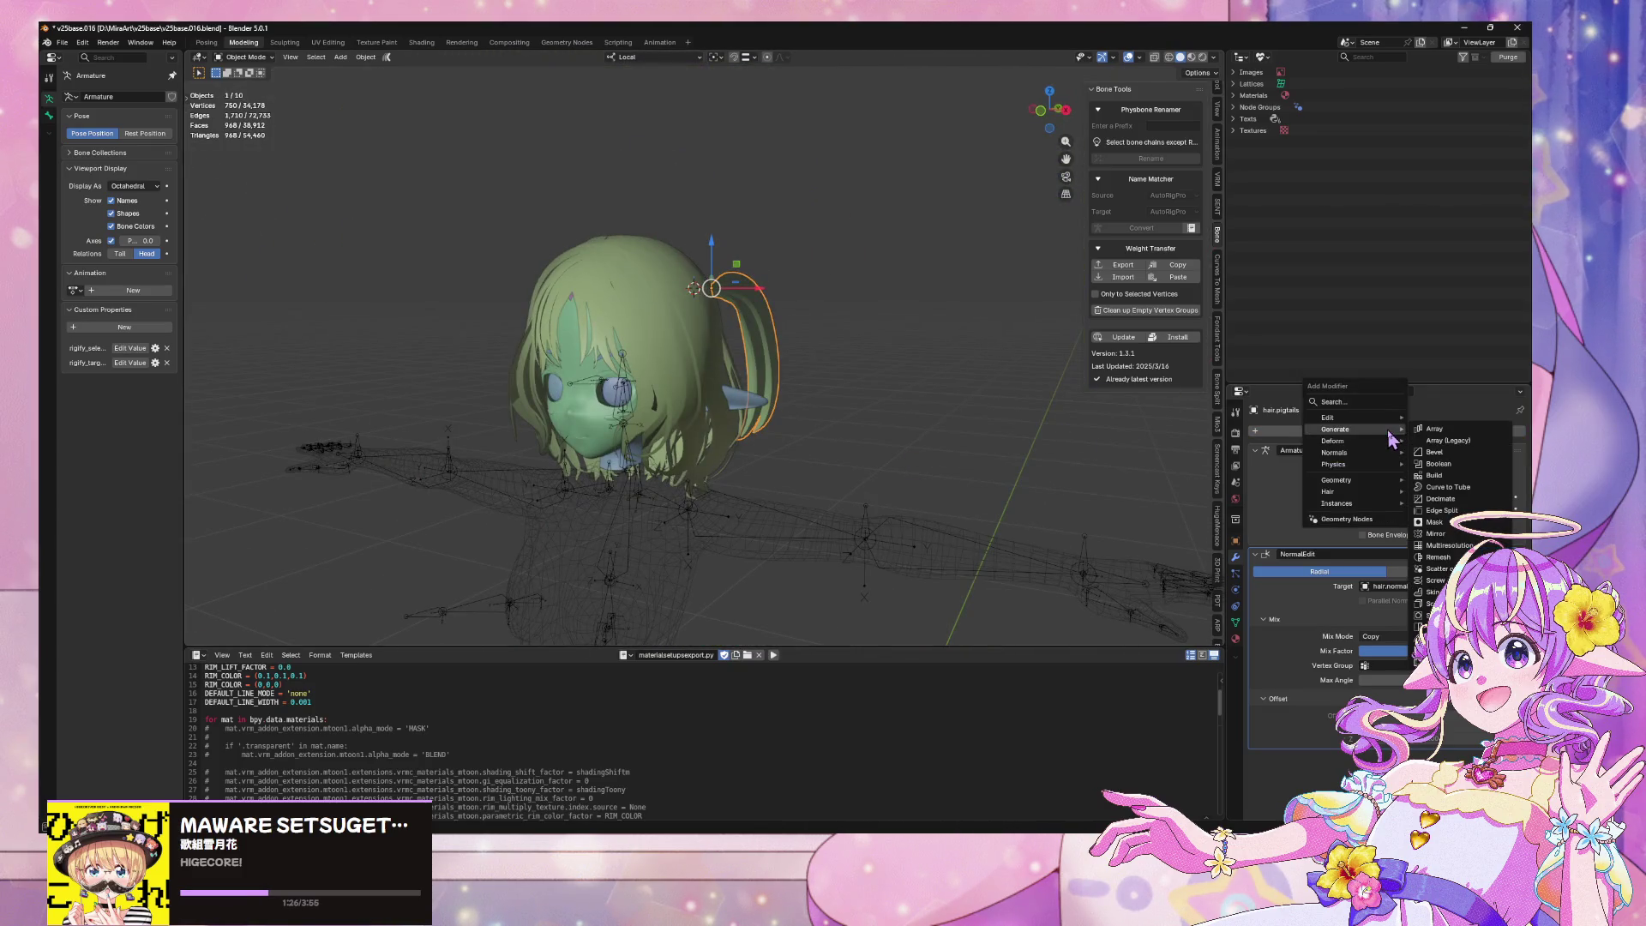
pyautogui.click(1457, 534)
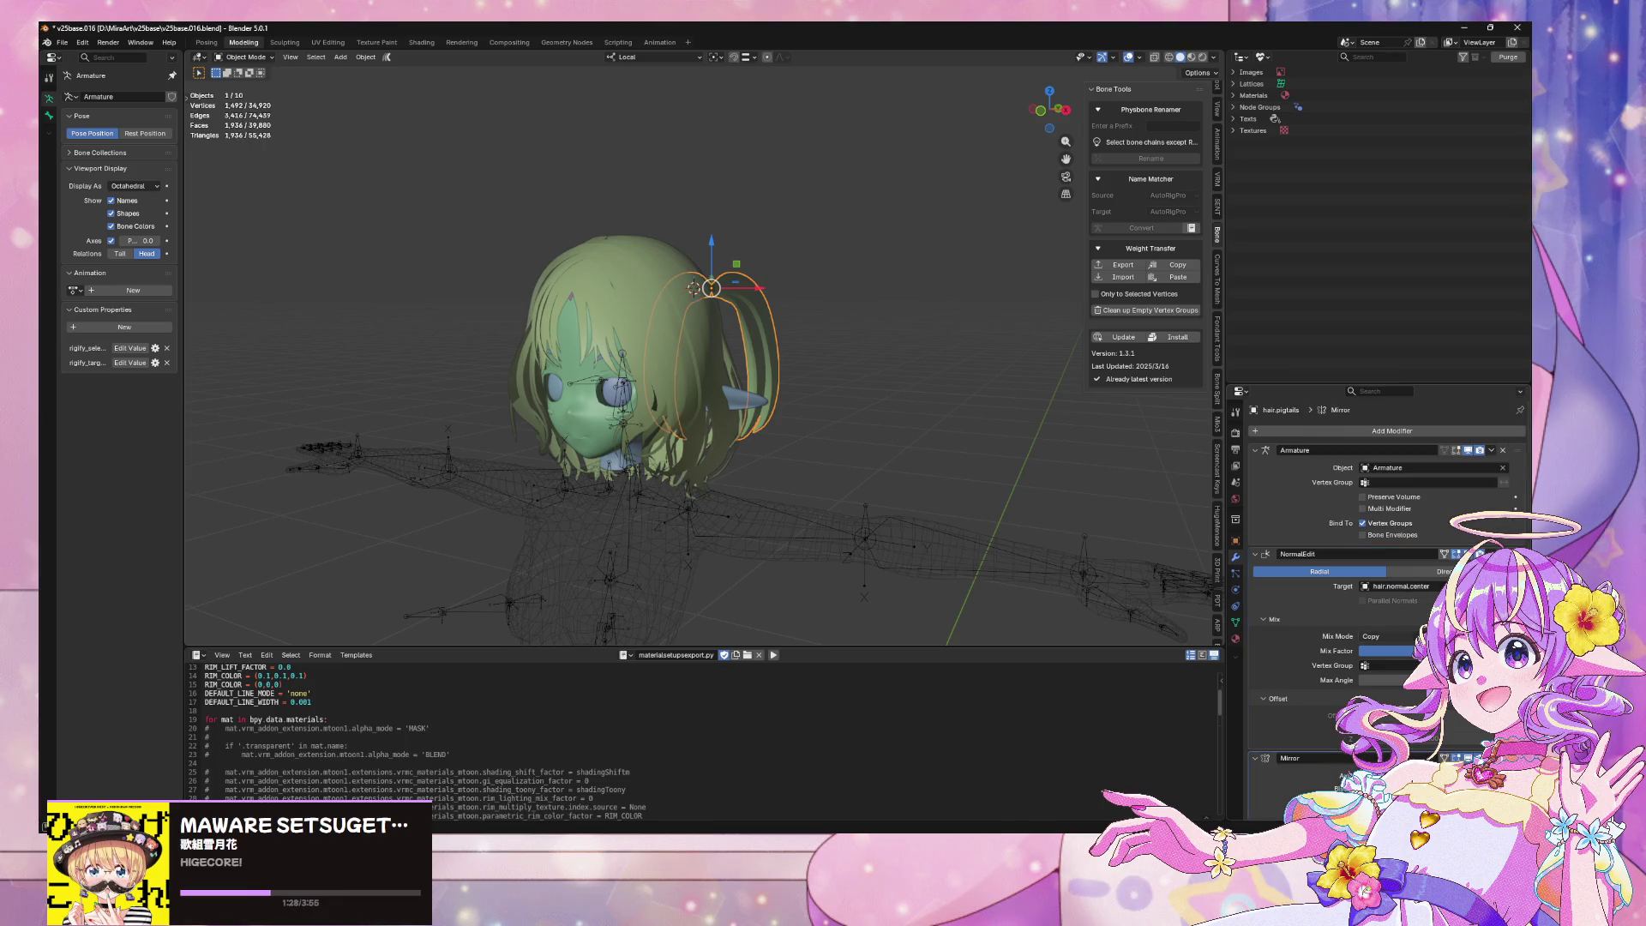
pyautogui.moveTo(1303, 758); pyautogui.dragTo(1303, 450)
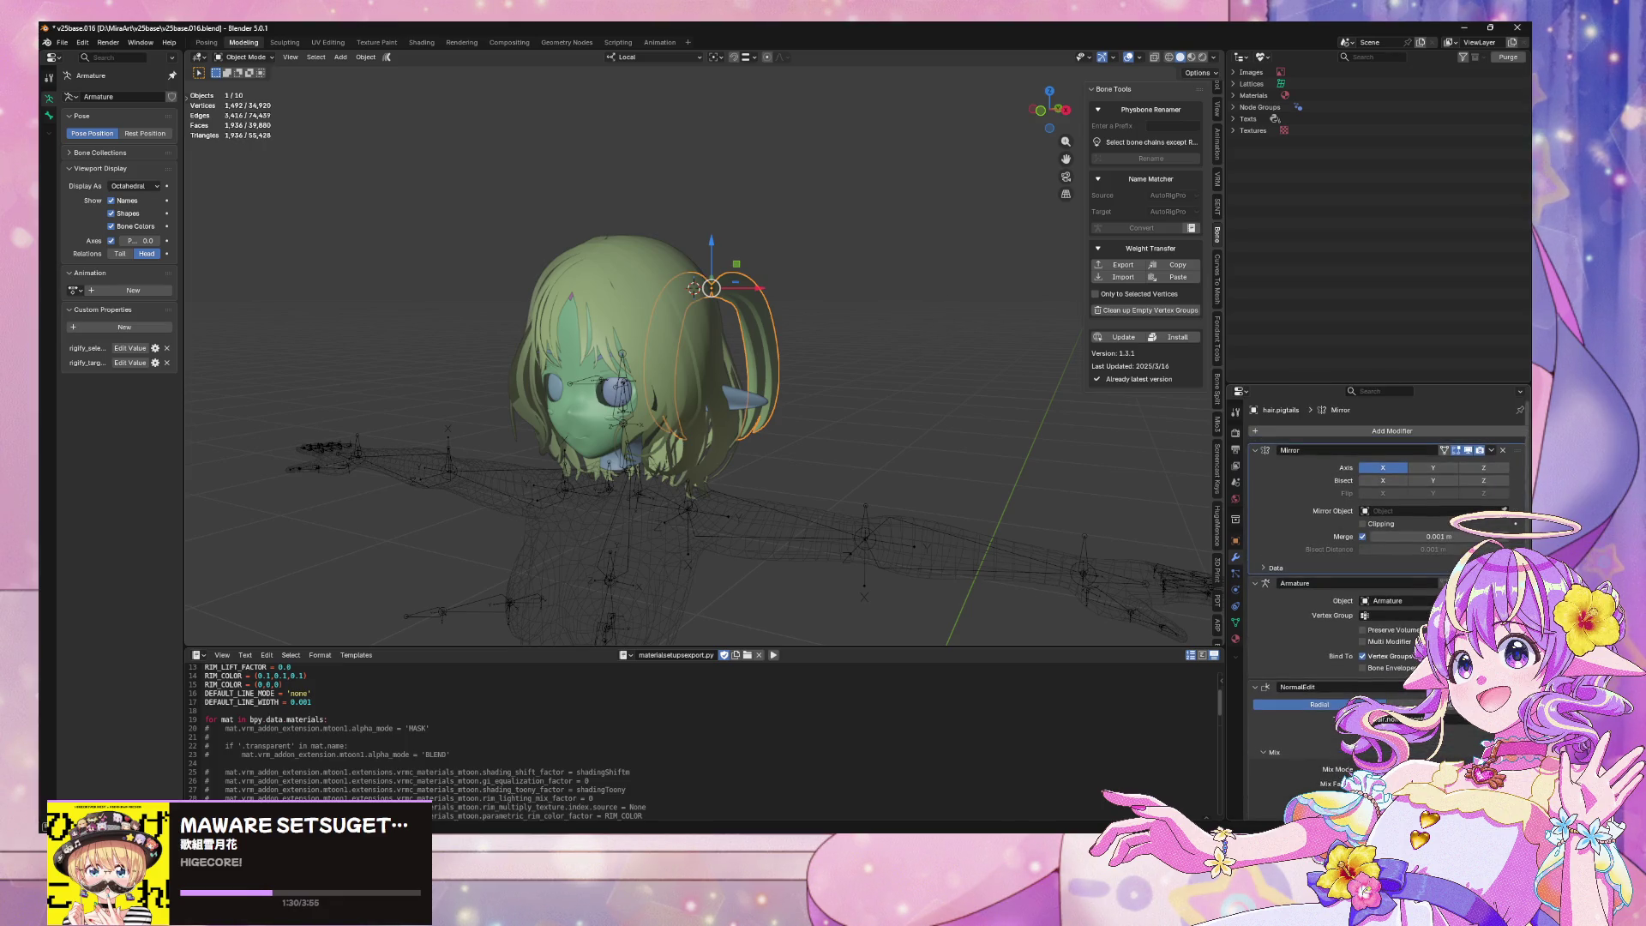
pyautogui.moveTo(1320, 686); pyautogui.dragTo(1320, 584)
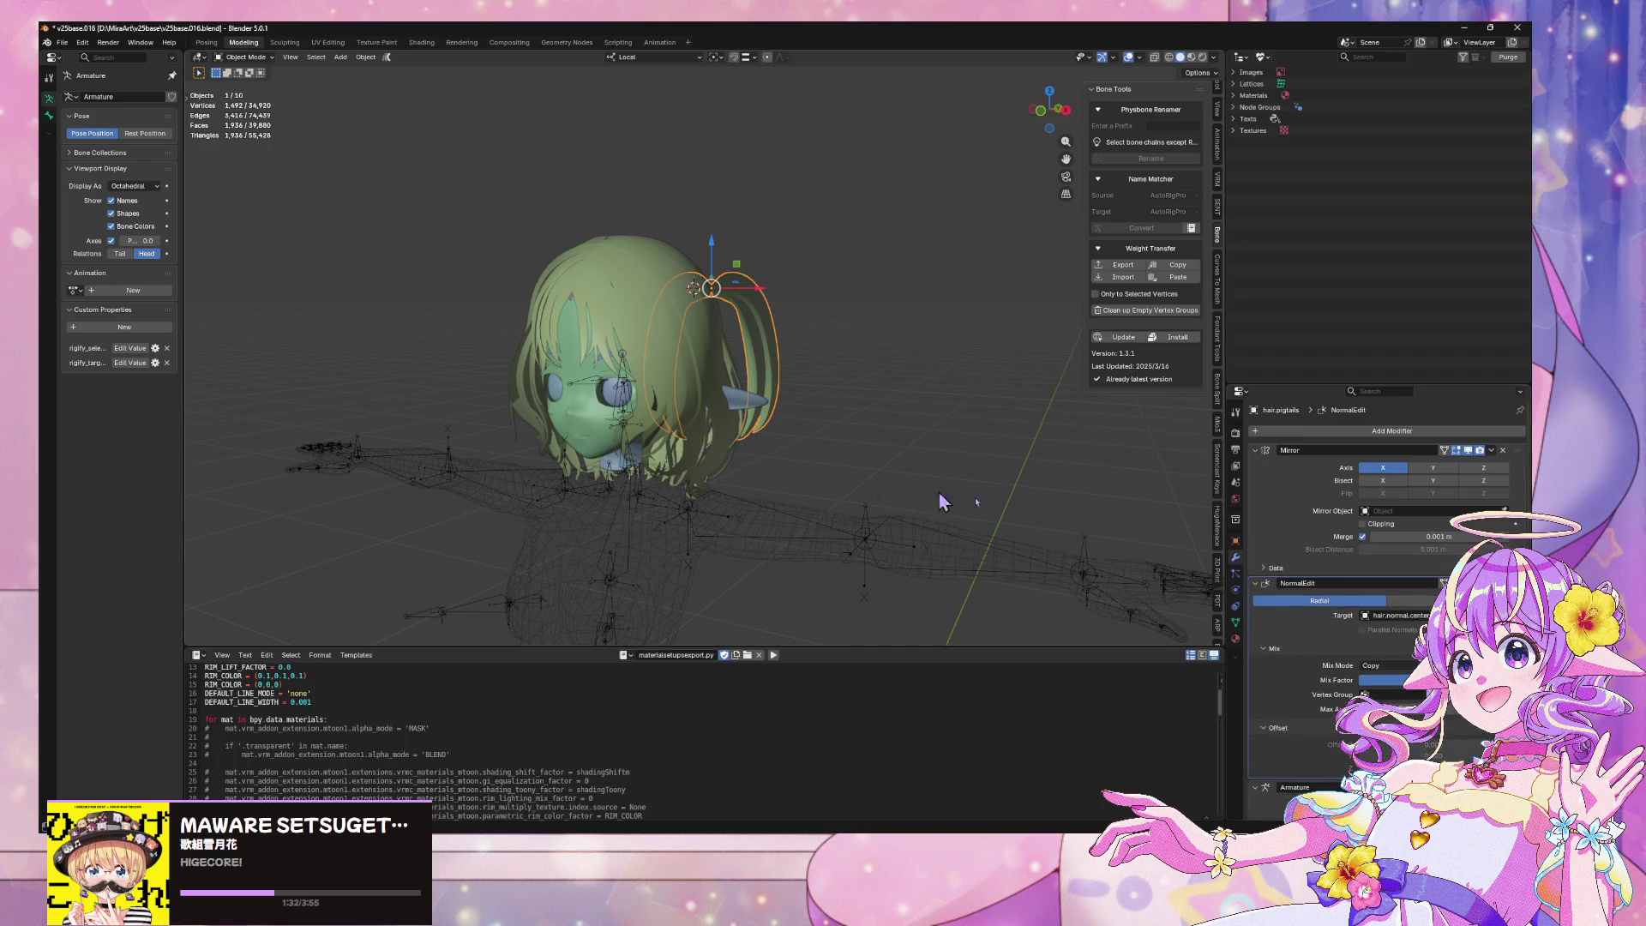
pyautogui.click(632, 271)
pyautogui.moveTo(632, 271)
pyautogui.mouseDown(button='middle')
pyautogui.moveTo(880, 367)
pyautogui.moveTo(963, 450)
pyautogui.moveTo(843, 454)
pyautogui.moveTo(853, 362)
pyautogui.moveTo(937, 296)
pyautogui.moveTo(1237, 246)
pyautogui.mouseUp(button='middle')
# Show View Layer objects in the Outliner and select the hair.normal.center empty
pyautogui.click(1261, 56)
pyautogui.click(1286, 84)
pyautogui.moveTo(986, 283); pyautogui.dragTo(848, 275, button='middle')
pyautogui.scroll(-2, 1262, 319)
pyautogui.click(1372, 347)
# Duplicate the empty, move the copy along Y beside the pigtail, and hide the original
pyautogui.moveTo(952, 377)
pyautogui.mouseDown(button='middle')
pyautogui.moveTo(847, 374)
pyautogui.moveTo(809, 351)
pyautogui.mouseUp(button='middle')
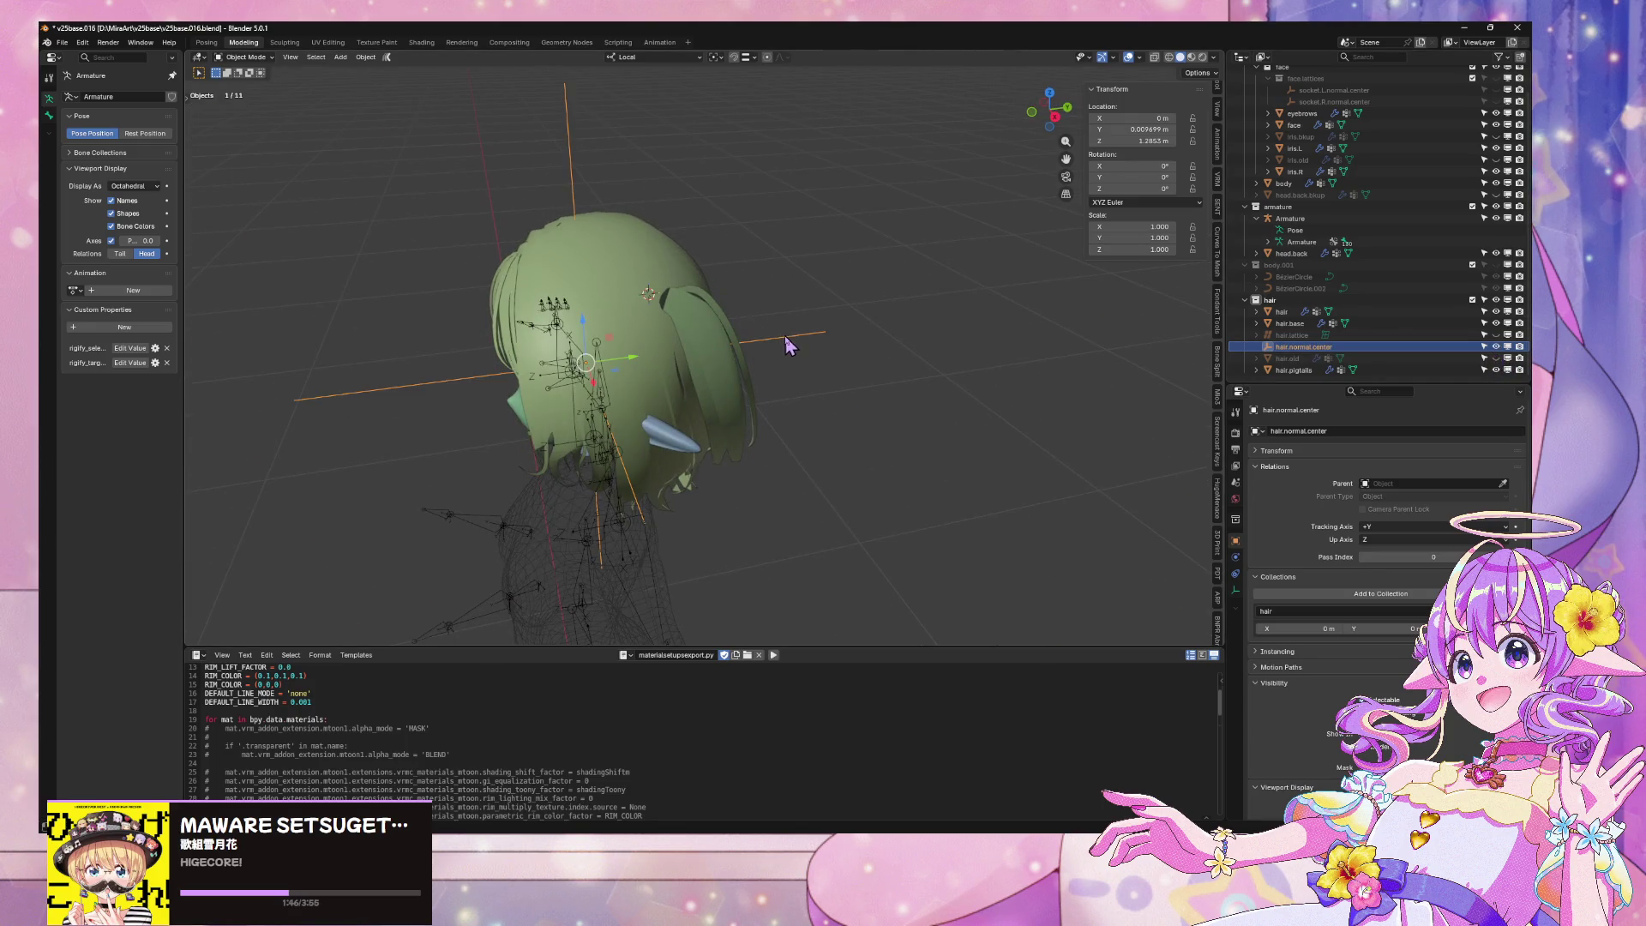
pyautogui.hotkey('shift', 'd')
pyautogui.press('y')
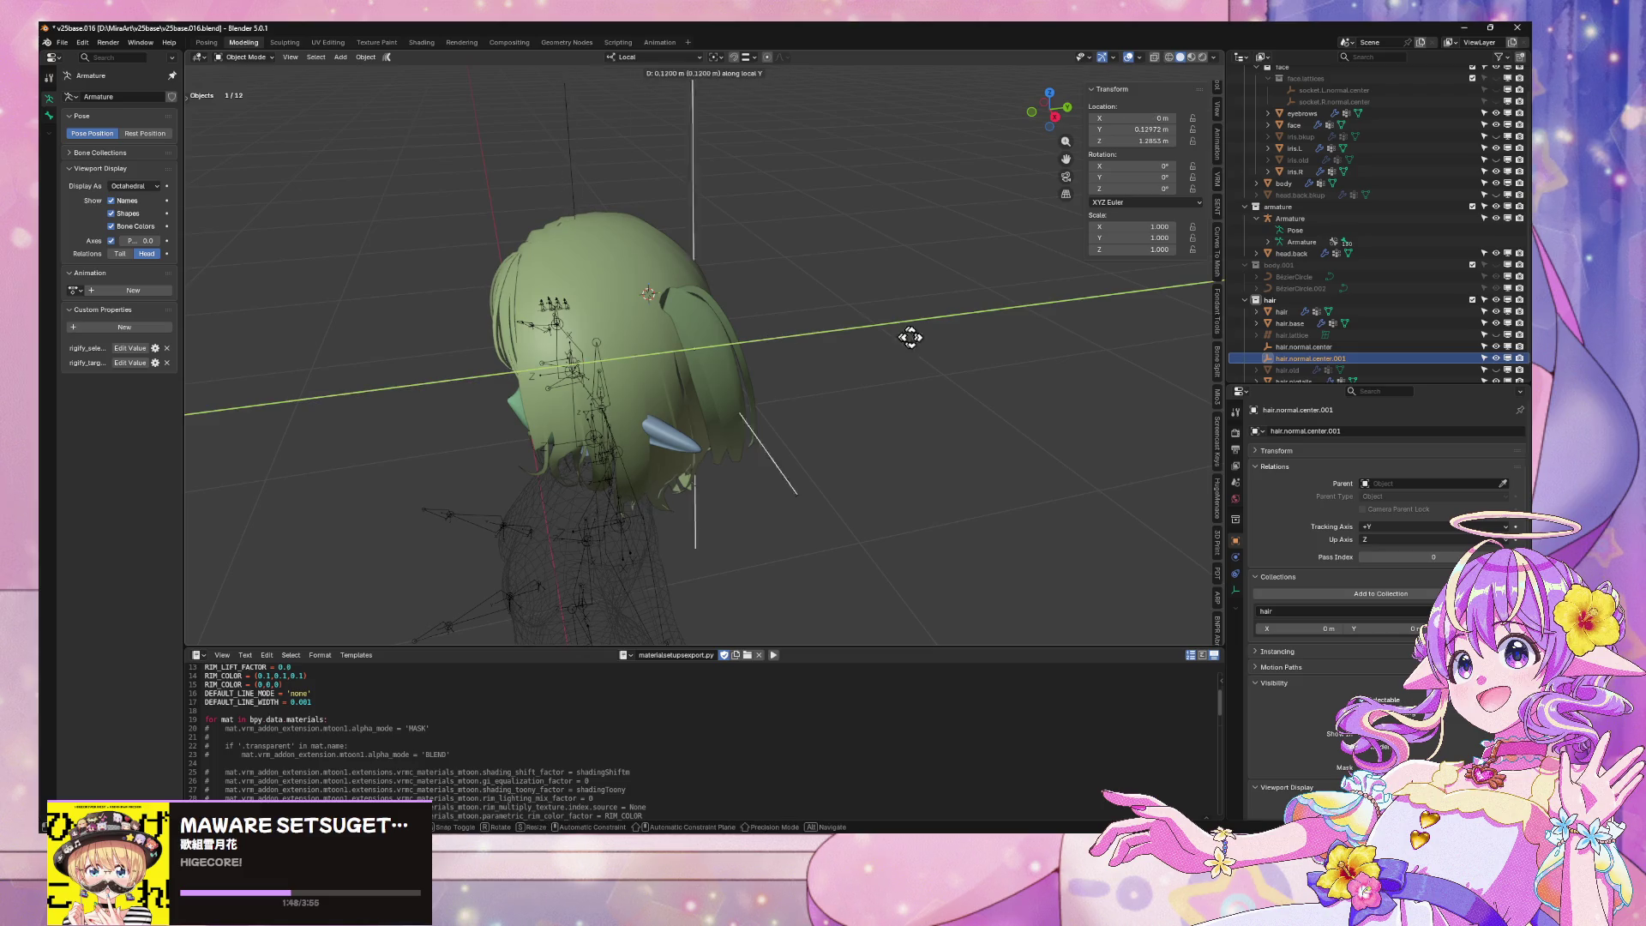
pyautogui.click(941, 349)
pyautogui.click(1496, 346)
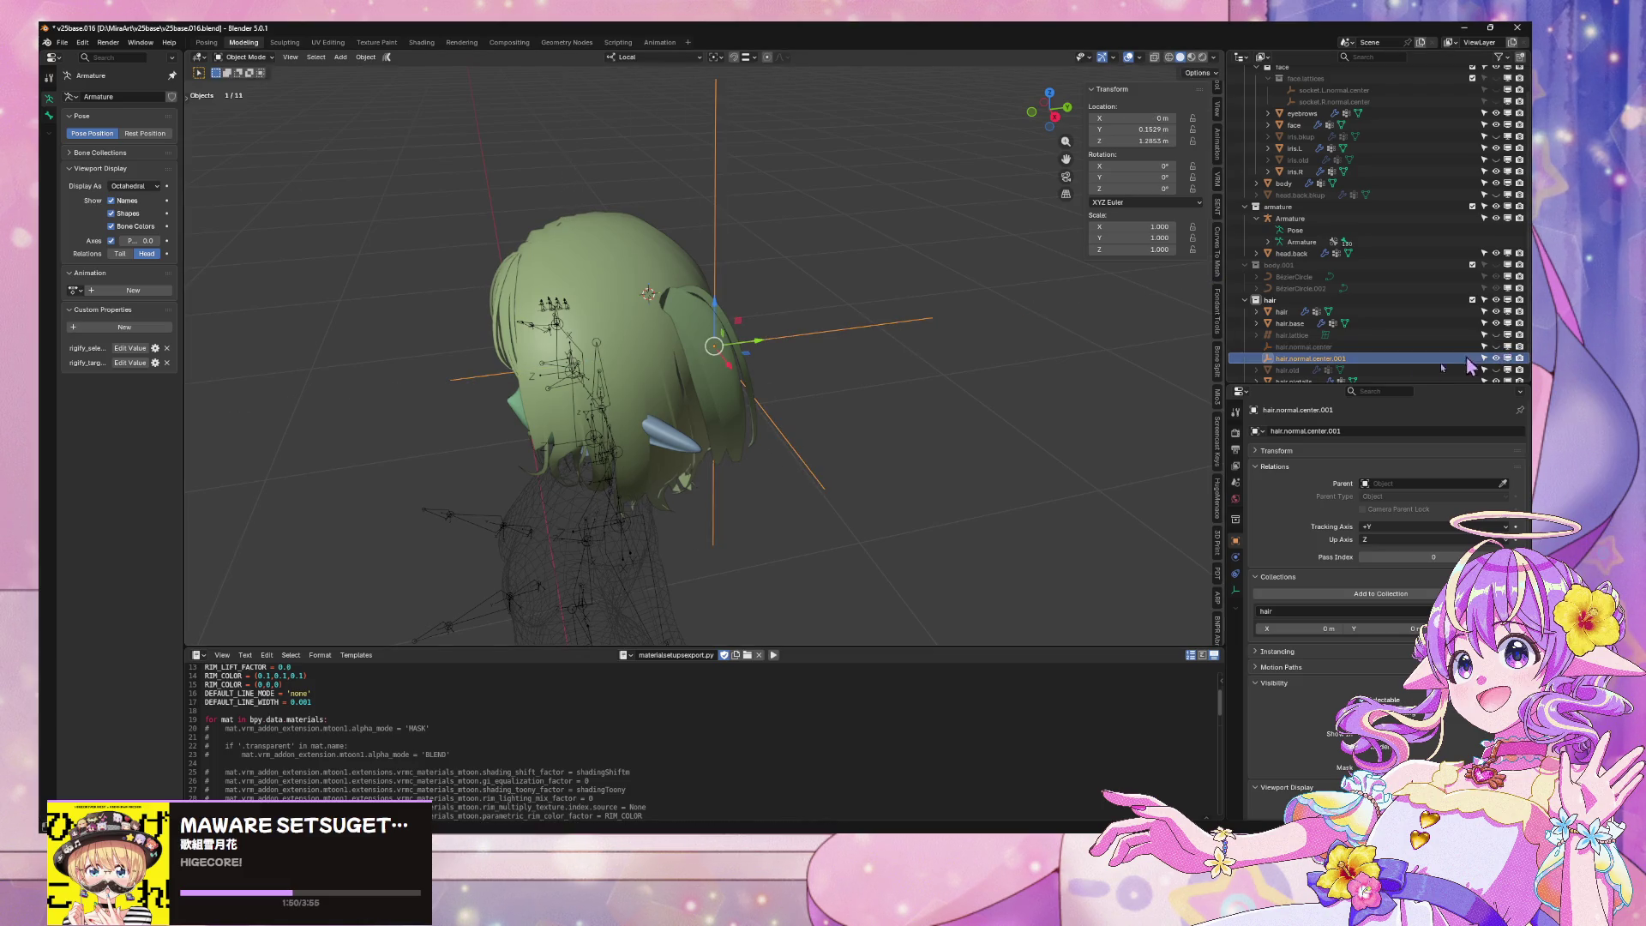
pyautogui.doubleClick(1346, 359)
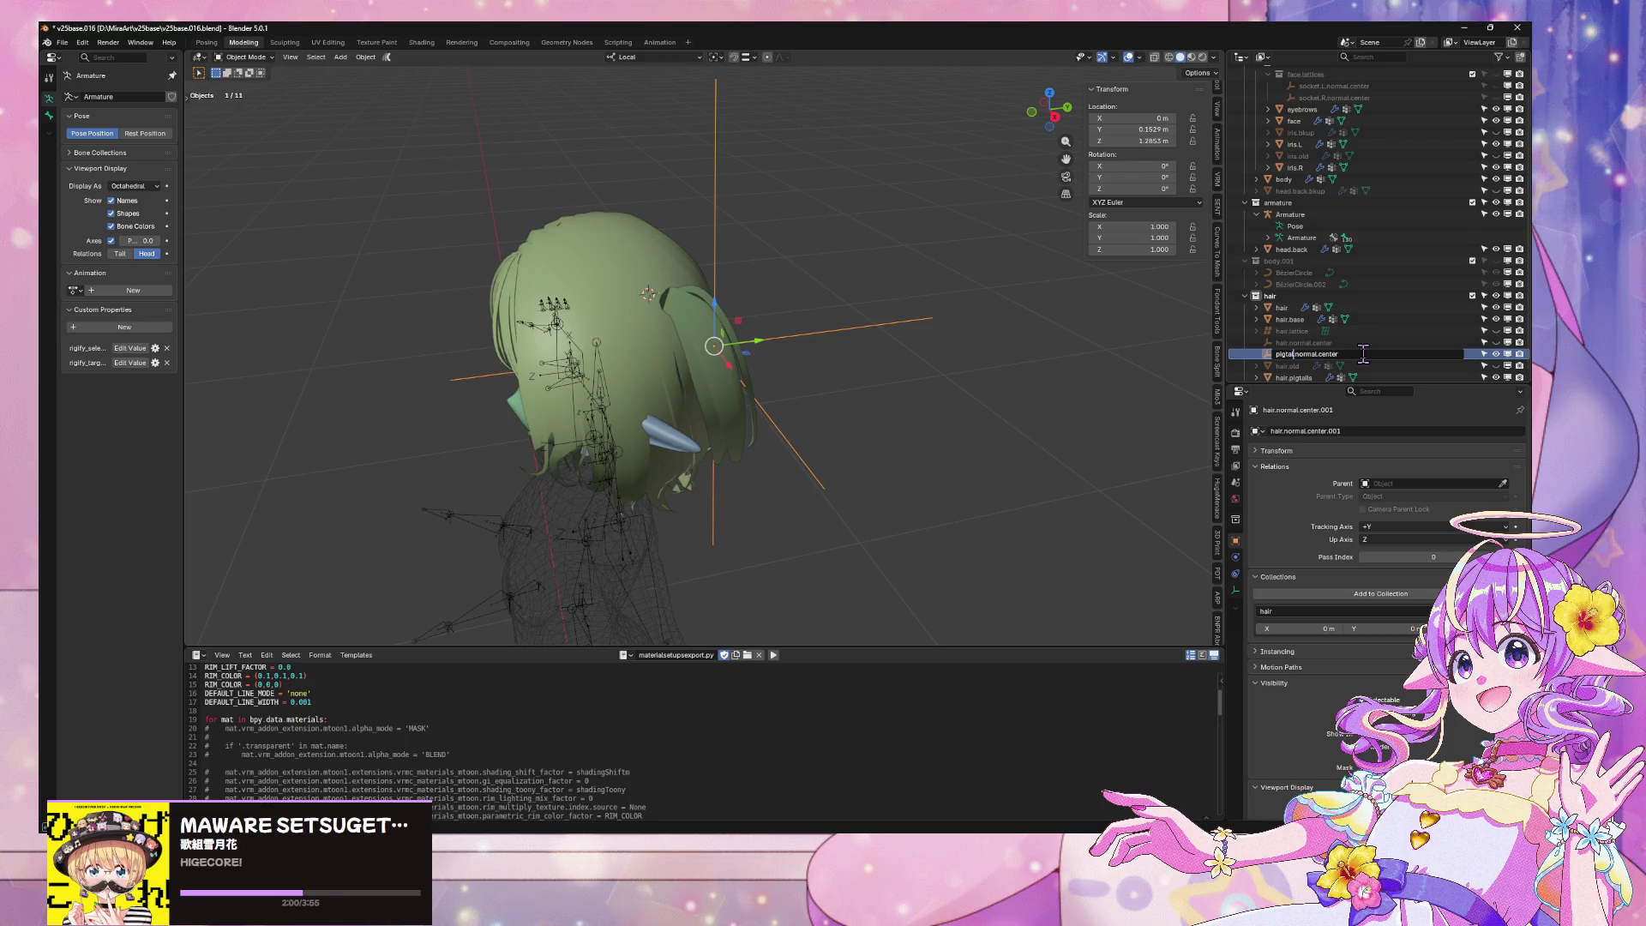
# Name the empty pigtail.normal.center and make it the hair.pigtails NormalEdit target
pyautogui.press('Return')
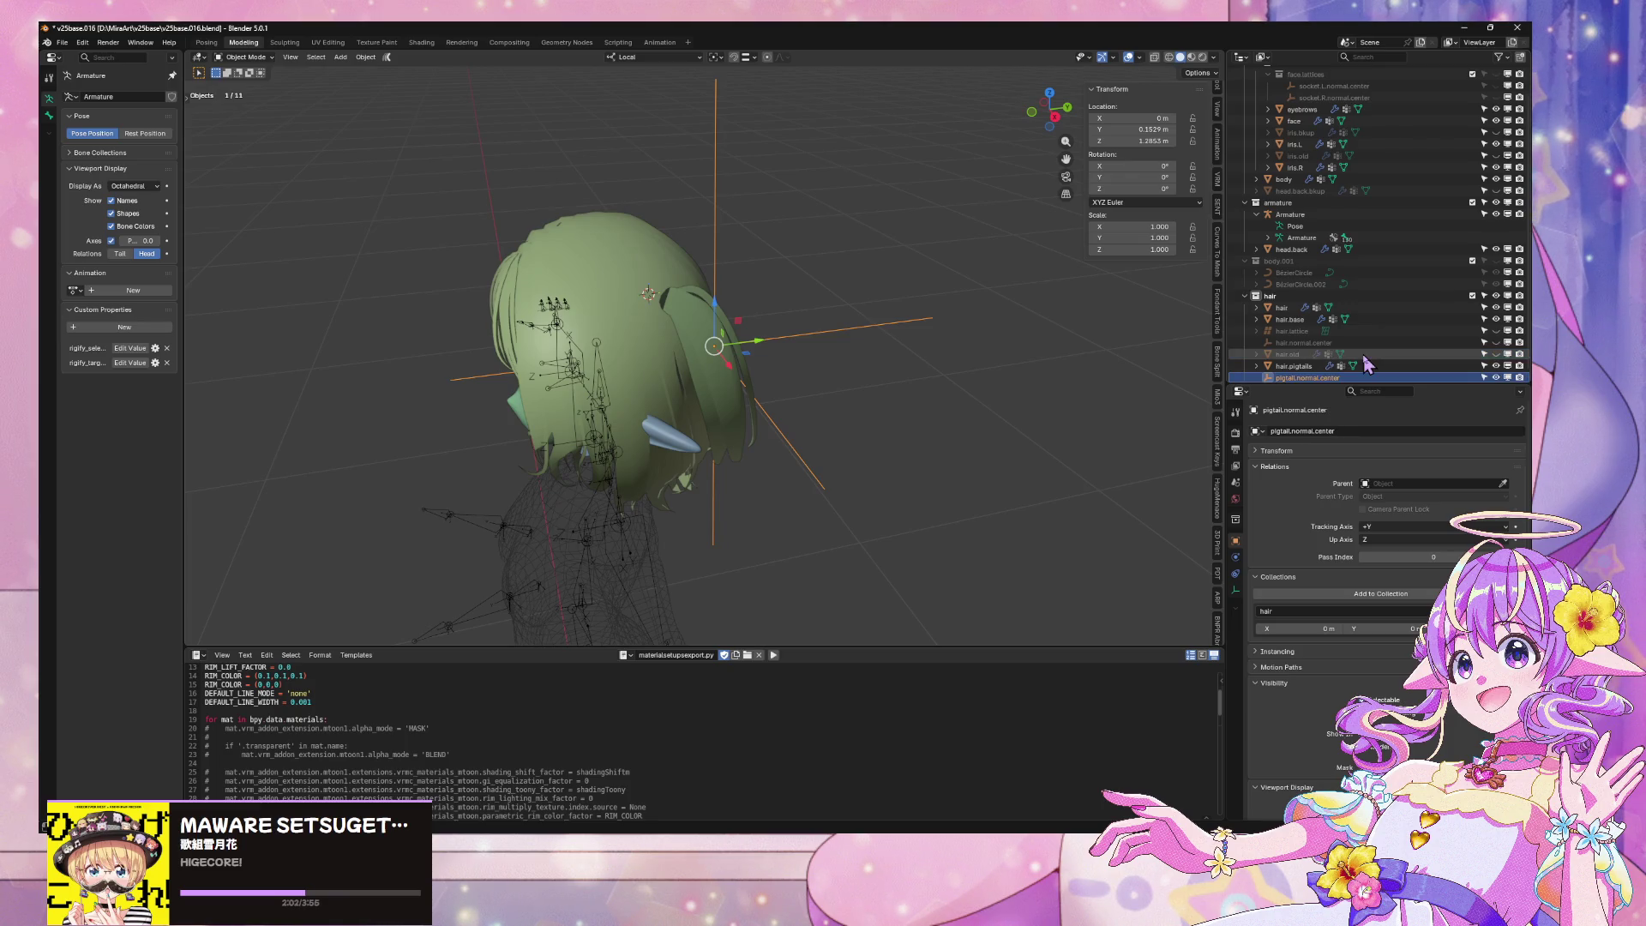
pyautogui.moveTo(1022, 278); pyautogui.dragTo(757, 444, button='middle')
pyautogui.click(731, 368)
pyautogui.moveTo(731, 369)
pyautogui.mouseDown(button='middle')
pyautogui.moveTo(805, 343)
pyautogui.moveTo(784, 340)
pyautogui.mouseUp(button='middle')
pyautogui.click(1402, 616)
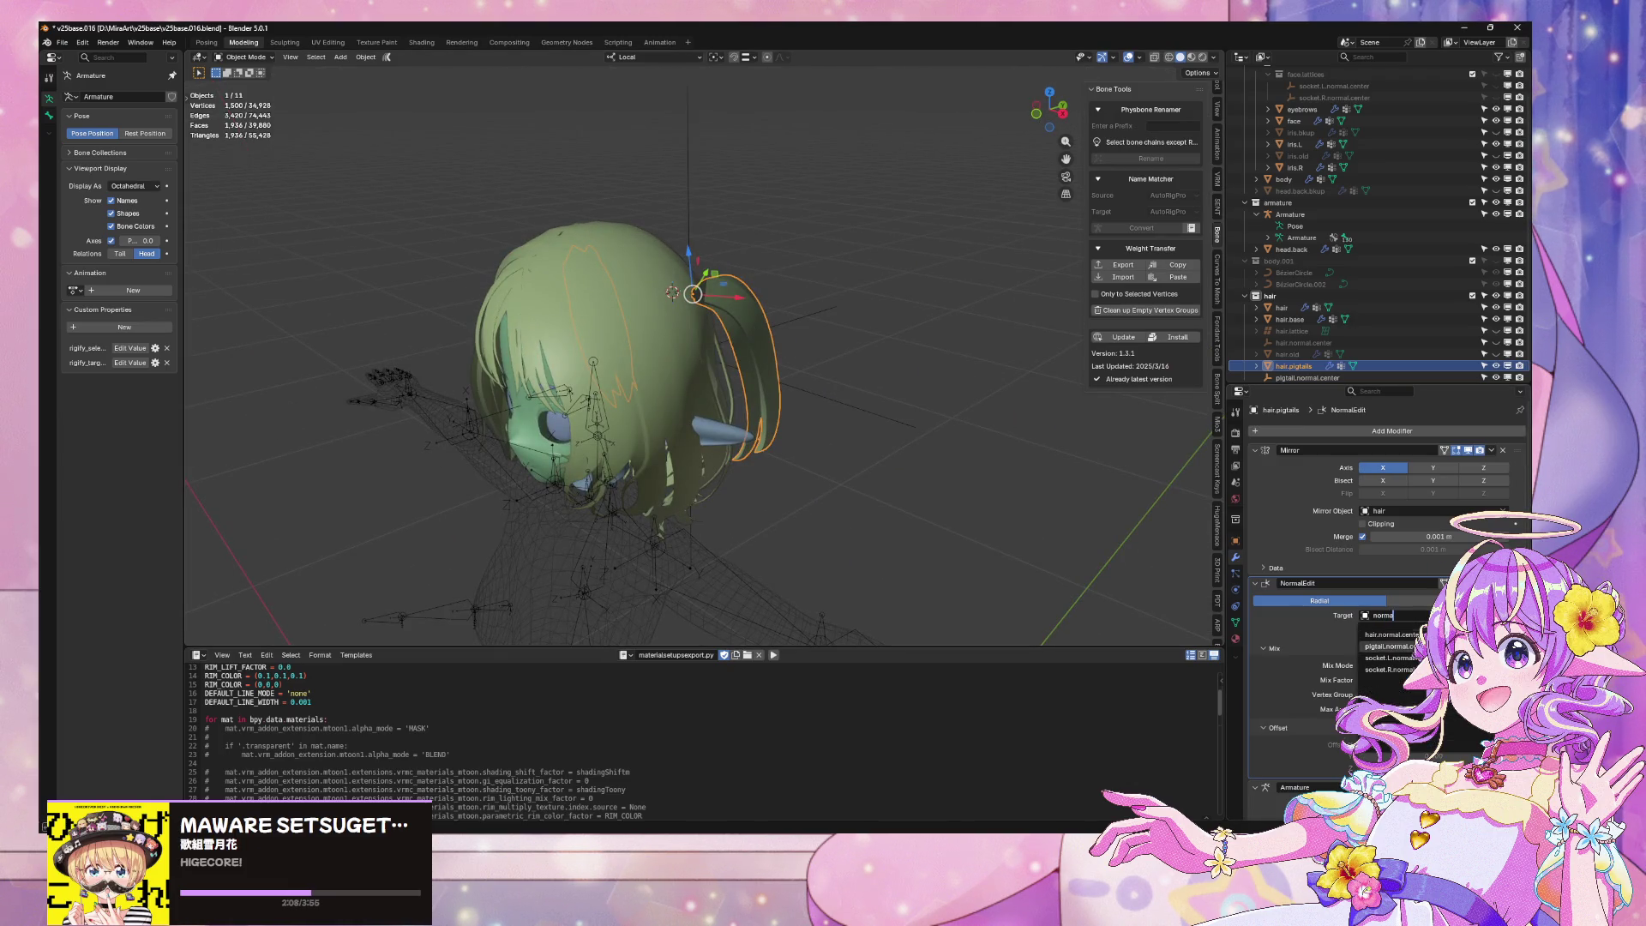
pyautogui.click(1389, 646)
# Switch the viewport to Material Preview and select the pigtail.normal.center empty
pyautogui.moveTo(943, 527); pyautogui.dragTo(1038, 350, button='middle')
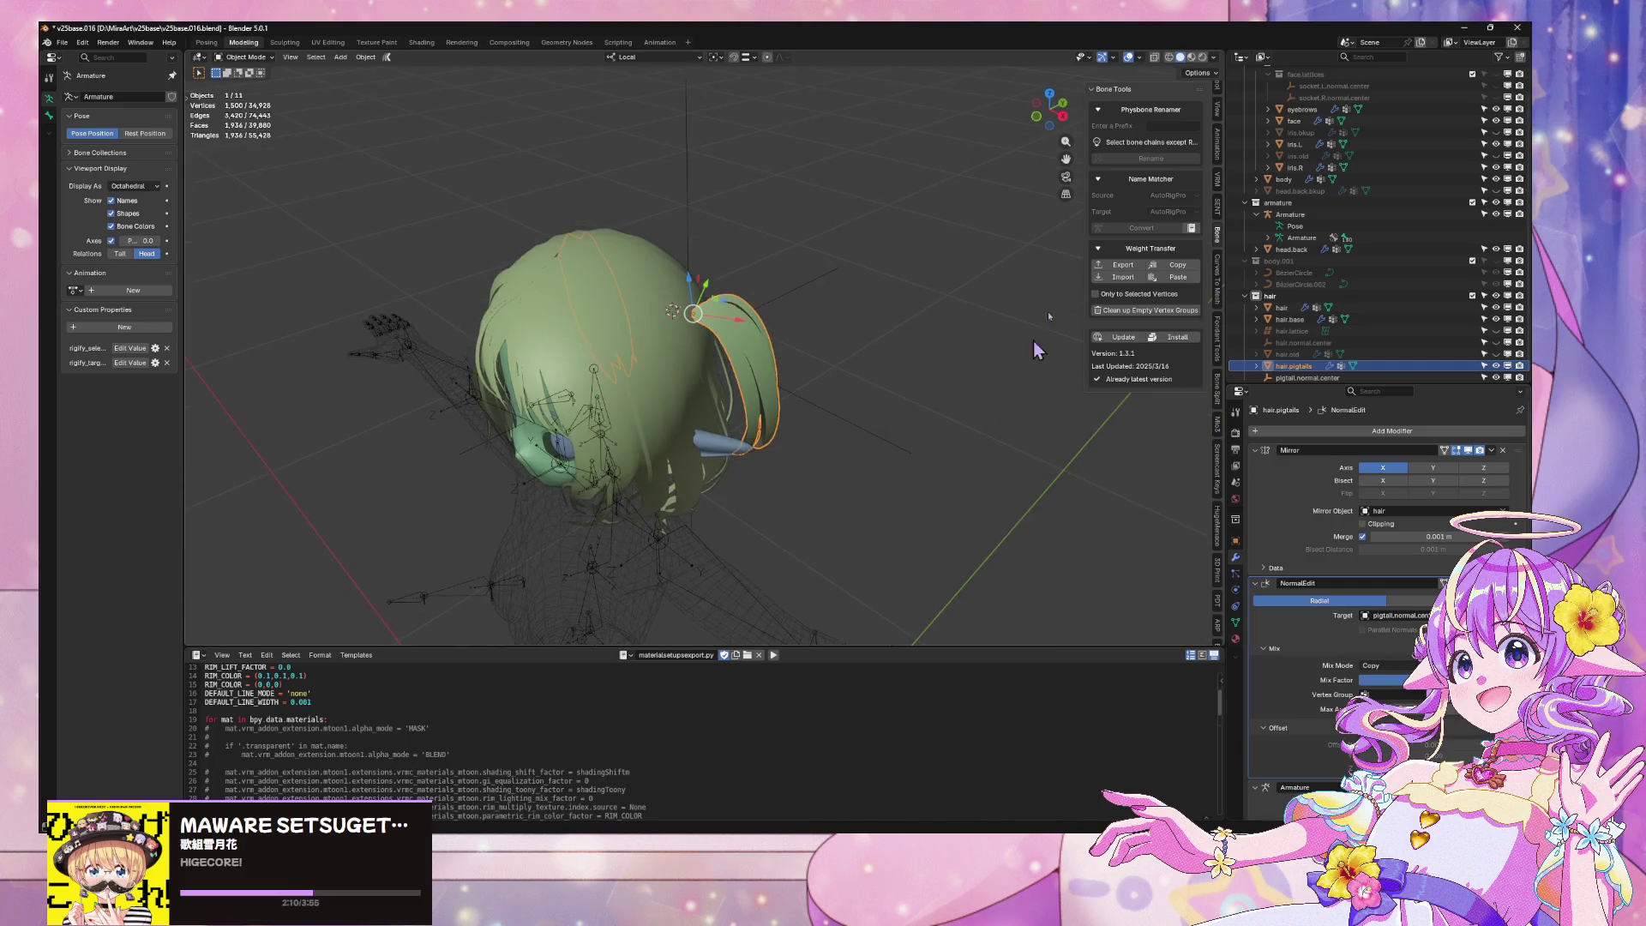
pyautogui.click(1192, 57)
pyautogui.moveTo(651, 480)
pyautogui.mouseDown(button='middle')
pyautogui.moveTo(597, 501)
pyautogui.moveTo(823, 410)
pyautogui.moveTo(1029, 394)
pyautogui.moveTo(1389, 439)
pyautogui.mouseUp(button='middle')
pyautogui.click(867, 365)
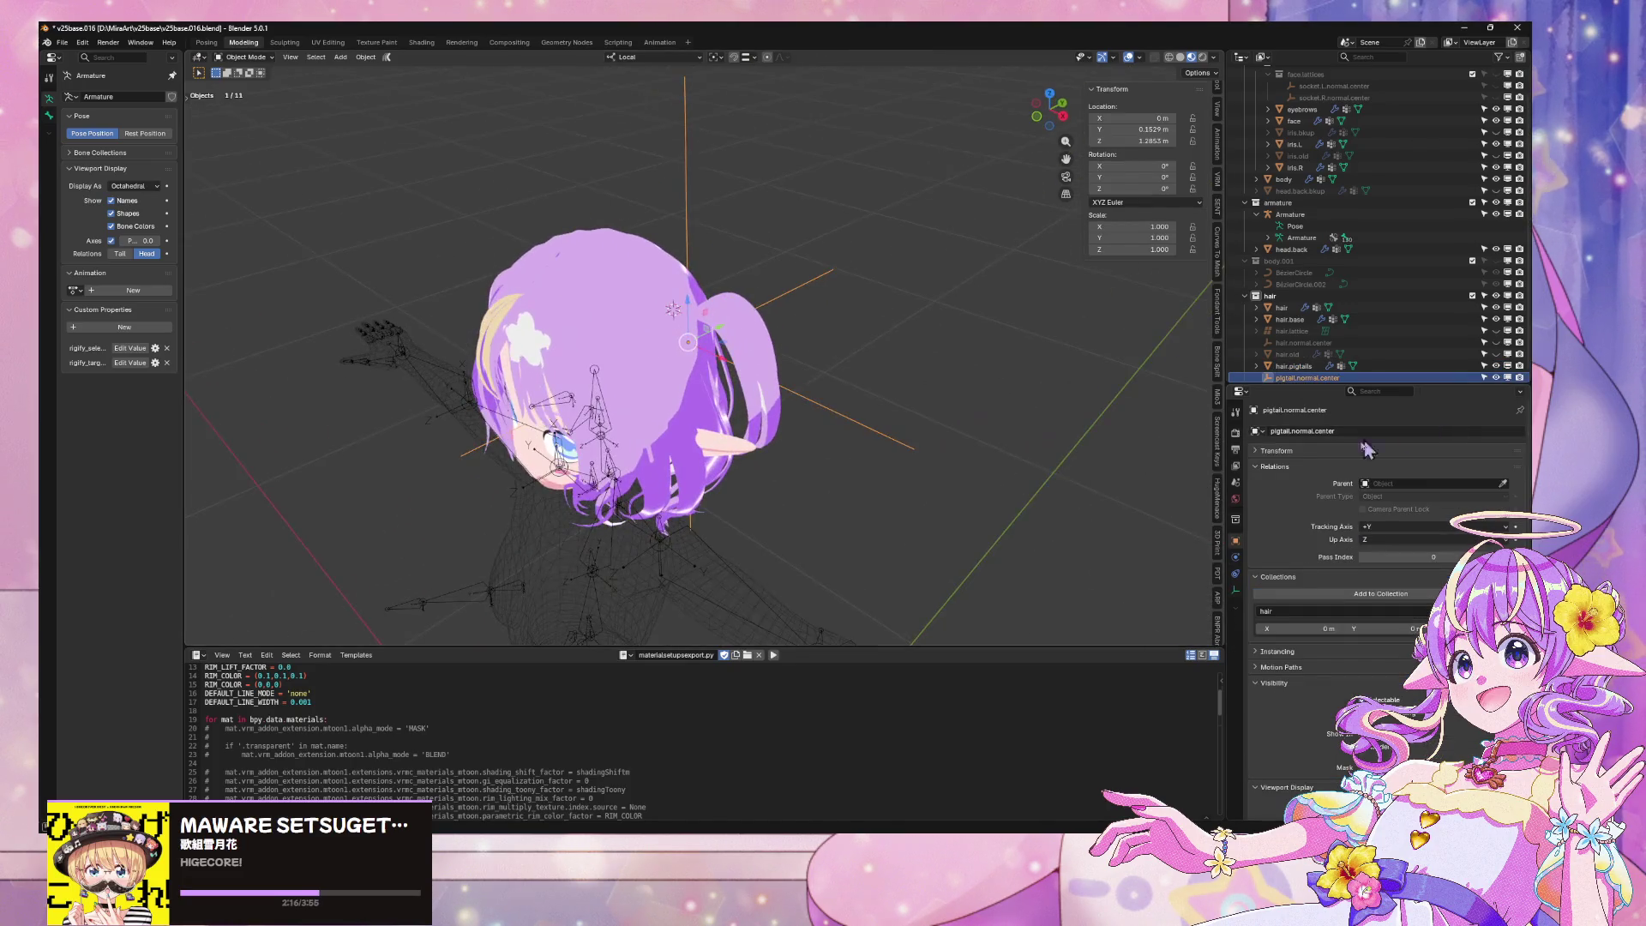
# Turn on the Face Orientation overlay to check the pigtail normals from the front
pyautogui.click(731, 336)
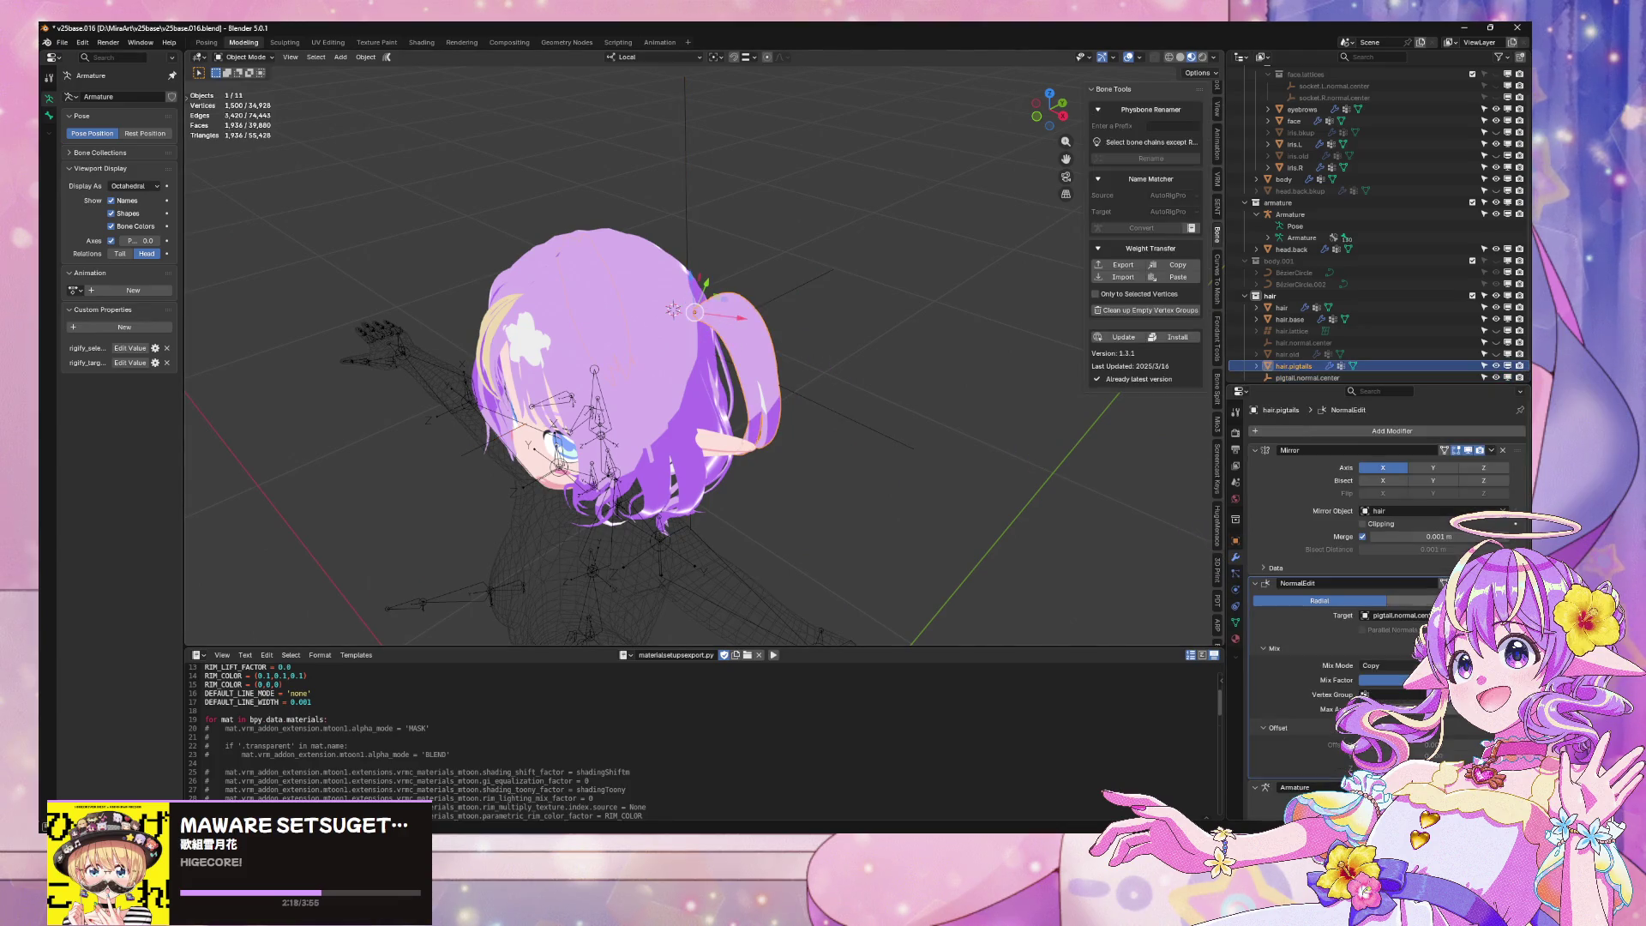
pyautogui.scroll(-2, 1445, 583)
pyautogui.moveTo(950, 490); pyautogui.dragTo(825, 499, button='middle')
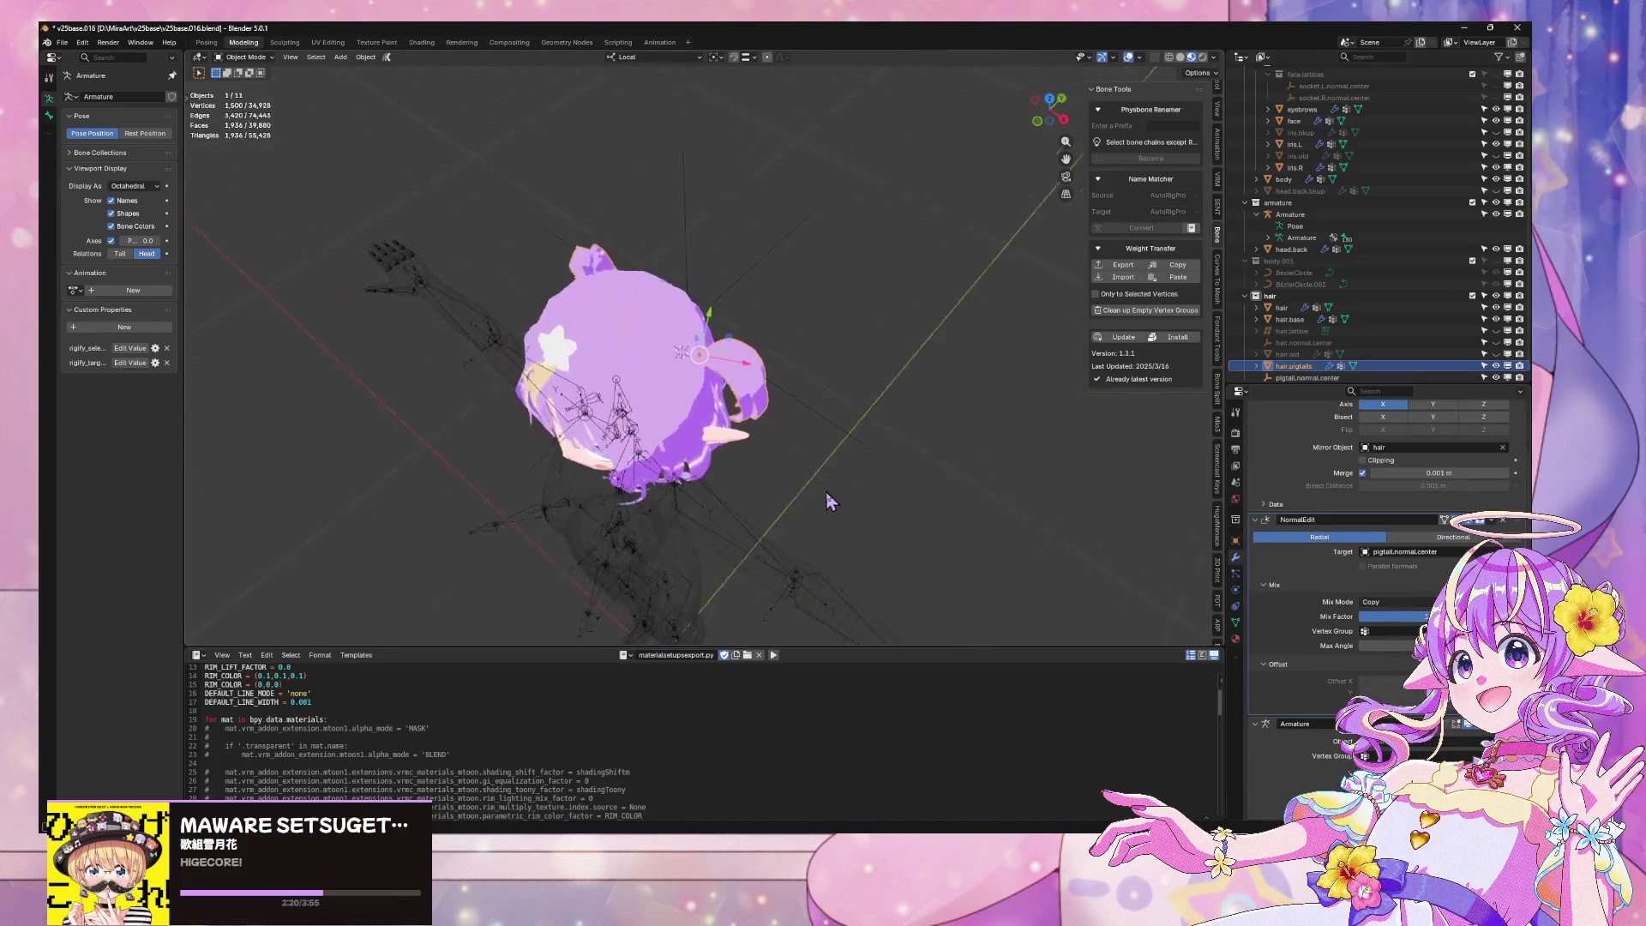
pyautogui.press('KP_1')
pyautogui.click(1140, 57)
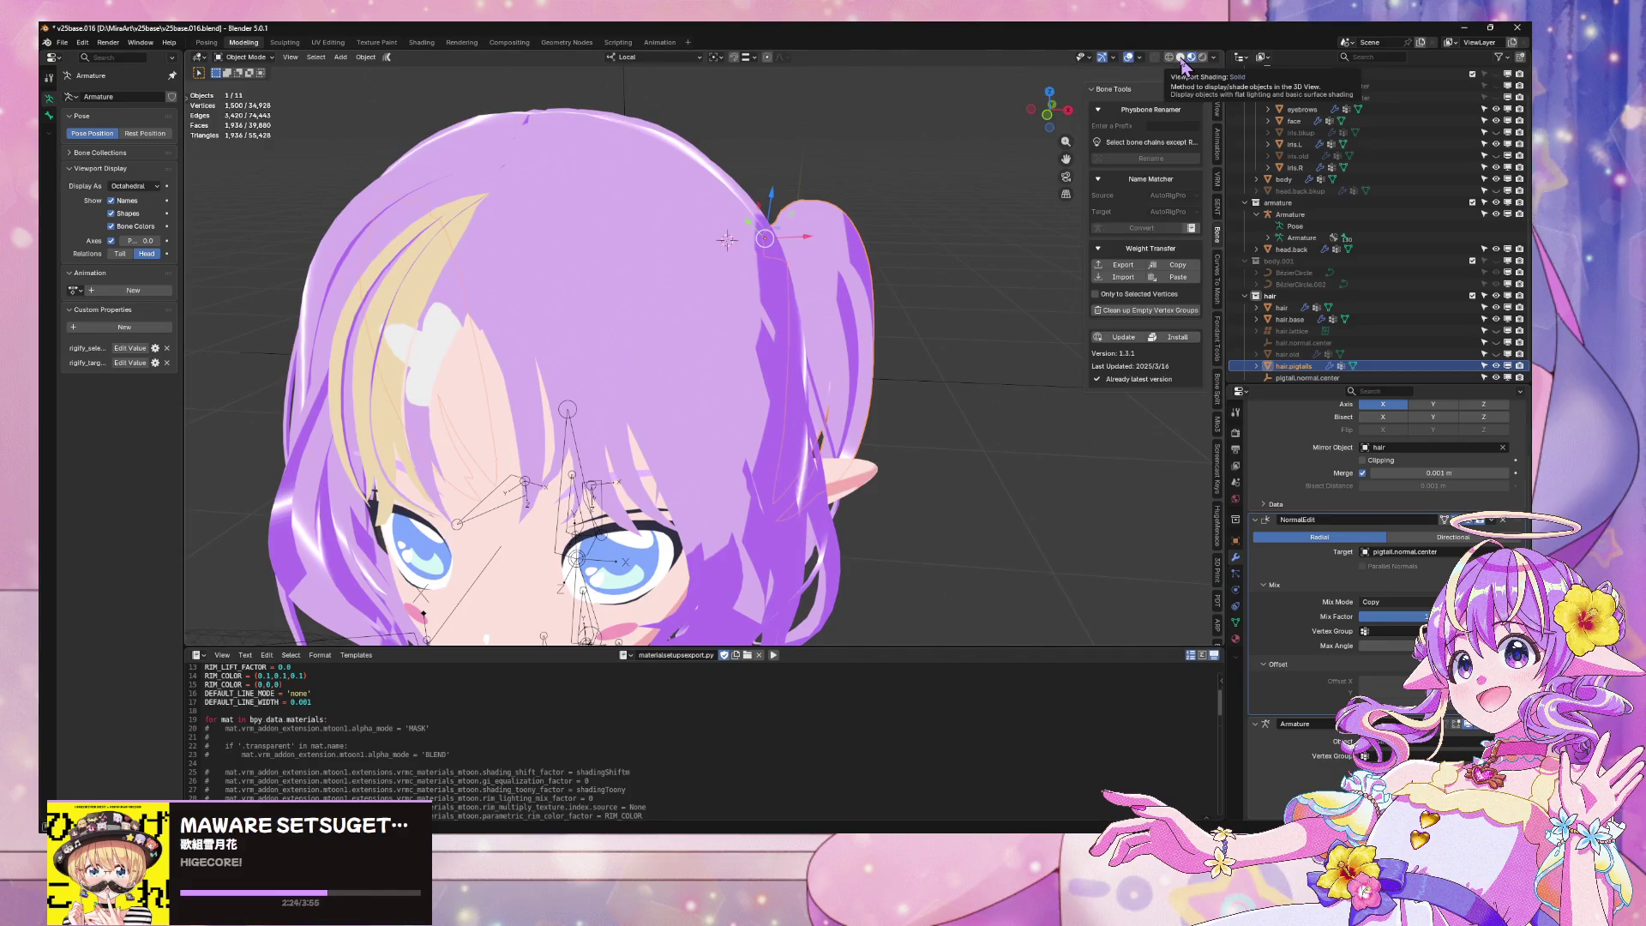
pyautogui.click(1139, 58)
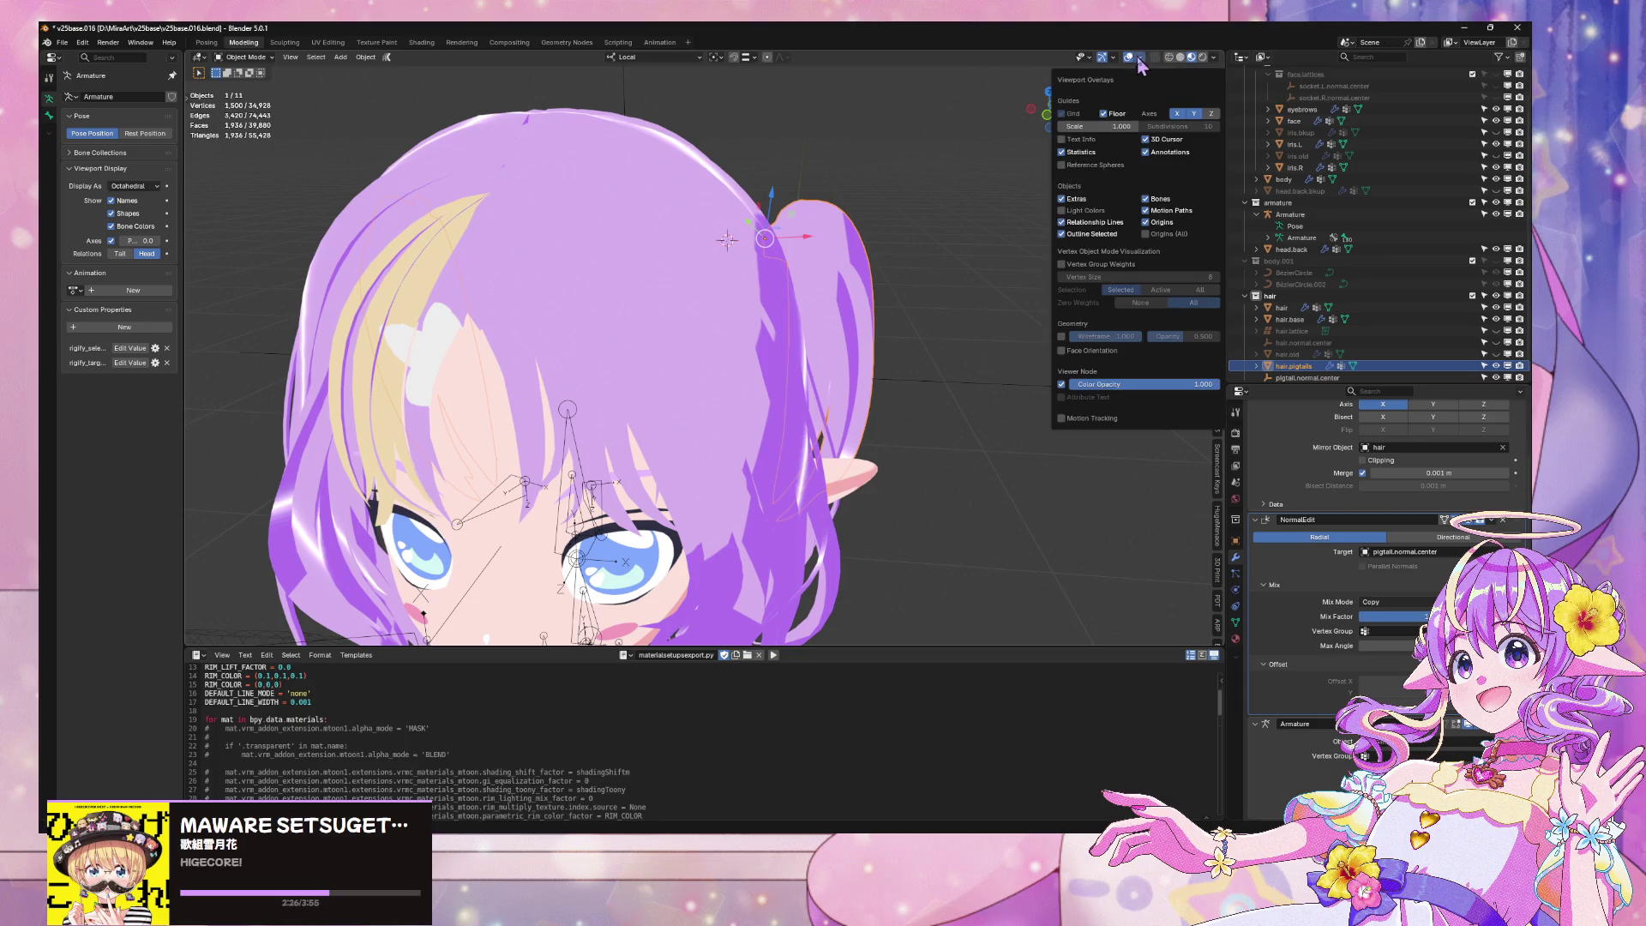
pyautogui.click(1074, 358)
# Select the pigtail.normal.center empty and start moving it along its local Z axis
pyautogui.moveTo(817, 307); pyautogui.dragTo(773, 409, button='middle')
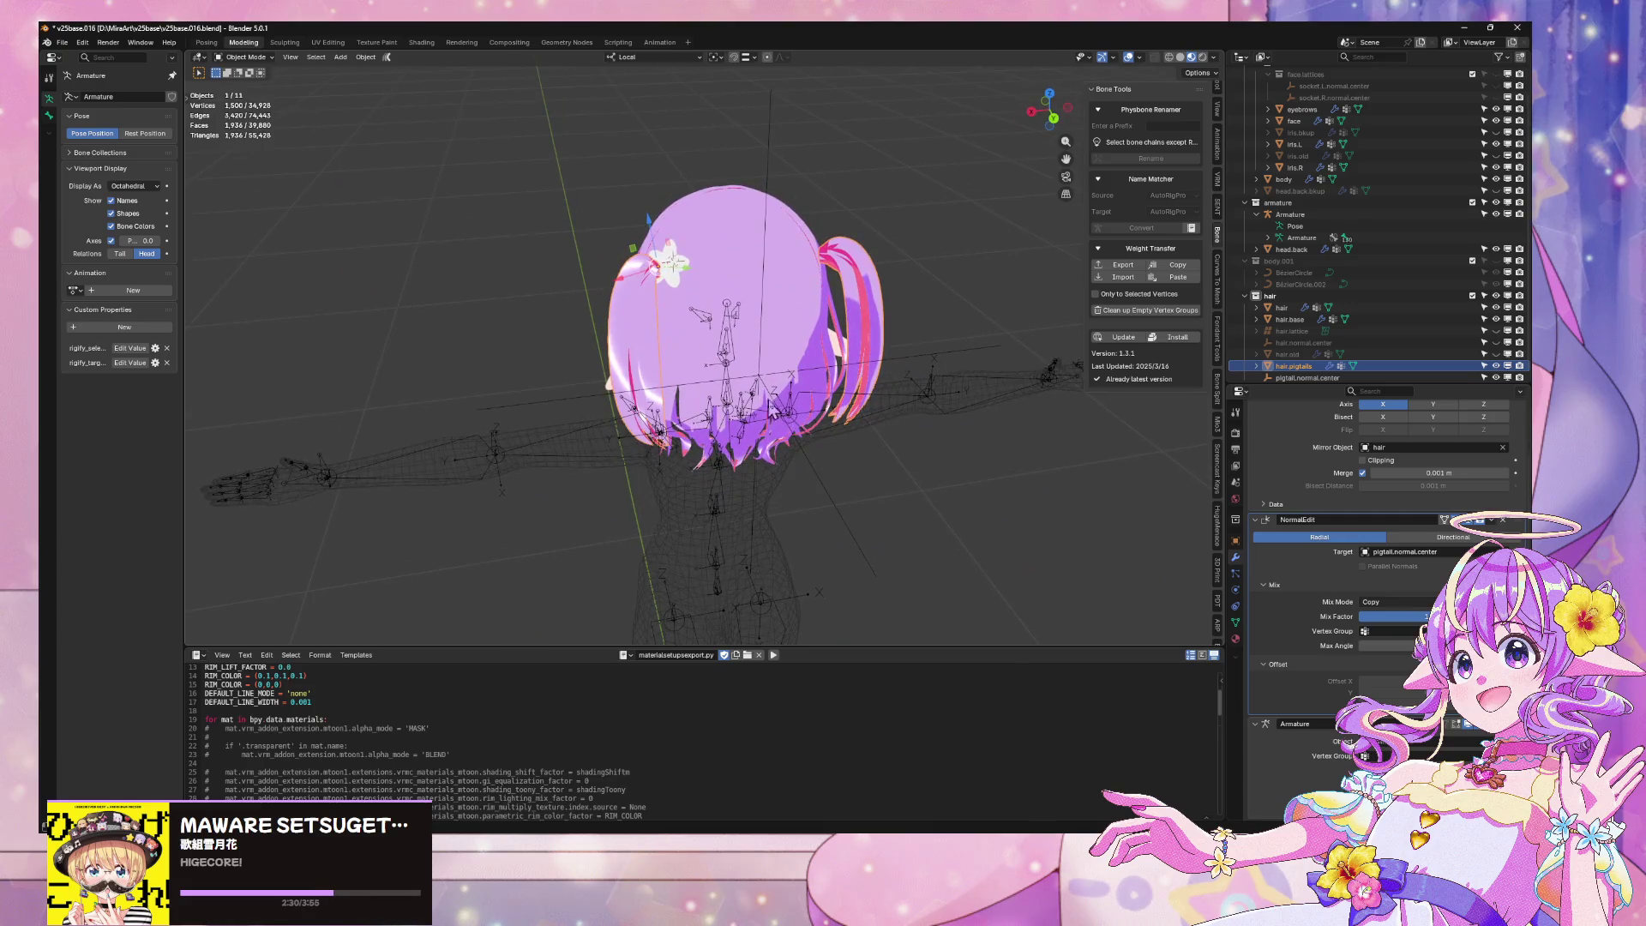
pyautogui.click(799, 439)
pyautogui.click(799, 441)
pyautogui.press('g')
pyautogui.press('y')
pyautogui.press('y')
pyautogui.press('z')
pyautogui.press('z')
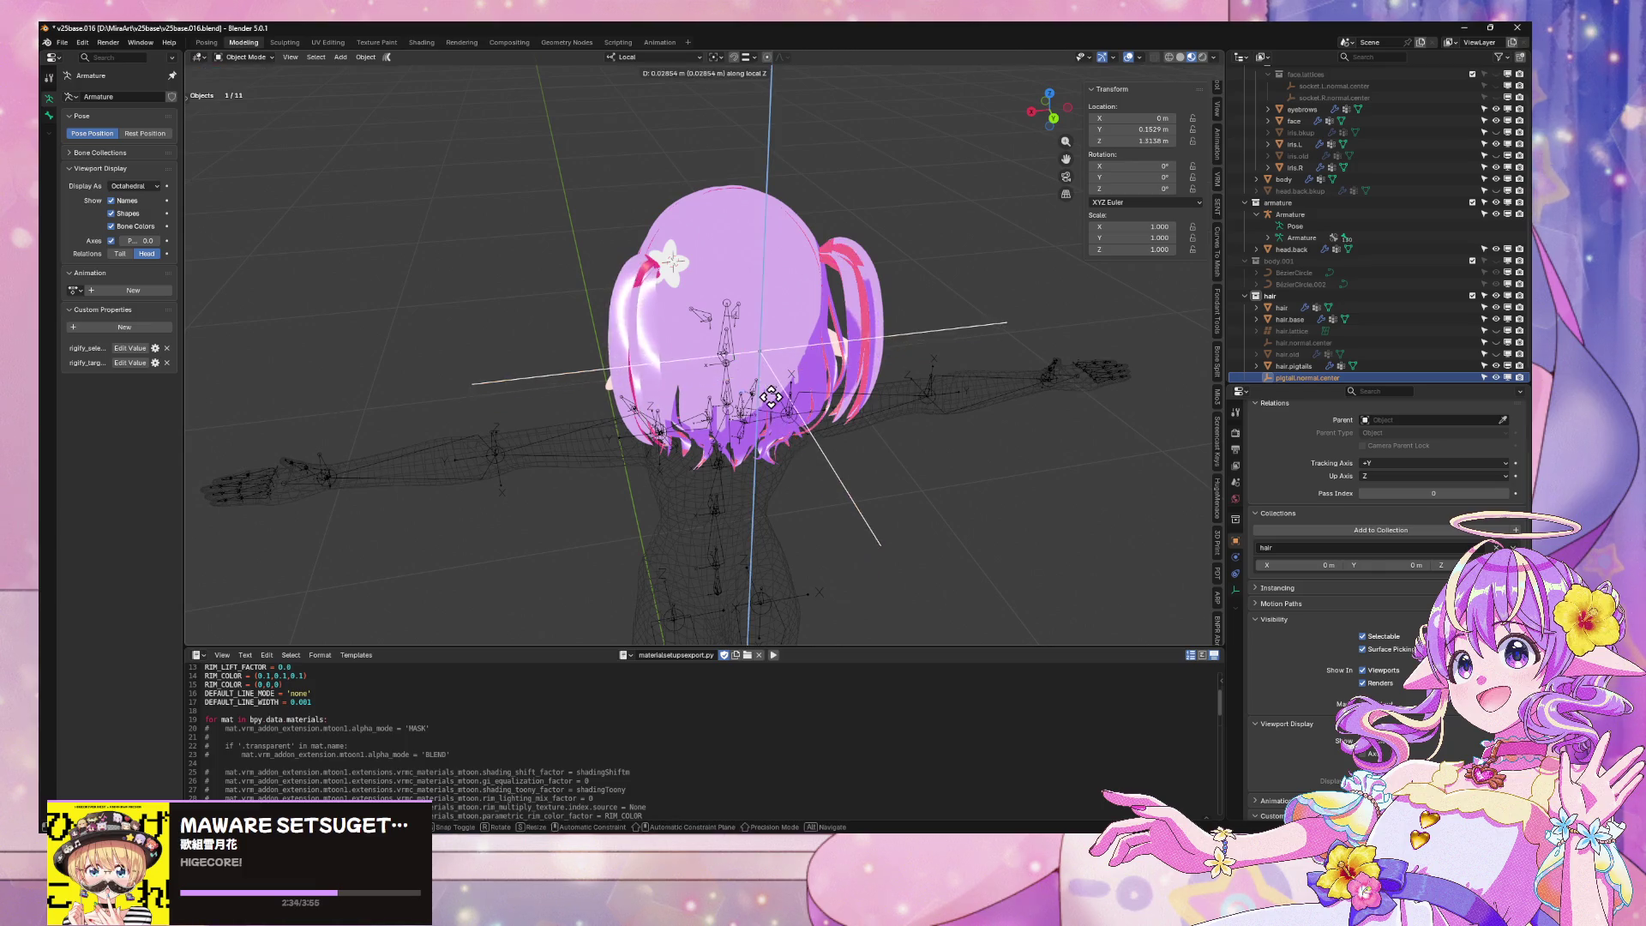
# Lower the empty slightly, then shift it 0.11167 m along local X
pyautogui.click(775, 433)
pyautogui.moveTo(779, 438)
pyautogui.mouseDown(button='middle')
pyautogui.moveTo(866, 445)
pyautogui.moveTo(1042, 420)
pyautogui.moveTo(1024, 415)
pyautogui.moveTo(1018, 497)
pyautogui.moveTo(845, 466)
pyautogui.moveTo(710, 386)
pyautogui.moveTo(1004, 424)
pyautogui.moveTo(856, 331)
pyautogui.mouseUp(button='middle')
pyautogui.press('g')
pyautogui.press('x')
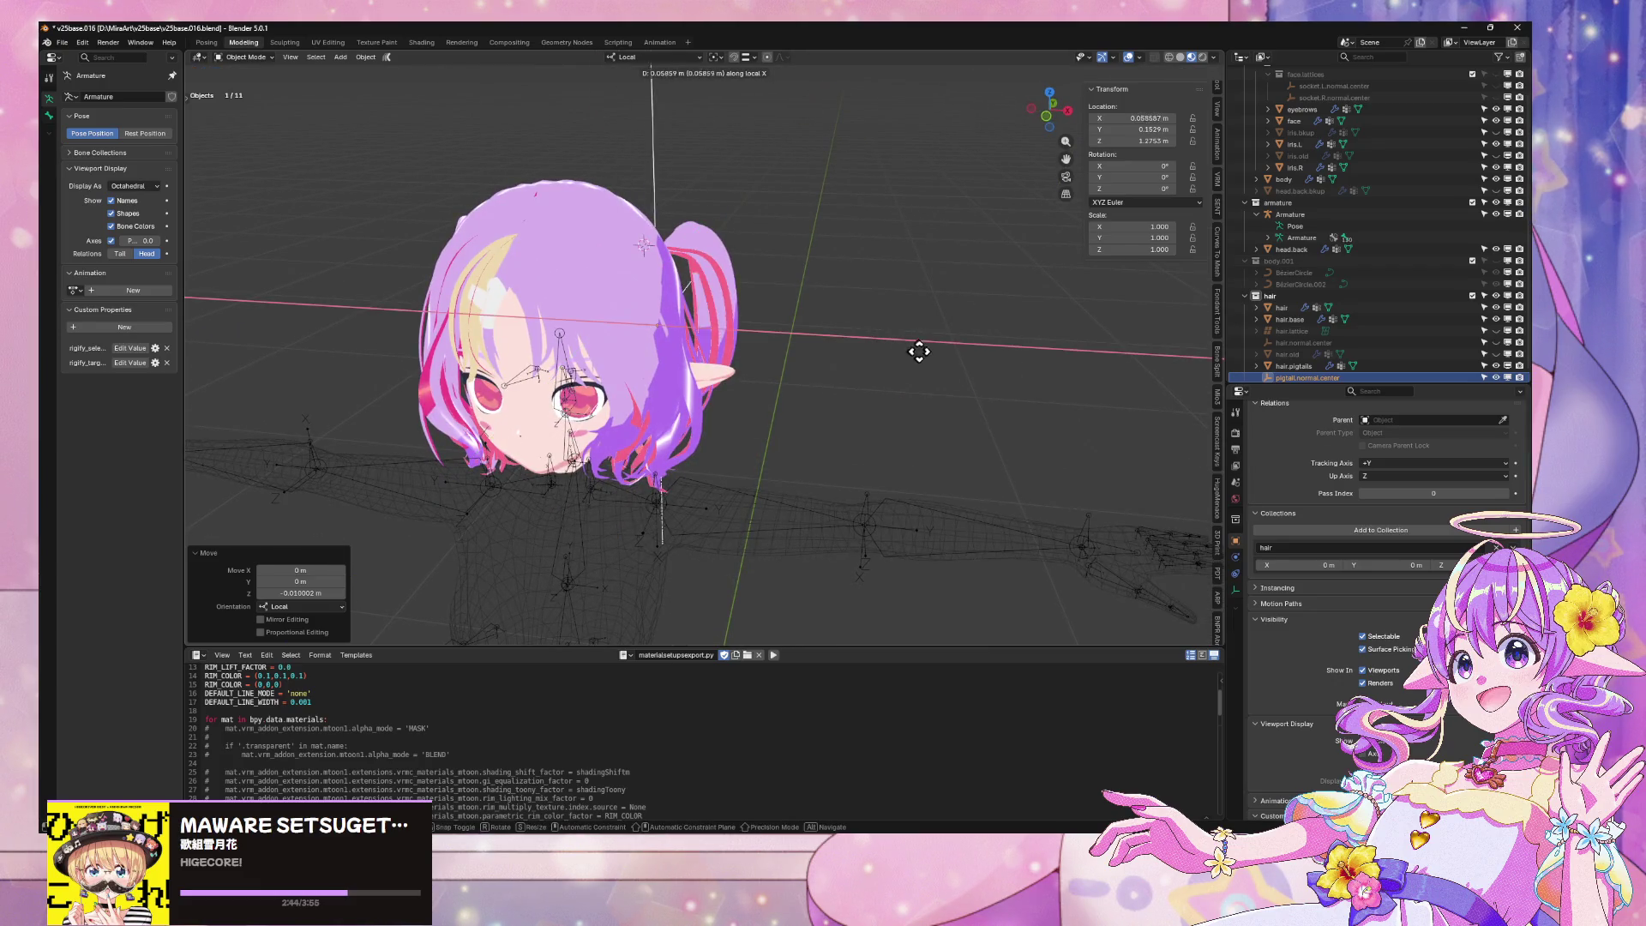
pyautogui.click(956, 368)
# Adjust the empty's height along local Z, including a 0.022 m drop
pyautogui.press('g')
pyautogui.press('z')
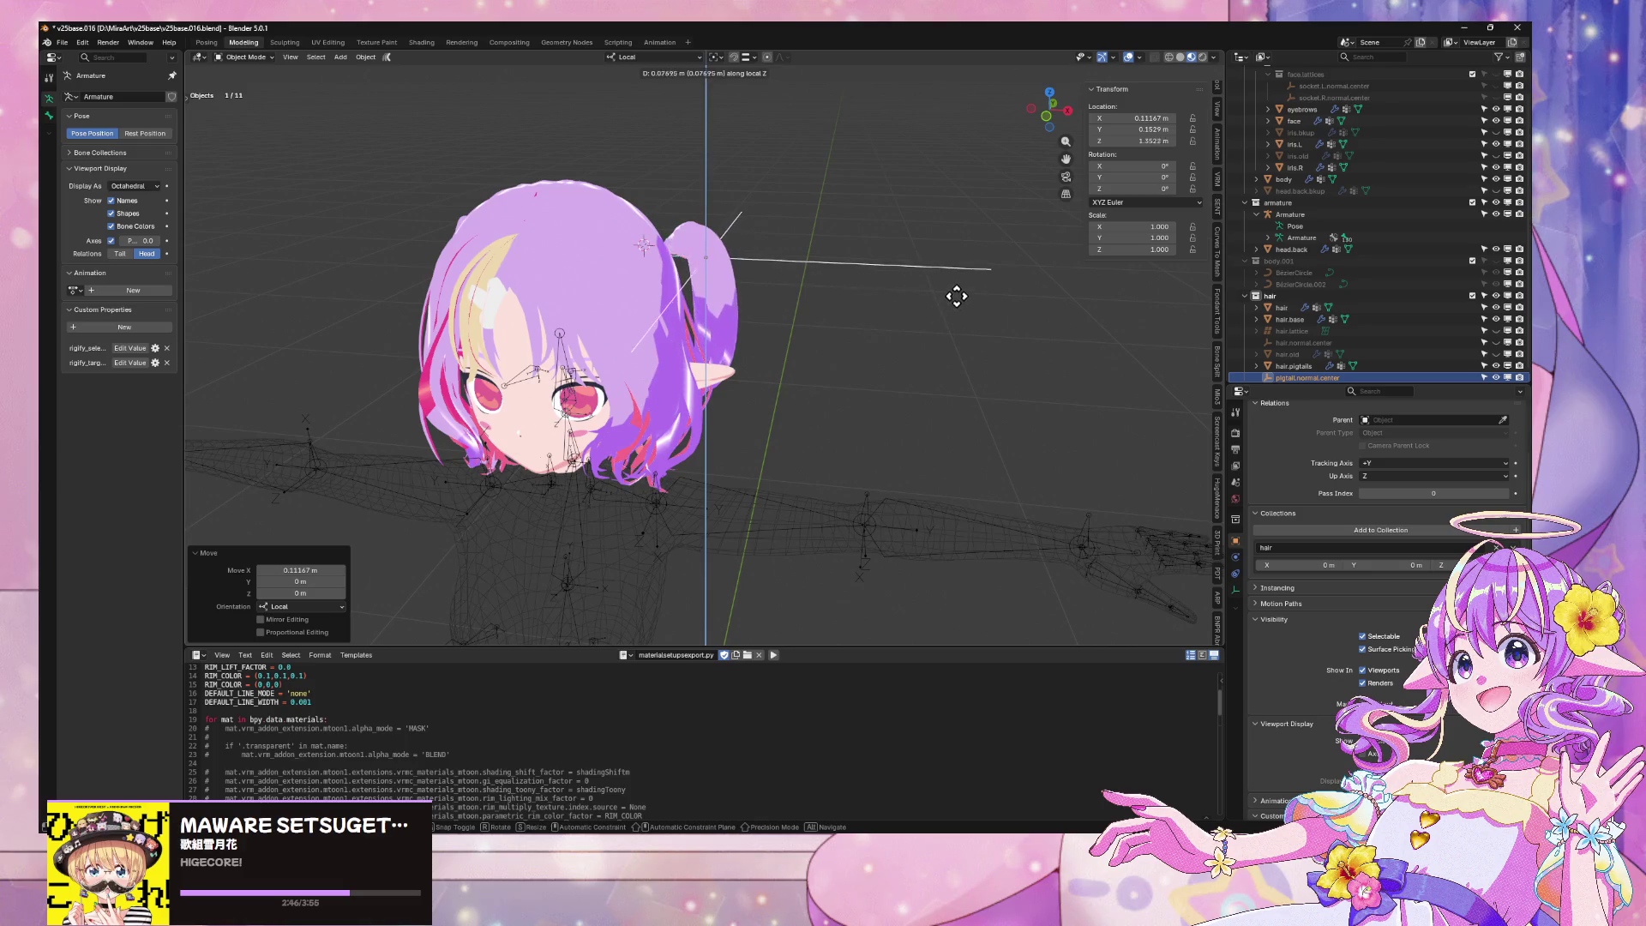
pyautogui.click(960, 317)
pyautogui.moveTo(960, 317)
pyautogui.mouseDown(button='middle')
pyautogui.moveTo(926, 386)
pyautogui.moveTo(944, 300)
pyautogui.moveTo(671, 336)
pyautogui.moveTo(739, 356)
pyautogui.mouseUp(button='middle')
pyautogui.press('g')
pyautogui.press('z')
pyautogui.click(948, 317)
pyautogui.press('g')
pyautogui.press('z')
pyautogui.click(948, 306)
# Move the empty along local Y and lower it to Y 0.0995 m, Z 1.3211 m; select hair.pigtails
pyautogui.press('g')
pyautogui.press('z')
pyautogui.press('y')
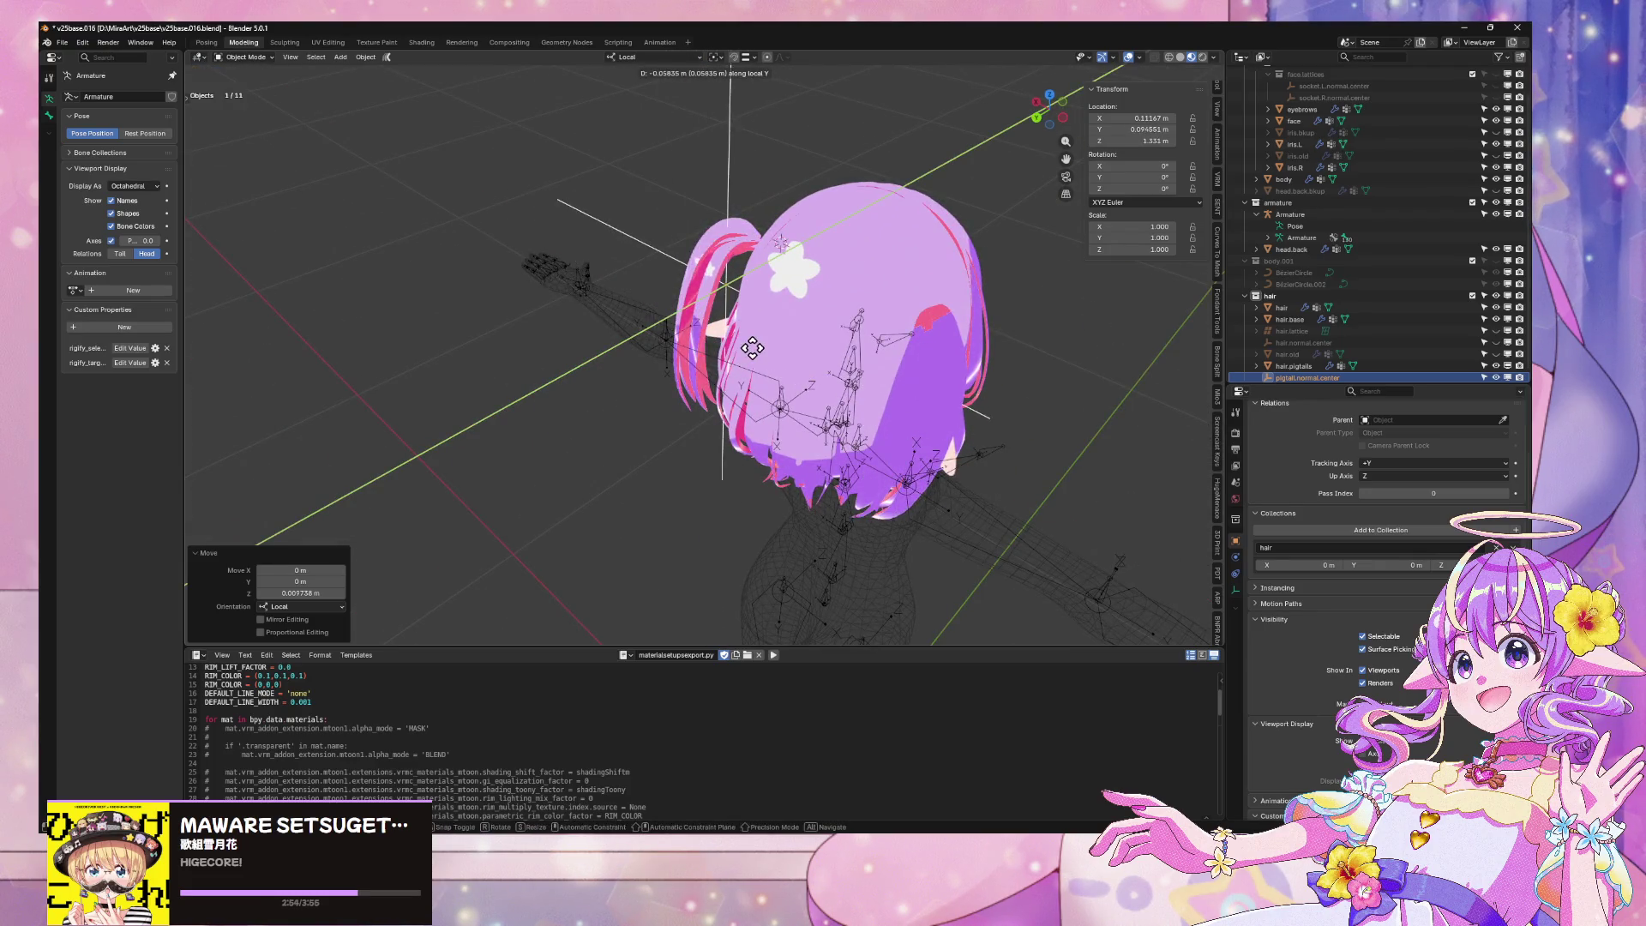
pyautogui.click(745, 348)
pyautogui.moveTo(744, 348)
pyautogui.mouseDown(button='middle')
pyautogui.moveTo(1044, 296)
pyautogui.moveTo(1032, 357)
pyautogui.moveTo(1025, 322)
pyautogui.moveTo(1192, 463)
pyautogui.mouseUp(button='middle')
pyautogui.press('g')
pyautogui.press('z')
pyautogui.click(1006, 312)
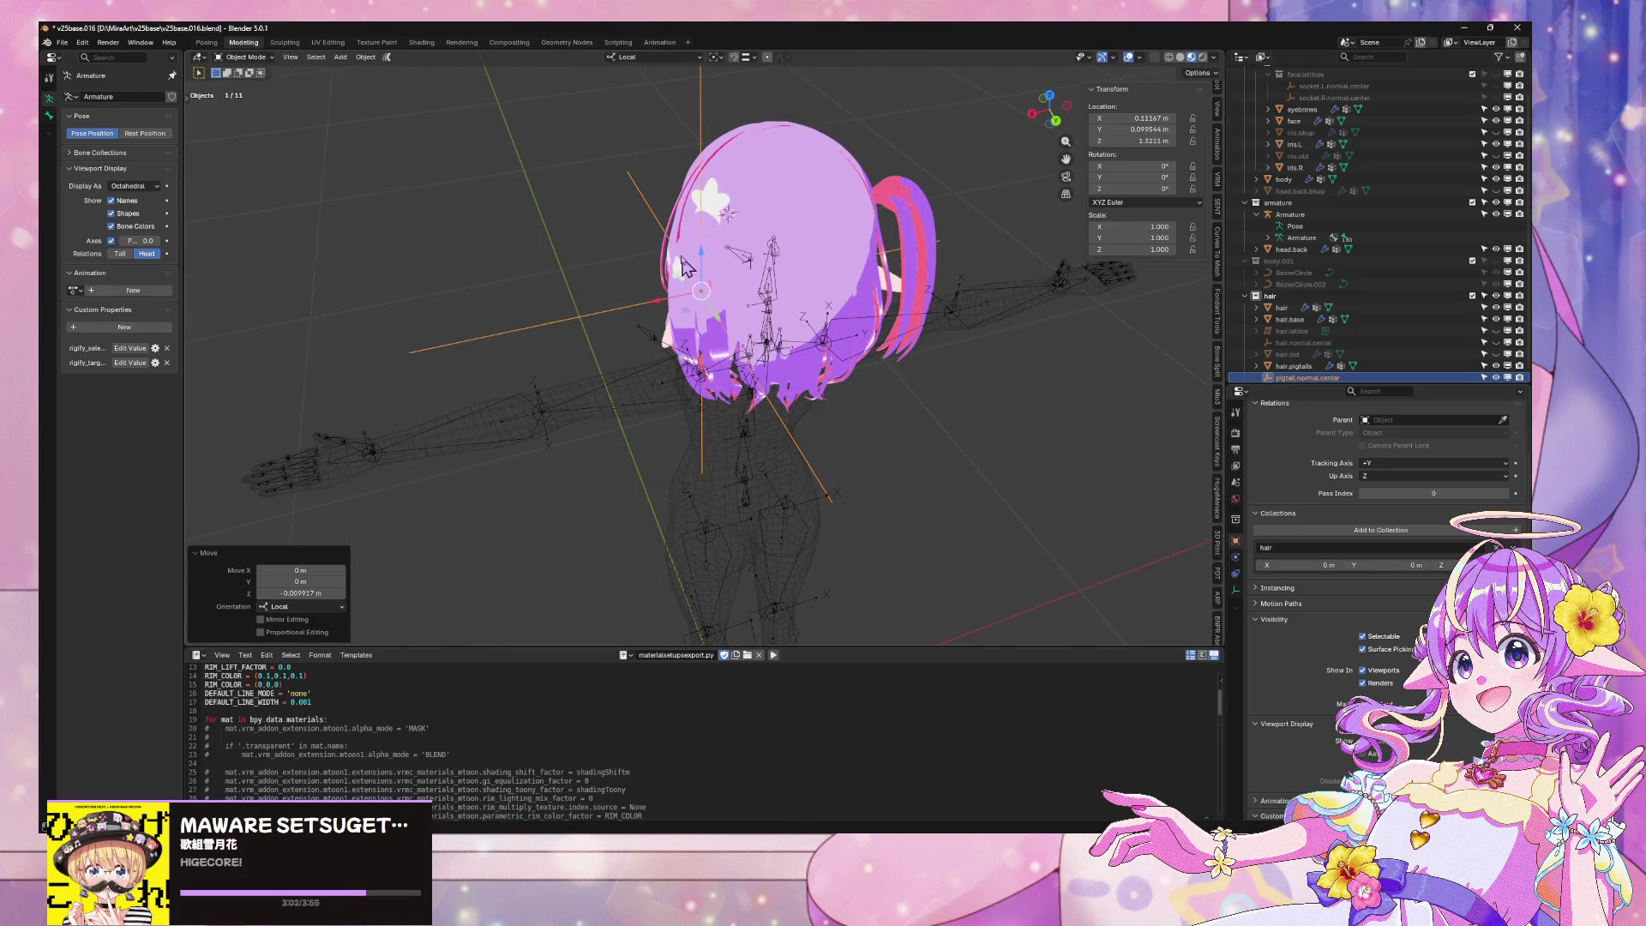
pyautogui.click(691, 293)
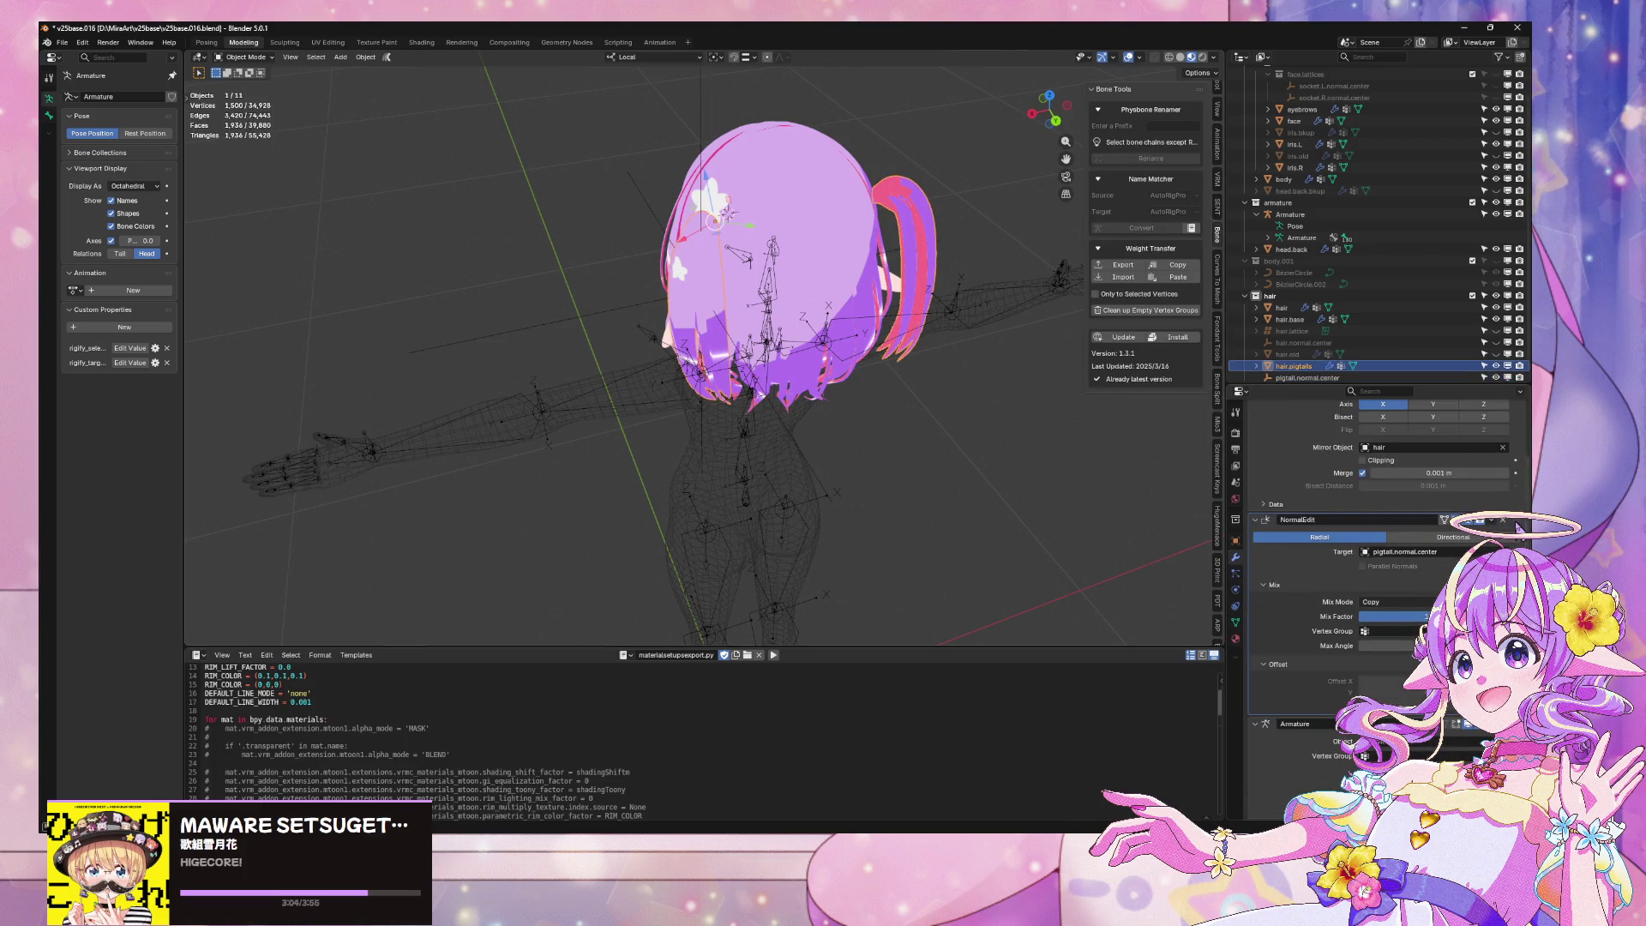
# Move the pigtails' NormalEdit modifier above the Mirror modifier
pyautogui.moveTo(1516, 527); pyautogui.dragTo(1514, 428)
pyautogui.moveTo(636, 346); pyautogui.dragTo(771, 301, button='middle')
pyautogui.moveTo(869, 290)
pyautogui.mouseDown(button='middle')
pyautogui.moveTo(958, 354)
pyautogui.moveTo(823, 334)
pyautogui.moveTo(964, 388)
pyautogui.moveTo(900, 352)
pyautogui.moveTo(937, 338)
pyautogui.moveTo(865, 308)
pyautogui.mouseUp(button='middle')
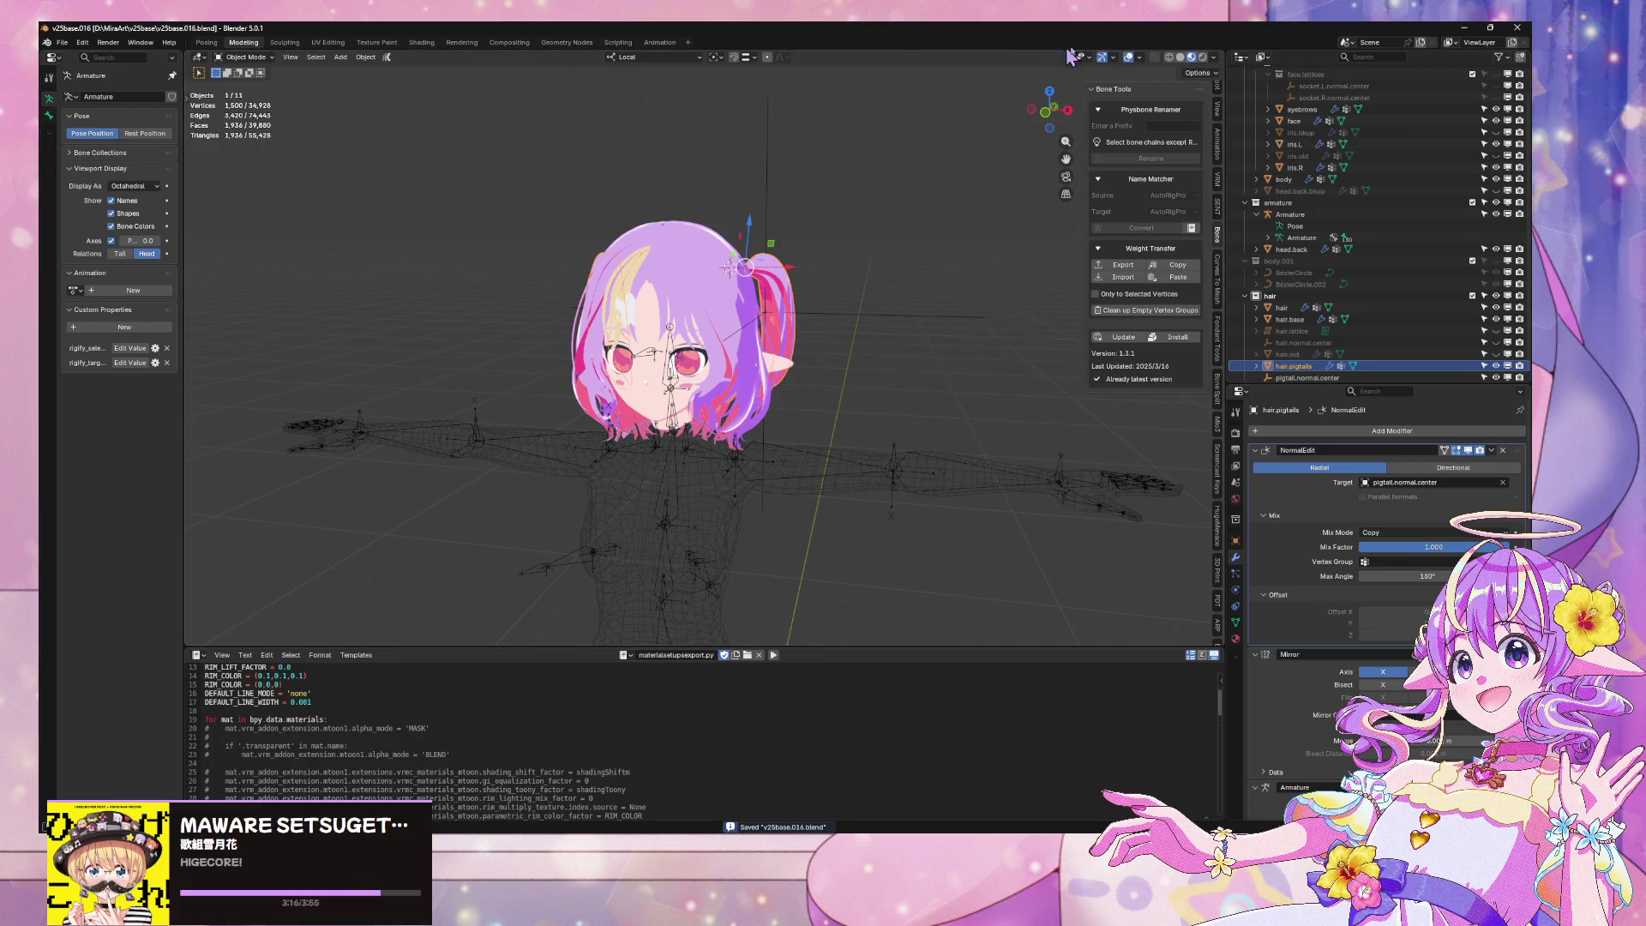
# Turn off the Face Orientation overlay and select the main hair mesh from the front
pyautogui.click(1136, 57)
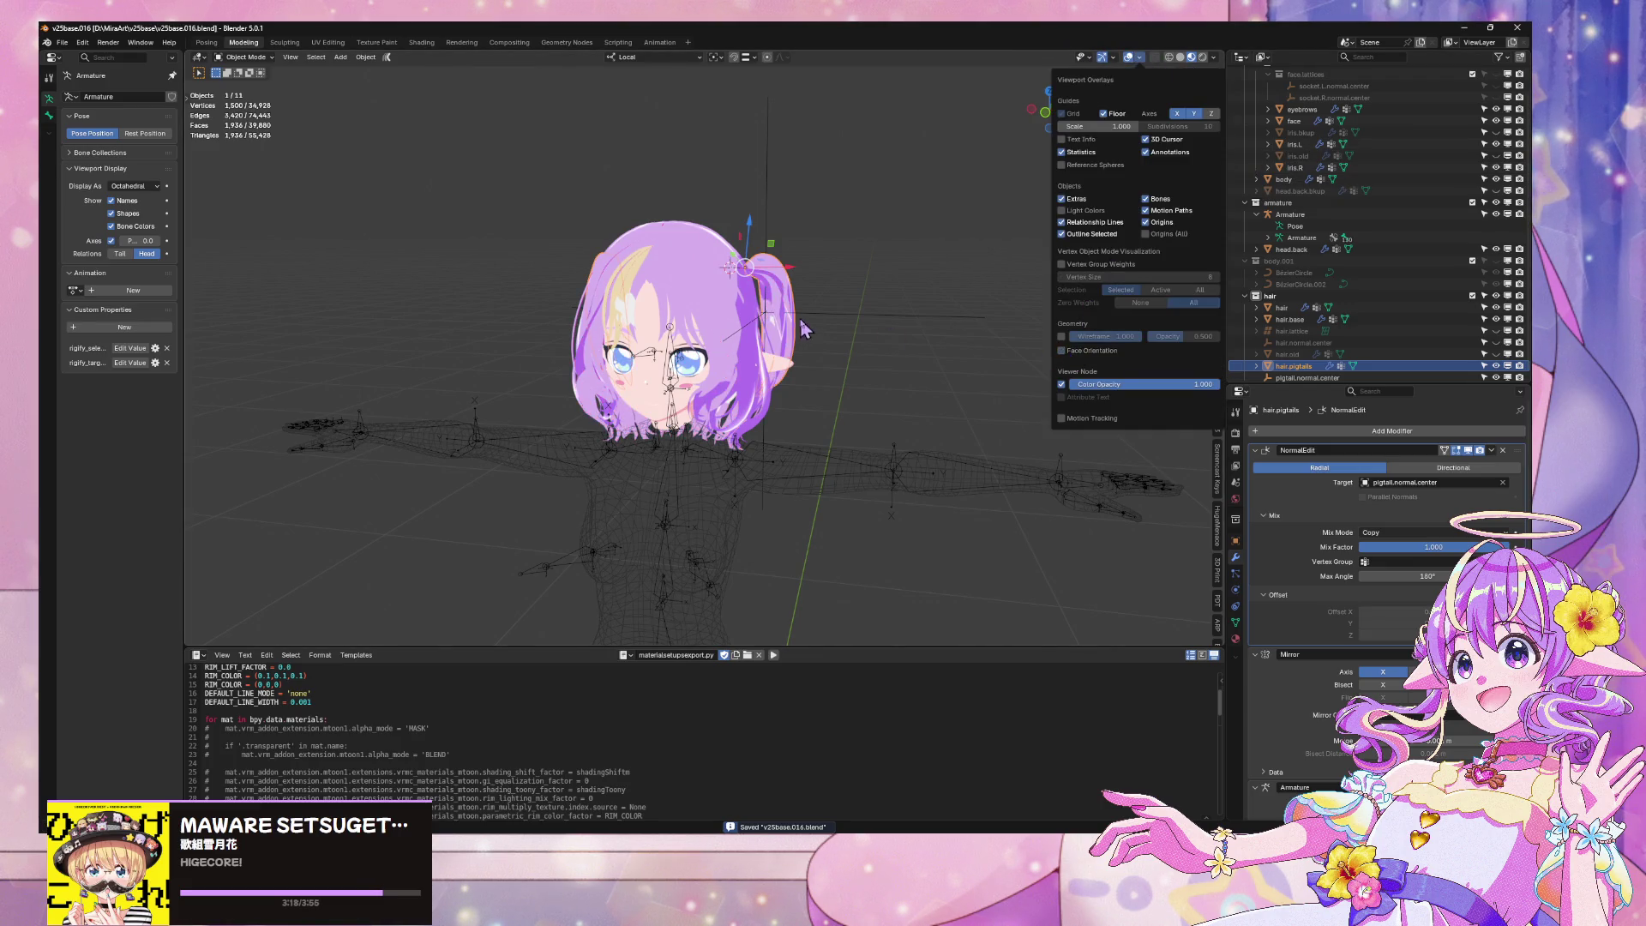
pyautogui.moveTo(800, 320)
pyautogui.mouseDown(button='middle')
pyautogui.moveTo(844, 356)
pyautogui.moveTo(948, 323)
pyautogui.moveTo(735, 318)
pyautogui.mouseUp(button='middle')
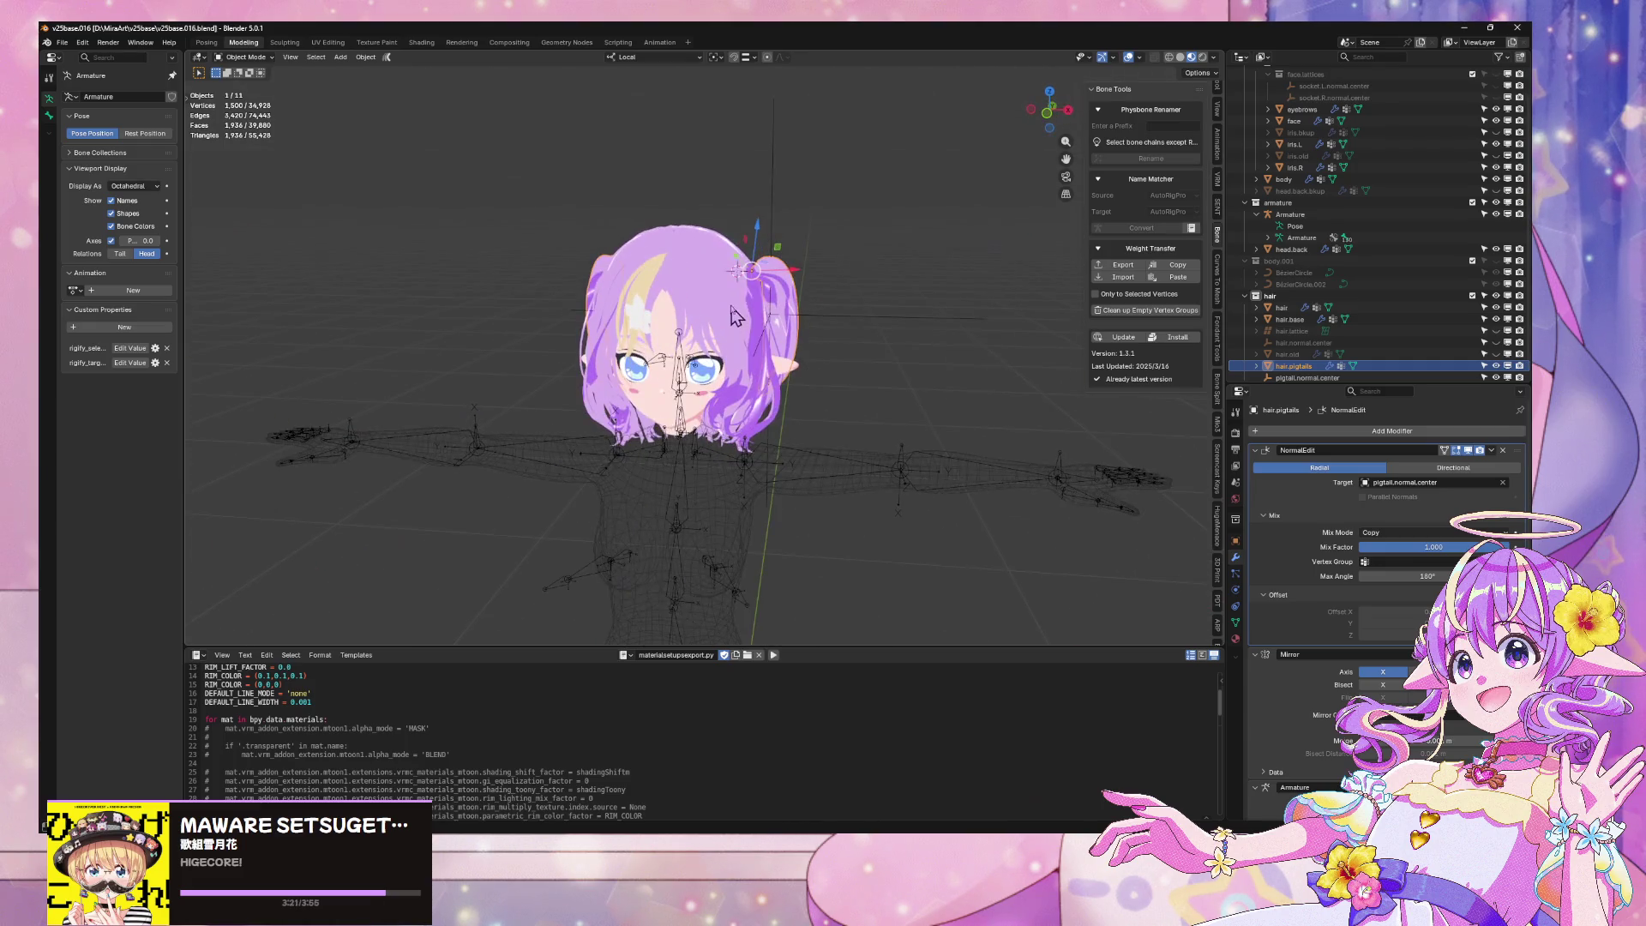
pyautogui.click(1048, 115)
pyautogui.hotkey('alt', 'a')
pyautogui.scroll(2, 632, 161)
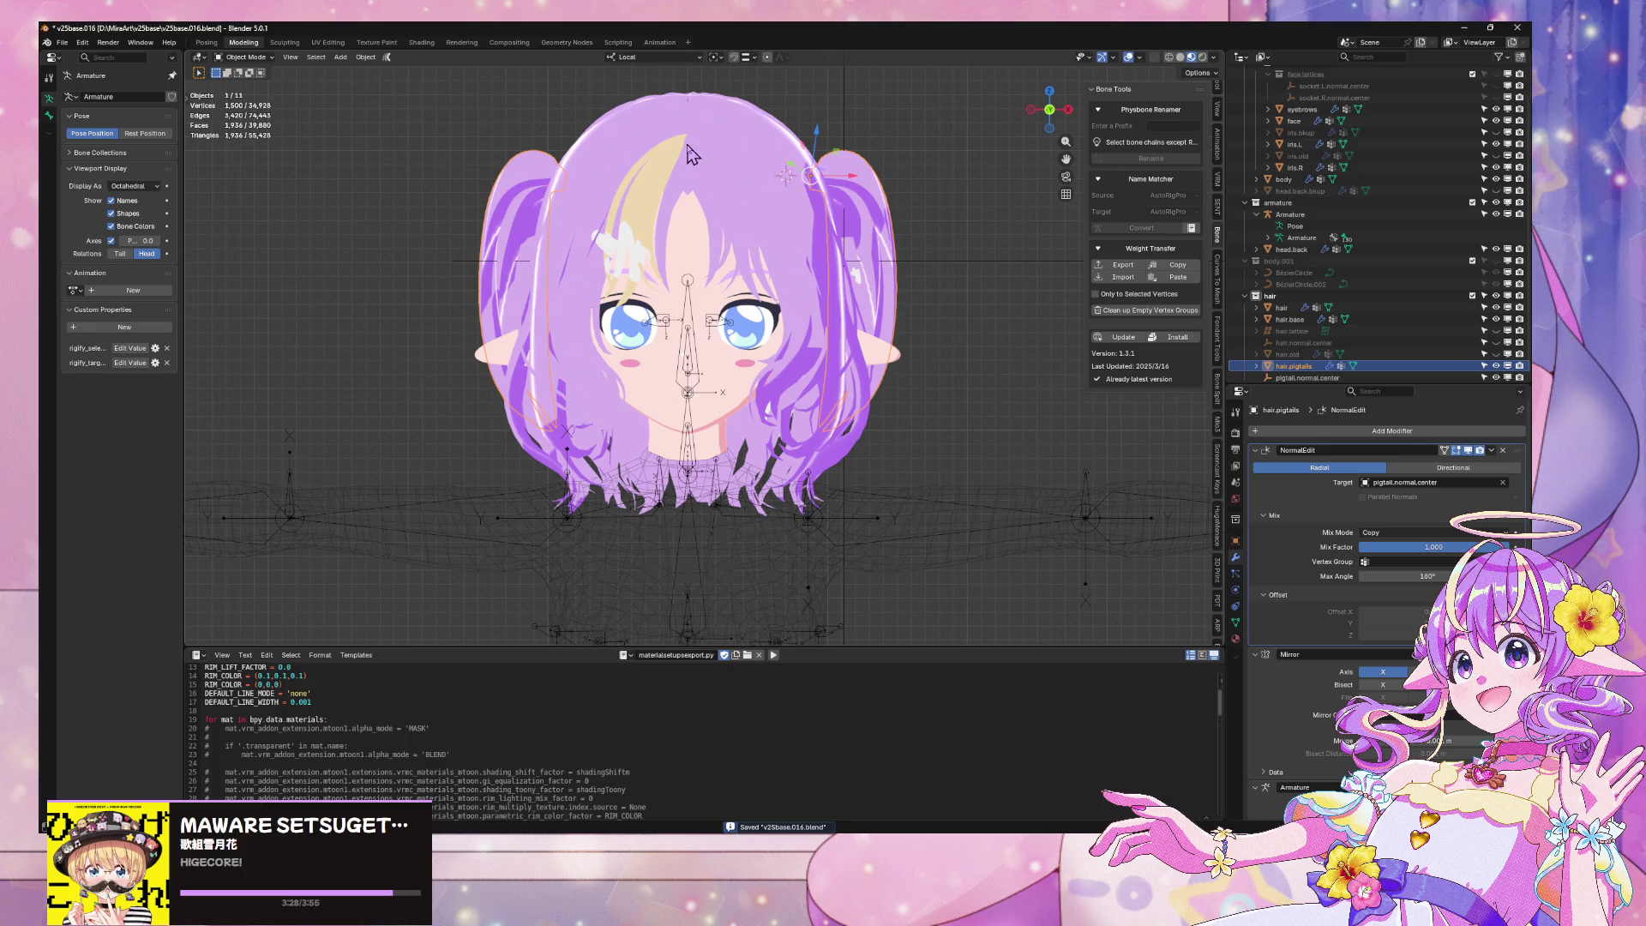
pyautogui.click(793, 198)
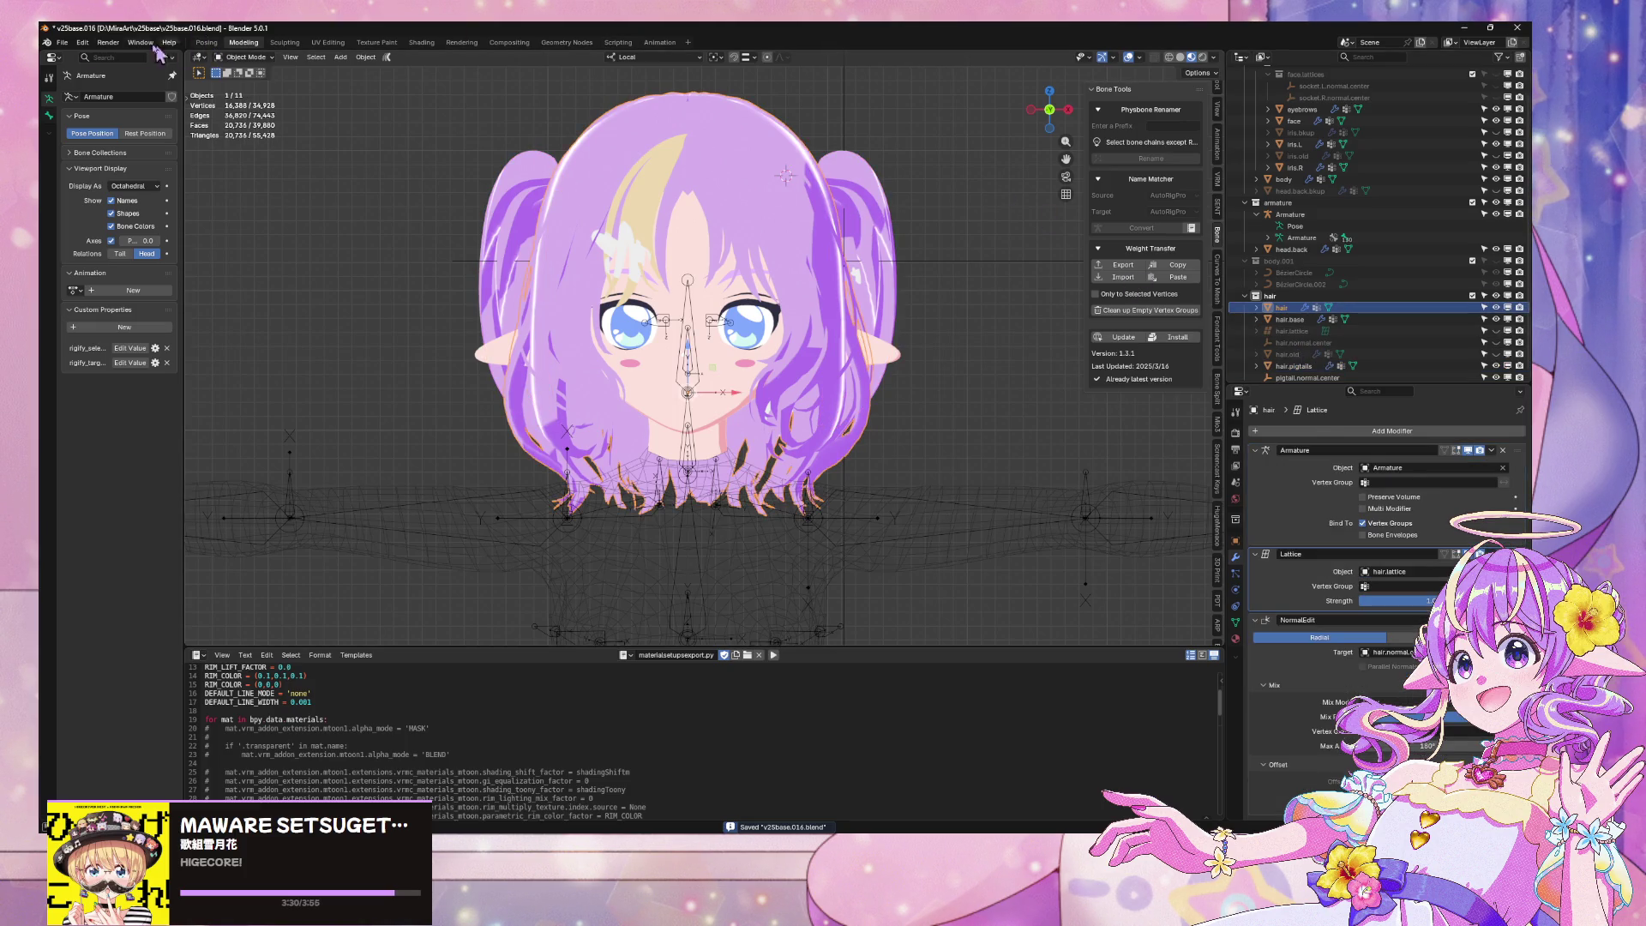
# Save incrementally as v25base.017.blend and add hair.base and hair.pigtails to the selection
pyautogui.click(61, 42)
pyautogui.click(98, 154)
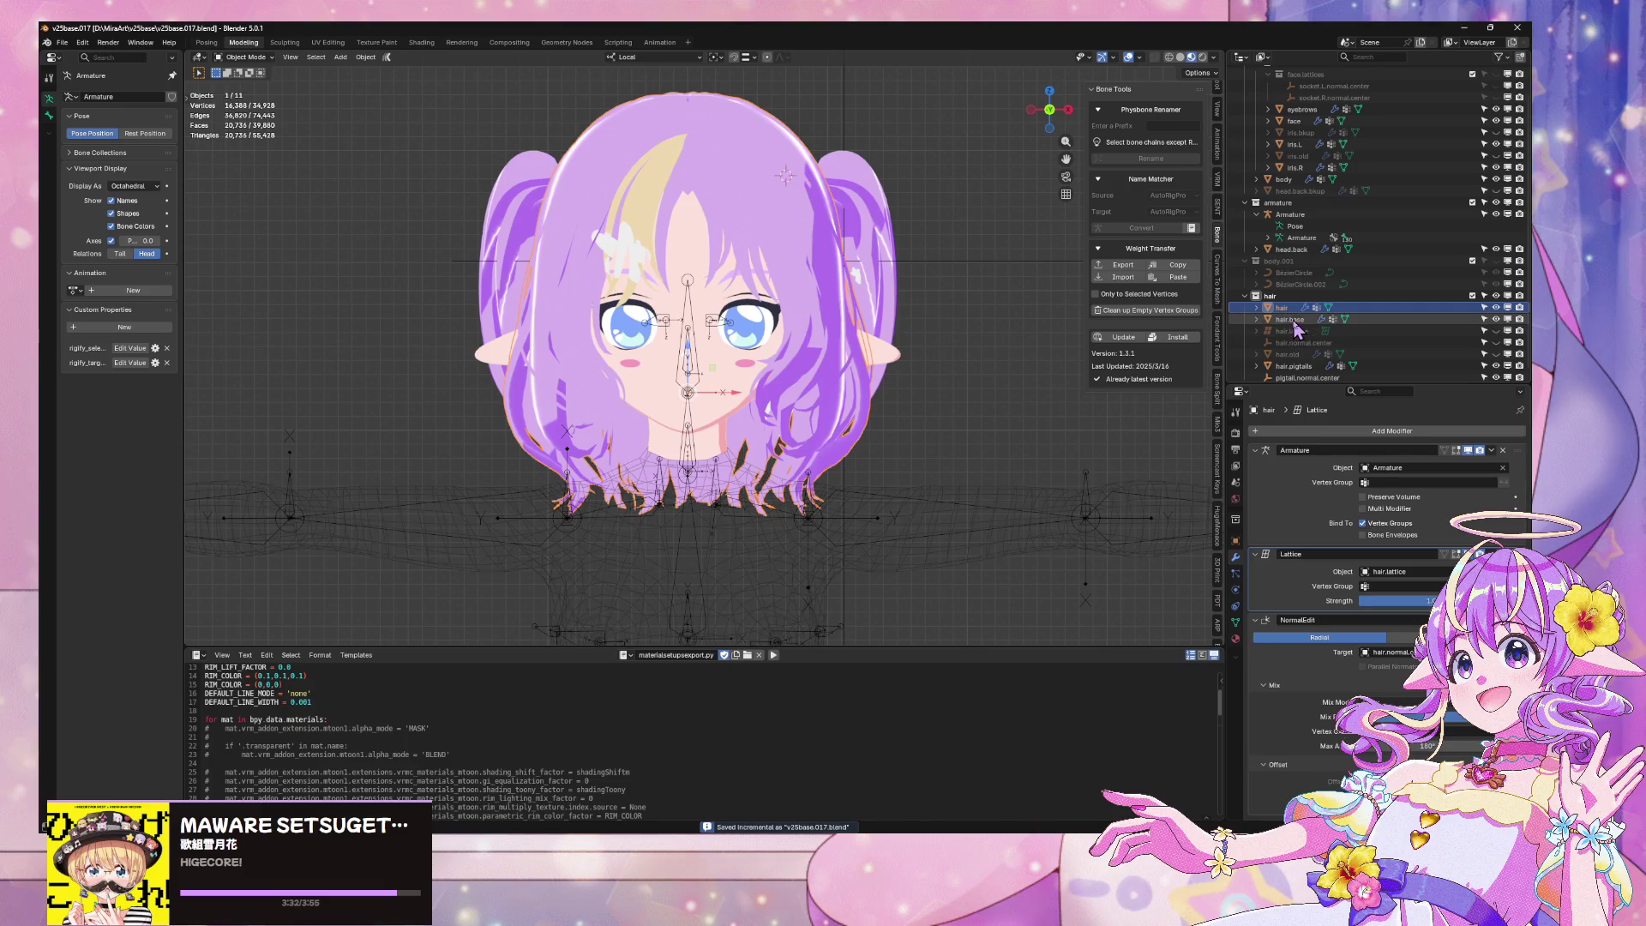
pyautogui.keyDown('ctrl'); pyautogui.click(1292, 320); pyautogui.keyUp('ctrl')
pyautogui.keyDown('ctrl'); pyautogui.click(1294, 367); pyautogui.keyUp('ctrl')
pyautogui.keyDown('shift'); pyautogui.moveTo(869, 179); pyautogui.dragTo(892, 228, button='middle'); pyautogui.keyUp('shift')
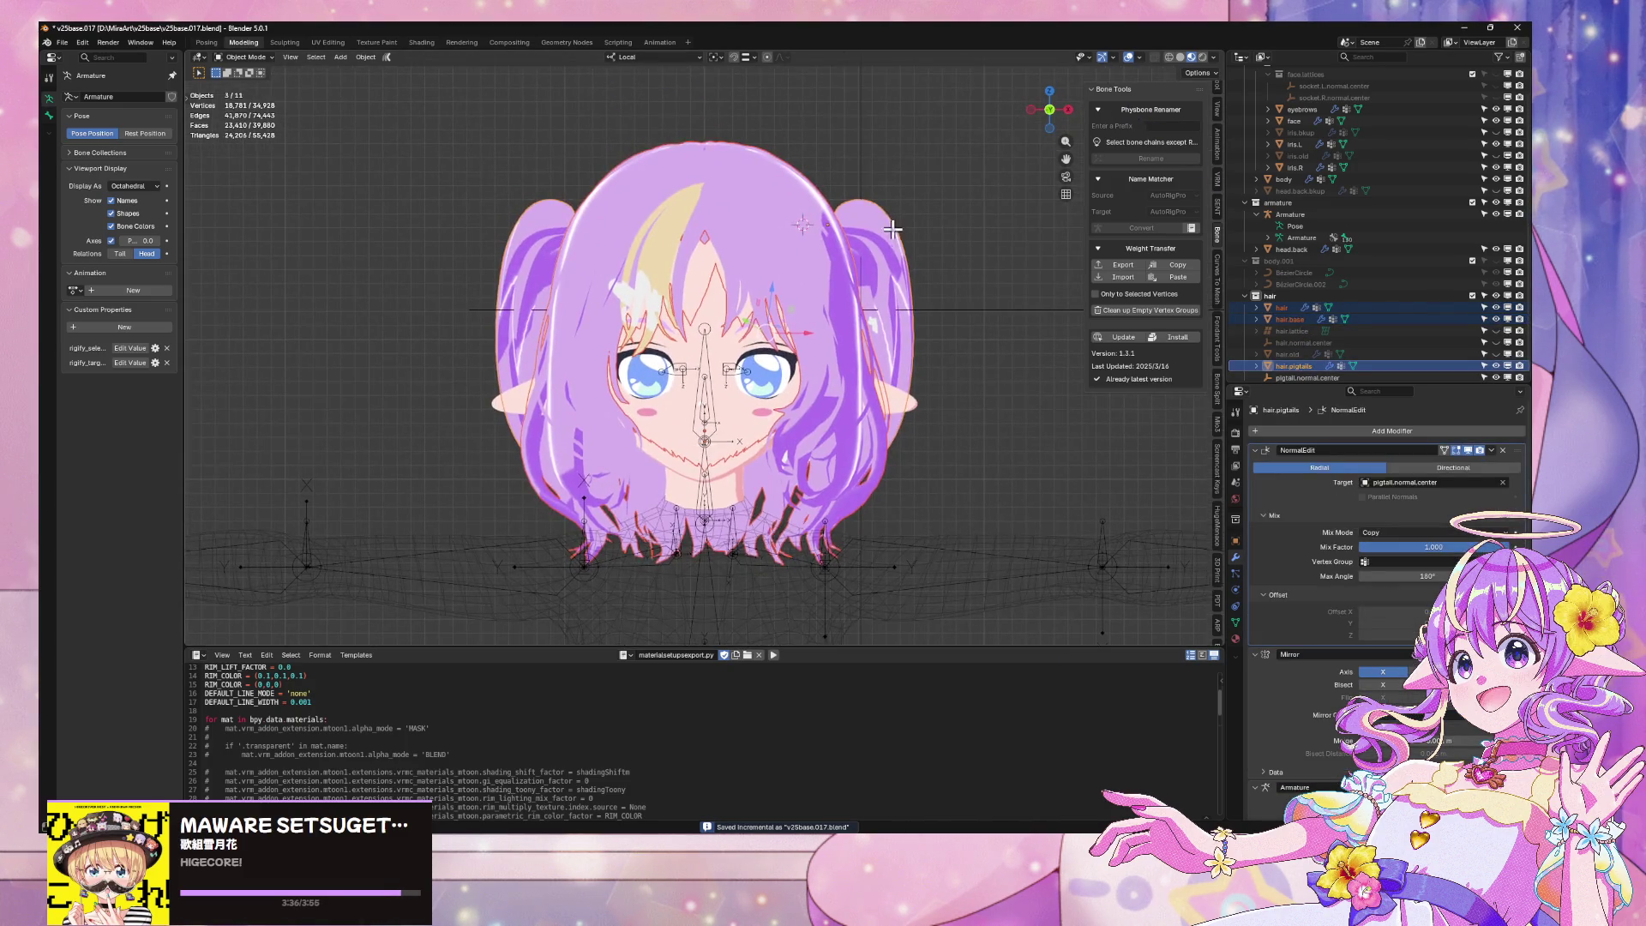
# Apply the pigtails' NormalEdit and Mirror modifiers and open the hair in UV Editing
pyautogui.press('Tab')
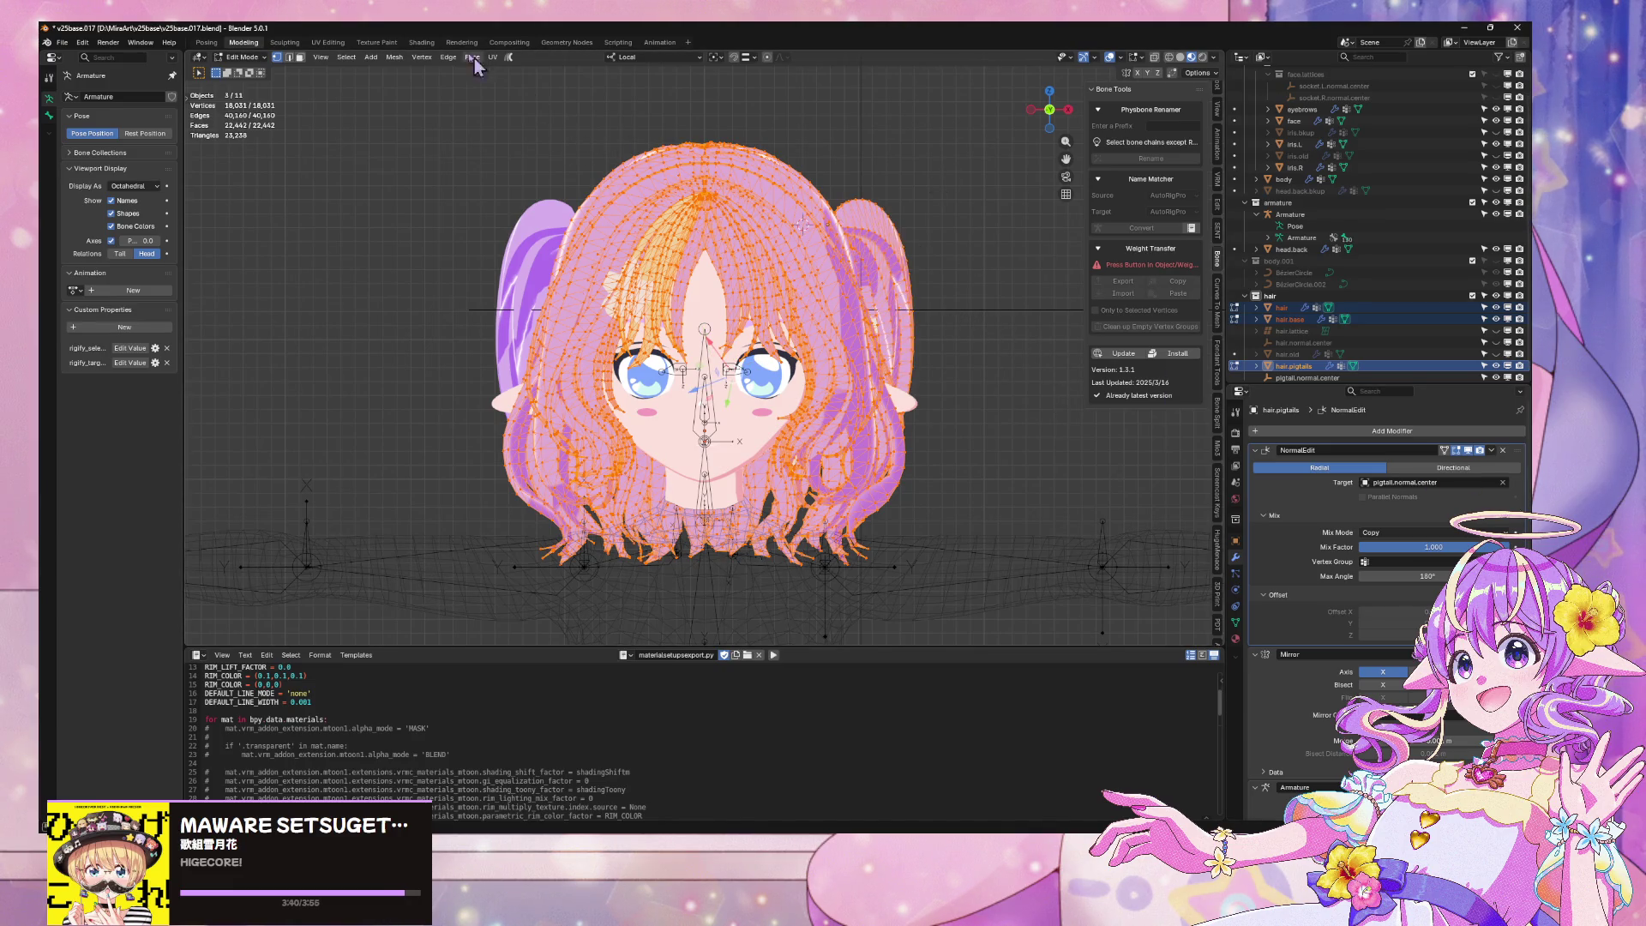
pyautogui.press('Tab')
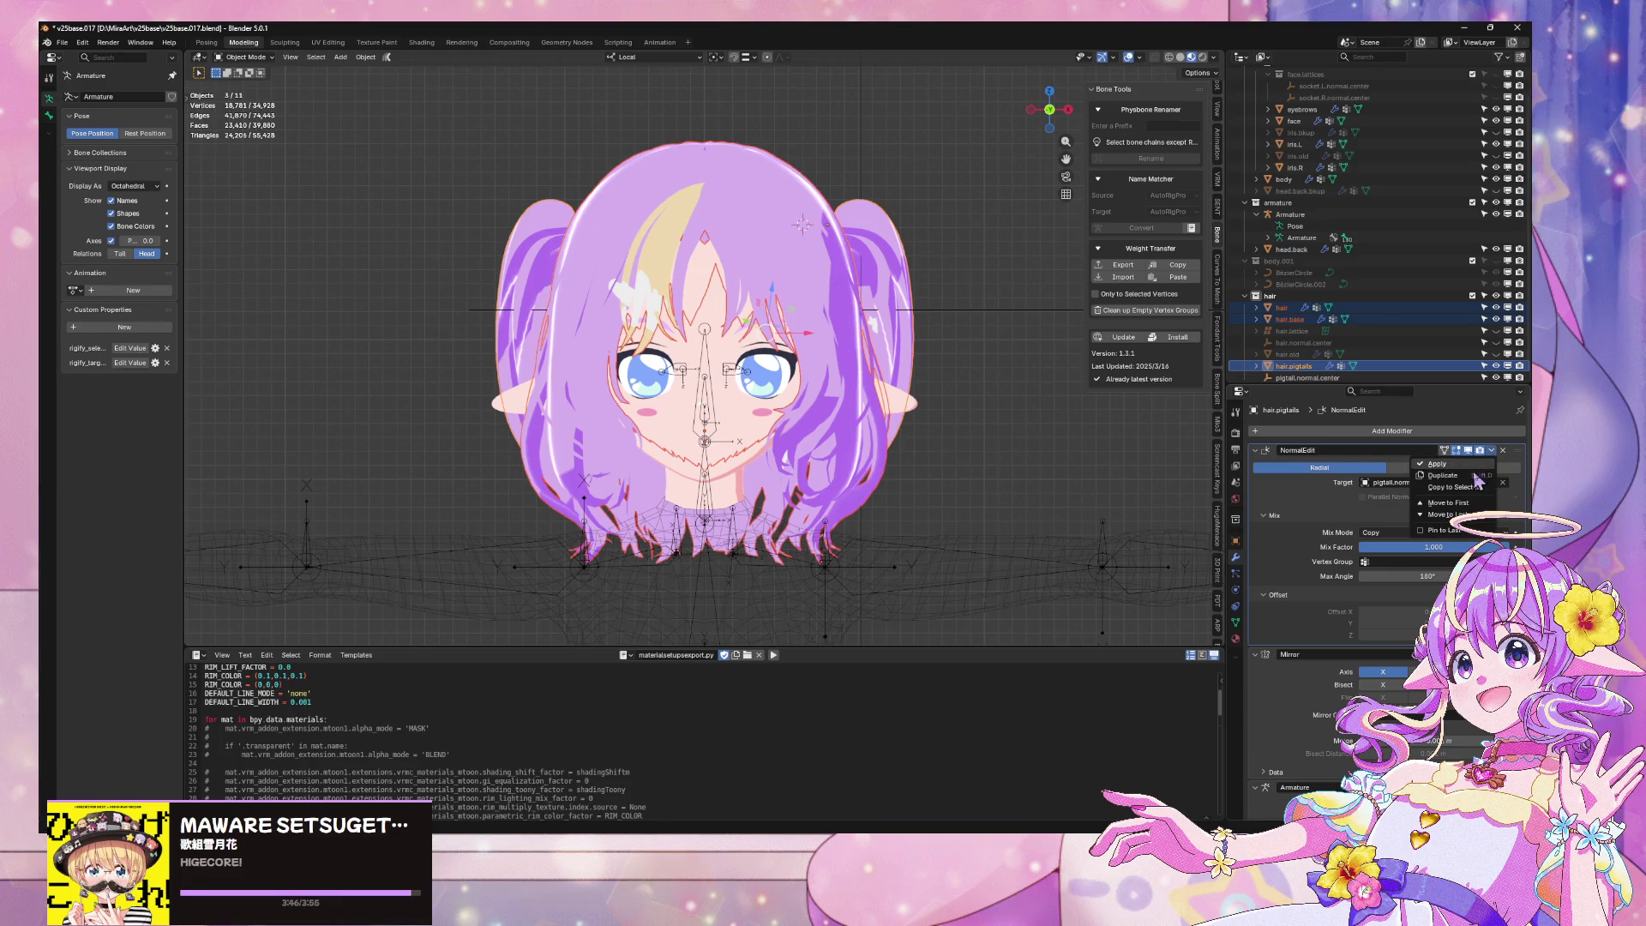
pyautogui.click(1449, 464)
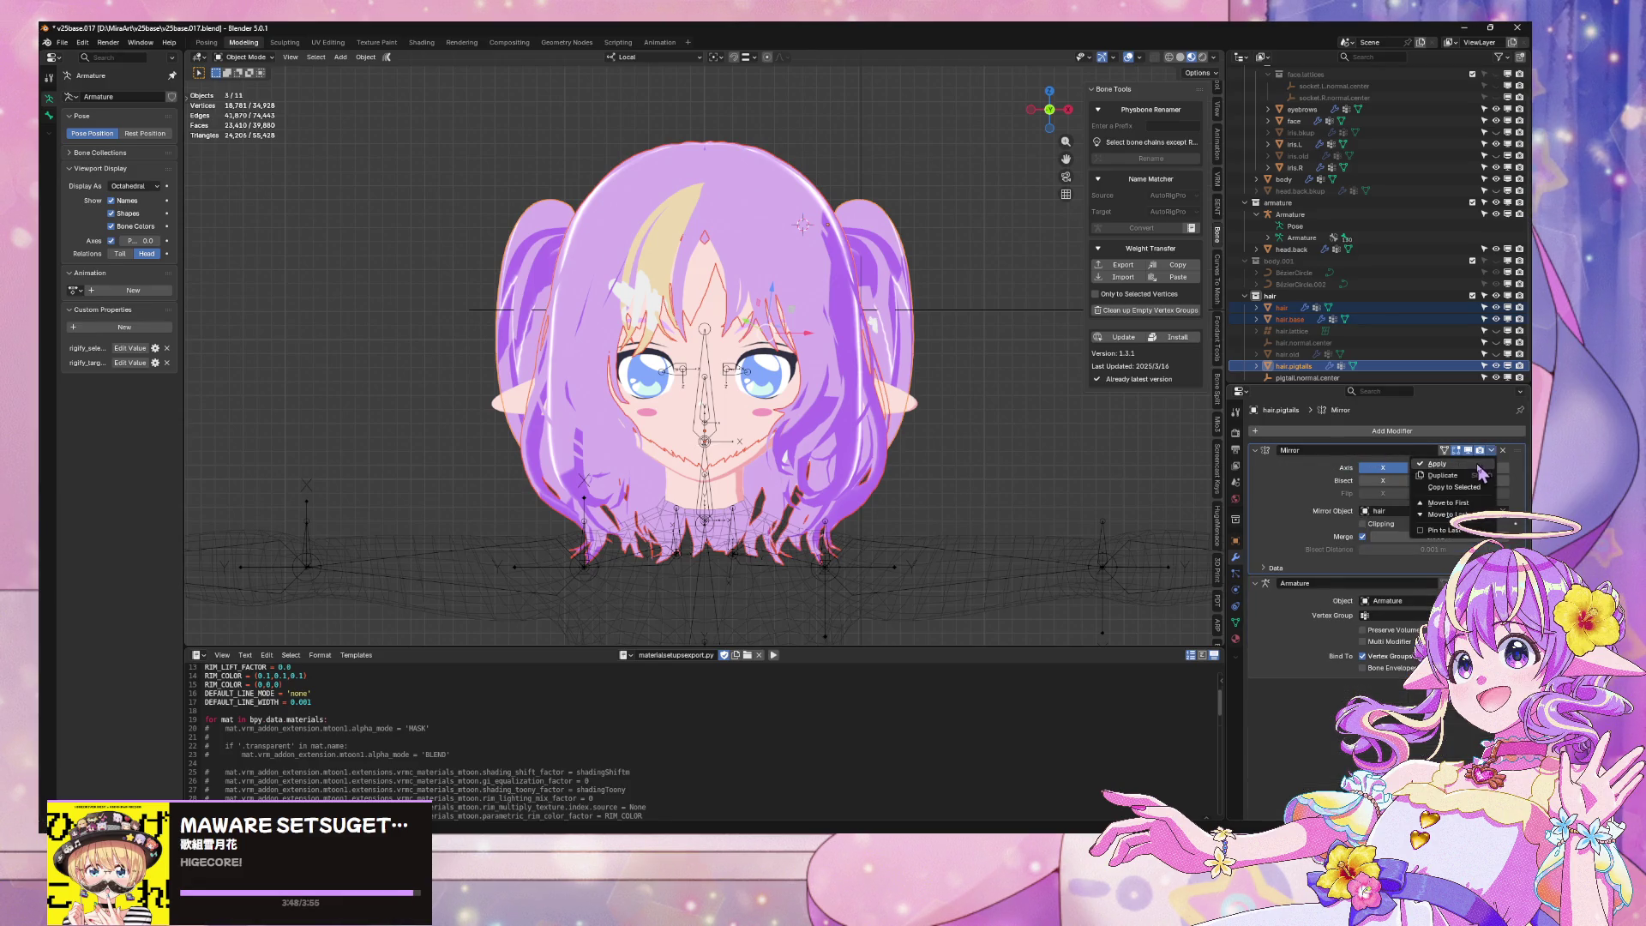
pyautogui.hotkey('ctrl', 'a')
pyautogui.press('Tab')
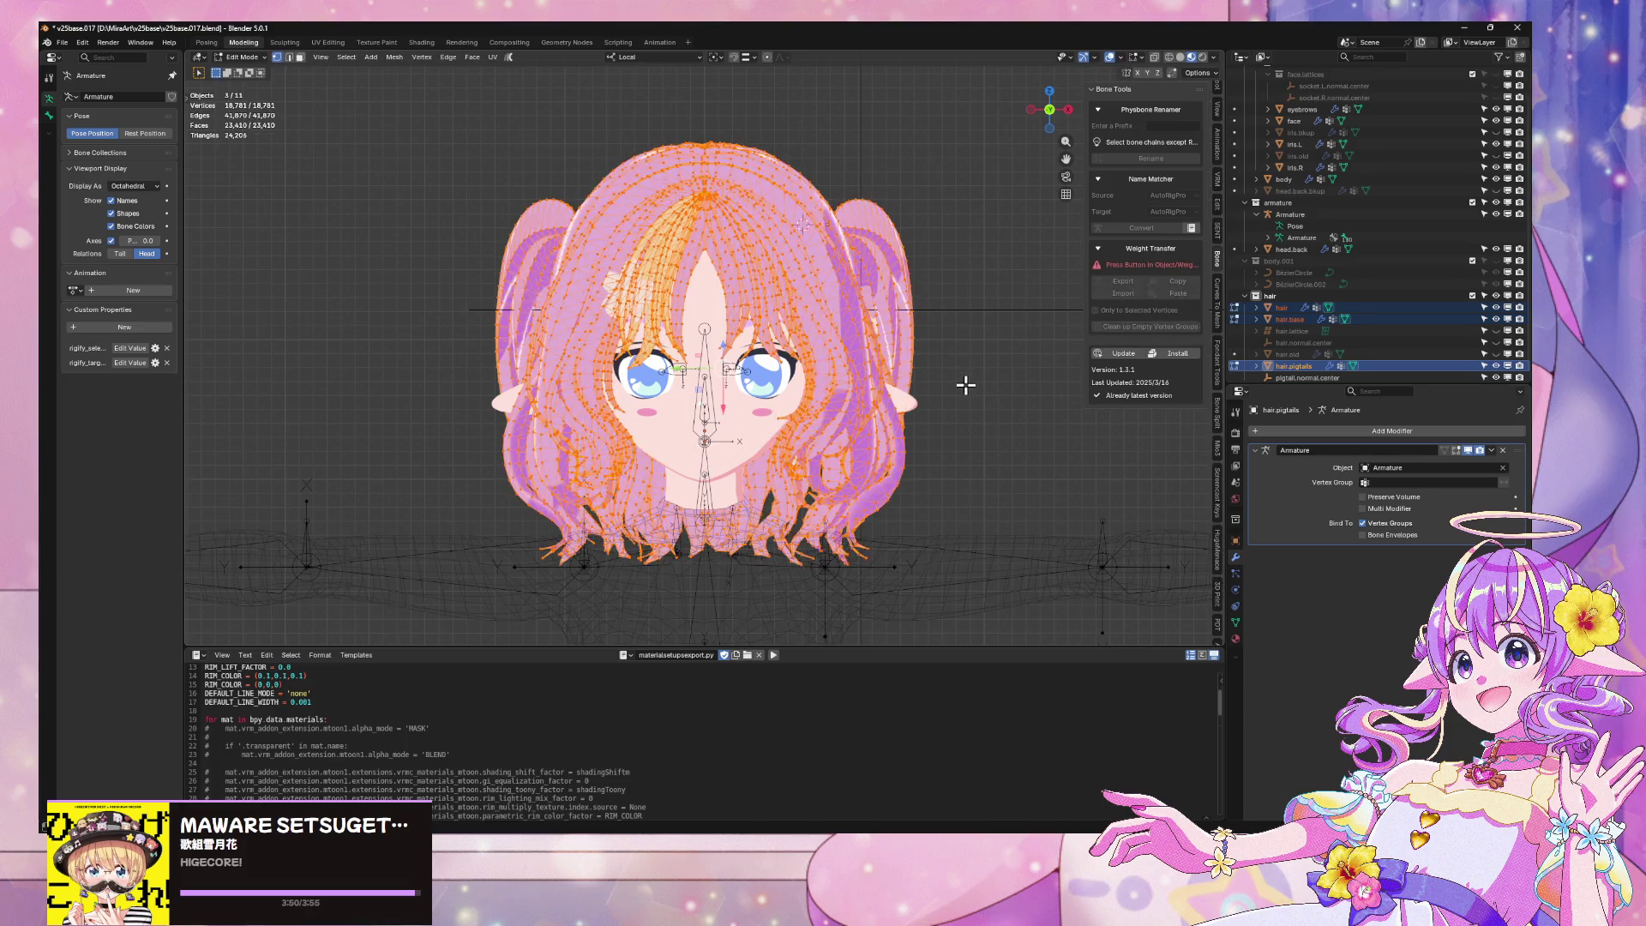
pyautogui.click(325, 43)
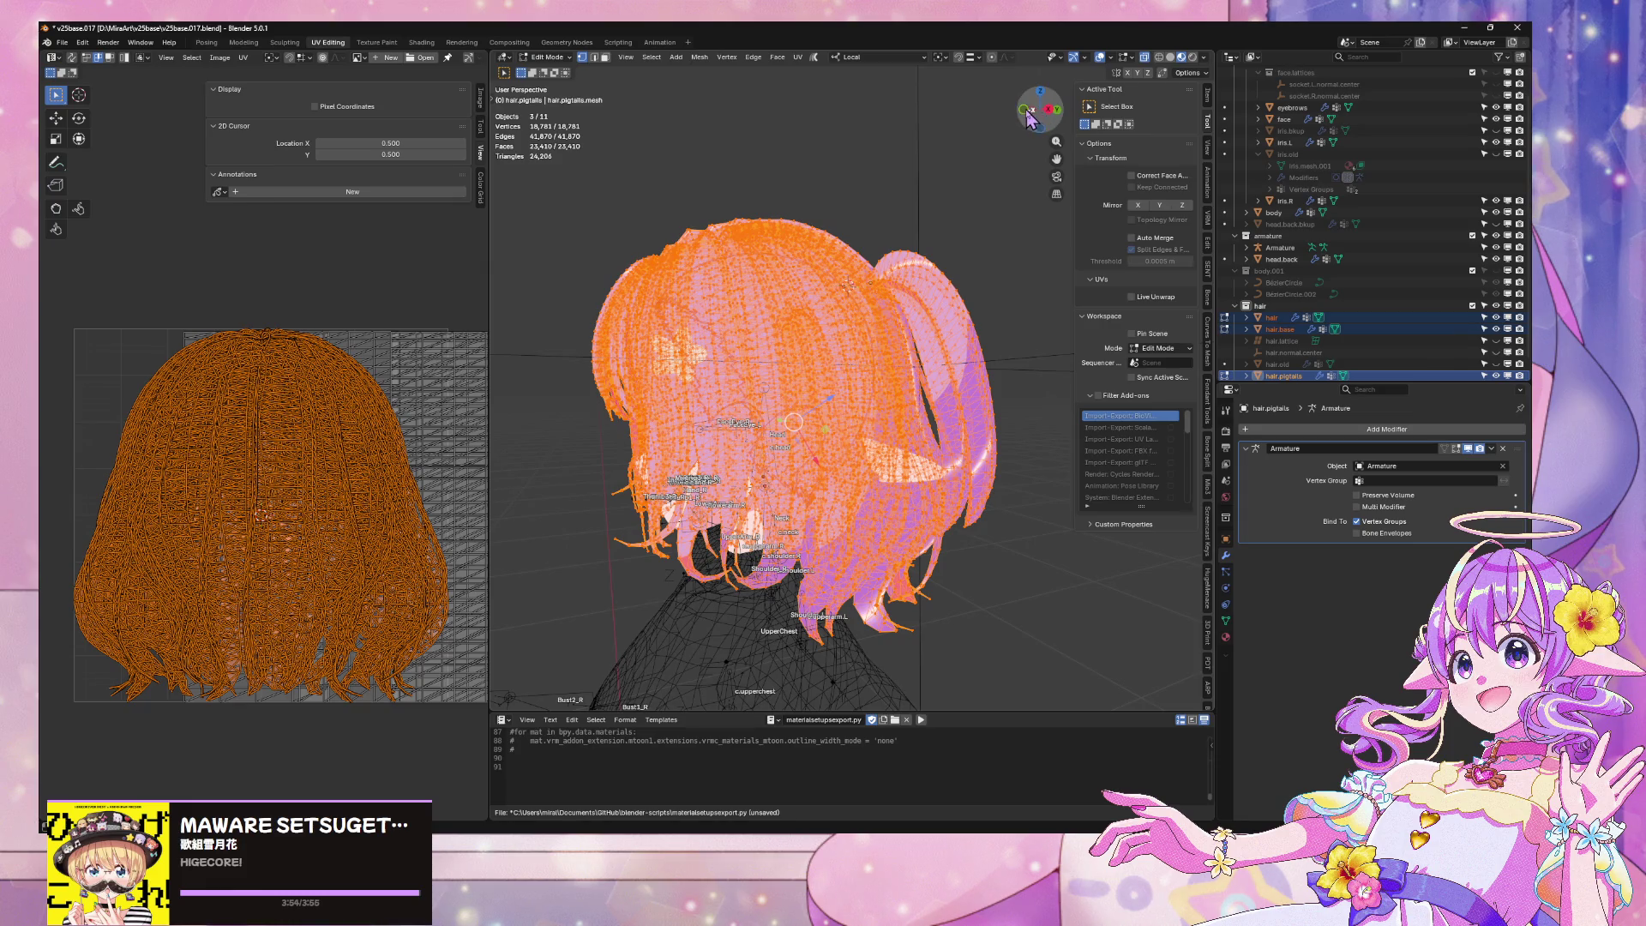
# Re-project the pigtail UVs with Project from View (Bounds) in front orthographic view
pyautogui.click(1027, 113)
pyautogui.click(1060, 110)
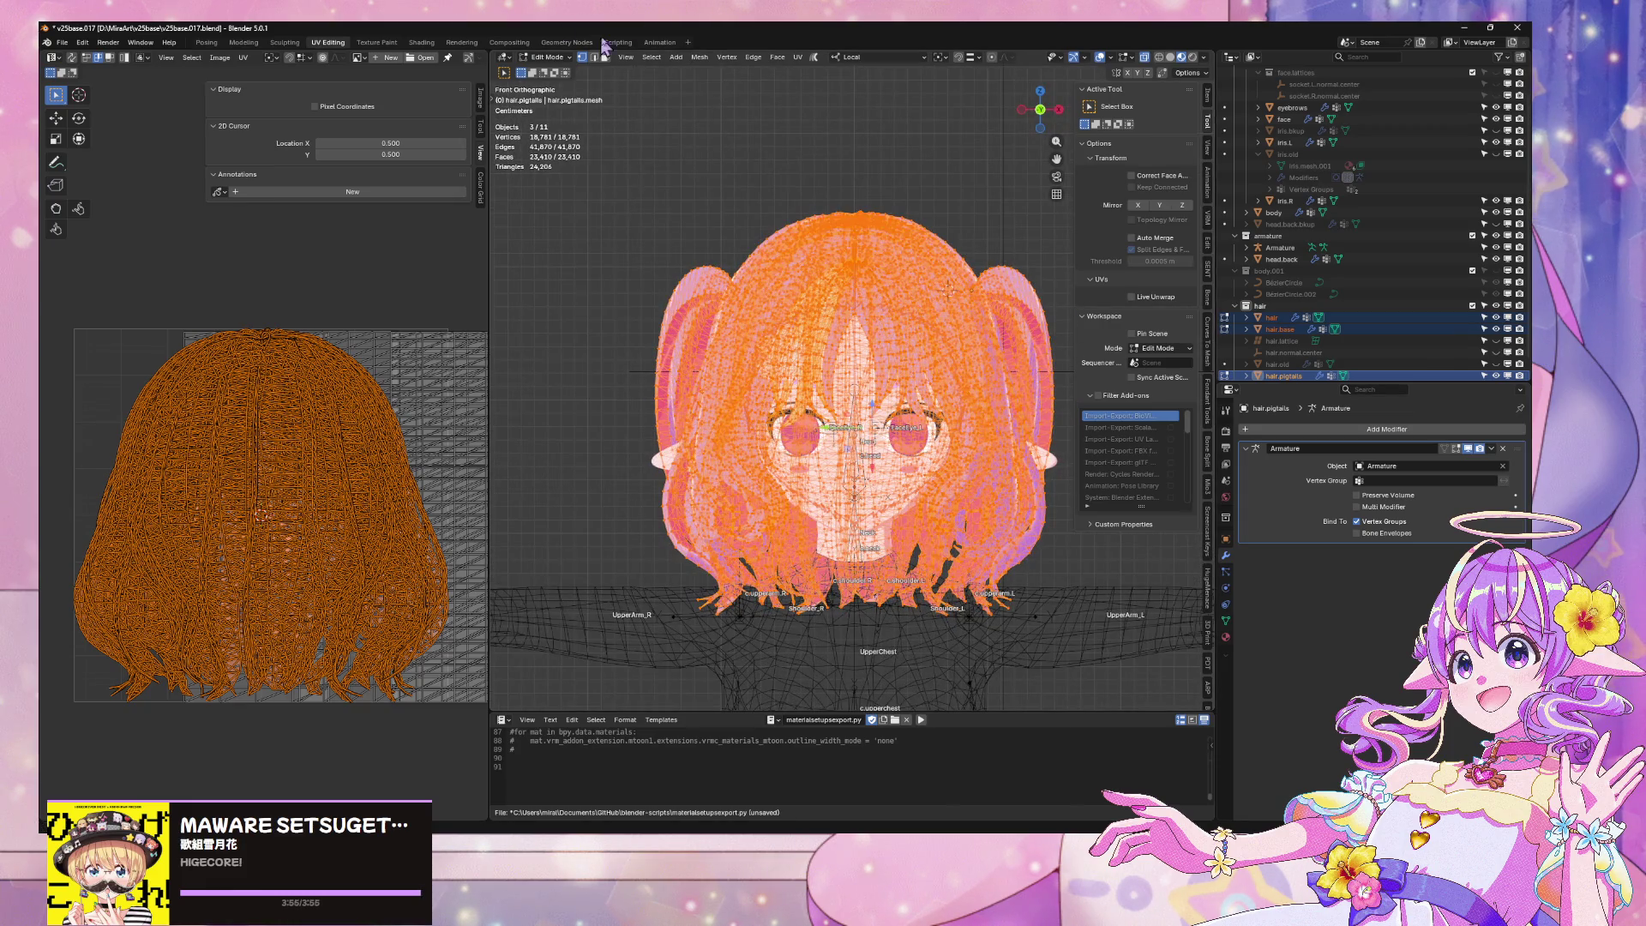
pyautogui.click(797, 56)
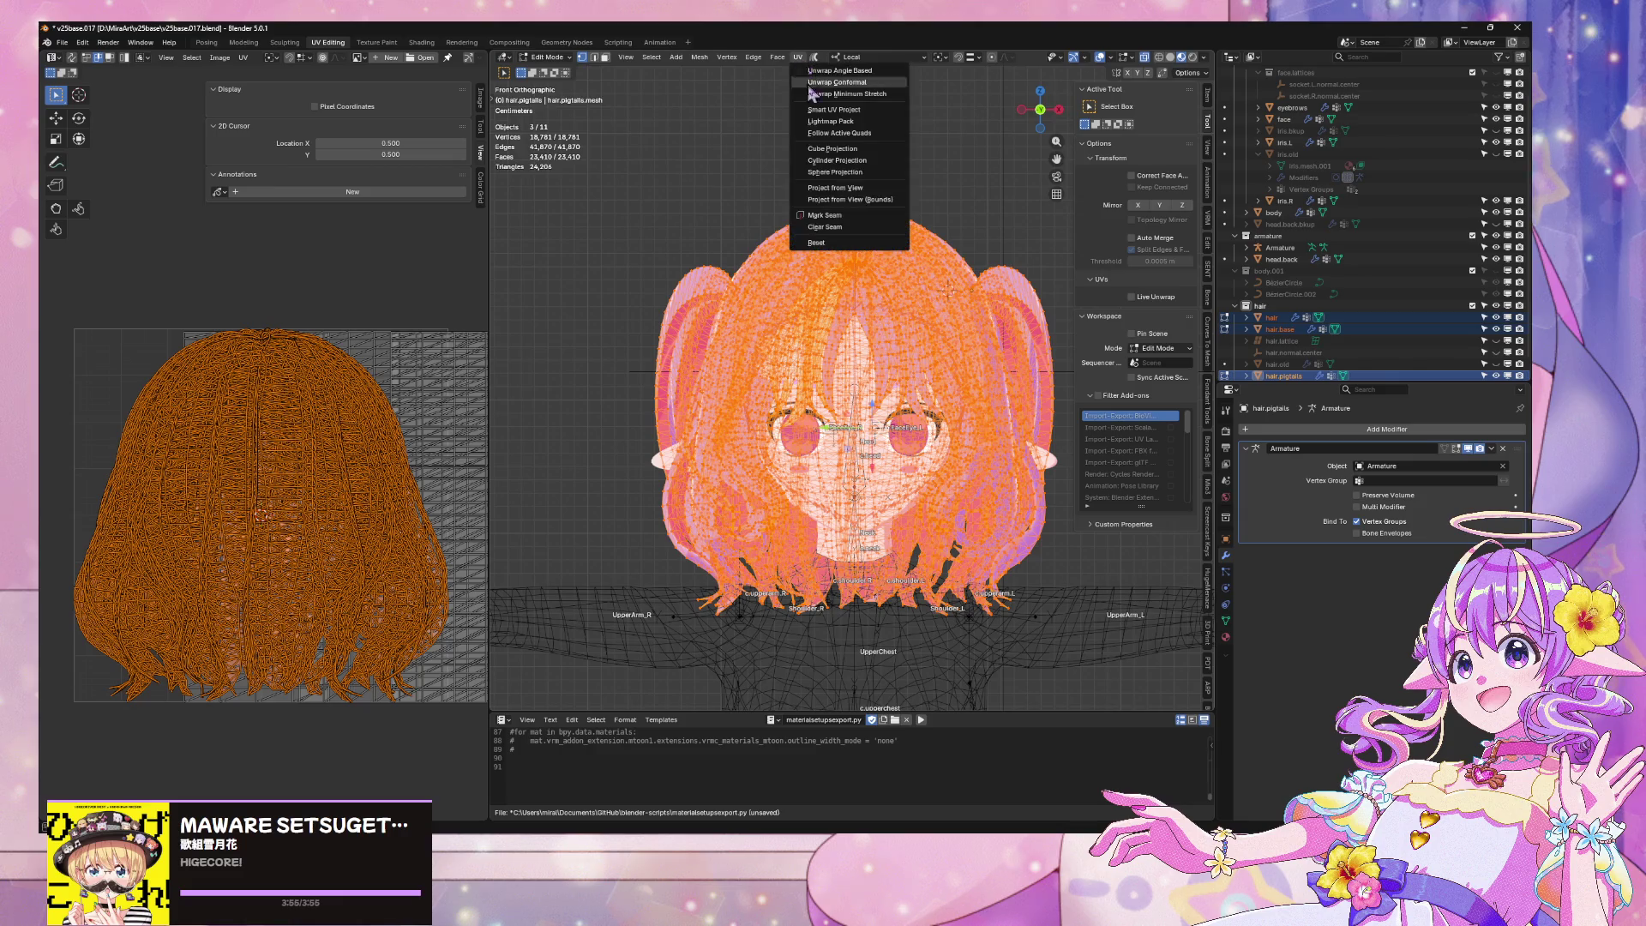
pyautogui.click(858, 200)
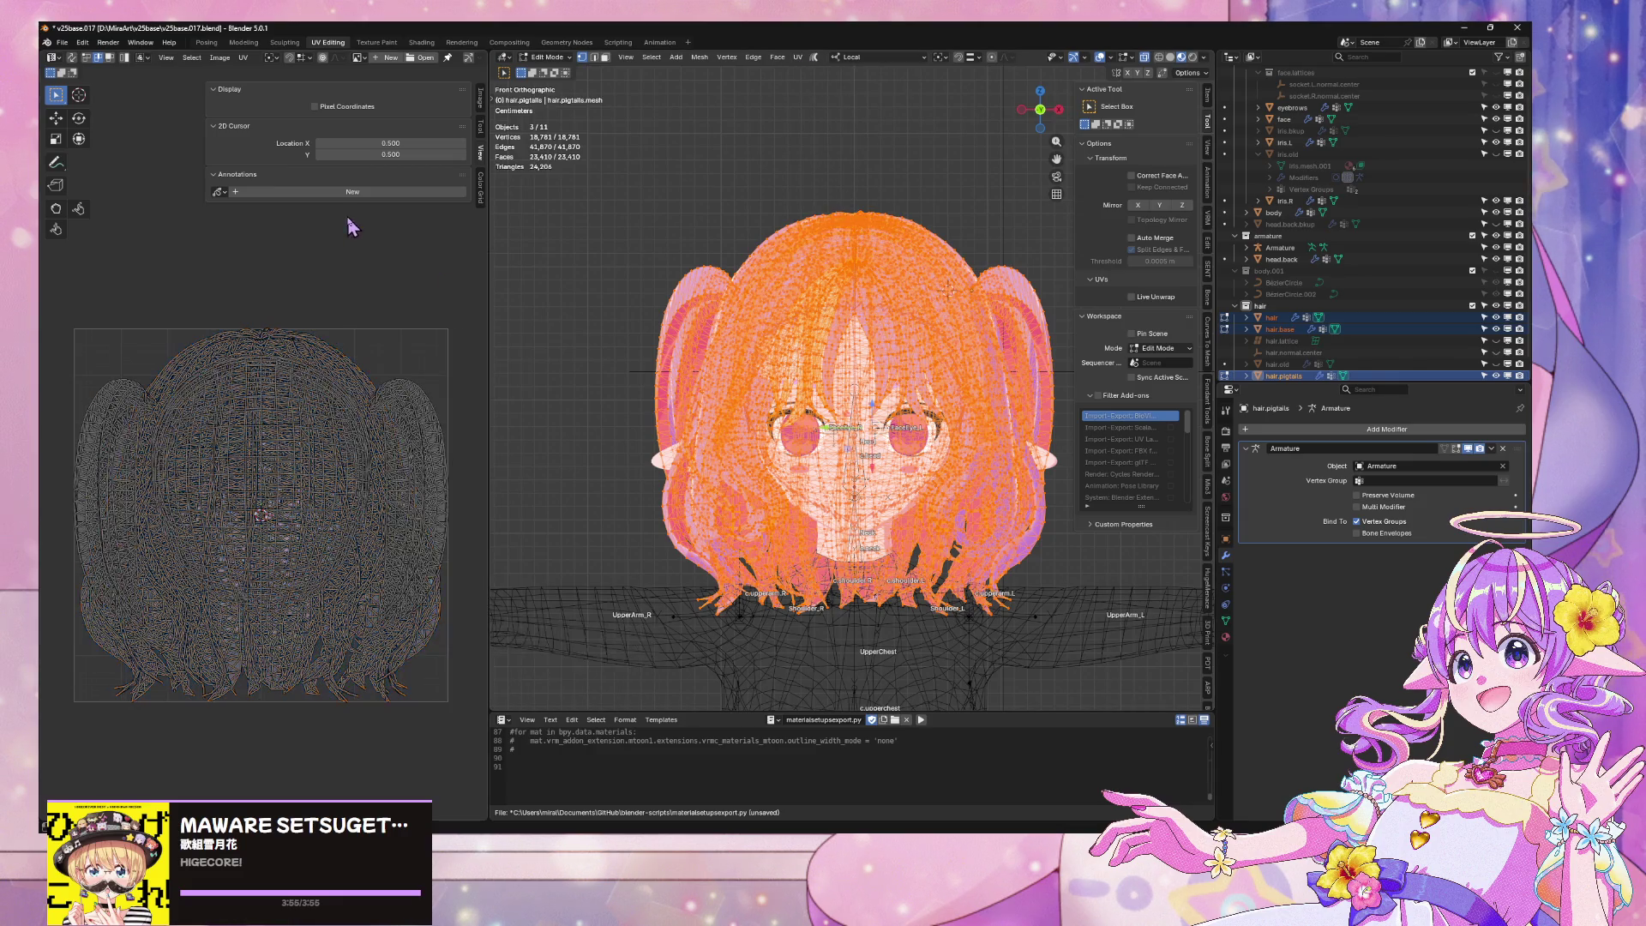
pyautogui.press('Tab')
pyautogui.hotkey('alt', 'a')
# Return to the Modeling workspace and select the pigtail.normal.center empty in front view
pyautogui.click(243, 42)
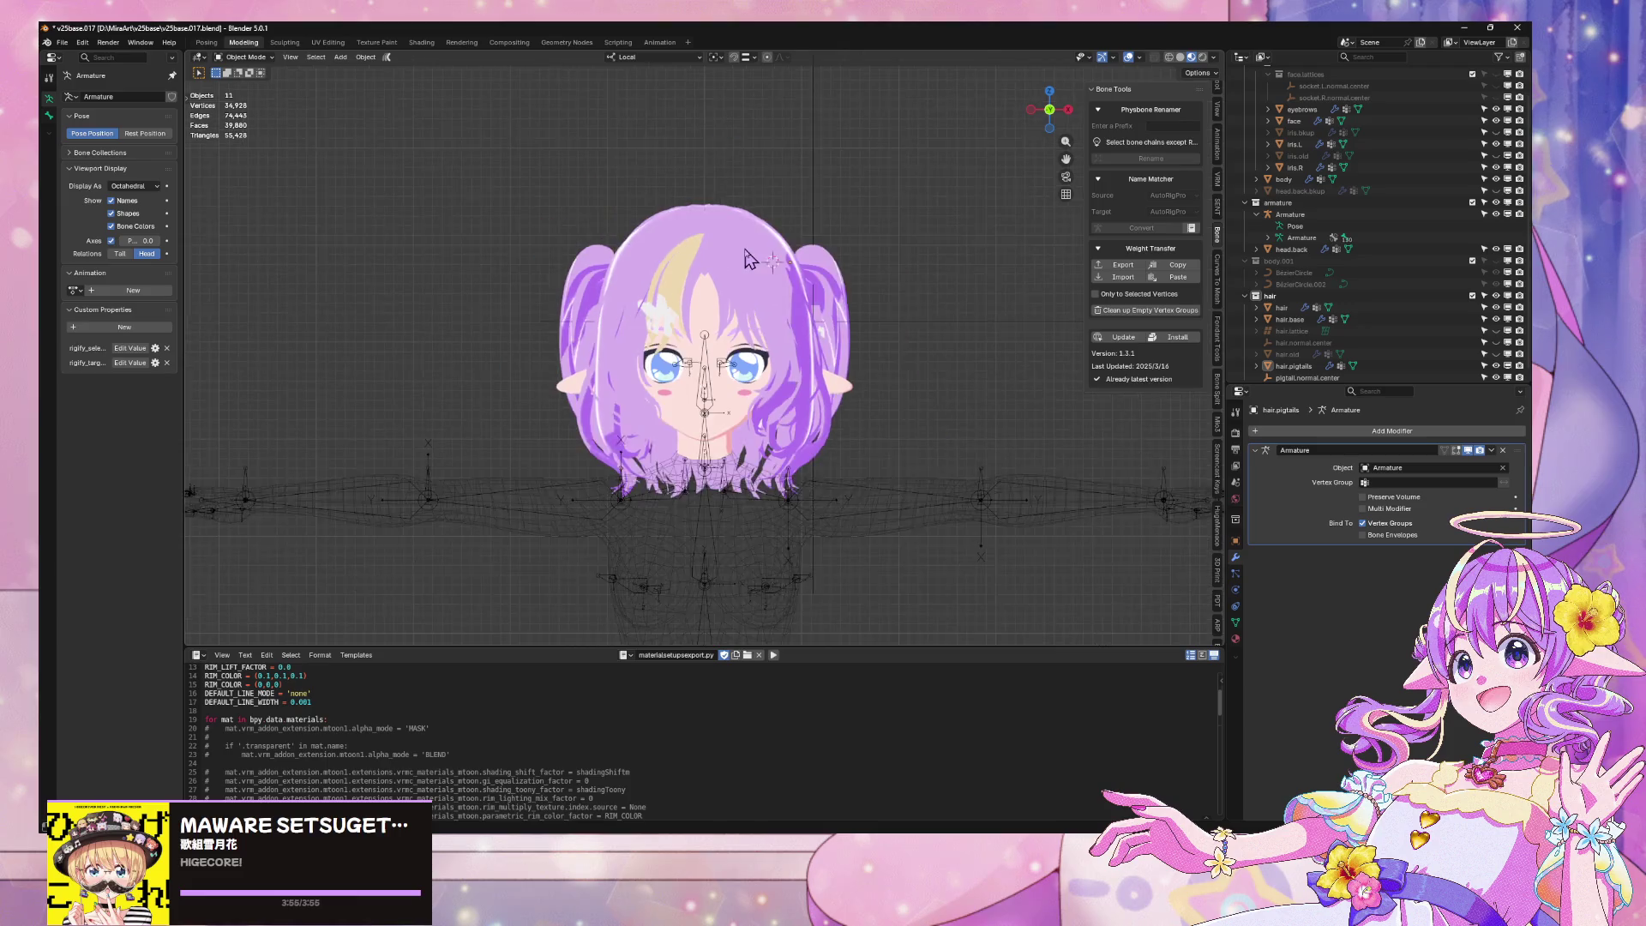
pyautogui.moveTo(511, 279)
pyautogui.mouseDown(button='middle')
pyautogui.moveTo(769, 275)
pyautogui.moveTo(844, 255)
pyautogui.mouseUp(button='middle')
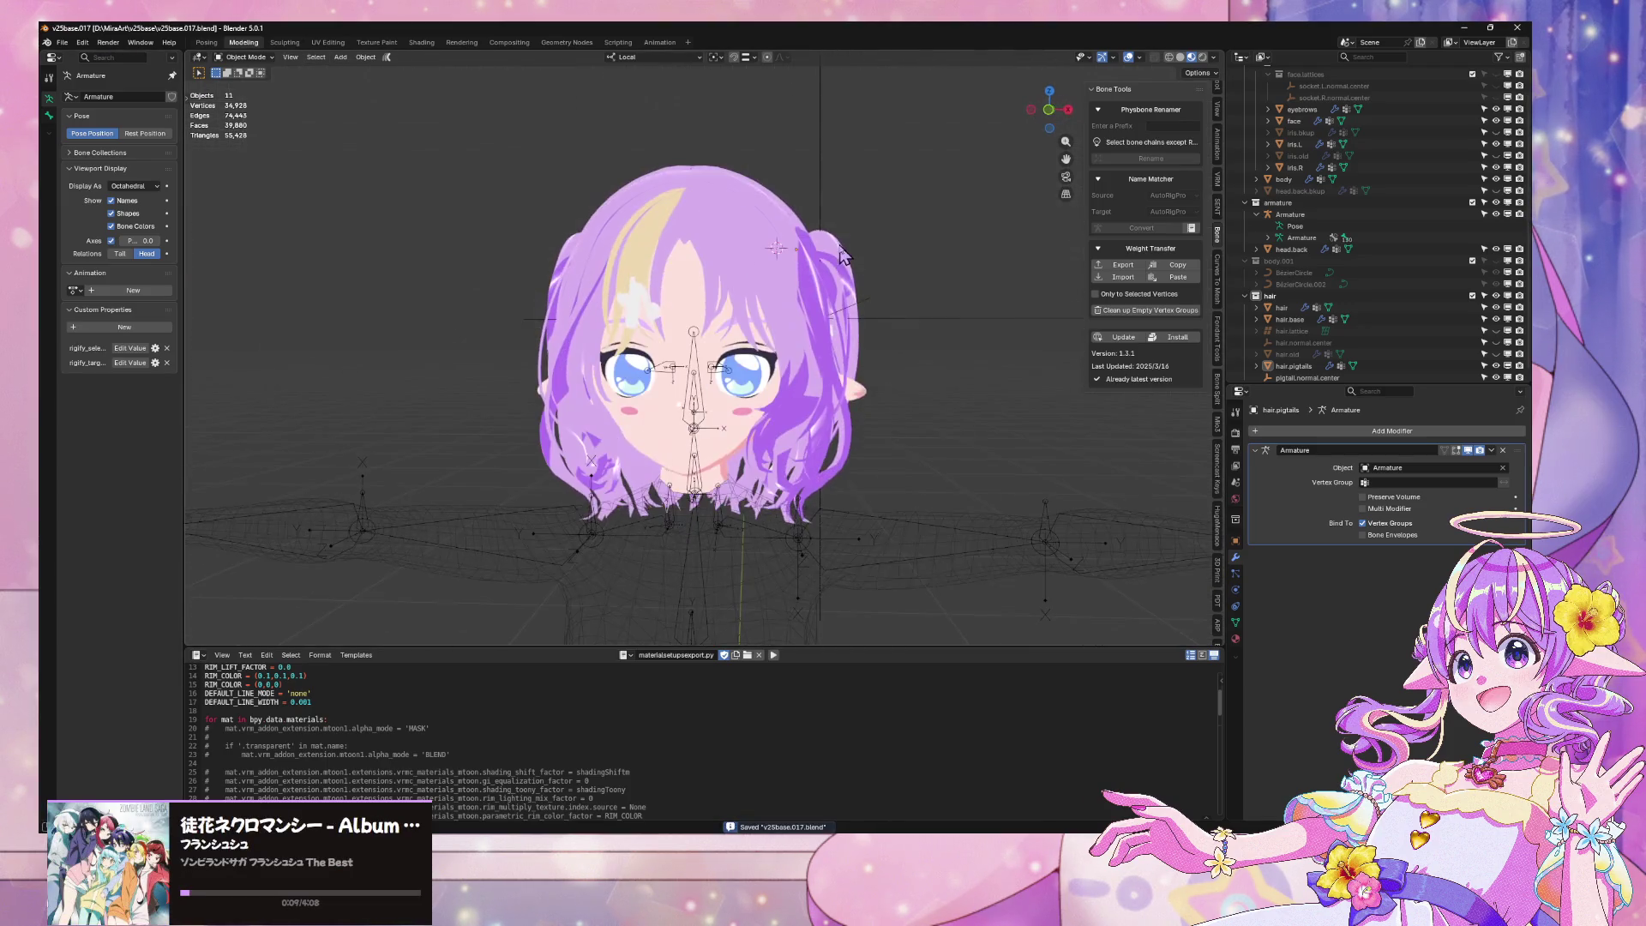
pyautogui.click(1054, 116)
pyautogui.click(1053, 117)
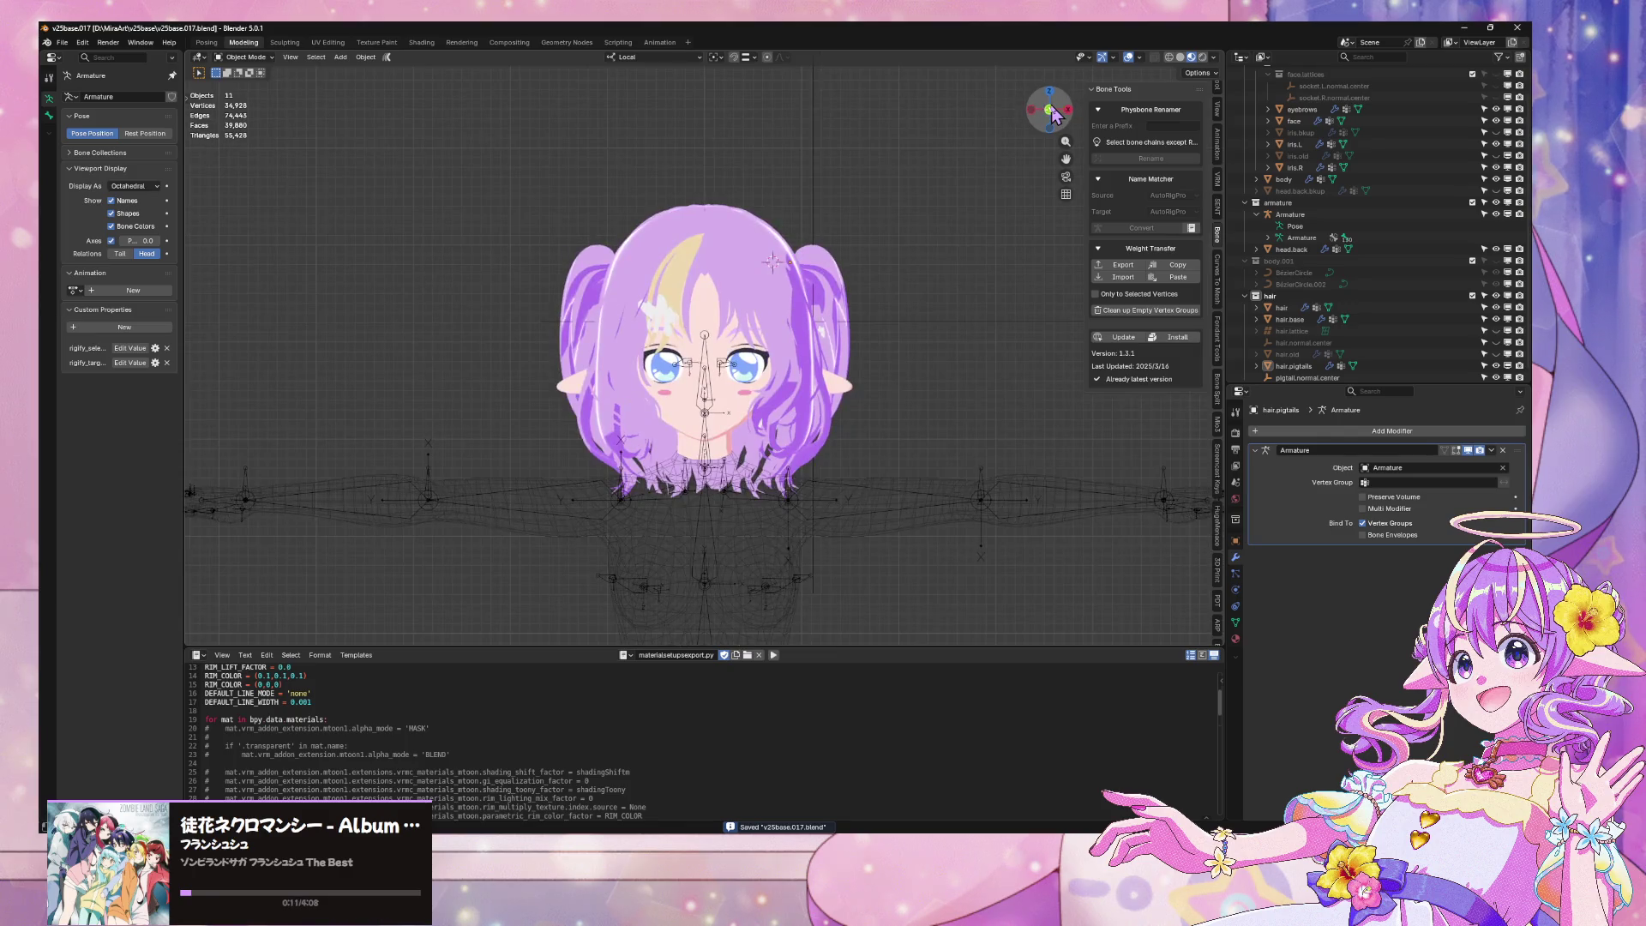
pyautogui.click(909, 334)
pyautogui.scroll(2, 862, 386)
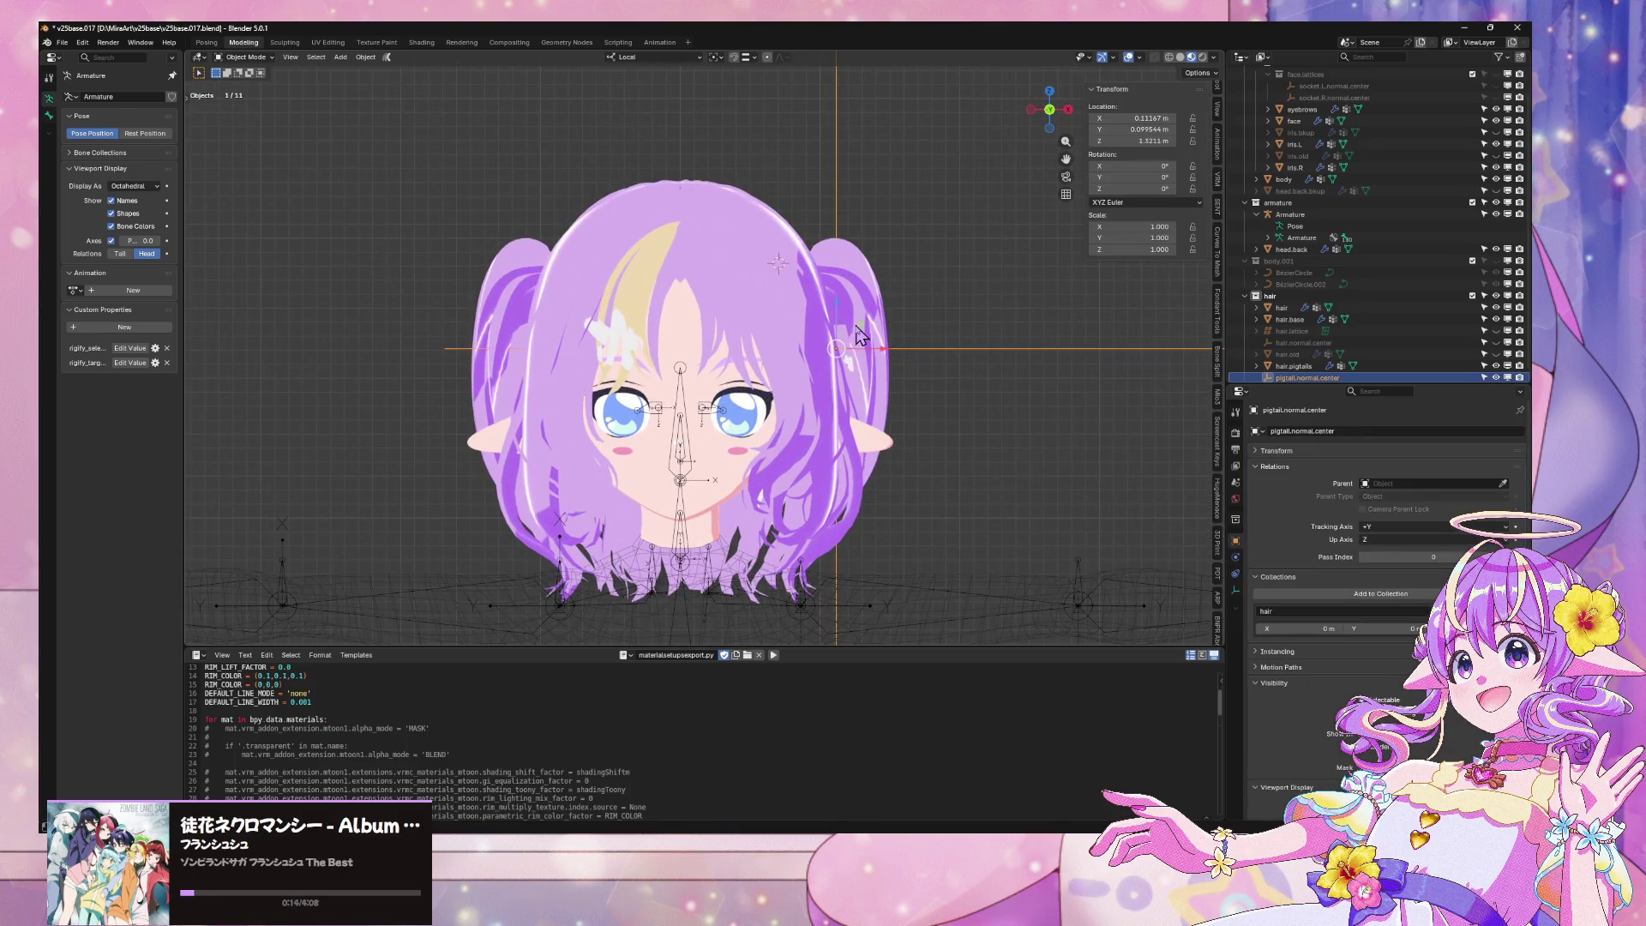
pyautogui.scroll(-4, 860, 337)
pyautogui.moveTo(830, 349)
pyautogui.mouseDown(button='middle')
pyautogui.moveTo(1001, 365)
pyautogui.moveTo(950, 428)
pyautogui.mouseUp(button='middle')
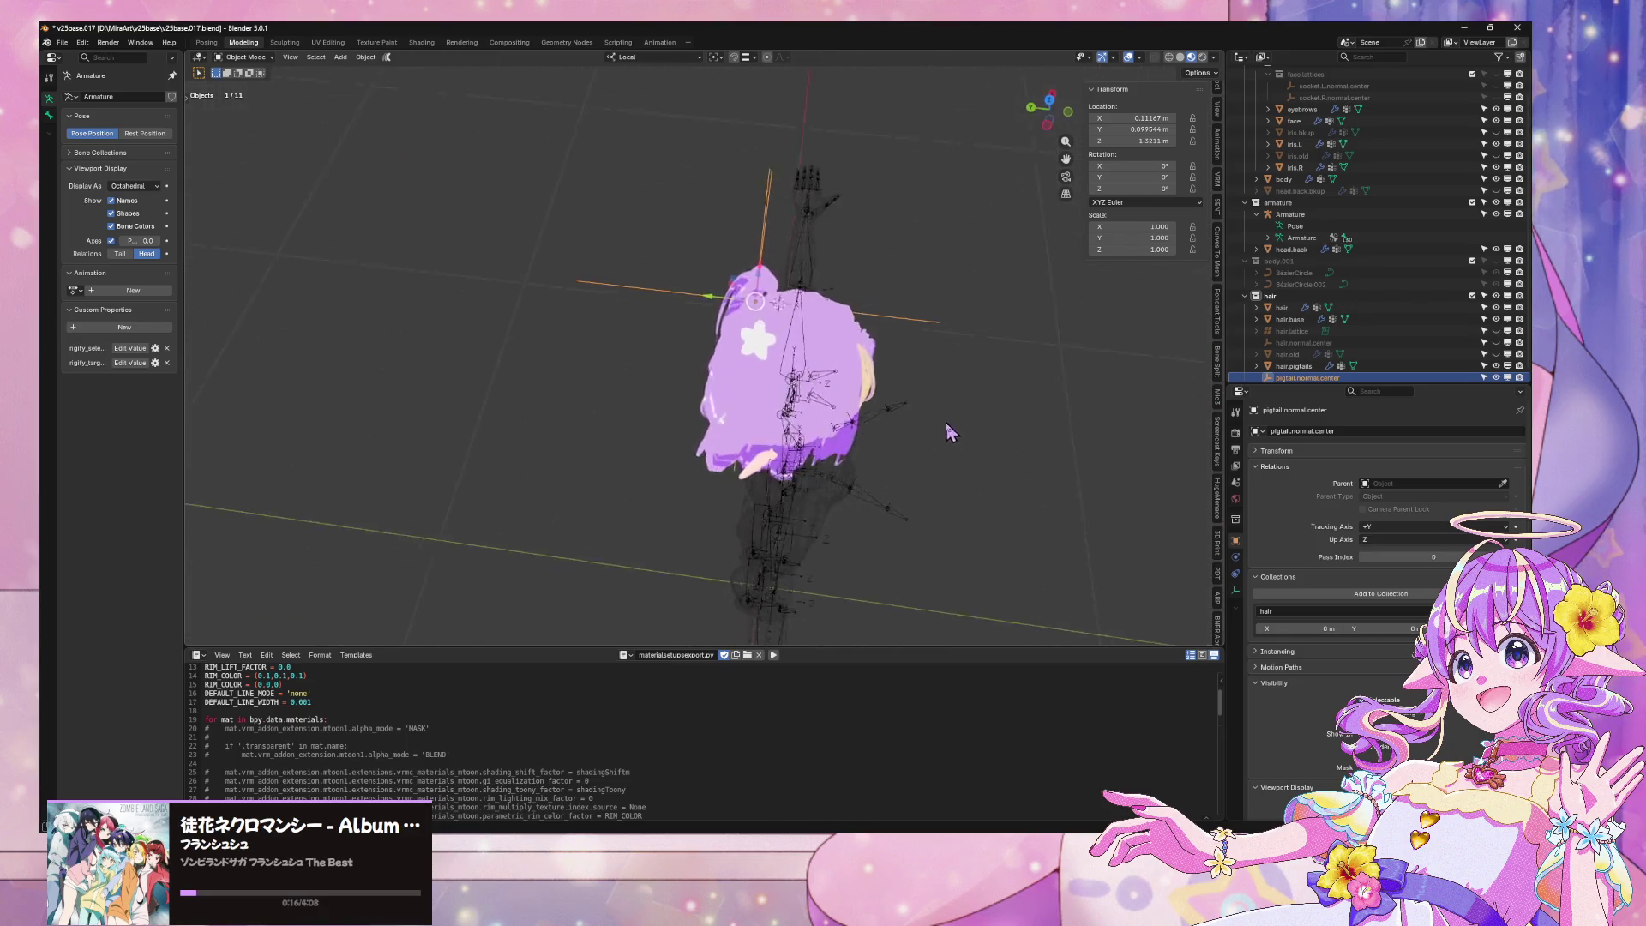
pyautogui.press('KP_1')
pyautogui.moveTo(529, 219); pyautogui.dragTo(545, 199, button='middle')
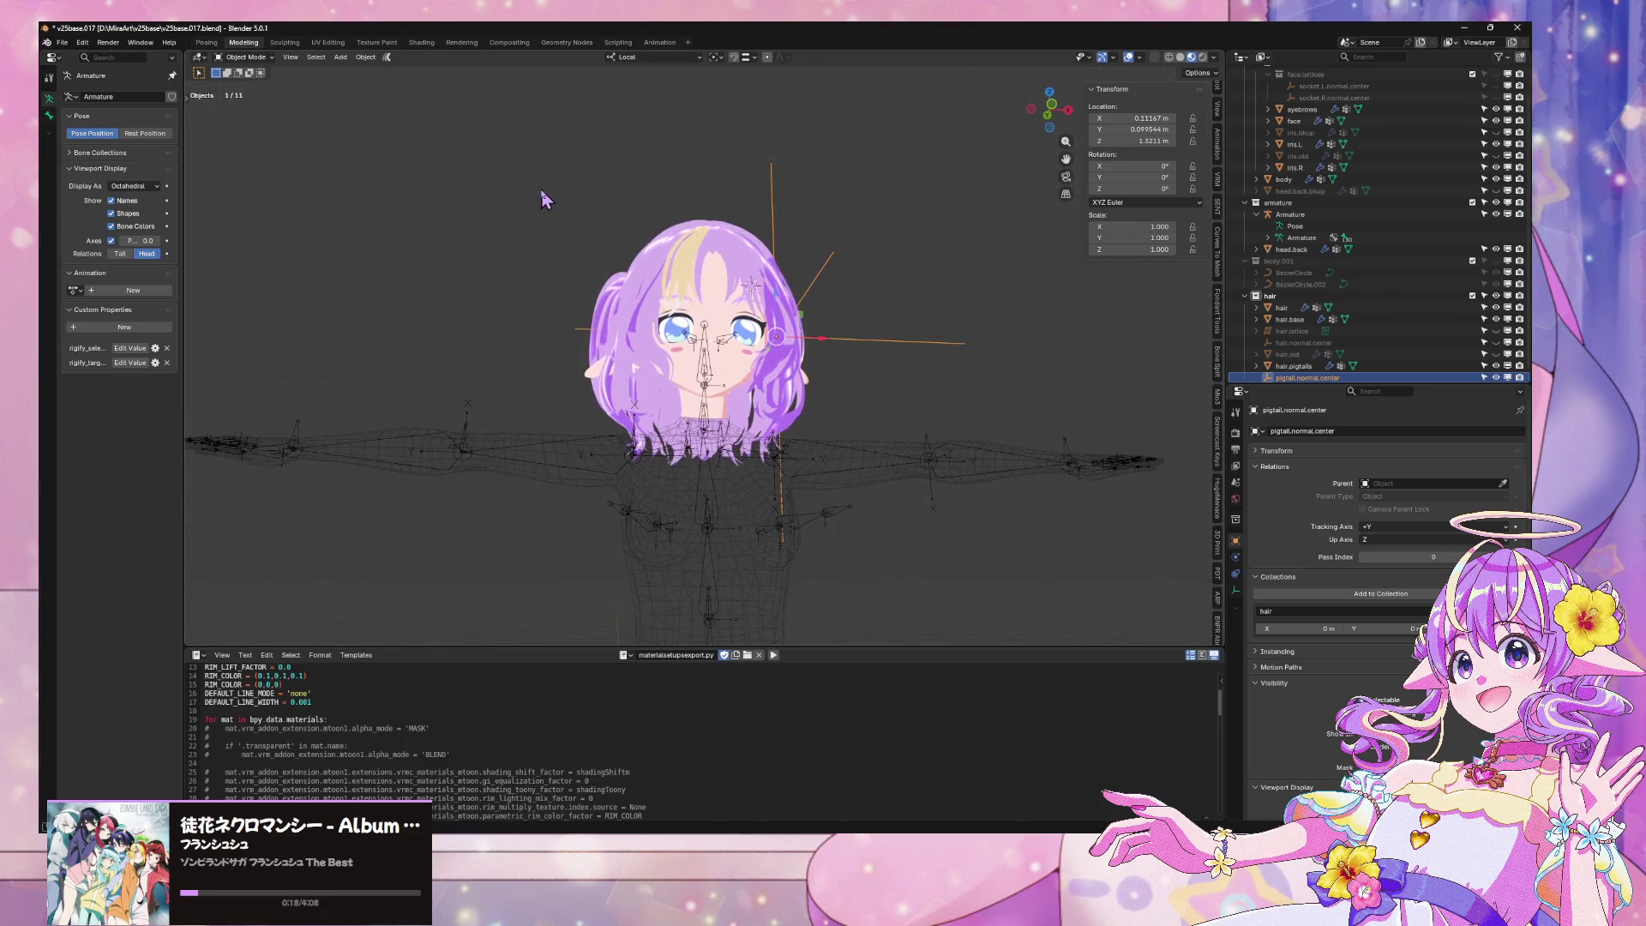
# Save the .blend and overwrite the previous glTF 2.0 export, then bring up Warudo
pyautogui.click(58, 42)
pyautogui.click(78, 118)
pyautogui.click(61, 42)
pyautogui.moveTo(144, 220)
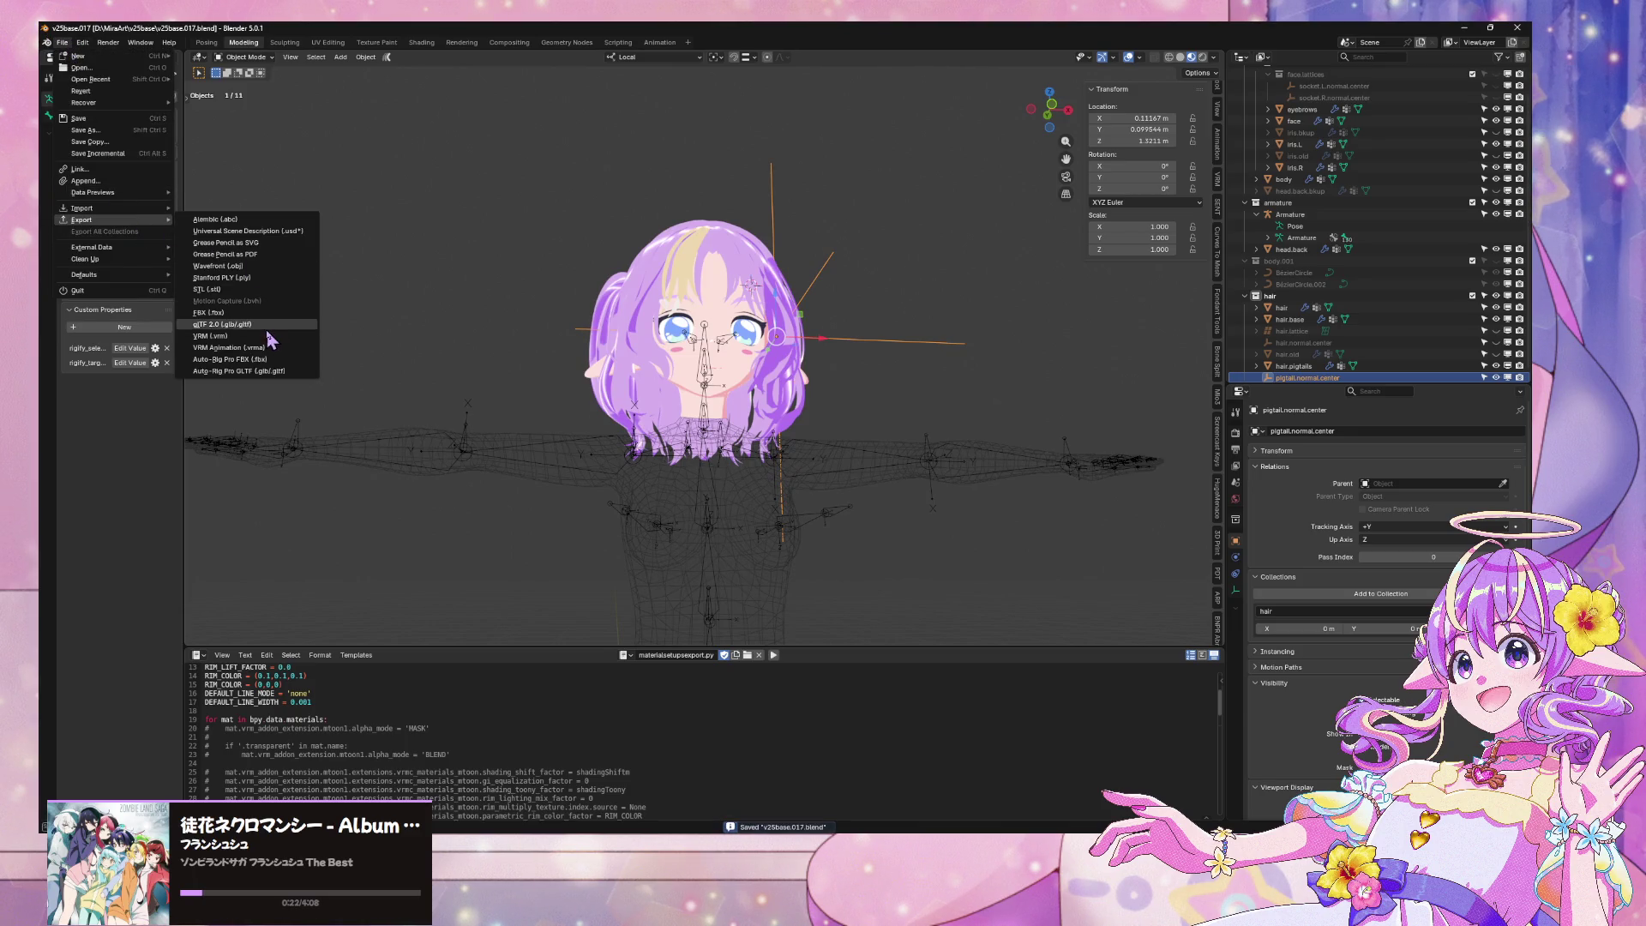
pyautogui.click(267, 327)
pyautogui.doubleClick(724, 271)
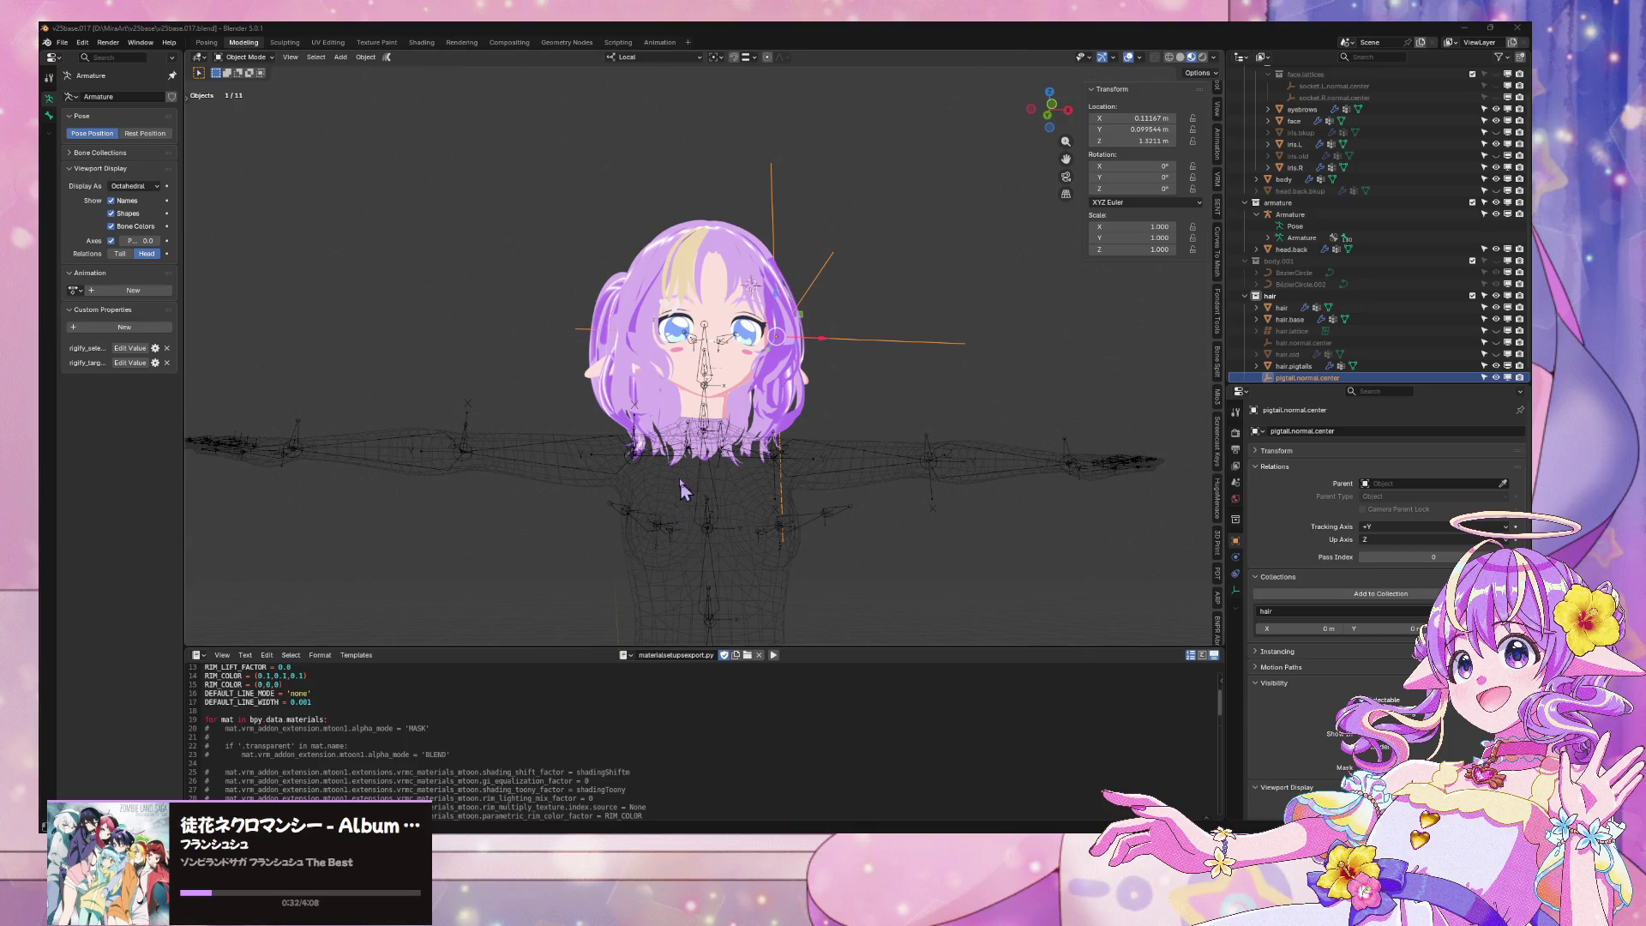
pyautogui.hotkey('alt', 'Tab')
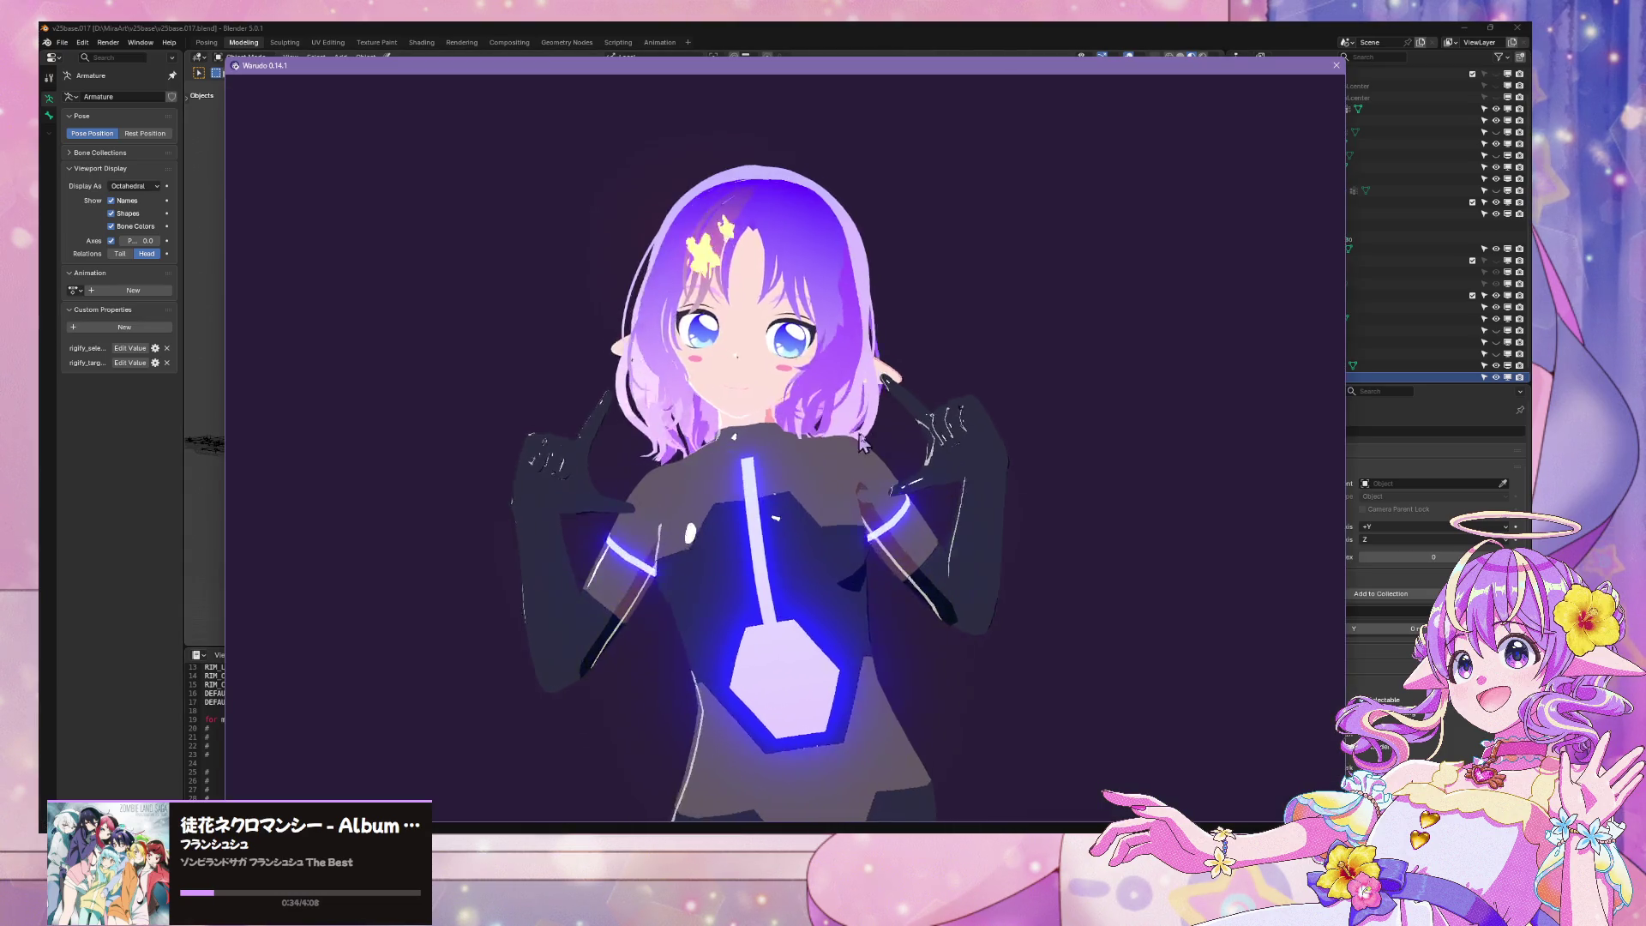
# Drag the Mira25Base Character prefab into the Unity scene and start the Warudo preview
pyautogui.hotkey('alt', 'Tab')
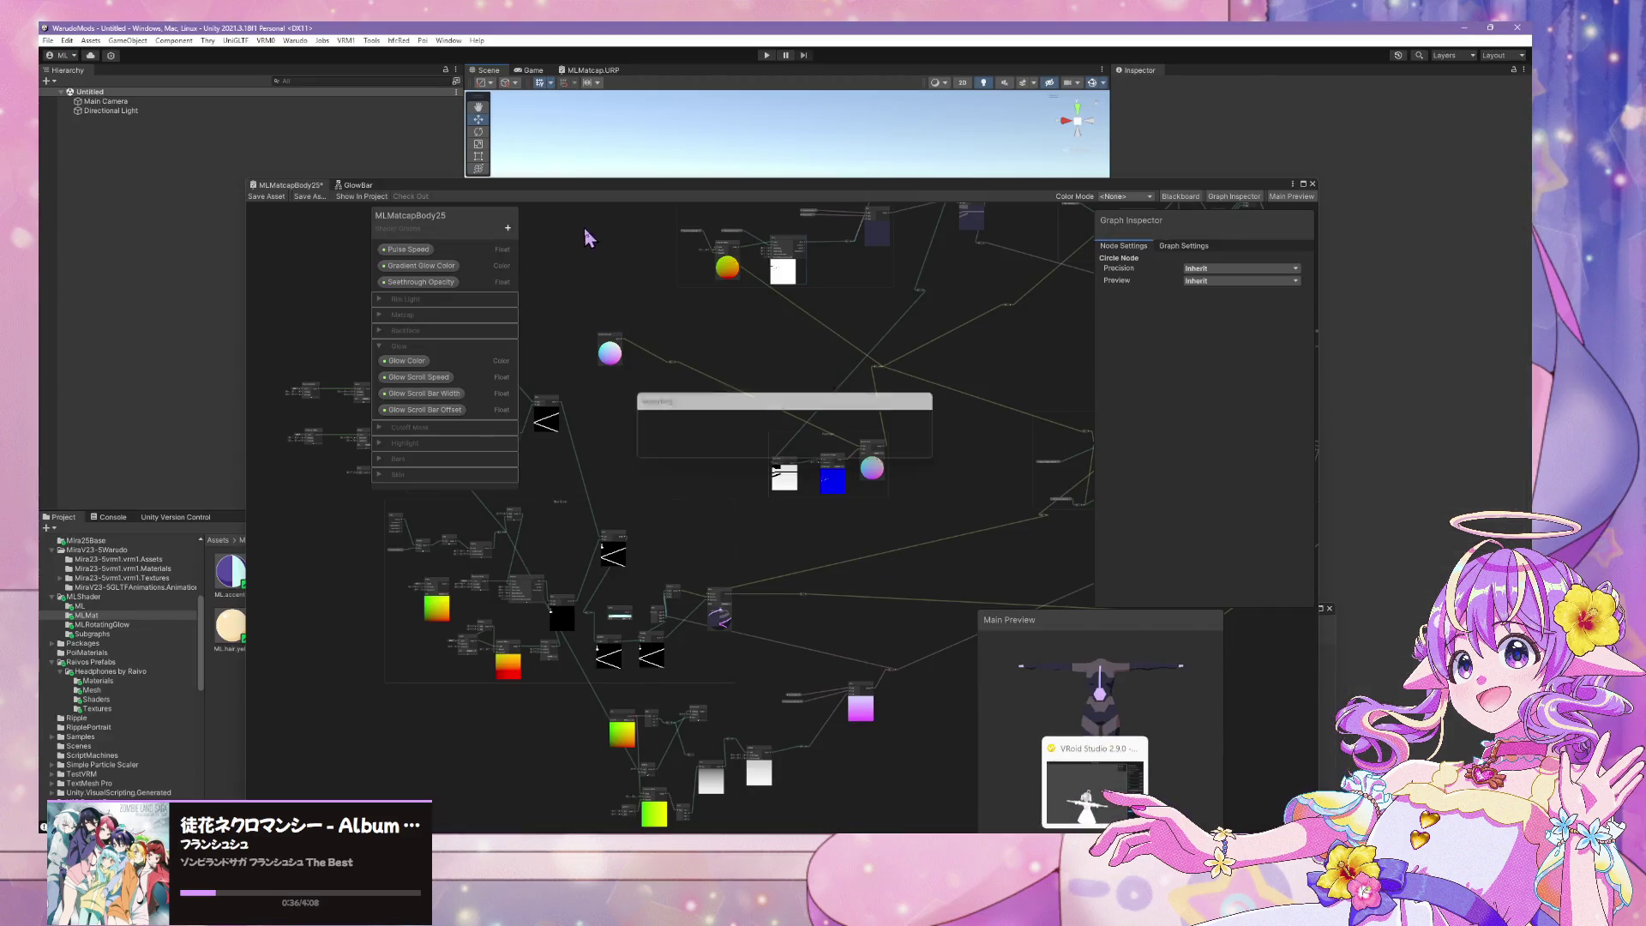
pyautogui.moveTo(522, 202); pyautogui.dragTo(1123, 309)
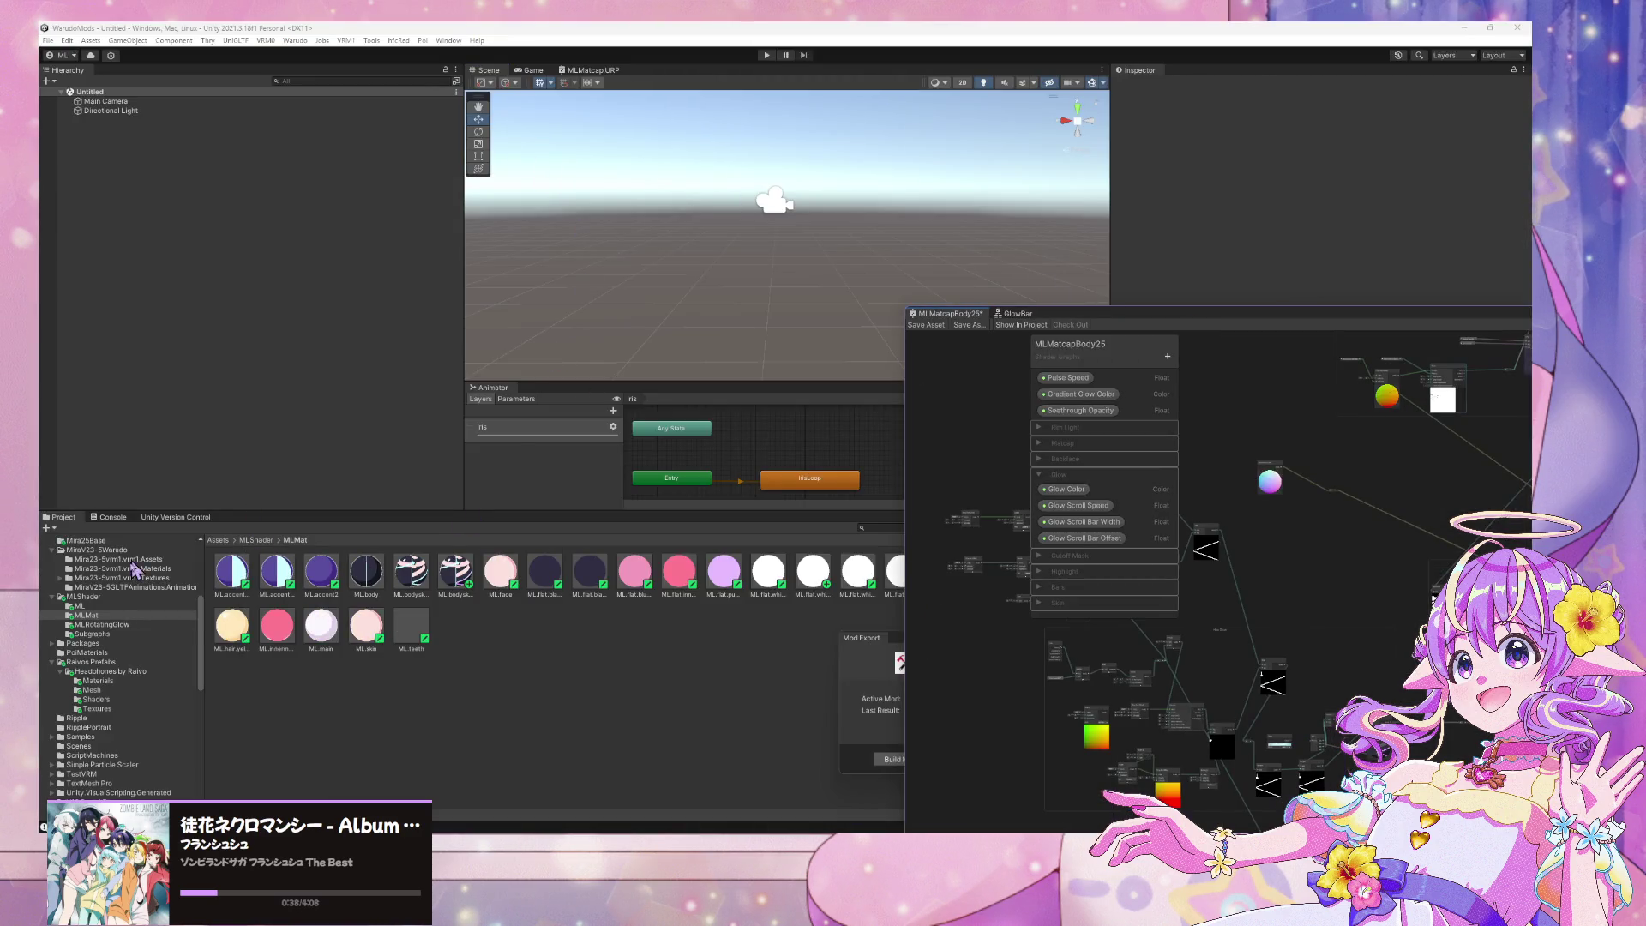
pyautogui.scroll(5, 120, 600)
pyautogui.scroll(-2, 130, 655)
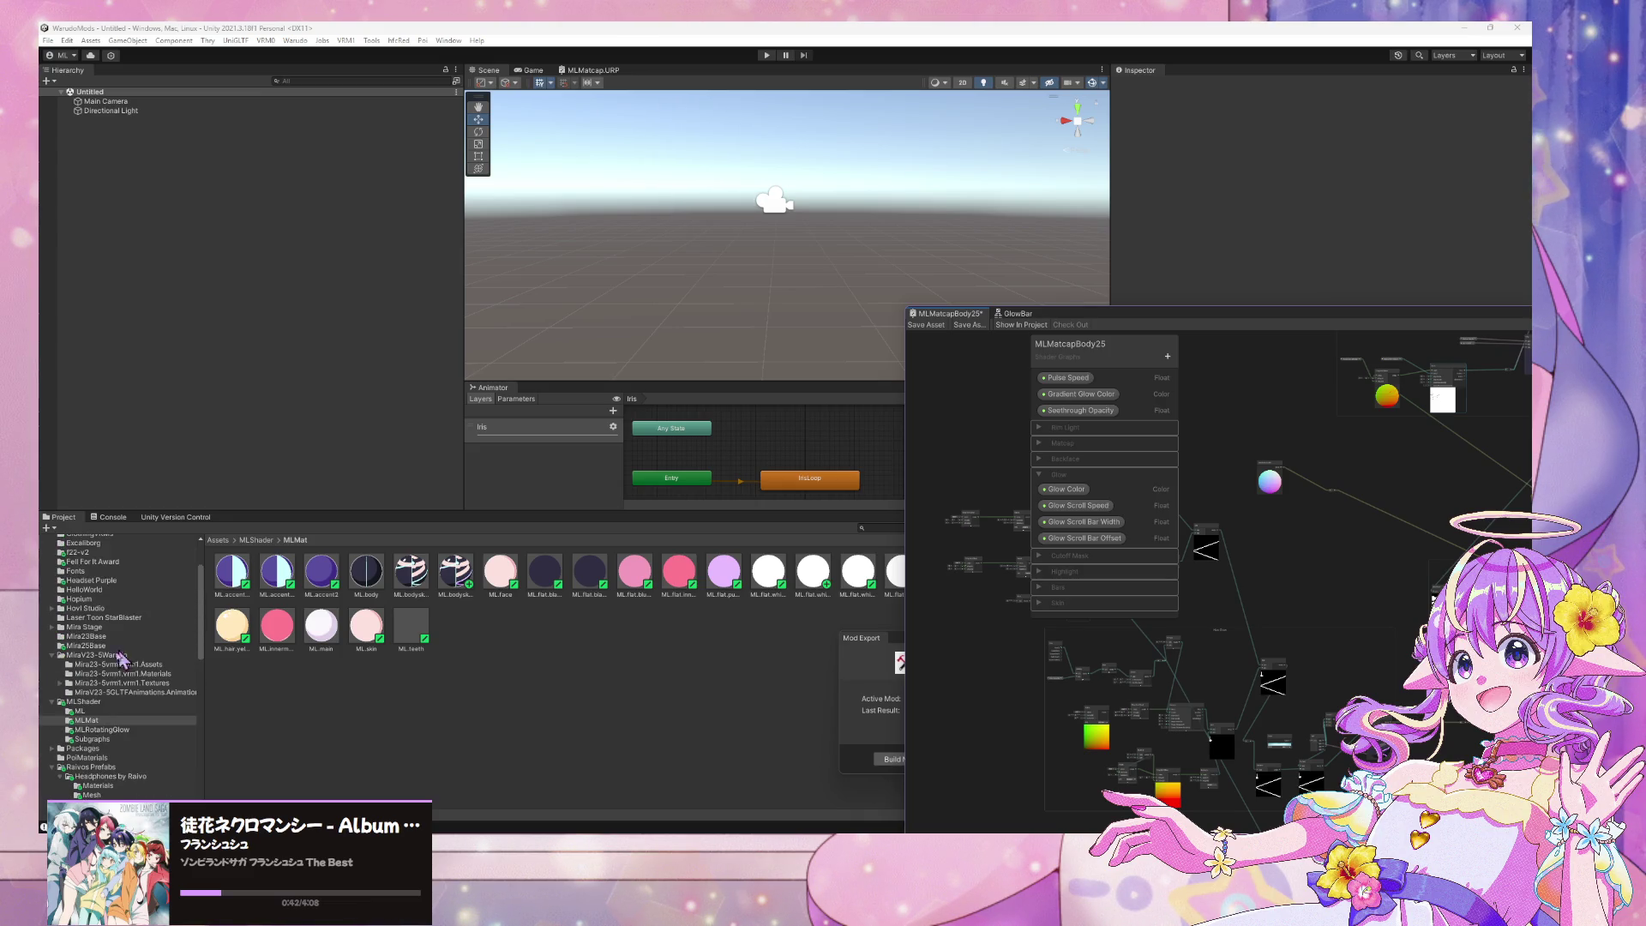
pyautogui.click(116, 645)
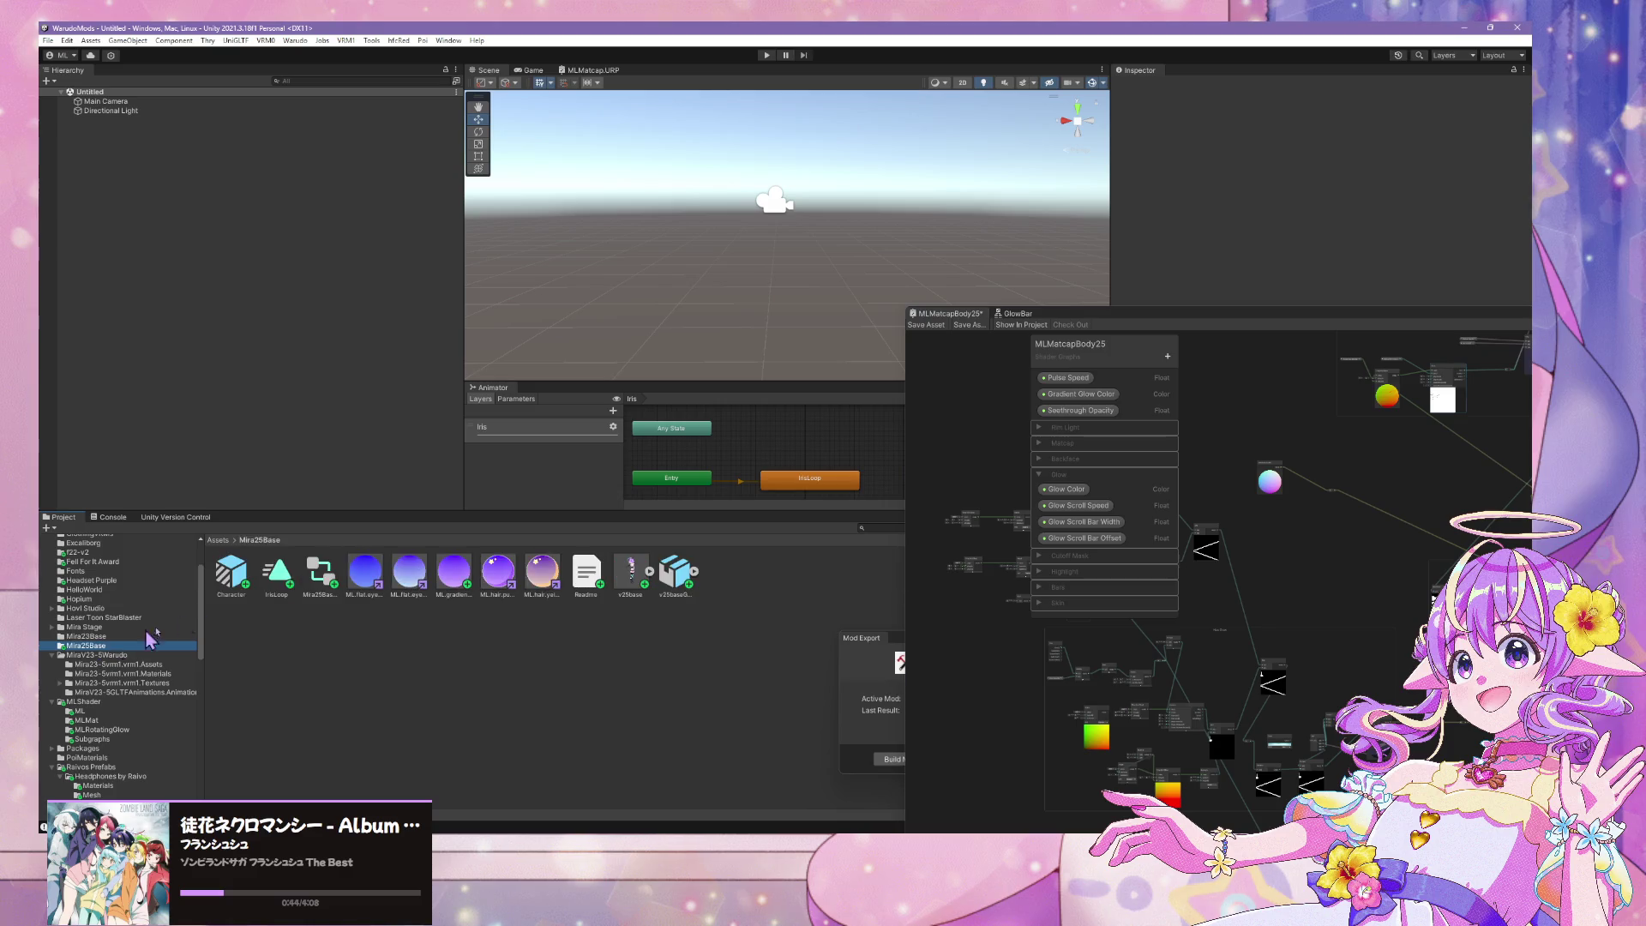
pyautogui.click(230, 574)
pyautogui.moveTo(151, 255); pyautogui.dragTo(151, 255)
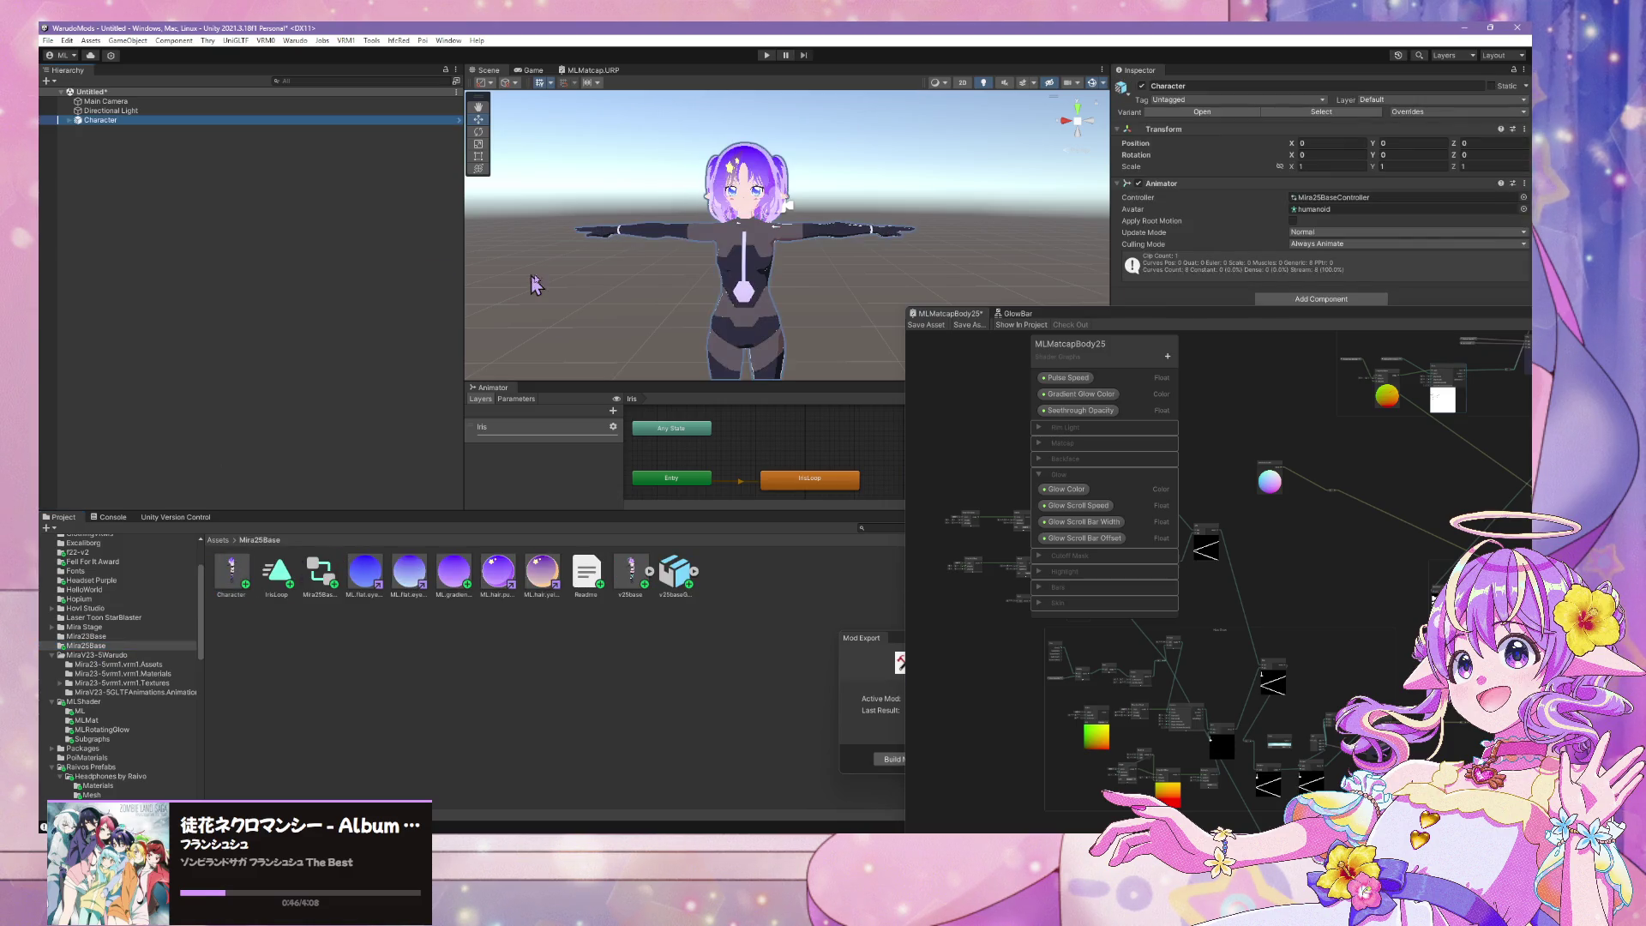
pyautogui.scroll(5, 633, 168)
pyautogui.moveTo(600, 171)
pyautogui.keyDown('alt'); pyautogui.mouseDown()
pyautogui.moveTo(633, 168)
pyautogui.moveTo(654, 121)
pyautogui.moveTo(715, 172)
pyautogui.moveTo(950, 167)
pyautogui.moveTo(791, 89)
pyautogui.mouseUp(); pyautogui.keyUp('alt')
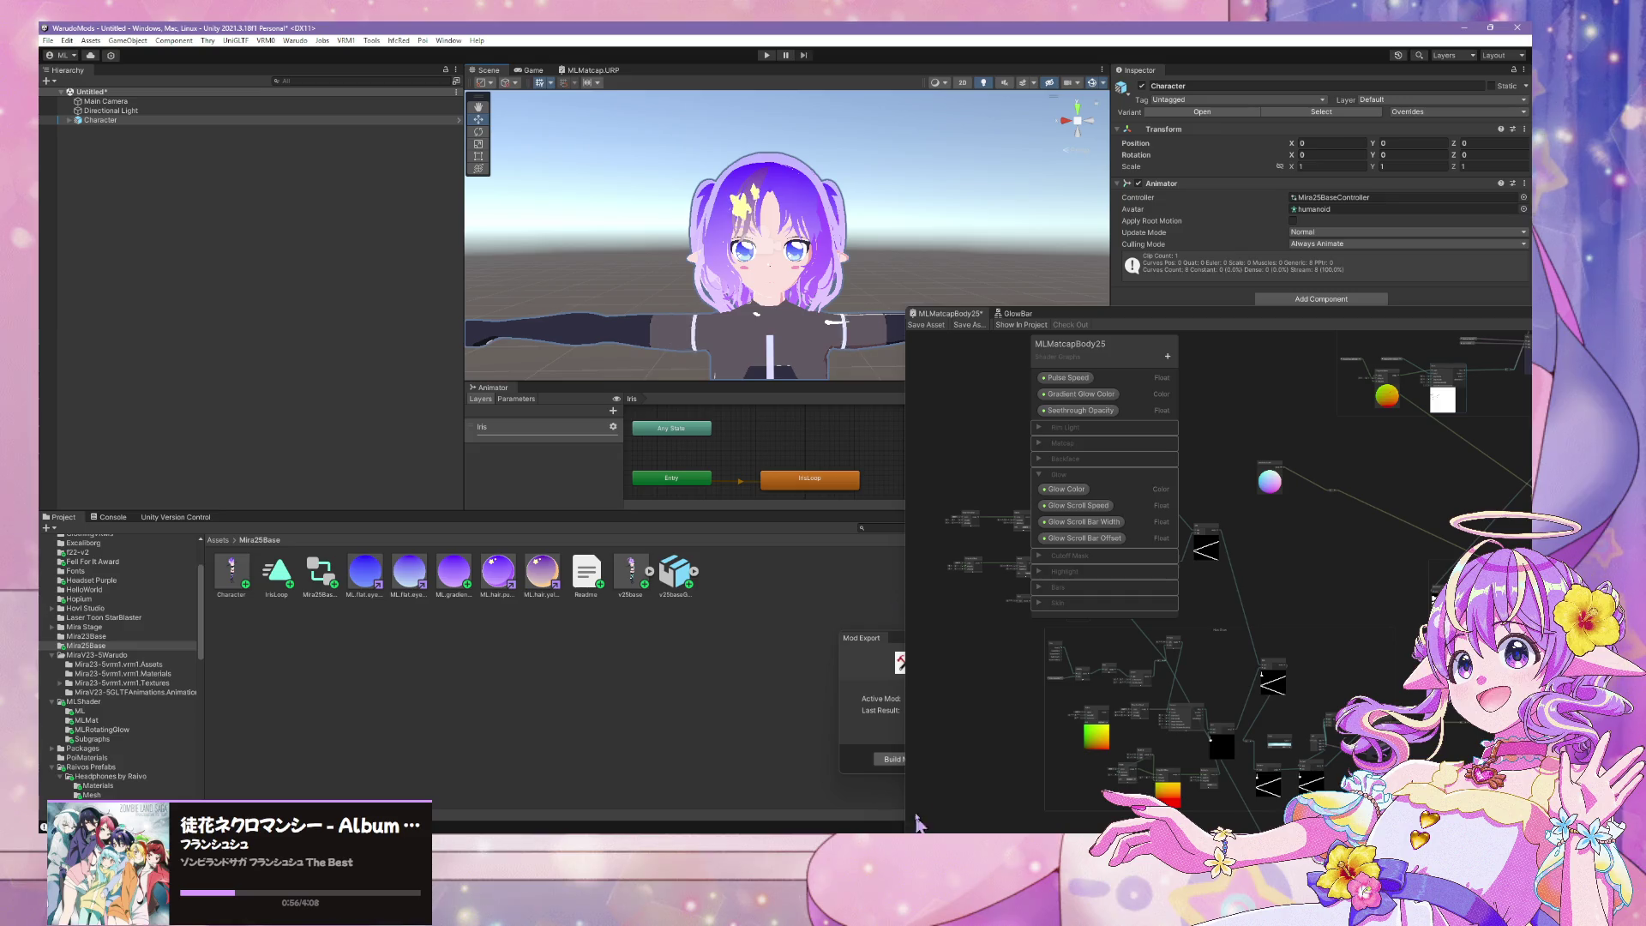
pyautogui.moveTo(761, 830)
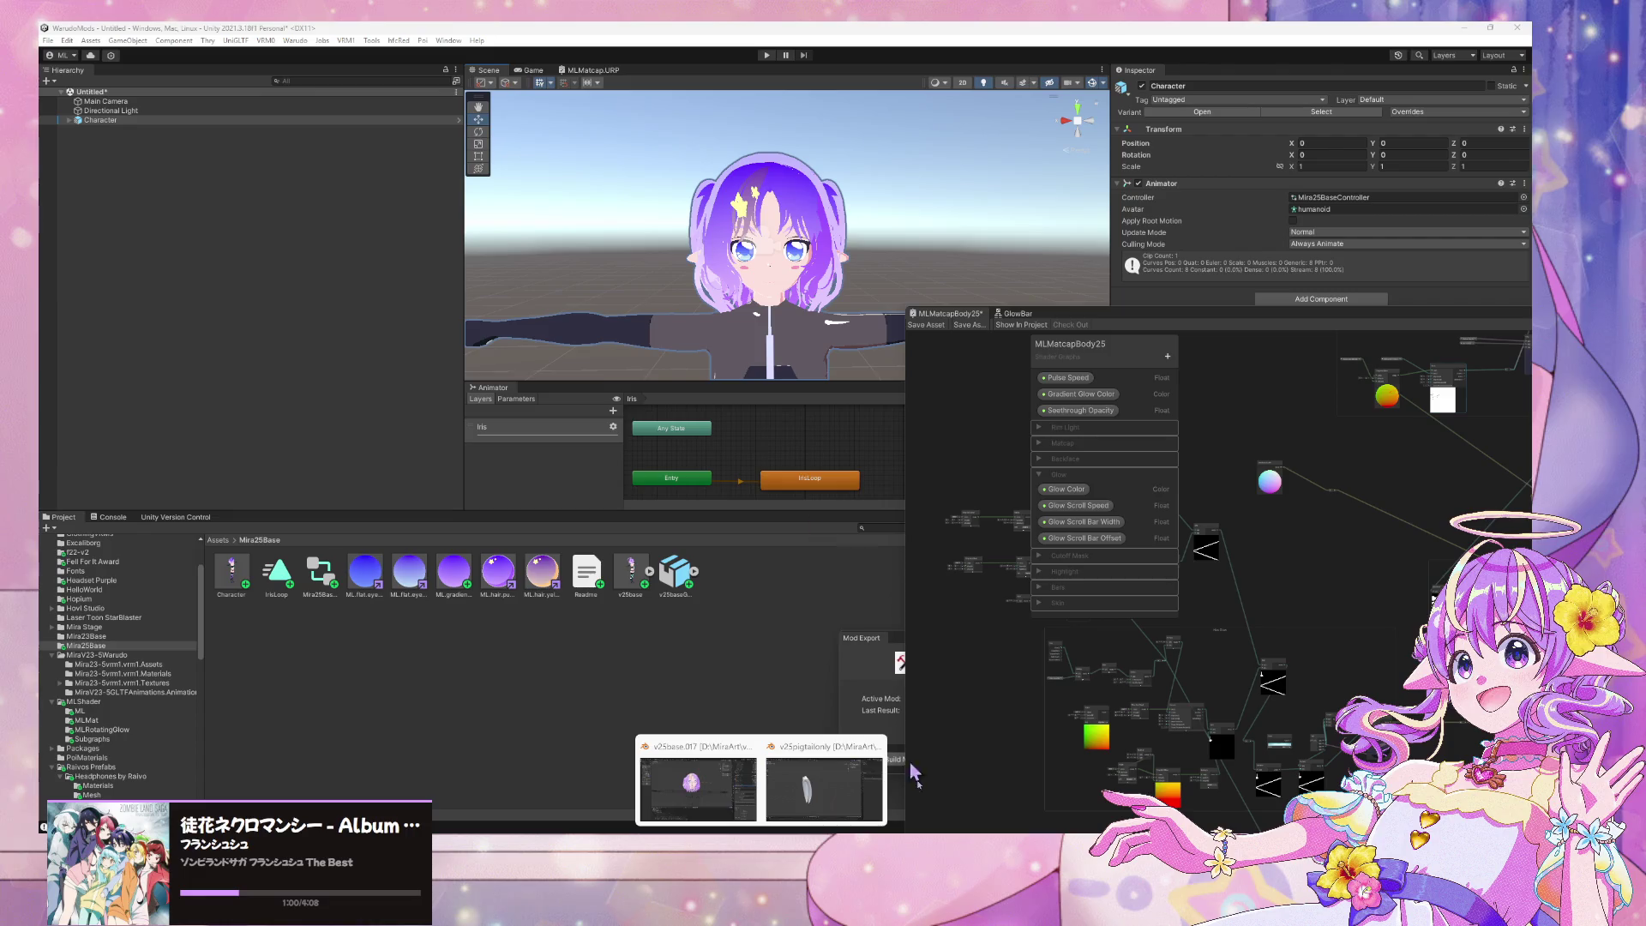
pyautogui.click(294, 40)
# Launch the Warudo preview, inspect the avatar's back, arm and hair, then close it
pyautogui.click(326, 111)
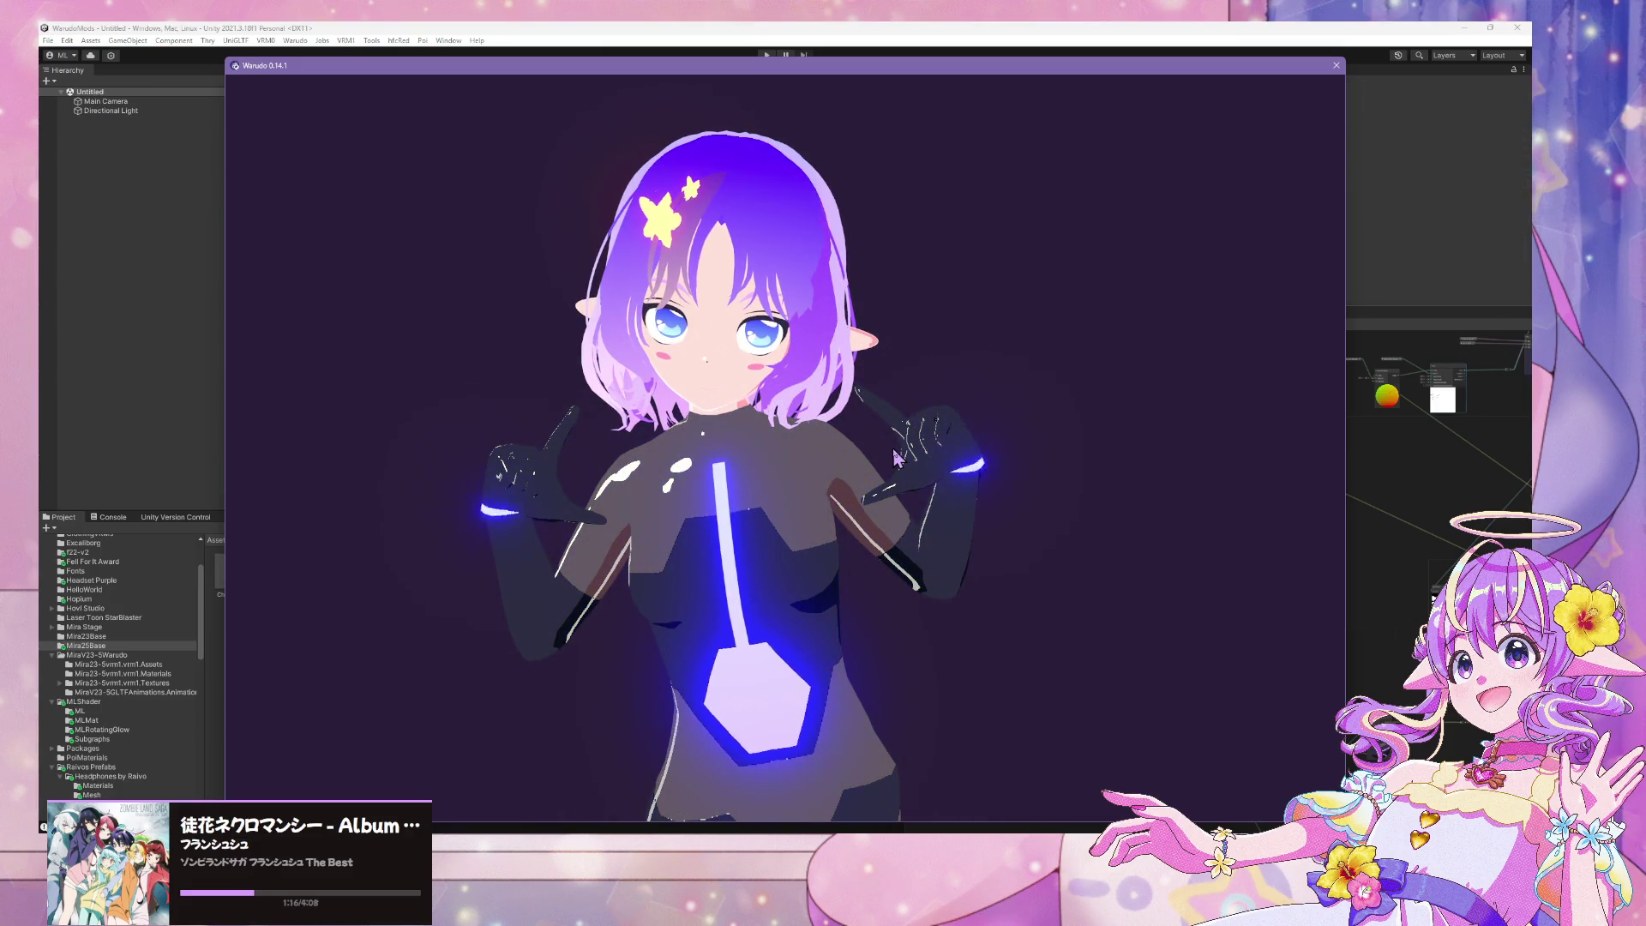
pyautogui.moveTo(1098, 477); pyautogui.dragTo(1005, 438, button='right')
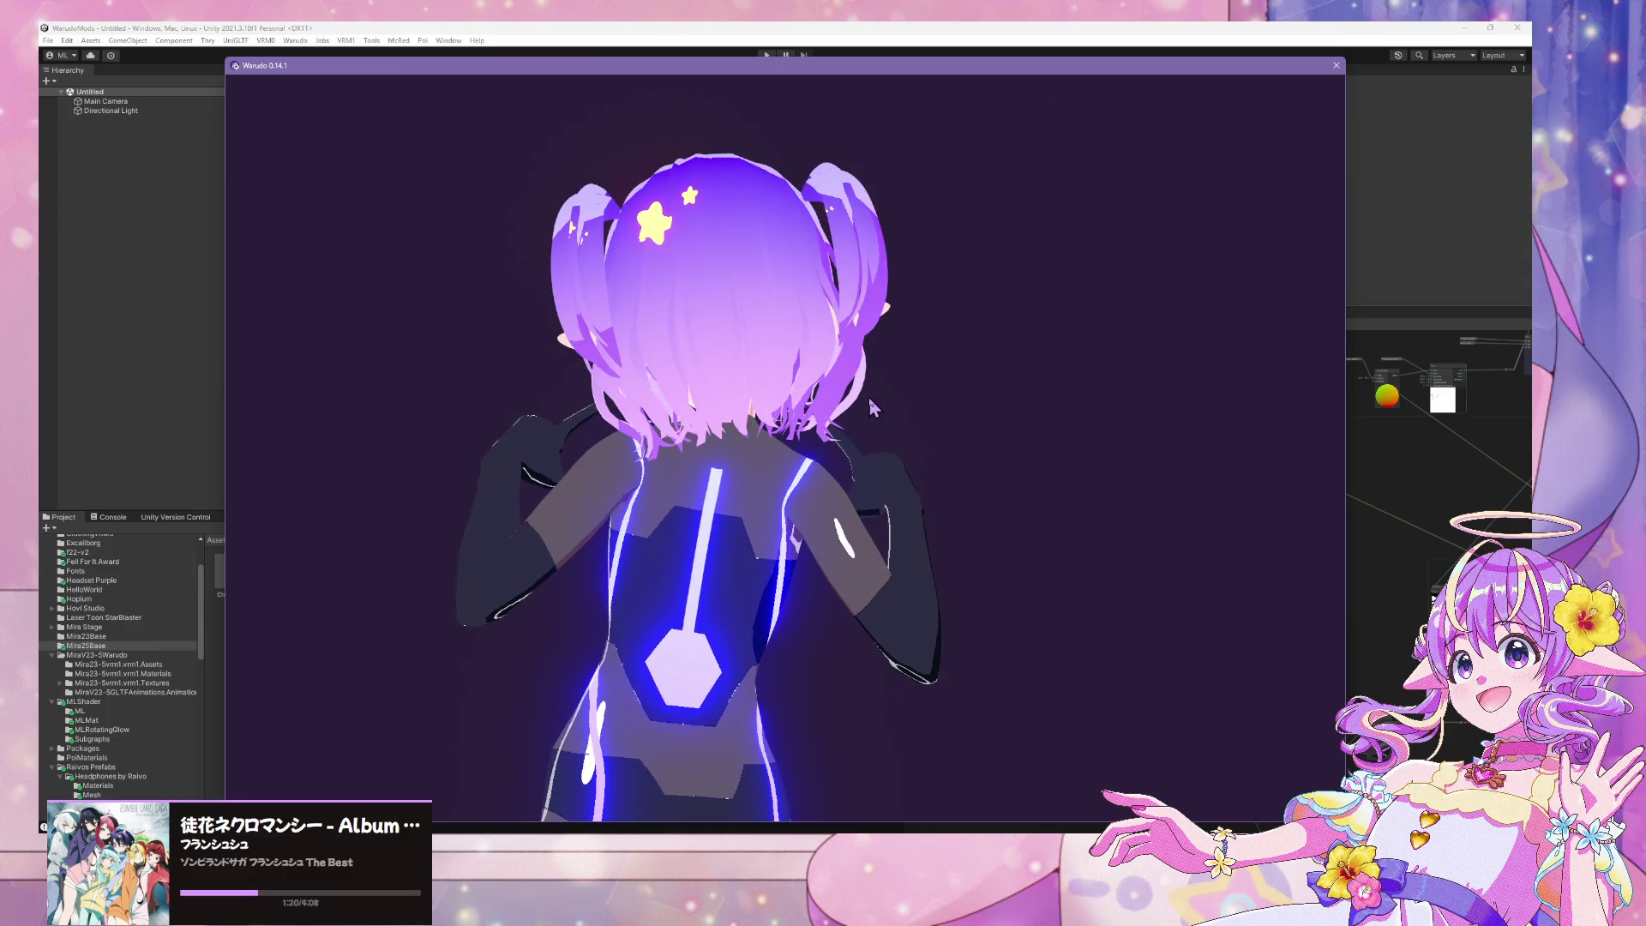
pyautogui.moveTo(868, 398); pyautogui.dragTo(563, 343, button='right')
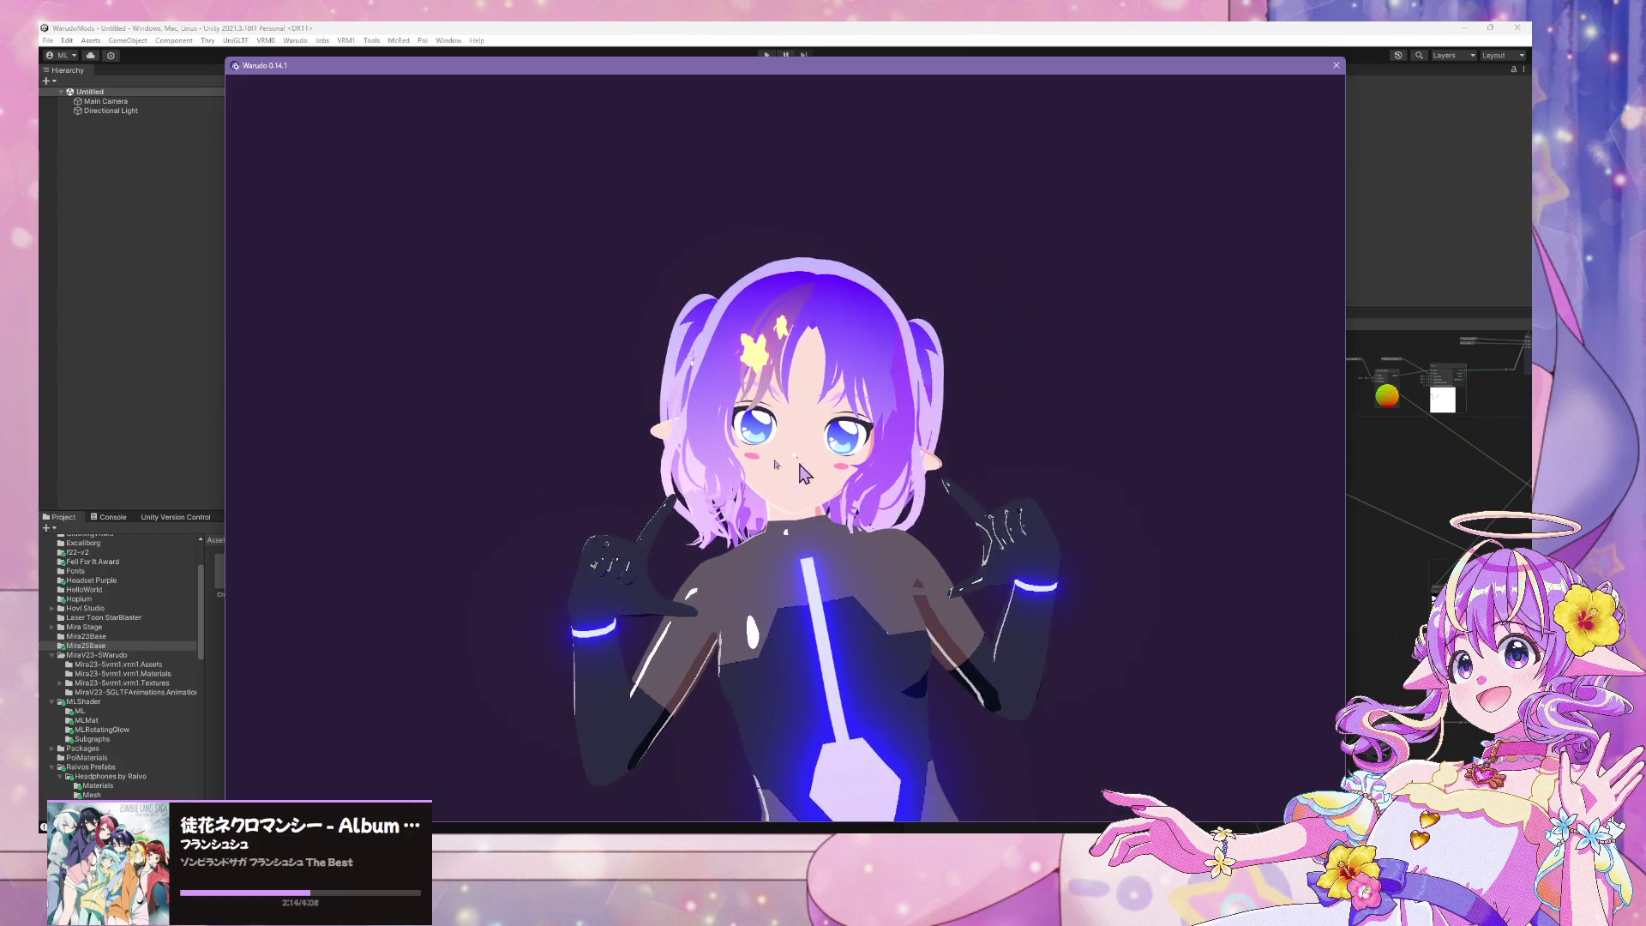
pyautogui.click(718, 32)
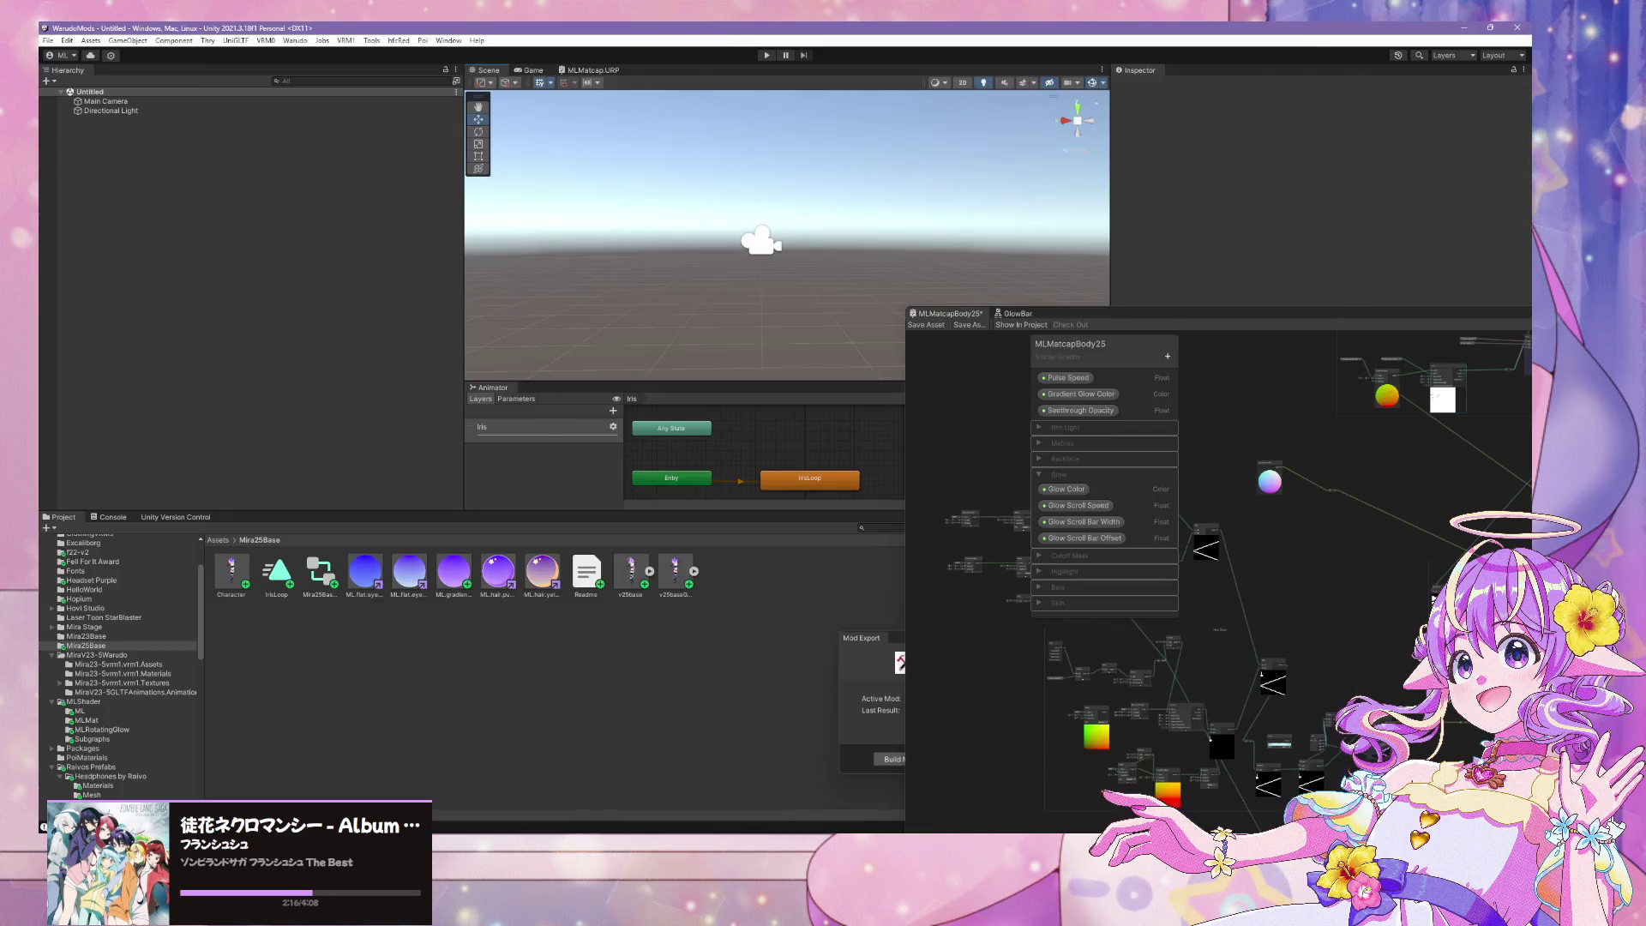
# Back in Blender, select hair.pigtails and trial a local Z move, then cancel it
pyautogui.hotkey('alt', 'Tab')
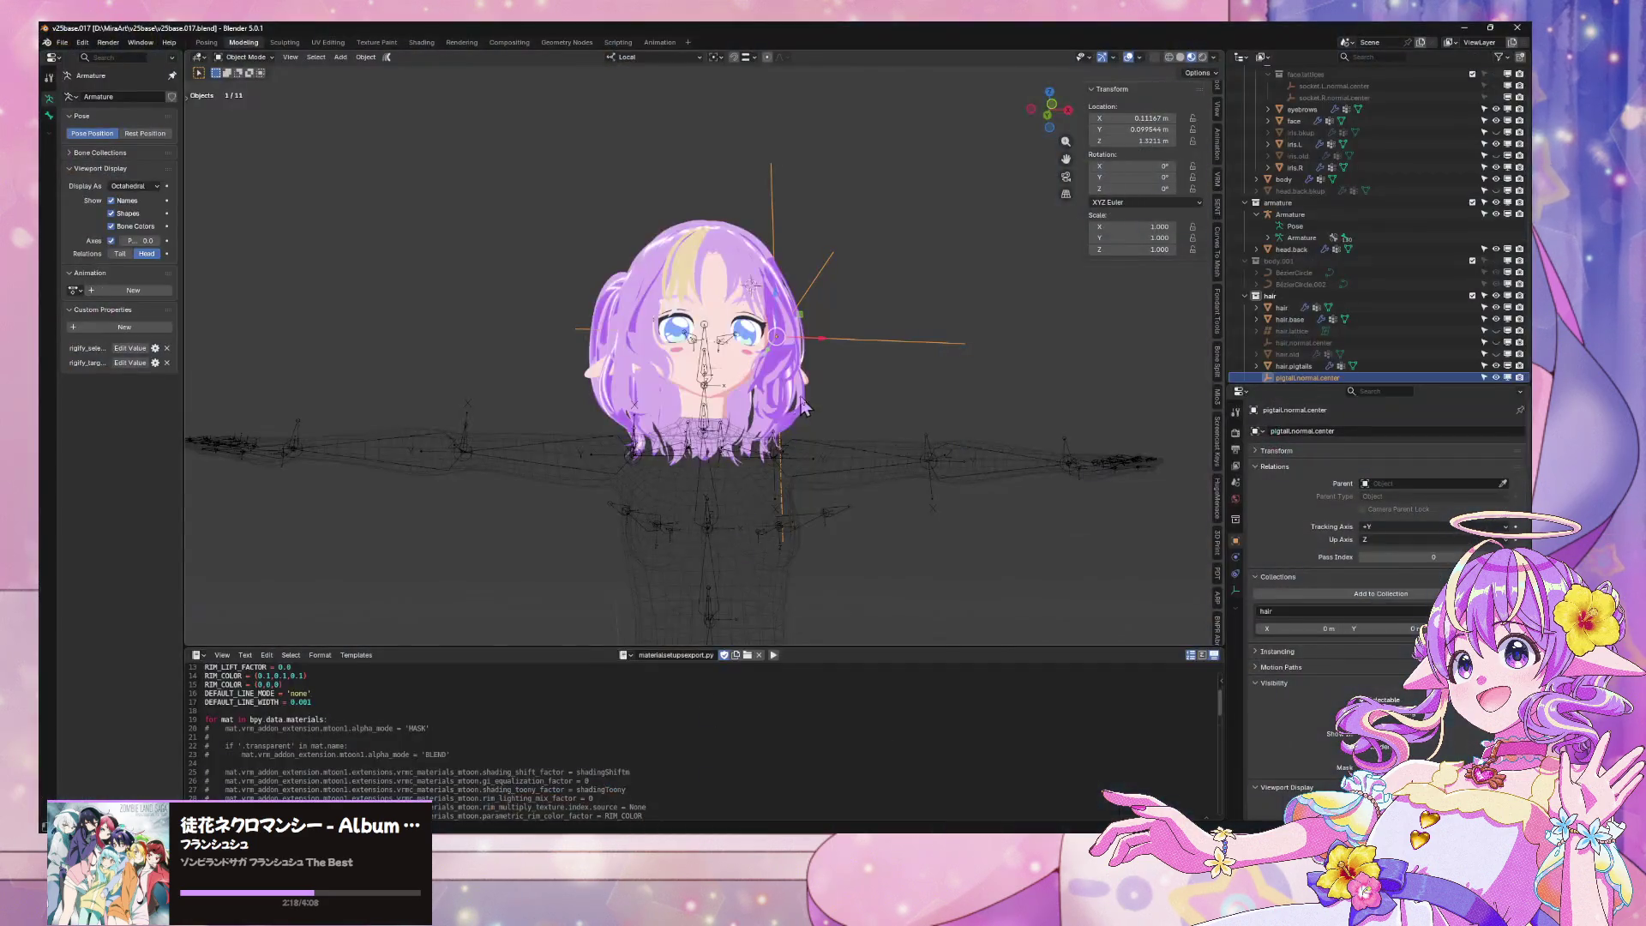
pyautogui.scroll(2, 709, 383)
pyautogui.moveTo(660, 387); pyautogui.dragTo(793, 334, button='middle')
pyautogui.click(796, 330)
pyautogui.press('g')
pyautogui.press('z')
pyautogui.press('z')
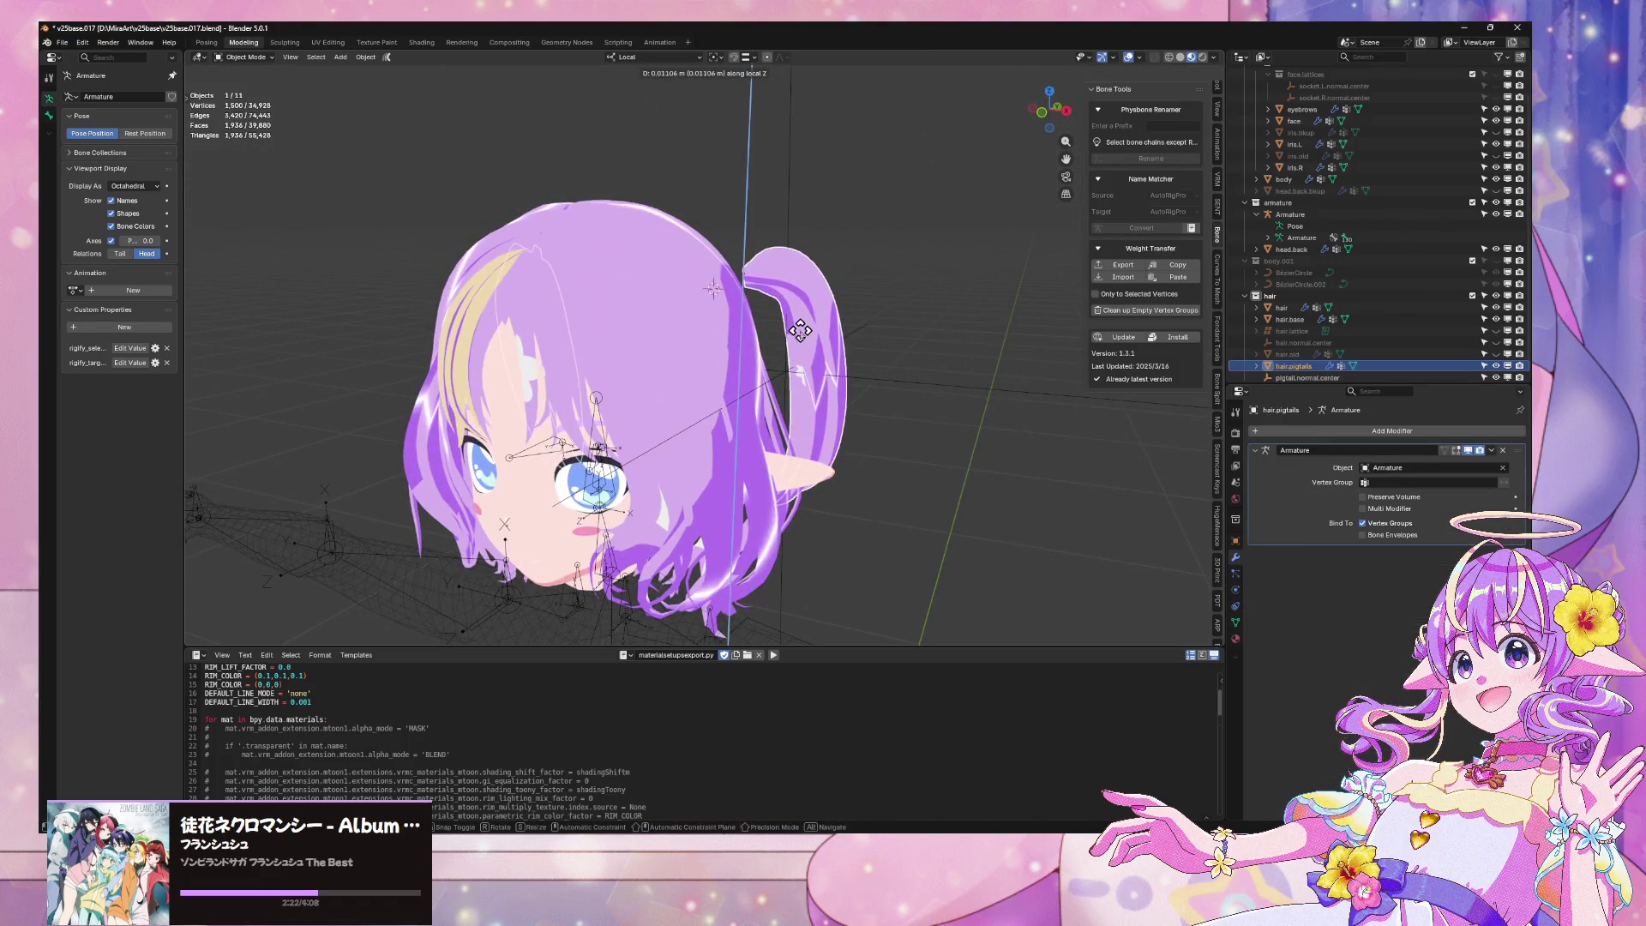
pyautogui.press('Escape')
pyautogui.press('Escape')
# In Edit Mode, select one pigtail's linked geometry and delete its faces
pyautogui.press('Tab')
pyautogui.moveTo(755, 320); pyautogui.dragTo(594, 312, button='middle')
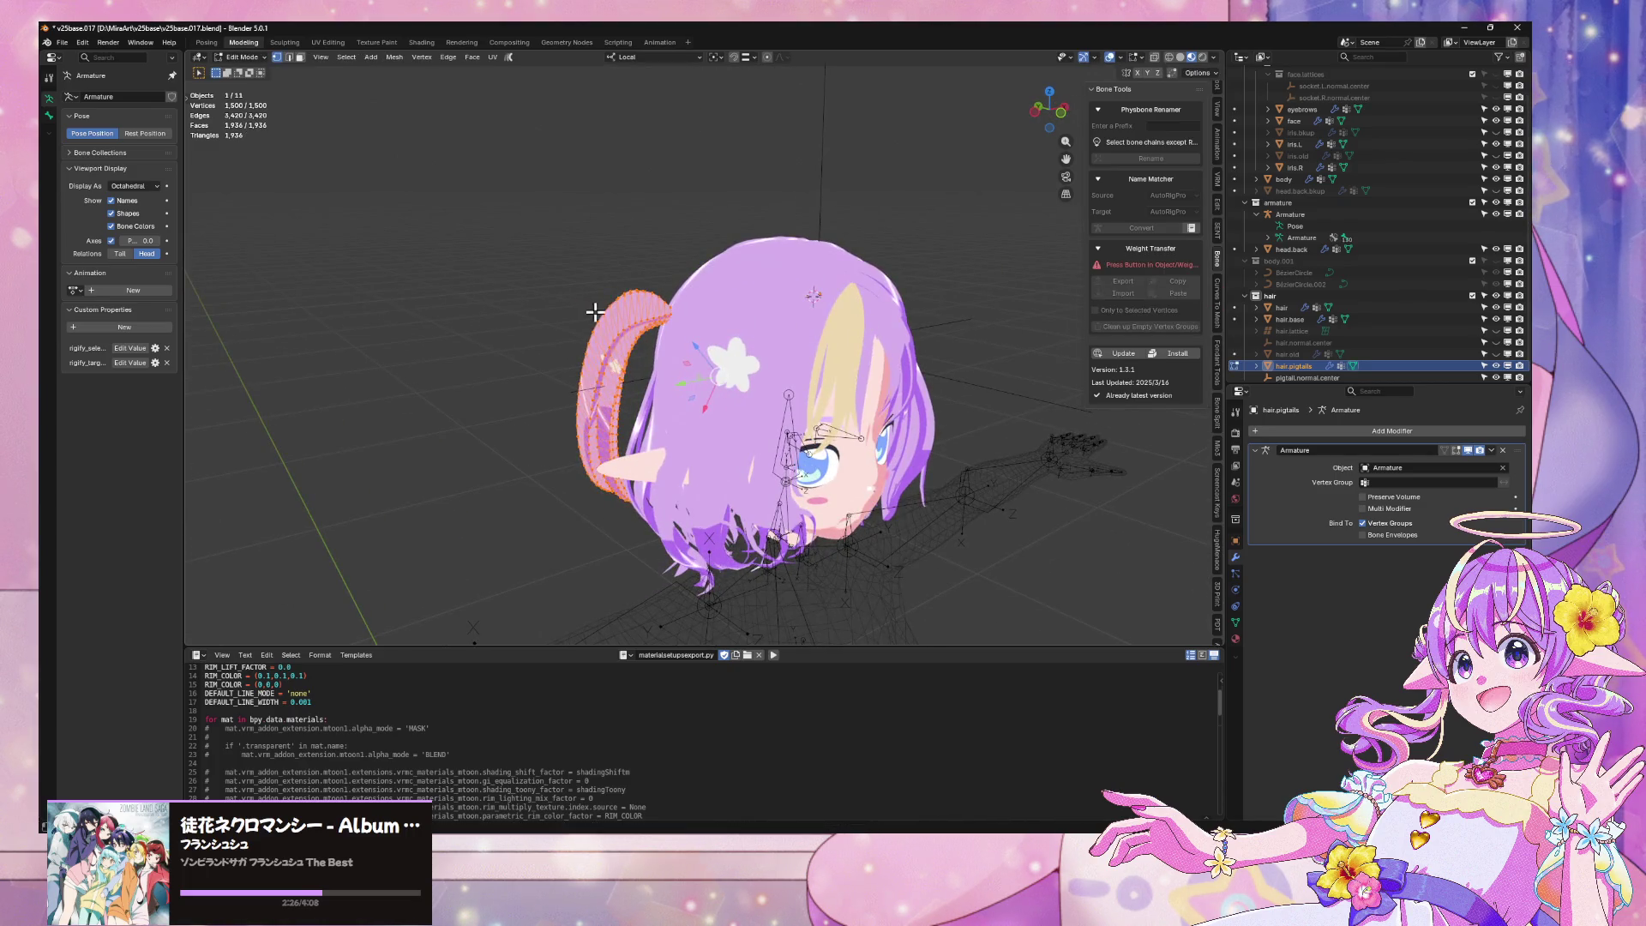
pyautogui.hotkey('ctrl', 'l')
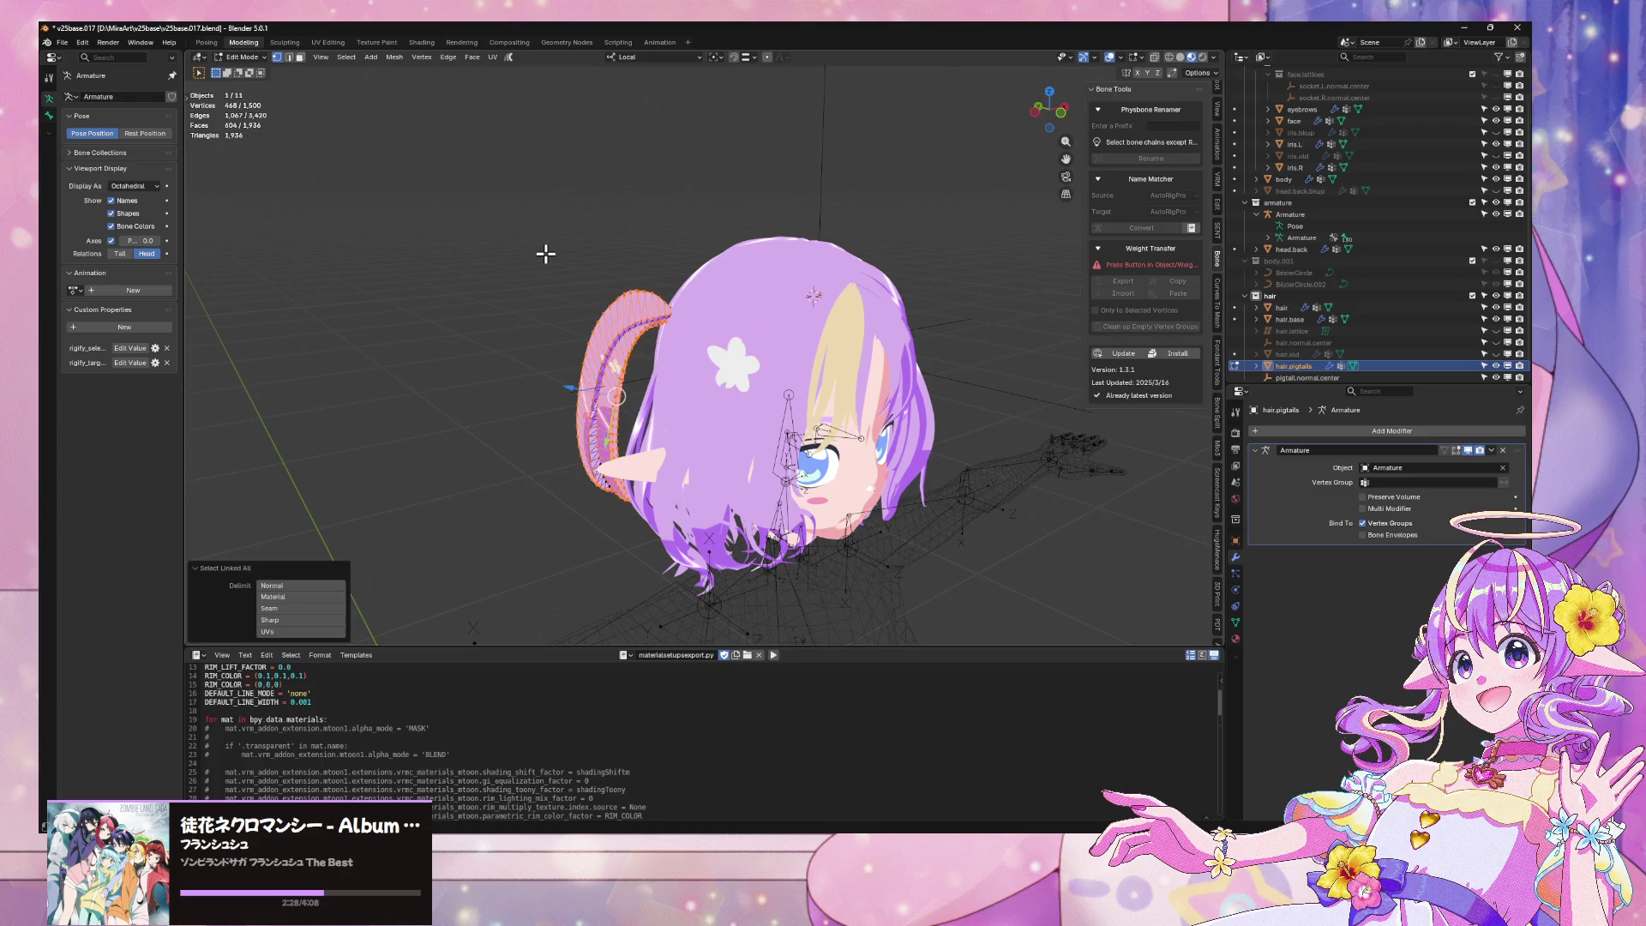
pyautogui.press('x')
pyautogui.click(524, 280)
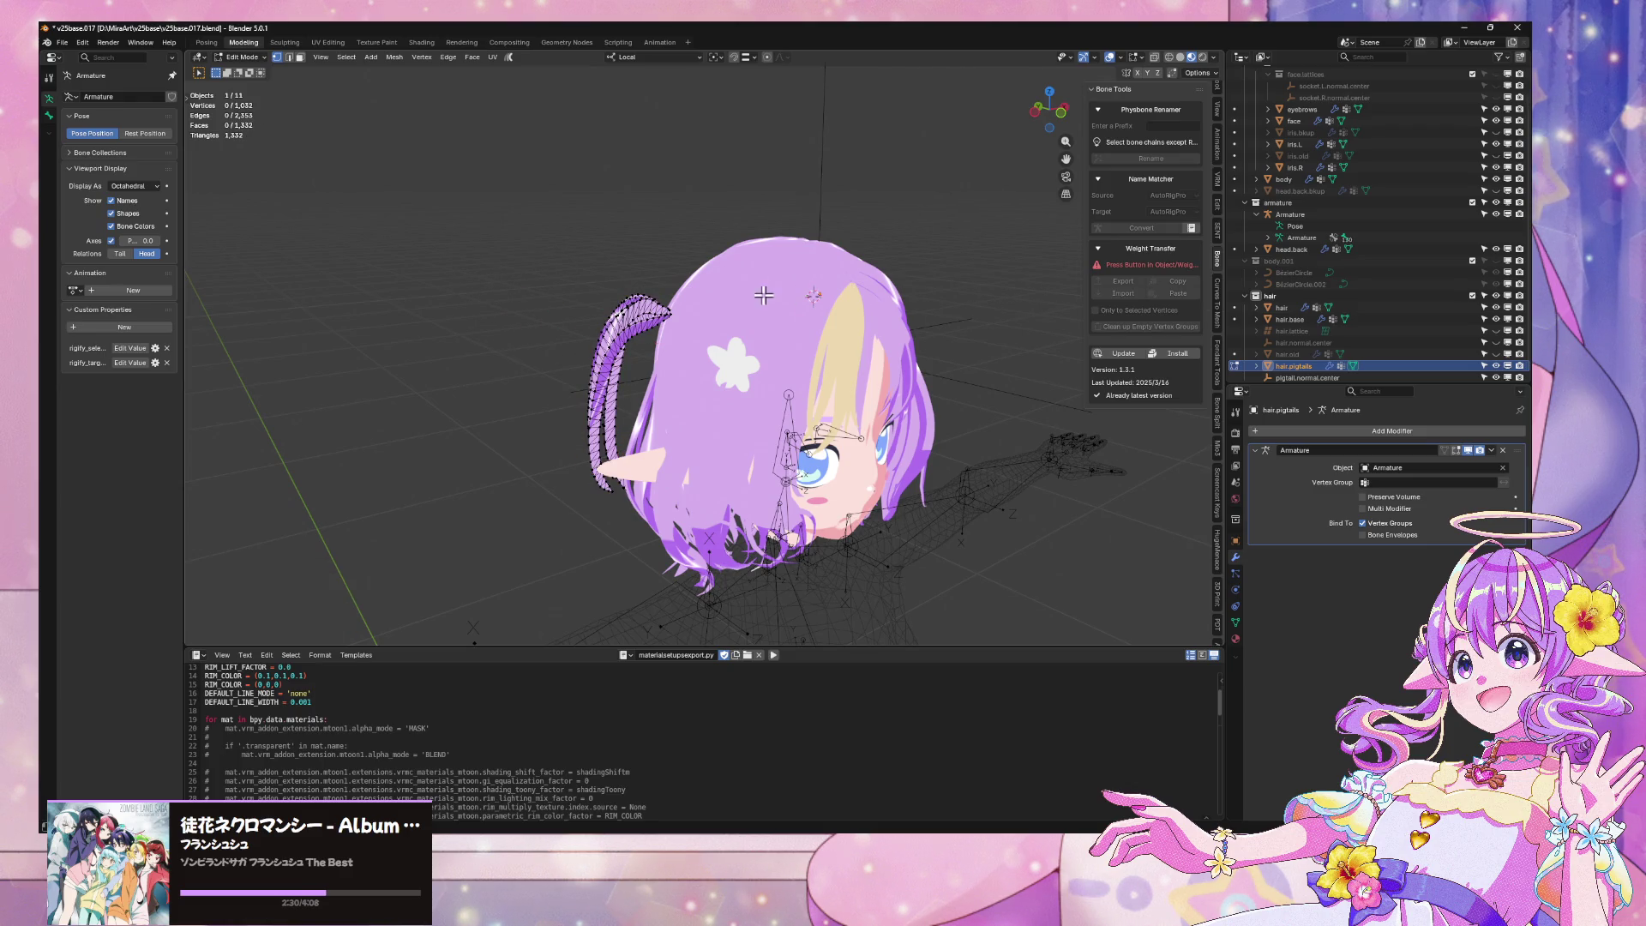
# Isolate the remaining pigtail and save incrementally as v25base.018.blend
pyautogui.hotkey('alt', 'h')
pyautogui.moveTo(520, 211); pyautogui.dragTo(639, 369)
pyautogui.hotkey('ctrl', 'l')
pyautogui.hotkey('shift', 'h')
pyautogui.moveTo(600, 343)
pyautogui.mouseDown(button='middle')
pyautogui.moveTo(799, 367)
pyautogui.moveTo(781, 247)
pyautogui.moveTo(938, 324)
pyautogui.mouseUp(button='middle')
pyautogui.scroll(3, 938, 324)
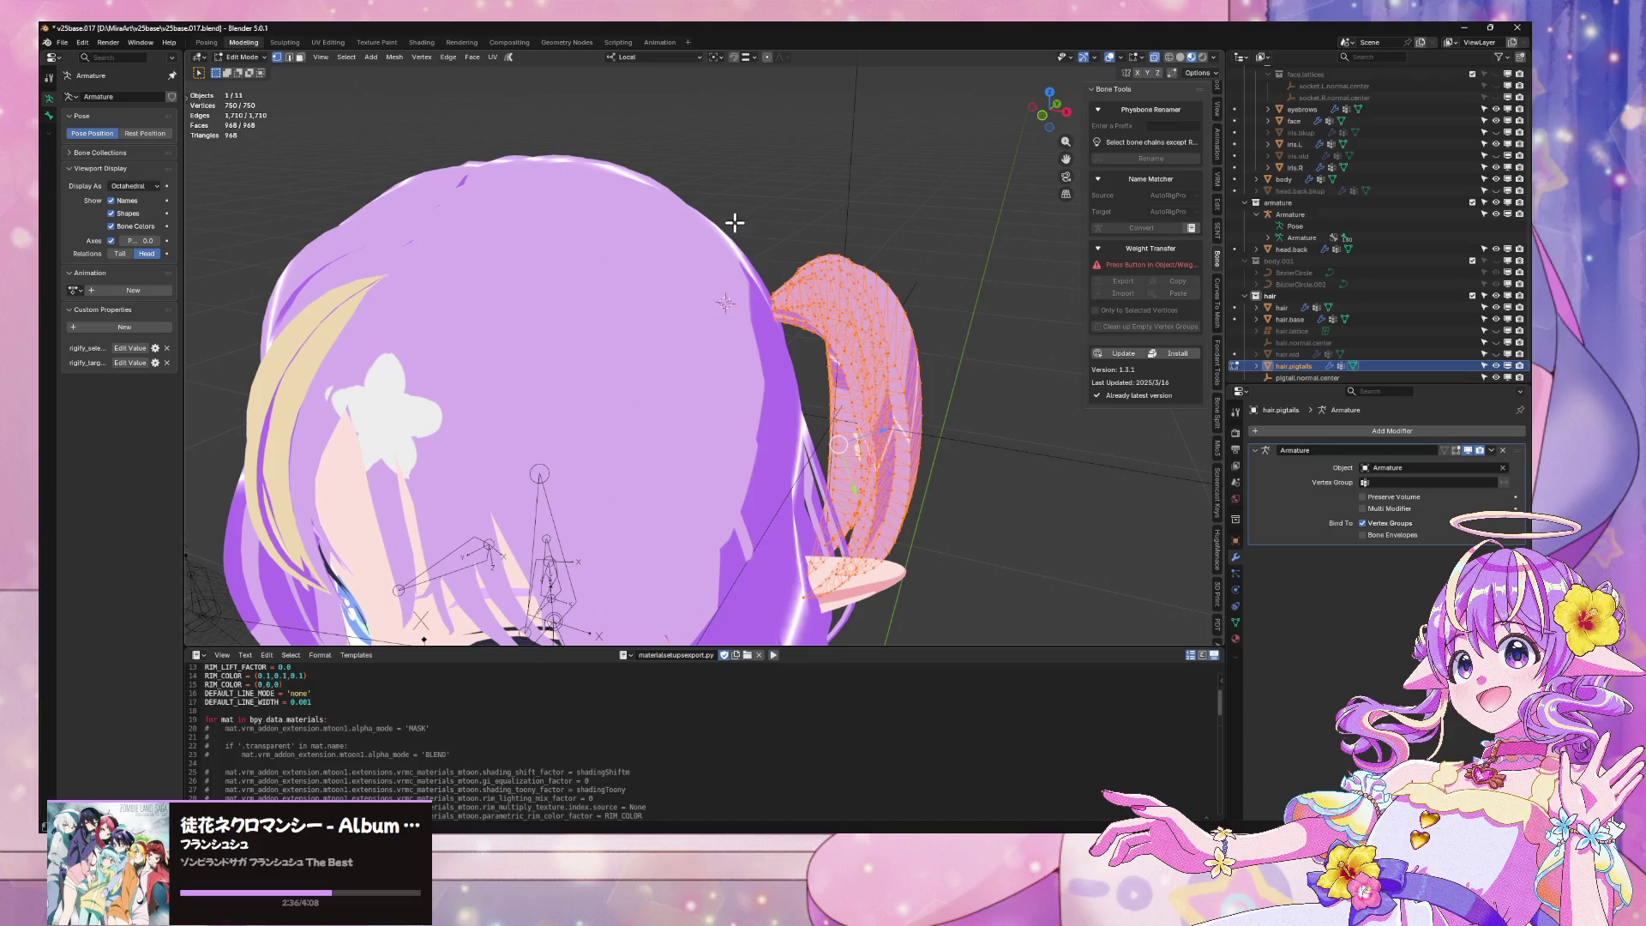
pyautogui.click(62, 43)
pyautogui.click(89, 155)
pyautogui.moveTo(963, 390); pyautogui.dragTo(897, 366, button='middle')
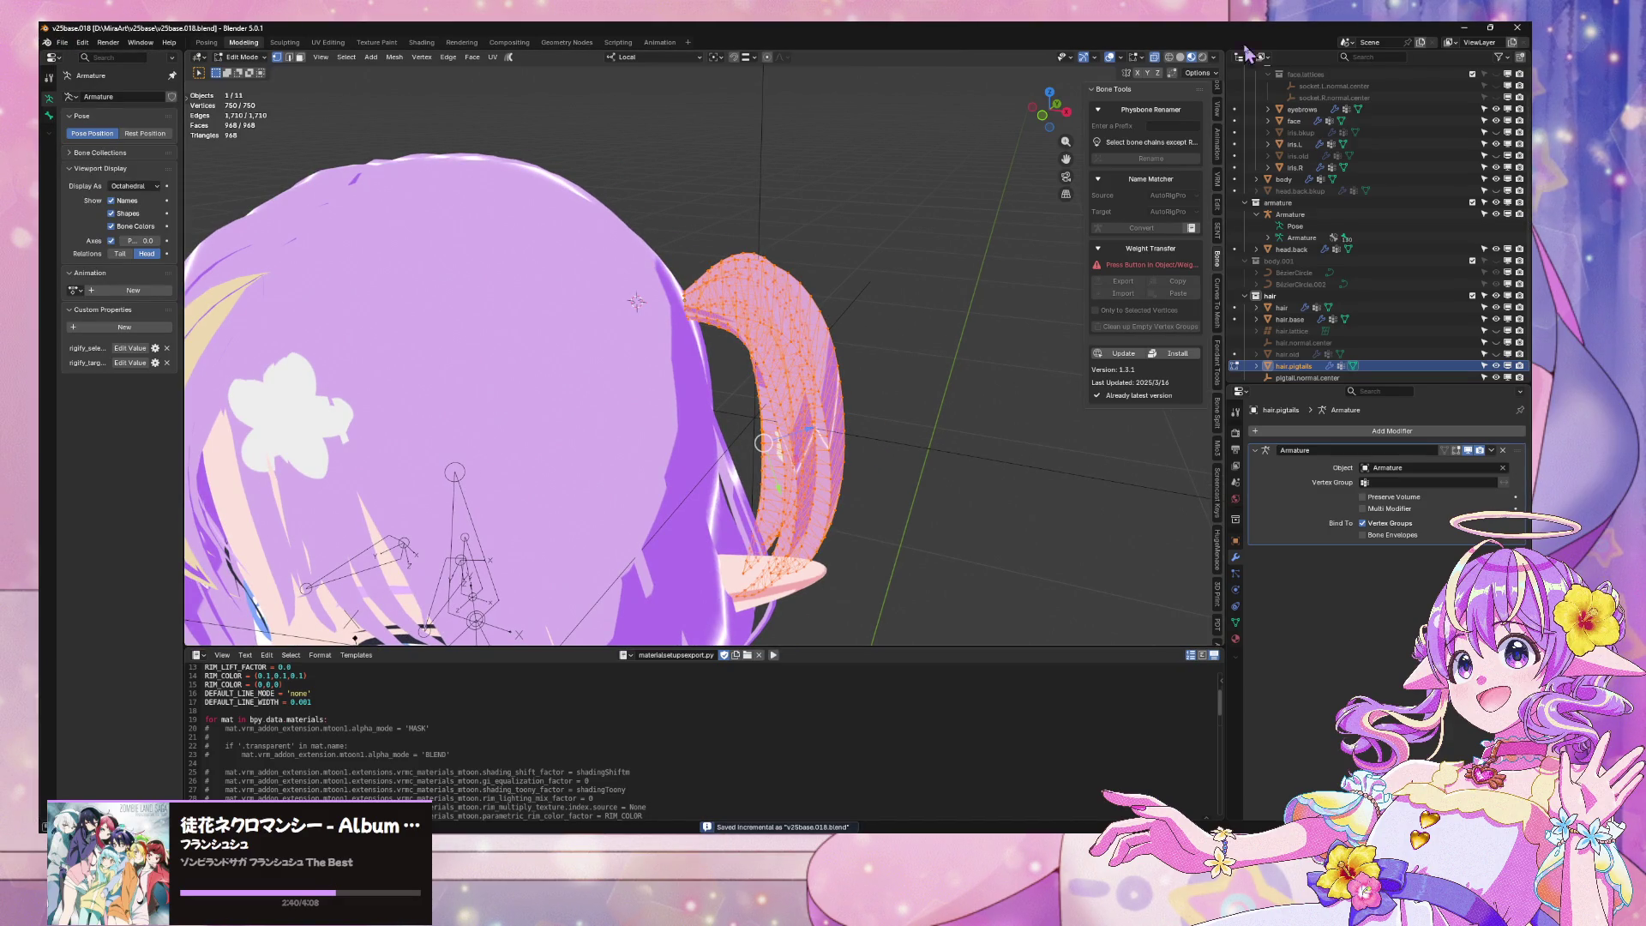
# In Solid shading, convert the pigtail mesh's triangles into quads with Triangles to Quads
pyautogui.click(1181, 58)
pyautogui.moveTo(849, 228)
pyautogui.mouseDown(button='middle')
pyautogui.moveTo(794, 221)
pyautogui.moveTo(834, 249)
pyautogui.moveTo(735, 231)
pyautogui.moveTo(726, 206)
pyautogui.mouseUp(button='middle')
pyautogui.click(472, 57)
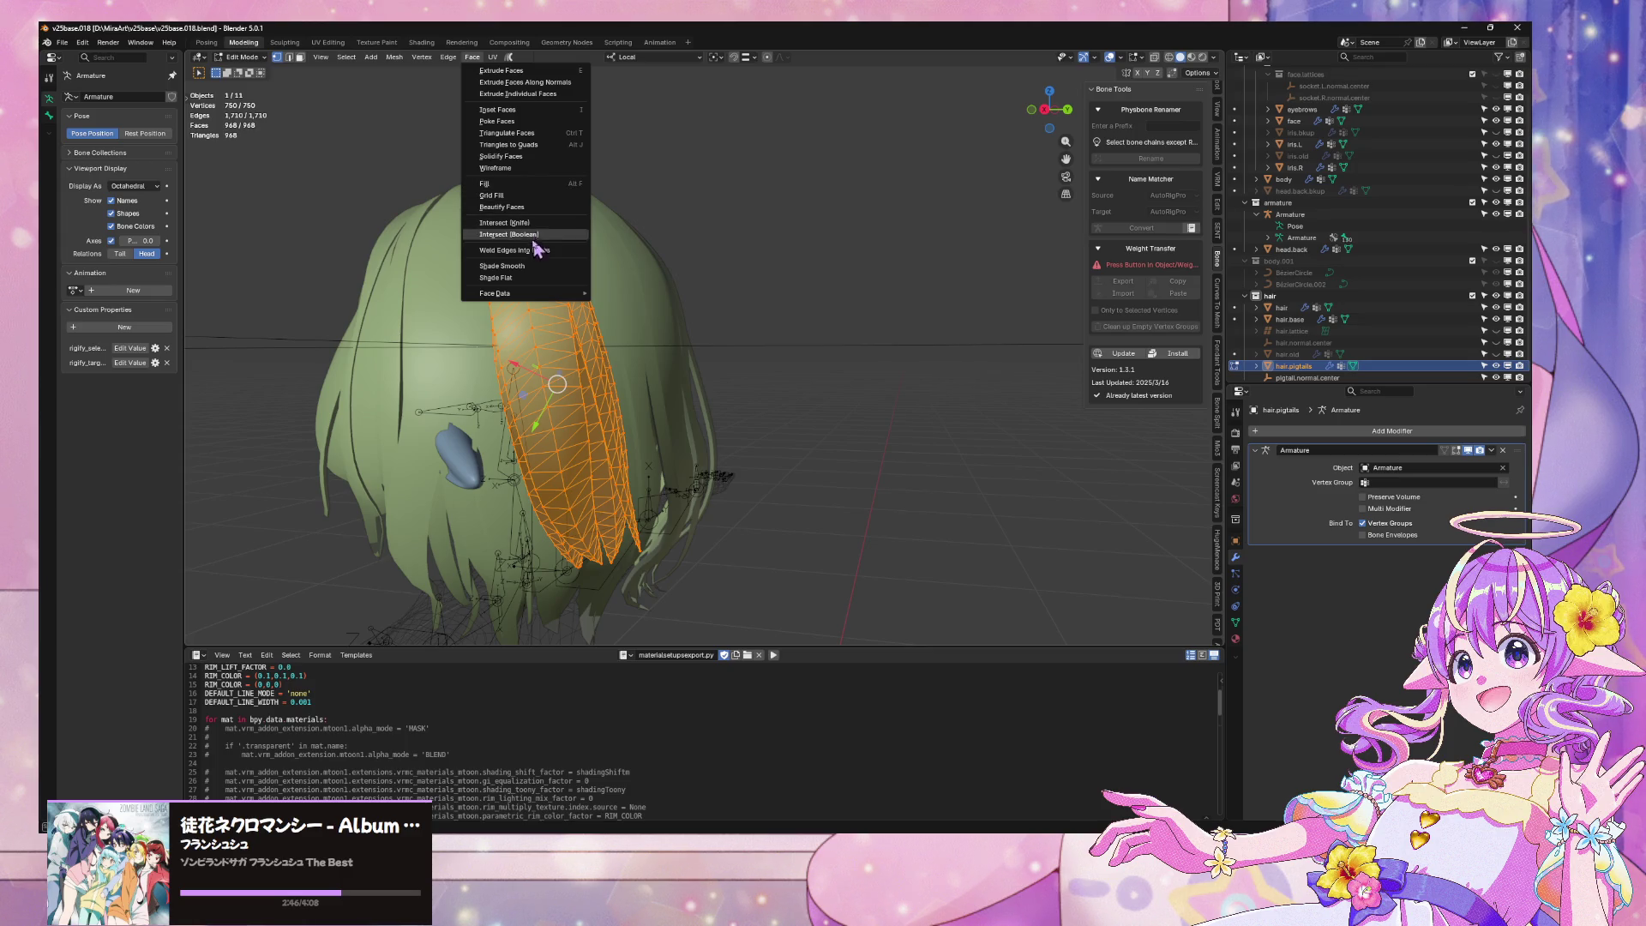
pyautogui.click(542, 145)
pyautogui.moveTo(569, 183)
pyautogui.mouseDown(button='middle')
pyautogui.moveTo(618, 154)
pyautogui.moveTo(723, 180)
pyautogui.moveTo(709, 217)
pyautogui.mouseUp(button='middle')
pyautogui.moveTo(694, 214)
pyautogui.mouseDown(button='middle')
pyautogui.moveTo(411, 213)
pyautogui.moveTo(684, 248)
pyautogui.mouseUp(button='middle')
# Return to Object Mode and save an incremental version as v25base.019
pyautogui.press('Tab')
pyautogui.scroll(-5, 683, 248)
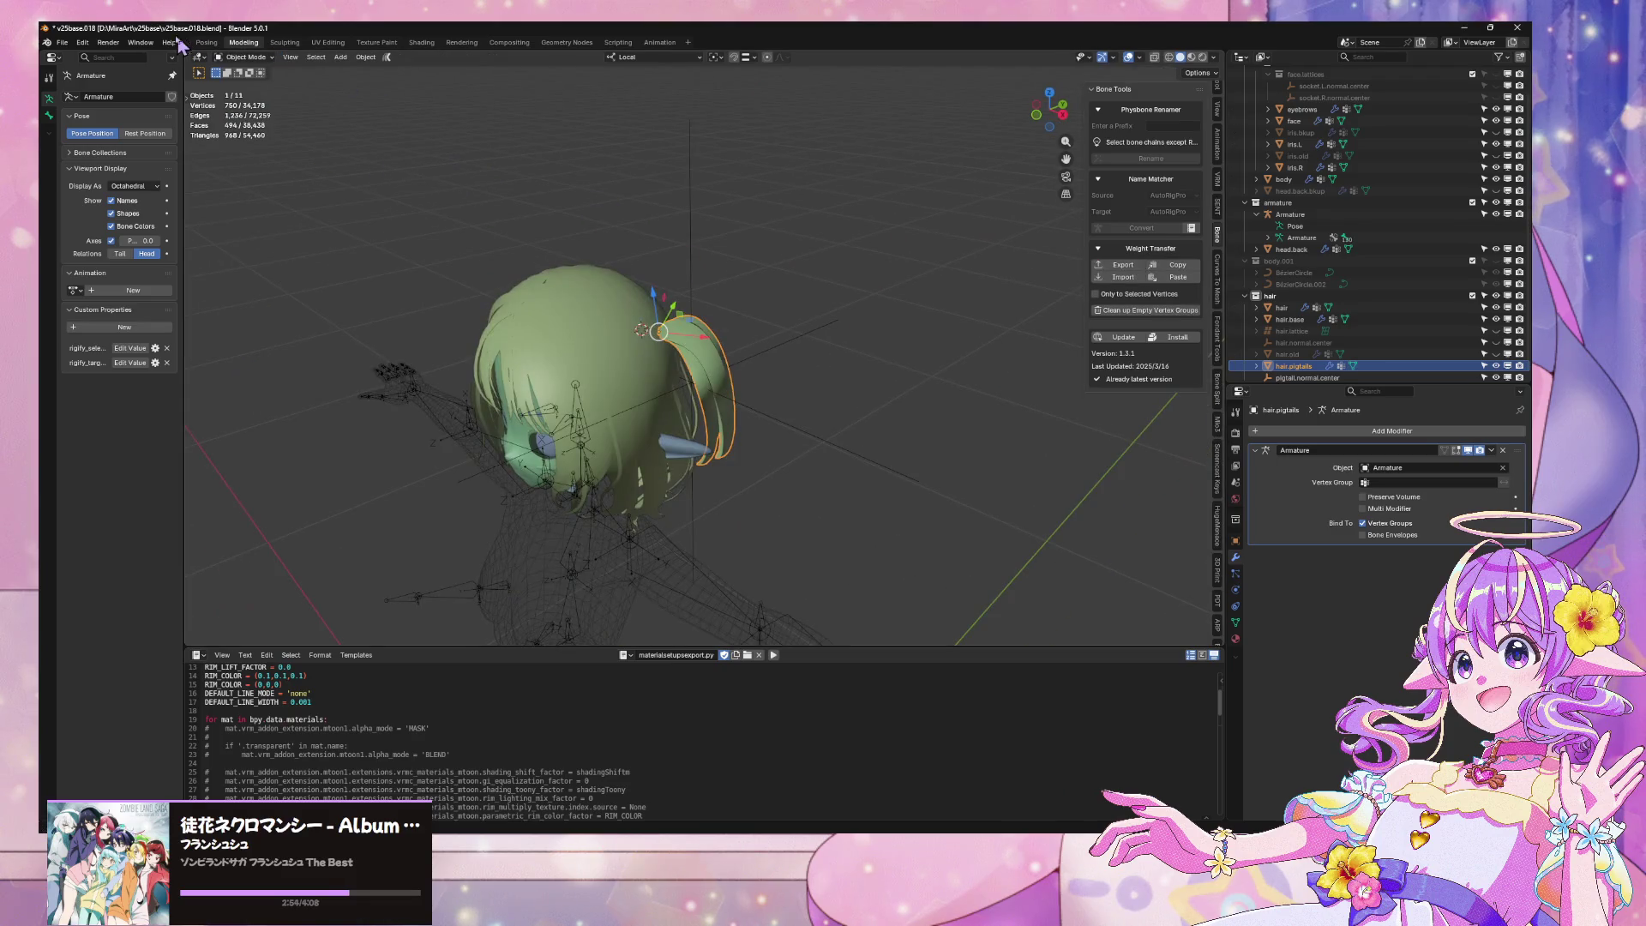
pyautogui.click(67, 43)
pyautogui.click(112, 154)
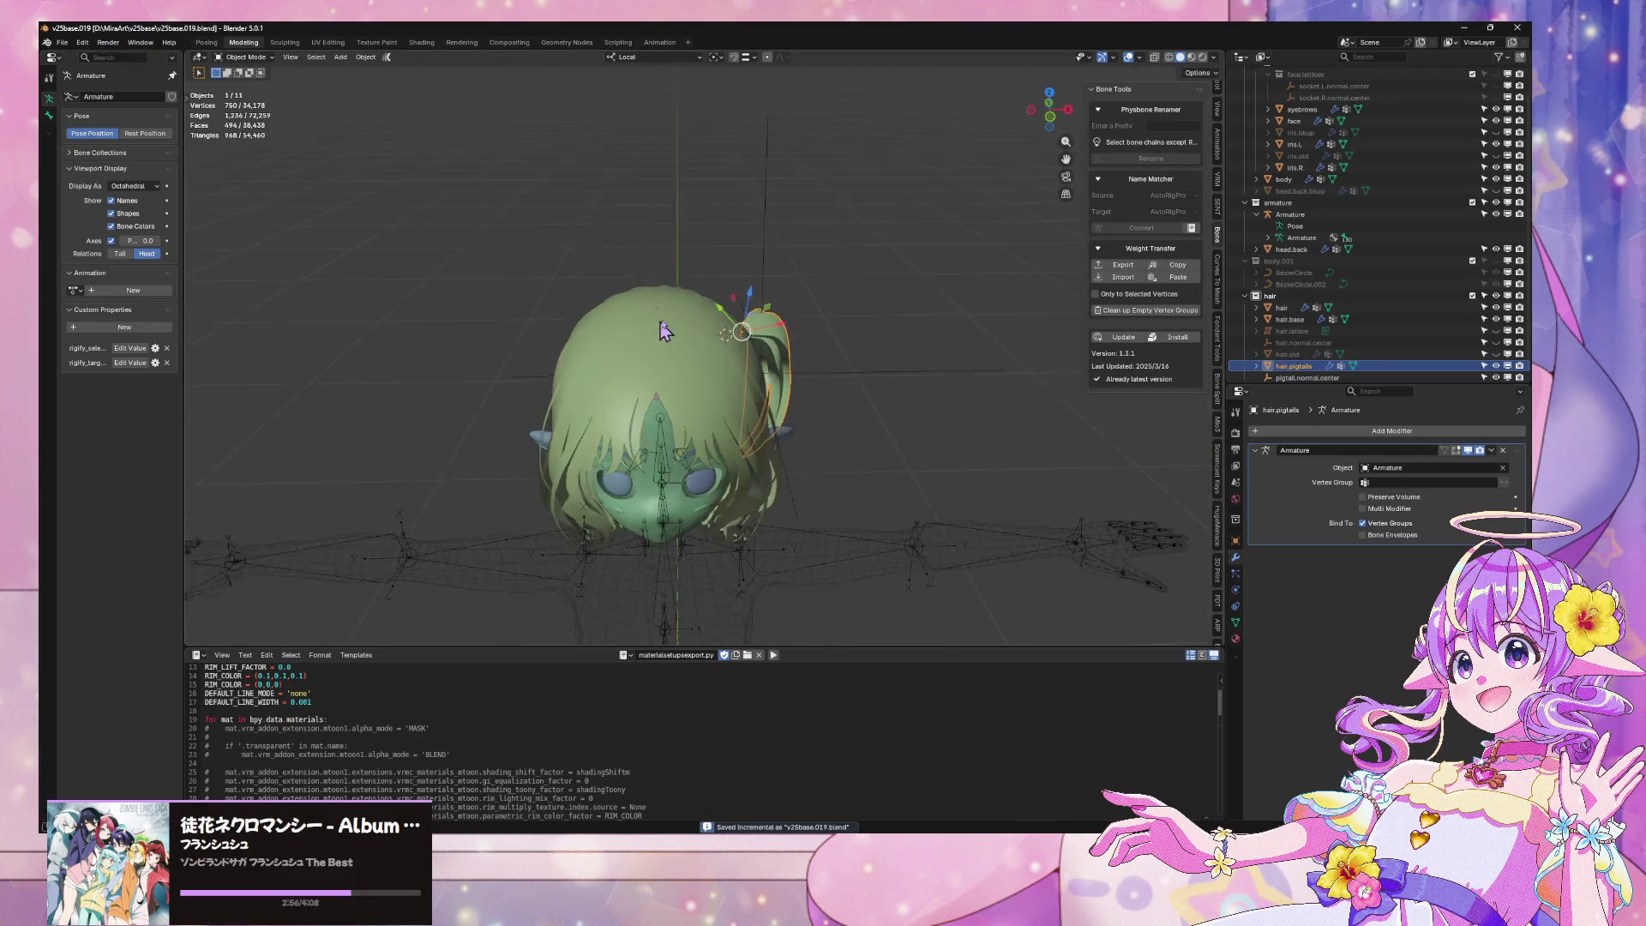
# Convert the main hair mesh's triangles into quads (10,495 faces) and return to Object Mode
pyautogui.moveTo(652, 343); pyautogui.dragTo(720, 335, button='middle')
pyautogui.click(720, 326)
pyautogui.press('Tab')
pyautogui.scroll(3, 721, 322)
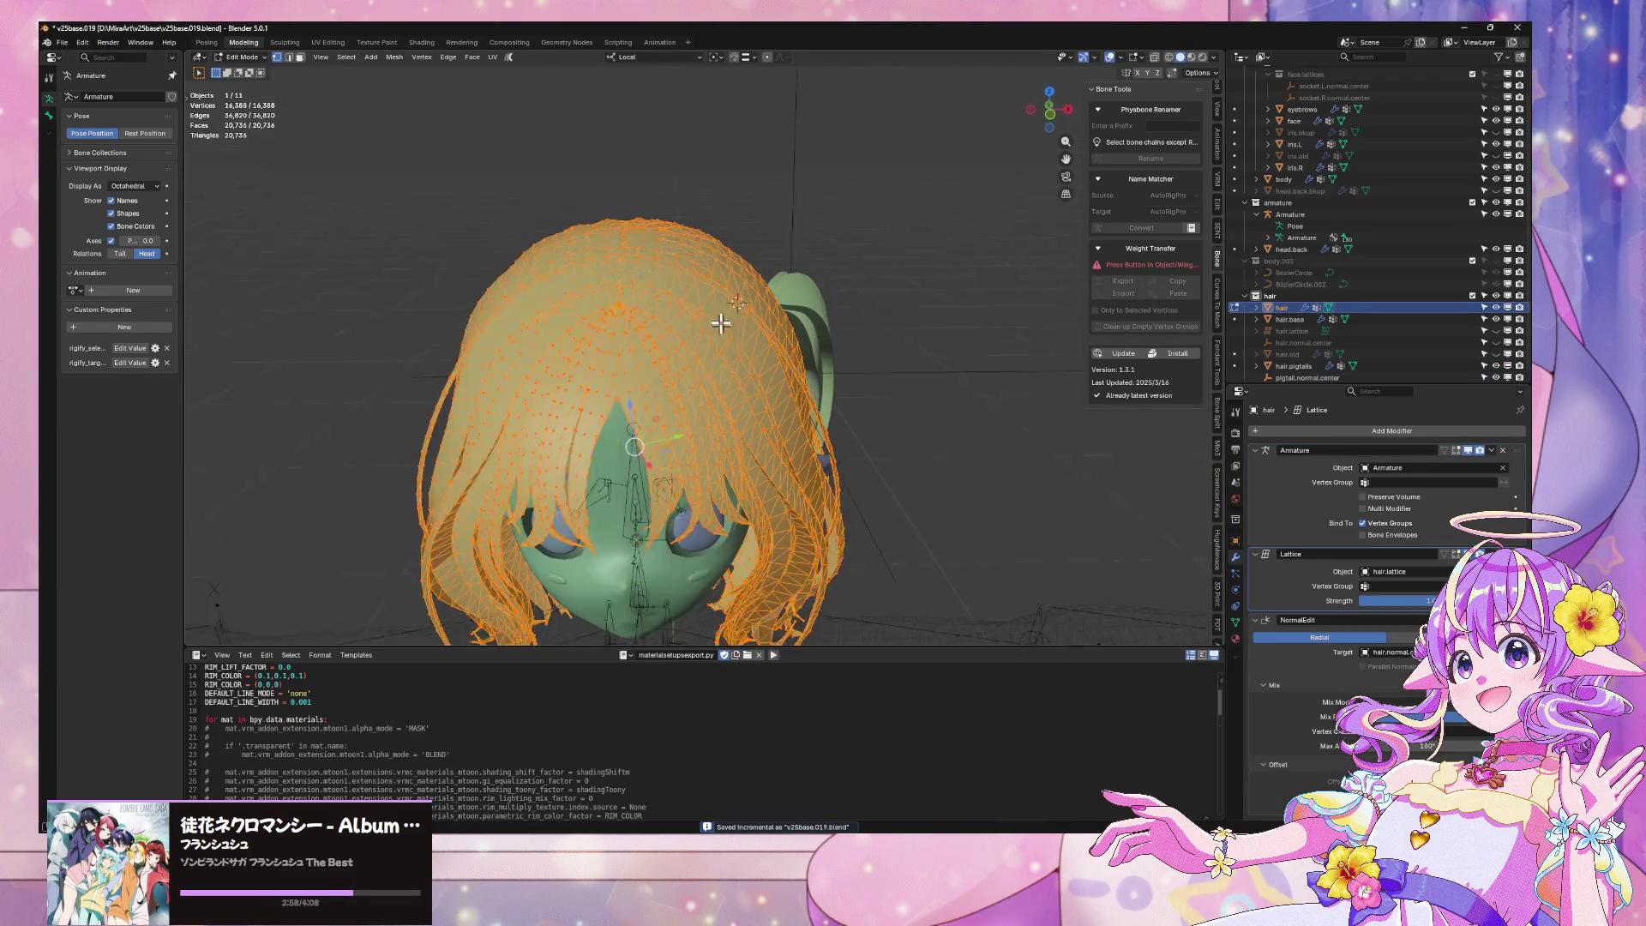
pyautogui.click(473, 58)
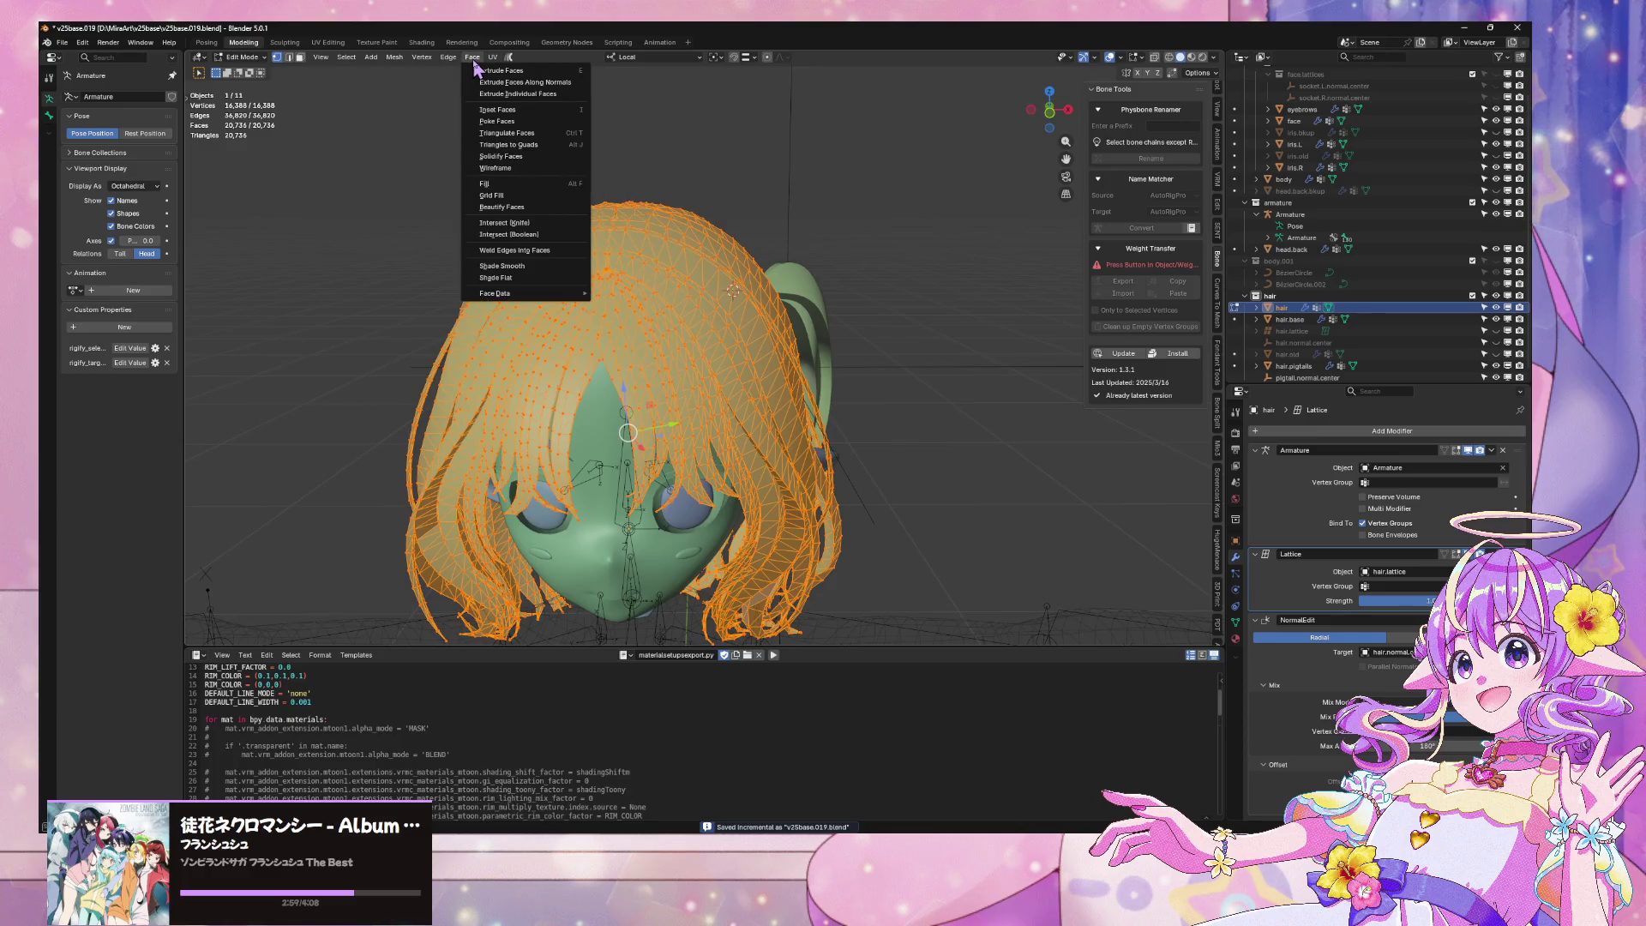
pyautogui.click(543, 146)
pyautogui.moveTo(625, 177)
pyautogui.mouseDown(button='middle')
pyautogui.moveTo(683, 165)
pyautogui.moveTo(699, 128)
pyautogui.moveTo(754, 165)
pyautogui.moveTo(936, 197)
pyautogui.moveTo(845, 114)
pyautogui.moveTo(743, 189)
pyautogui.moveTo(764, 194)
pyautogui.mouseUp(button='middle')
pyautogui.press('Tab')
# From the front view, select the pigtail.normal.center empty and view the pigtail side-on
pyautogui.press('KP_1')
pyautogui.click(806, 139)
pyautogui.moveTo(806, 140)
pyautogui.mouseDown(button='middle')
pyautogui.moveTo(809, 154)
pyautogui.moveTo(695, 161)
pyautogui.mouseUp(button='middle')
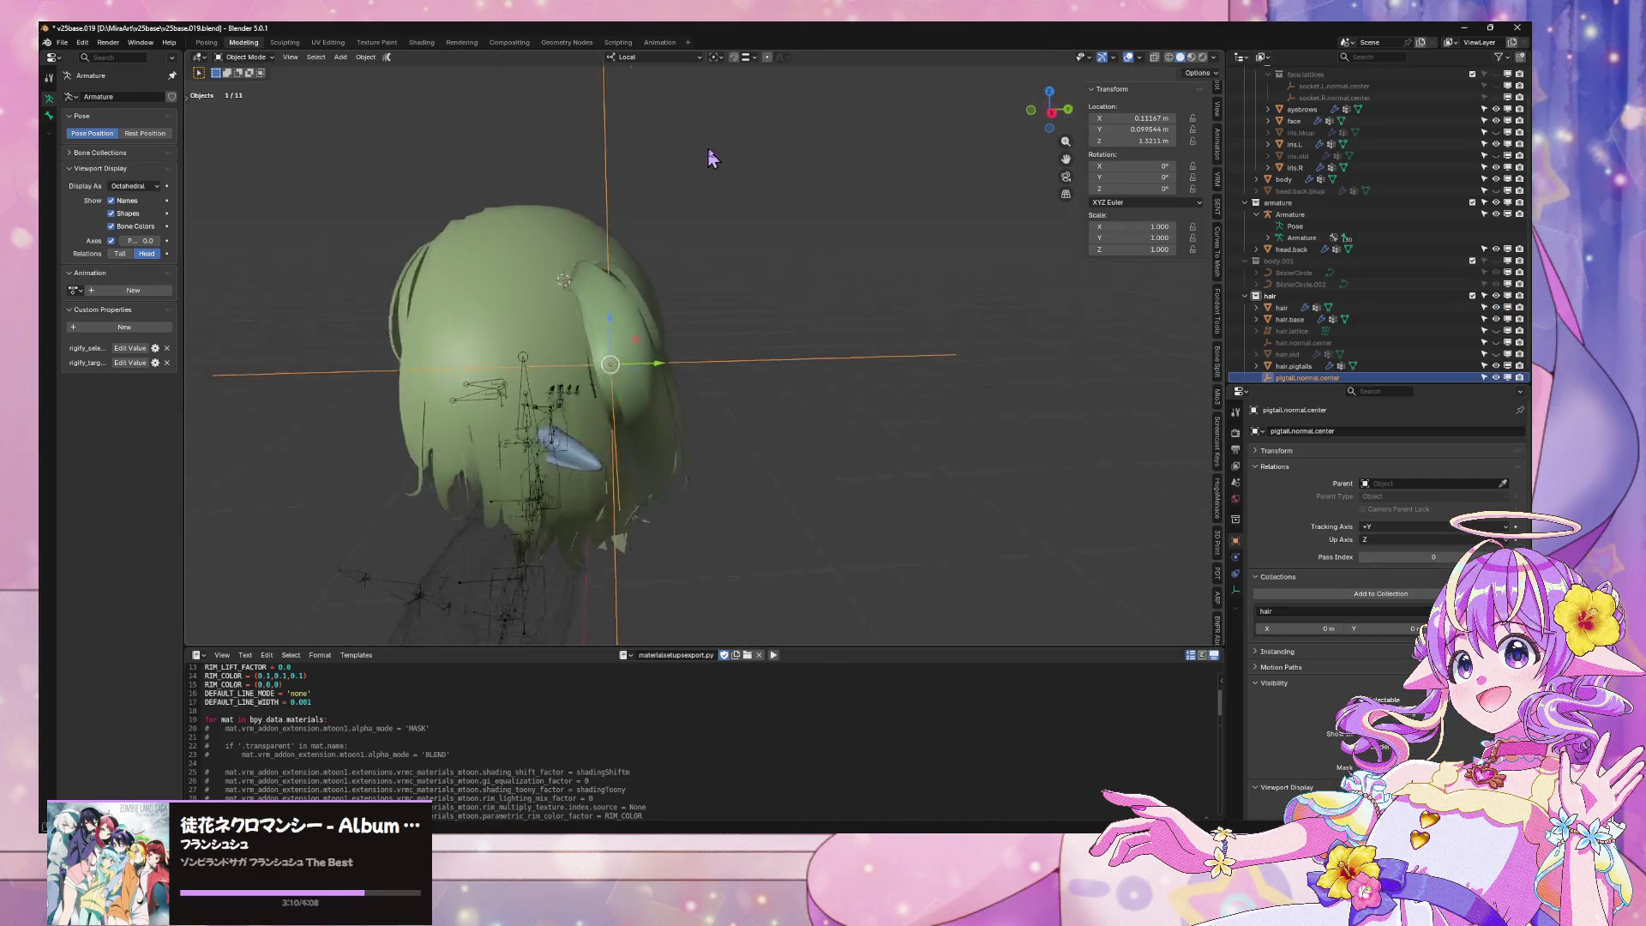
# Select the pigtail mesh and view it from the side, cancelling a first rotation attempt
pyautogui.click(1029, 109)
pyautogui.click(647, 275)
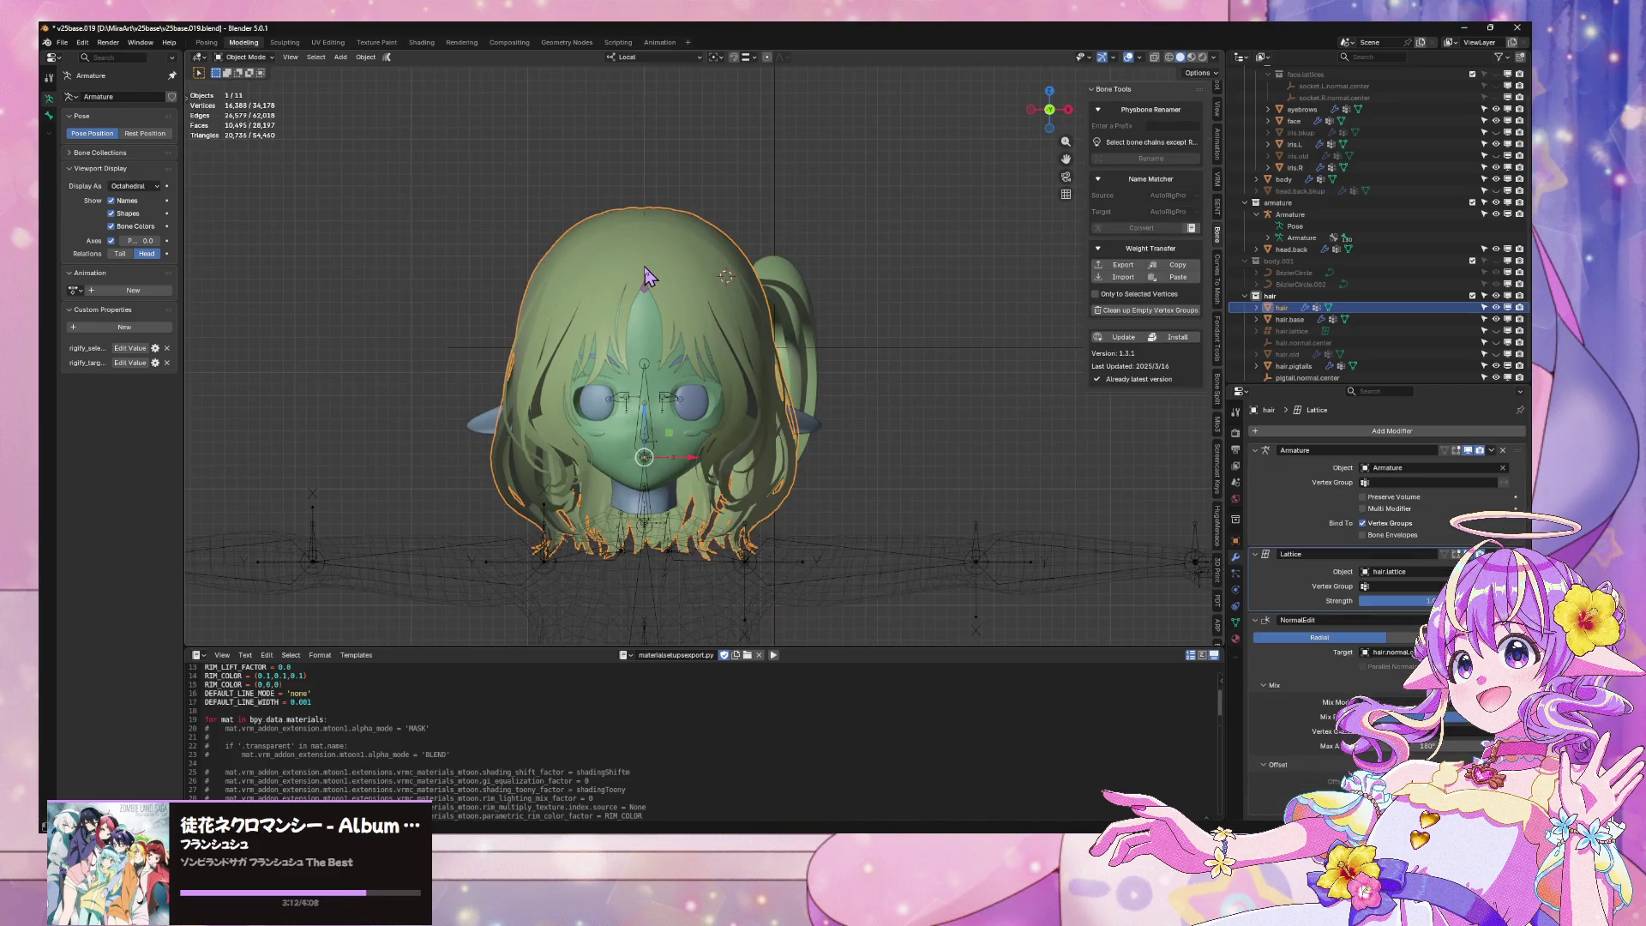
pyautogui.scroll(2, 857, 343)
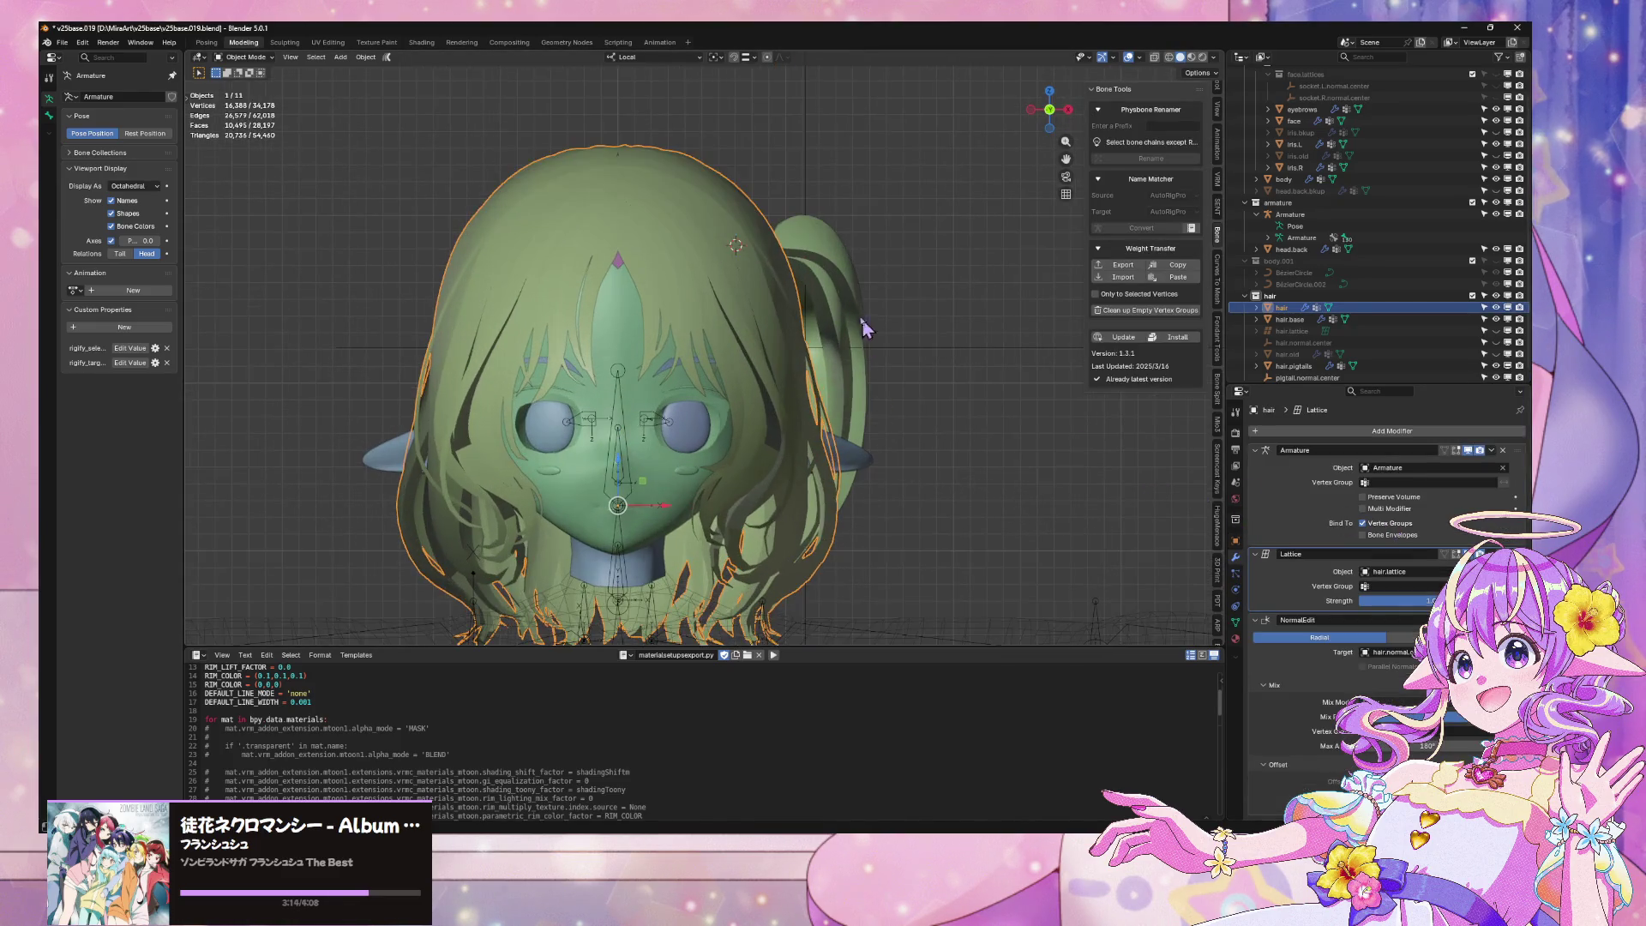
pyautogui.click(849, 343)
pyautogui.click(1309, 431)
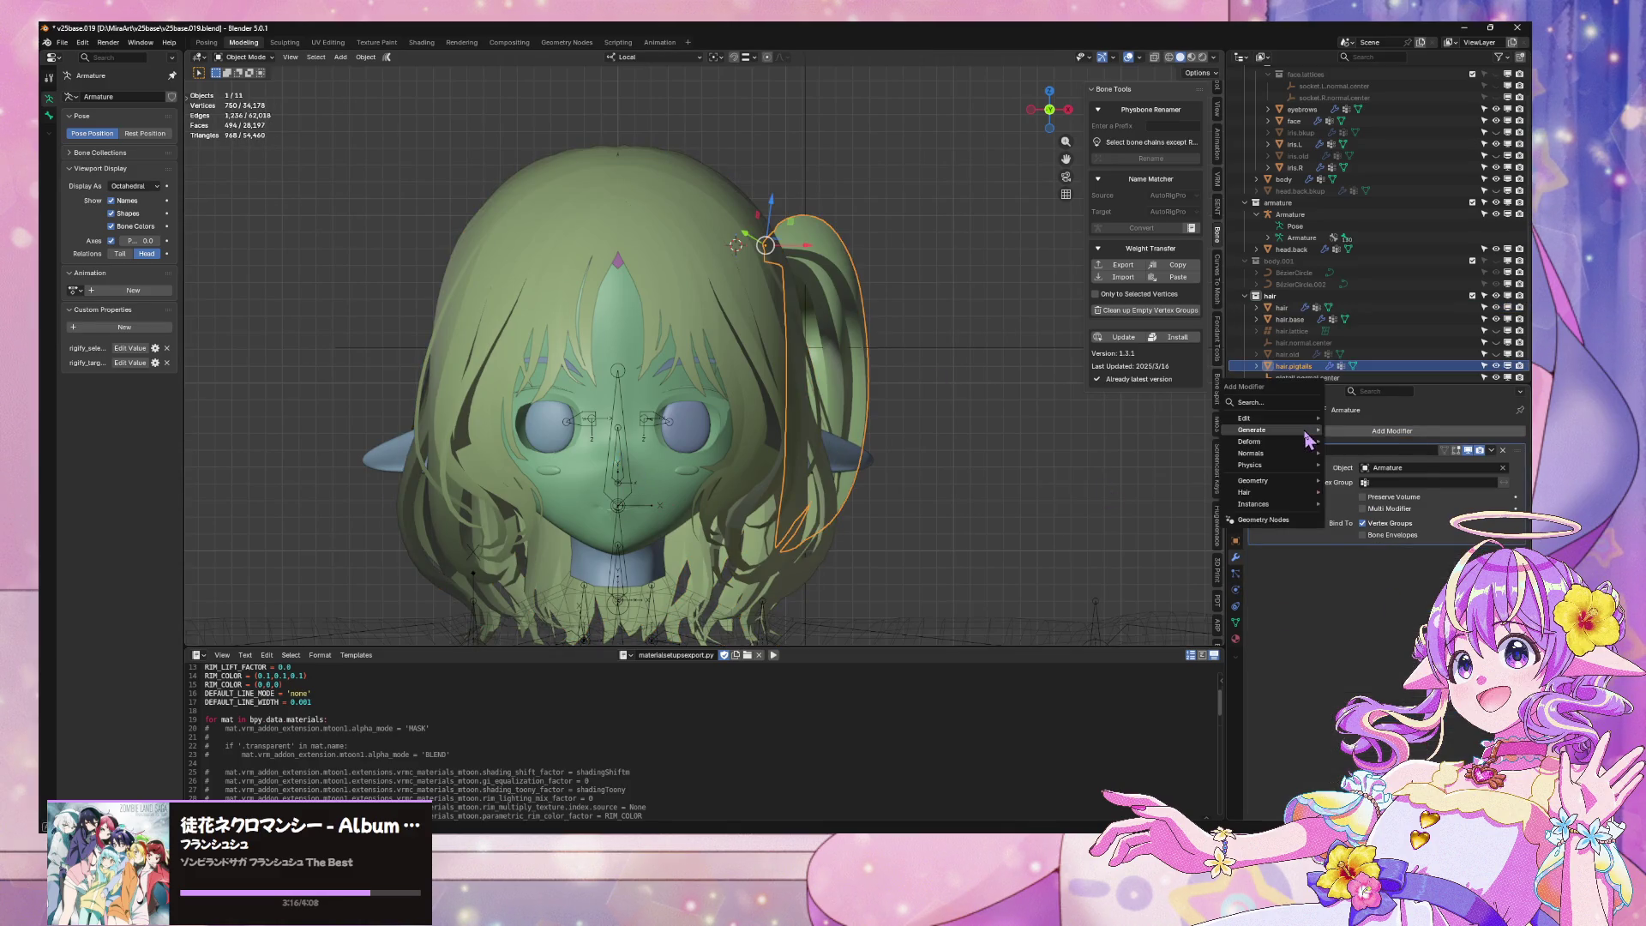
pyautogui.moveTo(754, 377); pyautogui.dragTo(840, 386, button='middle')
pyautogui.press('r')
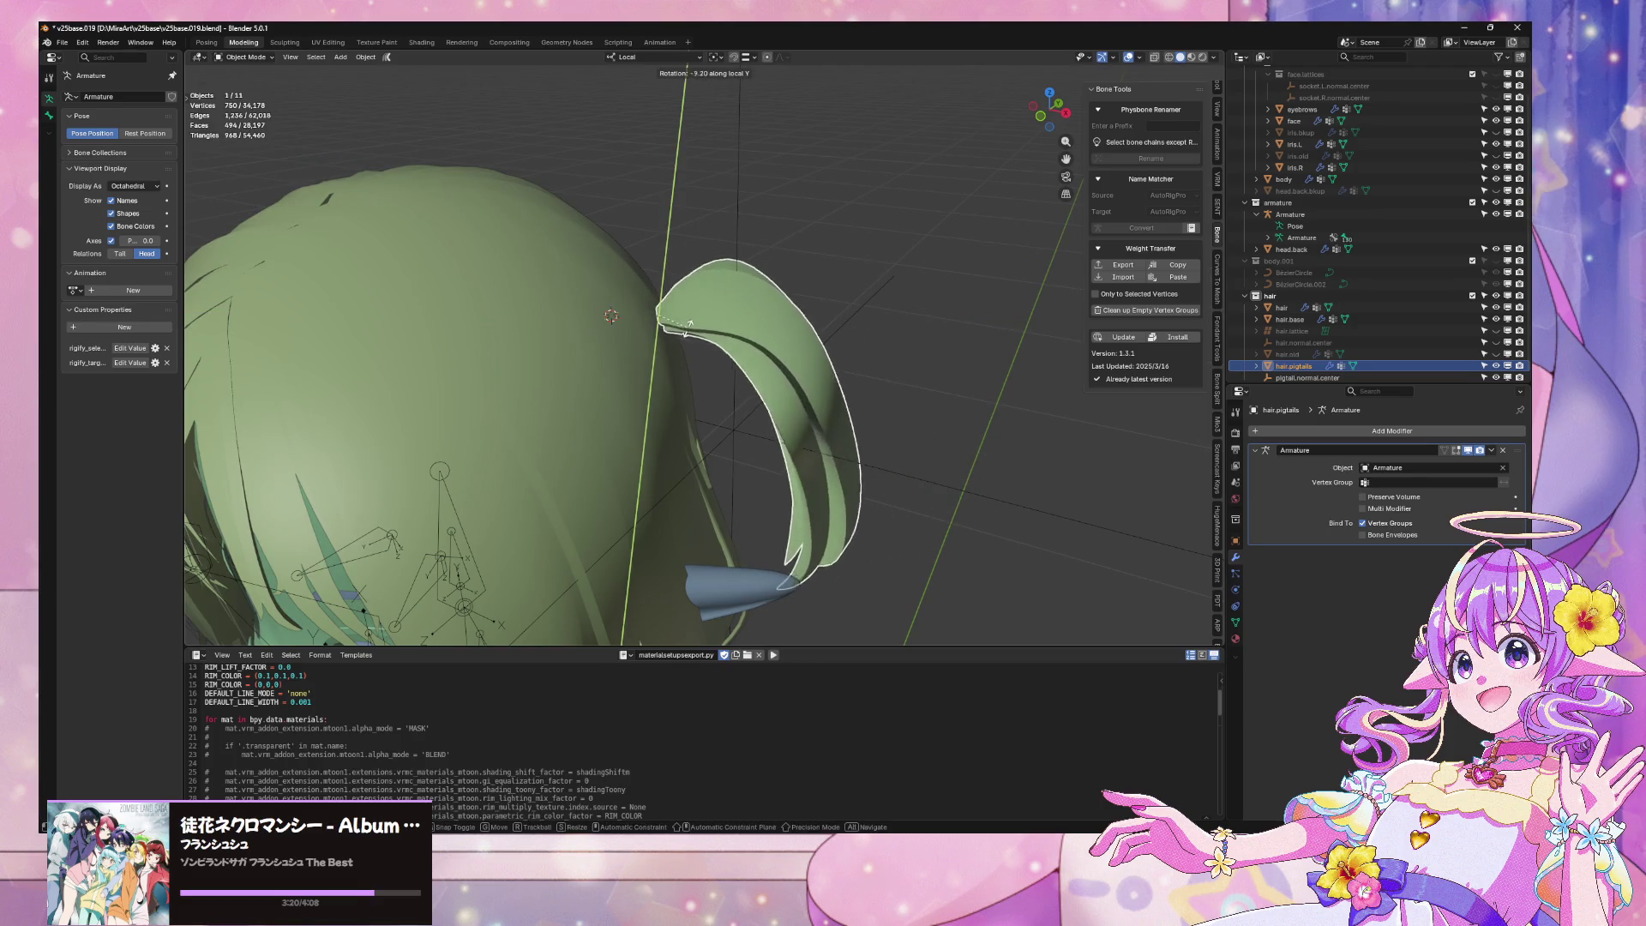
pyautogui.rightClick(688, 324)
pyautogui.moveTo(682, 321)
pyautogui.mouseDown(button='middle')
pyautogui.moveTo(691, 296)
pyautogui.moveTo(736, 276)
pyautogui.moveTo(790, 316)
pyautogui.moveTo(837, 309)
pyautogui.moveTo(812, 294)
pyautogui.moveTo(610, 300)
pyautogui.moveTo(801, 272)
pyautogui.moveTo(918, 294)
pyautogui.moveTo(887, 231)
pyautogui.mouseUp(button='middle')
# Rotate the pigtail slightly about Y, then nudge it along Y and local Z
pyautogui.press('r')
pyautogui.press('y')
pyautogui.click(734, 266)
pyautogui.press('g')
pyautogui.press('y')
pyautogui.click(791, 314)
pyautogui.press('g')
pyautogui.press('z')
pyautogui.click(617, 308)
# Tilt the pigtail about Y, shift it along X, and tilt it 4.66° about X
pyautogui.press('r')
pyautogui.press('x')
pyautogui.press('y')
pyautogui.click(931, 279)
pyautogui.press('g')
pyautogui.press('x')
pyautogui.click(896, 243)
pyautogui.press('r')
pyautogui.press('x')
pyautogui.press('x')
pyautogui.click(890, 217)
# Inspect the adjusted pigtail from another angle and reselect the pigtail mesh
pyautogui.moveTo(890, 217)
pyautogui.mouseDown(button='middle')
pyautogui.moveTo(892, 275)
pyautogui.moveTo(943, 324)
pyautogui.moveTo(914, 243)
pyautogui.moveTo(694, 287)
pyautogui.moveTo(867, 286)
pyautogui.mouseUp(button='middle')
pyautogui.click(944, 324)
pyautogui.scroll(-5, 943, 324)
pyautogui.scroll(3, 816, 357)
pyautogui.click(782, 386)
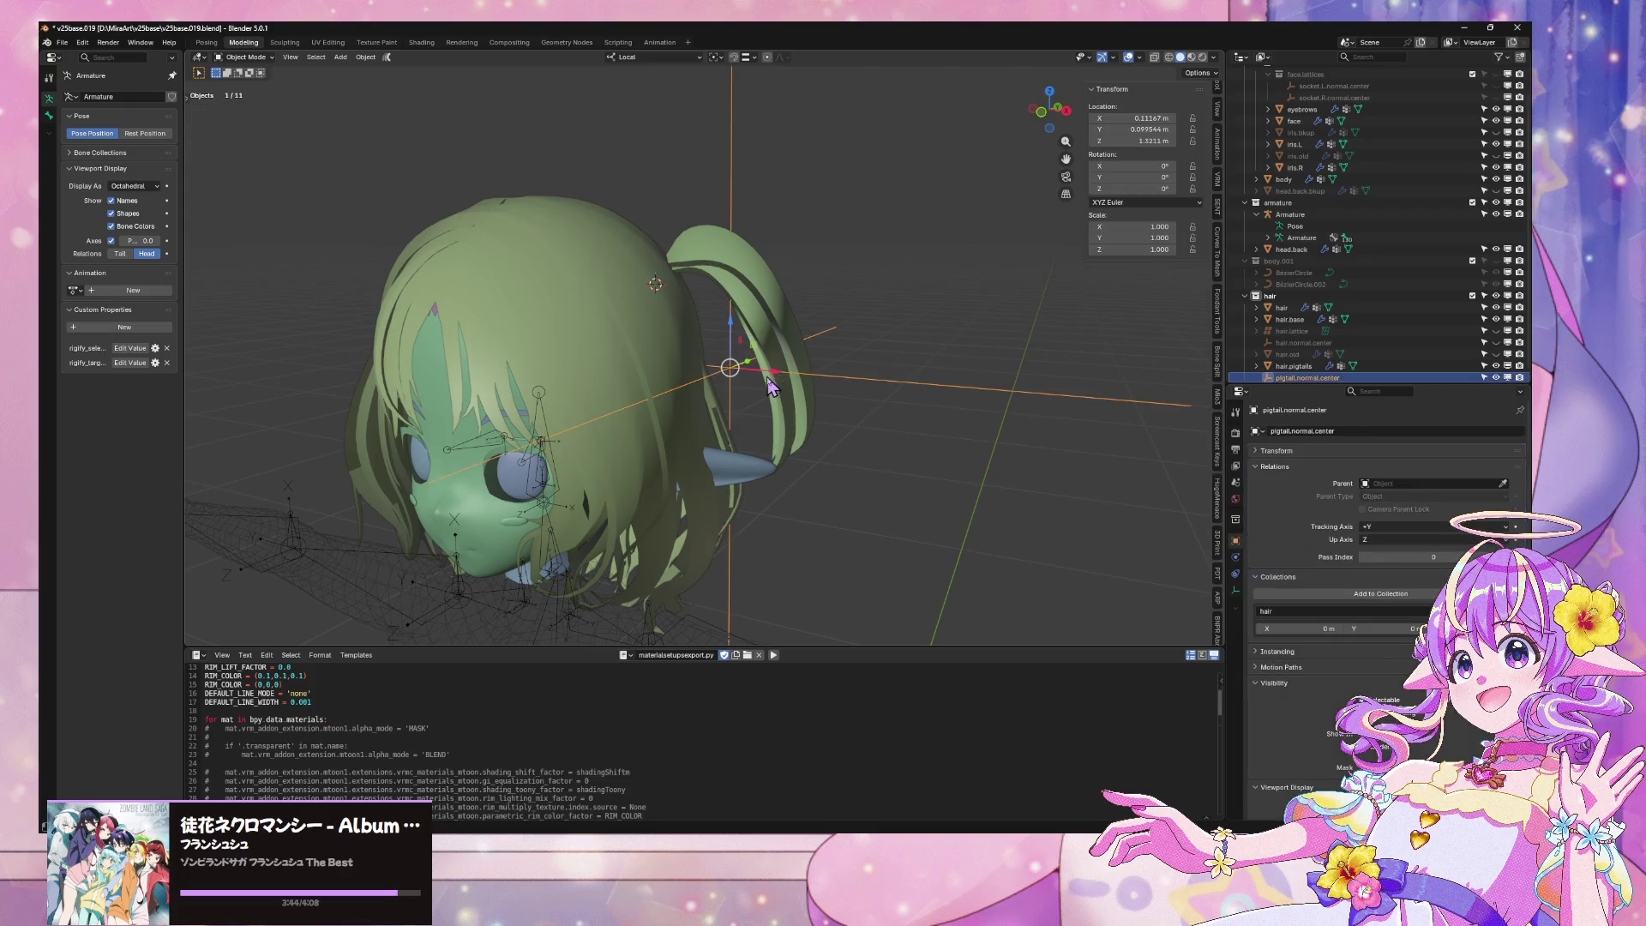
# Add a Mirror modifier to hair.pigtails with hair as the mirror object
pyautogui.moveTo(782, 386); pyautogui.dragTo(821, 318, button='middle')
pyautogui.click(1382, 427)
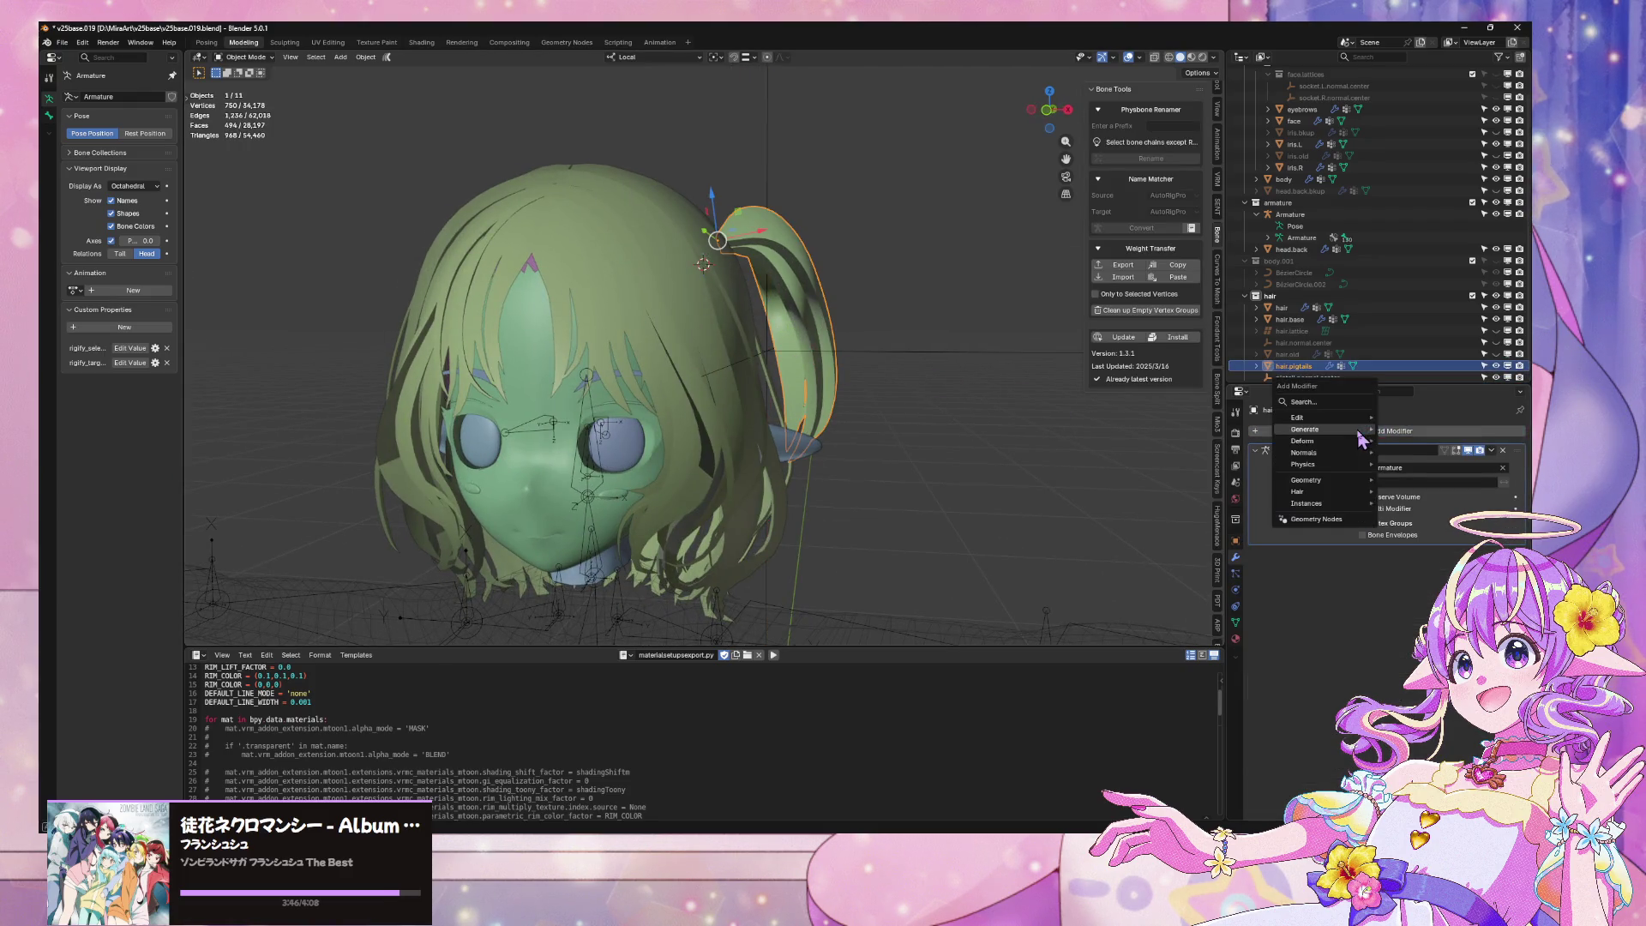
pyautogui.moveTo(1359, 438)
pyautogui.click(1435, 535)
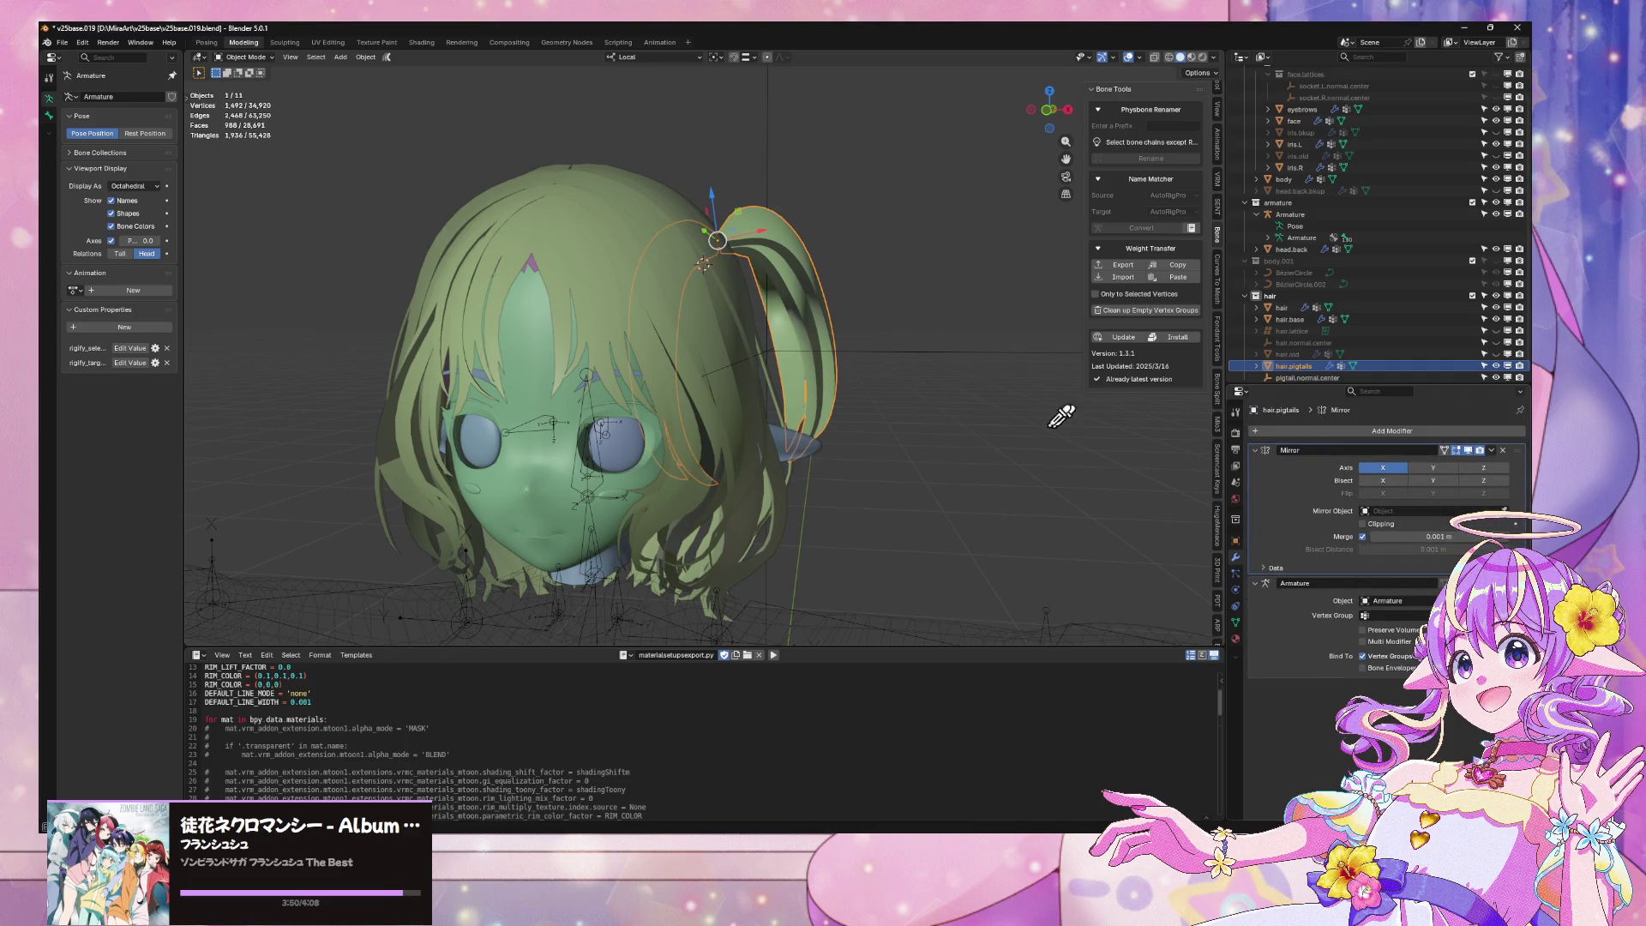
# Inspect both pigtails from above and the side, then select the pigtail.normal.center empty
pyautogui.moveTo(703, 321); pyautogui.dragTo(743, 353, button='middle')
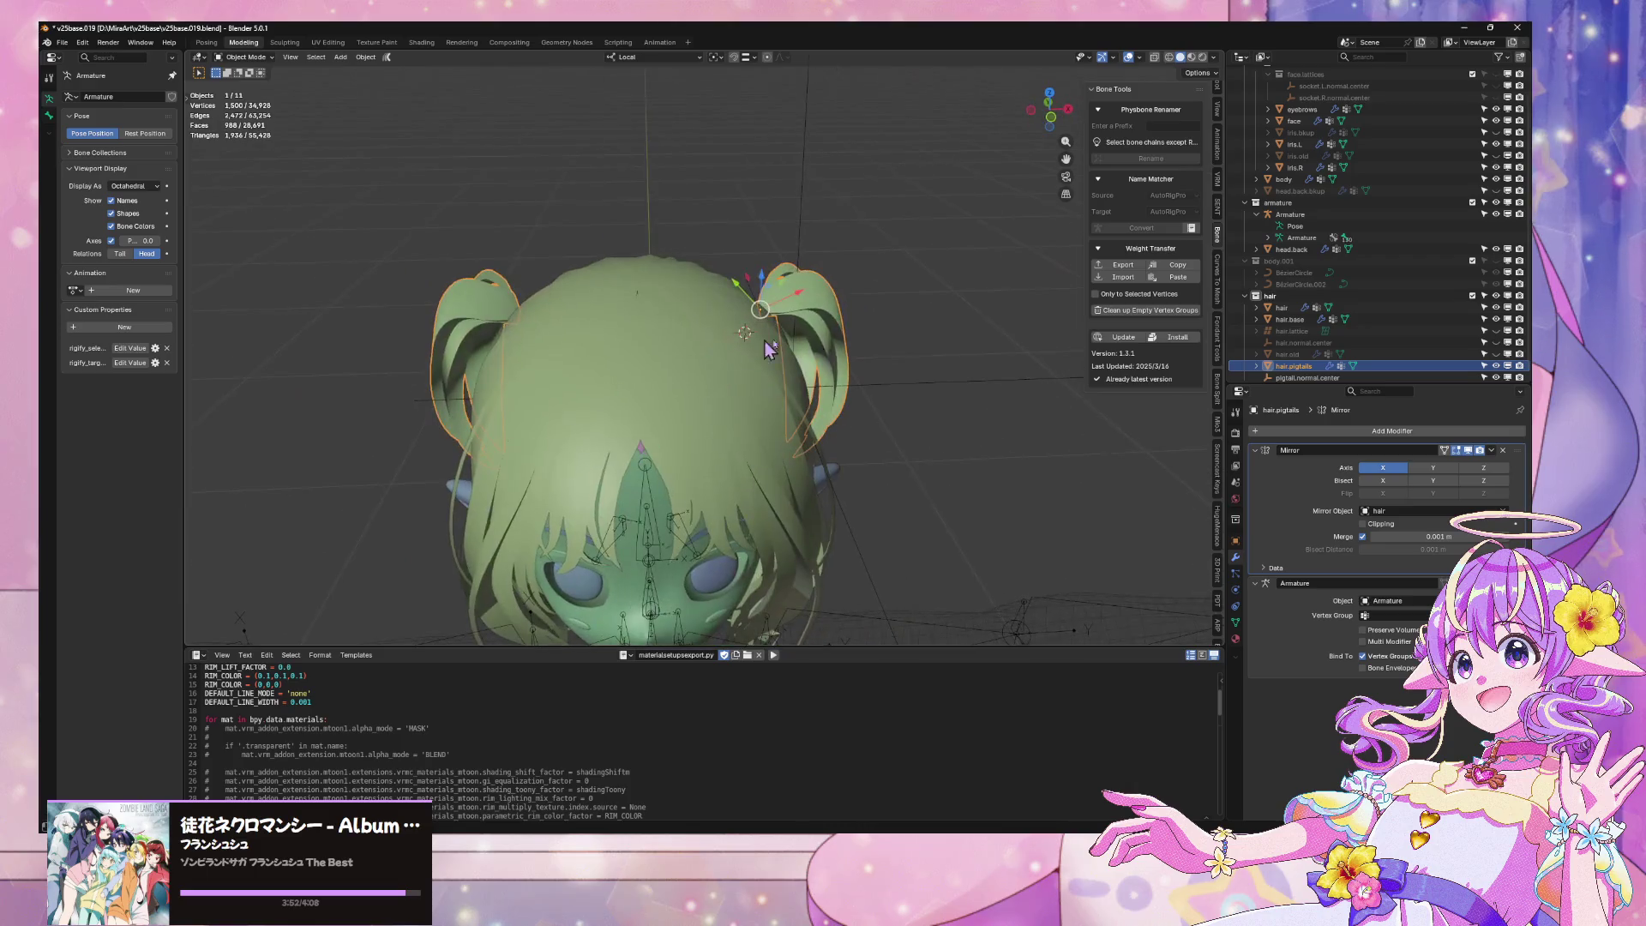
pyautogui.moveTo(865, 336); pyautogui.dragTo(874, 352, button='middle')
pyautogui.click(874, 352)
pyautogui.moveTo(715, 329)
pyautogui.mouseDown(button='middle')
pyautogui.moveTo(825, 229)
pyautogui.moveTo(892, 243)
pyautogui.moveTo(903, 363)
pyautogui.moveTo(924, 321)
pyautogui.moveTo(875, 305)
pyautogui.moveTo(909, 336)
pyautogui.mouseUp(button='middle')
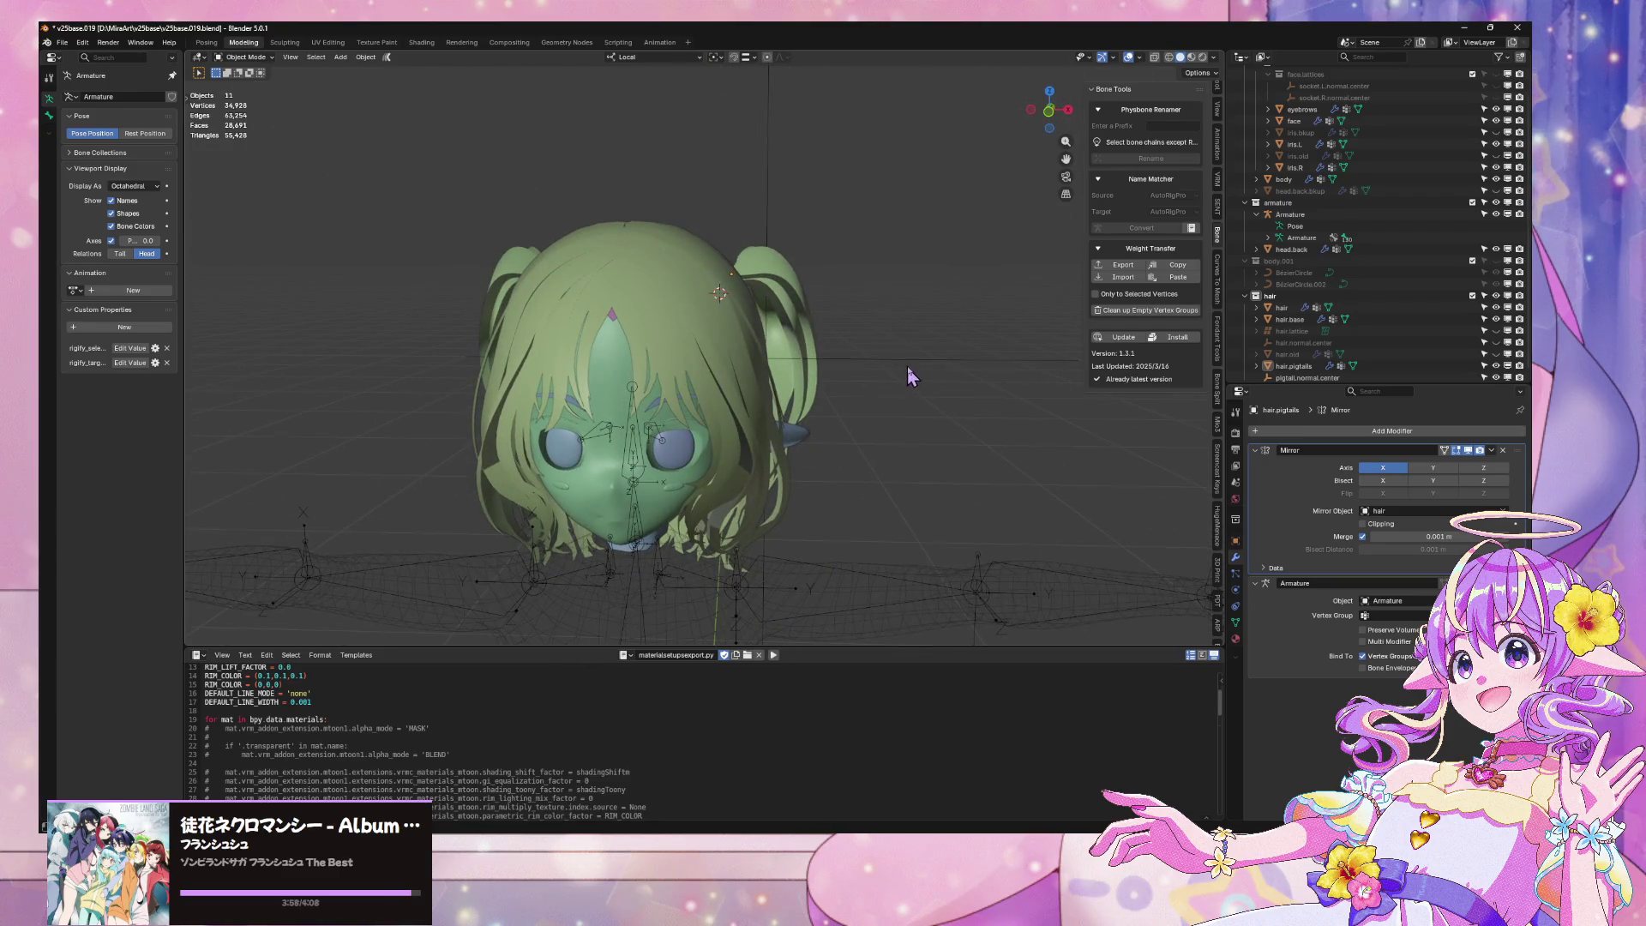
pyautogui.click(907, 370)
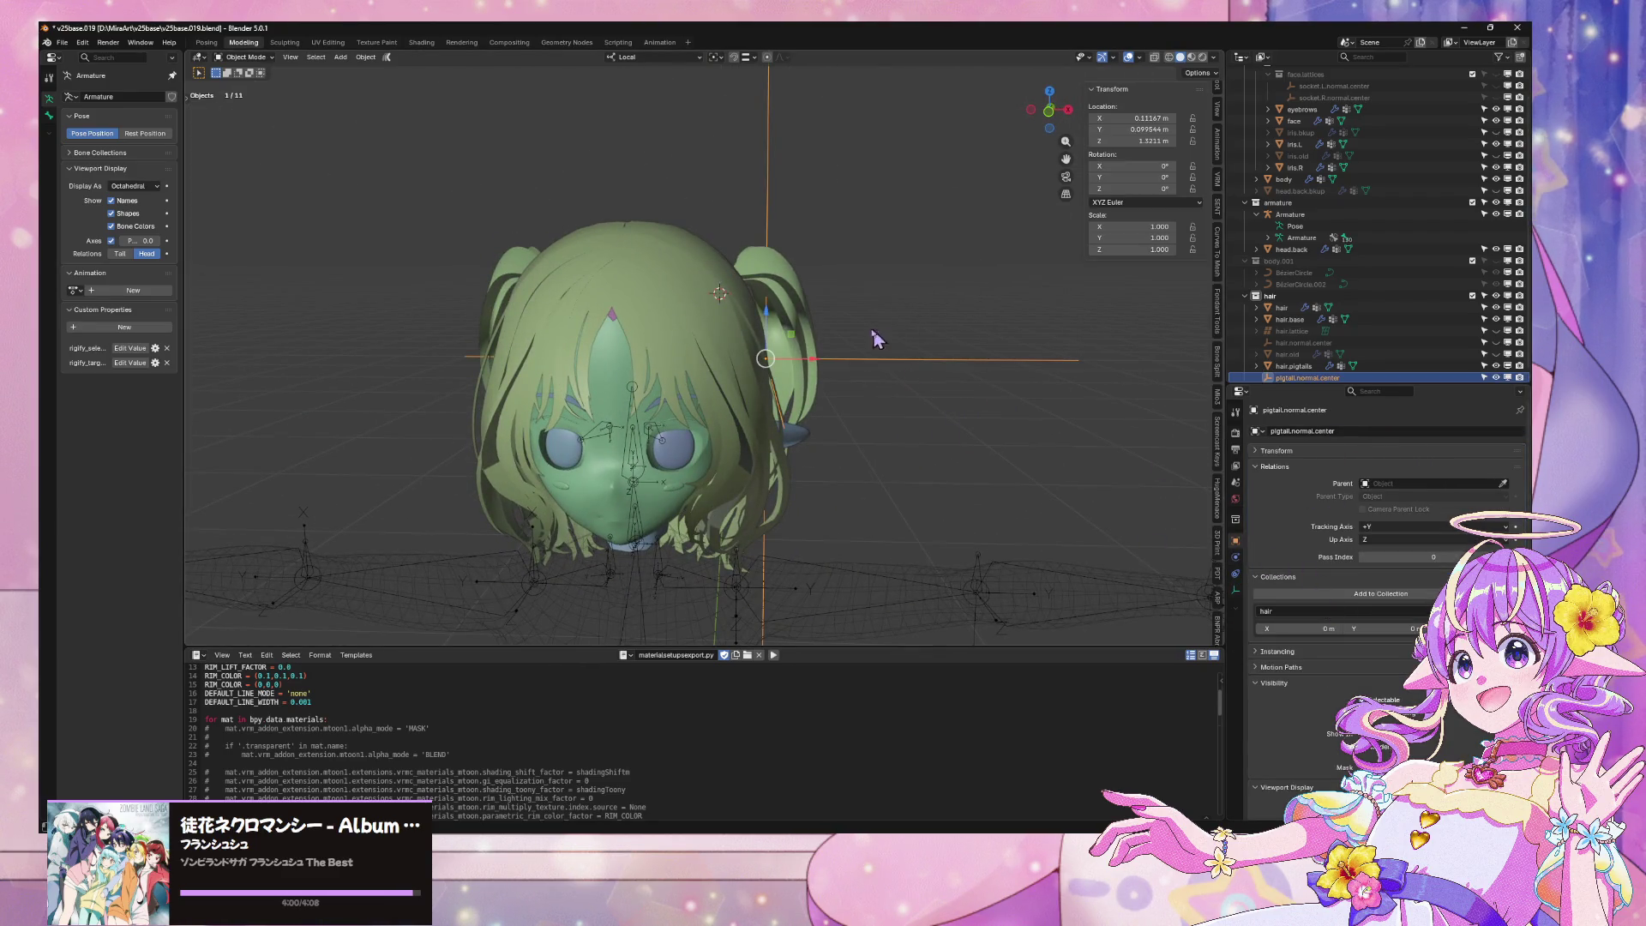
# Give hair.pigtails a Normal Edit modifier targeting pigtail.normal.center, placed above Mirror
pyautogui.click(779, 298)
pyautogui.click(1415, 434)
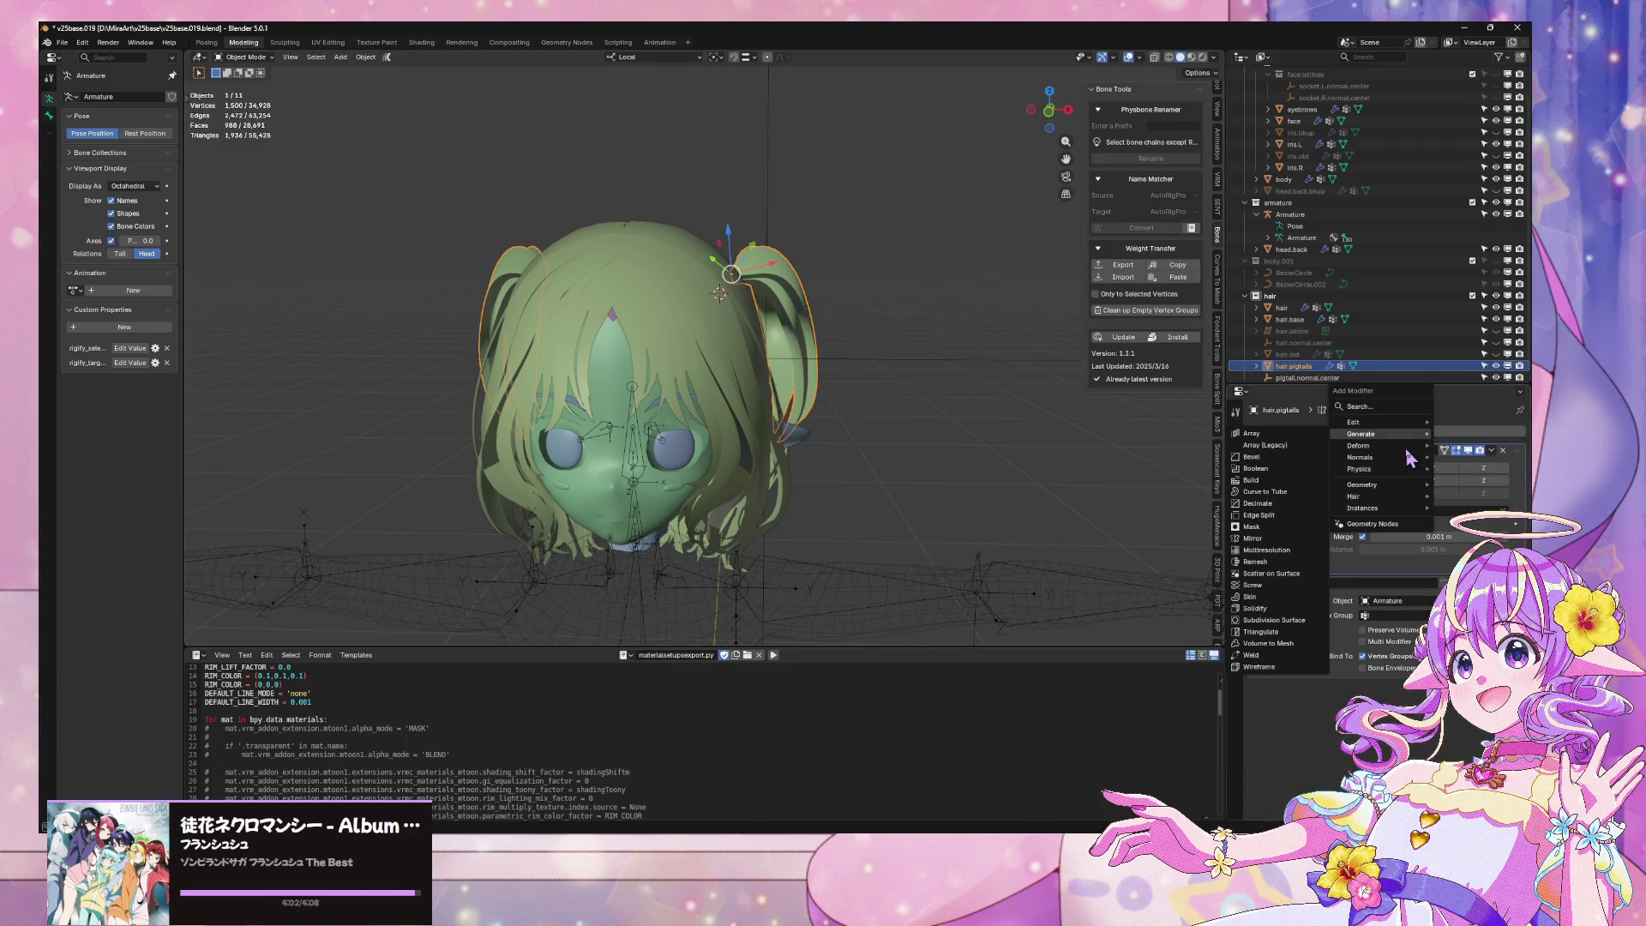
pyautogui.moveTo(1388, 460)
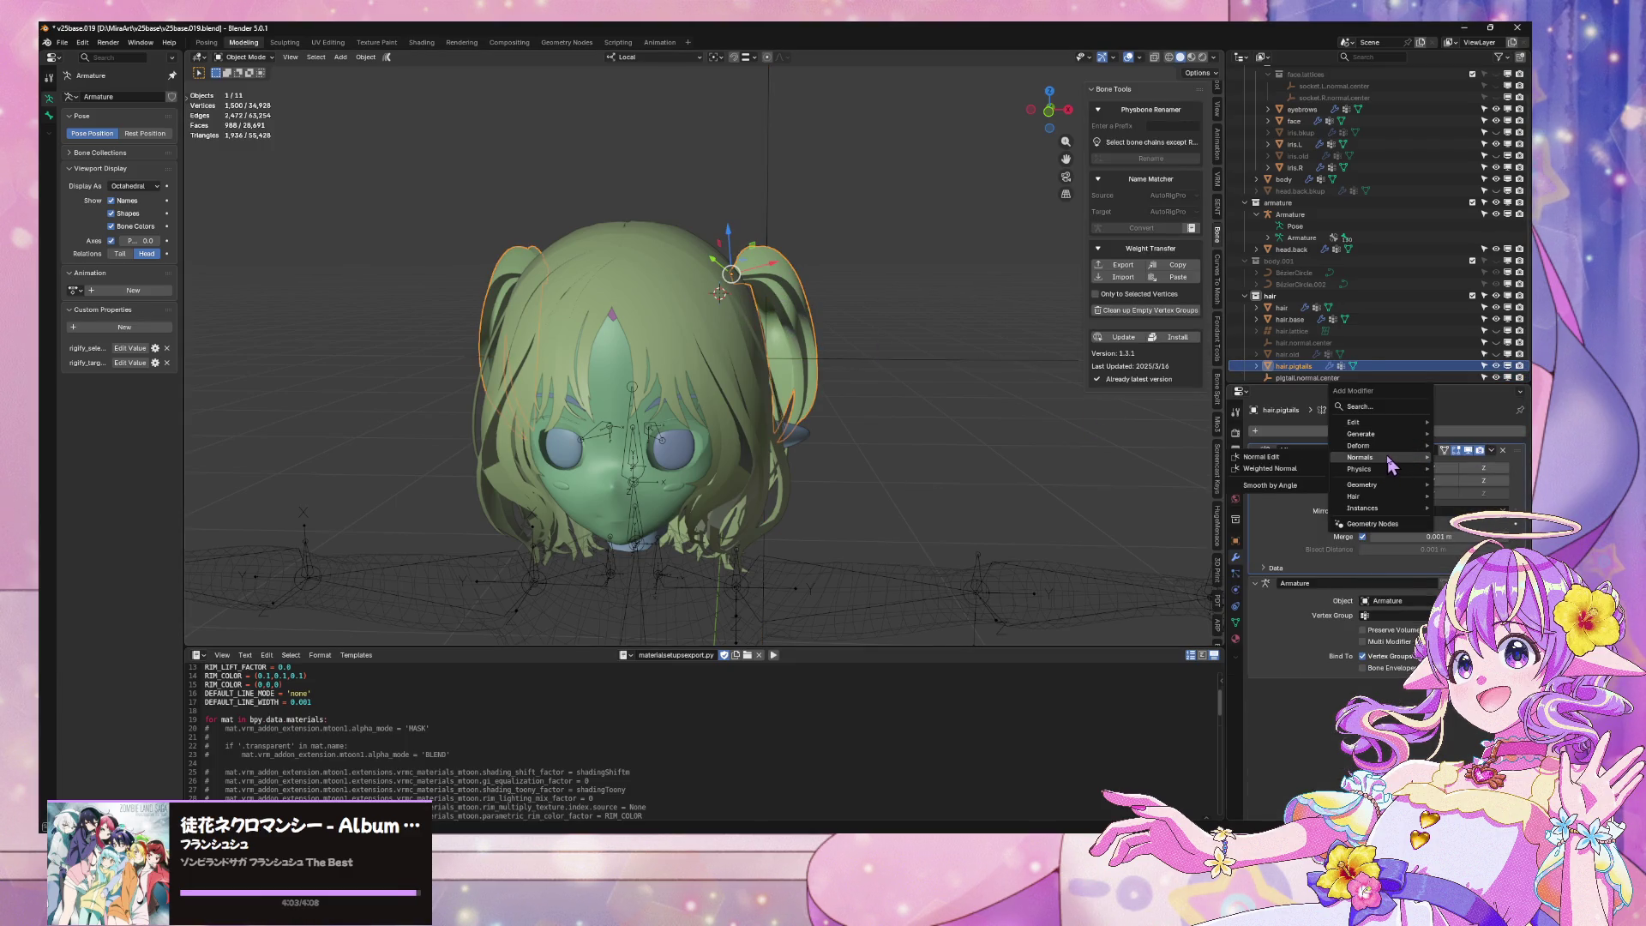
pyautogui.click(1278, 457)
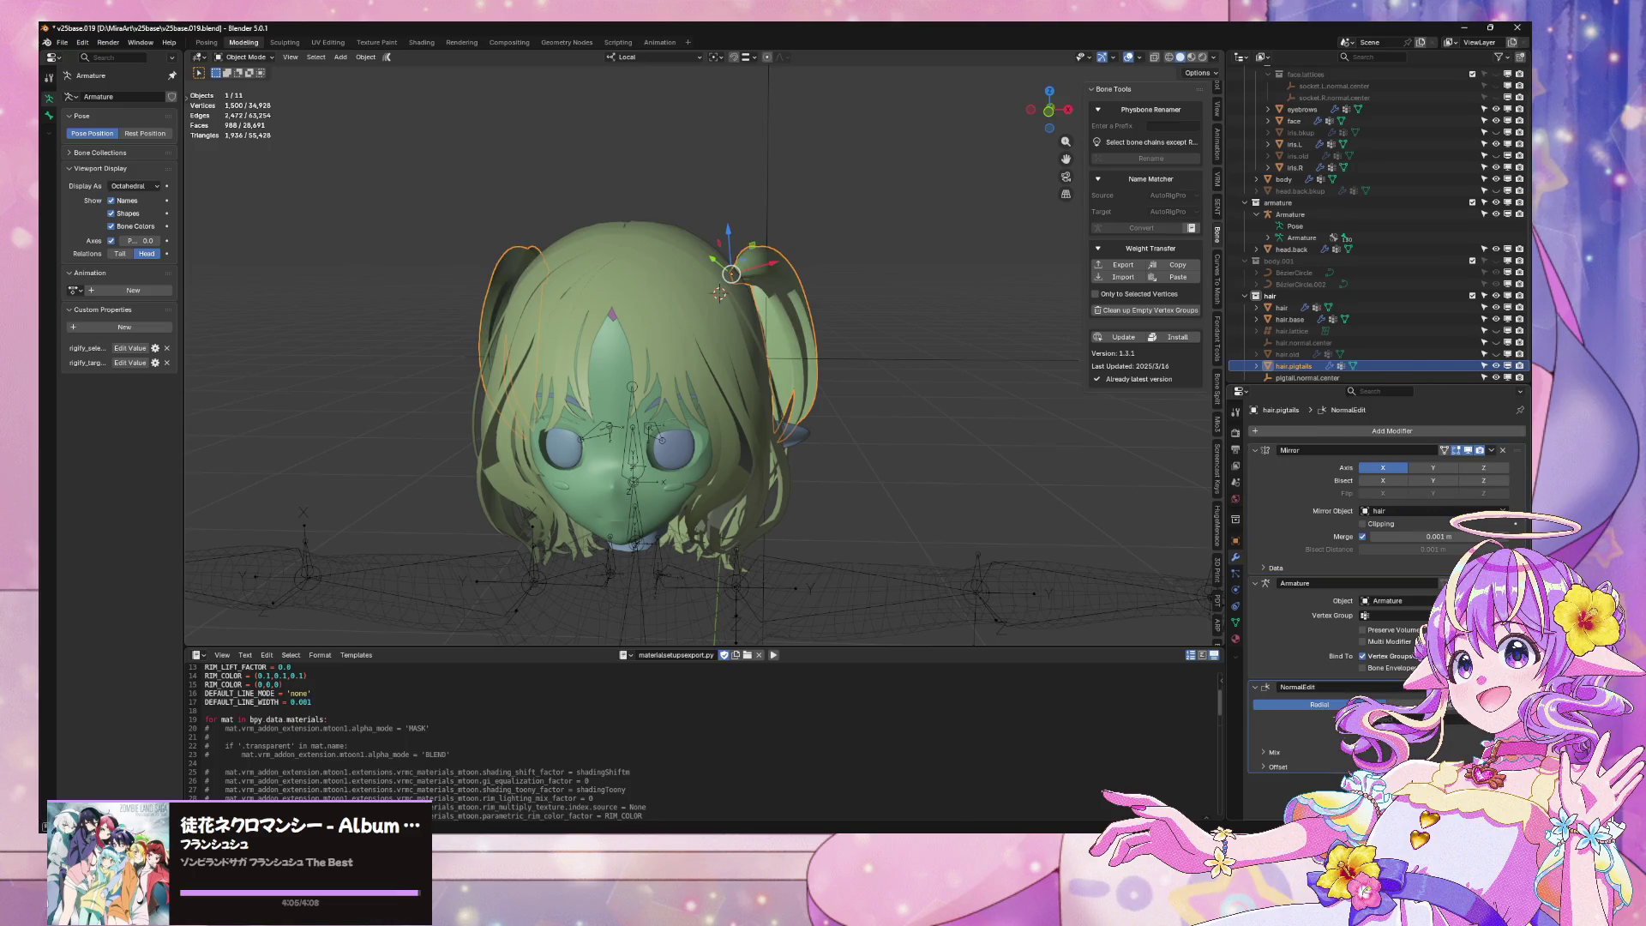
pyautogui.click(954, 355)
pyautogui.moveTo(1372, 687); pyautogui.dragTo(1371, 450)
# Switch to Material Preview, enable Face Orientation, and select the pigtail.normal.center empty
pyautogui.moveTo(737, 188)
pyautogui.mouseDown(button='middle')
pyautogui.moveTo(760, 236)
pyautogui.moveTo(797, 215)
pyautogui.mouseUp(button='middle')
pyautogui.click(1191, 56)
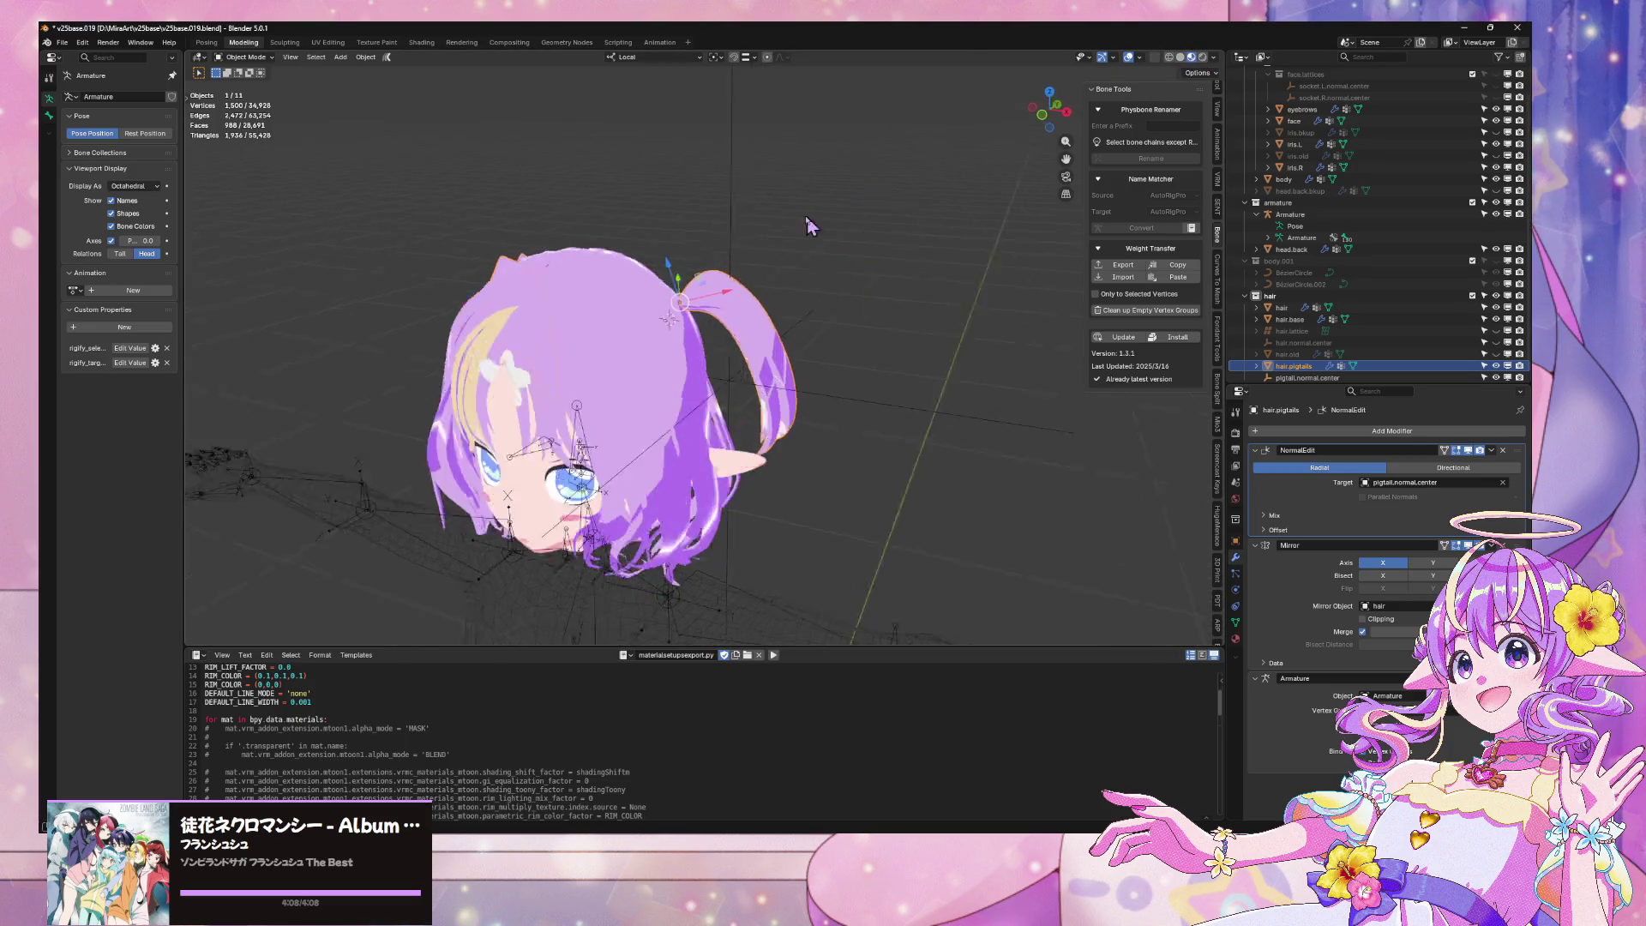
pyautogui.click(1140, 57)
pyautogui.click(1074, 352)
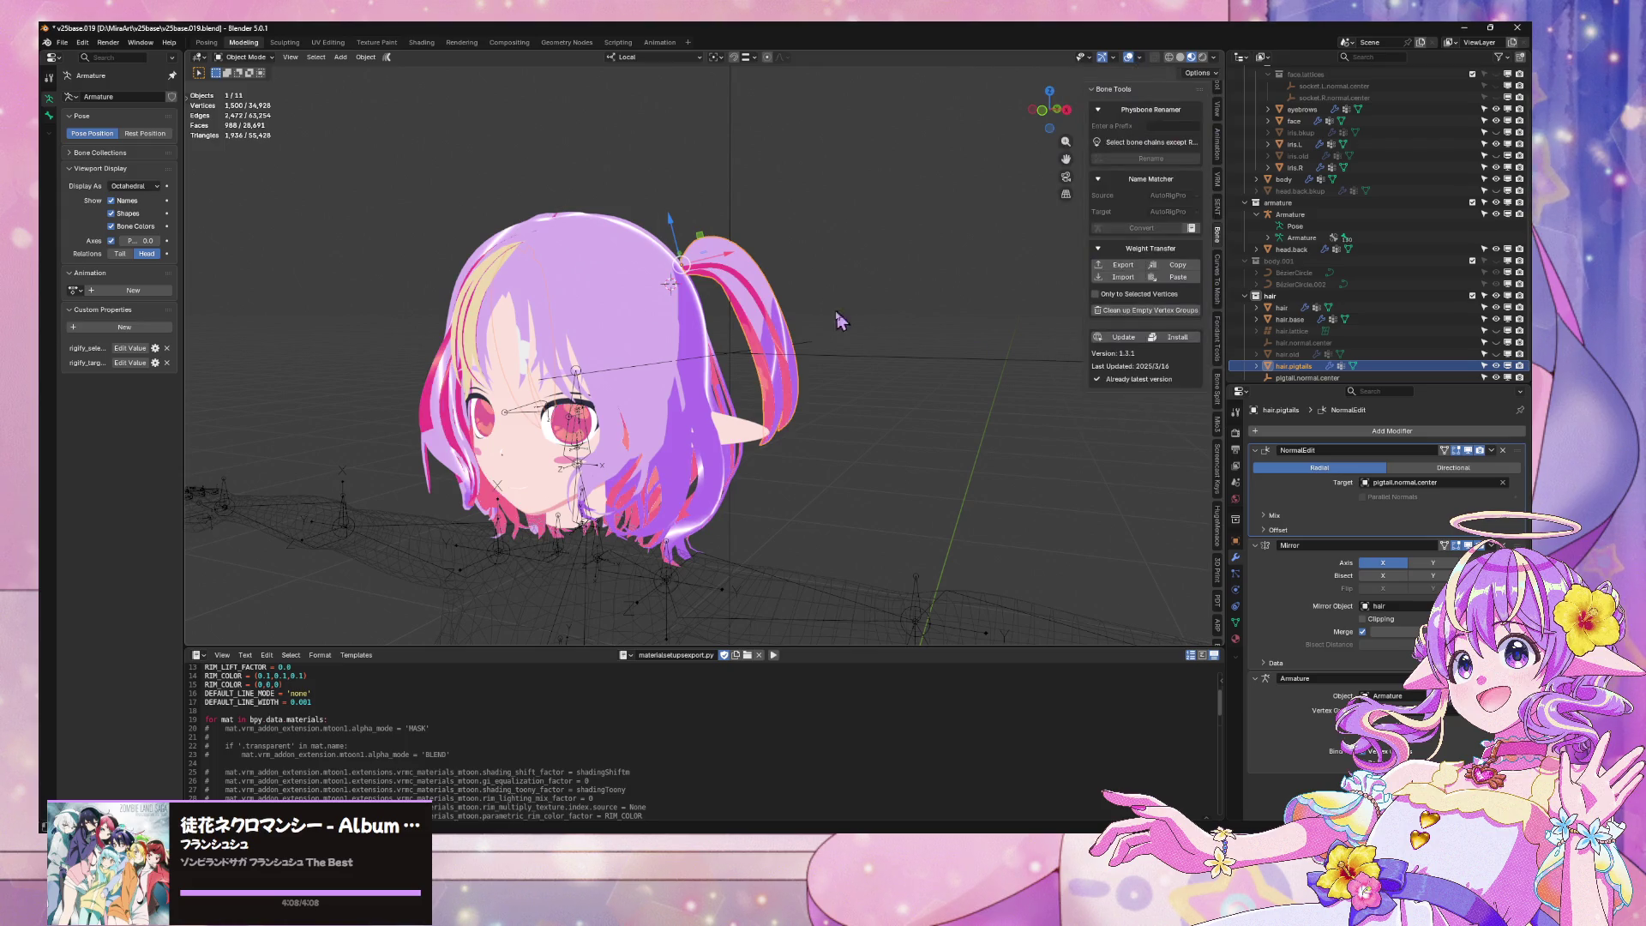
pyautogui.click(824, 361)
# Raise the pigtail.normal.center empty along local Z, then shift it along local Y
pyautogui.press('g')
pyautogui.press('z')
pyautogui.press('z')
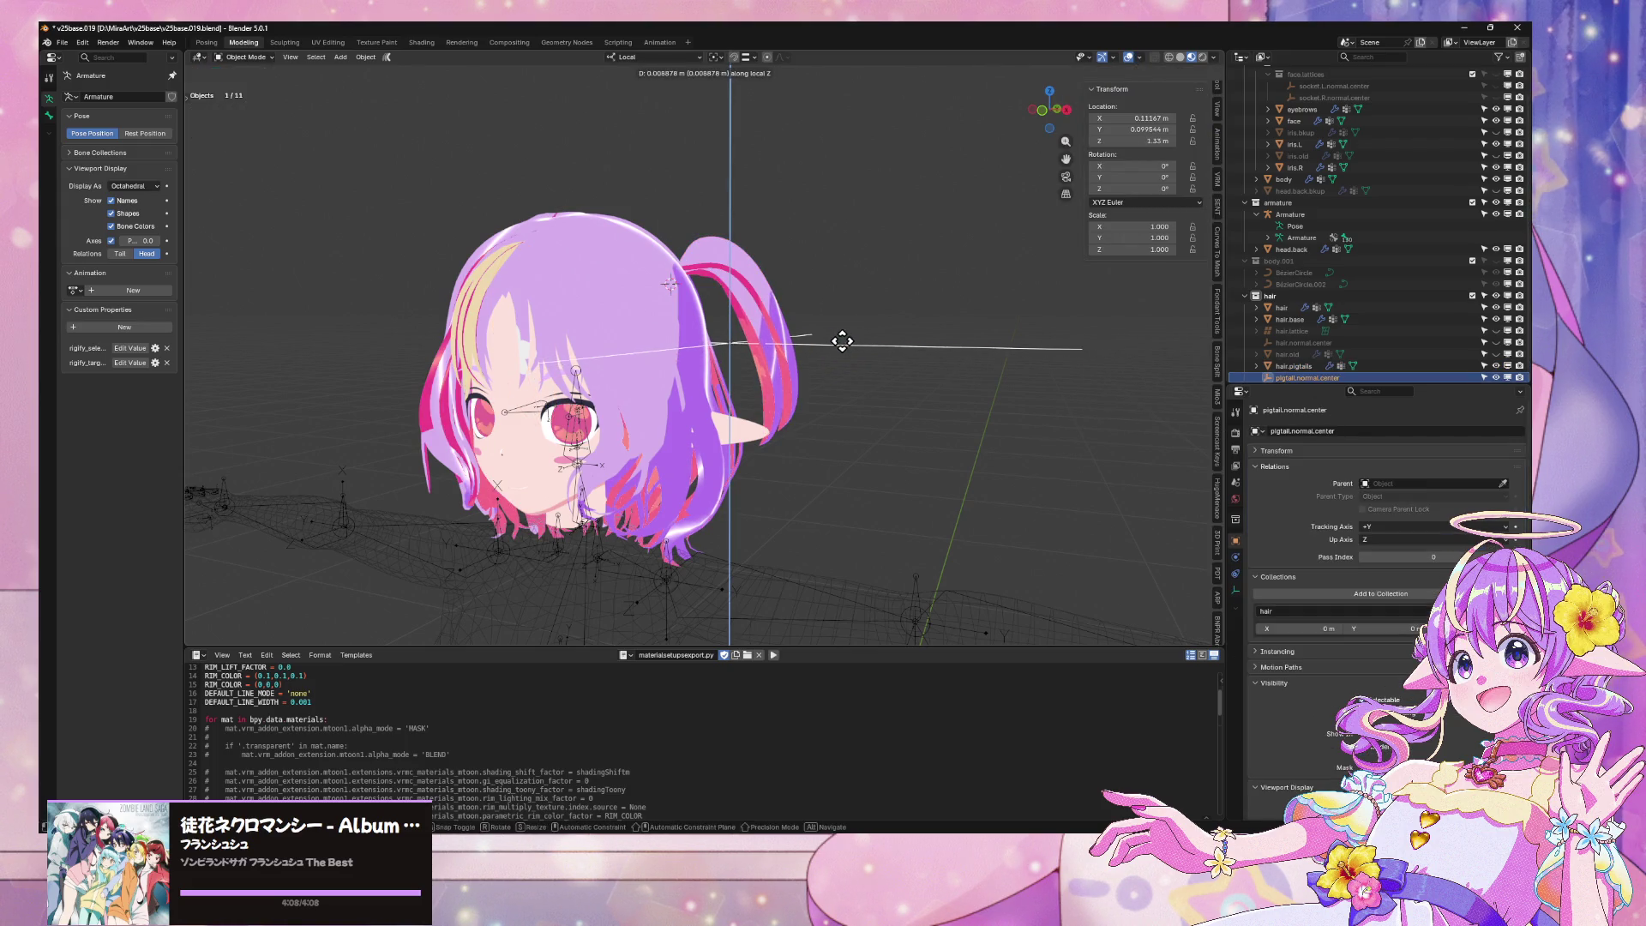
pyautogui.click(834, 263)
pyautogui.moveTo(834, 263)
pyautogui.mouseDown(button='middle')
pyautogui.moveTo(856, 294)
pyautogui.moveTo(768, 280)
pyautogui.moveTo(966, 258)
pyautogui.moveTo(892, 286)
pyautogui.moveTo(933, 368)
pyautogui.moveTo(909, 305)
pyautogui.mouseUp(button='middle')
pyautogui.press('g')
pyautogui.press('y')
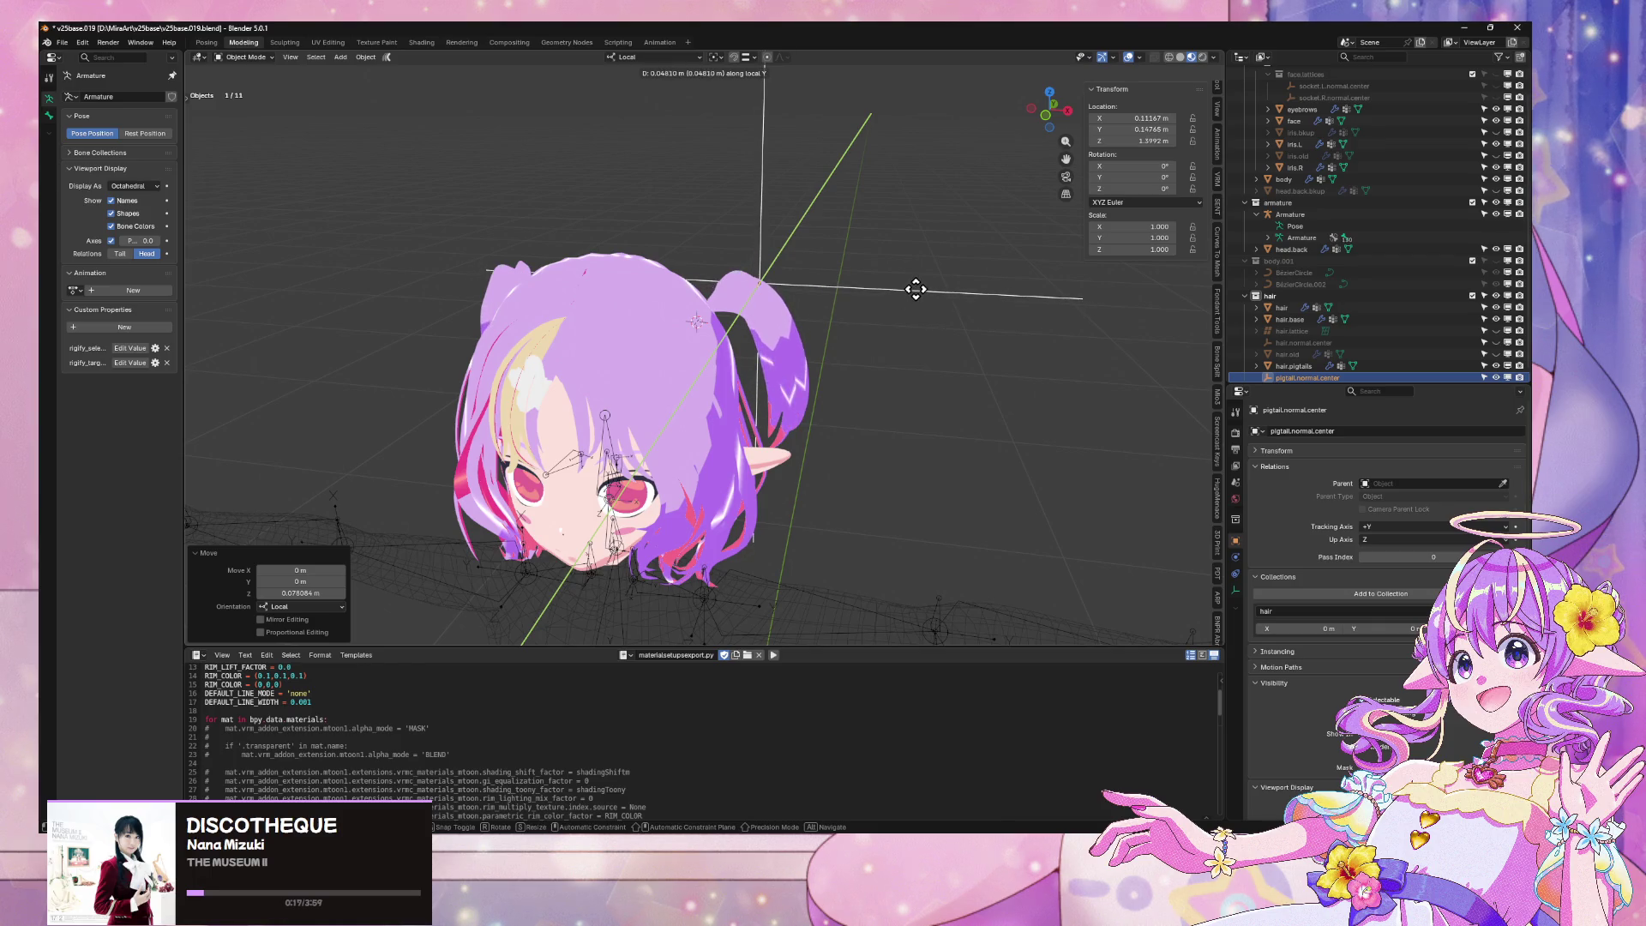
pyautogui.click(914, 305)
pyautogui.moveTo(914, 305)
pyautogui.mouseDown(button='middle')
pyautogui.moveTo(875, 318)
pyautogui.moveTo(885, 275)
pyautogui.mouseUp(button='middle')
# Drop the empty slightly along local Z, then shift it along local X and lower it on Z
pyautogui.press('g')
pyautogui.press('y')
pyautogui.press('z')
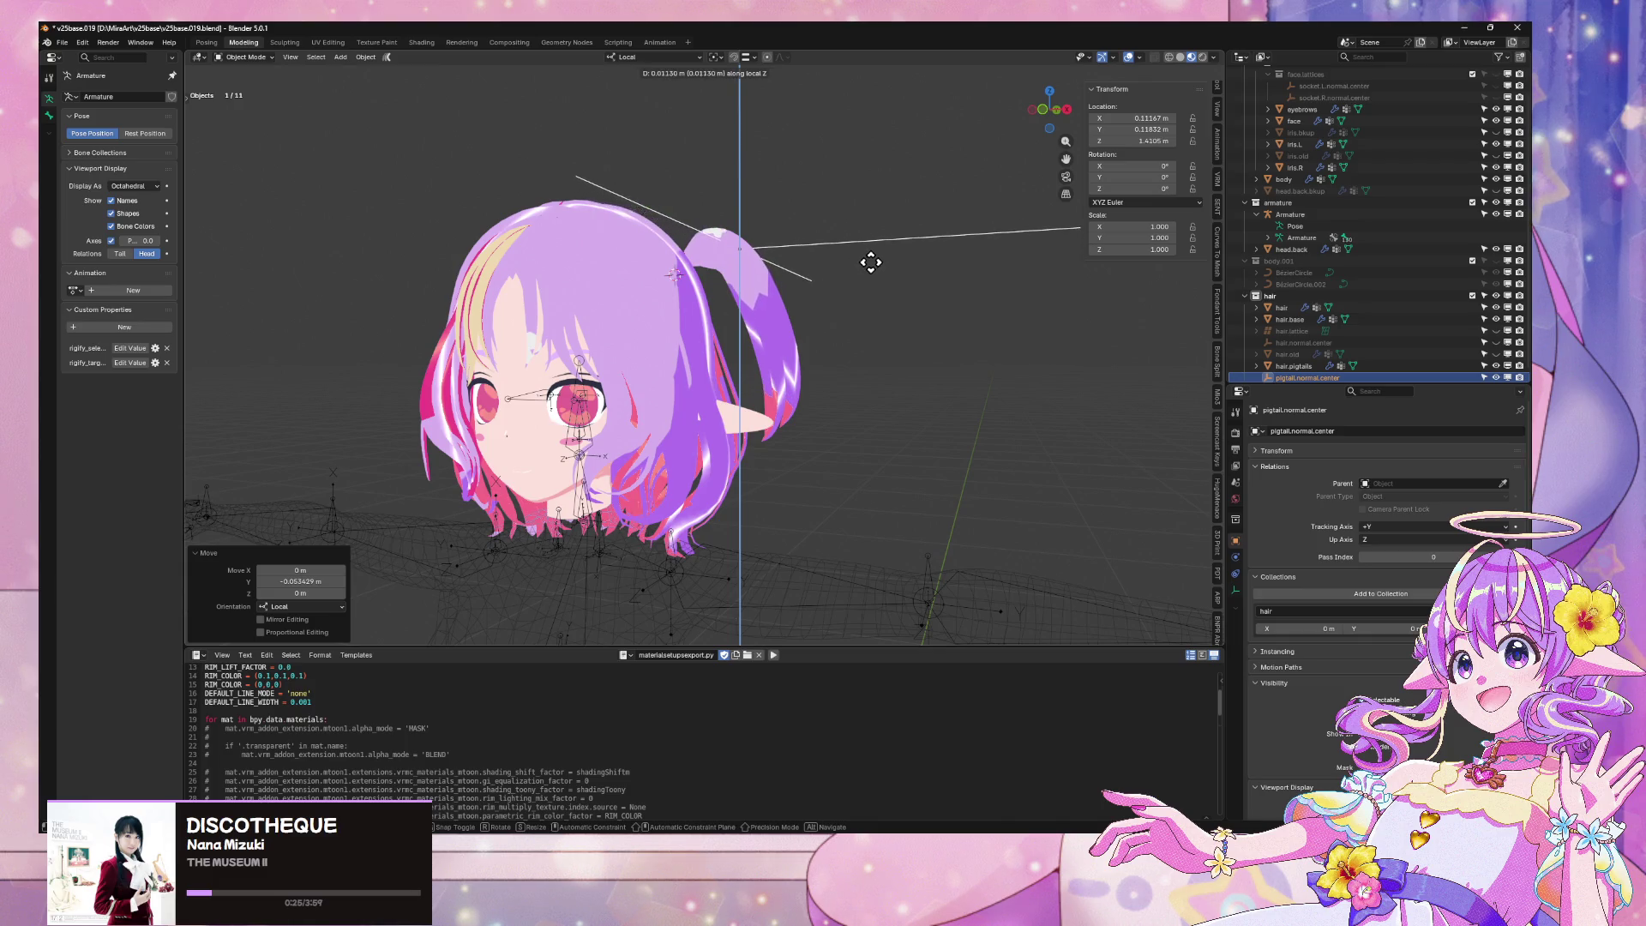
pyautogui.click(867, 275)
pyautogui.moveTo(867, 276)
pyautogui.mouseDown(button='middle')
pyautogui.moveTo(882, 342)
pyautogui.moveTo(916, 352)
pyautogui.moveTo(860, 276)
pyautogui.moveTo(872, 303)
pyautogui.mouseUp(button='middle')
pyautogui.press('g')
pyautogui.press('x')
pyautogui.click(916, 350)
pyautogui.press('z')
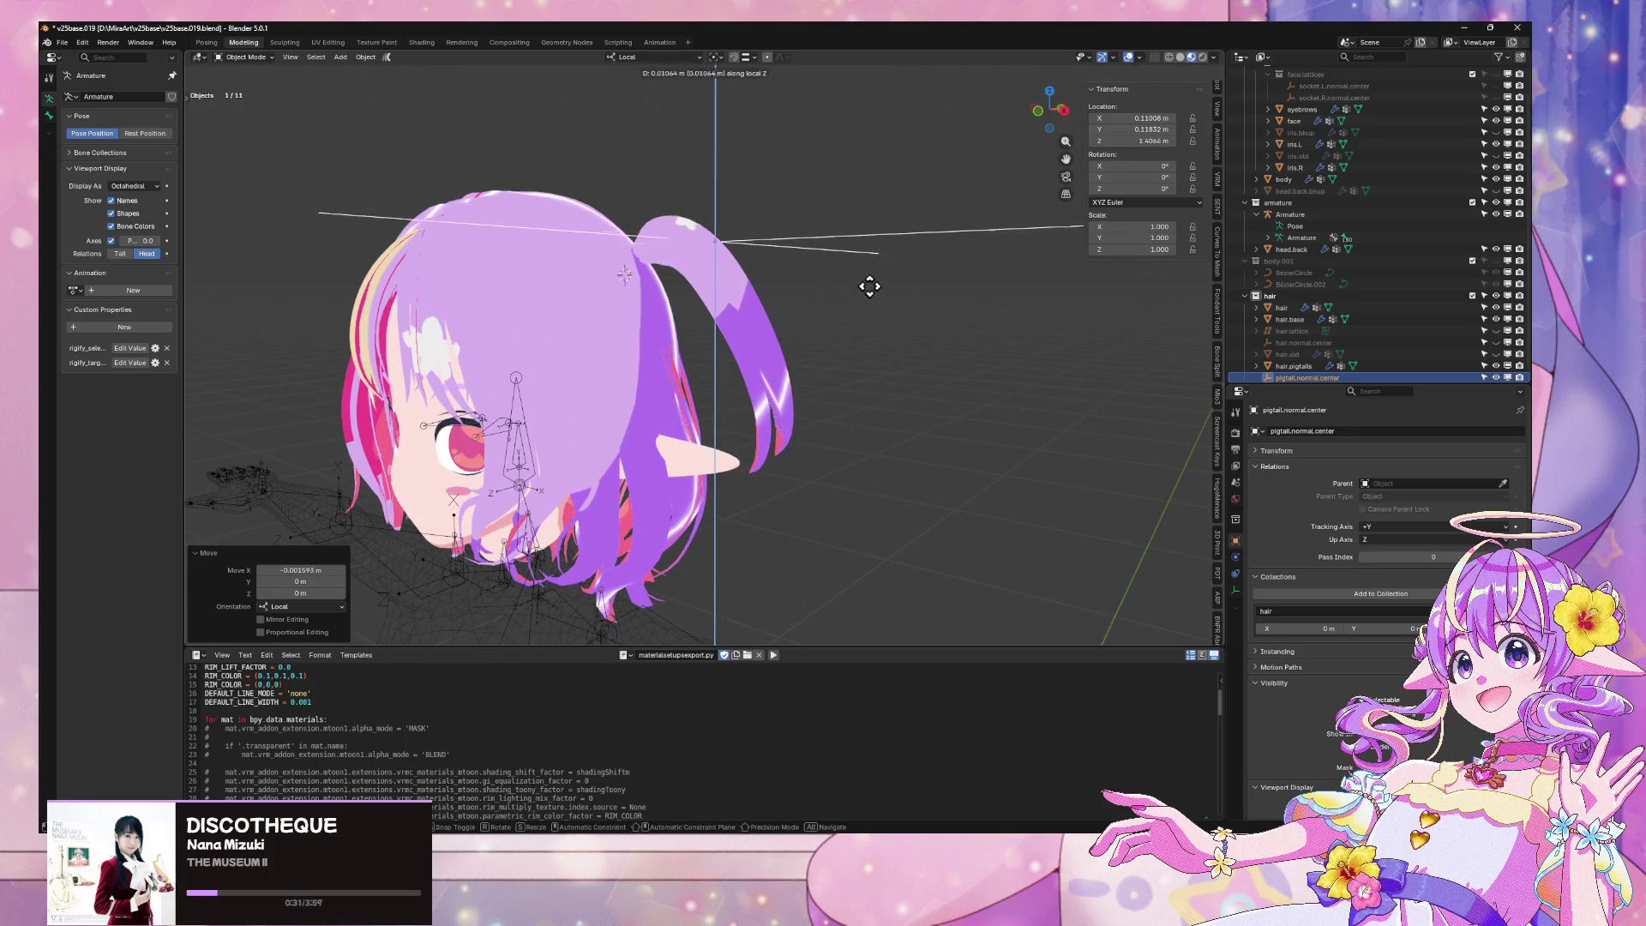
pyautogui.click(863, 312)
# In front orthographic view, nudge the empty along local Z and then along Y
pyautogui.moveTo(864, 312)
pyautogui.mouseDown(button='middle')
pyautogui.moveTo(900, 356)
pyautogui.moveTo(955, 363)
pyautogui.moveTo(1125, 31)
pyautogui.mouseUp(button='middle')
pyautogui.click(1066, 127)
pyautogui.press('g')
pyautogui.press('z')
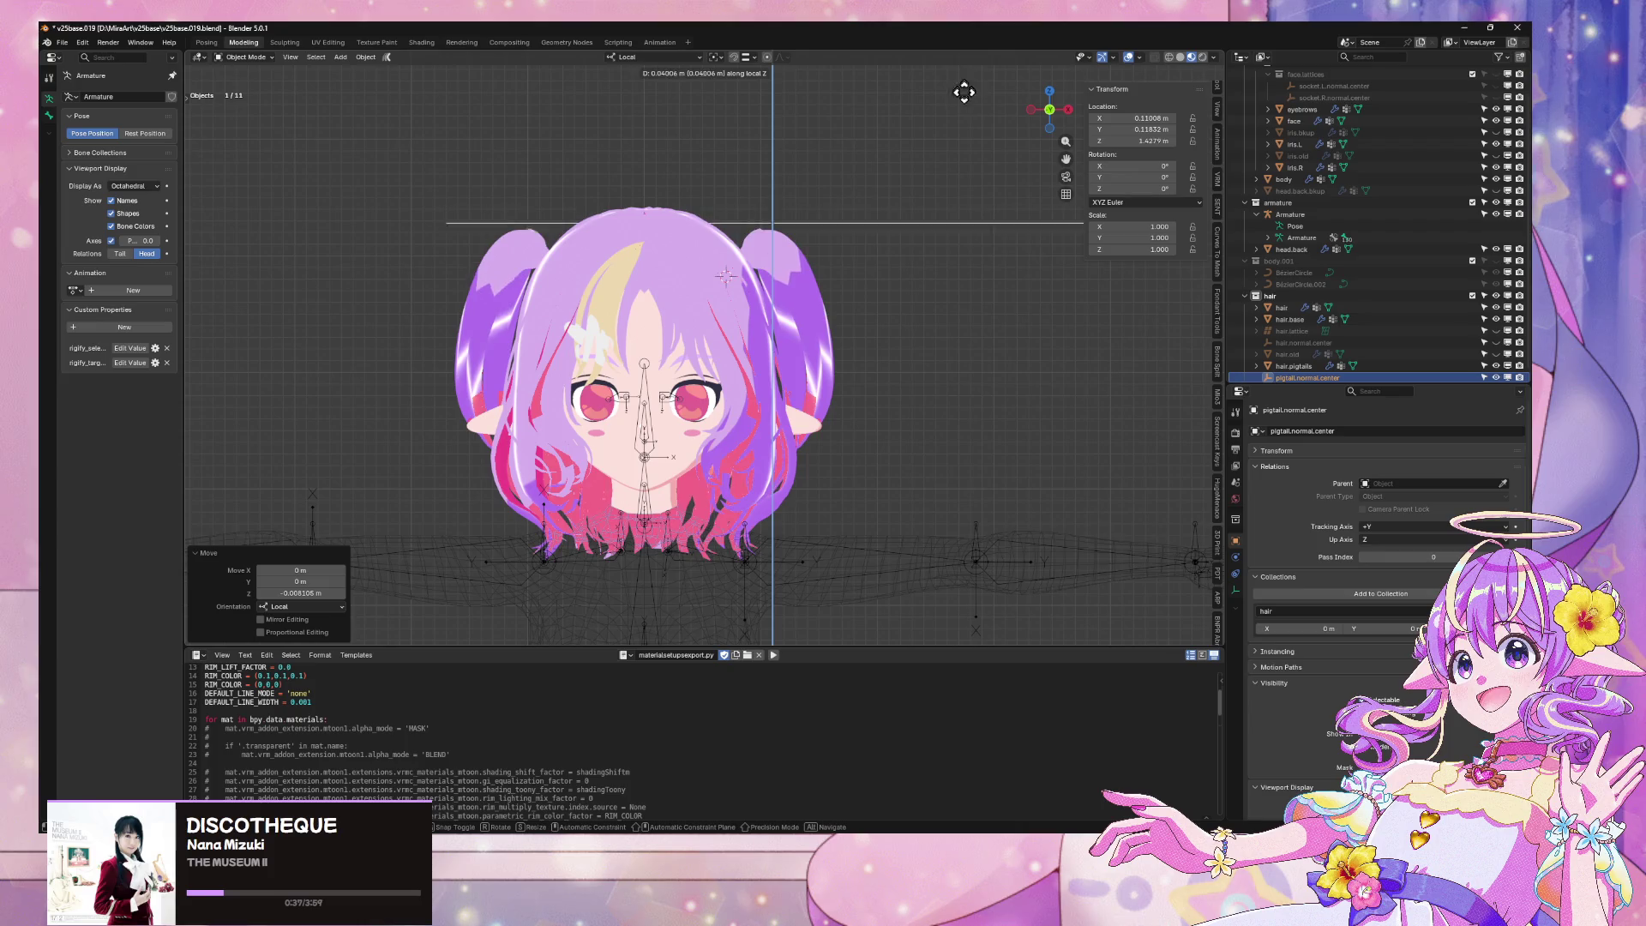
pyautogui.click(955, 129)
pyautogui.moveTo(955, 129)
pyautogui.mouseDown(button='middle')
pyautogui.moveTo(883, 177)
pyautogui.moveTo(748, 144)
pyautogui.mouseUp(button='middle')
pyautogui.press('g')
pyautogui.press('y')
pyautogui.click(903, 169)
# Refine the empty's height with two local Z moves and a local X adjustment
pyautogui.press('g')
pyautogui.press('z')
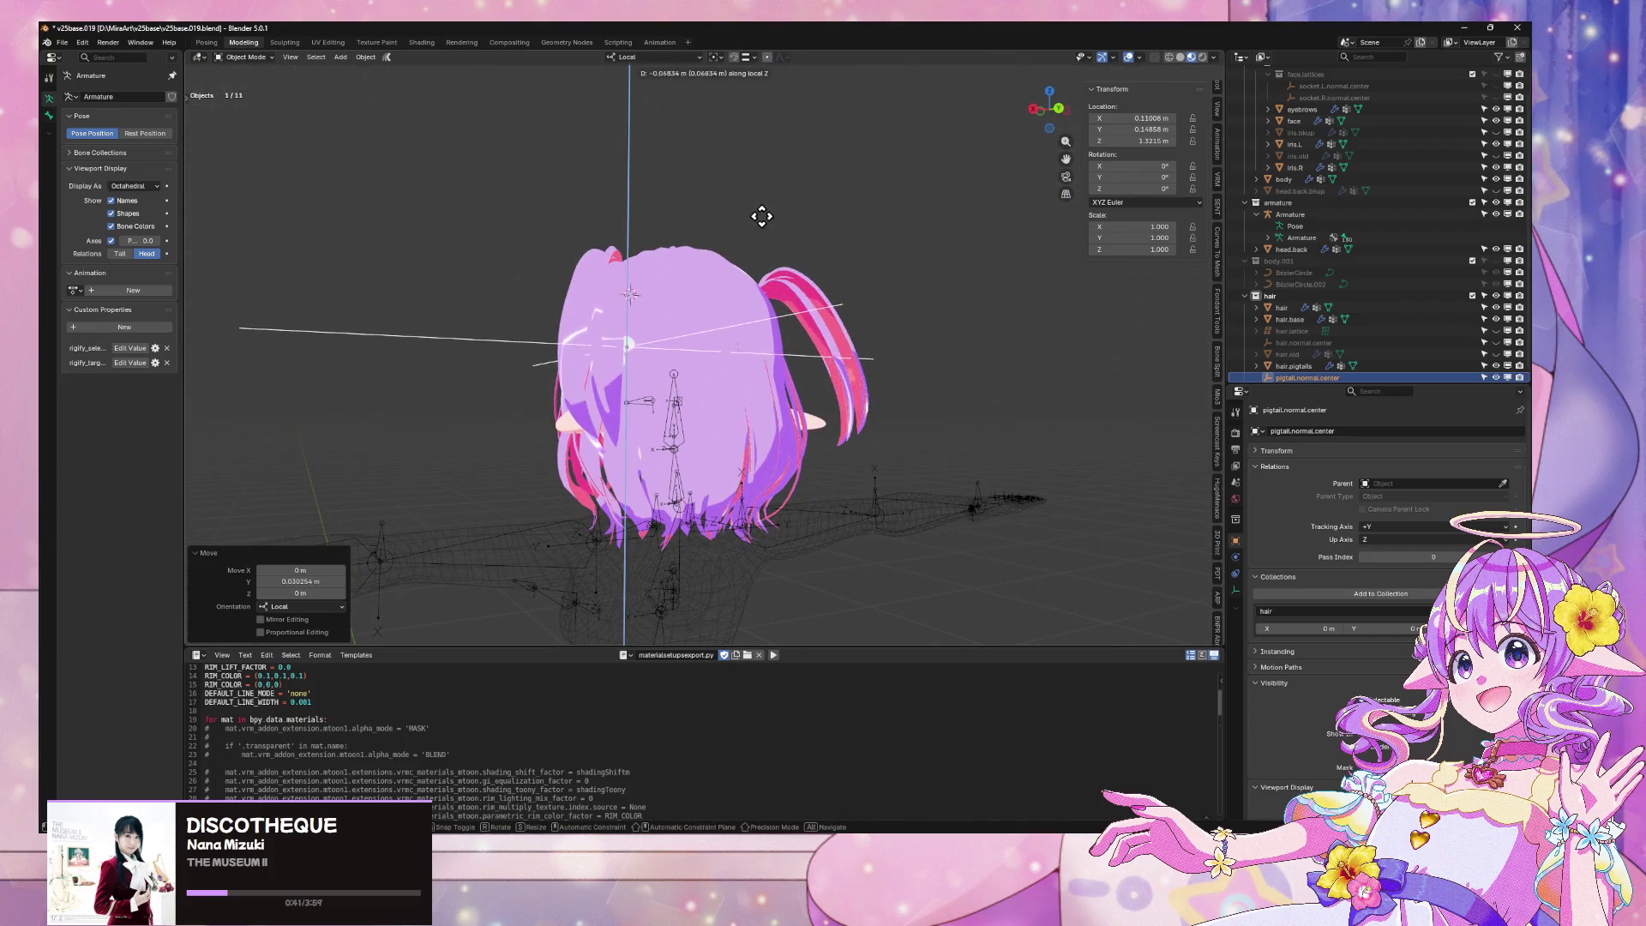
pyautogui.click(778, 217)
pyautogui.moveTo(778, 218)
pyautogui.mouseDown(button='middle')
pyautogui.moveTo(686, 257)
pyautogui.moveTo(526, 253)
pyautogui.mouseUp(button='middle')
pyautogui.press('g')
pyautogui.press('z')
pyautogui.click(724, 144)
pyautogui.press('g')
pyautogui.press('x')
pyautogui.click(755, 166)
# Set the empty's final local Z position near X 0.0978 m, Z 1.342 m, and save the file
pyautogui.press('g')
pyautogui.press('z')
pyautogui.click(759, 148)
pyautogui.moveTo(760, 148)
pyautogui.mouseDown(button='middle')
pyautogui.moveTo(783, 202)
pyautogui.moveTo(735, 214)
pyautogui.moveTo(833, 313)
pyautogui.mouseUp(button='middle')
pyautogui.hotkey('ctrl', 's')
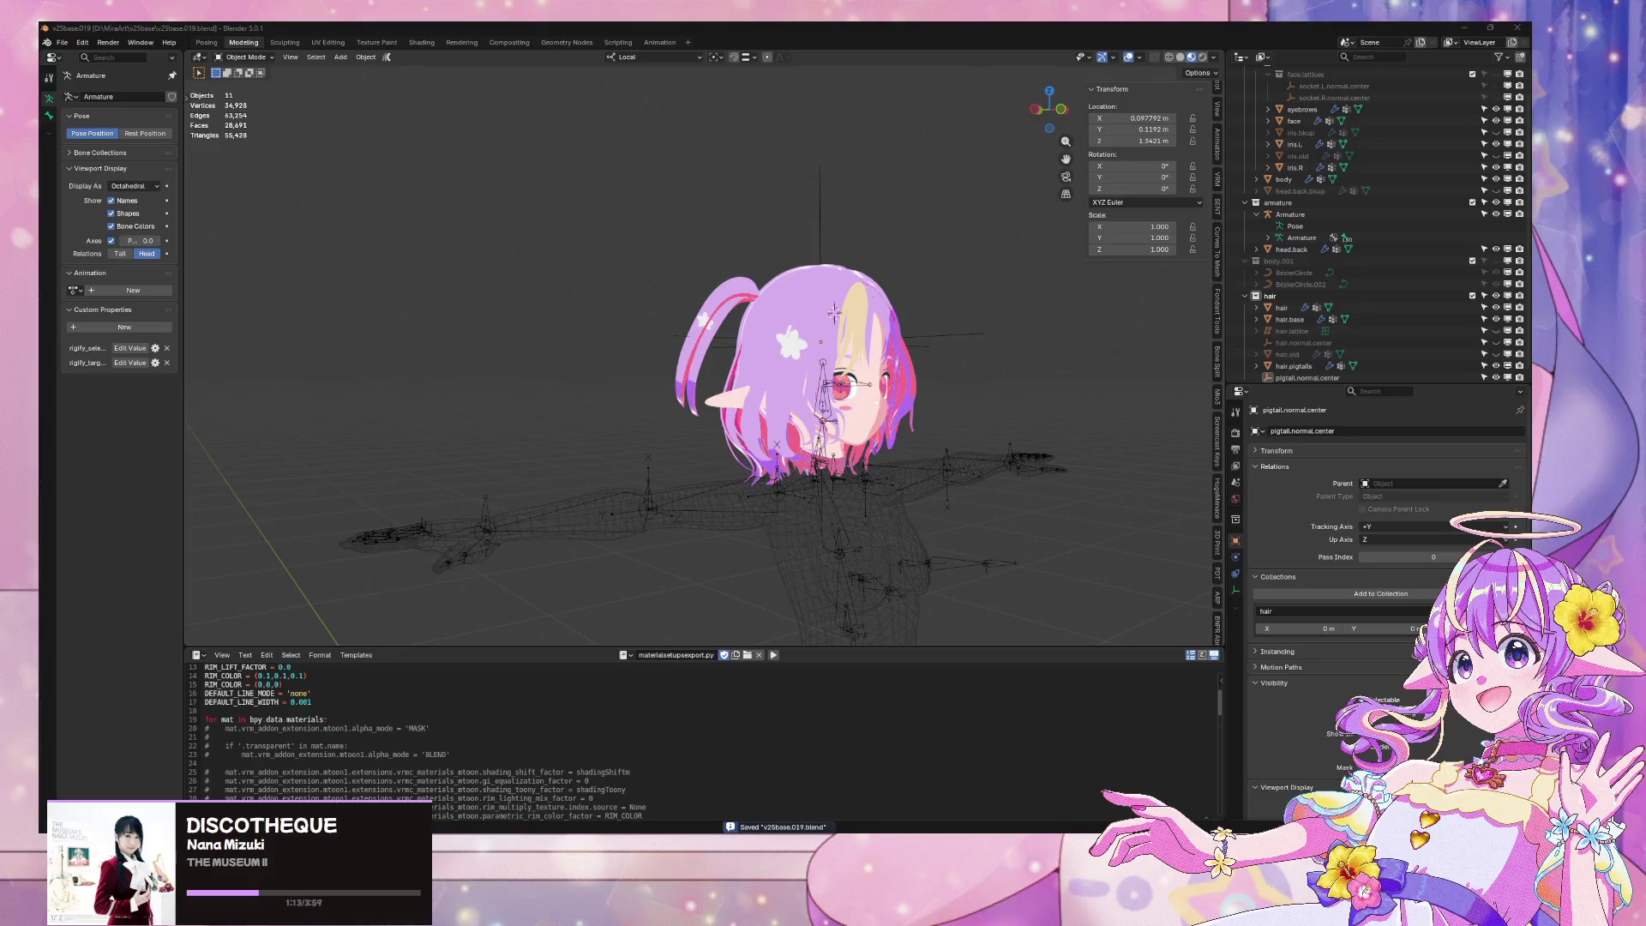
# Inspect the front-view pigtail shading with viewport overlays hidden, then restore the overlays
pyautogui.press('KP_1')
pyautogui.moveTo(1053, 95); pyautogui.dragTo(1050, 118)
pyautogui.press('KP_1')
pyautogui.click(1131, 58)
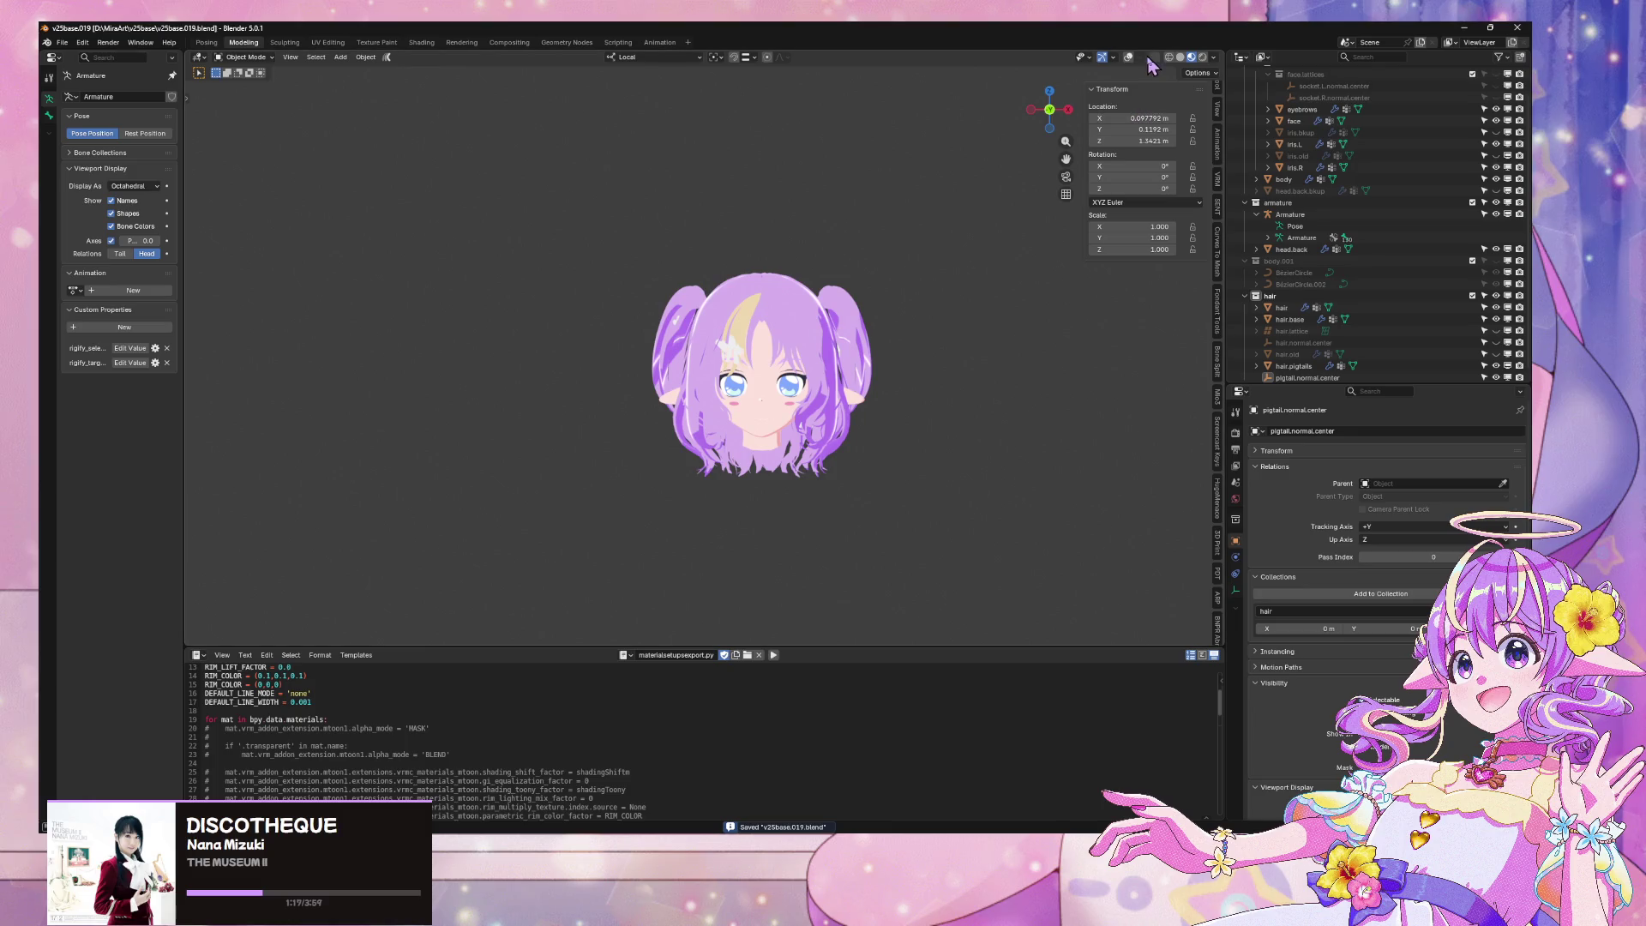
pyautogui.click(1140, 57)
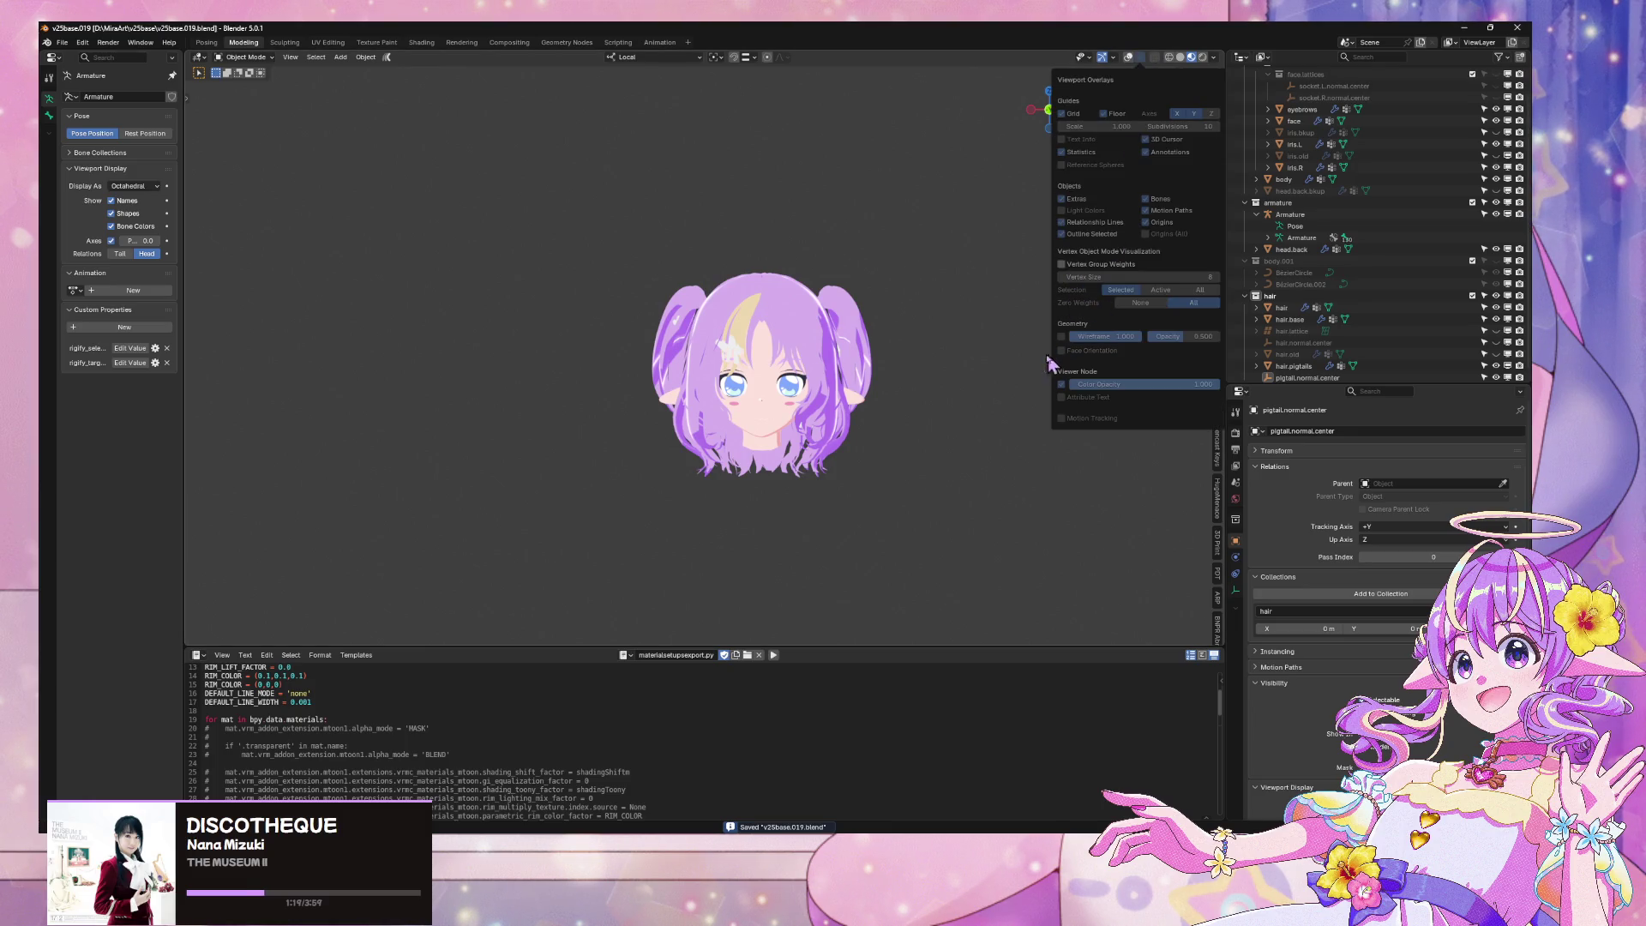
pyautogui.click(1131, 58)
# From a three-quarter view, select hair.pigtails and bring up the Add Modifier list
pyautogui.moveTo(941, 180)
pyautogui.mouseDown(button='middle')
pyautogui.moveTo(837, 213)
pyautogui.moveTo(815, 246)
pyautogui.moveTo(758, 209)
pyautogui.moveTo(835, 199)
pyautogui.moveTo(975, 392)
pyautogui.mouseUp(button='middle')
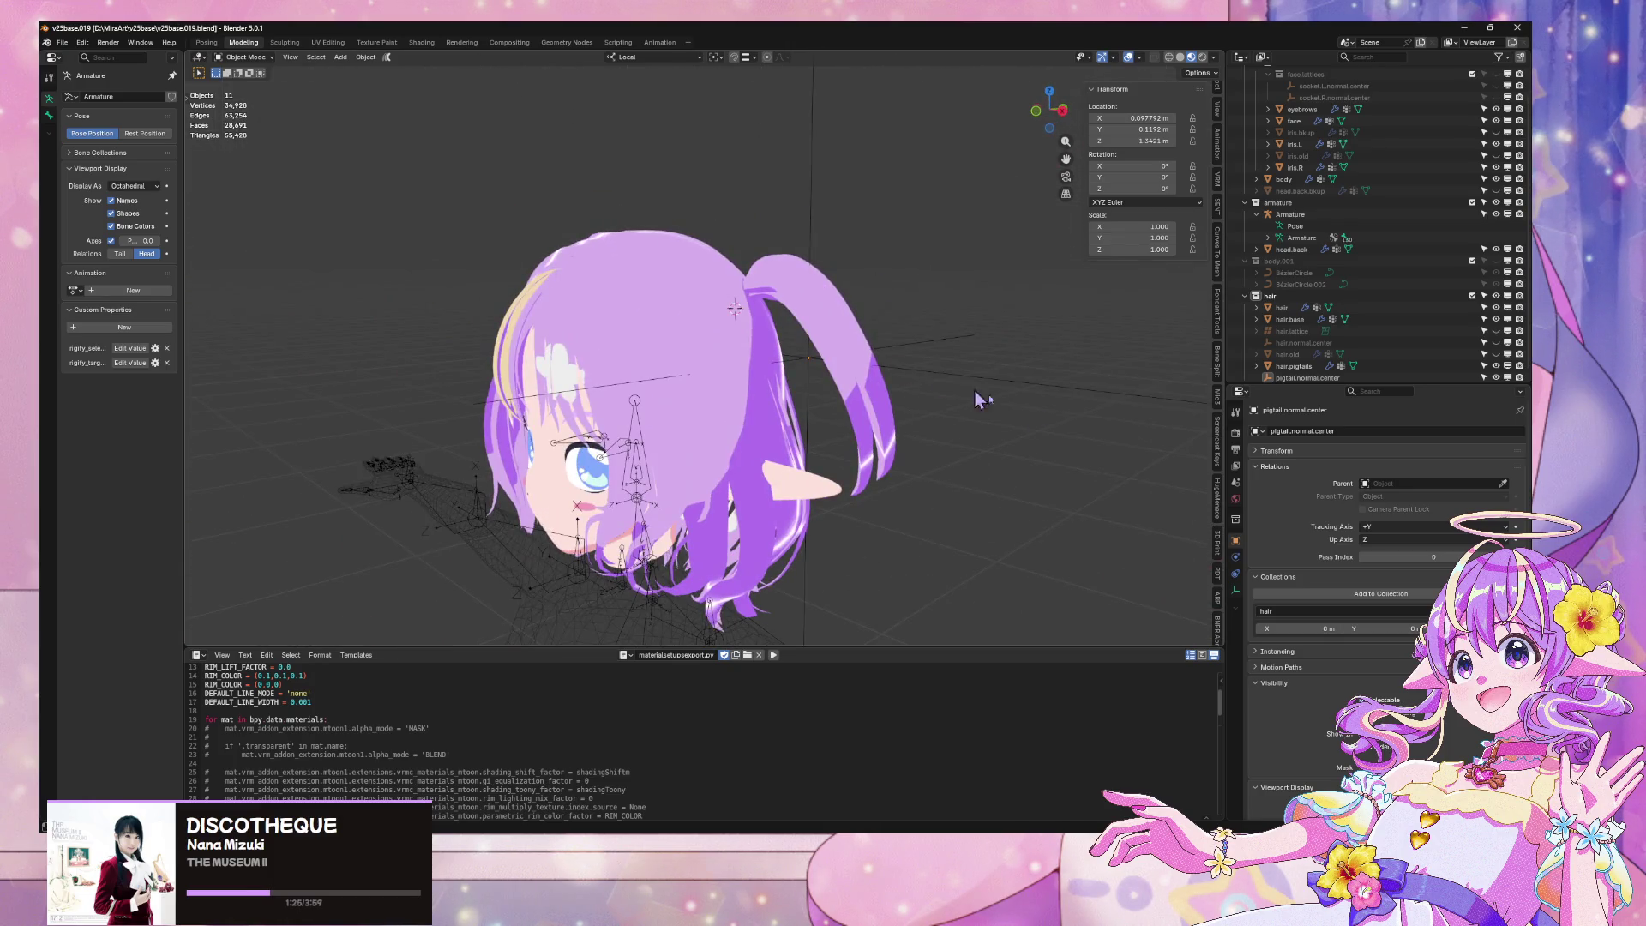
pyautogui.click(821, 340)
pyautogui.click(1382, 433)
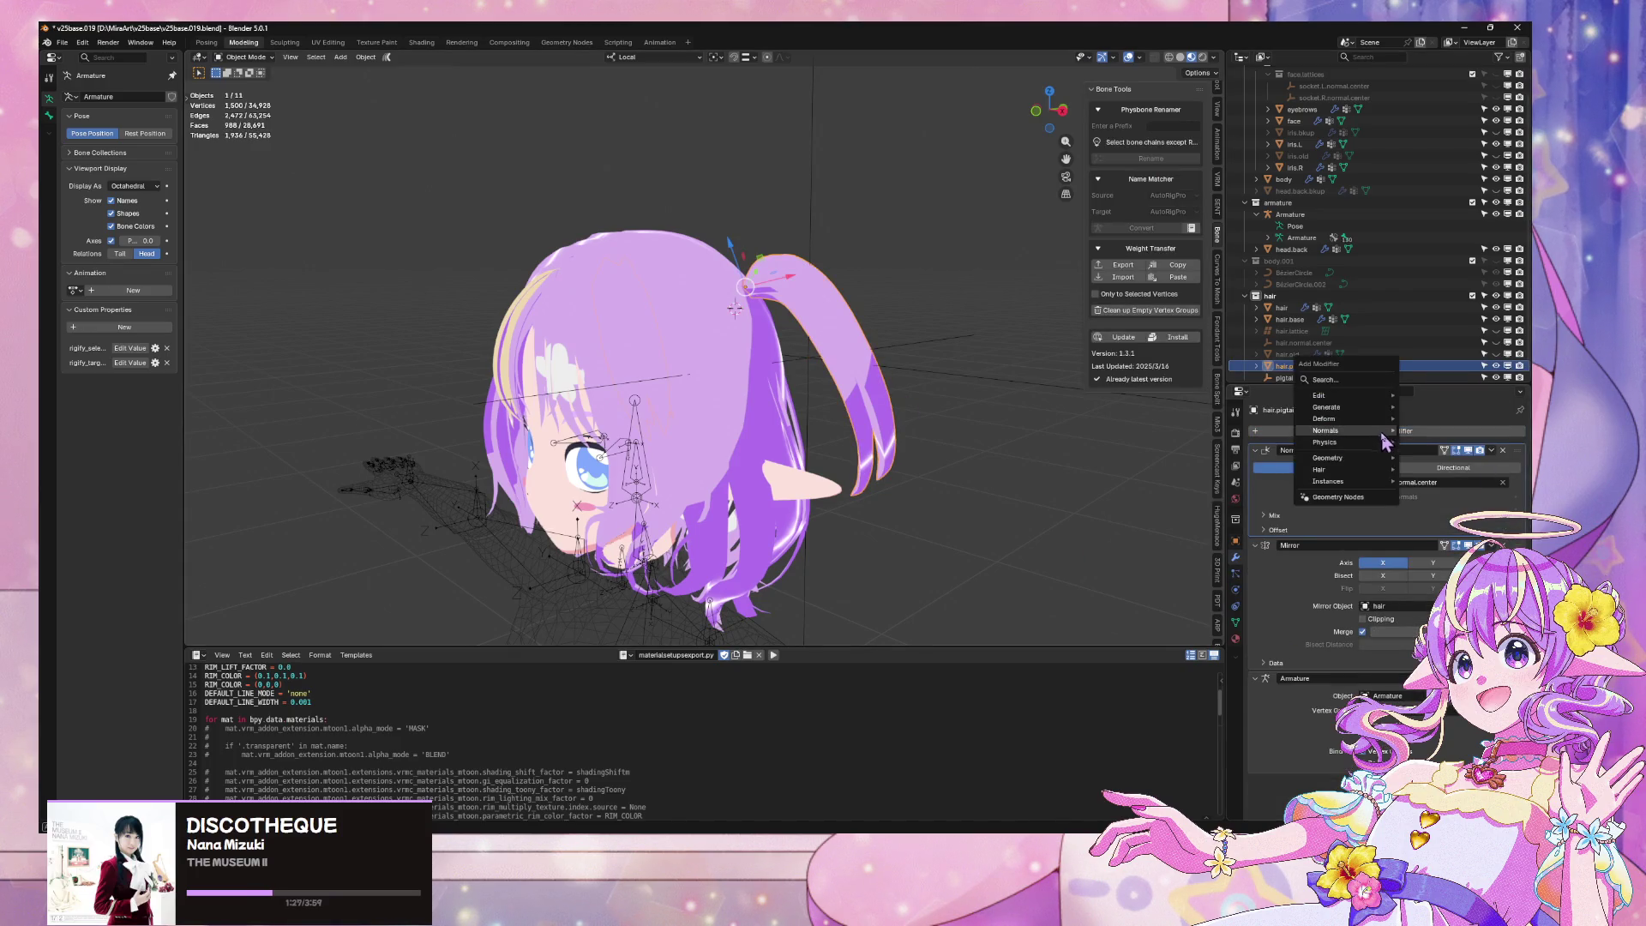
# Add a Lattice modifier using hair.lattice, placed between NormalEdit and Mirror in the stack
pyautogui.moveTo(1337, 418)
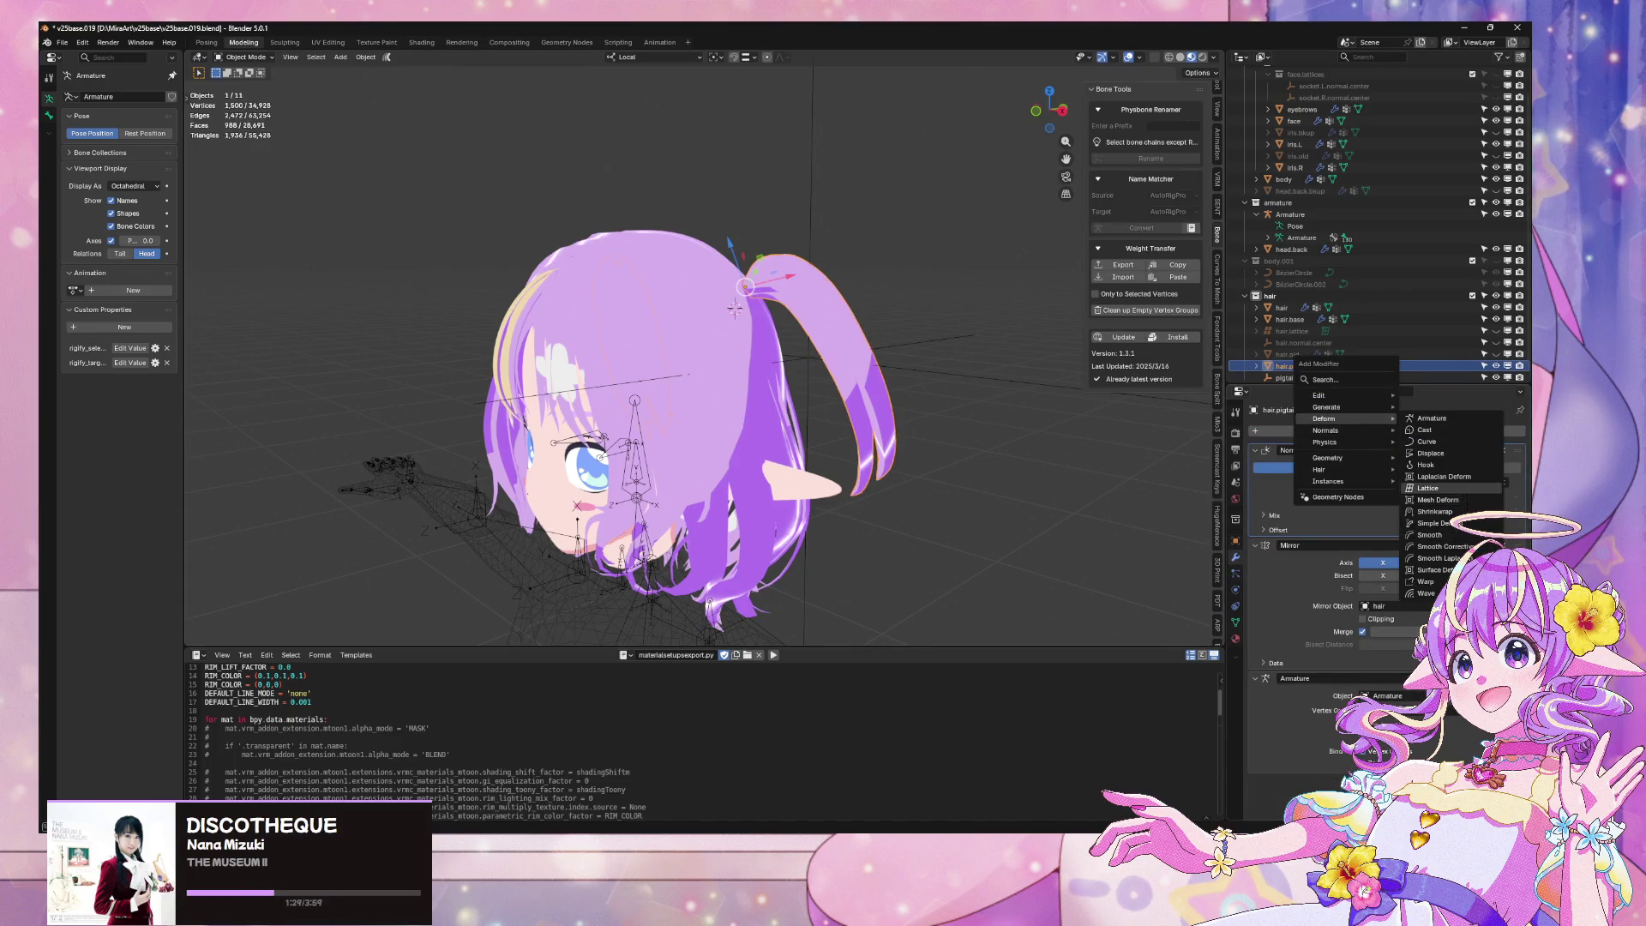
pyautogui.click(1427, 487)
pyautogui.moveTo(1514, 757); pyautogui.dragTo(1514, 457)
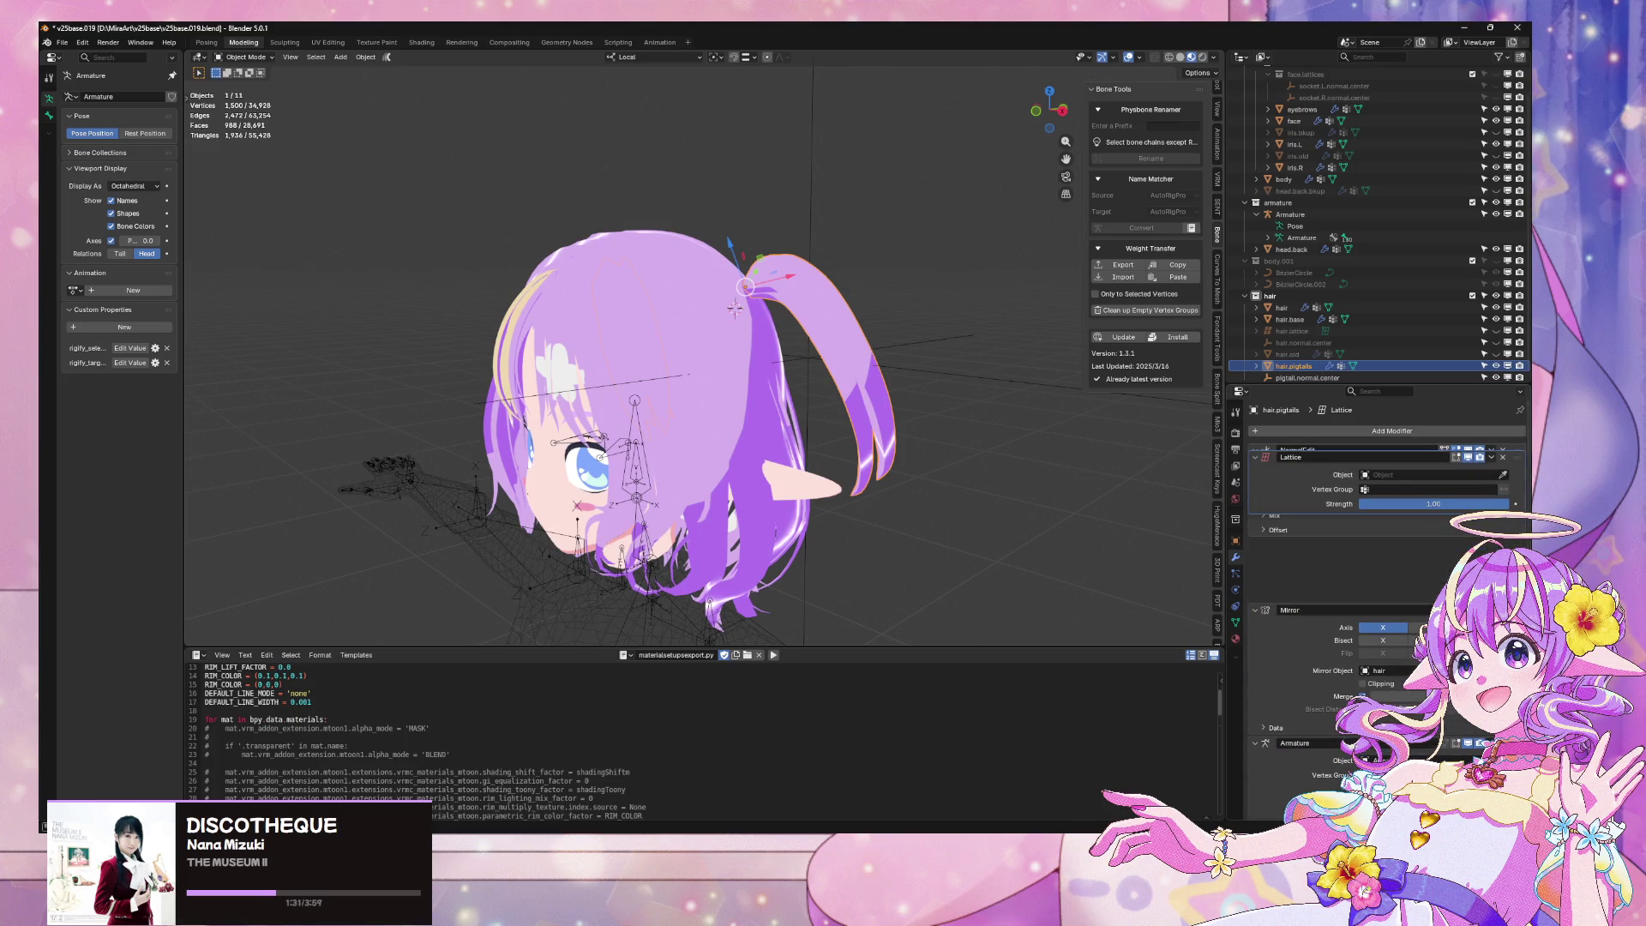
pyautogui.moveTo(1514, 545)
pyautogui.mouseDown()
pyautogui.moveTo(1496, 471)
pyautogui.moveTo(1509, 480)
pyautogui.moveTo(1417, 538)
pyautogui.mouseUp()
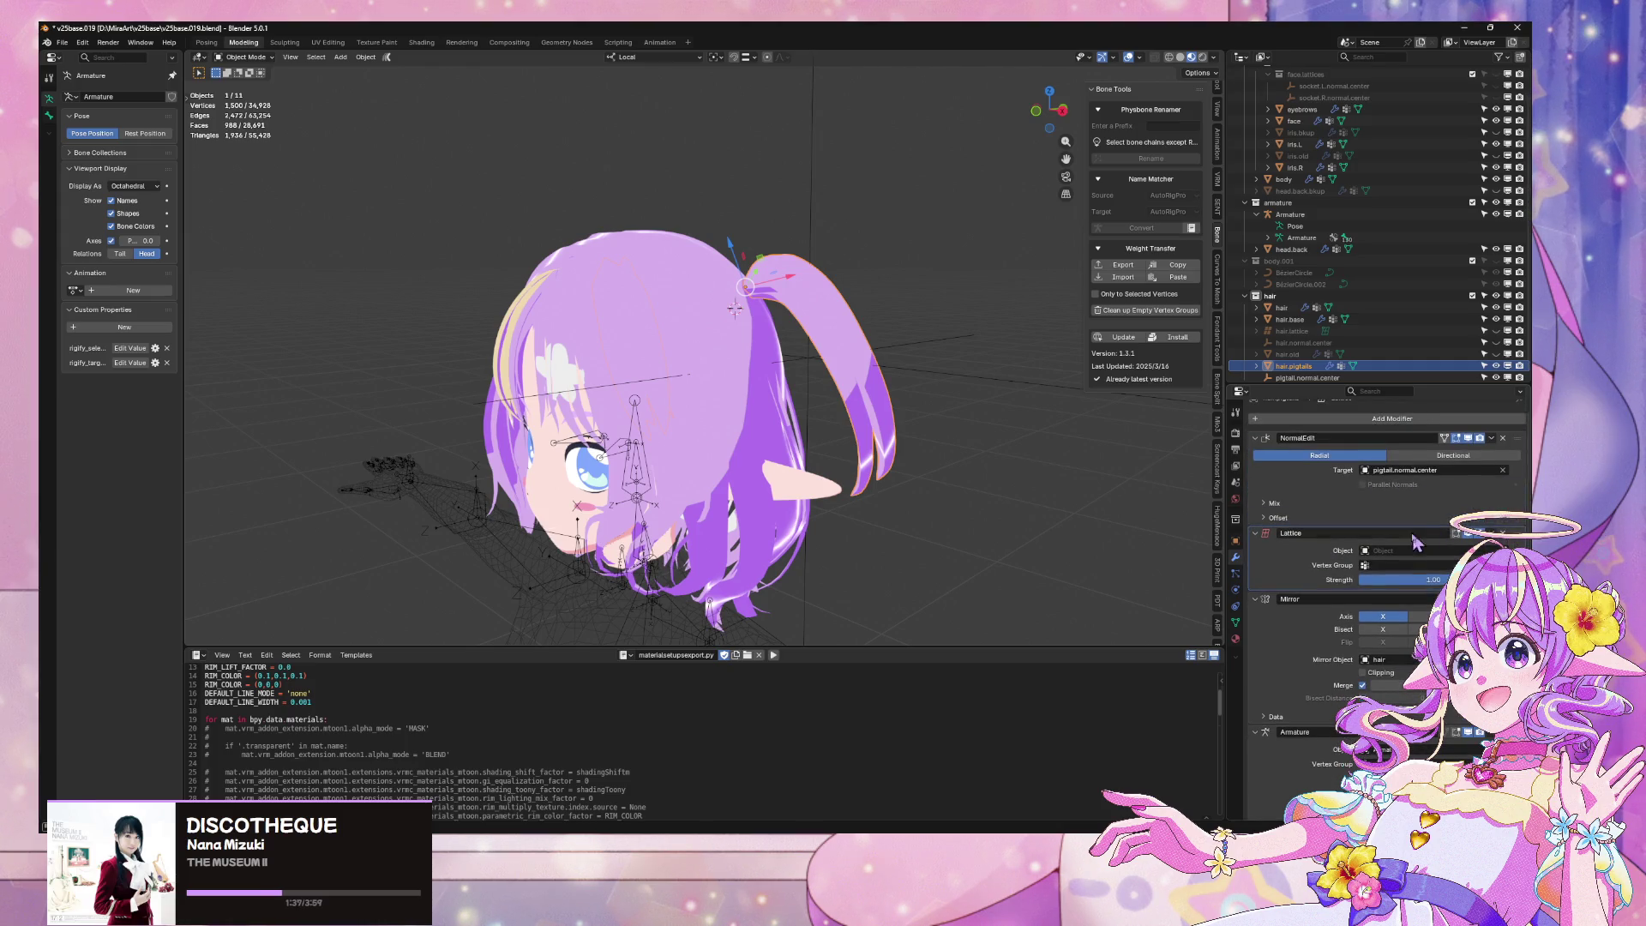
pyautogui.click(1408, 552)
pyautogui.click(1412, 571)
# Deselect the pigtails and check the result in front orthographic view
pyautogui.moveTo(1077, 434)
pyautogui.mouseDown(button='middle')
pyautogui.moveTo(1000, 357)
pyautogui.moveTo(916, 347)
pyautogui.moveTo(1011, 334)
pyautogui.moveTo(829, 314)
pyautogui.mouseUp(button='middle')
pyautogui.click(823, 305)
pyautogui.click(1047, 132)
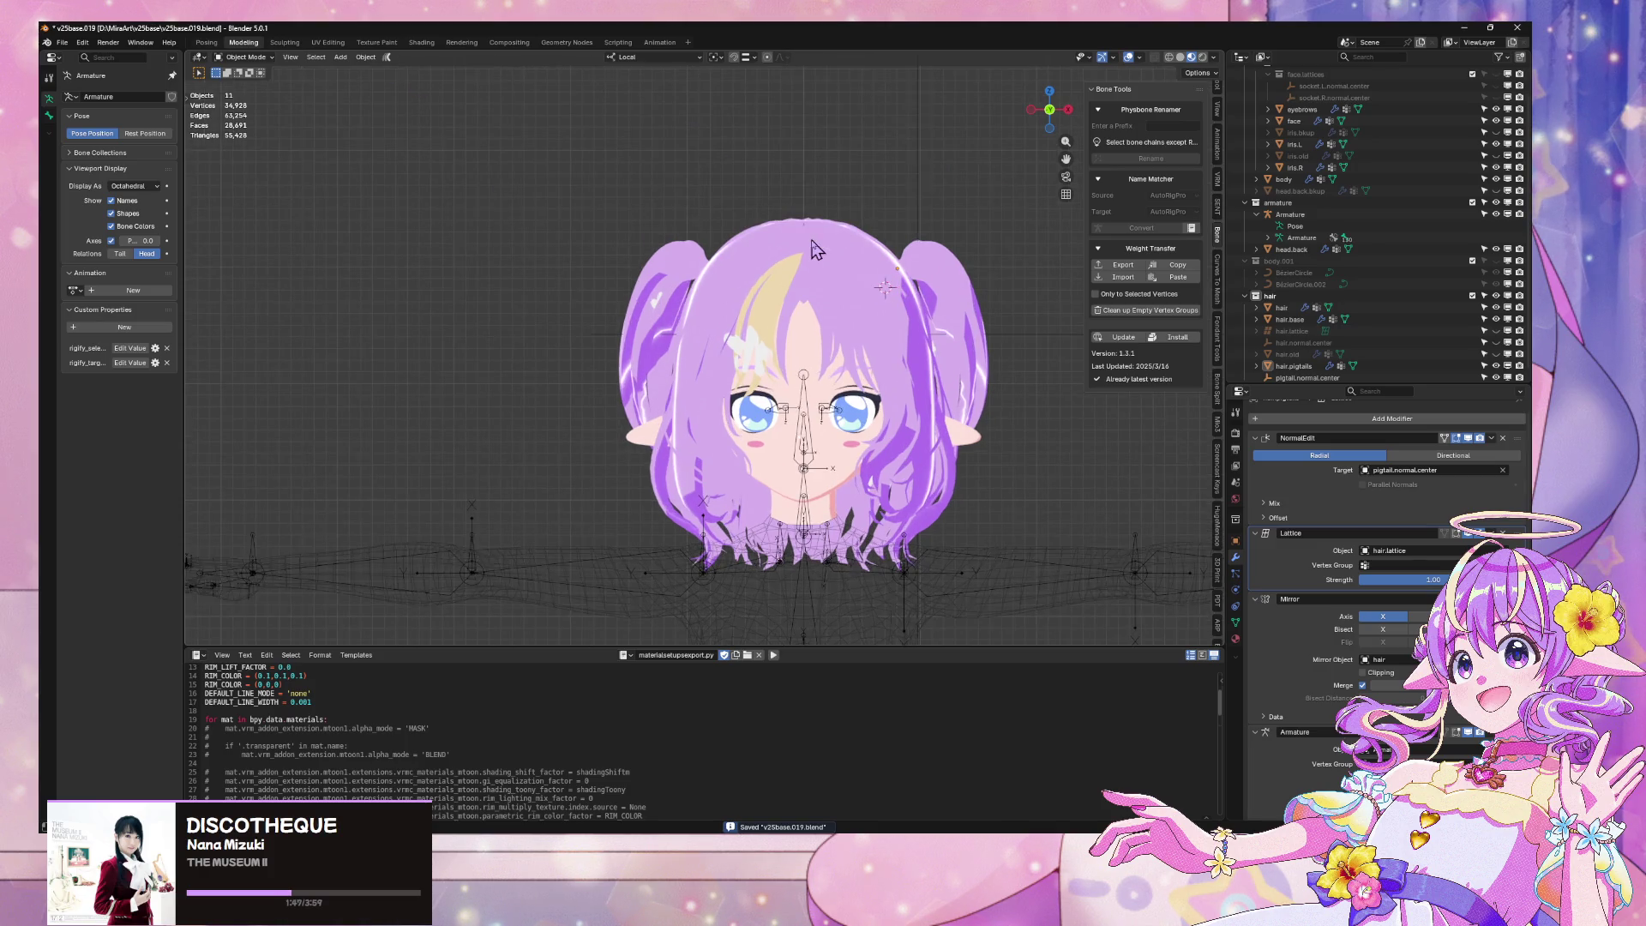
# Export the avatar from Blender as a glTF 2.0 file
pyautogui.scroll(2, 743, 164)
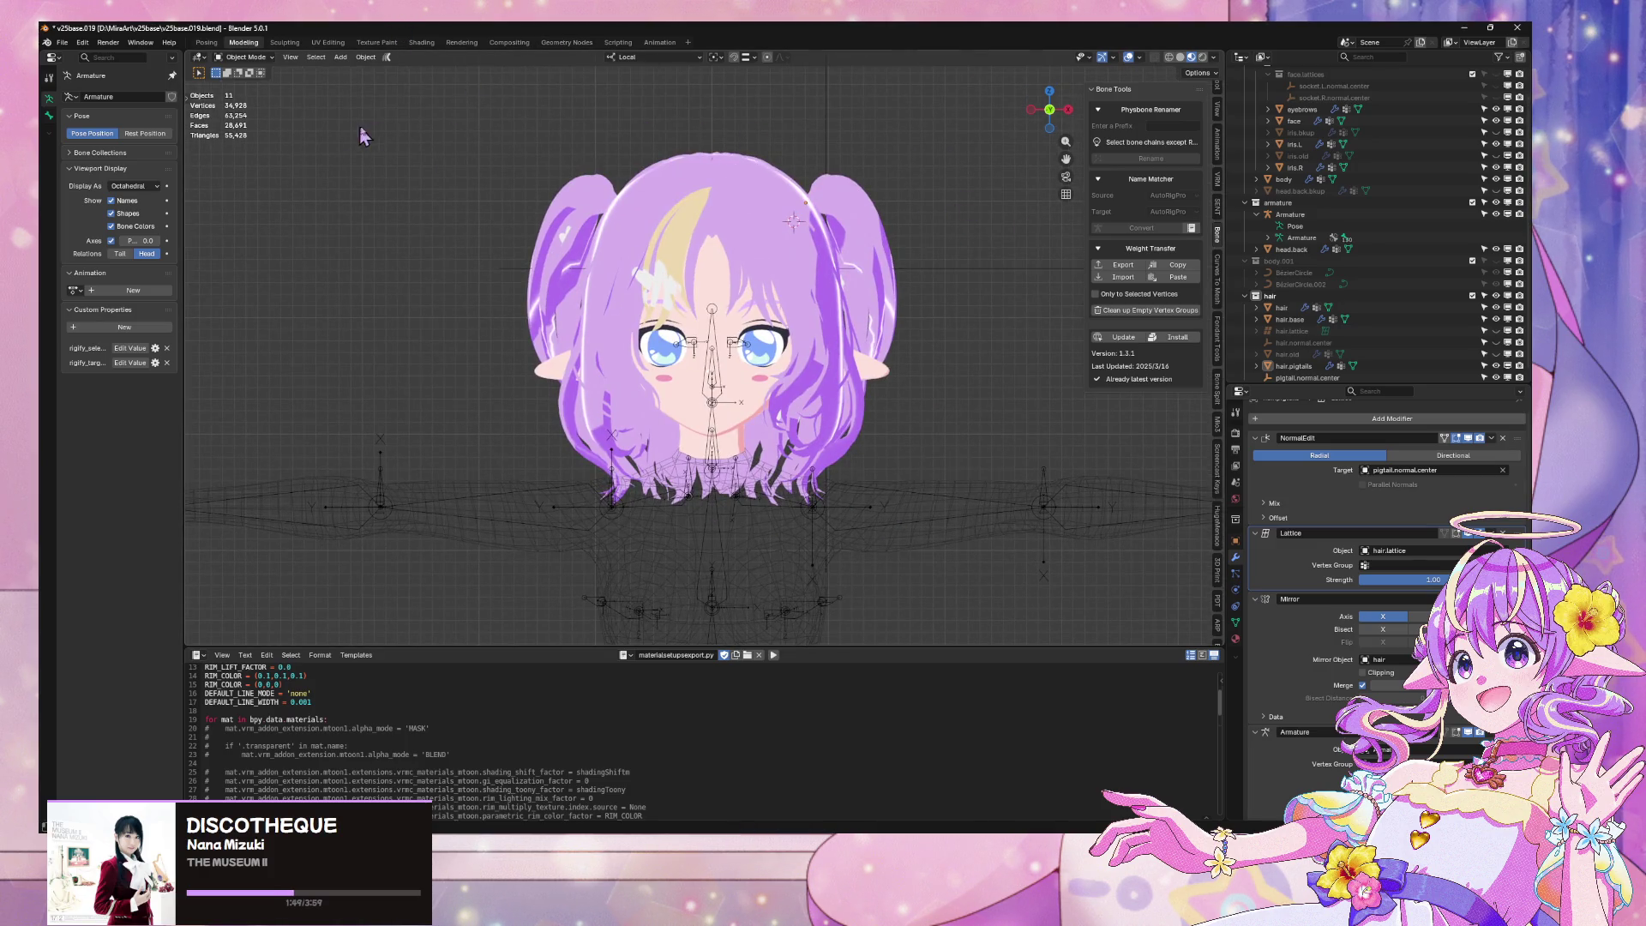
pyautogui.click(63, 43)
pyautogui.moveTo(116, 223)
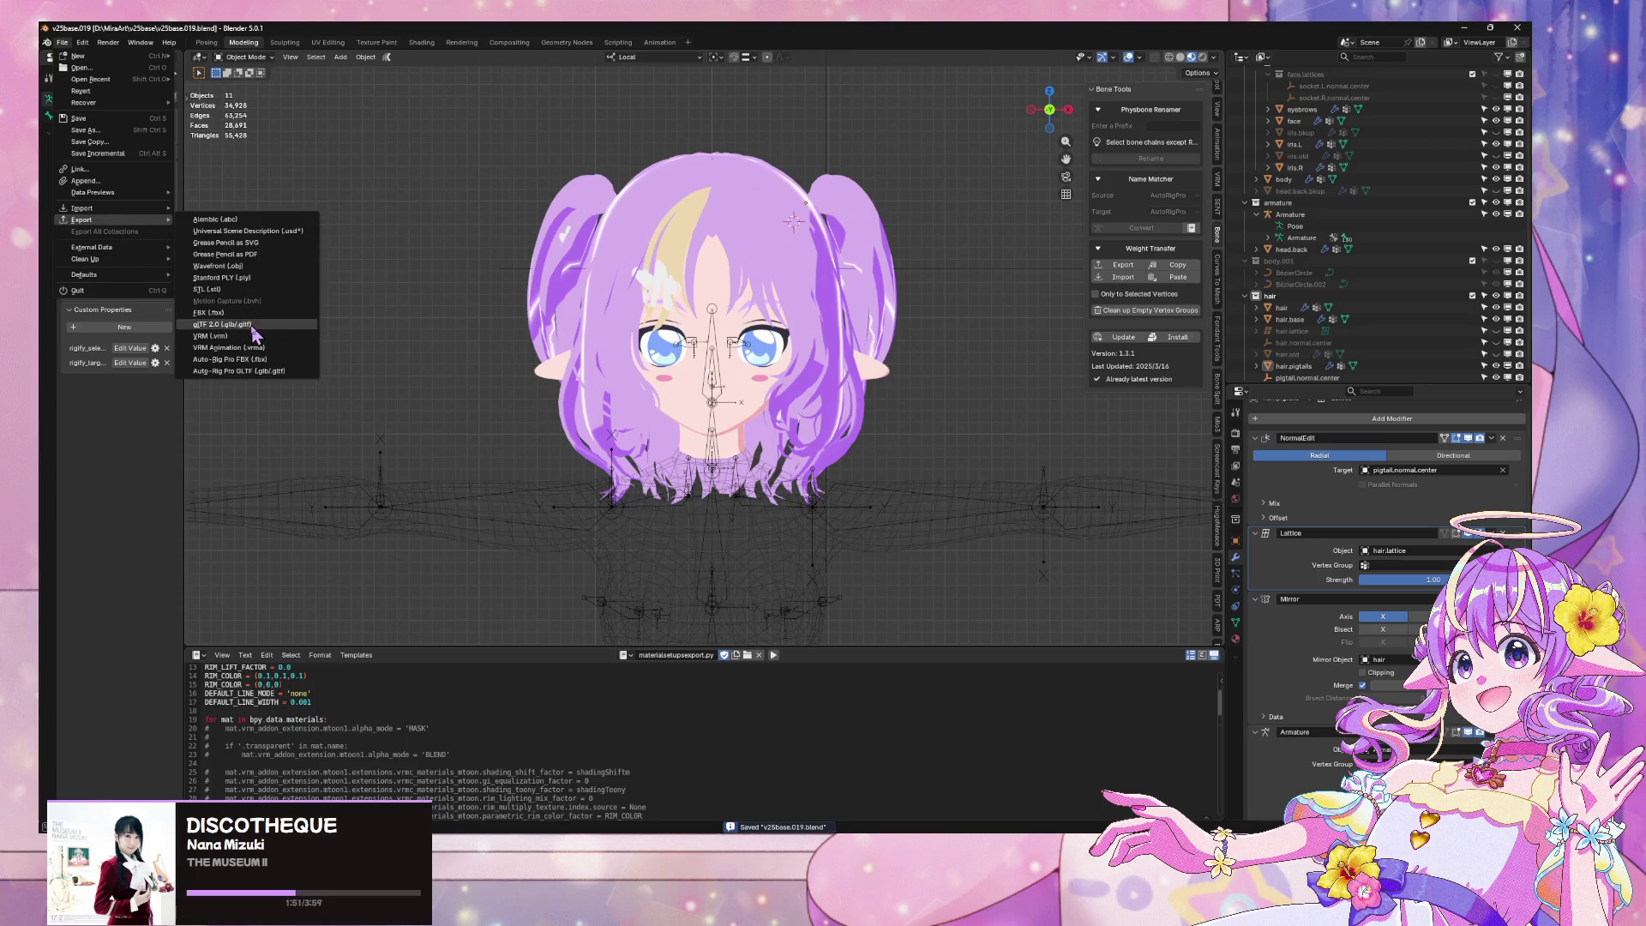
pyautogui.click(225, 324)
pyautogui.doubleClick(737, 274)
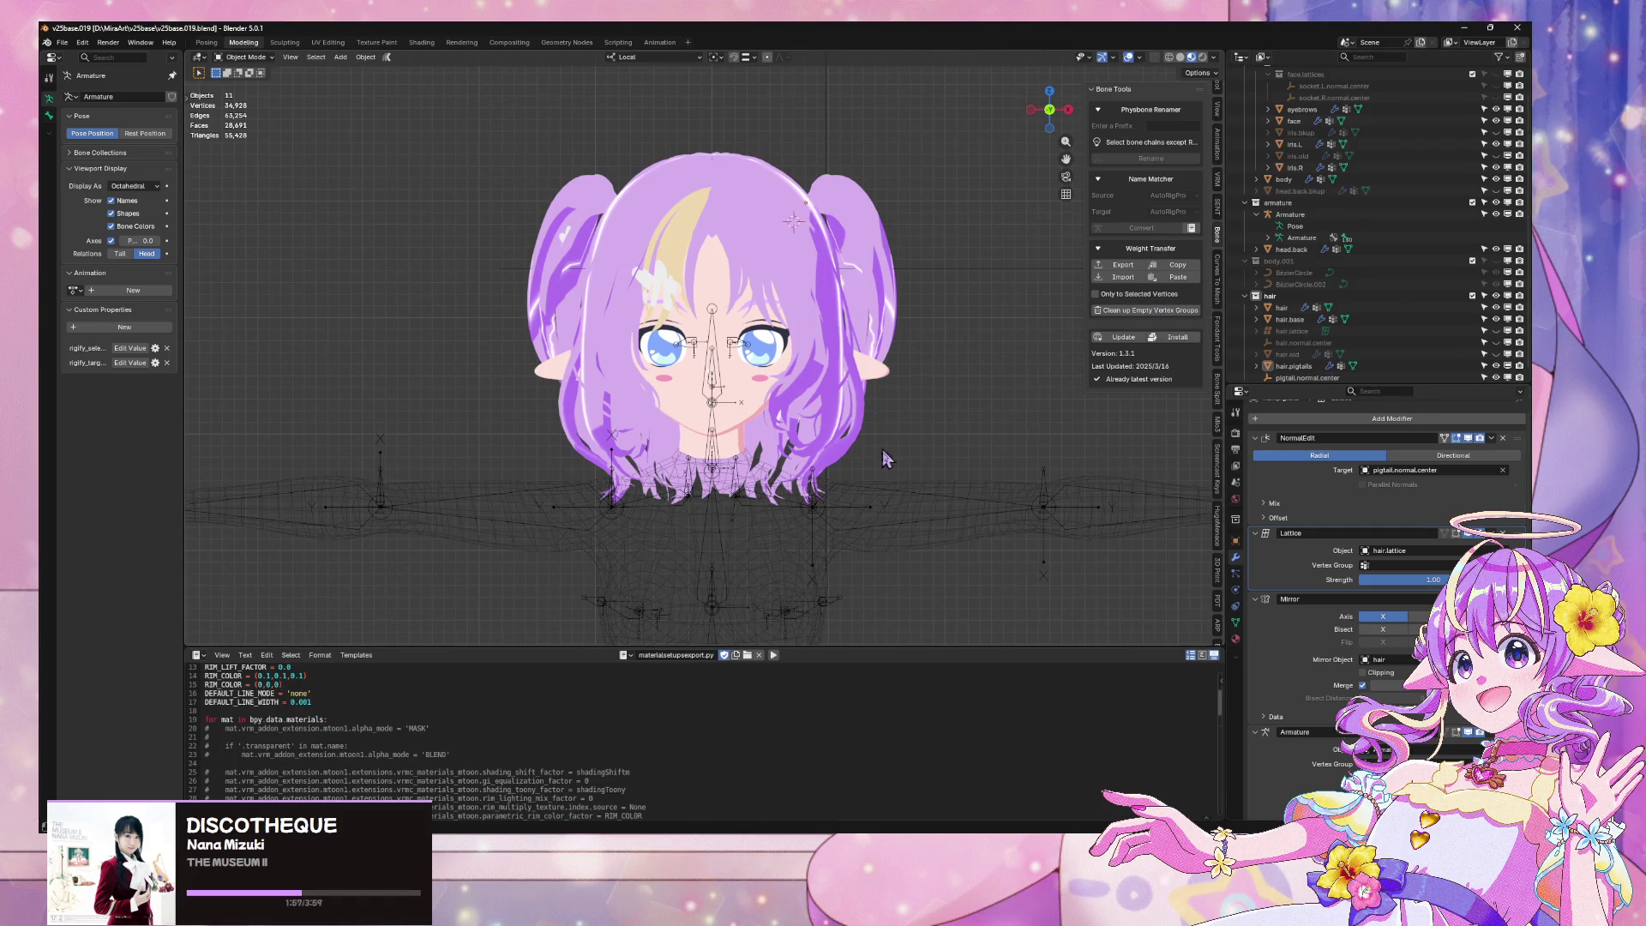
# In Unity, start the Warudo character import for the updated avatar
pyautogui.scroll(-1, 752, 437)
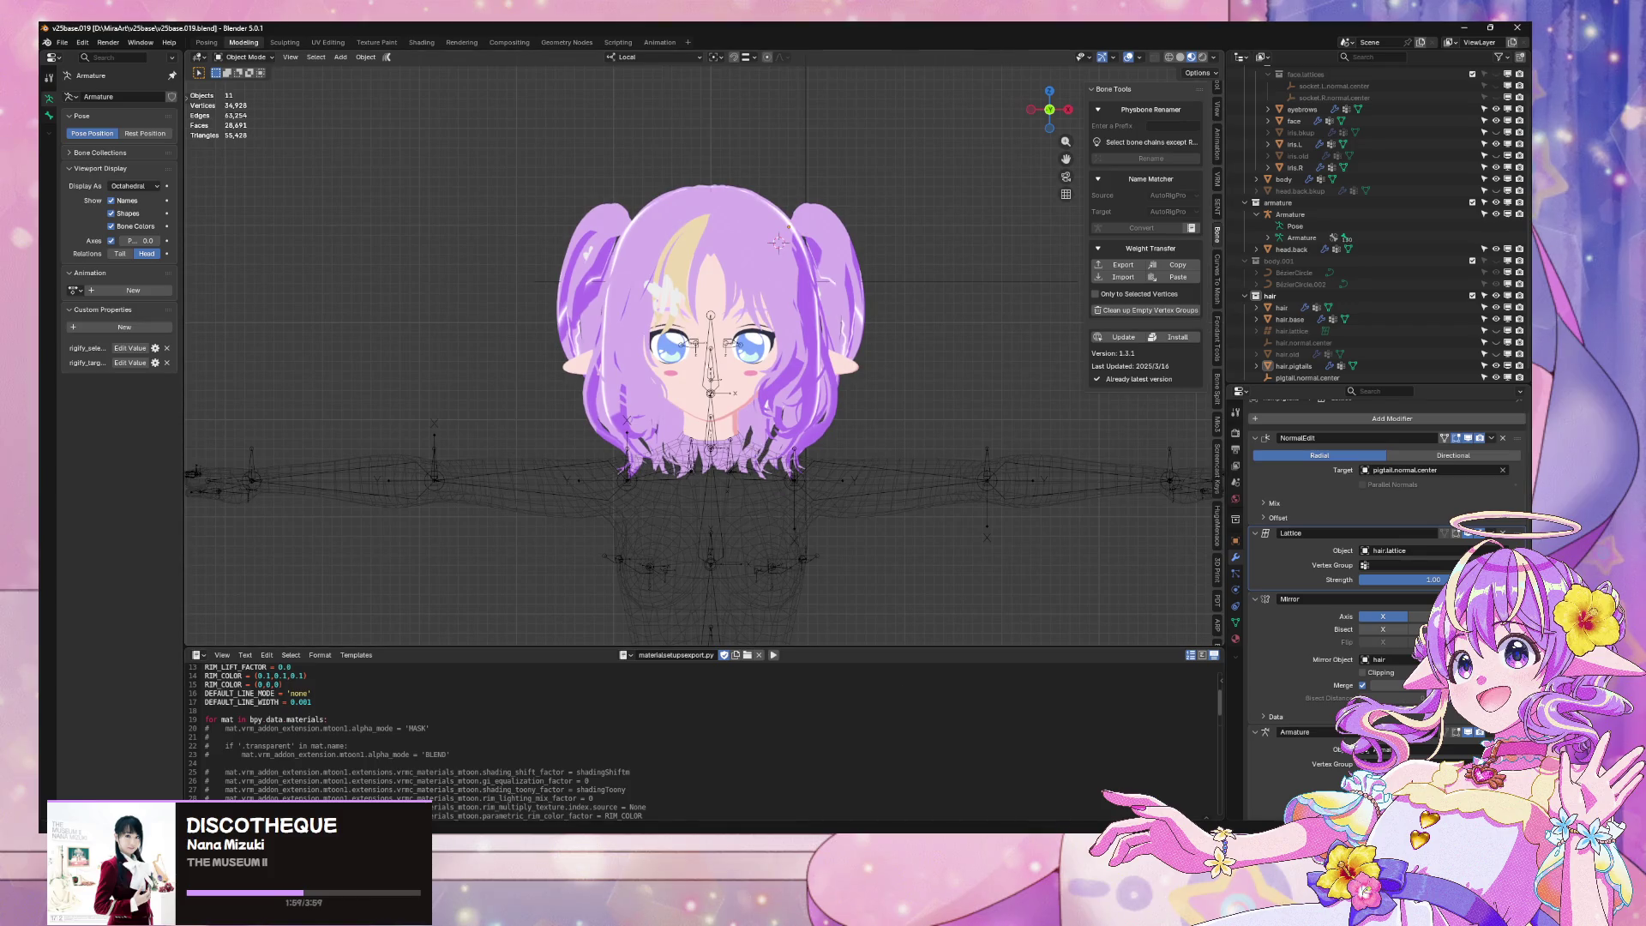
pyautogui.hotkey('alt', 'Tab')
pyautogui.click(294, 40)
pyautogui.click(311, 55)
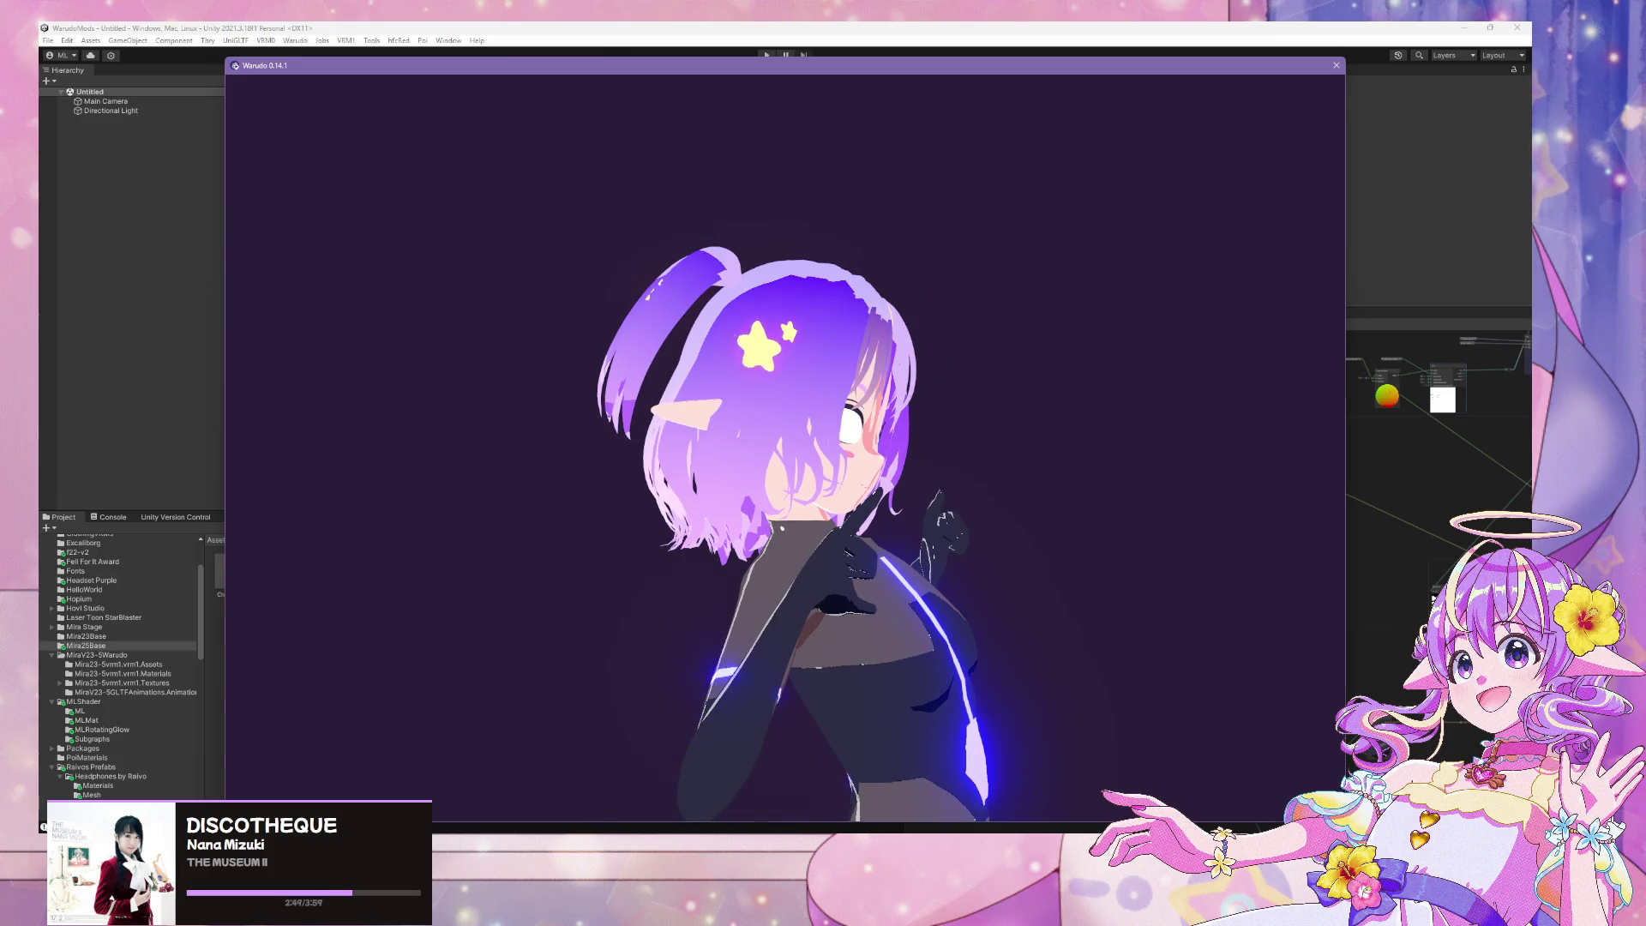
# After previewing in Warudo, return to Blender's view of the avatar's head and pigtail
pyautogui.hotkey('alt', 'Tab')
pyautogui.scroll(2, 910, 318)
# Rotate hair.pigtails a few degrees about its local X and Y axes, checking from behind
pyautogui.moveTo(911, 317); pyautogui.dragTo(849, 335, button='middle')
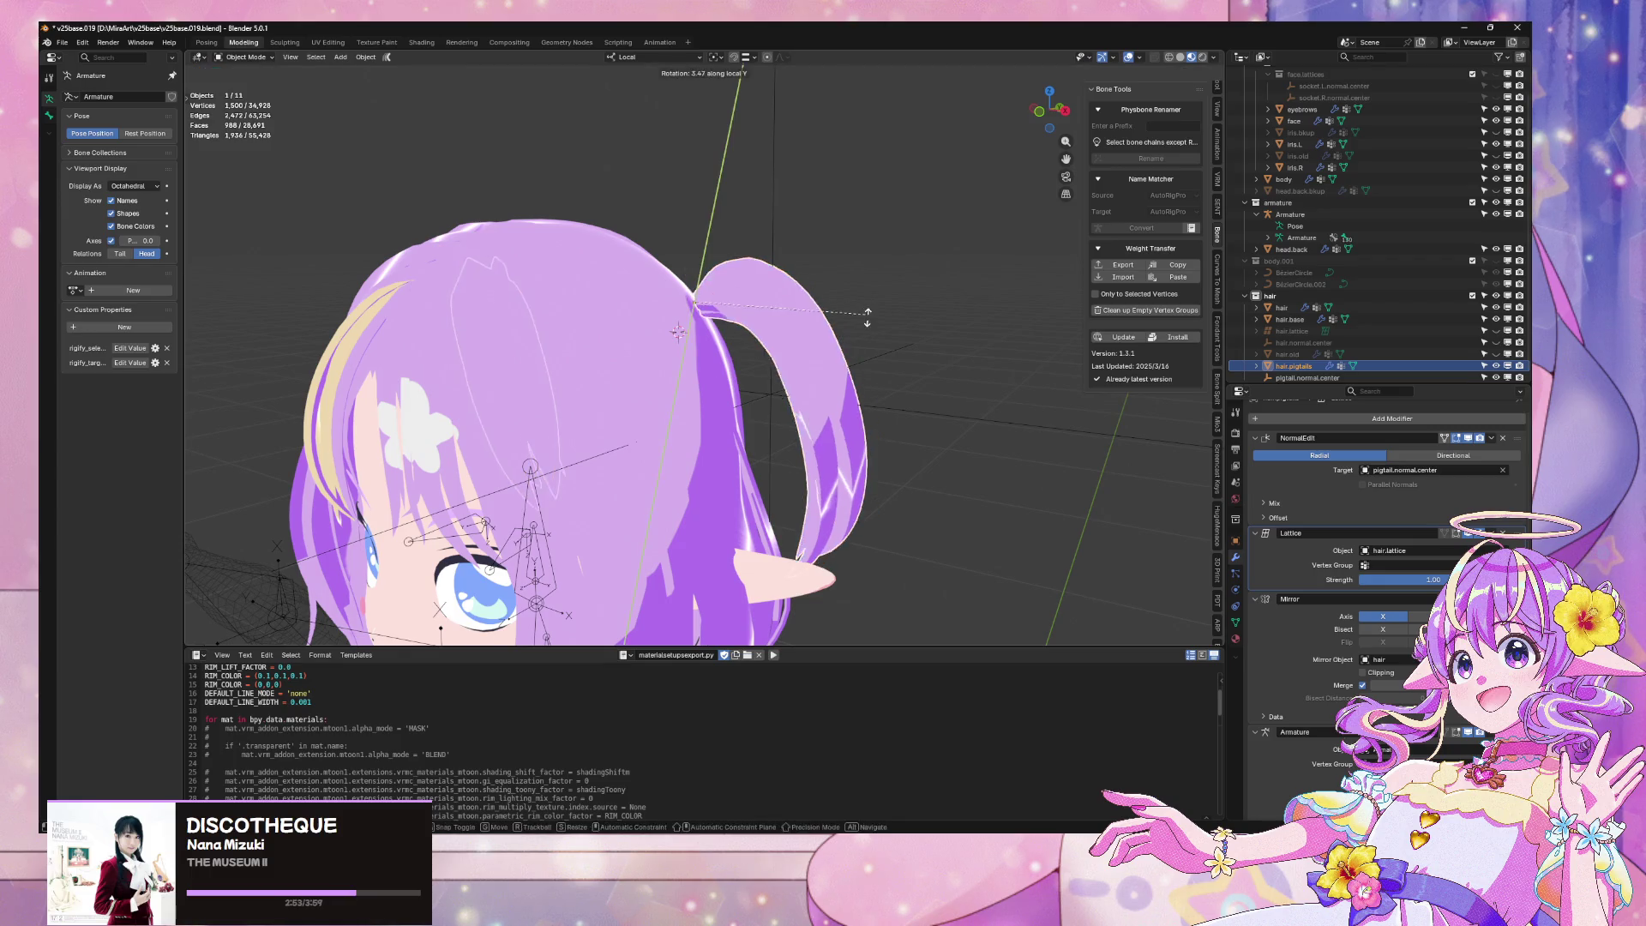
pyautogui.moveTo(873, 365)
pyautogui.mouseDown(button='middle')
pyautogui.moveTo(652, 343)
pyautogui.moveTo(874, 320)
pyautogui.moveTo(914, 358)
pyautogui.moveTo(857, 349)
pyautogui.mouseUp(button='middle')
pyautogui.press('r')
pyautogui.press('x')
pyautogui.click(600, 343)
pyautogui.scroll(3, 874, 320)
pyautogui.click(913, 360)
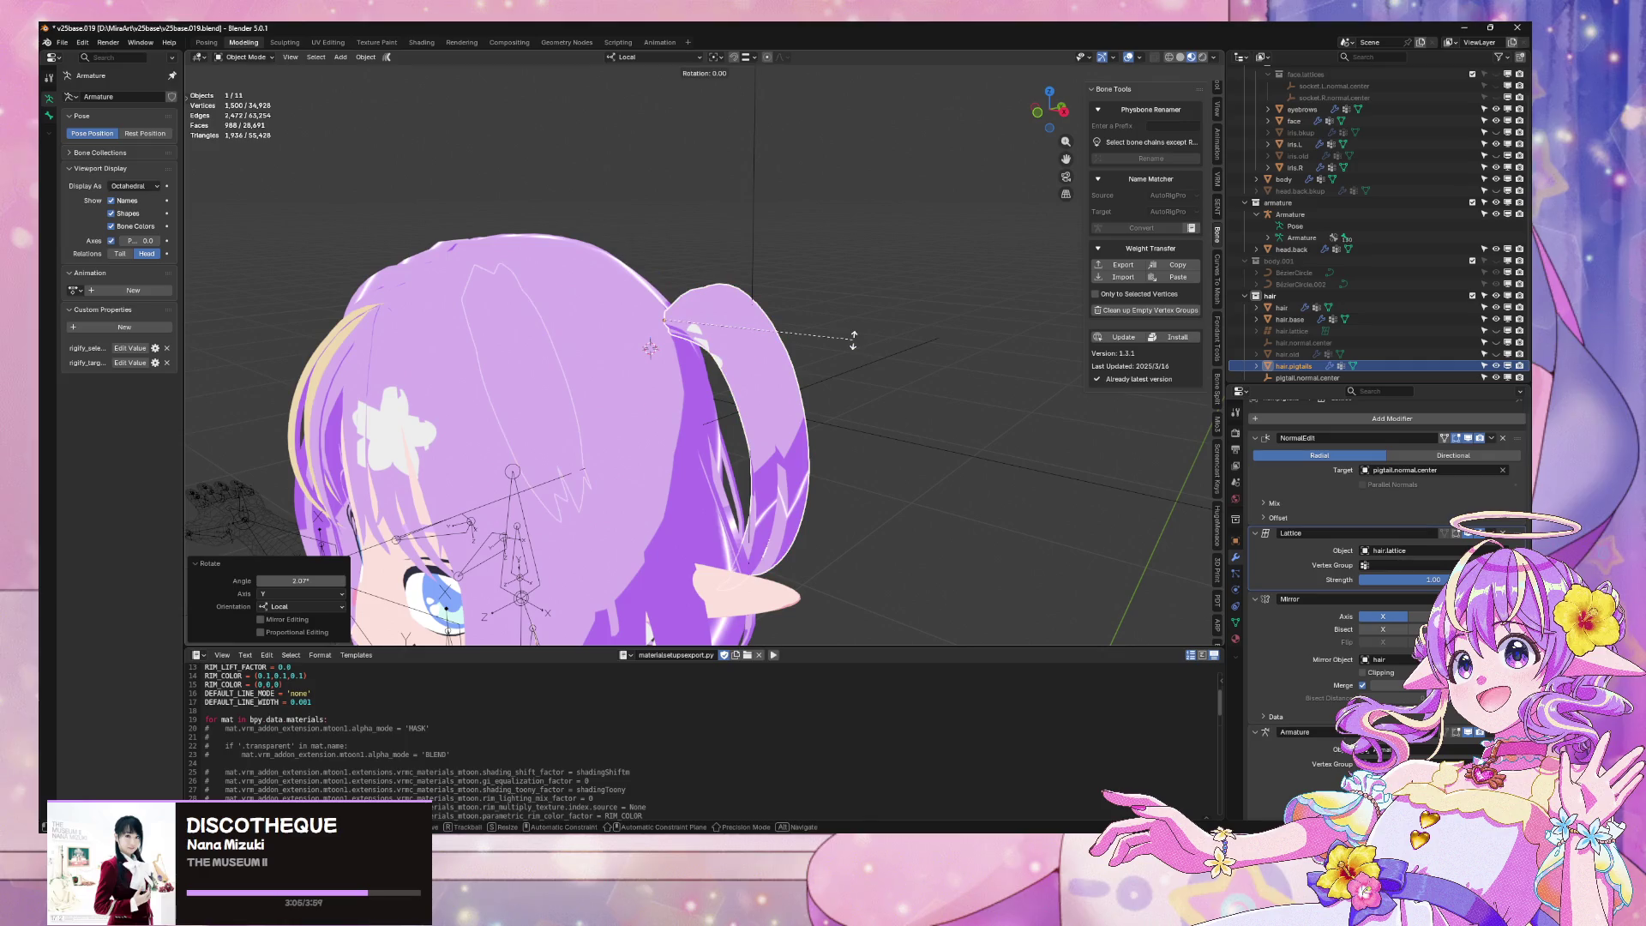
pyautogui.click(857, 351)
pyautogui.moveTo(857, 351)
pyautogui.mouseDown(button='middle')
pyautogui.moveTo(761, 323)
pyautogui.moveTo(514, 360)
pyautogui.moveTo(753, 311)
pyautogui.mouseUp(button='middle')
pyautogui.click(600, 360)
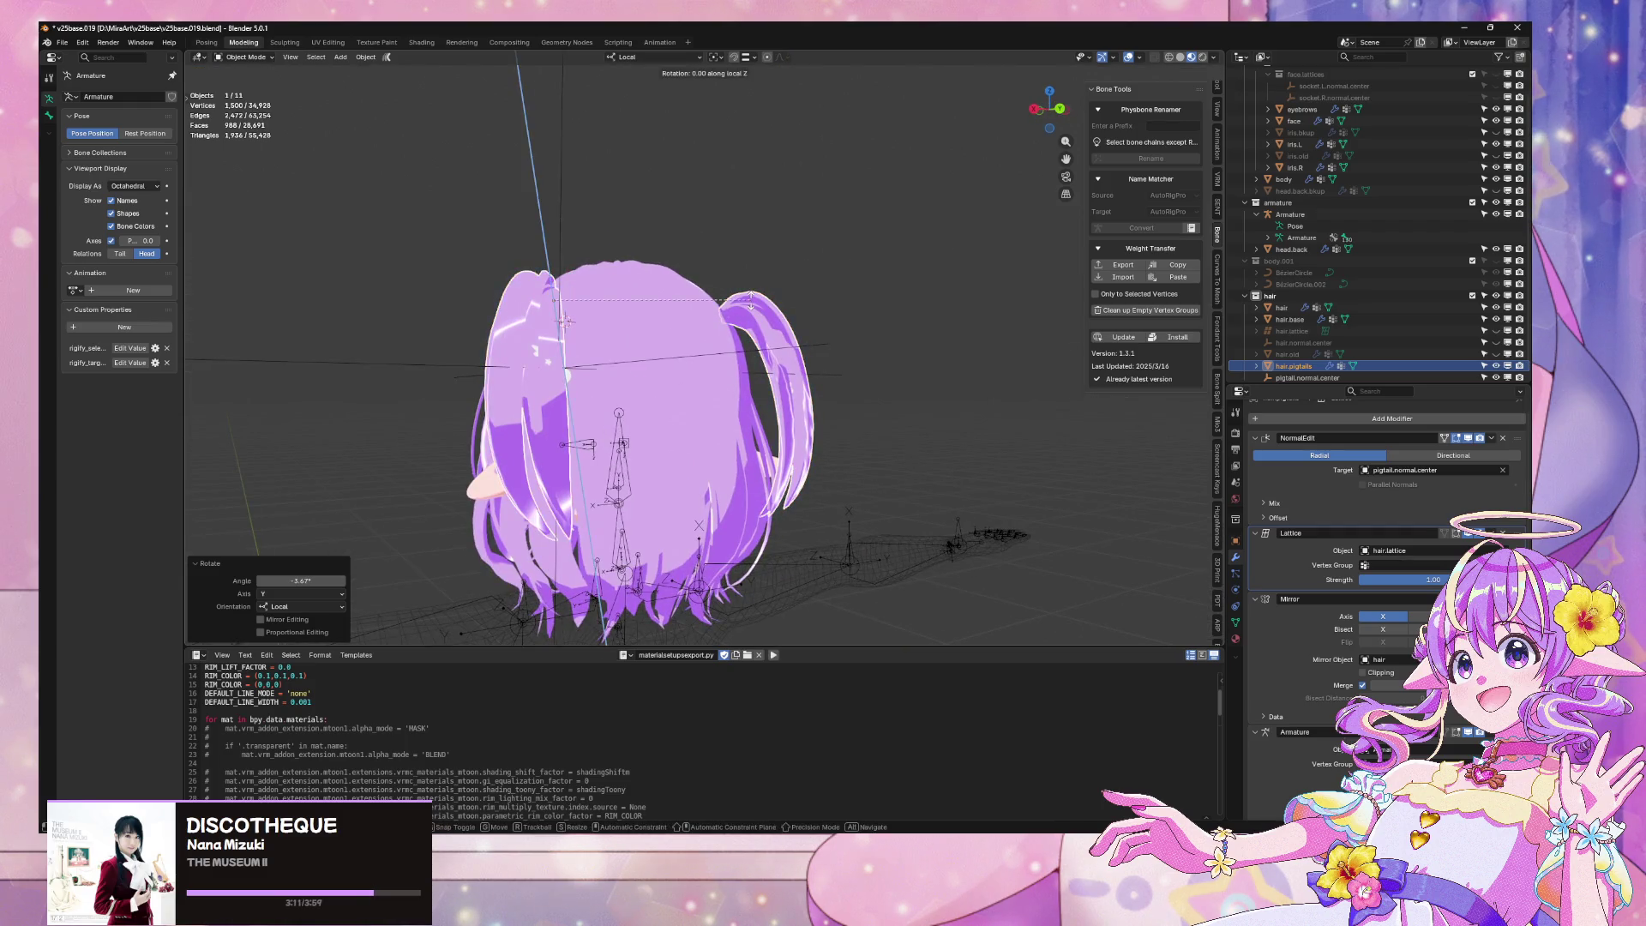
pyautogui.moveTo(776, 329)
pyautogui.mouseDown(button='middle')
pyautogui.moveTo(971, 367)
pyautogui.moveTo(916, 310)
pyautogui.moveTo(882, 323)
pyautogui.moveTo(871, 394)
pyautogui.mouseUp(button='middle')
pyautogui.press('Escape')
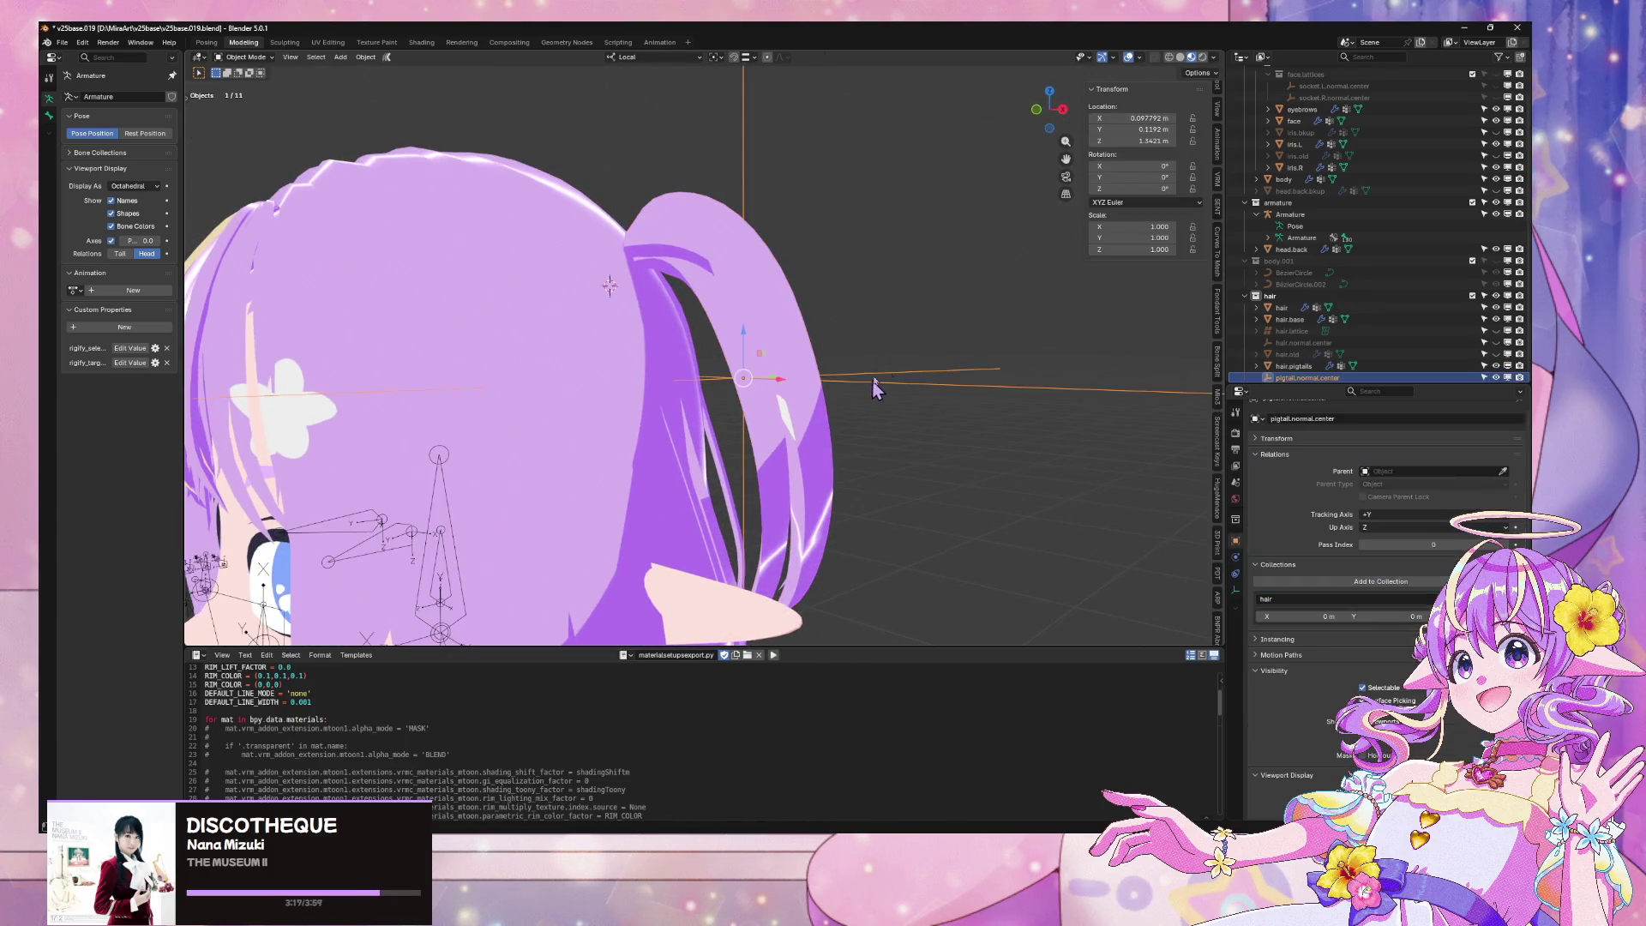
# Check Face Orientation in the overlays and shift pigtail.normal.center along local X to about 0.044 m
pyautogui.click(1141, 58)
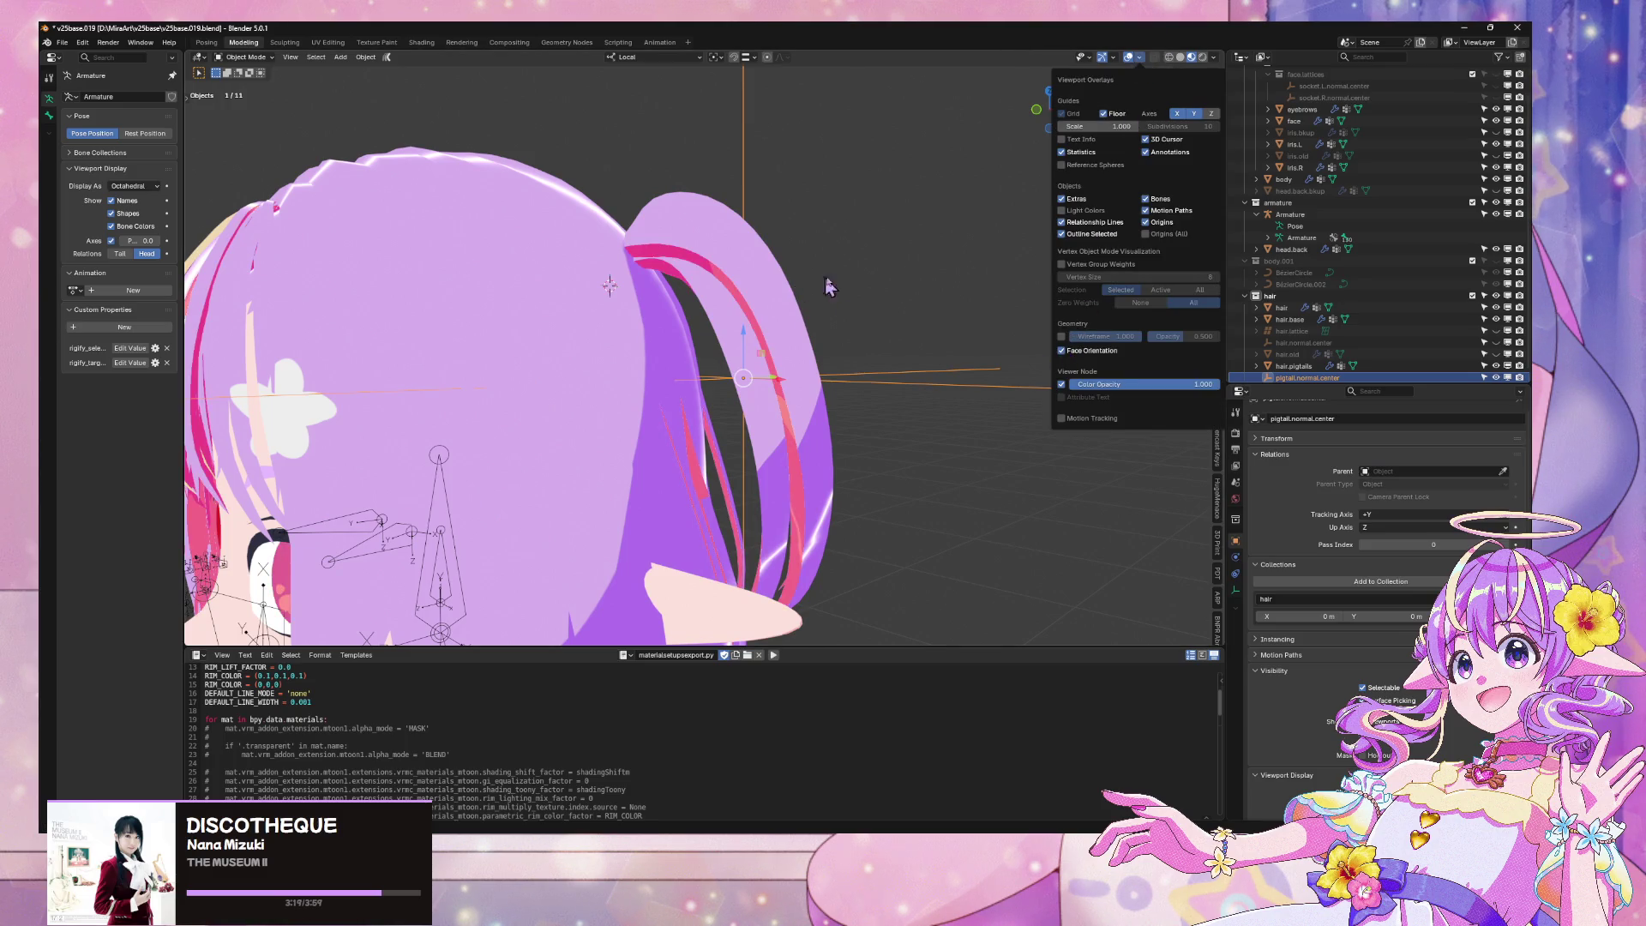
pyautogui.moveTo(823, 283)
pyautogui.mouseDown(button='middle')
pyautogui.moveTo(849, 273)
pyautogui.moveTo(900, 338)
pyautogui.moveTo(673, 294)
pyautogui.mouseUp(button='middle')
pyautogui.press('g')
pyautogui.press('z')
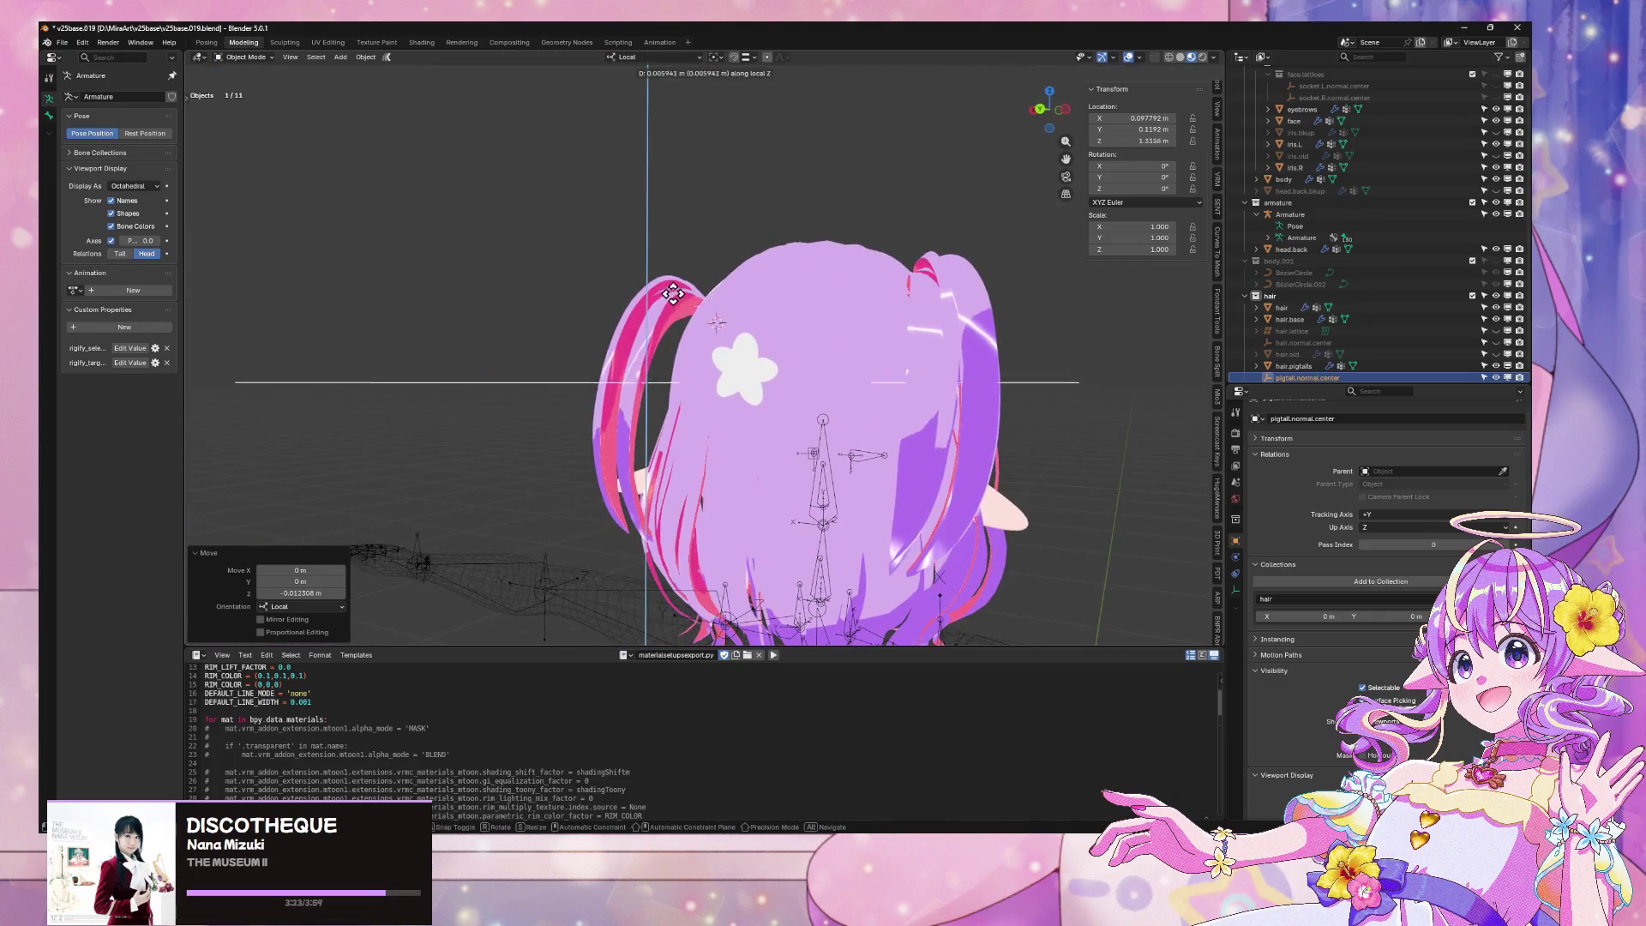
pyautogui.click(760, 250)
pyautogui.scroll(-3, 760, 249)
# Move the pigtail.normal.center empty along its local Z to about 1.350 m
pyautogui.moveTo(772, 257)
pyautogui.mouseDown(button='middle')
pyautogui.moveTo(958, 299)
pyautogui.moveTo(883, 415)
pyautogui.moveTo(455, 345)
pyautogui.moveTo(823, 389)
pyautogui.moveTo(805, 338)
pyautogui.moveTo(891, 363)
pyautogui.mouseUp(button='middle')
pyautogui.scroll(4, 957, 299)
pyautogui.press('g')
pyautogui.press('z')
pyautogui.click(944, 334)
pyautogui.scroll(-4, 944, 339)
pyautogui.scroll(3, 874, 374)
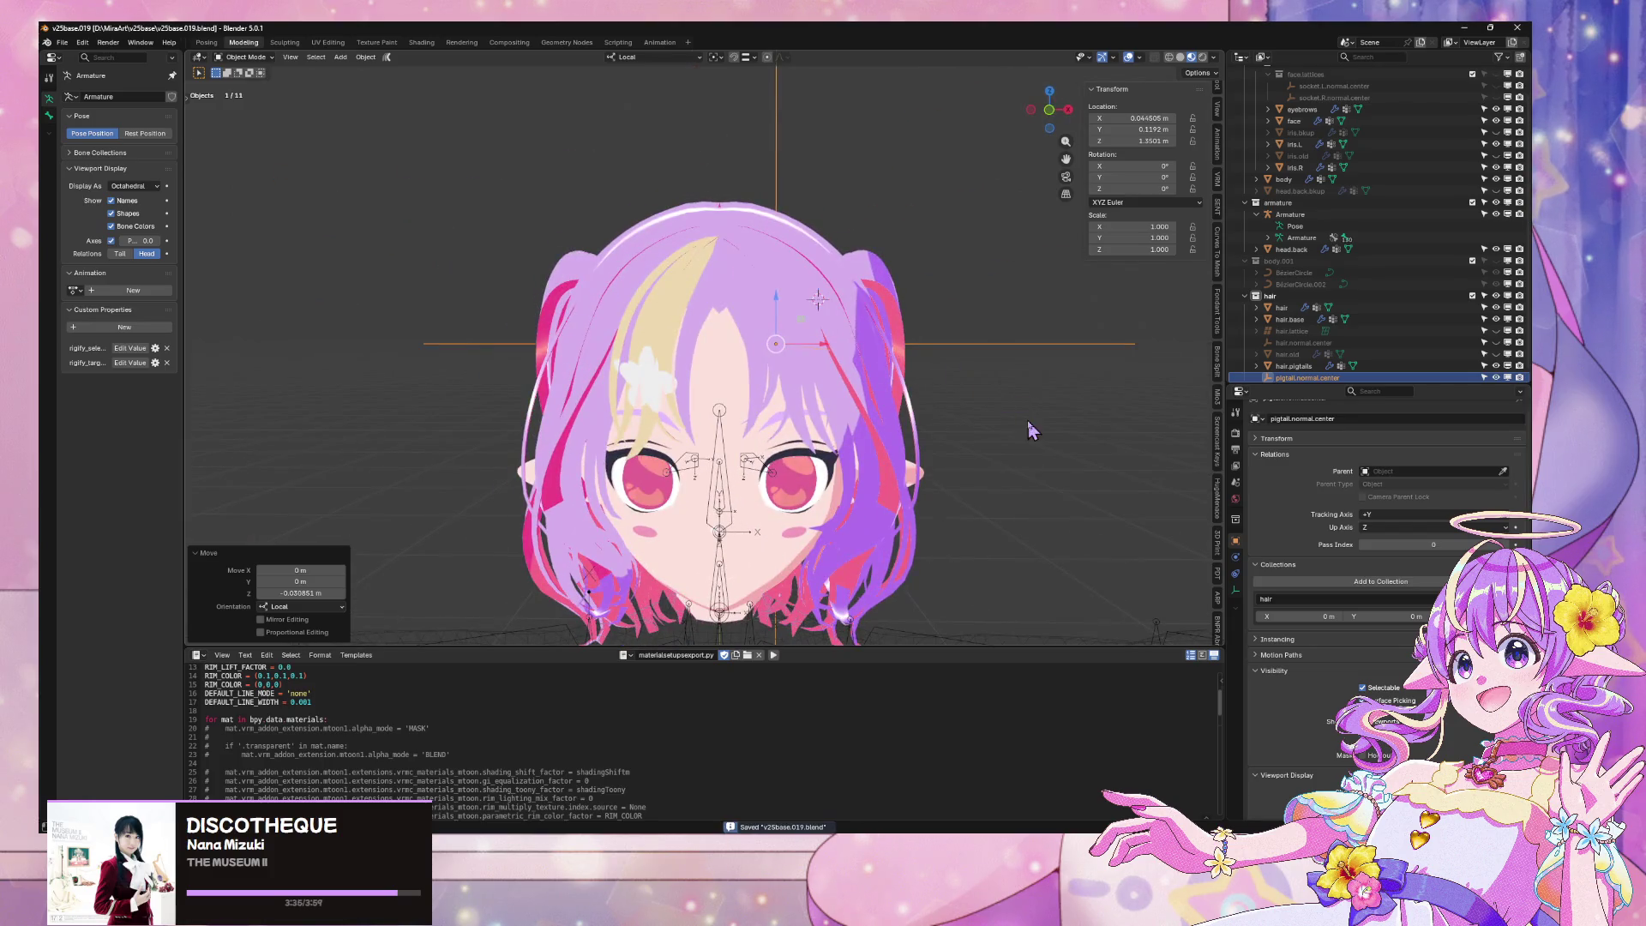
pyautogui.scroll(-2, 744, 238)
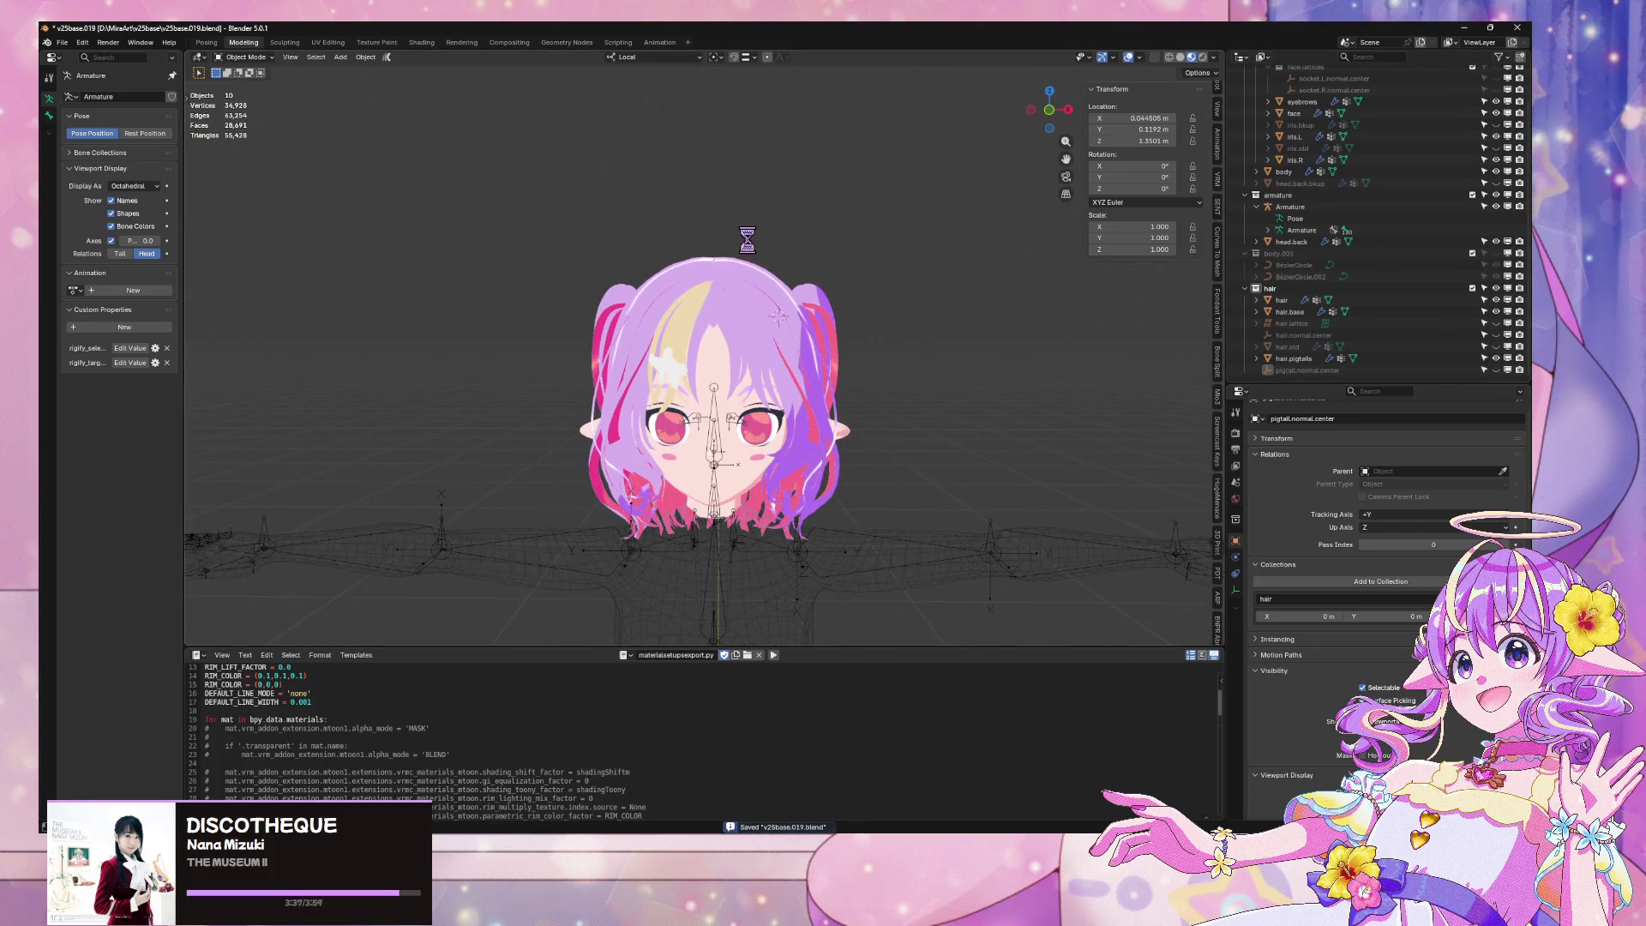
# Re-export the avatar as v25baseGLTF.glb in glTF 2.0 and bring the Warudo preview forward
pyautogui.click(62, 43)
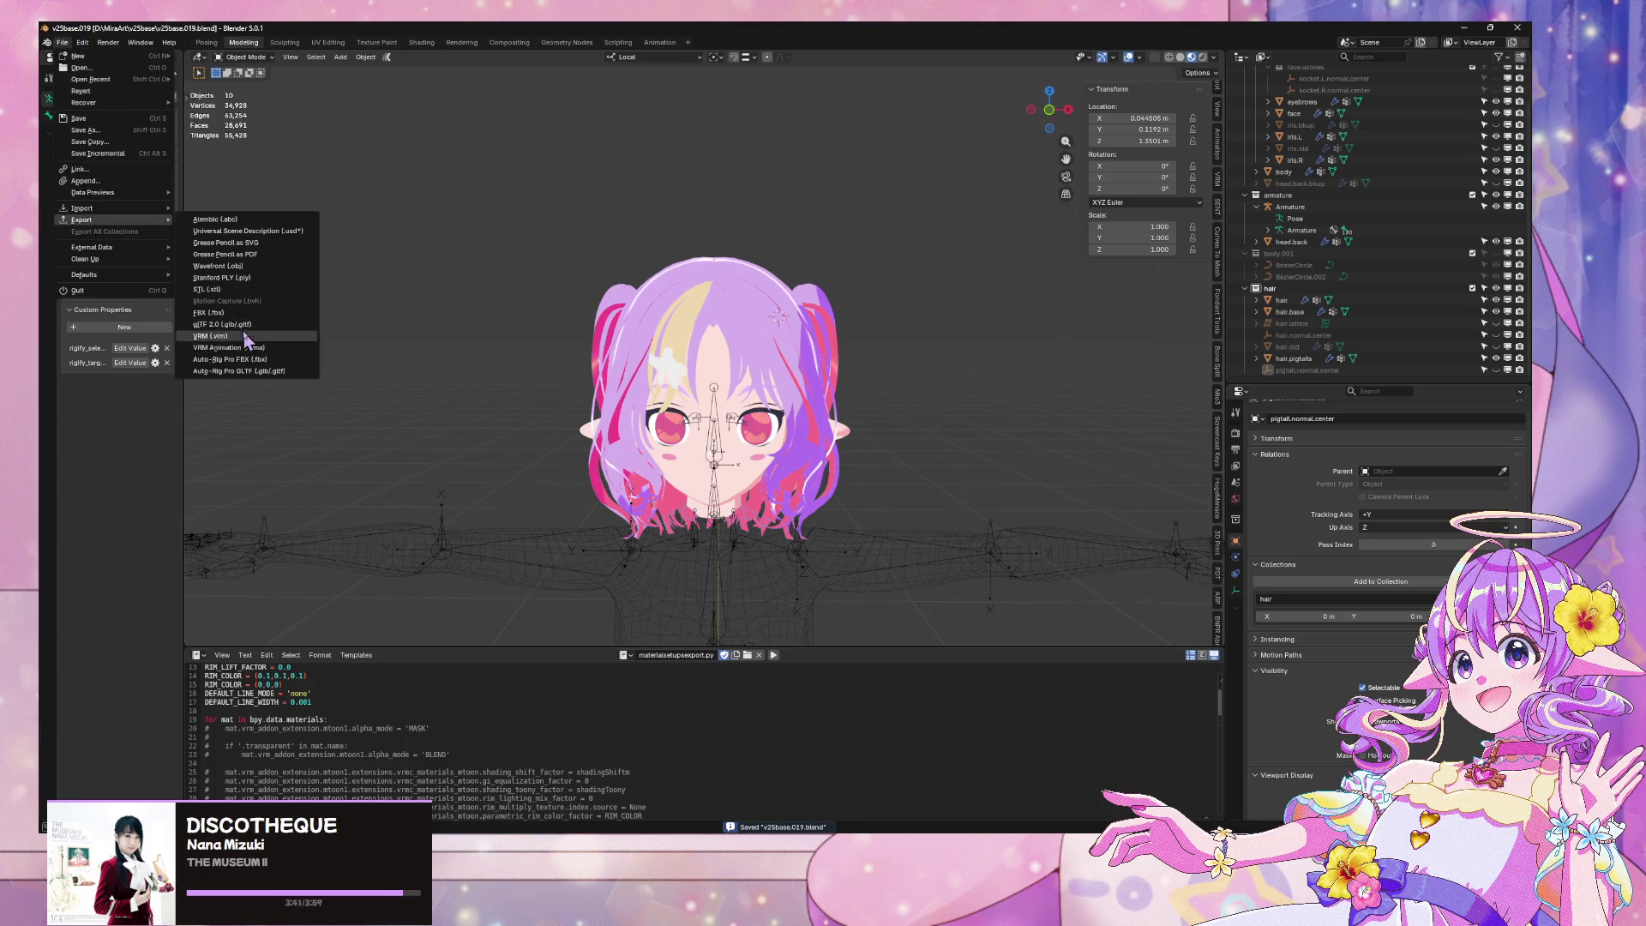
pyautogui.click(225, 324)
pyautogui.doubleClick(795, 269)
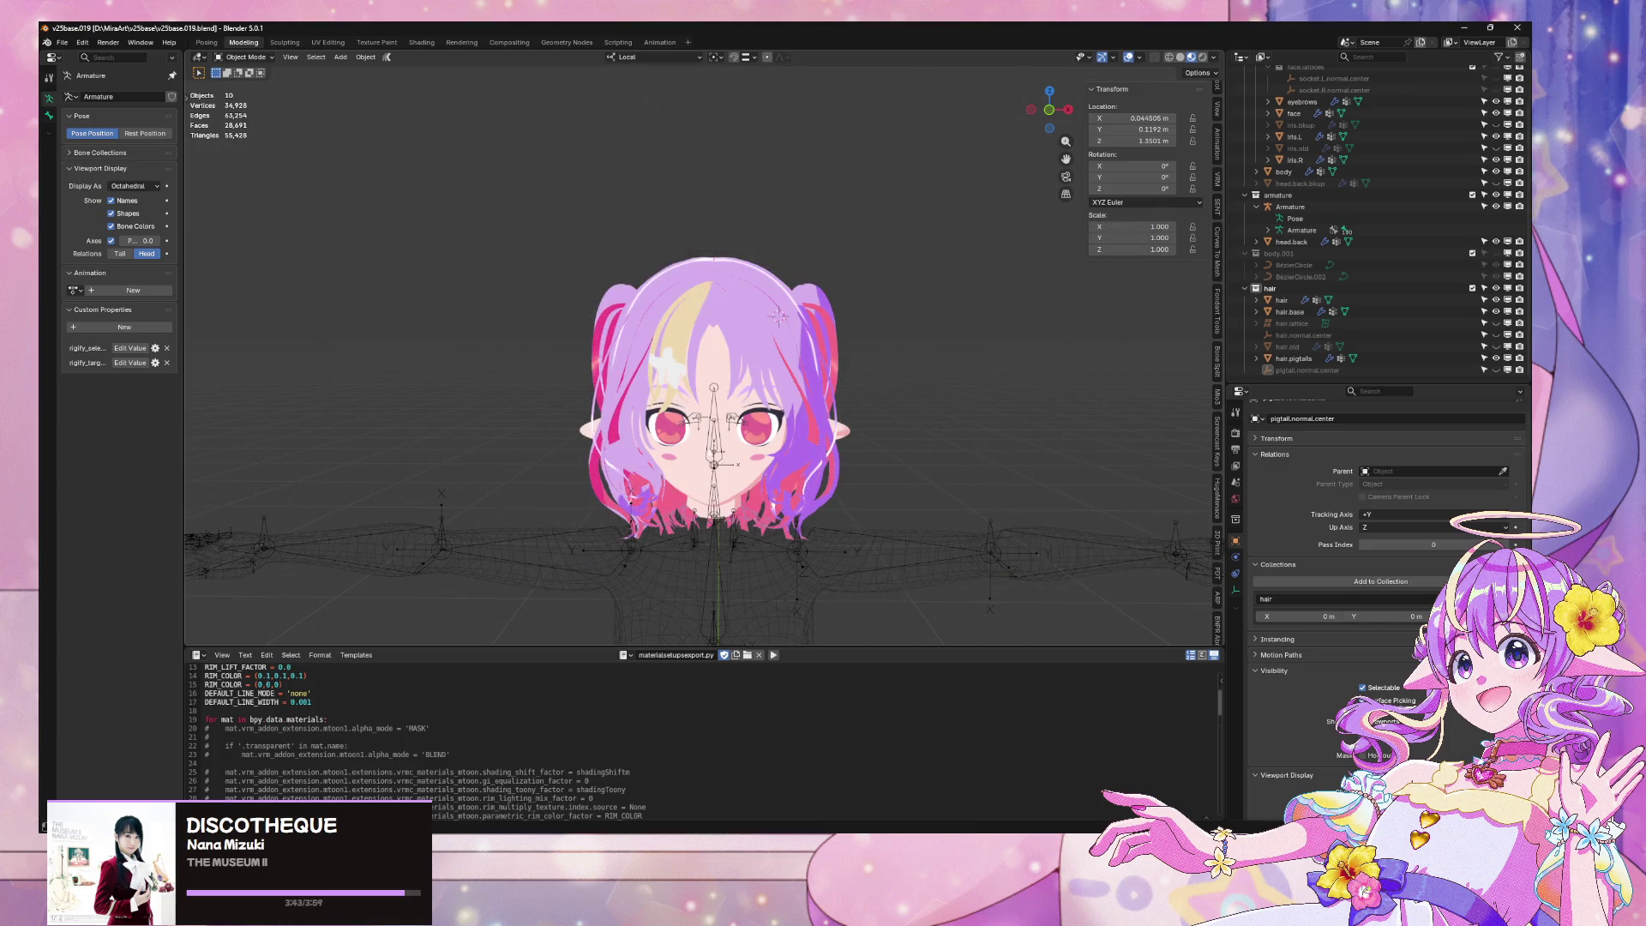
pyautogui.hotkey('alt', 'Tab')
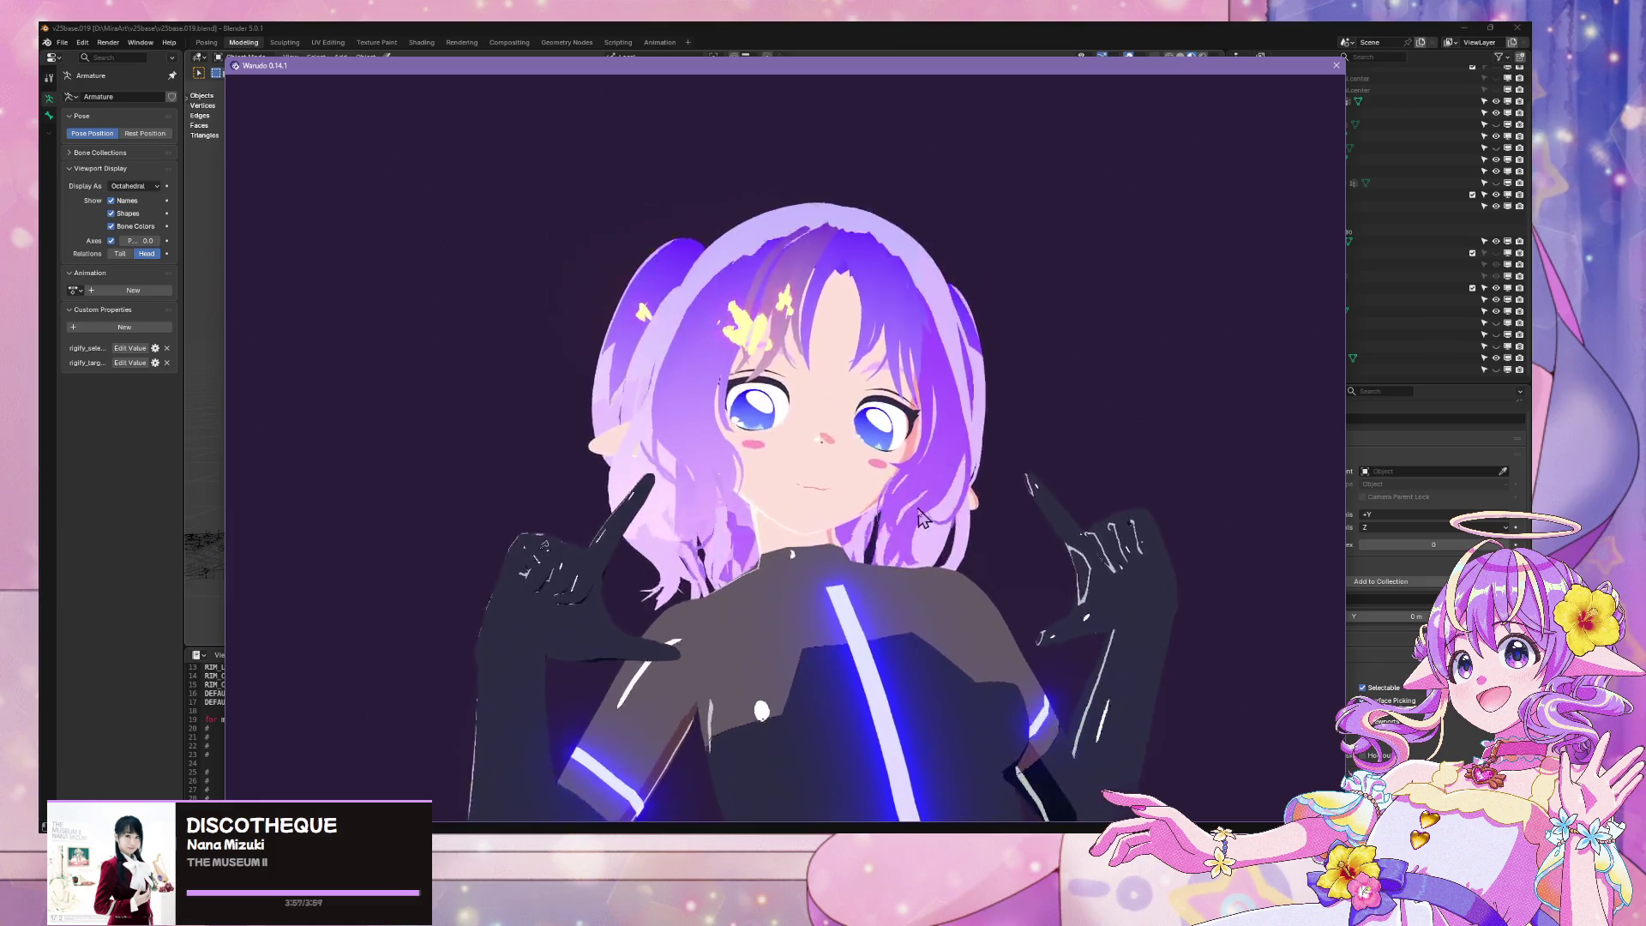
# Glance at the head in Blender, then build the Mira25Base mod in Unity
pyautogui.click(639, 32)
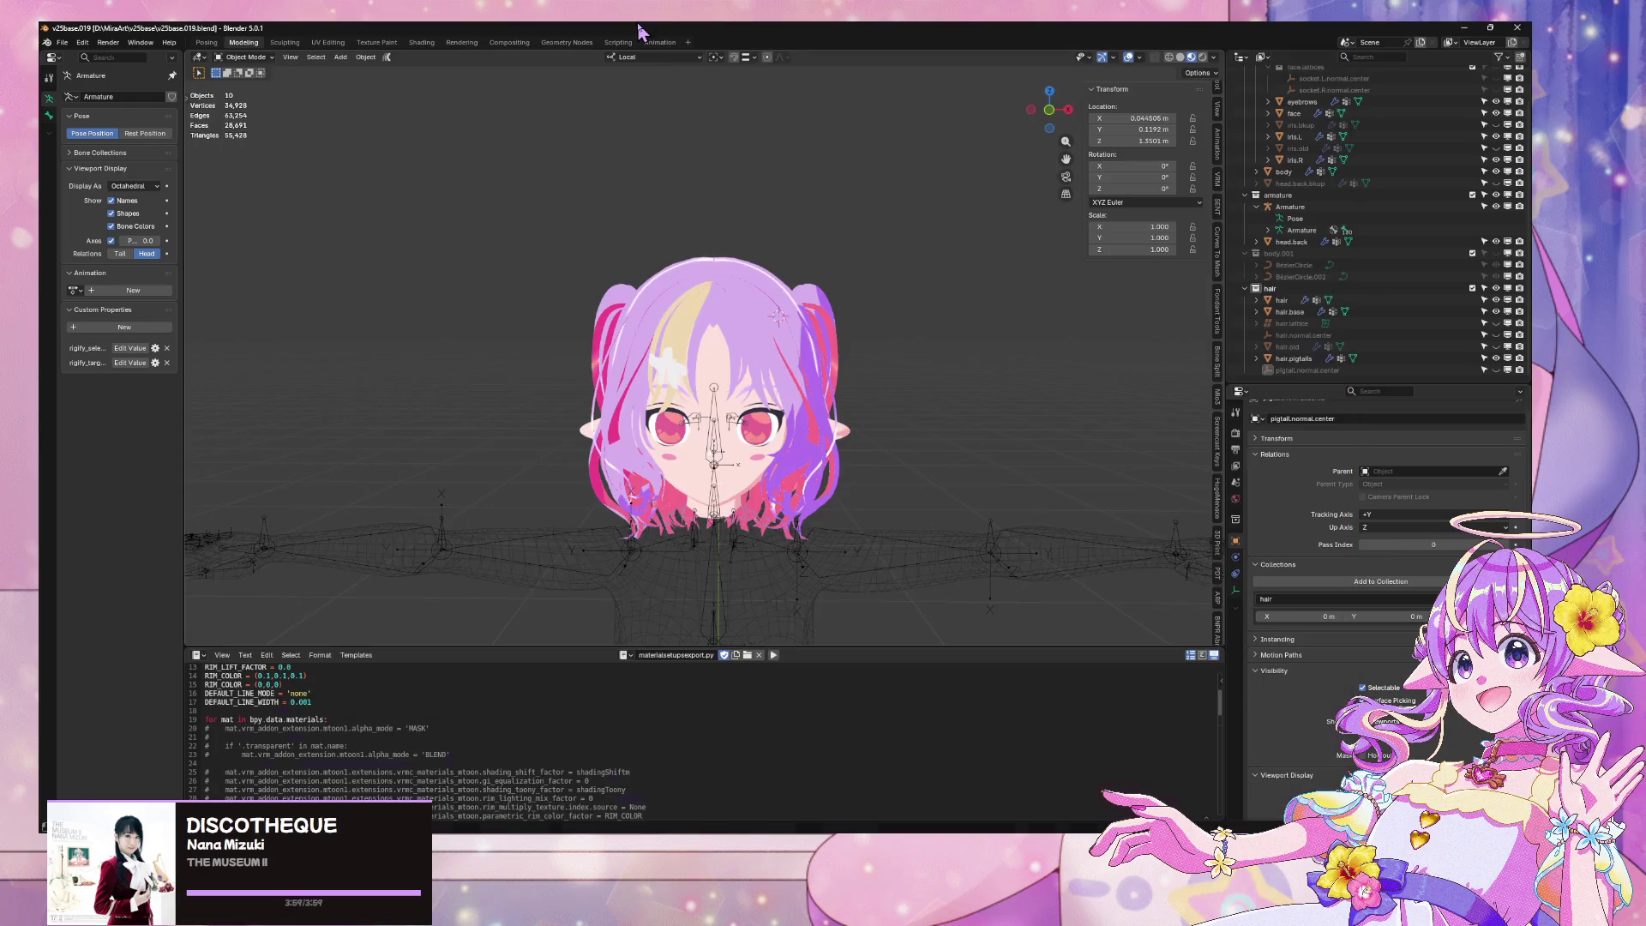
pyautogui.moveTo(872, 477)
pyautogui.mouseDown(button='middle')
pyautogui.moveTo(595, 500)
pyautogui.moveTo(678, 472)
pyautogui.mouseUp(button='middle')
pyautogui.hotkey('alt', 'Tab')
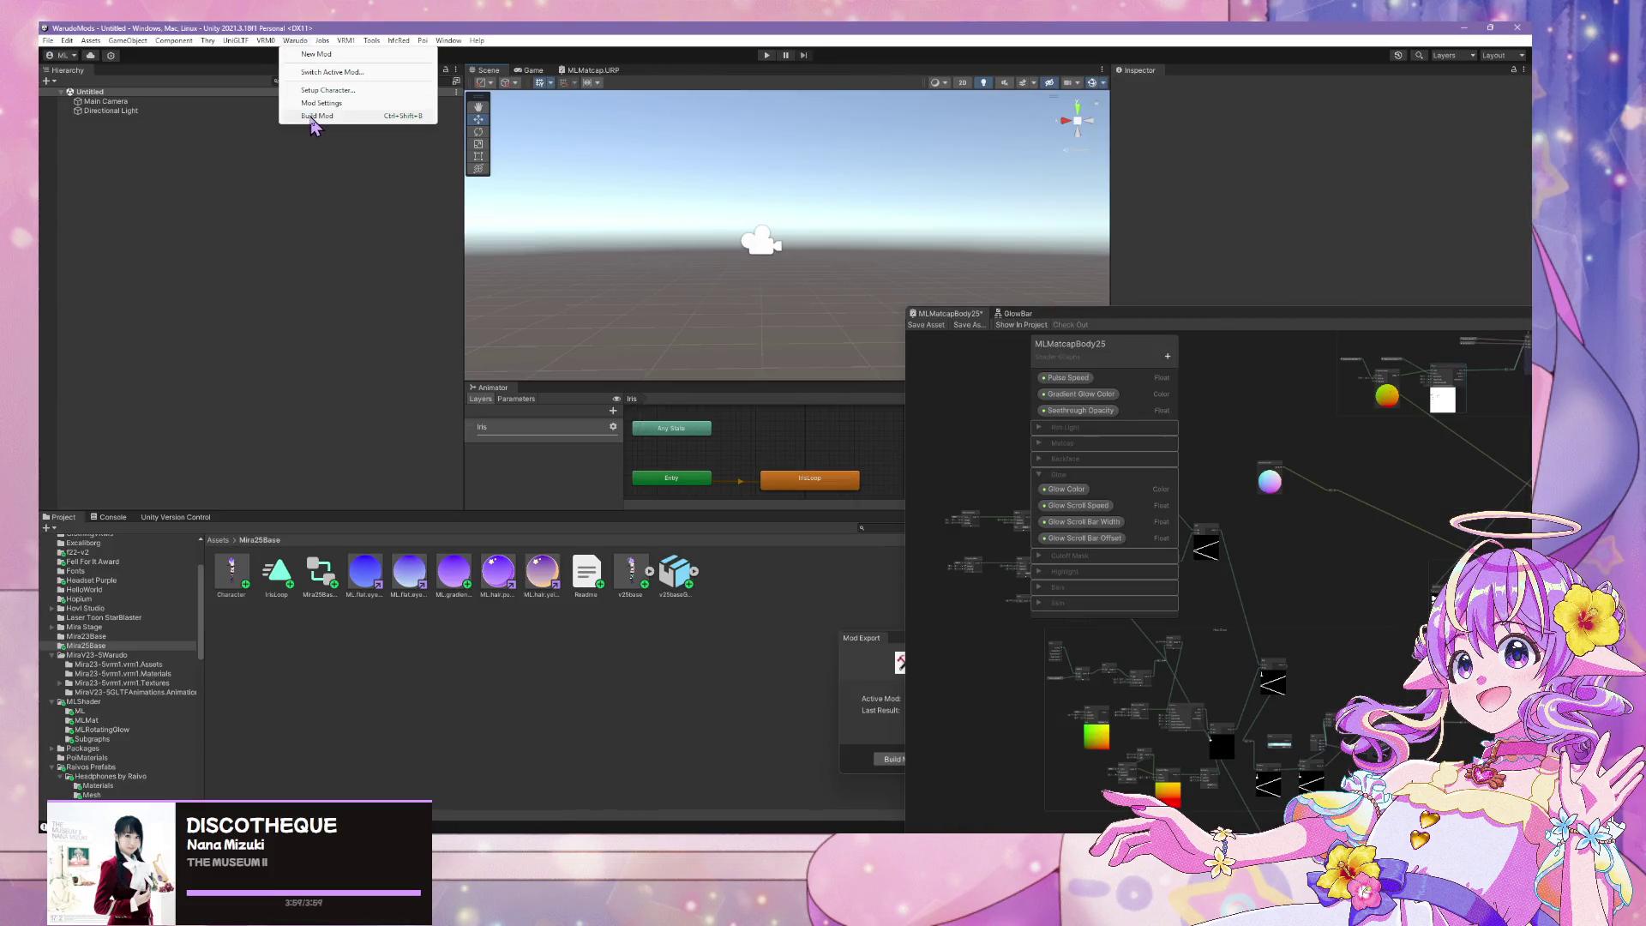
pyautogui.click(313, 116)
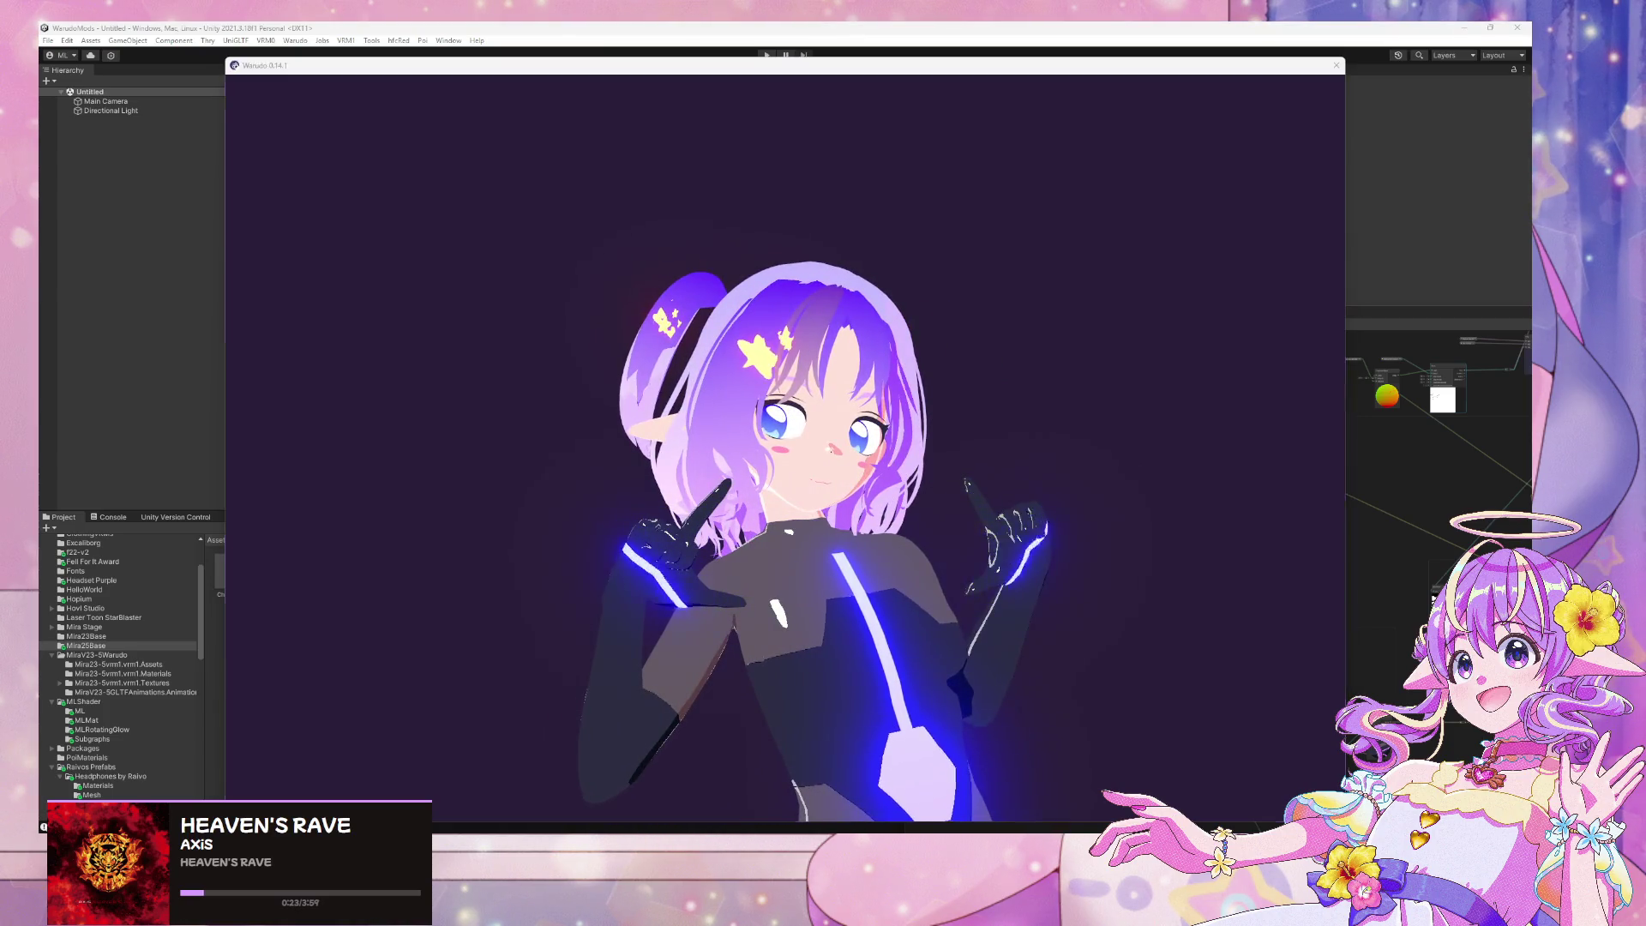
# Open the V23-5 Armor Asset properties and orbit the preview to inspect the pigtails from back, side and front
pyautogui.hotkey('alt', 'Tab')
pyautogui.click(990, 532)
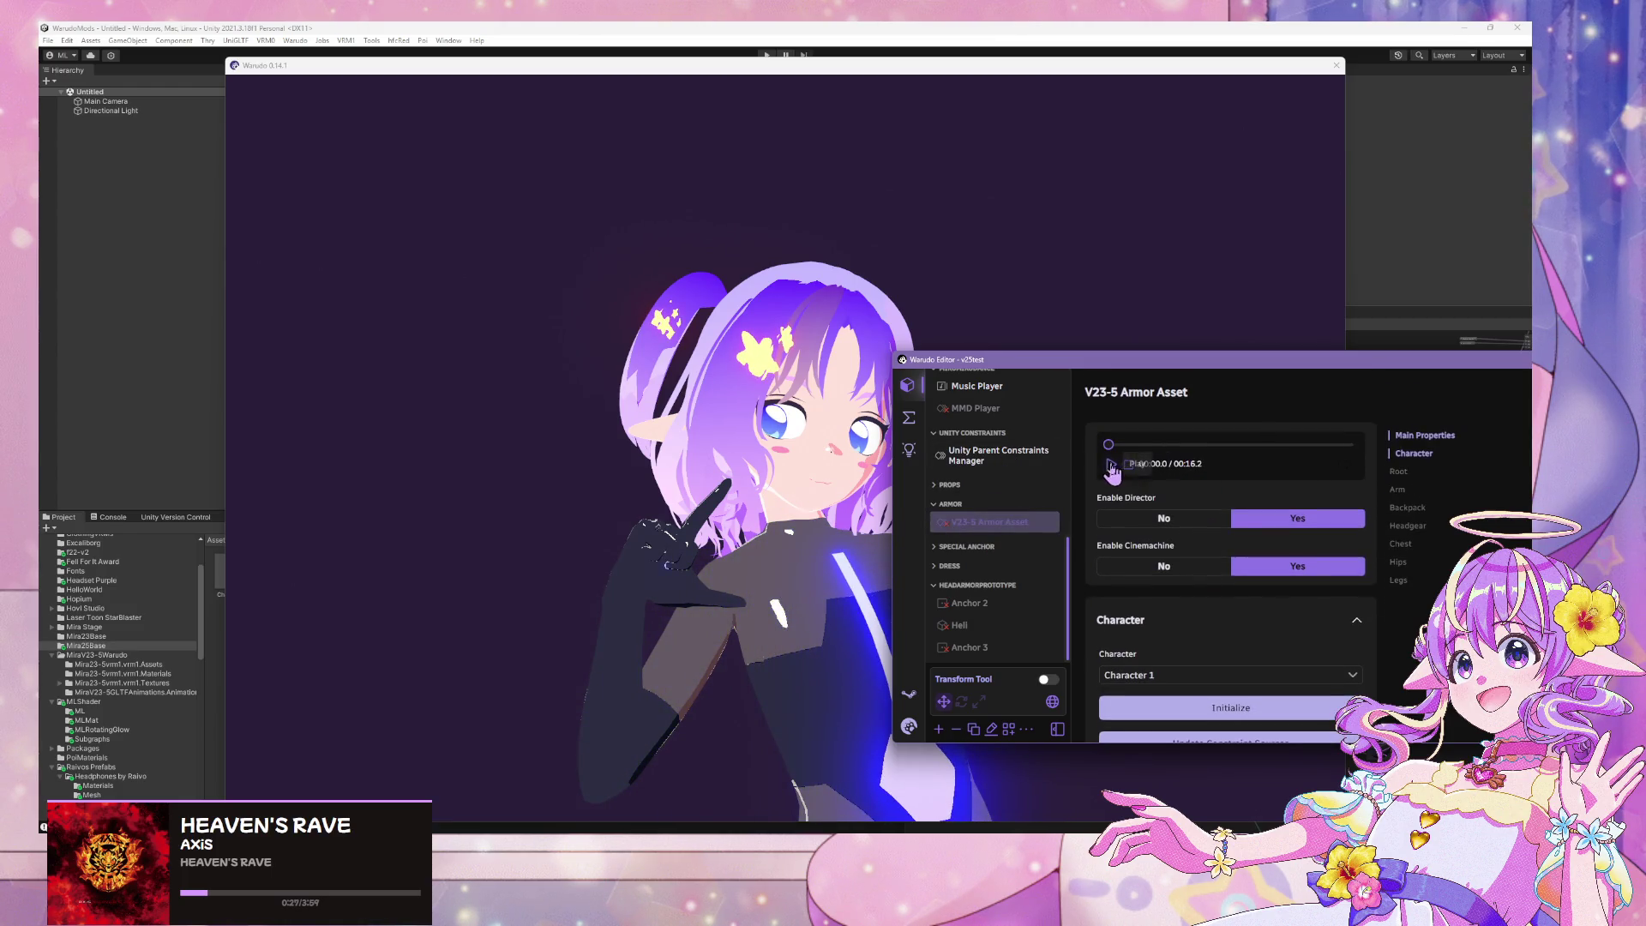
pyautogui.scroll(-10, 1254, 543)
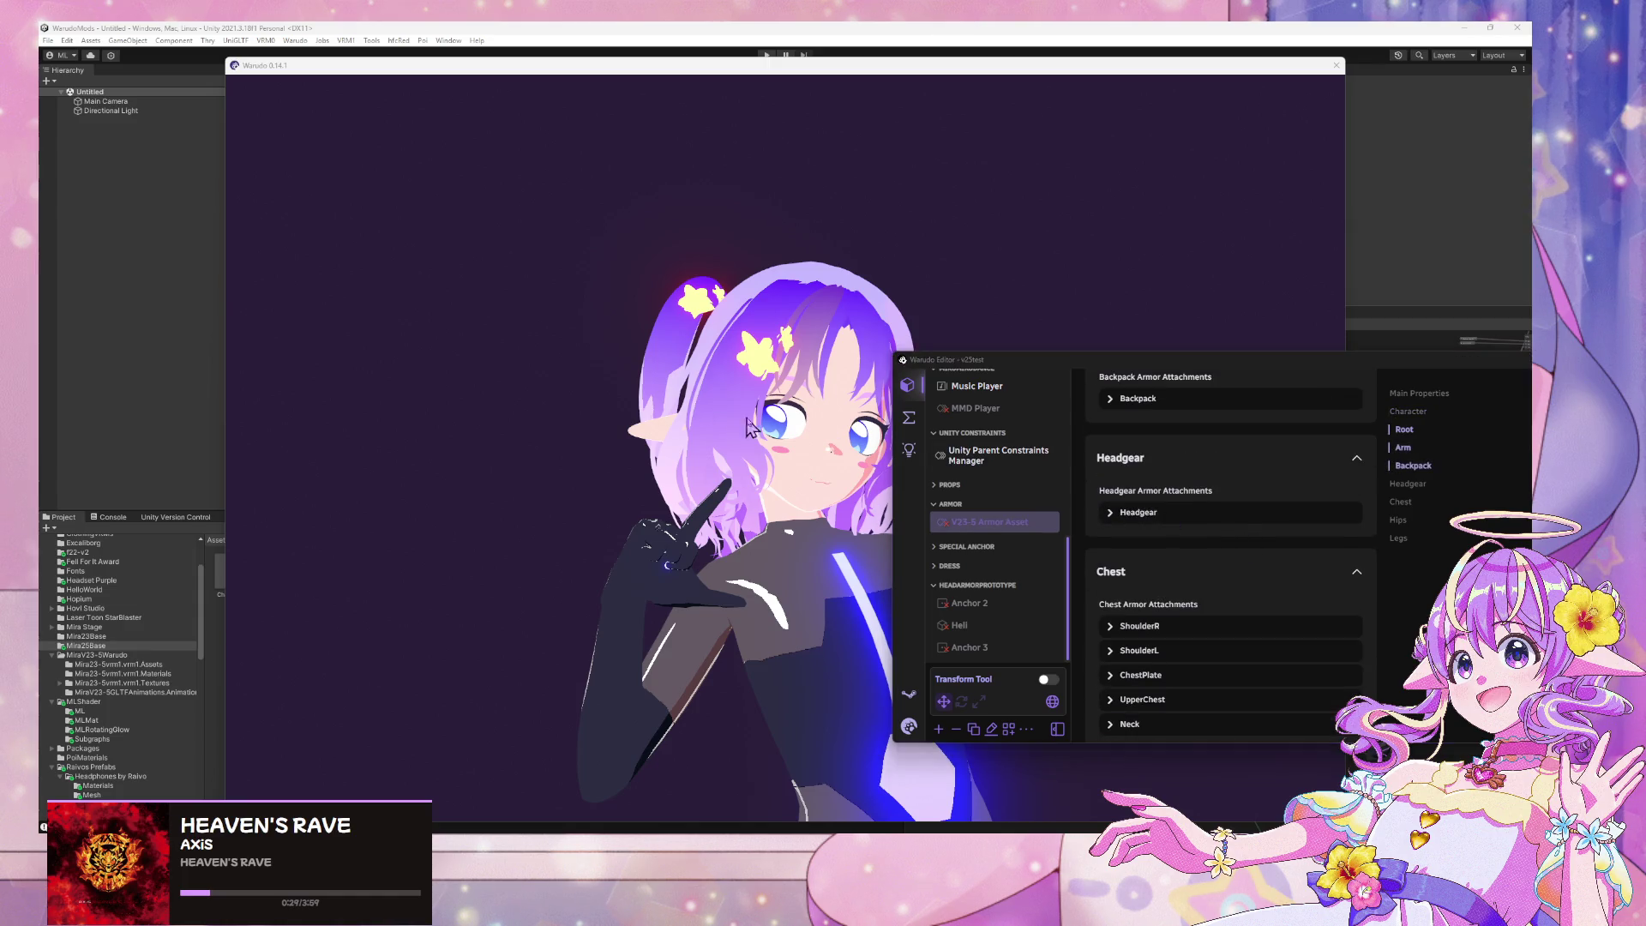
pyautogui.click(624, 388)
pyautogui.moveTo(623, 388)
pyautogui.mouseDown()
pyautogui.moveTo(837, 271)
pyautogui.moveTo(900, 343)
pyautogui.moveTo(964, 376)
pyautogui.moveTo(1058, 386)
pyautogui.mouseUp()
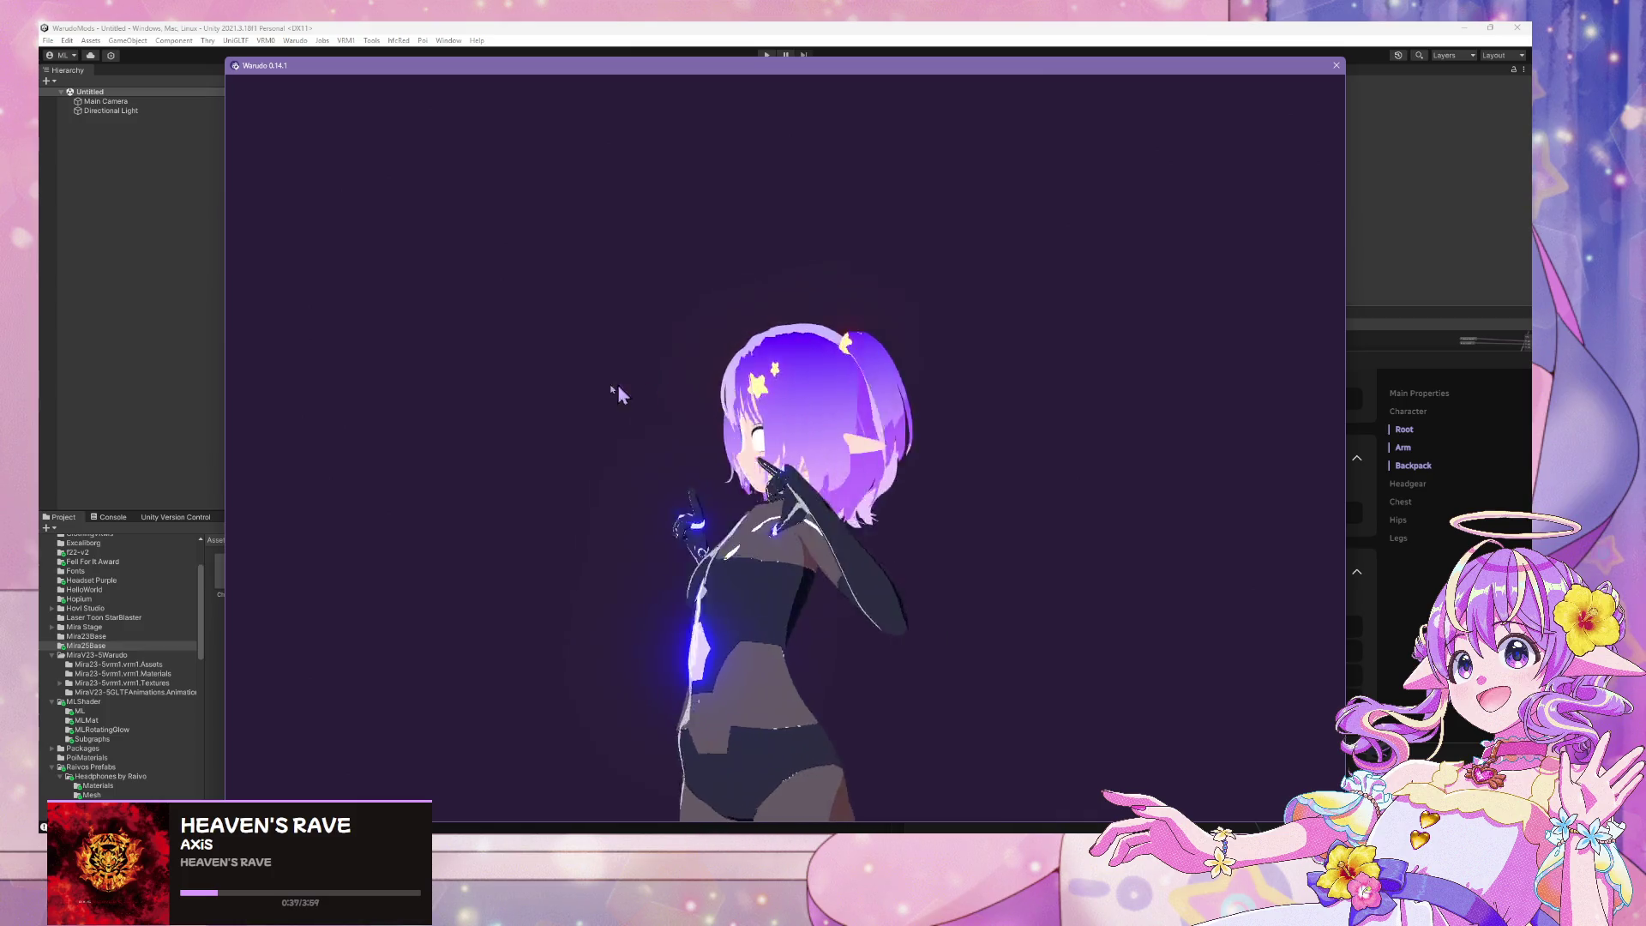
pyautogui.moveTo(838, 485)
pyautogui.mouseDown()
pyautogui.moveTo(842, 575)
pyautogui.moveTo(823, 489)
pyautogui.moveTo(714, 446)
pyautogui.moveTo(1051, 426)
pyautogui.moveTo(463, 372)
pyautogui.mouseUp()
pyautogui.moveTo(915, 446)
pyautogui.mouseDown()
pyautogui.moveTo(588, 474)
pyautogui.moveTo(637, 474)
pyautogui.mouseUp()
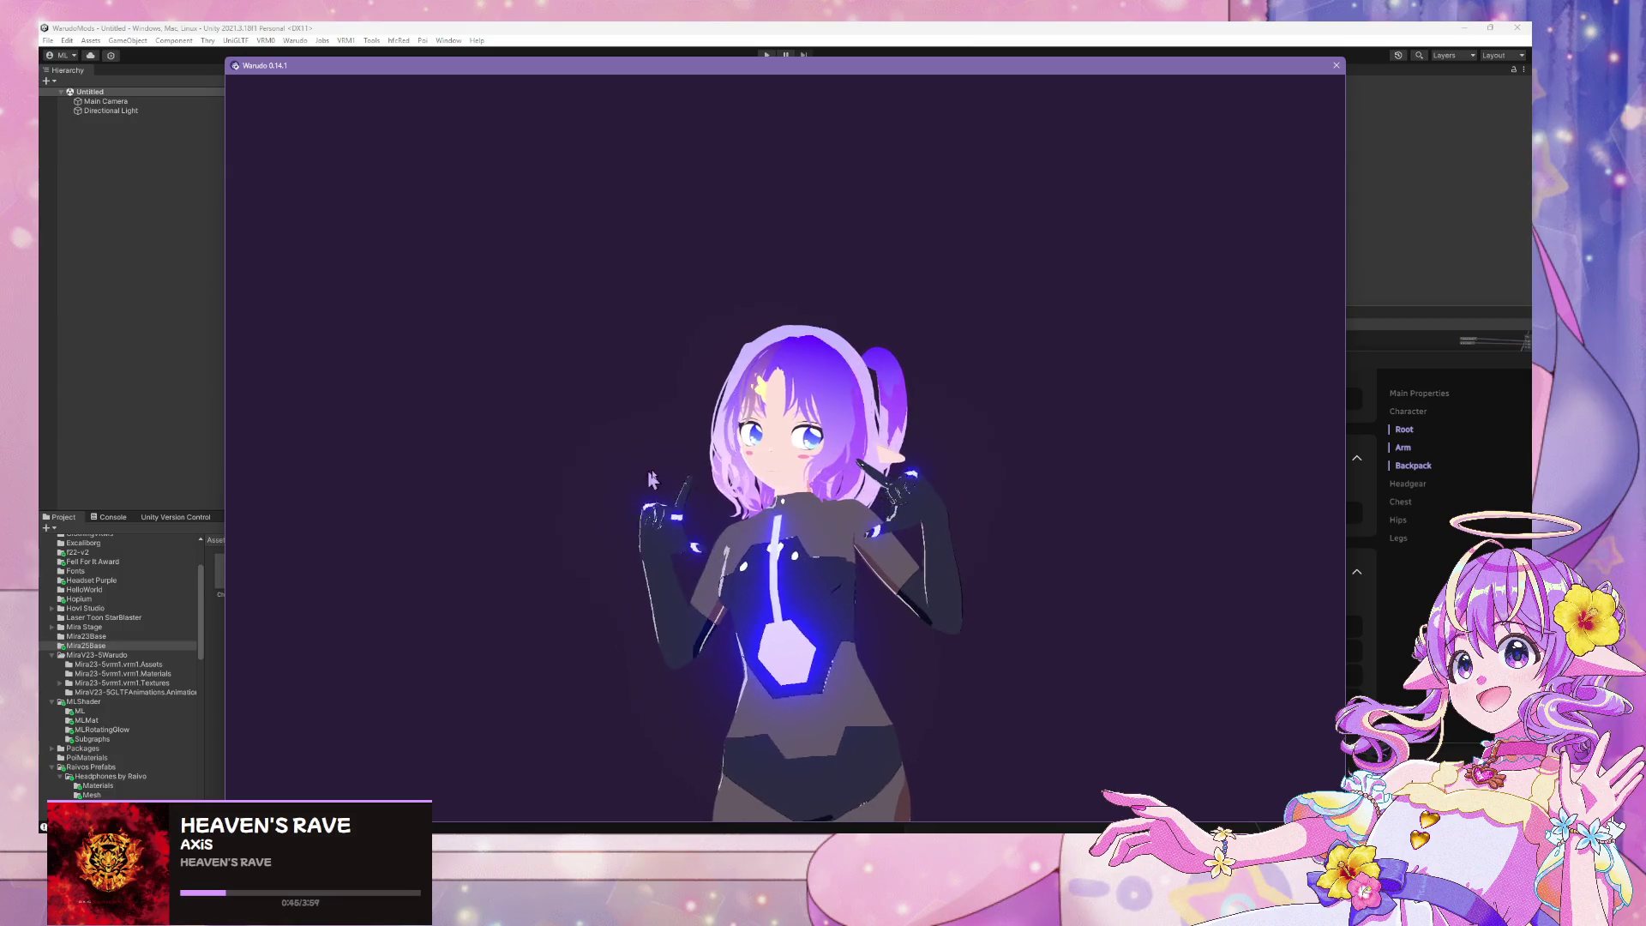
# Enable the V23-5 armor on the character
pyautogui.hotkey('alt', 'Tab')
pyautogui.scroll(-10, 1219, 546)
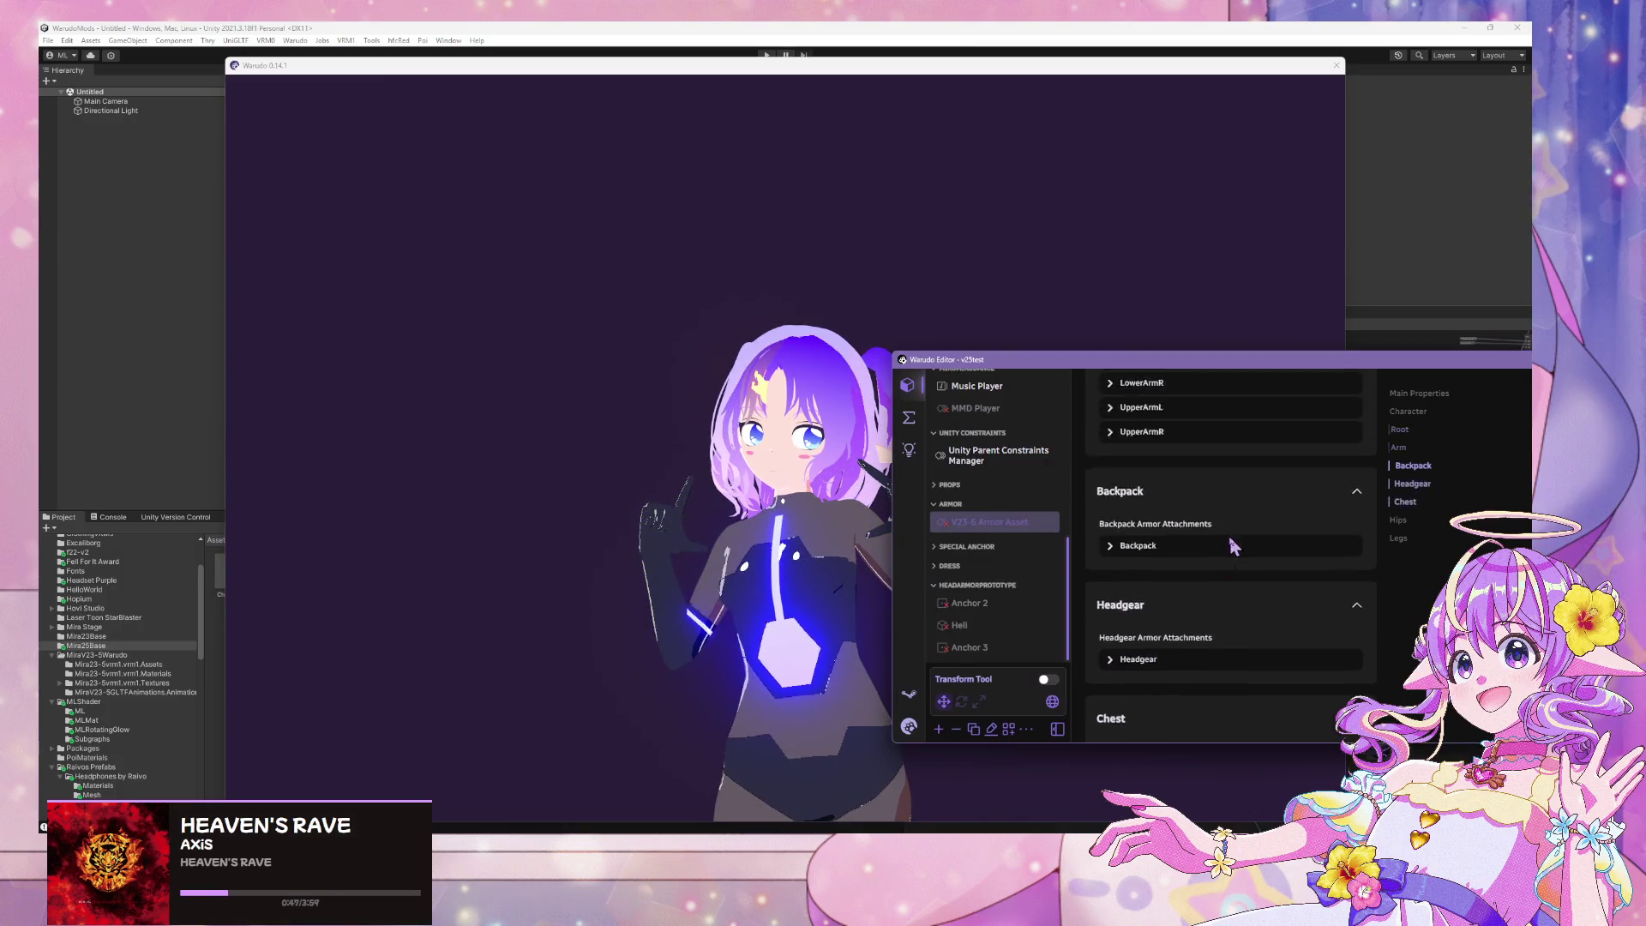
pyautogui.scroll(20, 1231, 529)
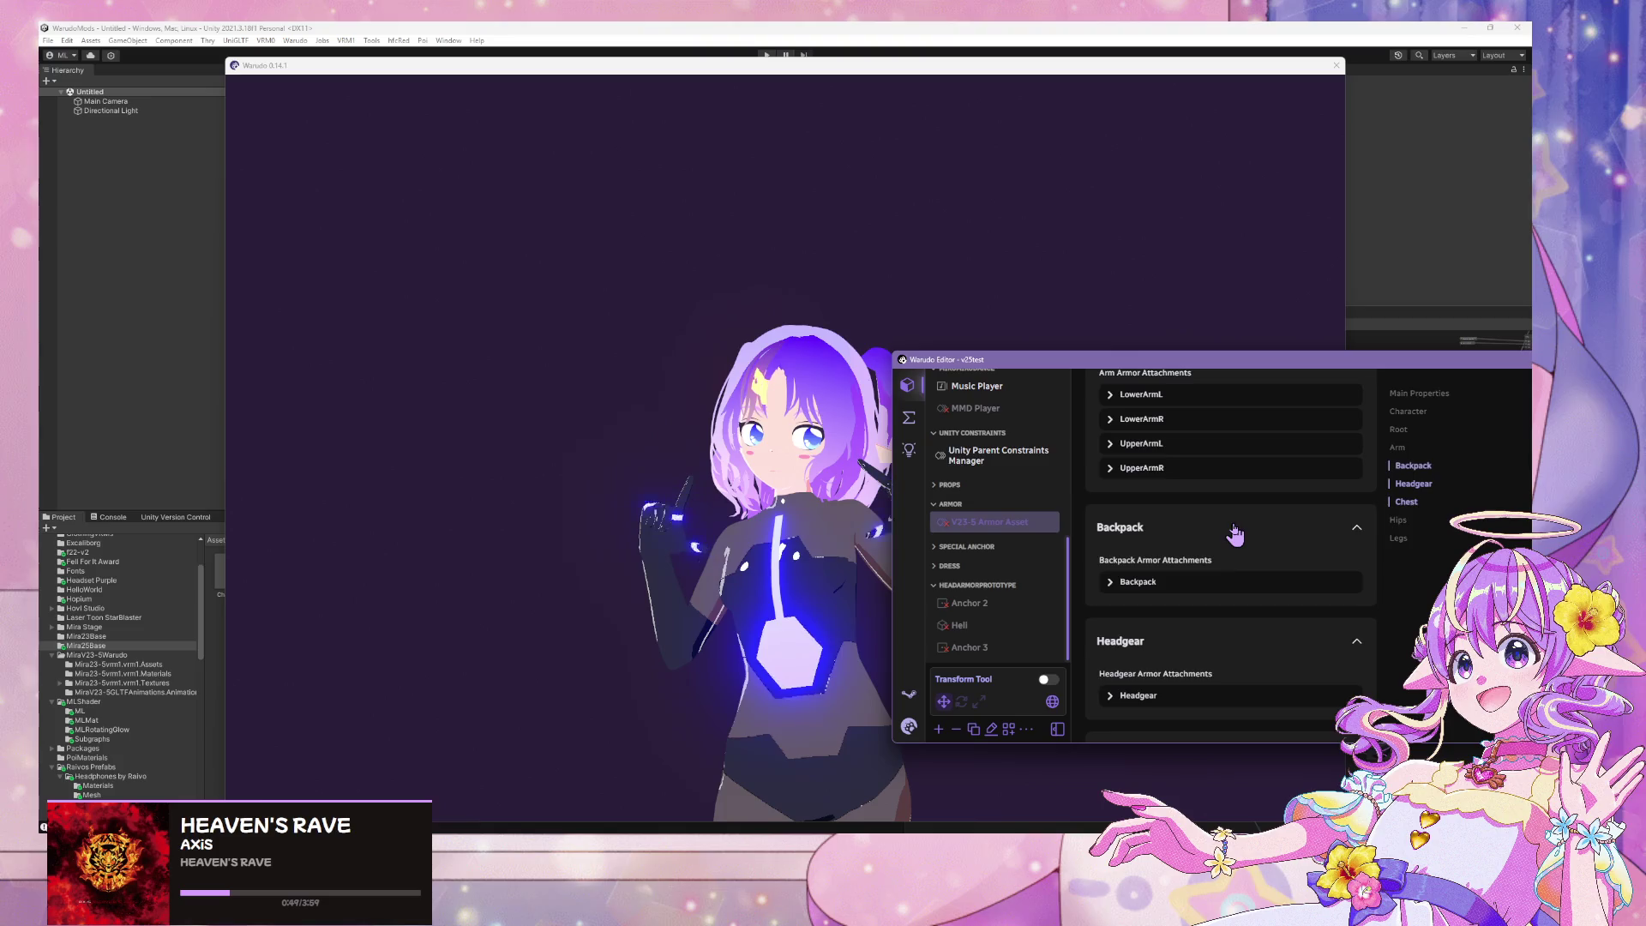
pyautogui.scroll(2, 1235, 536)
pyautogui.scroll(-6, 1269, 531)
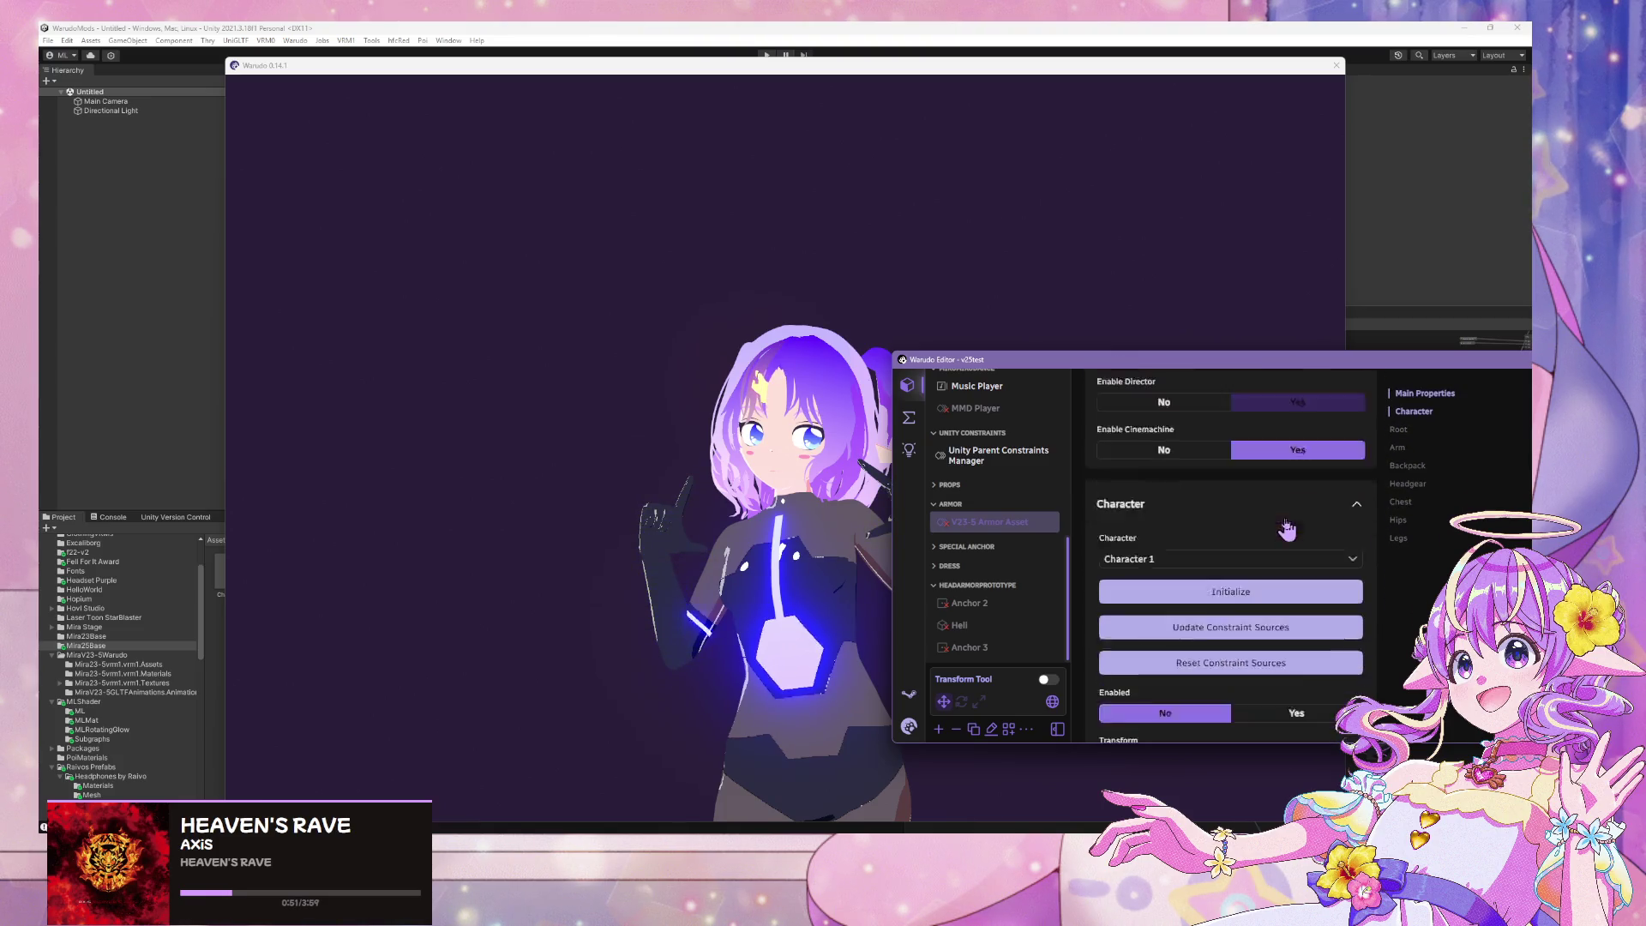
pyautogui.click(1291, 495)
pyautogui.scroll(6, 1277, 499)
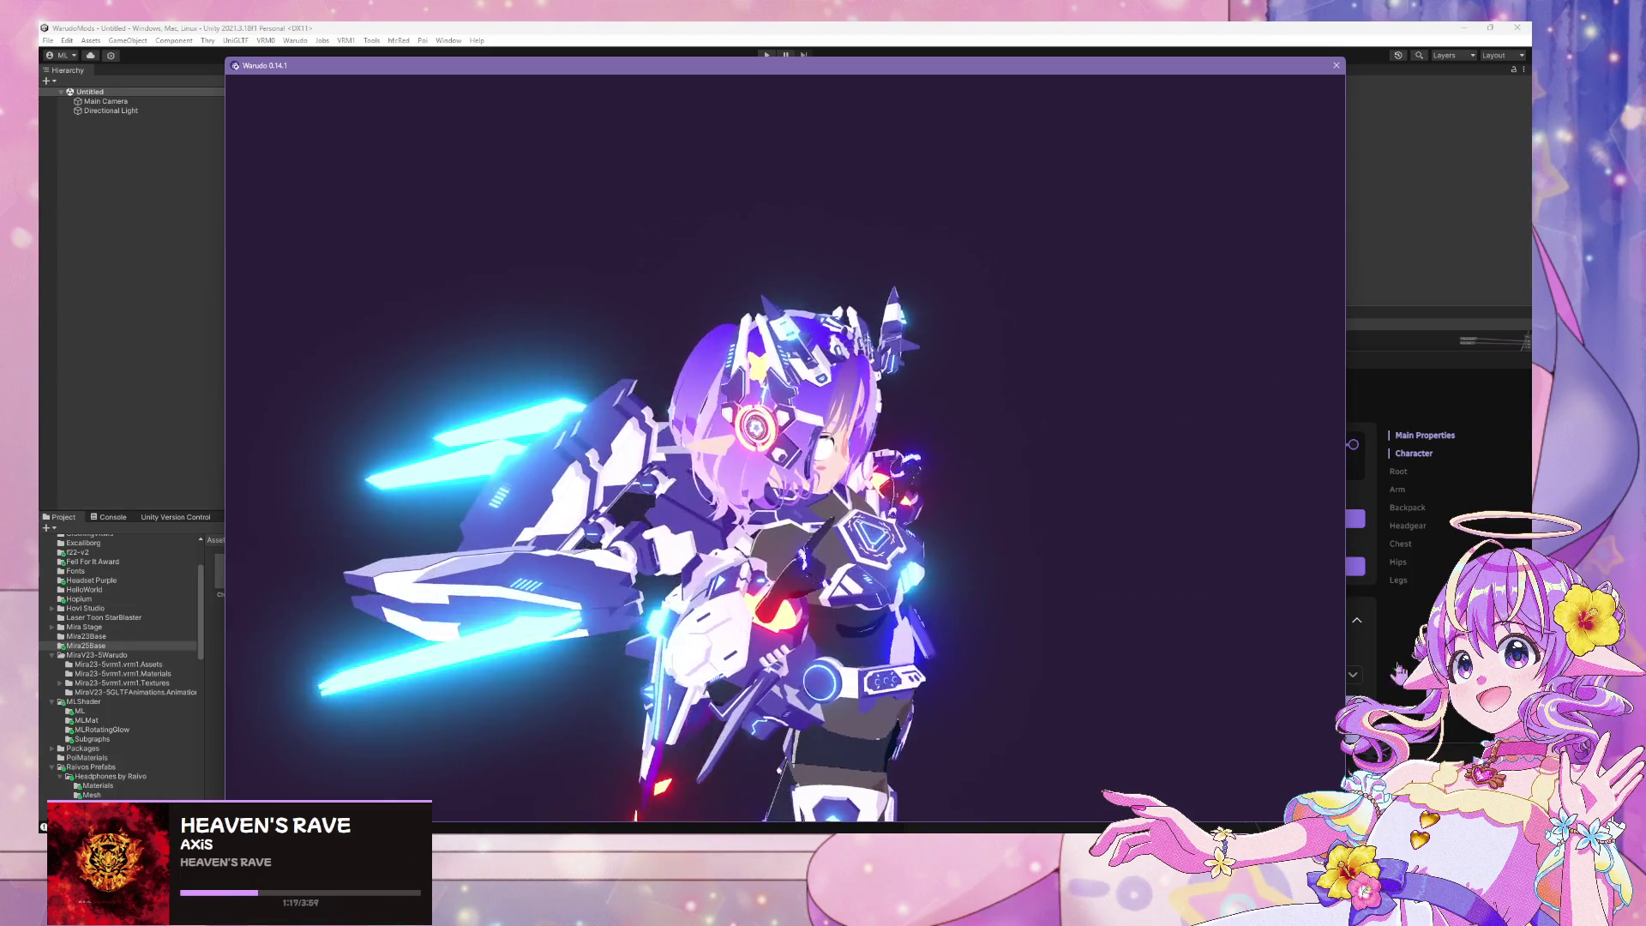
# Take the V23-5 armor off the character again and leave the Warudo preview
pyautogui.click(1359, 639)
pyautogui.click(1129, 464)
pyautogui.click(884, 480)
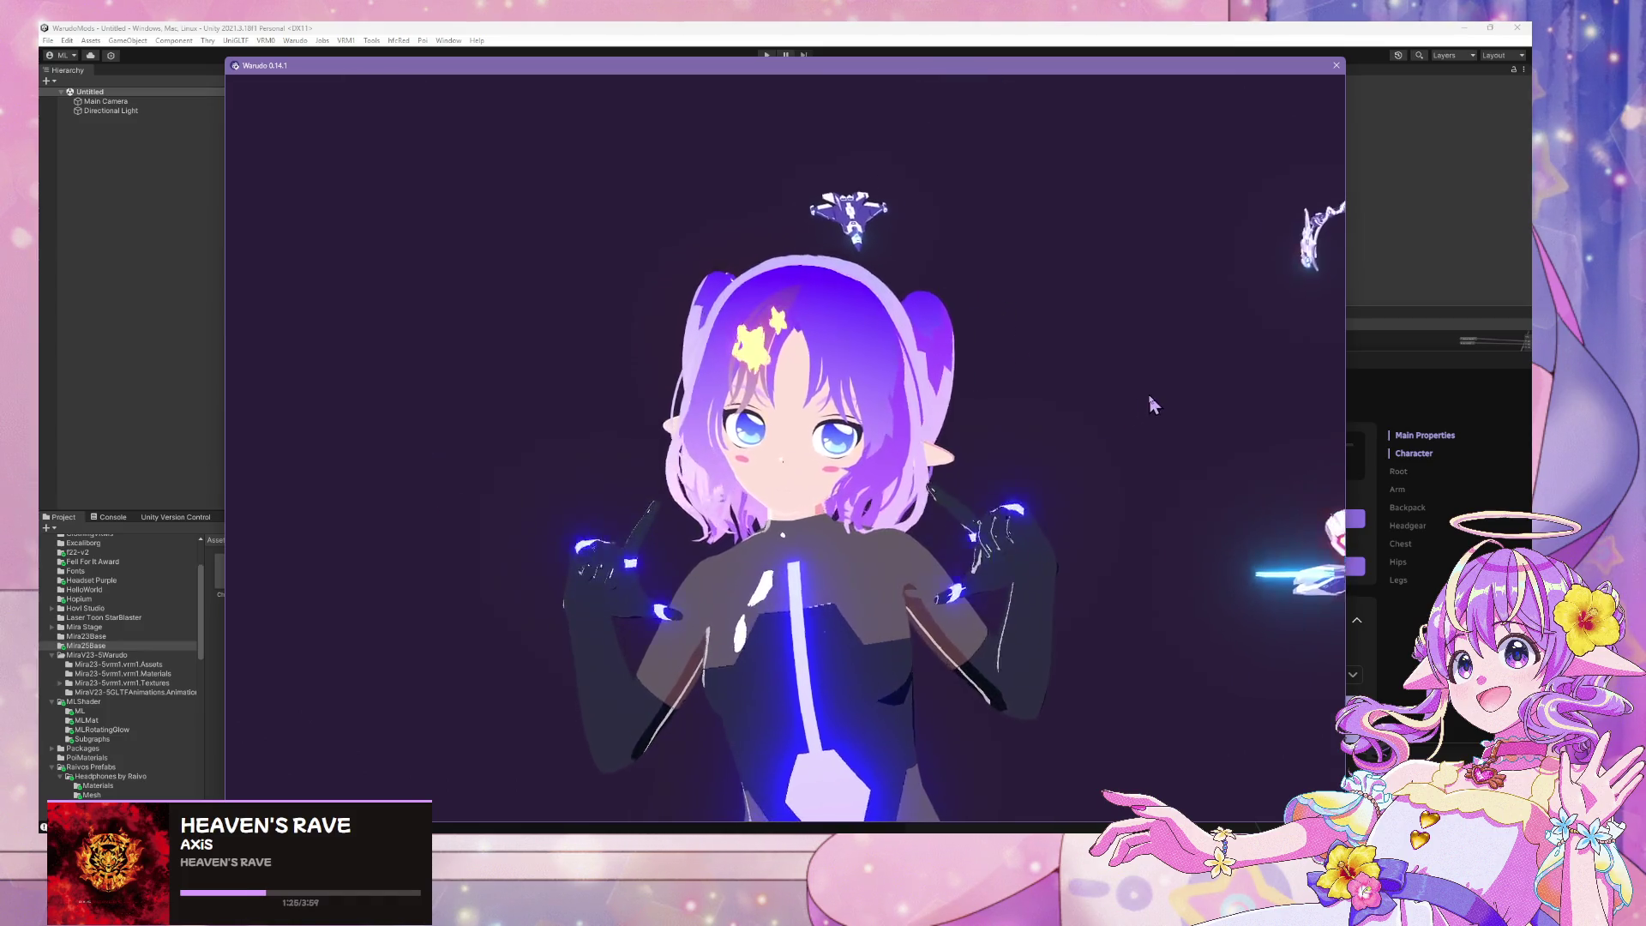
pyautogui.click(755, 31)
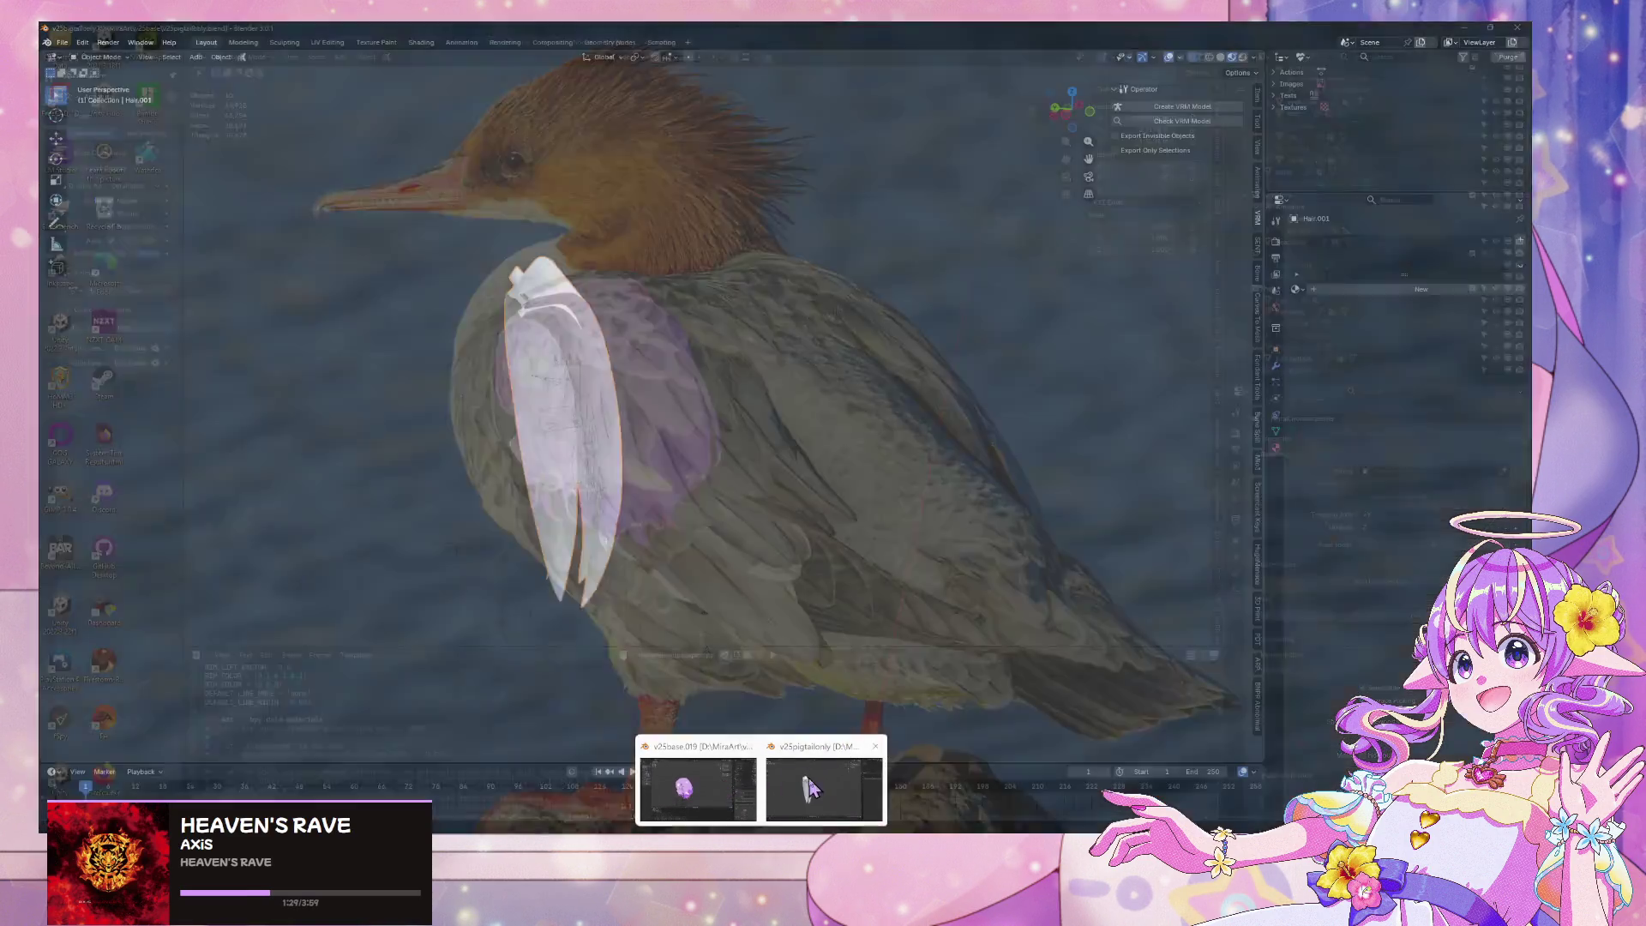
# In the pigtail Blender file, select hair.pigtails in solid shading, enter Edit Mode and show its material slots
pyautogui.click(821, 787)
pyautogui.moveTo(710, 807)
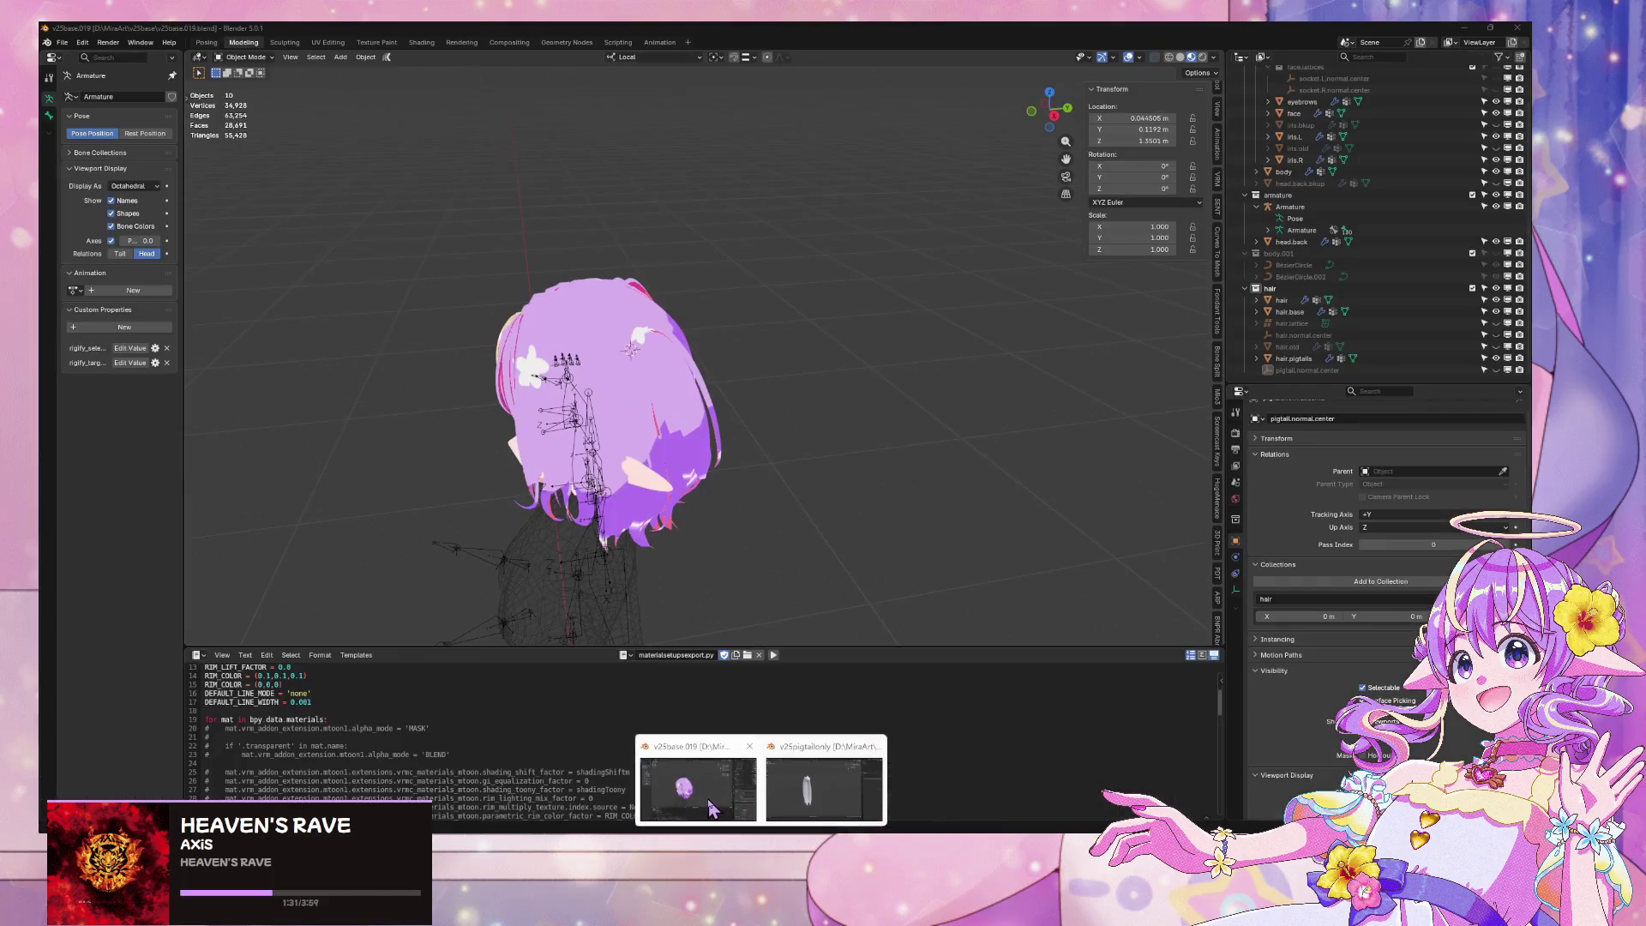
pyautogui.scroll(3, 699, 512)
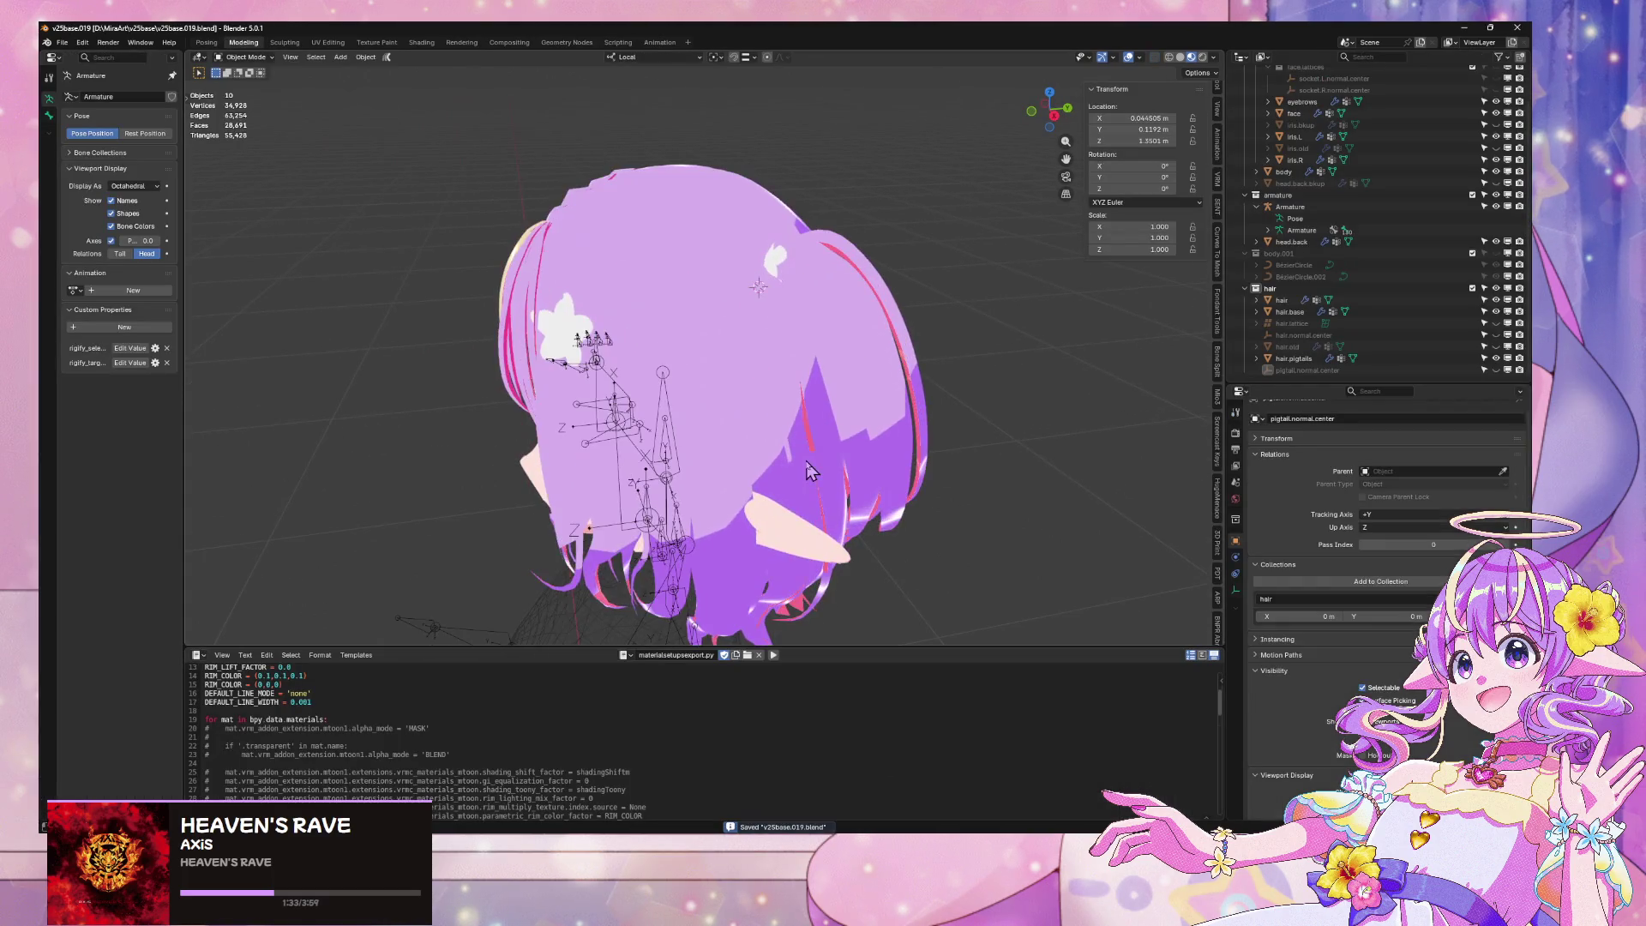
pyautogui.click(1181, 57)
pyautogui.moveTo(1016, 264); pyautogui.dragTo(767, 377, button='middle')
pyautogui.click(767, 377)
pyautogui.press('Tab')
pyautogui.moveTo(903, 507); pyautogui.dragTo(1114, 506, button='middle')
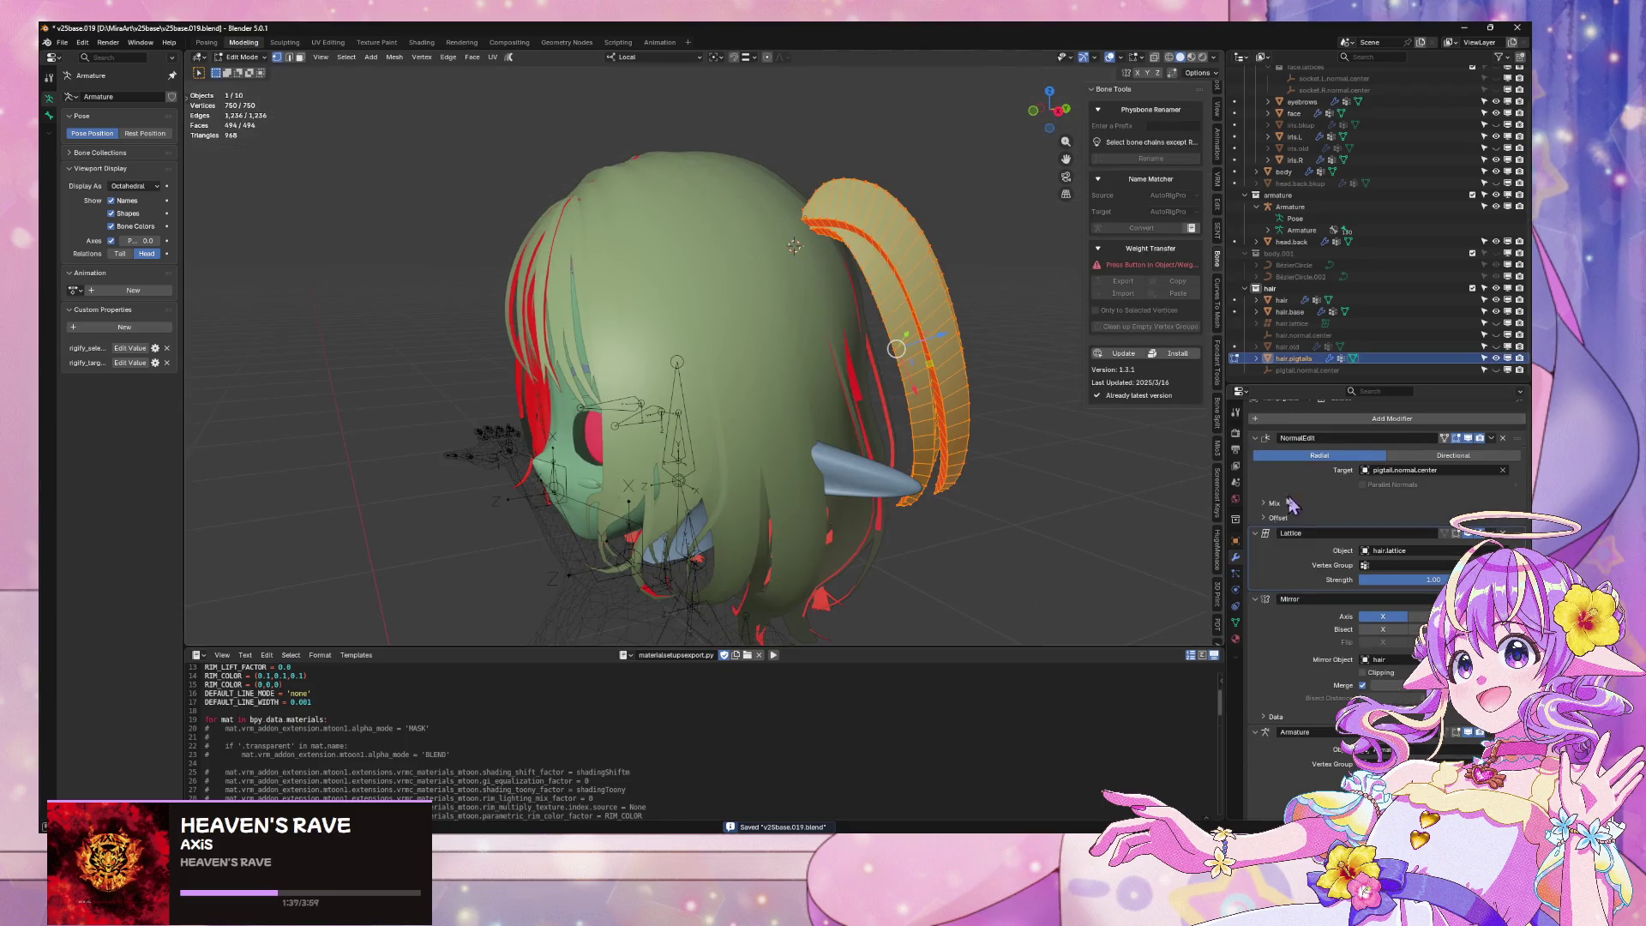
pyautogui.click(1236, 639)
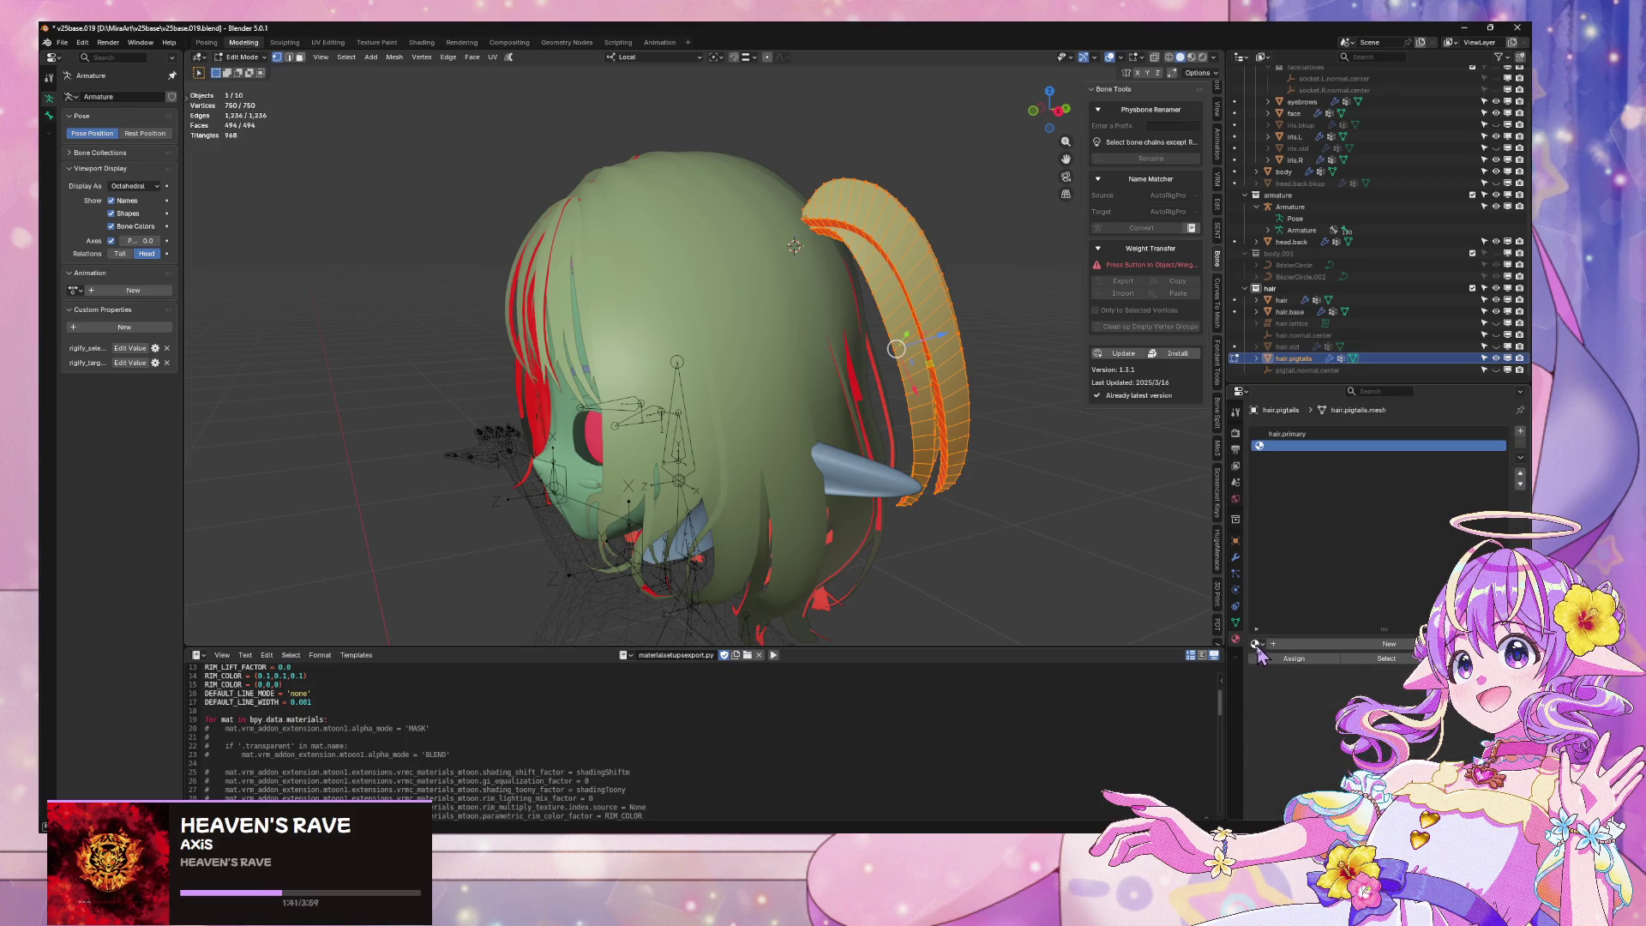
# Select both pigtail hair strips using Ctrl+L linked selection
pyautogui.moveTo(886, 288); pyautogui.dragTo(936, 337, button='middle')
pyautogui.click(1041, 114)
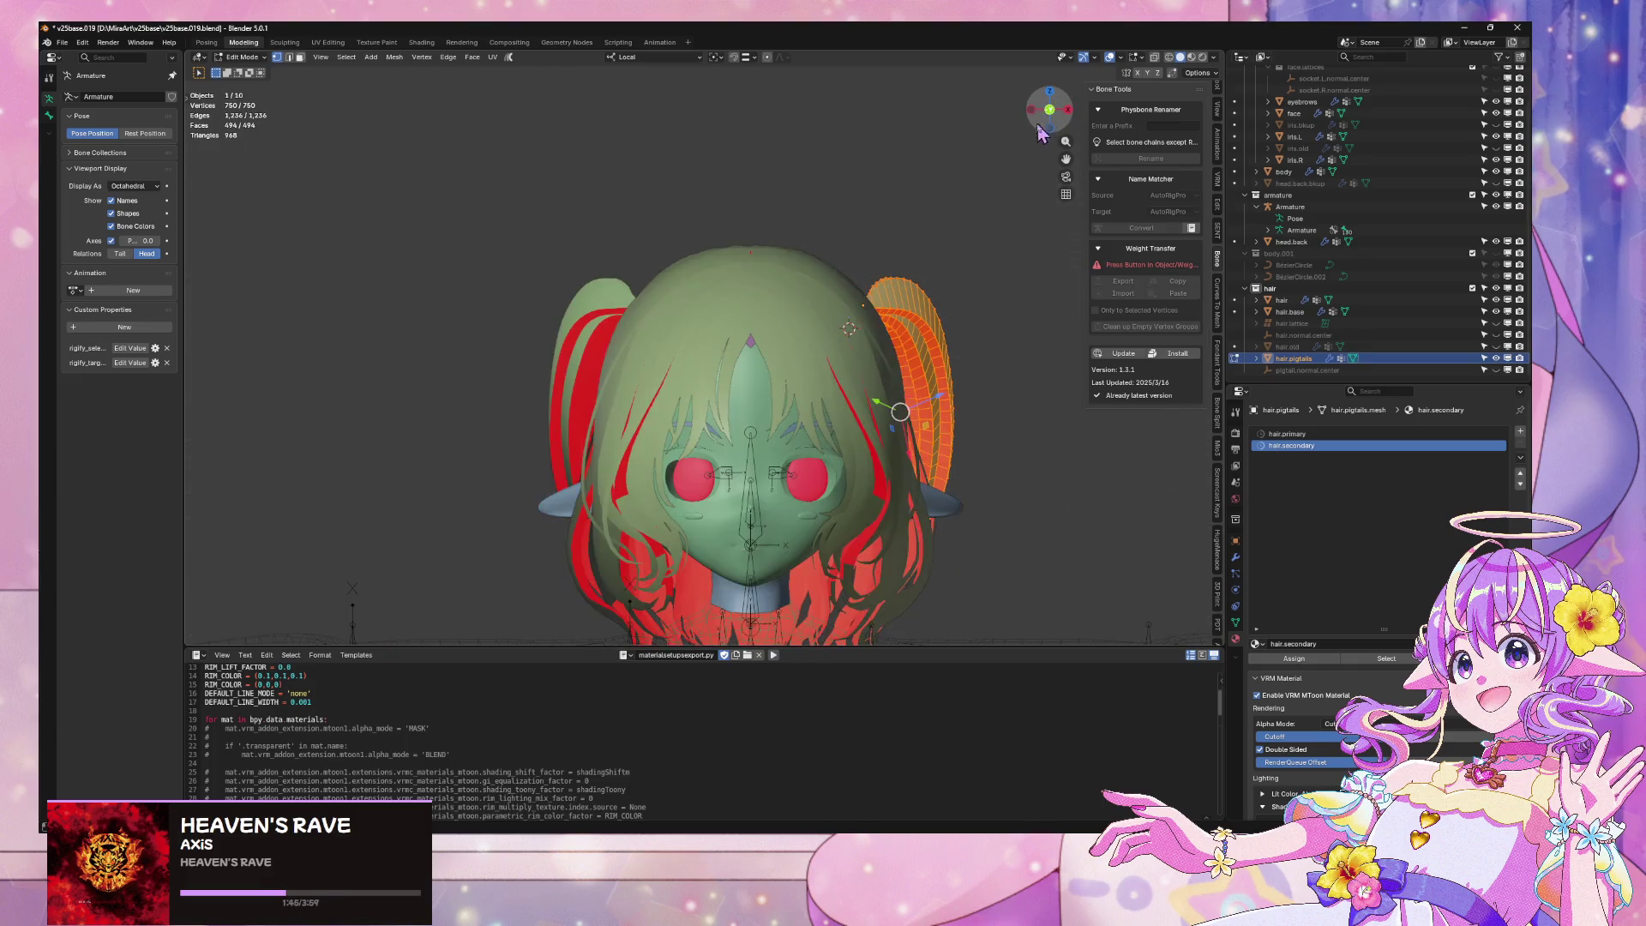
pyautogui.scroll(3, 985, 259)
pyautogui.keyDown('shift'); pyautogui.moveTo(896, 230); pyautogui.dragTo(836, 223, button='middle'); pyautogui.keyUp('shift')
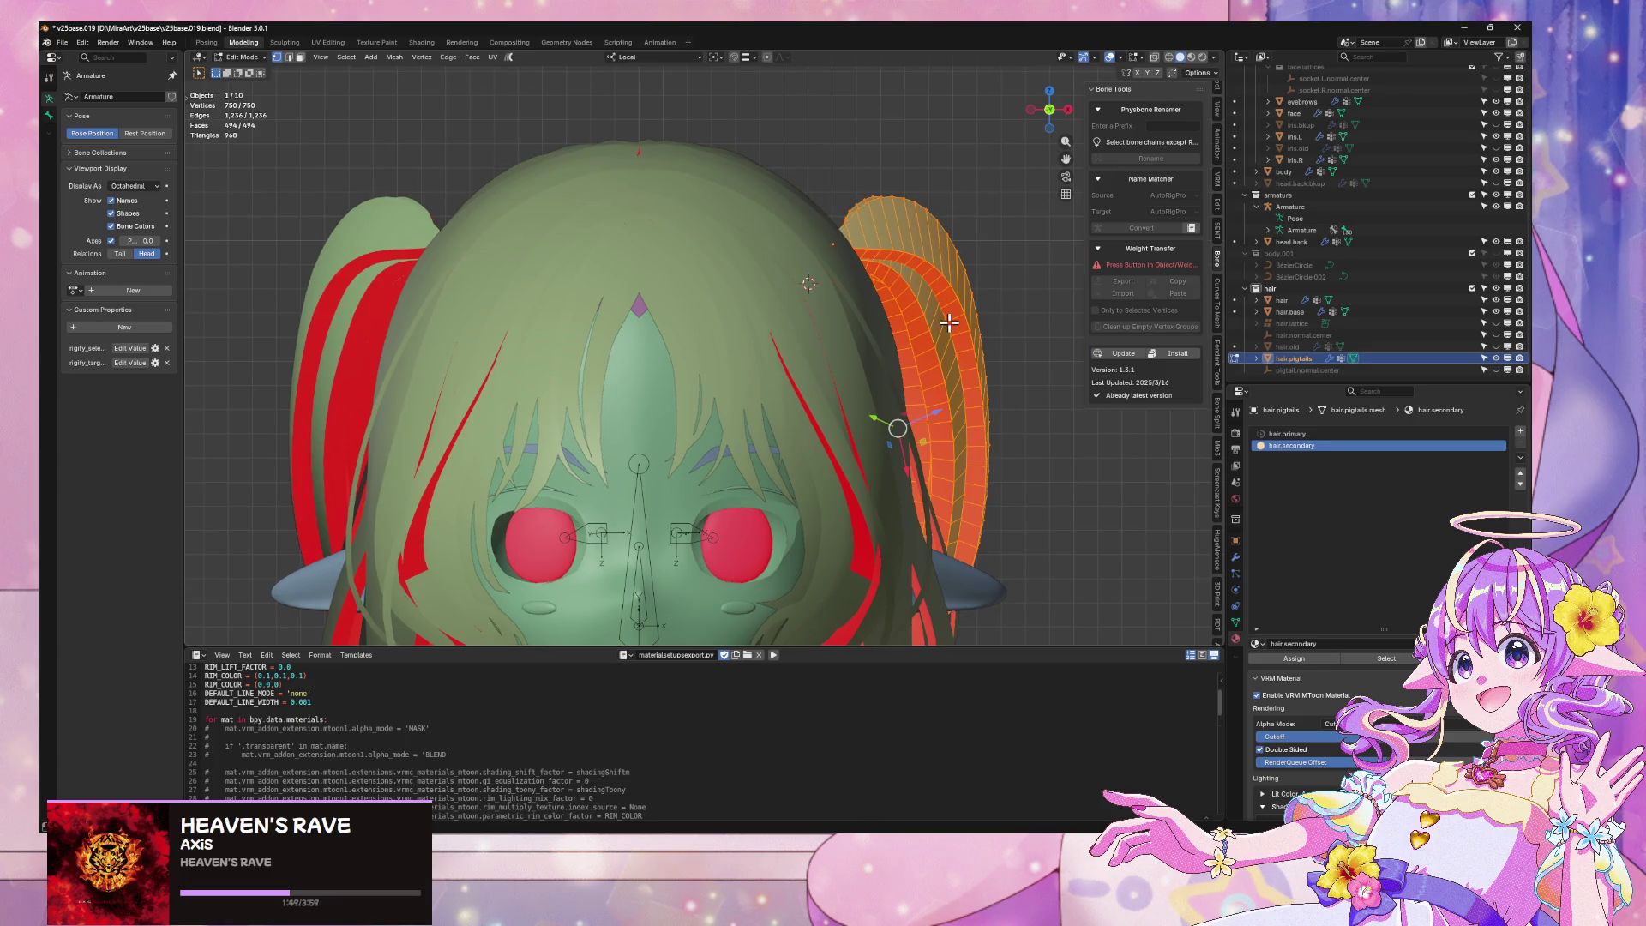
pyautogui.moveTo(952, 319)
pyautogui.mouseDown(button='middle')
pyautogui.moveTo(915, 339)
pyautogui.moveTo(826, 310)
pyautogui.moveTo(875, 343)
pyautogui.moveTo(915, 324)
pyautogui.moveTo(934, 340)
pyautogui.moveTo(875, 397)
pyautogui.moveTo(895, 382)
pyautogui.moveTo(774, 378)
pyautogui.mouseUp(button='middle')
pyautogui.scroll(-2, 882, 332)
pyautogui.click(893, 393)
pyautogui.moveTo(589, 433); pyautogui.dragTo(676, 375, button='middle')
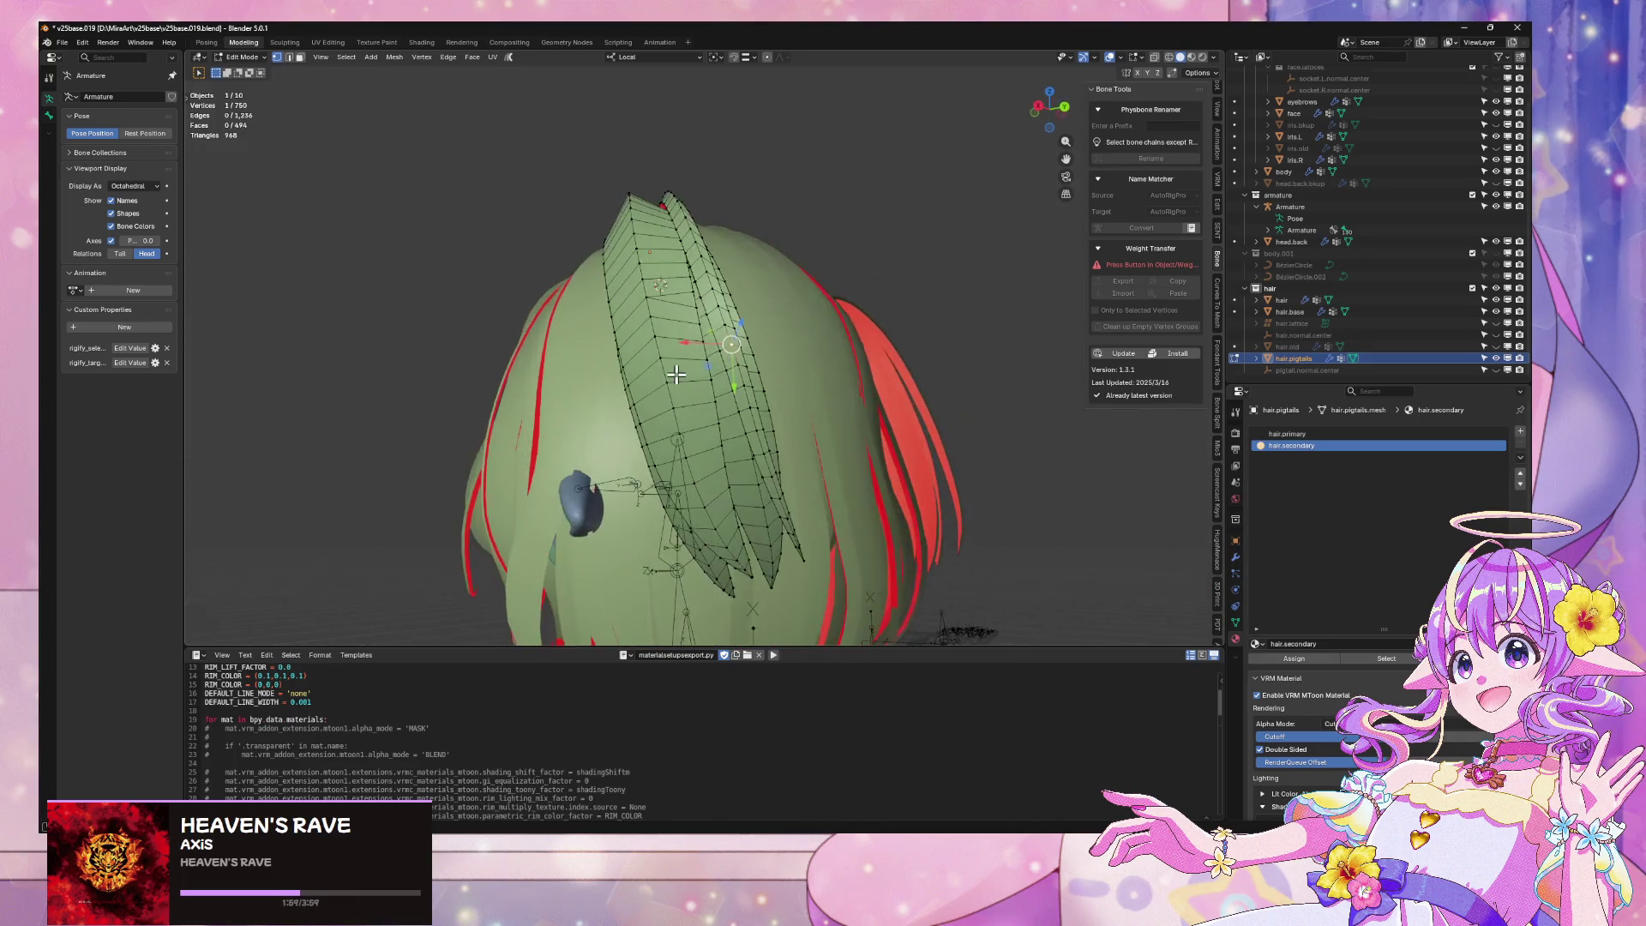
pyautogui.hotkey('ctrl', 'l')
pyautogui.moveTo(711, 444); pyautogui.dragTo(775, 415, button='middle')
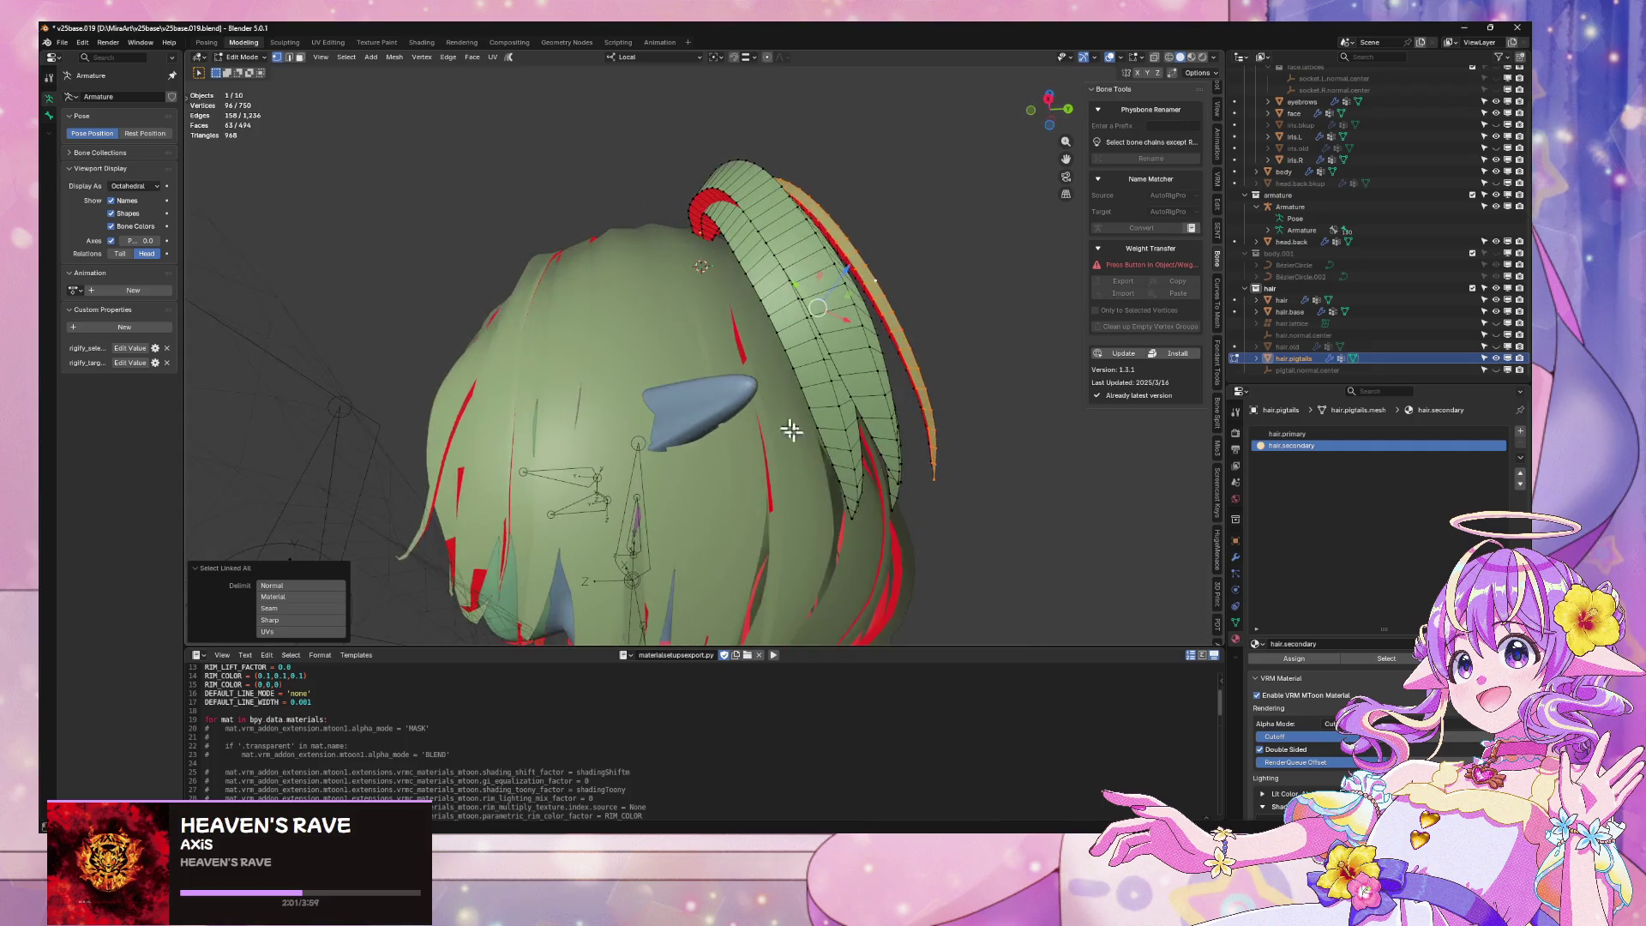
pyautogui.keyDown('shift'); pyautogui.click(850, 453); pyautogui.keyUp('shift')
pyautogui.hotkey('ctrl', 'l')
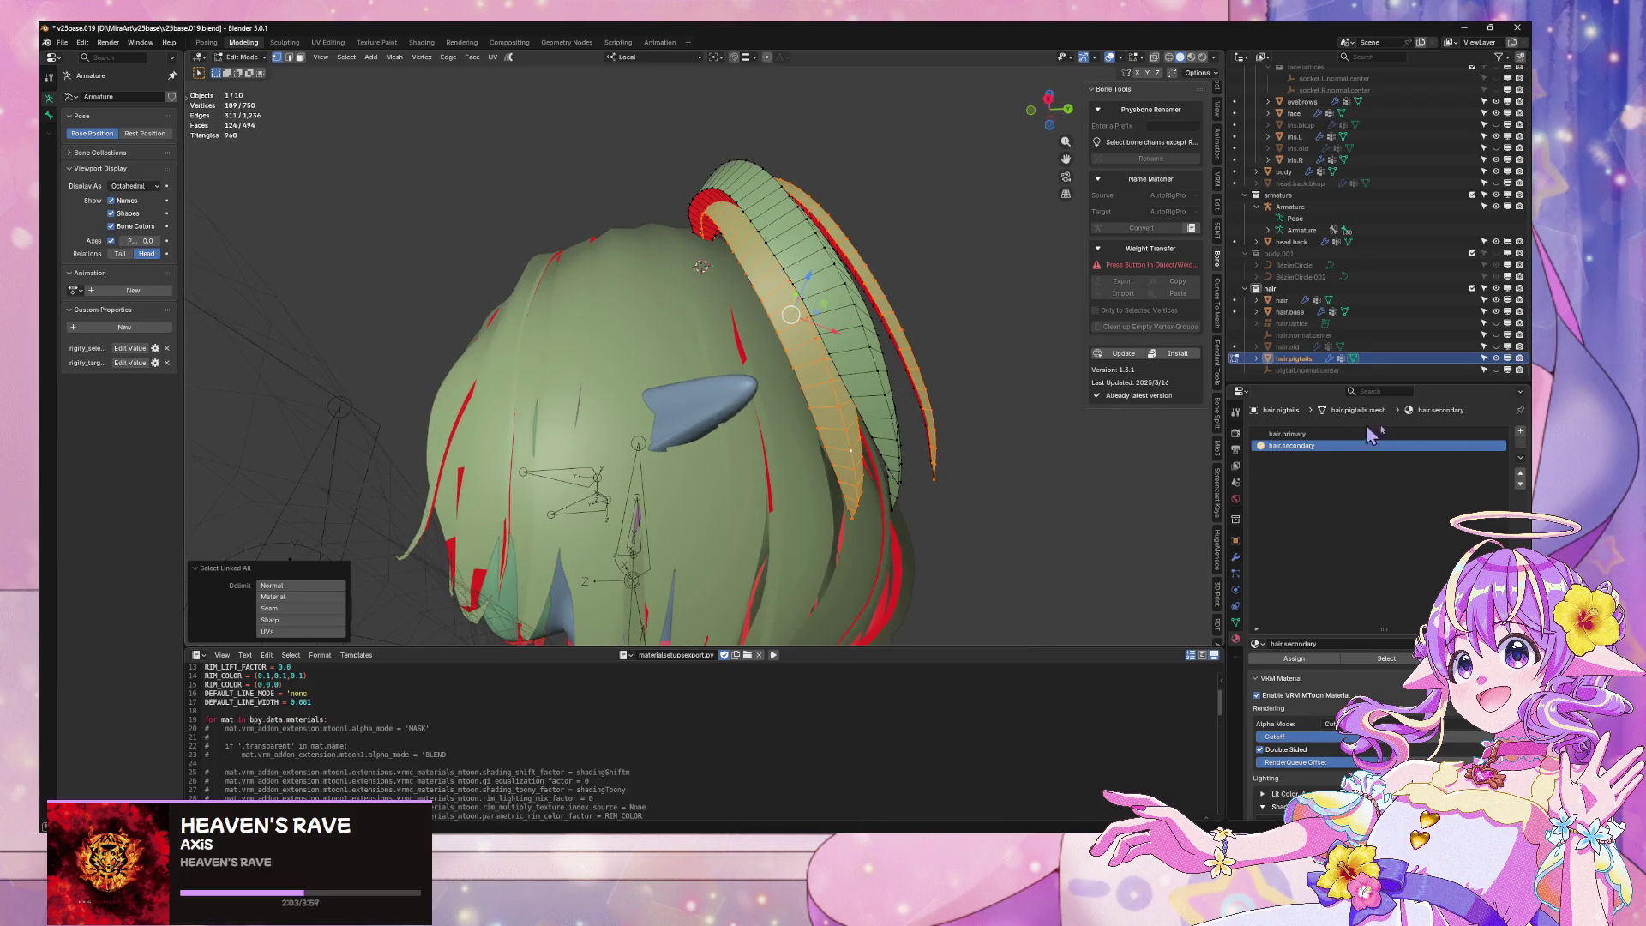
# Assign the strips to hair.secondary and return to Object Mode in material preview
pyautogui.click(1292, 658)
pyautogui.moveTo(821, 360); pyautogui.dragTo(926, 375, button='middle')
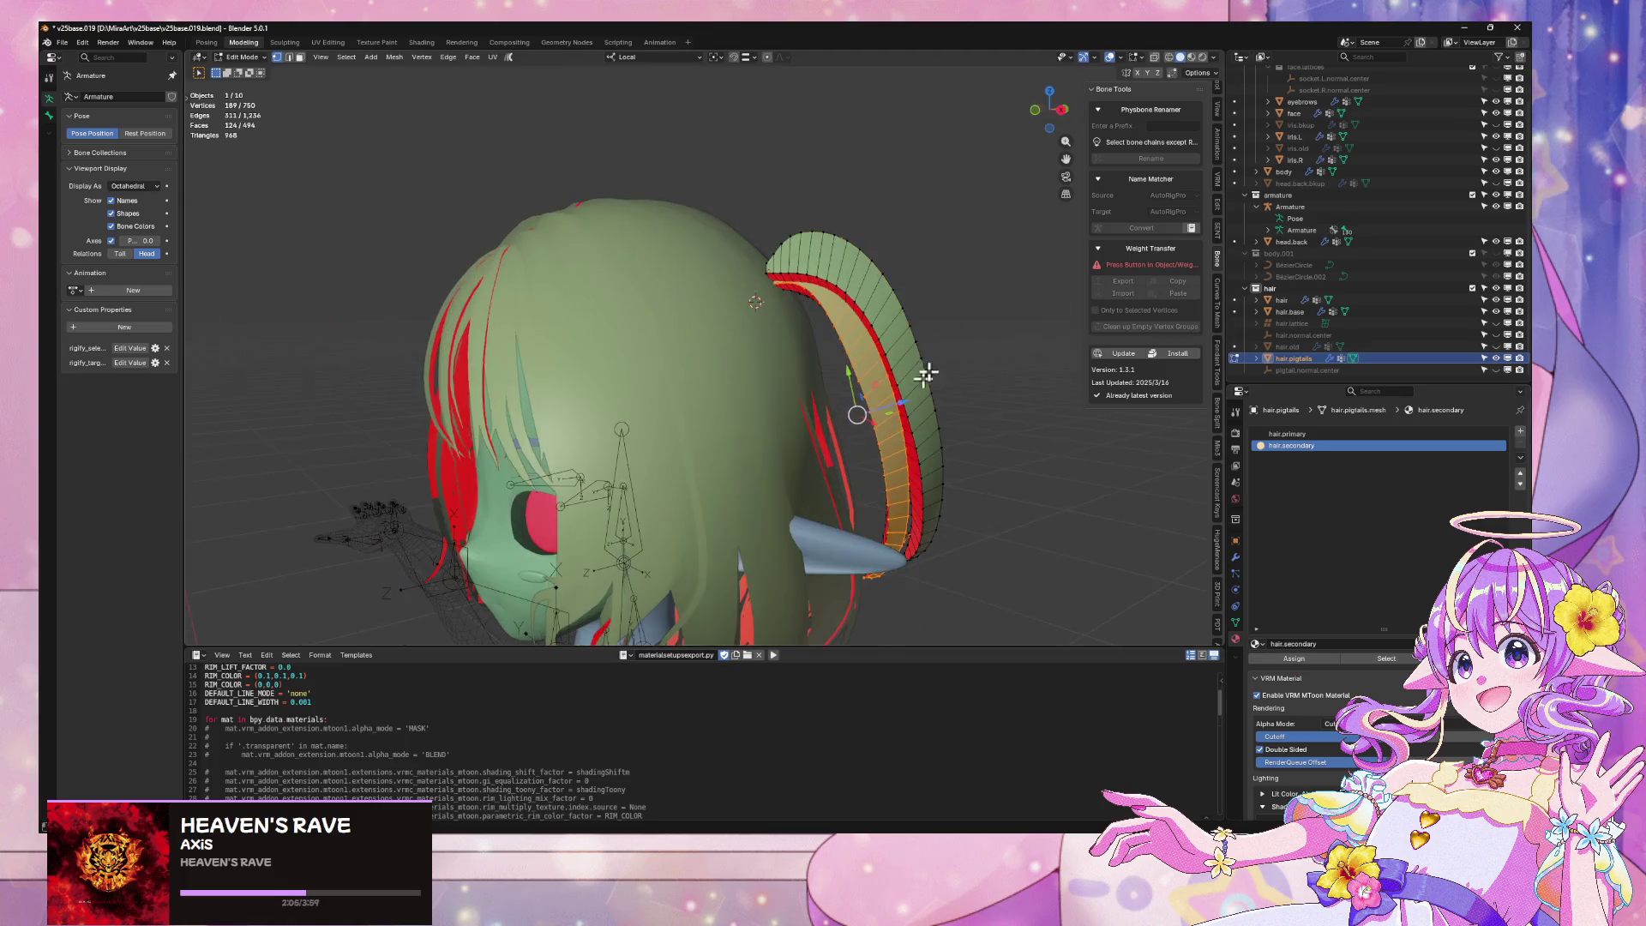
pyautogui.click(1038, 117)
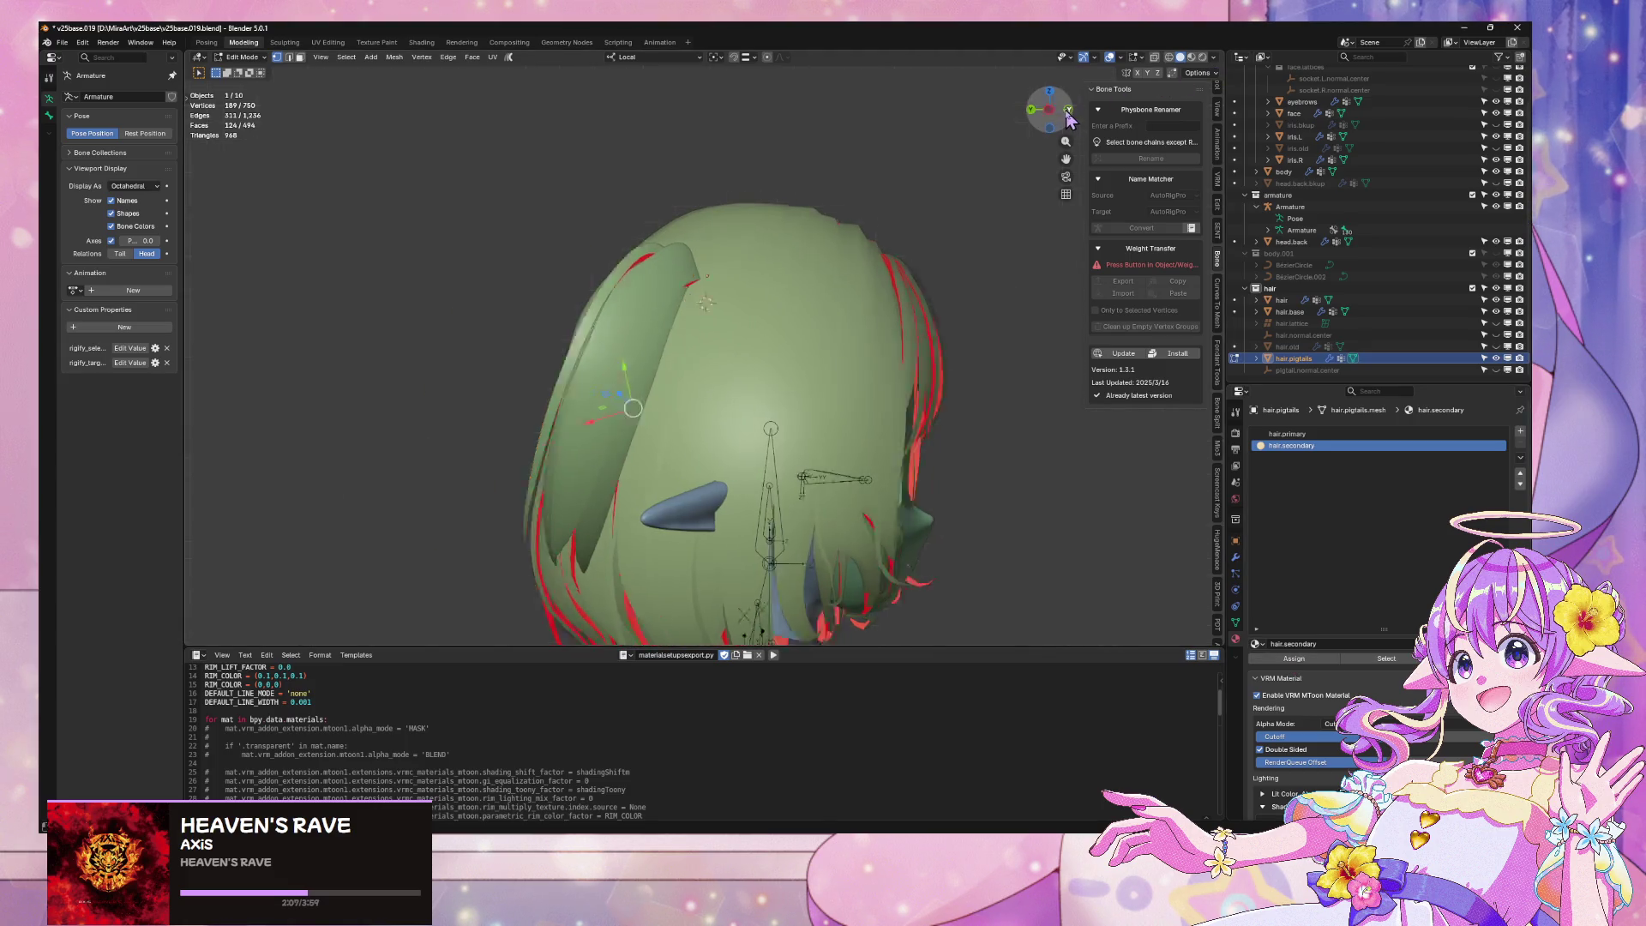
pyautogui.click(1067, 112)
pyautogui.scroll(-3, 871, 275)
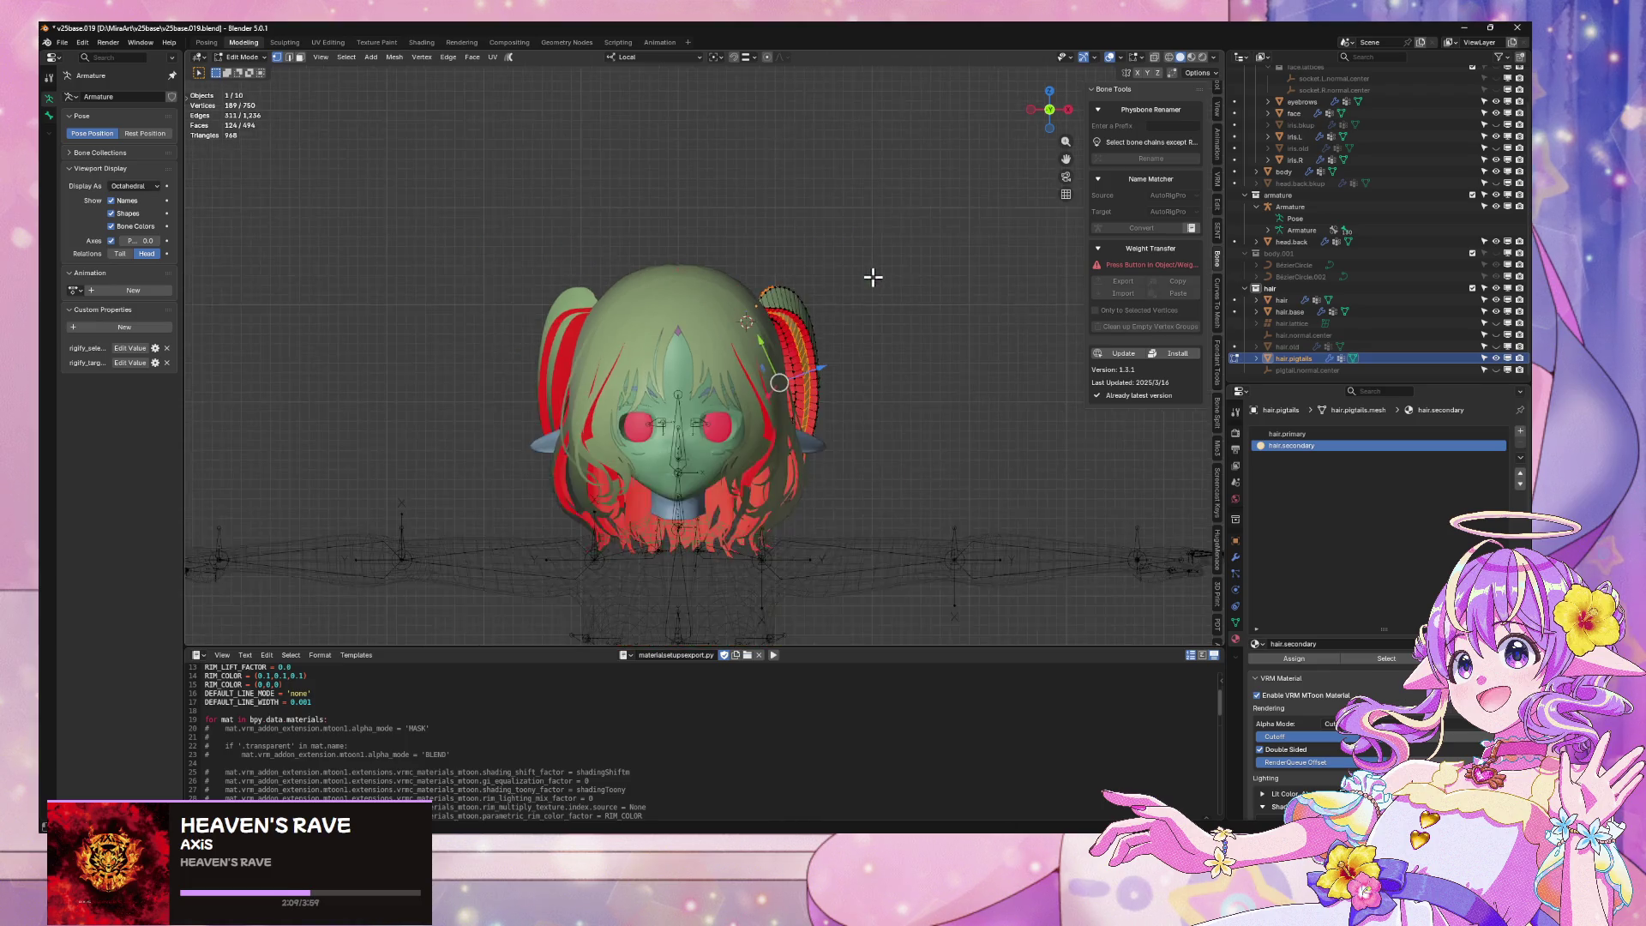
pyautogui.scroll(2, 888, 294)
pyautogui.click(1192, 56)
pyautogui.press('Tab')
pyautogui.moveTo(994, 227)
pyautogui.mouseDown(button='middle')
pyautogui.moveTo(912, 250)
pyautogui.moveTo(941, 277)
pyautogui.moveTo(900, 292)
pyautogui.moveTo(917, 266)
pyautogui.moveTo(967, 290)
pyautogui.moveTo(929, 344)
pyautogui.moveTo(969, 341)
pyautogui.mouseUp(button='middle')
# Move the pigtail.normal.center empty along its local Z and Y axes
pyautogui.click(1381, 372)
pyautogui.click(1041, 109)
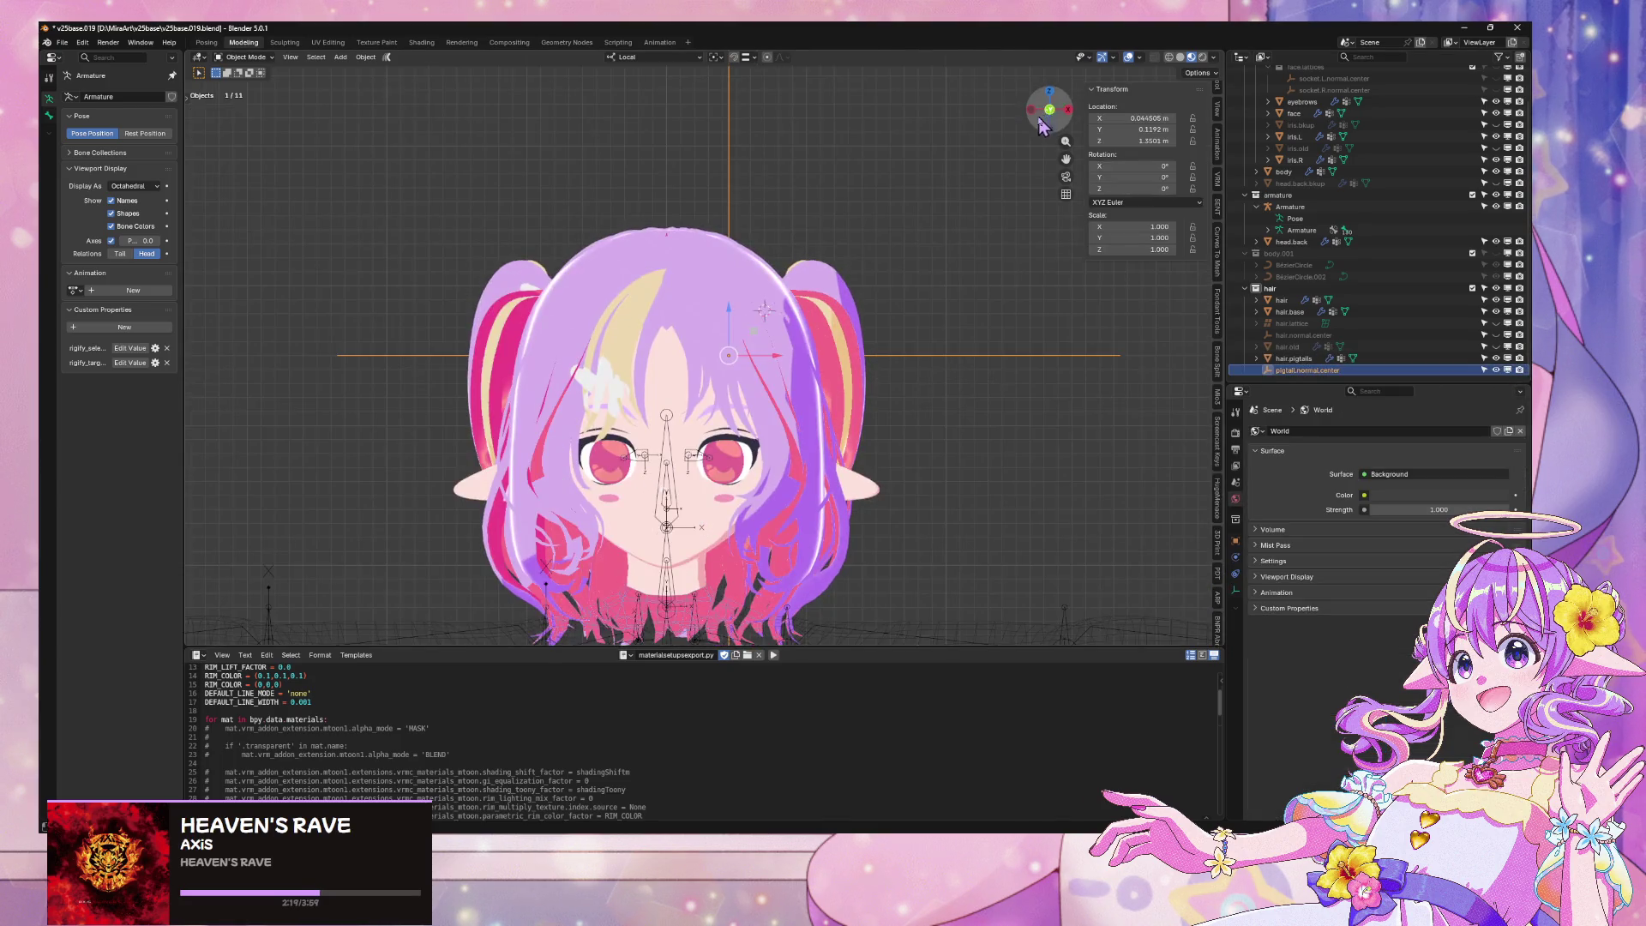
pyautogui.click(967, 199)
pyautogui.moveTo(866, 213)
pyautogui.mouseDown(button='middle')
pyautogui.moveTo(904, 146)
pyautogui.moveTo(693, 199)
pyautogui.moveTo(937, 189)
pyautogui.moveTo(831, 218)
pyautogui.moveTo(900, 202)
pyautogui.moveTo(915, 221)
pyautogui.moveTo(897, 184)
pyautogui.mouseUp(button='middle')
pyautogui.click(1044, 111)
pyautogui.press('y')
pyautogui.click(786, 228)
# Shift the empty along local Y again to about 0.088 m
pyautogui.press('g')
pyautogui.press('y')
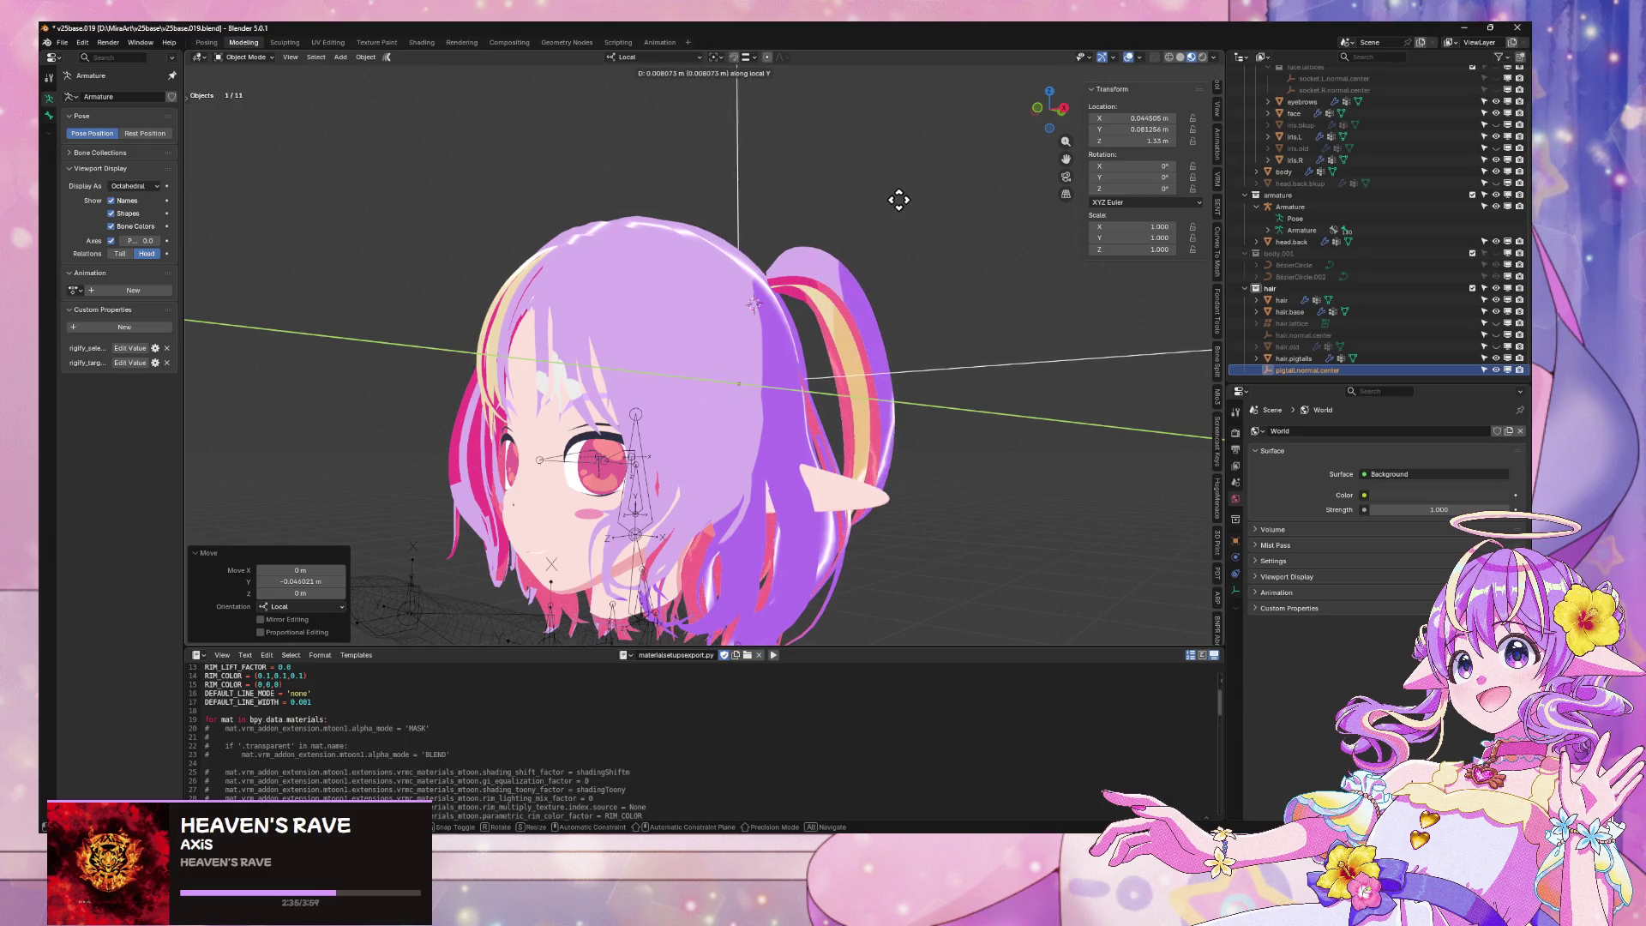
pyautogui.click(896, 202)
pyautogui.press('KP_1')
pyautogui.click(969, 258)
# Save v25base019.blend and overwrite v25baseGLTF.glb with a fresh glTF 2.0 export
pyautogui.hotkey('ctrl', 's')
pyautogui.scroll(3, 867, 249)
pyautogui.moveTo(867, 250)
pyautogui.mouseDown(button='middle')
pyautogui.moveTo(772, 220)
pyautogui.moveTo(986, 236)
pyautogui.mouseUp(button='middle')
pyautogui.click(61, 42)
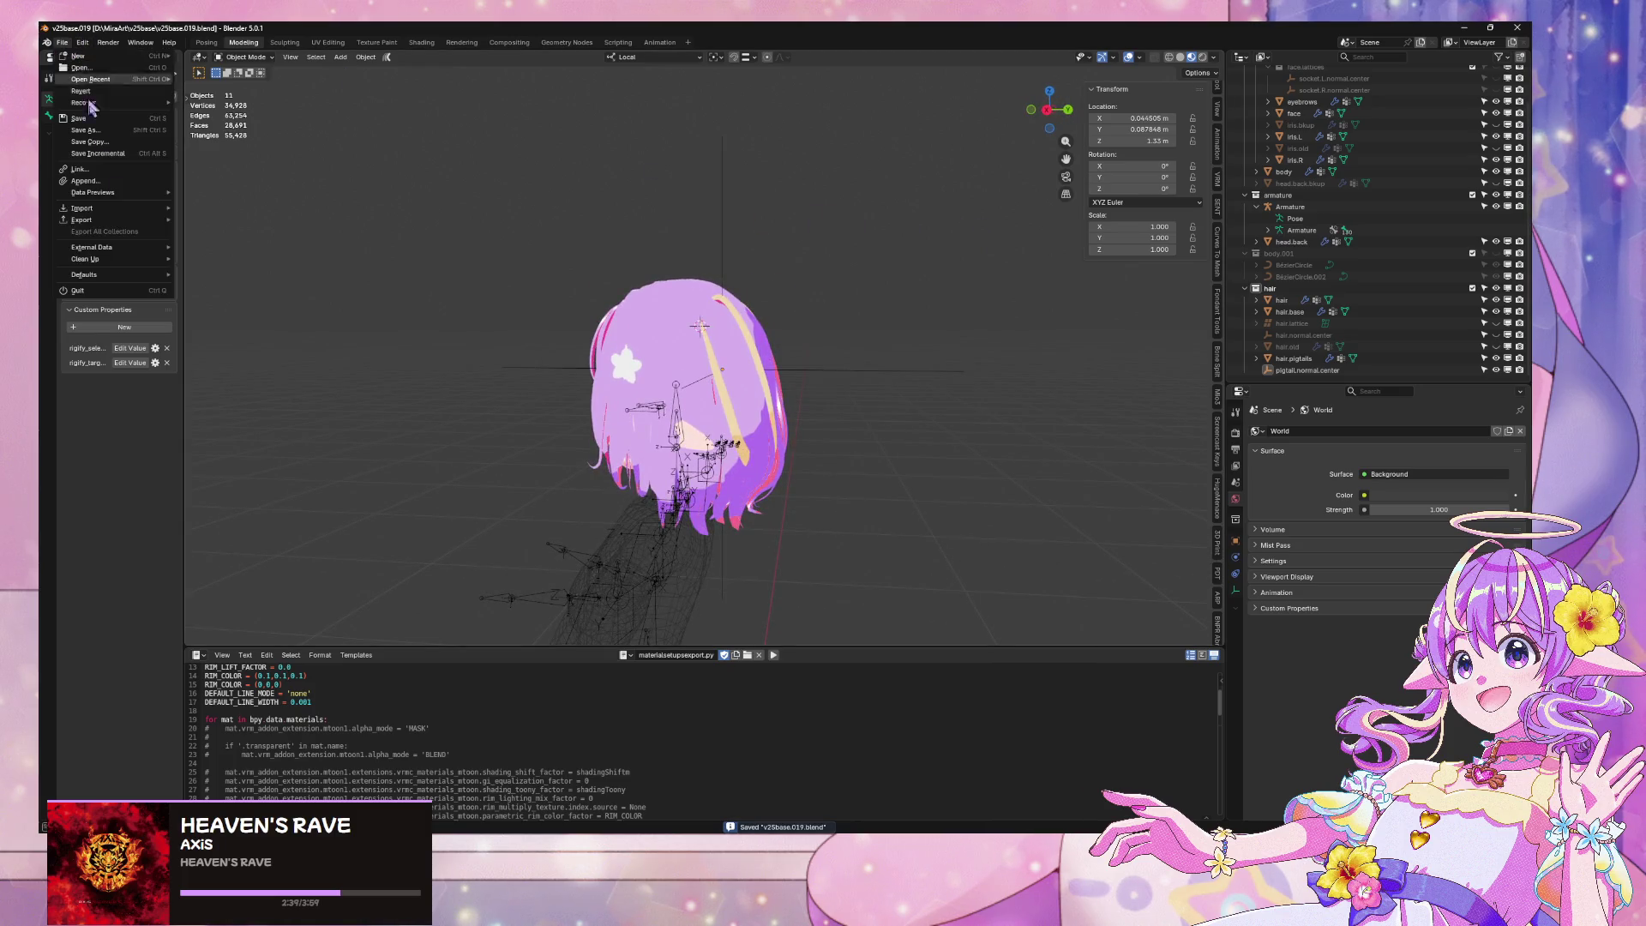
pyautogui.moveTo(121, 224)
pyautogui.click(257, 325)
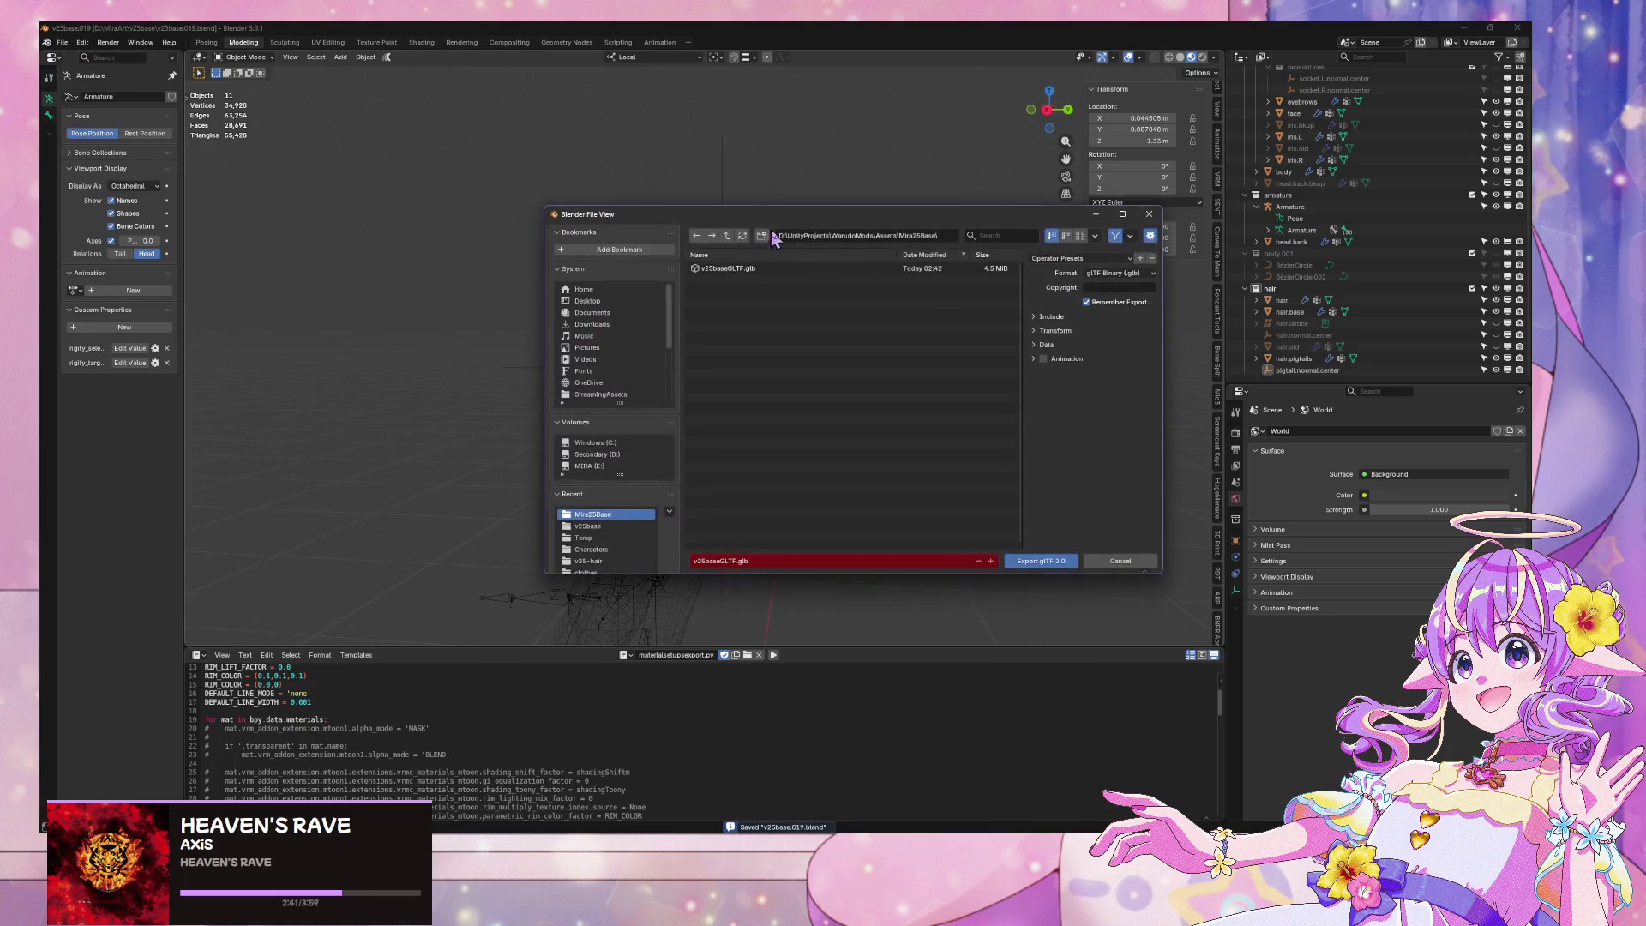
pyautogui.doubleClick(776, 279)
pyautogui.hotkey('alt', 'Tab')
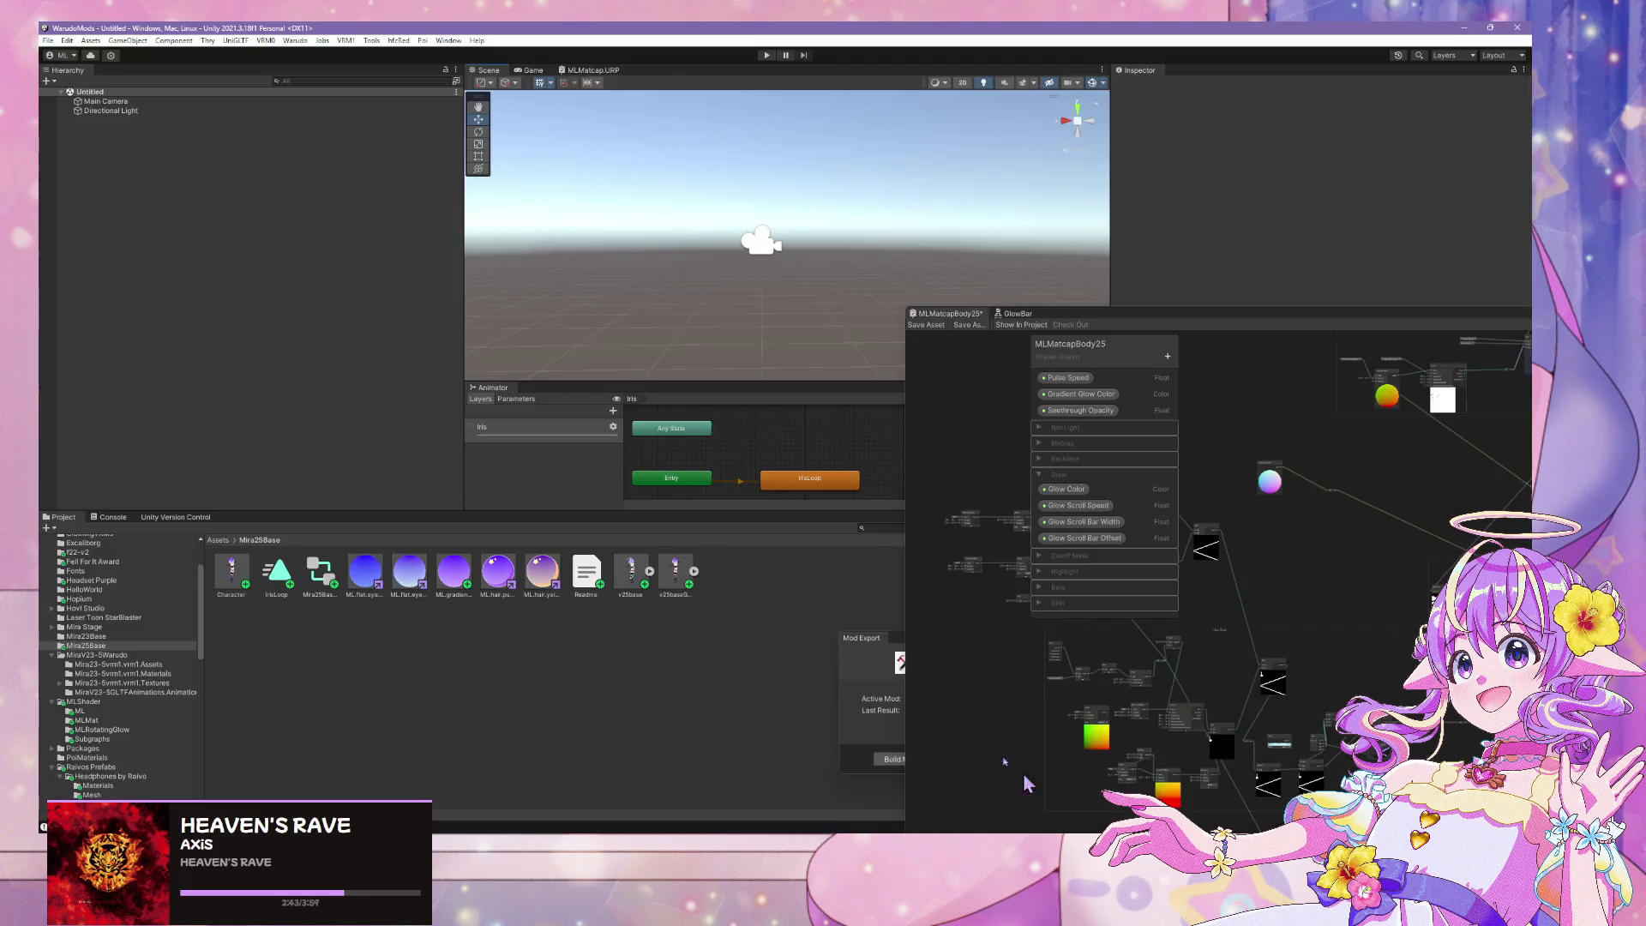
# Drag the Character prefab from the Project panel into the scene
pyautogui.click(230, 591)
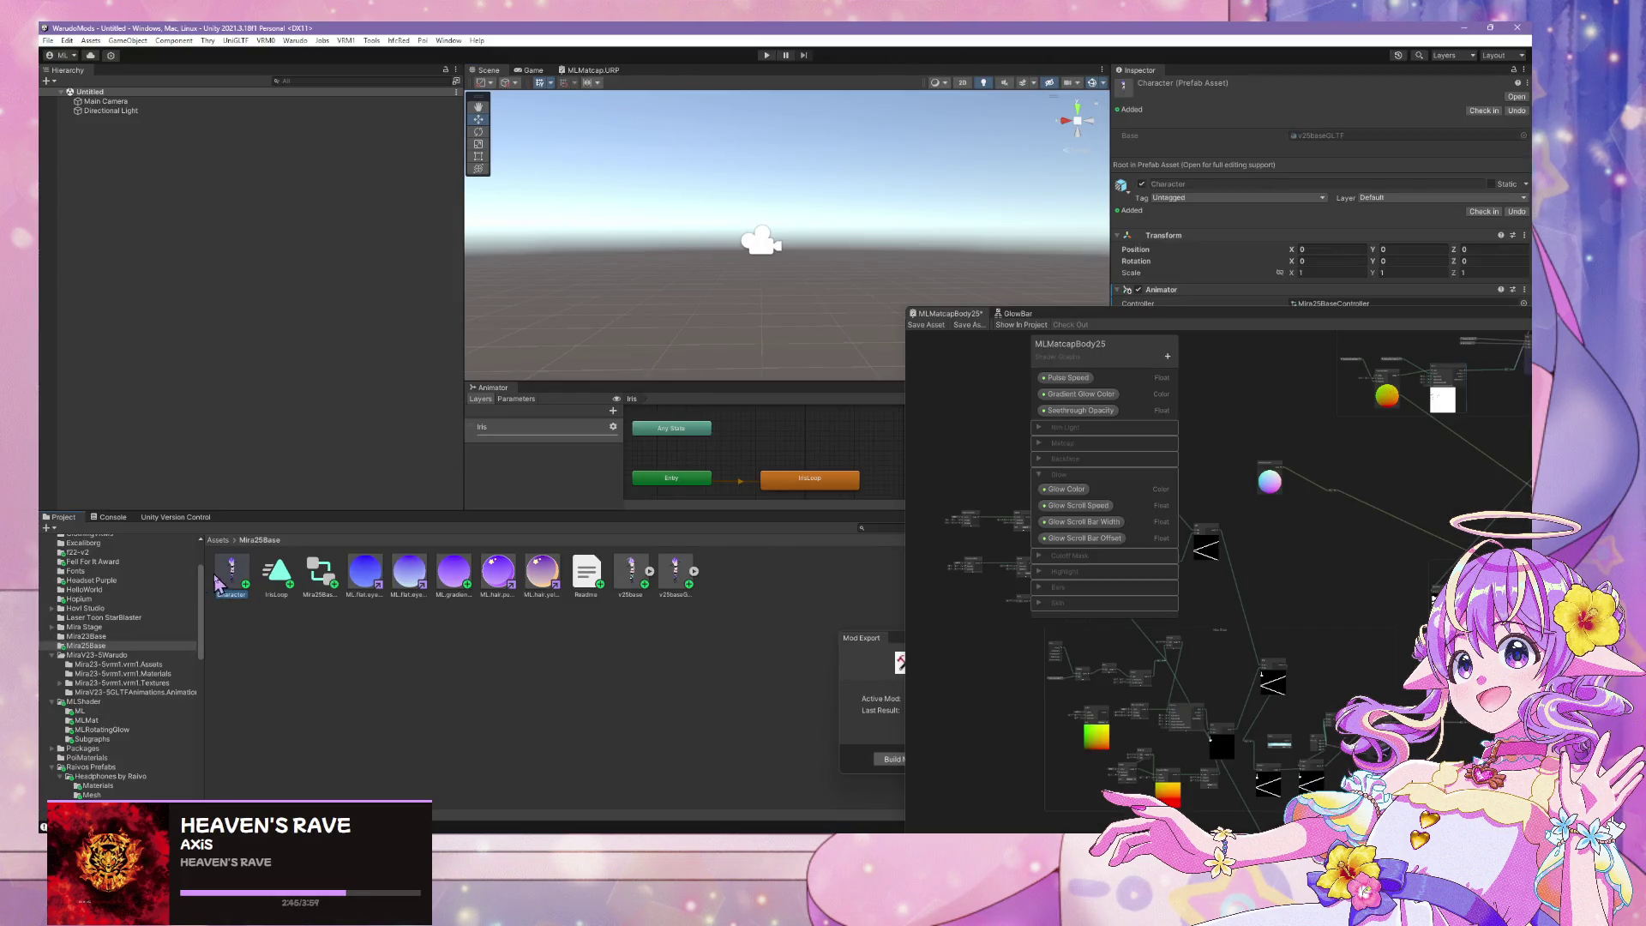
pyautogui.moveTo(172, 304); pyautogui.dragTo(176, 309)
pyautogui.moveTo(840, 244)
pyautogui.mouseDown(button='right')
pyautogui.moveTo(867, 224)
pyautogui.moveTo(604, 230)
pyautogui.mouseUp(button='right')
# In Blender, switch between the pigtail-only and main avatar files and view the model from the front
pyautogui.hotkey('alt', 'Tab')
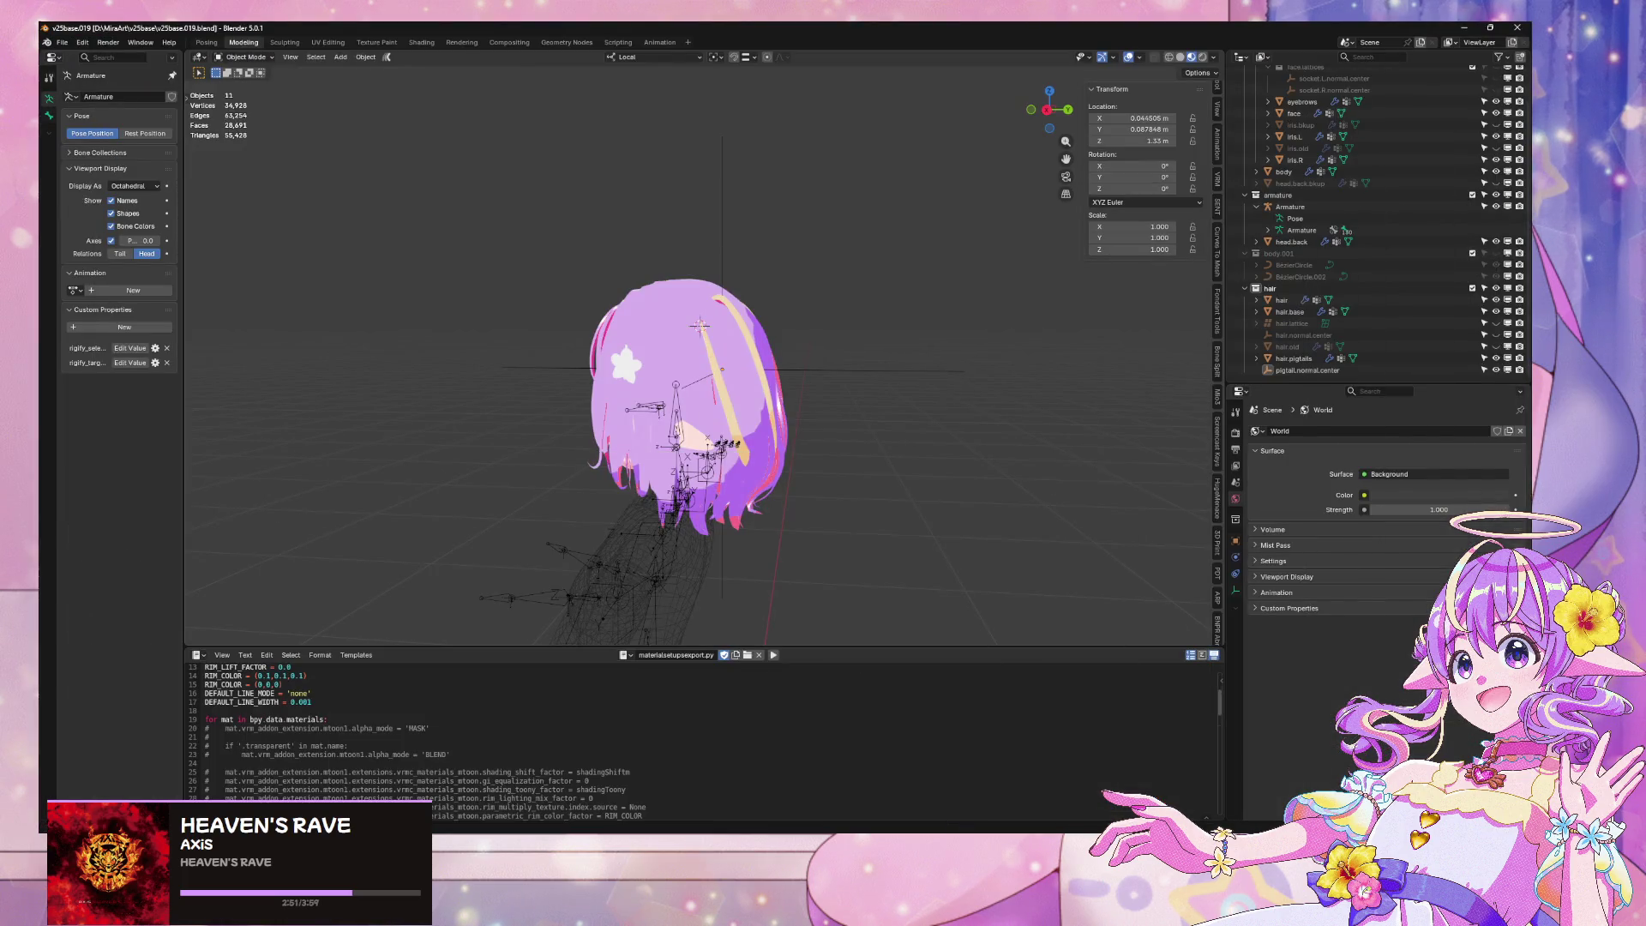
pyautogui.click(826, 802)
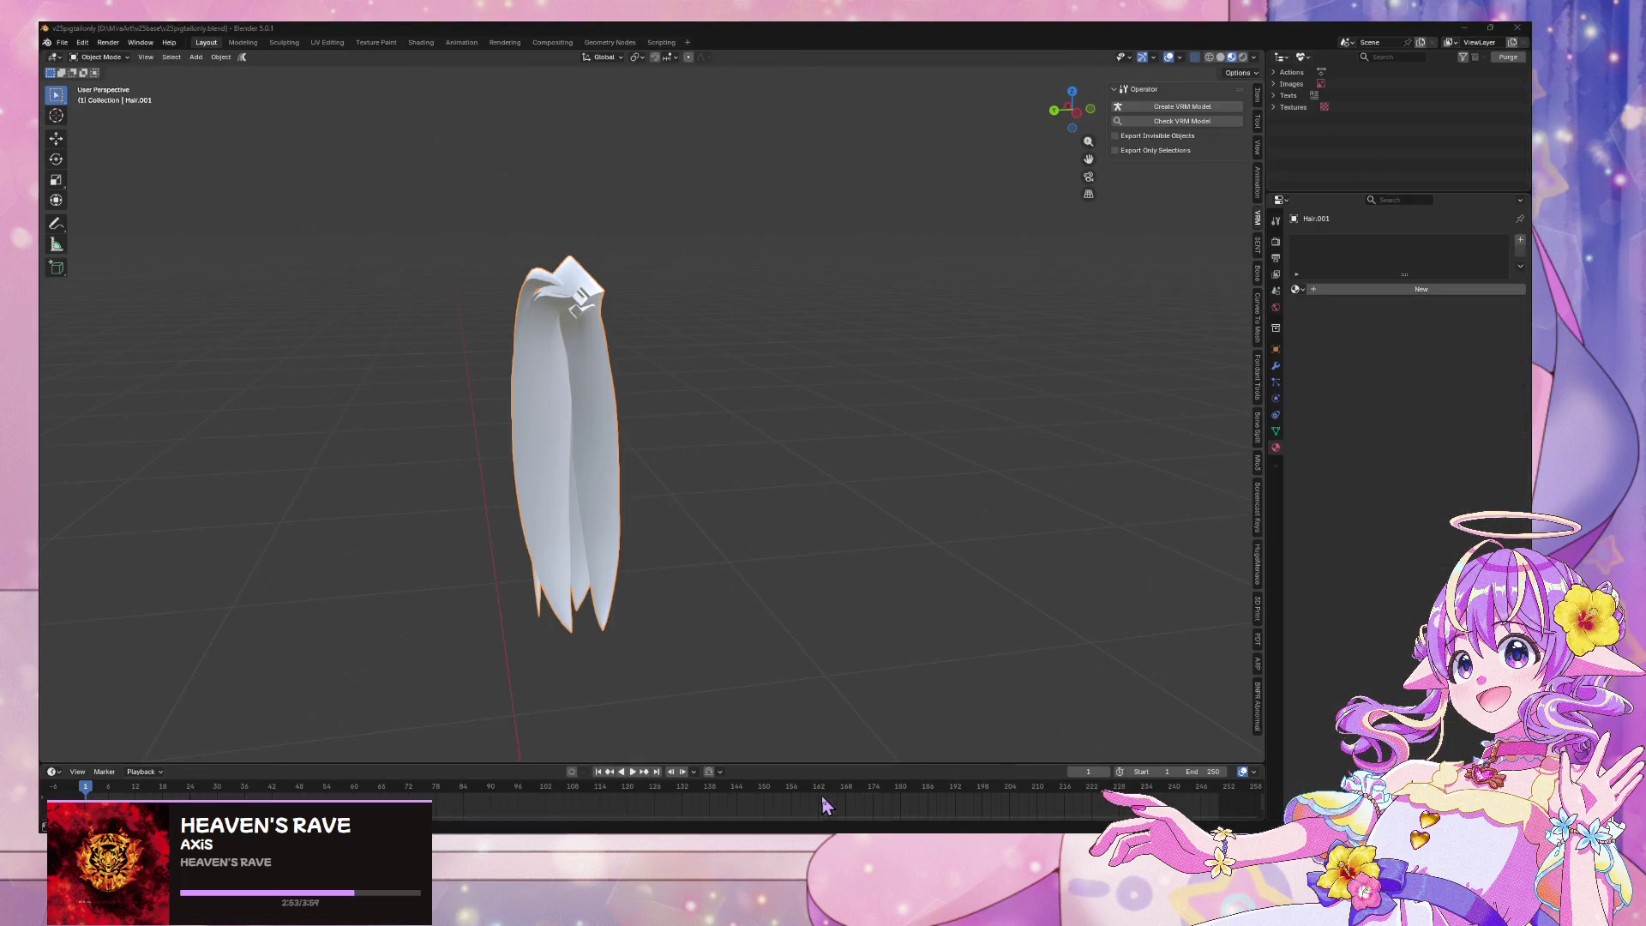
pyautogui.click(699, 785)
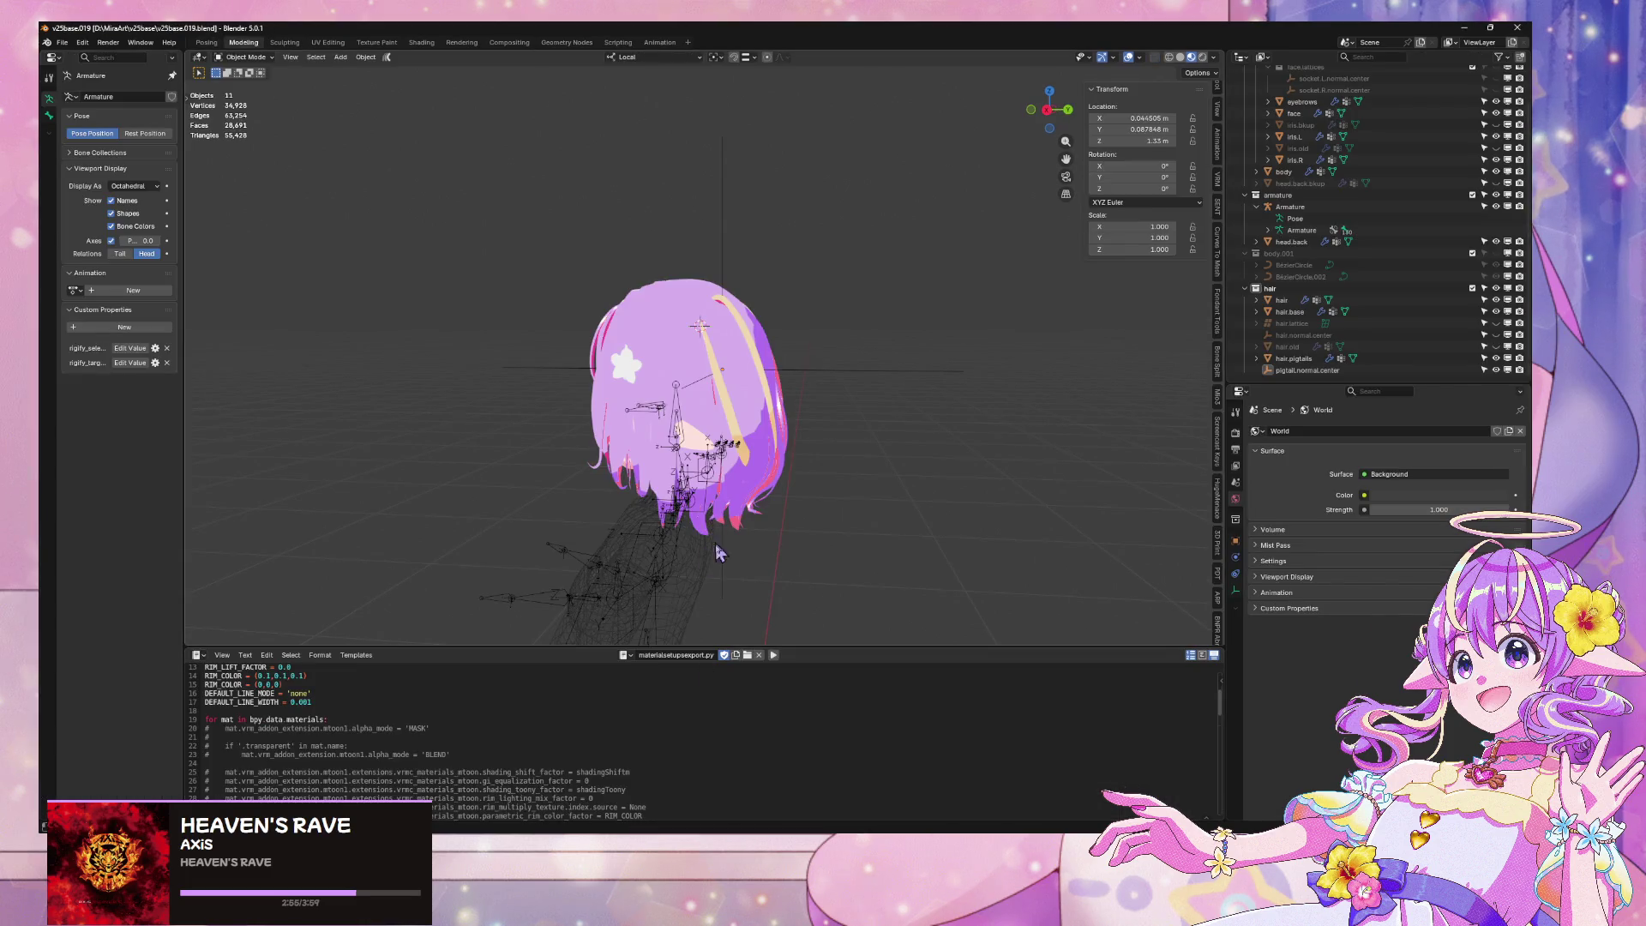
pyautogui.rightClick(700, 325)
pyautogui.press('Escape')
pyautogui.press('KP_1')
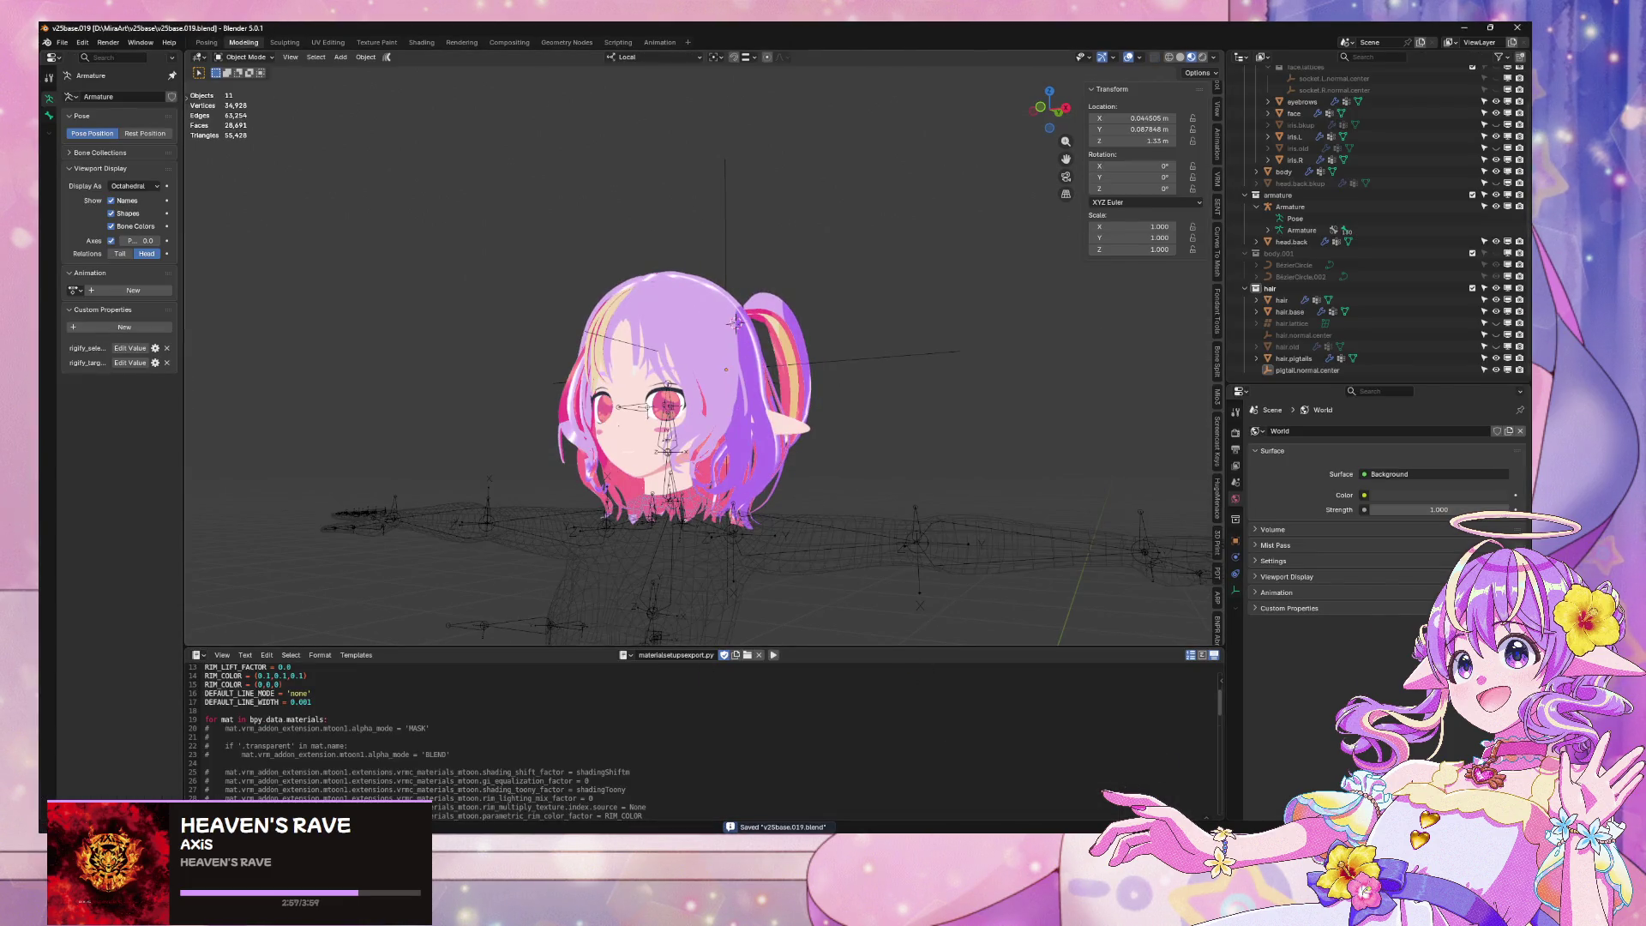
pyautogui.hotkey('alt', 'Tab')
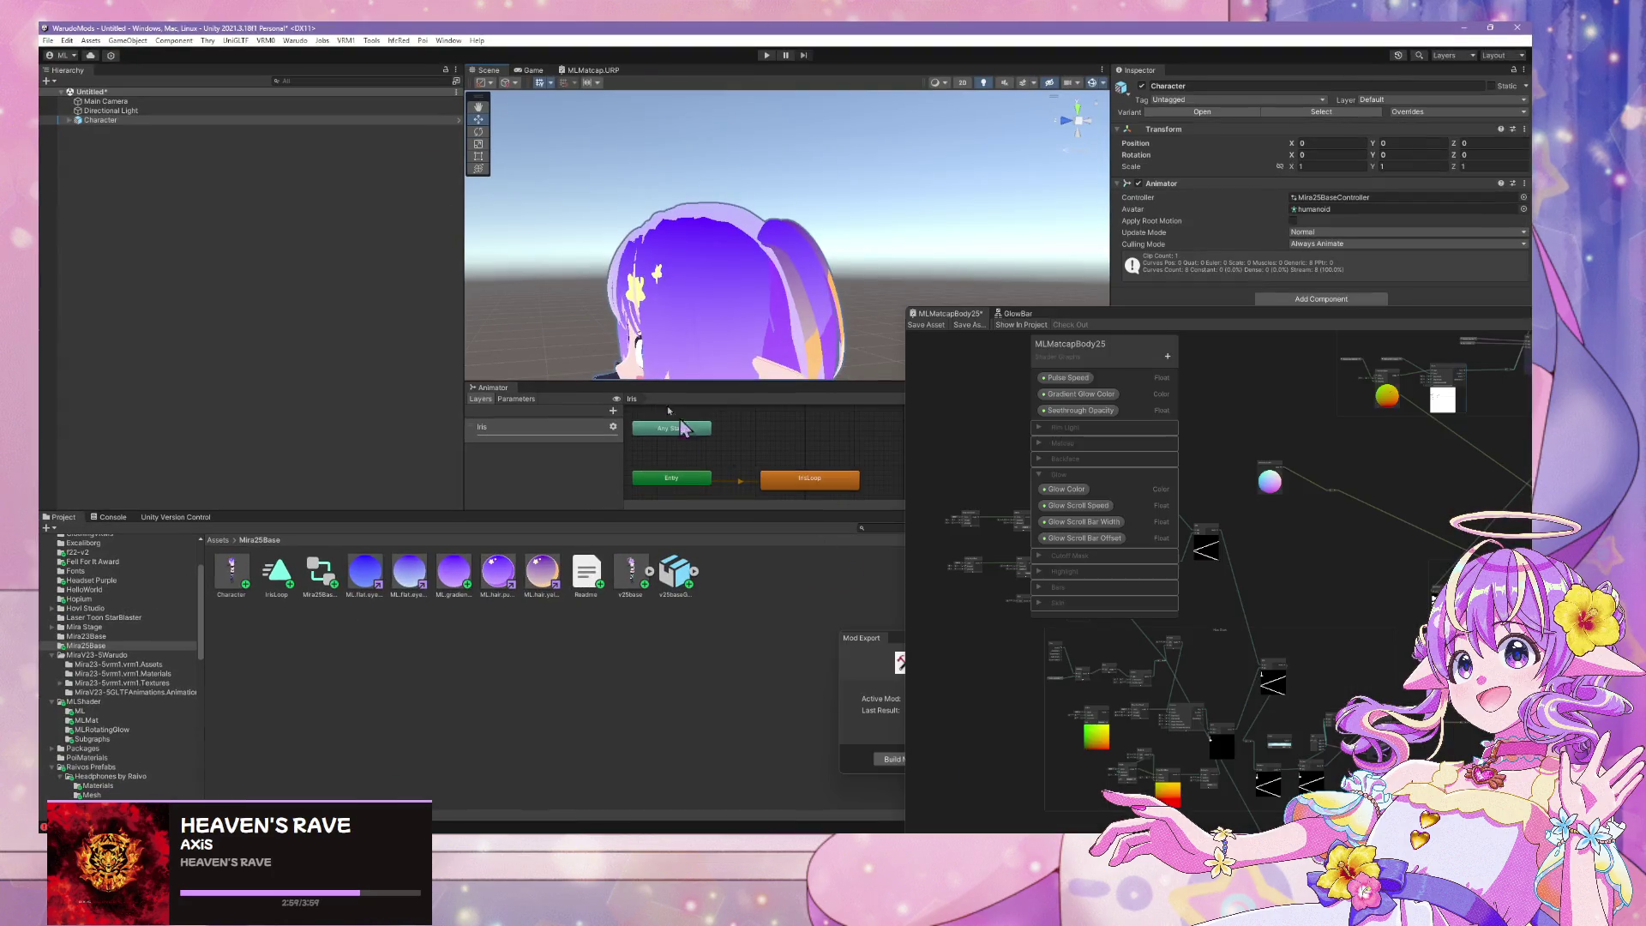
# Orbit Unity's Scene view around the T-posed avatar and start processing the Character prefab
pyautogui.keyDown('alt'); pyautogui.moveTo(692, 293); pyautogui.dragTo(897, 313); pyautogui.keyUp('alt')
pyautogui.scroll(5, 896, 313)
pyautogui.scroll(-2, 883, 291)
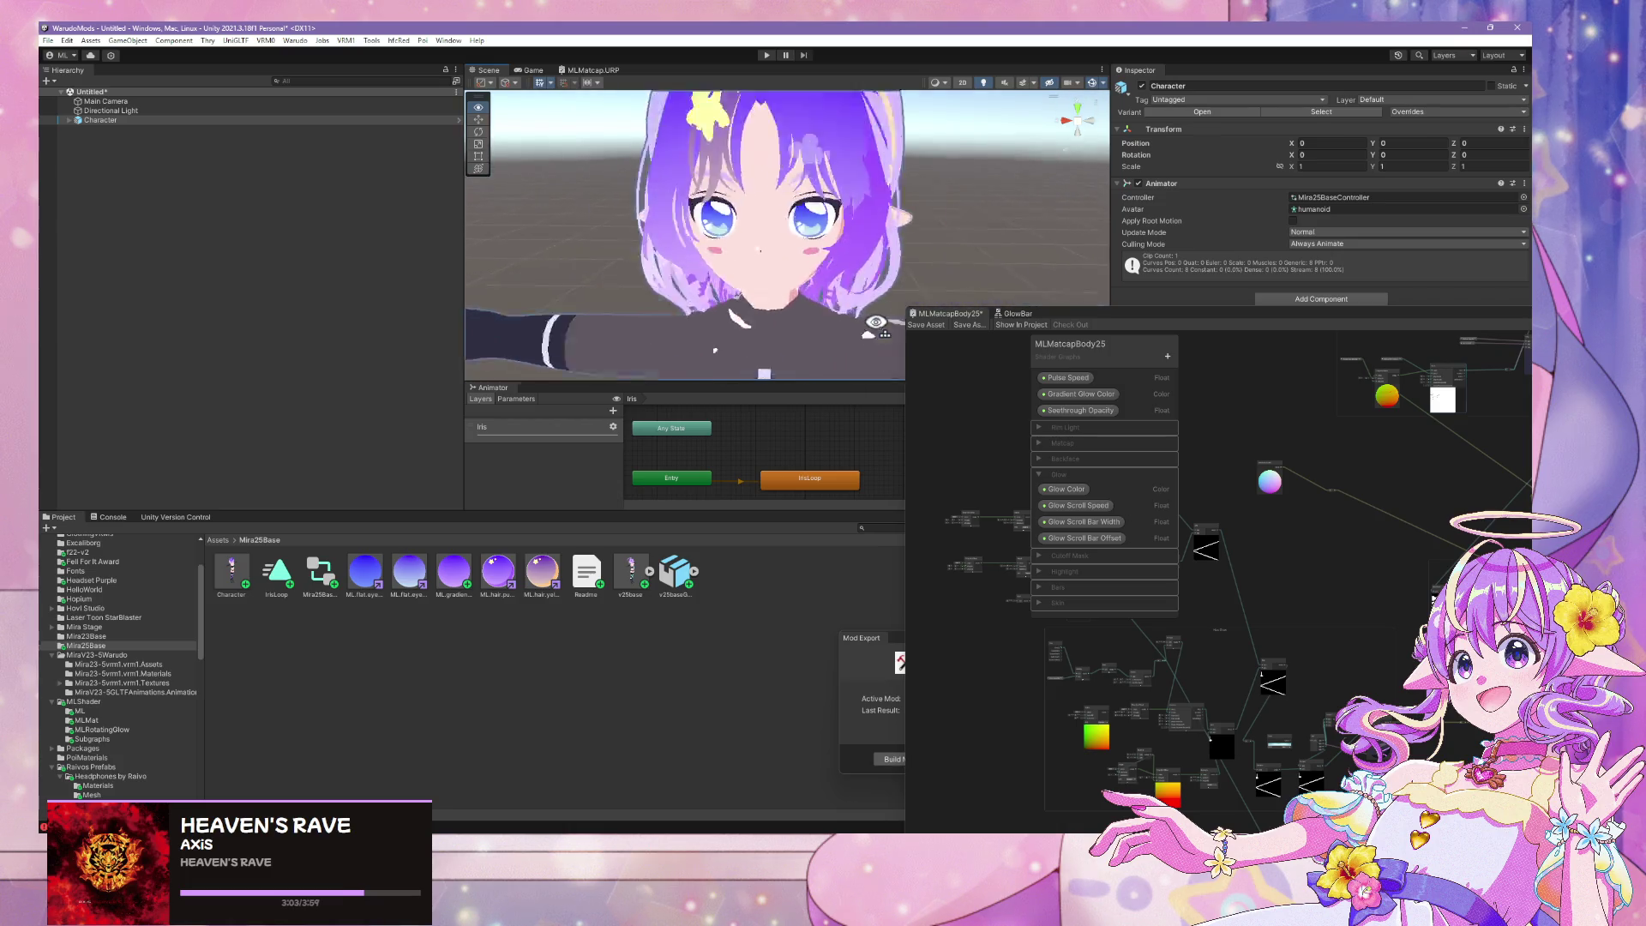
pyautogui.scroll(-3, 878, 281)
pyautogui.keyDown('alt'); pyautogui.moveTo(878, 281); pyautogui.dragTo(896, 300); pyautogui.keyUp('alt')
pyautogui.click(339, 44)
pyautogui.click(319, 117)
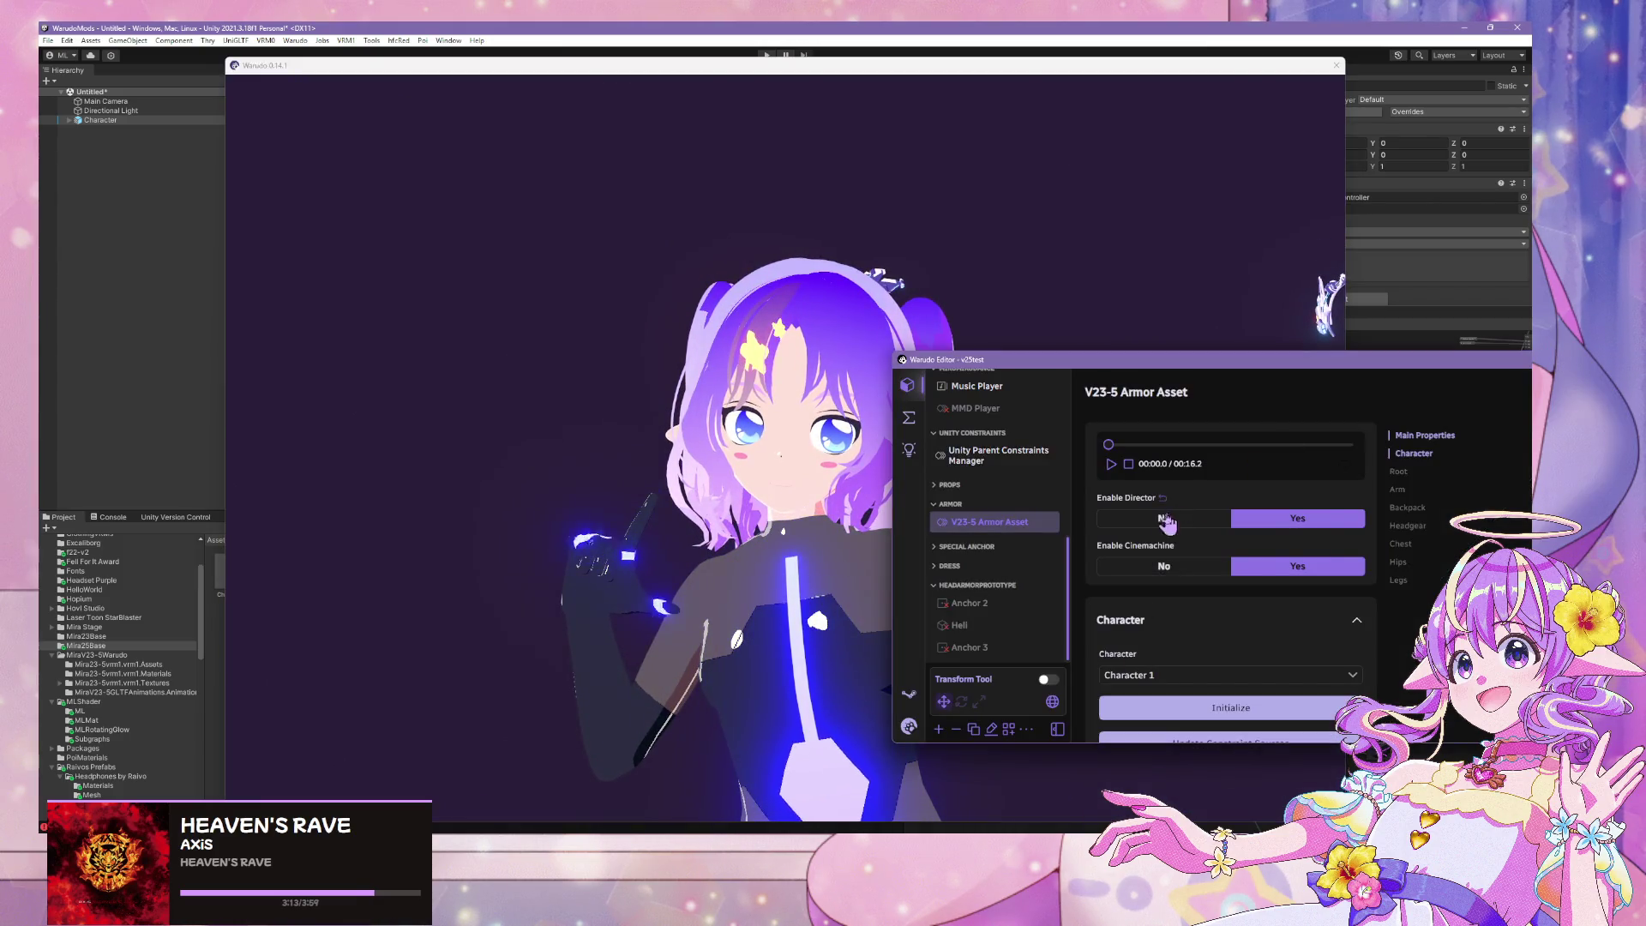
# Watch the avatar dance with her new pigtails in the Warudo preview, then return to Blender
pyautogui.scroll(-5, 1171, 519)
pyautogui.click(819, 434)
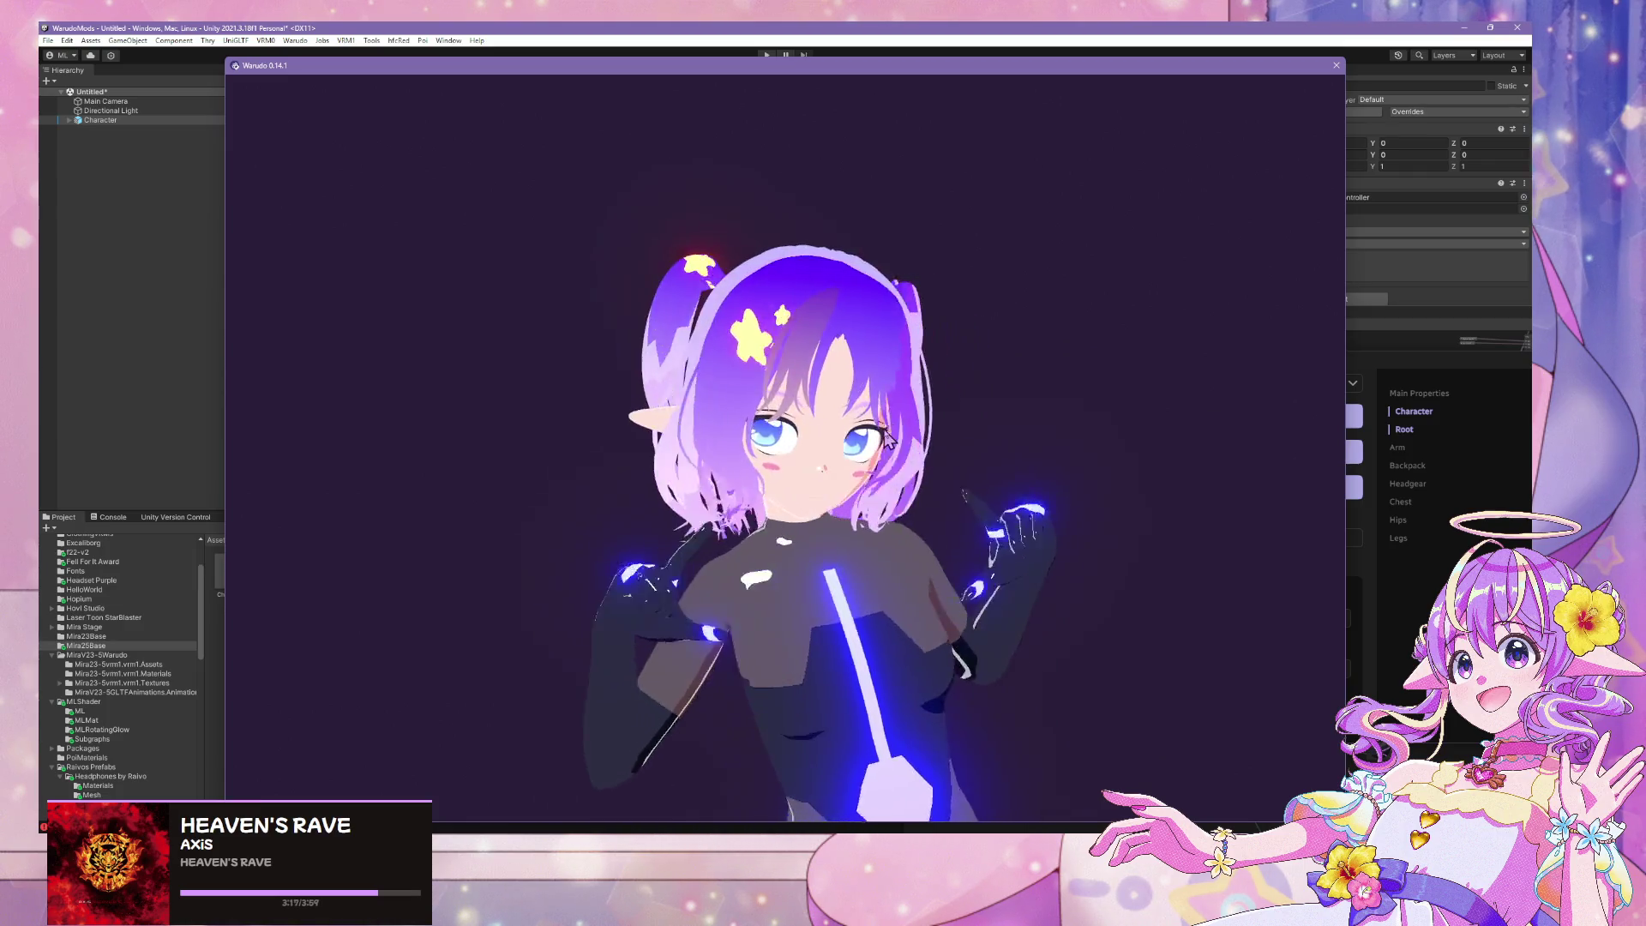
pyautogui.scroll(-5, 909, 420)
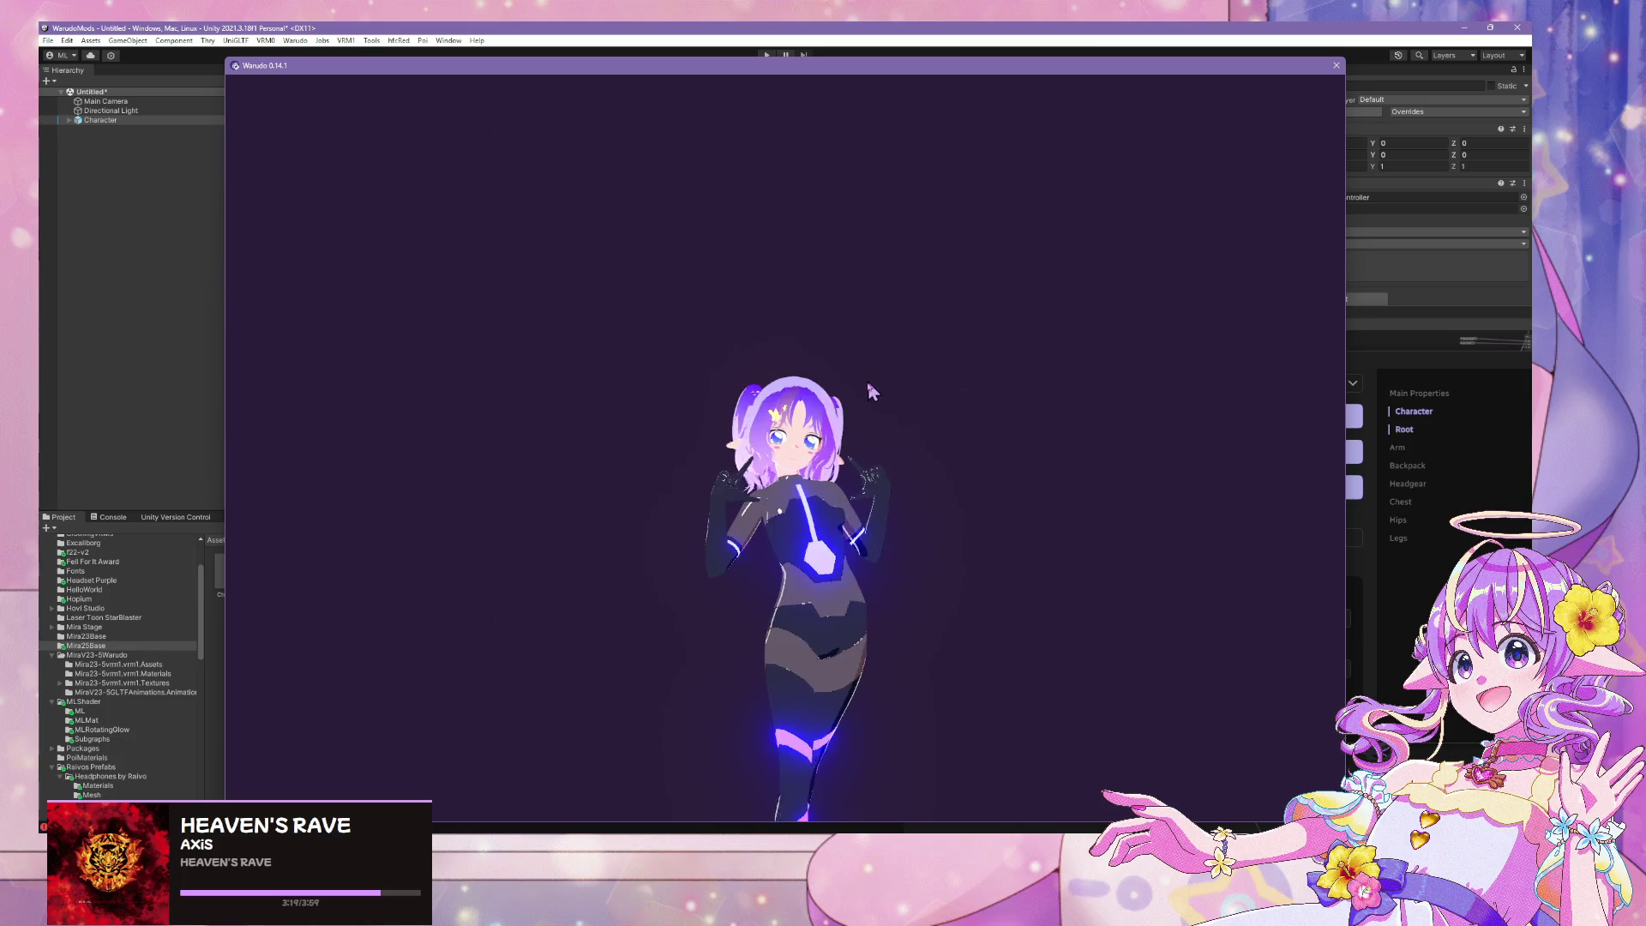
pyautogui.scroll(5, 856, 408)
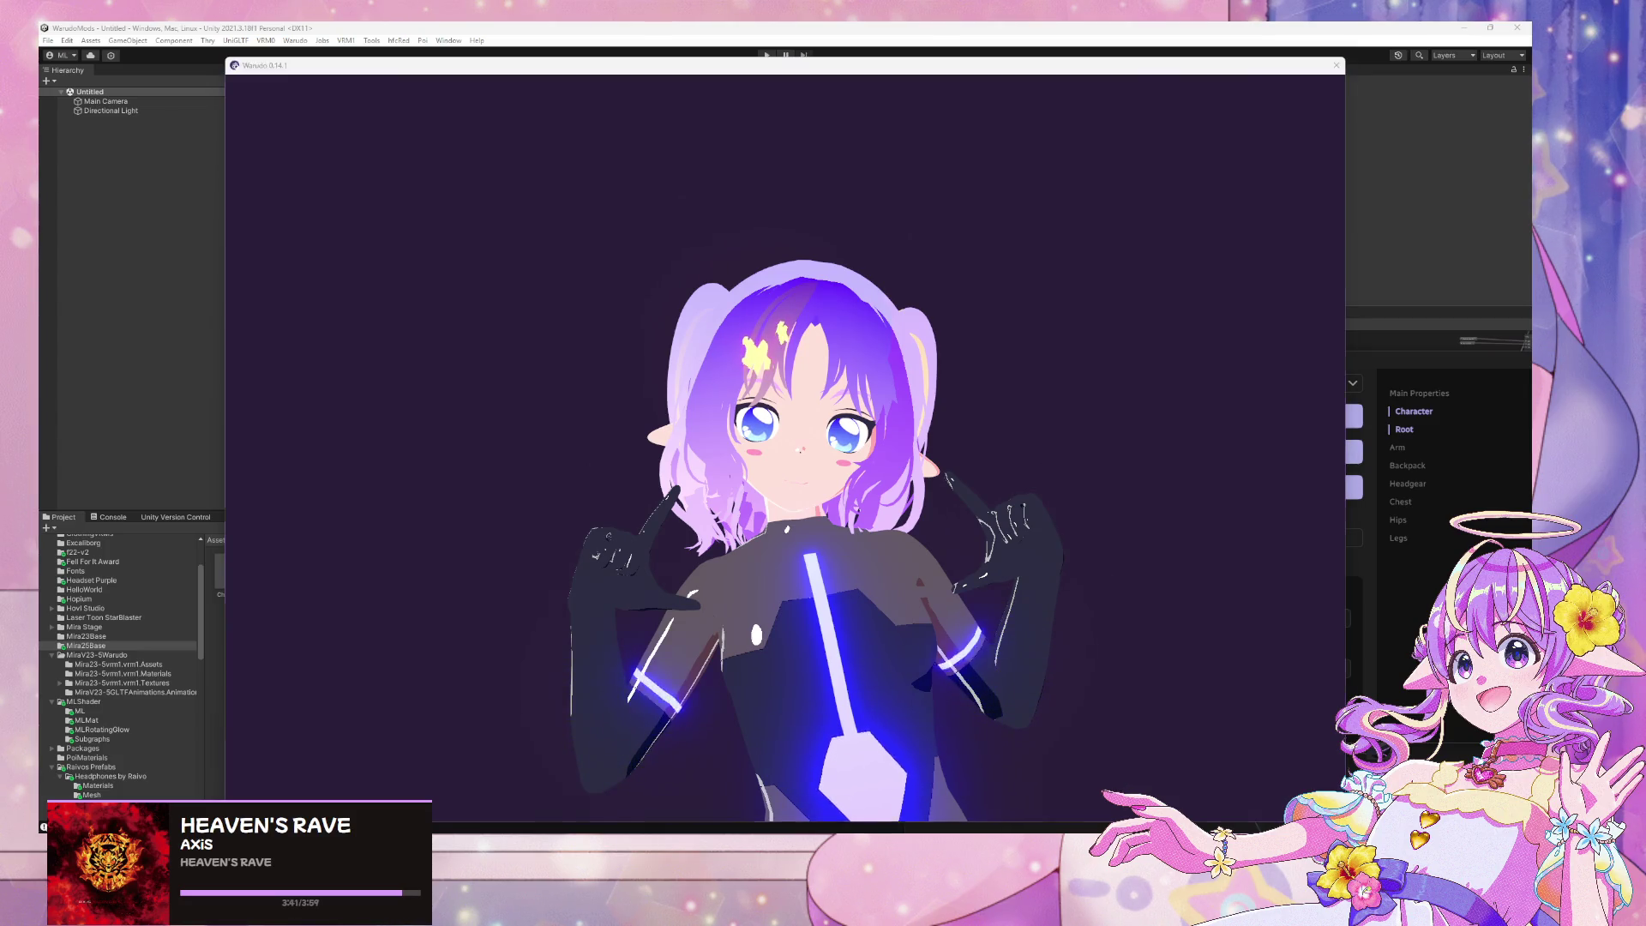
pyautogui.moveTo(754, 828)
pyautogui.click(698, 781)
# Select the pigtail.normal.center empty and make its first local moves, checking from behind the head
pyautogui.scroll(2, 836, 437)
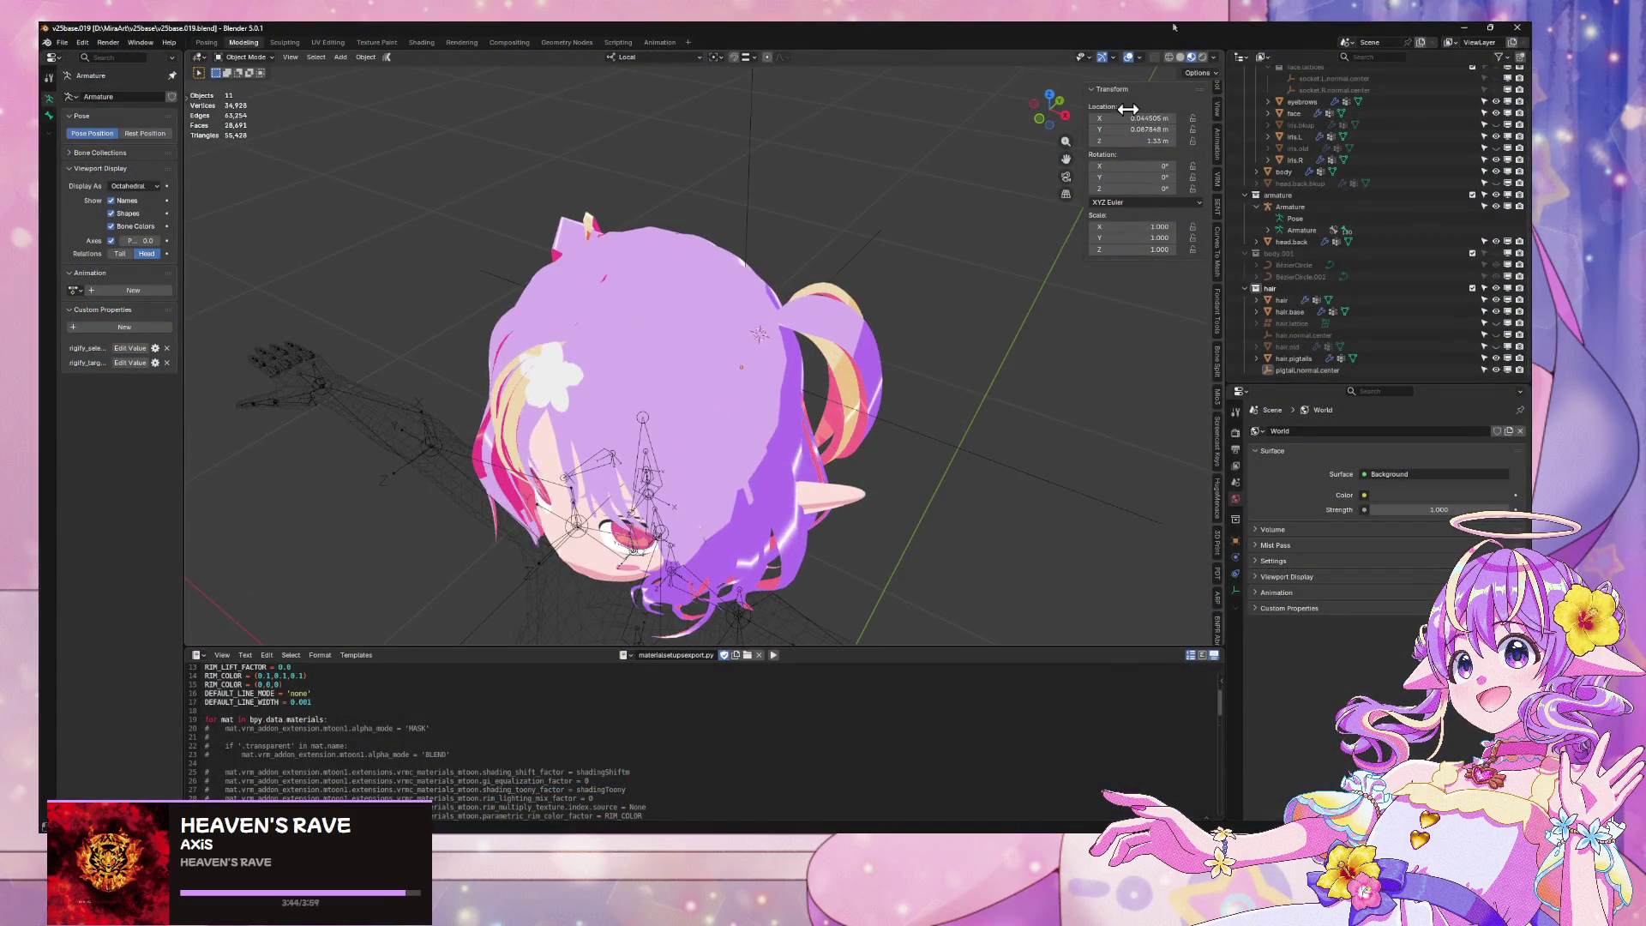
pyautogui.click(902, 371)
pyautogui.press('g')
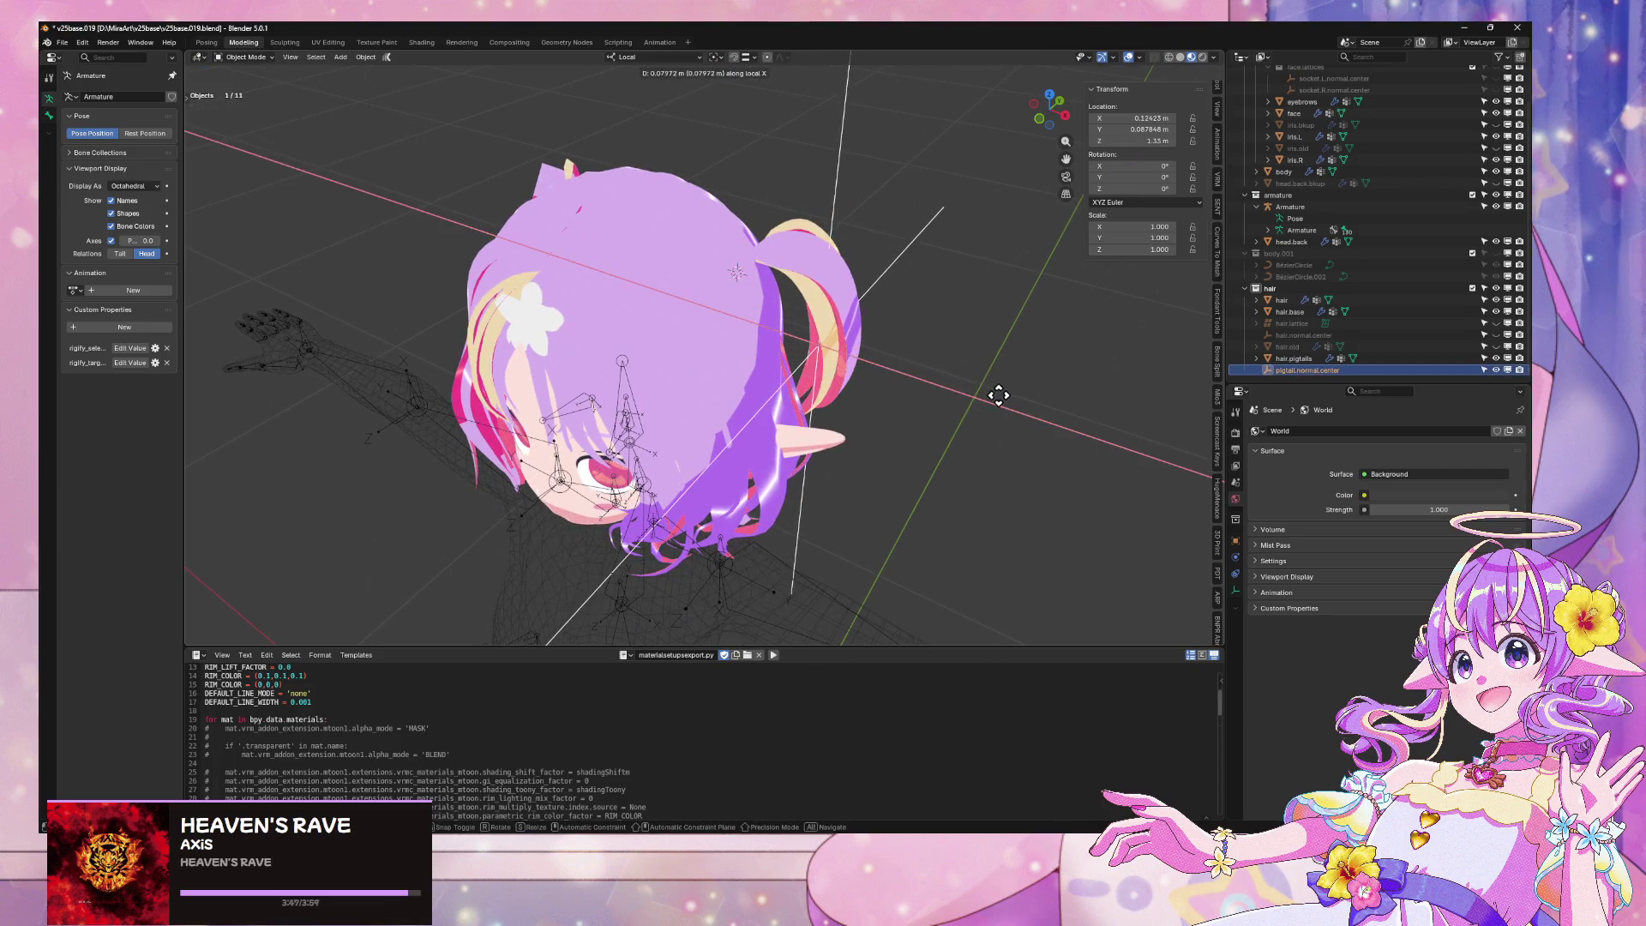
pyautogui.click(986, 393)
pyautogui.moveTo(986, 393); pyautogui.dragTo(883, 371, button='middle')
pyautogui.press('g')
pyautogui.press('y')
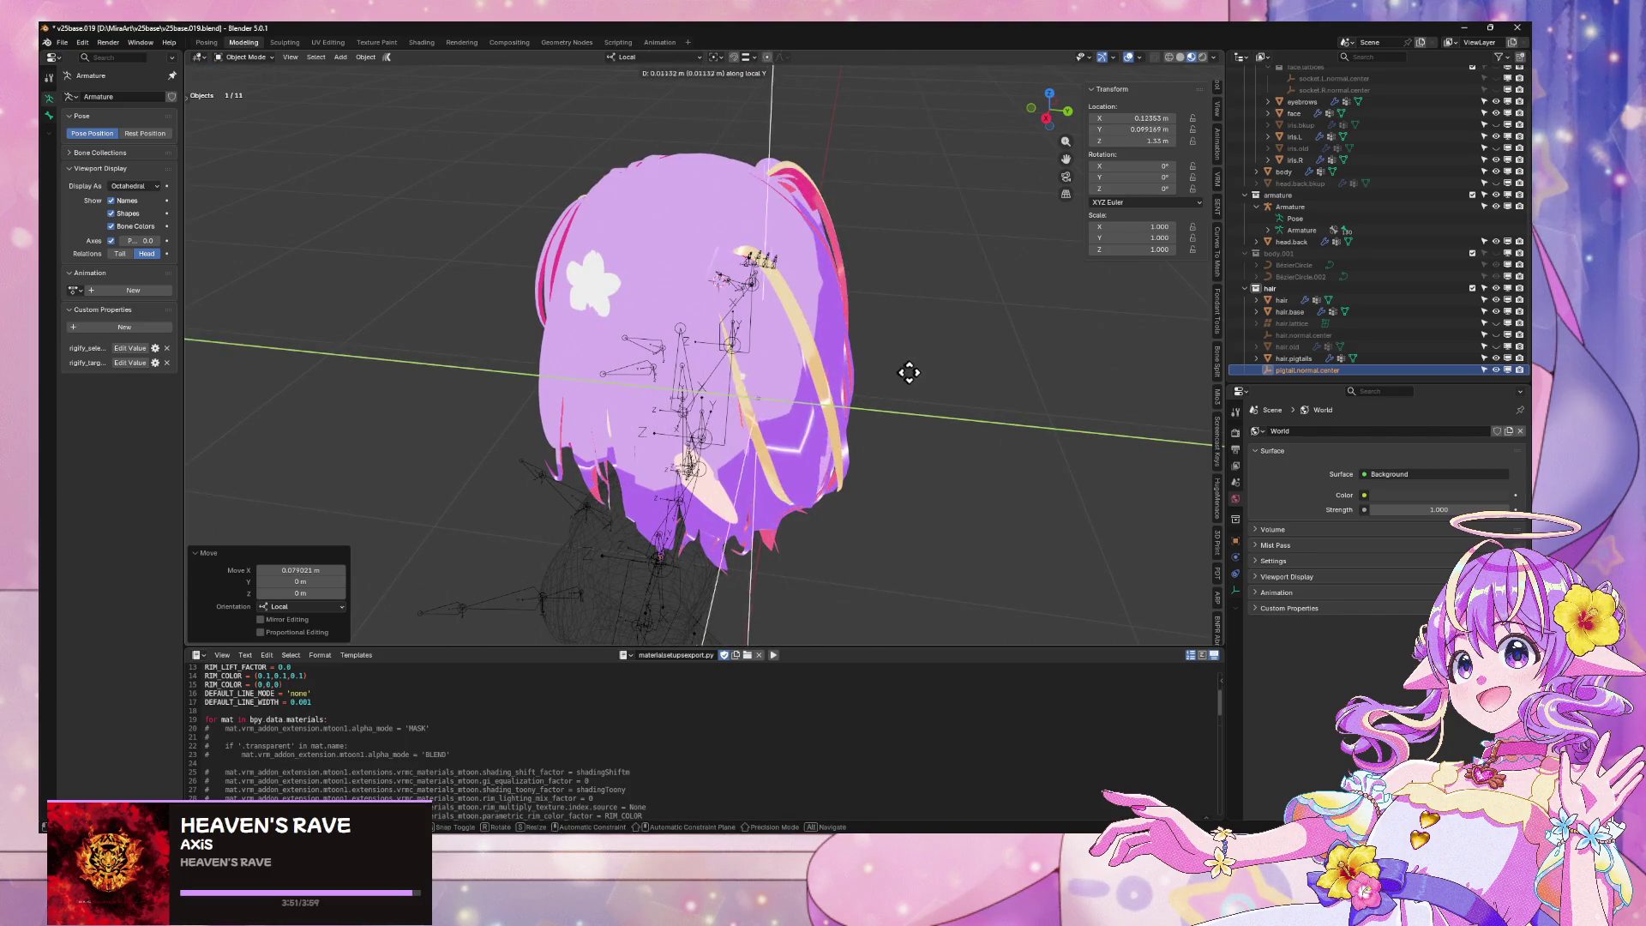
pyautogui.click(938, 334)
# Shift the empty along local Y, then along local X from the front view
pyautogui.press('g')
pyautogui.press('y')
pyautogui.click(895, 337)
pyautogui.press('KP_1')
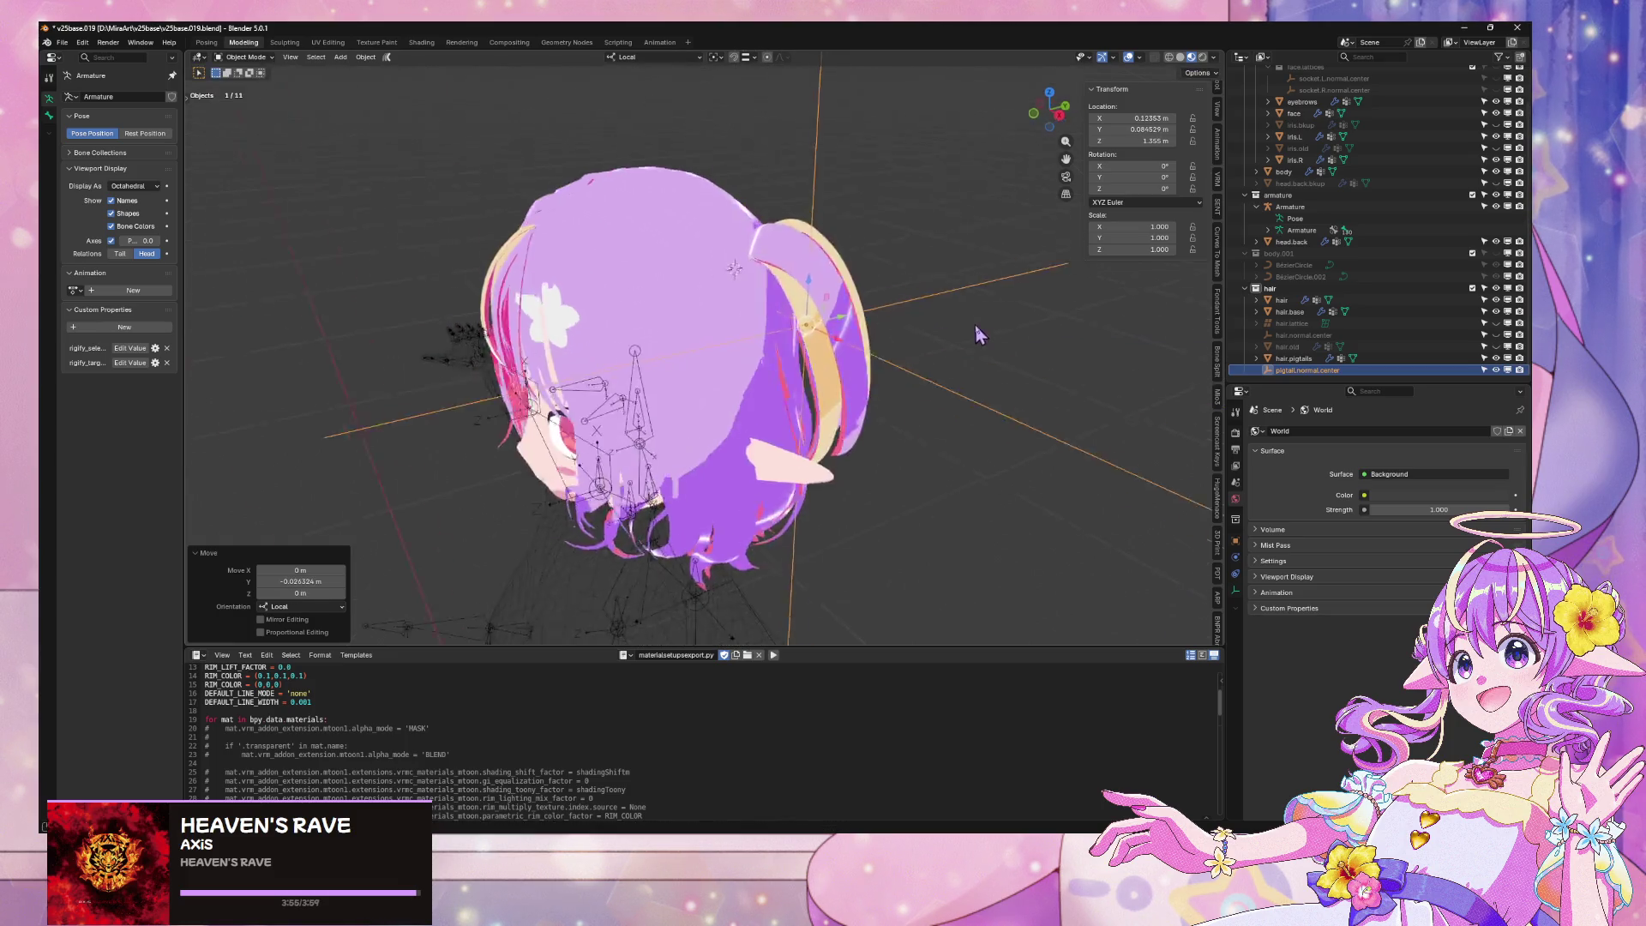
pyautogui.press('g')
pyautogui.press('y')
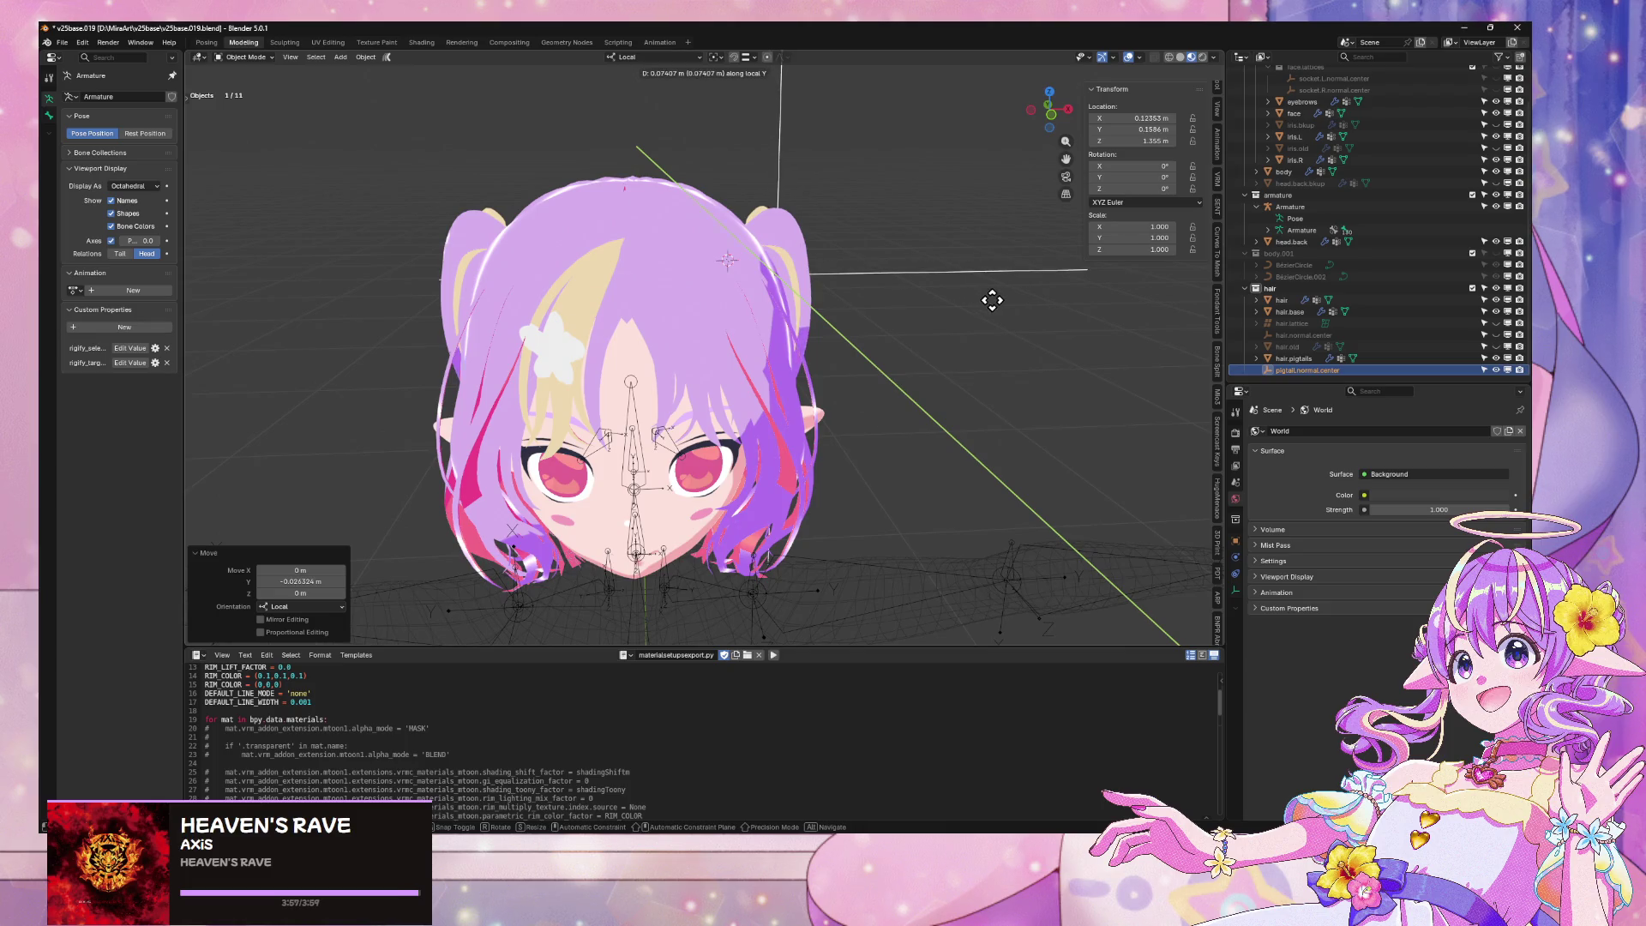
pyautogui.press('x')
pyautogui.press('y')
pyautogui.click(983, 319)
# From the side, abandon a local Y move, shift the empty along local X, and cancel a Z move
pyautogui.moveTo(985, 330)
pyautogui.mouseDown(button='middle')
pyautogui.moveTo(893, 319)
pyautogui.moveTo(1032, 298)
pyautogui.moveTo(838, 294)
pyautogui.moveTo(744, 319)
pyautogui.mouseUp(button='middle')
pyautogui.press('g')
pyautogui.press('y')
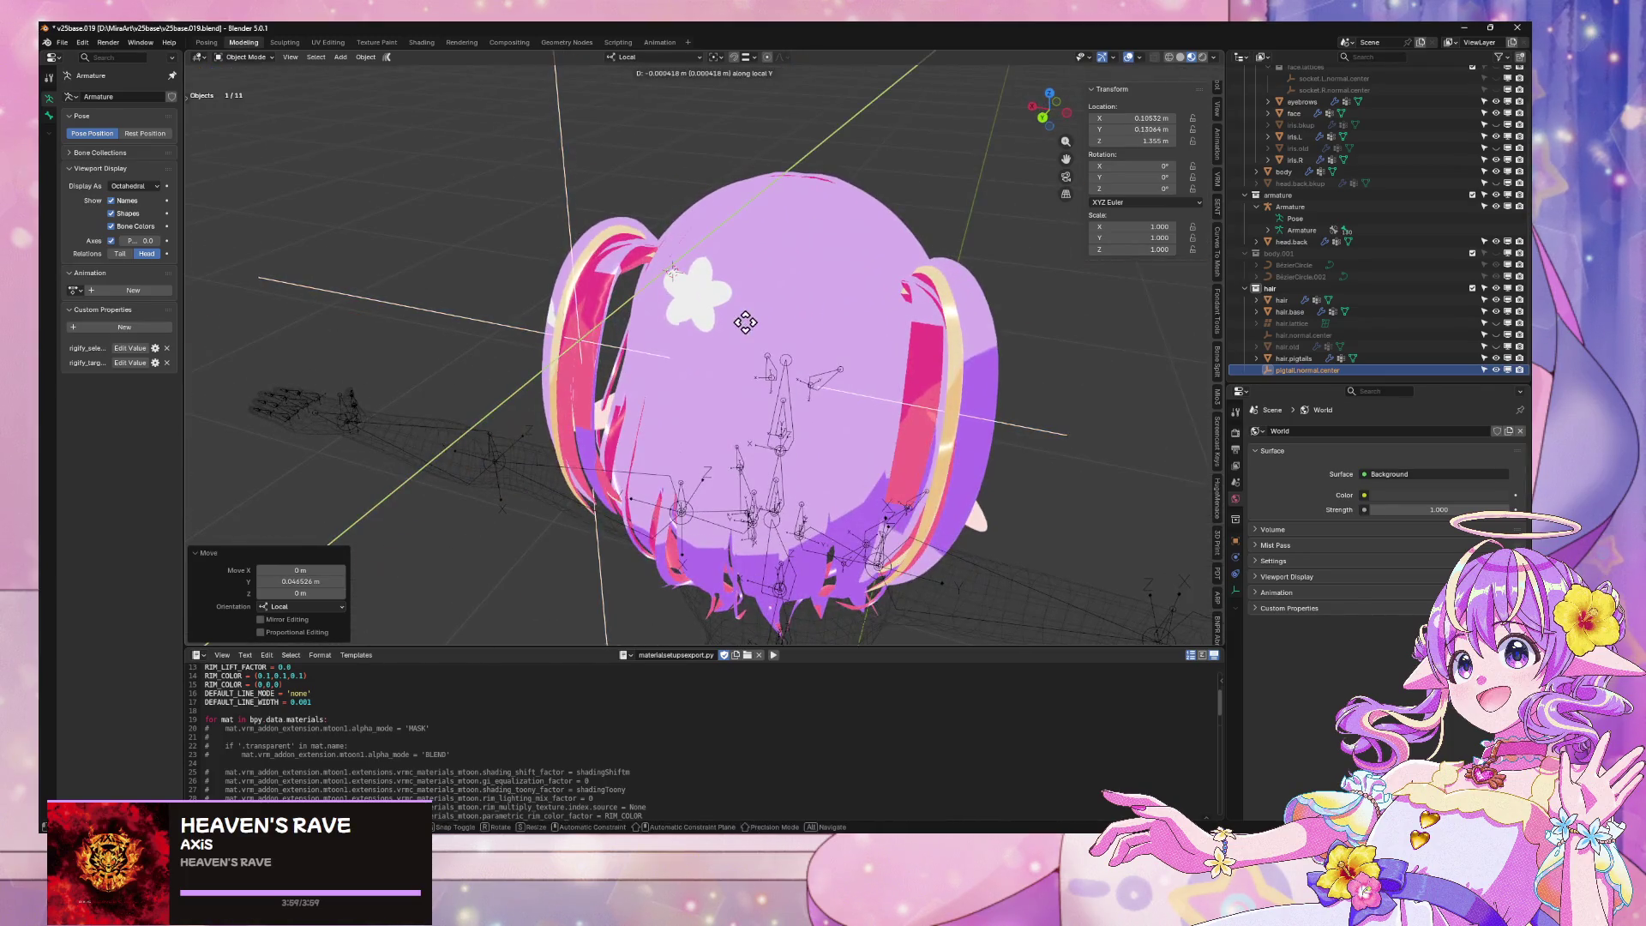
pyautogui.rightClick(693, 349)
pyautogui.moveTo(651, 368)
pyautogui.mouseDown(button='middle')
pyautogui.moveTo(720, 320)
pyautogui.moveTo(703, 329)
pyautogui.moveTo(865, 331)
pyautogui.moveTo(845, 336)
pyautogui.moveTo(823, 330)
pyautogui.moveTo(864, 321)
pyautogui.mouseUp(button='middle')
pyautogui.press('g')
pyautogui.press('x')
pyautogui.click(746, 334)
pyautogui.press('g')
pyautogui.press('z')
pyautogui.press('g')
pyautogui.press('z')
pyautogui.press('Escape')
# Move the empty along local X and then local Z, checking it from the front
pyautogui.press('g')
pyautogui.press('z')
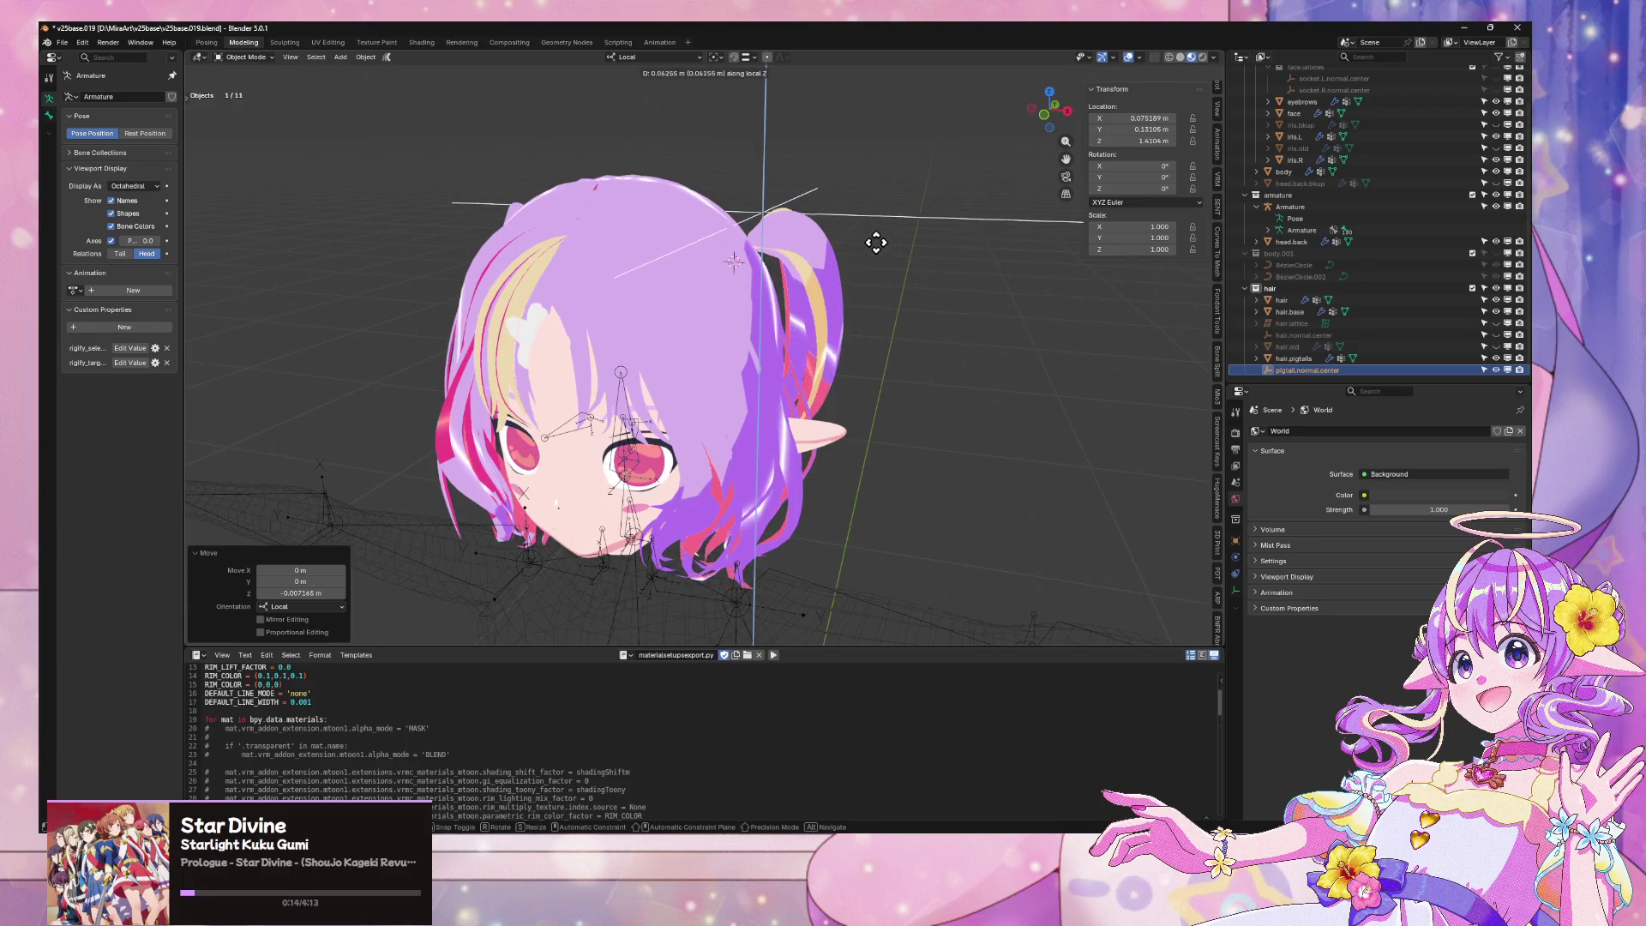
pyautogui.moveTo(875, 241)
pyautogui.mouseDown(button='middle')
pyautogui.moveTo(656, 267)
pyautogui.moveTo(785, 308)
pyautogui.moveTo(866, 283)
pyautogui.moveTo(908, 325)
pyautogui.mouseUp(button='middle')
pyautogui.press('x')
pyautogui.click(632, 280)
pyautogui.press('g')
pyautogui.press('z')
pyautogui.click(847, 254)
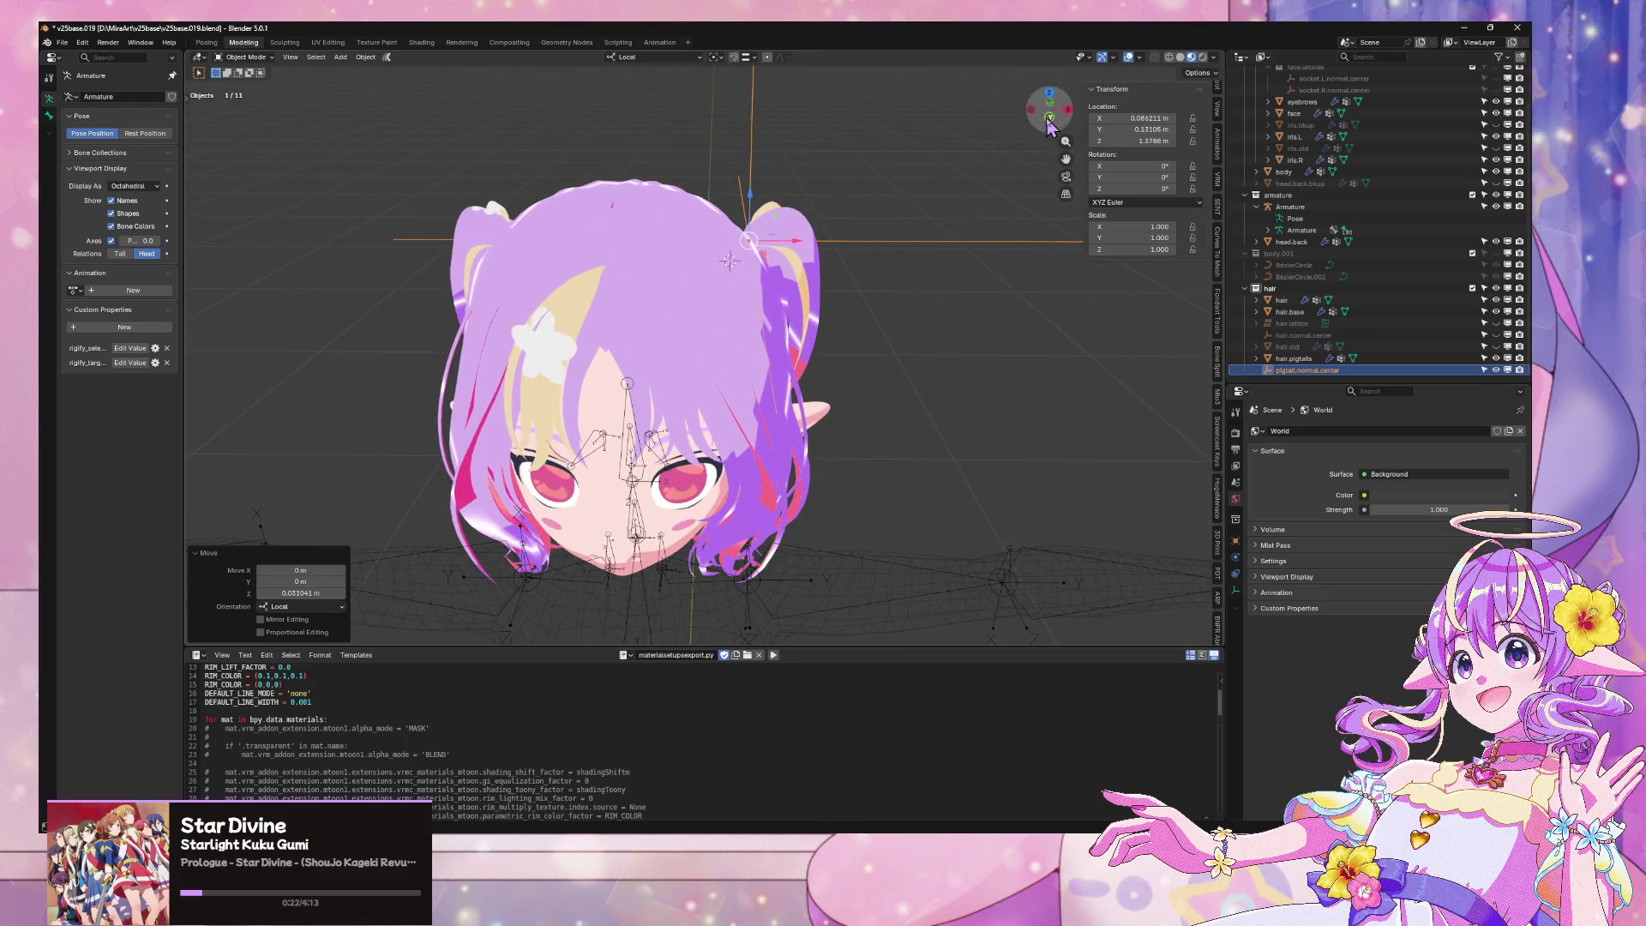
pyautogui.click(1047, 121)
pyautogui.scroll(-3, 967, 183)
pyautogui.scroll(4, 960, 195)
pyautogui.click(915, 383)
# Confirm further local Z and X shifts of the empty from three-quarter and back views
pyautogui.moveTo(913, 383)
pyautogui.mouseDown(button='middle')
pyautogui.moveTo(857, 350)
pyautogui.moveTo(888, 284)
pyautogui.mouseUp(button='middle')
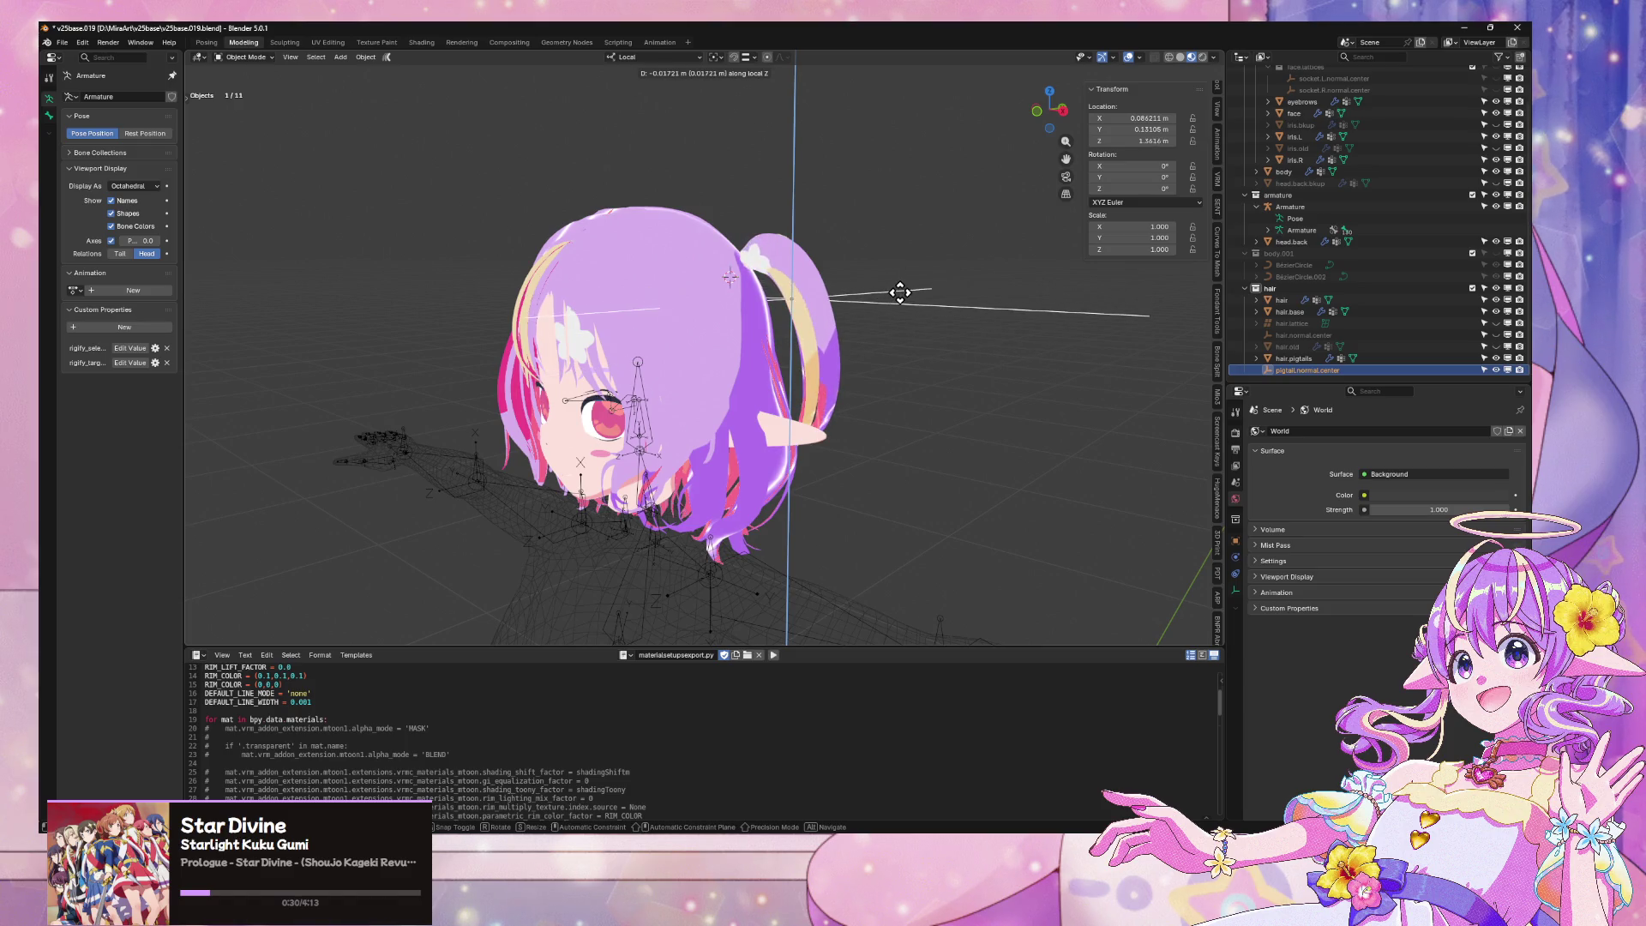
pyautogui.click(900, 293)
pyautogui.moveTo(900, 293); pyautogui.dragTo(922, 287, button='middle')
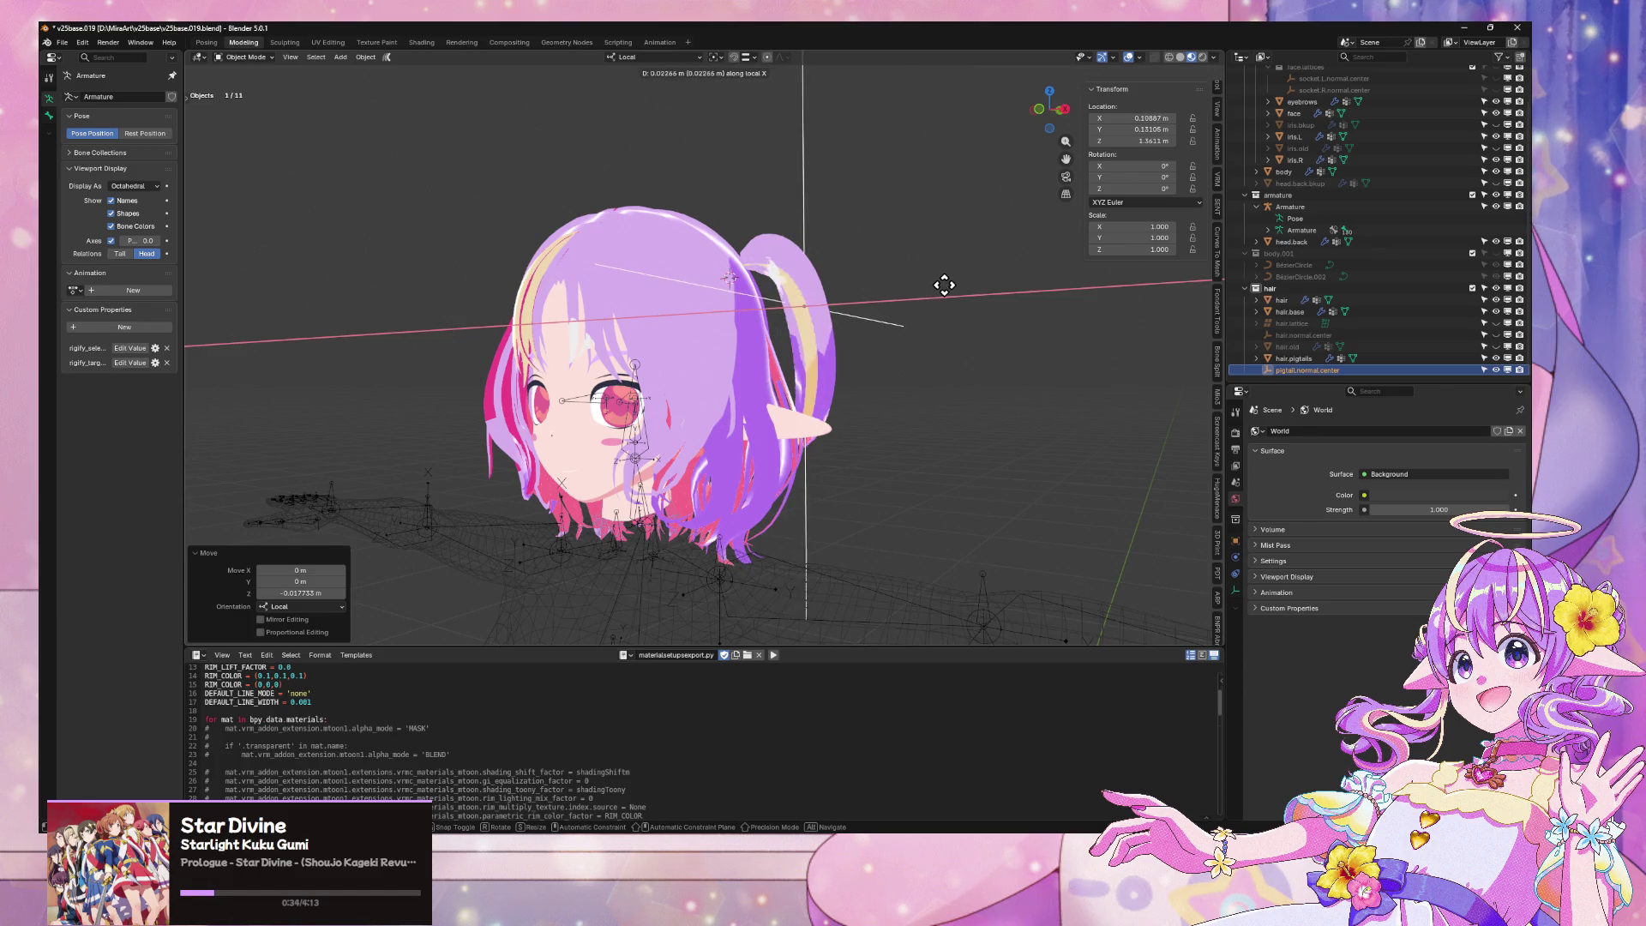
pyautogui.moveTo(954, 297); pyautogui.dragTo(857, 257, button='middle')
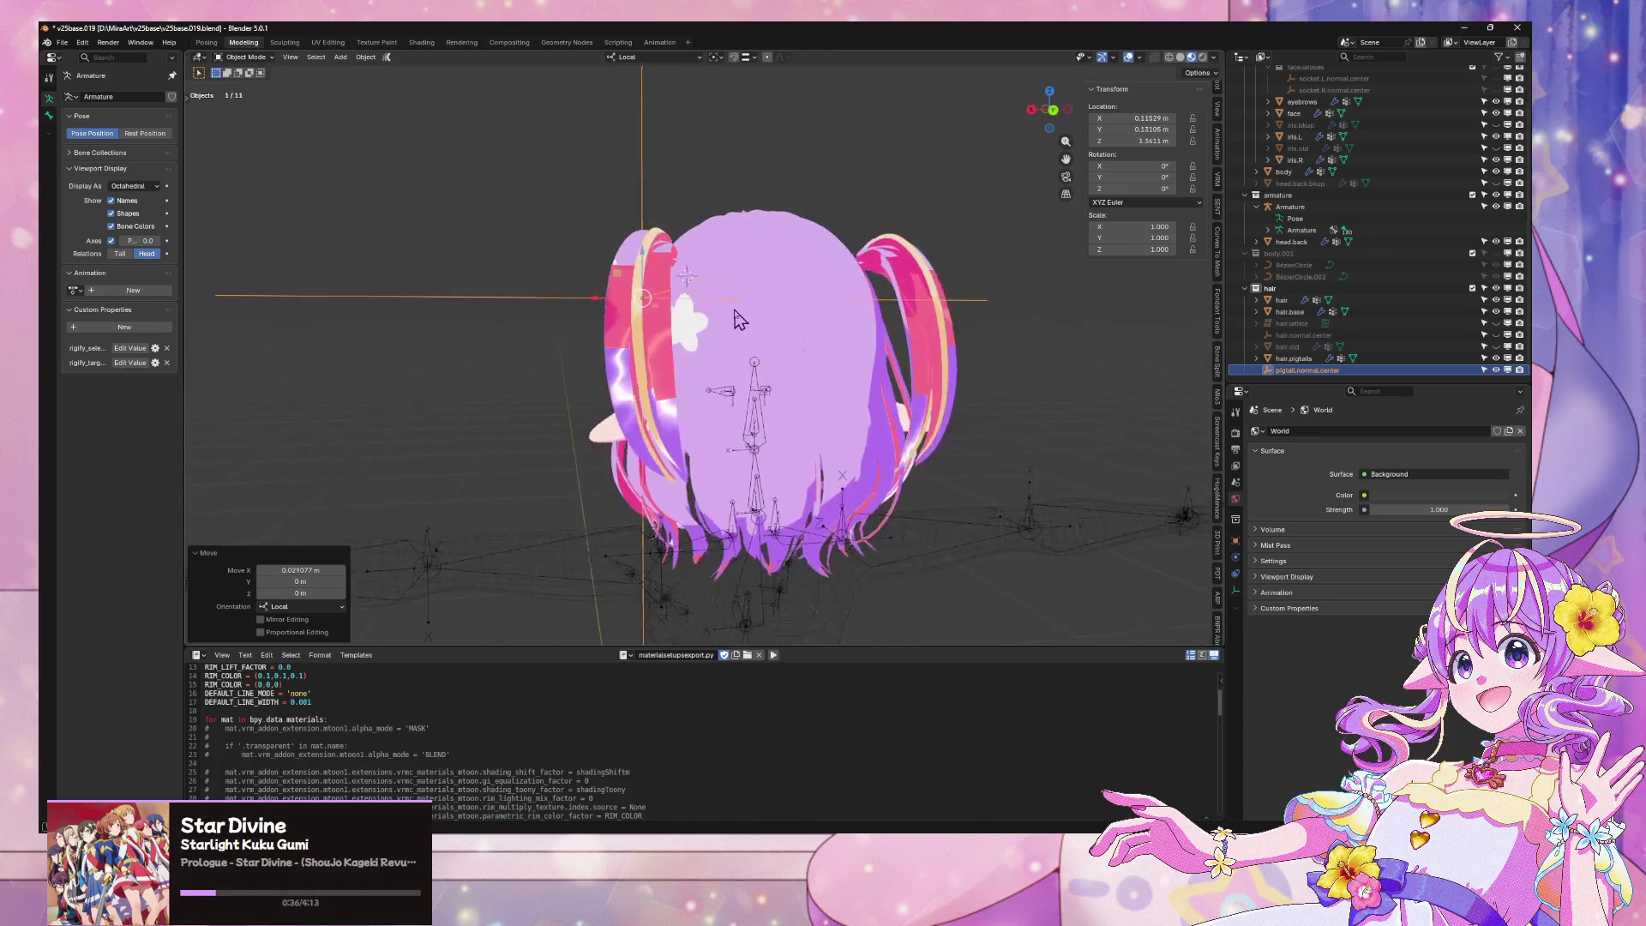
pyautogui.click(857, 257)
# Nudge the empty along local Y and Z while comparing front and back views
pyautogui.press('g')
pyautogui.press('z')
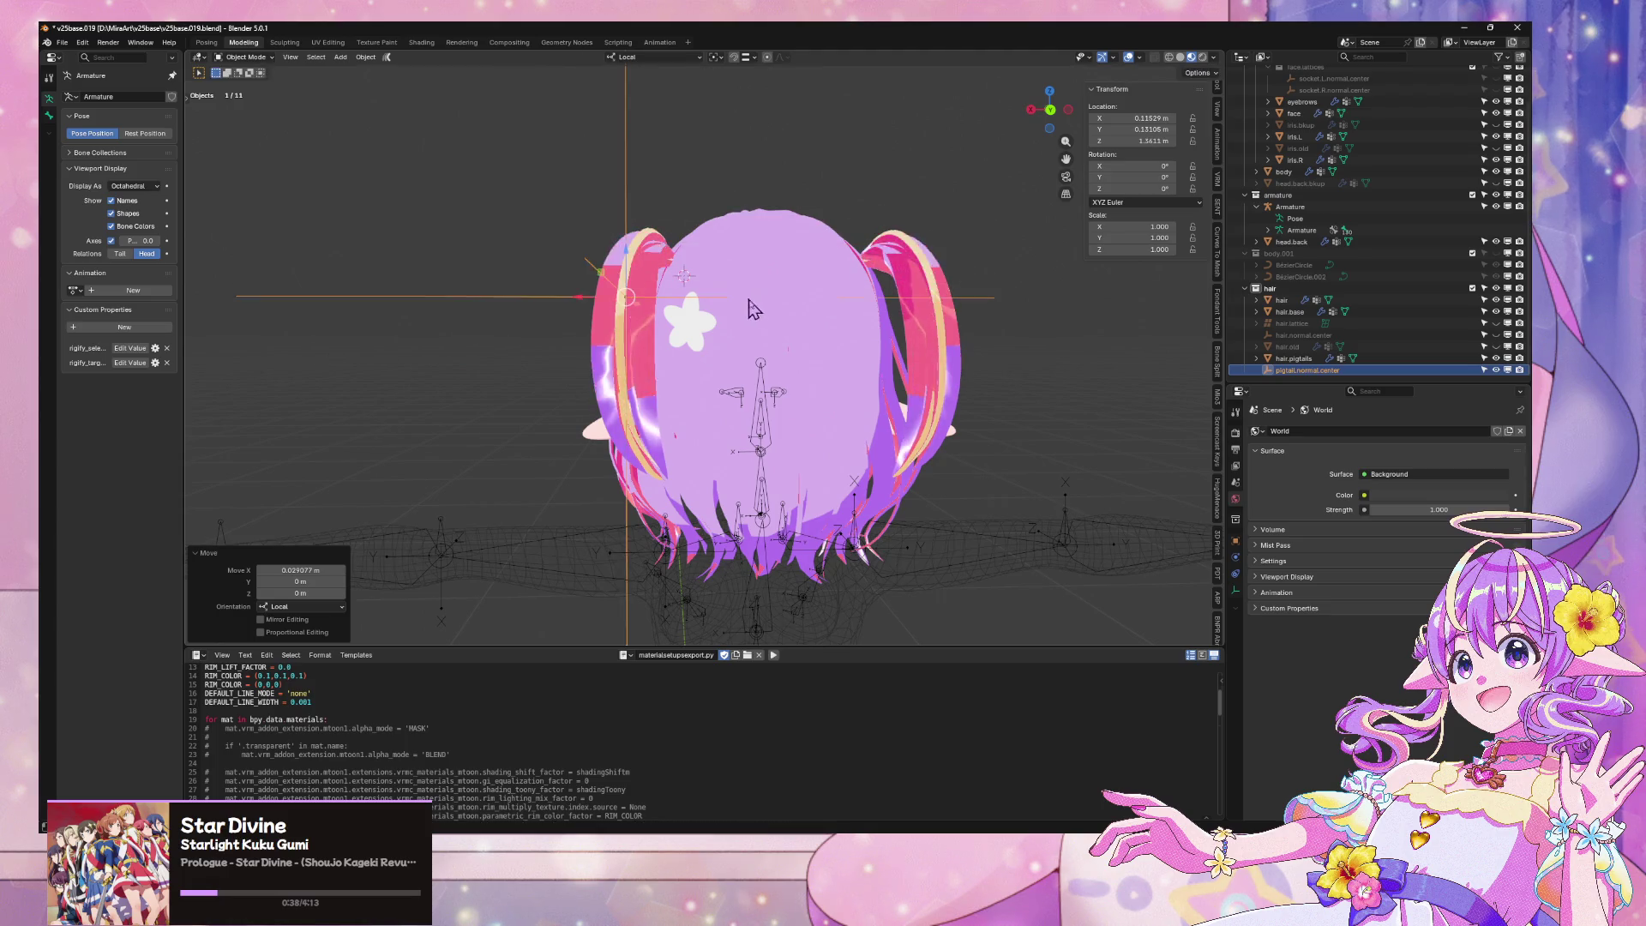
pyautogui.keyDown('alt'); pyautogui.moveTo(746, 305); pyautogui.dragTo(882, 348, button='middle'); pyautogui.keyUp('alt')
pyautogui.press('y')
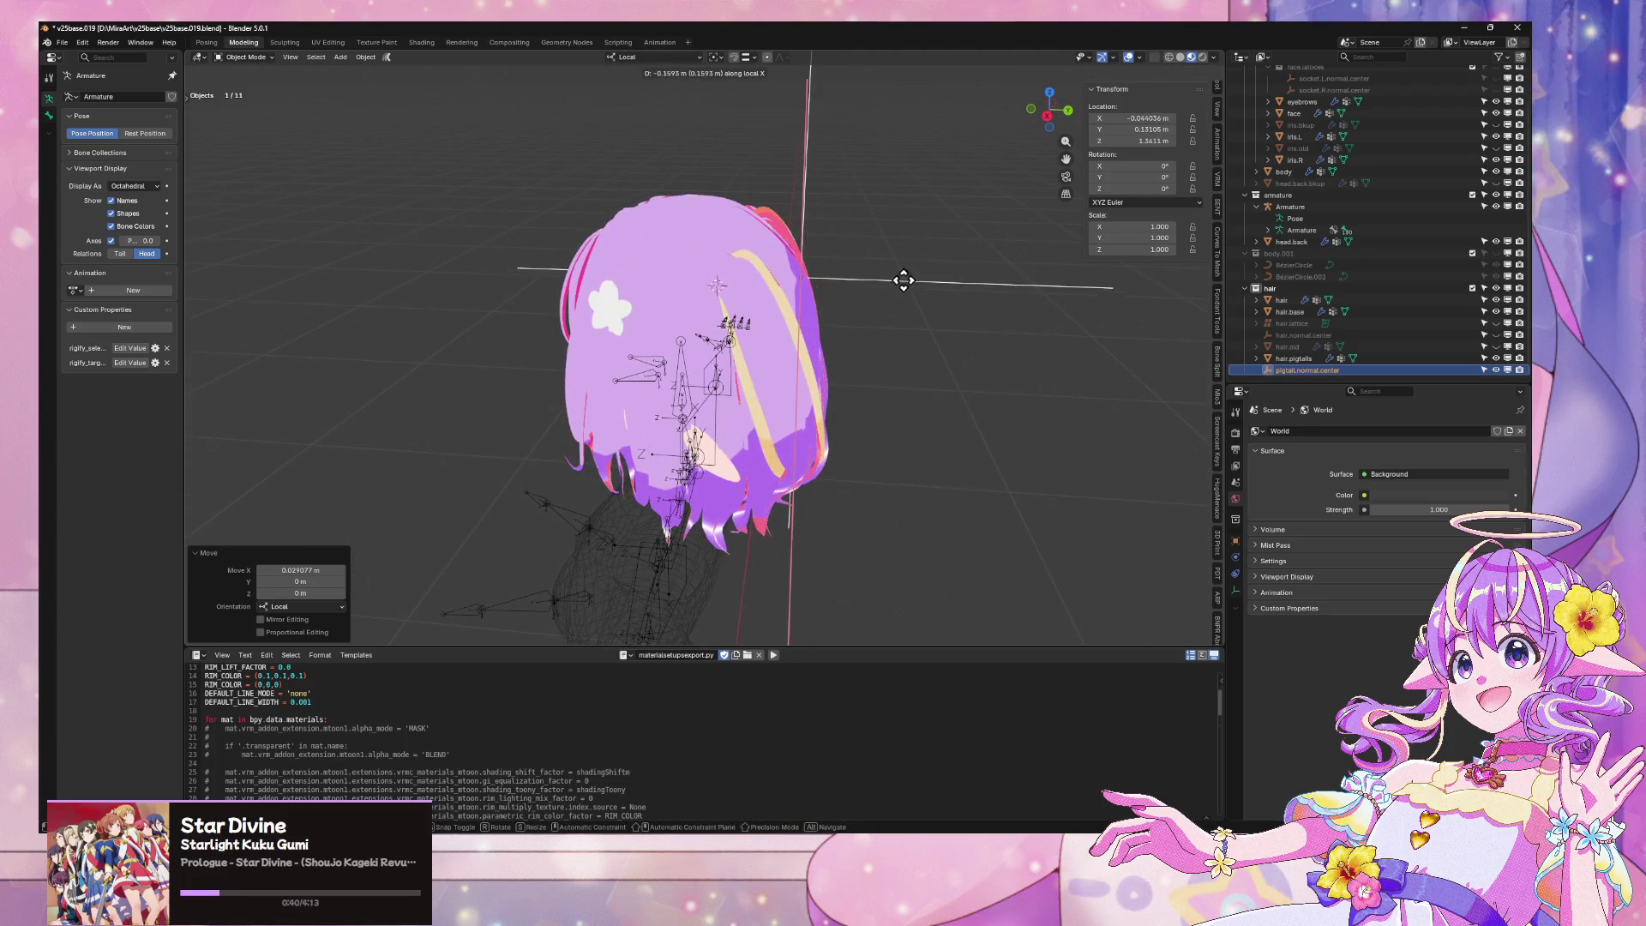
pyautogui.moveTo(864, 324)
pyautogui.mouseDown(button='middle')
pyautogui.moveTo(963, 301)
pyautogui.moveTo(1041, 159)
pyautogui.mouseUp(button='middle')
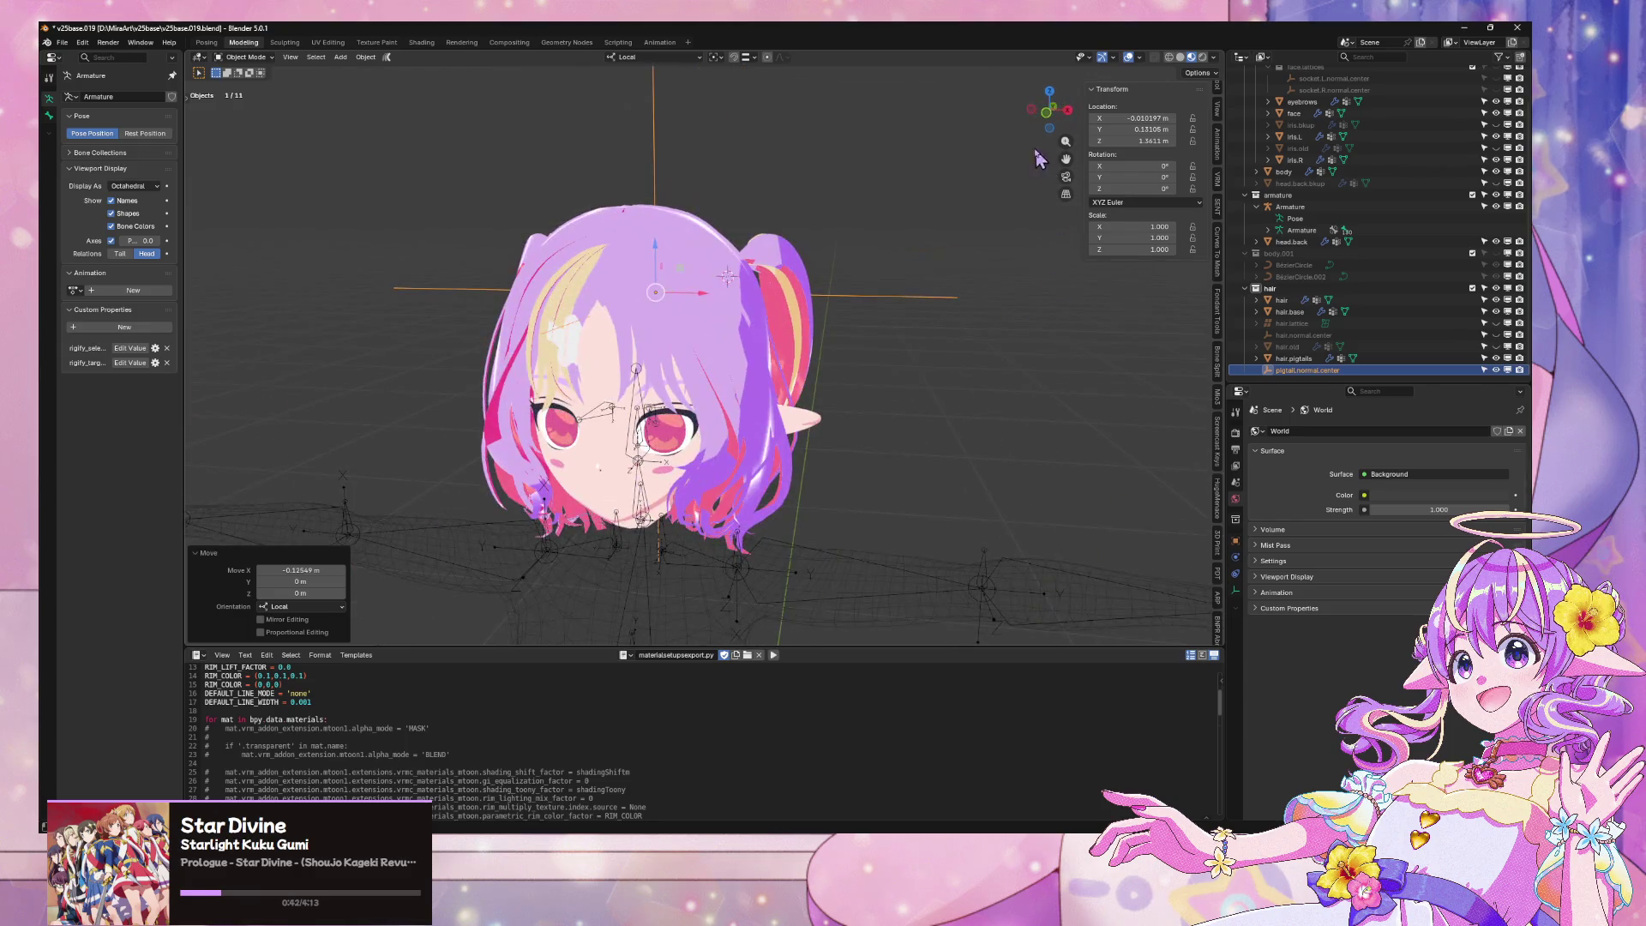
pyautogui.click(1047, 117)
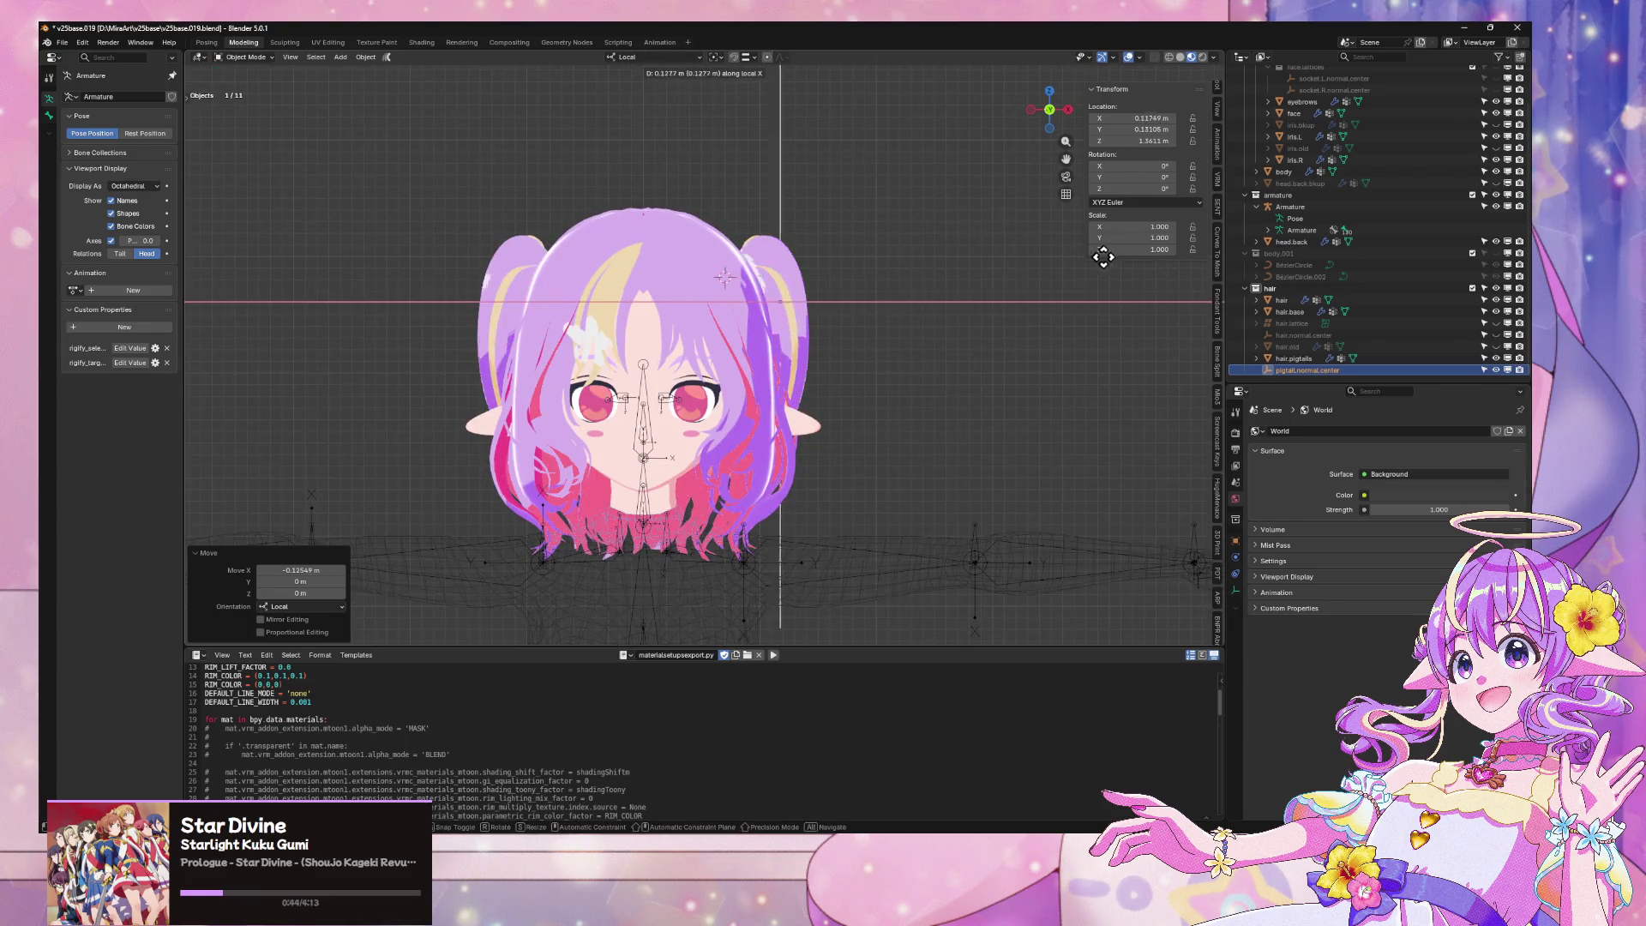
pyautogui.keyDown('alt'); pyautogui.moveTo(1106, 260); pyautogui.dragTo(827, 287, button='middle'); pyautogui.keyUp('alt')
pyautogui.press('z')
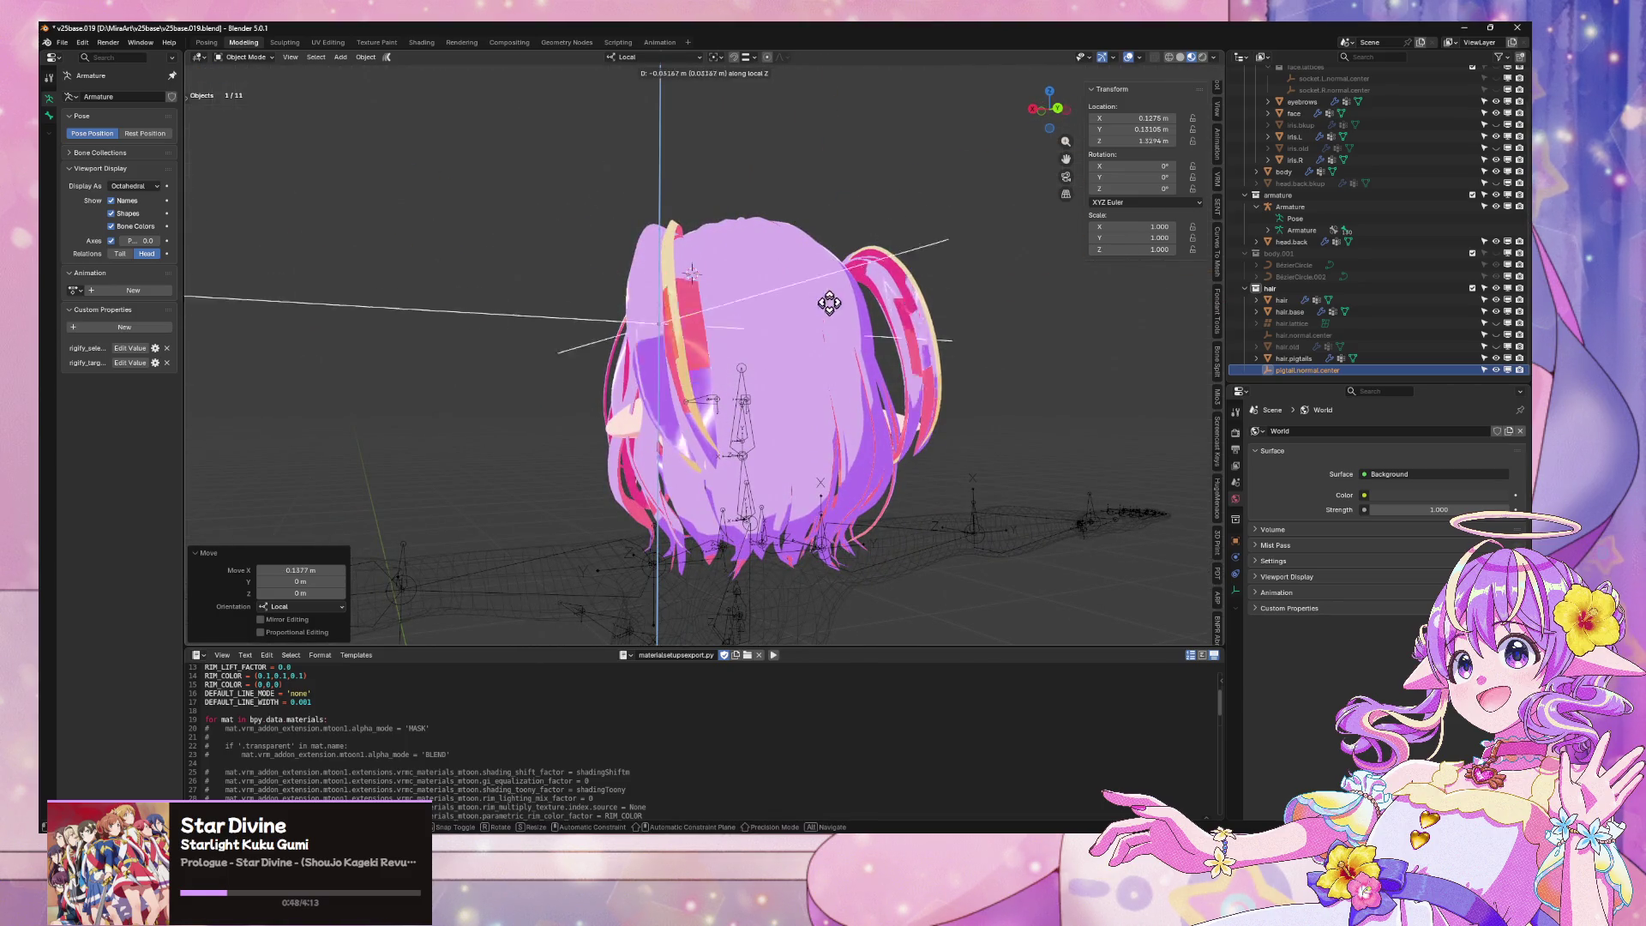
pyautogui.click(826, 331)
pyautogui.moveTo(827, 331)
pyautogui.mouseDown(button='middle')
pyautogui.moveTo(944, 397)
pyautogui.moveTo(1054, 374)
pyautogui.mouseUp(button='middle')
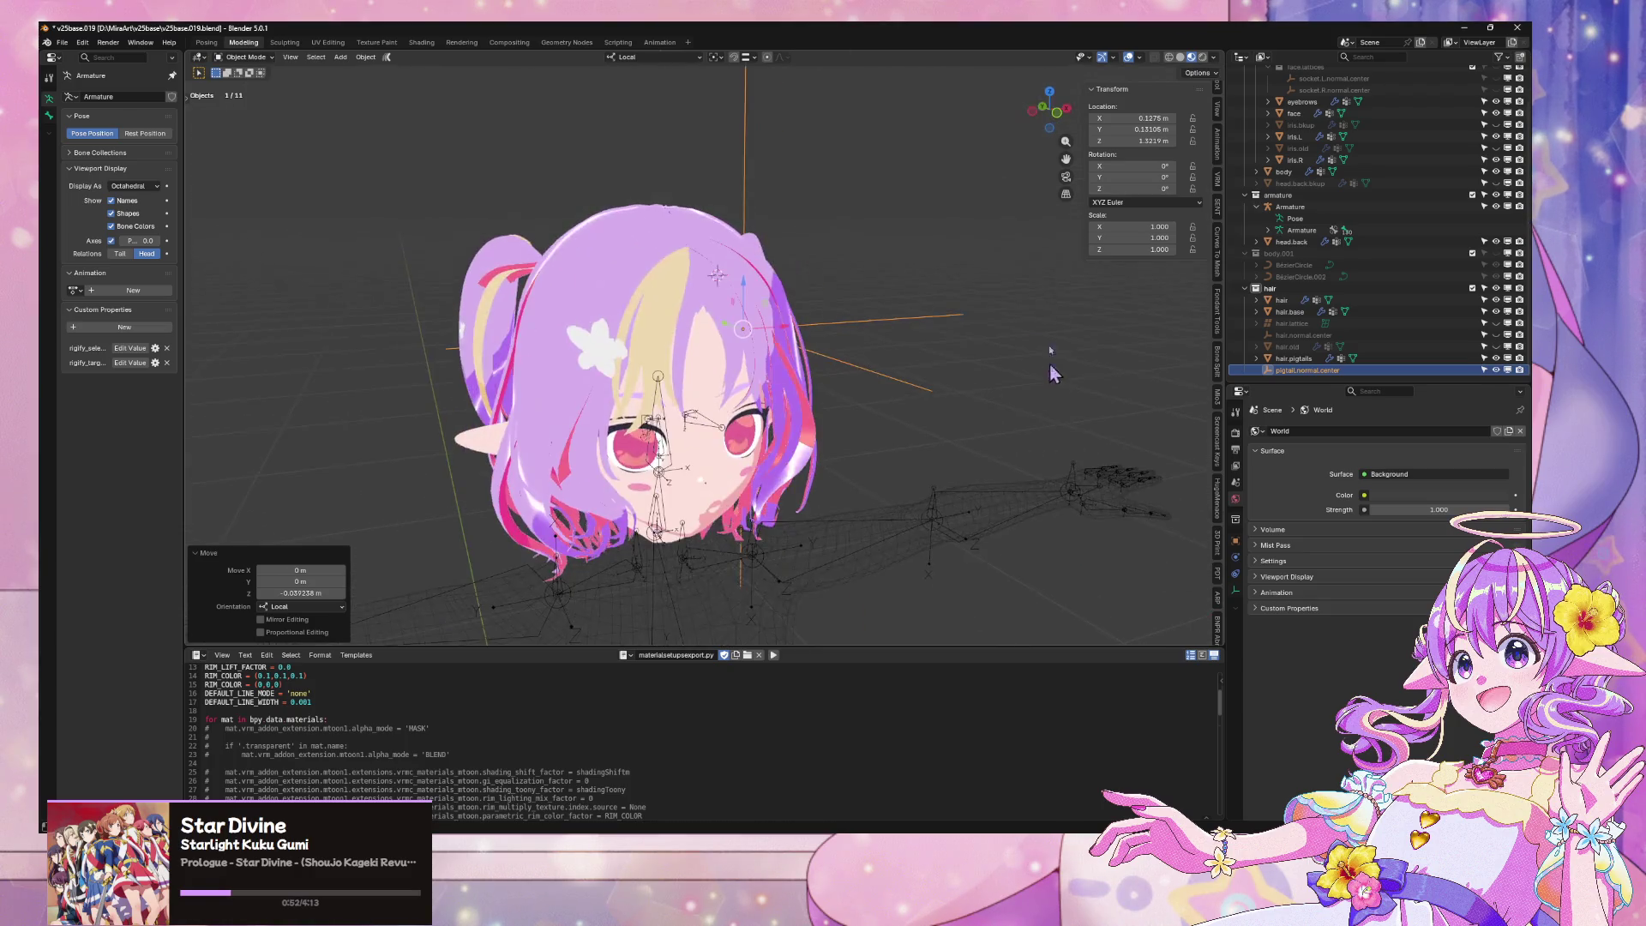
pyautogui.click(1061, 106)
# From the front view, nudge the empty along local Z, then along local X
pyautogui.press('g')
pyautogui.press('z')
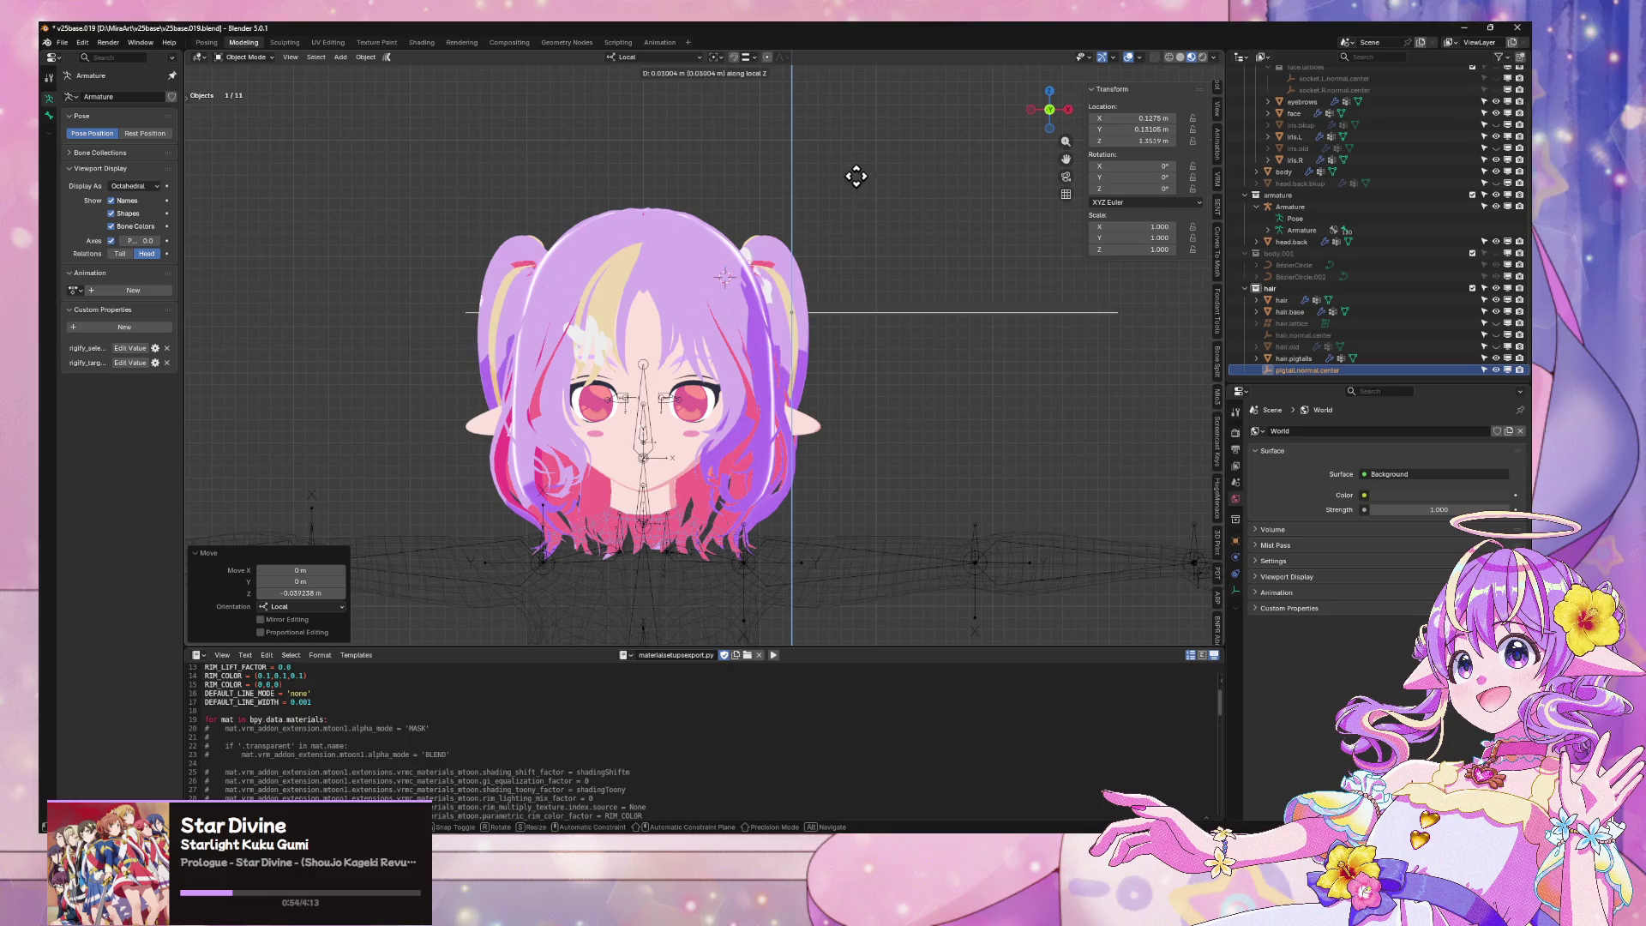
pyautogui.click(861, 169)
pyautogui.moveTo(862, 169); pyautogui.dragTo(837, 209, button='middle')
pyautogui.press('g')
pyautogui.press('z')
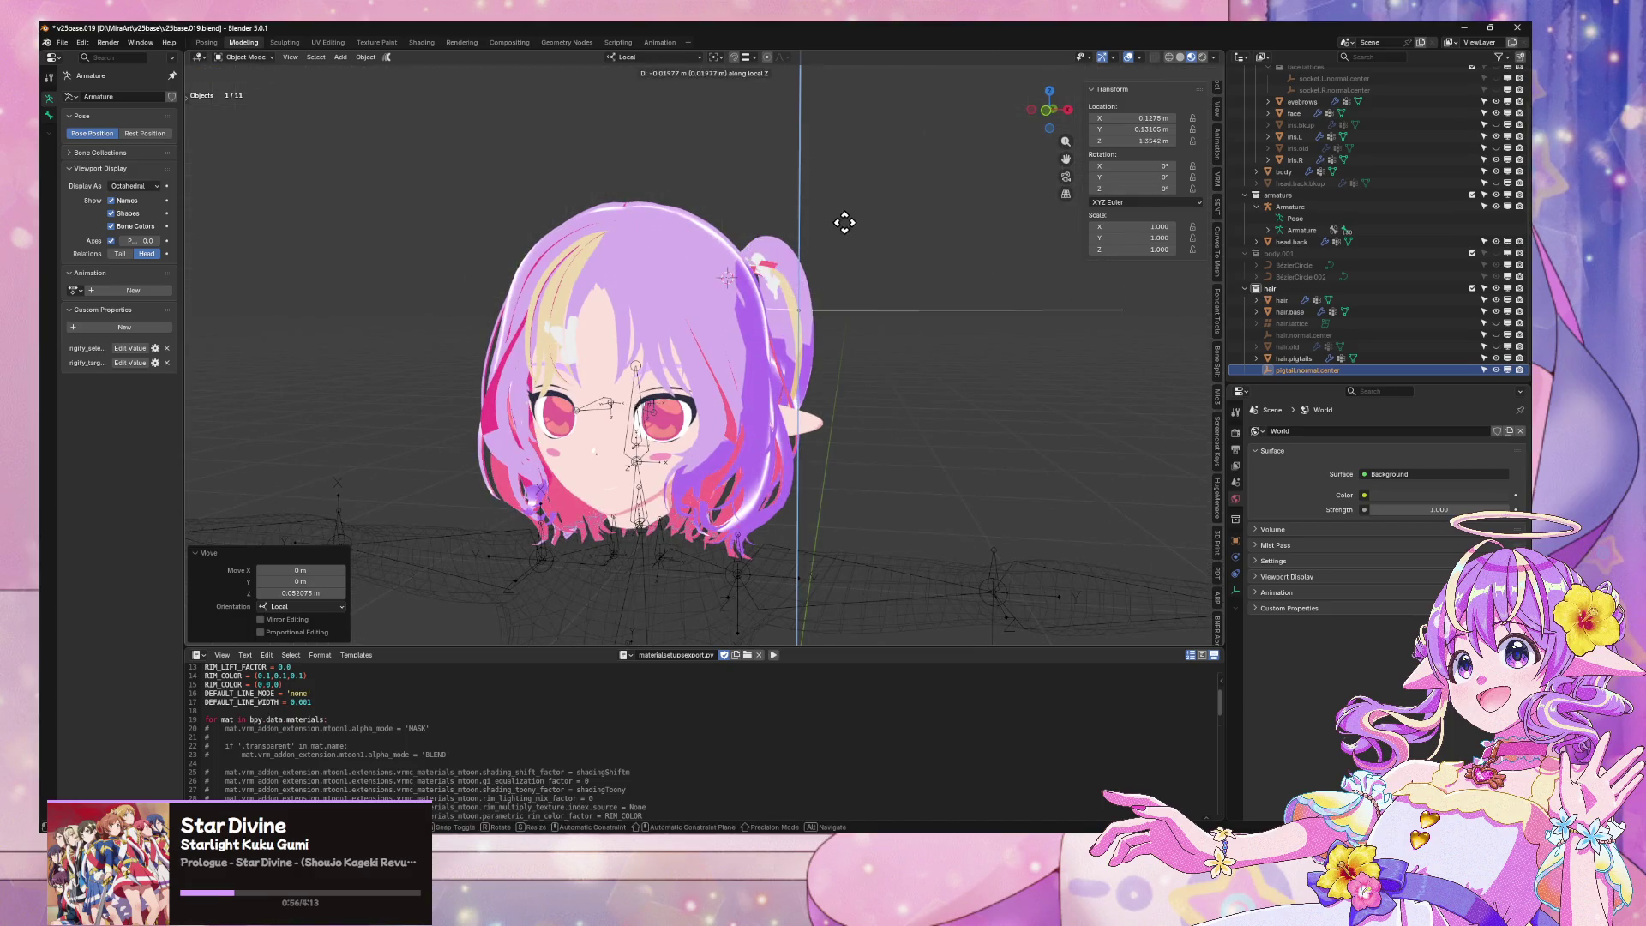
pyautogui.press('x')
pyautogui.click(806, 206)
# Finish with a local Z nudge to about (0.076, 0.131, 1.351) m, then select hair.pigtails
pyautogui.moveTo(886, 228)
pyautogui.mouseDown(button='middle')
pyautogui.moveTo(856, 202)
pyautogui.moveTo(864, 296)
pyautogui.moveTo(904, 289)
pyautogui.mouseUp(button='middle')
pyautogui.press('g')
pyautogui.press('z')
pyautogui.click(858, 225)
pyautogui.scroll(-3, 827, 278)
pyautogui.click(827, 277)
# Show hair.pigtails' NormalEdit, Lattice, Mirror and Armature modifiers, then check the empty and hair.lattice
pyautogui.moveTo(826, 278); pyautogui.dragTo(1114, 386, button='middle')
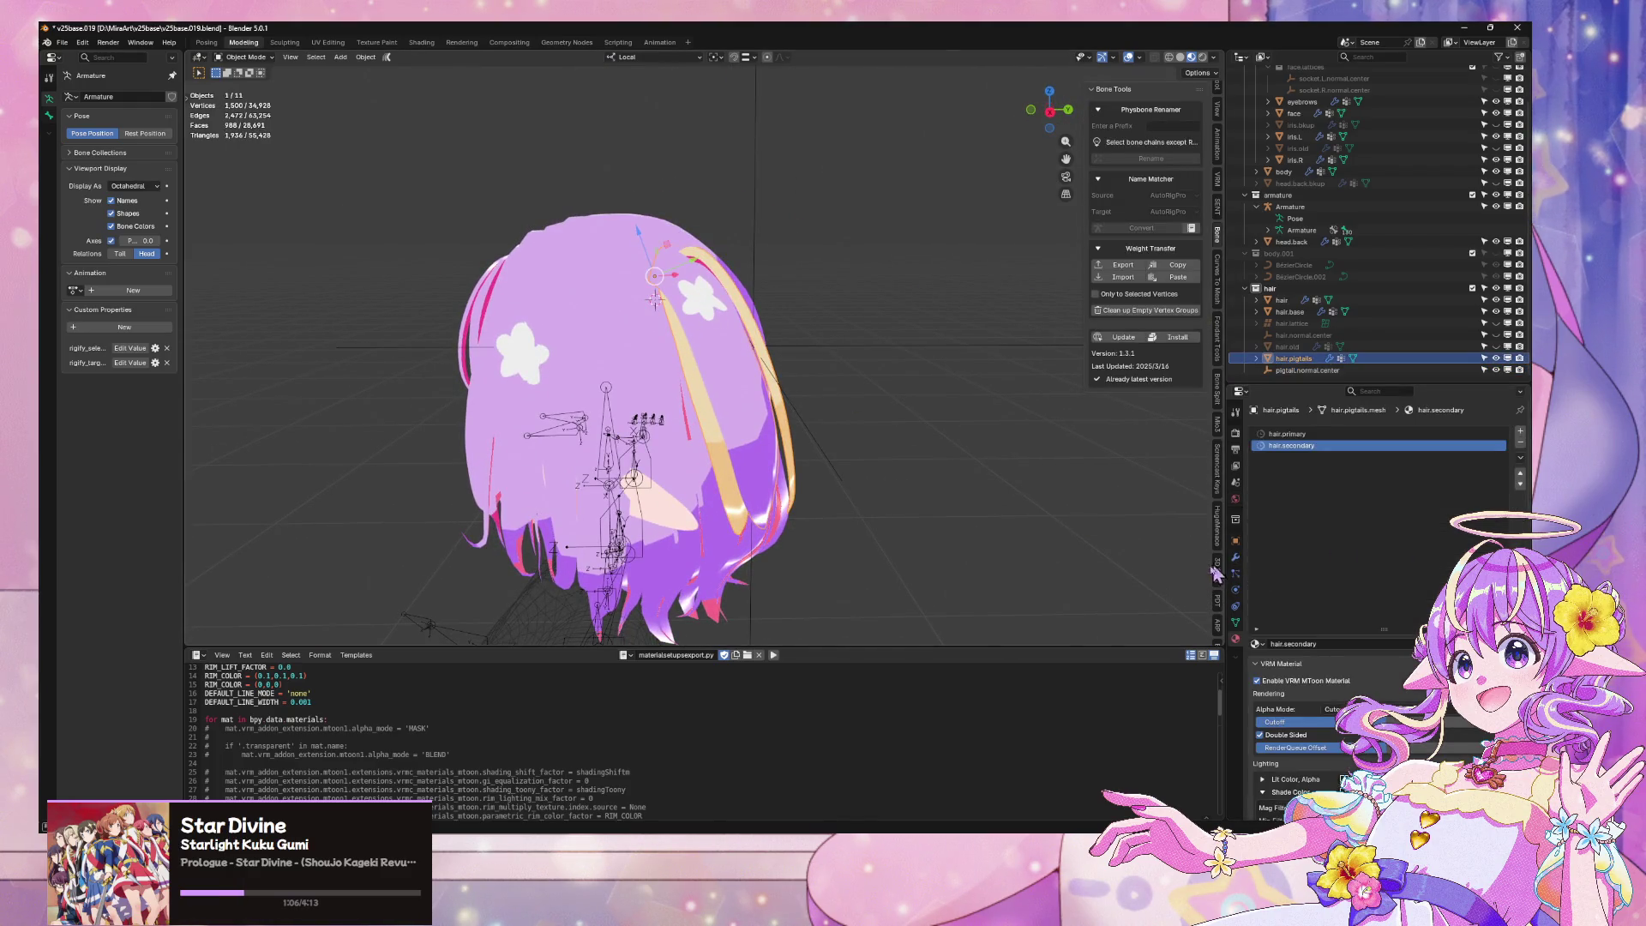
pyautogui.click(1235, 558)
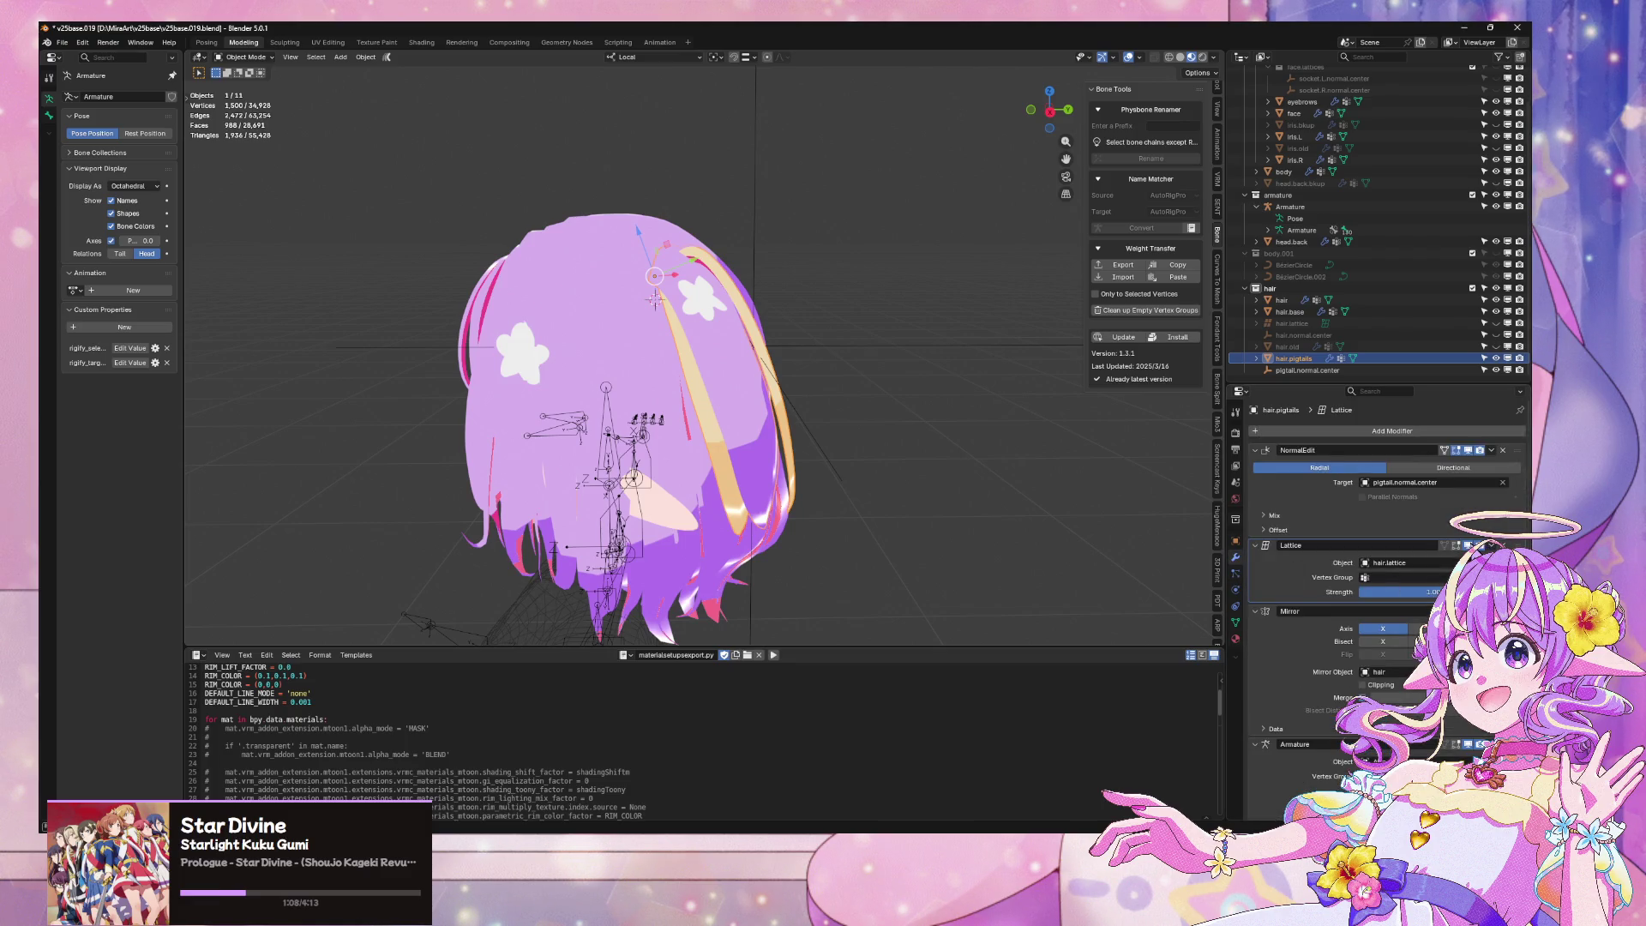
pyautogui.moveTo(859, 429)
pyautogui.mouseDown(button='middle')
pyautogui.moveTo(1003, 360)
pyautogui.moveTo(922, 412)
pyautogui.moveTo(958, 435)
pyautogui.mouseUp(button='middle')
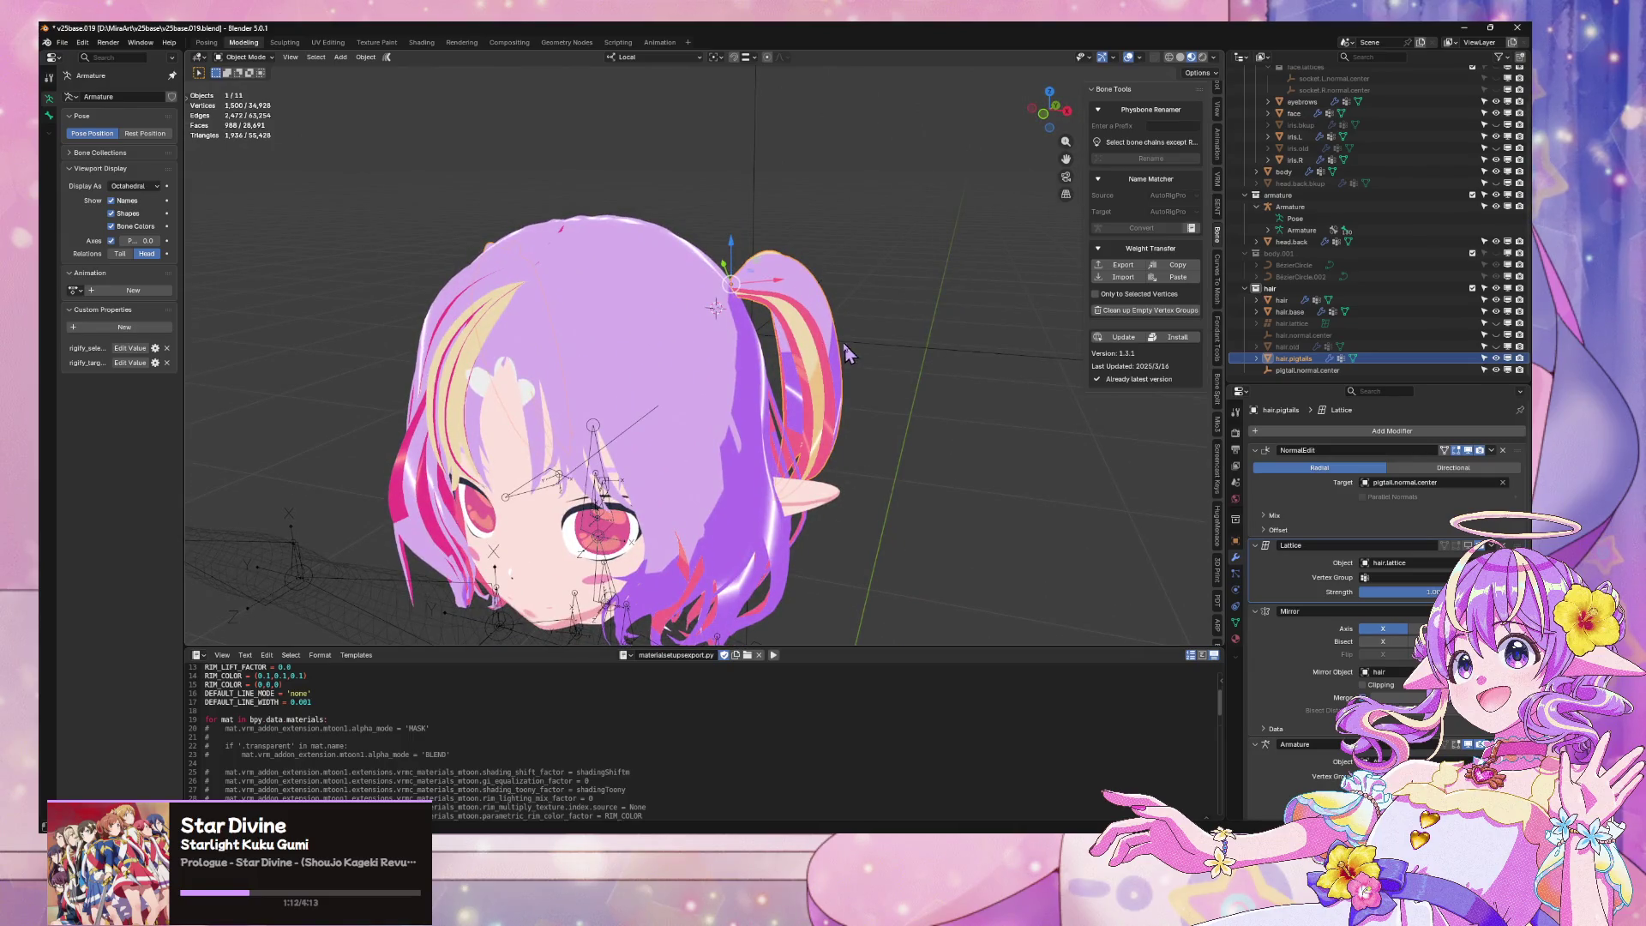
pyautogui.click(1325, 371)
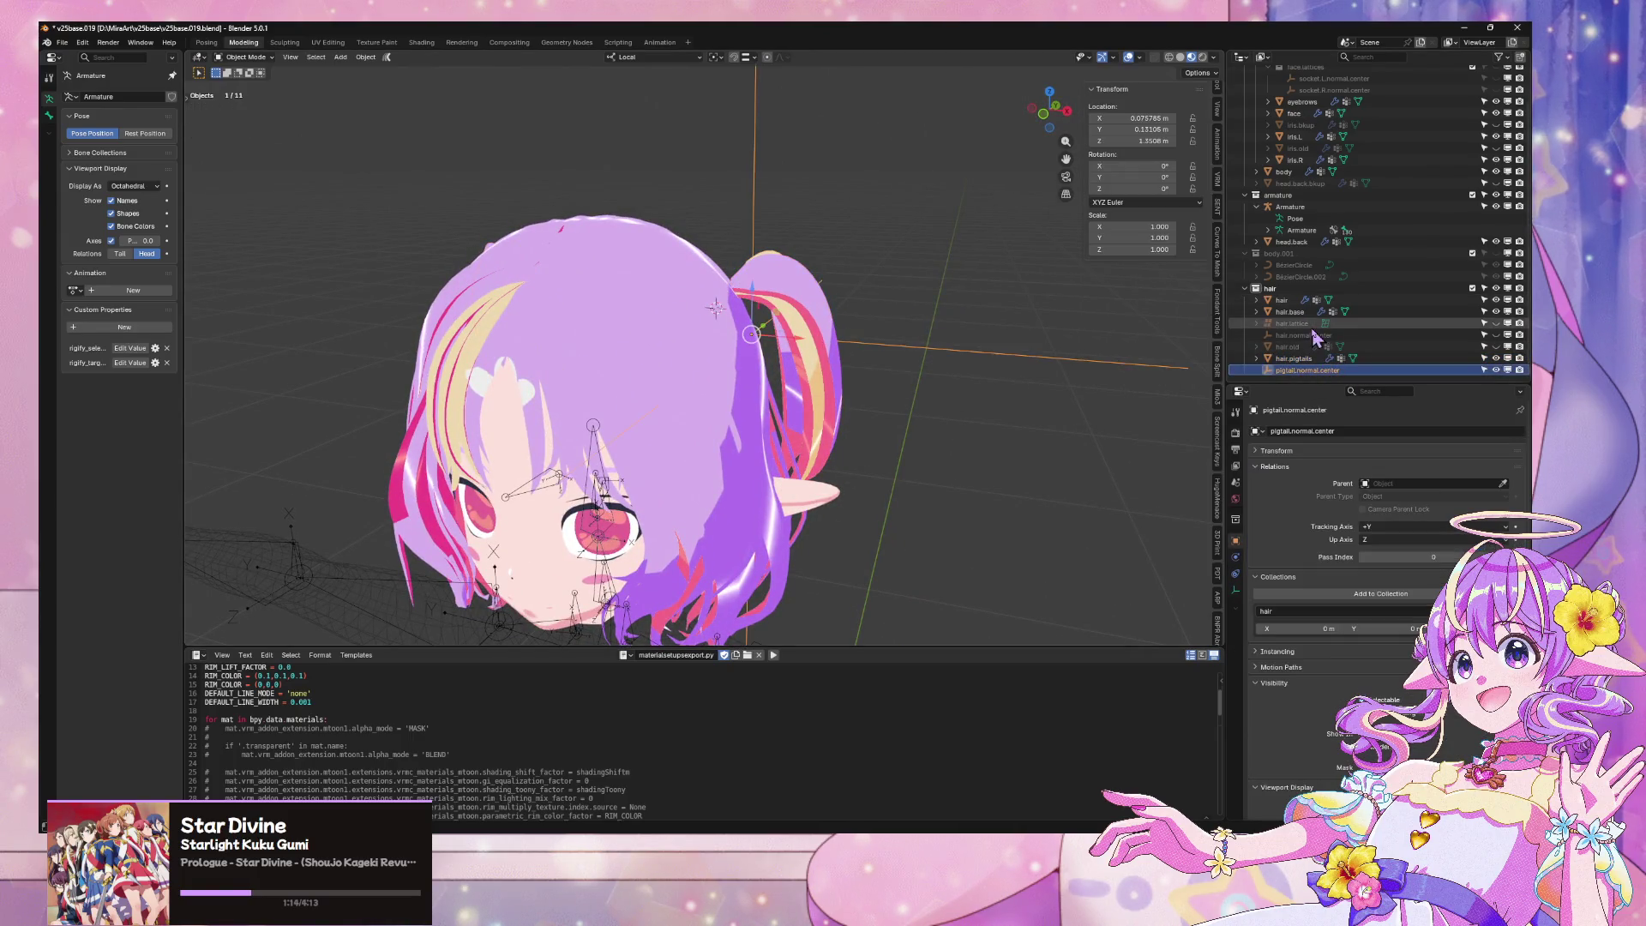
pyautogui.click(1317, 325)
# Reselect the hair.pigtails mesh and inspect the pigtails from the front and sides
pyautogui.moveTo(812, 345); pyautogui.dragTo(1136, 114, button='middle')
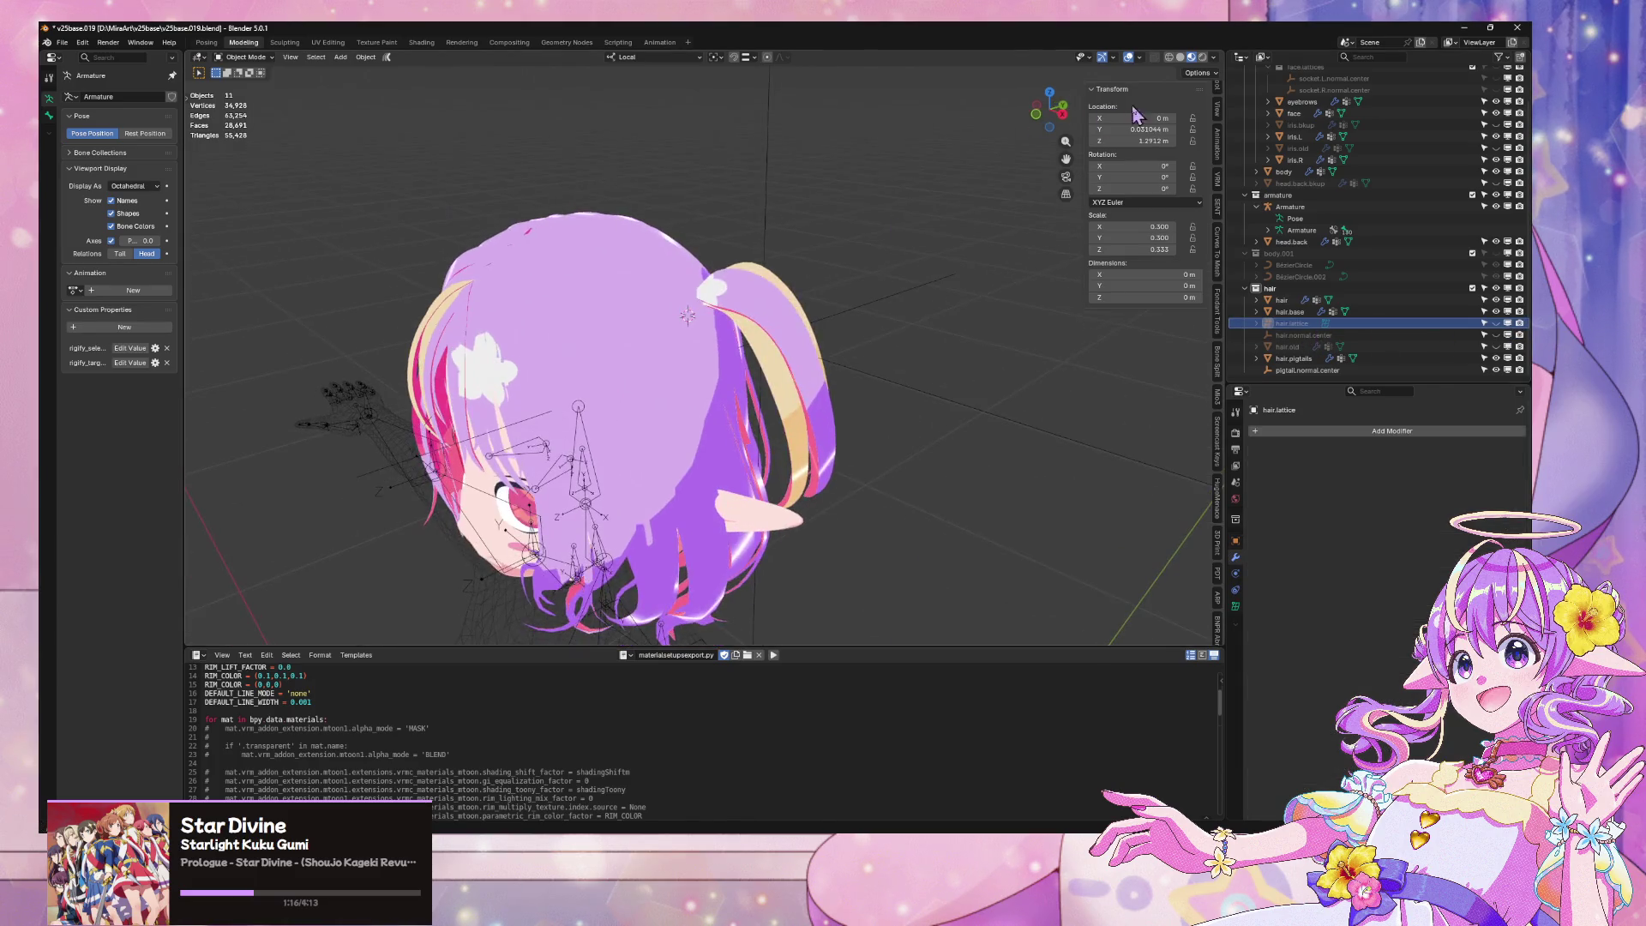
pyautogui.click(1047, 125)
pyautogui.click(797, 296)
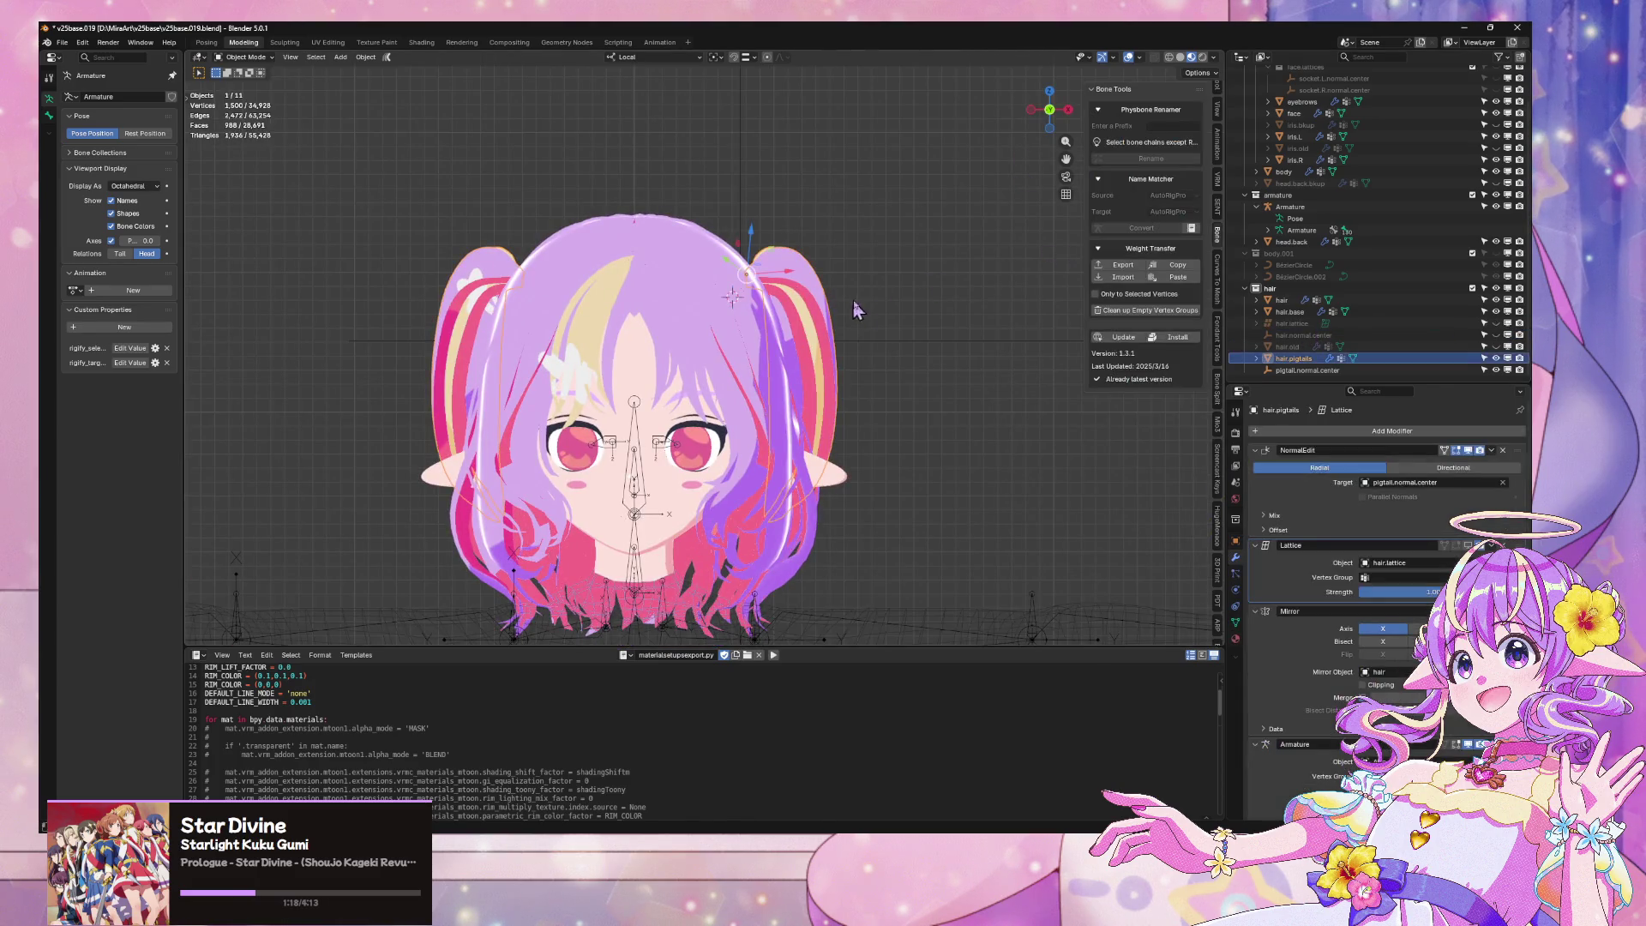
pyautogui.moveTo(937, 289)
pyautogui.mouseDown(button='middle')
pyautogui.moveTo(810, 300)
pyautogui.moveTo(918, 310)
pyautogui.moveTo(840, 300)
pyautogui.moveTo(866, 287)
pyautogui.moveTo(795, 271)
pyautogui.moveTo(775, 270)
pyautogui.moveTo(923, 293)
pyautogui.moveTo(600, 273)
pyautogui.moveTo(881, 293)
pyautogui.moveTo(649, 305)
pyautogui.moveTo(822, 256)
pyautogui.mouseUp(button='middle')
pyautogui.scroll(-5, 772, 266)
pyautogui.moveTo(590, 319)
pyautogui.mouseDown(button='middle')
pyautogui.moveTo(893, 323)
pyautogui.moveTo(691, 327)
pyautogui.moveTo(764, 304)
pyautogui.mouseUp(button='middle')
pyautogui.scroll(4, 837, 323)
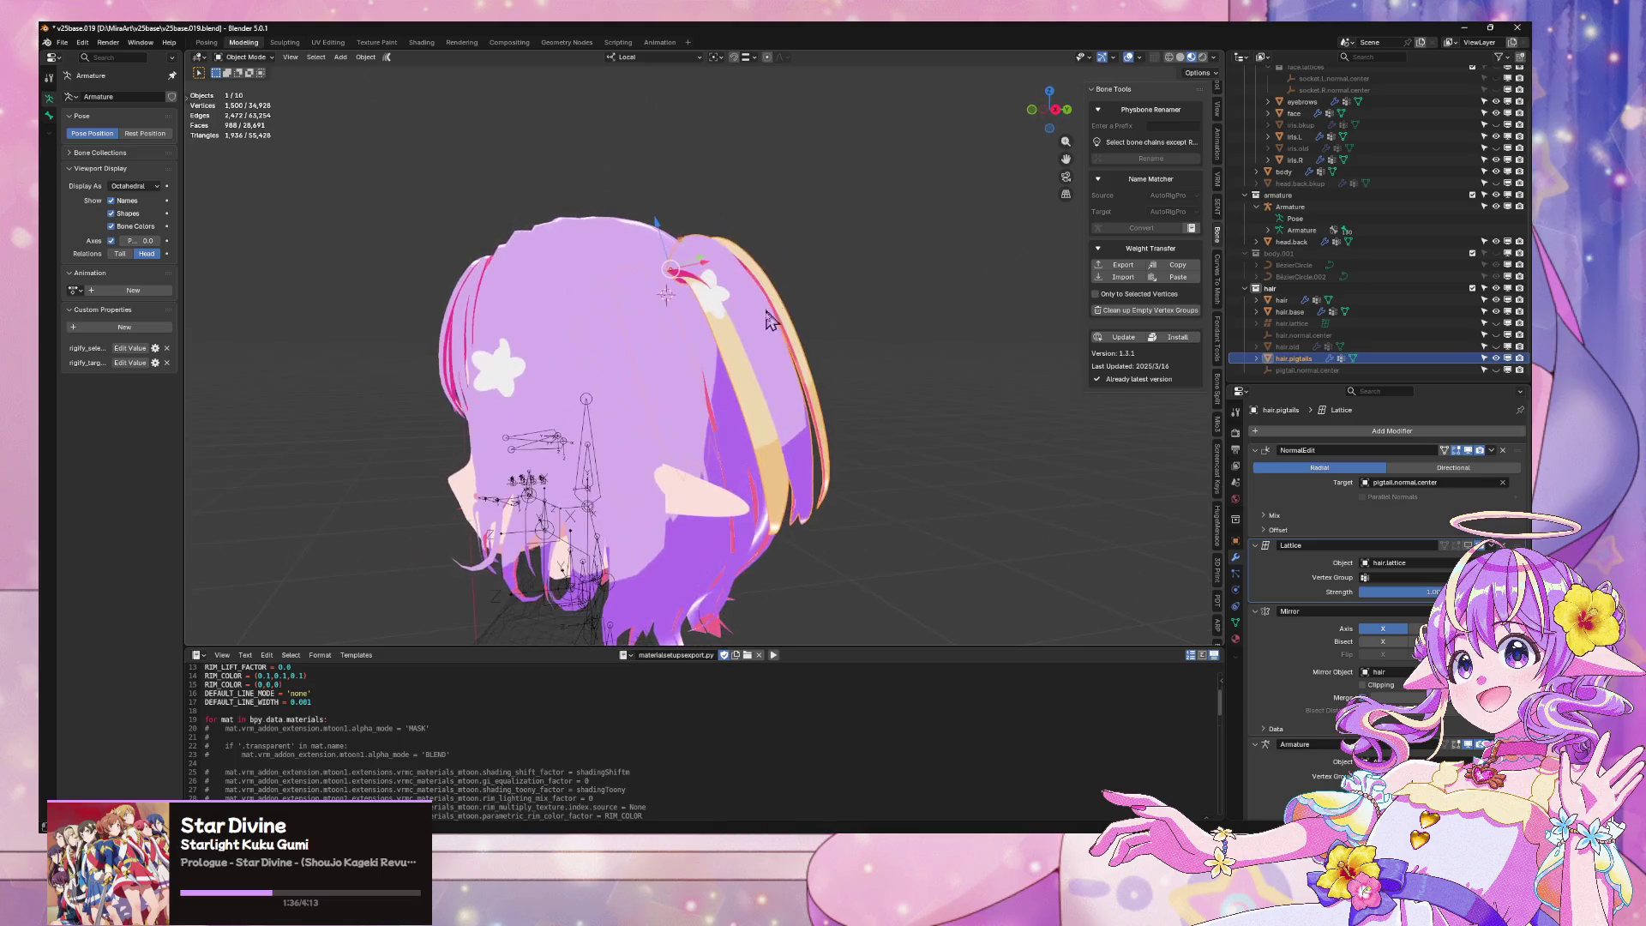
# Rotate the pigtails about their local X axis twice, checking from front and three-quarter views
pyautogui.press('y')
pyautogui.press('z')
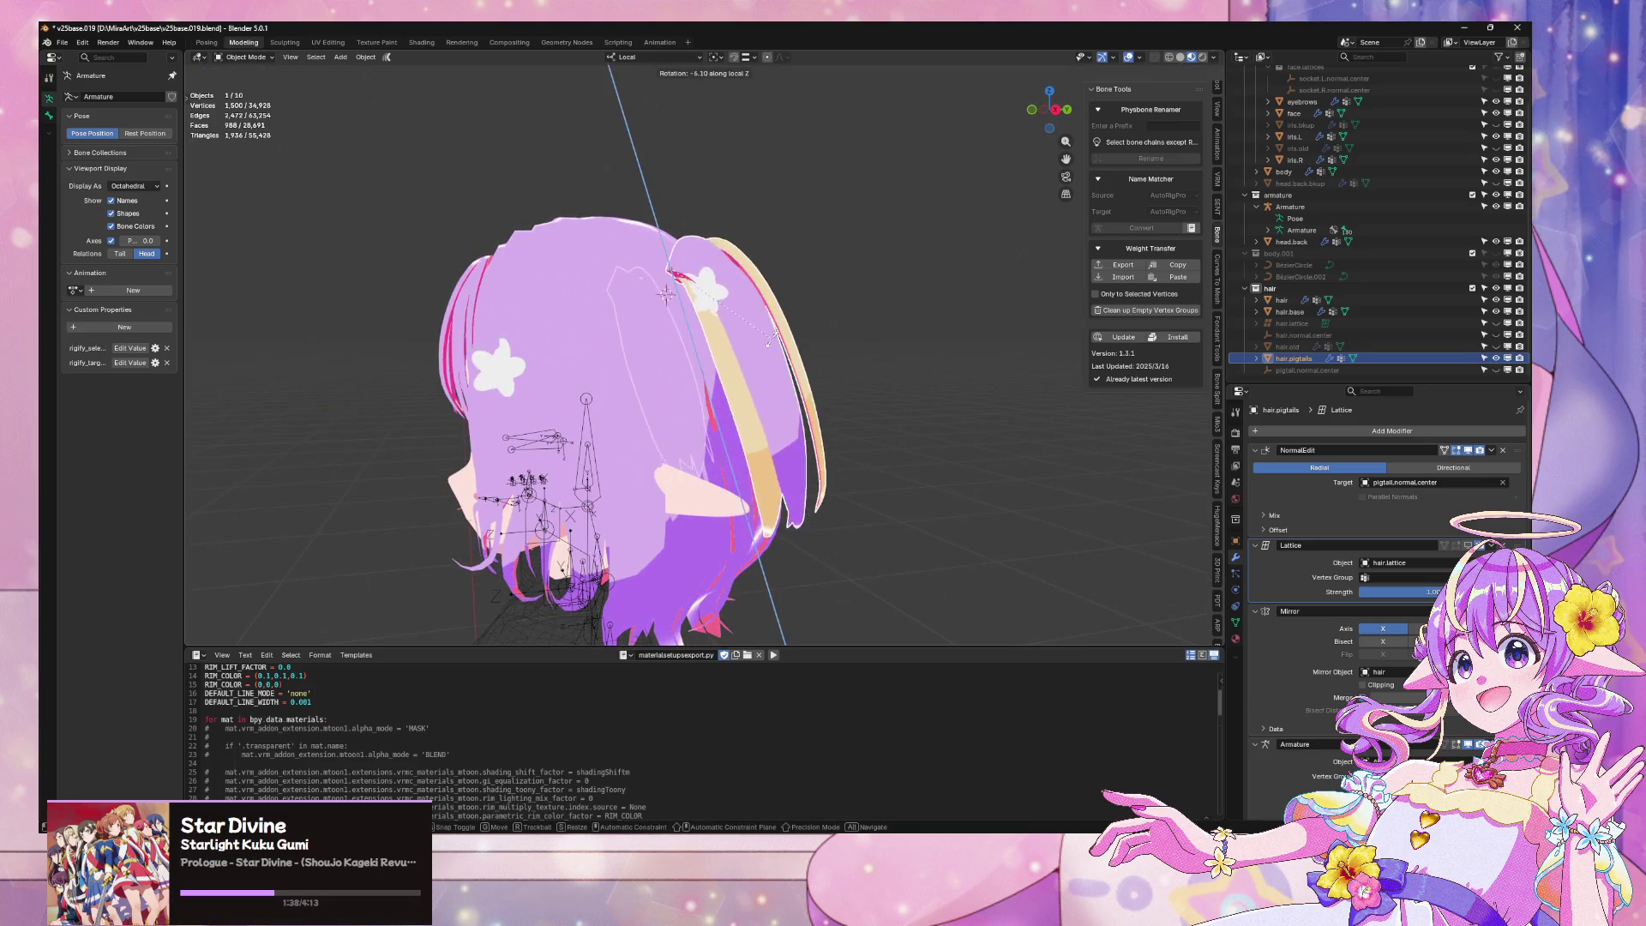
pyautogui.press('x')
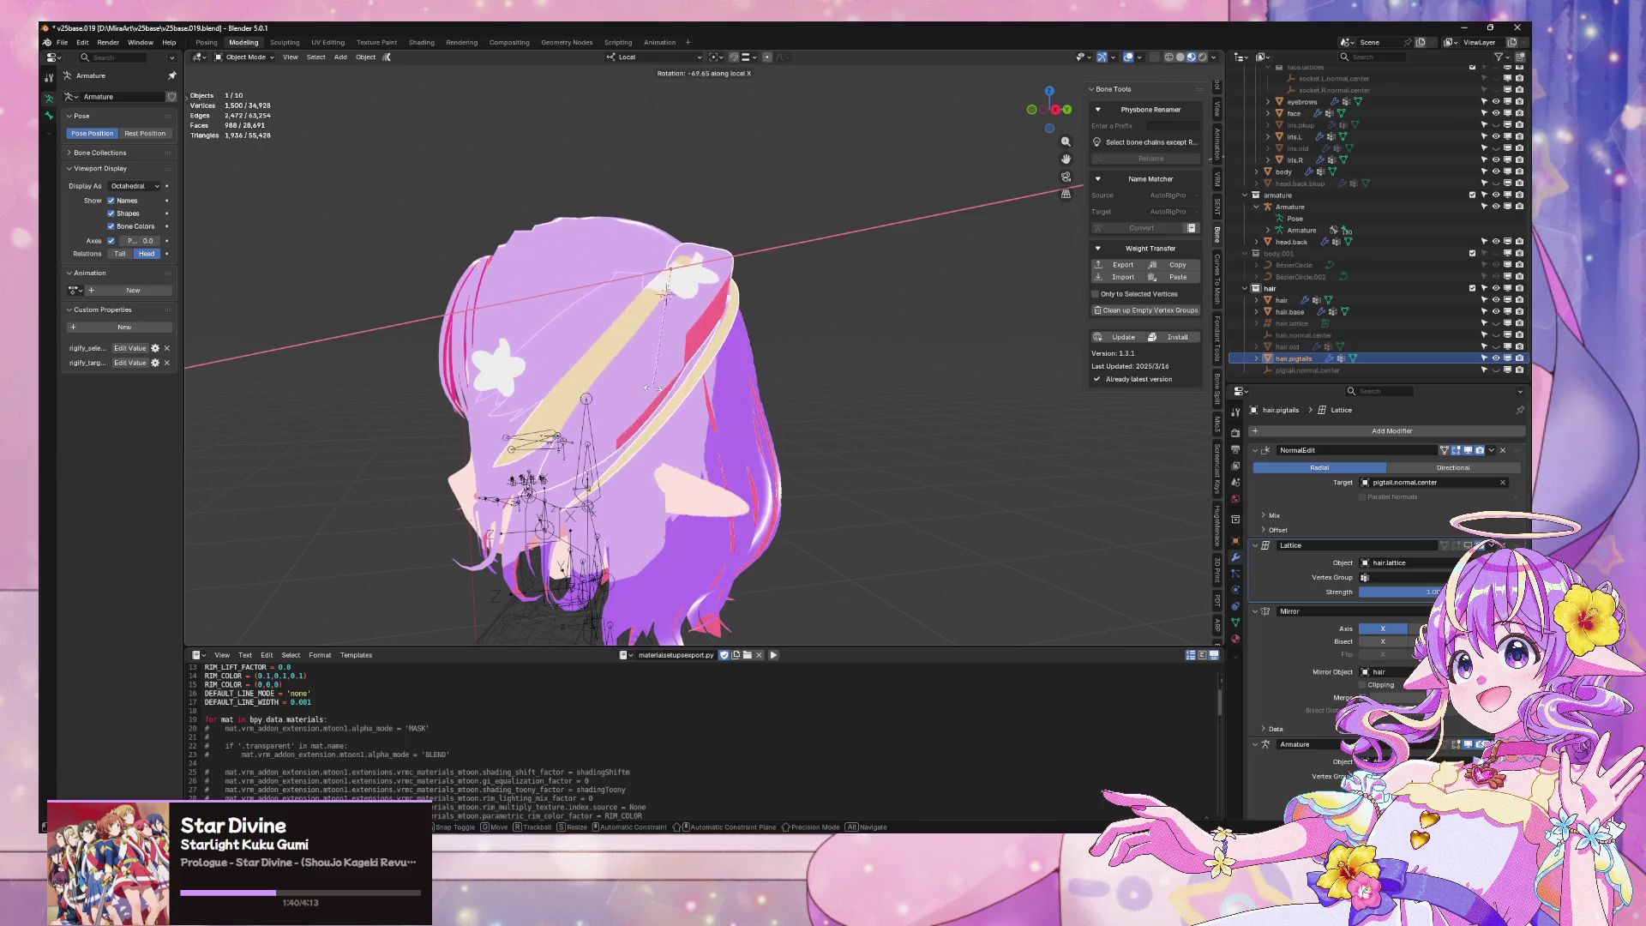
pyautogui.click(815, 375)
pyautogui.press('KP_1')
pyautogui.moveTo(815, 375)
pyautogui.mouseDown(button='middle')
pyautogui.moveTo(876, 381)
pyautogui.moveTo(835, 336)
pyautogui.mouseUp(button='middle')
pyautogui.press('x')
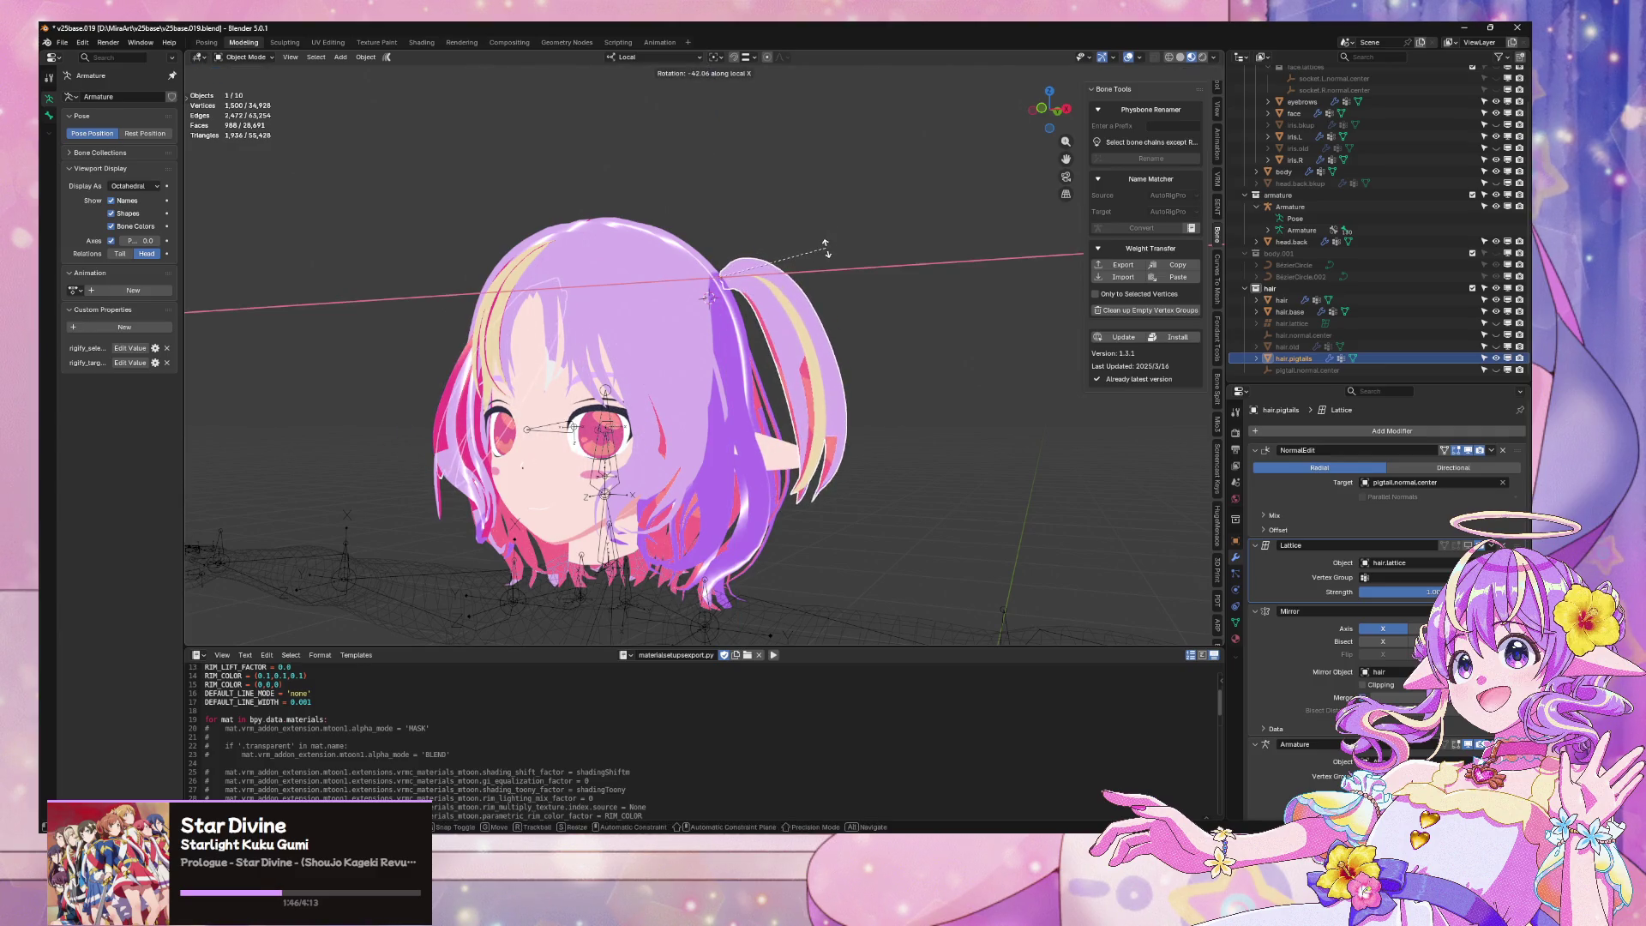
pyautogui.click(800, 202)
pyautogui.moveTo(800, 203)
pyautogui.mouseDown(button='middle')
pyautogui.moveTo(847, 261)
pyautogui.moveTo(827, 255)
pyautogui.mouseUp(button='middle')
# Apply a further small local X tilt of about −10°, then select the pigtail.normal.center empty
pyautogui.press('r')
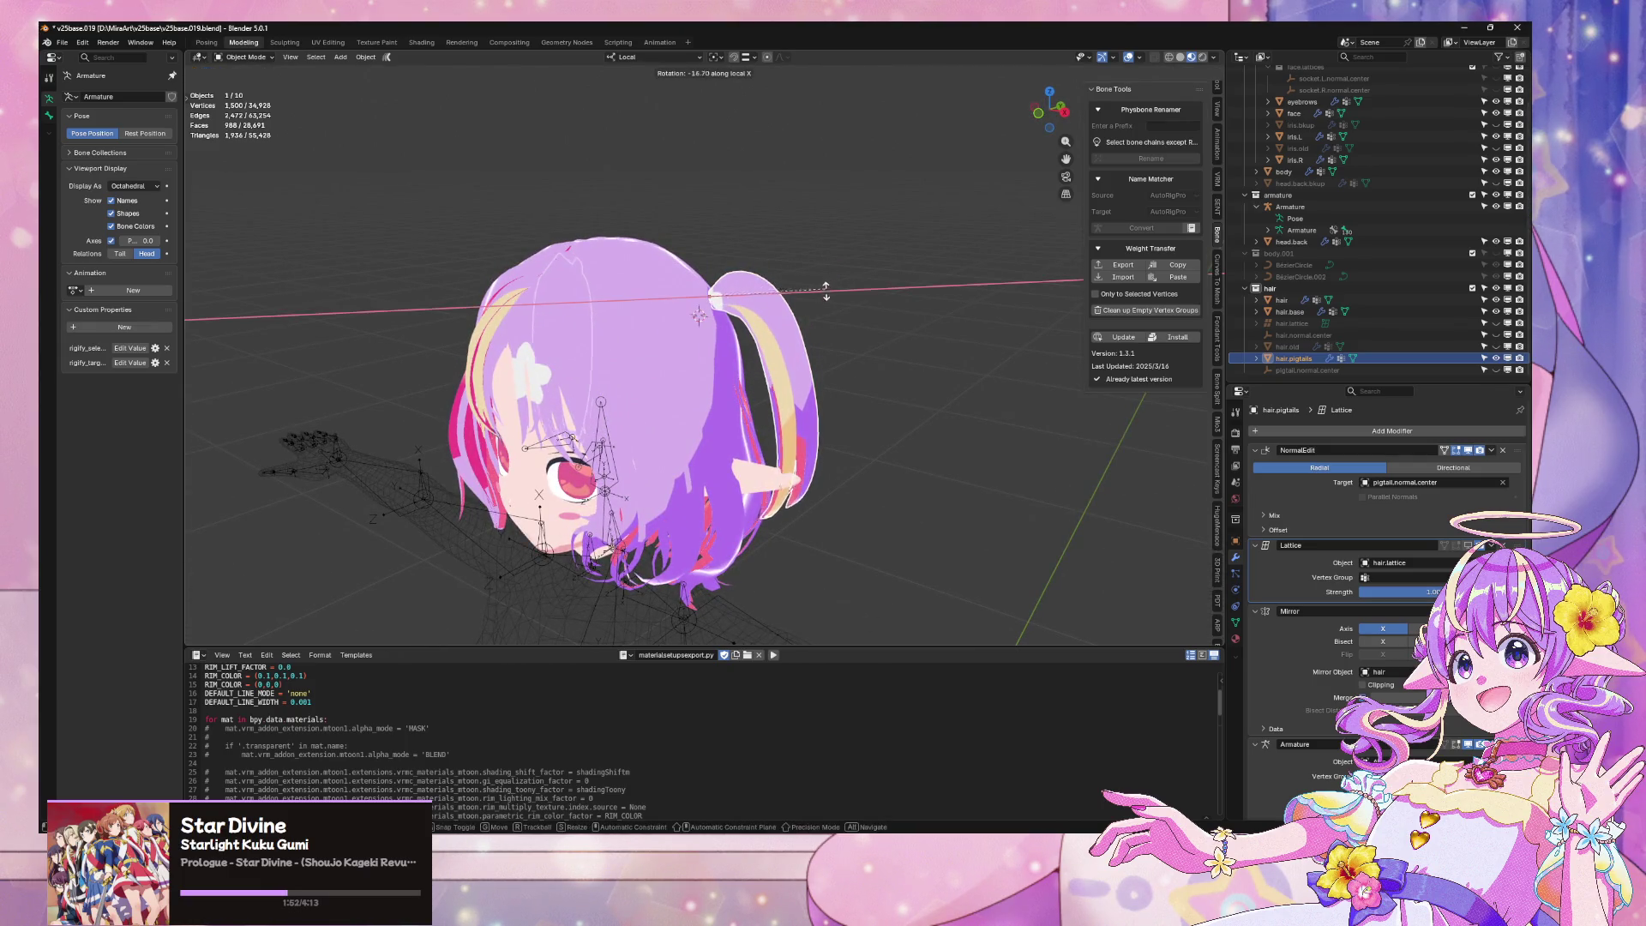
pyautogui.click(812, 340)
pyautogui.moveTo(812, 340)
pyautogui.mouseDown(button='middle')
pyautogui.moveTo(867, 307)
pyautogui.moveTo(840, 350)
pyautogui.moveTo(855, 338)
pyautogui.moveTo(726, 289)
pyautogui.mouseUp(button='middle')
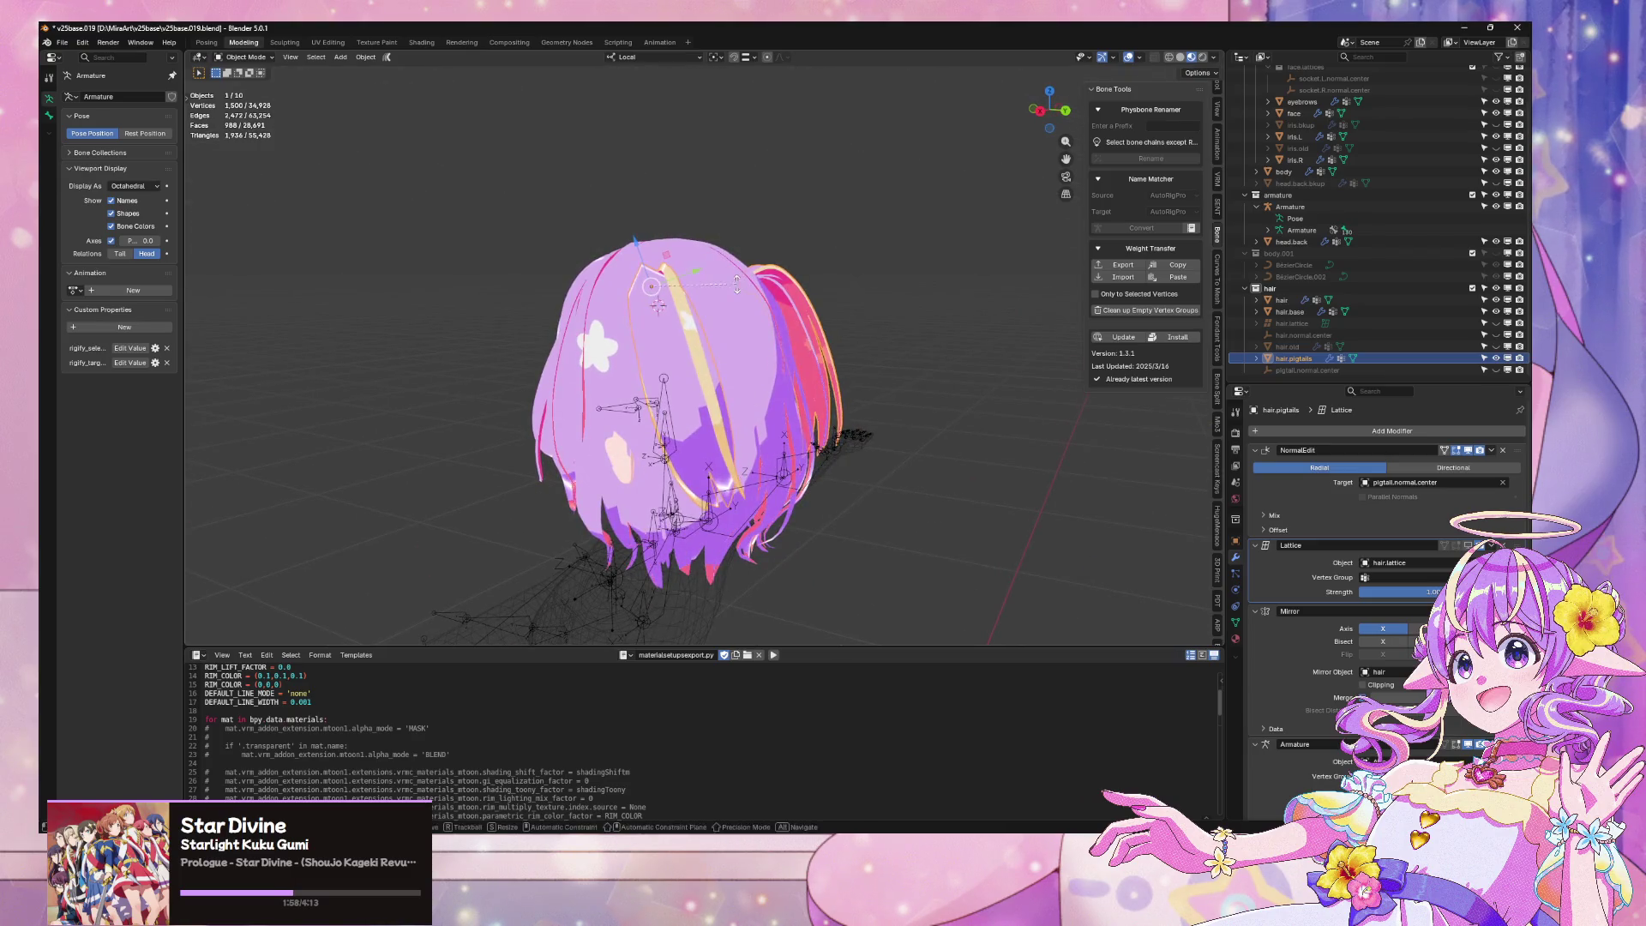
pyautogui.press('x')
pyautogui.press('x')
pyautogui.click(756, 314)
pyautogui.moveTo(756, 314)
pyautogui.mouseDown(button='middle')
pyautogui.moveTo(866, 266)
pyautogui.moveTo(923, 302)
pyautogui.moveTo(1308, 266)
pyautogui.mouseUp(button='middle')
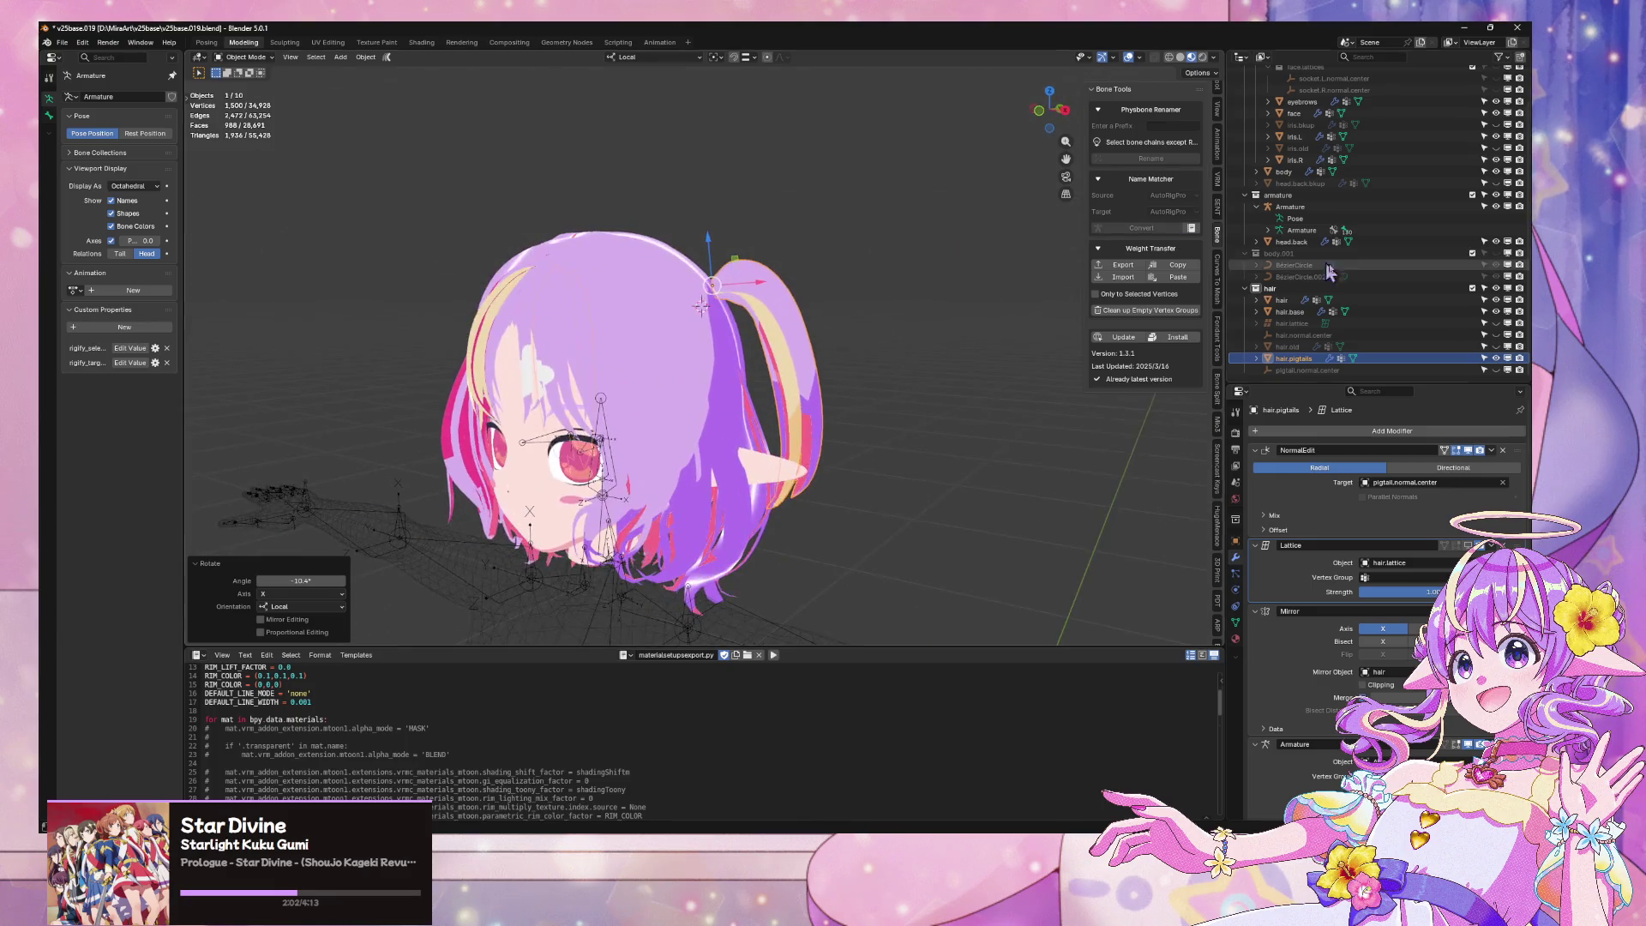
pyautogui.click(1364, 371)
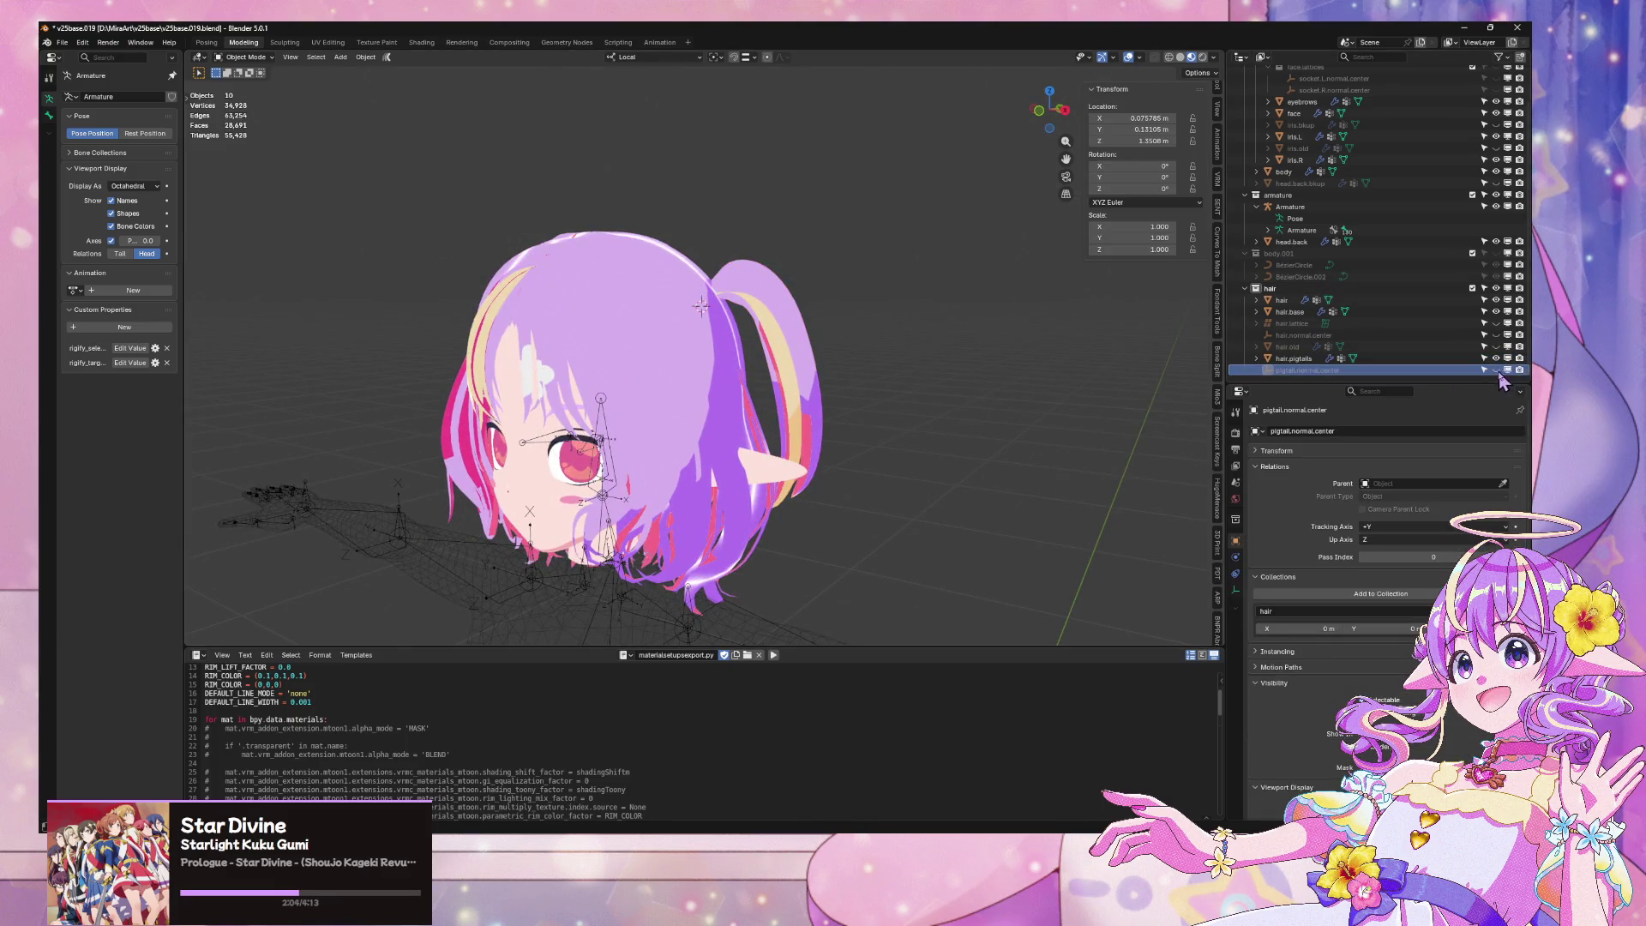
# Move the pigtail.normal.center empty slightly along local Y, then deselect everything
pyautogui.press('KP_1')
pyautogui.press('g')
pyautogui.press('z')
pyautogui.press('z')
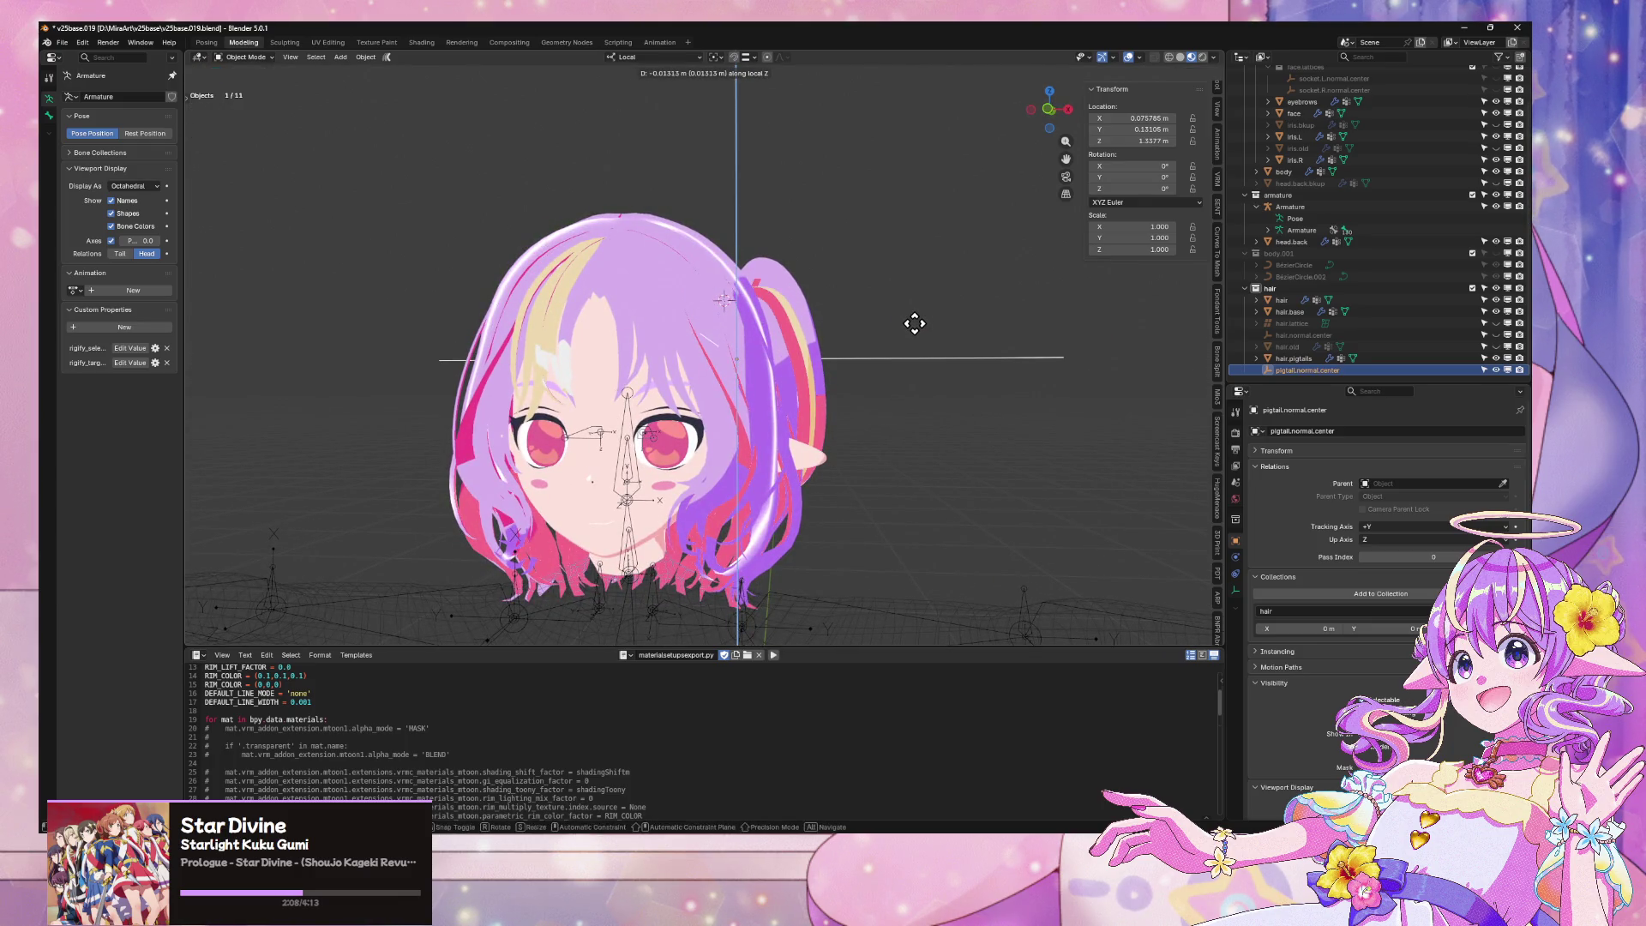
pyautogui.moveTo(921, 326); pyautogui.dragTo(875, 341, button='middle')
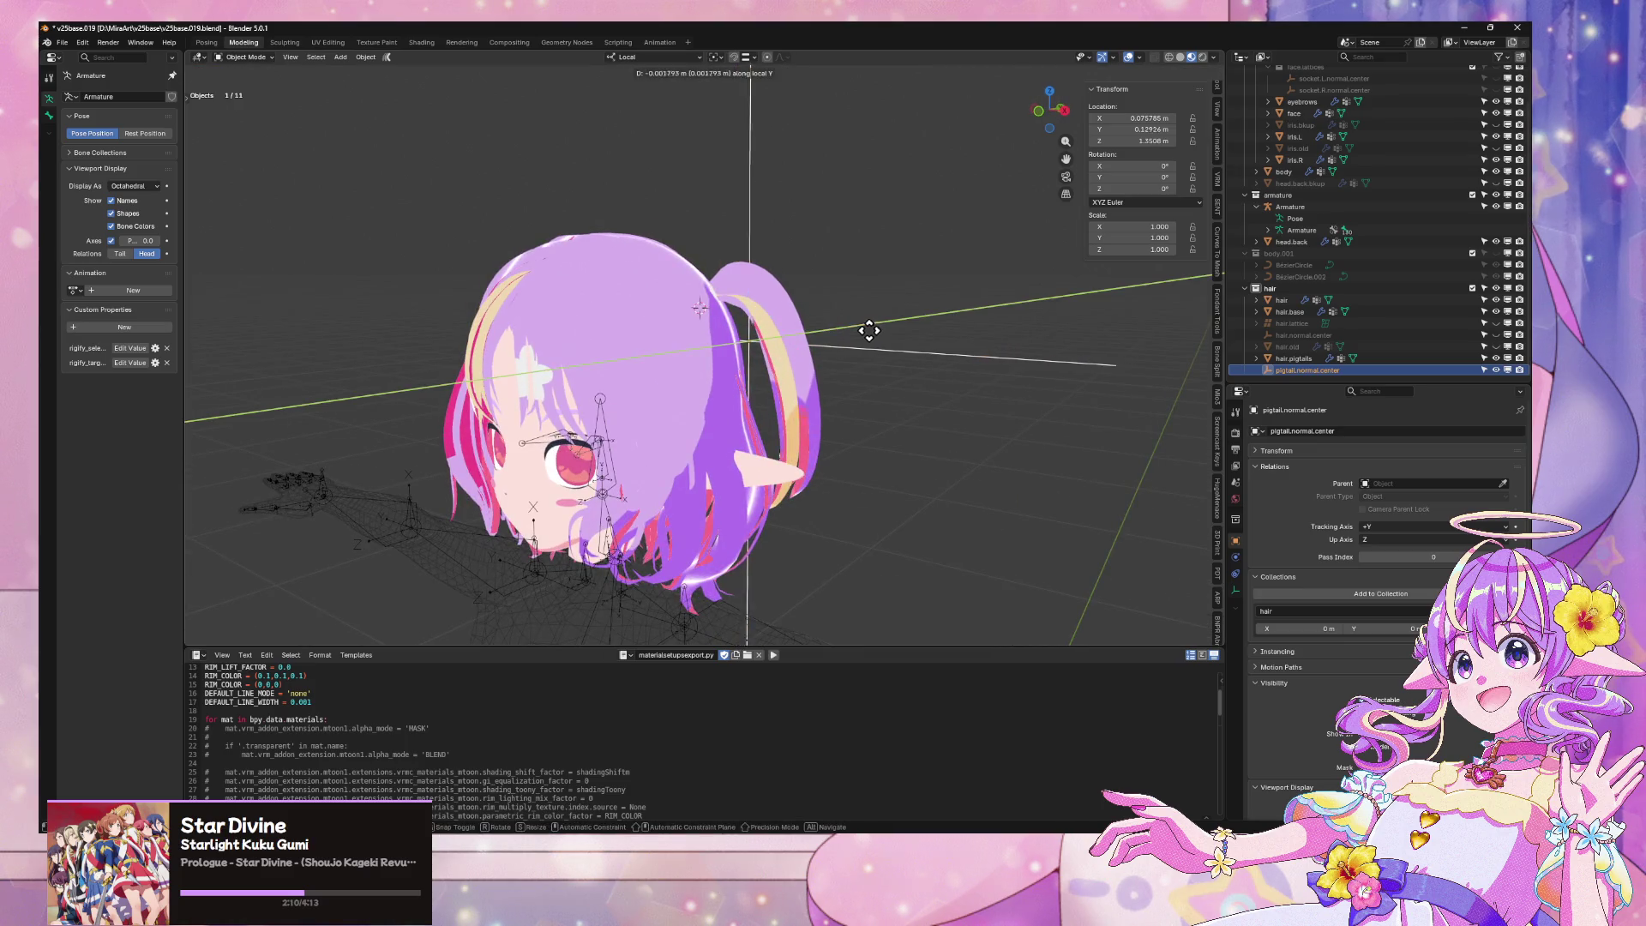
pyautogui.click(864, 319)
pyautogui.press('ctrl+KP_1')
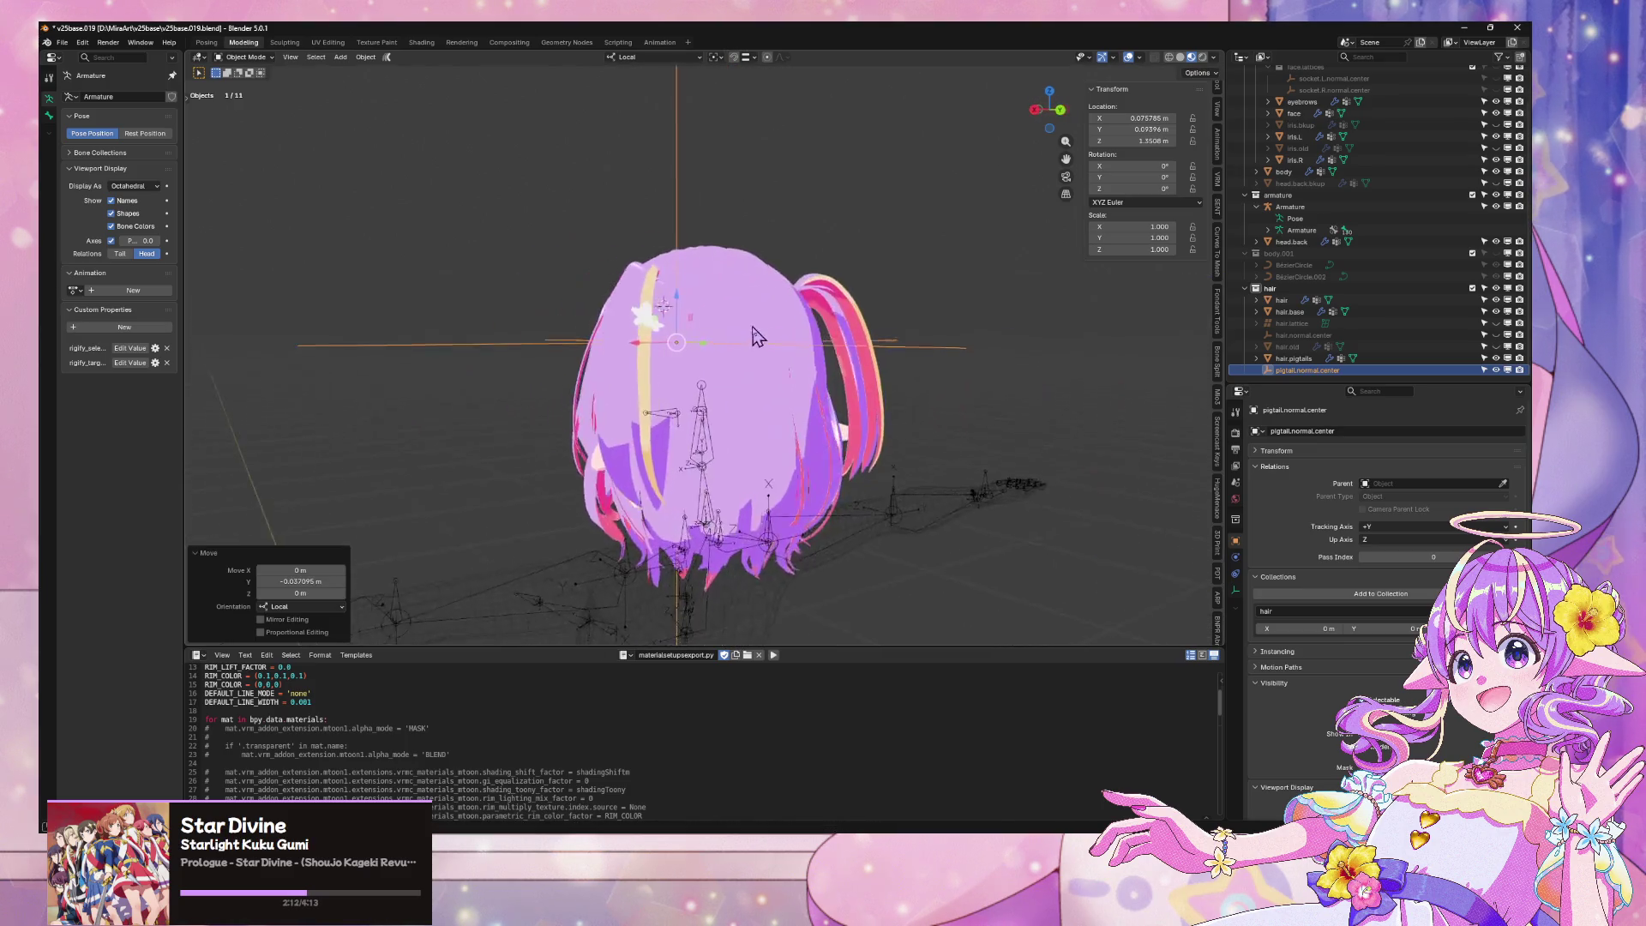
pyautogui.moveTo(696, 334); pyautogui.dragTo(952, 334, button='middle')
pyautogui.click(951, 334)
# Switch to an orthographic front view and hide the grid, armature and wireframe overlays
pyautogui.scroll(-4, 891, 429)
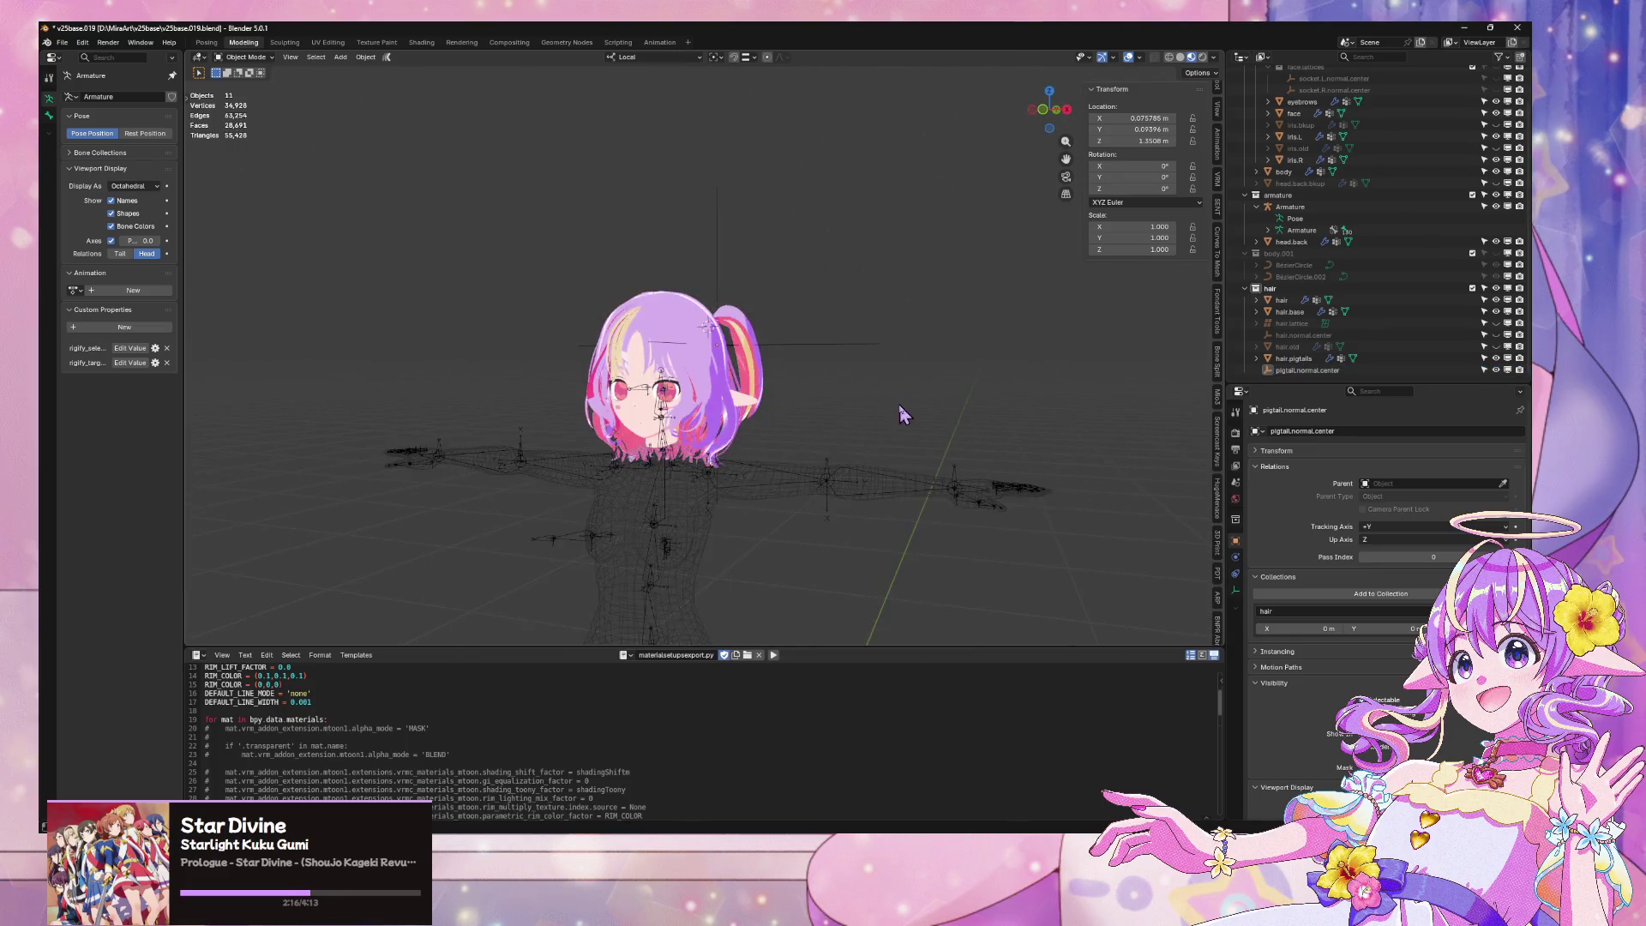
pyautogui.scroll(6, 953, 386)
pyautogui.press('KP_1')
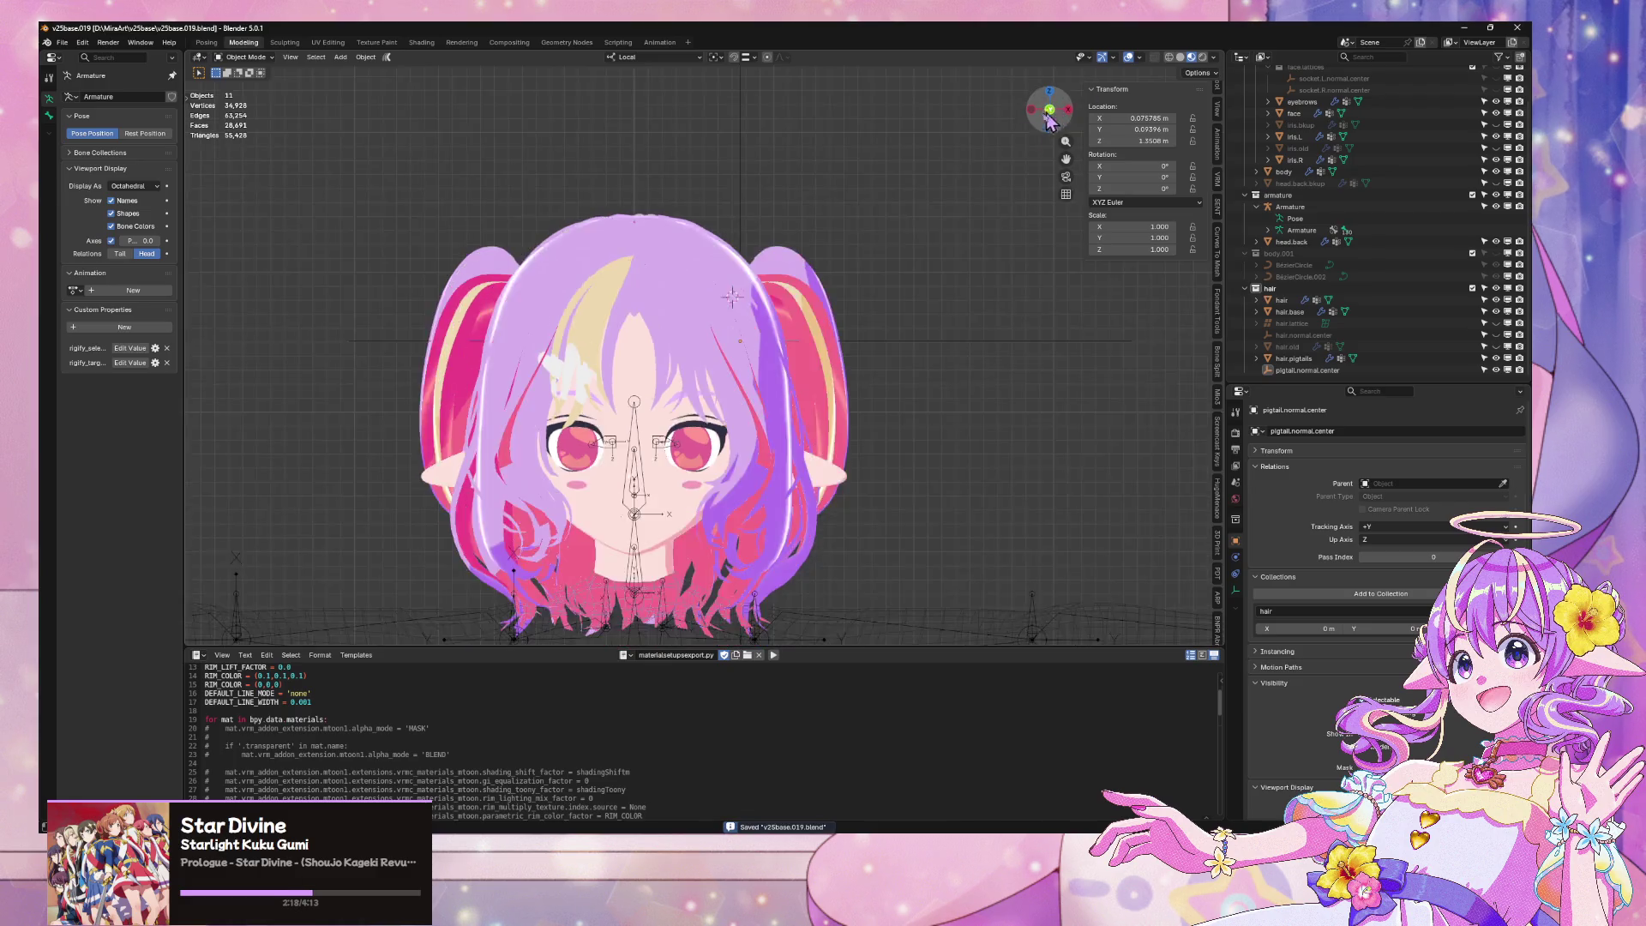
pyautogui.click(1131, 55)
pyautogui.scroll(3, 695, 209)
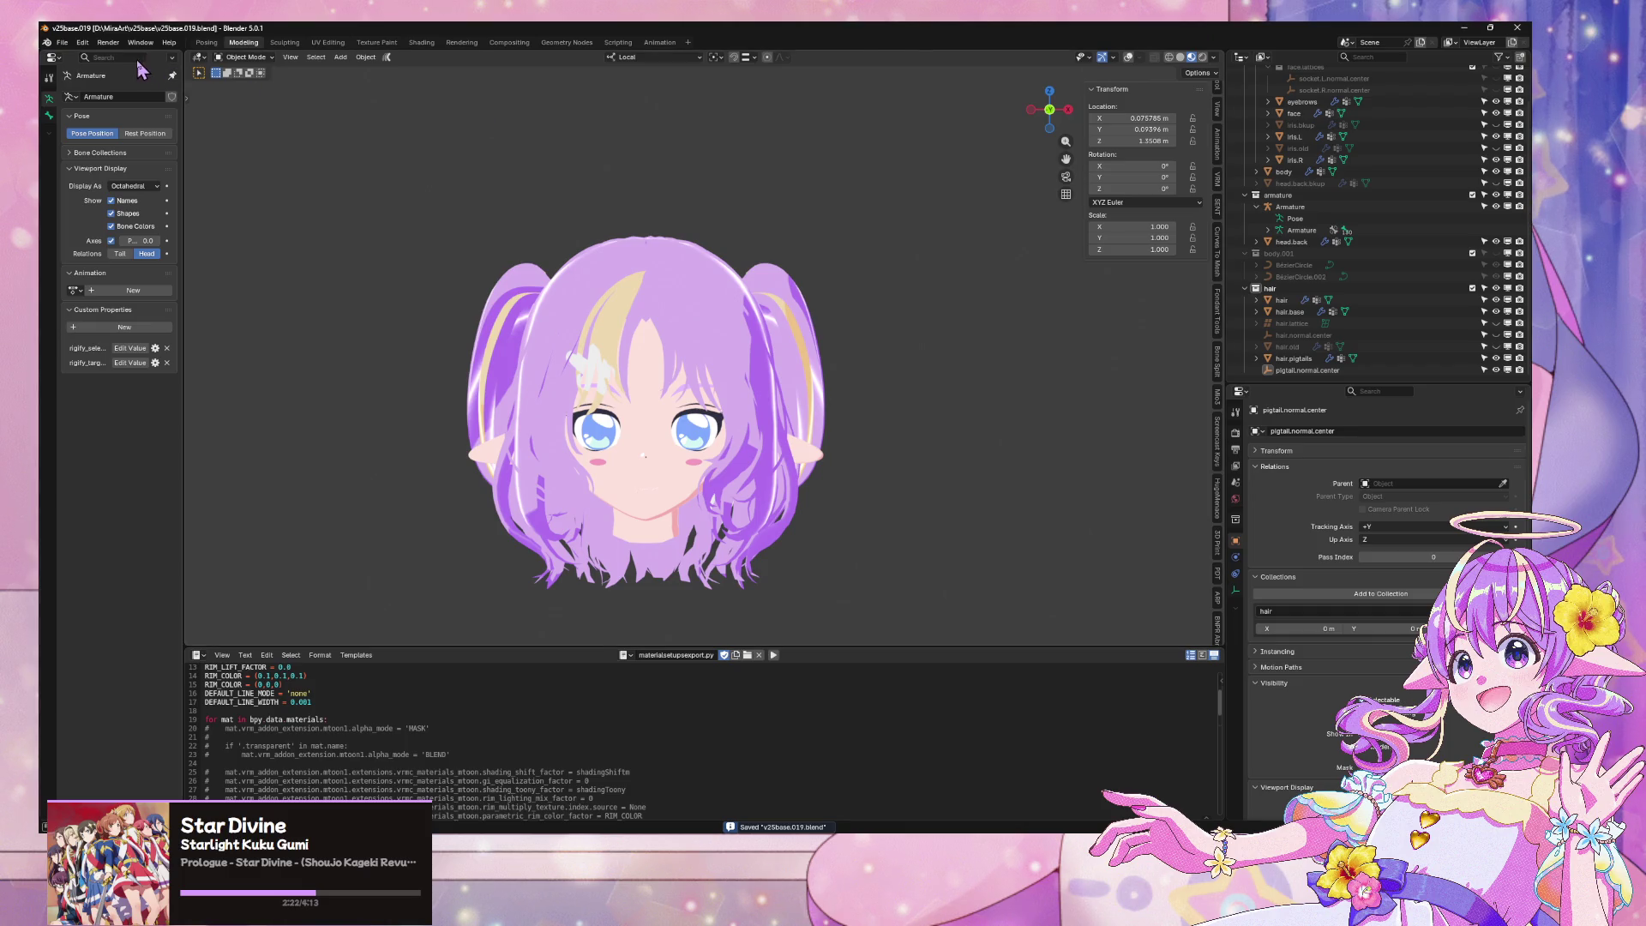
# Export the avatar as glTF 2.0 and bring the Unity editor forward
pyautogui.click(60, 43)
pyautogui.moveTo(95, 219)
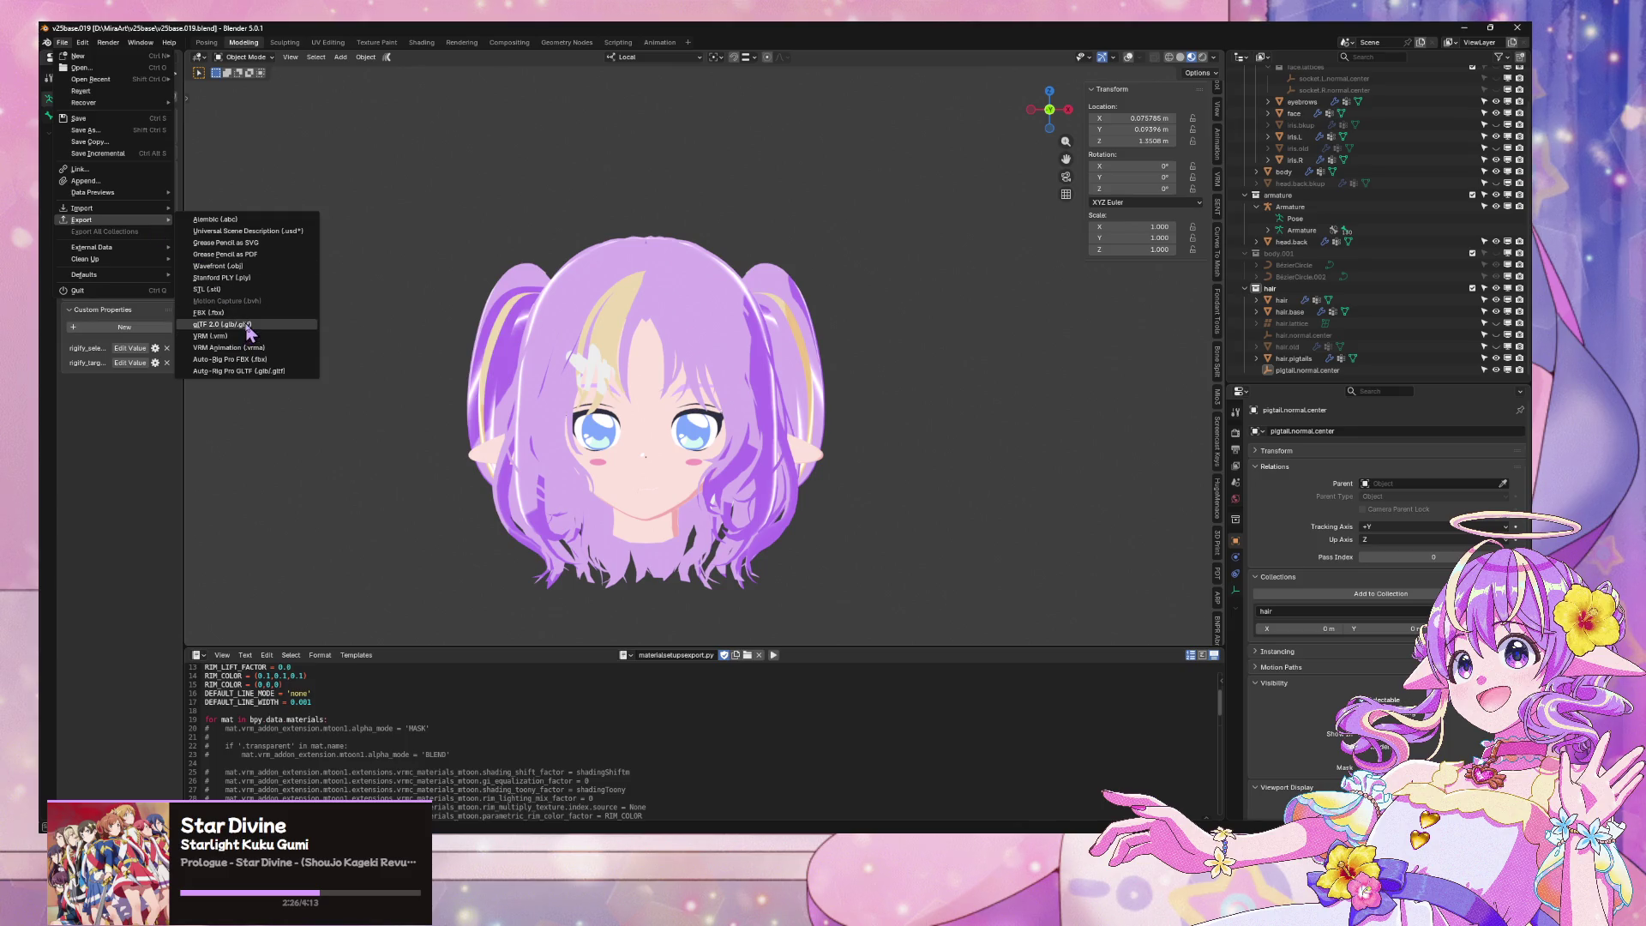
pyautogui.click(224, 325)
pyautogui.press('Return')
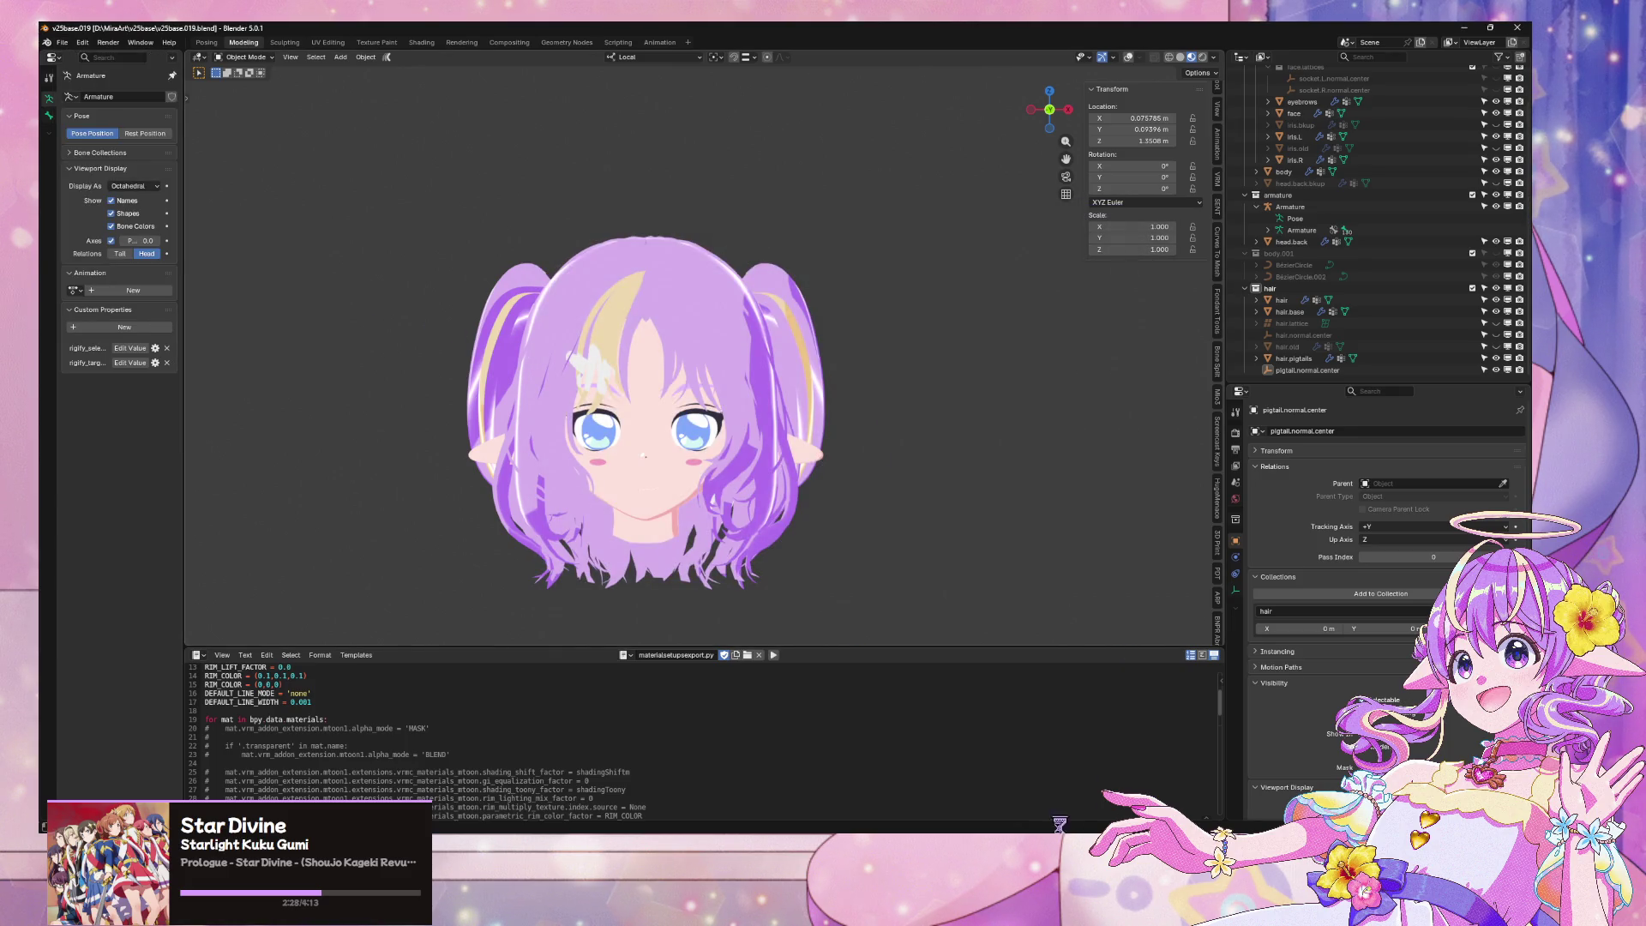
pyautogui.hotkey('alt', 'Tab')
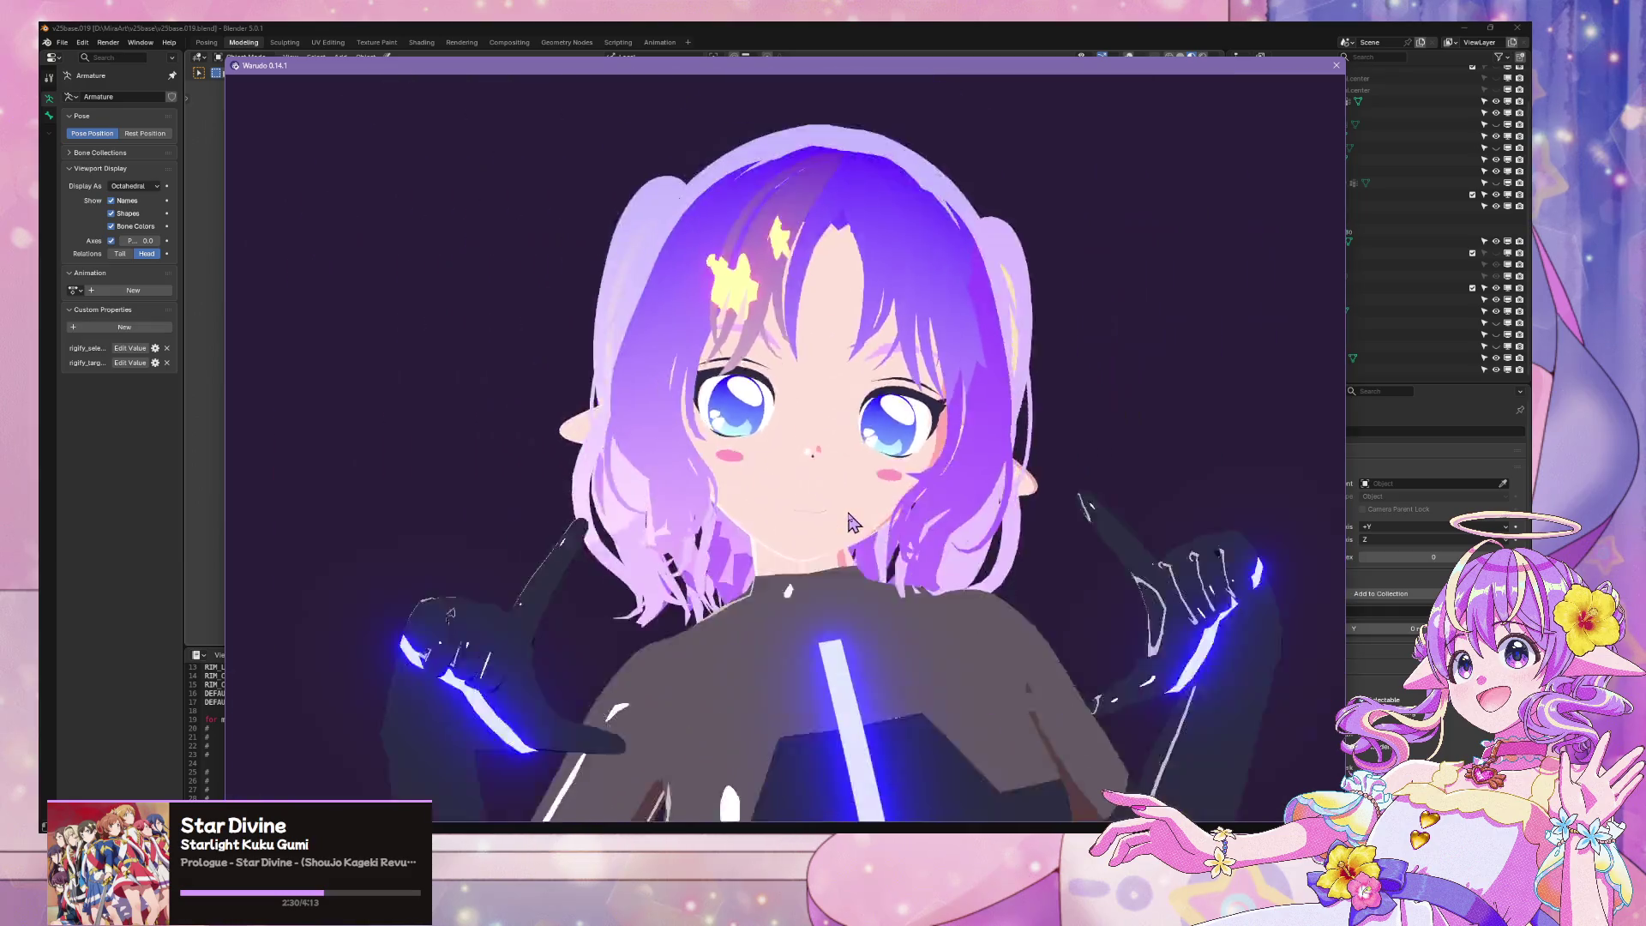
pyautogui.hotkey('alt', 'Tab')
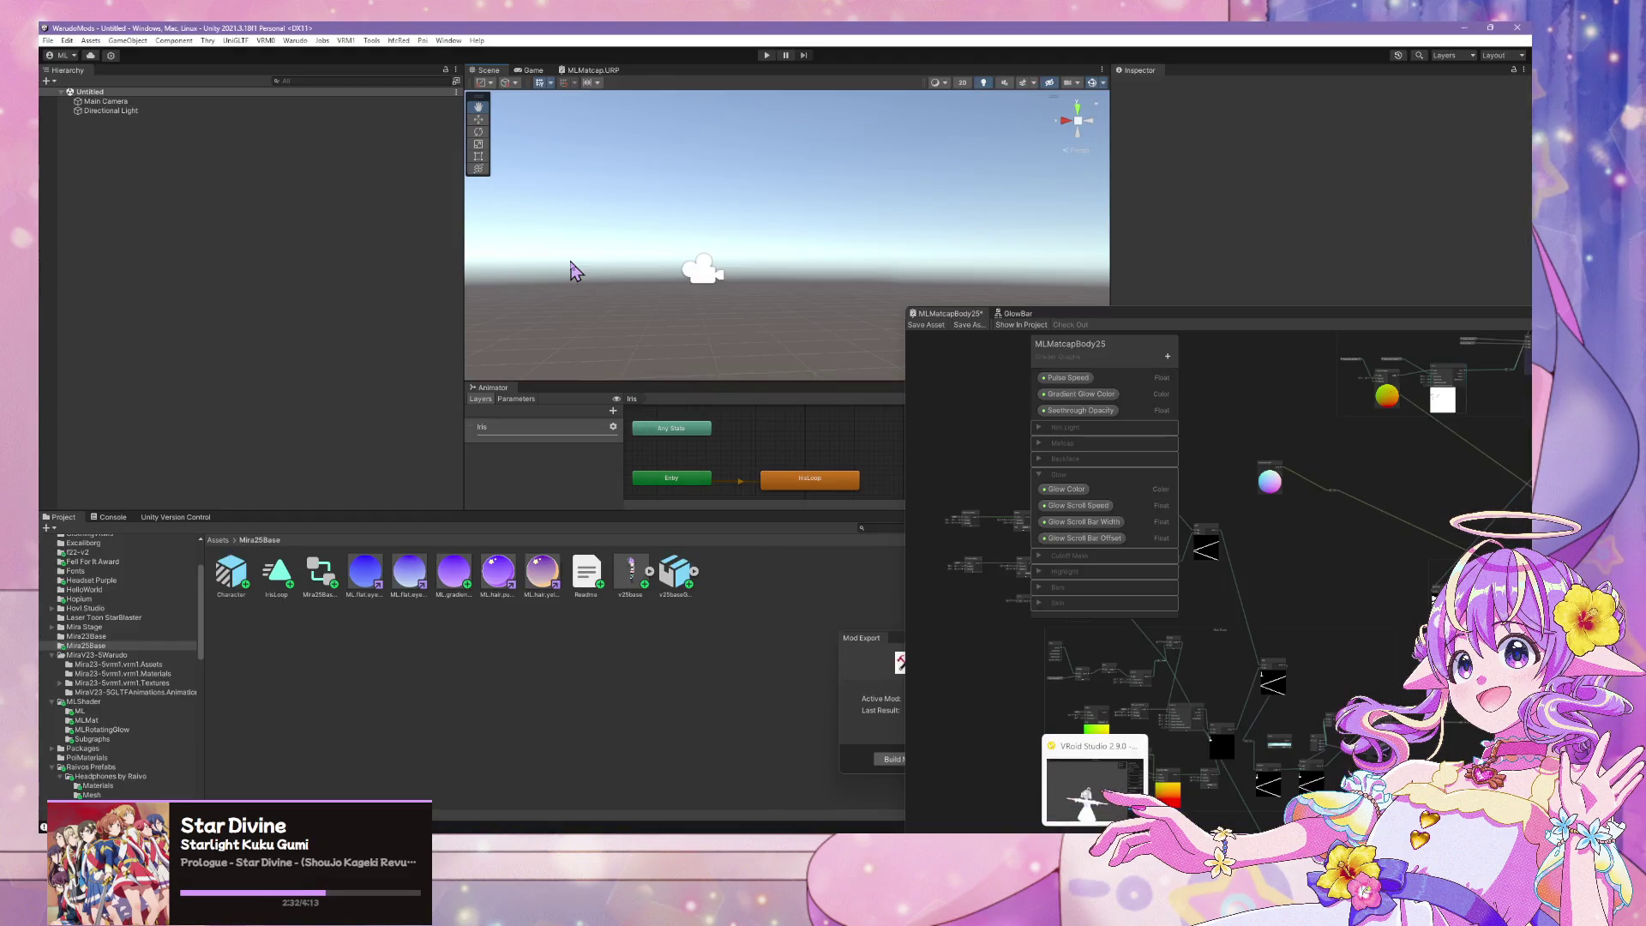
# Re-import the exported avatar assets through Unity's Warudo mod menu
pyautogui.click(291, 41)
pyautogui.click(312, 117)
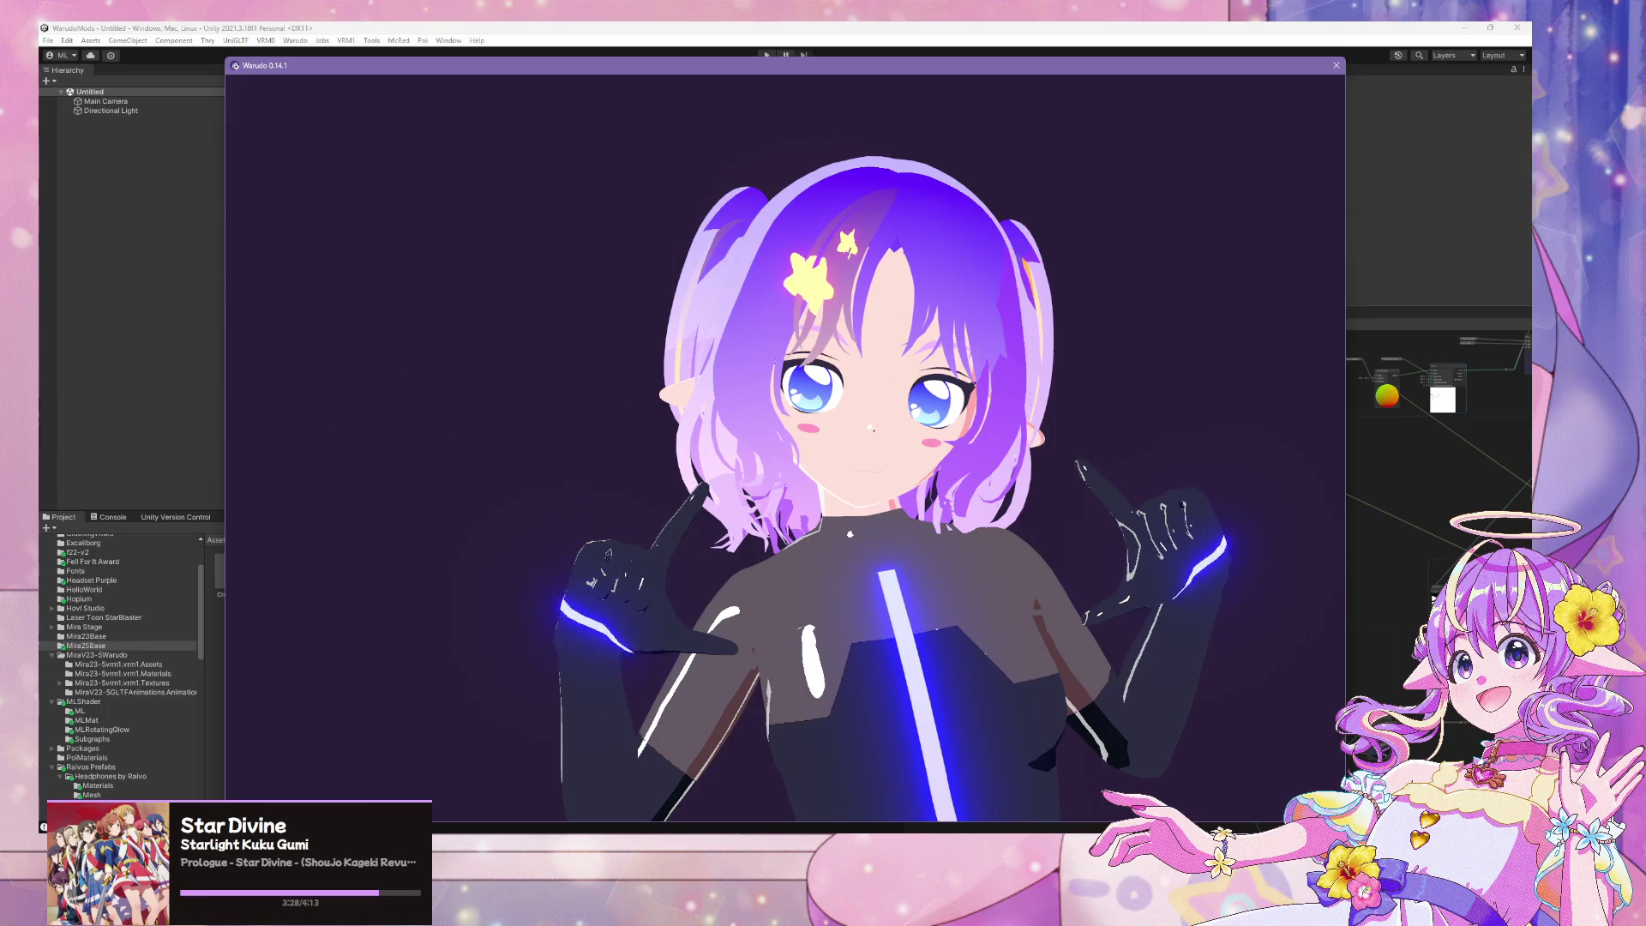
# Open Character 1's expressions in Warudo and apply coverskin, then Expression18
pyautogui.hotkey('alt', 'Tab')
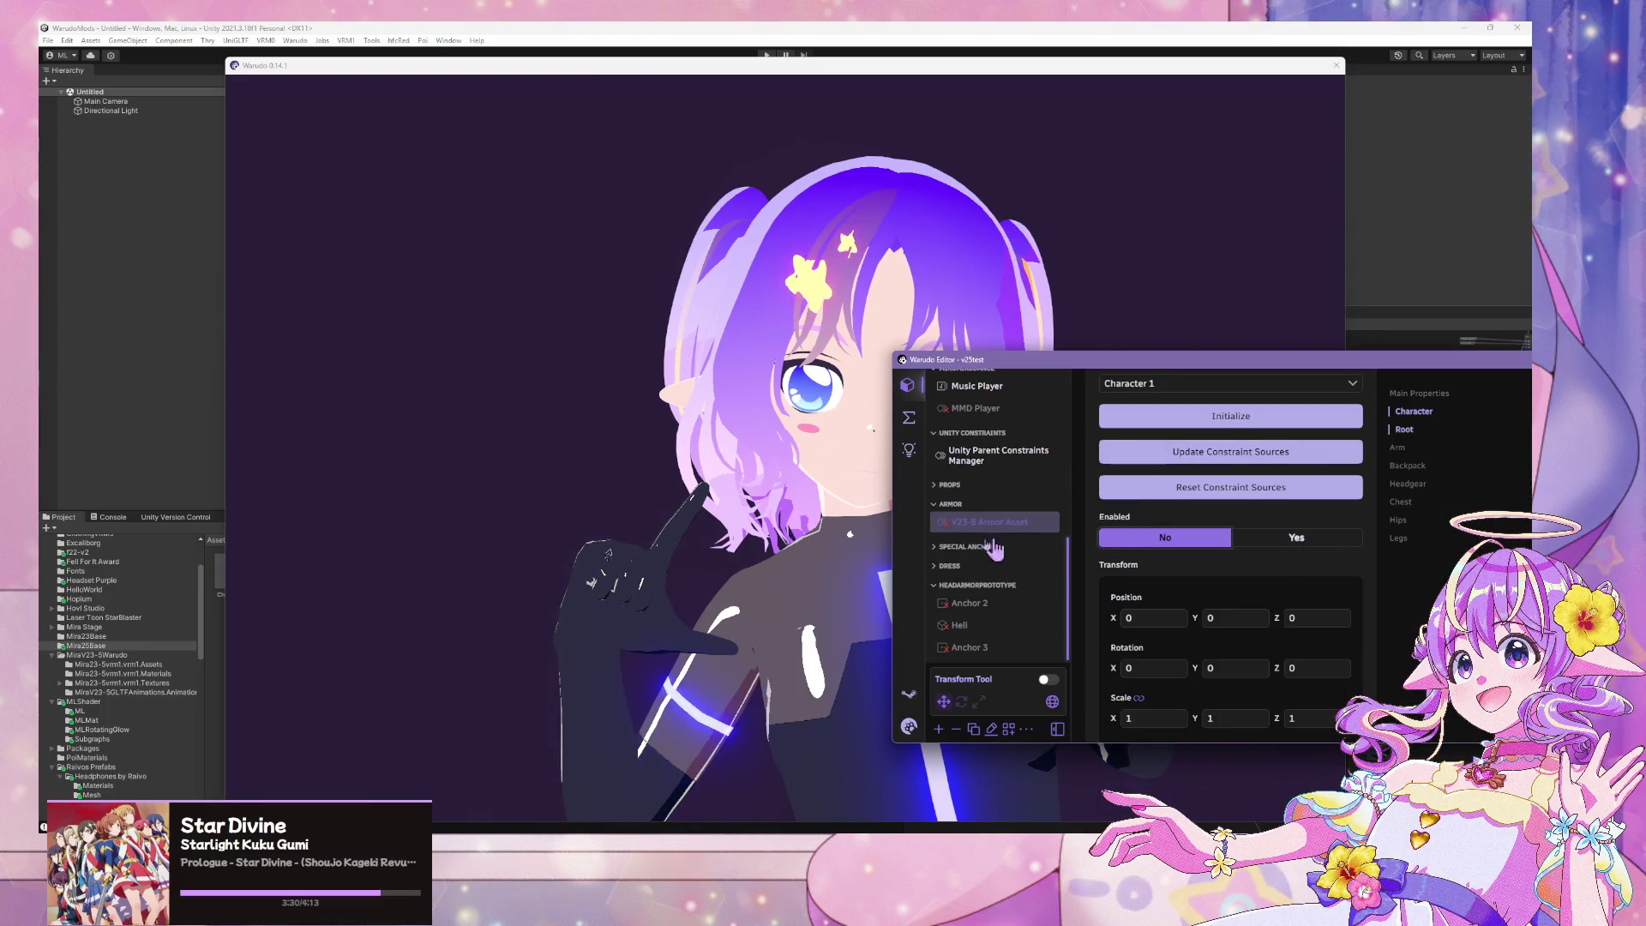
pyautogui.scroll(5, 1010, 511)
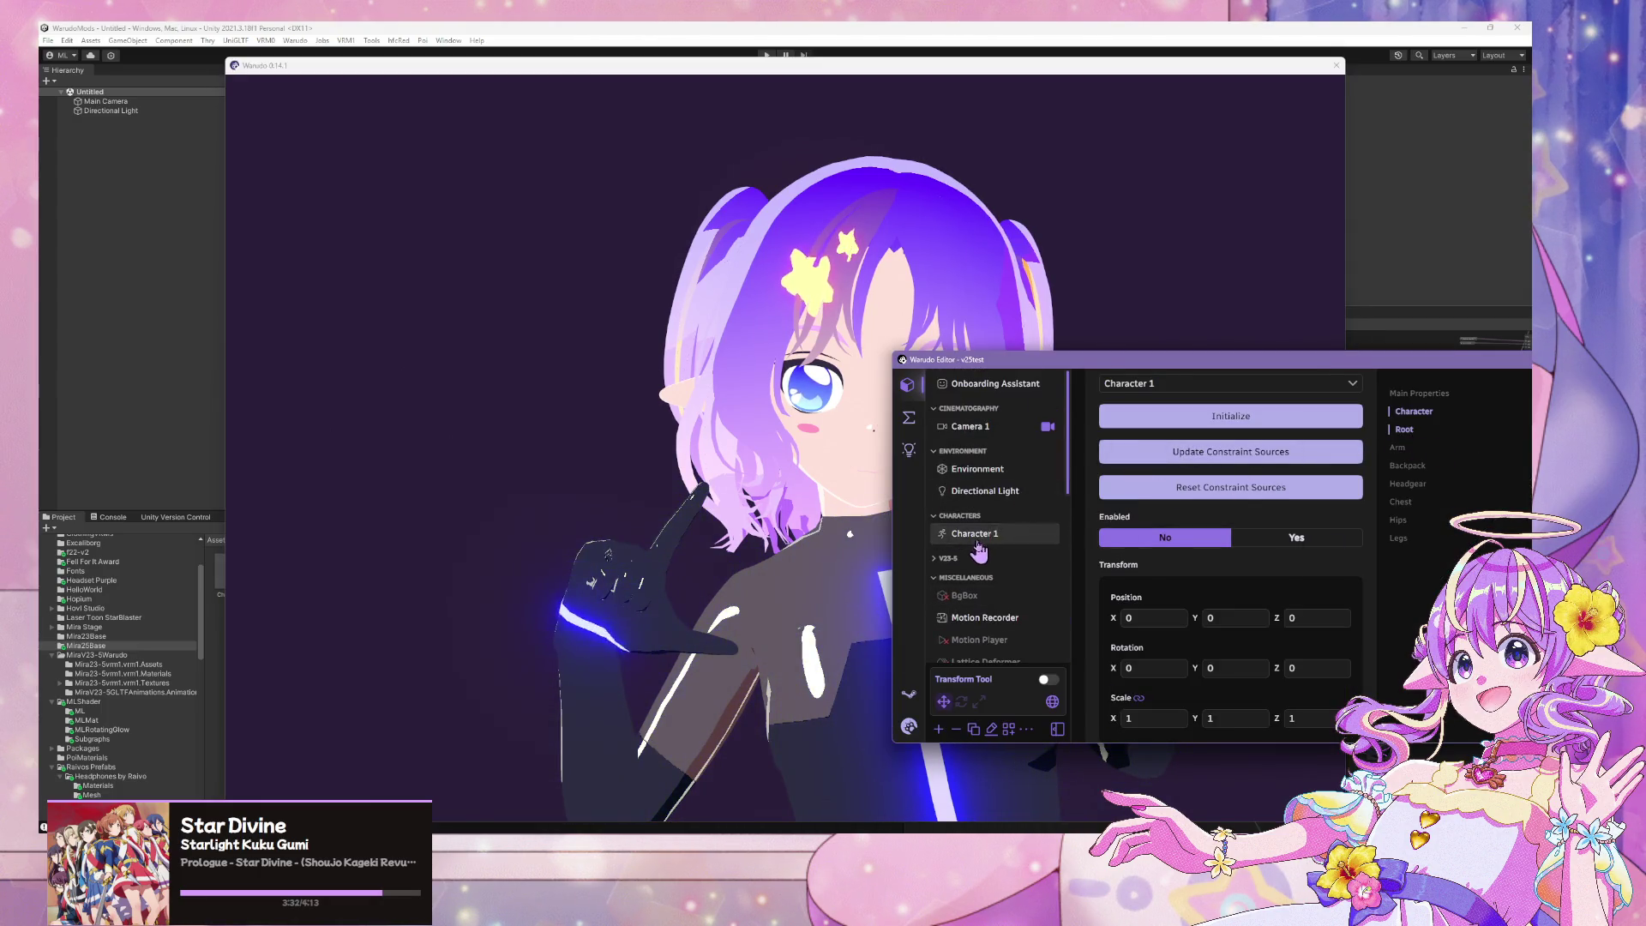
pyautogui.click(977, 537)
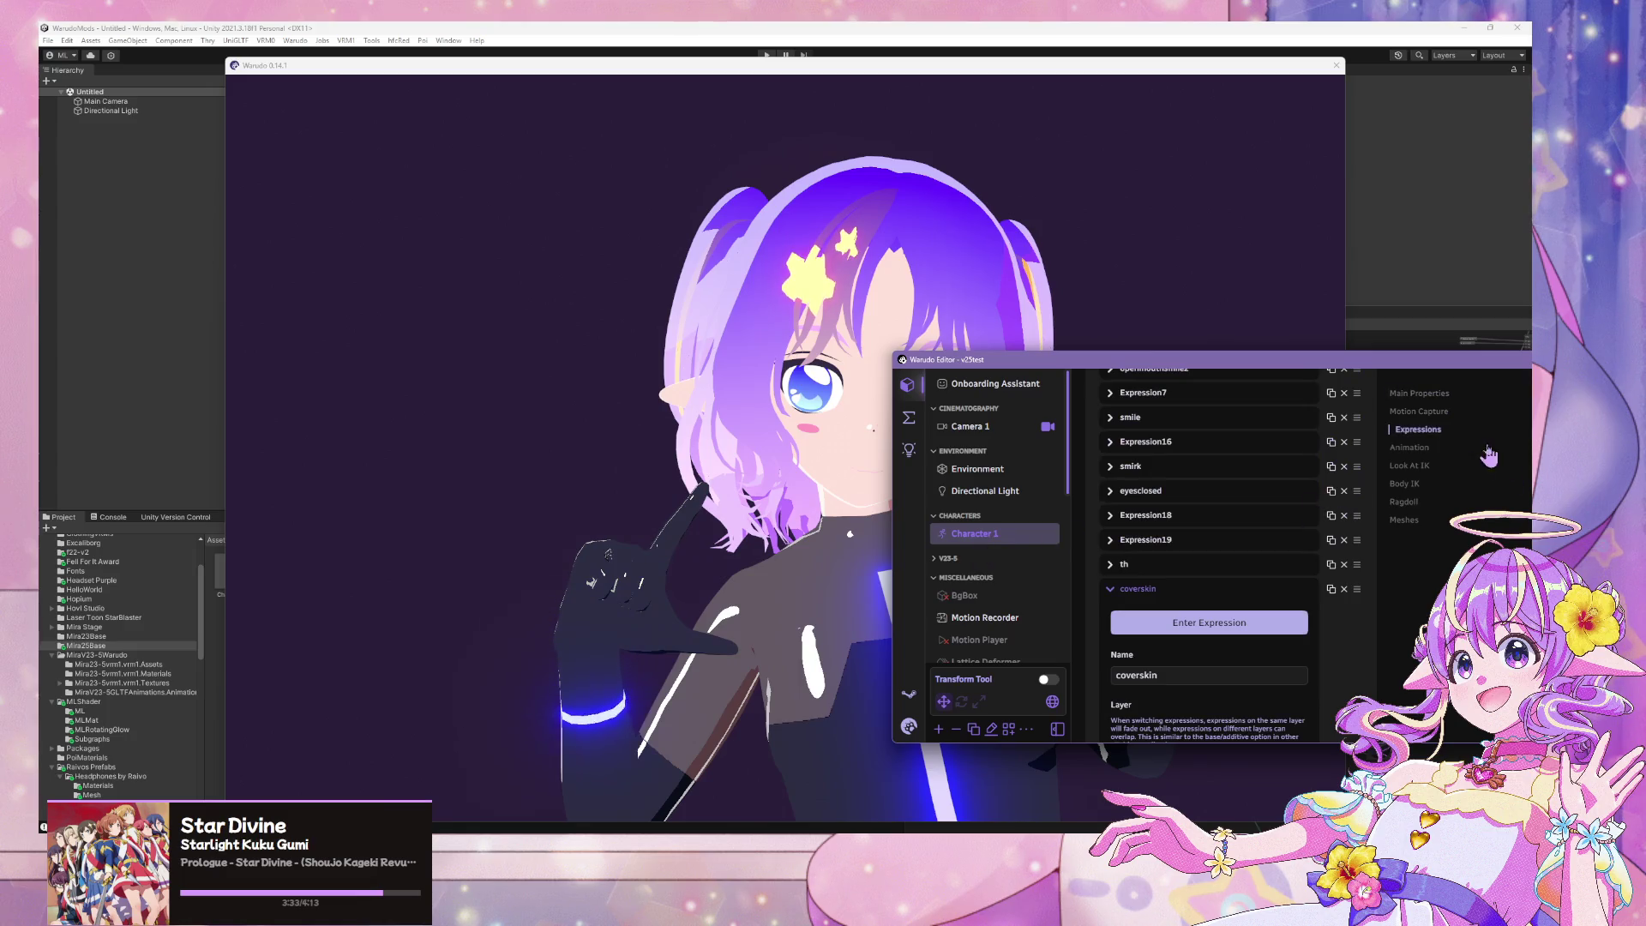
pyautogui.click(1182, 632)
pyautogui.click(1132, 467)
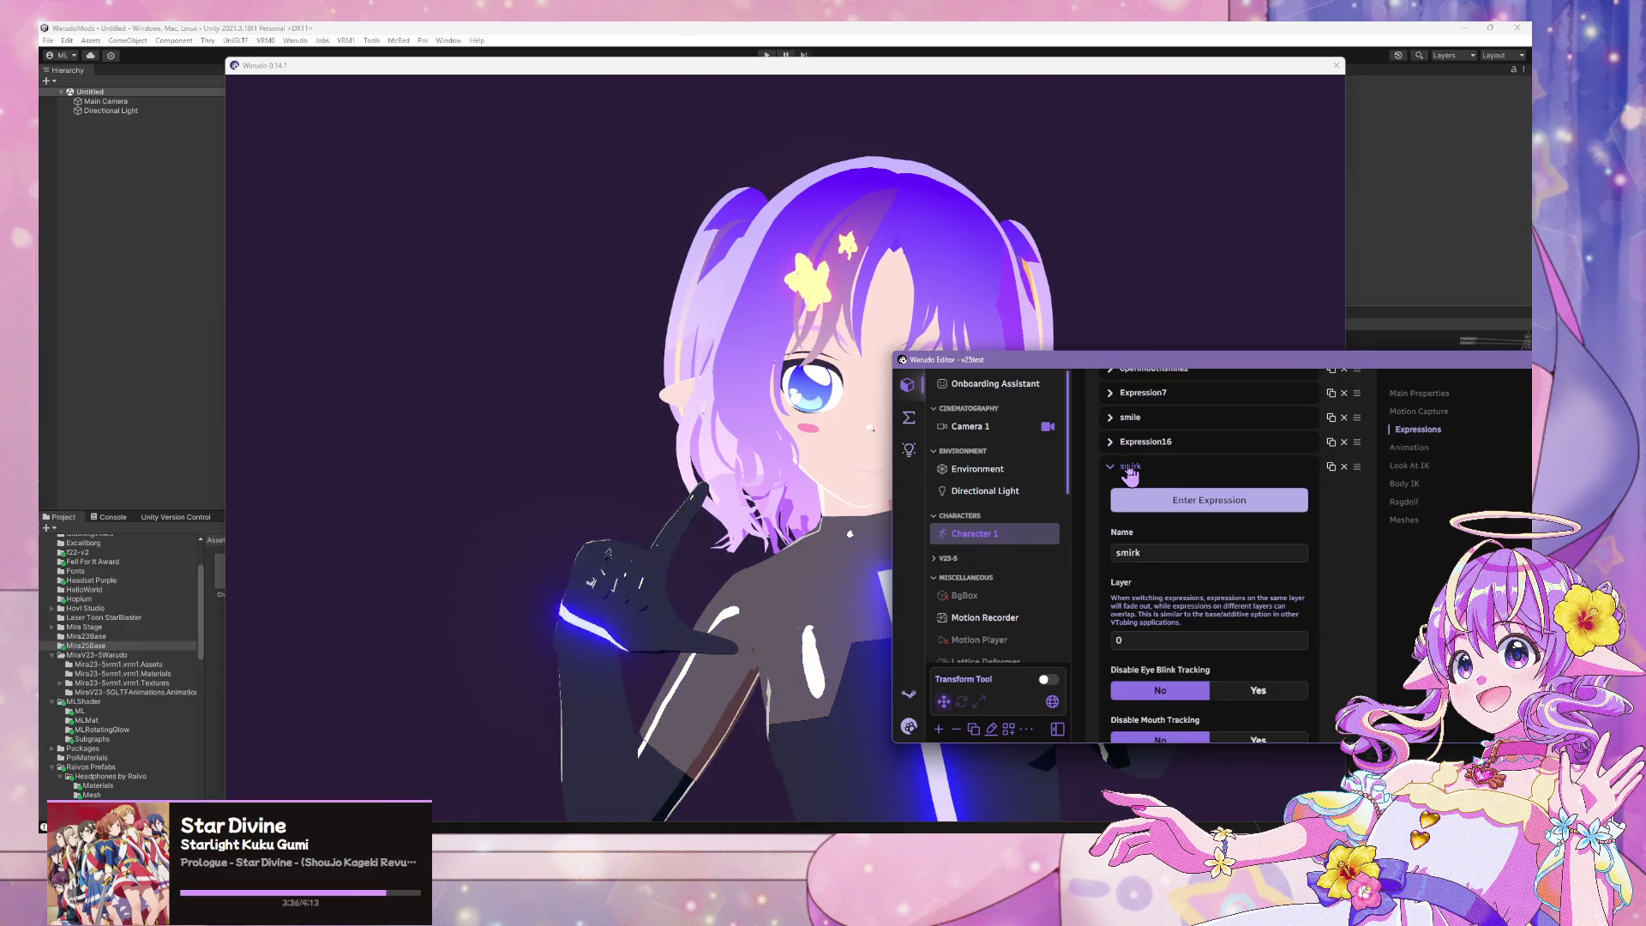
pyautogui.click(1131, 467)
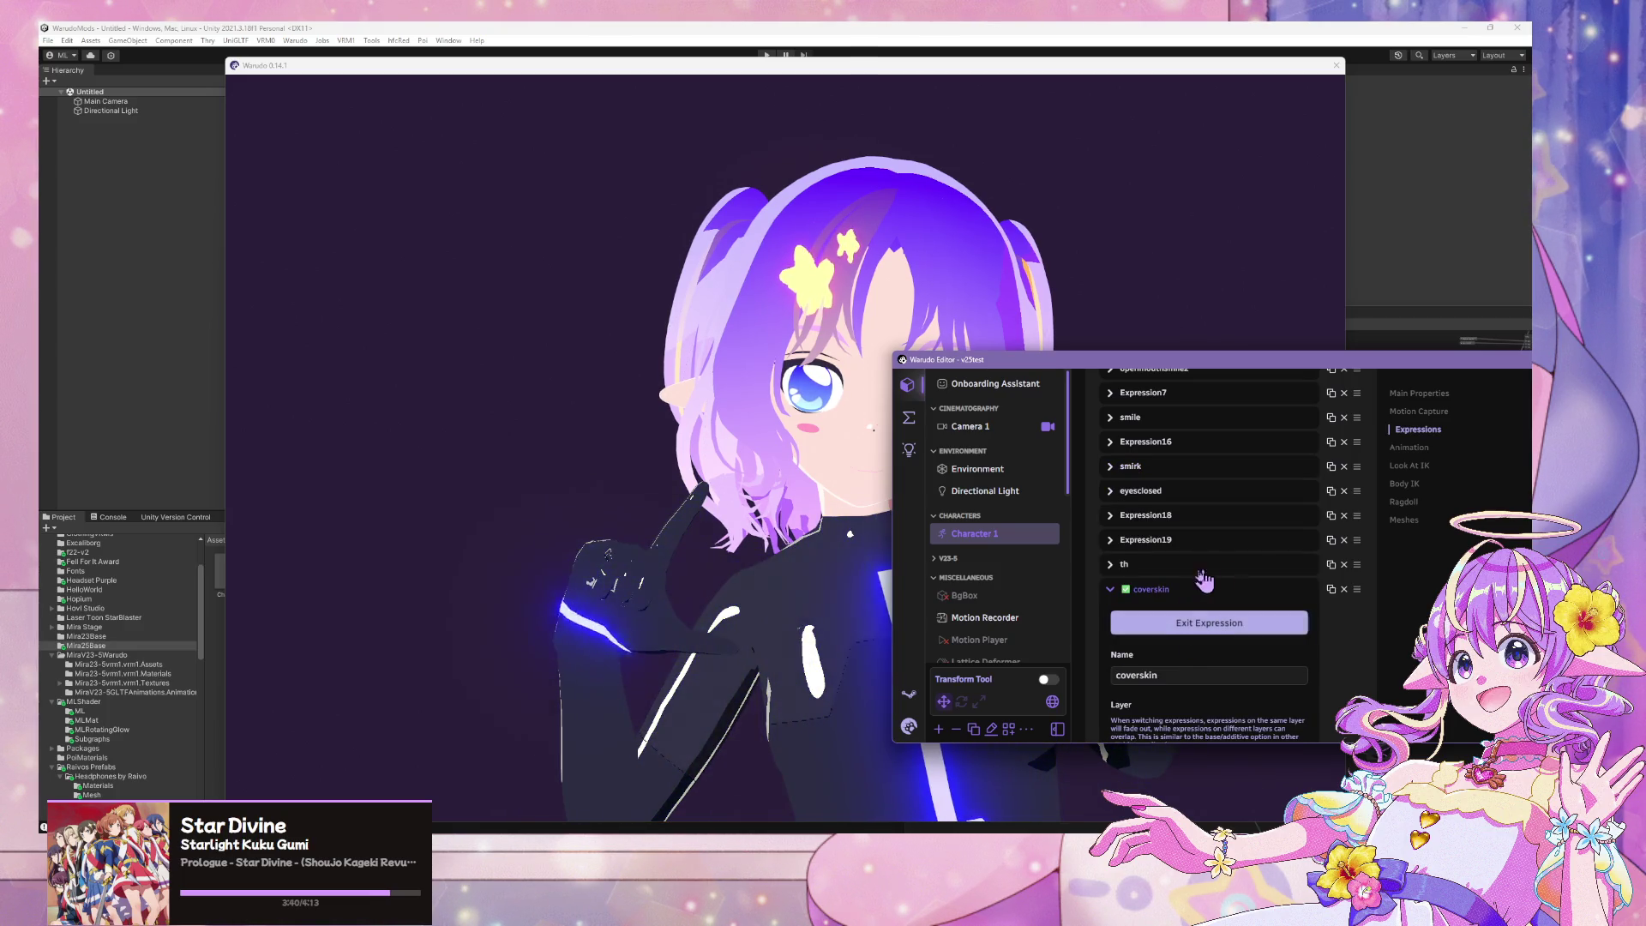
pyautogui.click(1144, 540)
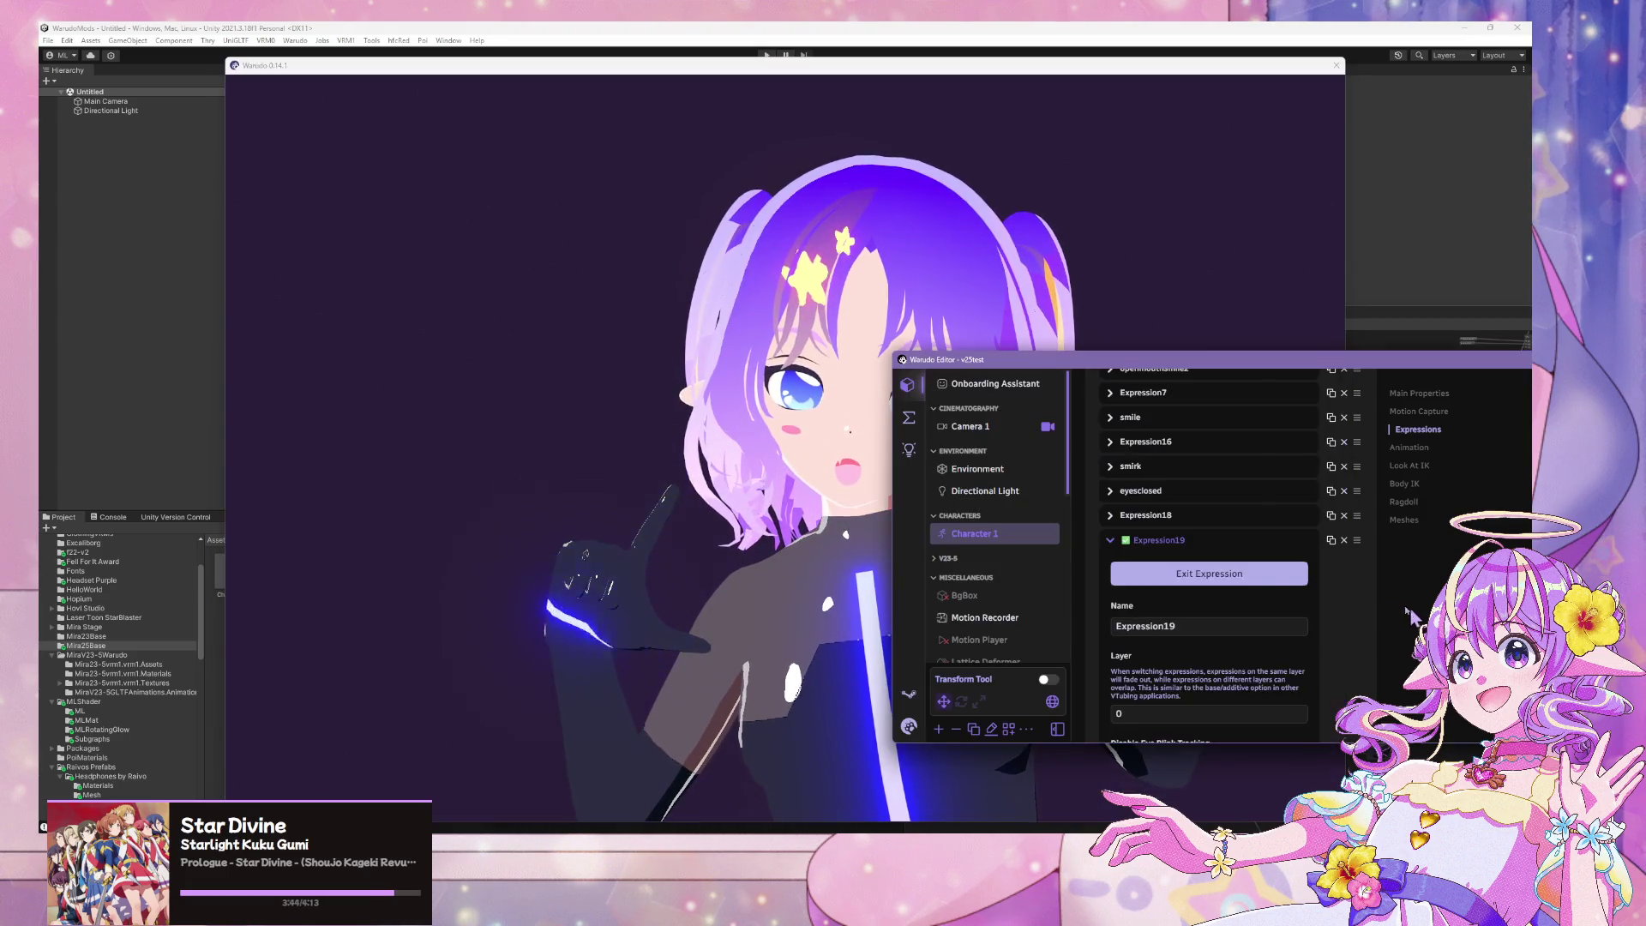
pyautogui.click(1144, 514)
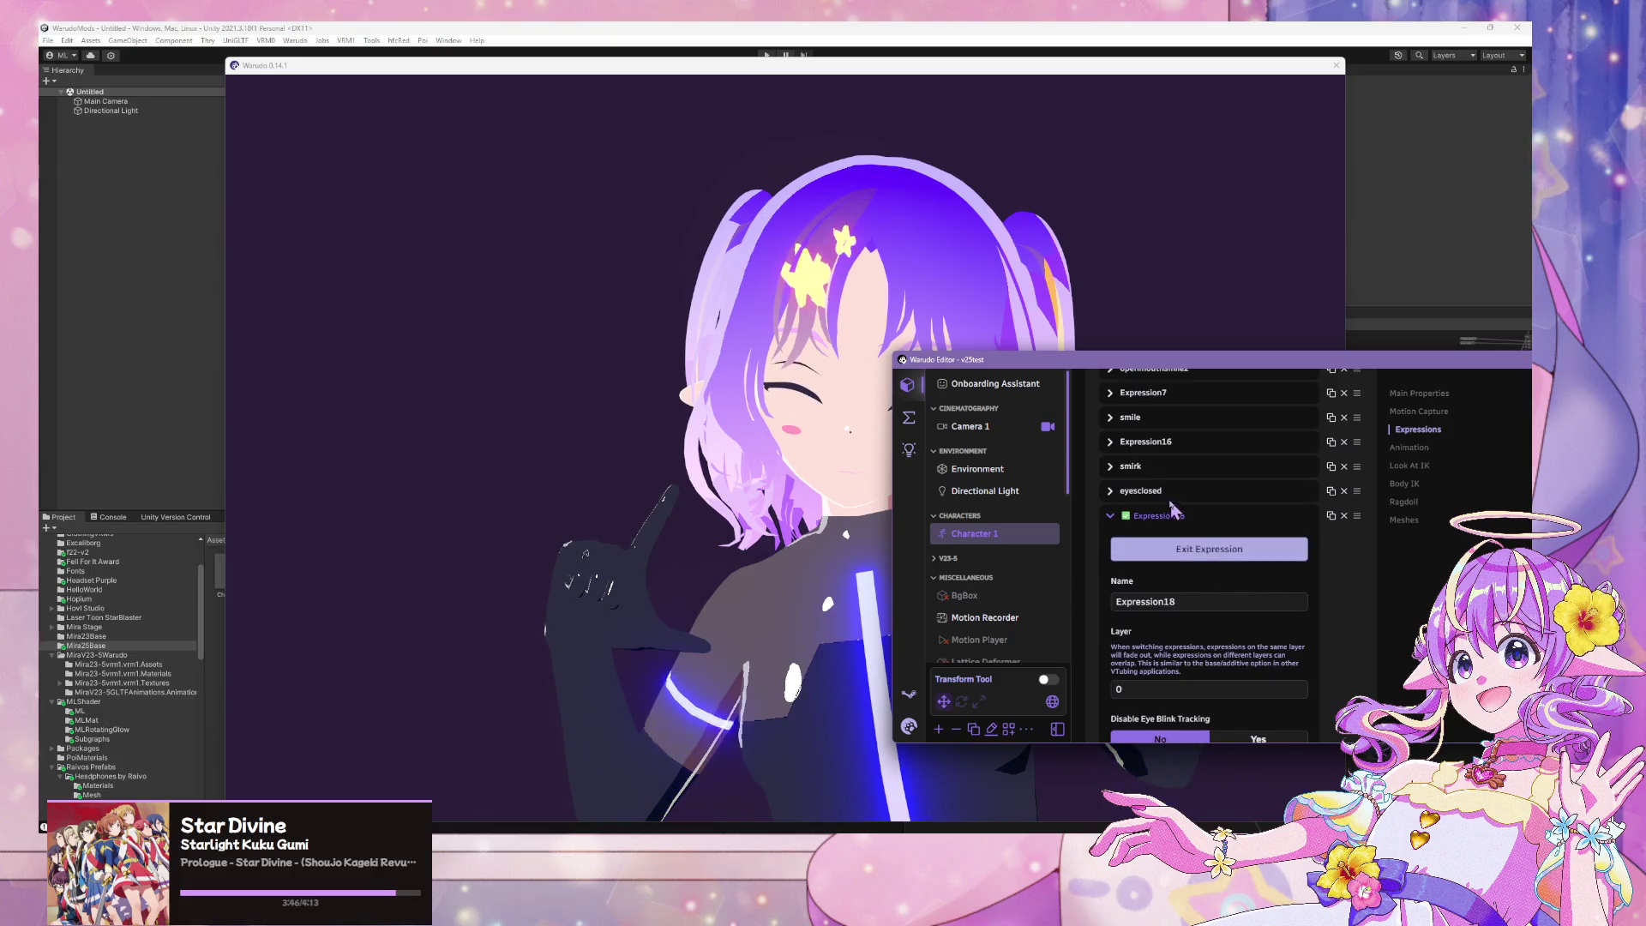
# Apply the eyesclosed expression, then Expression16 to the avatar's face
pyautogui.click(1149, 490)
pyautogui.click(1173, 526)
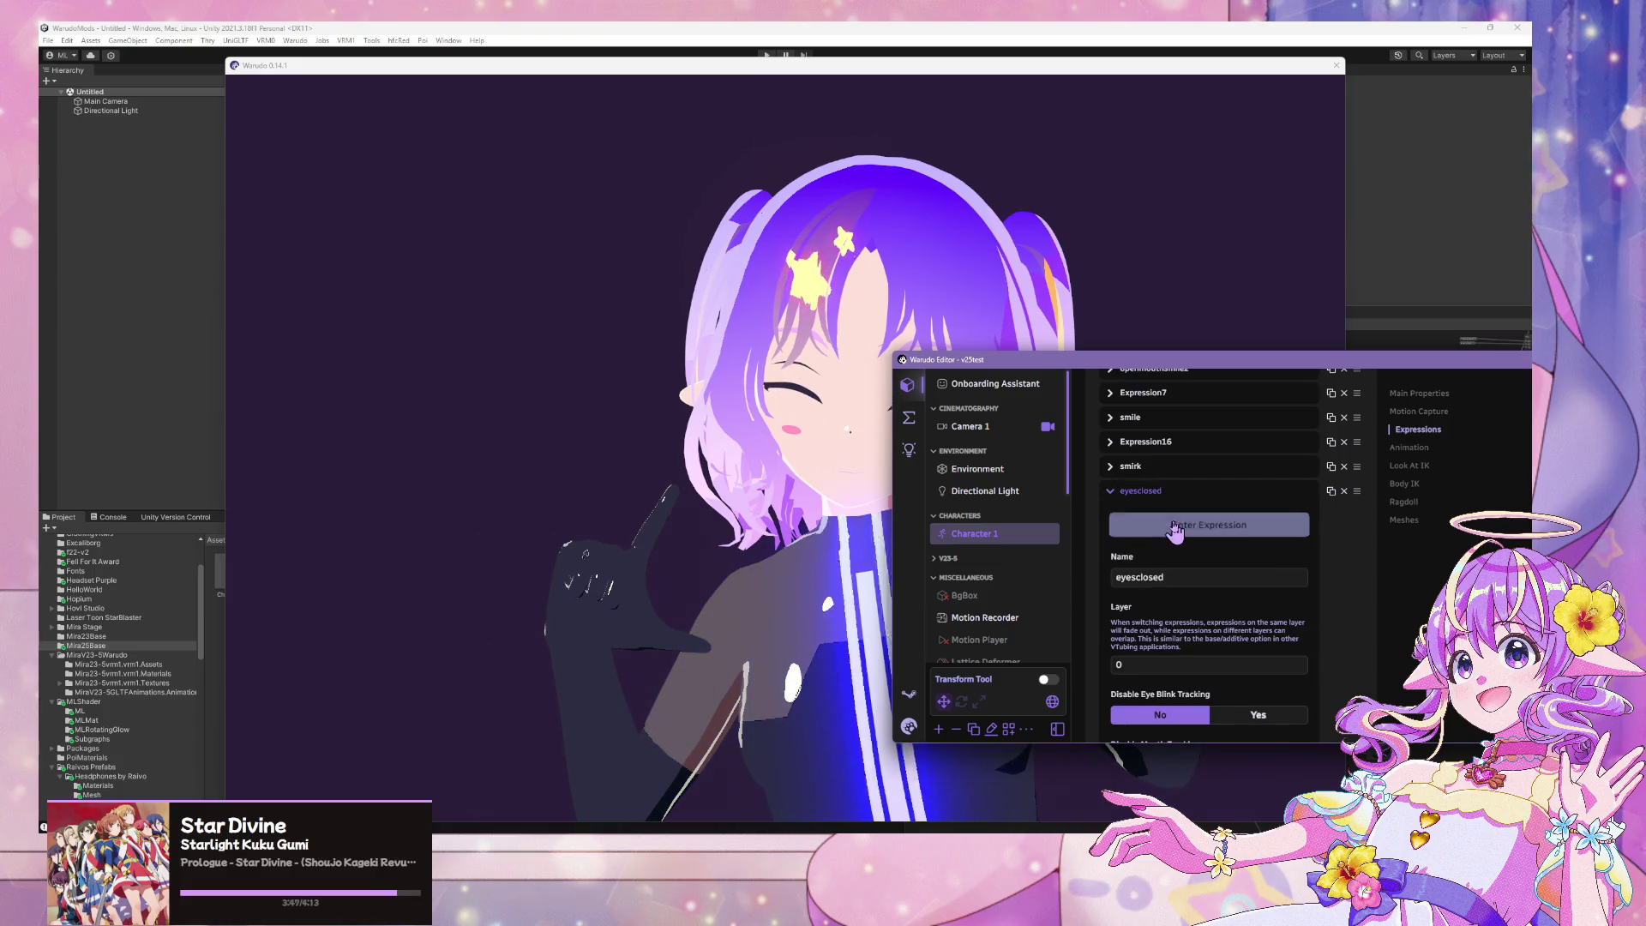
pyautogui.click(1153, 469)
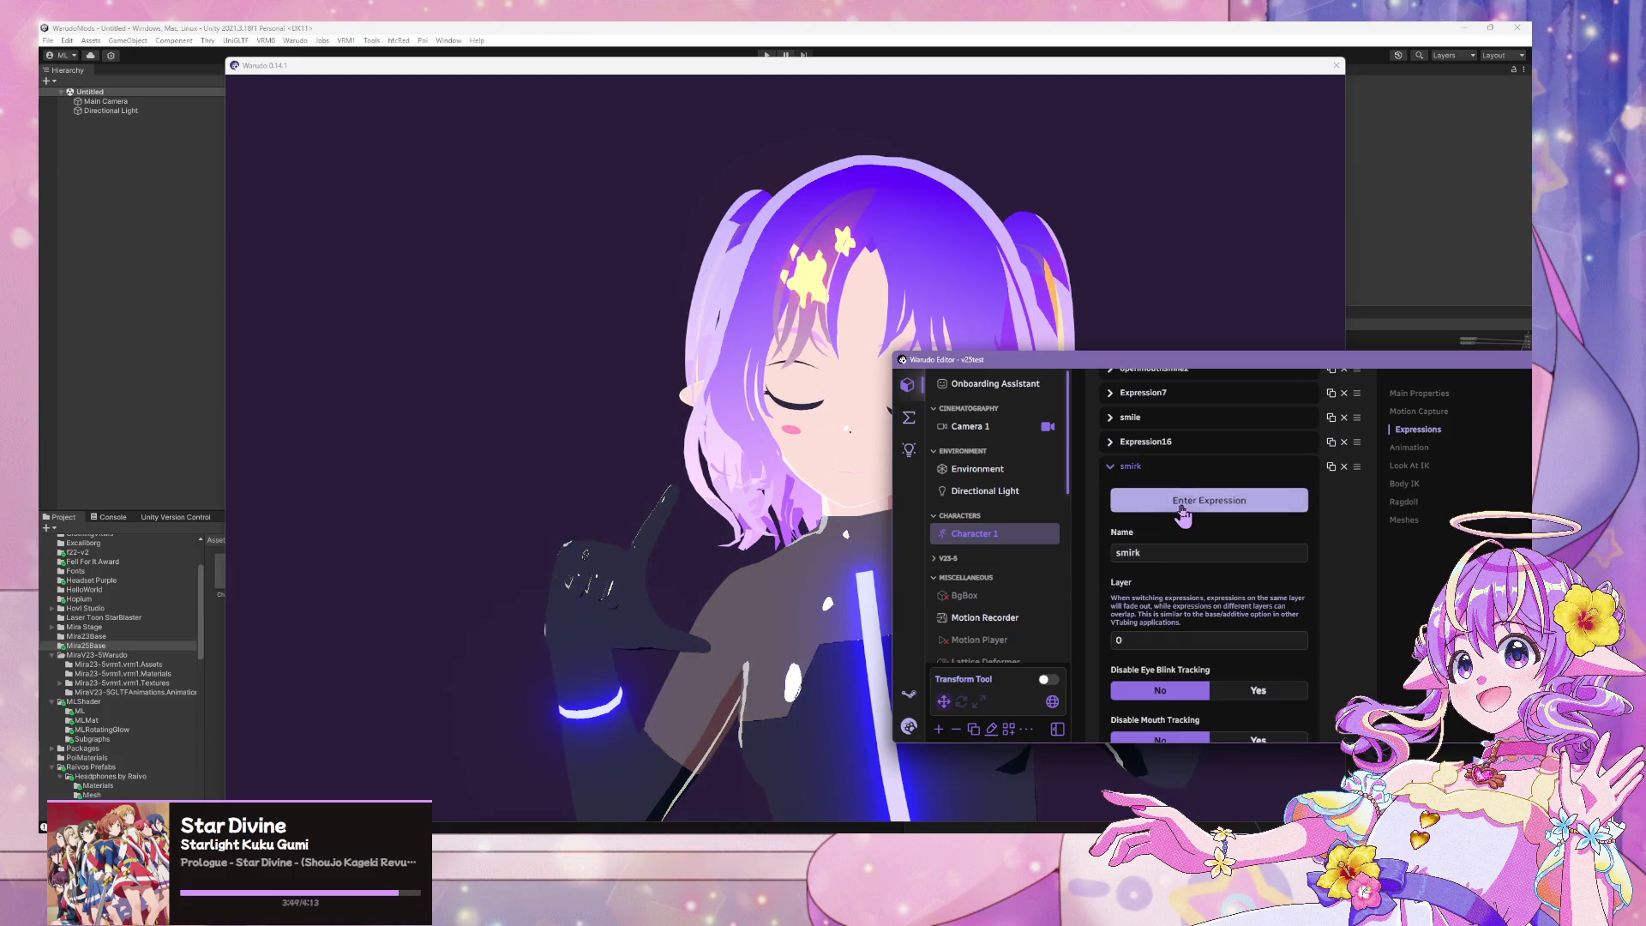
pyautogui.click(1147, 444)
pyautogui.click(1393, 603)
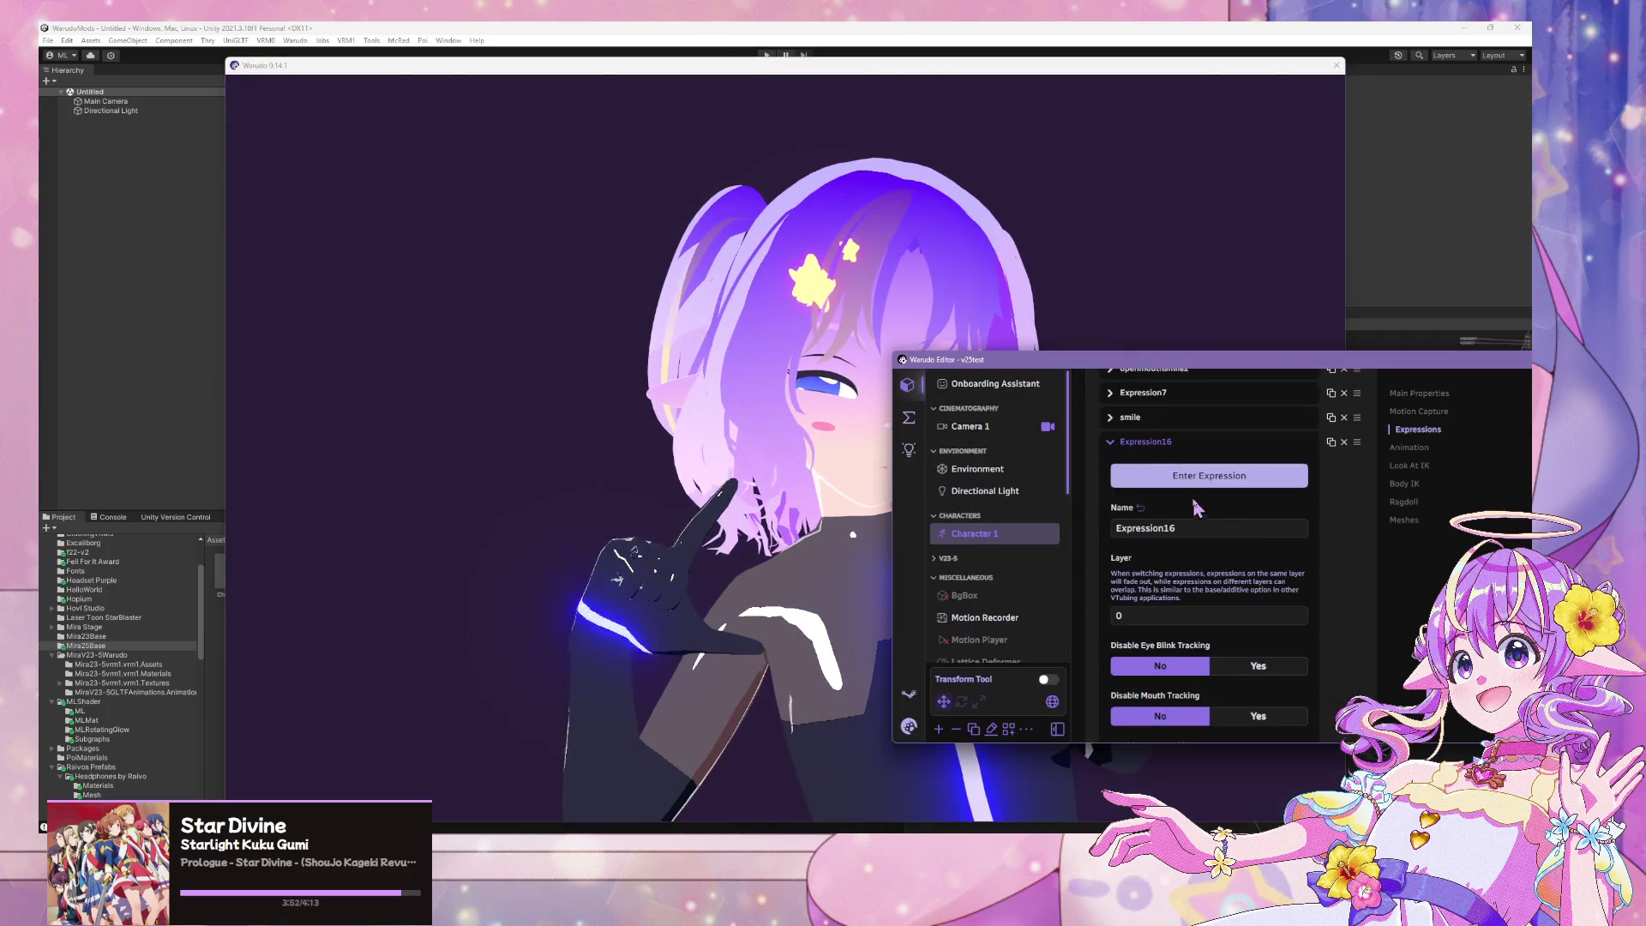
pyautogui.click(1185, 480)
pyautogui.click(806, 428)
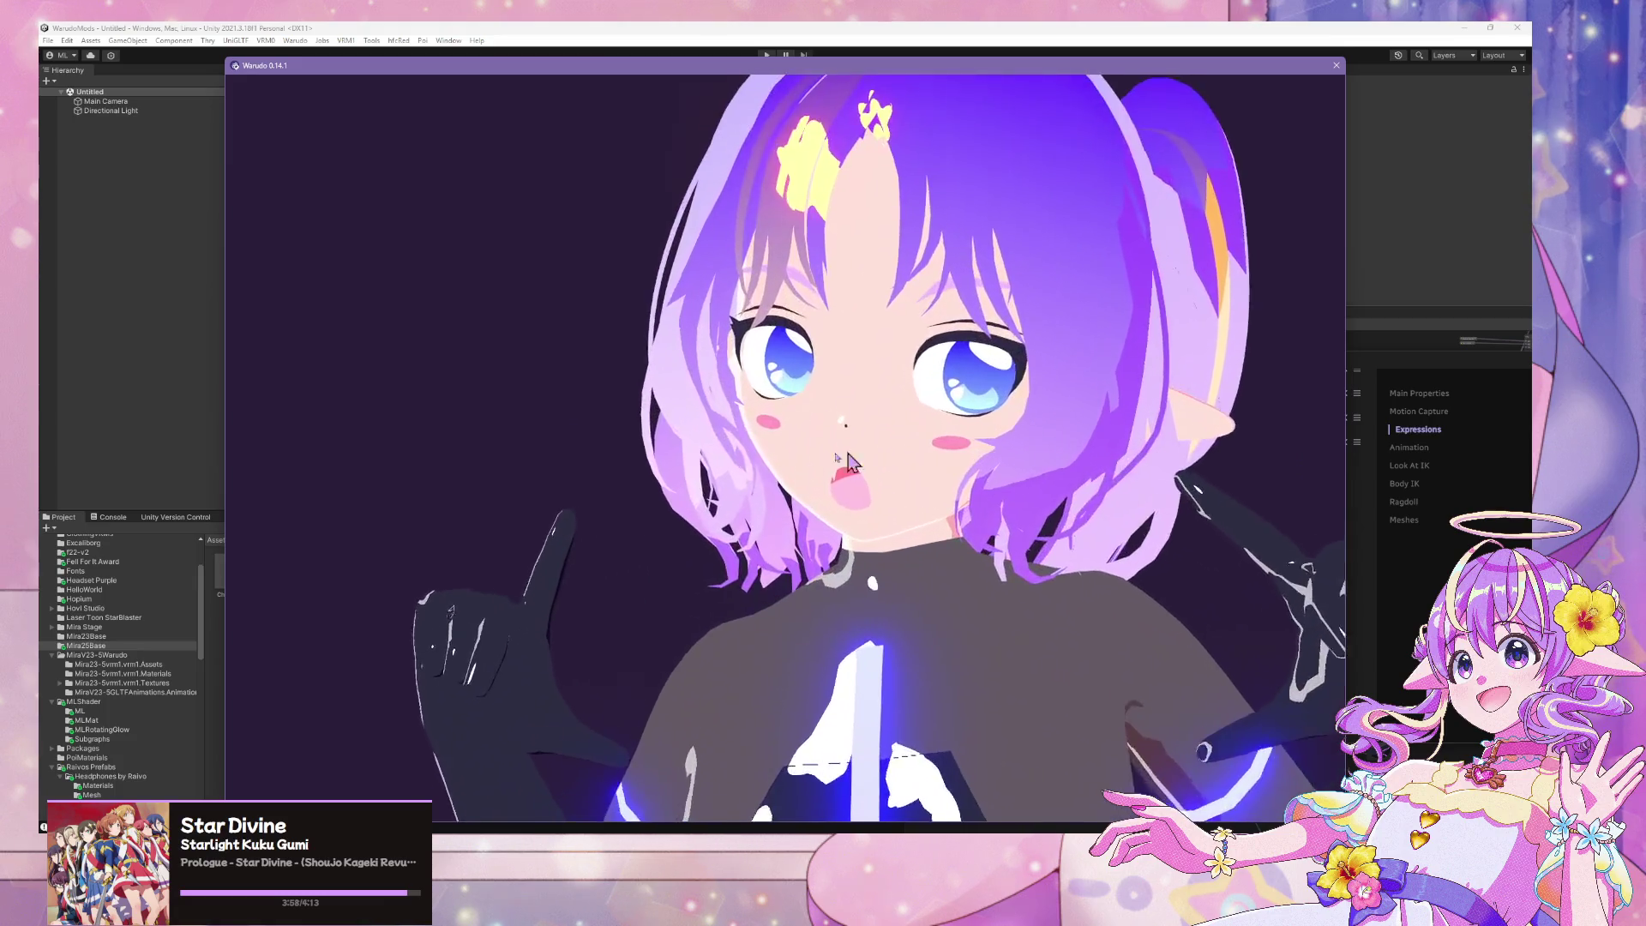
pyautogui.hotkey('alt', 'Tab')
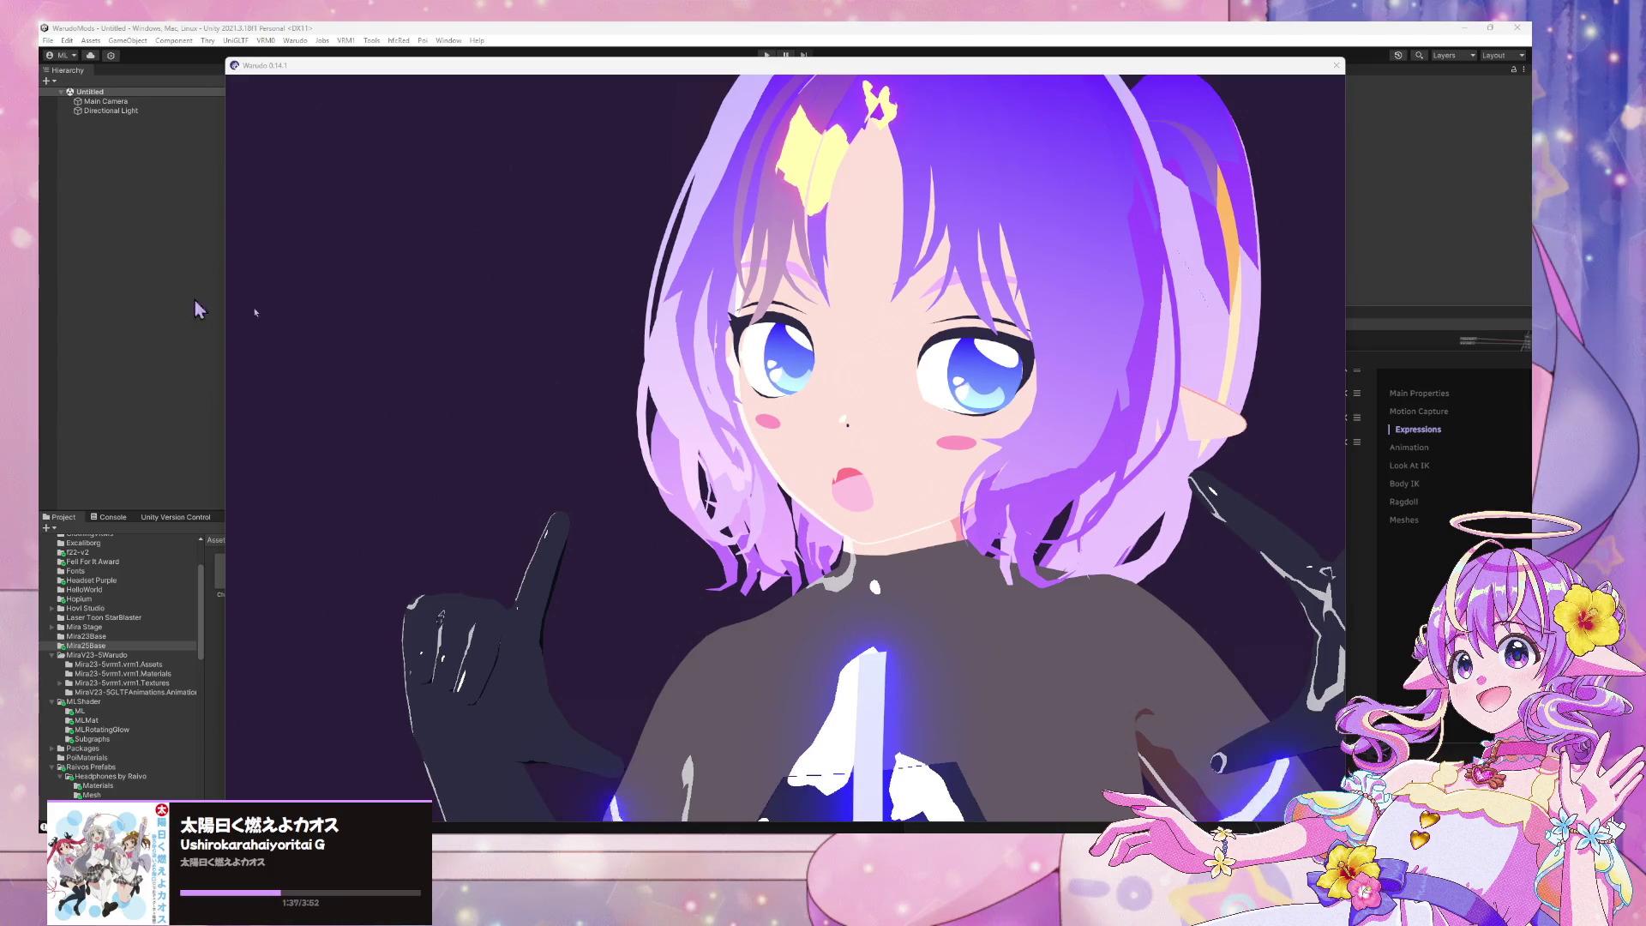
# Orbit the Warudo avatar to inspect her pigtails front and back, then show the desktop
pyautogui.click(591, 398)
pyautogui.scroll(-5, 599, 397)
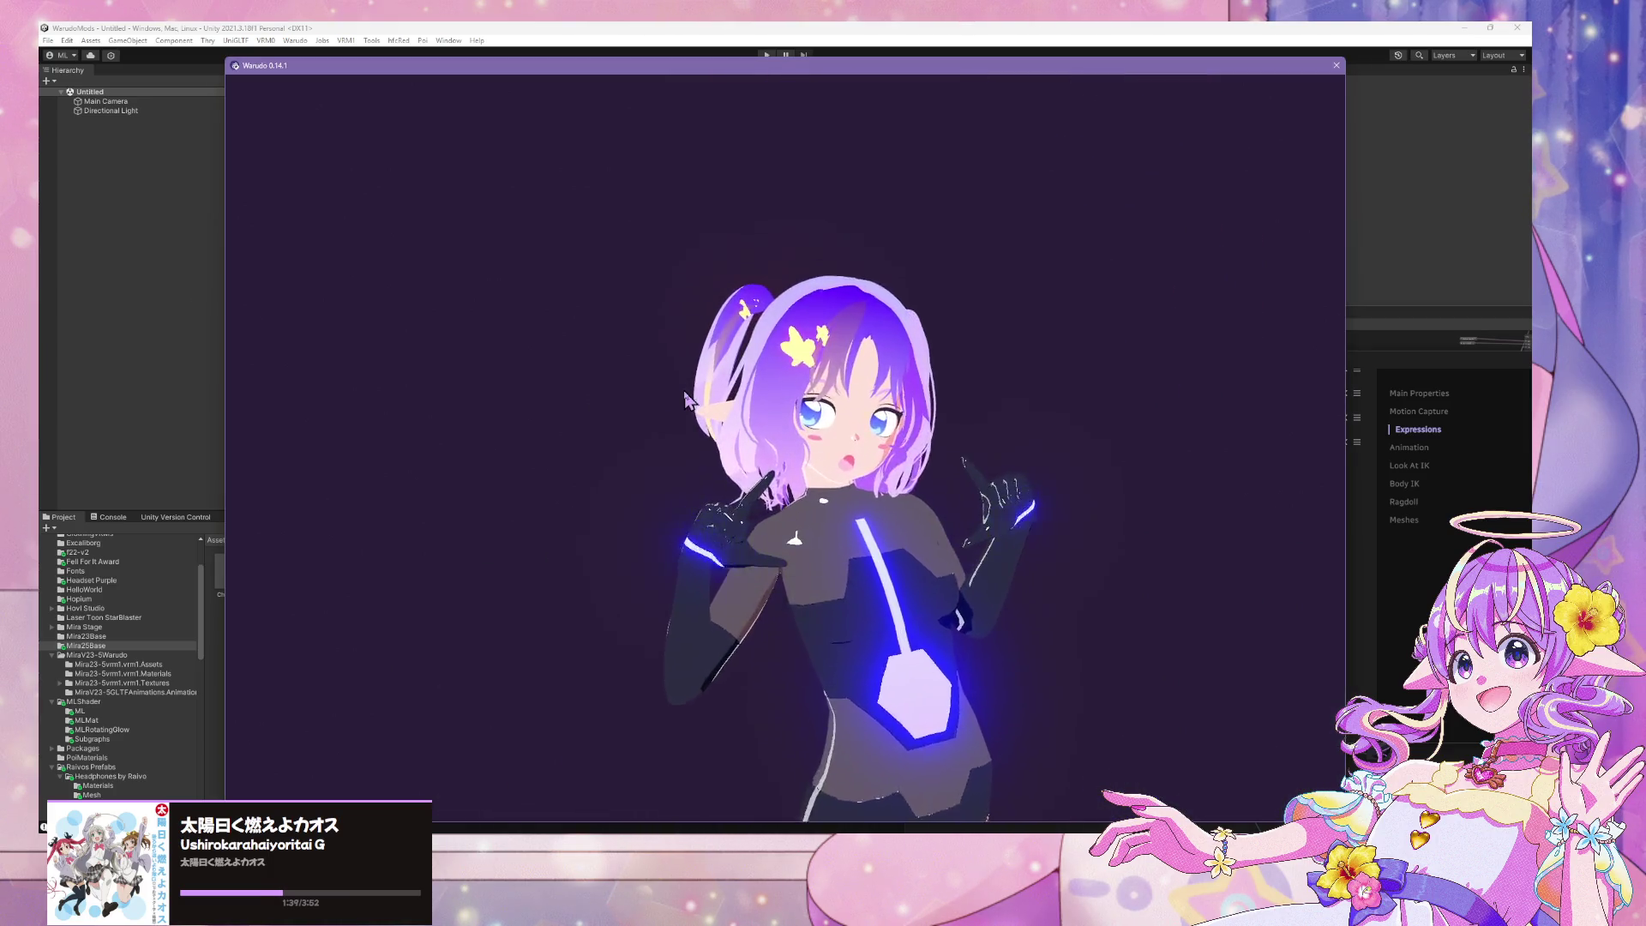
pyautogui.scroll(5, 611, 361)
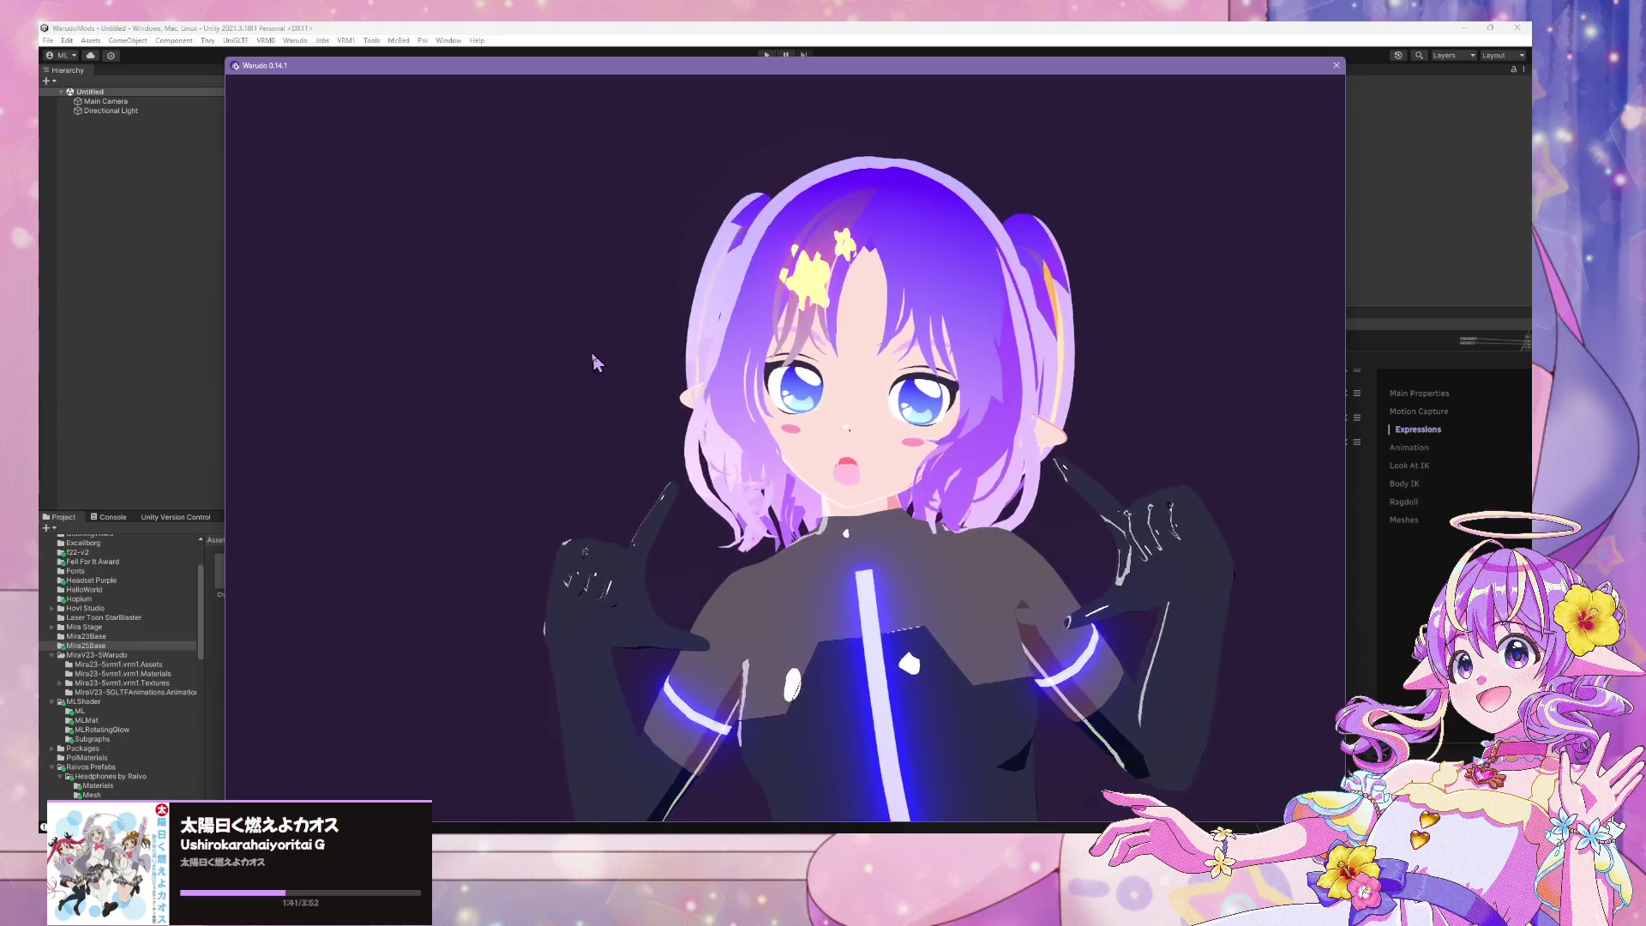
pyautogui.moveTo(598, 363)
pyautogui.mouseDown()
pyautogui.moveTo(449, 332)
pyautogui.moveTo(75, 338)
pyautogui.mouseUp()
pyautogui.moveTo(531, 420); pyautogui.dragTo(796, 394)
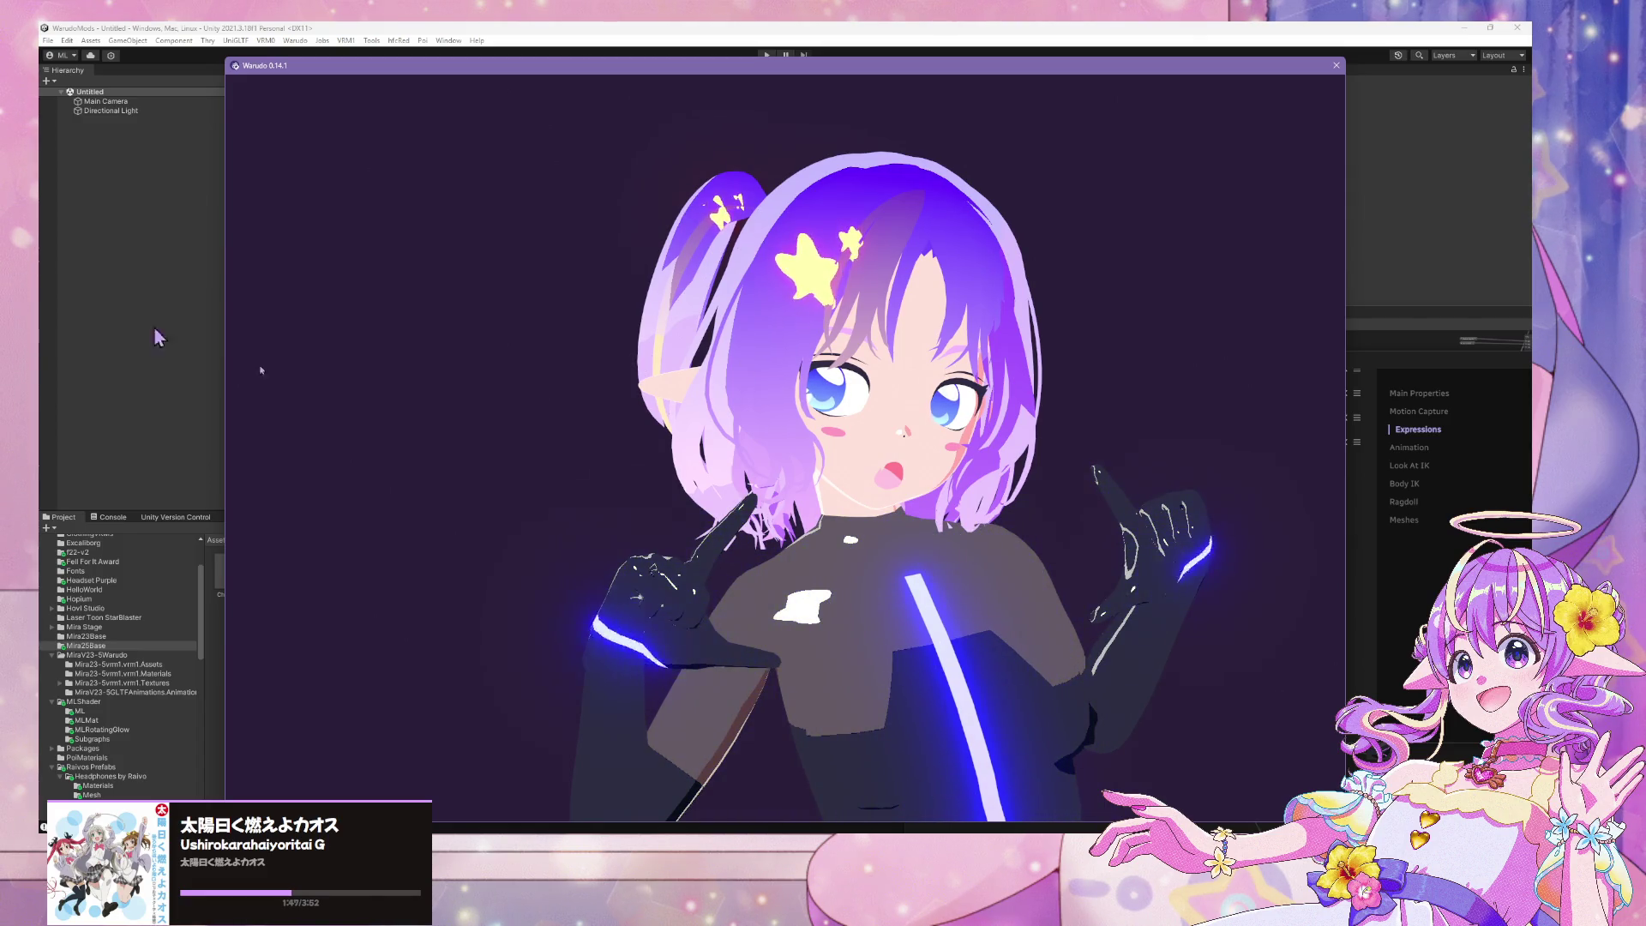
pyautogui.moveTo(1115, 692)
pyautogui.mouseDown()
pyautogui.moveTo(429, 662)
pyautogui.moveTo(806, 724)
pyautogui.moveTo(710, 662)
pyautogui.moveTo(986, 669)
pyautogui.mouseUp()
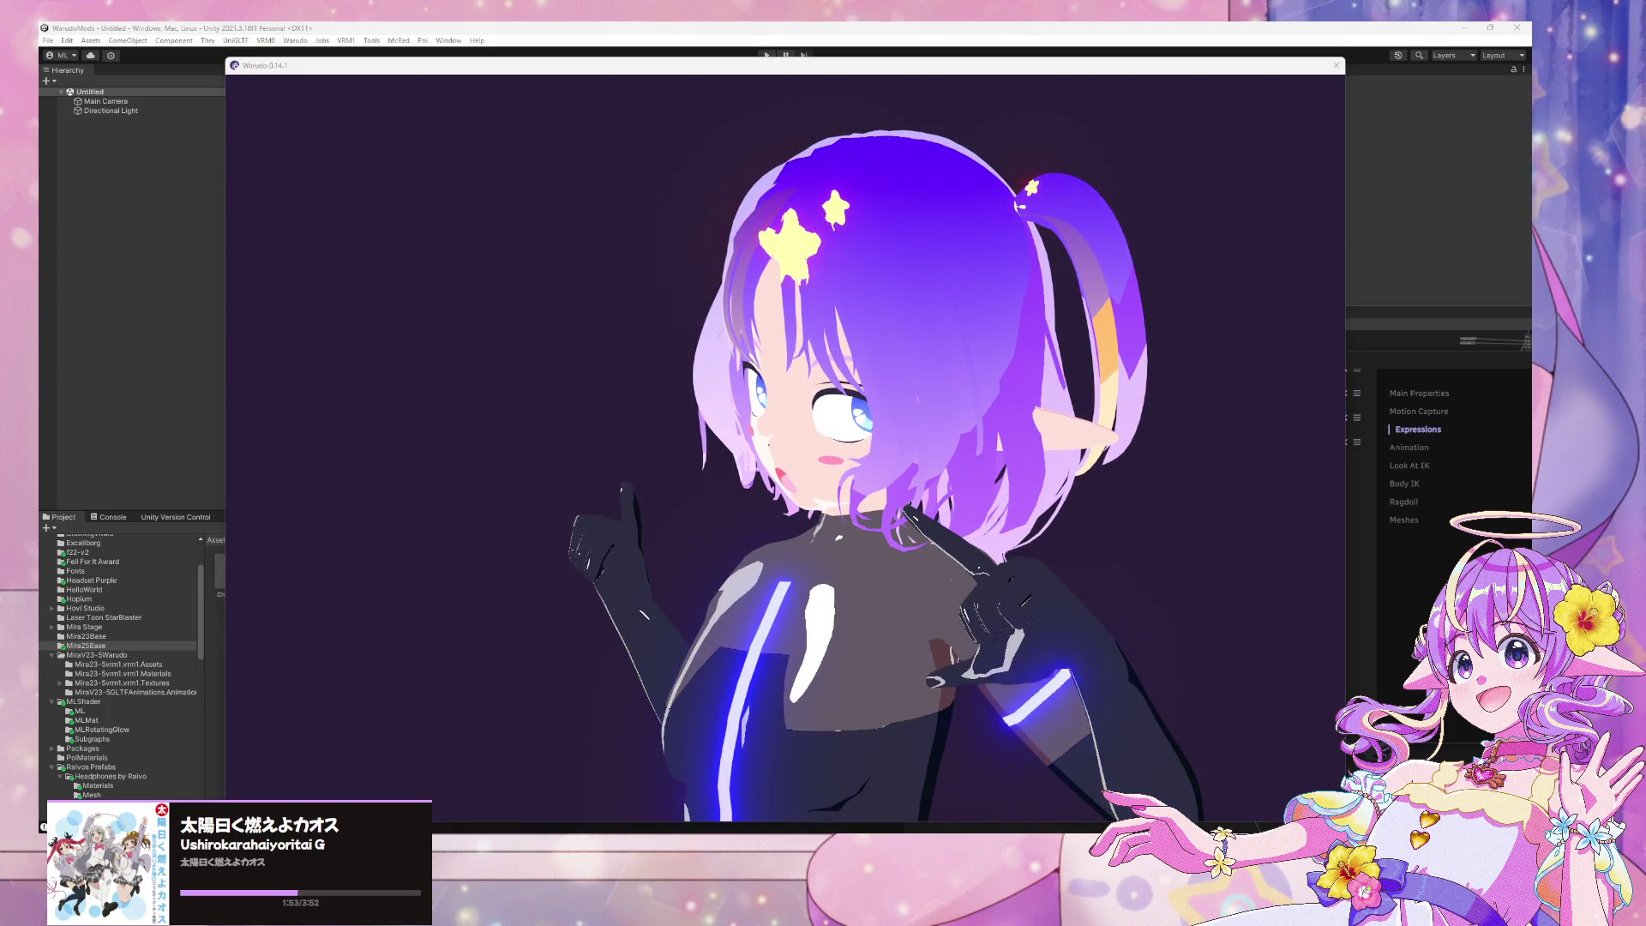
pyautogui.press('super+d')
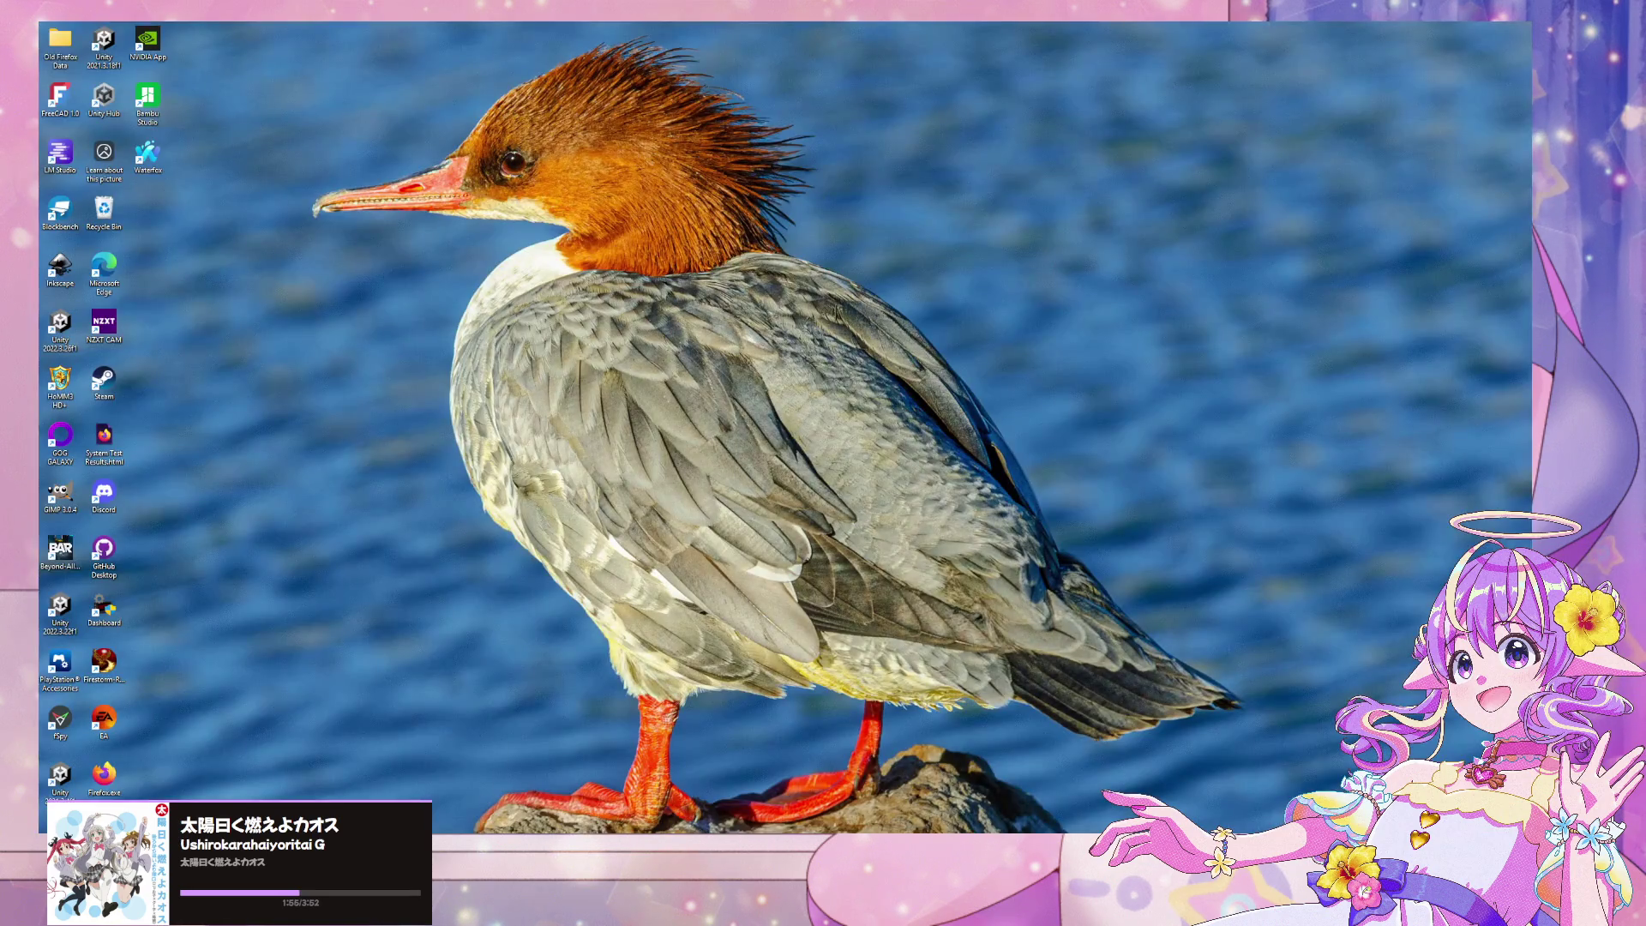
# Restore the Unity and Warudo windows and bring in the browser with the Realistic Bow video
pyautogui.press('super+d')
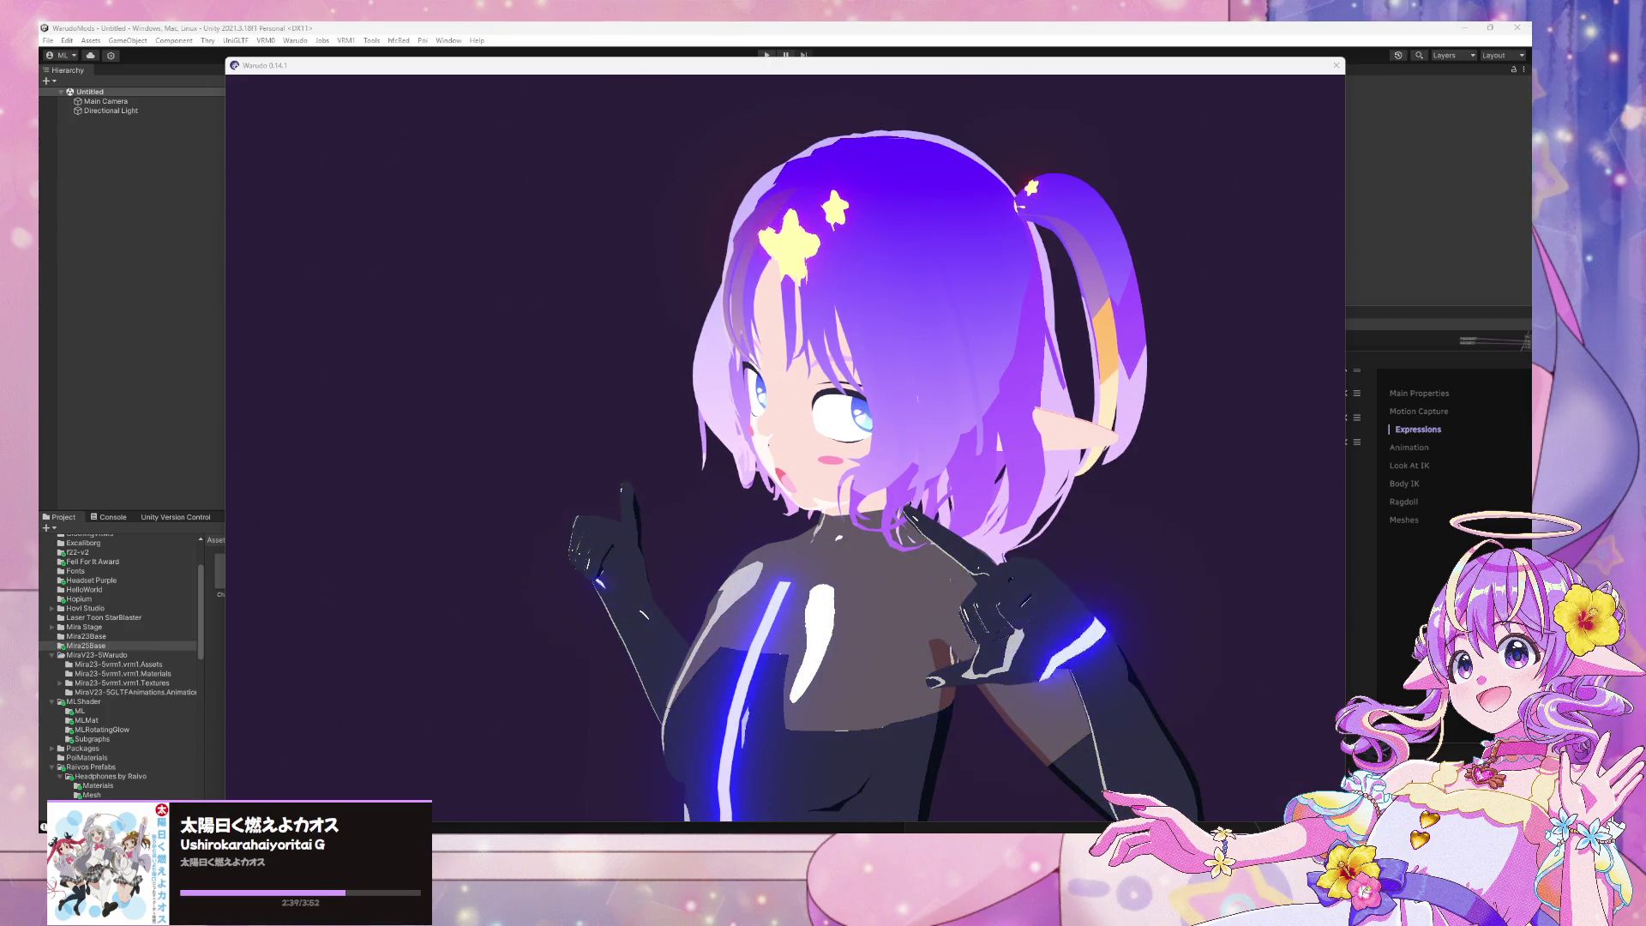
pyautogui.moveTo(0, 225)
pyautogui.mouseDown()
pyautogui.moveTo(734, 221)
pyautogui.moveTo(784, 199)
pyautogui.mouseUp()
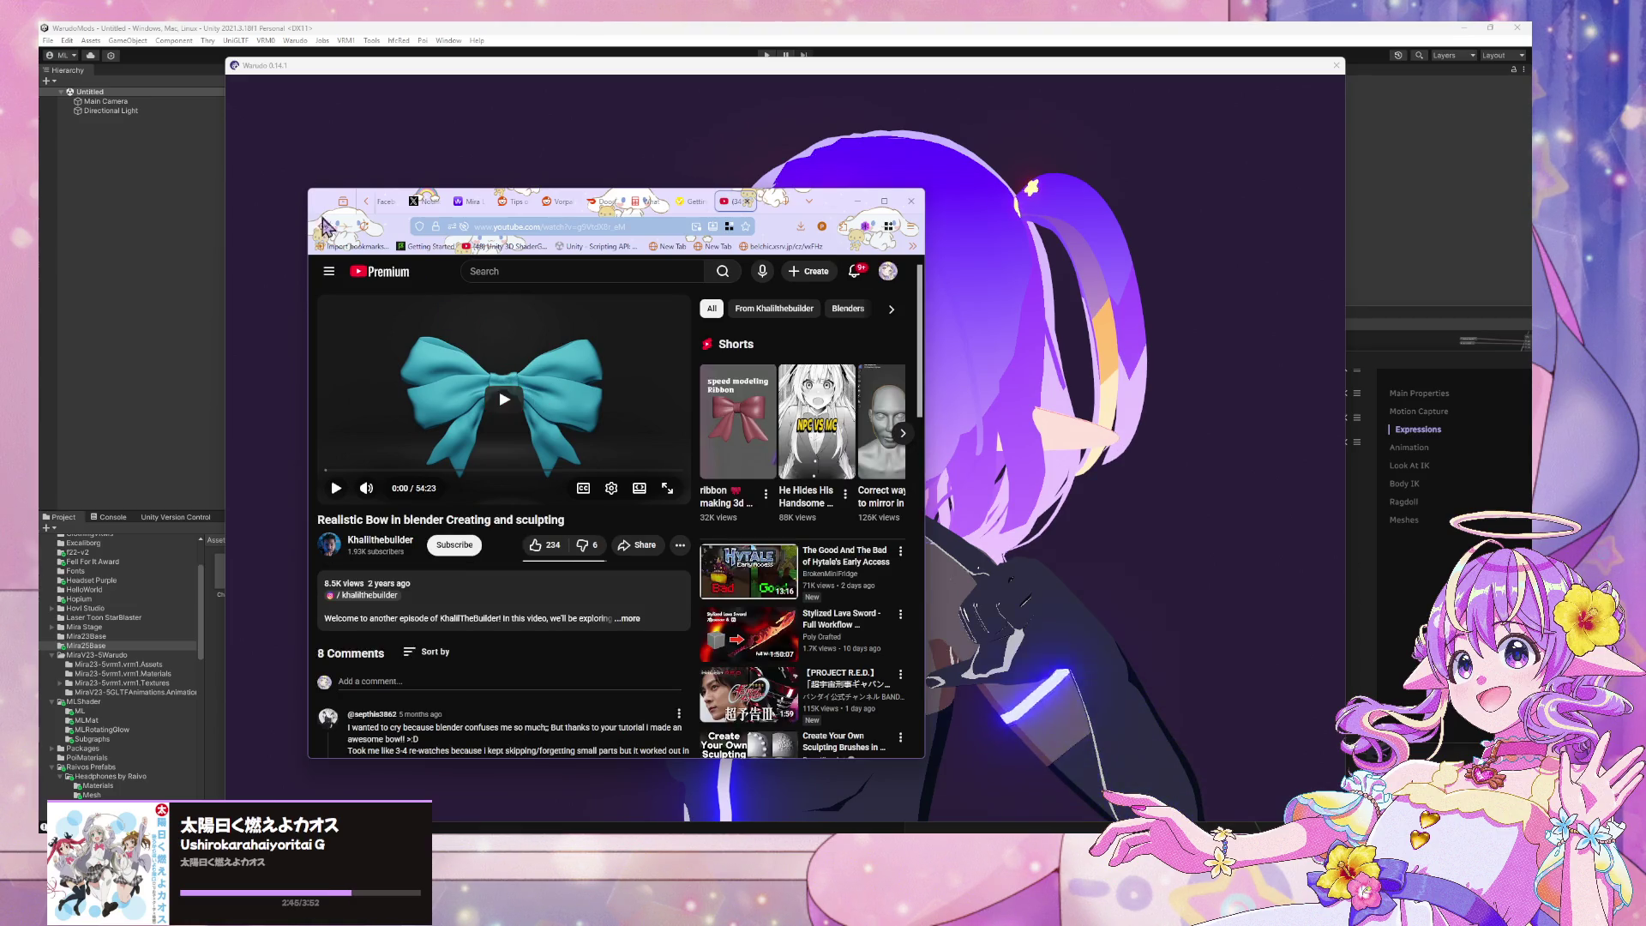
# From the blender dress ribbon results, open the hair-accessory bow tutorial, widen the window, and like it
pyautogui.click(366, 200)
pyautogui.scroll(-5, 586, 465)
pyautogui.scroll(2, 585, 465)
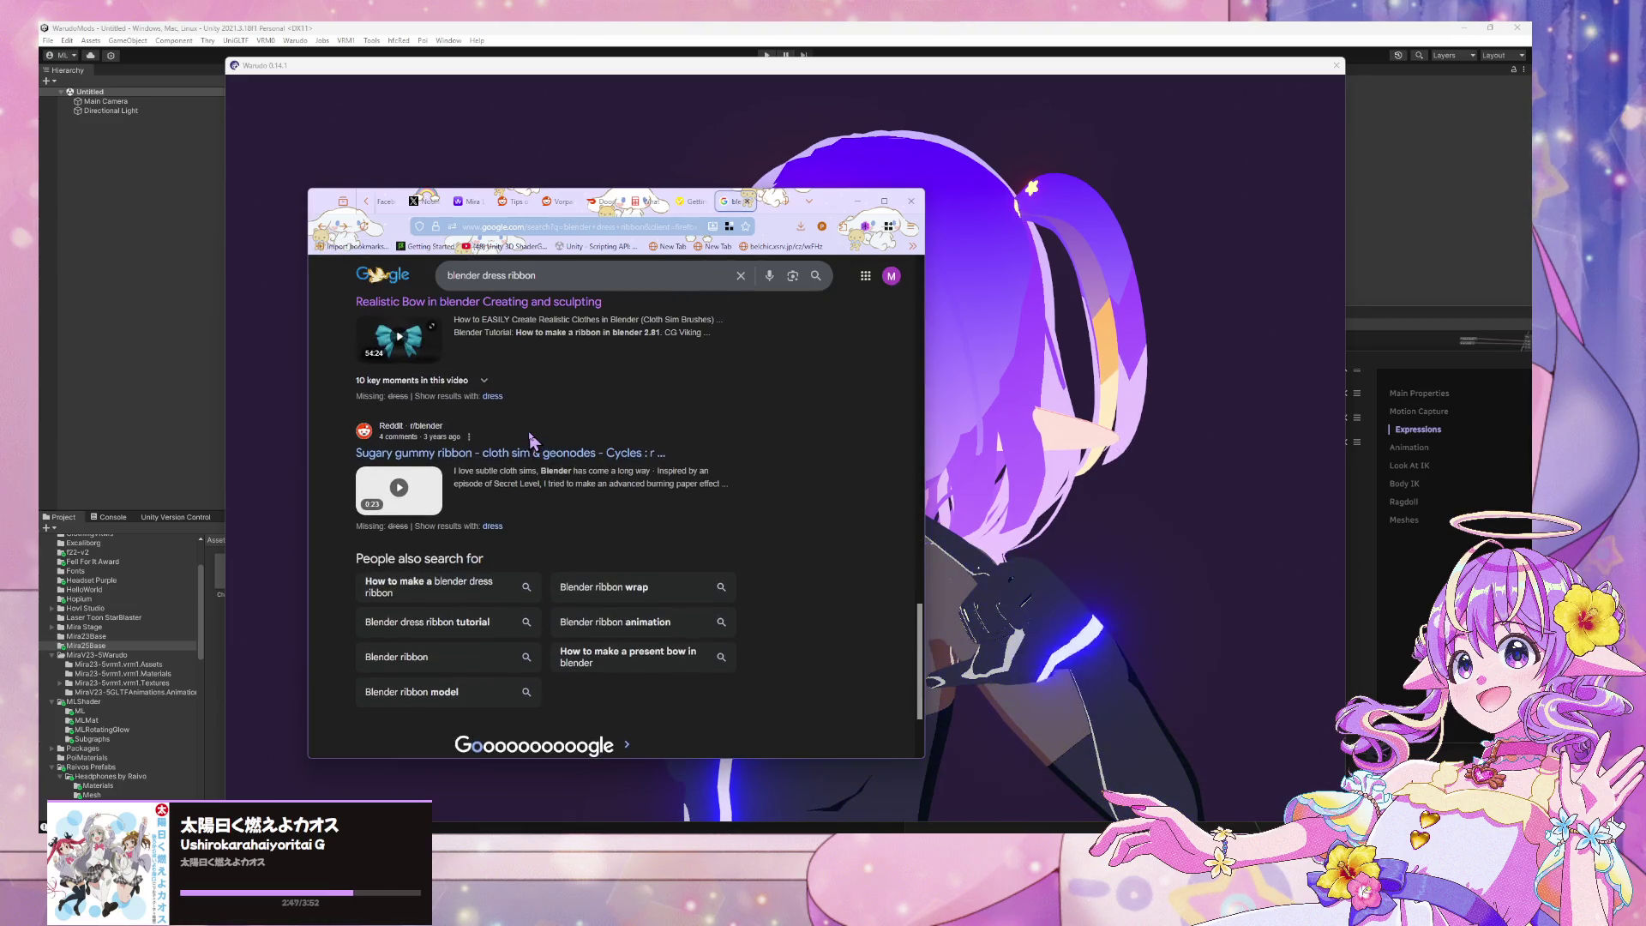
pyautogui.scroll(4, 585, 465)
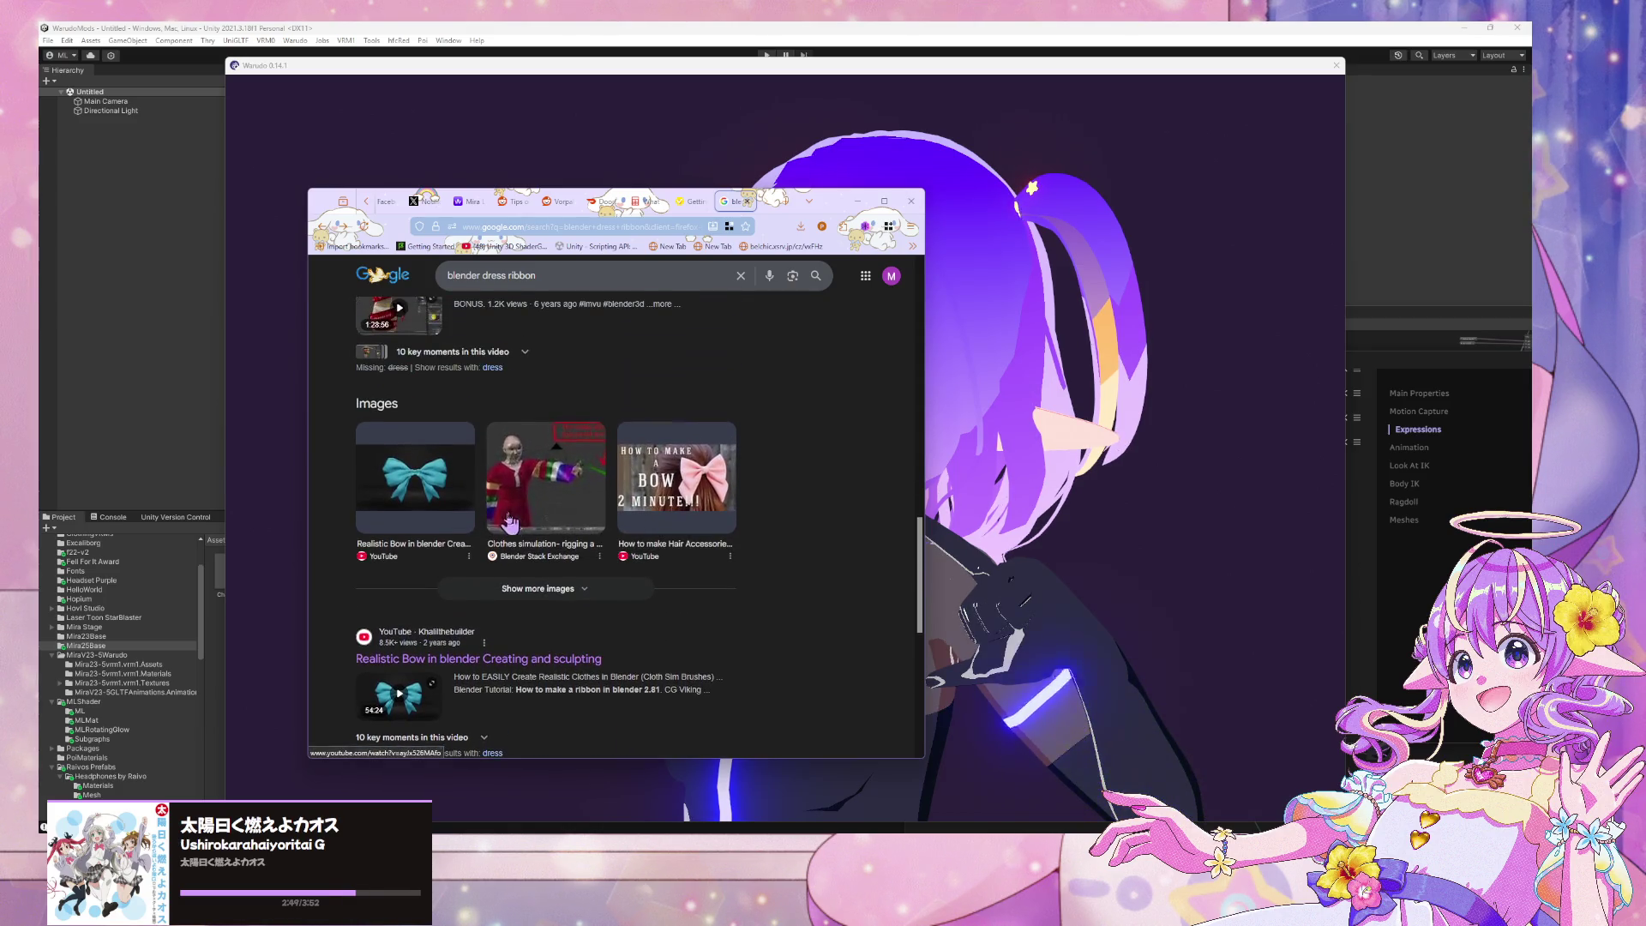
pyautogui.click(709, 556)
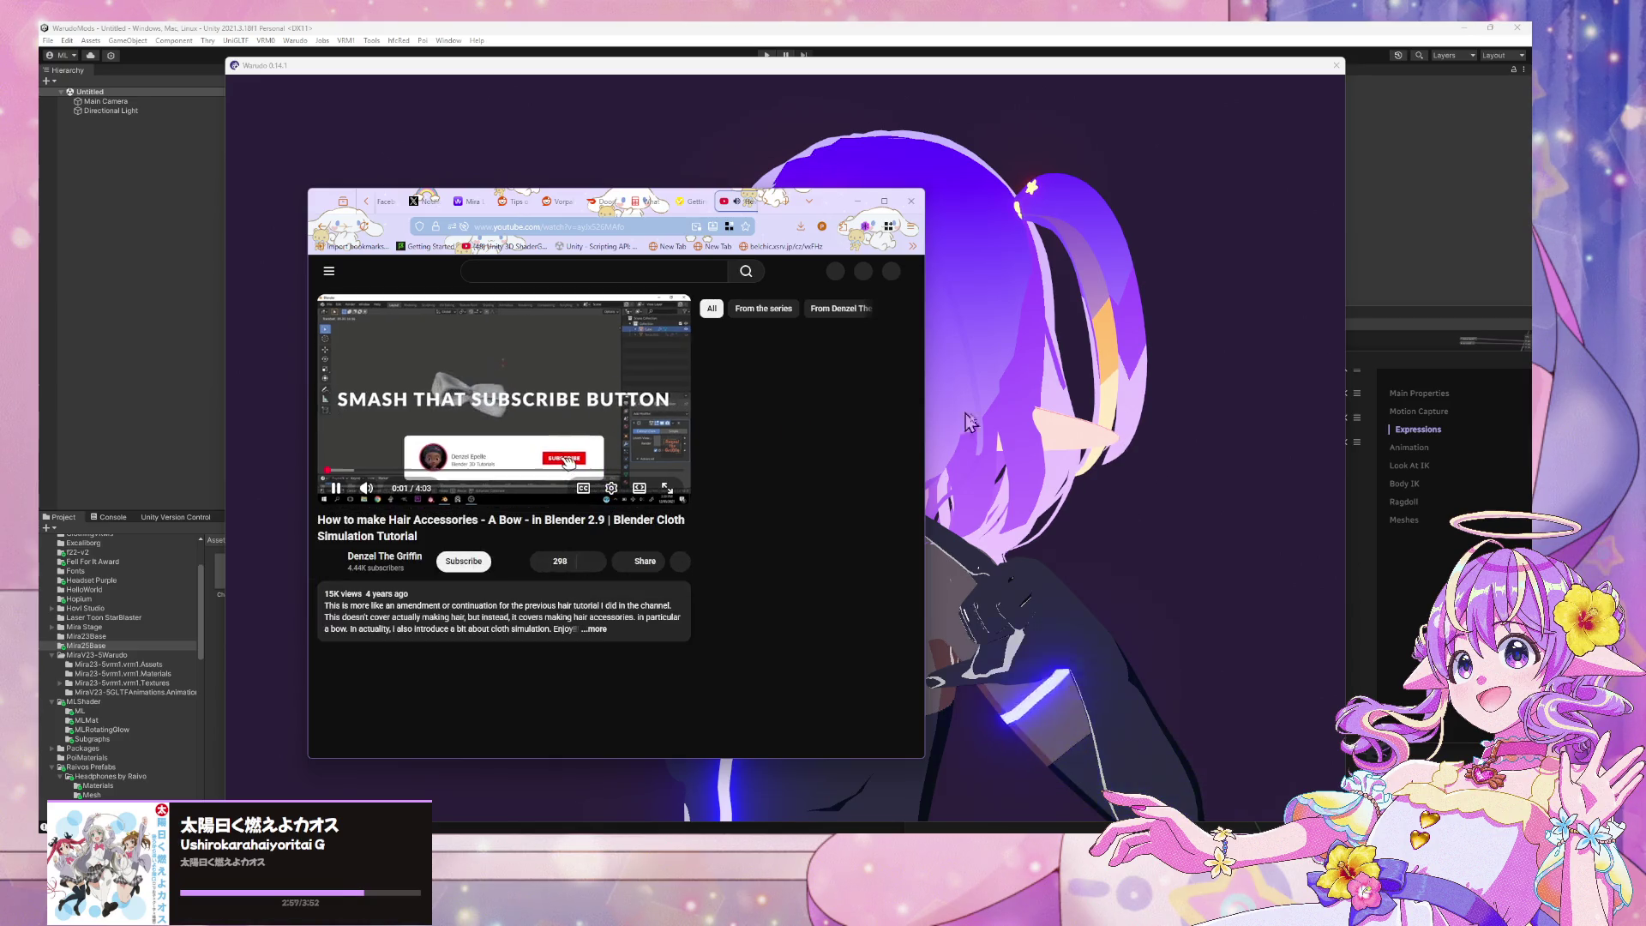
pyautogui.moveTo(926, 407); pyautogui.dragTo(1068, 407)
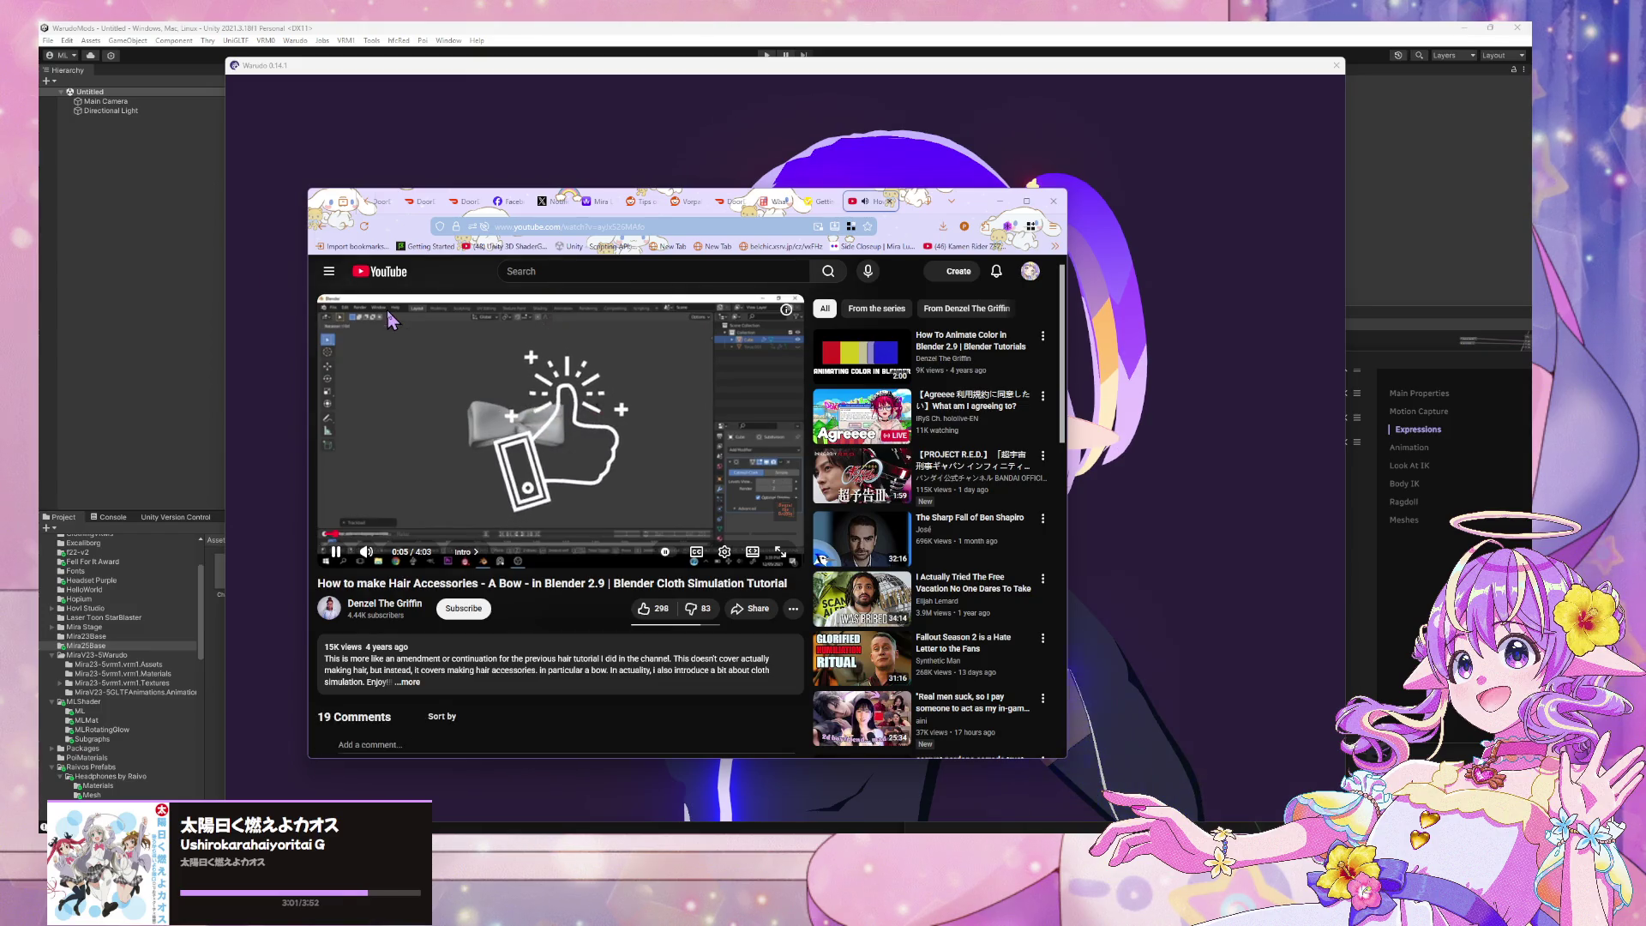
pyautogui.click(644, 608)
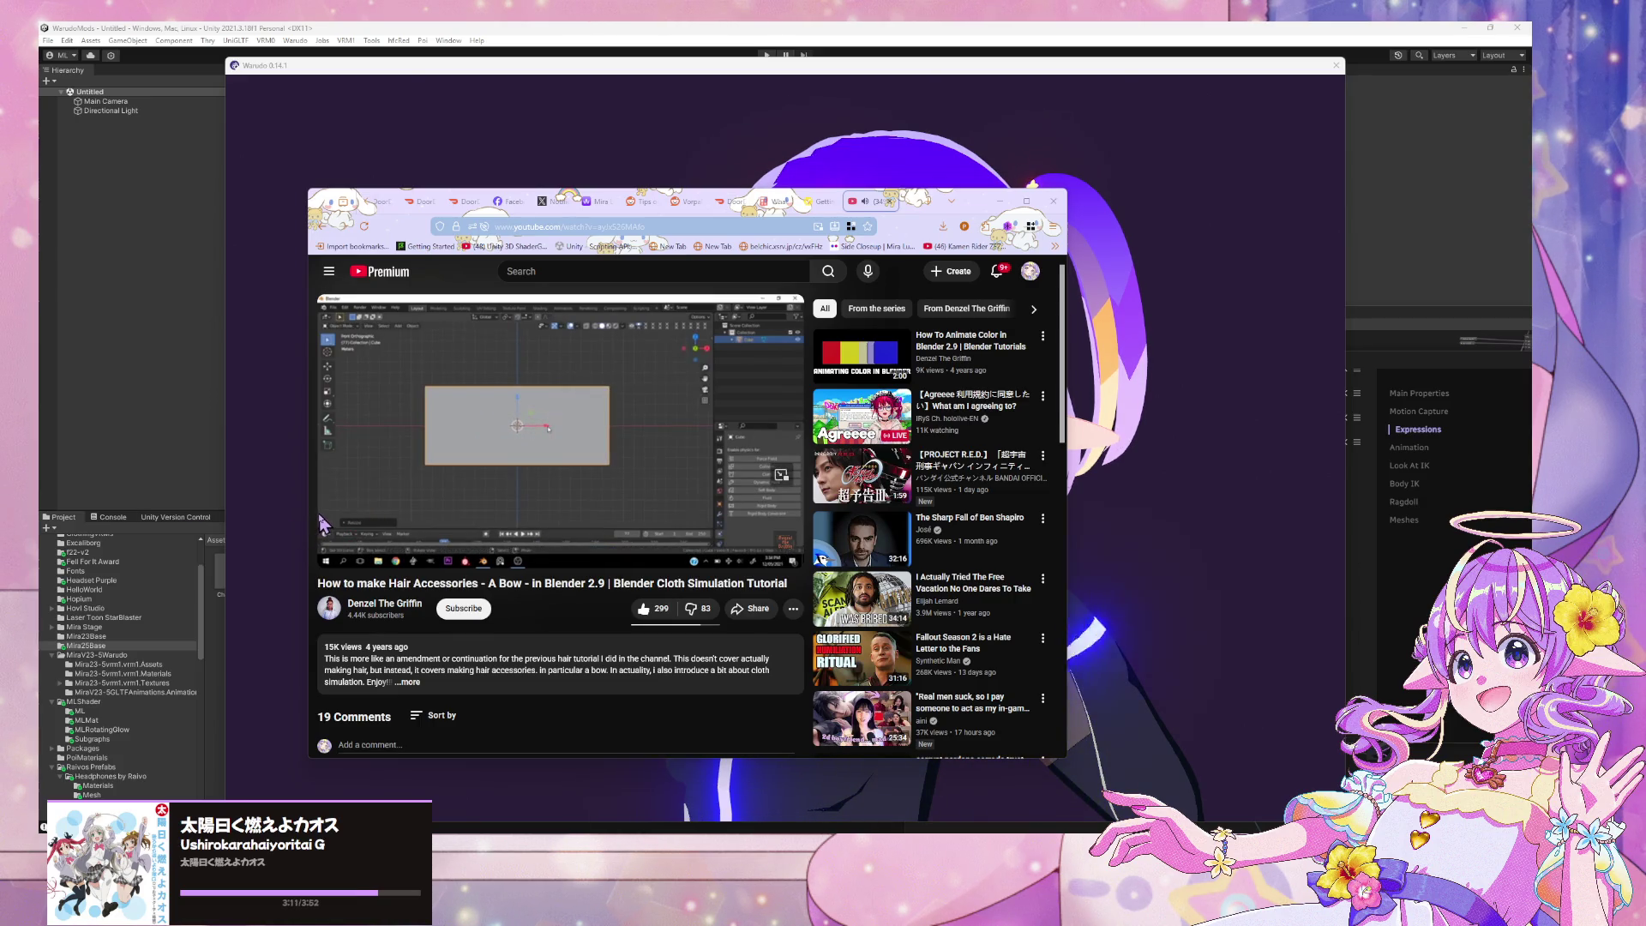
# Skip the bow tutorial ahead through 1:12, 1:59 and 2:12 to the shaped bow at 2:28
pyautogui.moveTo(325, 522)
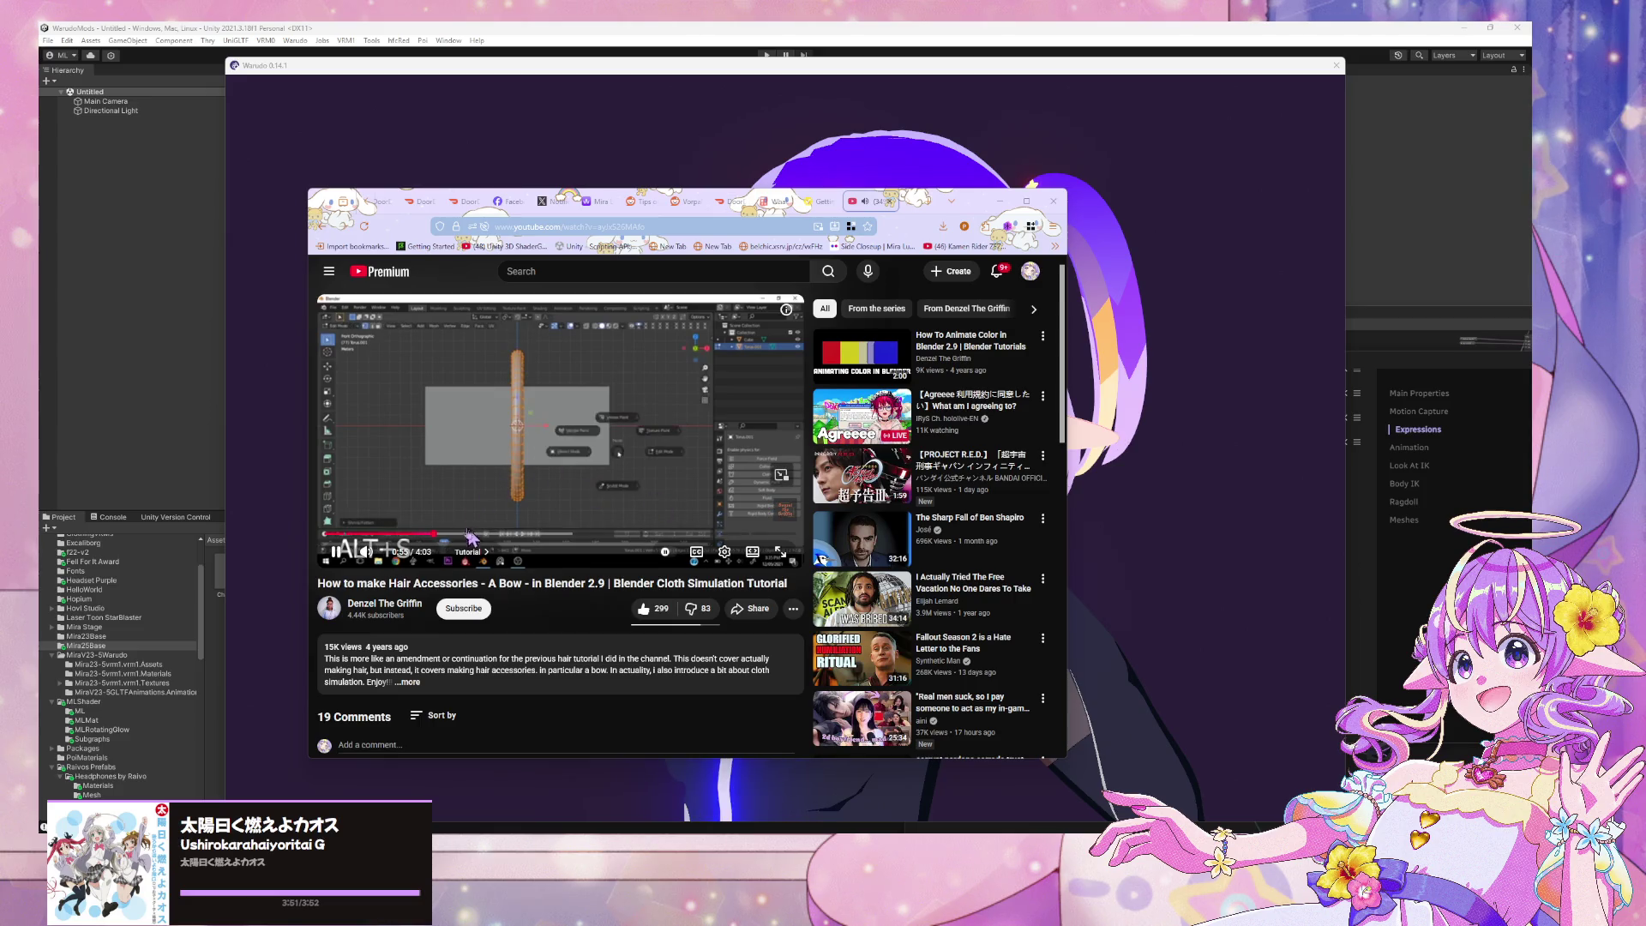
pyautogui.moveTo(446, 537); pyautogui.dragTo(503, 537)
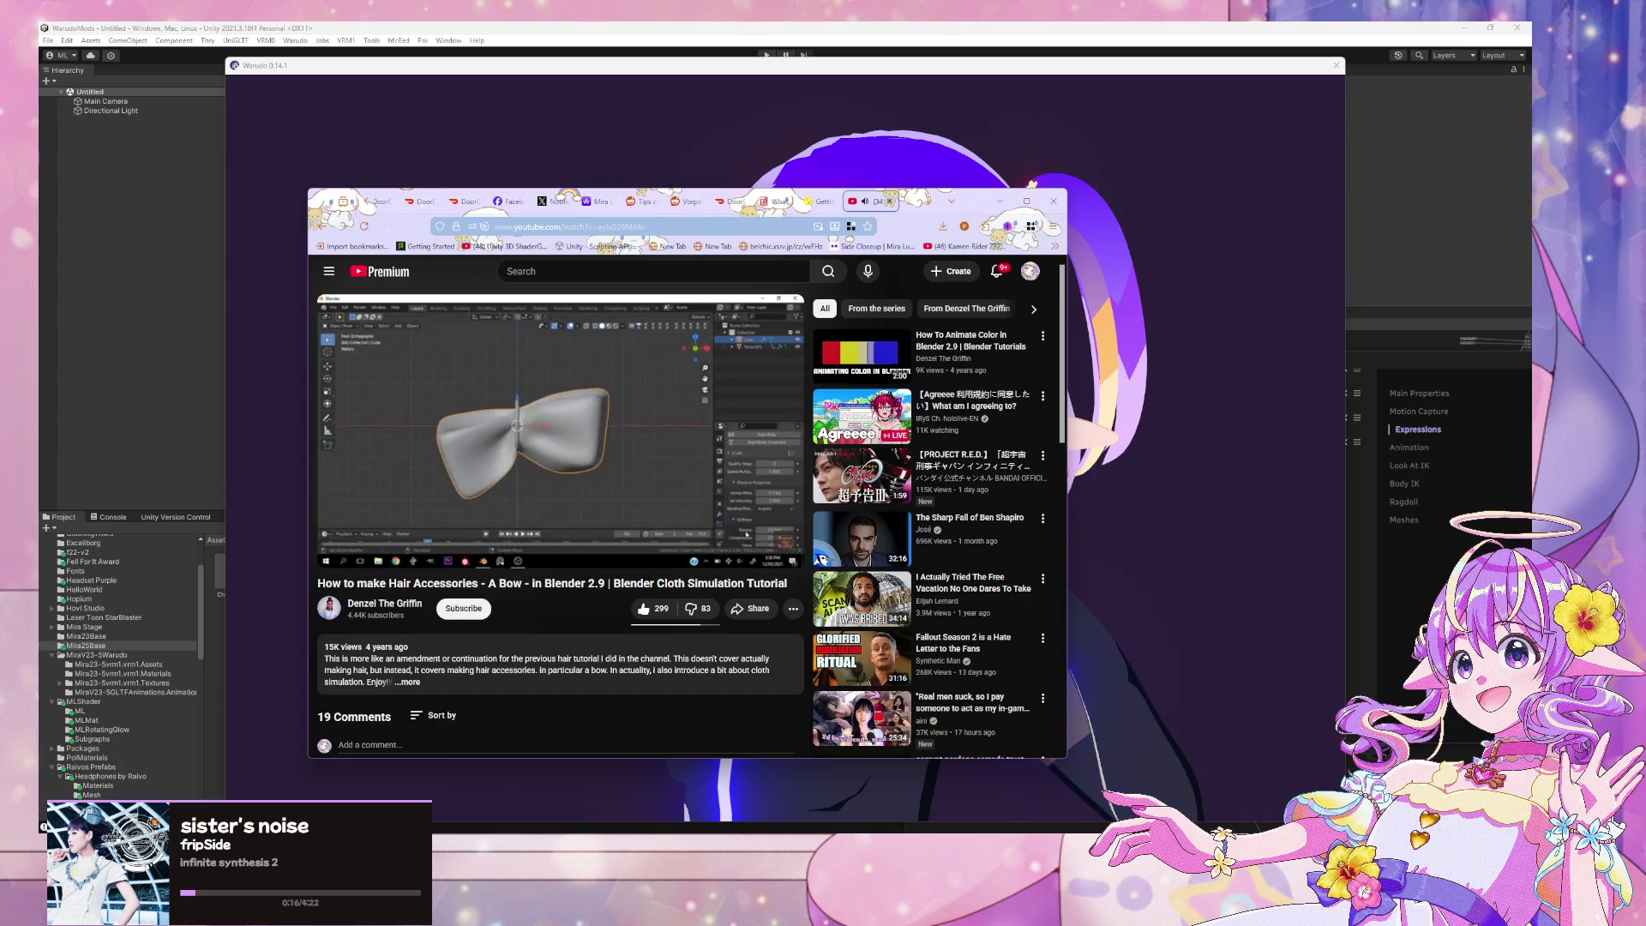
pyautogui.moveTo(339, 559)
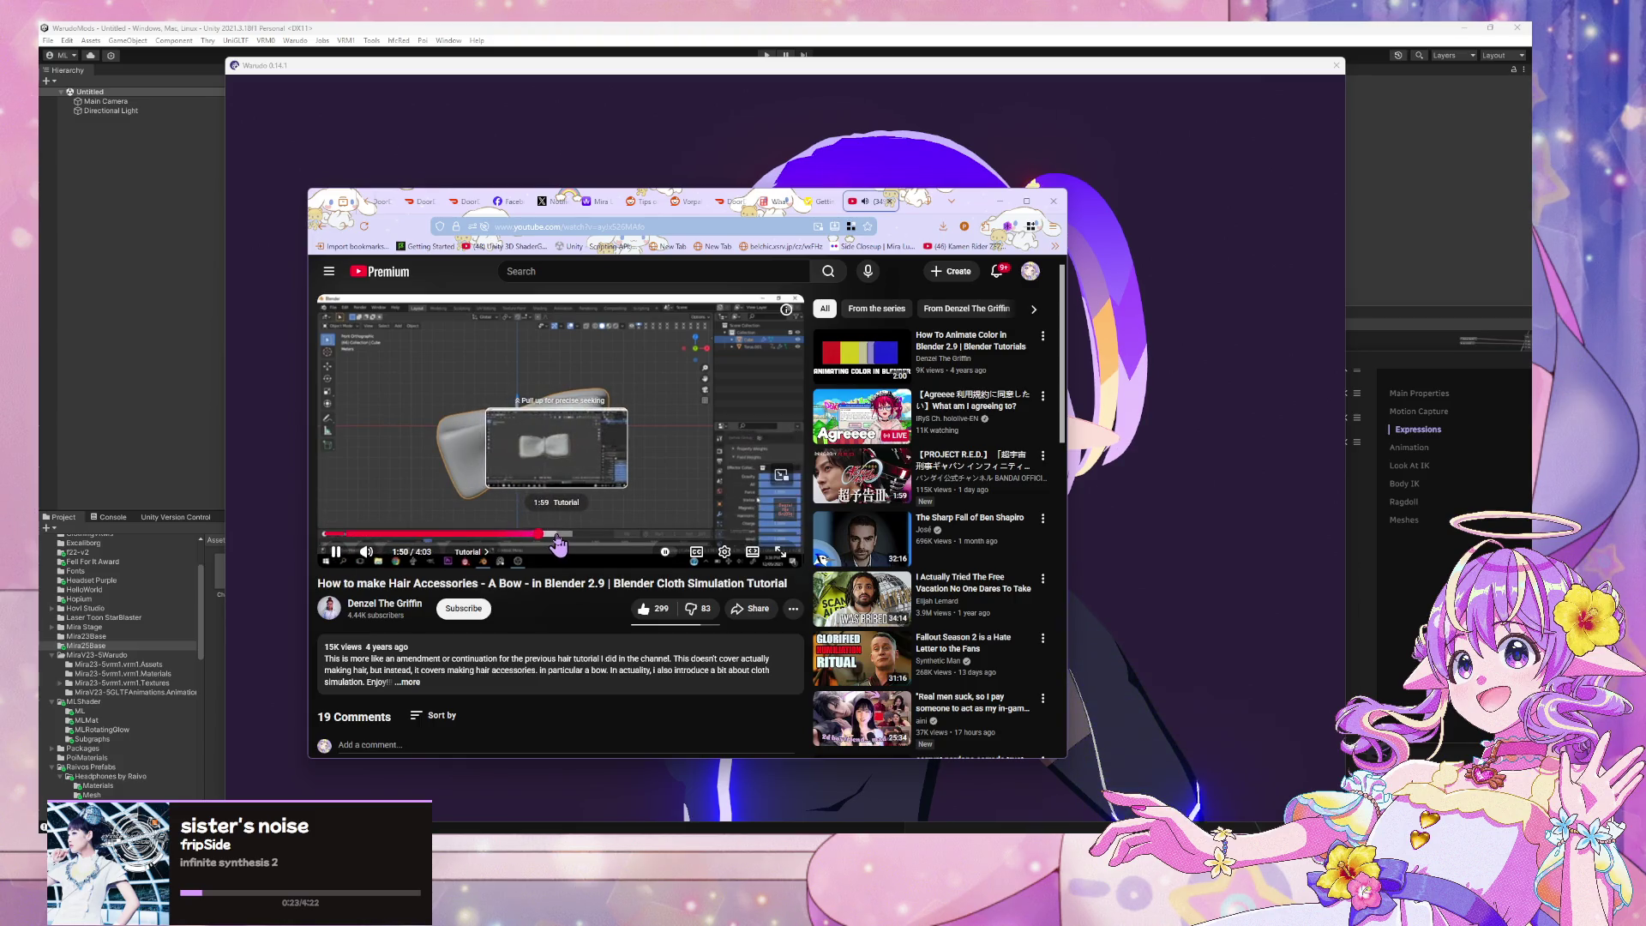
pyautogui.click(556, 534)
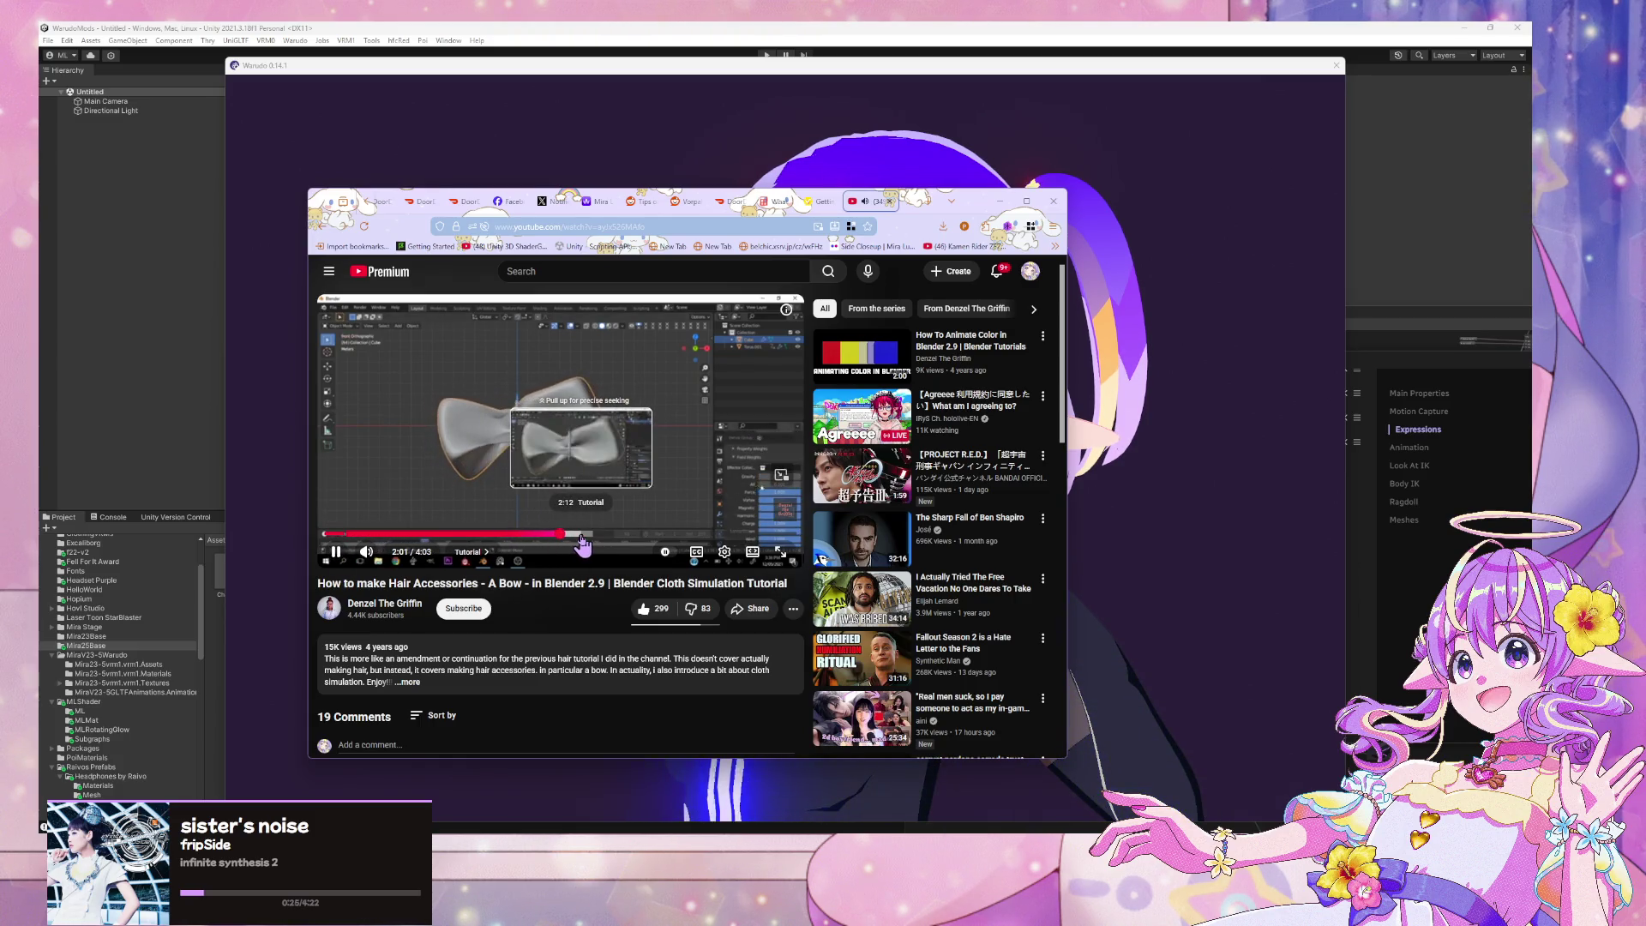
pyautogui.click(583, 534)
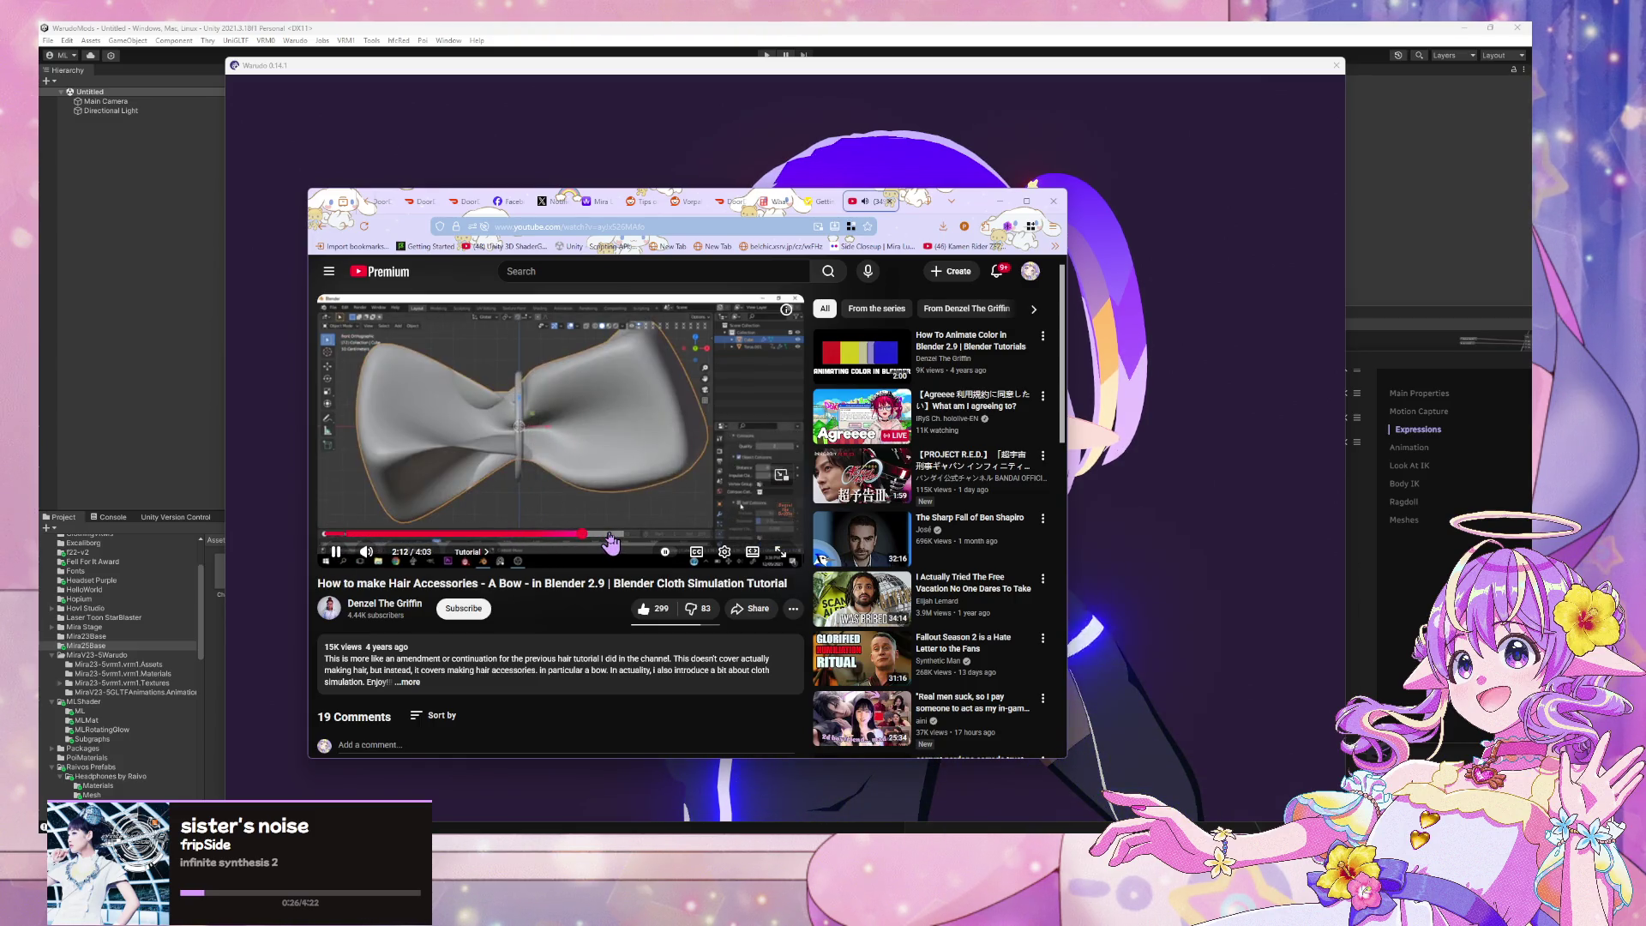
pyautogui.click(612, 534)
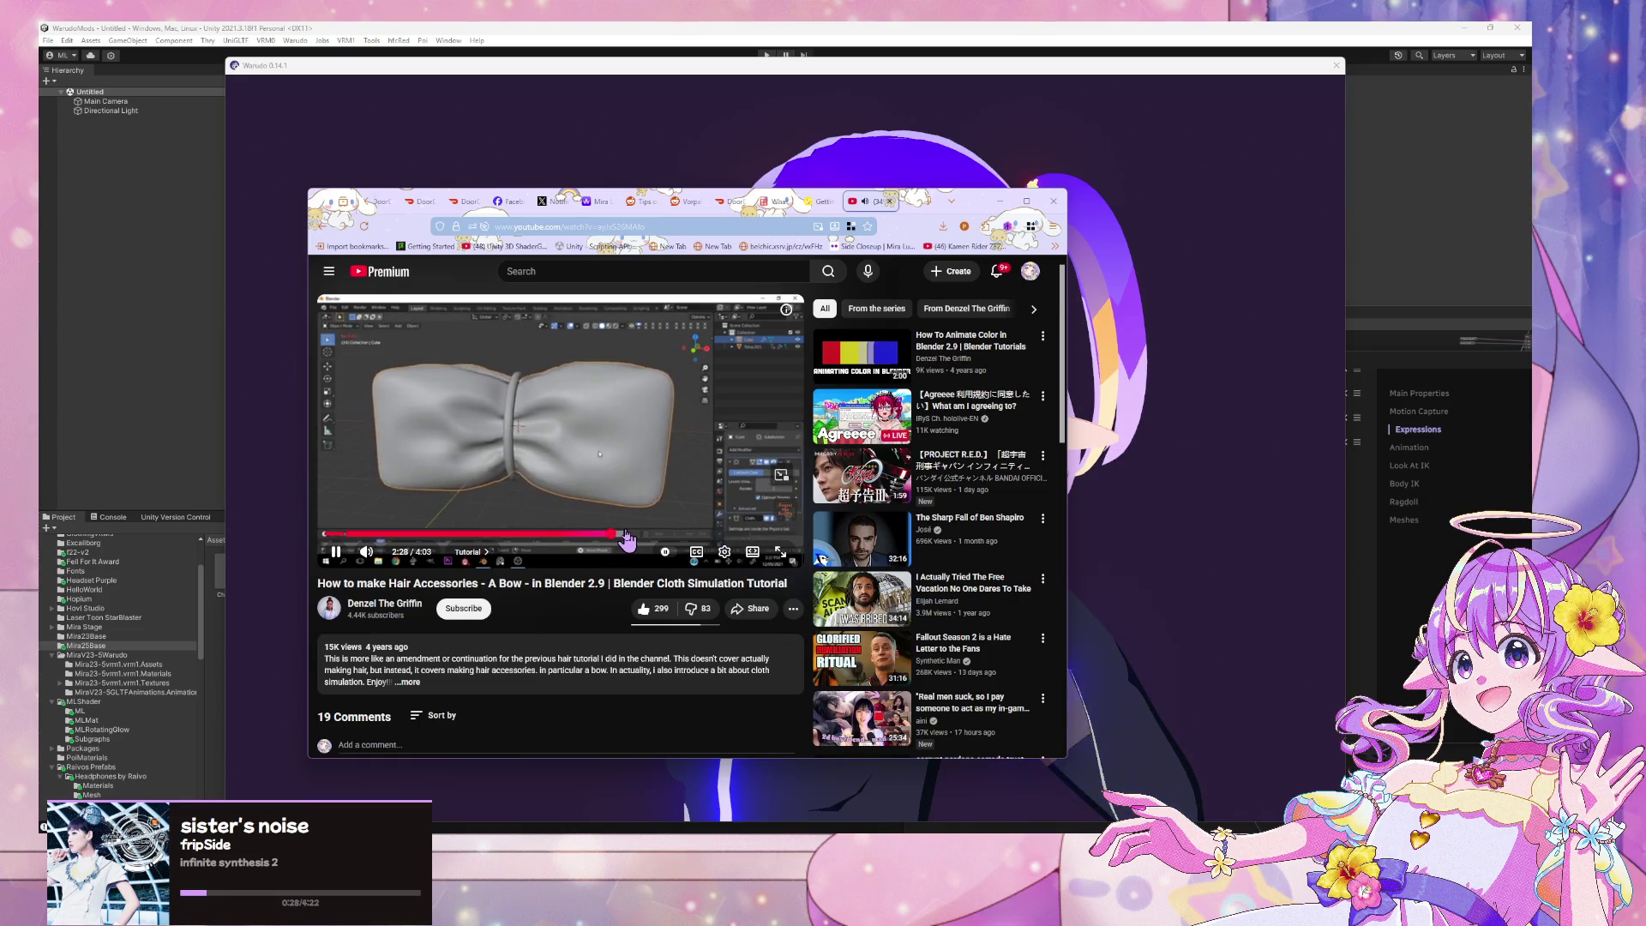